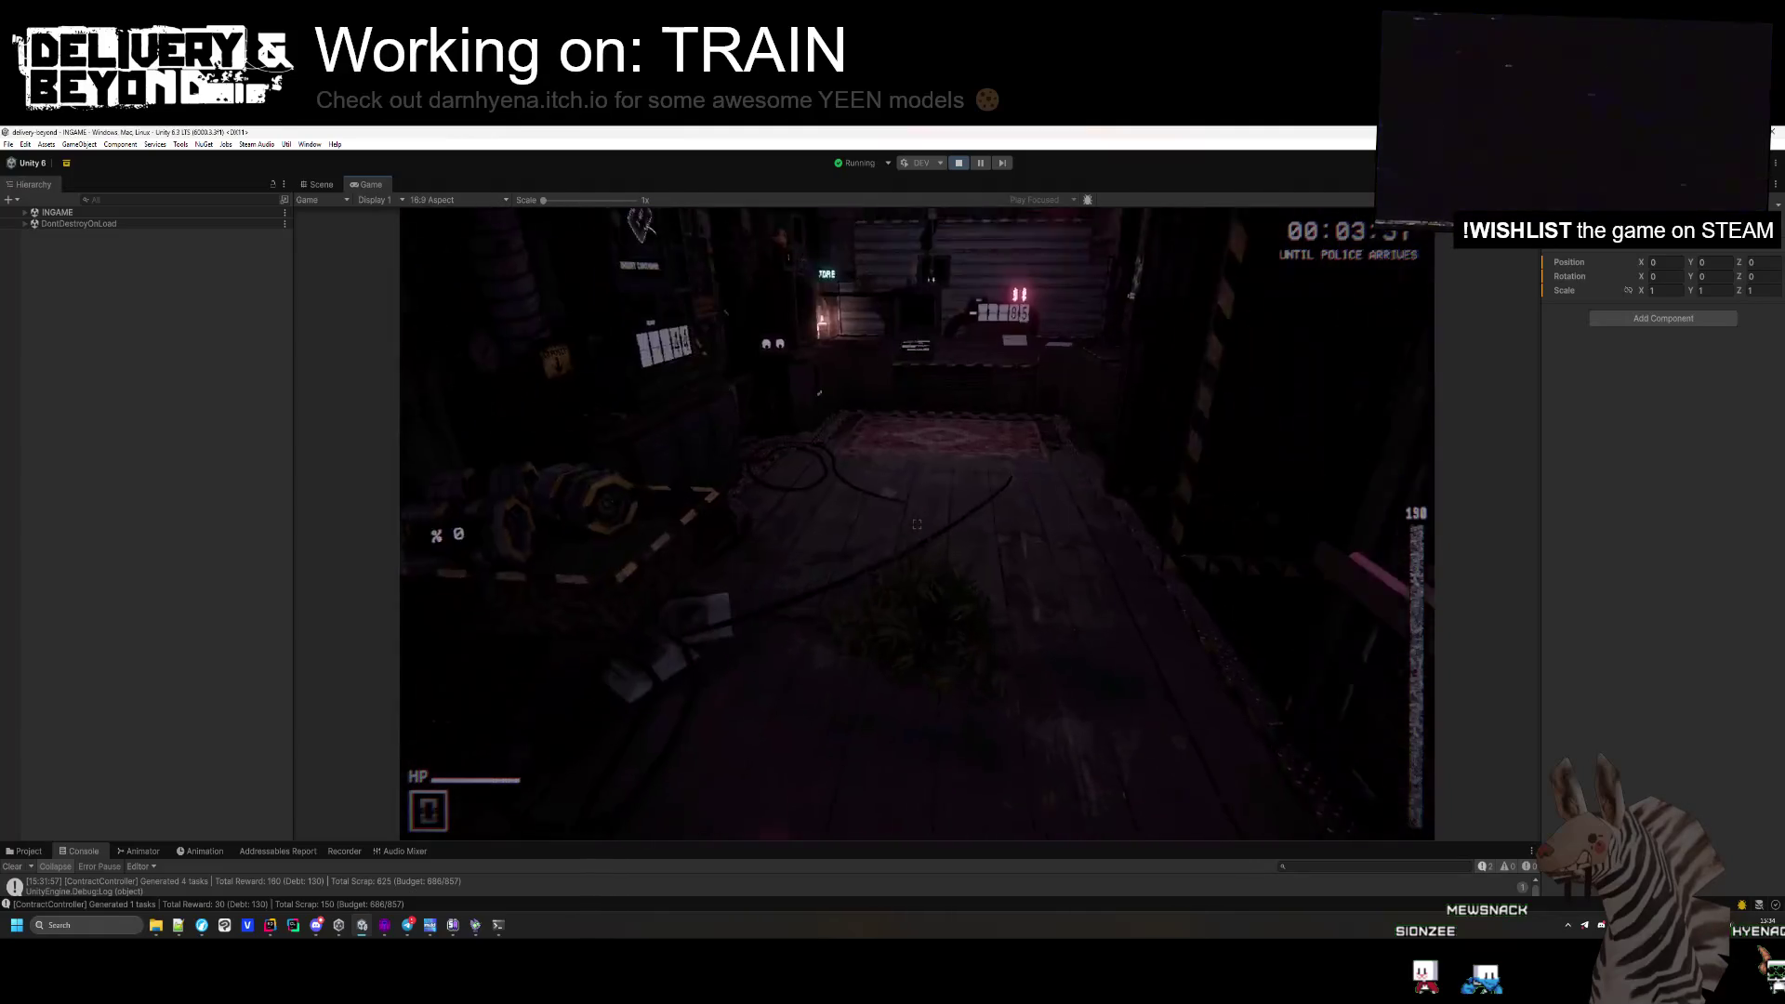
# Grab the pickup with the tether, glance at the code editor, and return to the game.
pyautogui.press('e')
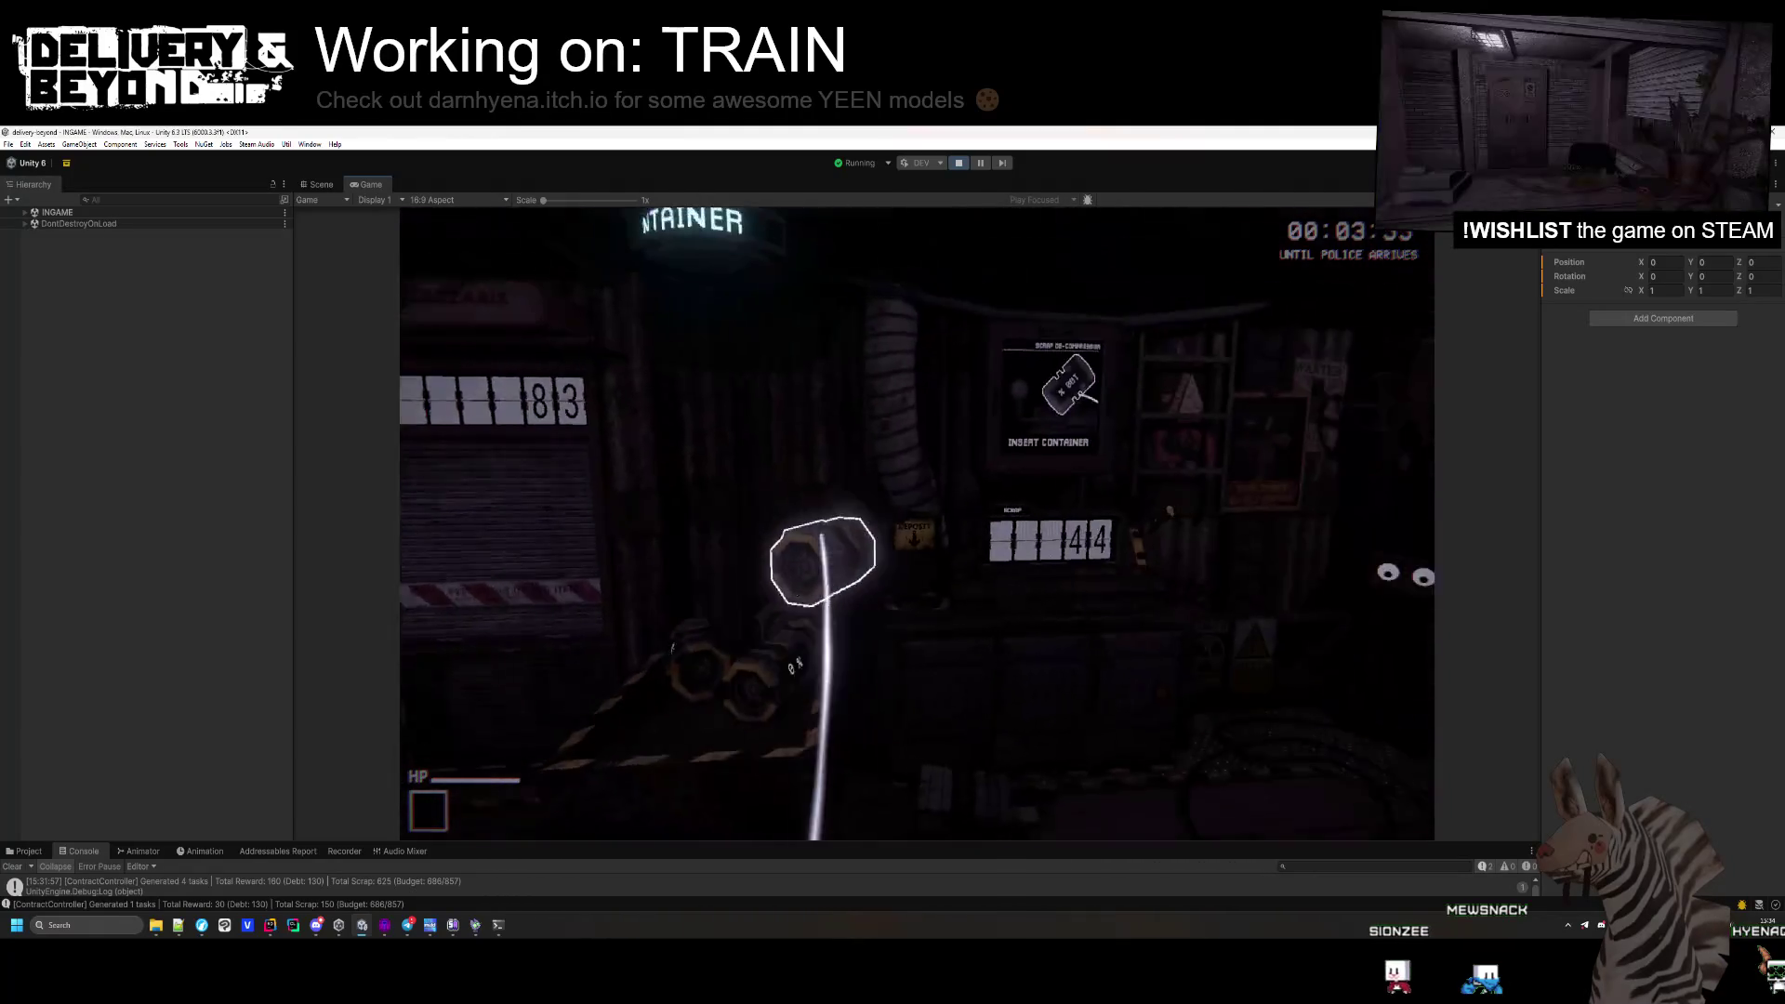
pyautogui.hotkey('alt', 'Tab')
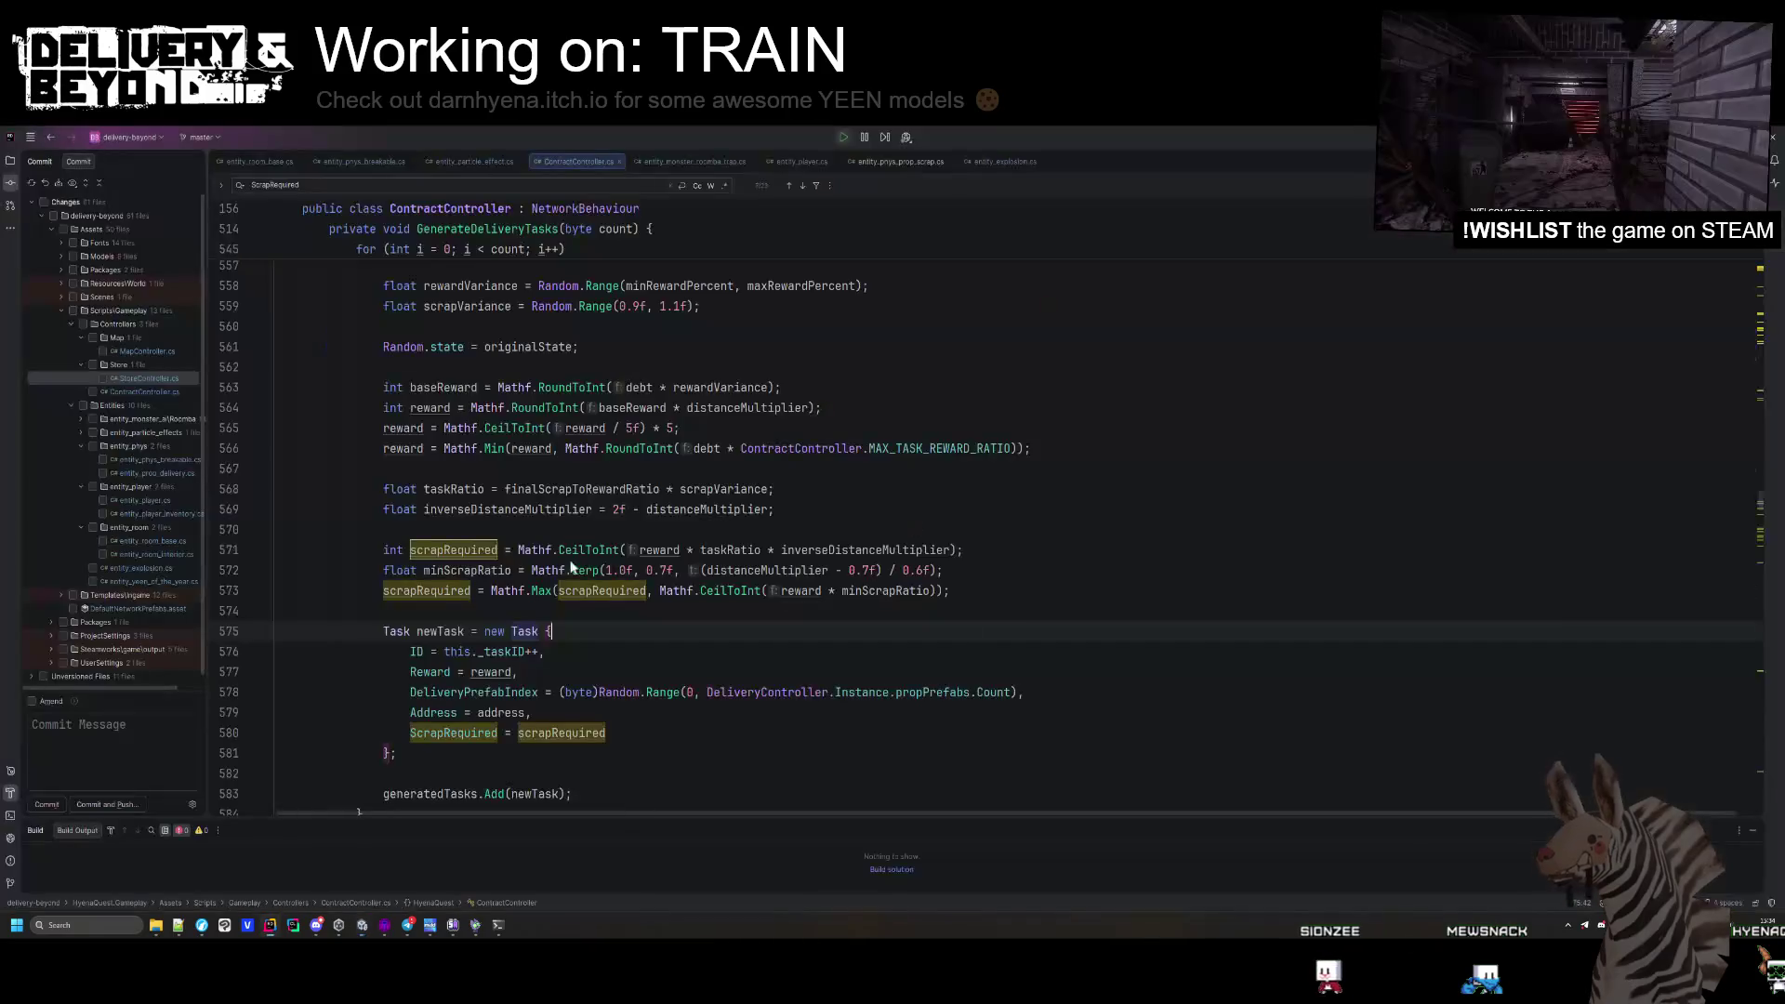
pyautogui.hotkey('alt', 'Tab')
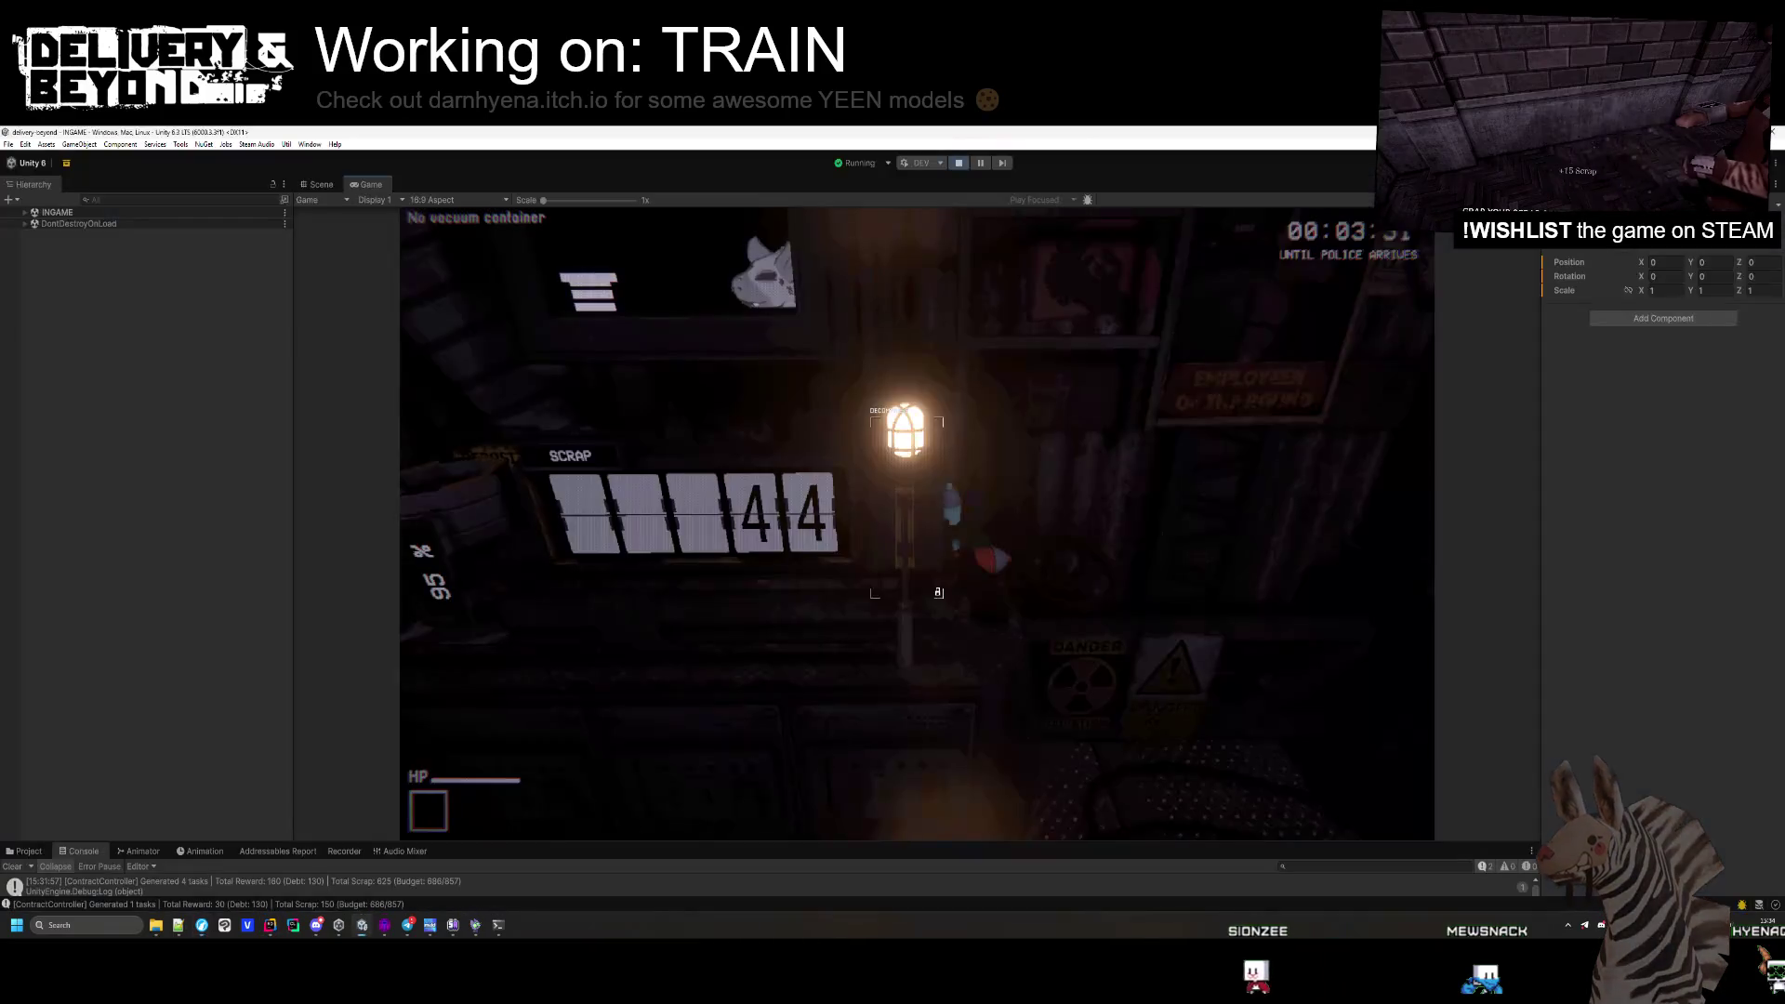
# Enter code 7332 on the Delivery Maker keypad and grab the delivery package with the beam.
pyautogui.moveTo(916, 523)
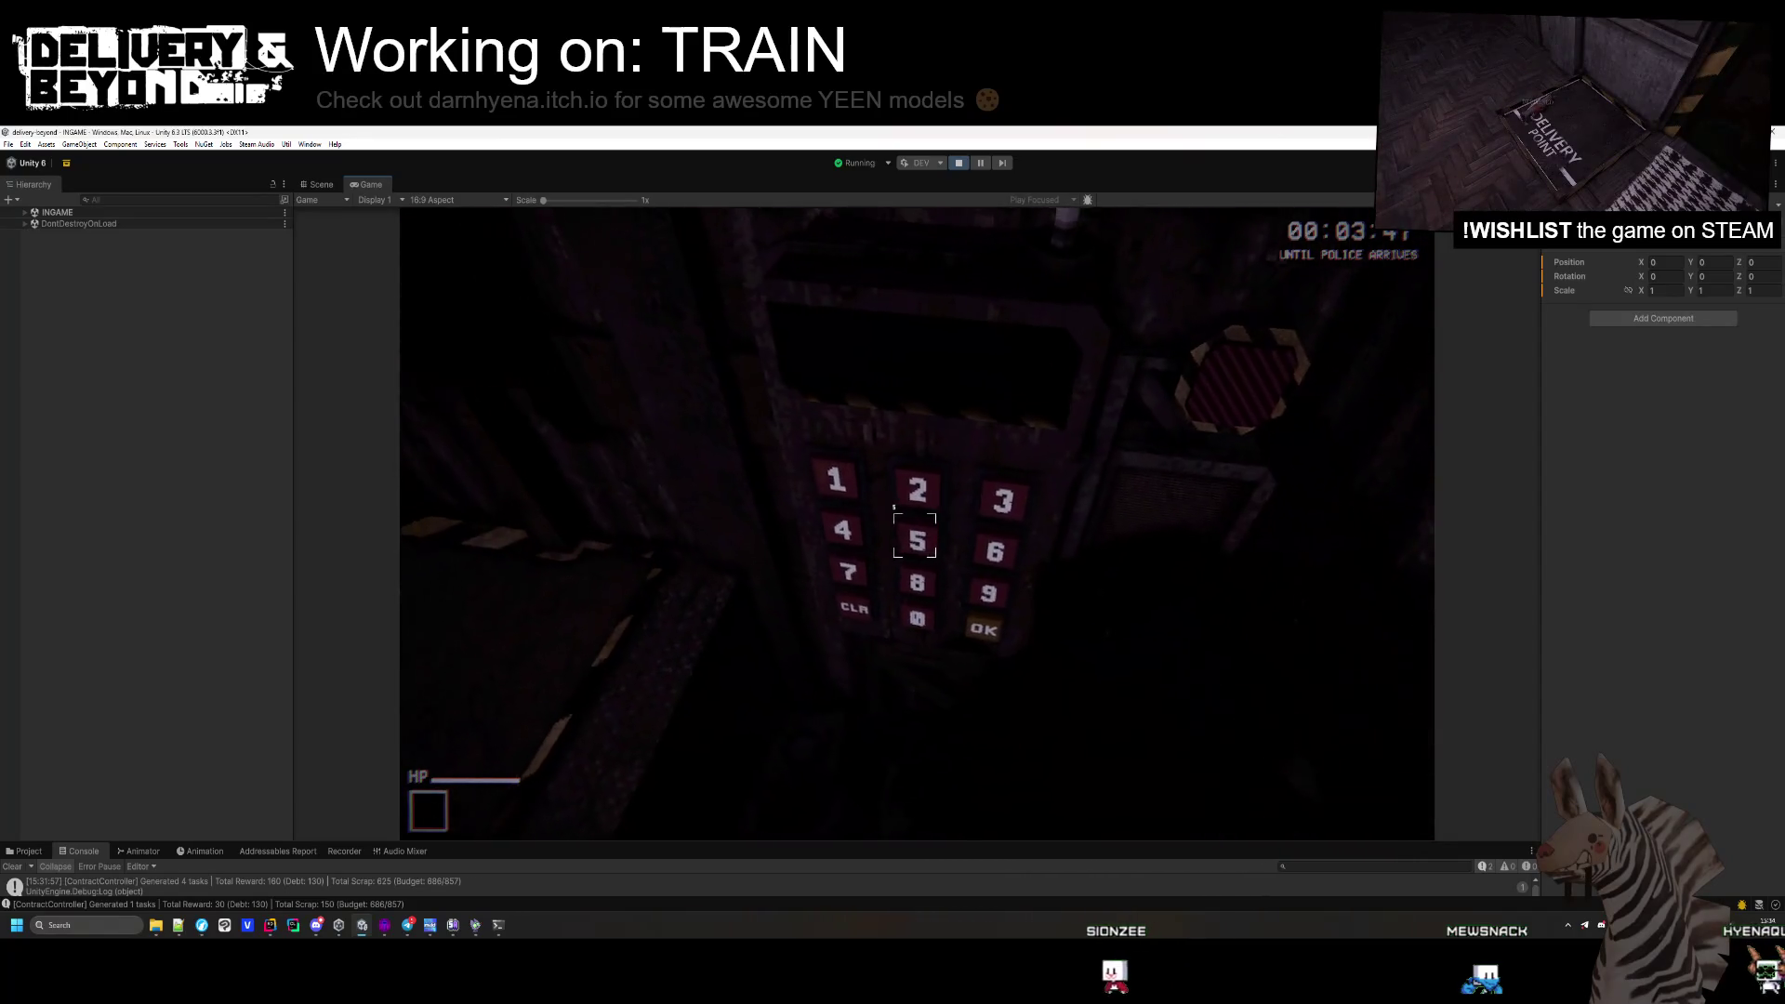
pyautogui.click(917, 524)
pyautogui.click(917, 524)
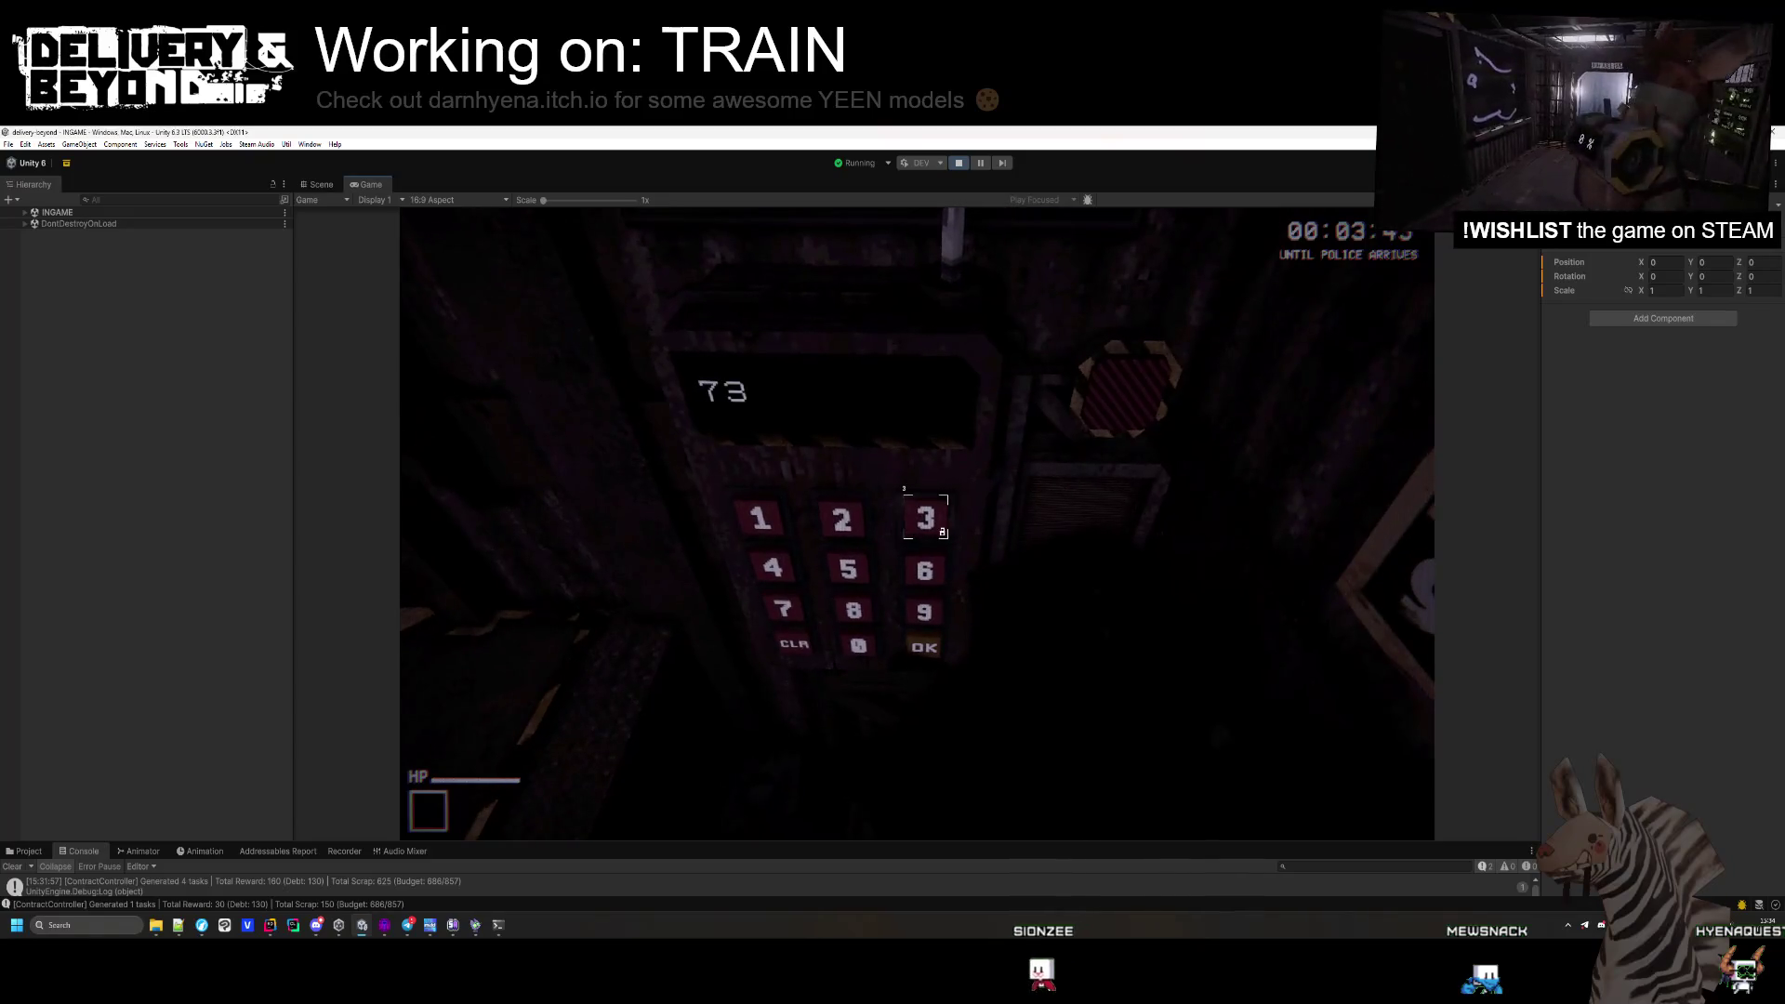
pyautogui.click(916, 524)
pyautogui.click(916, 524)
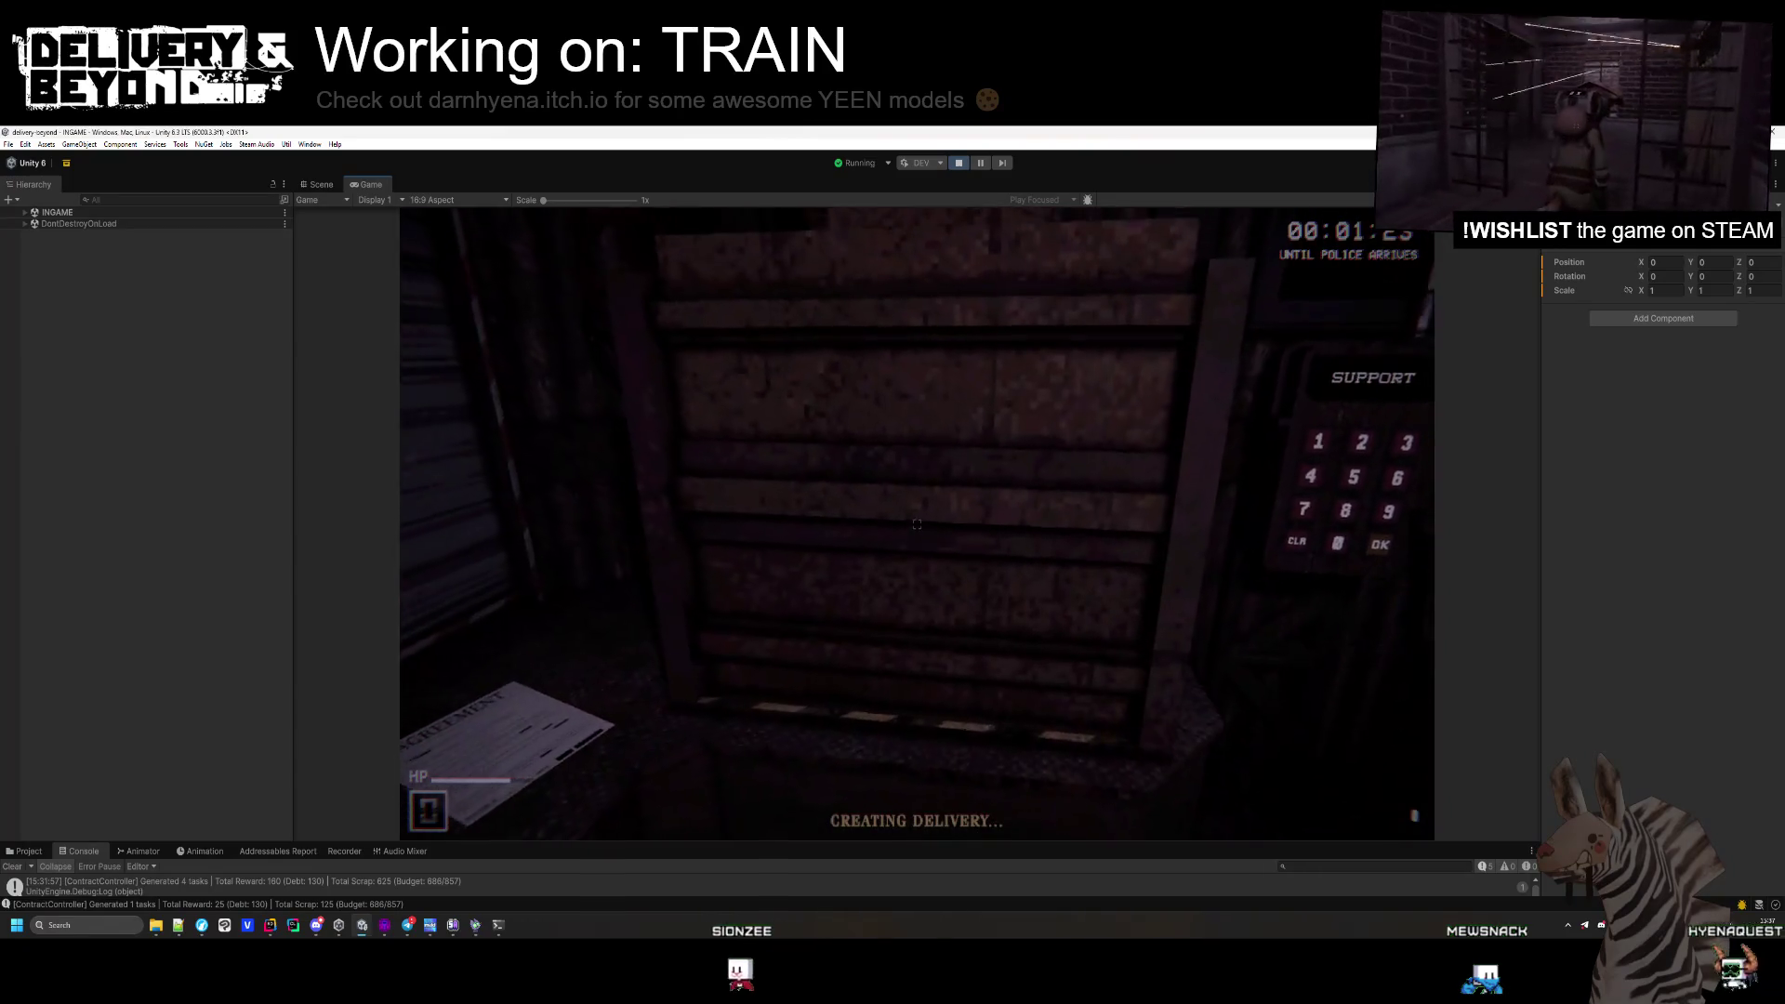
pyautogui.click(917, 524)
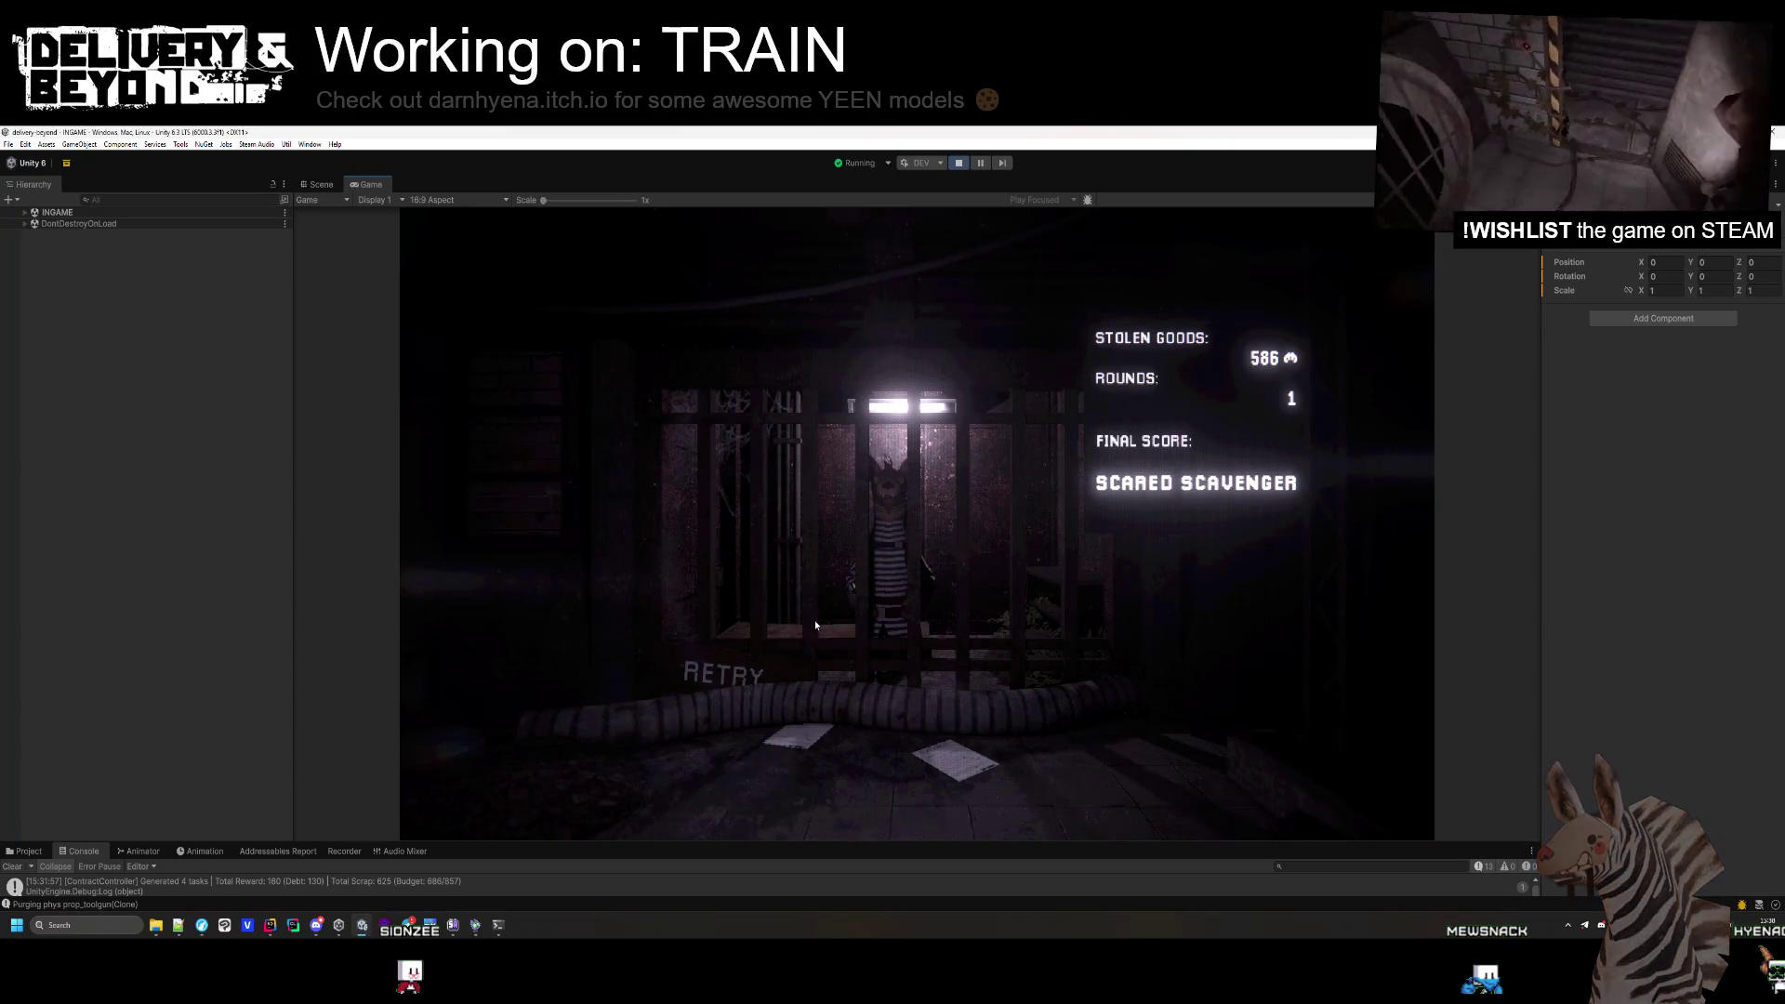
# Choose Retry on the end screen showing 586 stolen goods to start a new round.
pyautogui.click(723, 673)
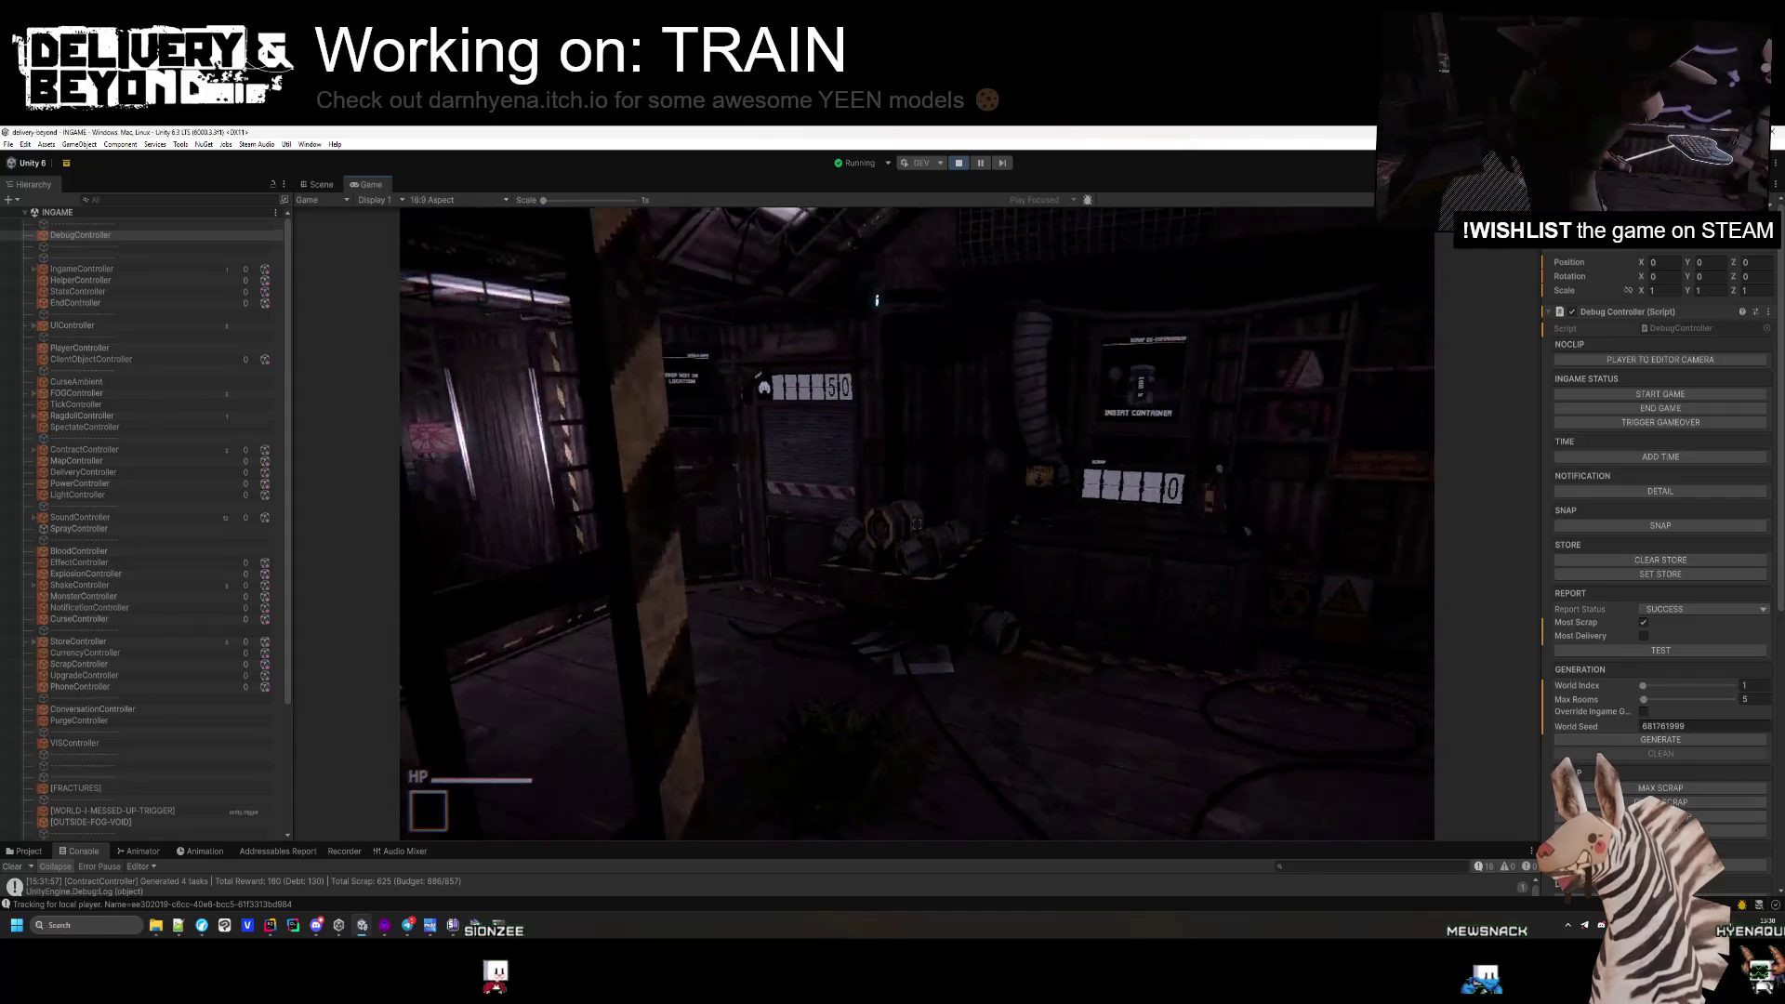
# Walk past the scrap deposit machine up to the Employee of the Round board.
pyautogui.press('w')
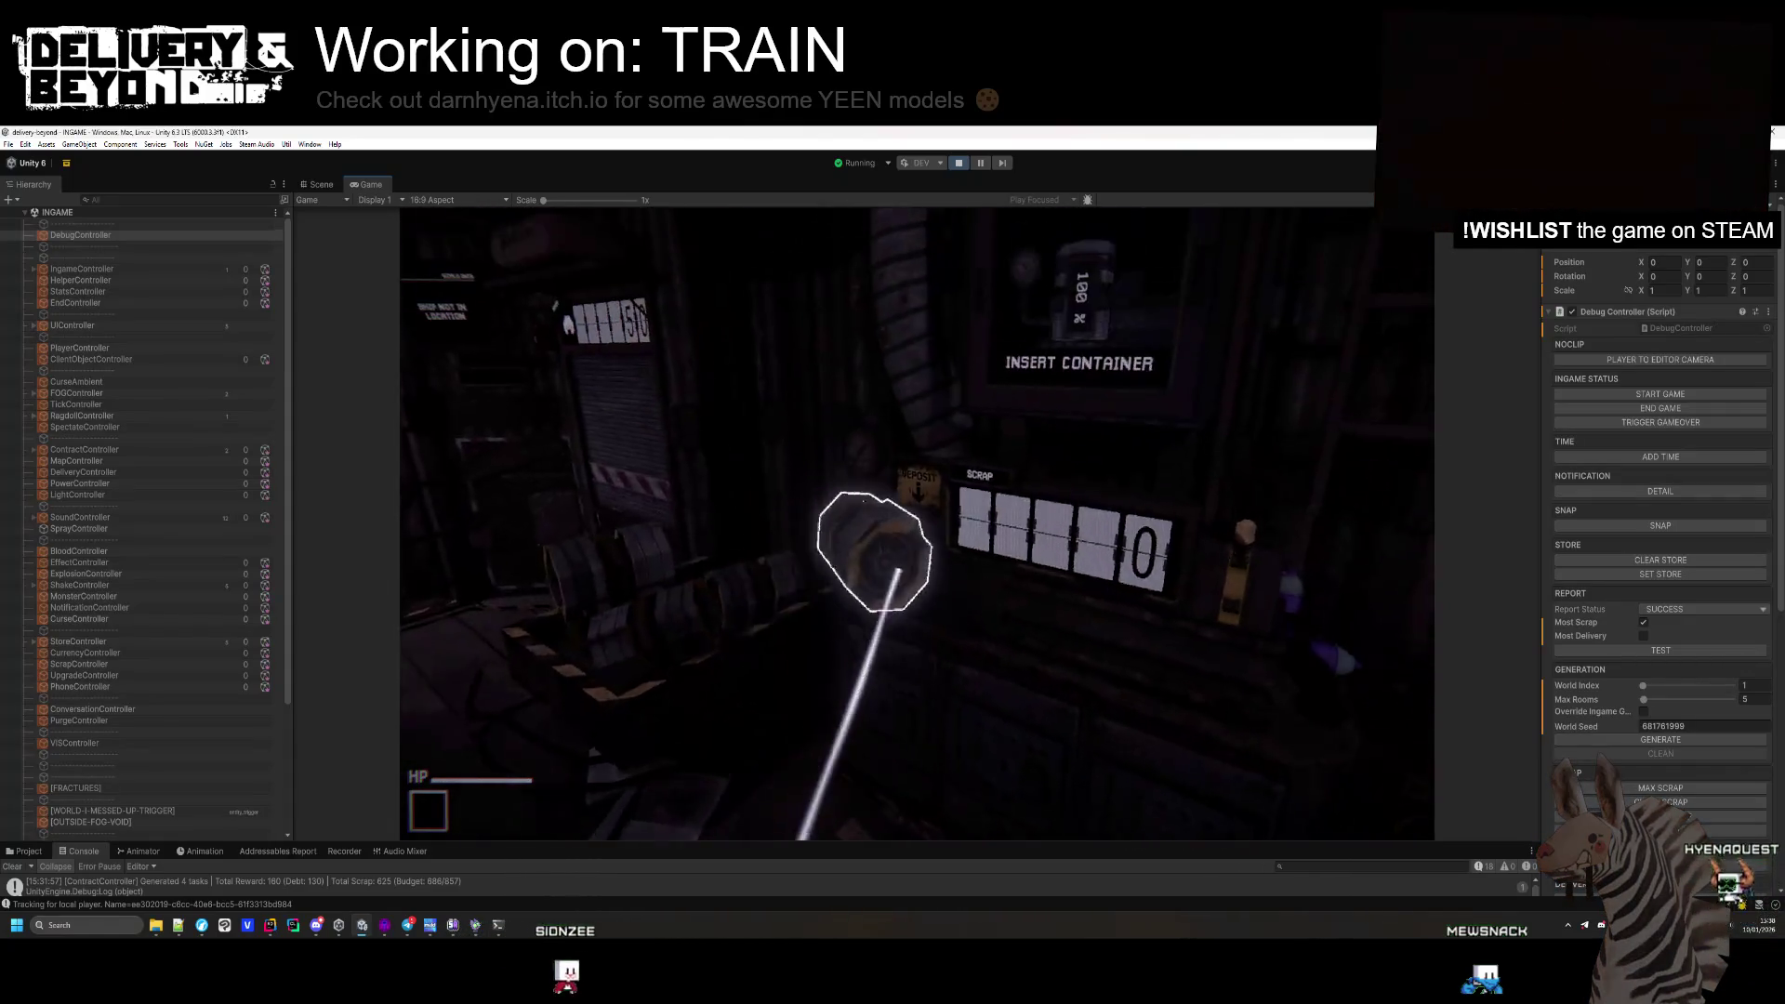
pyautogui.press('a')
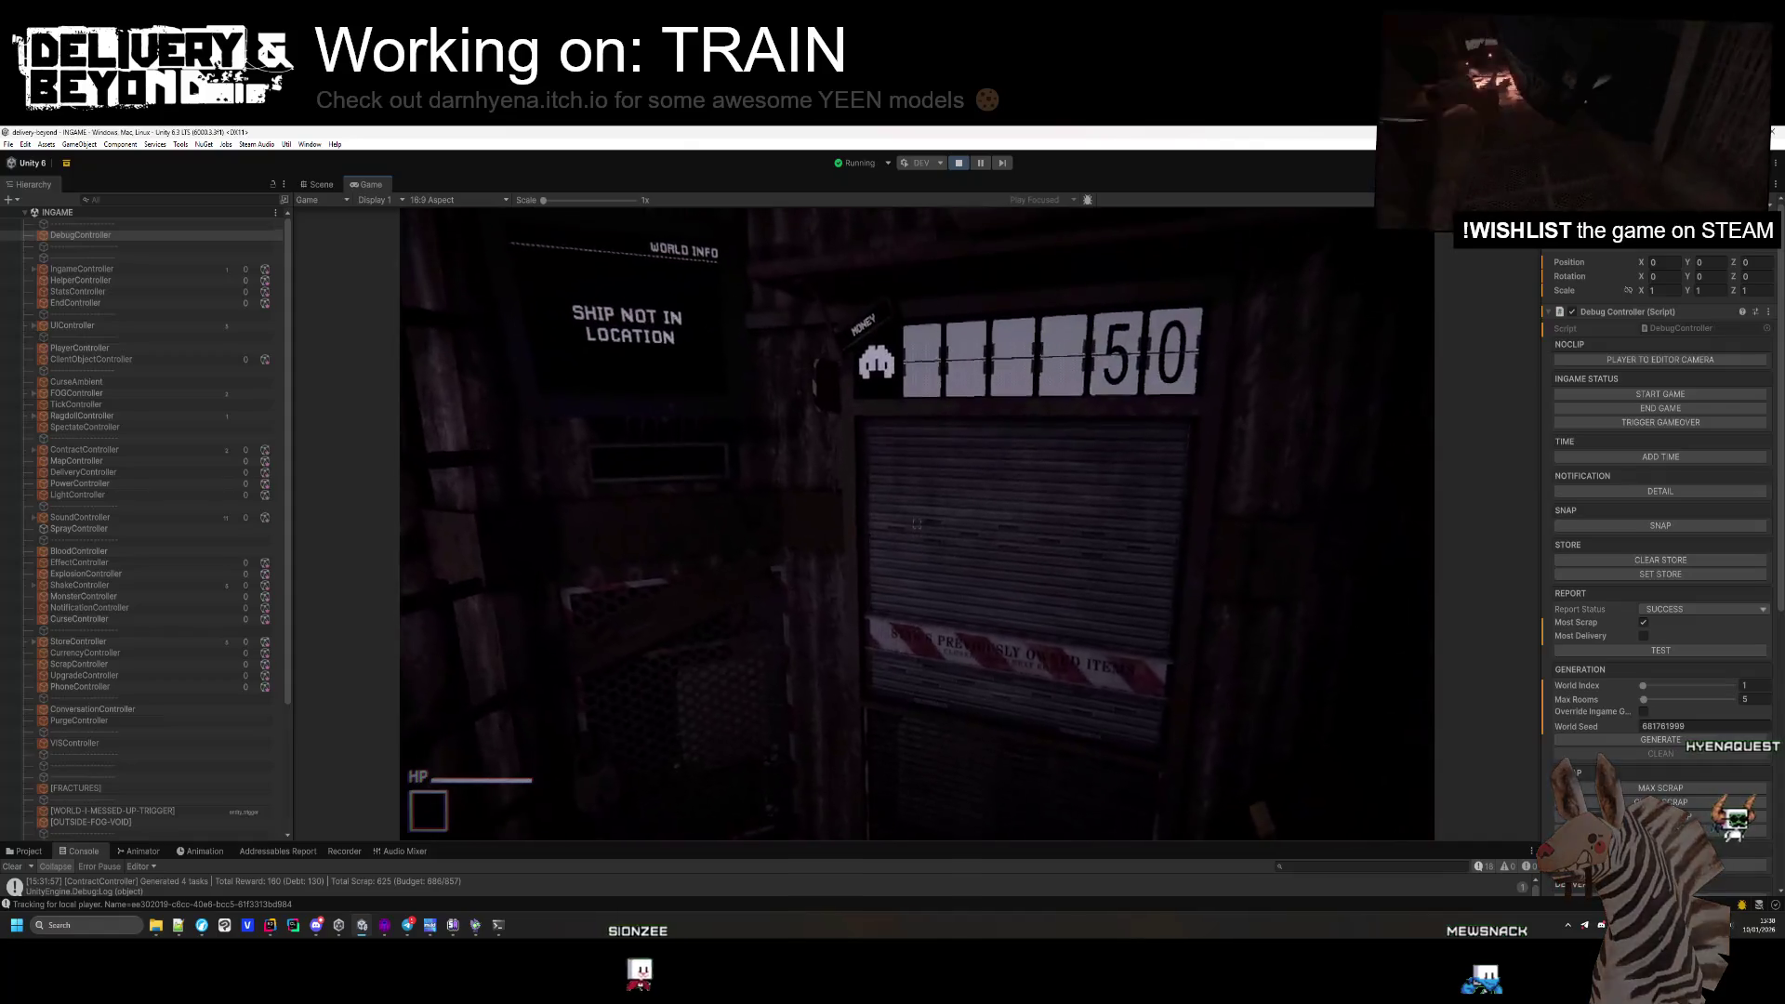
pyautogui.press('super')
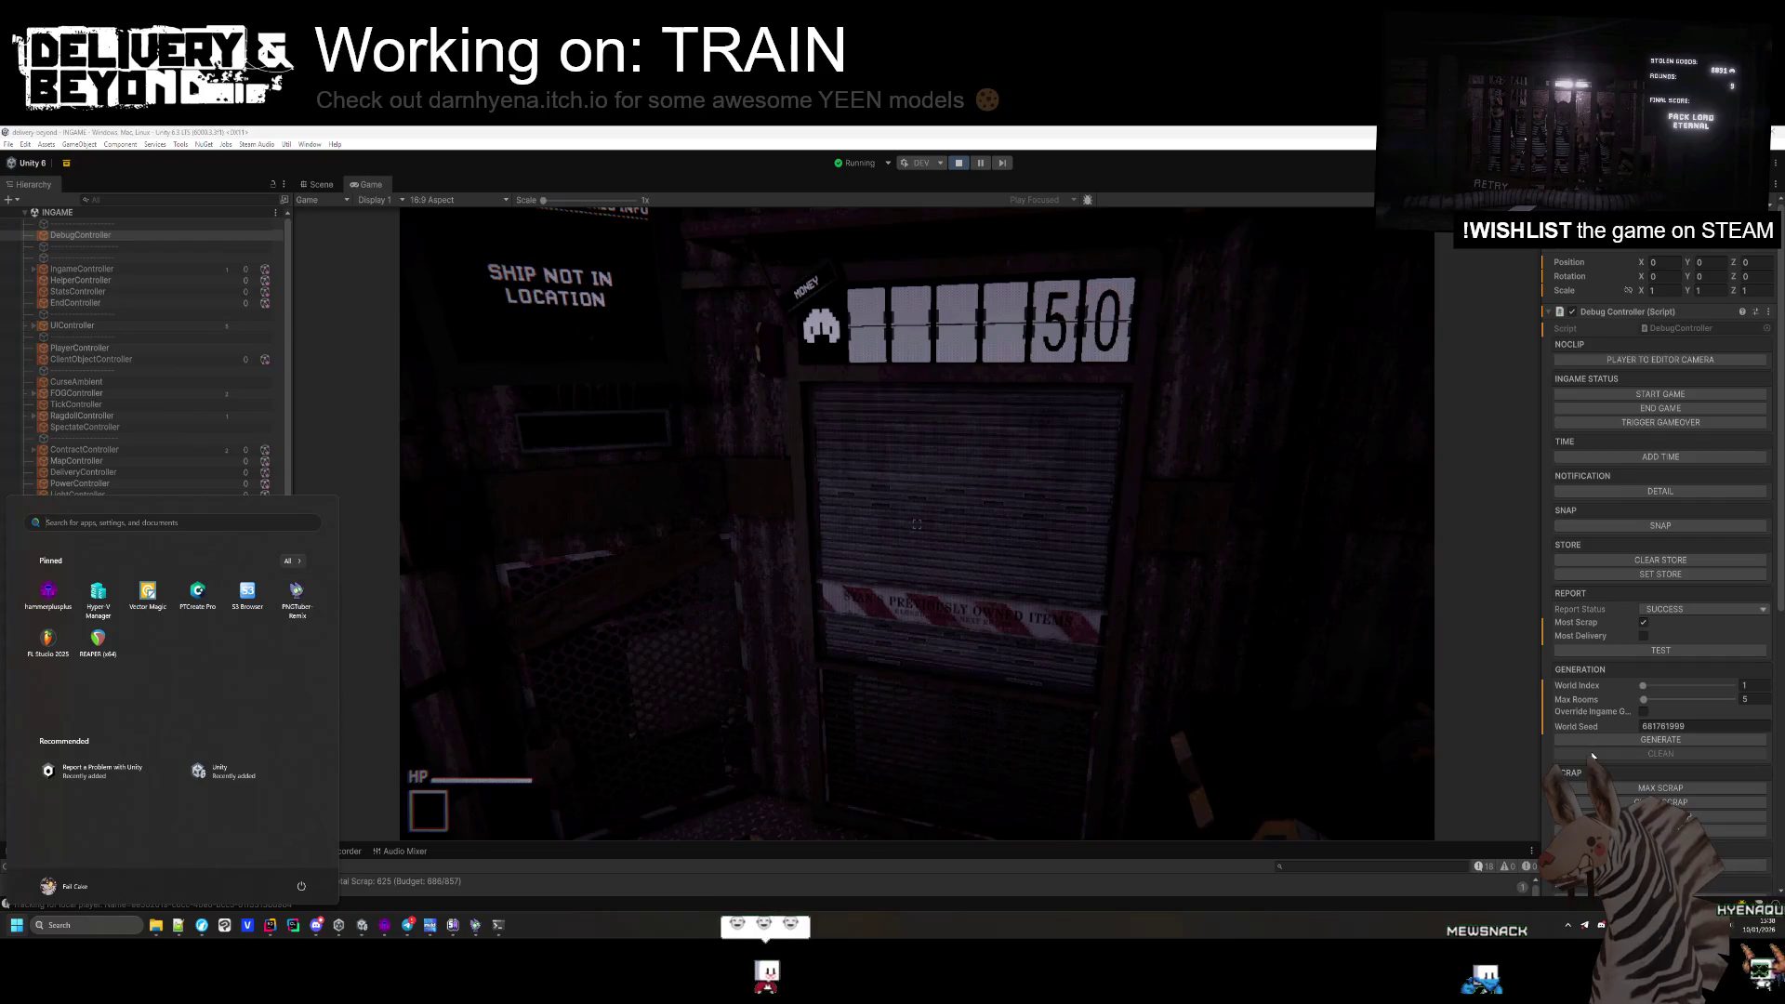
pyautogui.click(1224, 719)
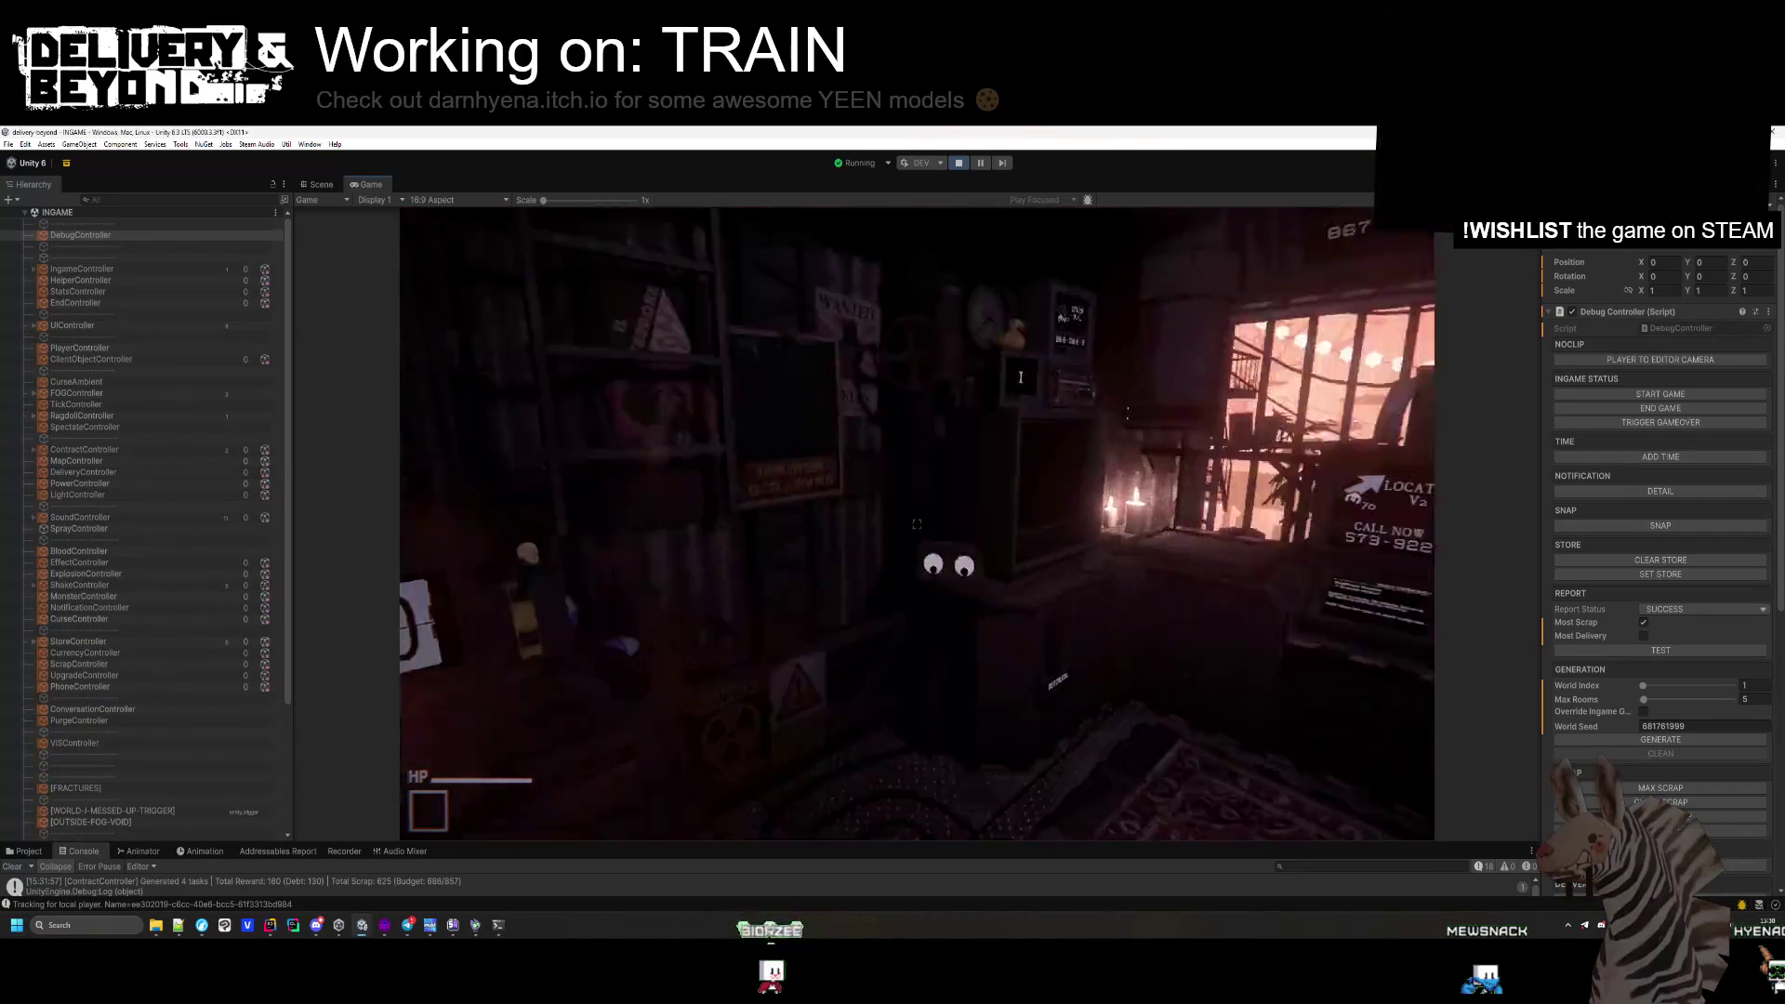
pyautogui.press('w')
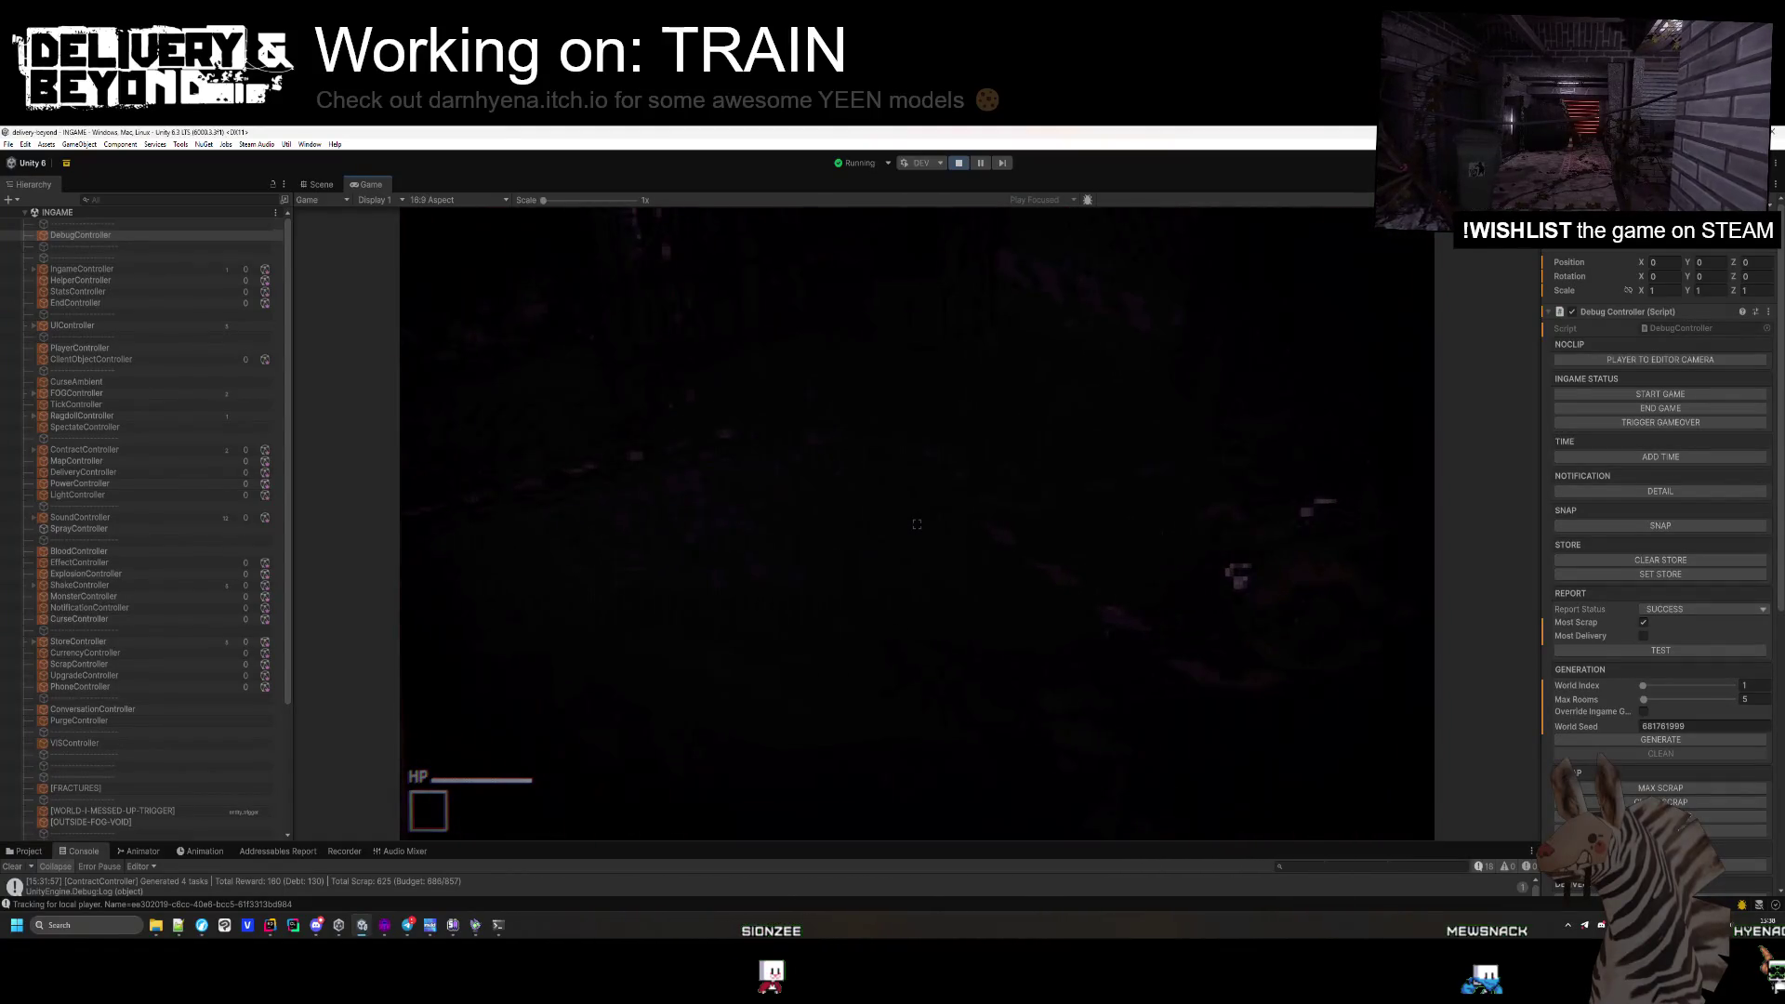
pyautogui.press('w')
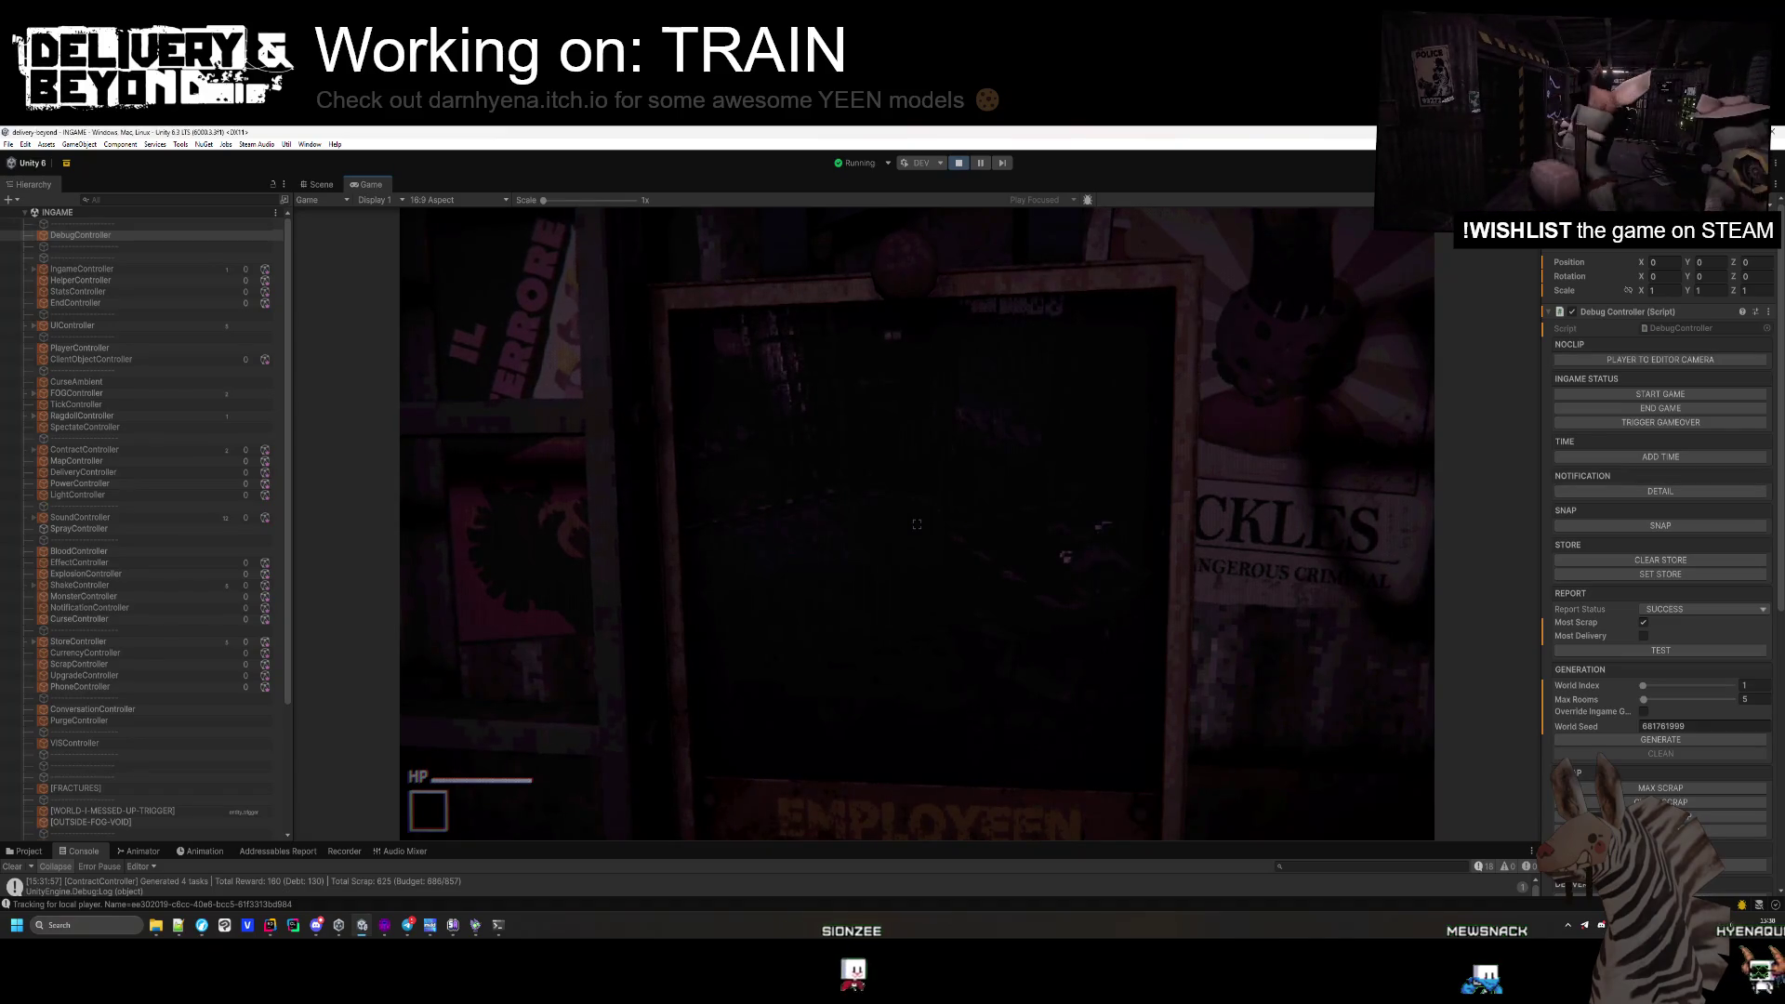
# Open and close the in-game Settings, then frame the level in the Scene view.
pyautogui.press('Escape')
pyautogui.press('Escape')
pyautogui.press('super')
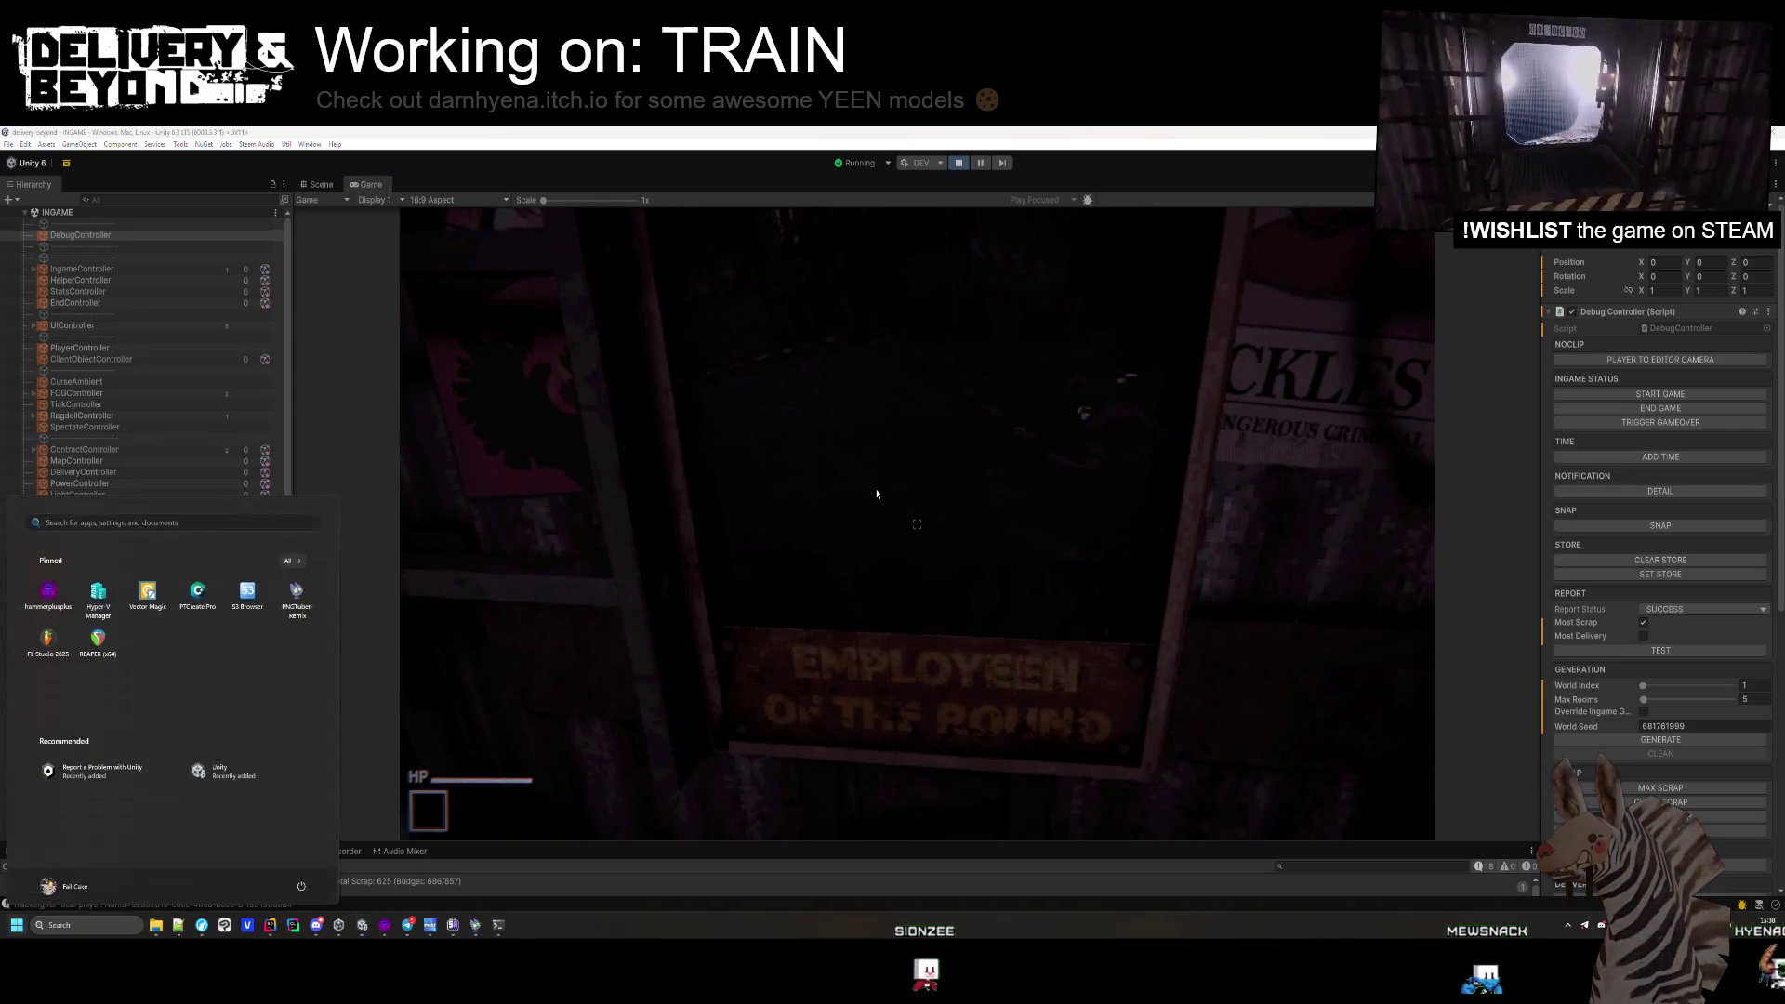
pyautogui.press('Escape')
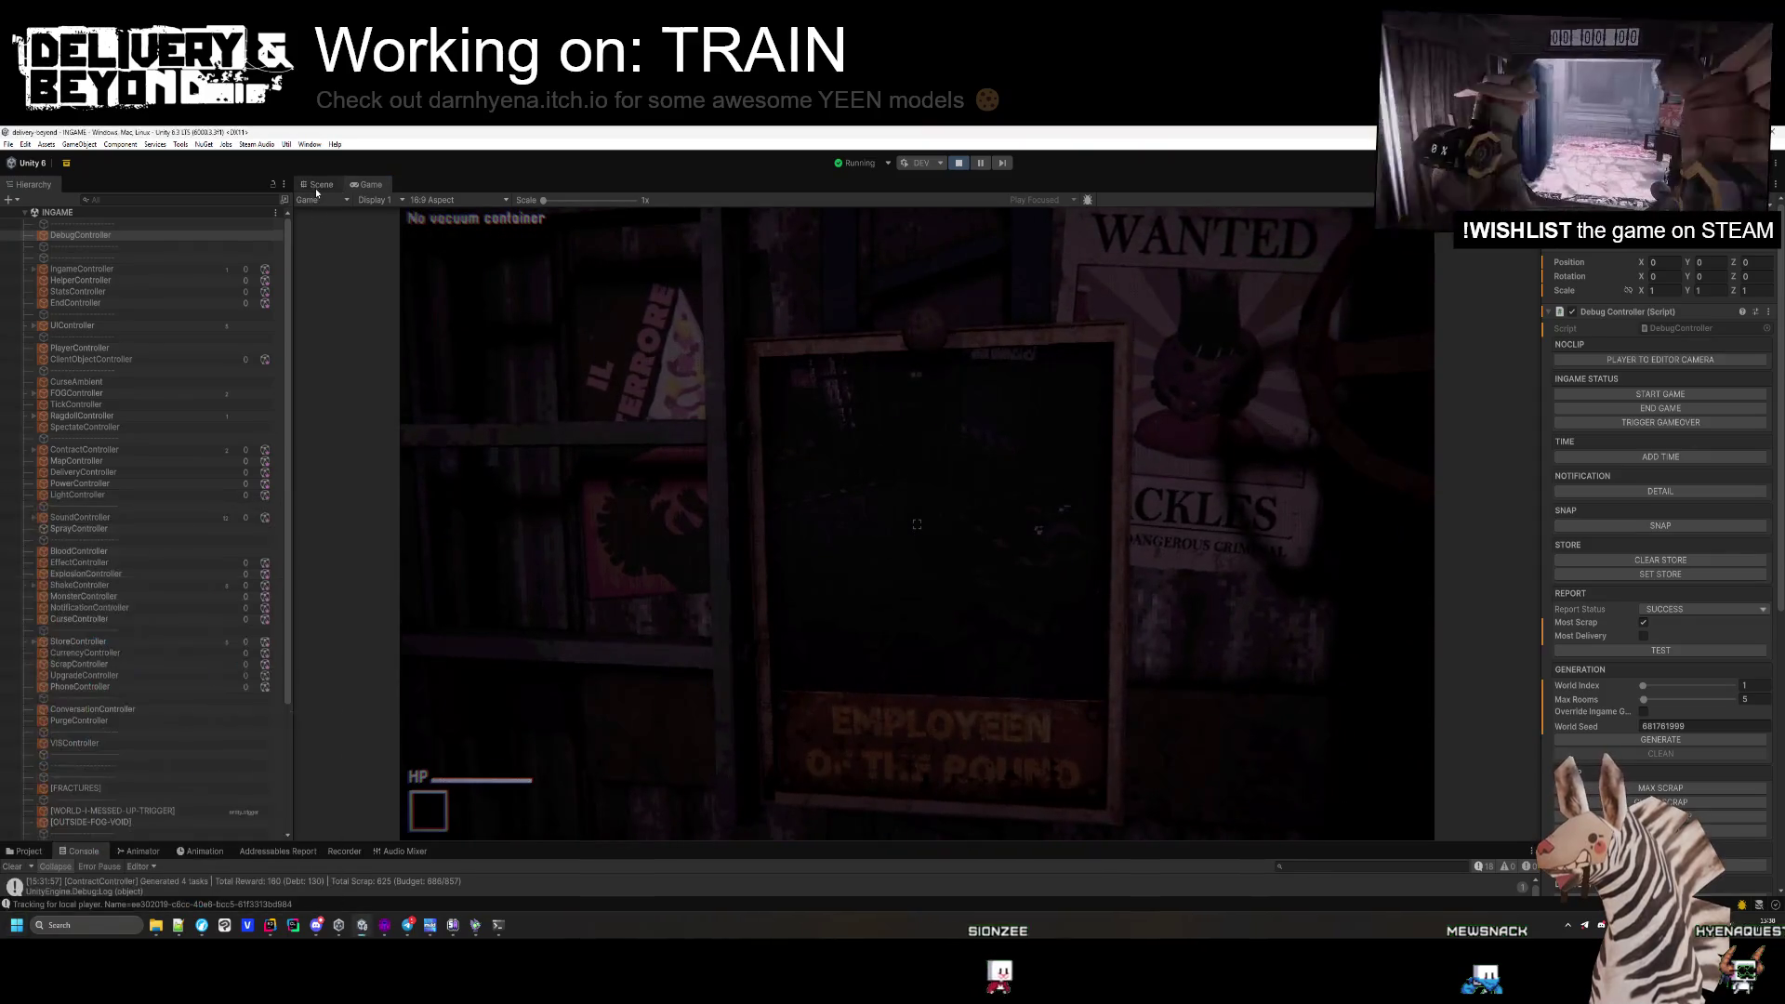
pyautogui.hotkey('ctrl', '1')
pyautogui.press('f')
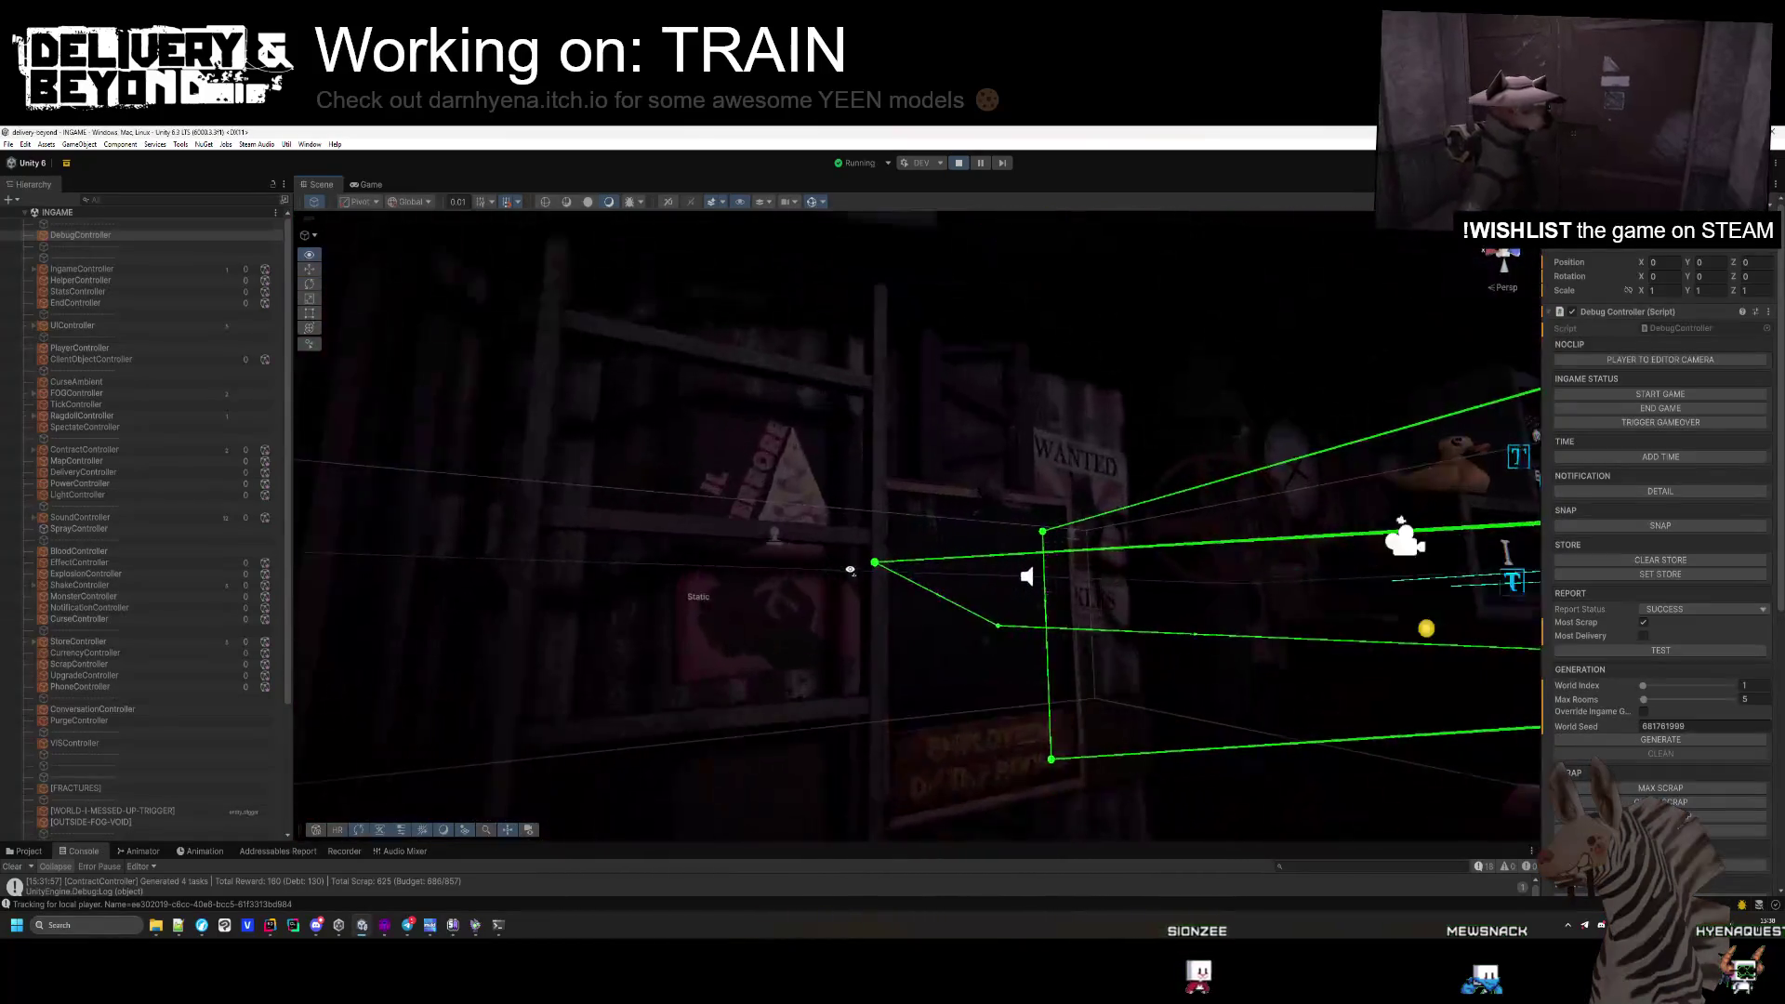
# Select the BG mesh, expand its Canvas material, and preview its base colour picker.
pyautogui.click(787, 569)
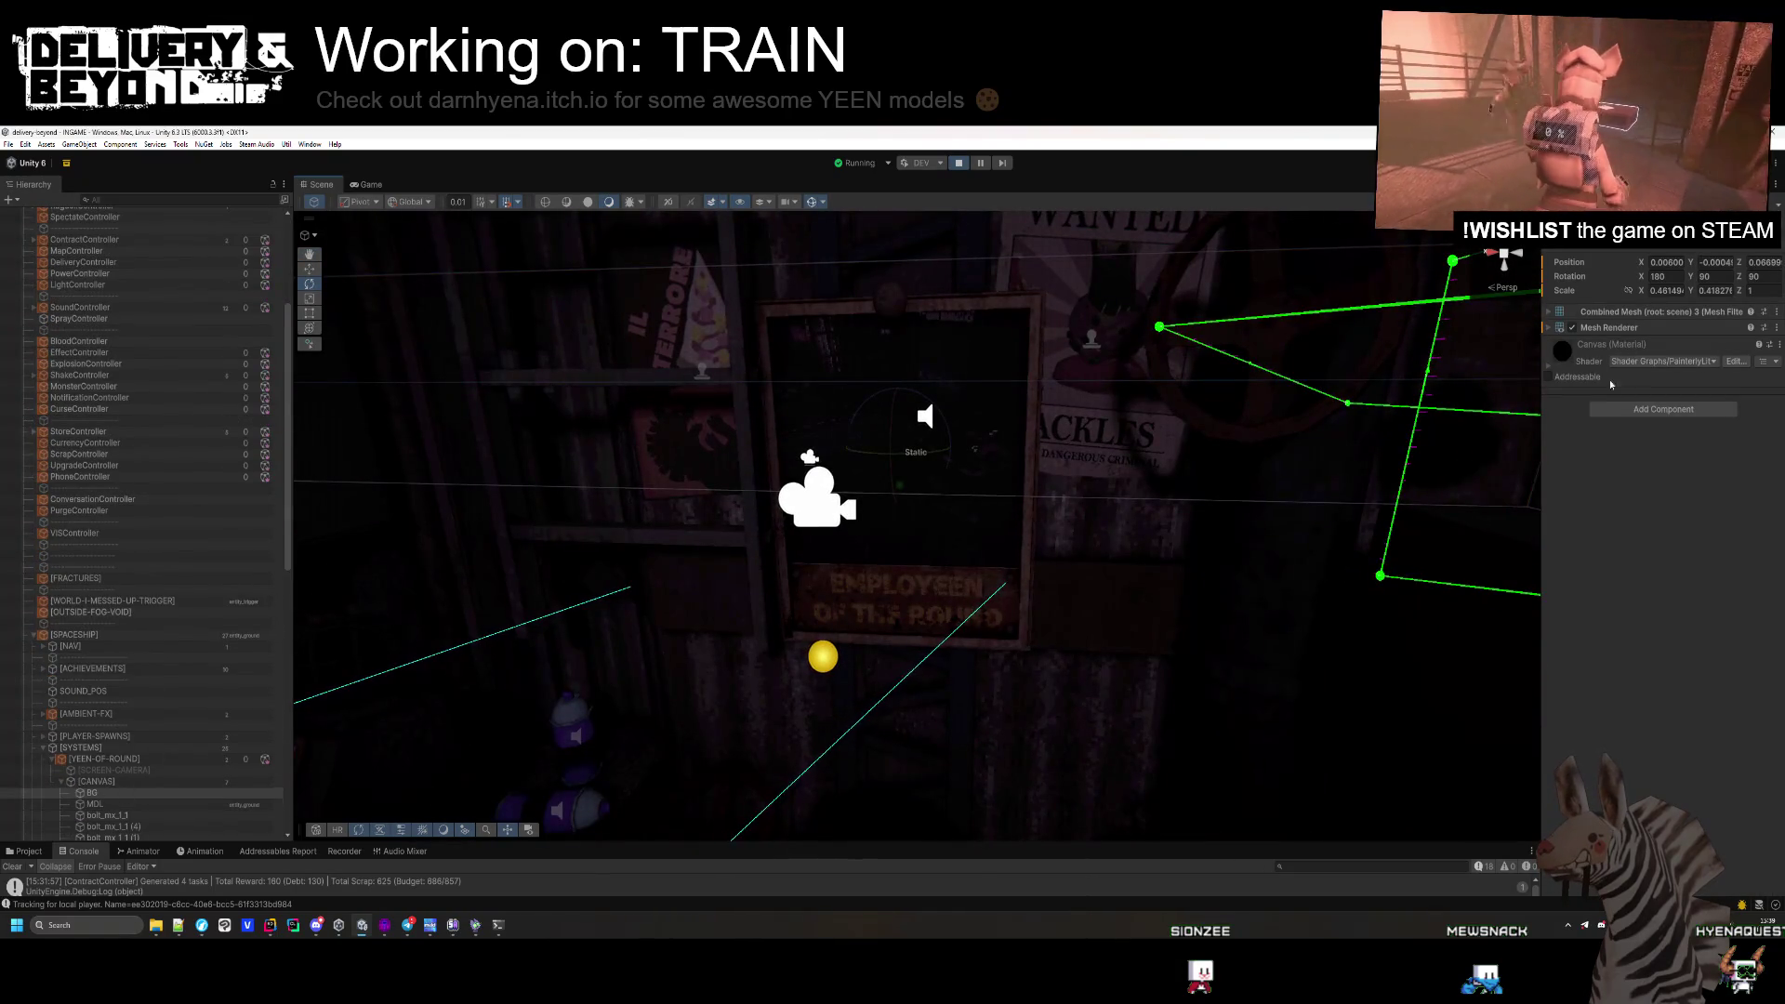
pyautogui.click(1552, 362)
pyautogui.click(1701, 447)
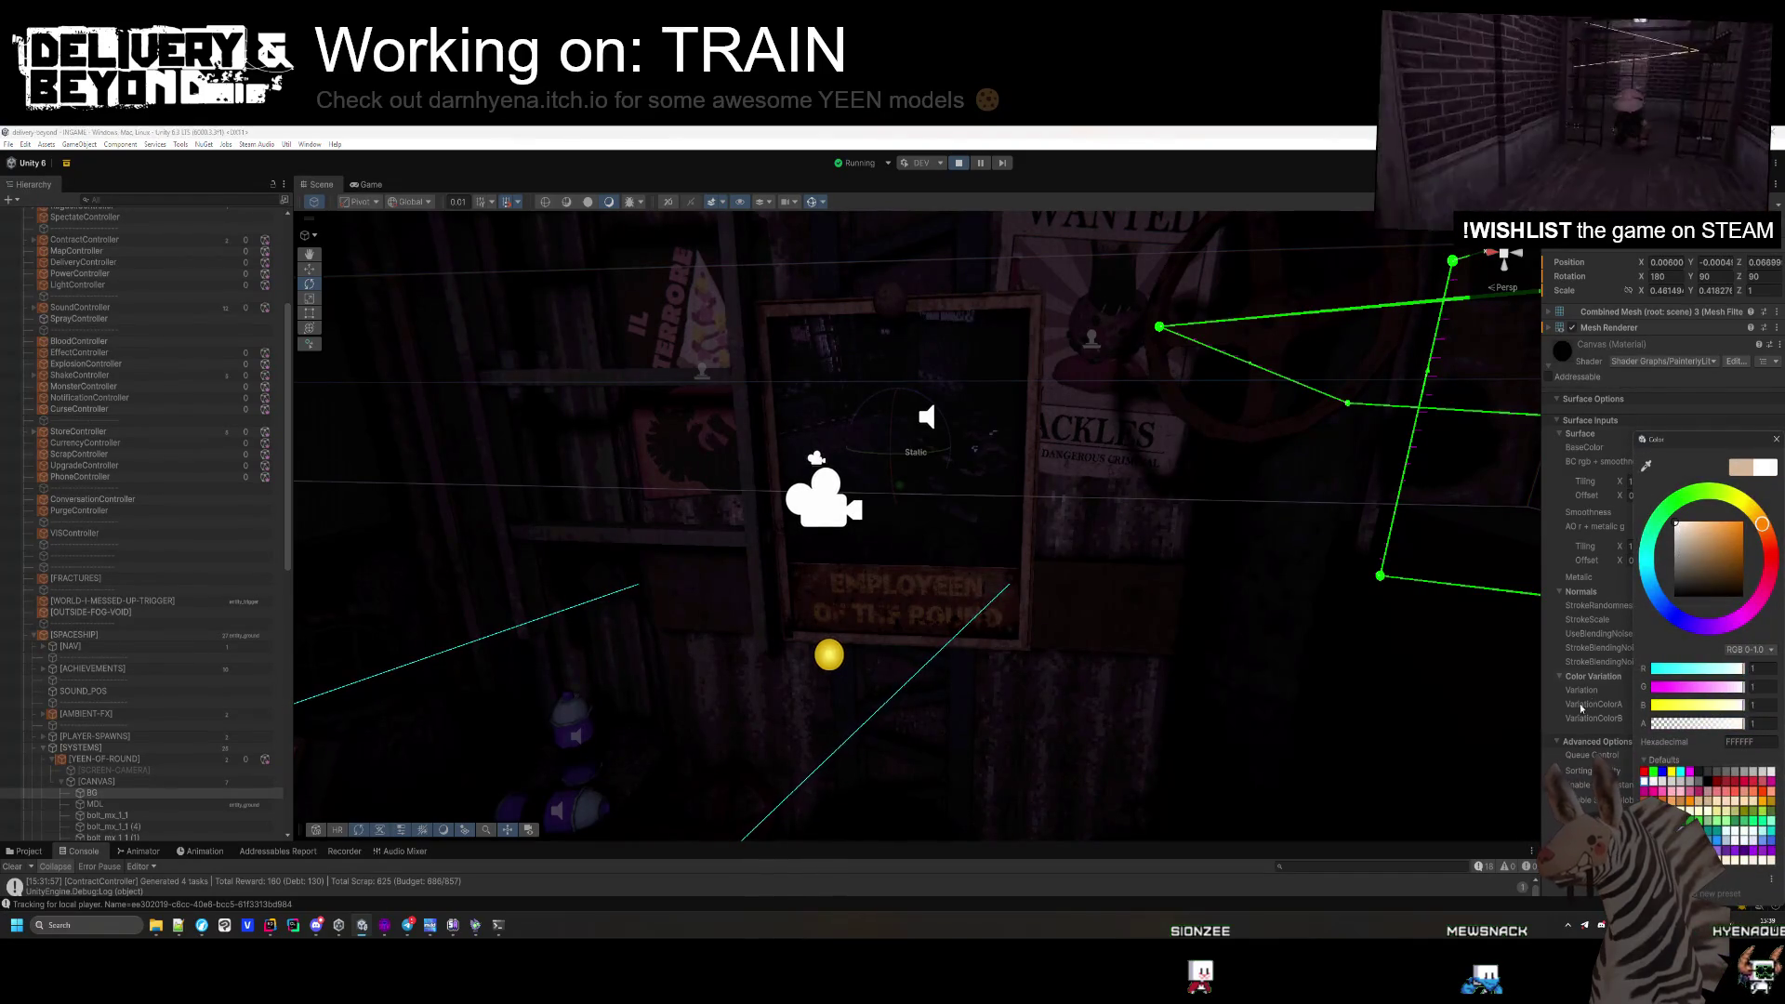
pyautogui.press('Escape')
pyautogui.moveTo(798, 463)
pyautogui.mouseDown()
pyautogui.moveTo(789, 271)
pyautogui.moveTo(777, 529)
pyautogui.moveTo(777, 370)
pyautogui.moveTo(758, 391)
pyautogui.mouseUp()
pyautogui.click(371, 184)
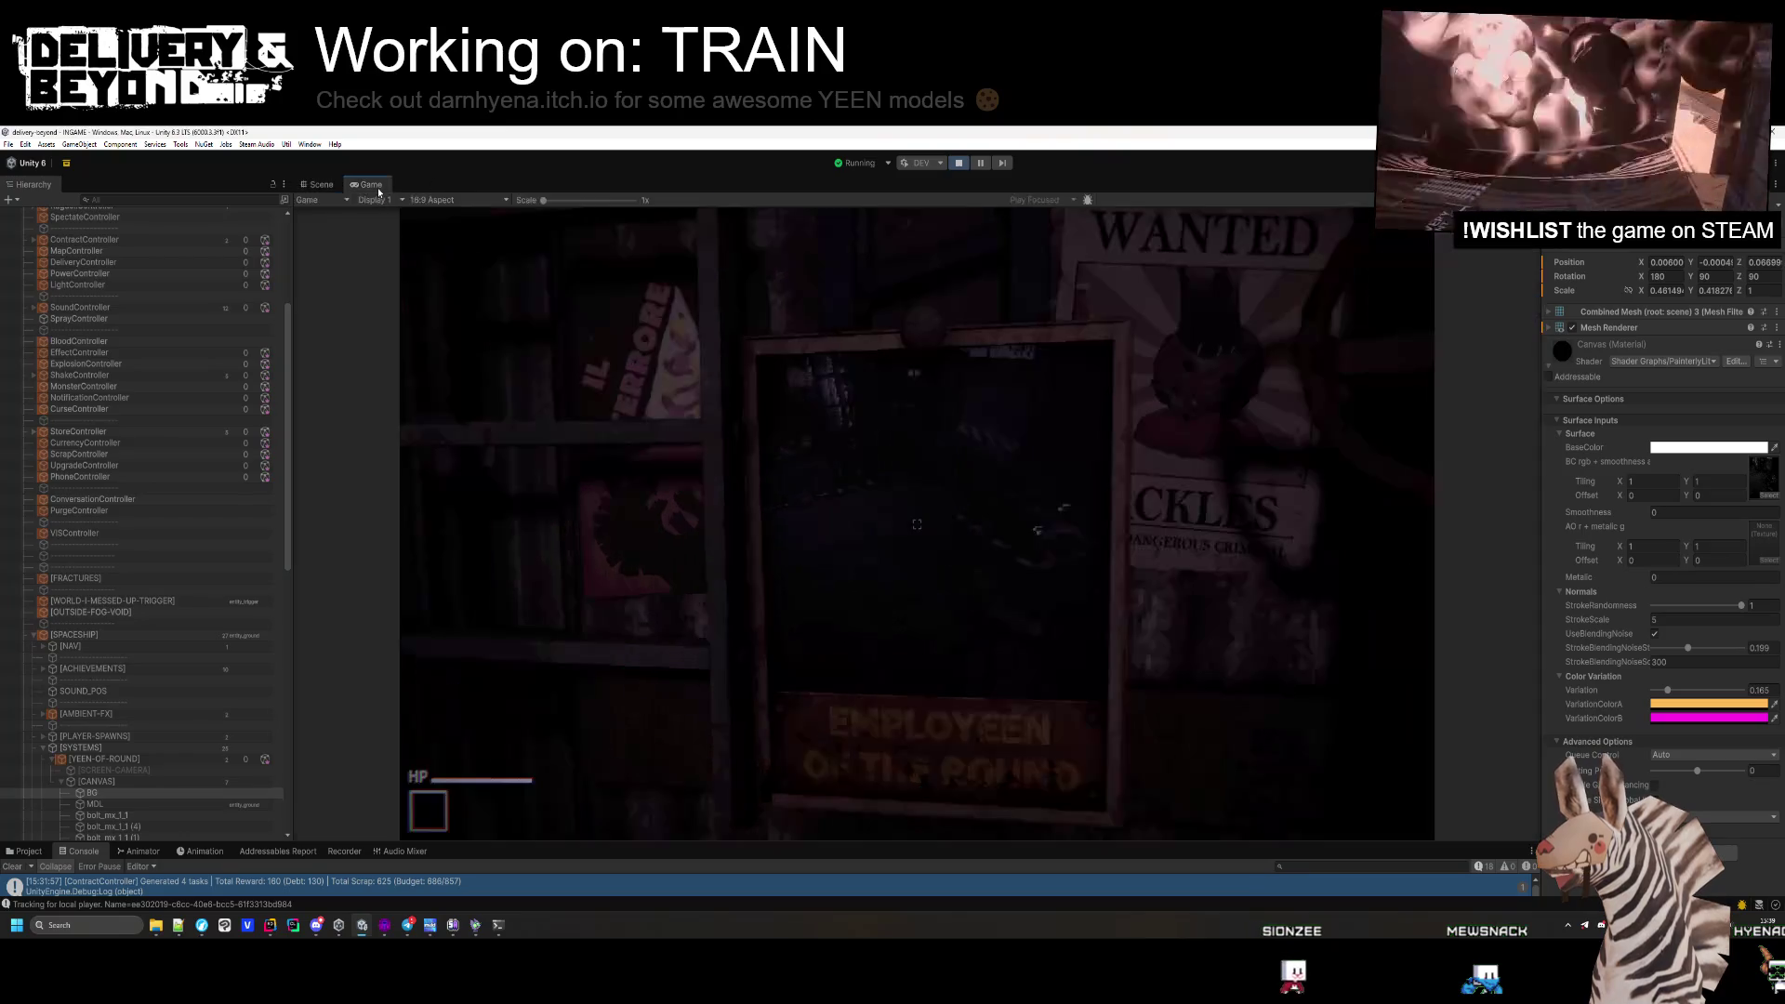
pyautogui.press('super')
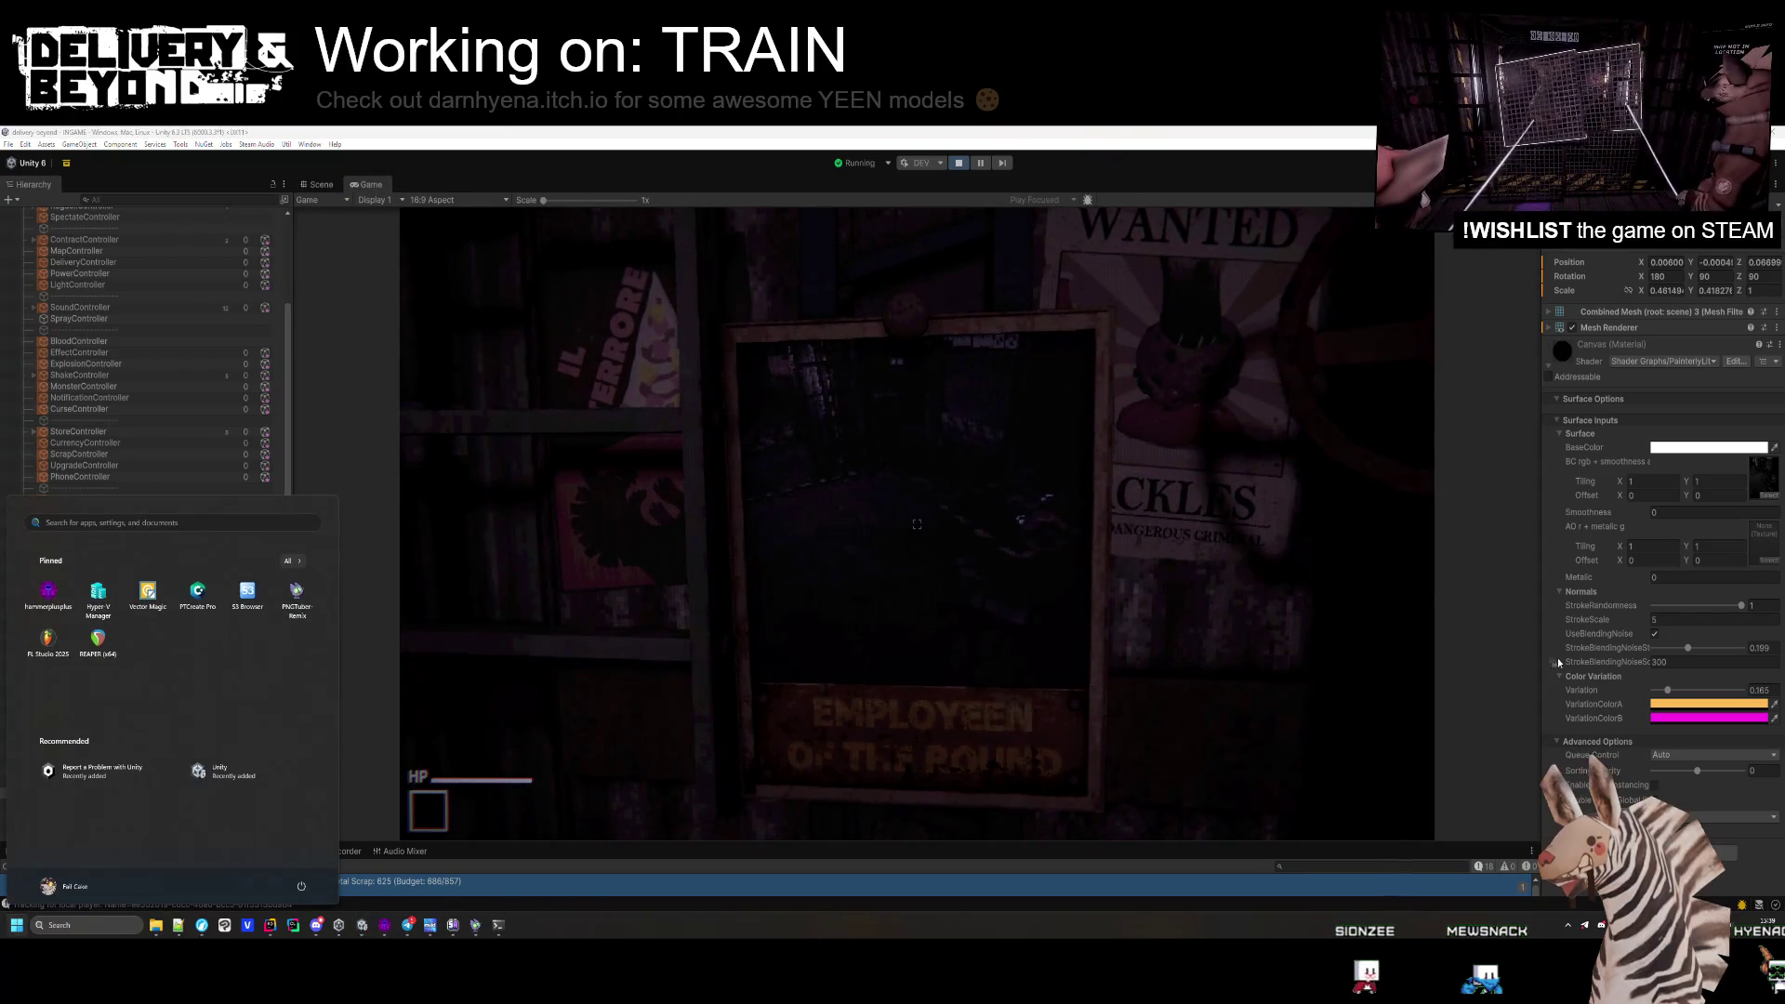
# Try Variation 0.7, then restore it to 0.165; set stroke randomness 0.113 and blending noise 0.199.
pyautogui.moveTo(1667, 691); pyautogui.dragTo(1705, 693)
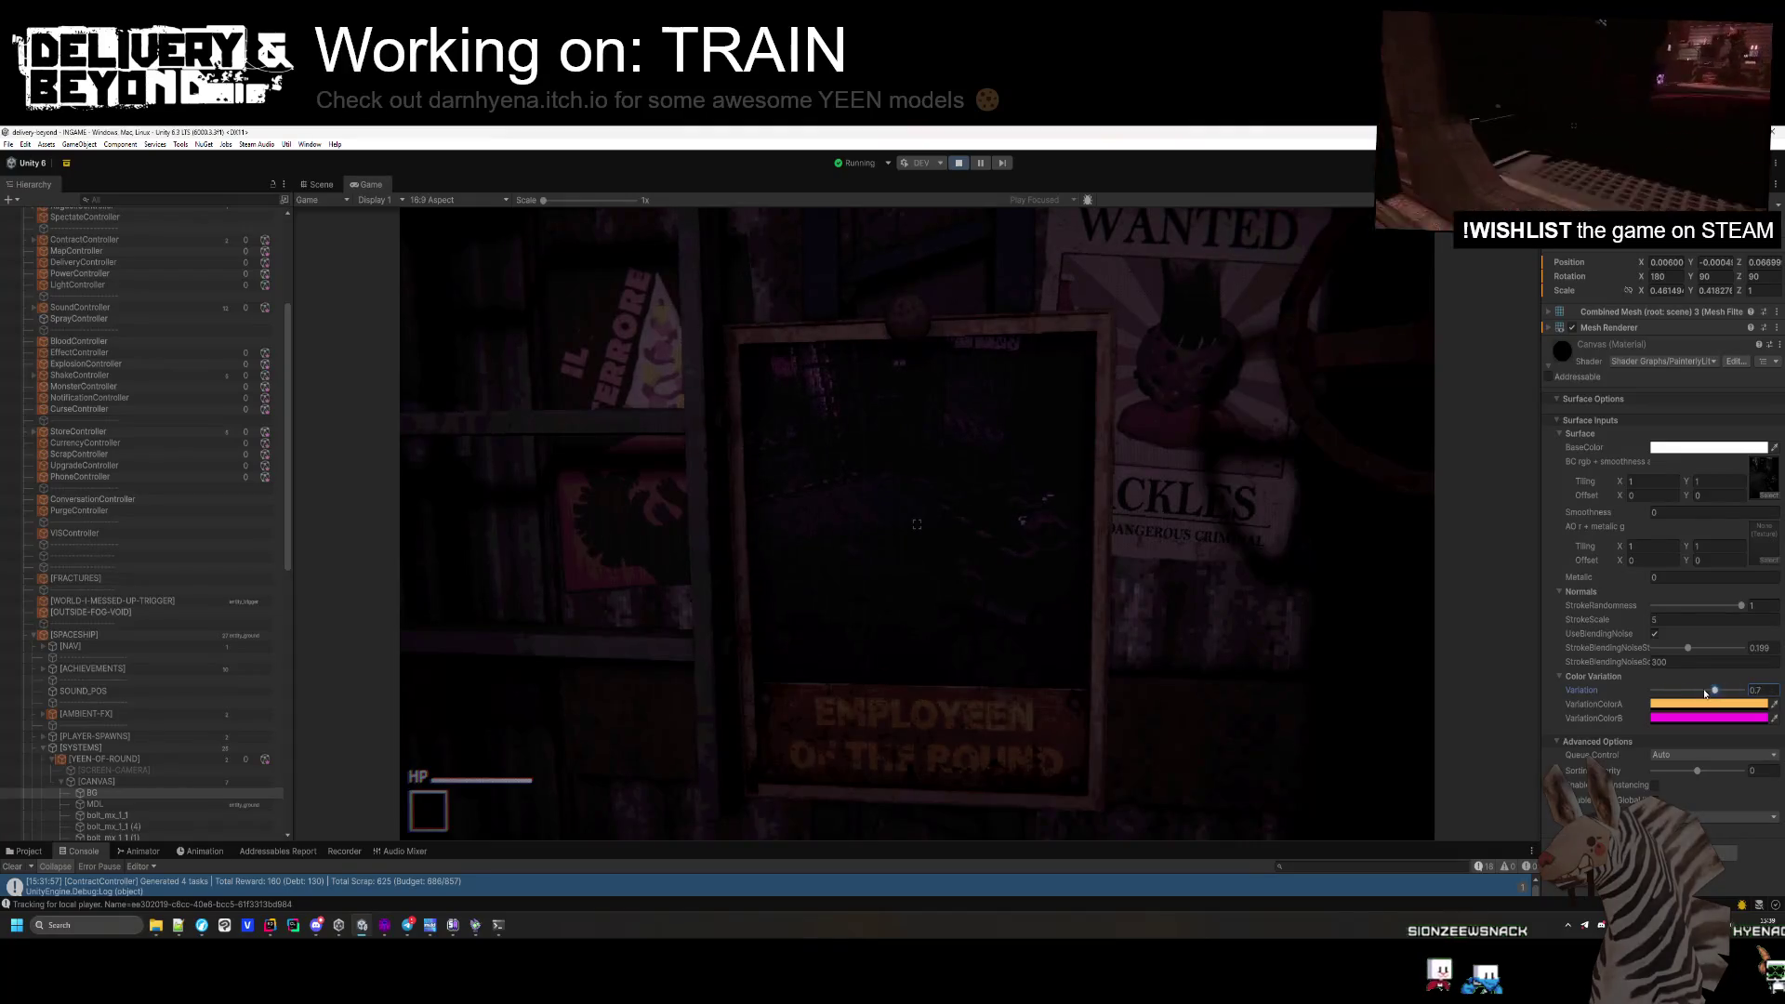
pyautogui.hotkey('ctrl', 'z')
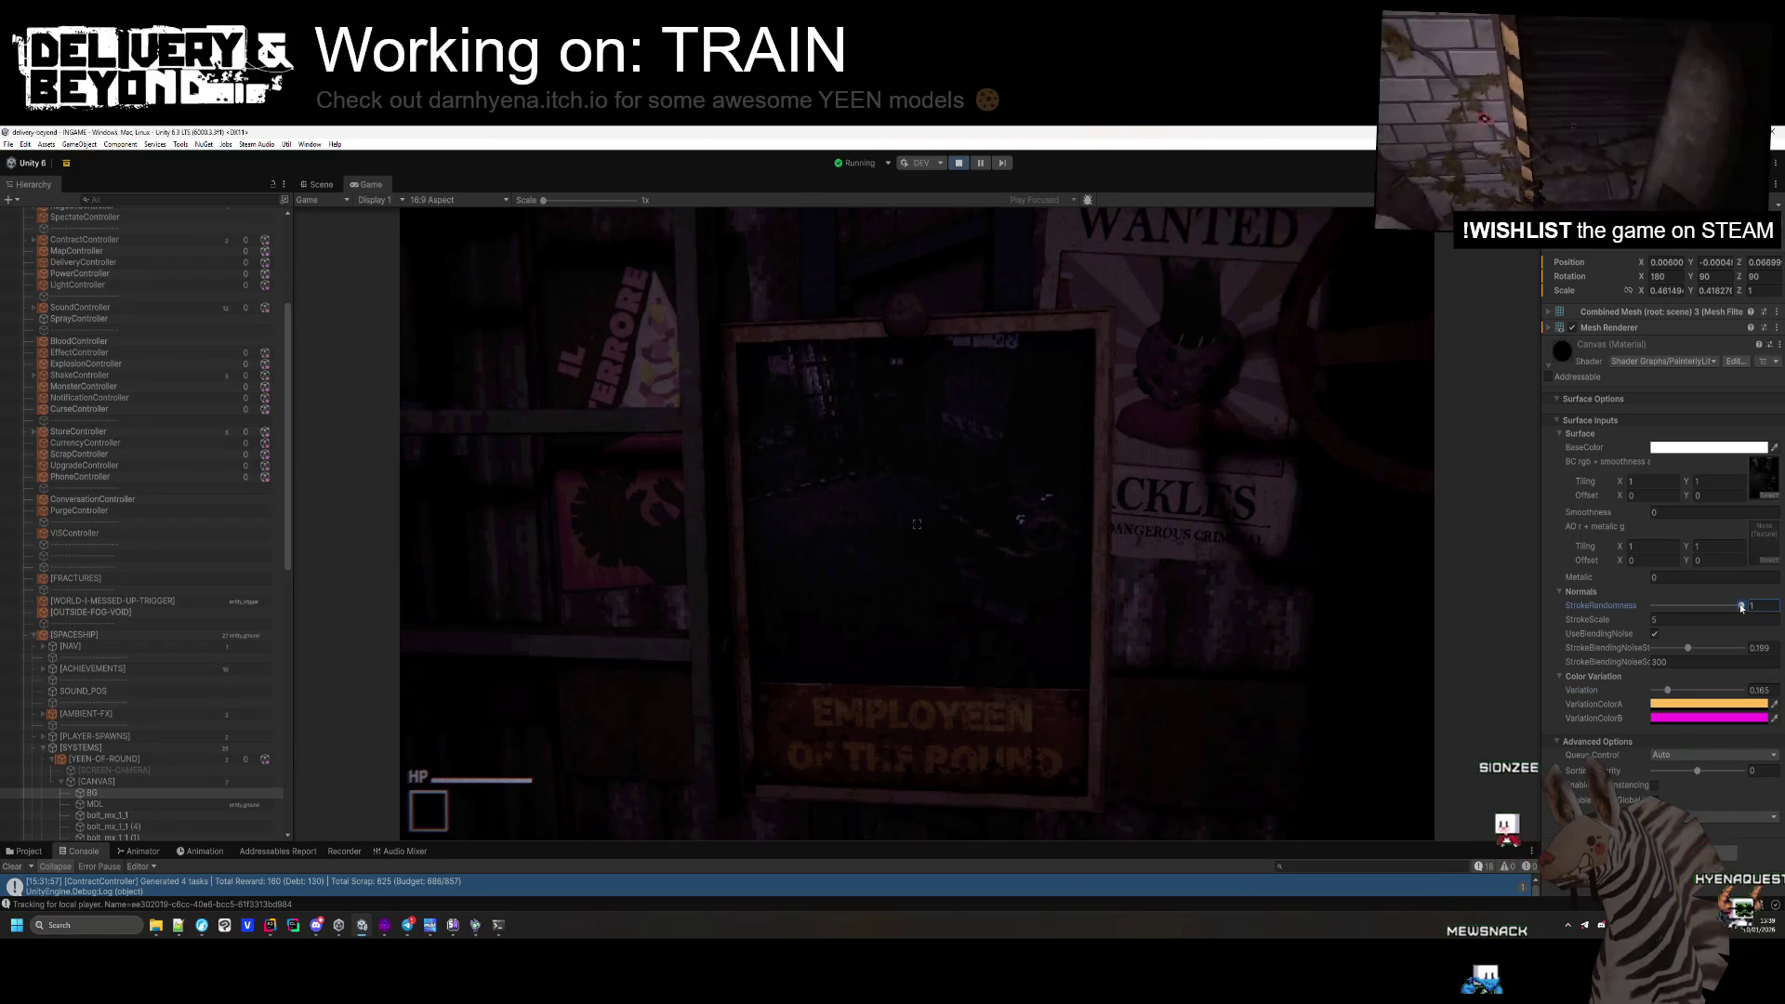
pyautogui.moveTo(1741, 606); pyautogui.dragTo(1663, 607)
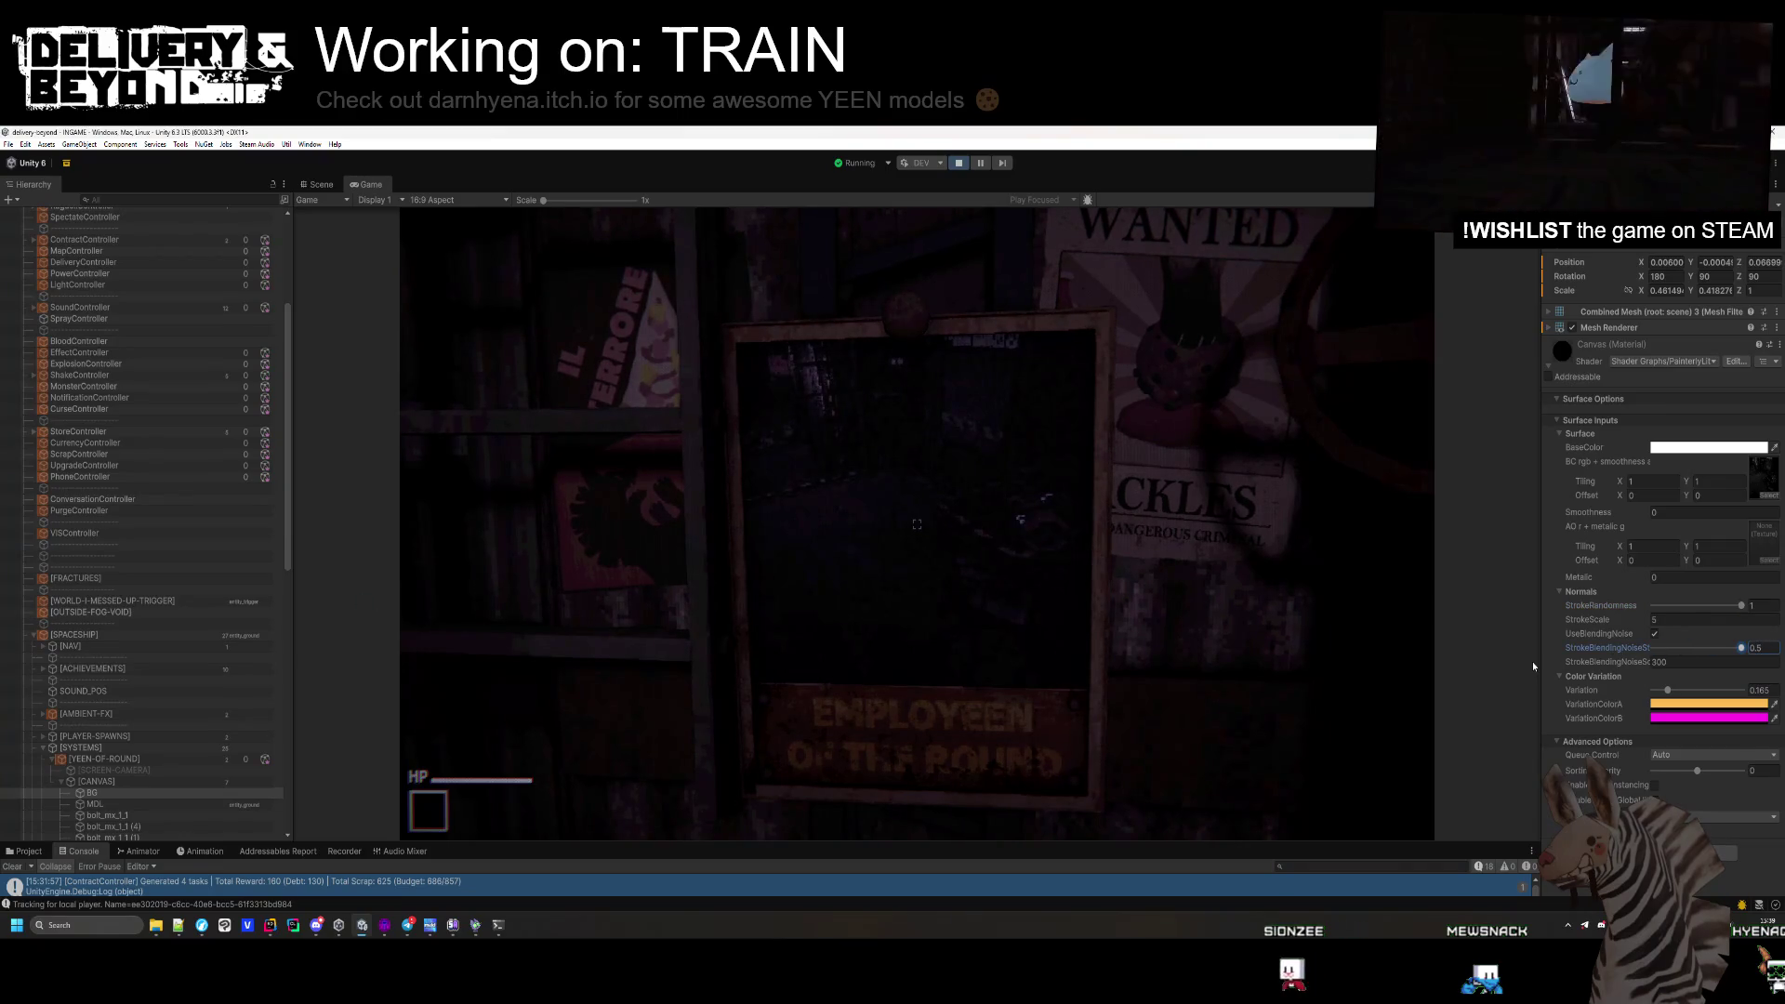
pyautogui.click(1689, 651)
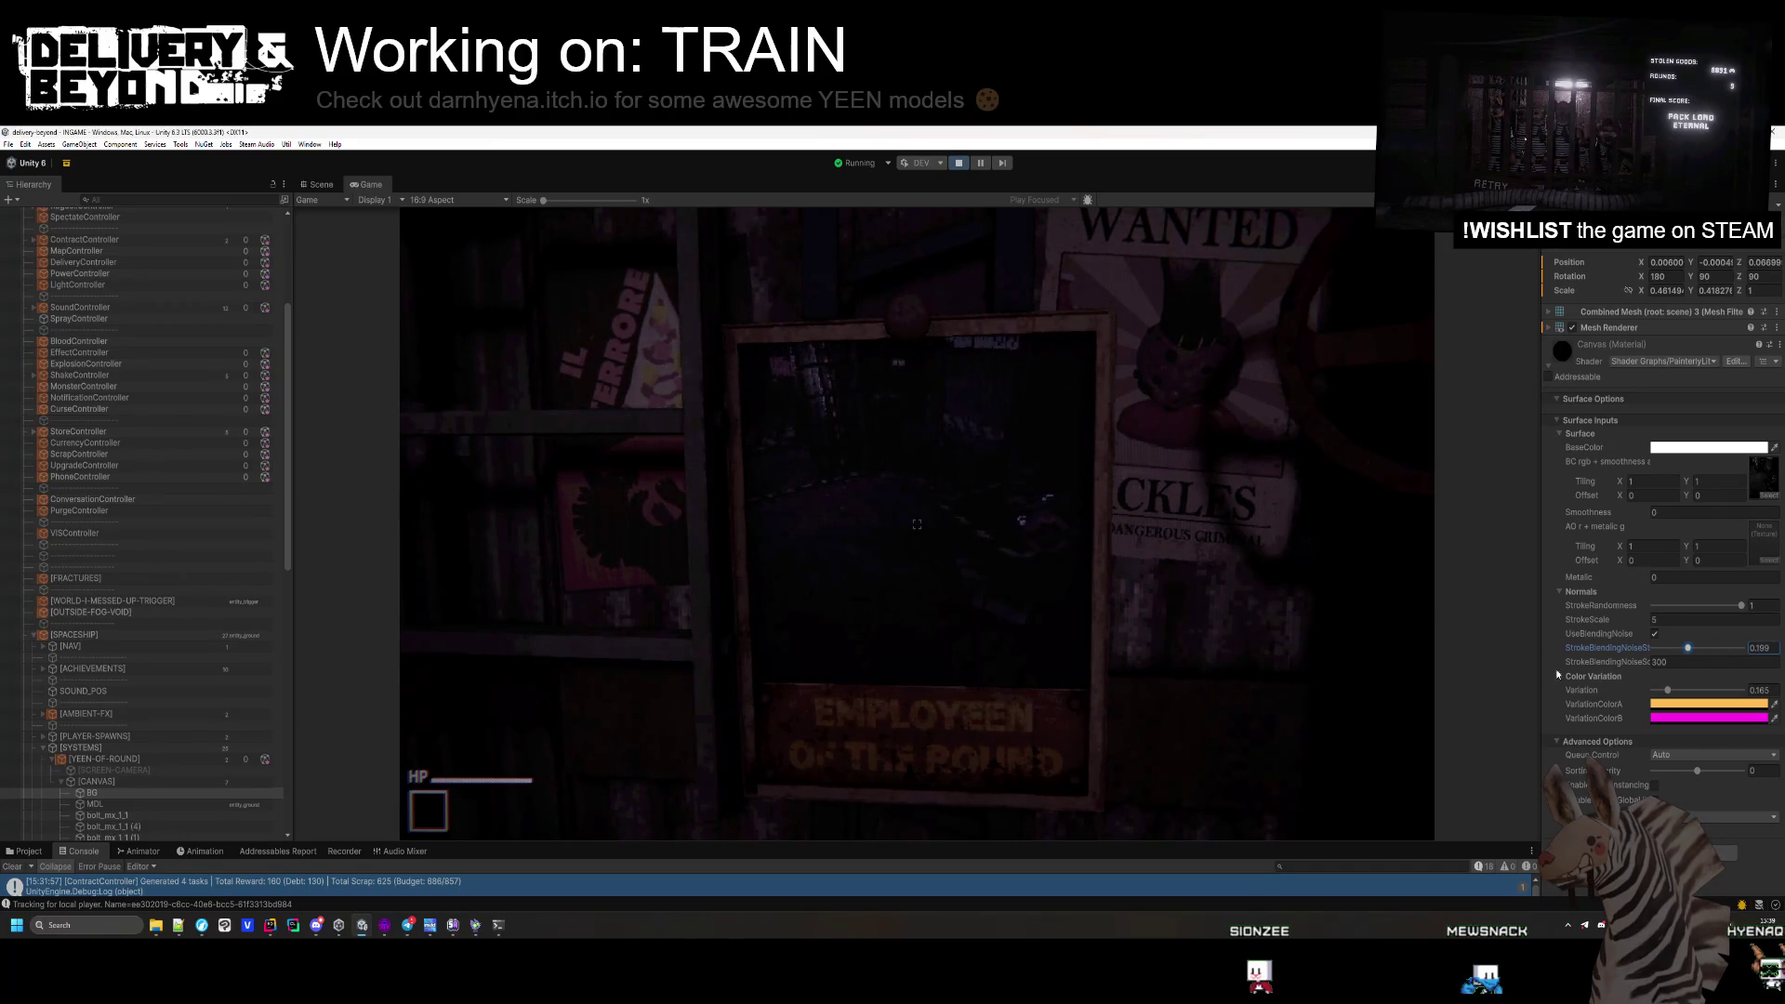
pyautogui.click(1688, 648)
pyautogui.click(654, 753)
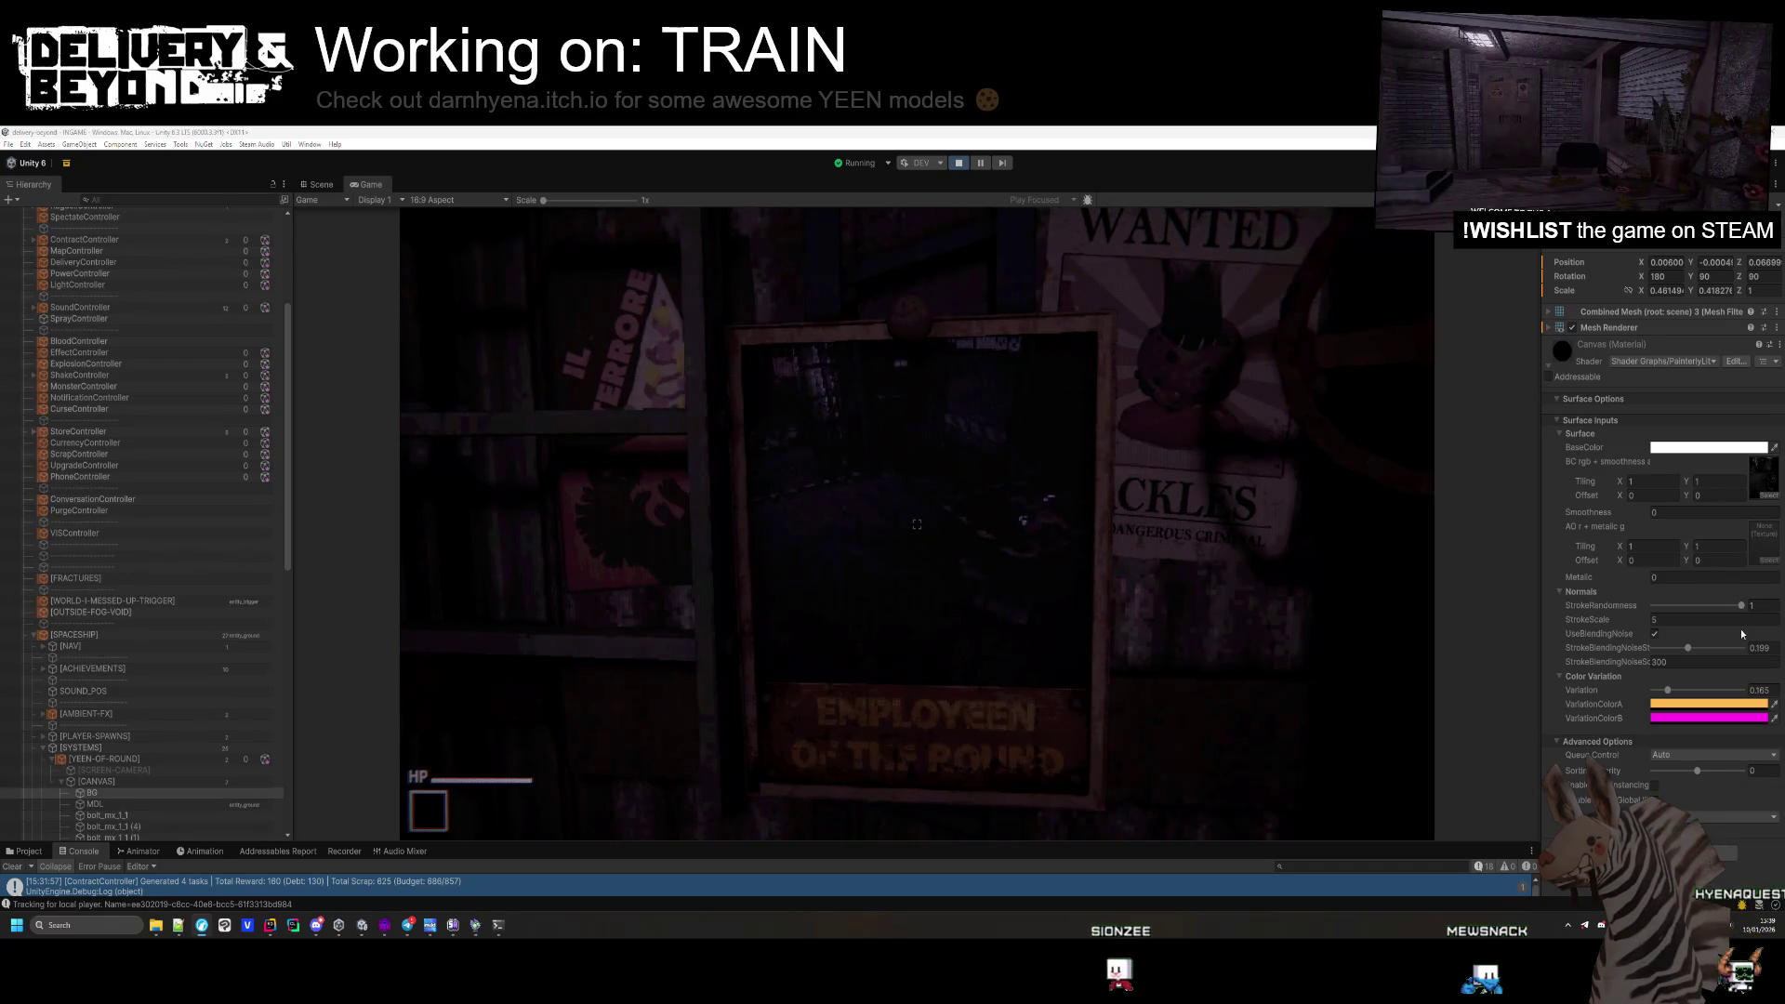
pyautogui.press('e')
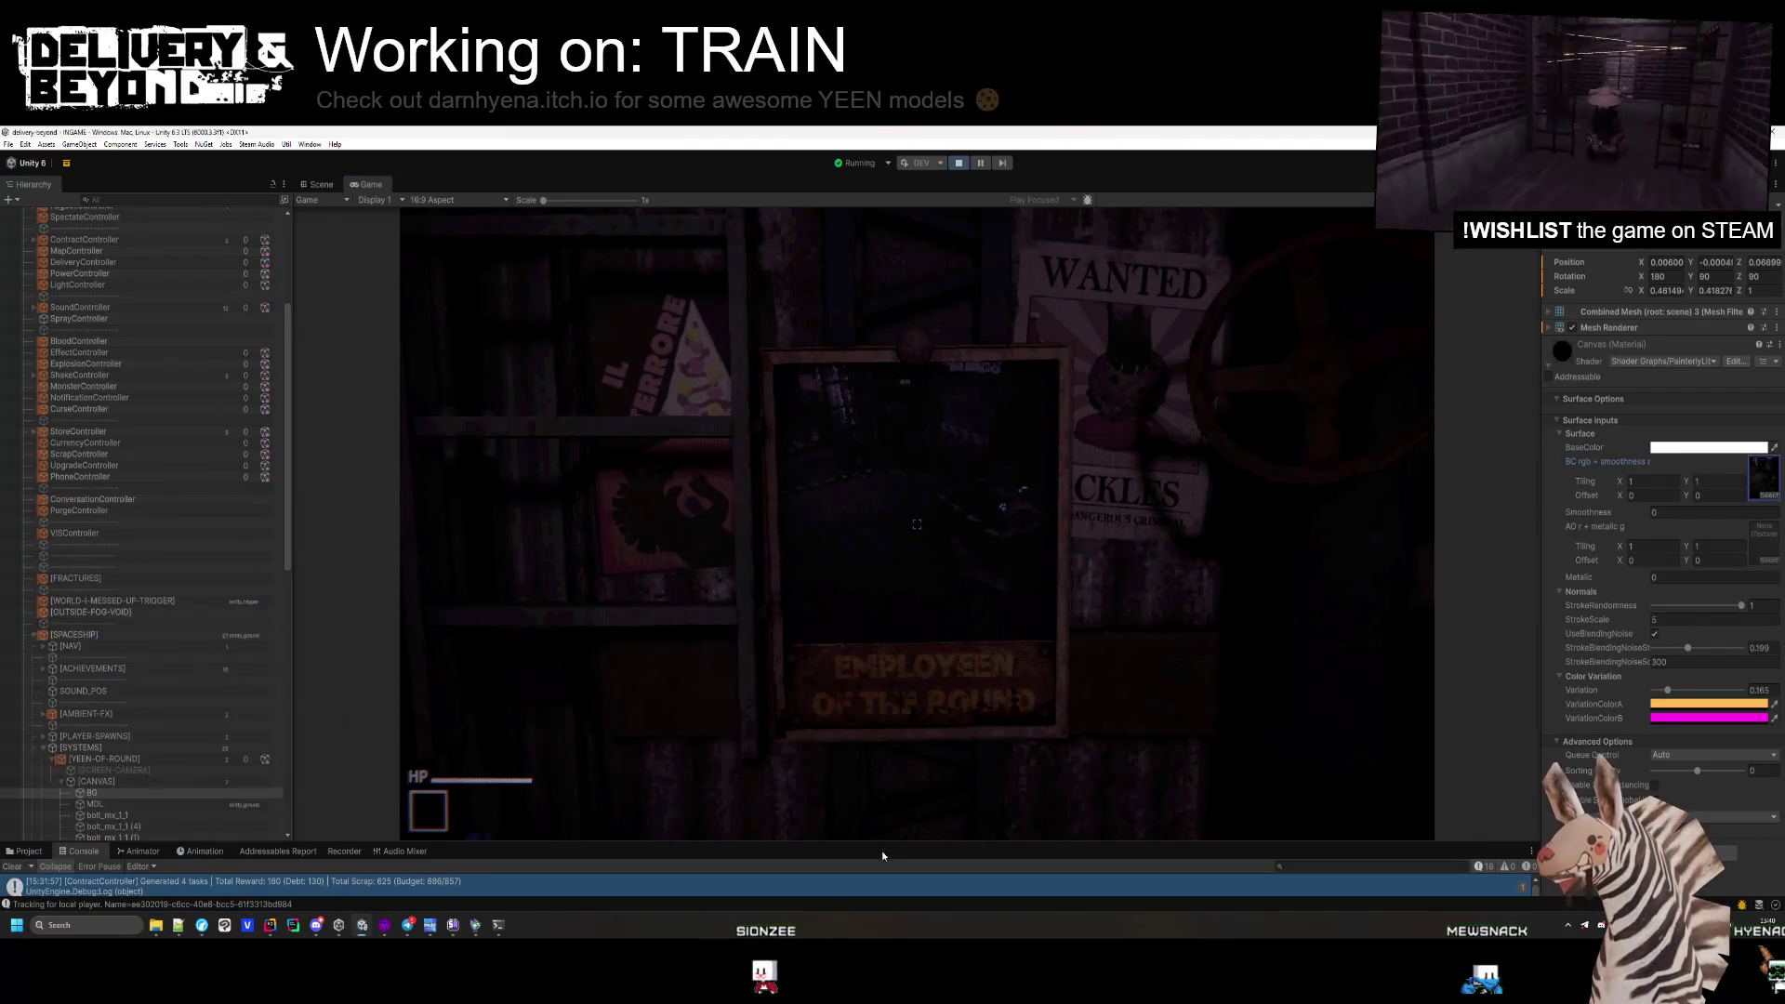
pyautogui.click(31, 866)
# Enlarge the Project panel and inspect the CAMERA_SNAPSHOT render texture's preview and anti-aliasing.
pyautogui.click(24, 851)
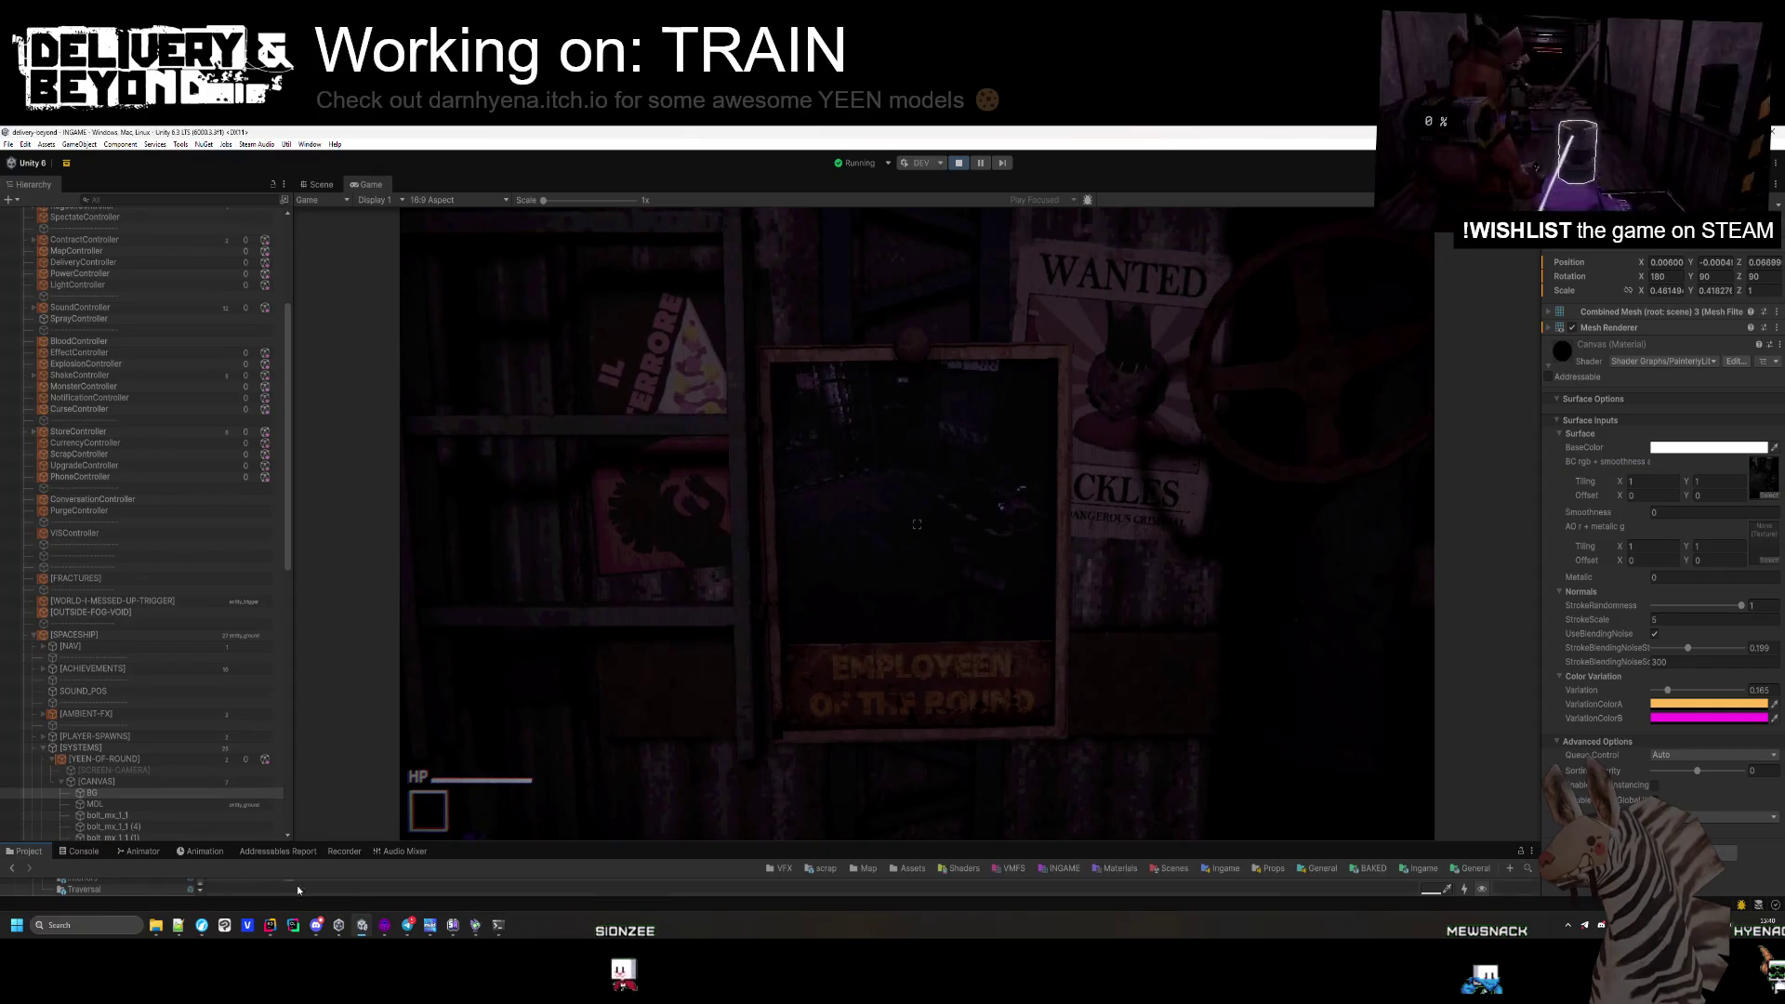
pyautogui.moveTo(803, 839)
pyautogui.mouseDown()
pyautogui.moveTo(803, 688)
pyautogui.moveTo(803, 793)
pyautogui.mouseUp()
pyautogui.press('super')
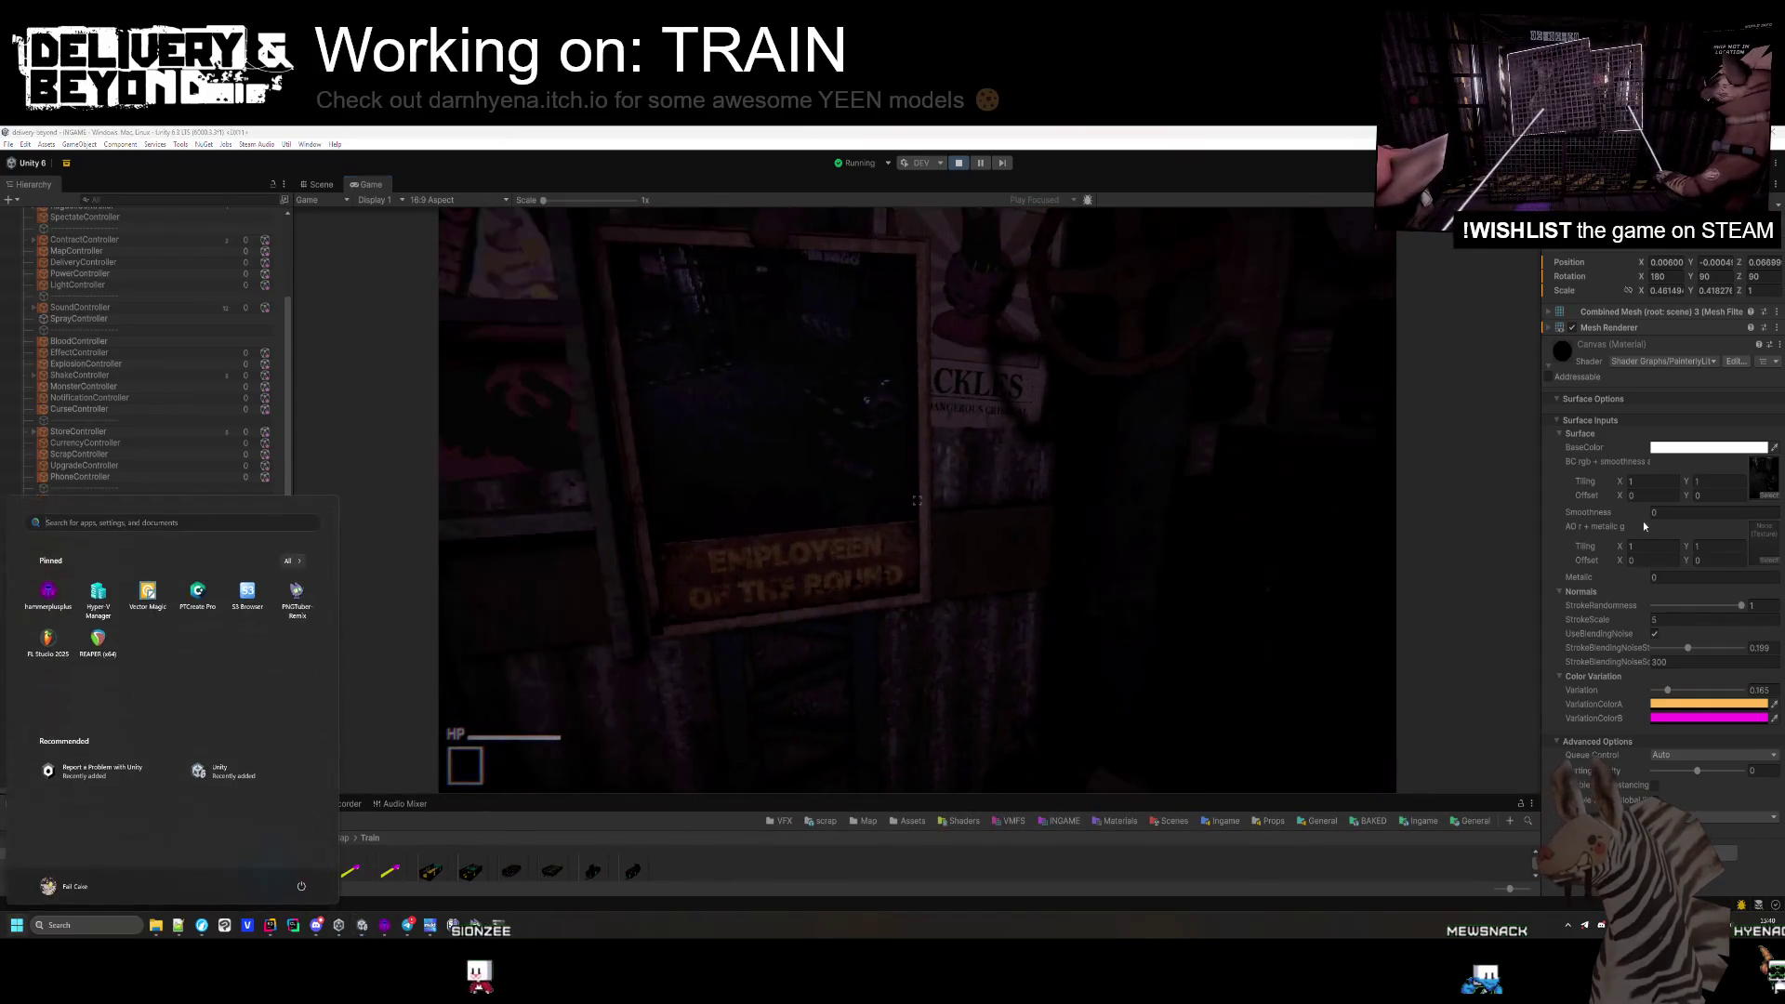
pyautogui.press('super')
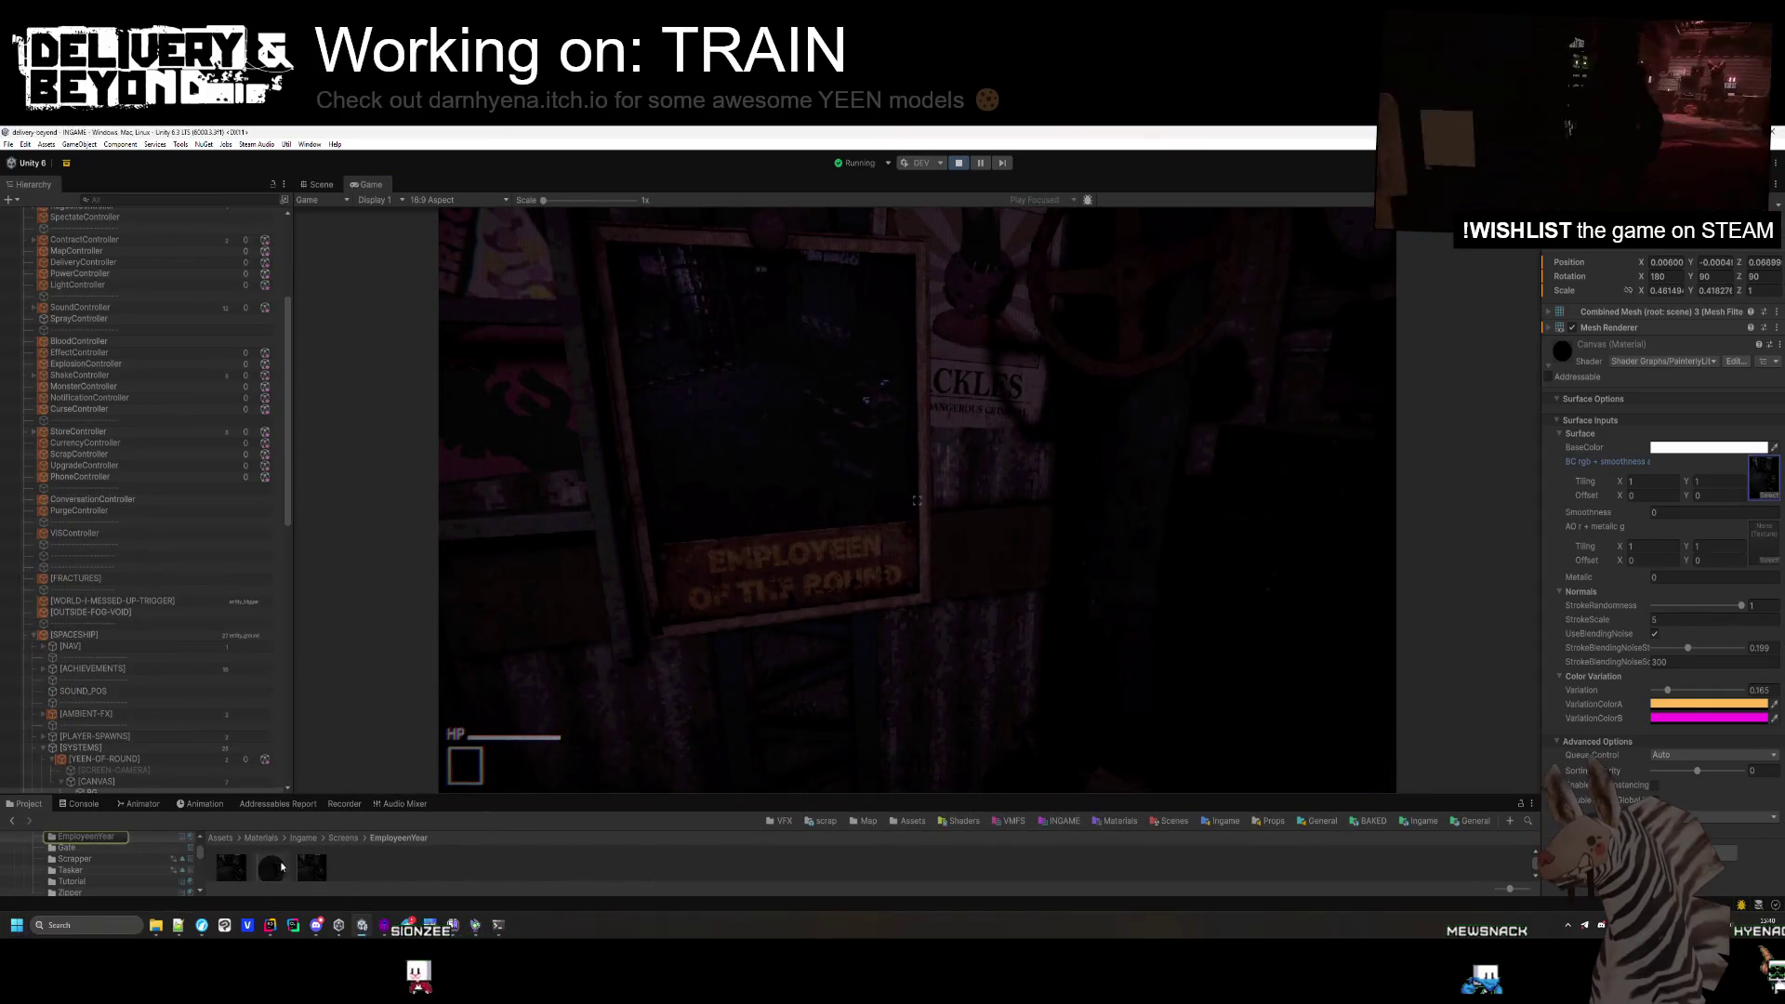
pyautogui.click(236, 875)
pyautogui.moveTo(1665, 724); pyautogui.dragTo(1664, 519)
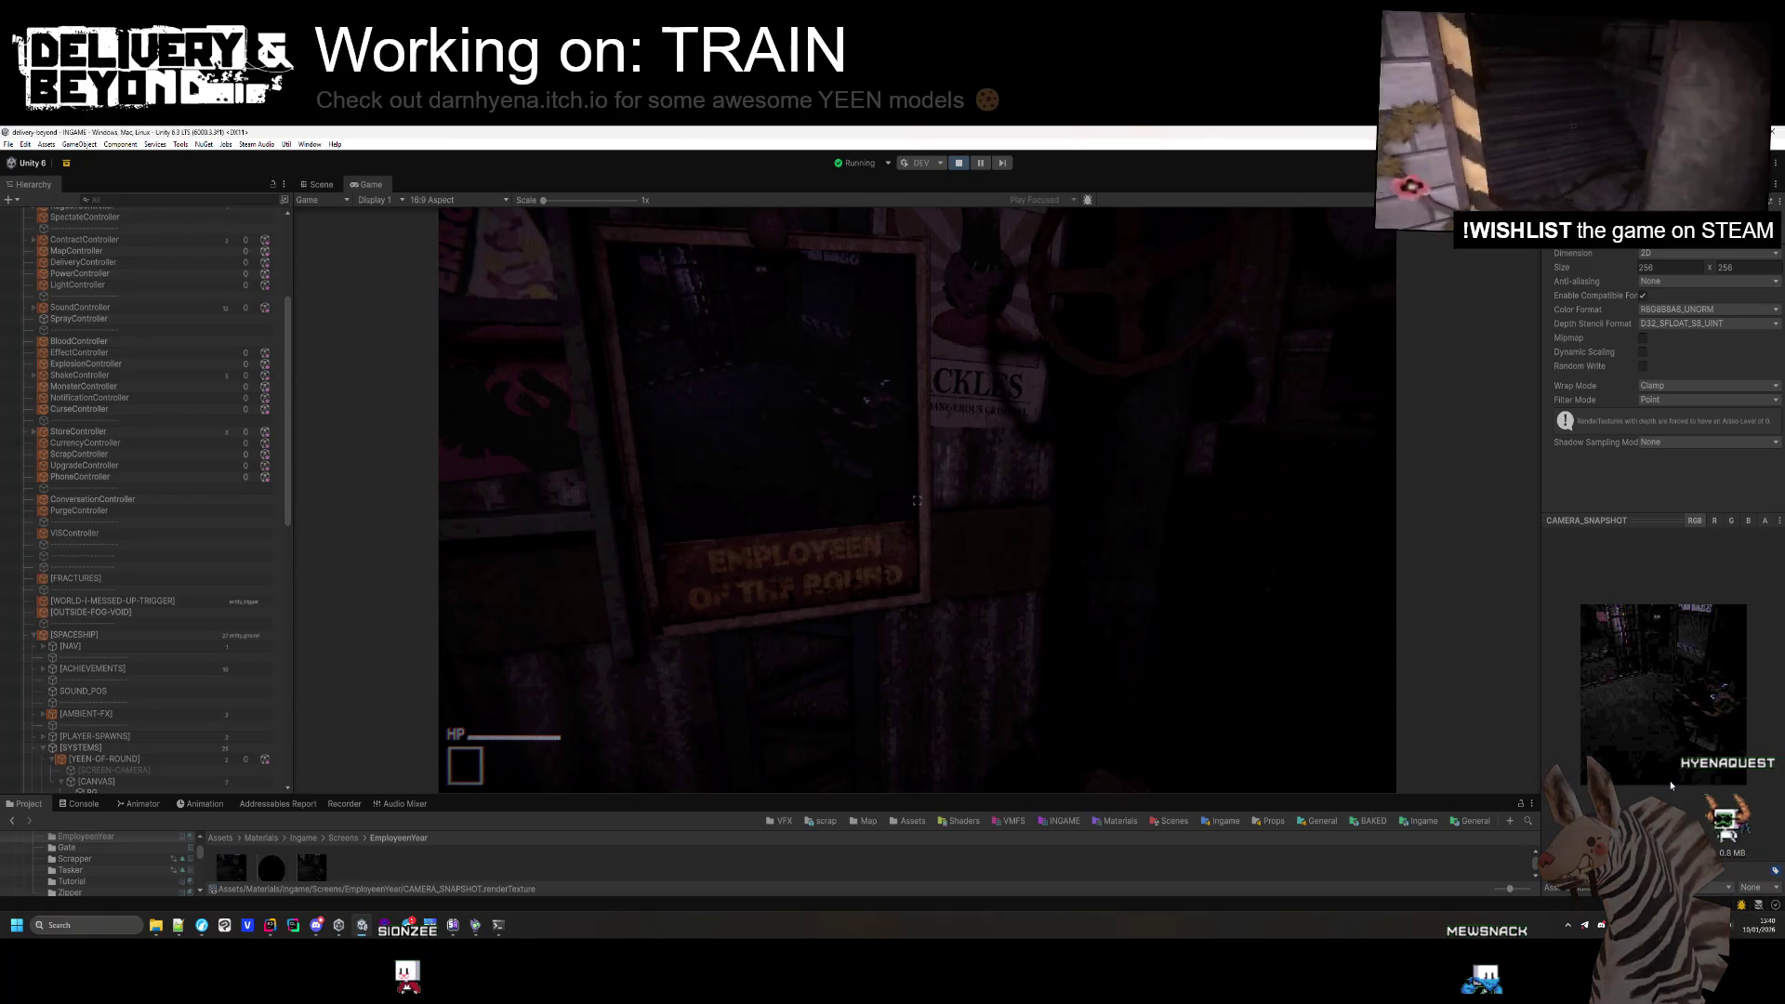
pyautogui.click(1670, 283)
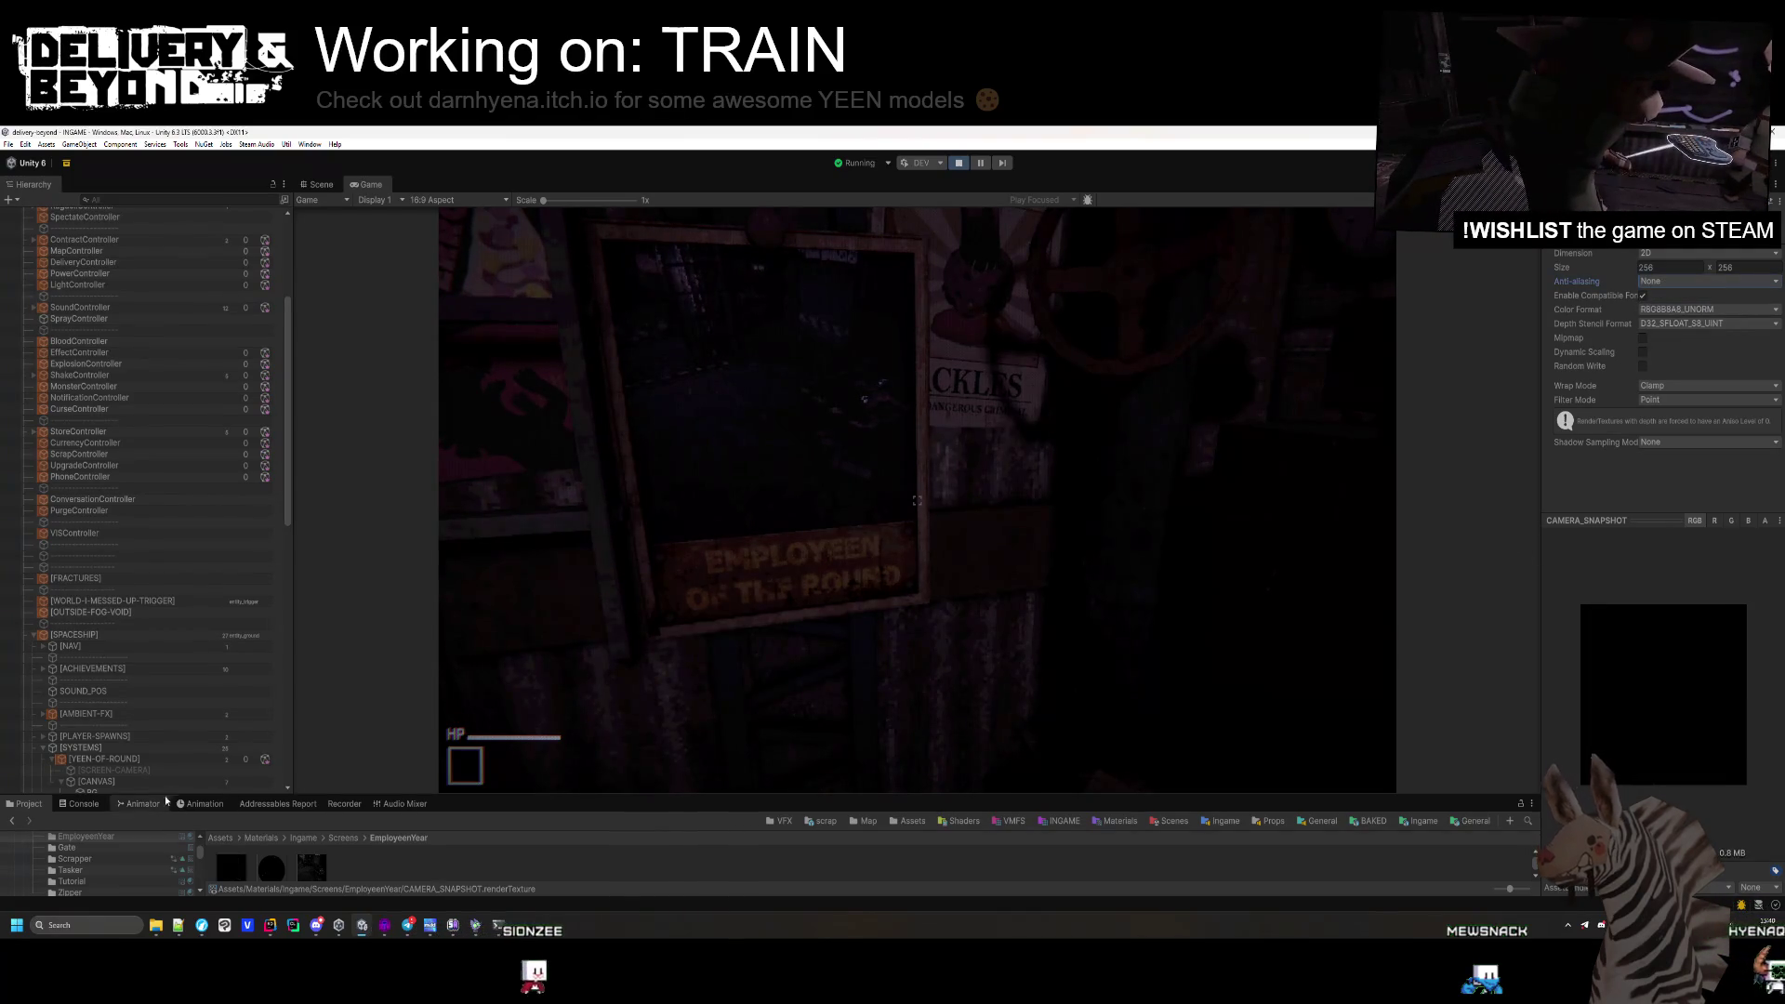
# Try Bilinear filtering on EmployeeOfTheYear.renderTexture, restore Point, and return to the game.
pyautogui.click(326, 866)
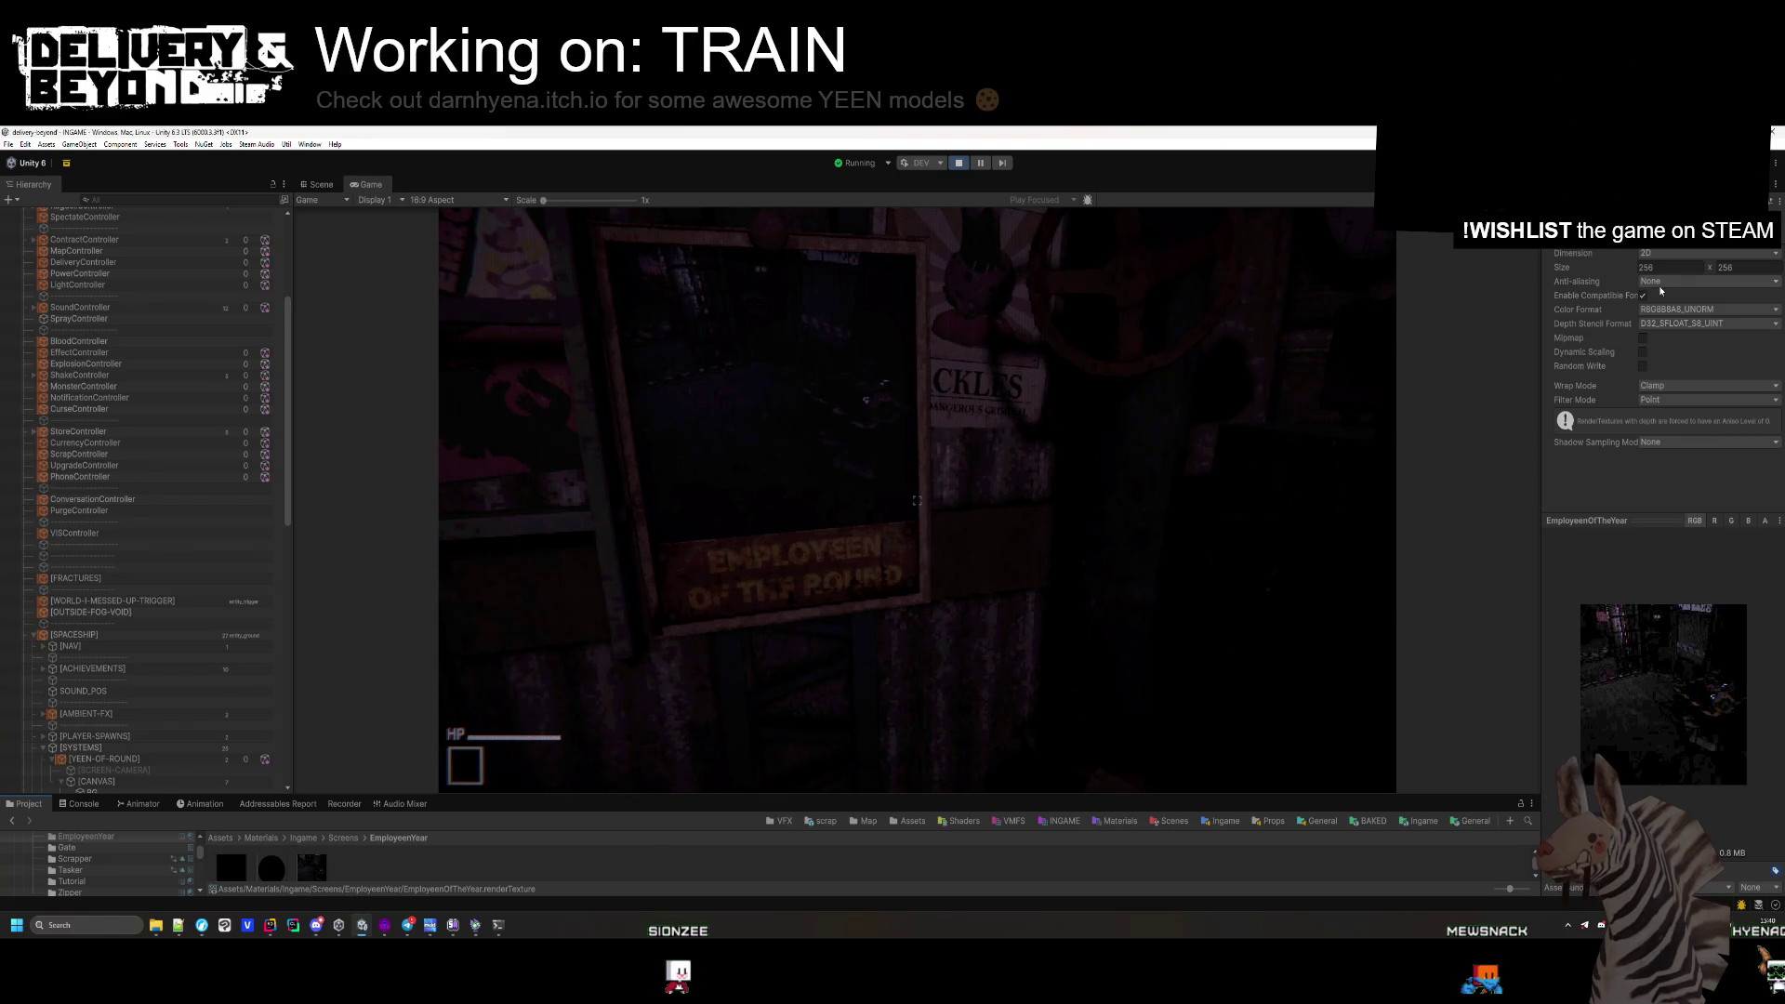
pyautogui.click(1670, 429)
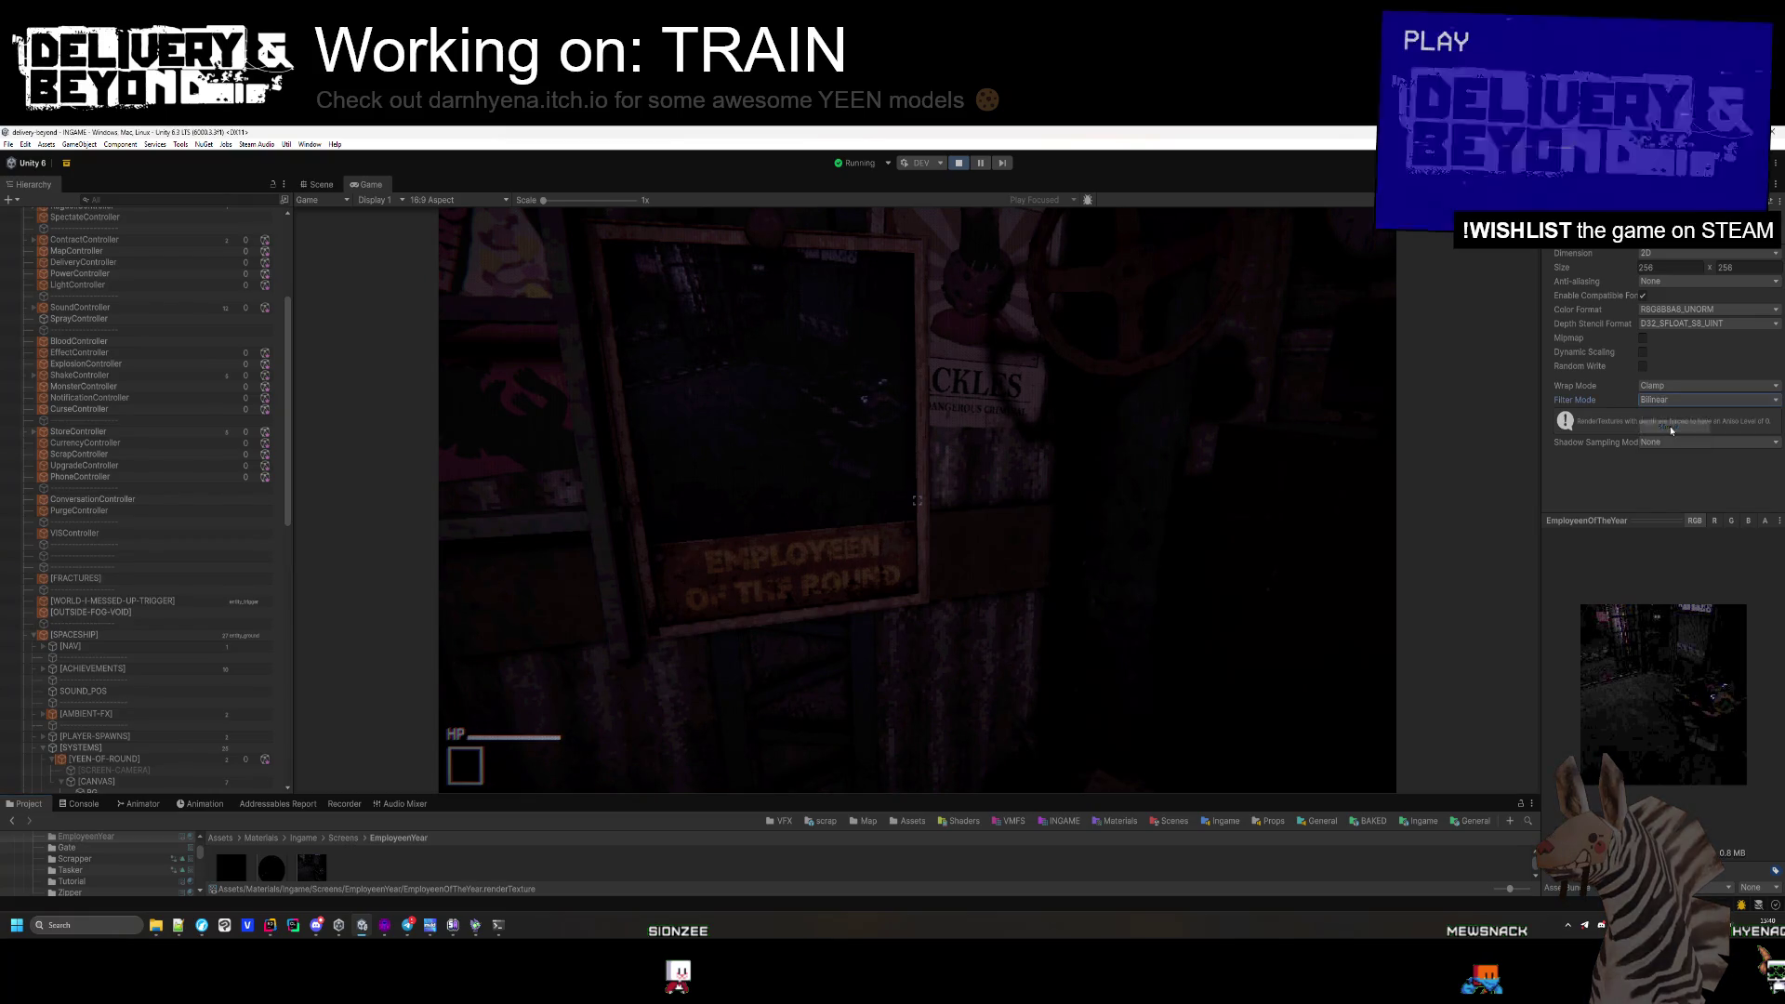
pyautogui.click(1670, 423)
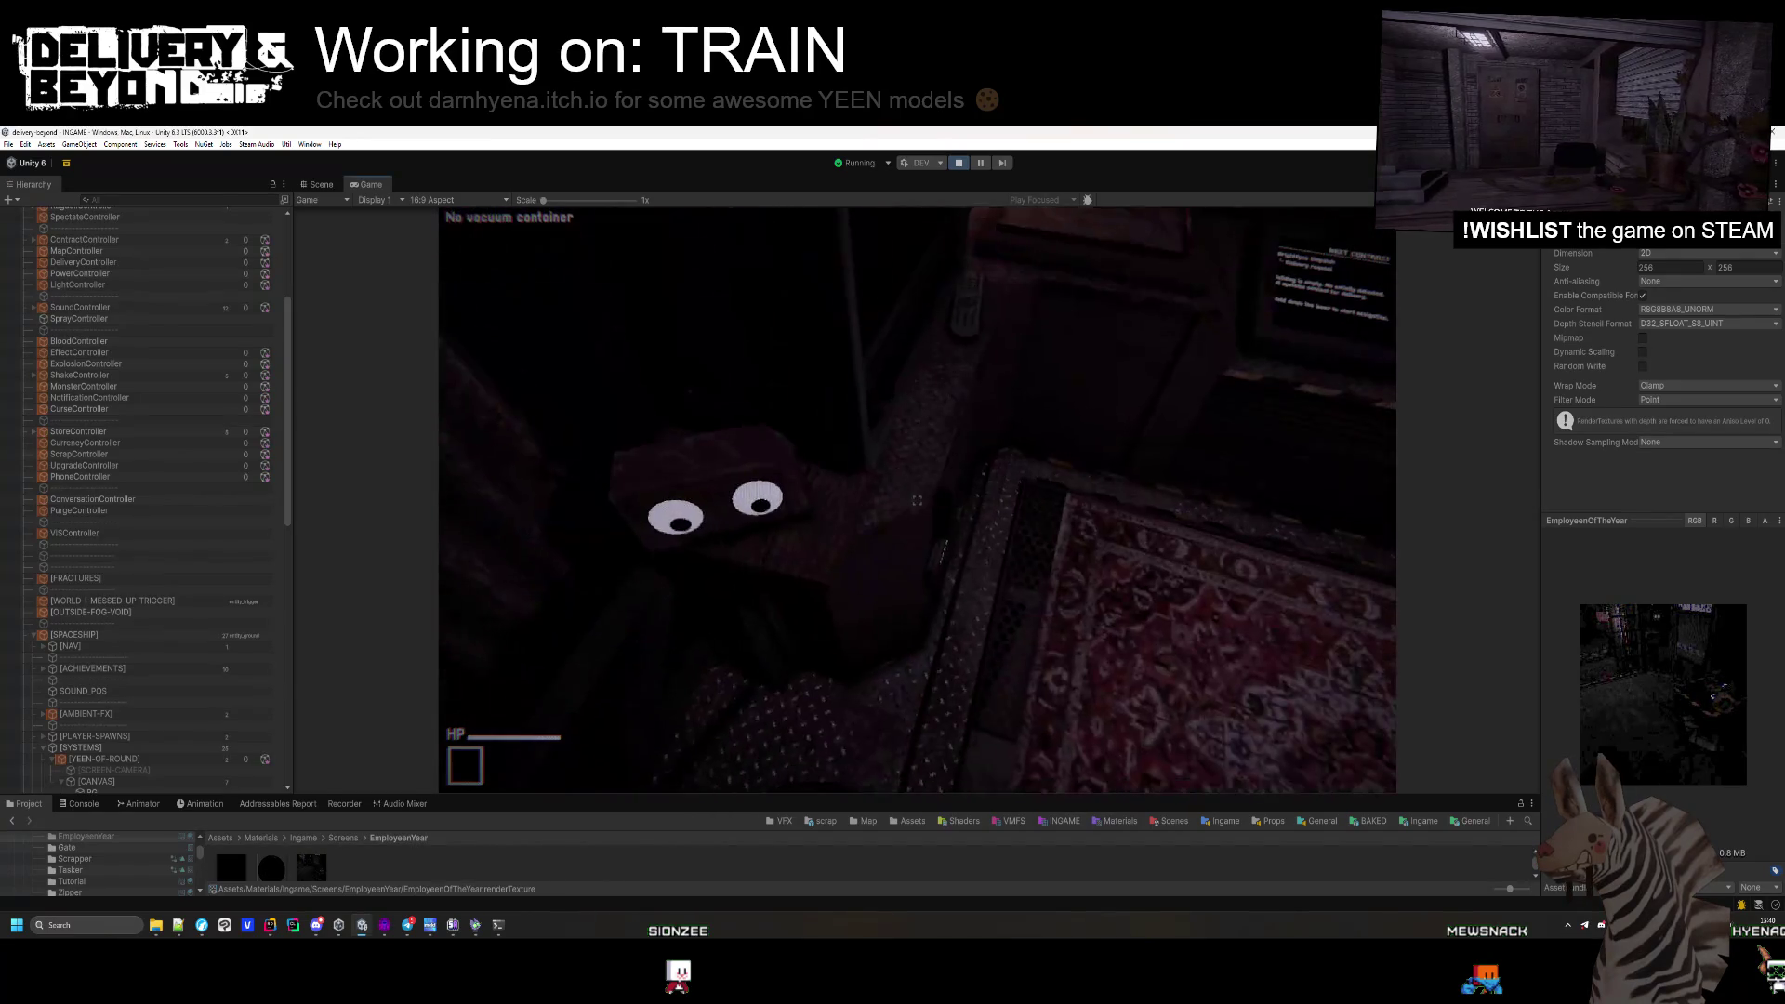
pyautogui.click(793, 420)
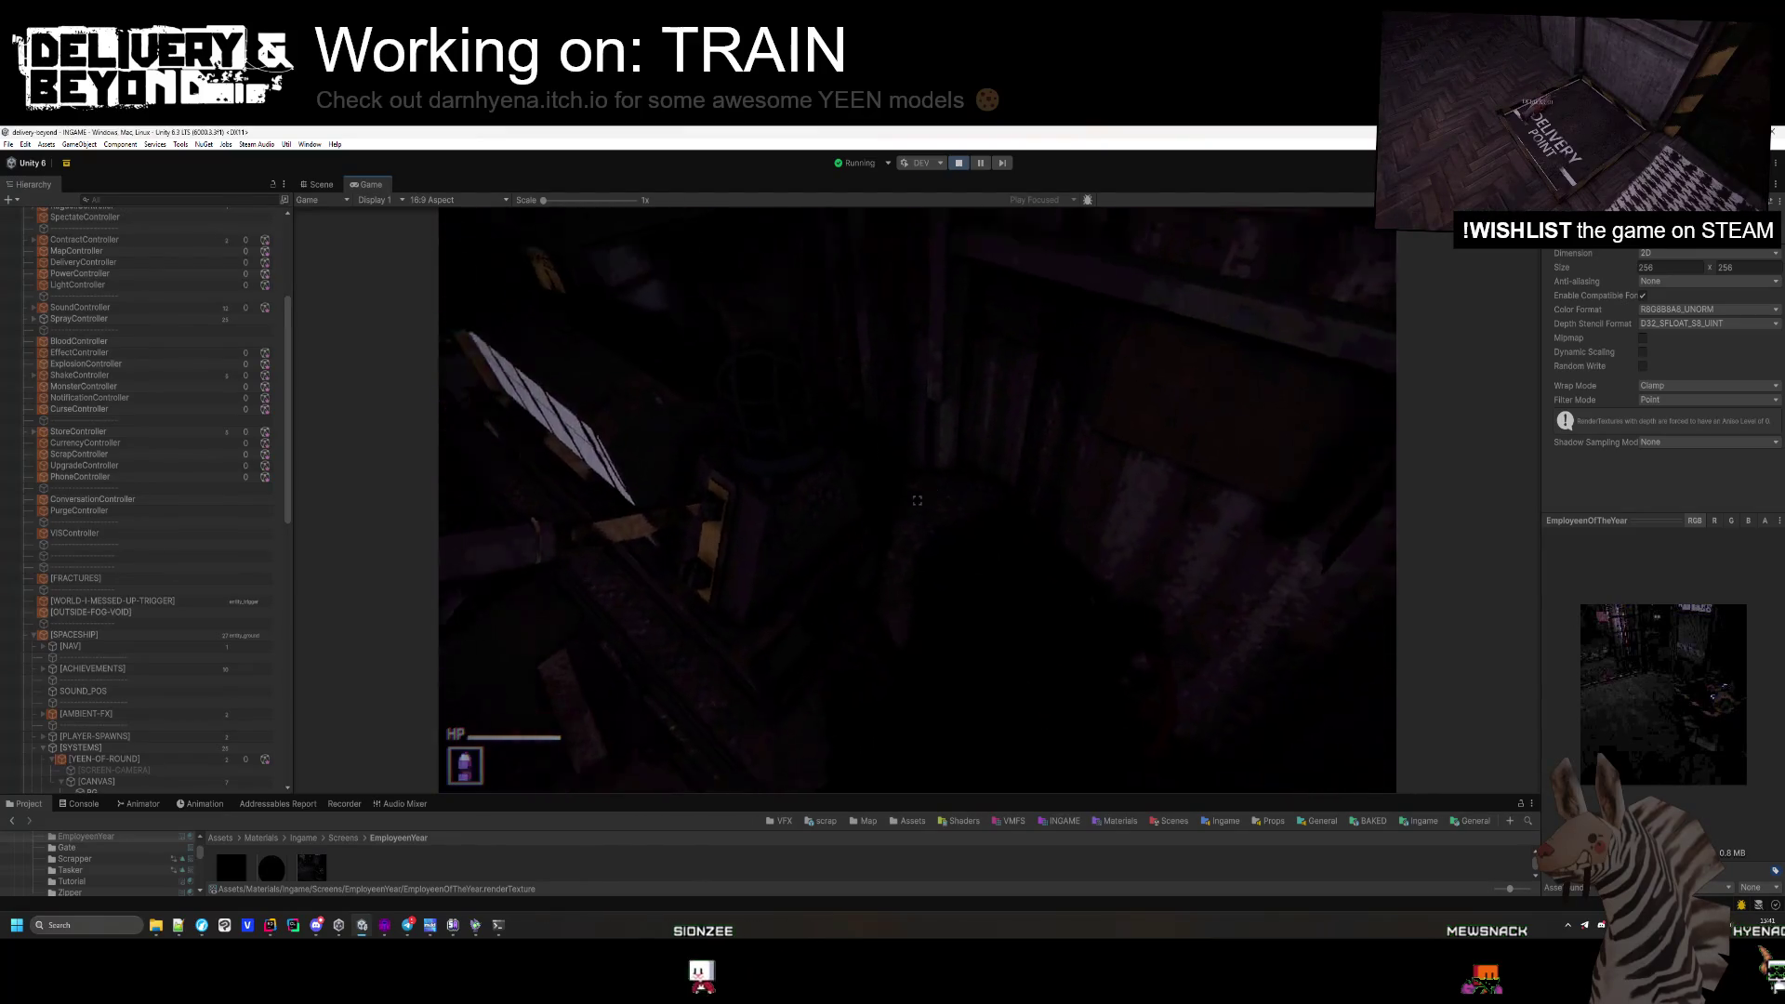
# Drop the held spray can onto the rug.
pyautogui.press('g')
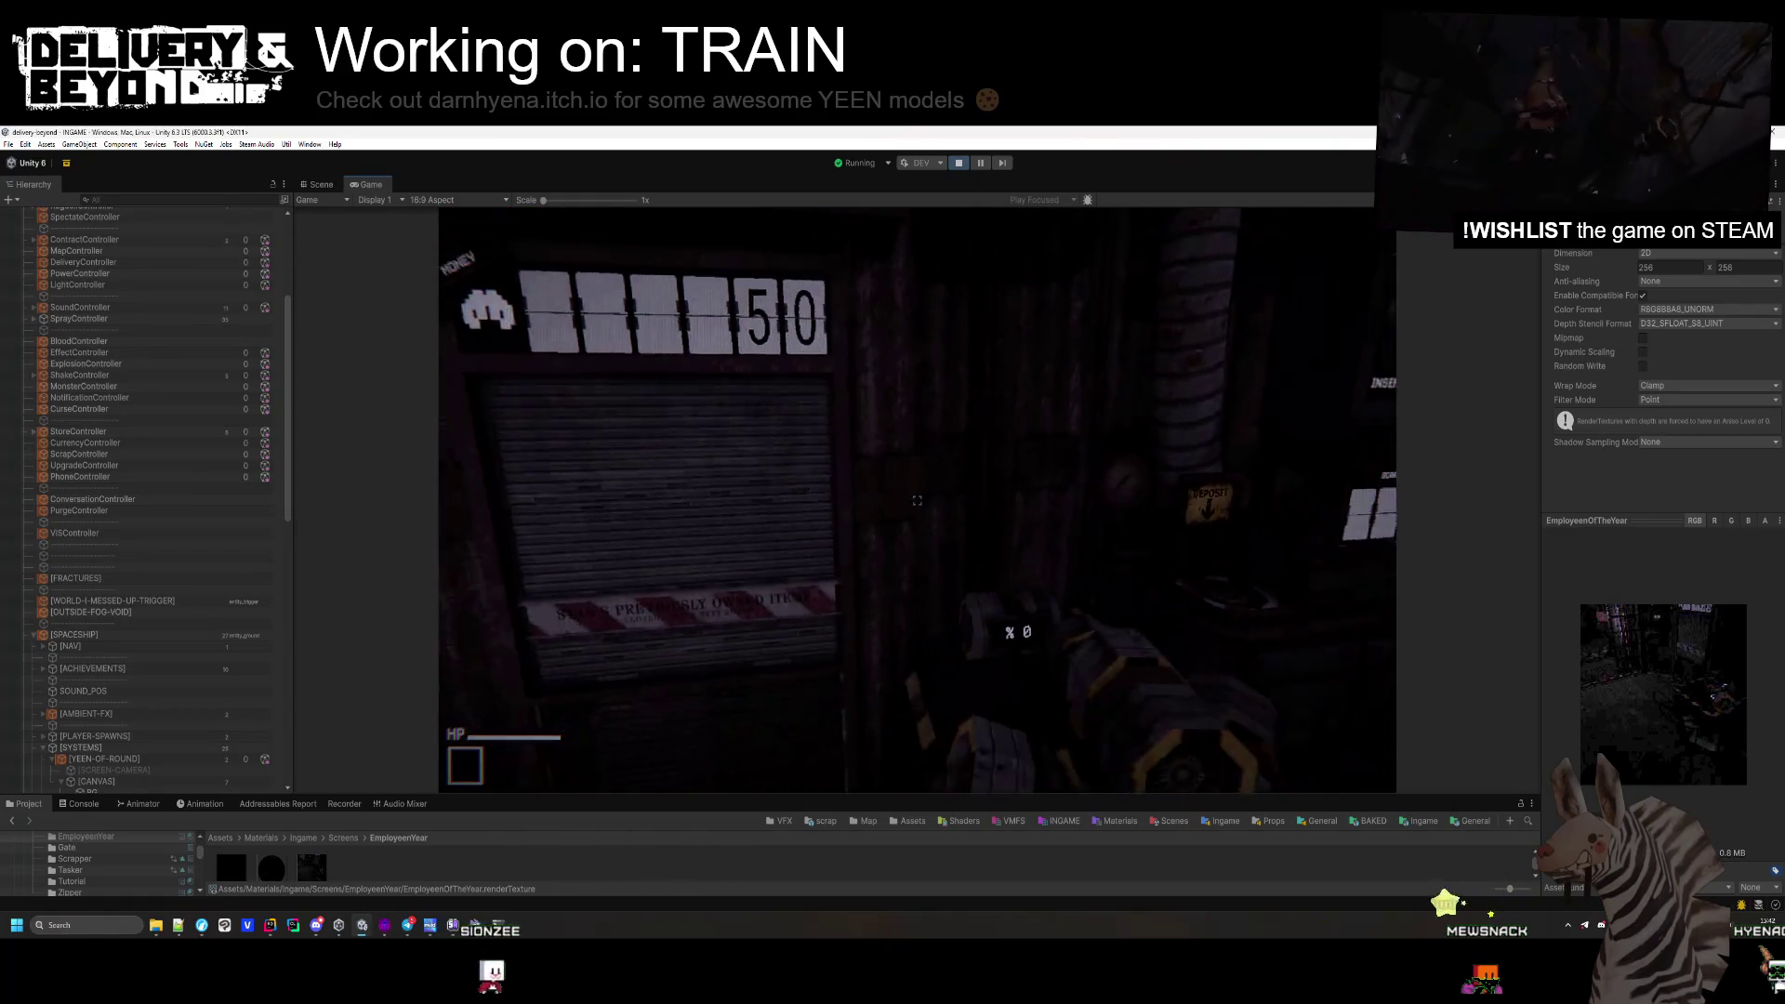
# Run world.round 10 in the debug console and inspect the DebugController object.
pyautogui.press('`')
pyautogui.write('round')
pyautogui.press('Tab')
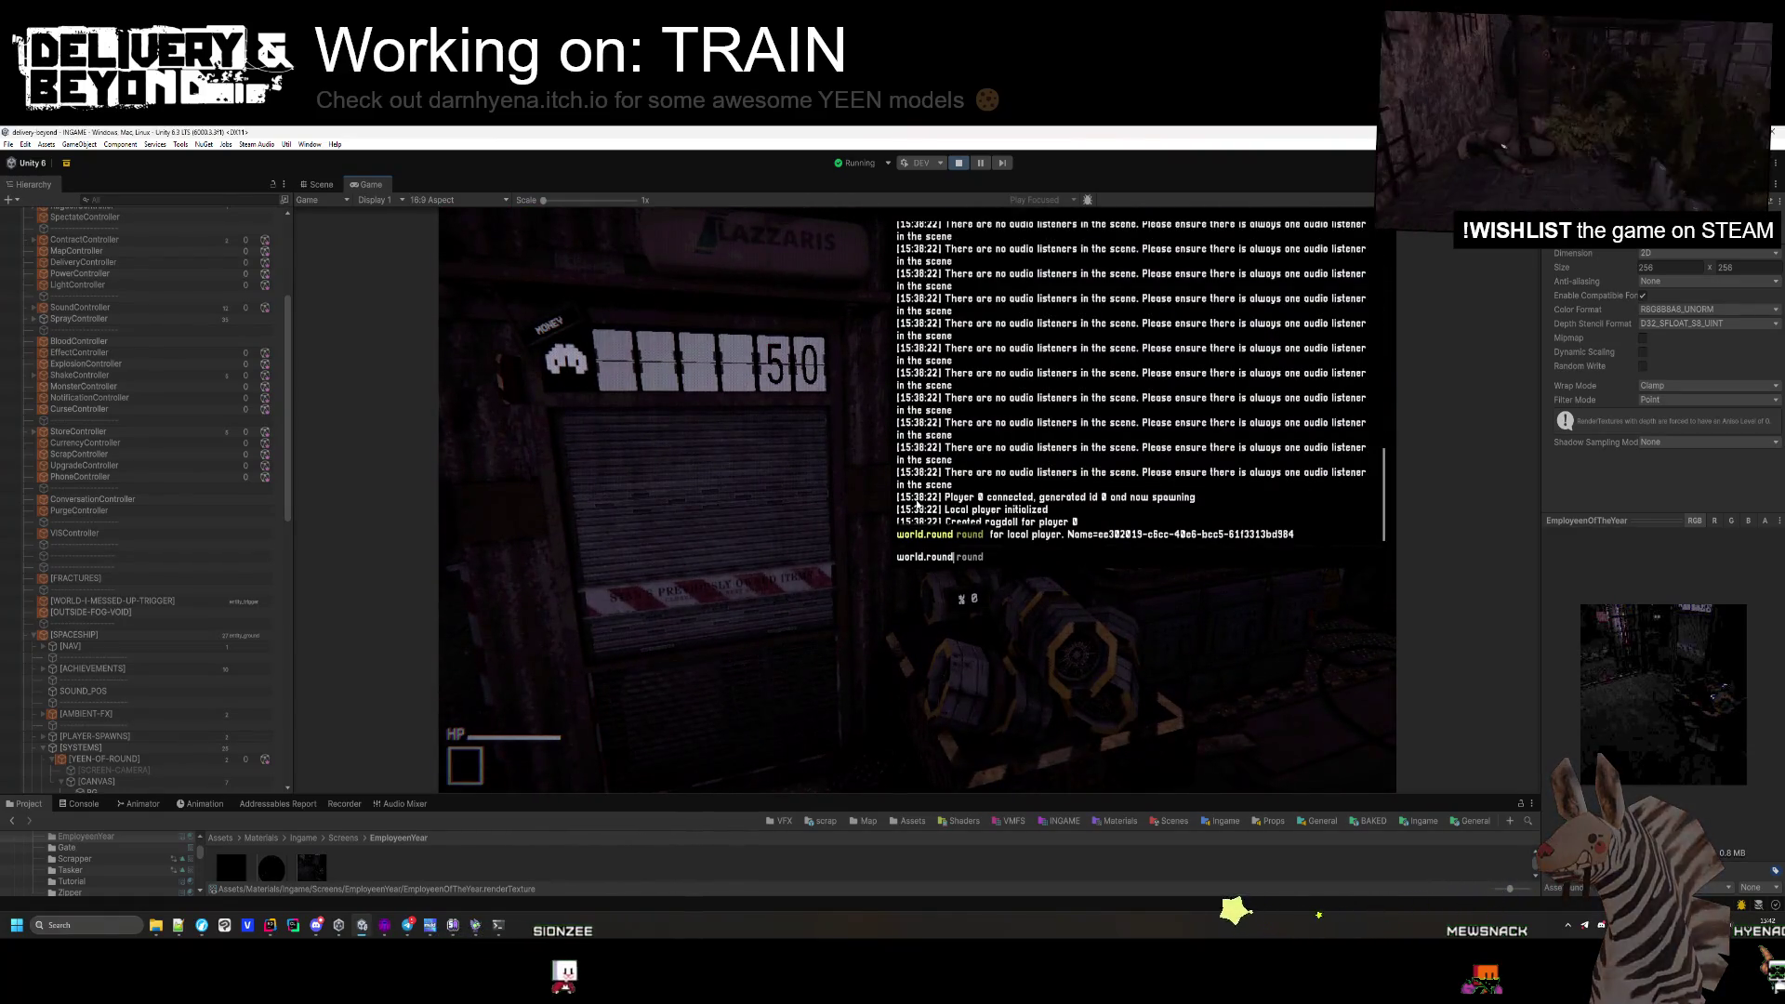
pyautogui.write('10')
pyautogui.press('Return')
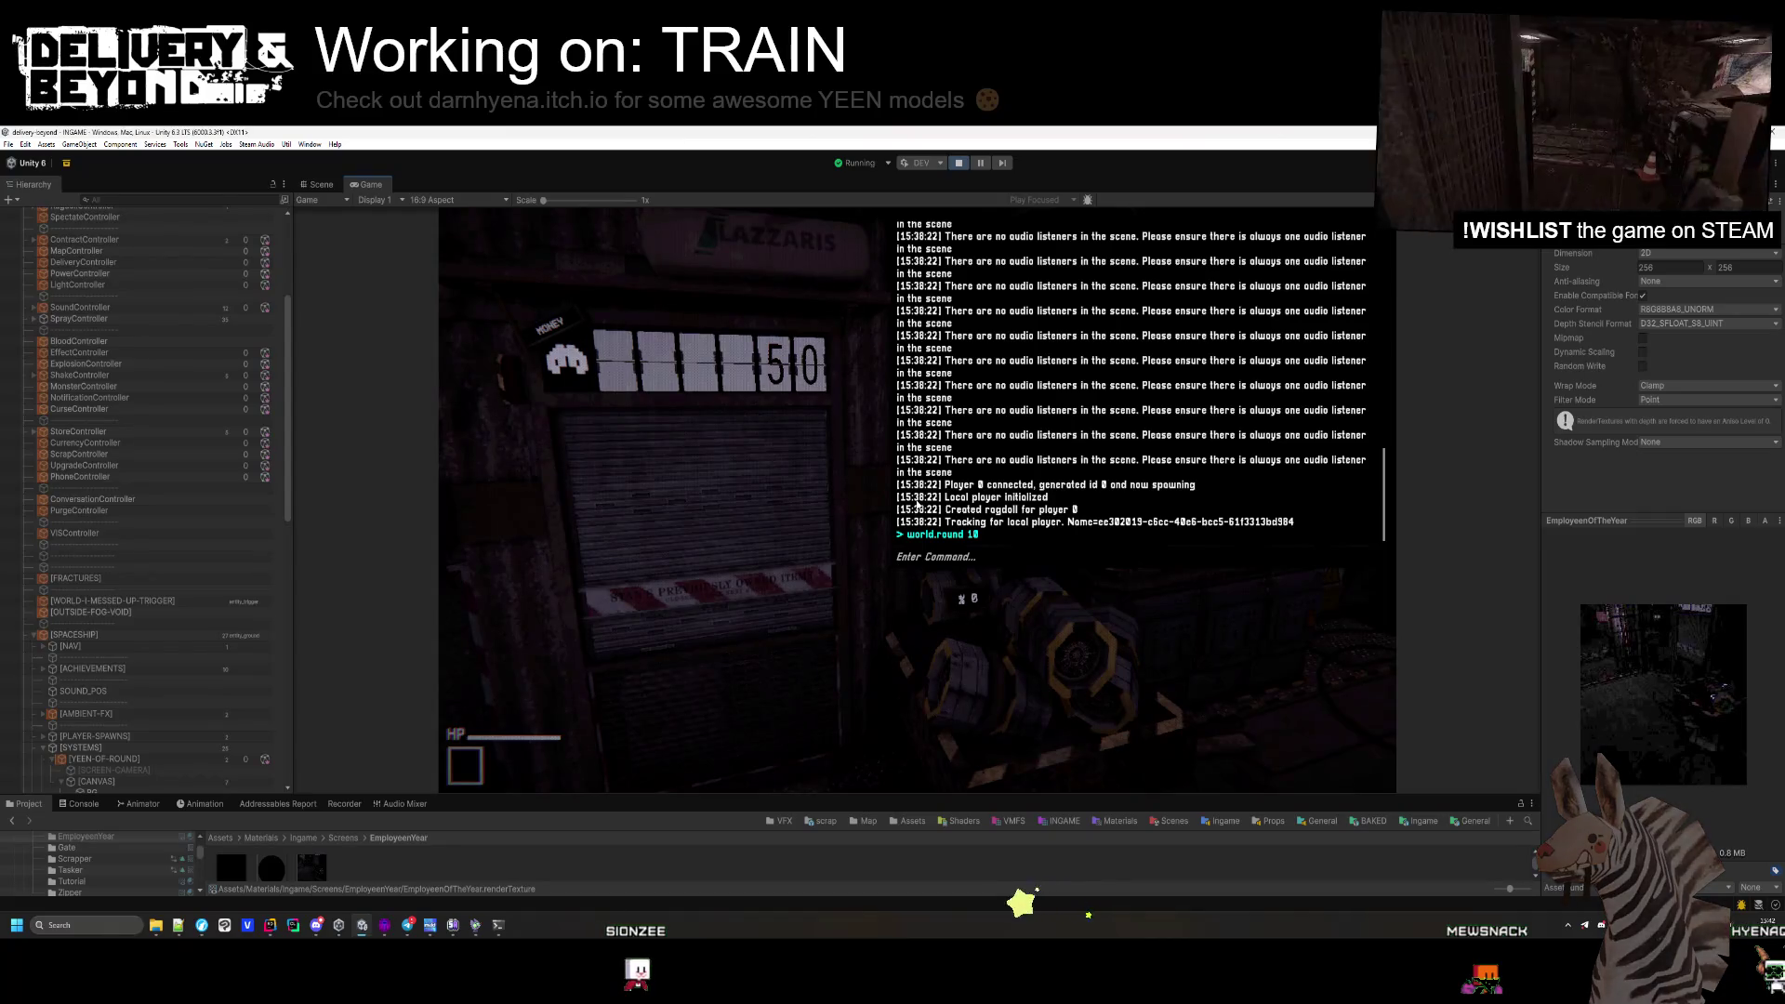
pyautogui.press('`')
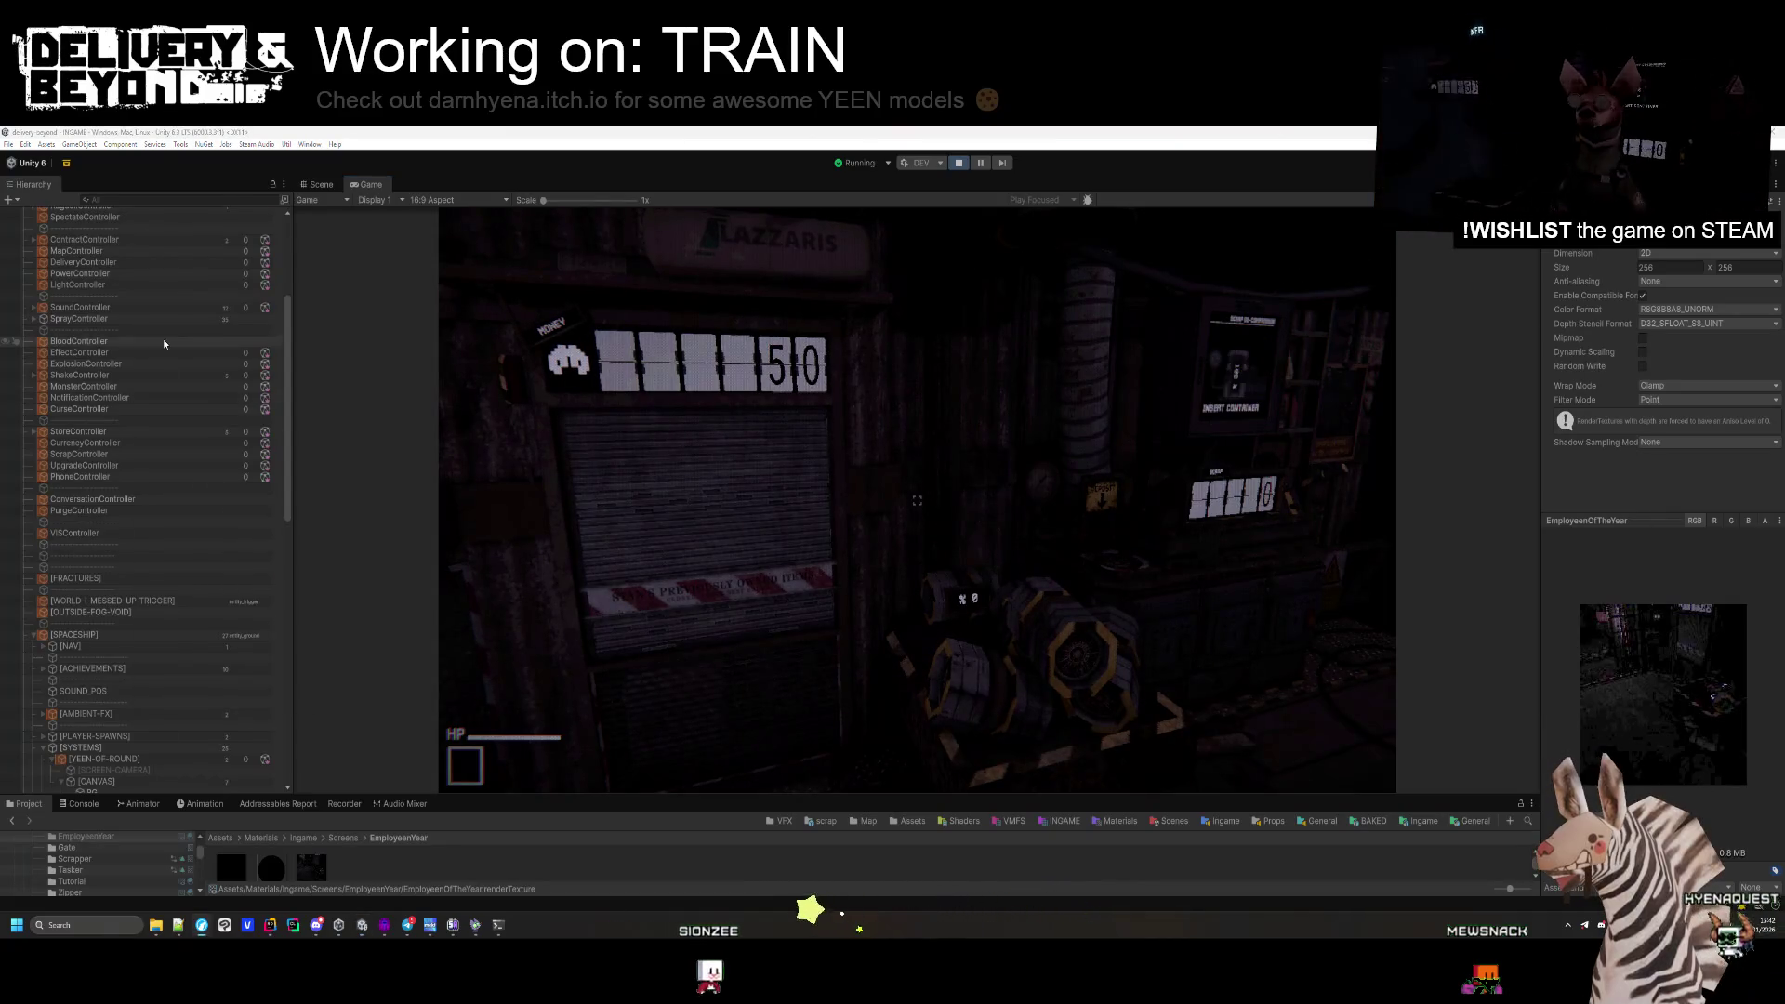
pyautogui.scroll(5, 164, 338)
pyautogui.click(80, 234)
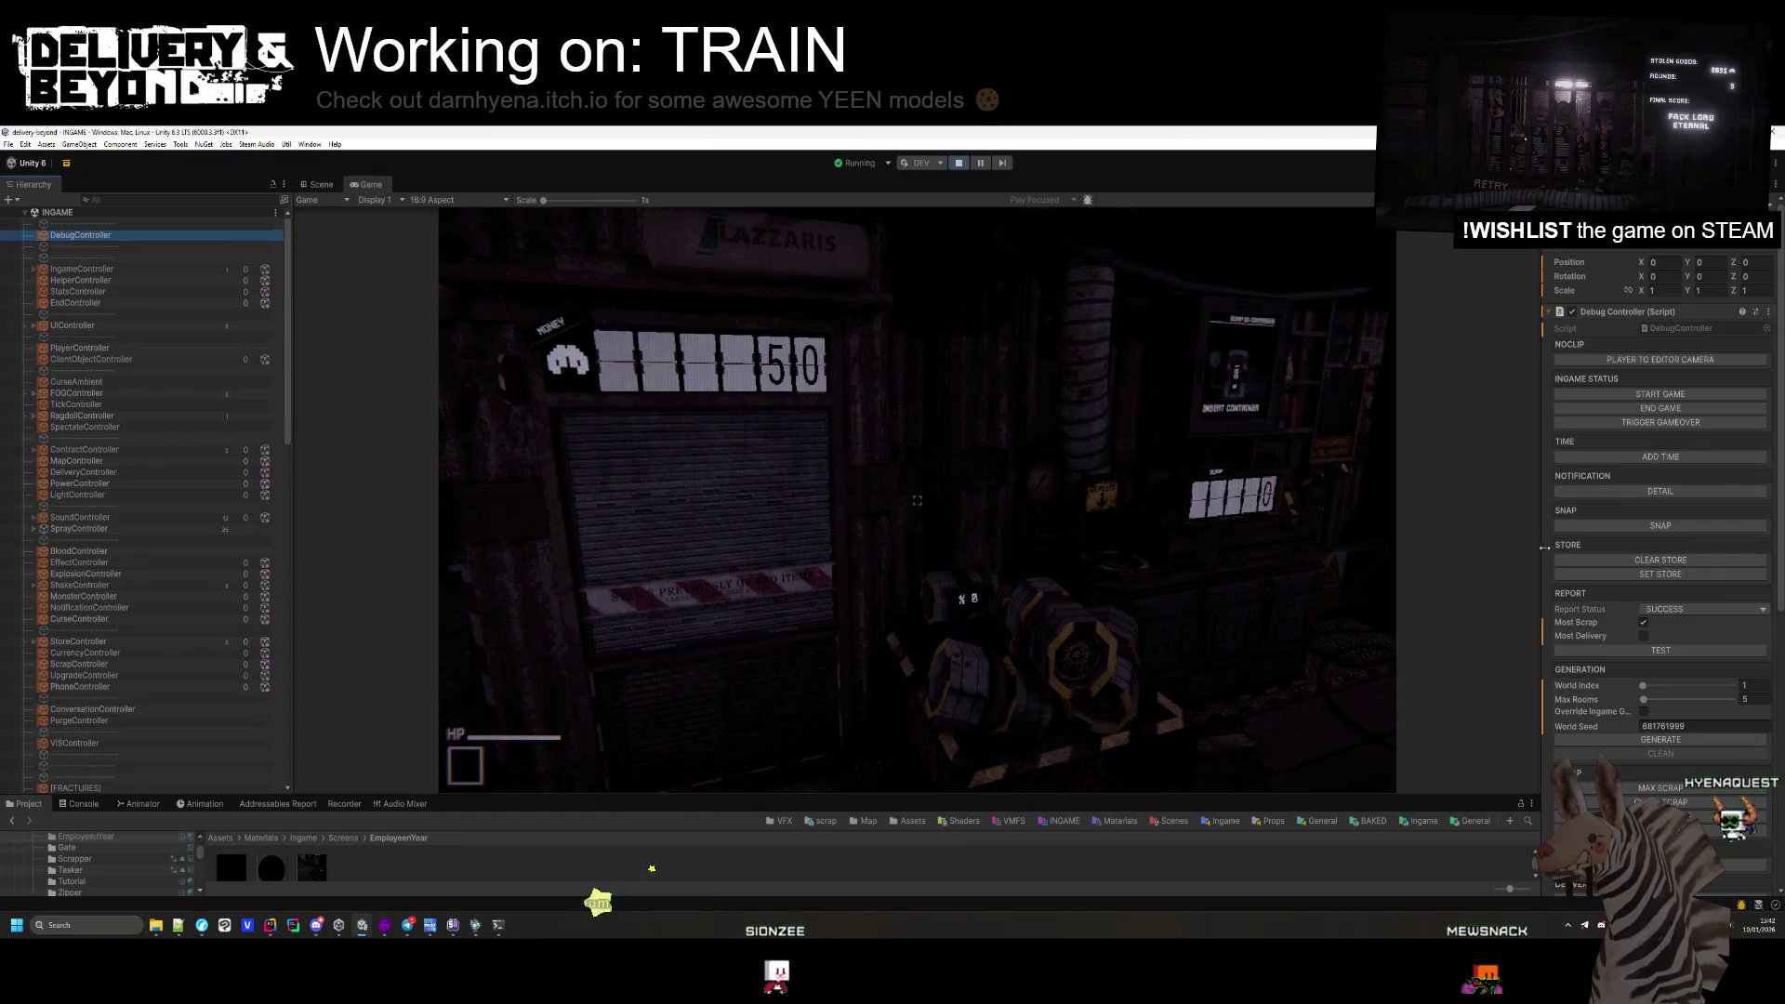
pyautogui.click(1063, 491)
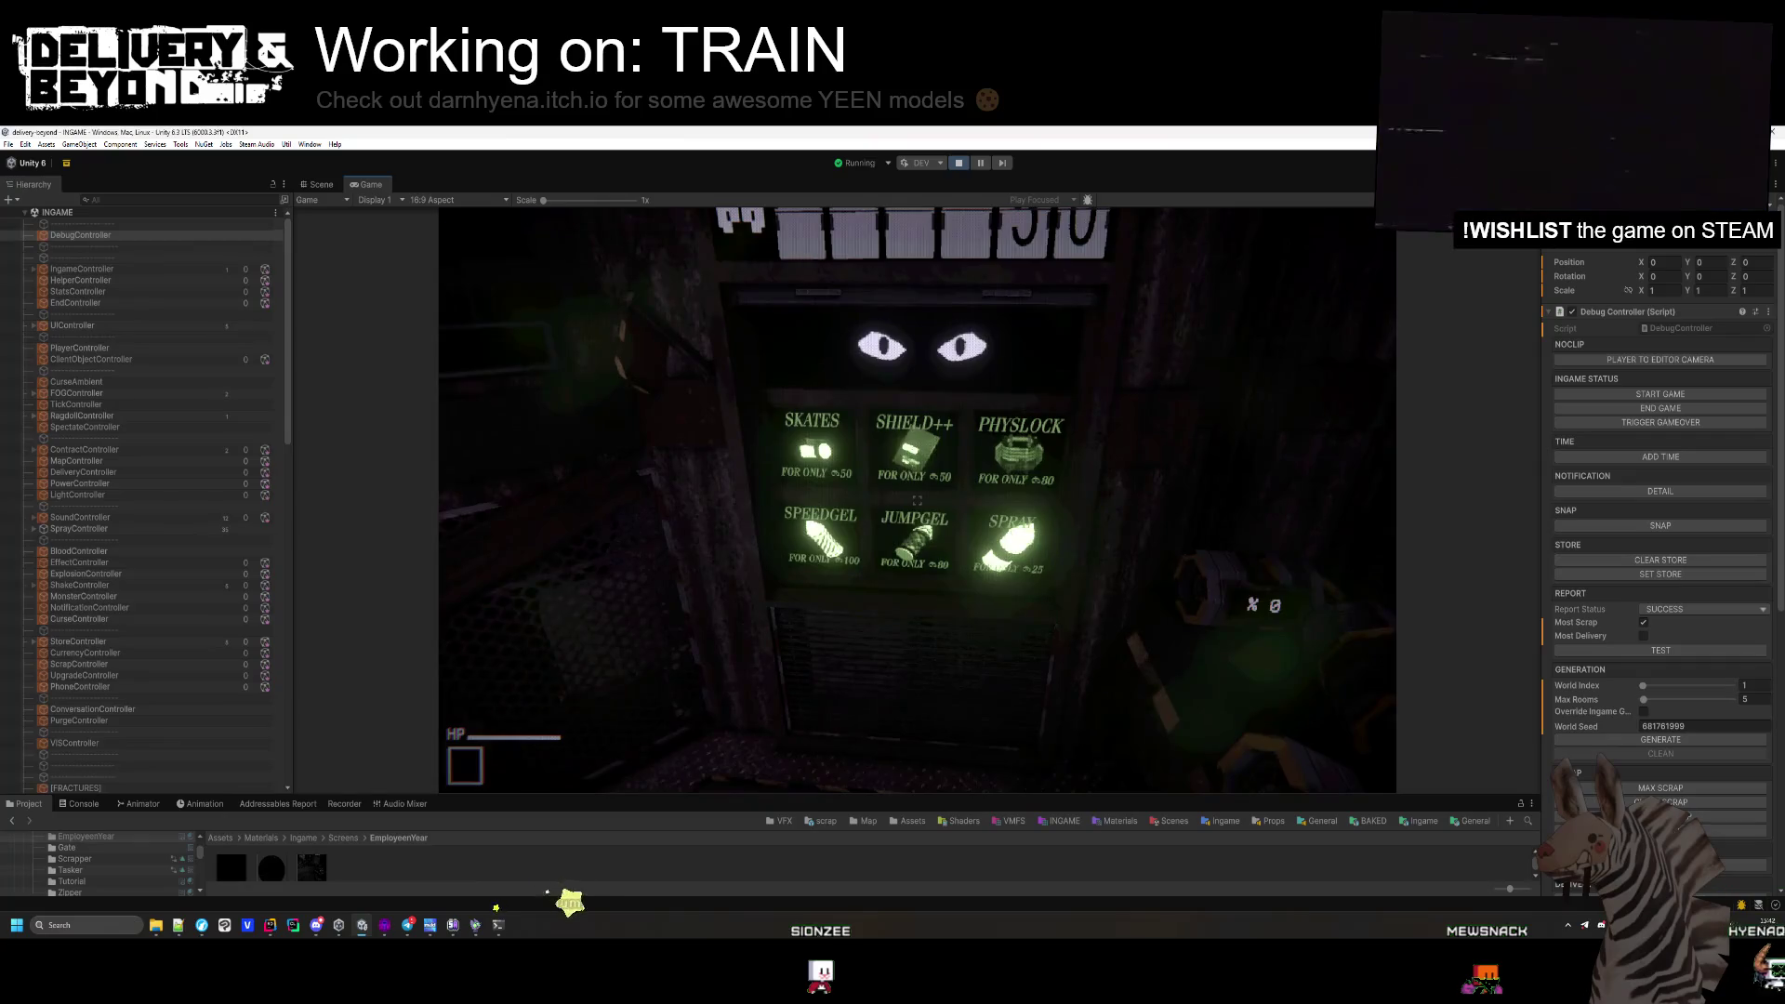
# Add money with world.currency 100, pick up the spray, and paint purple on the floor.
pyautogui.press('`')
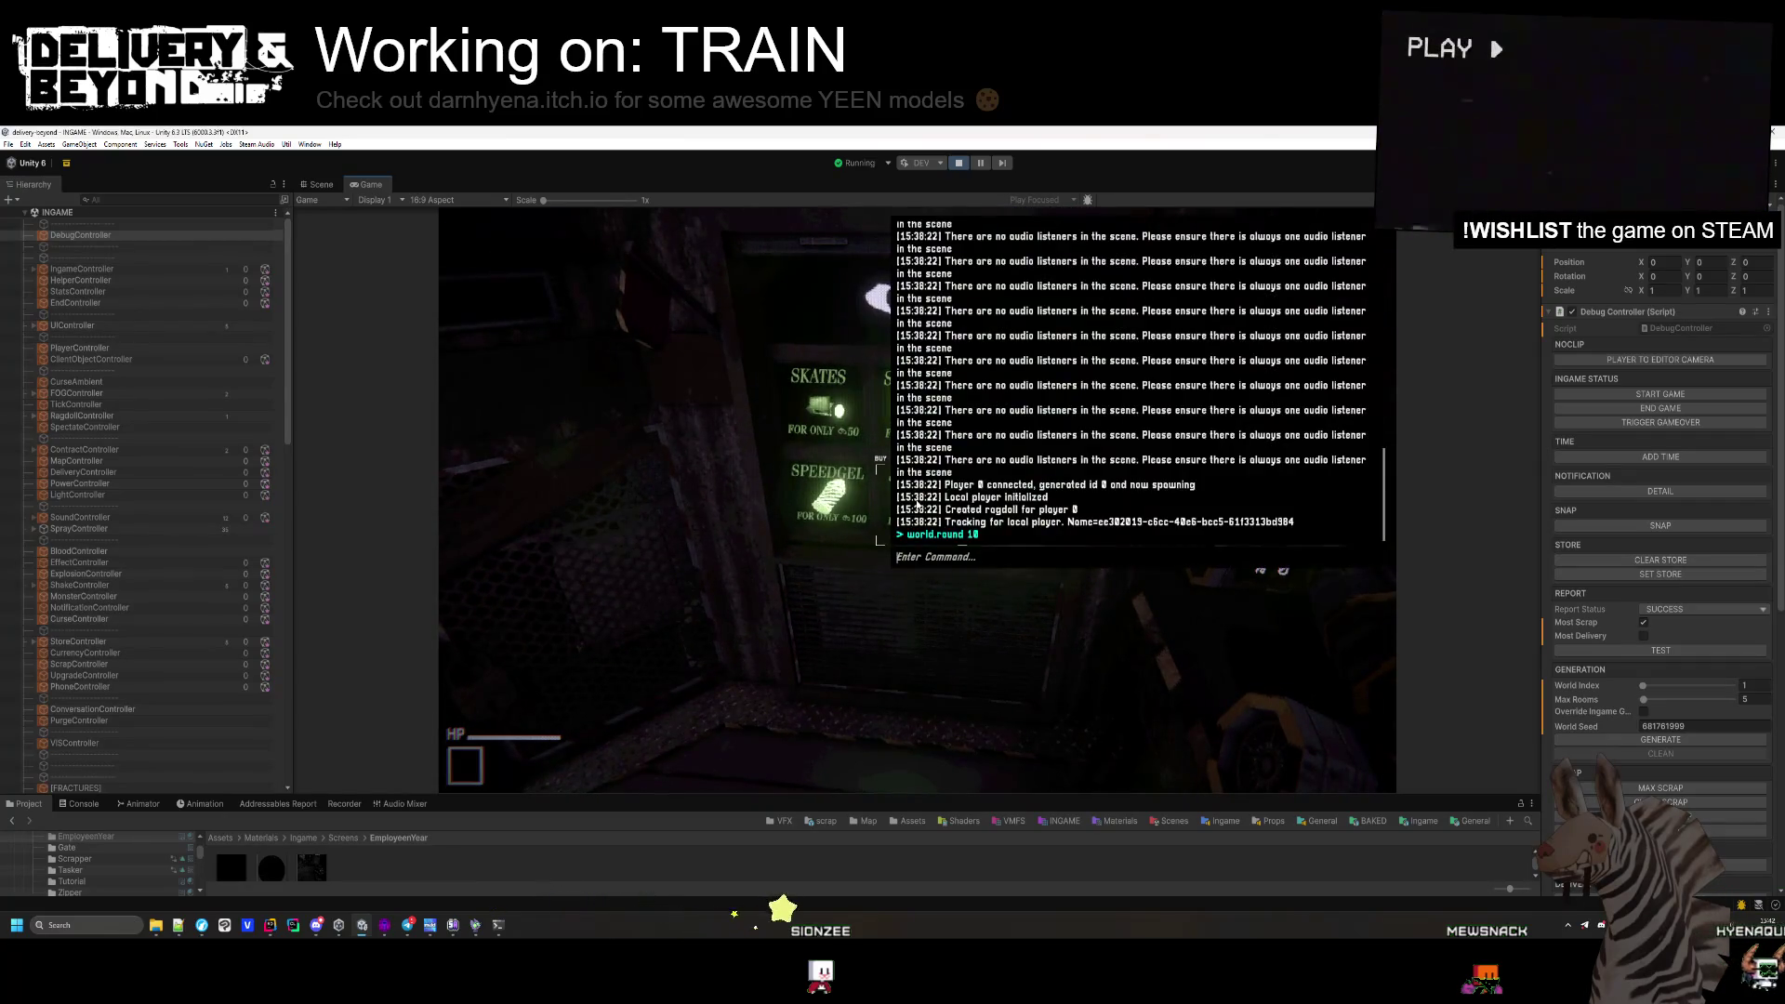
pyautogui.write('world.currency 1000')
pyautogui.press('Return')
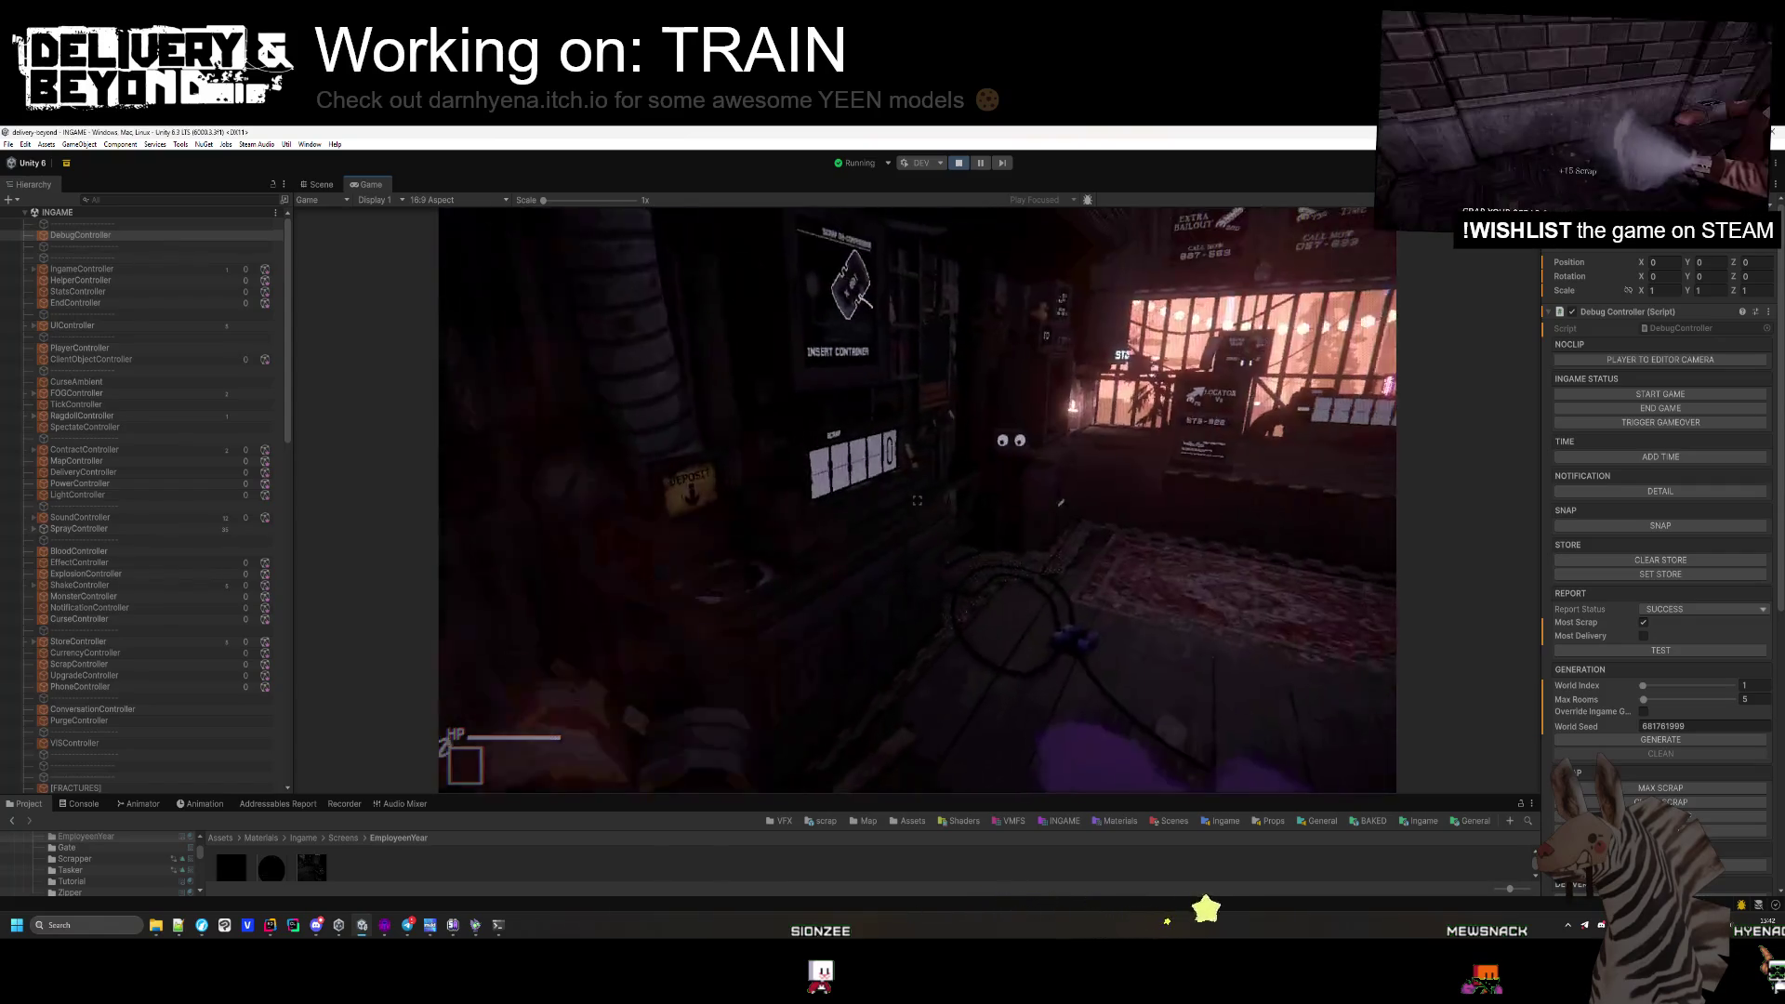
pyautogui.press('e')
pyautogui.click(918, 500)
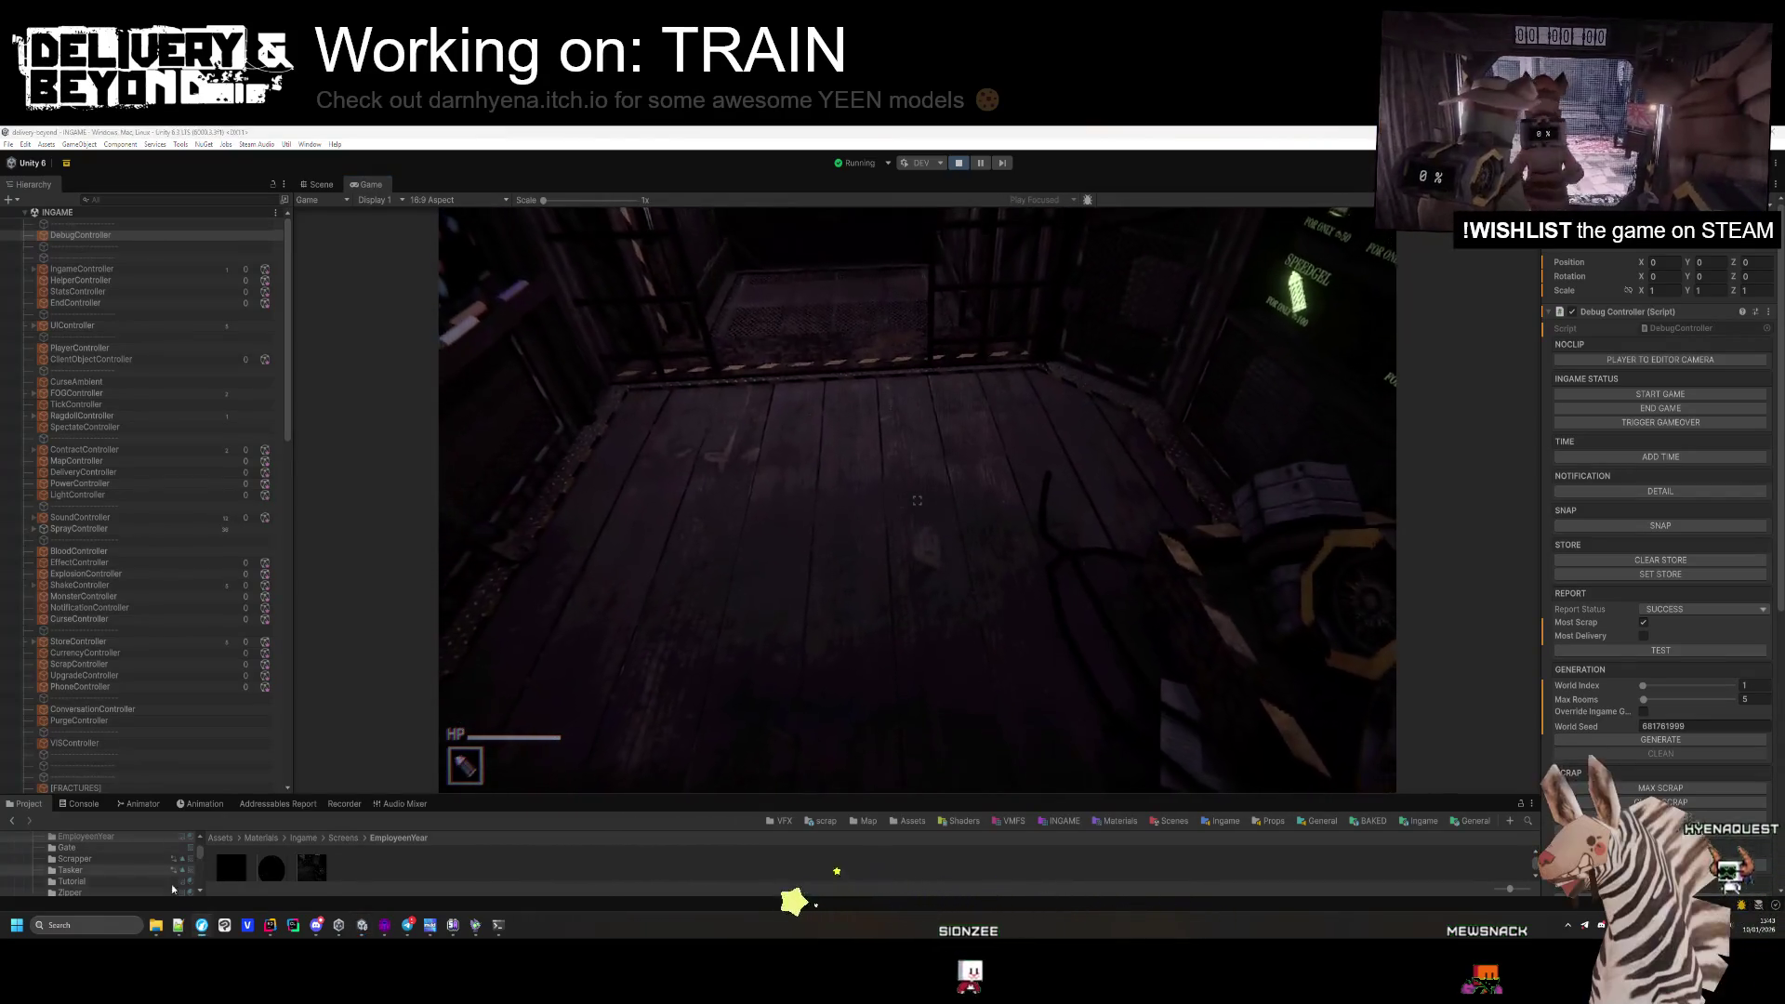
# Switch to the code editor and clear the previous file search.
pyautogui.hotkey('alt', 'Tab')
pyautogui.hotkey('ctrl', 't')
pyautogui.press('BackSpace')
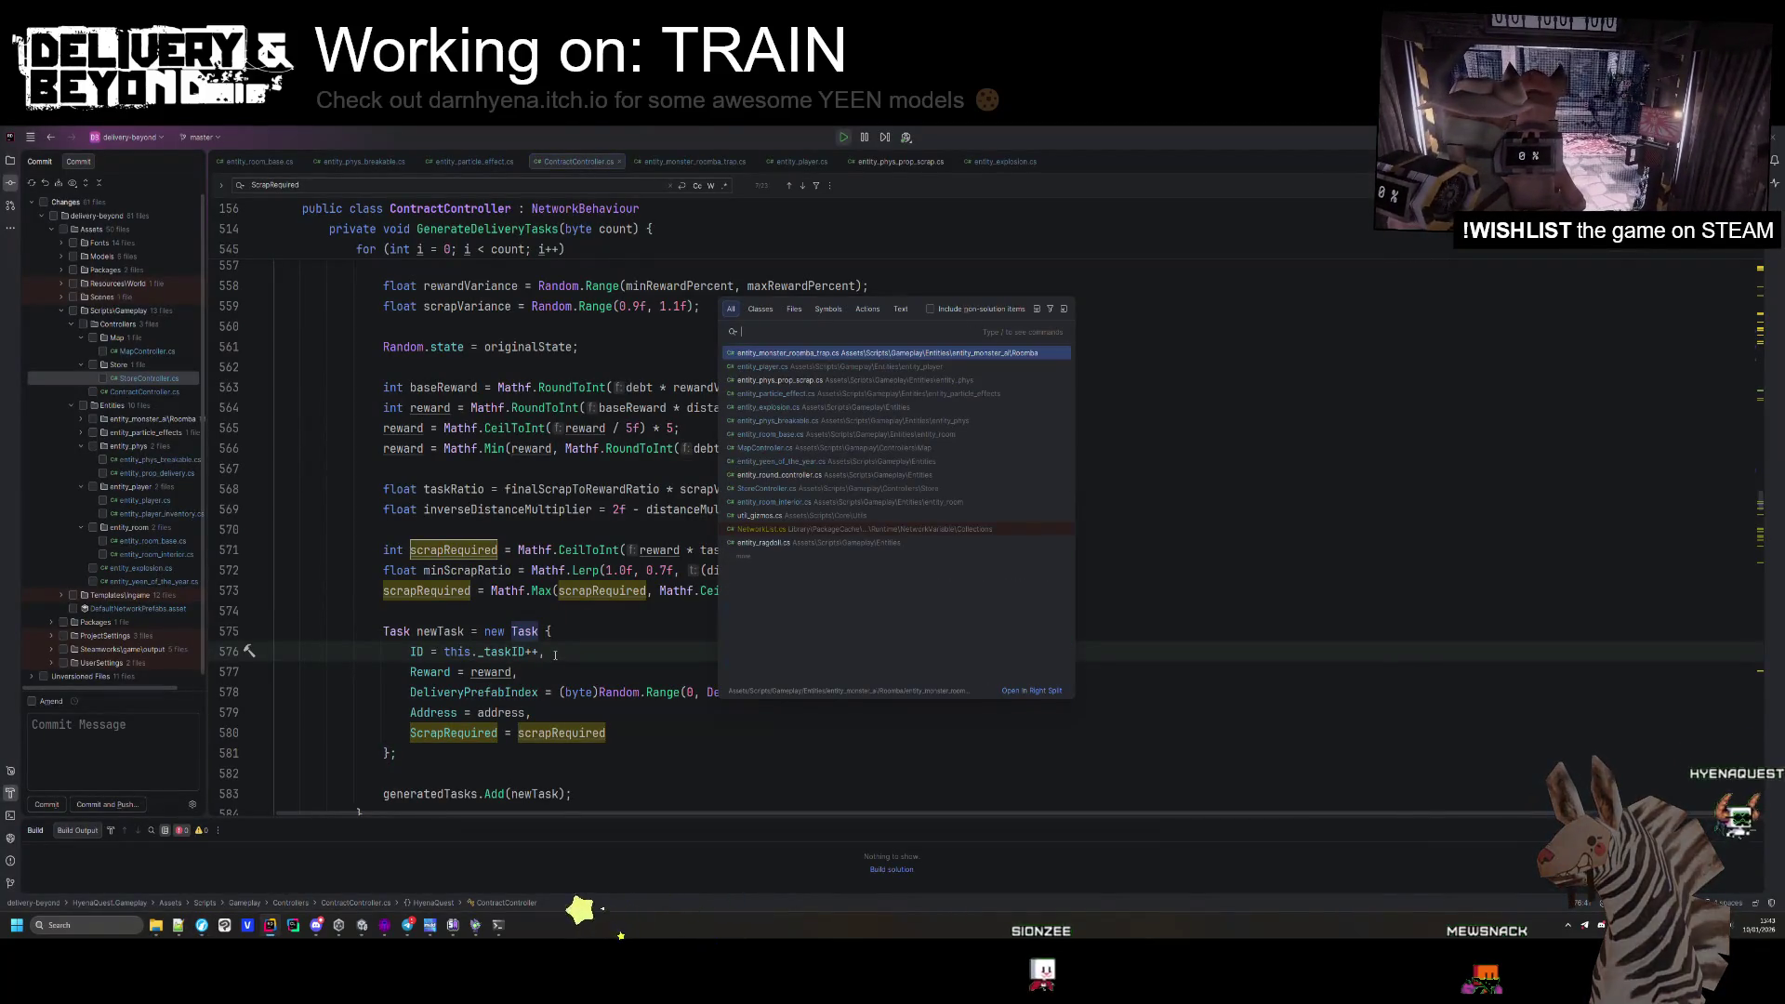
# Open entity_player_movement.cs and search it for 'jump'.
pyautogui.write('movement')
pyautogui.press('Return')
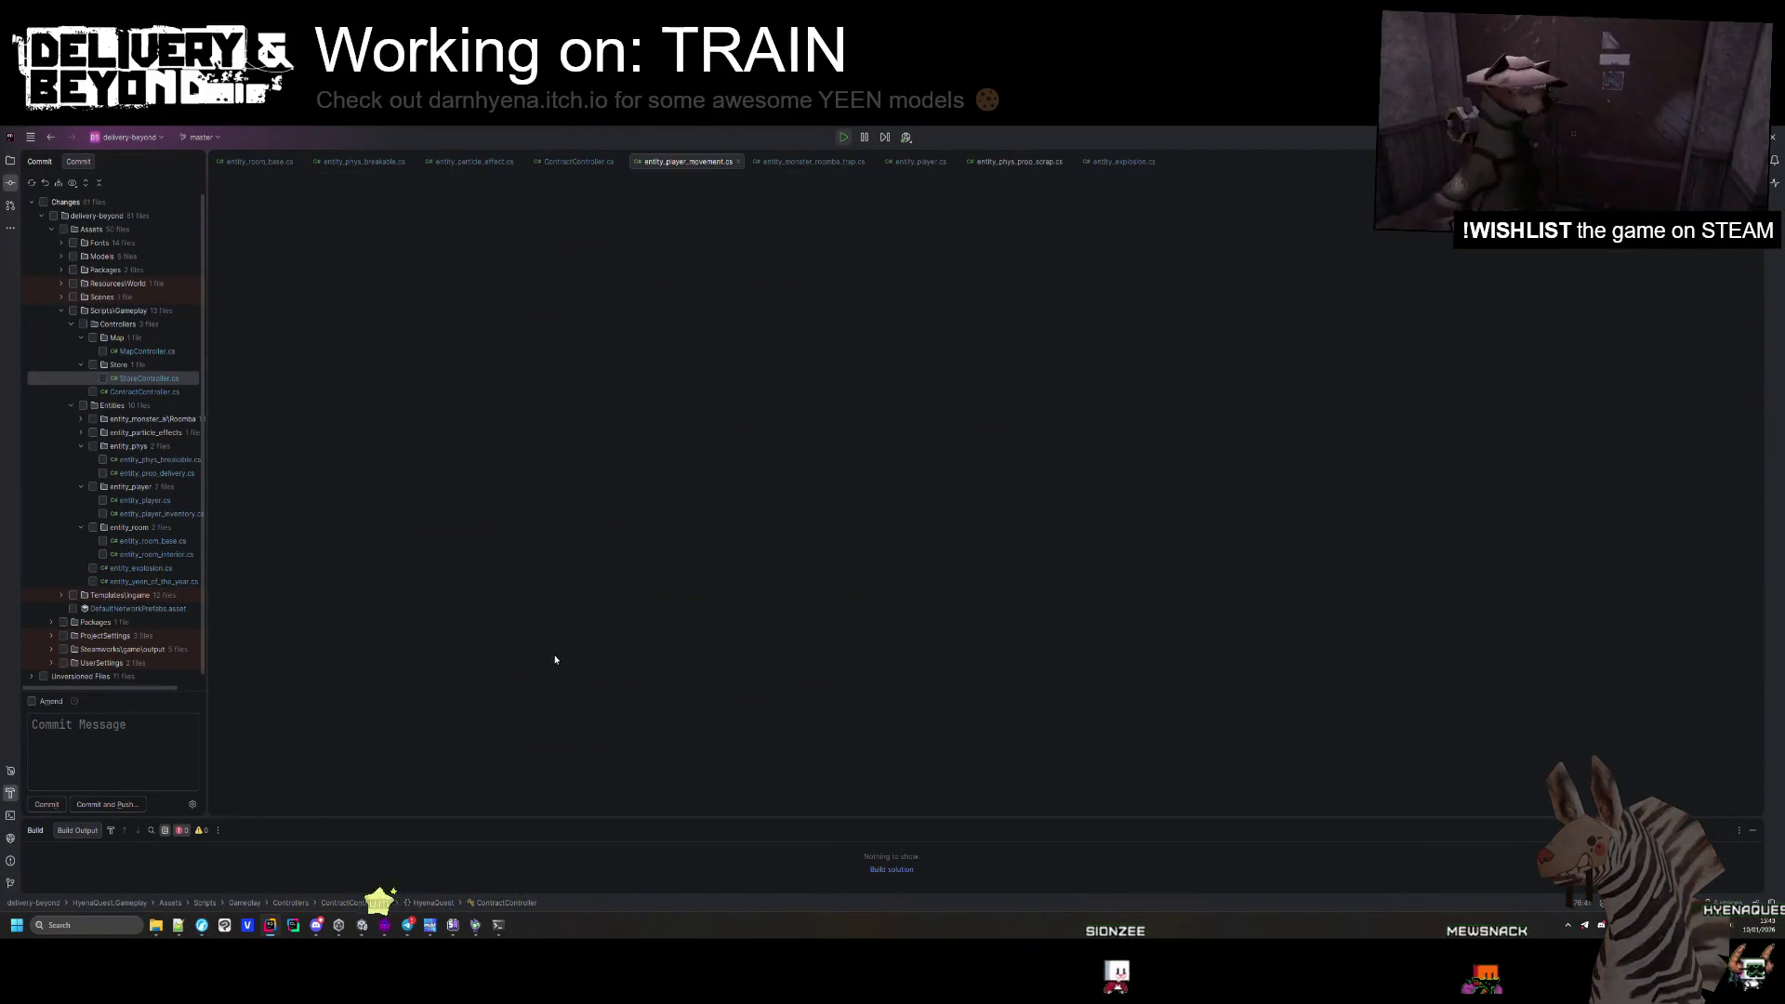
pyautogui.write('jump')
pyautogui.press('Return')
pyautogui.press('Return')
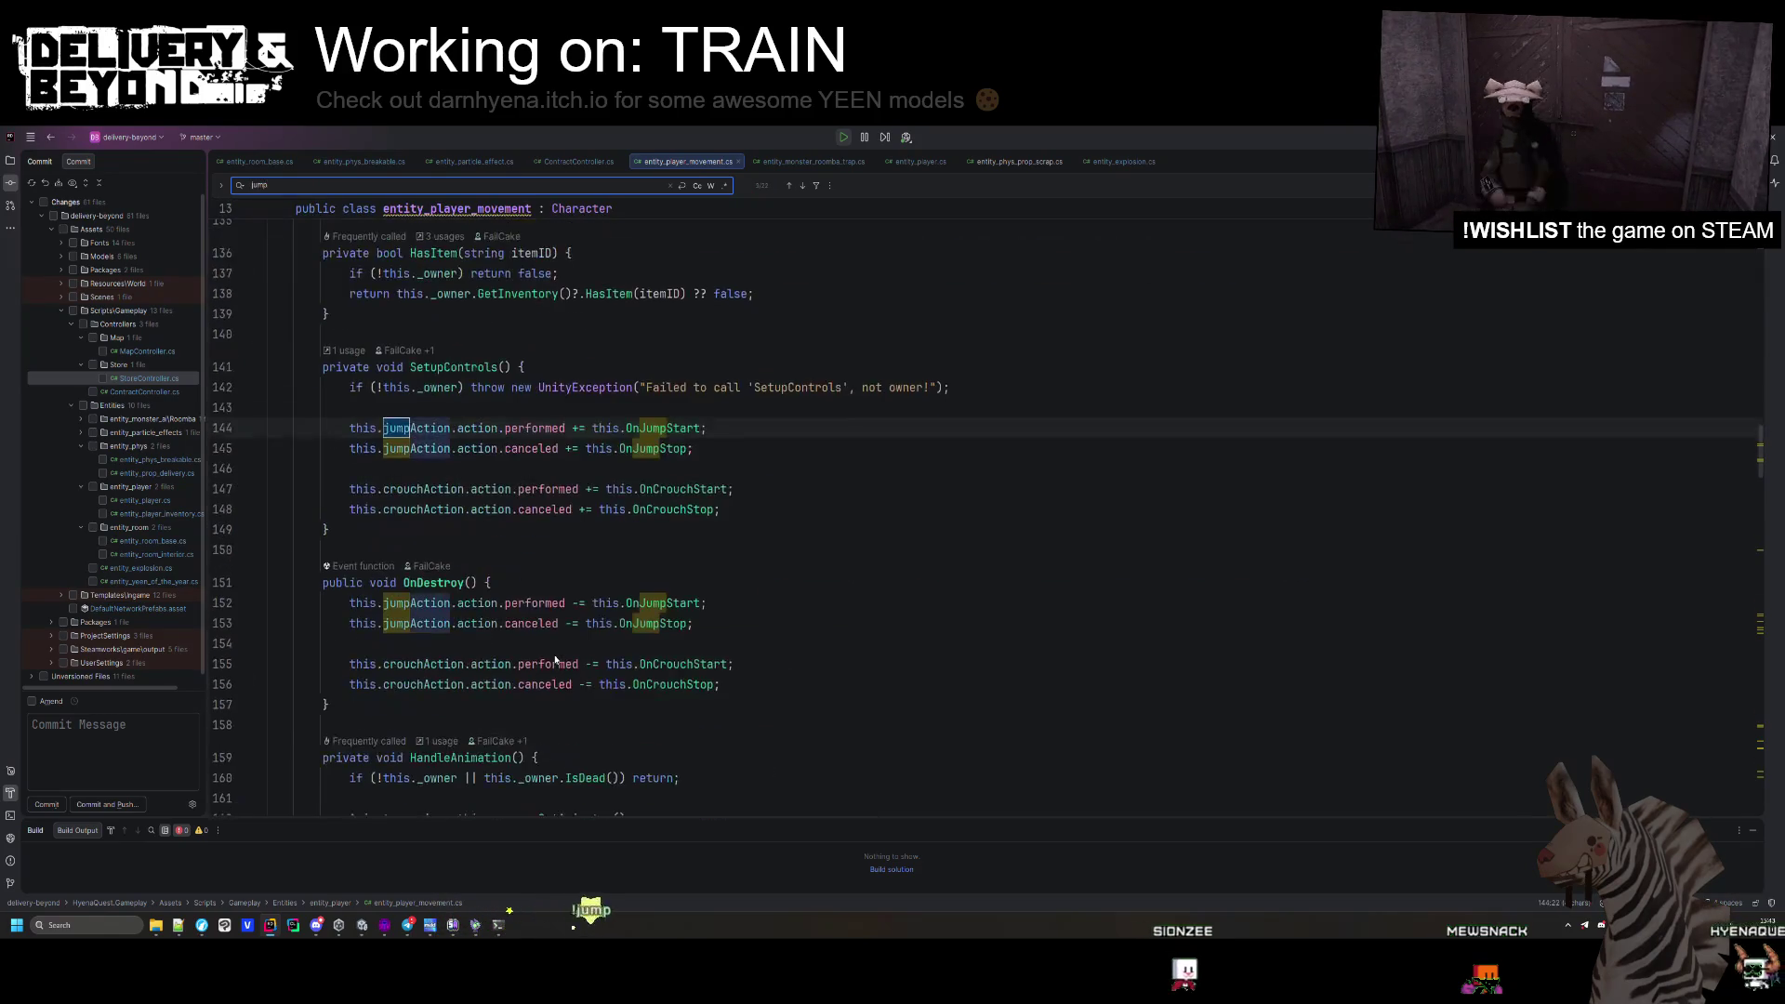
pyautogui.press('Return')
pyautogui.press('Return')
pyautogui.press('Return')
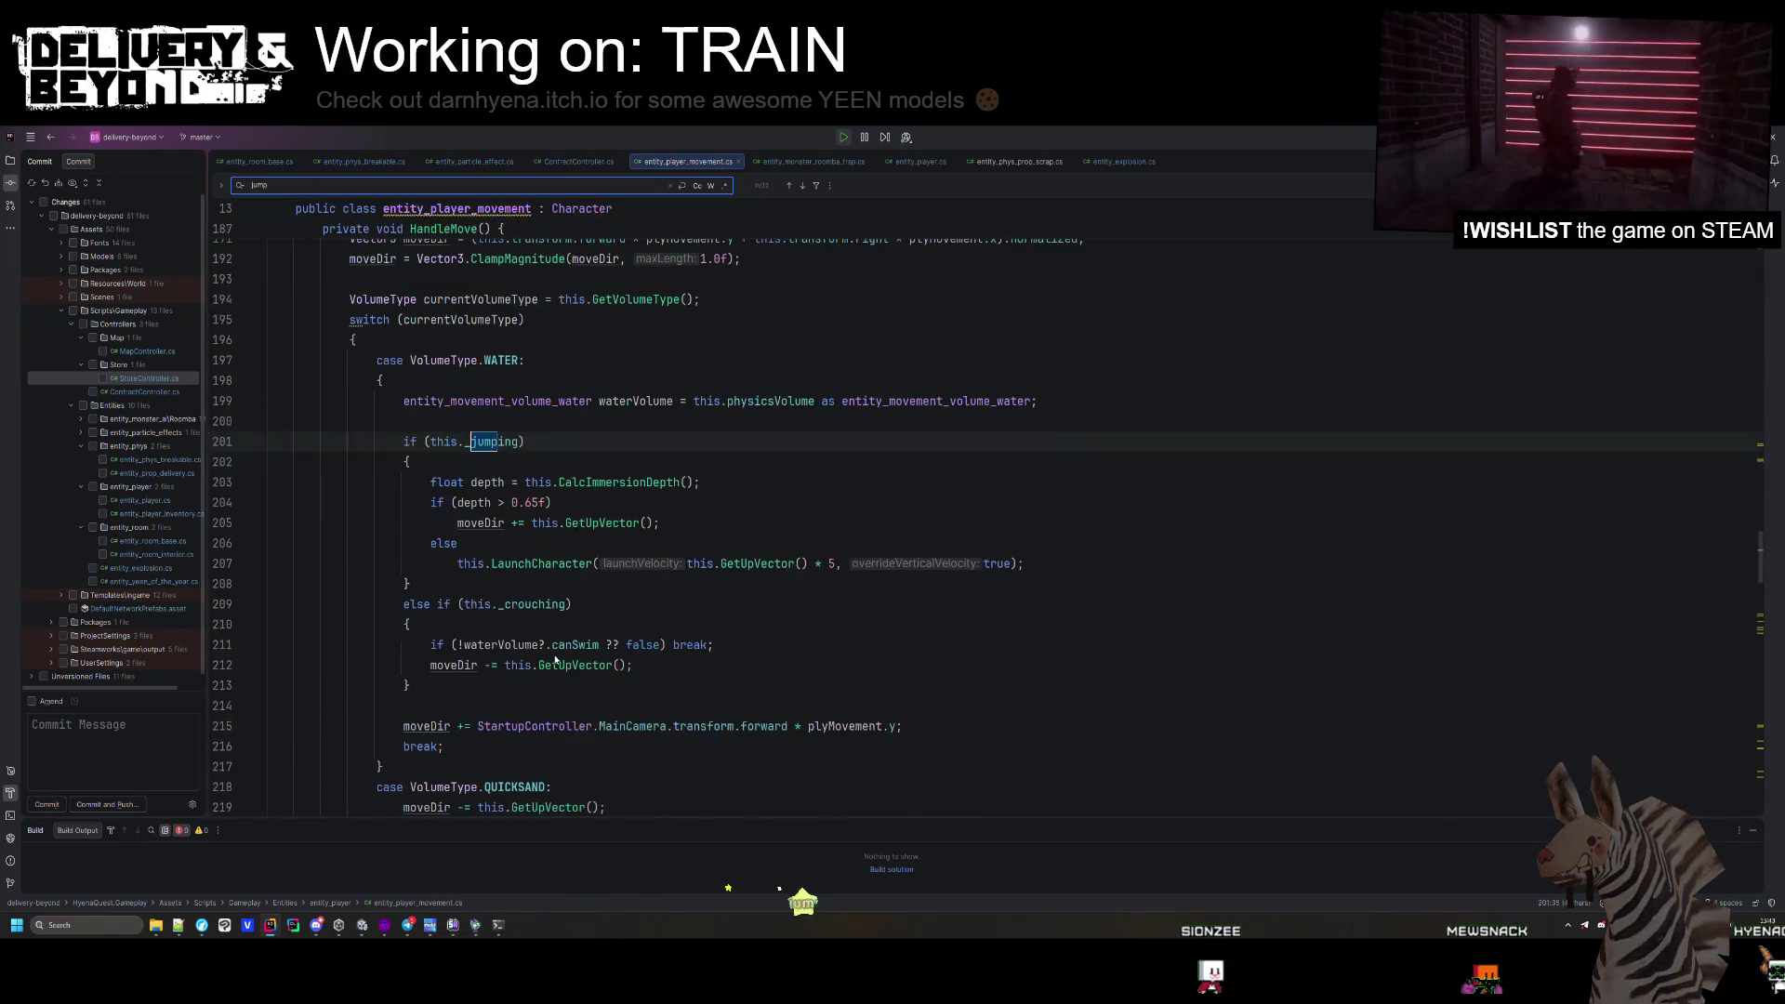
# Change the DoJump gel impulse on line 321 from 1.3F to 1.0F, then return to Unity.
pyautogui.scroll(-10, 554, 659)
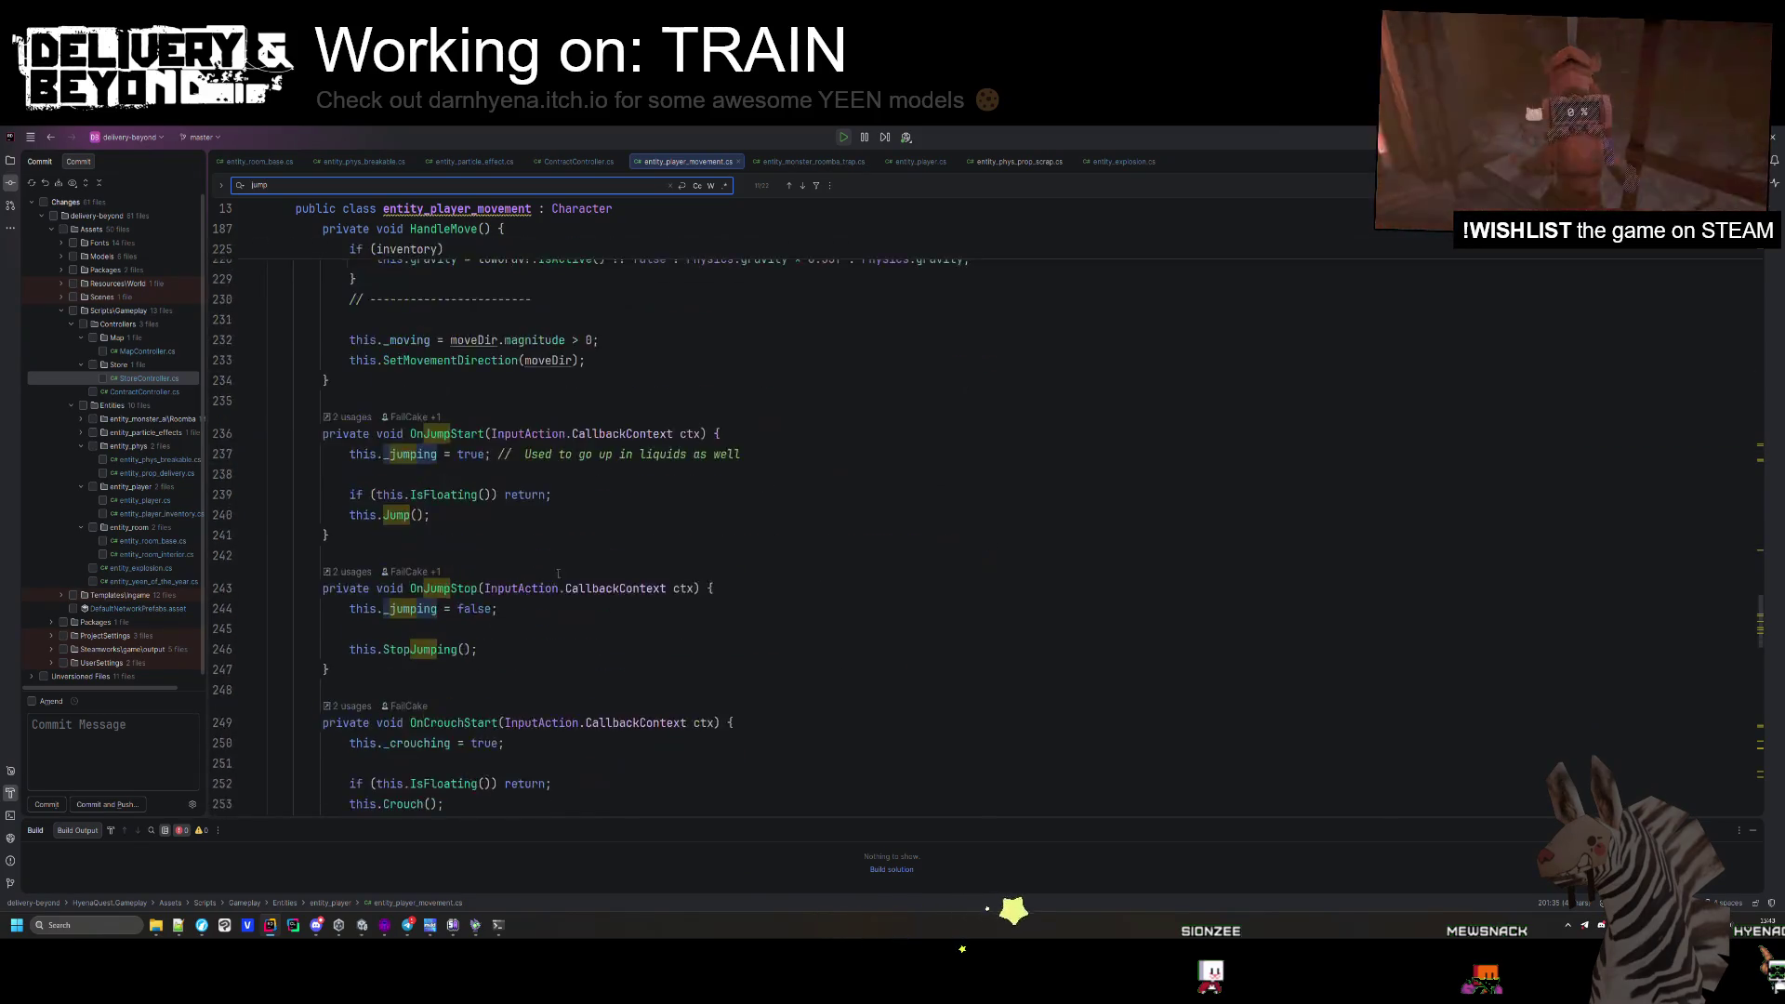
pyautogui.scroll(4, 767, 493)
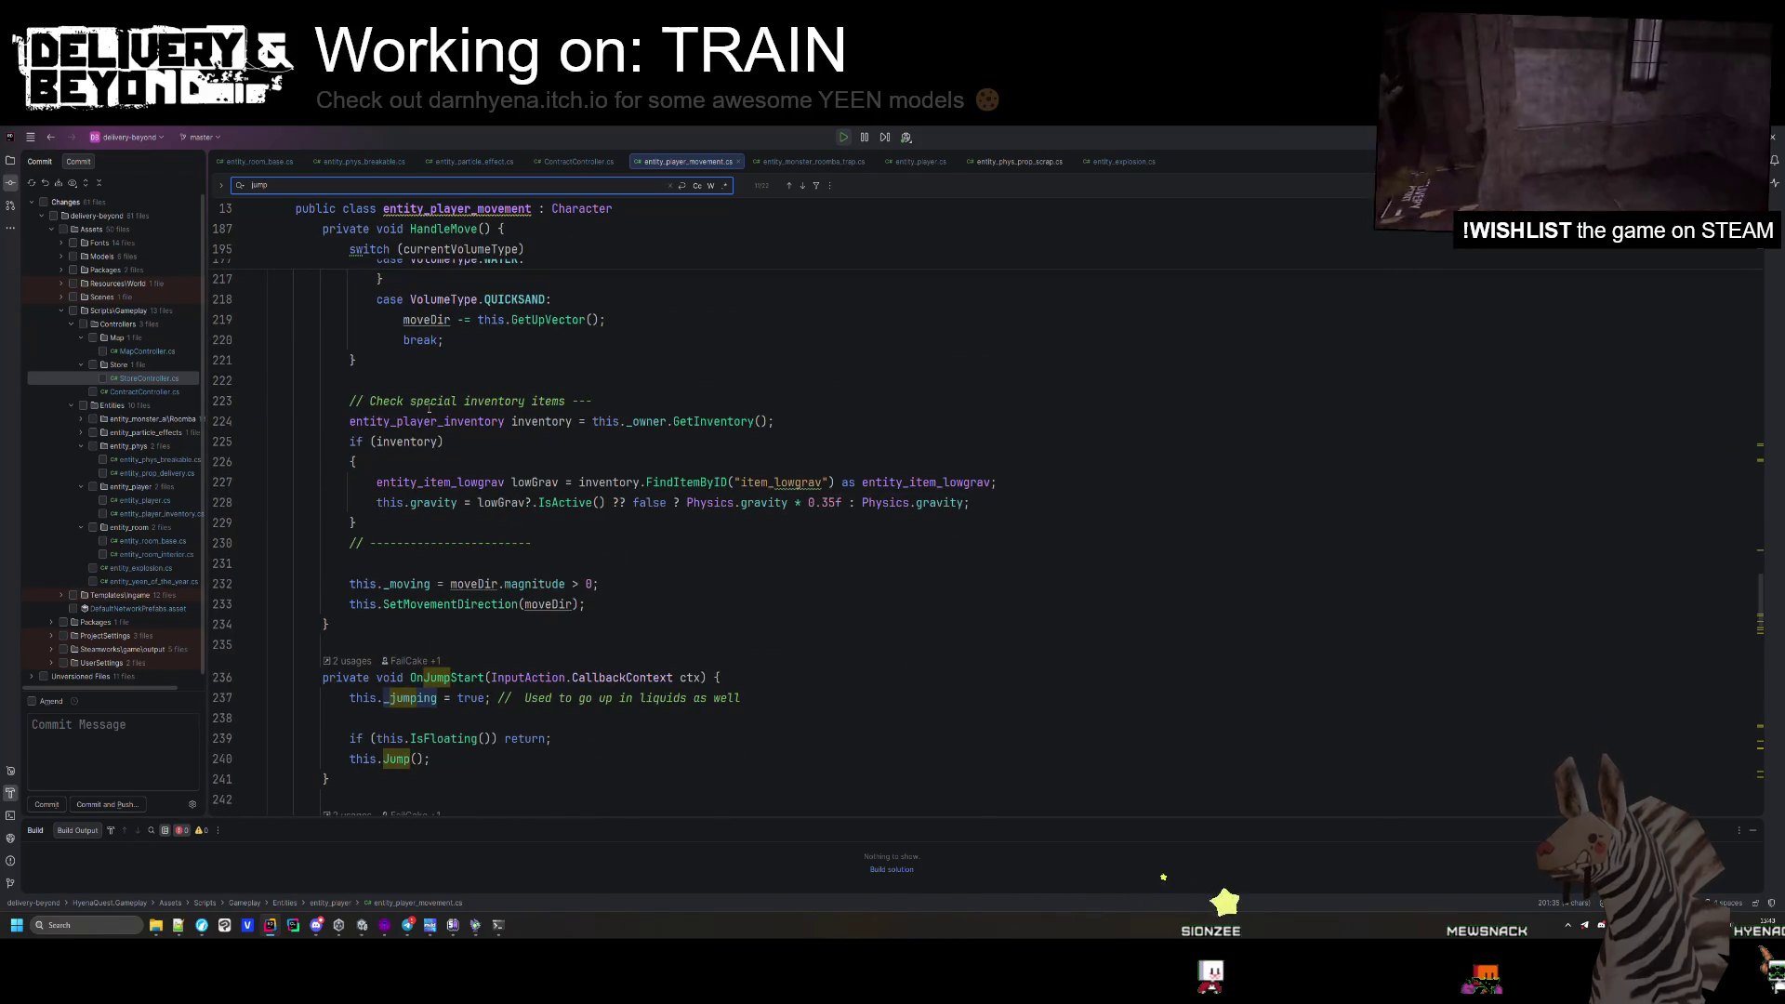
pyautogui.scroll(-20, 429, 409)
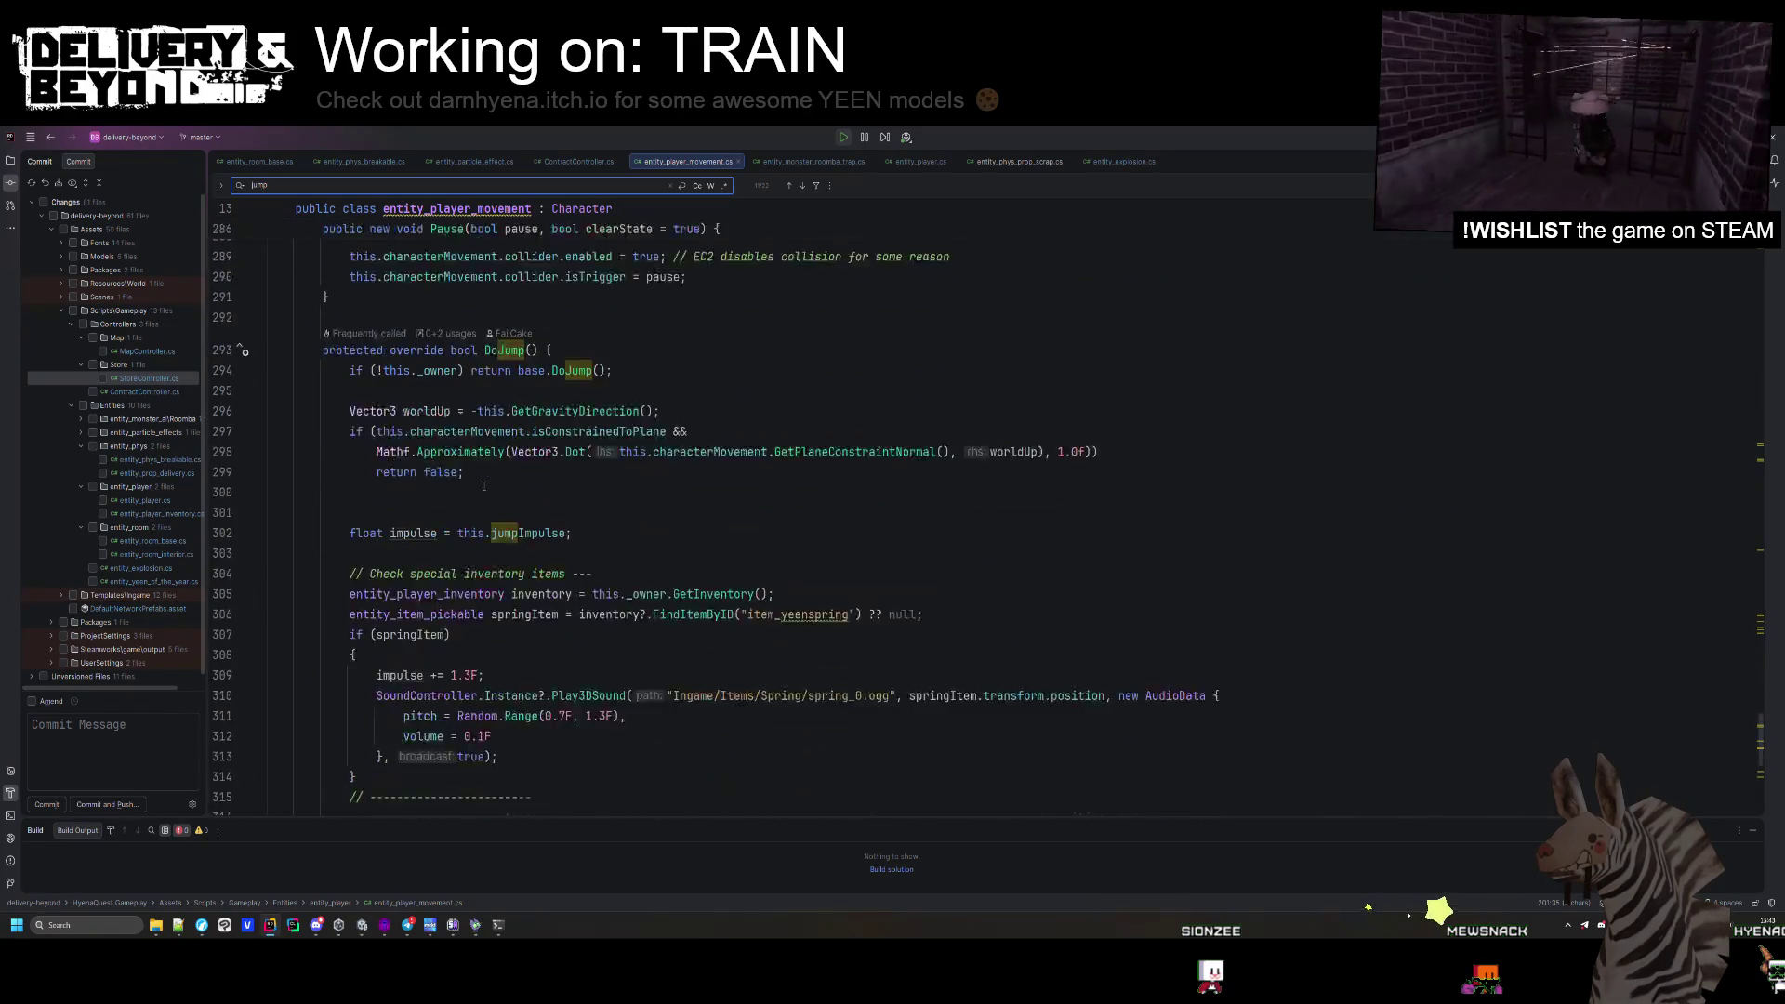
pyautogui.scroll(-1, 483, 486)
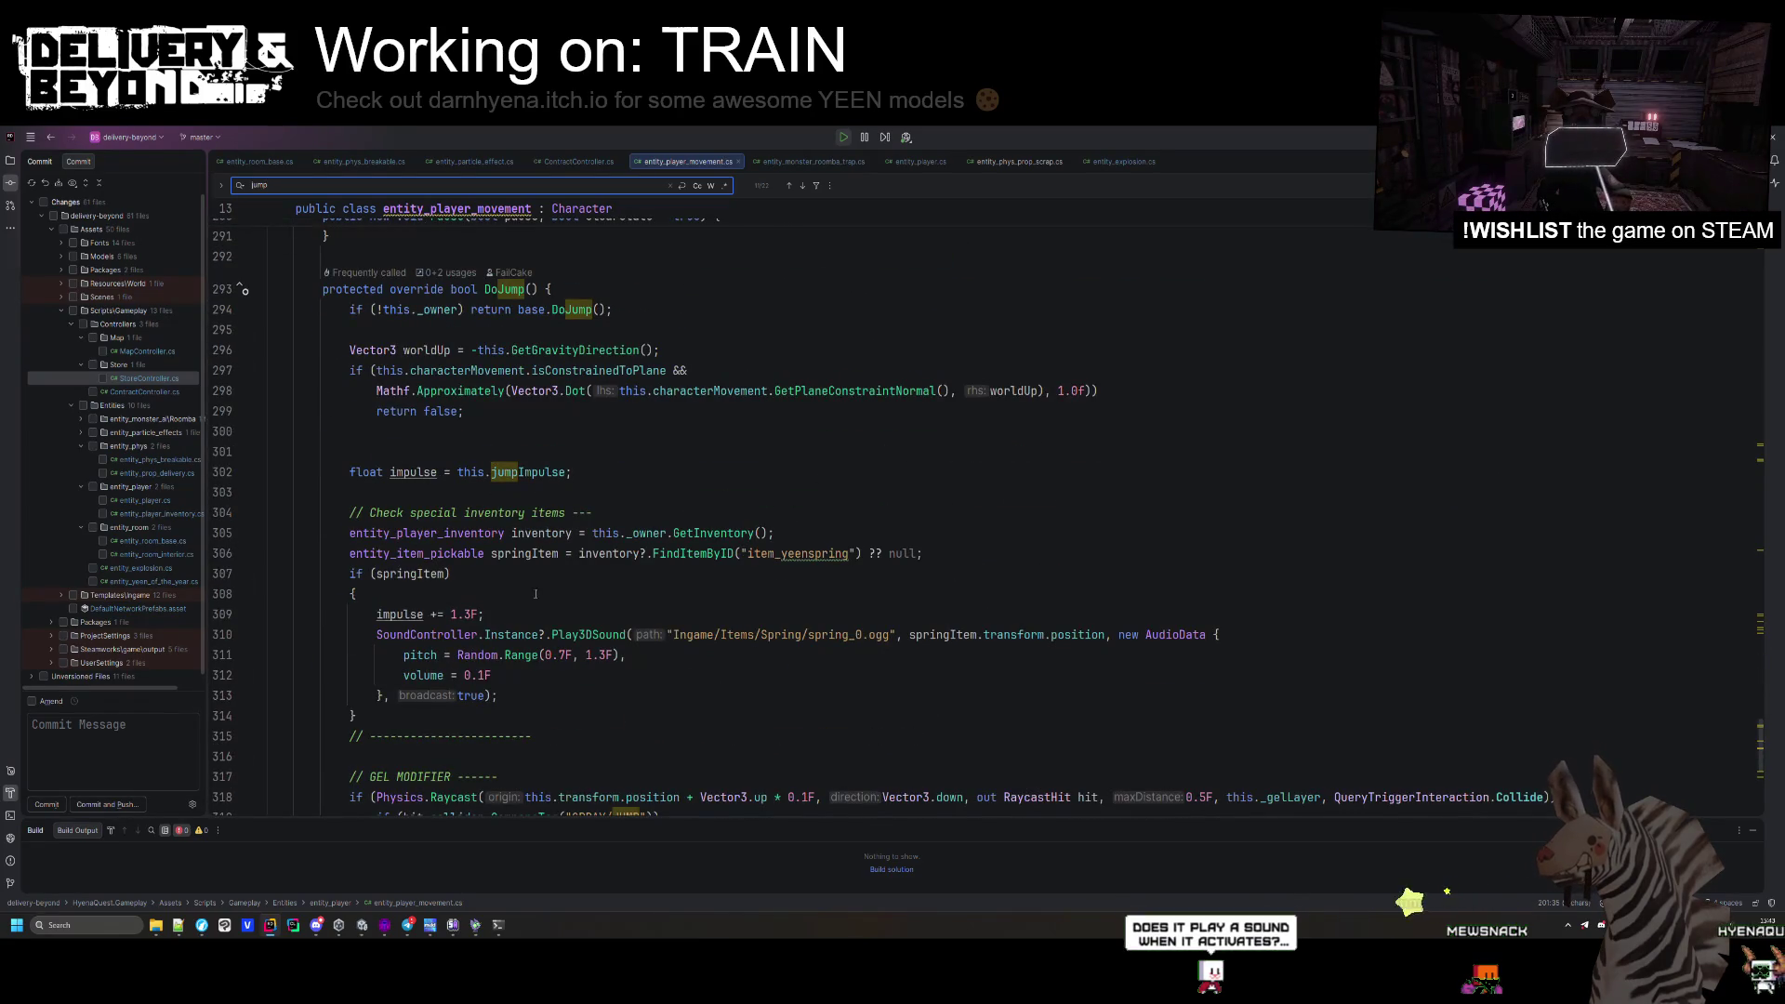
pyautogui.scroll(-4, 536, 594)
pyautogui.click(492, 615)
pyautogui.hotkey('alt', 'Tab')
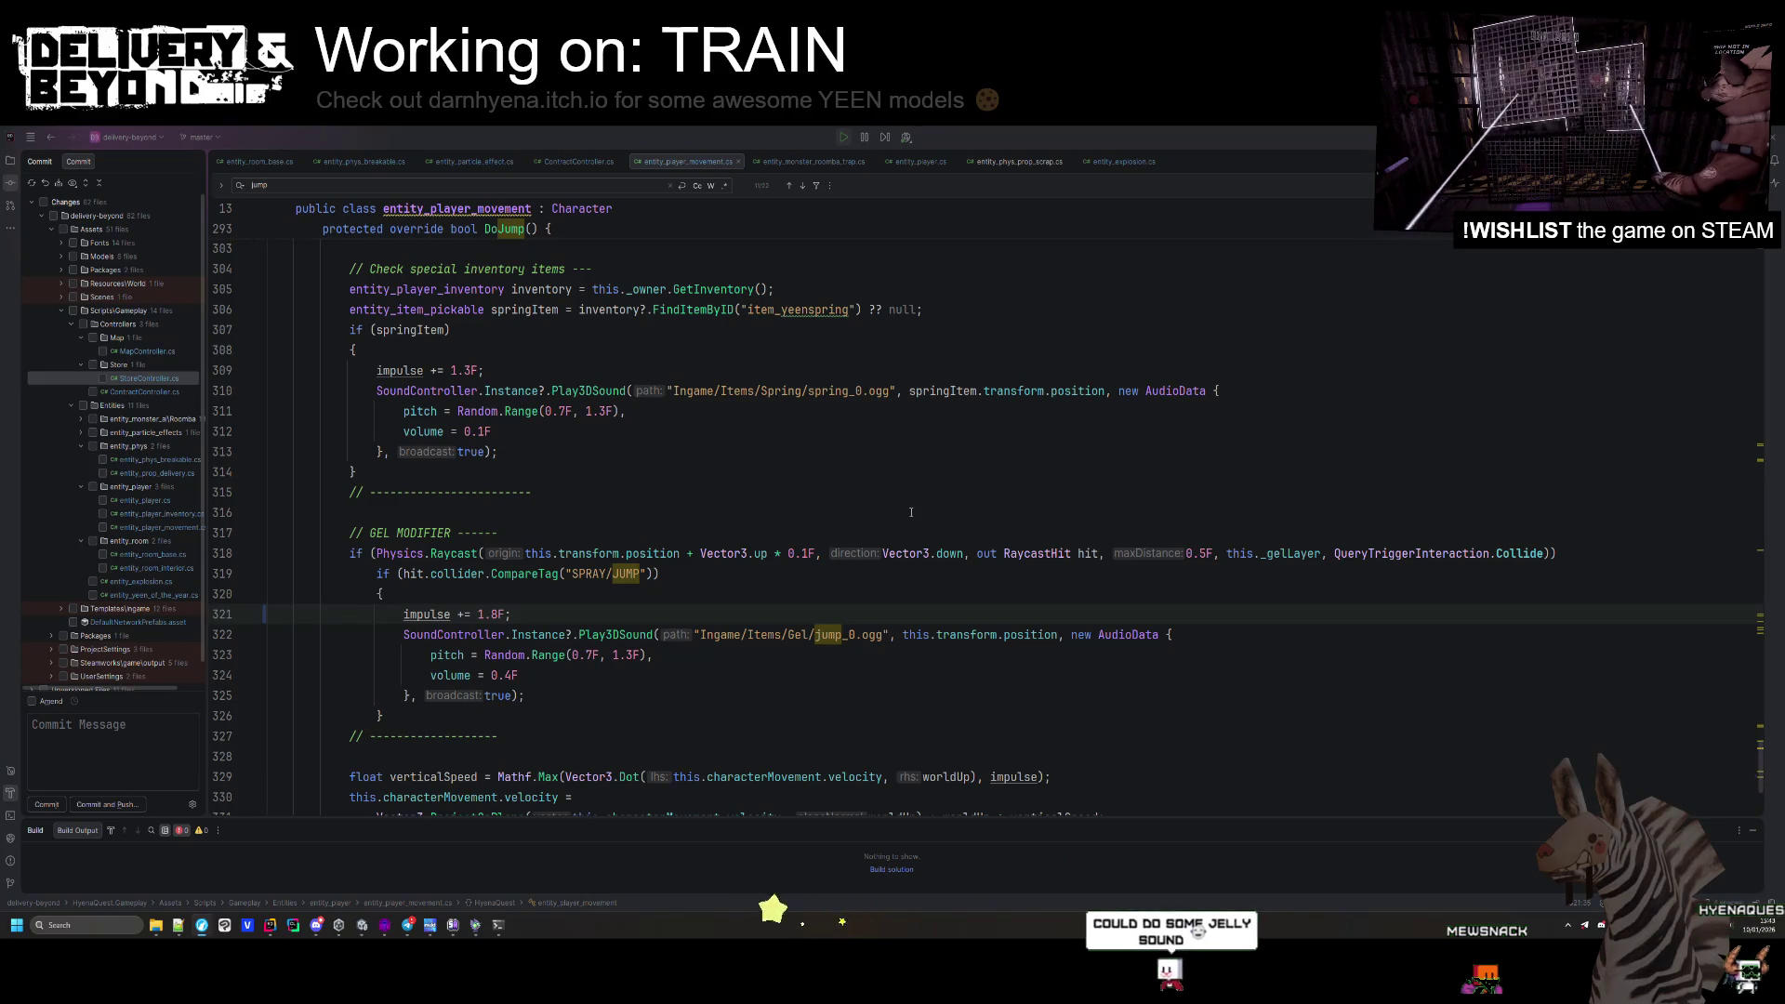
pyautogui.hotkey('alt', 'Tab')
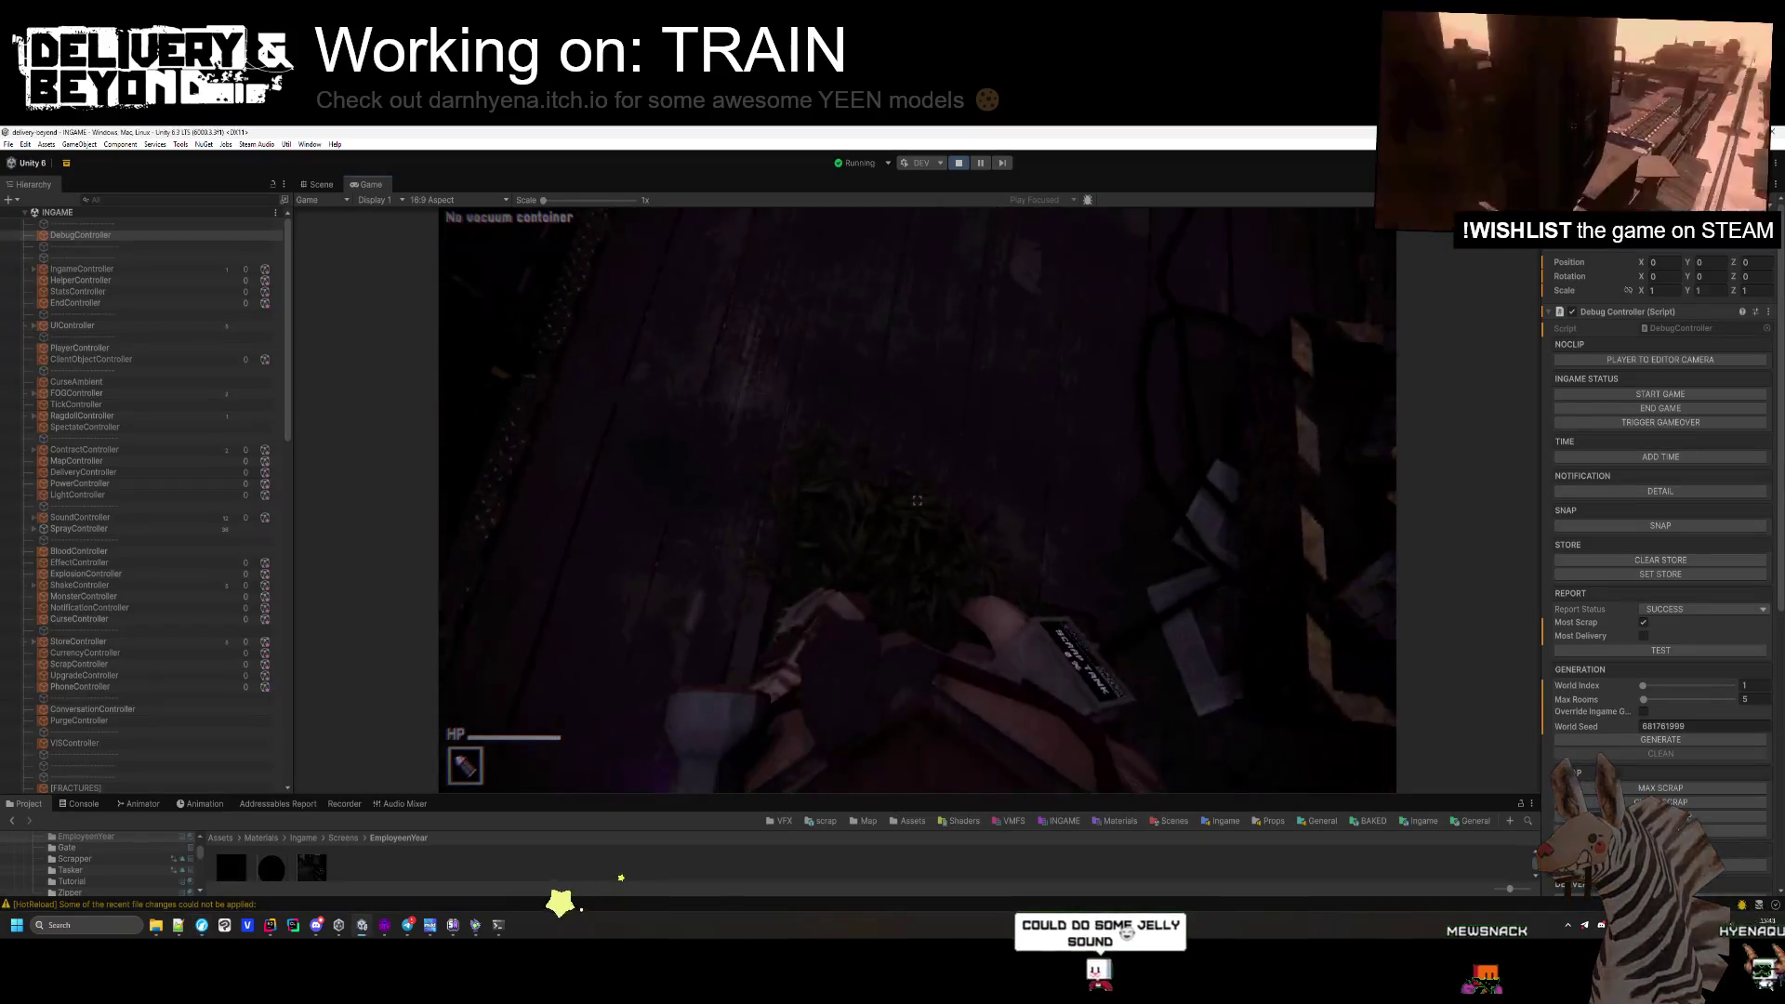
# Spray purple splats on the wooden floor, then yellow and purple patches on the rug.
pyautogui.click(916, 501)
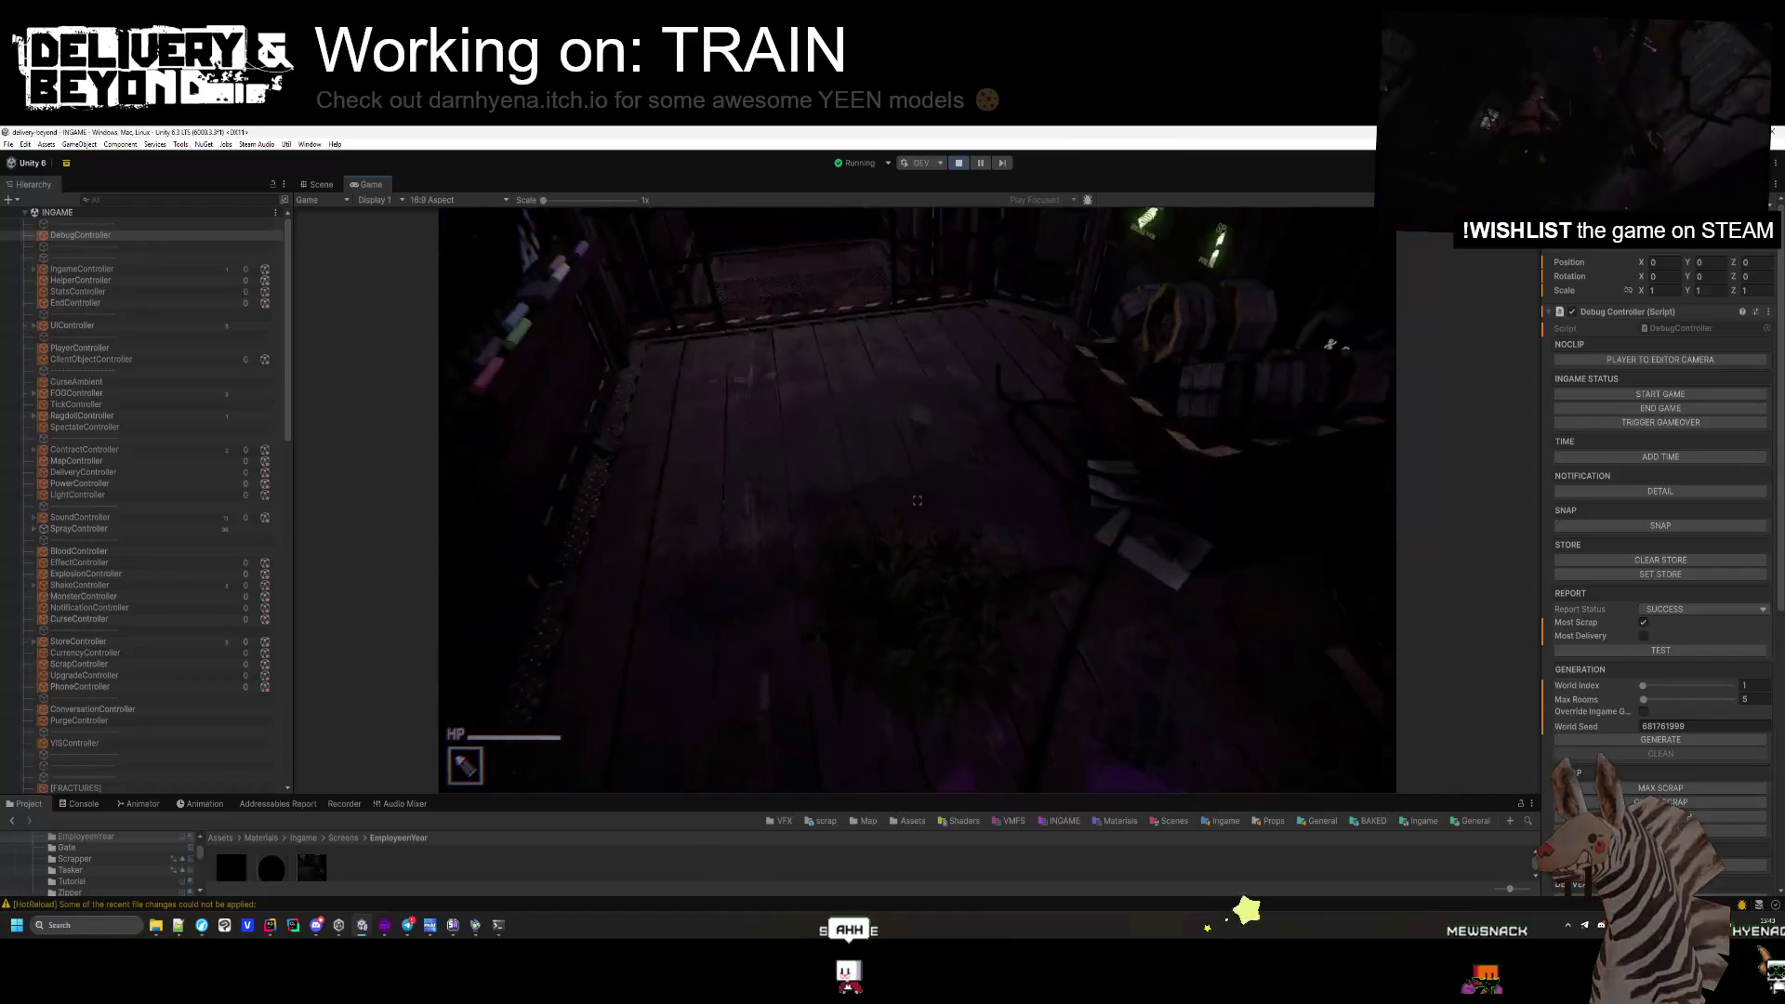
pyautogui.click(916, 500)
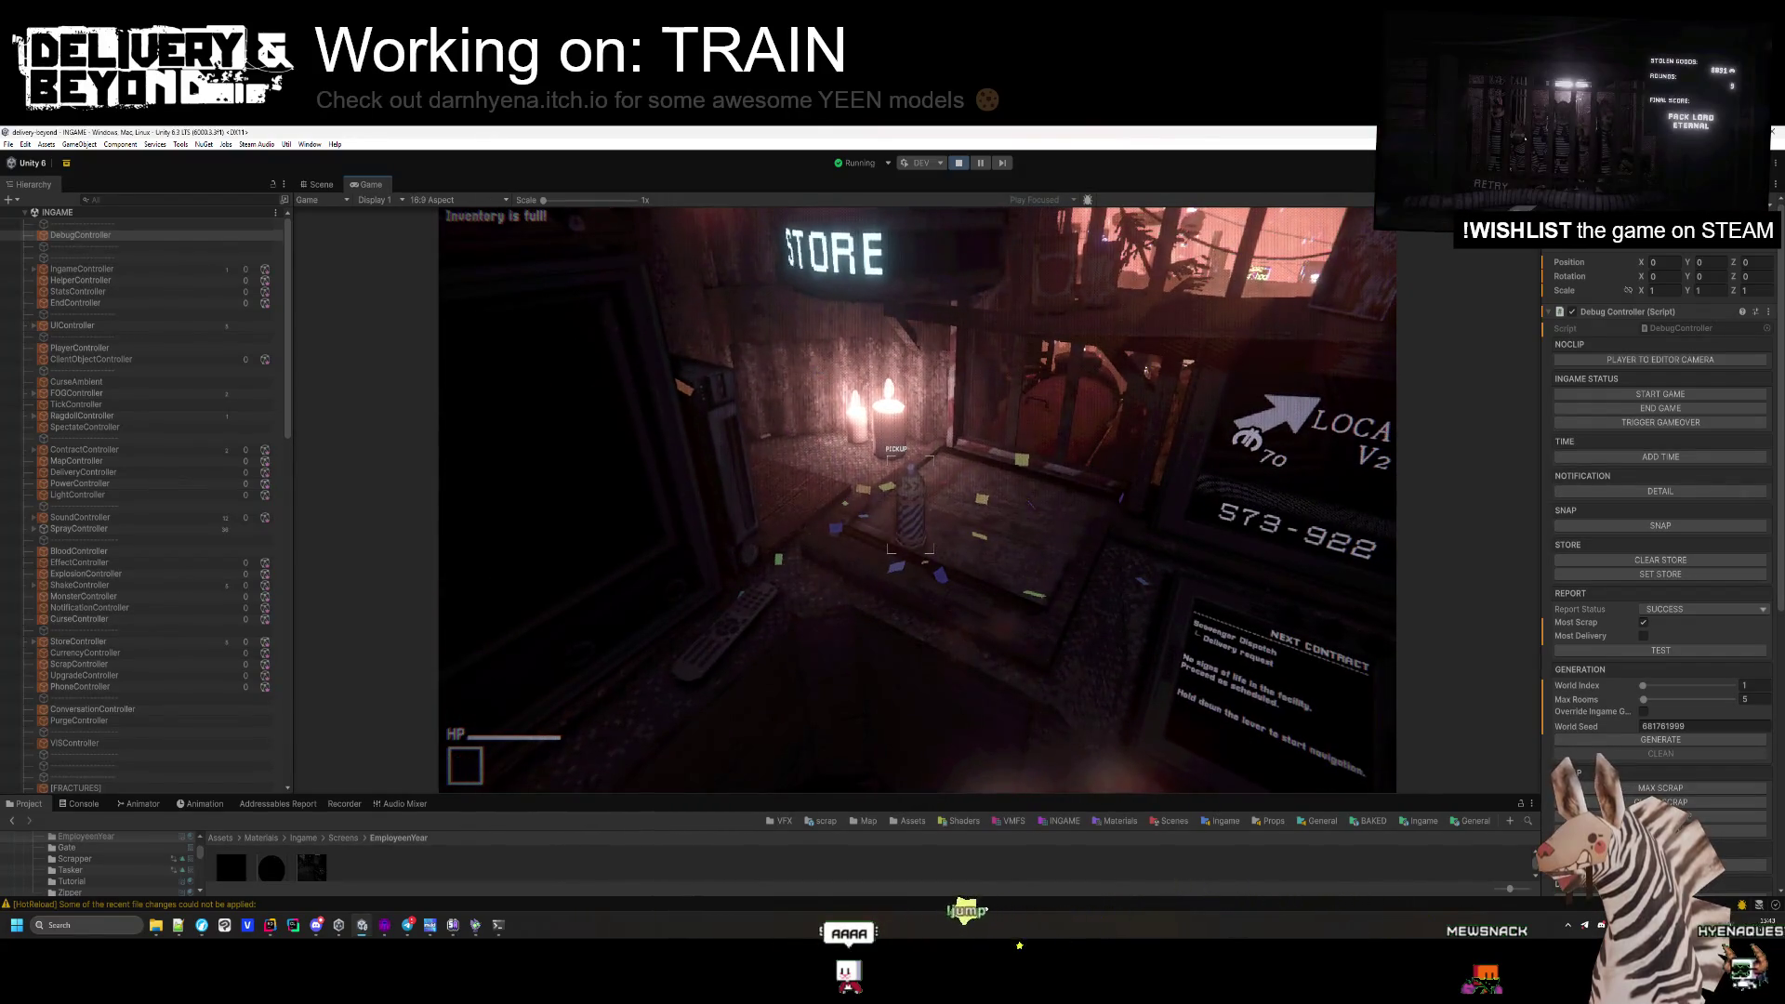
pyautogui.click(917, 499)
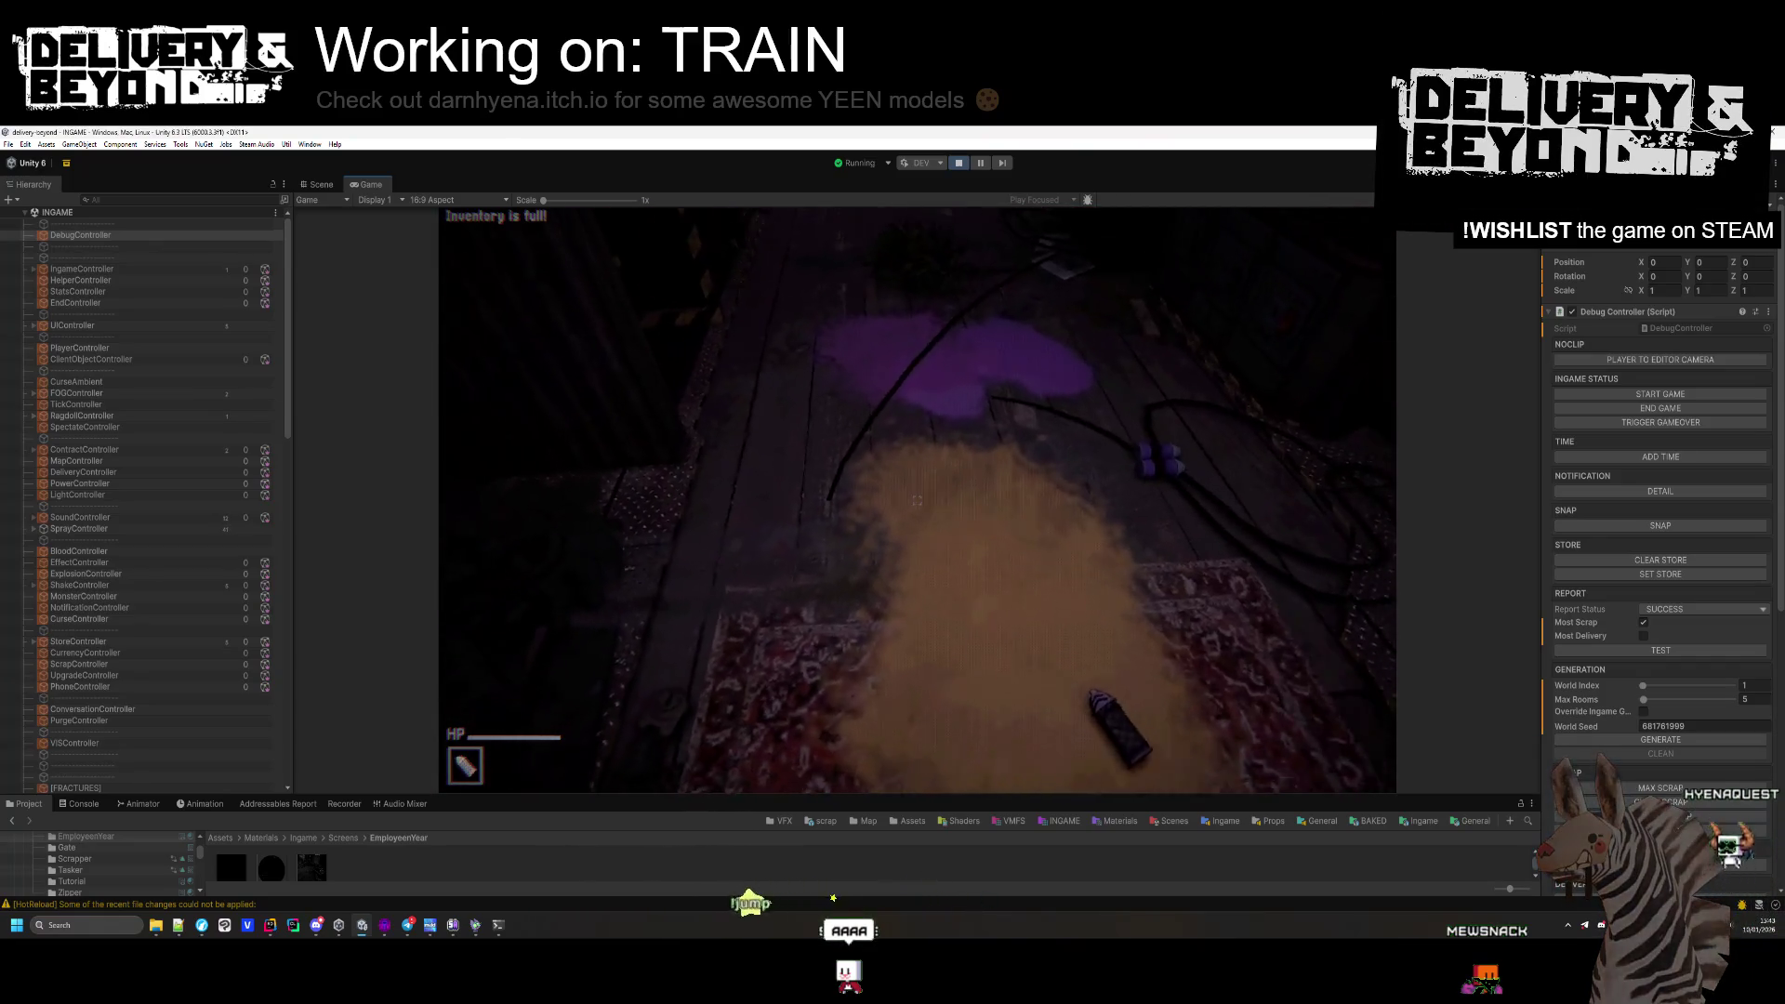
pyautogui.click(917, 500)
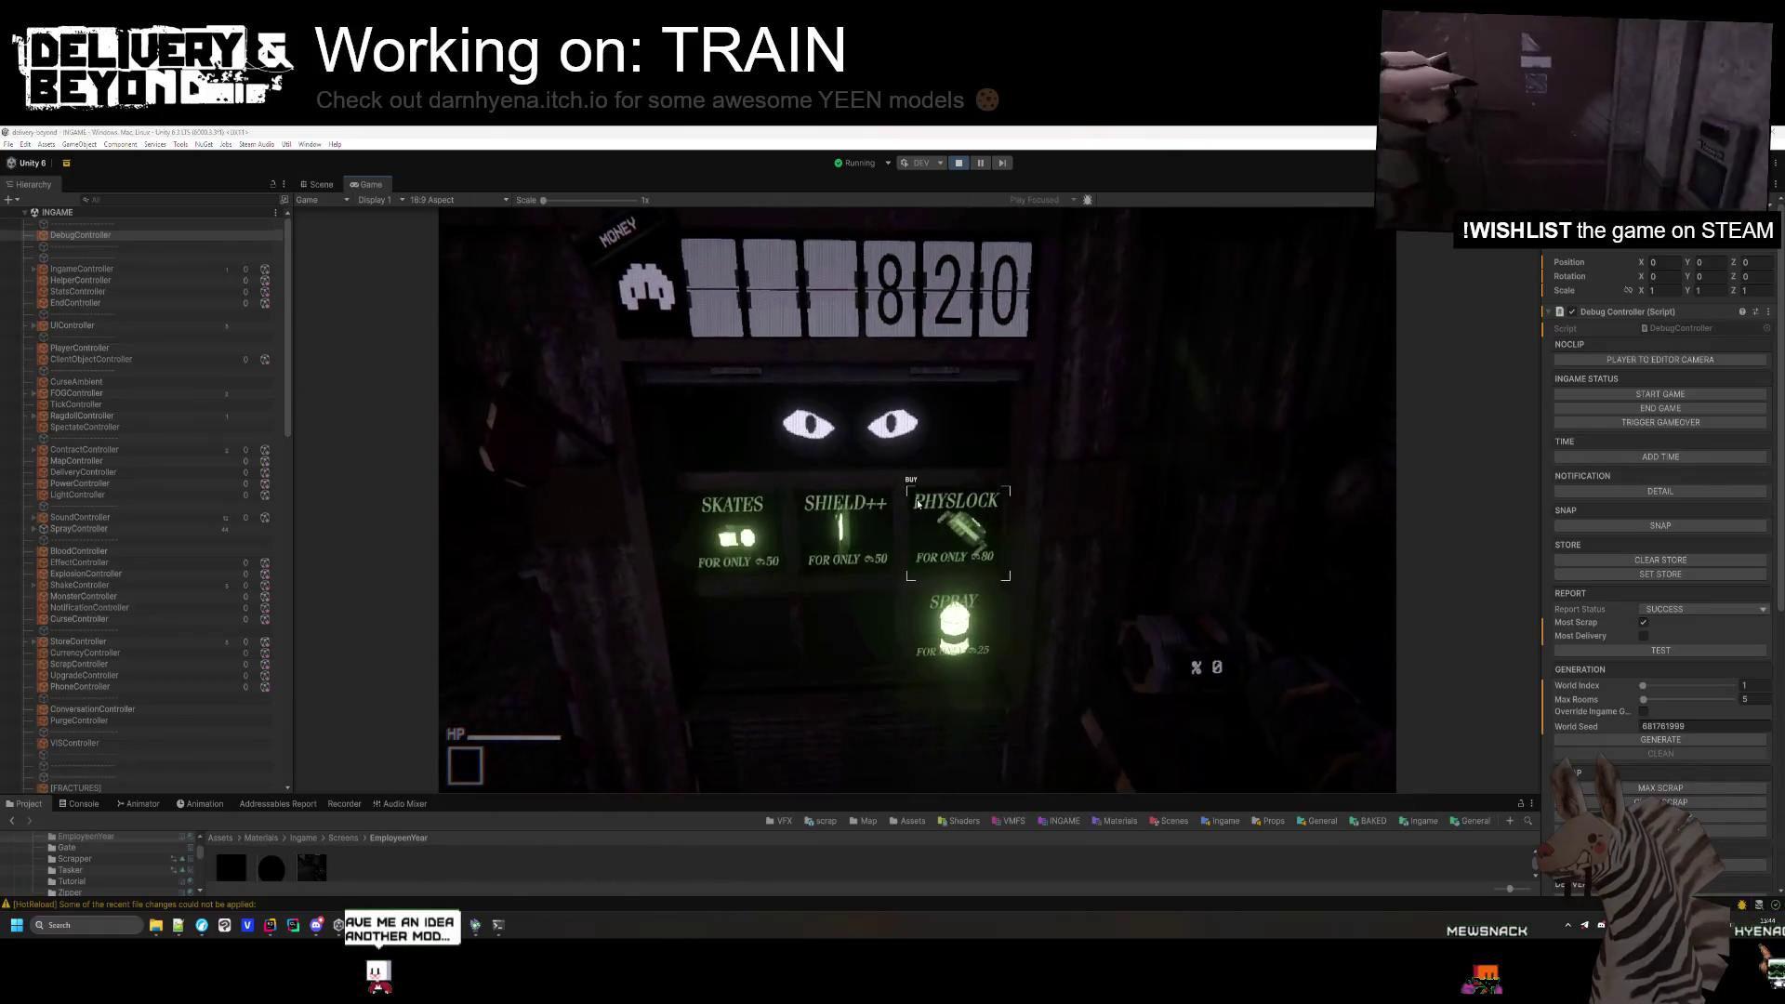
# Re-roll the store to Speedgel, Low Grav and Jumpgel, then pick up and drop the scrap tank.
pyautogui.press('super')
pyautogui.click(1634, 573)
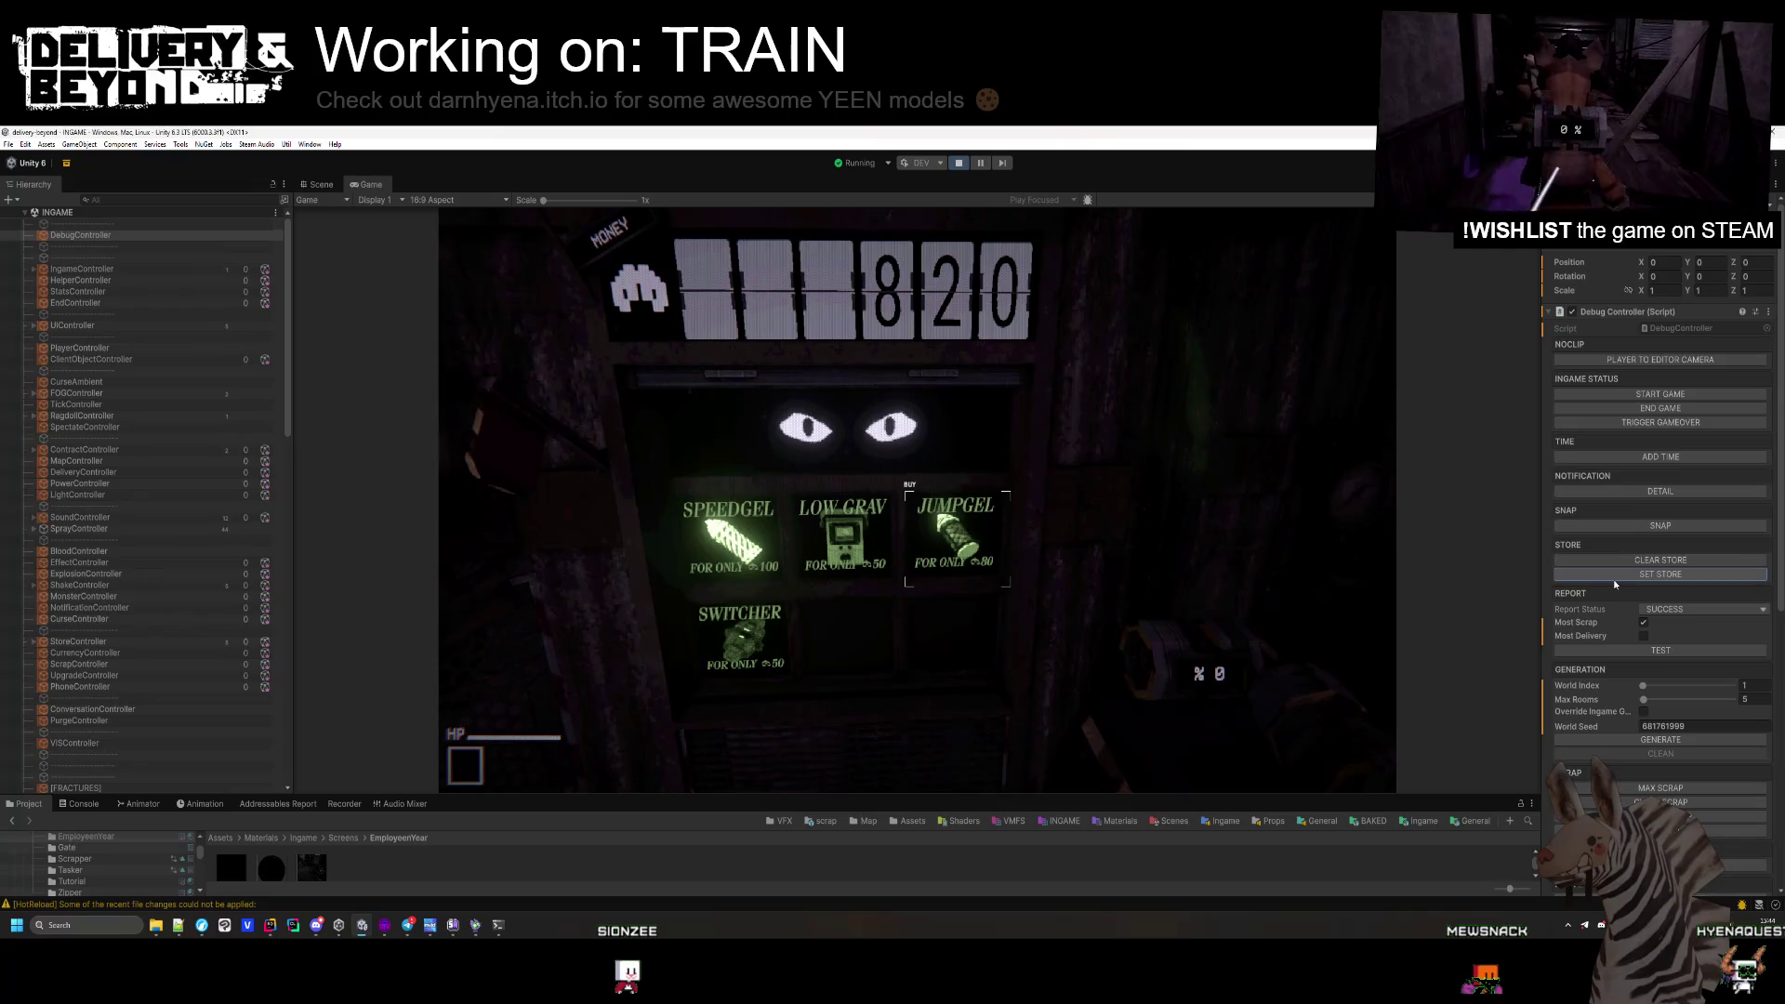
pyautogui.press('s')
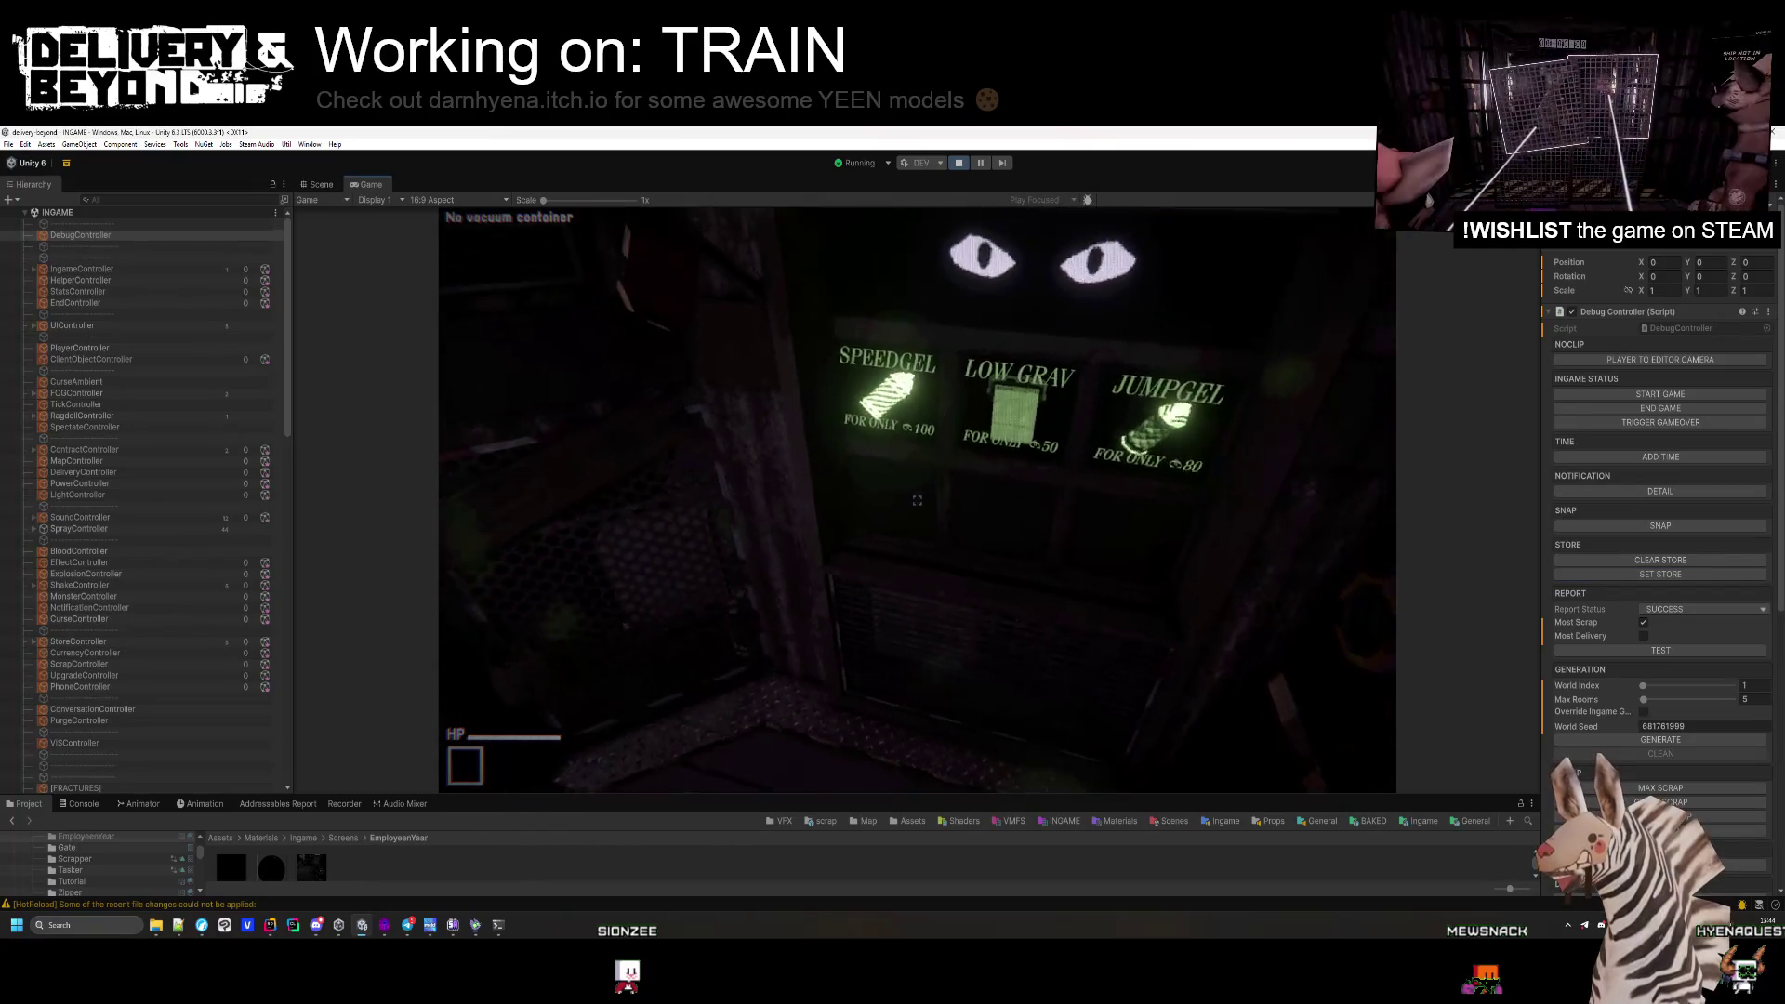
pyautogui.press('w')
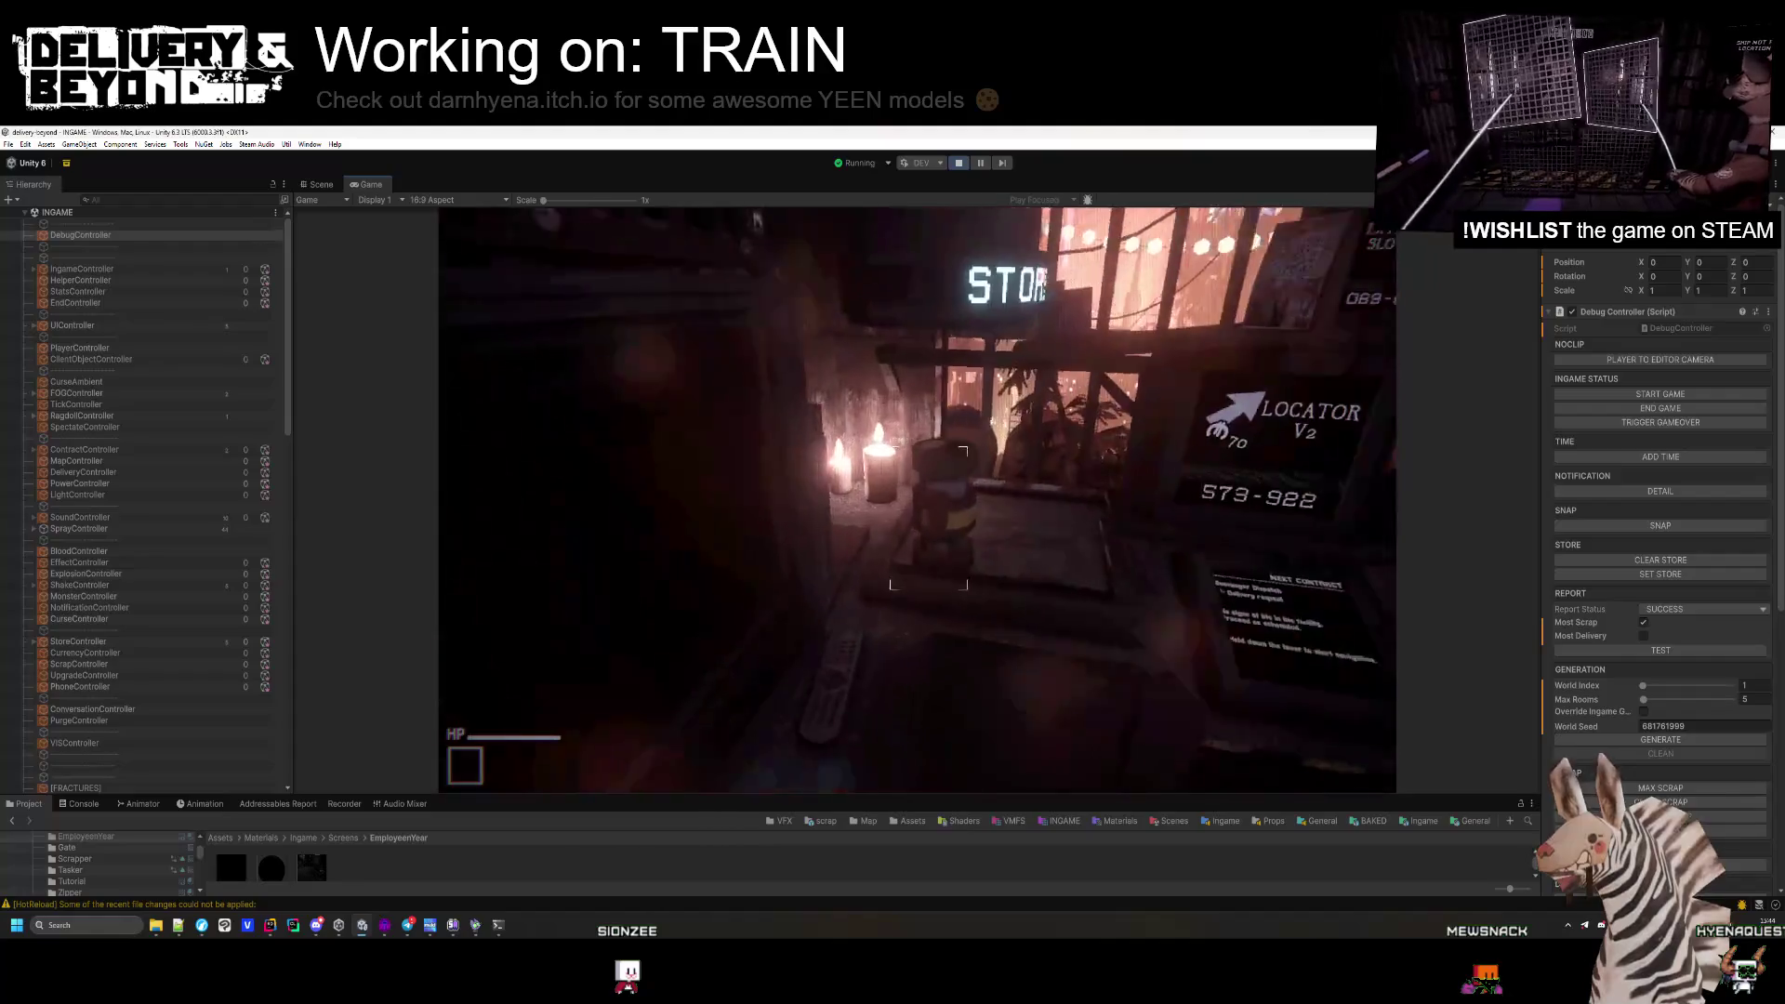
pyautogui.press('e')
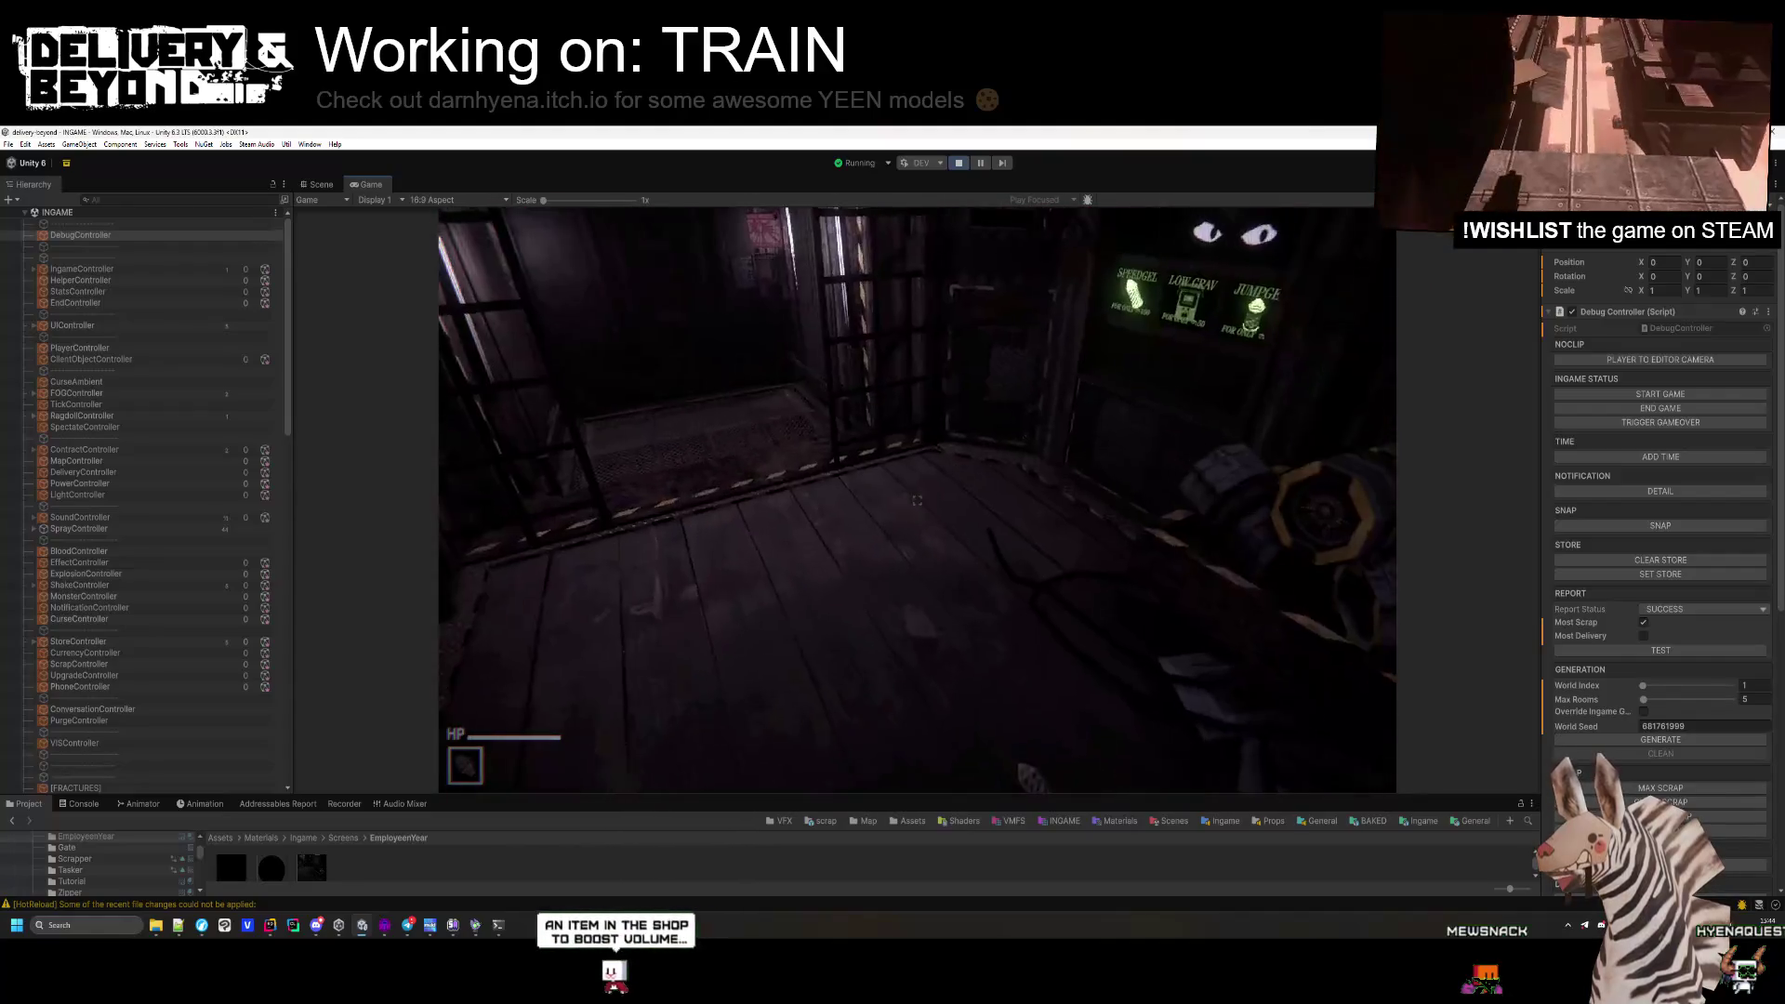
pyautogui.press('g')
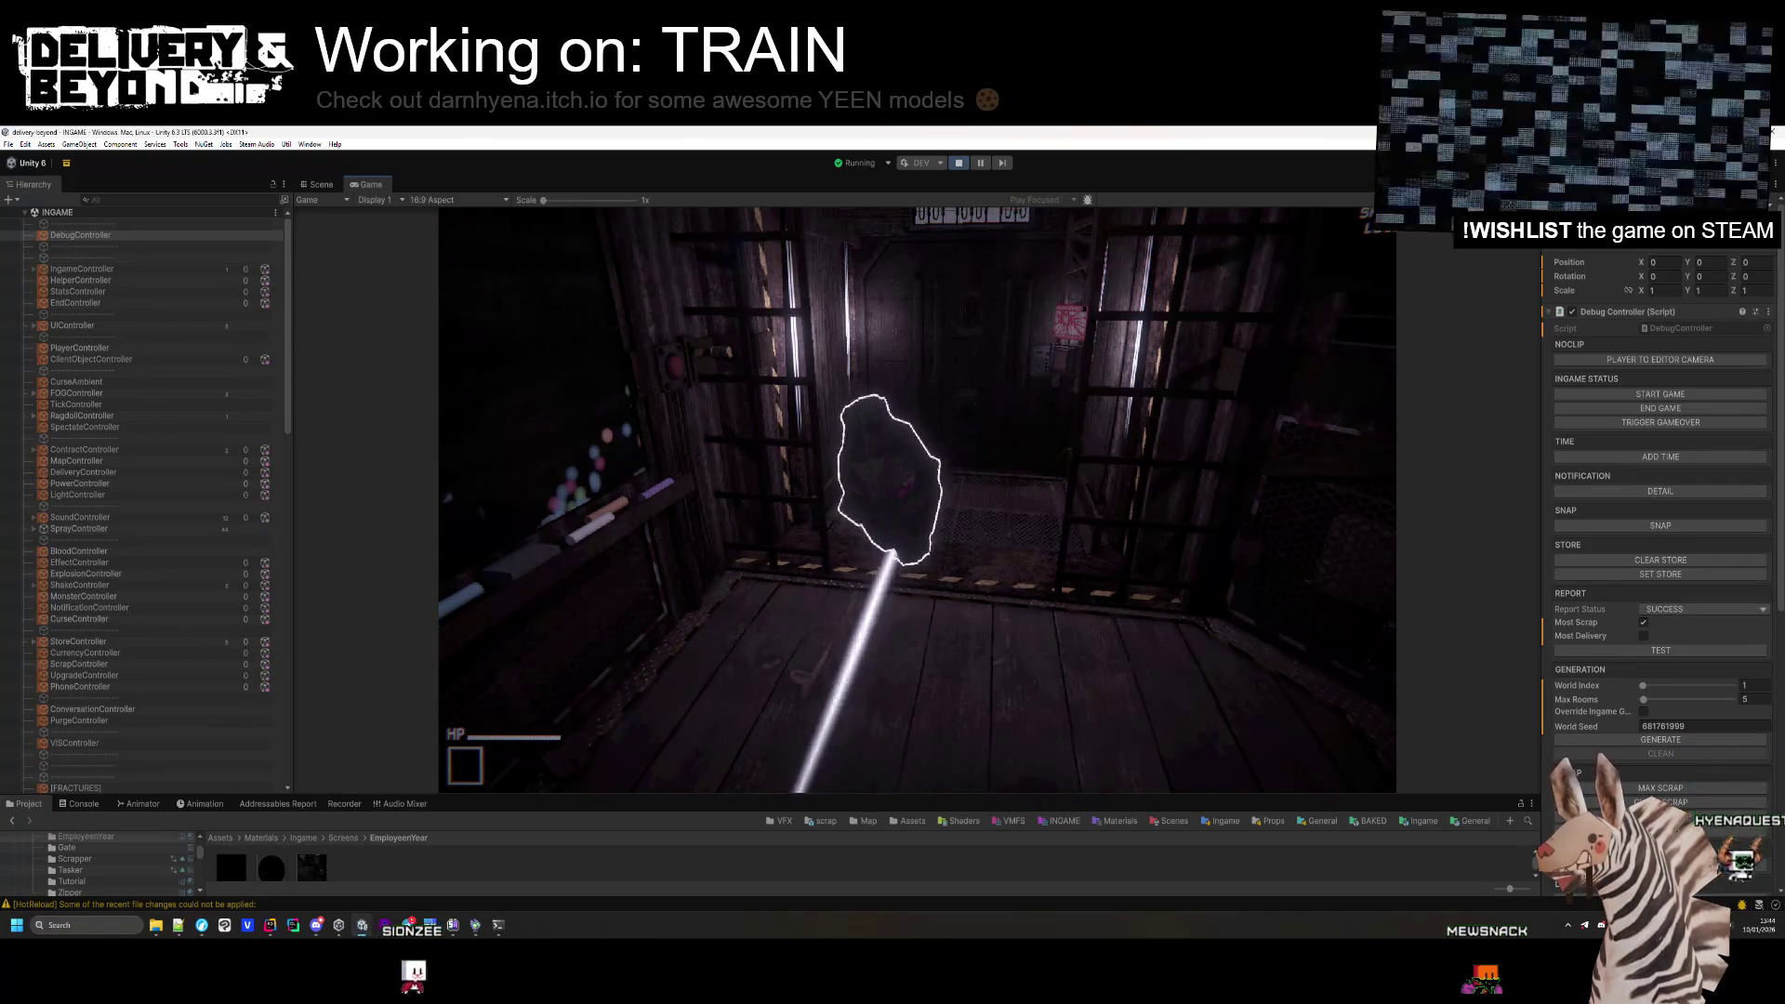
# Drop and re-pick an item, clear the inspected object, and view the Console's Debug.Log output.
pyautogui.press('super')
pyautogui.click(1422, 755)
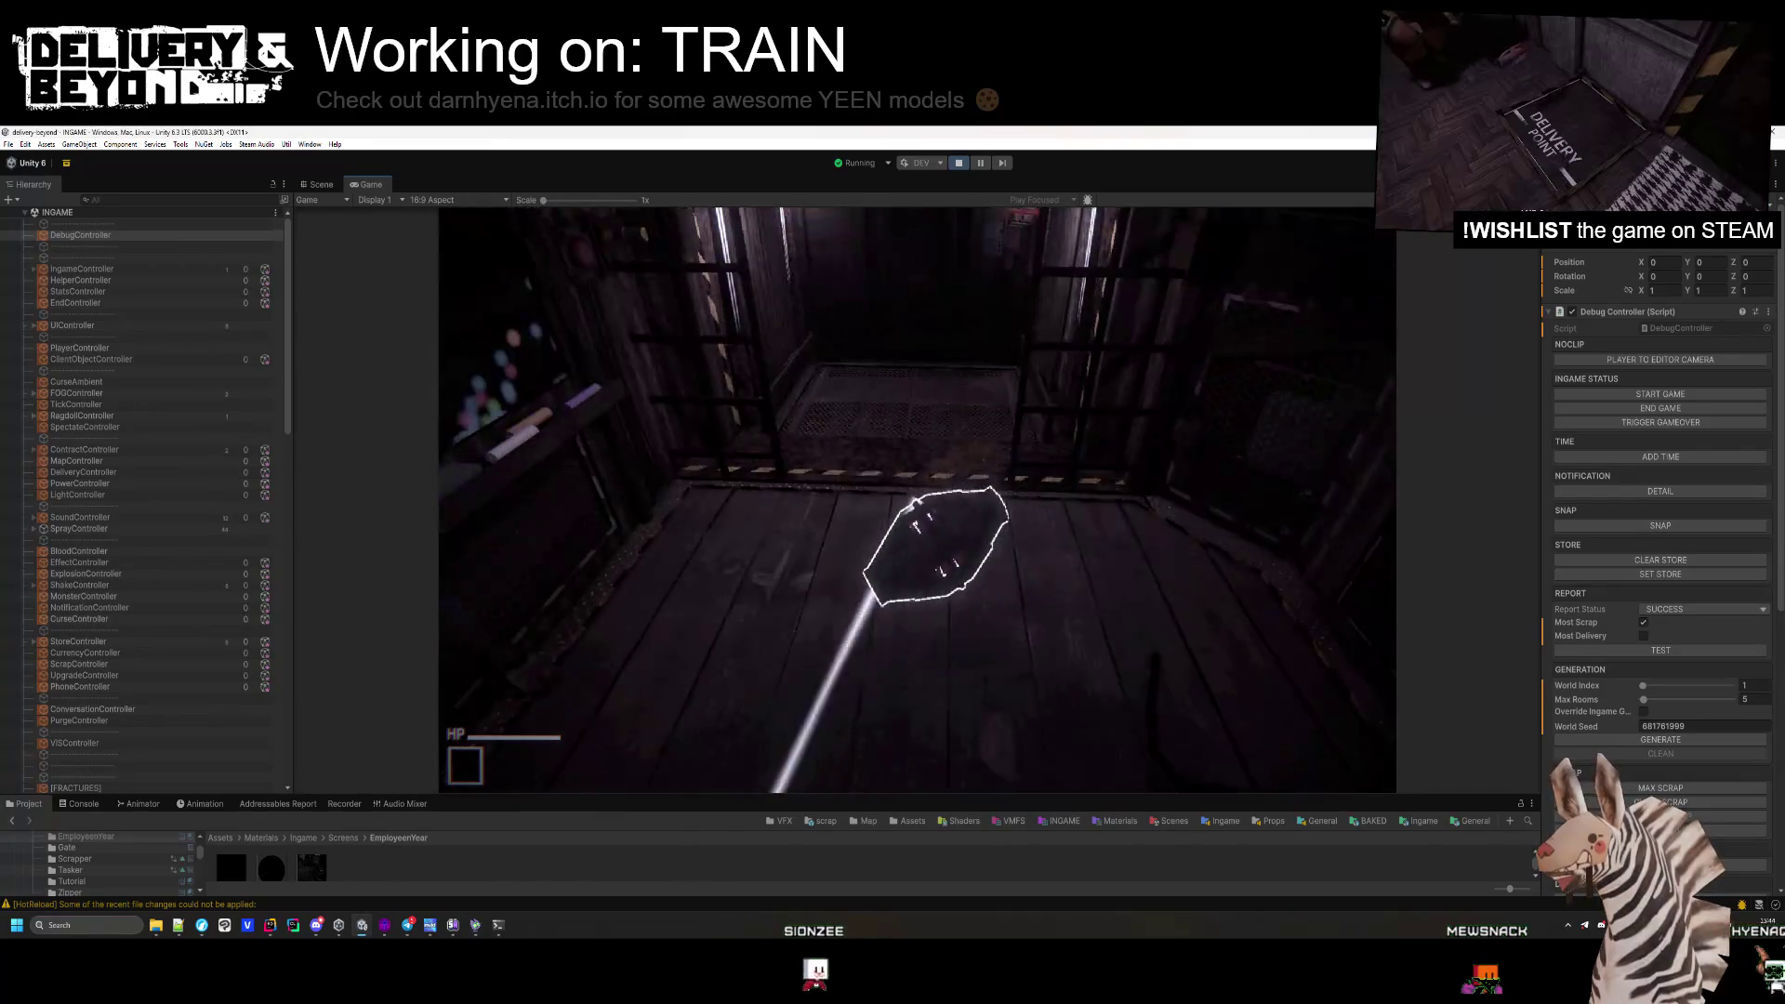
pyautogui.press('g')
pyautogui.press('e')
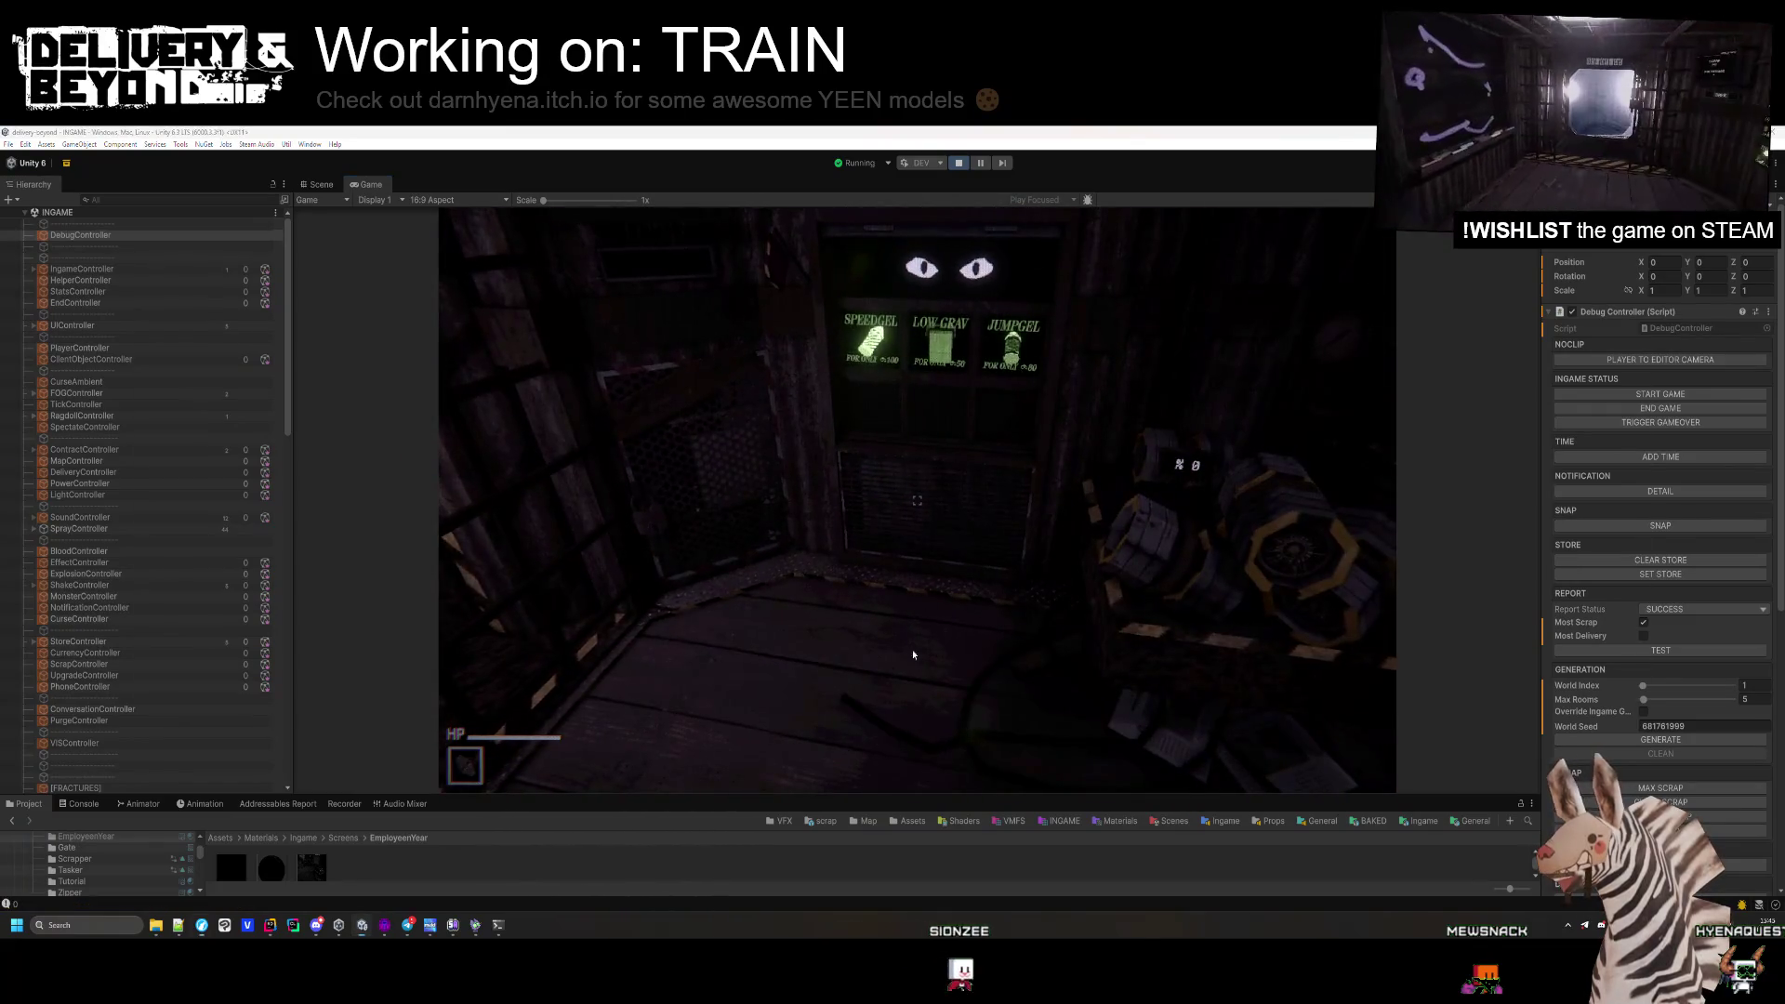
pyautogui.click(220, 824)
pyautogui.click(94, 805)
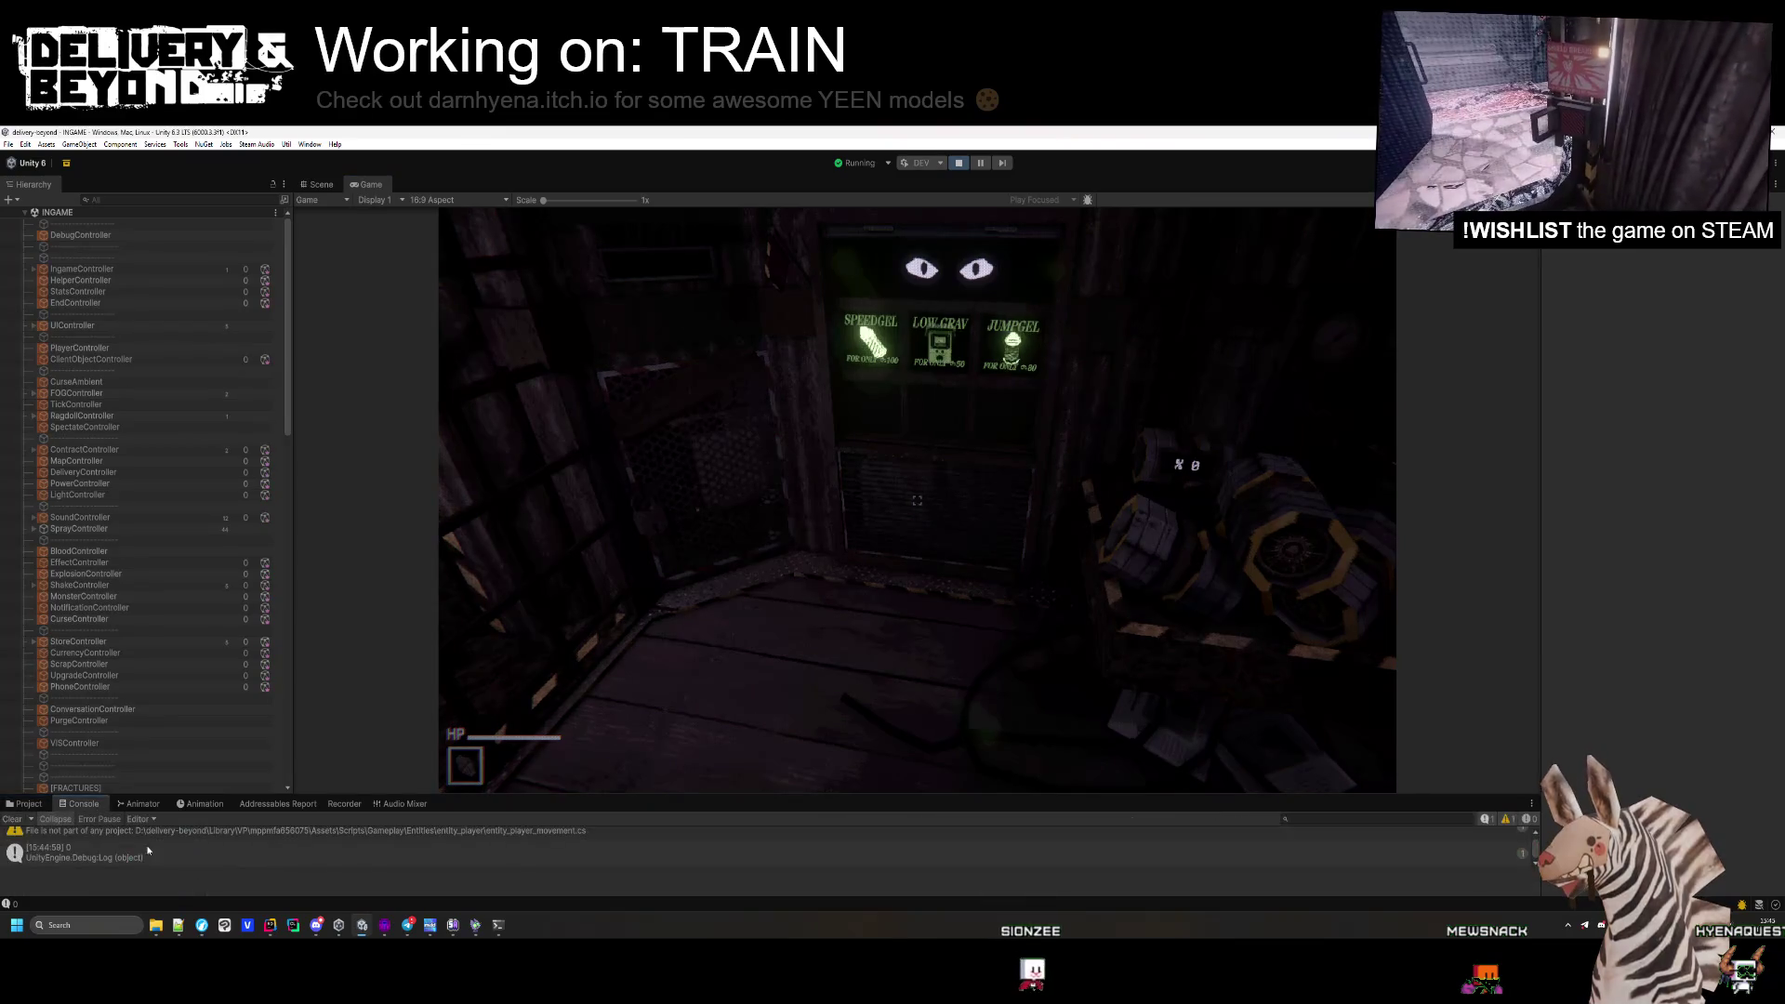
# Delete the Debug.Log(alive.Count) line at line 45 of entity_item_switcher.cs in Rider, then go back to Unity.
pyautogui.doubleClick(108, 855)
pyautogui.hotkey('shift', 'Down')
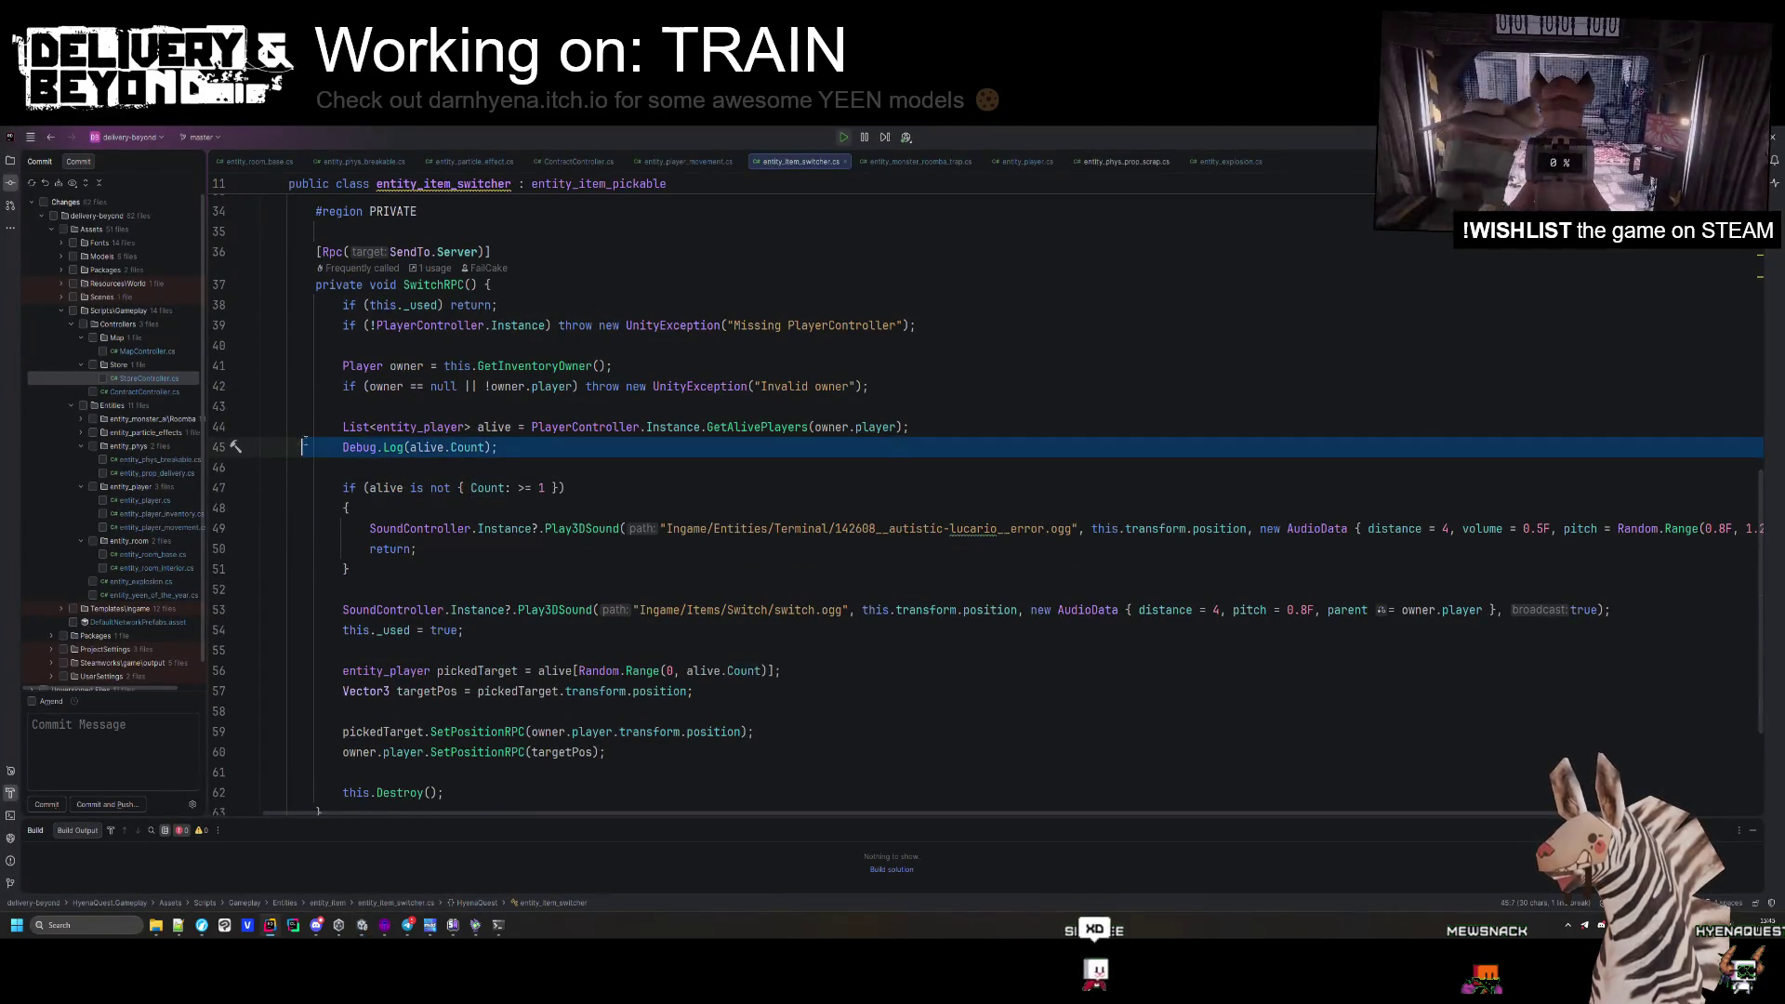
pyautogui.press('Delete')
pyautogui.click(722, 386)
pyautogui.hotkey('alt', 'Tab')
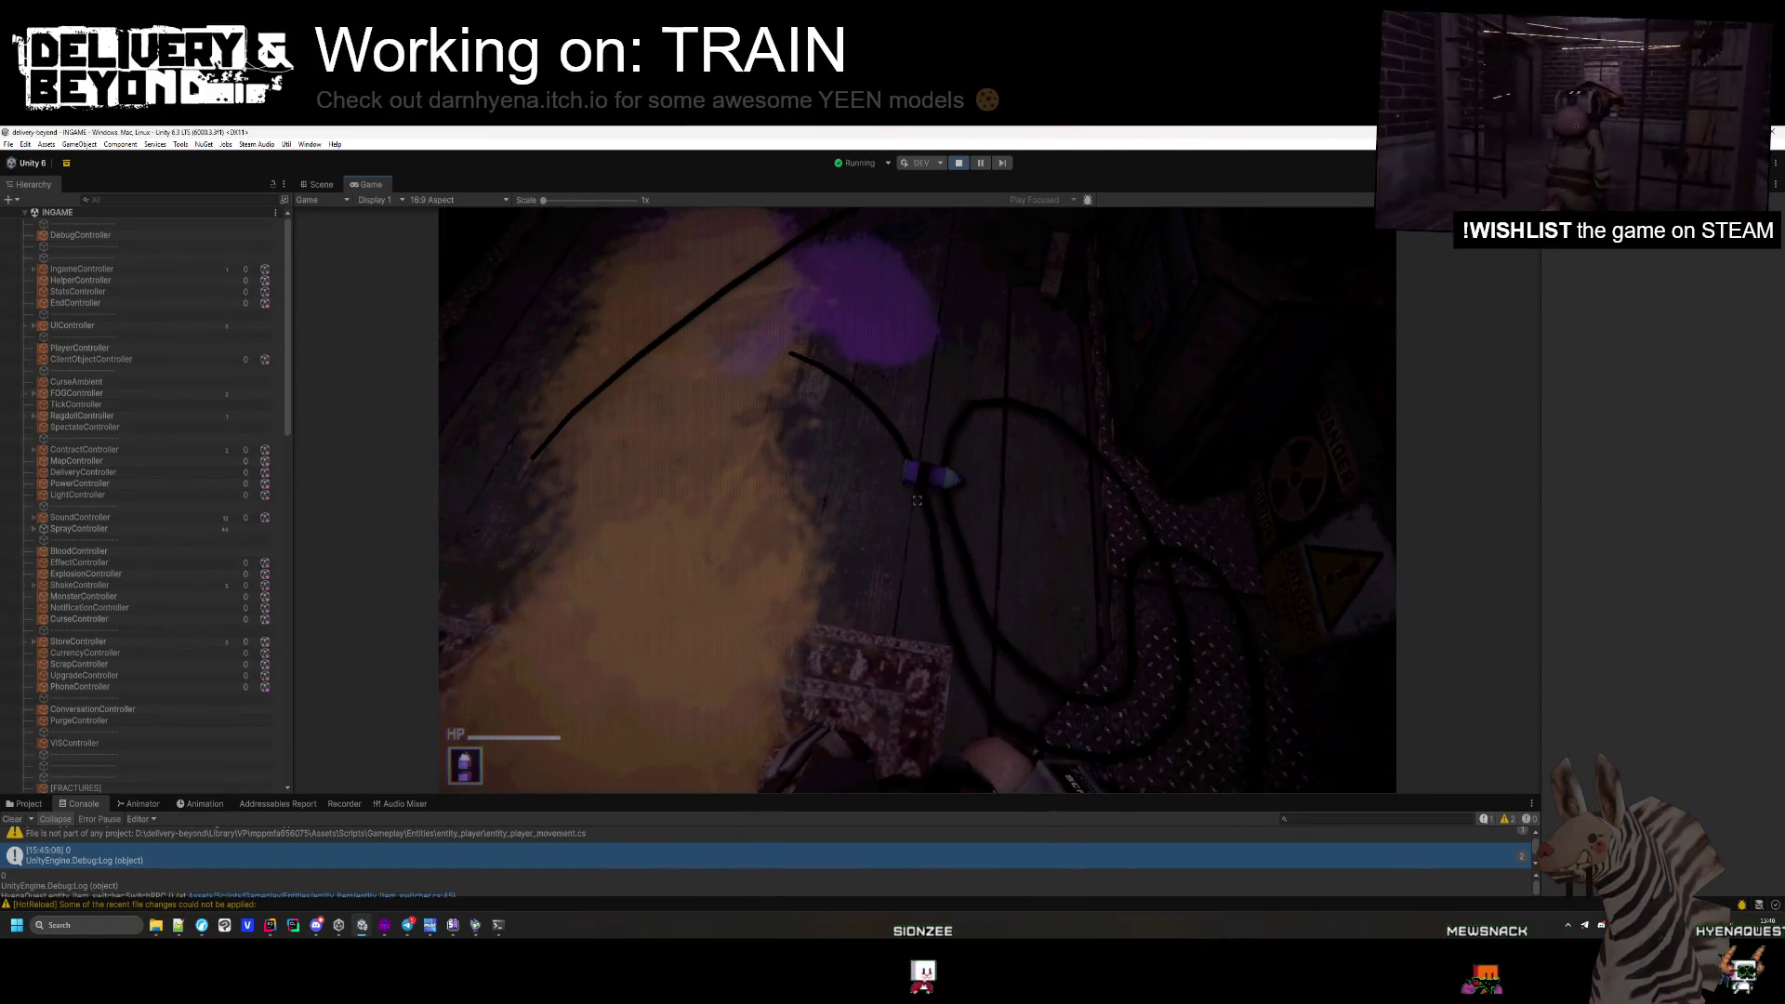
# Pick up the batteries, select the spray can's root object and set its preview angle Z to 45.
pyautogui.press('e')
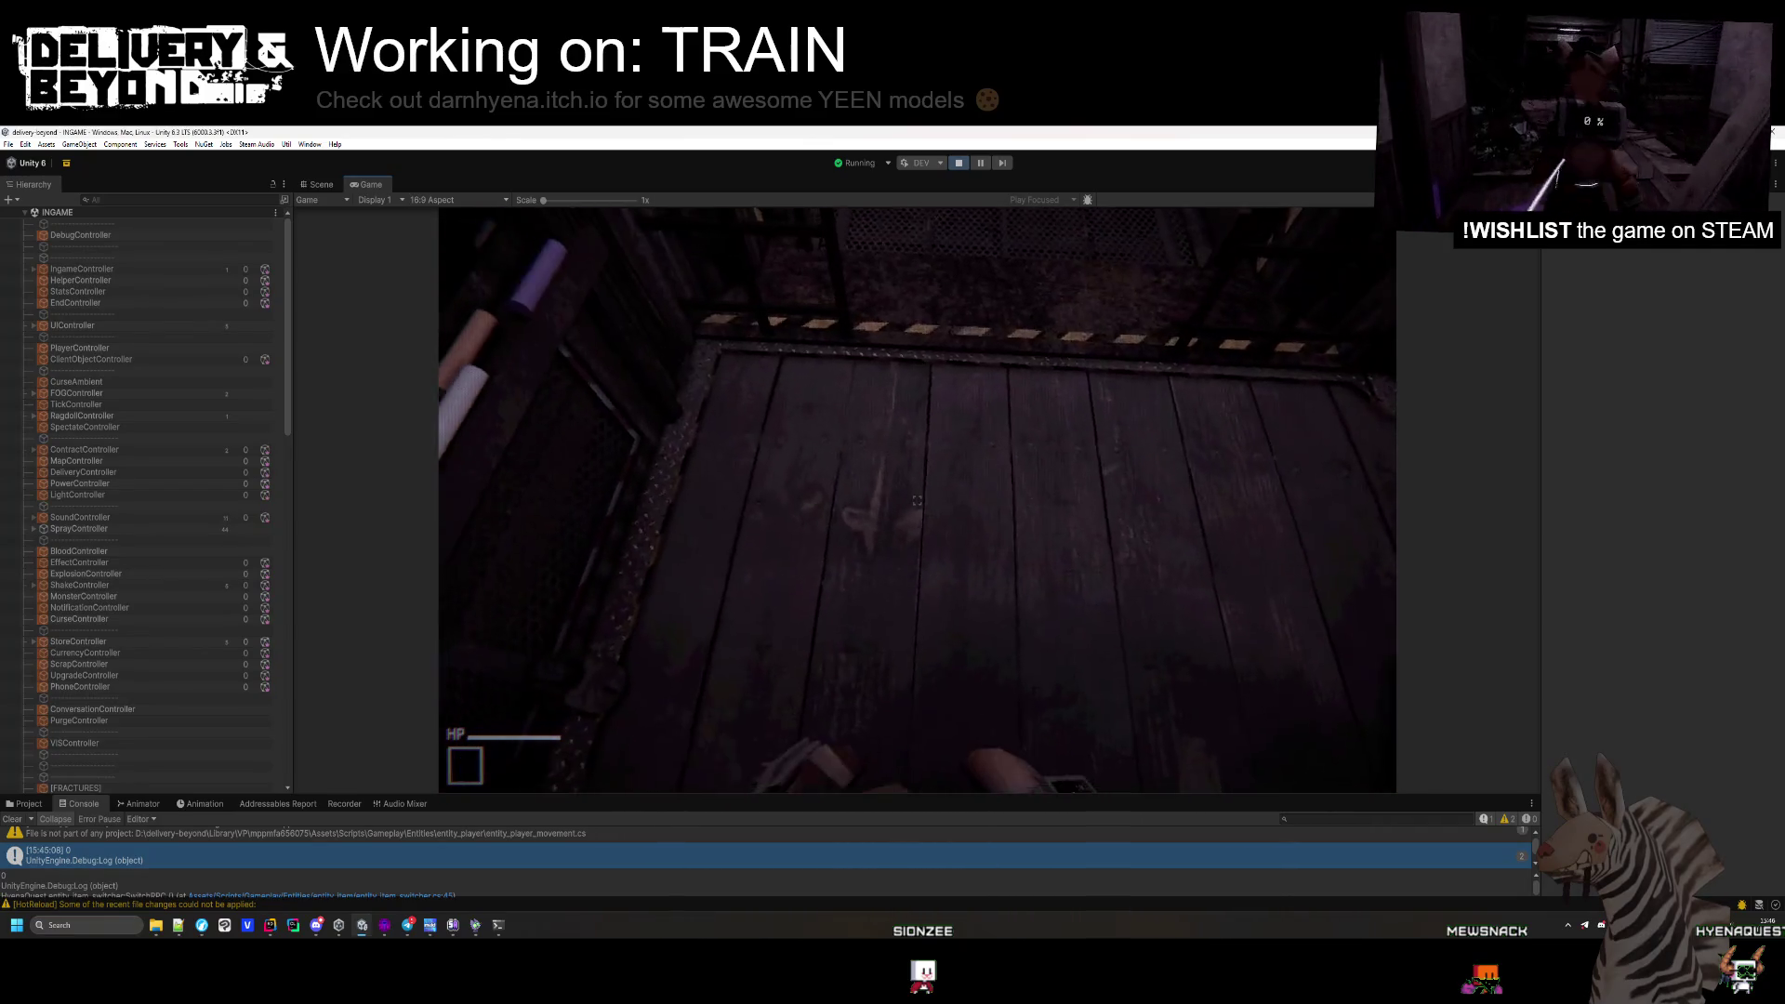
pyautogui.click(321, 184)
pyautogui.press('f')
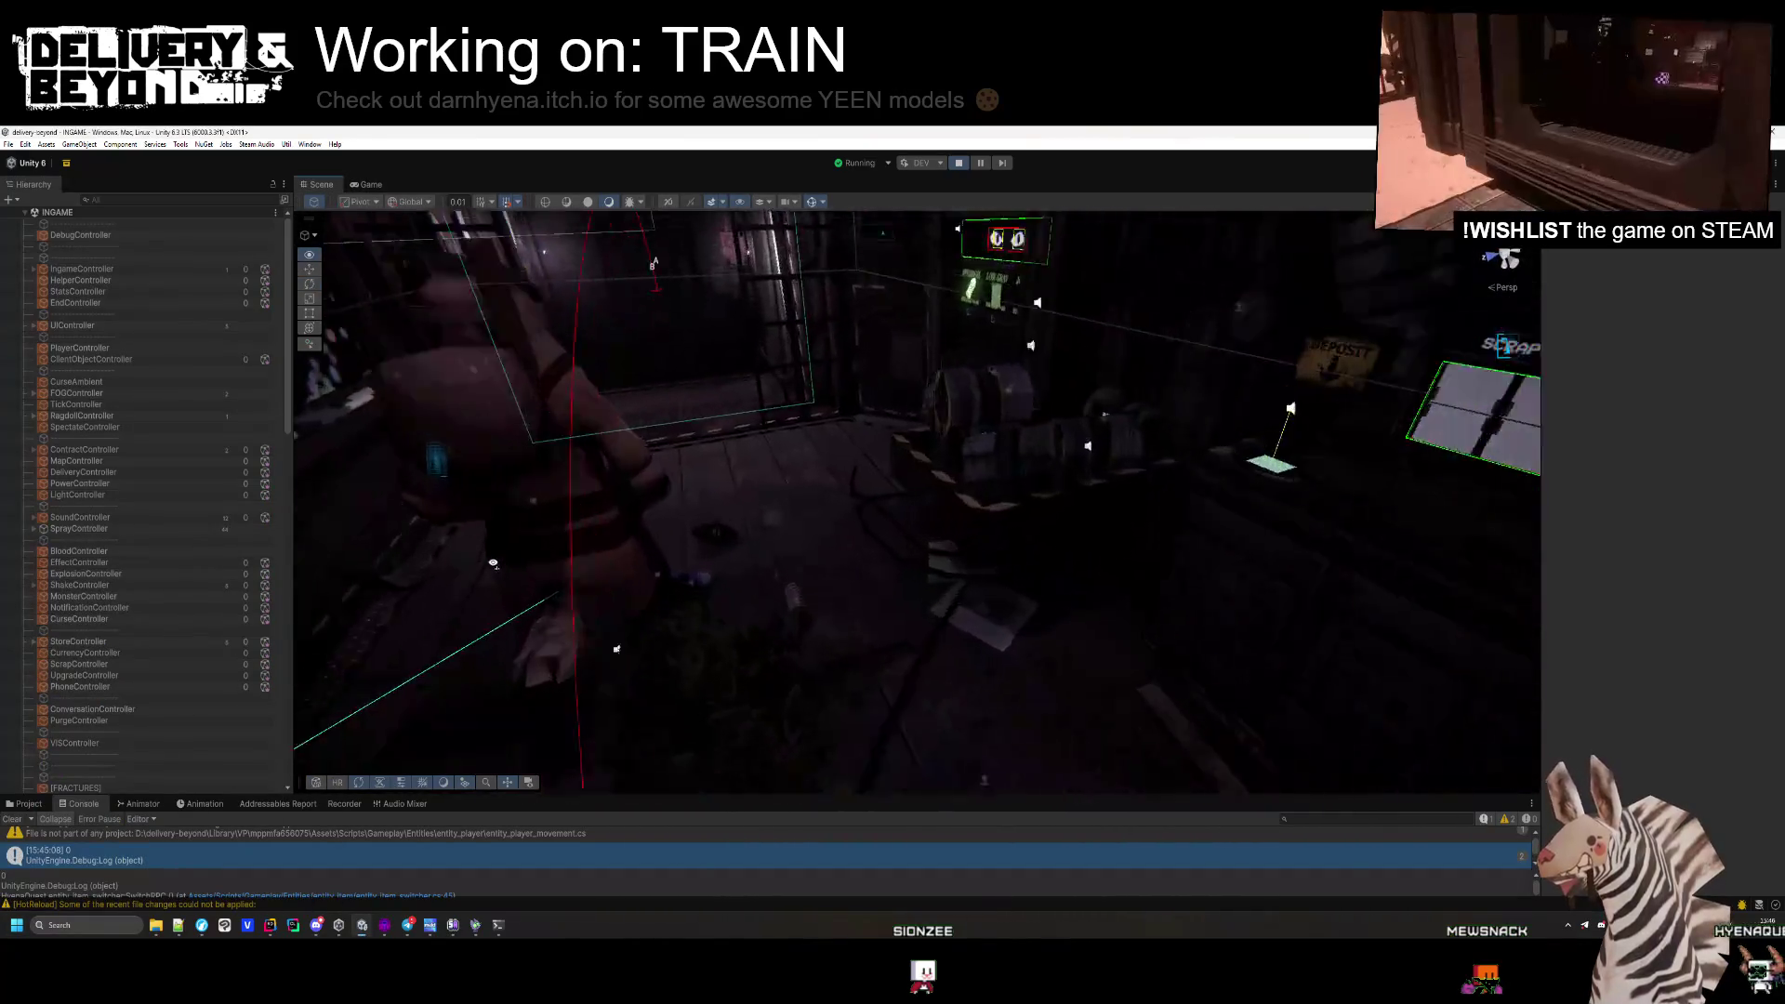
pyautogui.click(714, 516)
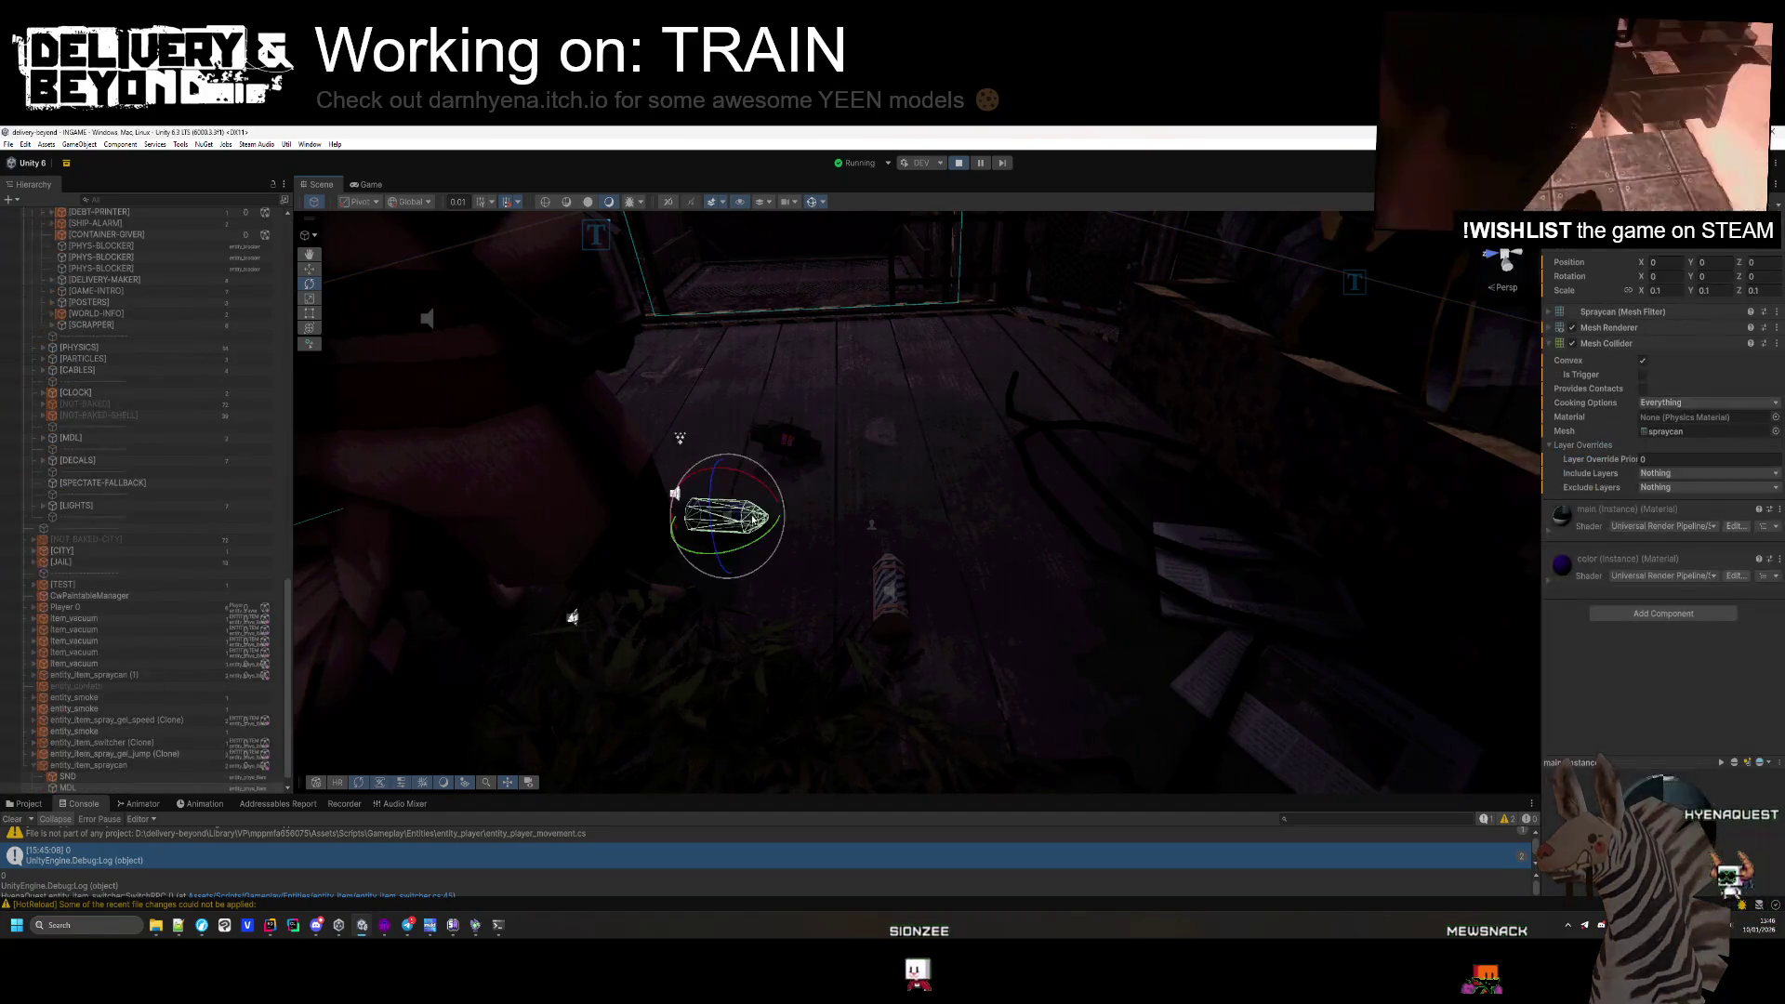
pyautogui.click(98, 764)
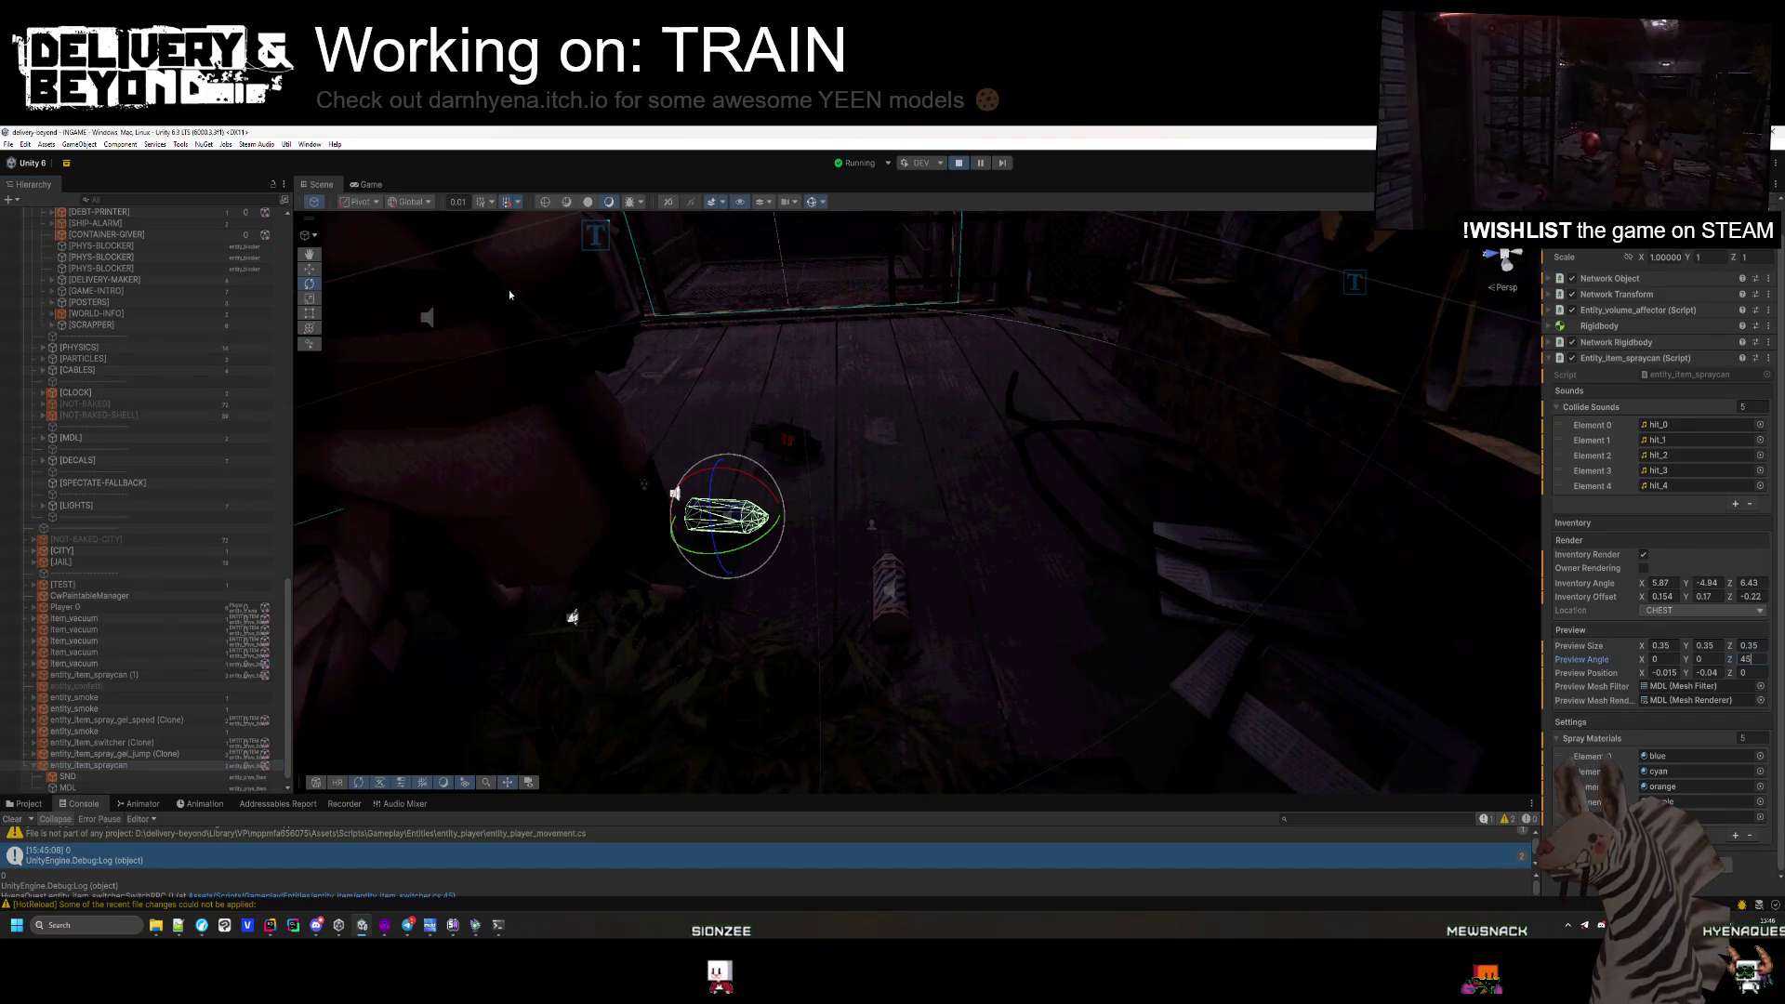
pyautogui.click(368, 184)
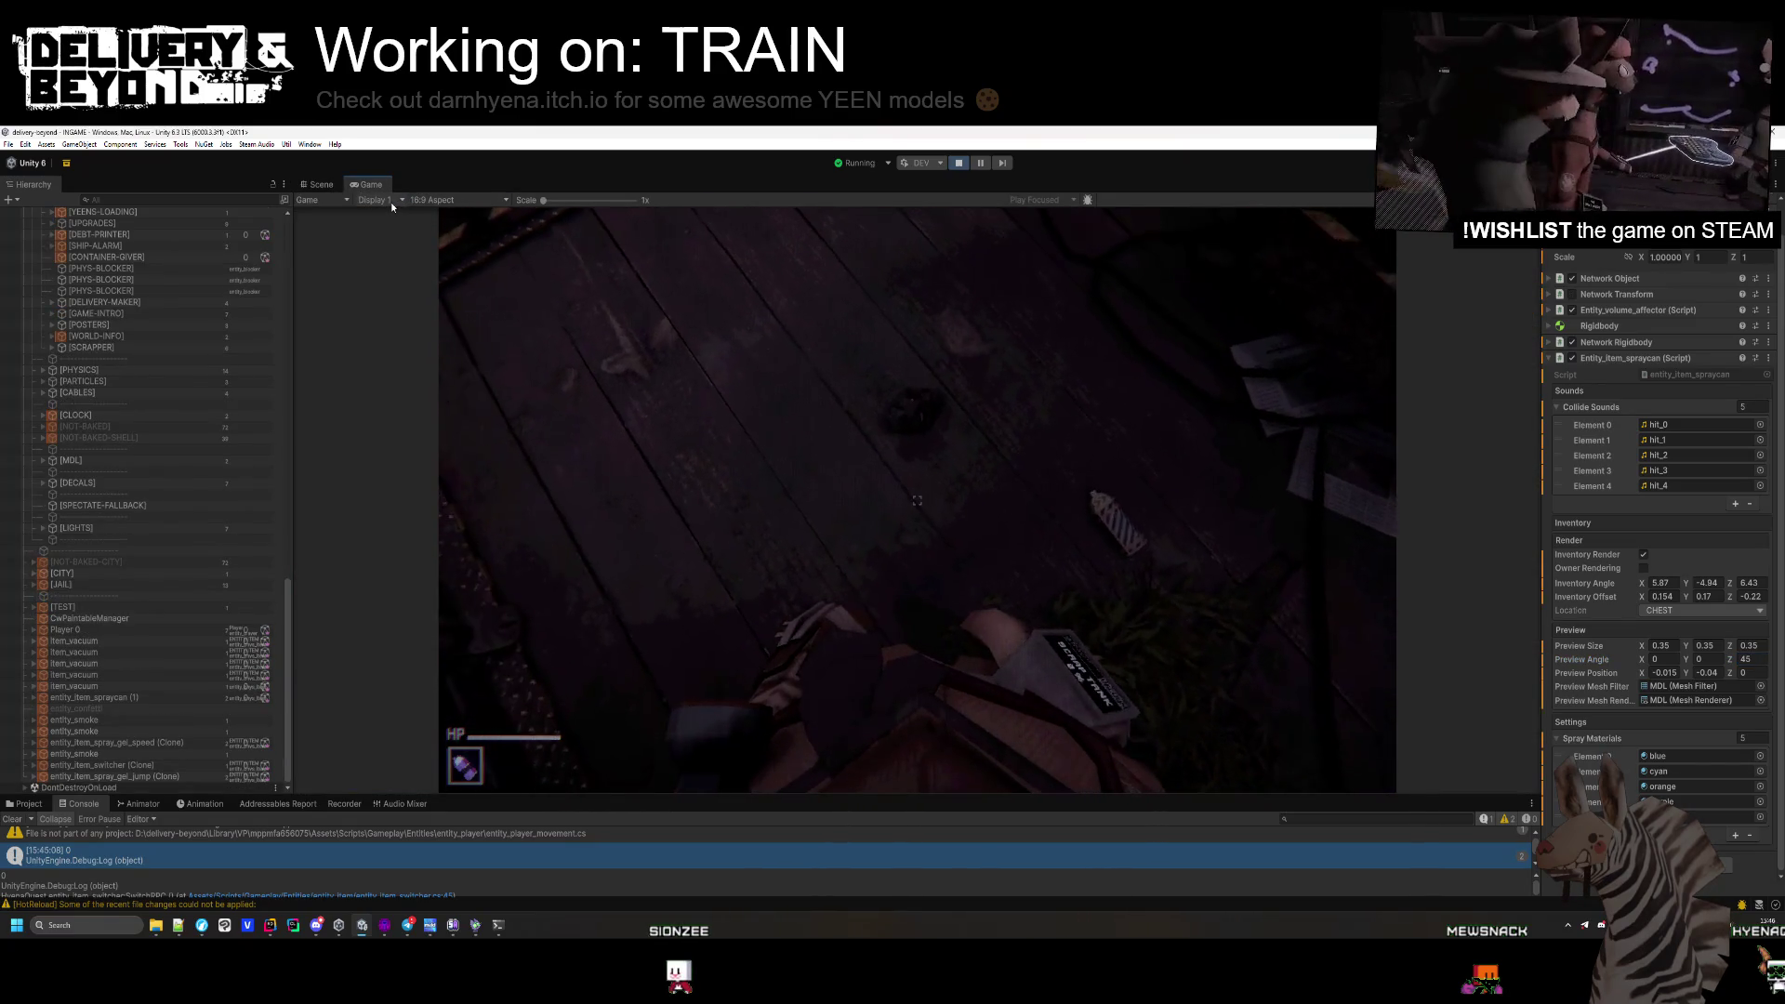
# Use and drop the spray can in-game, then set its preview position Y to 0.
pyautogui.press('super')
pyautogui.press('super')
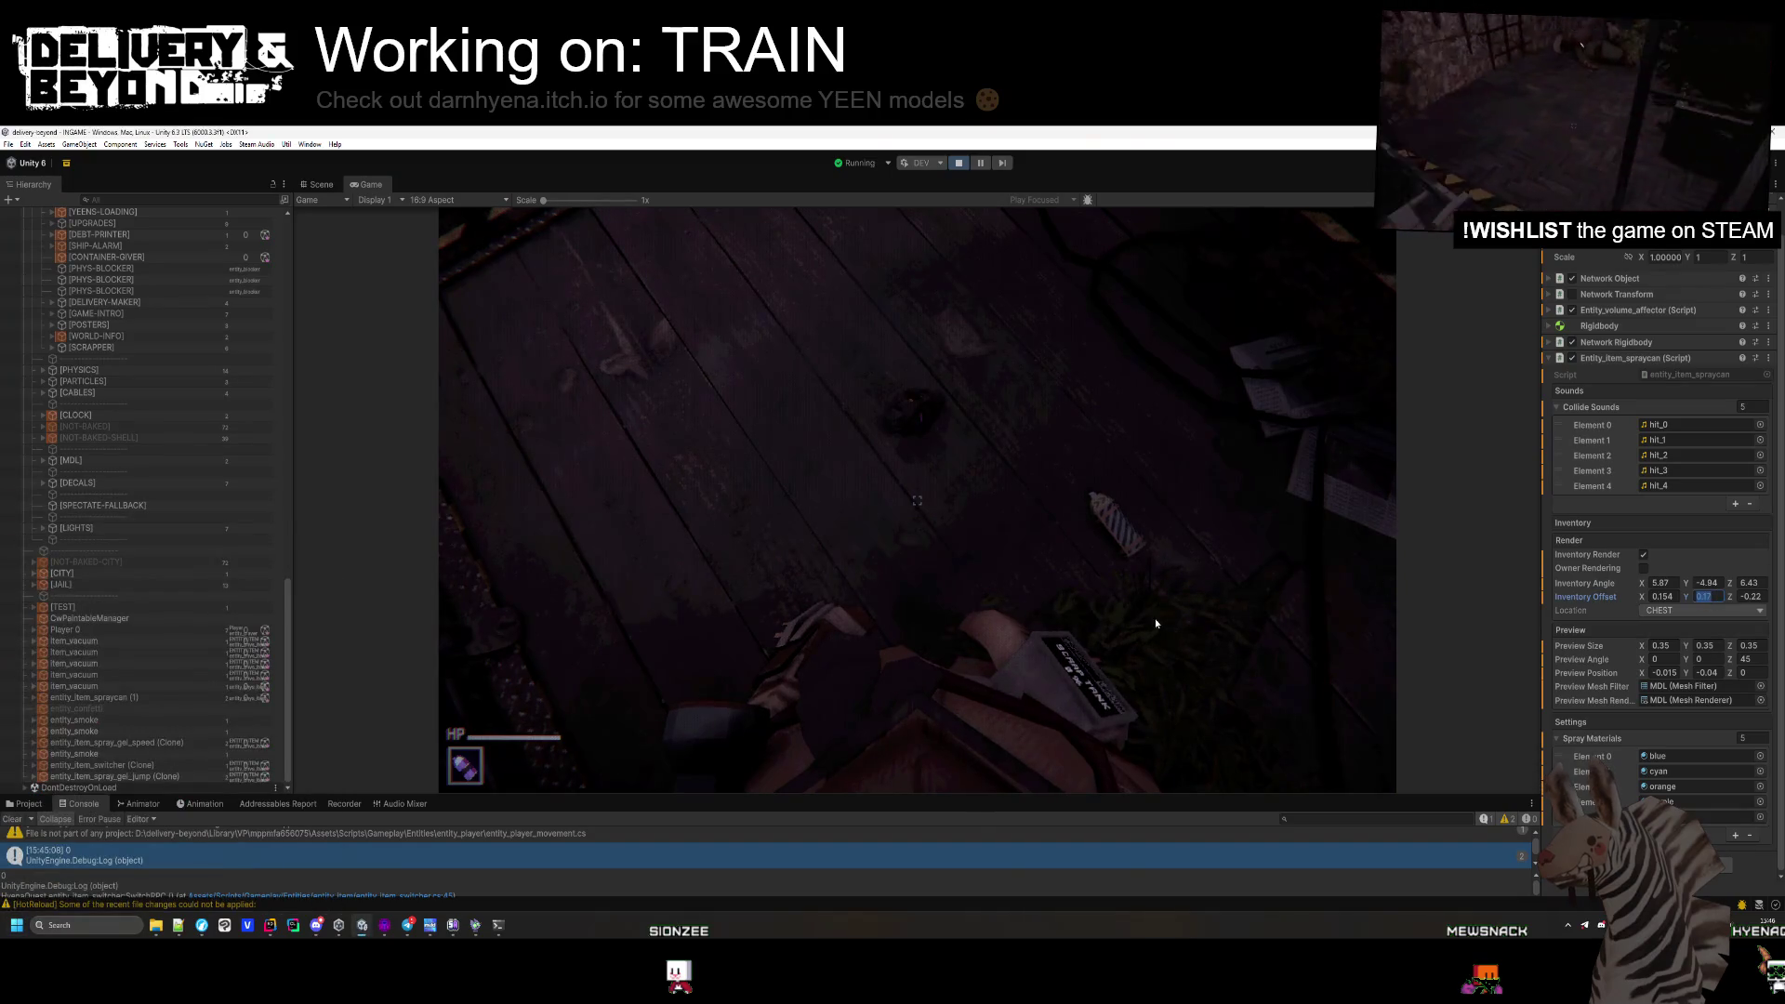
pyautogui.press('g')
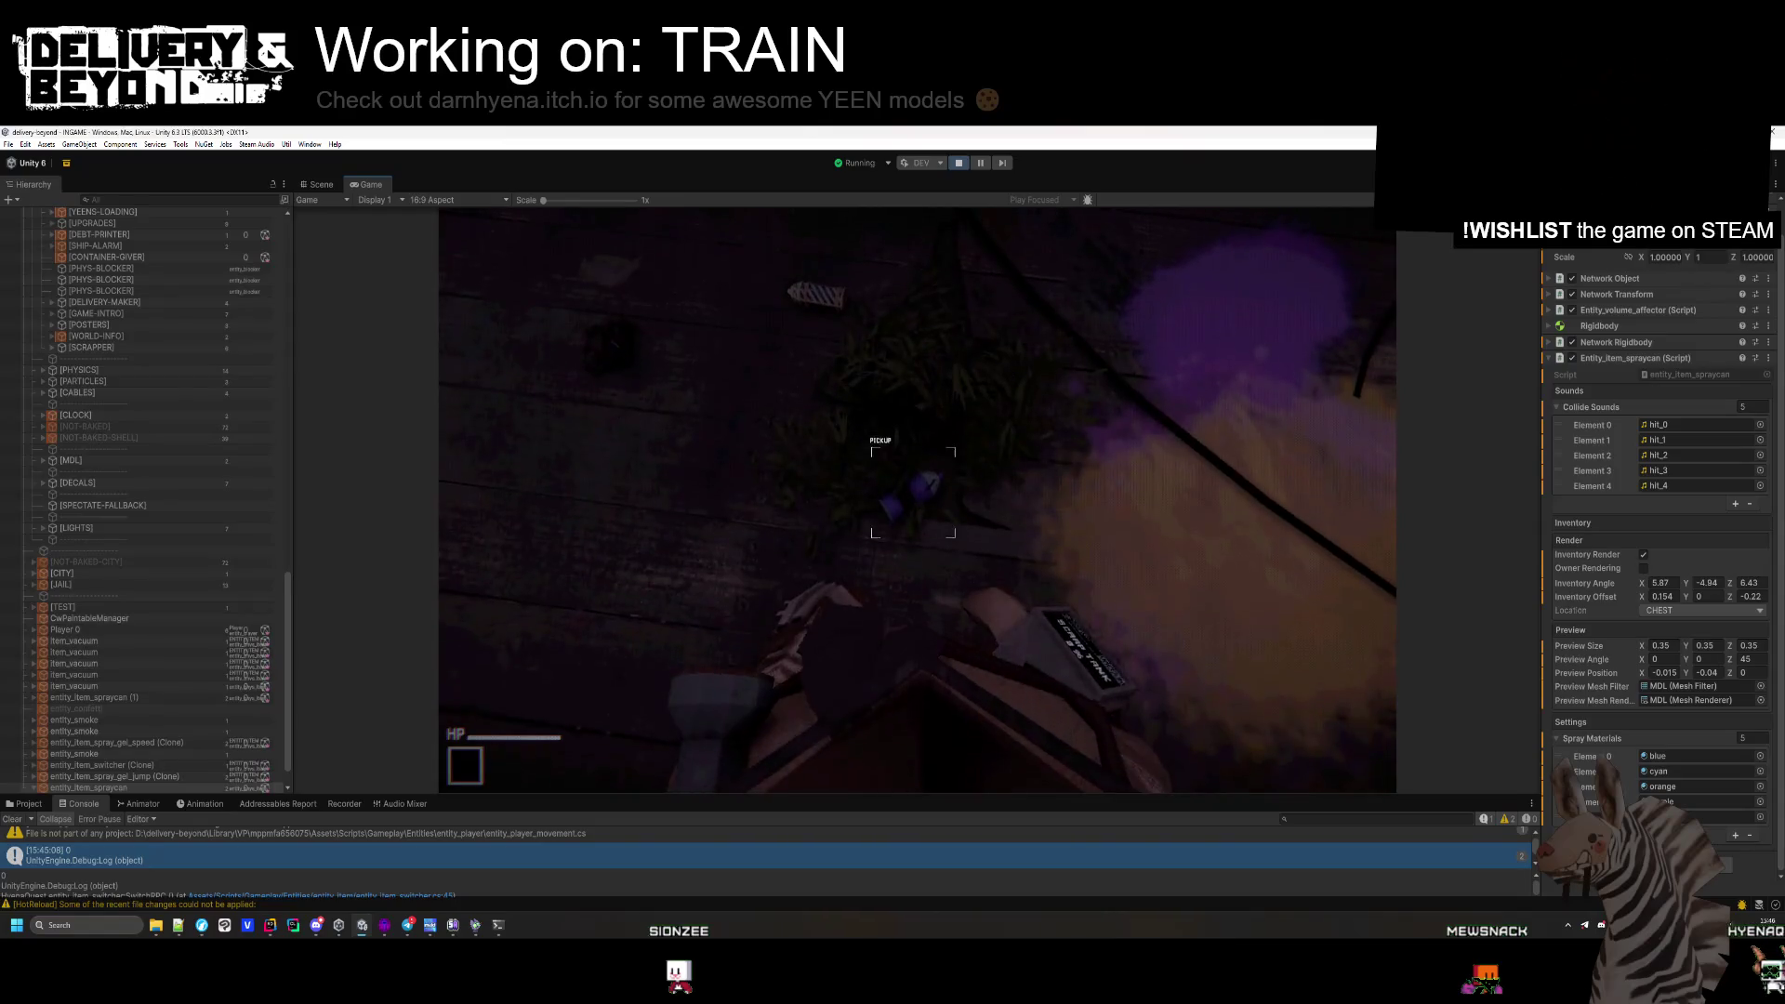
pyautogui.press('e')
pyautogui.press('g')
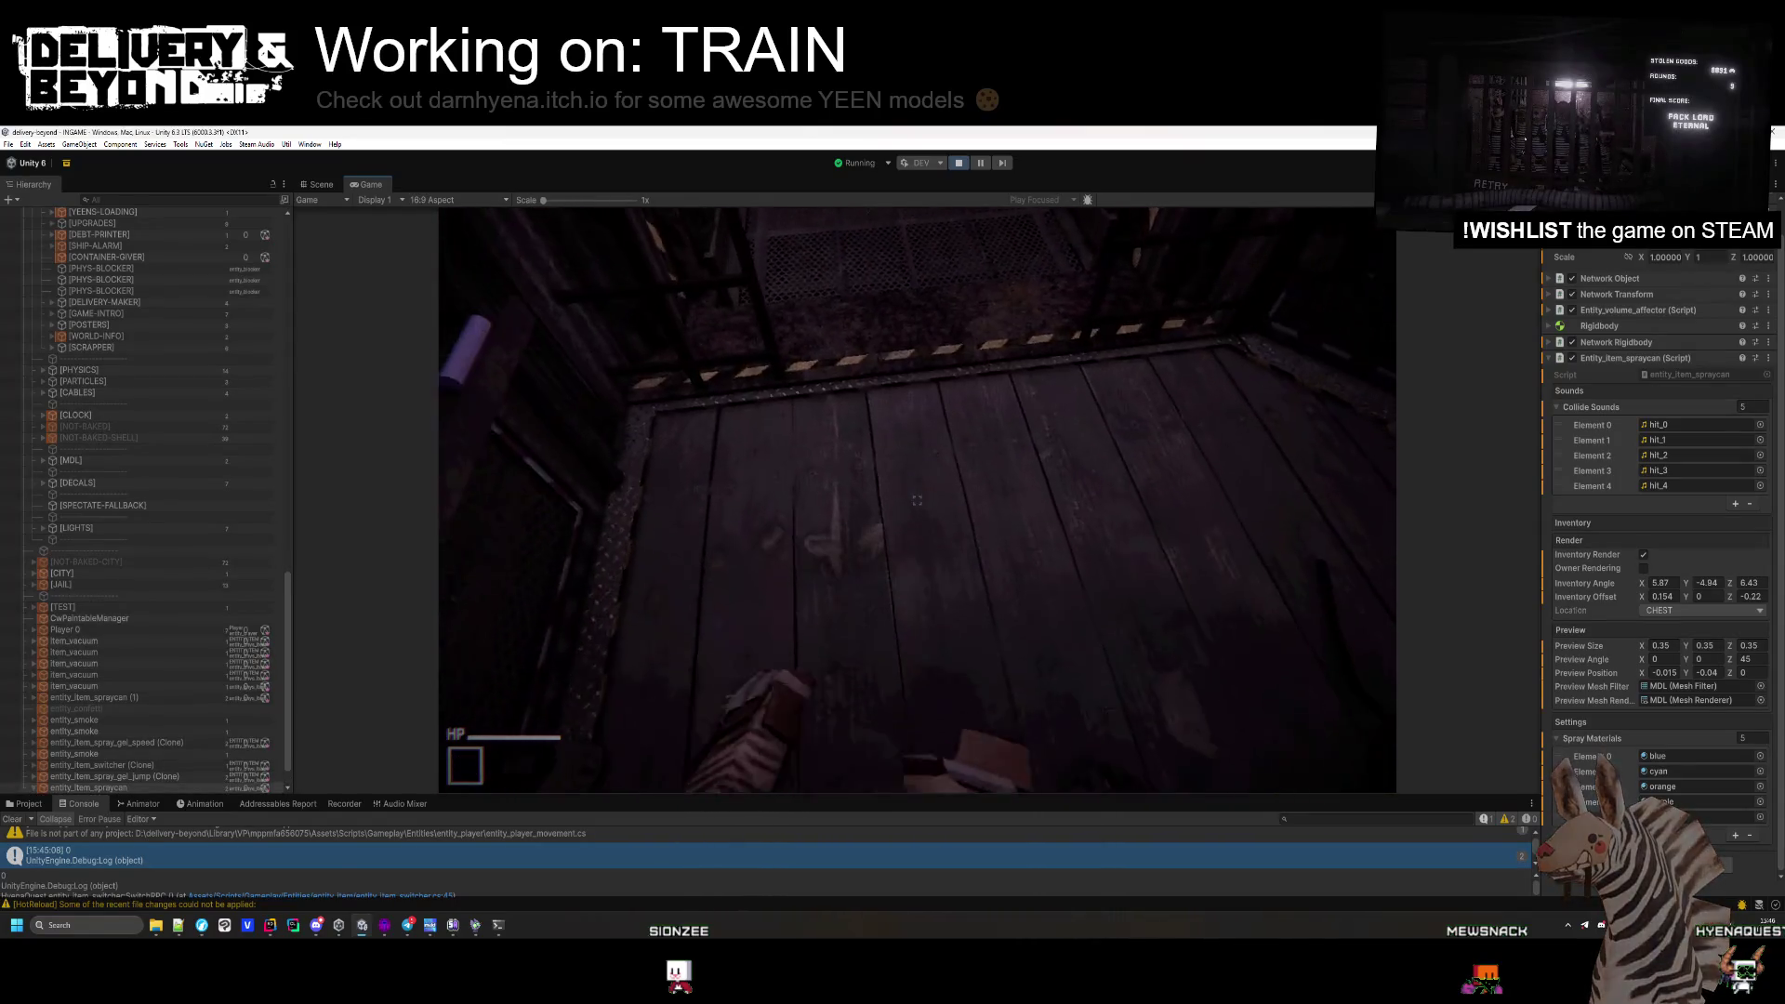
pyautogui.press('super')
pyautogui.click(1716, 646)
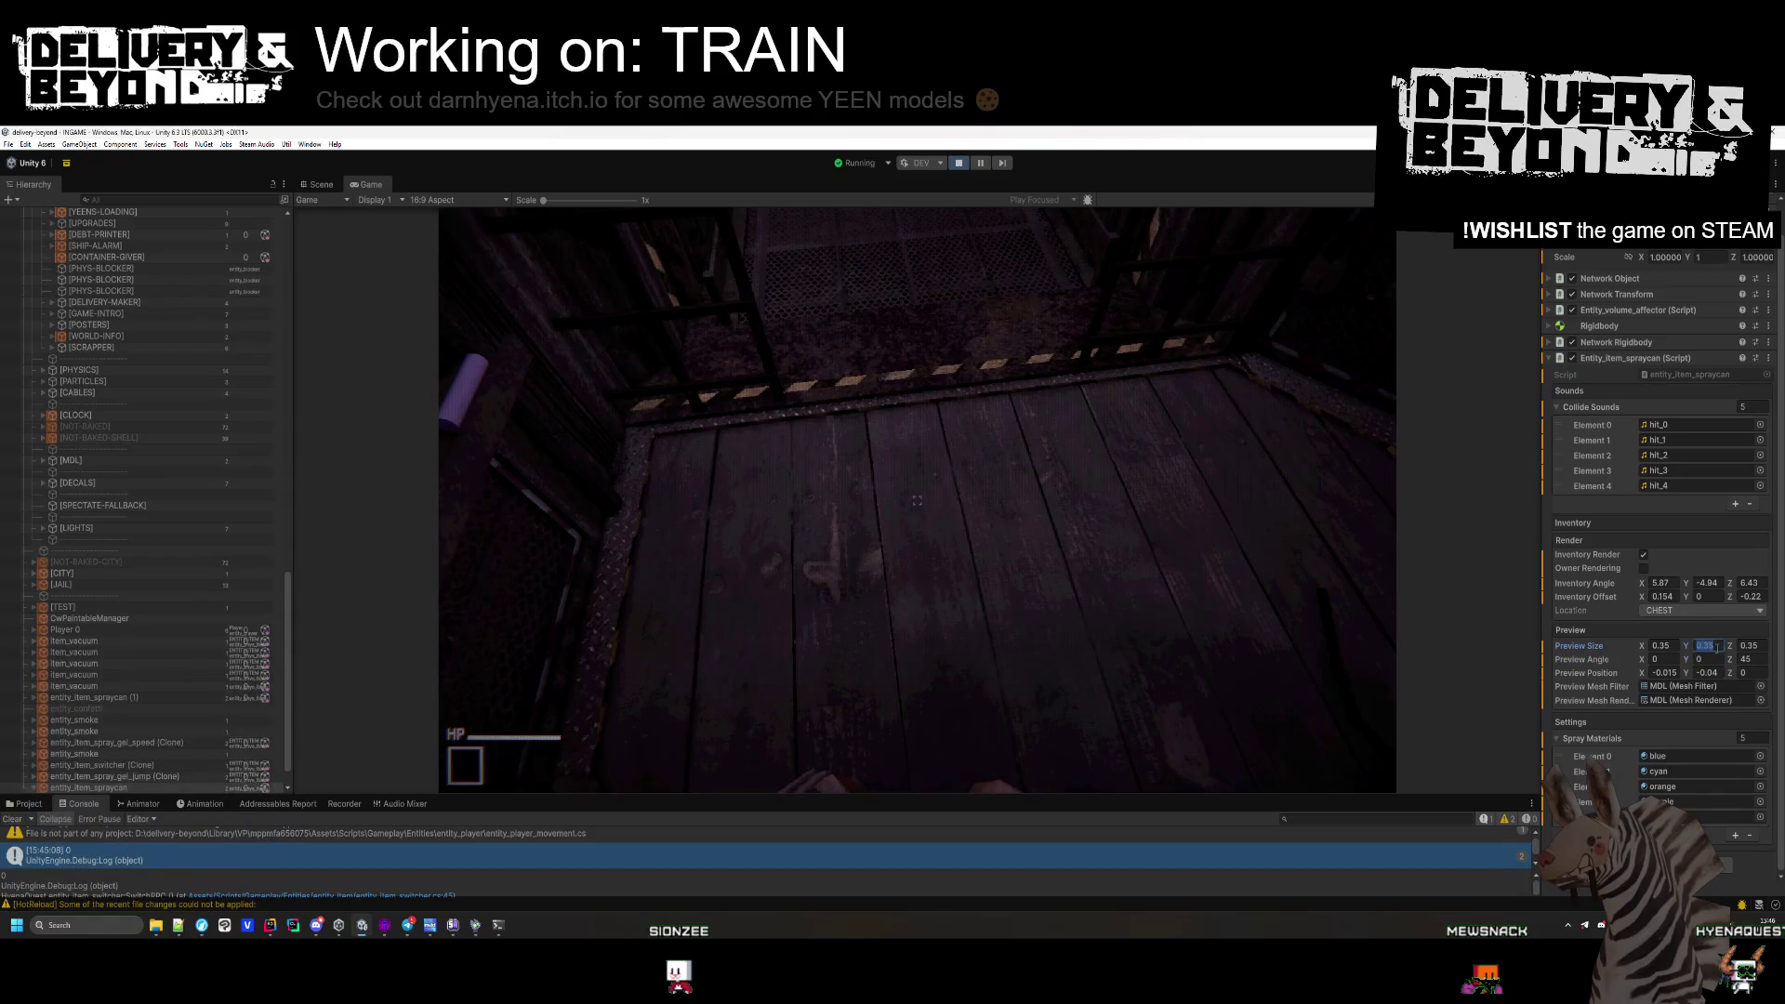
pyautogui.click(1717, 672)
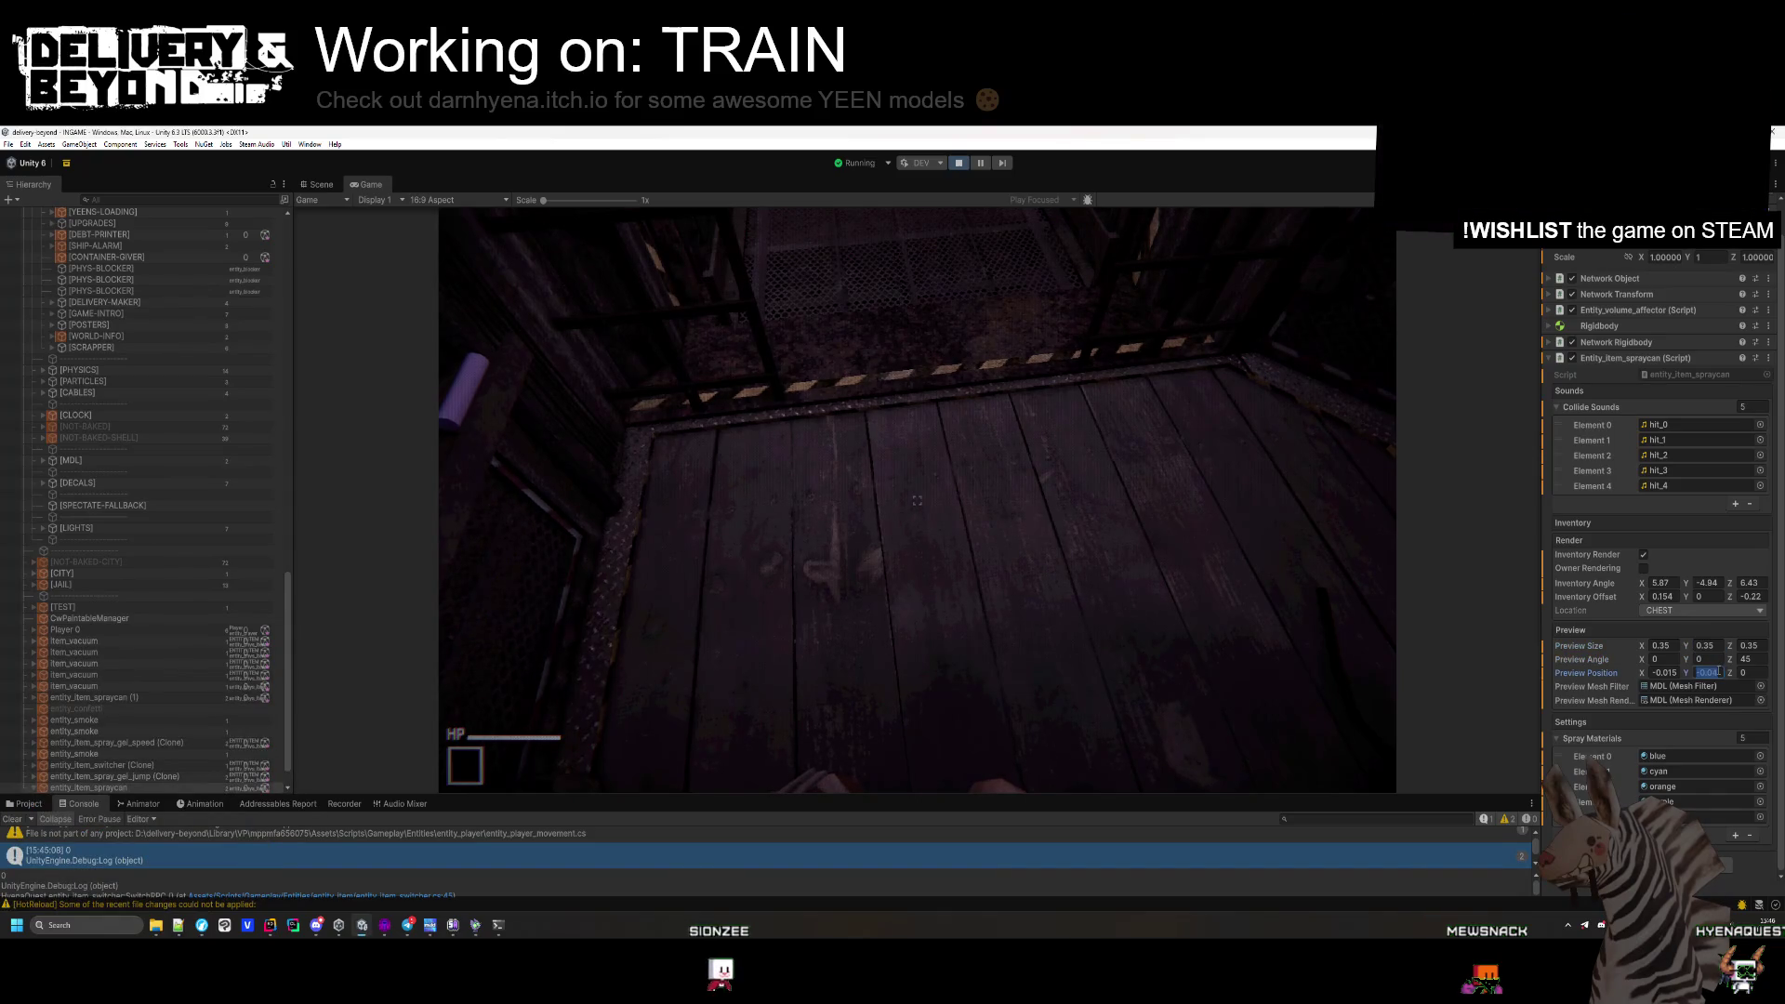
pyautogui.click(1708, 672)
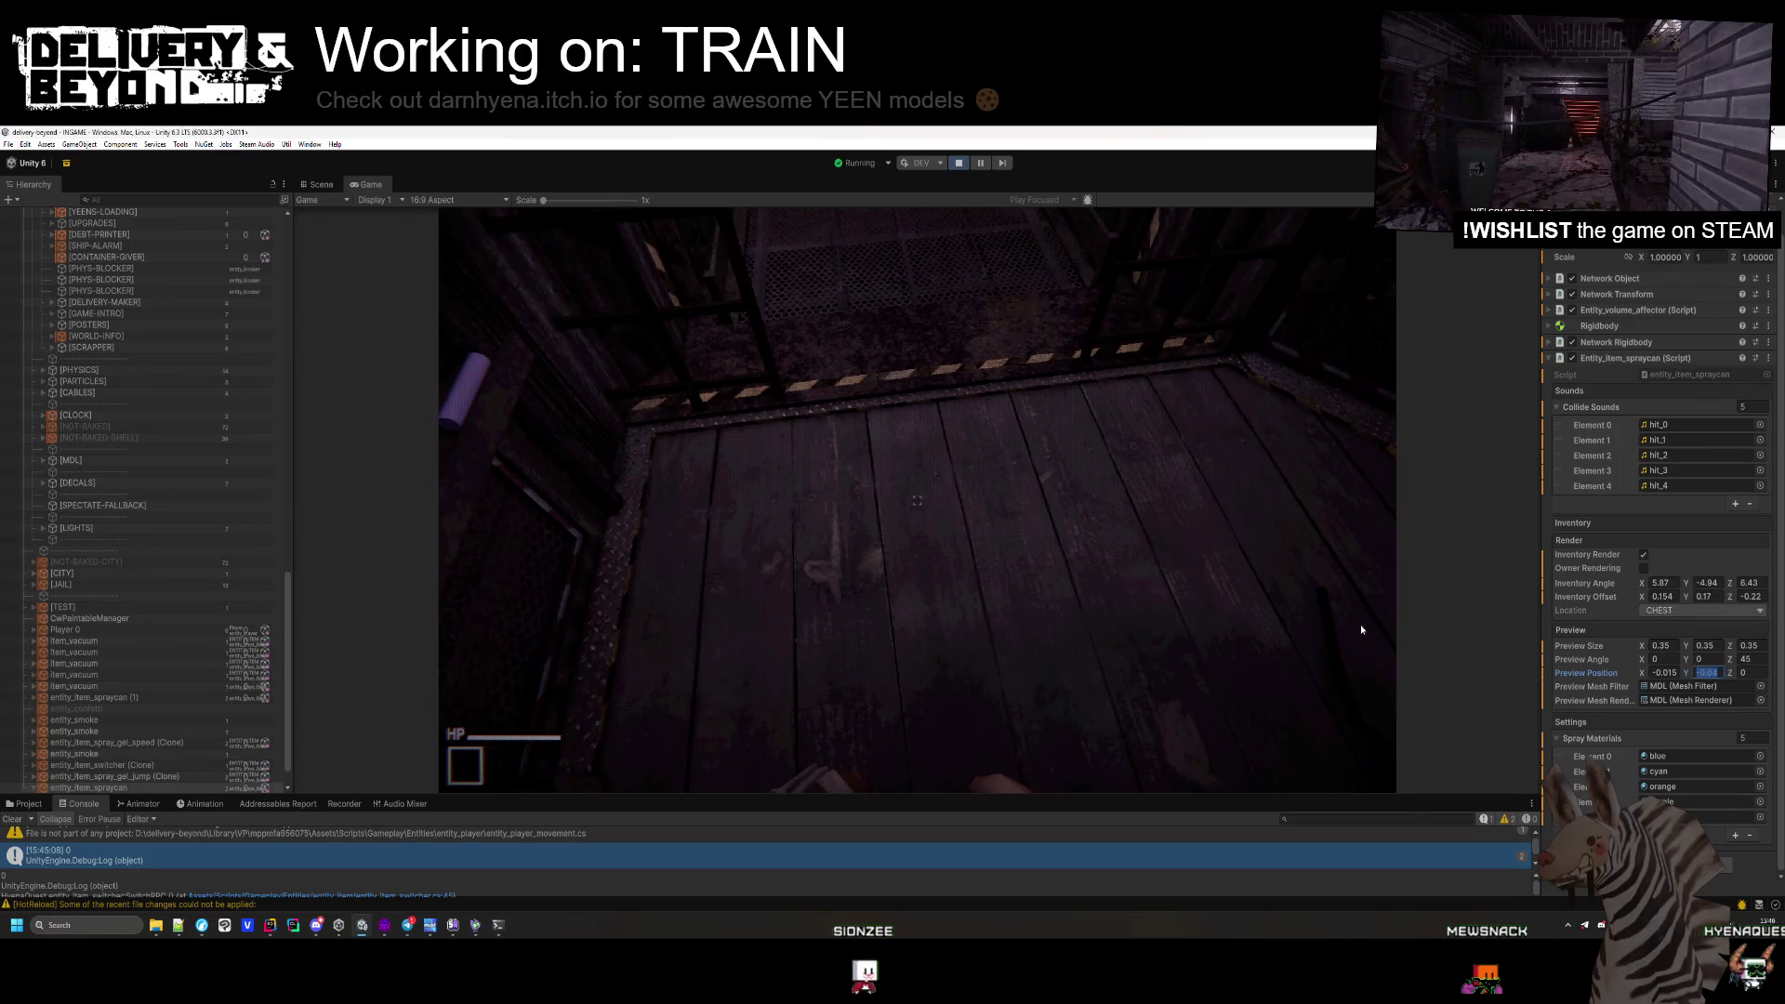
pyautogui.write('0')
pyautogui.click(1198, 570)
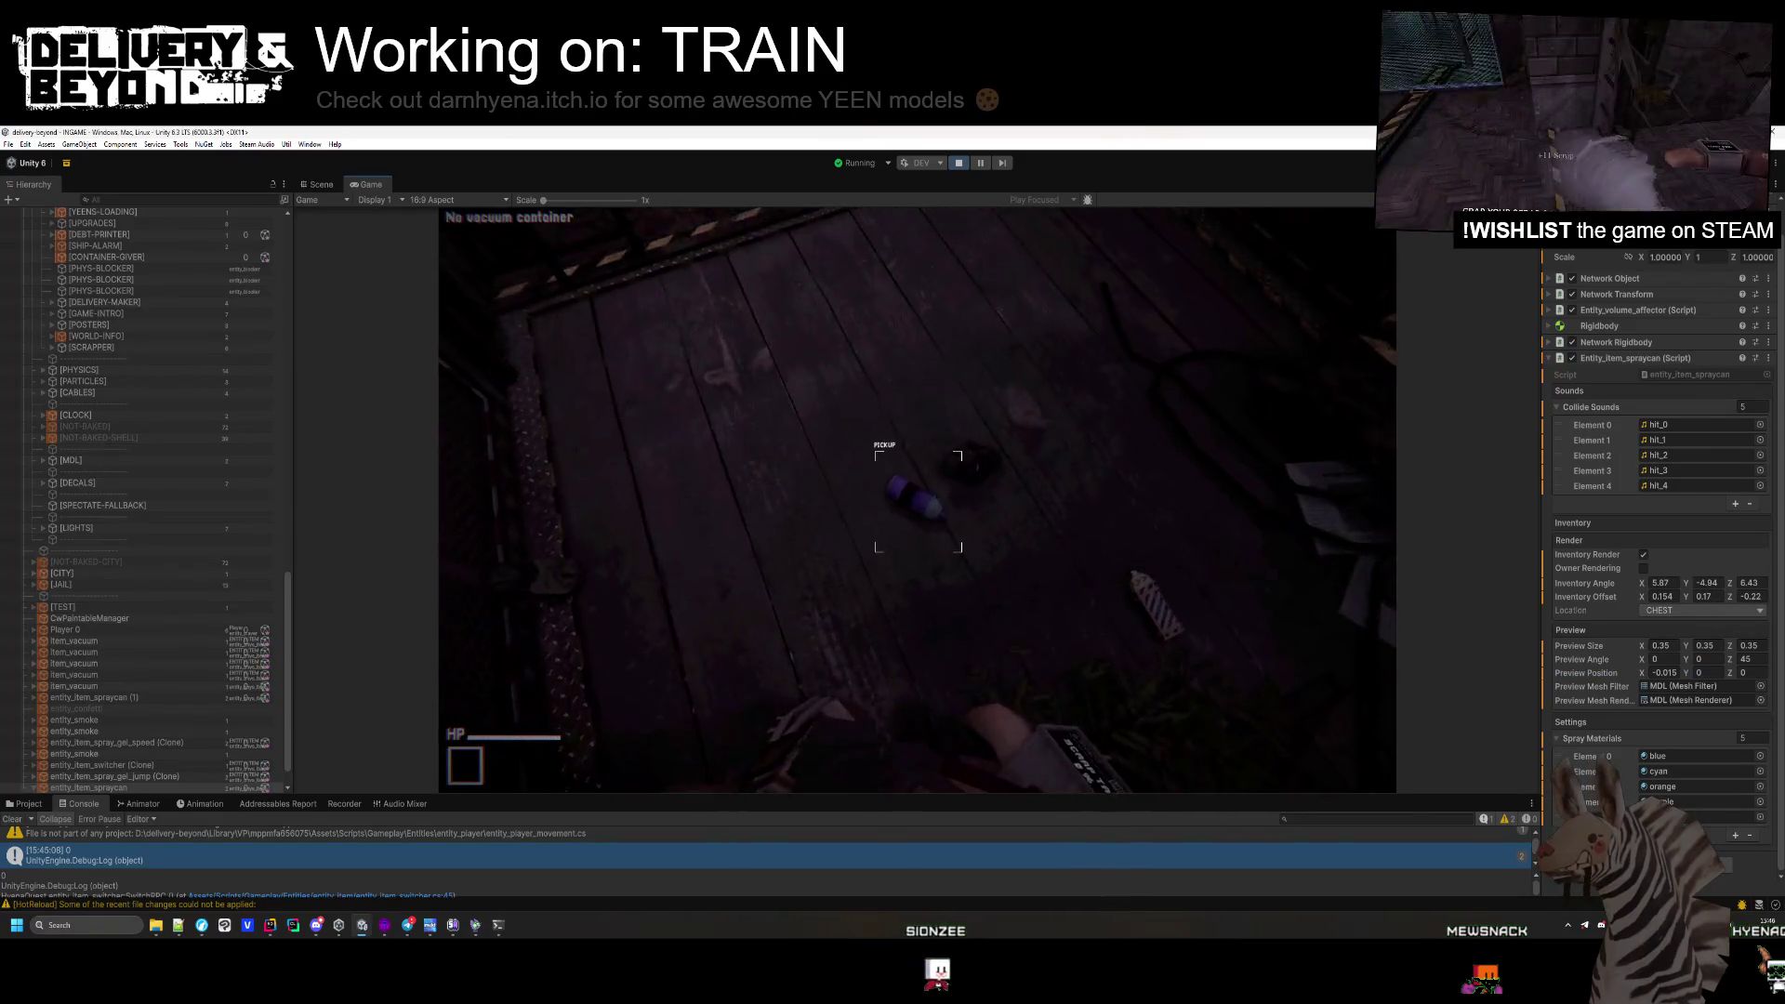
# Change the spray can's preview position Y to 0.01 and drop and re-pick it to check.
pyautogui.hotkey('alt', 'Tab')
pyautogui.hotkey('alt', 'Tab')
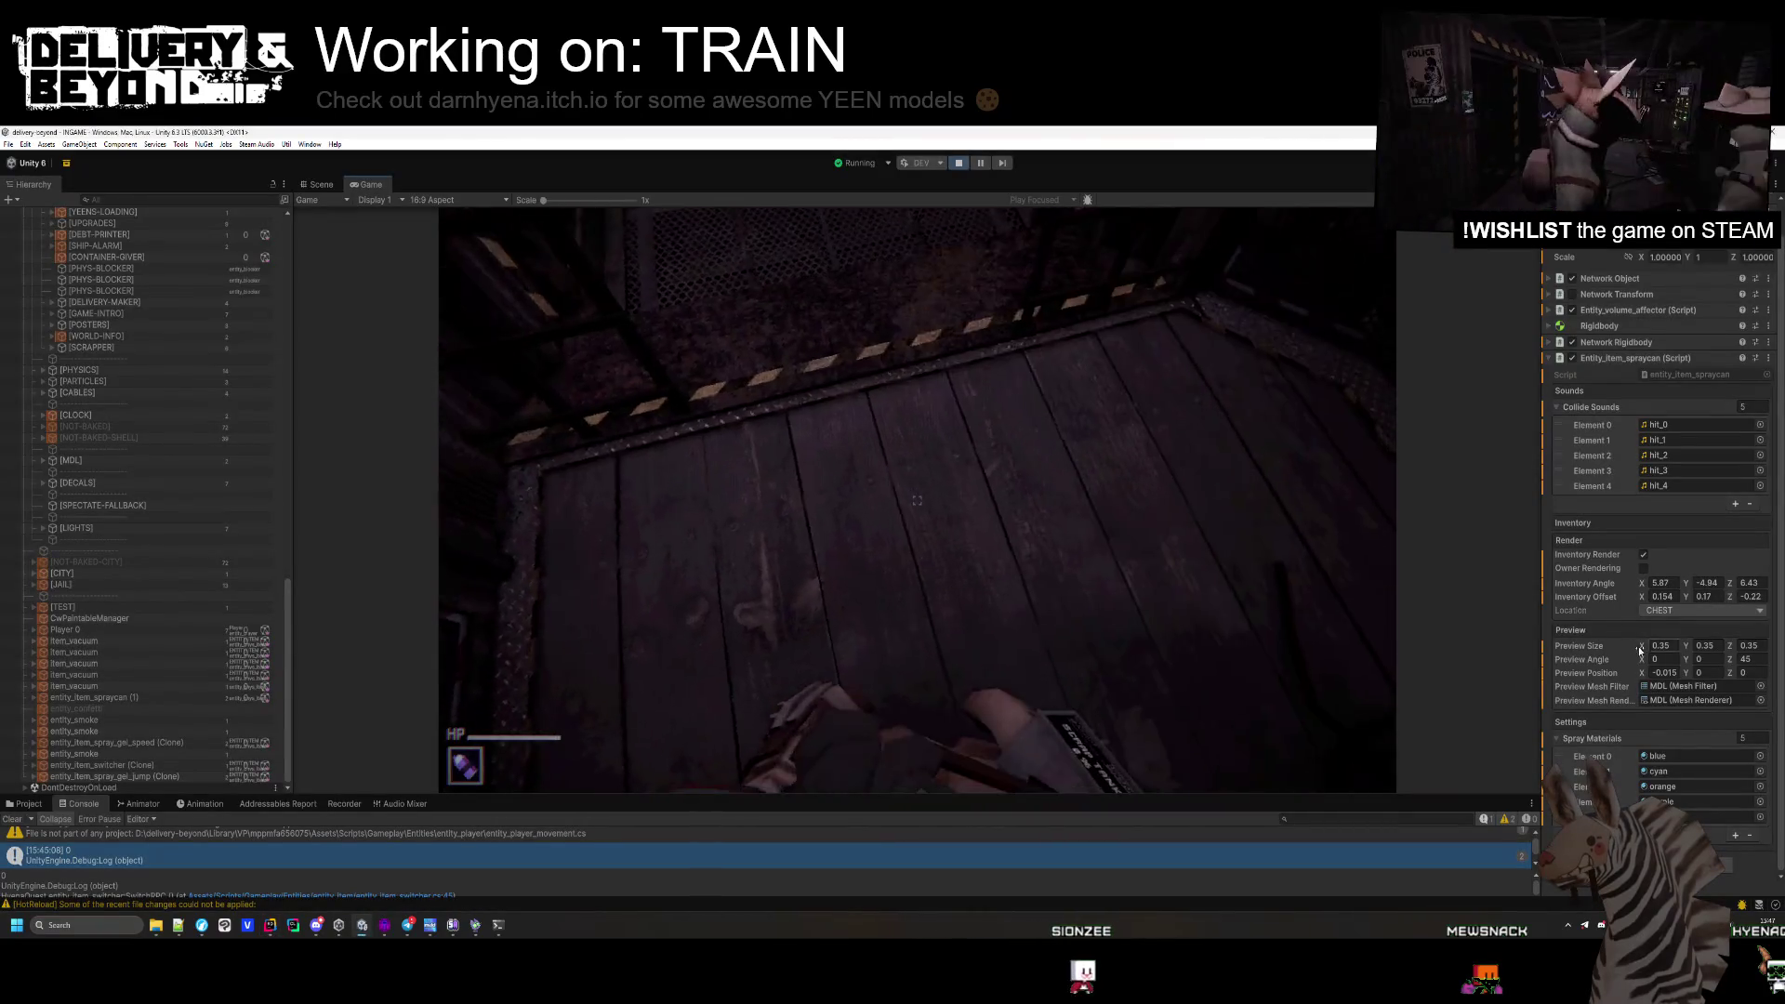
pyautogui.click(1701, 672)
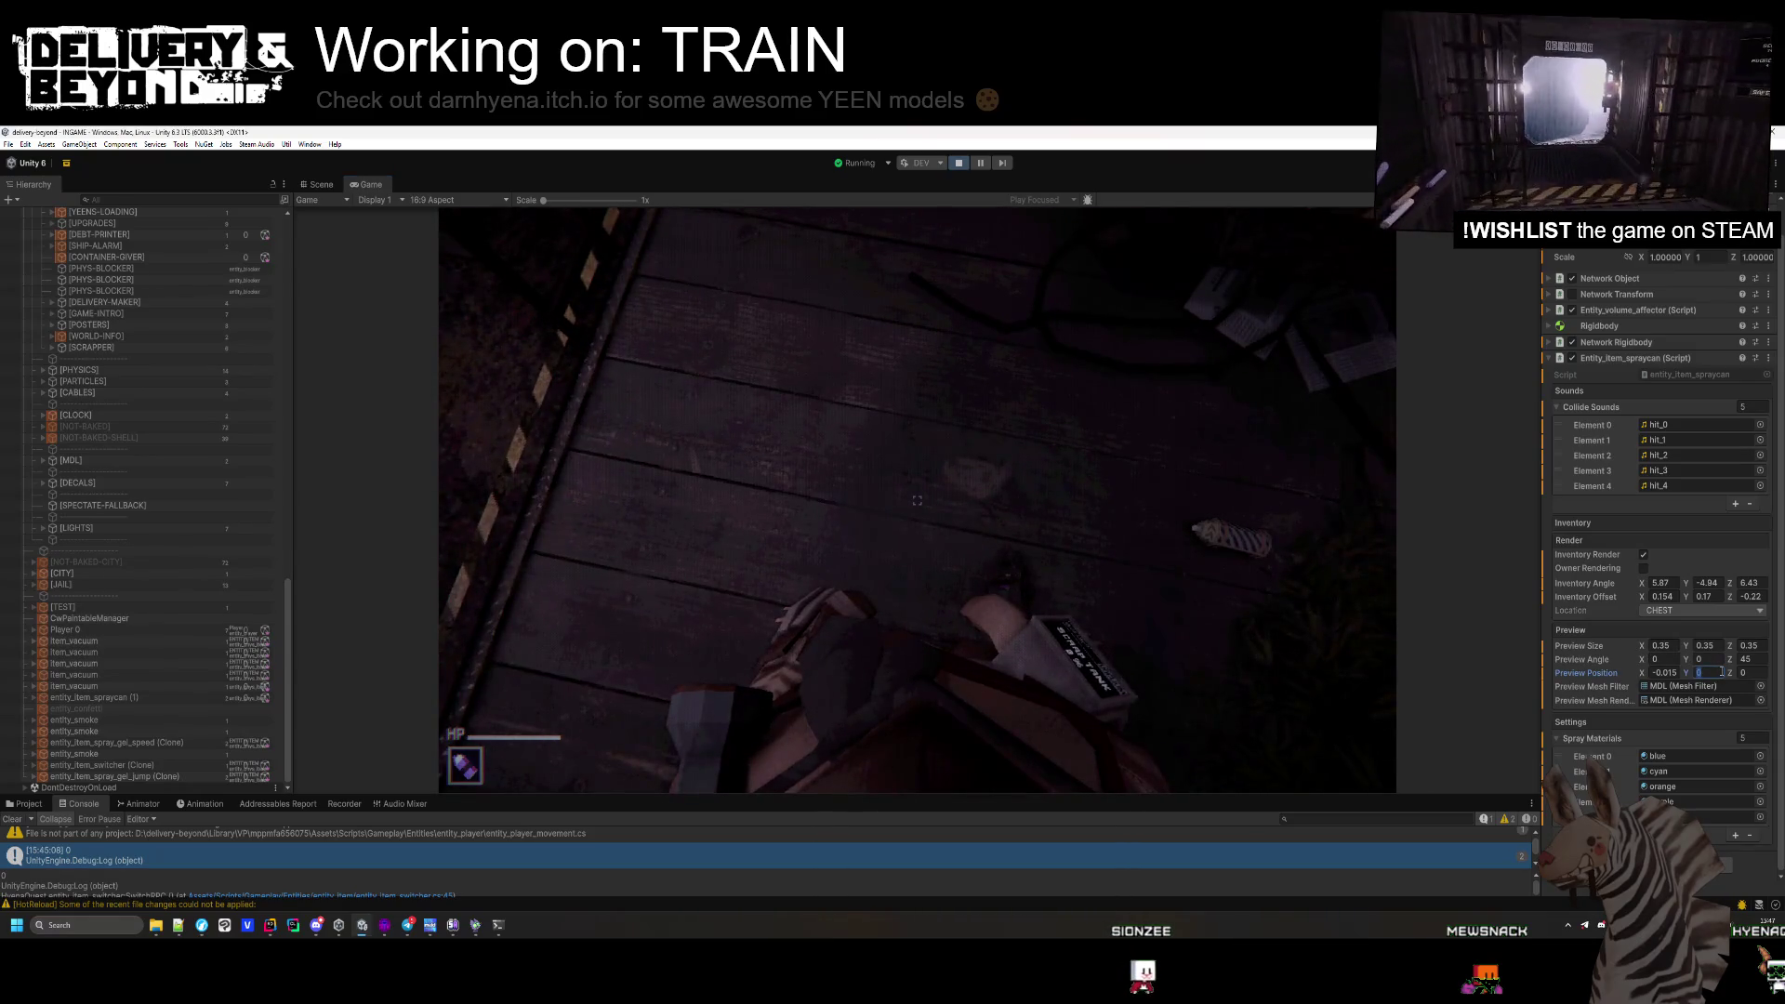
pyautogui.write('0.01')
pyautogui.click(916, 500)
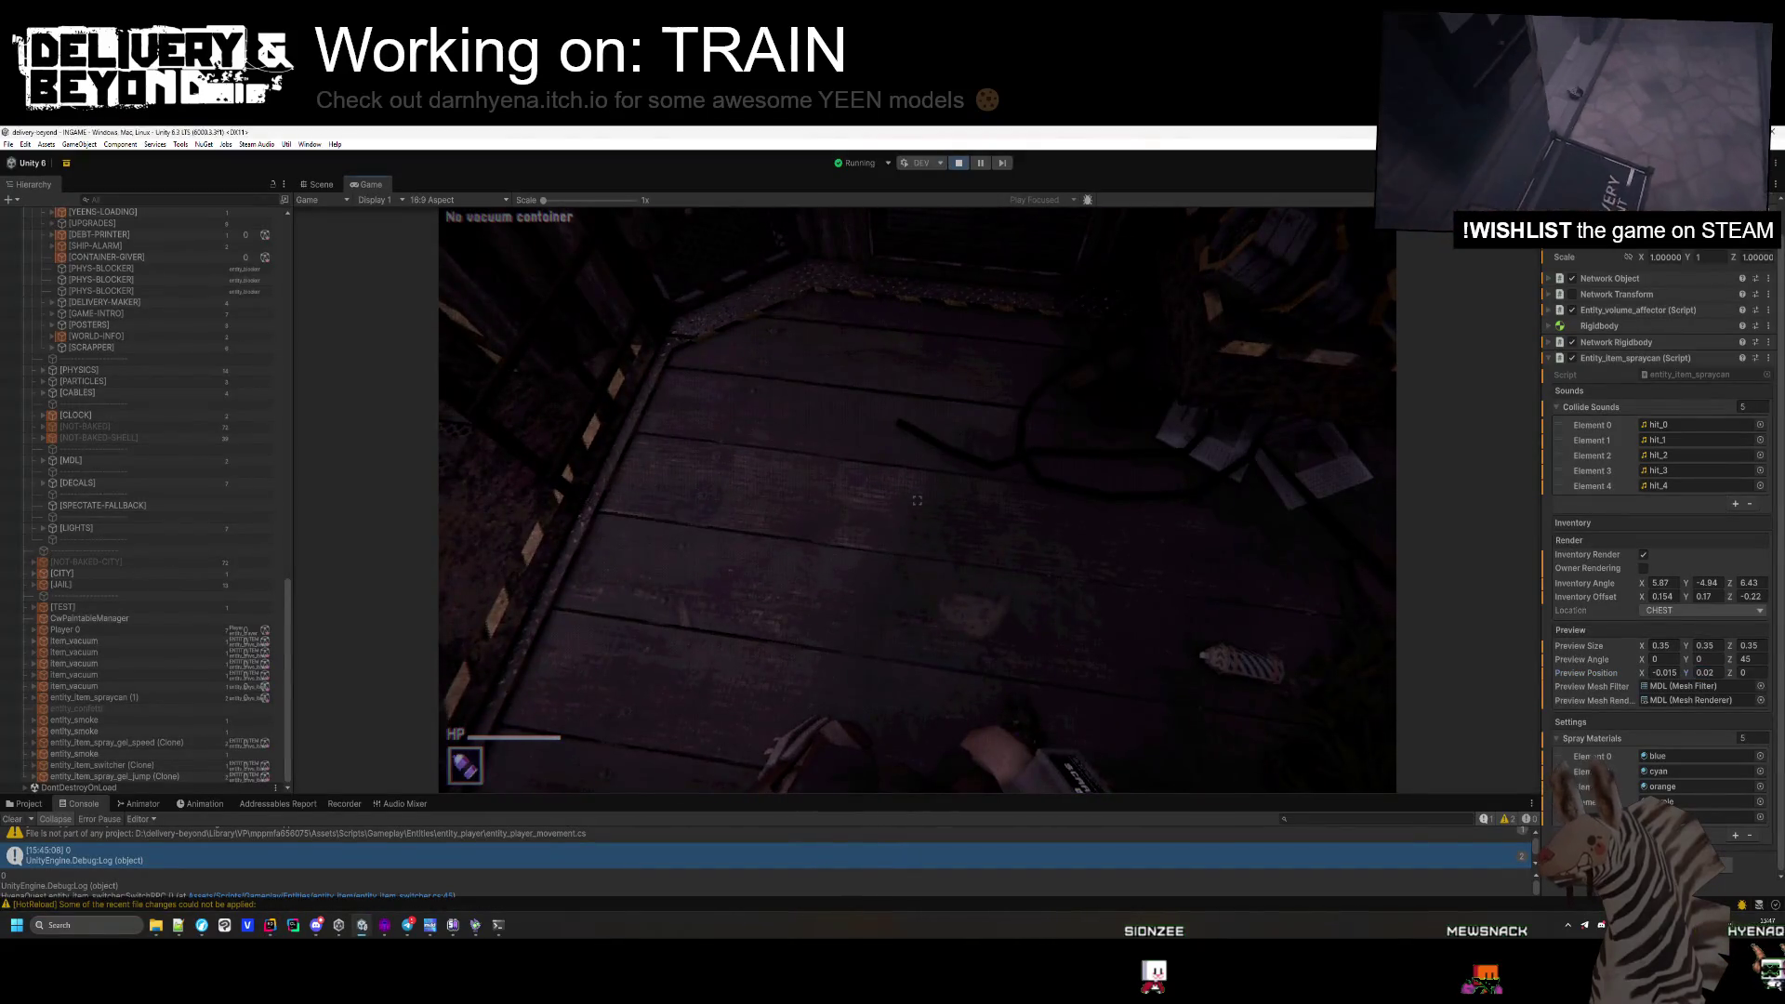
pyautogui.press('g')
pyautogui.press('e')
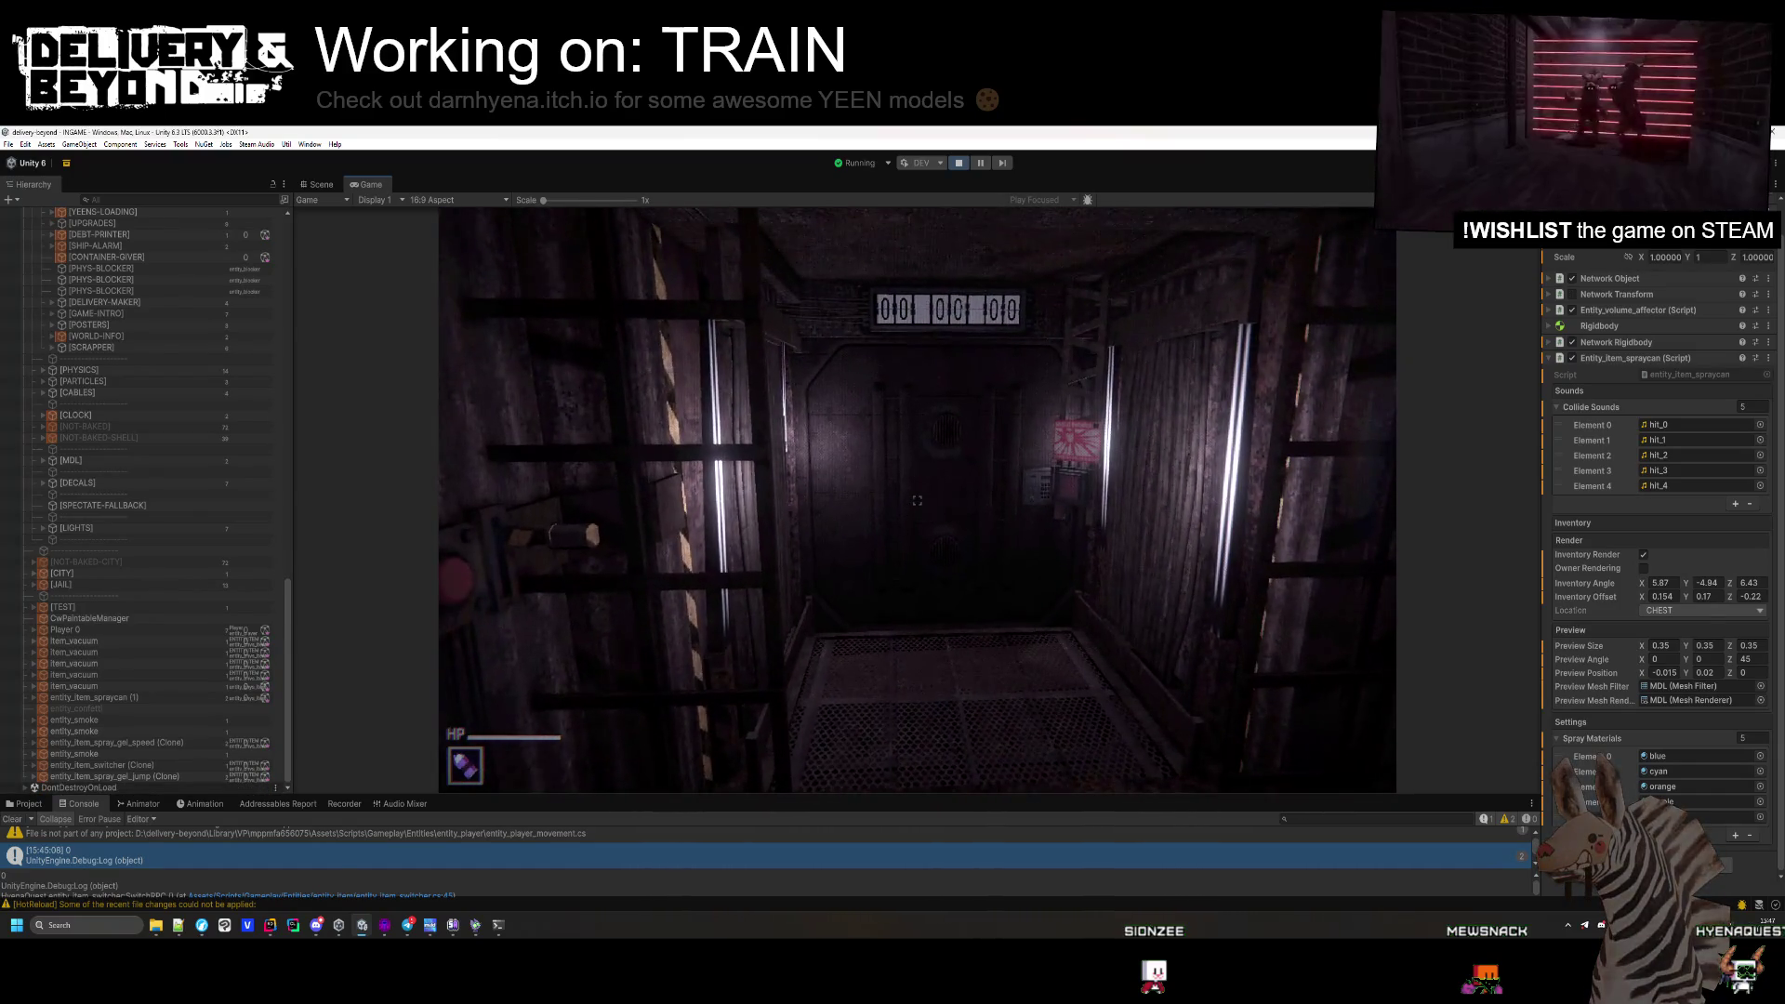
# Equip the spray can to check its preview in hand, then stop the game.
pyautogui.press('super')
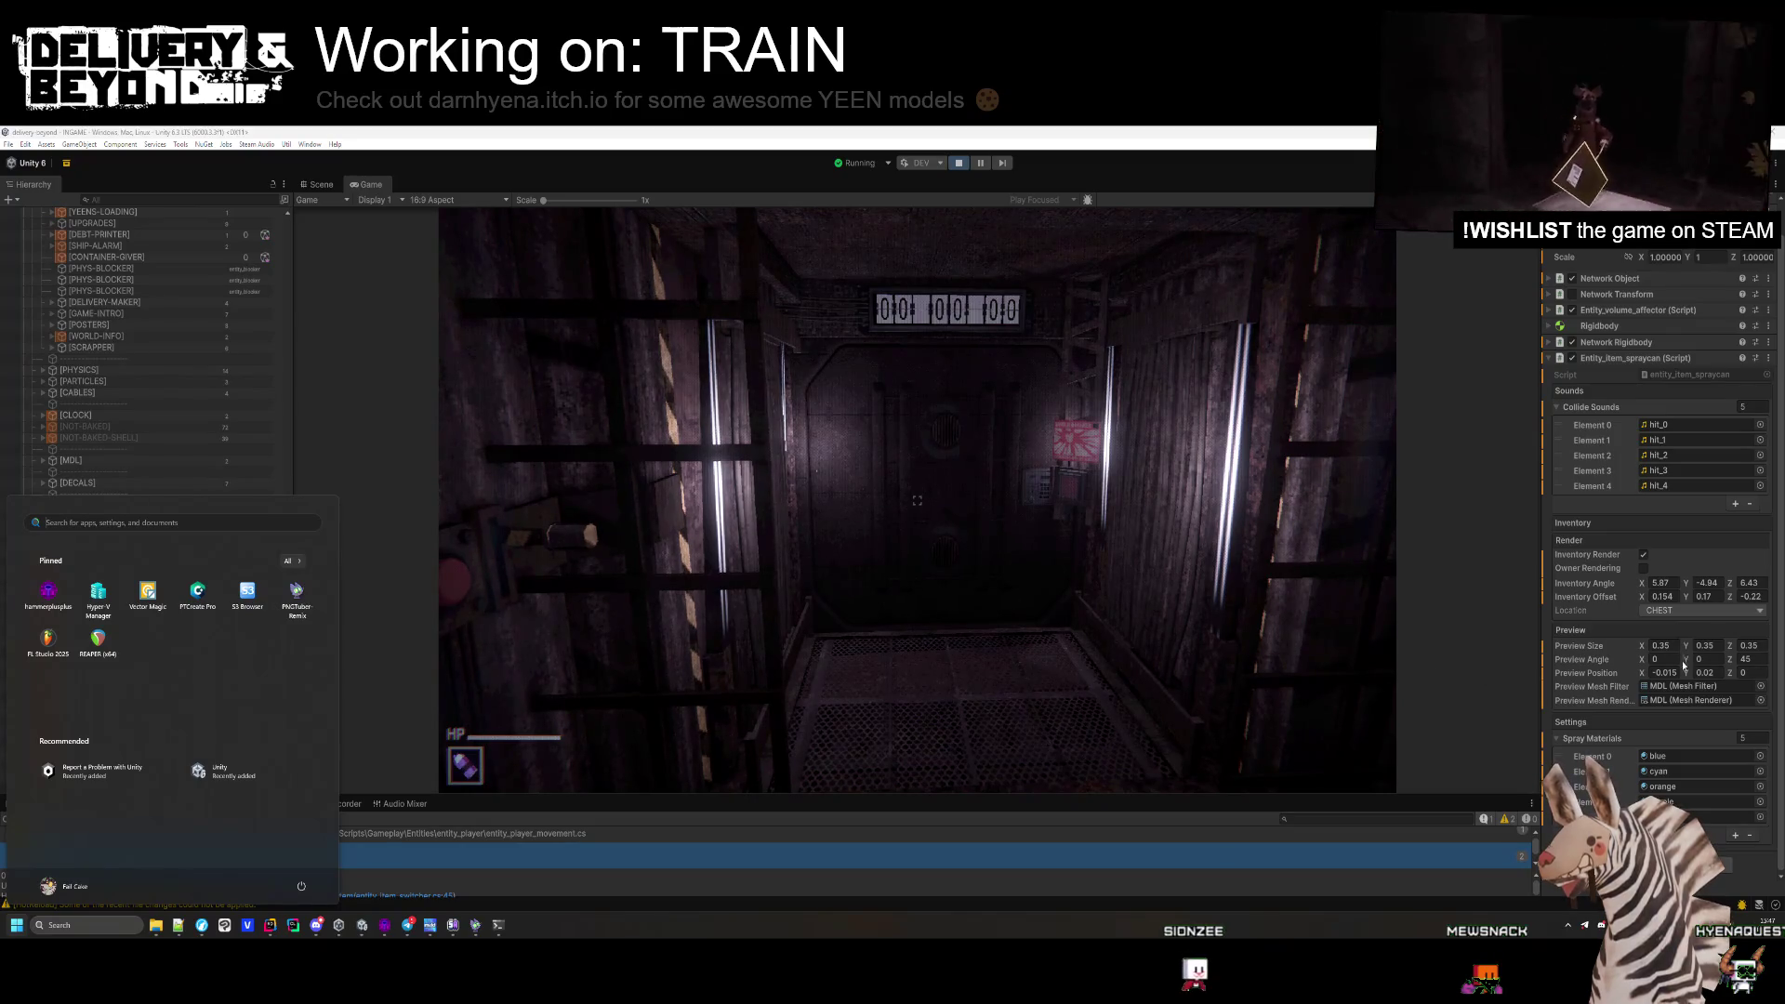
pyautogui.press('super')
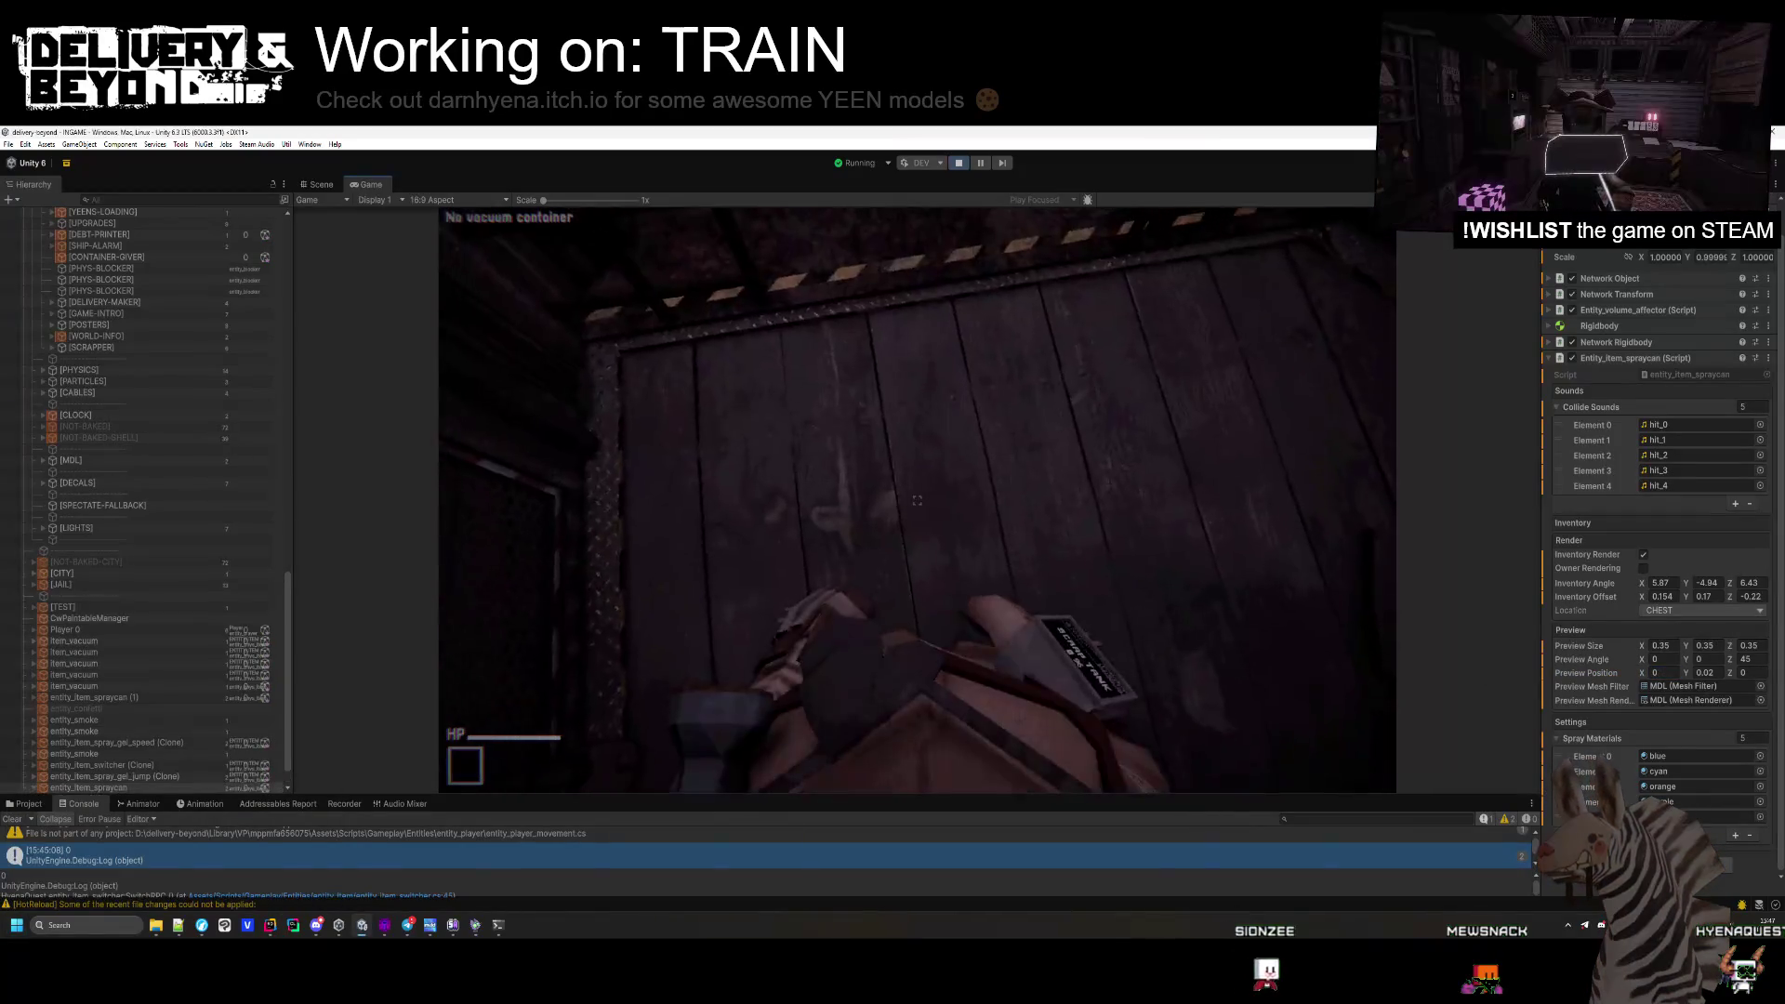
pyautogui.press('e')
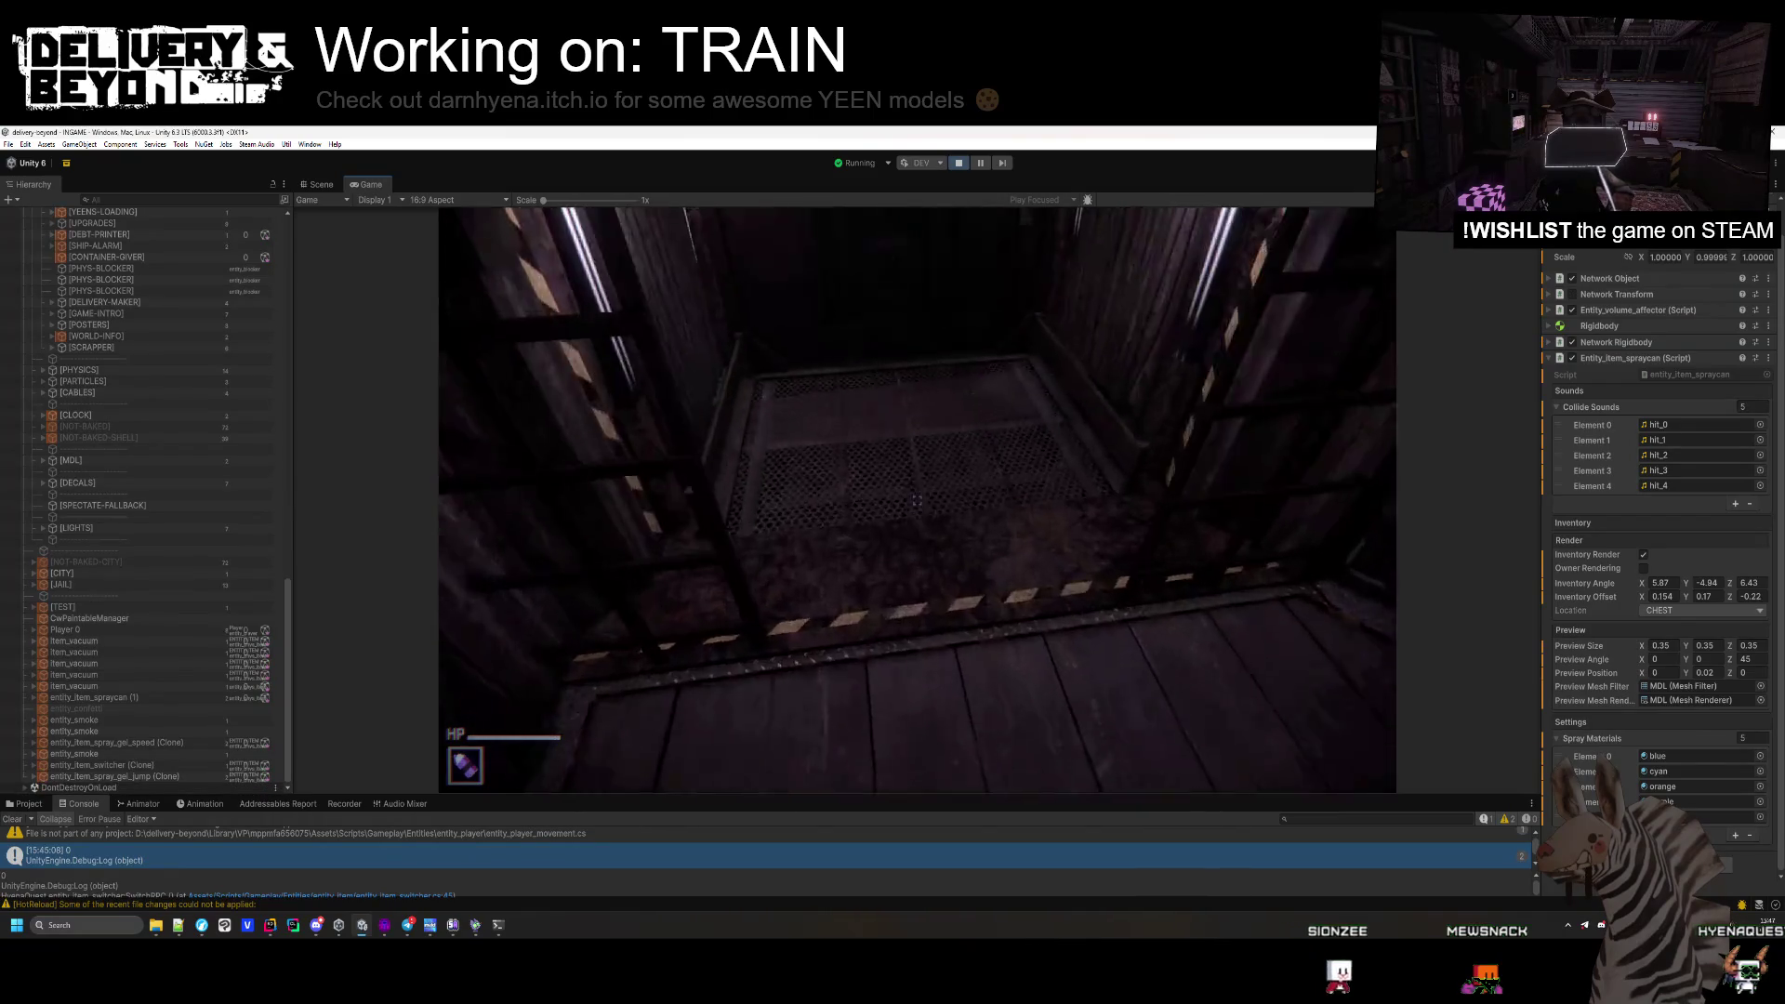
pyautogui.press('super')
pyautogui.click(1745, 659)
pyautogui.press('Return')
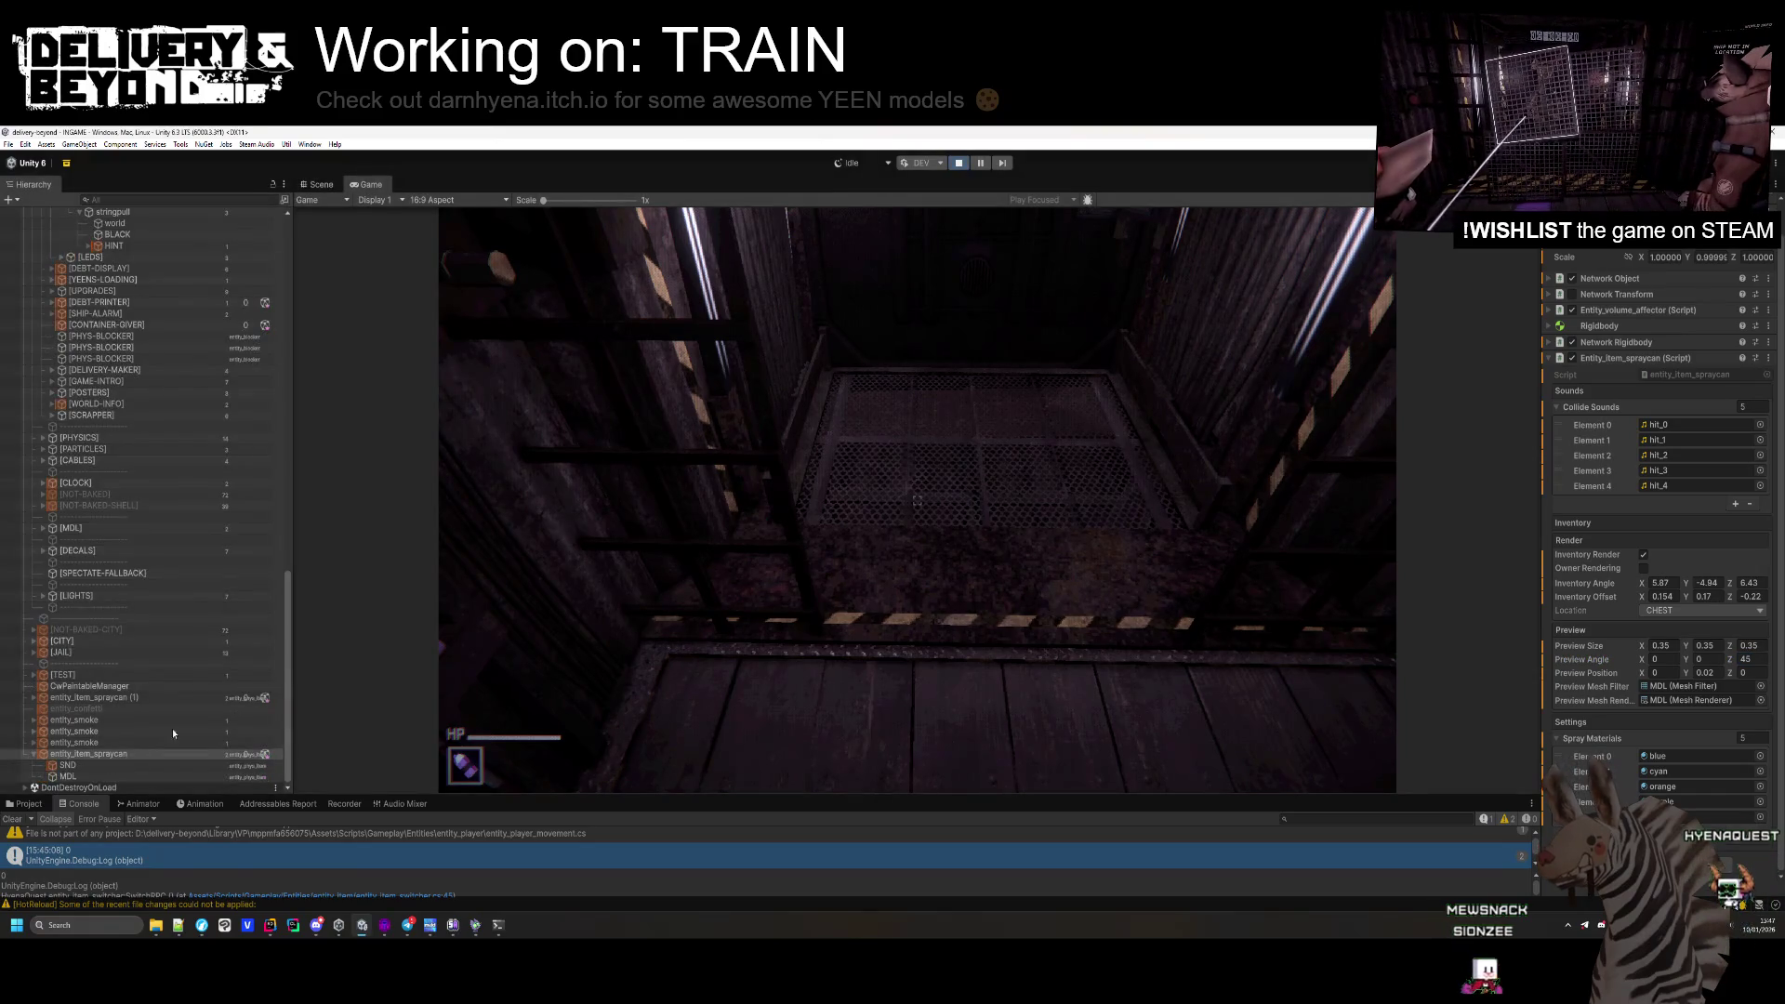
# Exit Play mode, open the spray can prefab and set its preview position Y to 0.02.
pyautogui.hotkey('ctrl', 'p')
pyautogui.moveTo(428, 797)
pyautogui.mouseDown()
pyautogui.moveTo(428, 739)
pyautogui.moveTo(683, 653)
pyautogui.moveTo(429, 704)
pyautogui.mouseUp()
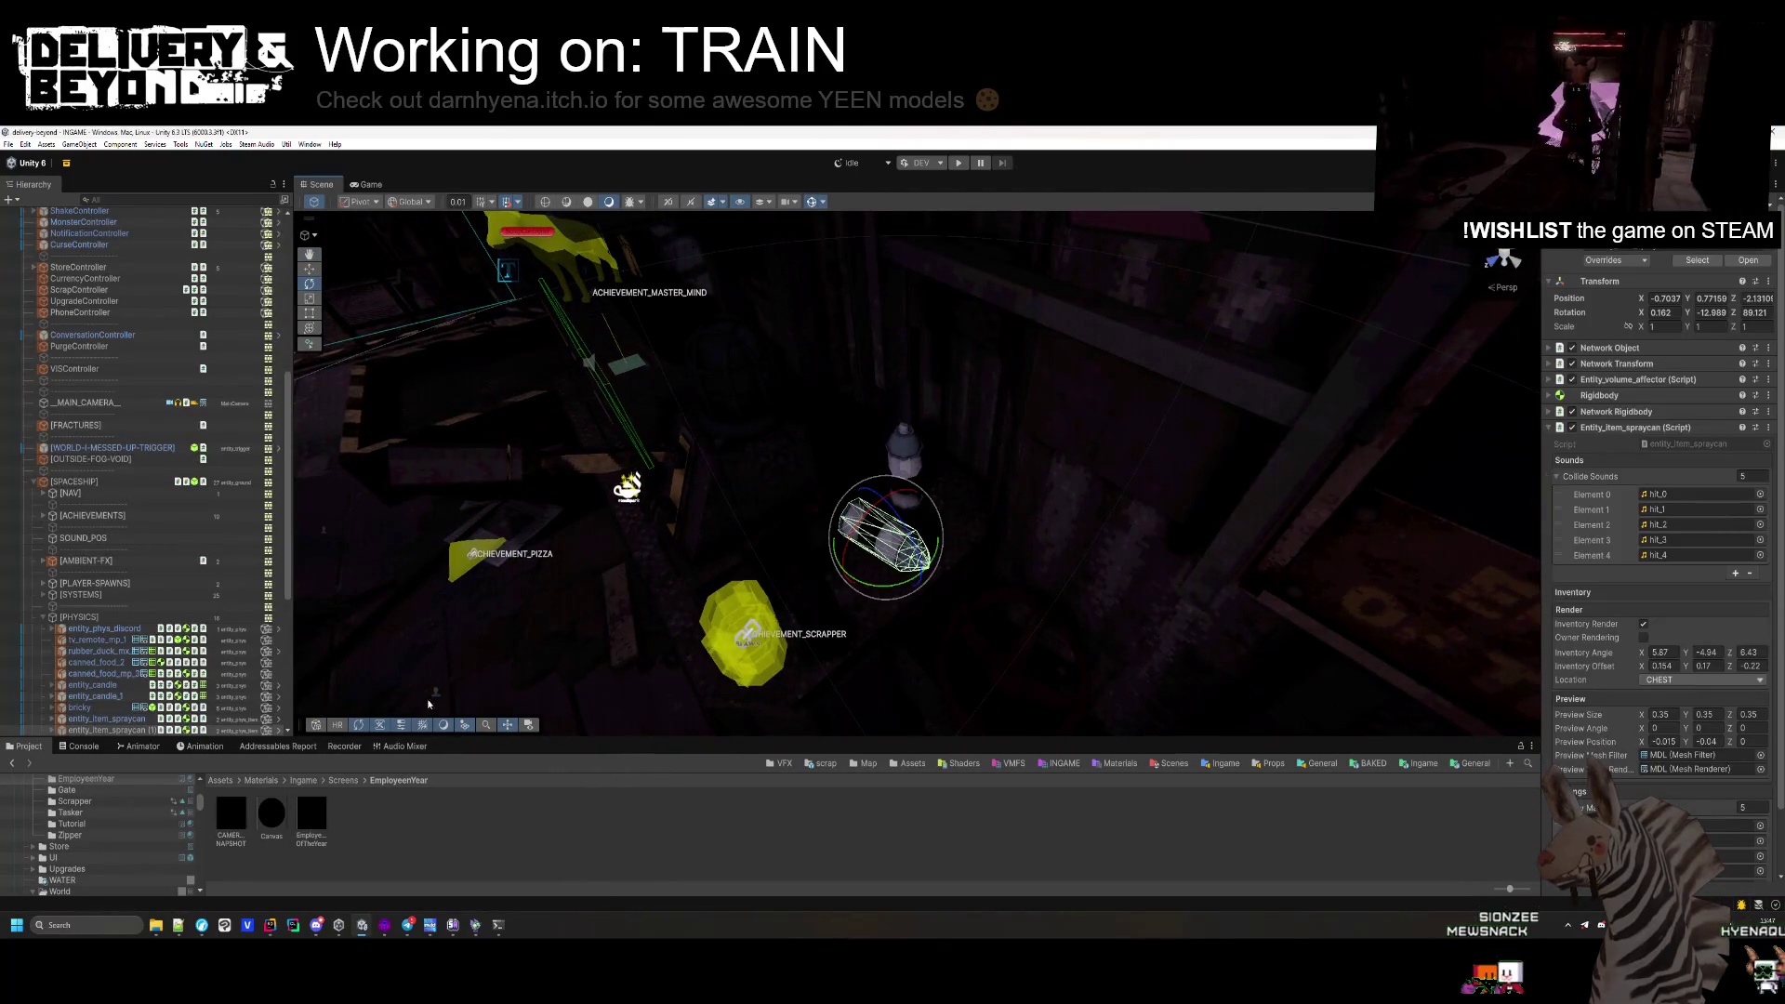
pyautogui.click(1697, 261)
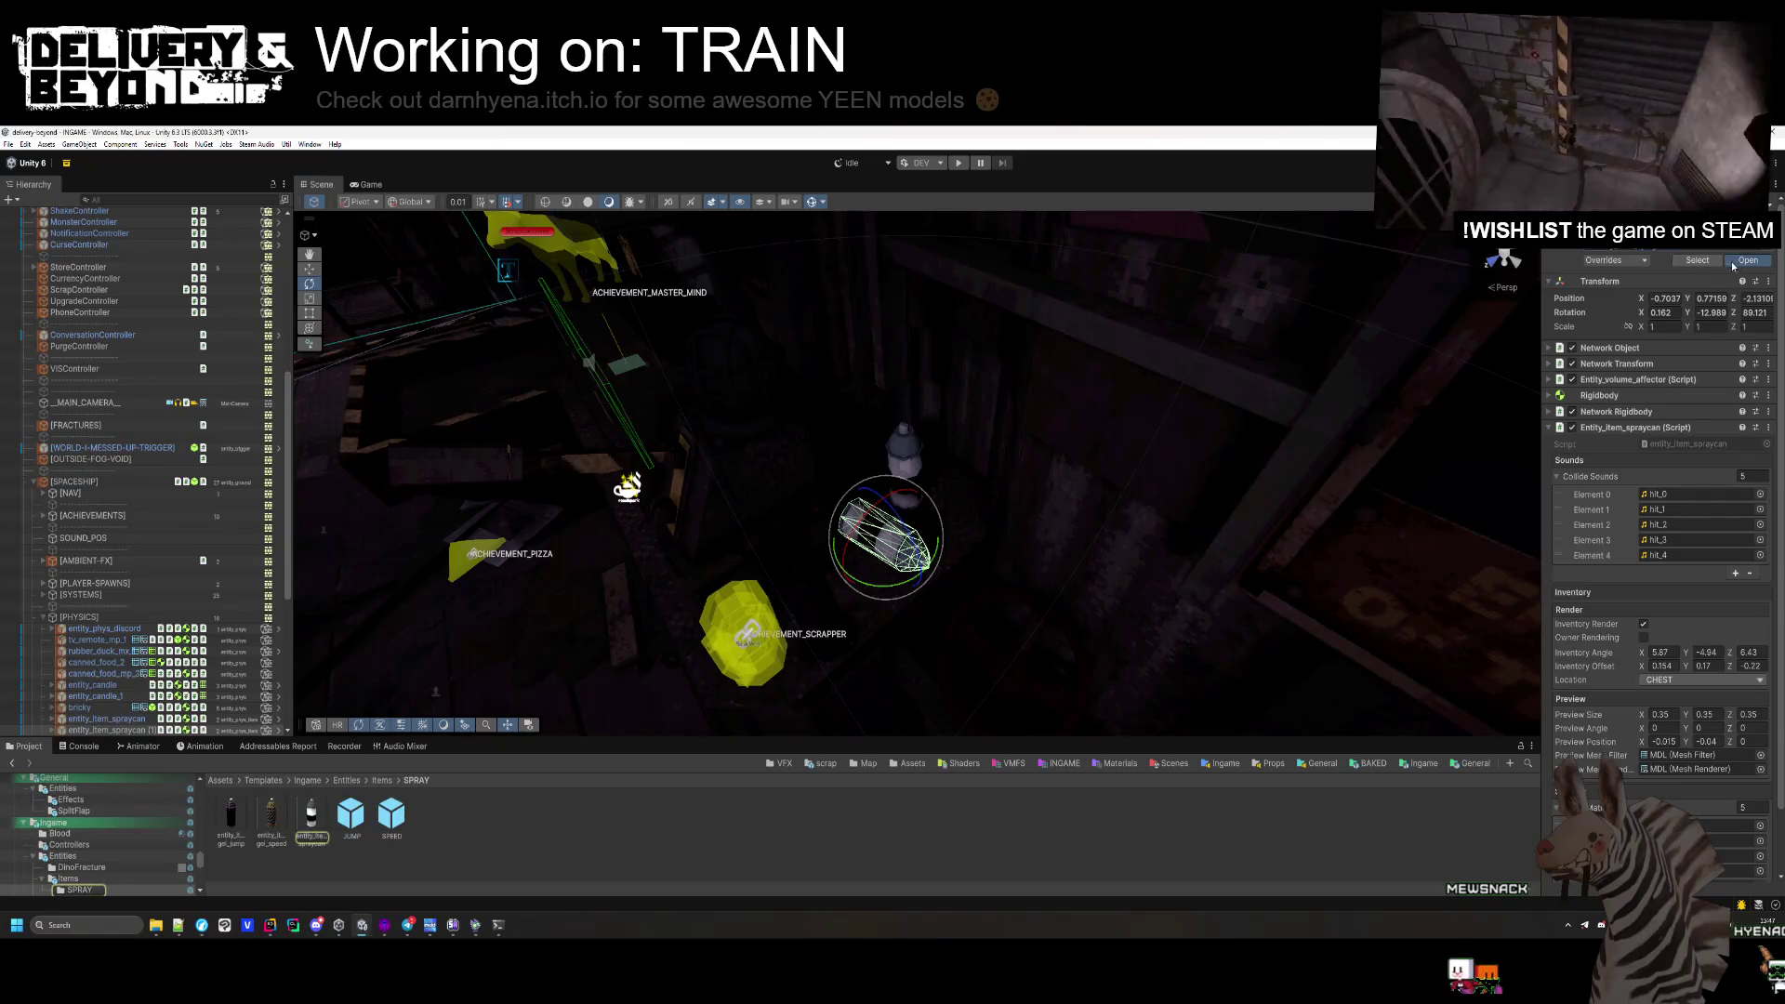
pyautogui.click(1732, 264)
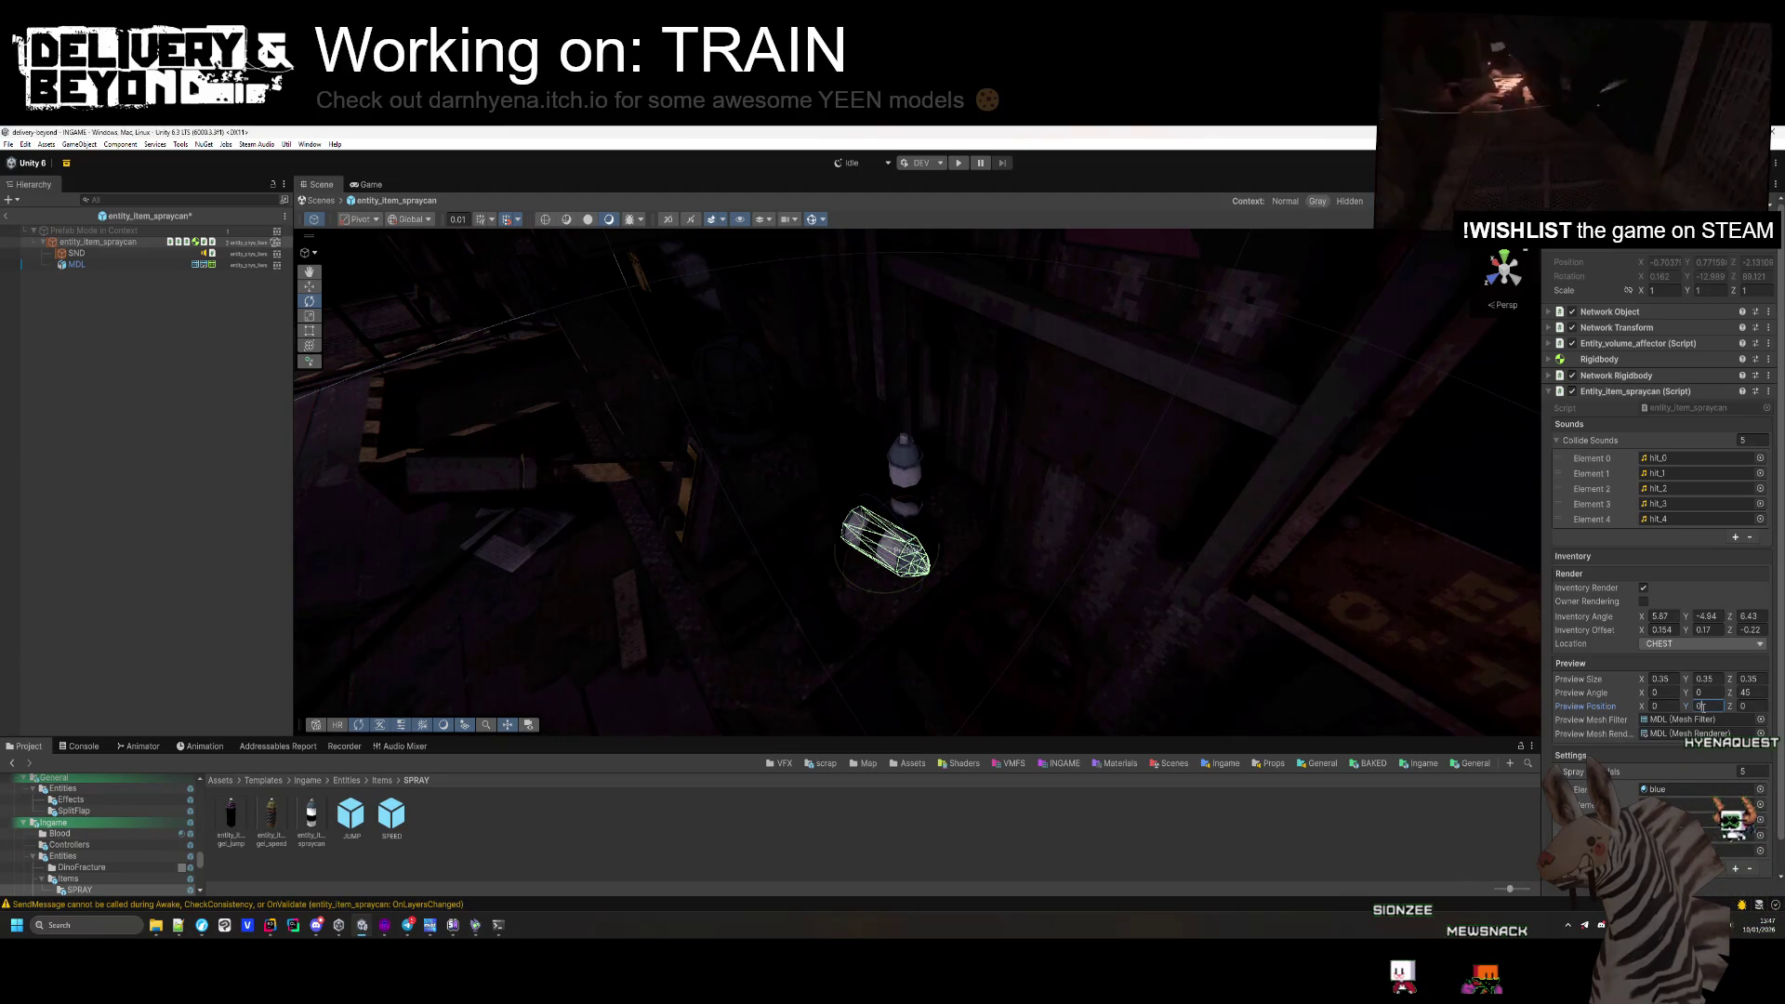
pyautogui.write('.02')
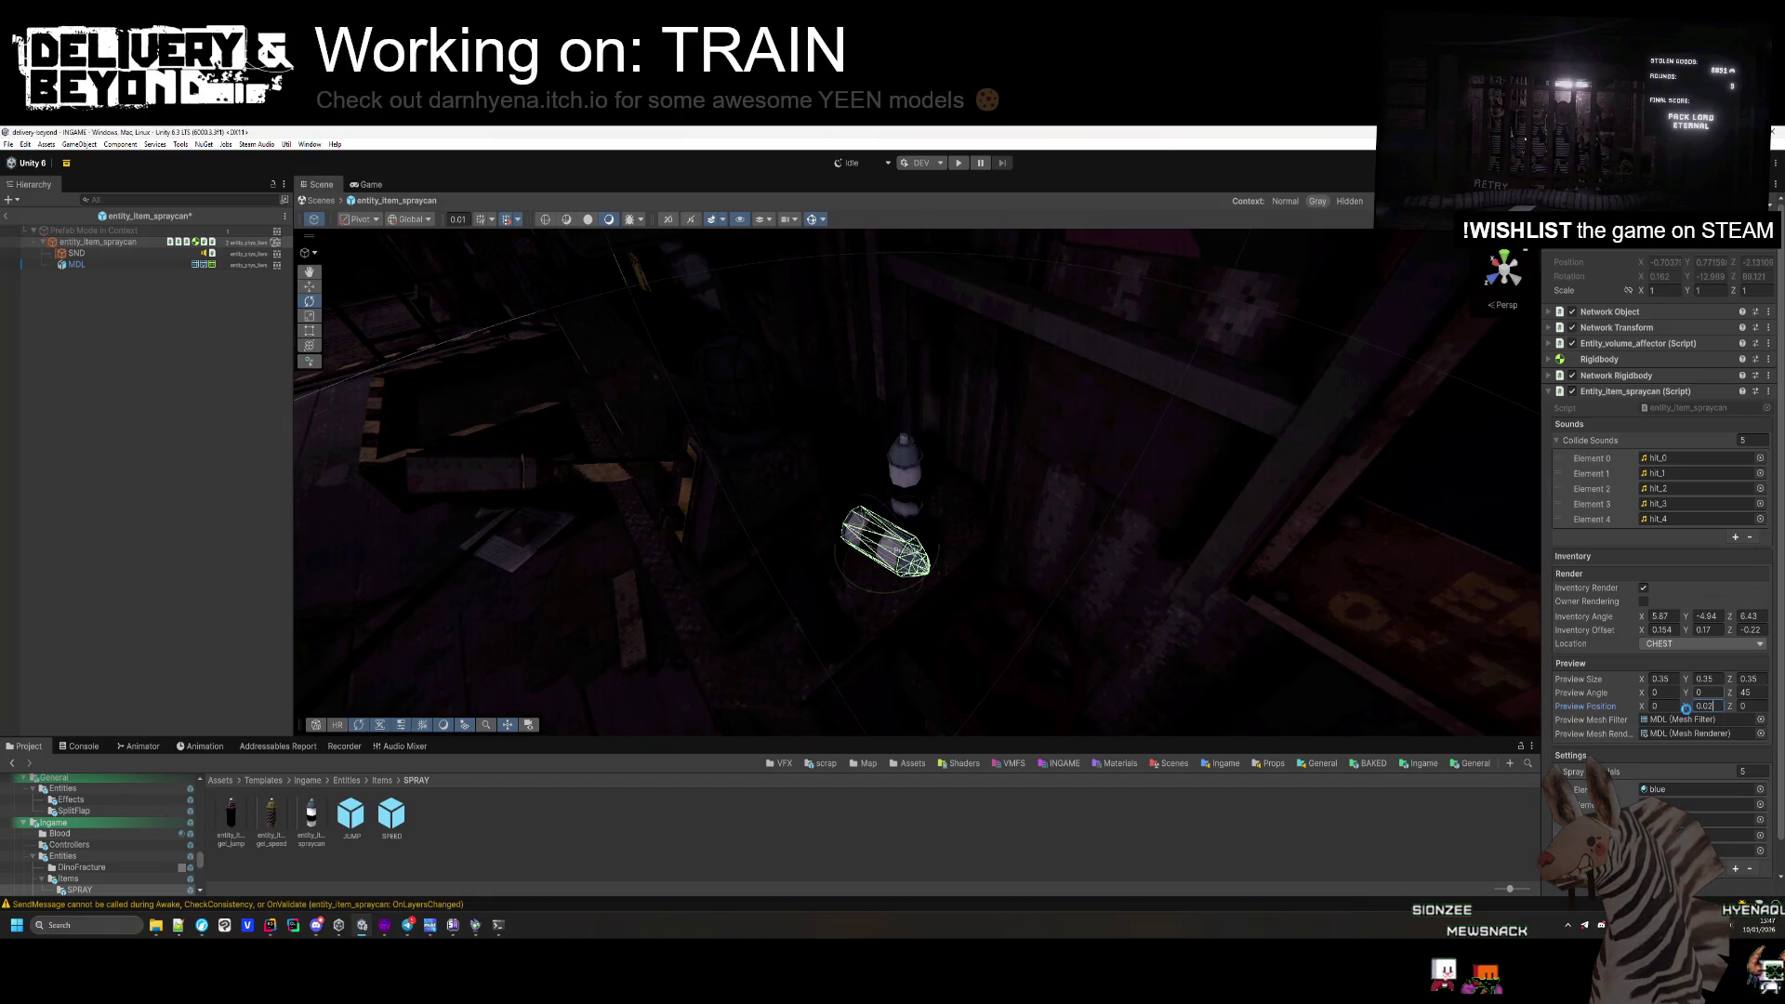
pyautogui.click(1701, 693)
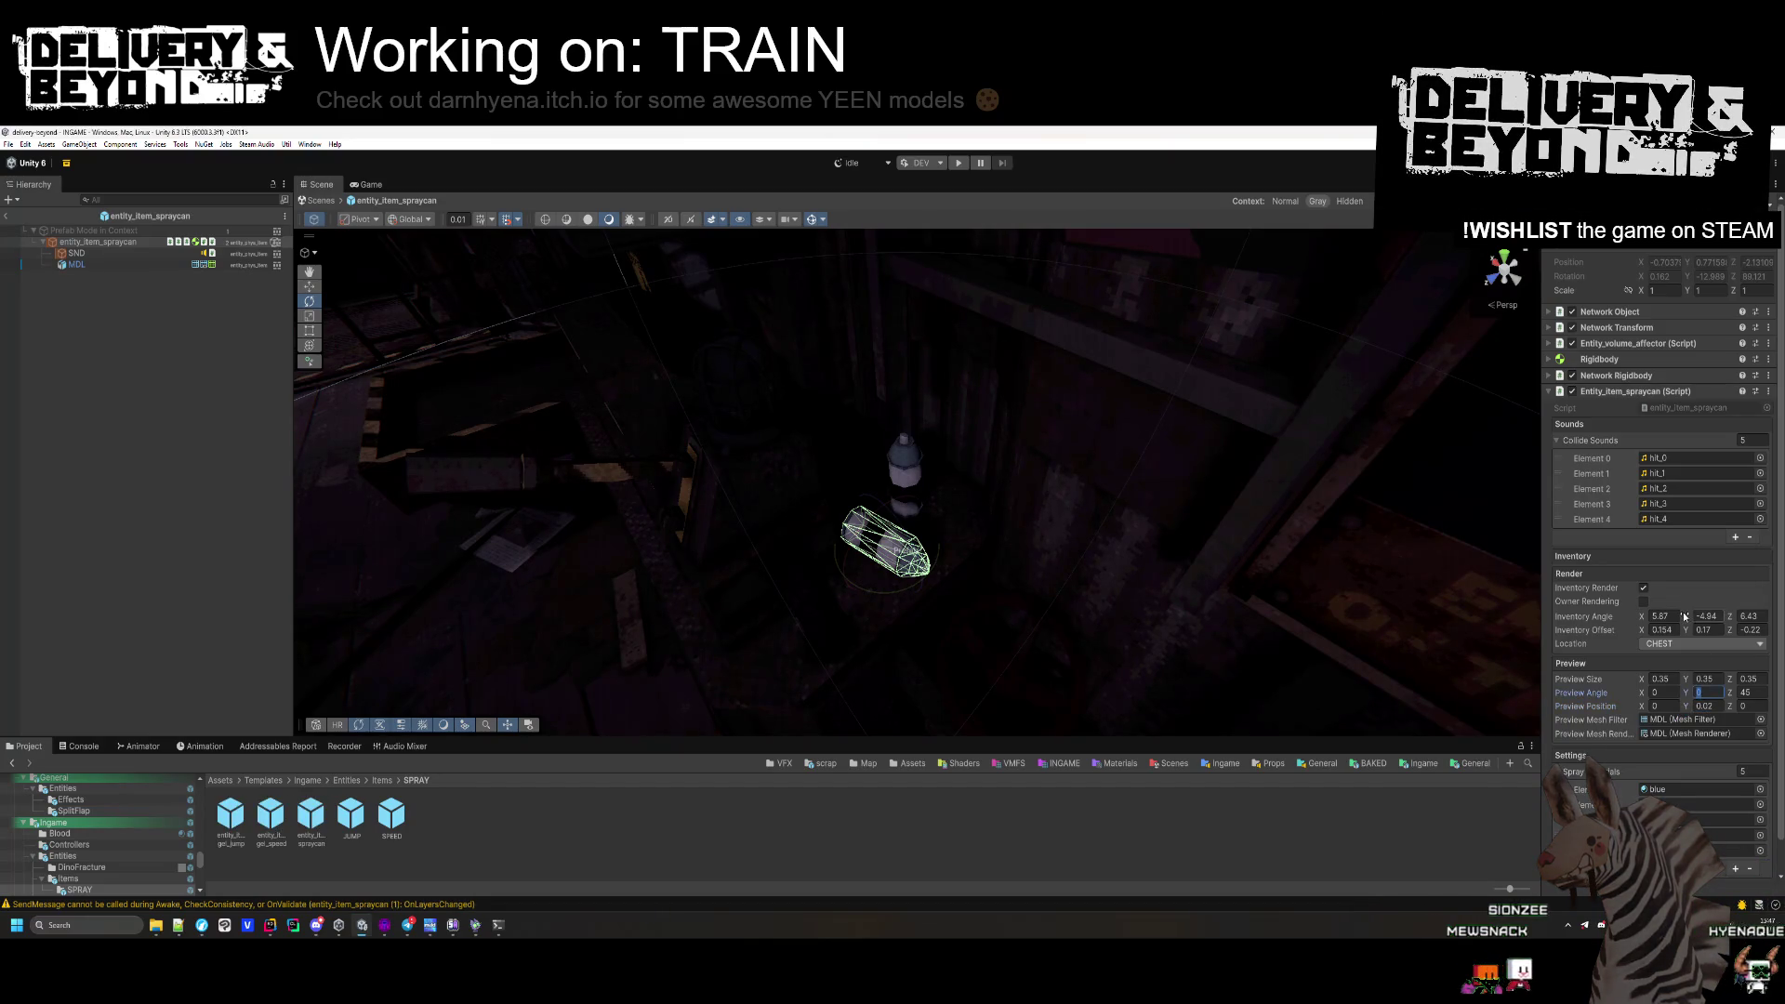
pyautogui.click(170, 509)
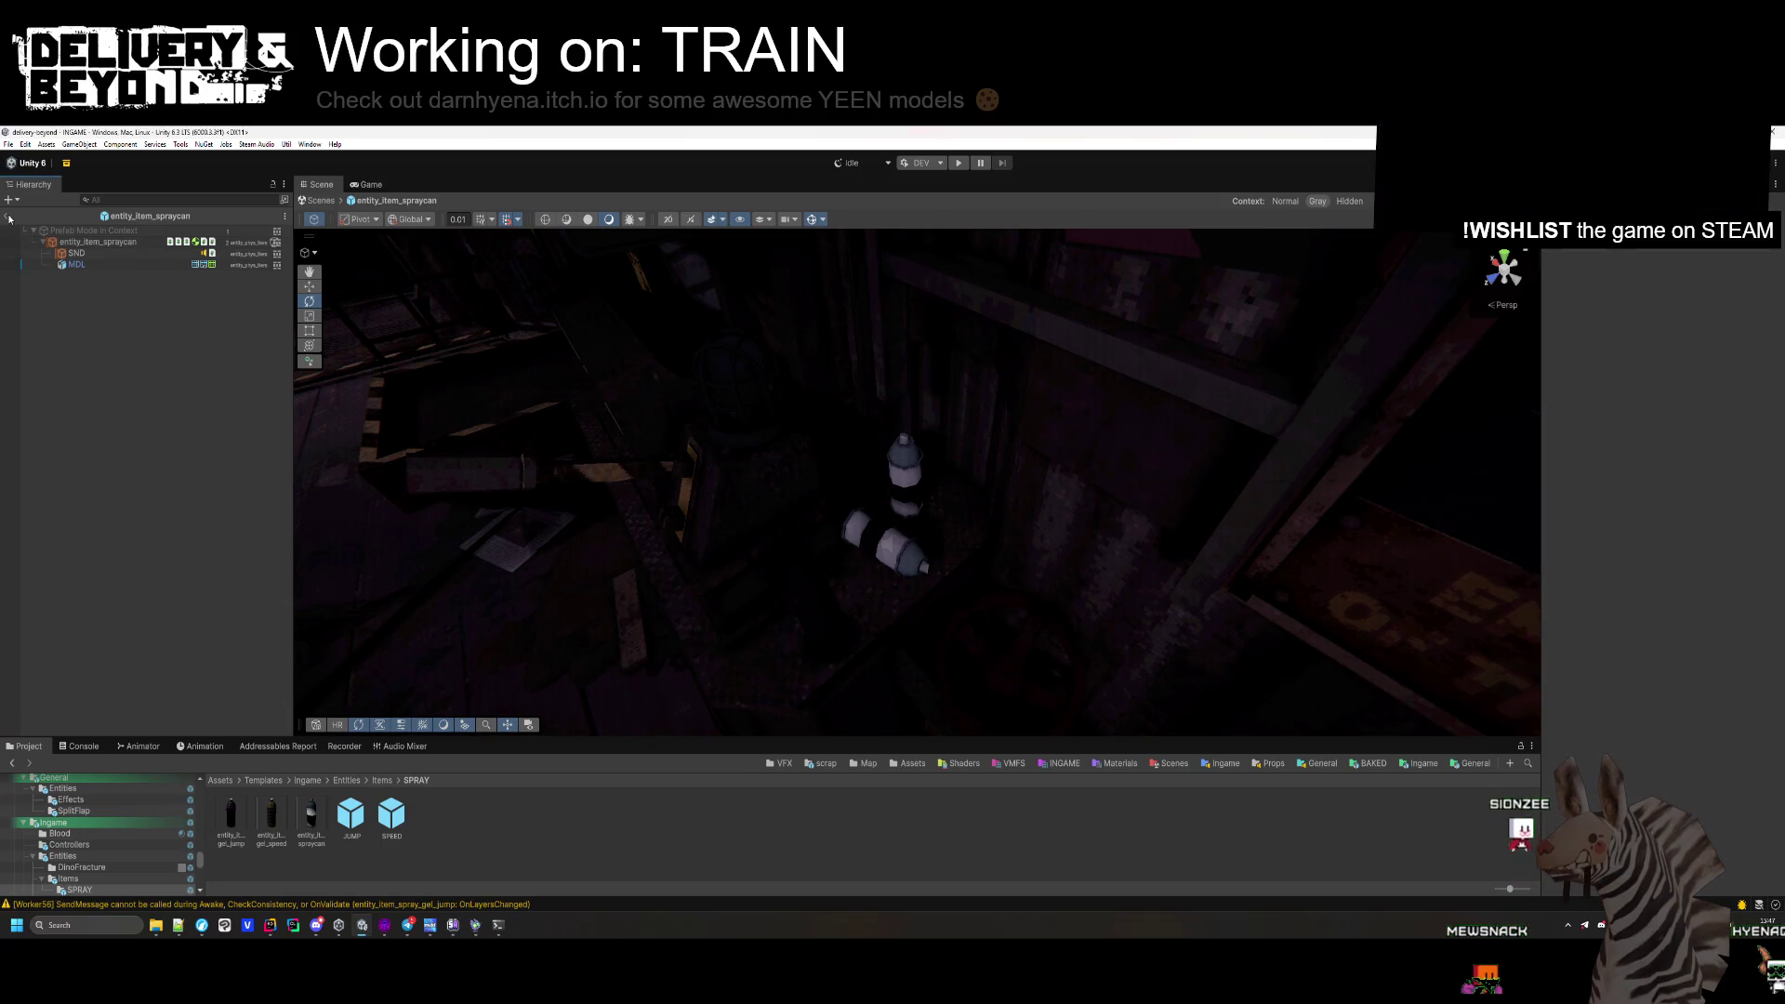
# Leave Prefab Mode for the full scene, reframe the deck view and start Play mode.
pyautogui.click(9, 219)
pyautogui.moveTo(713, 595); pyautogui.dragTo(865, 267)
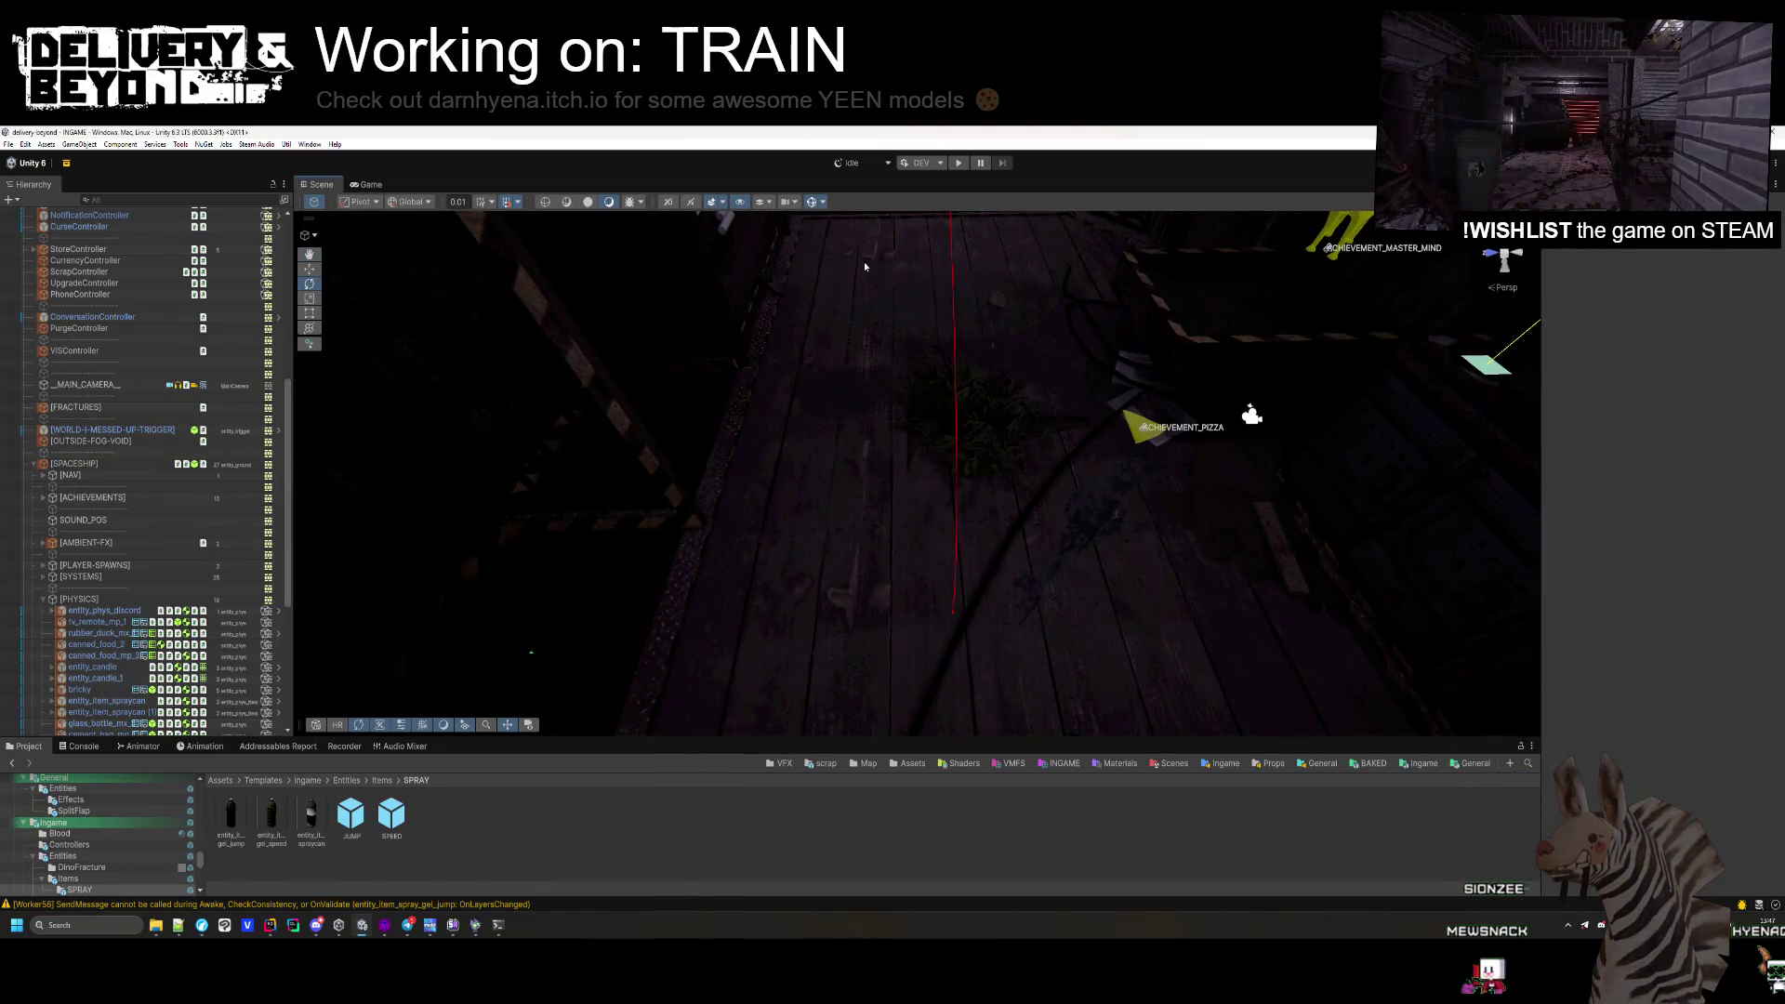
pyautogui.click(956, 164)
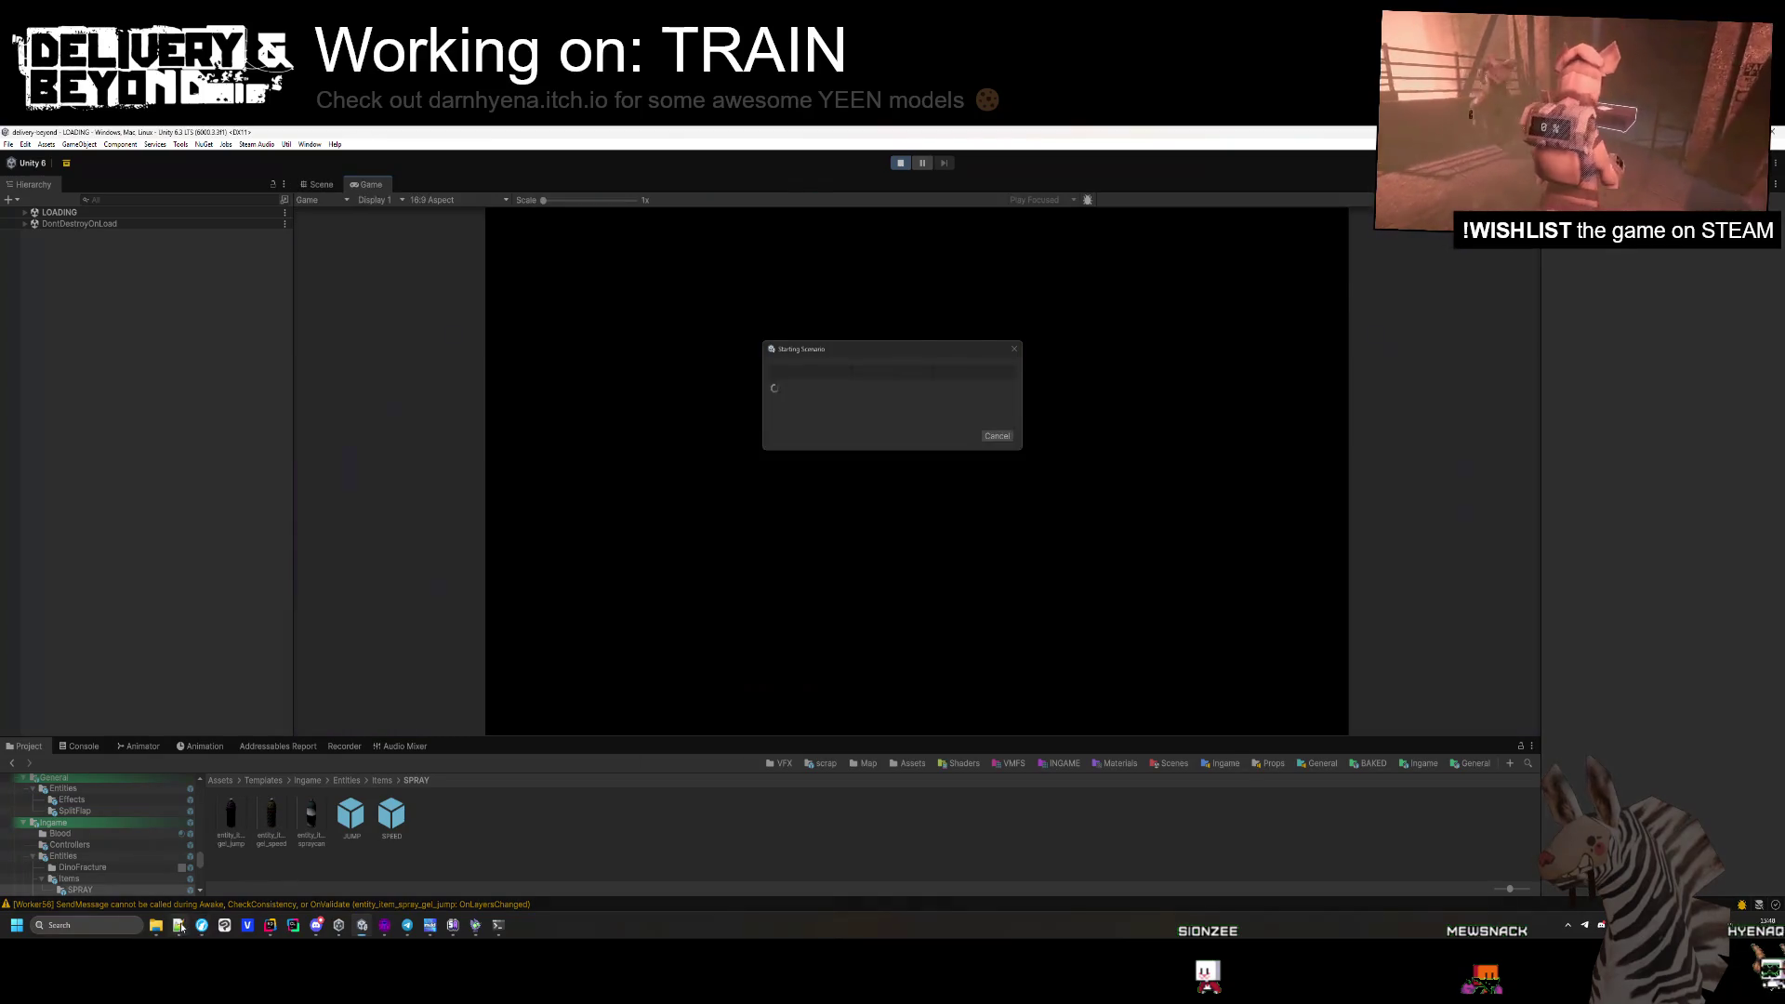
# Switch to the TODO notes tab in Notepad++ while the game shows its photosensitivity warning.
pyautogui.hotkey('ctrl', 'Tab')
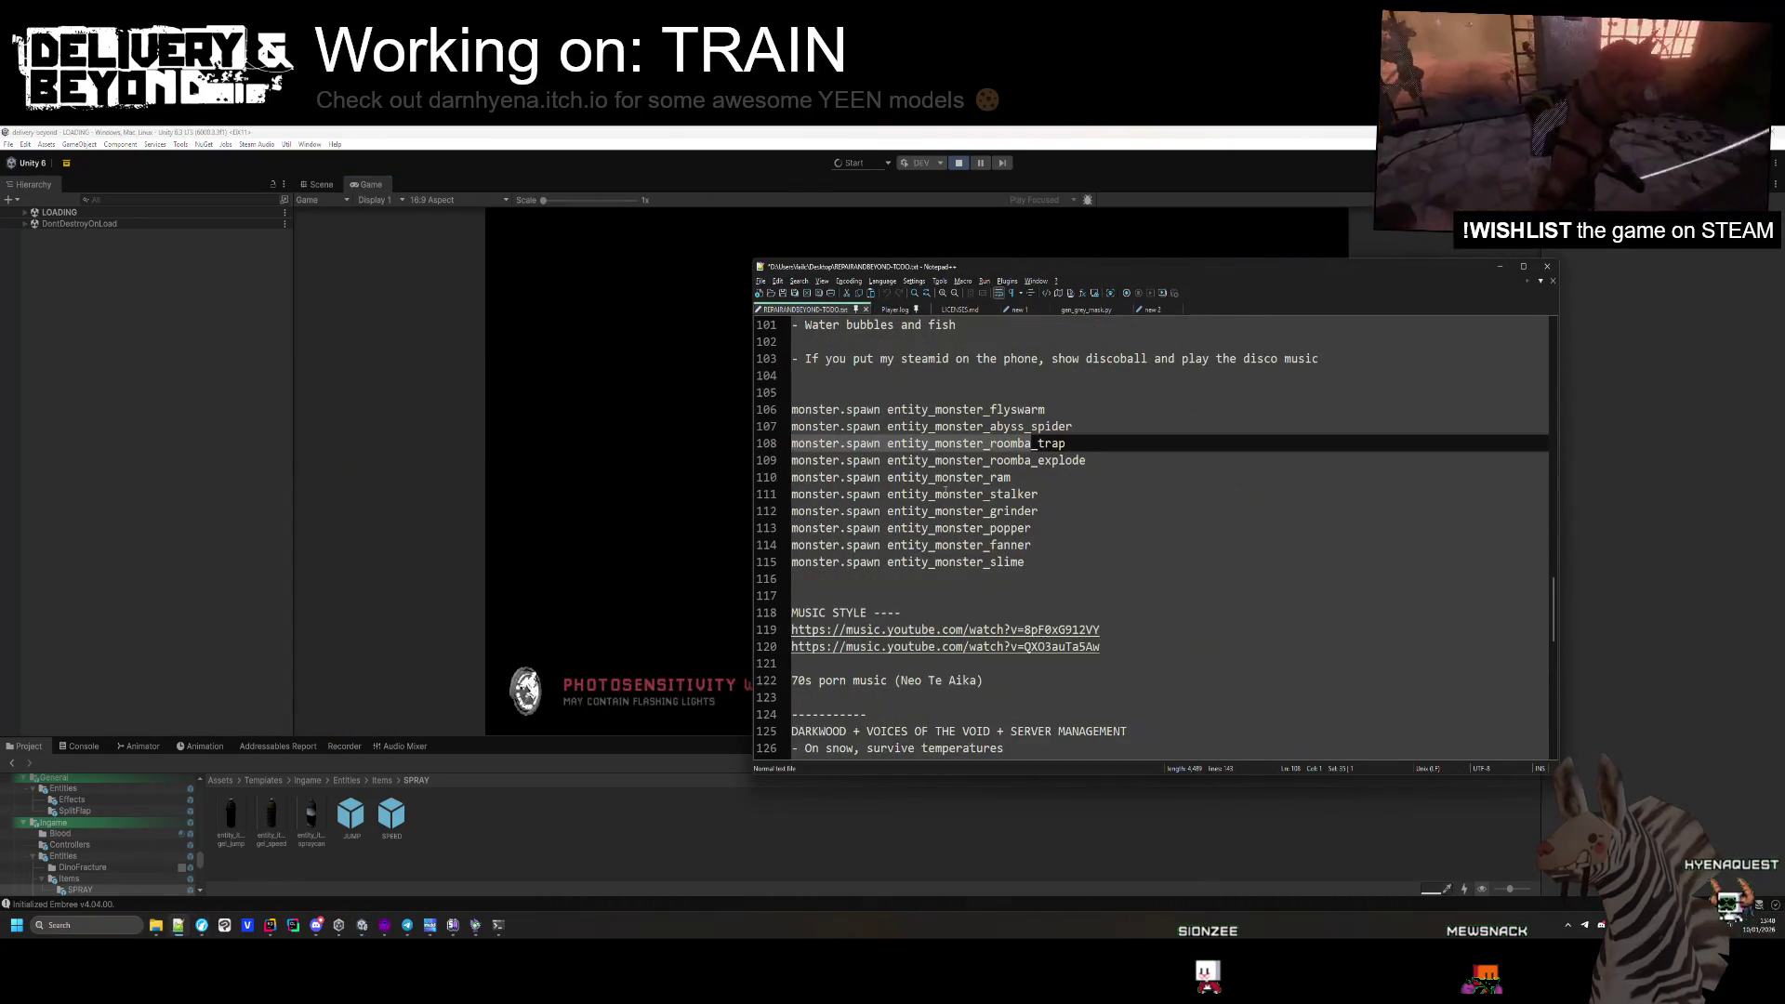
# Delete the gel spray and Heal button to-do entries along with the blank lines left behind.
pyautogui.scroll(20, 946, 493)
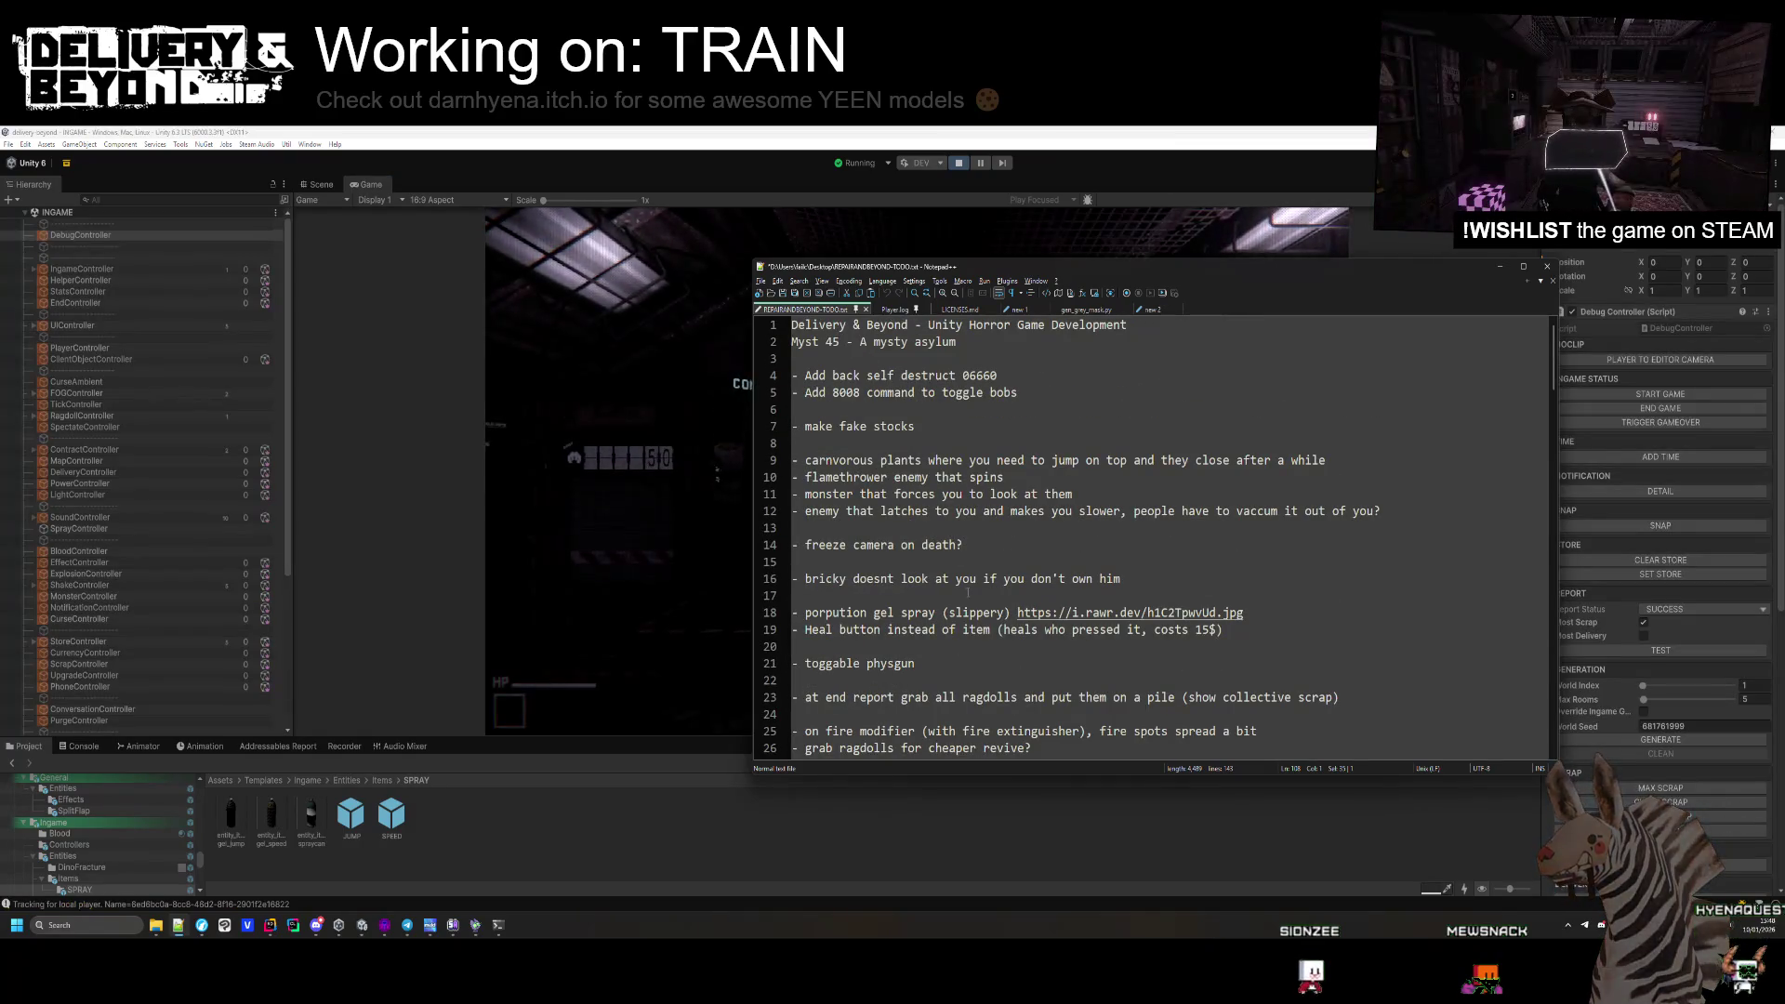
pyautogui.moveTo(1290, 615); pyautogui.dragTo(1290, 599)
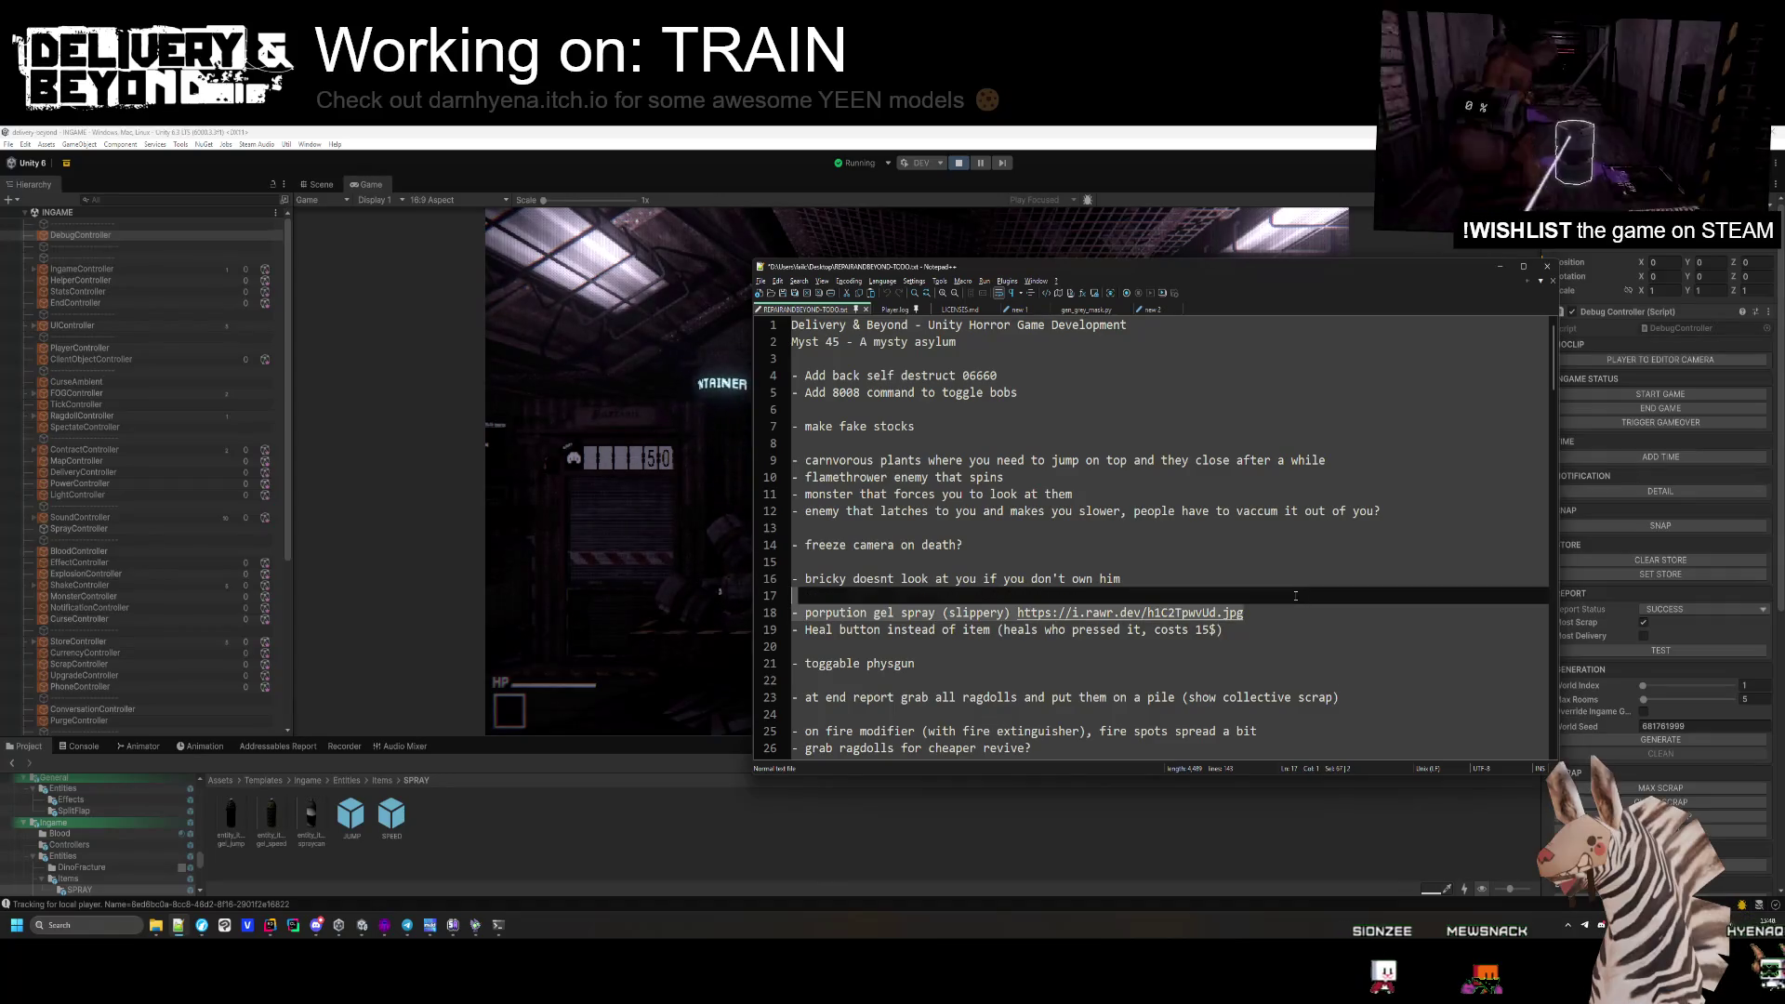
pyautogui.press('Delete')
pyautogui.hotkey('shift', 'Down')
pyautogui.hotkey('shift', 'Down')
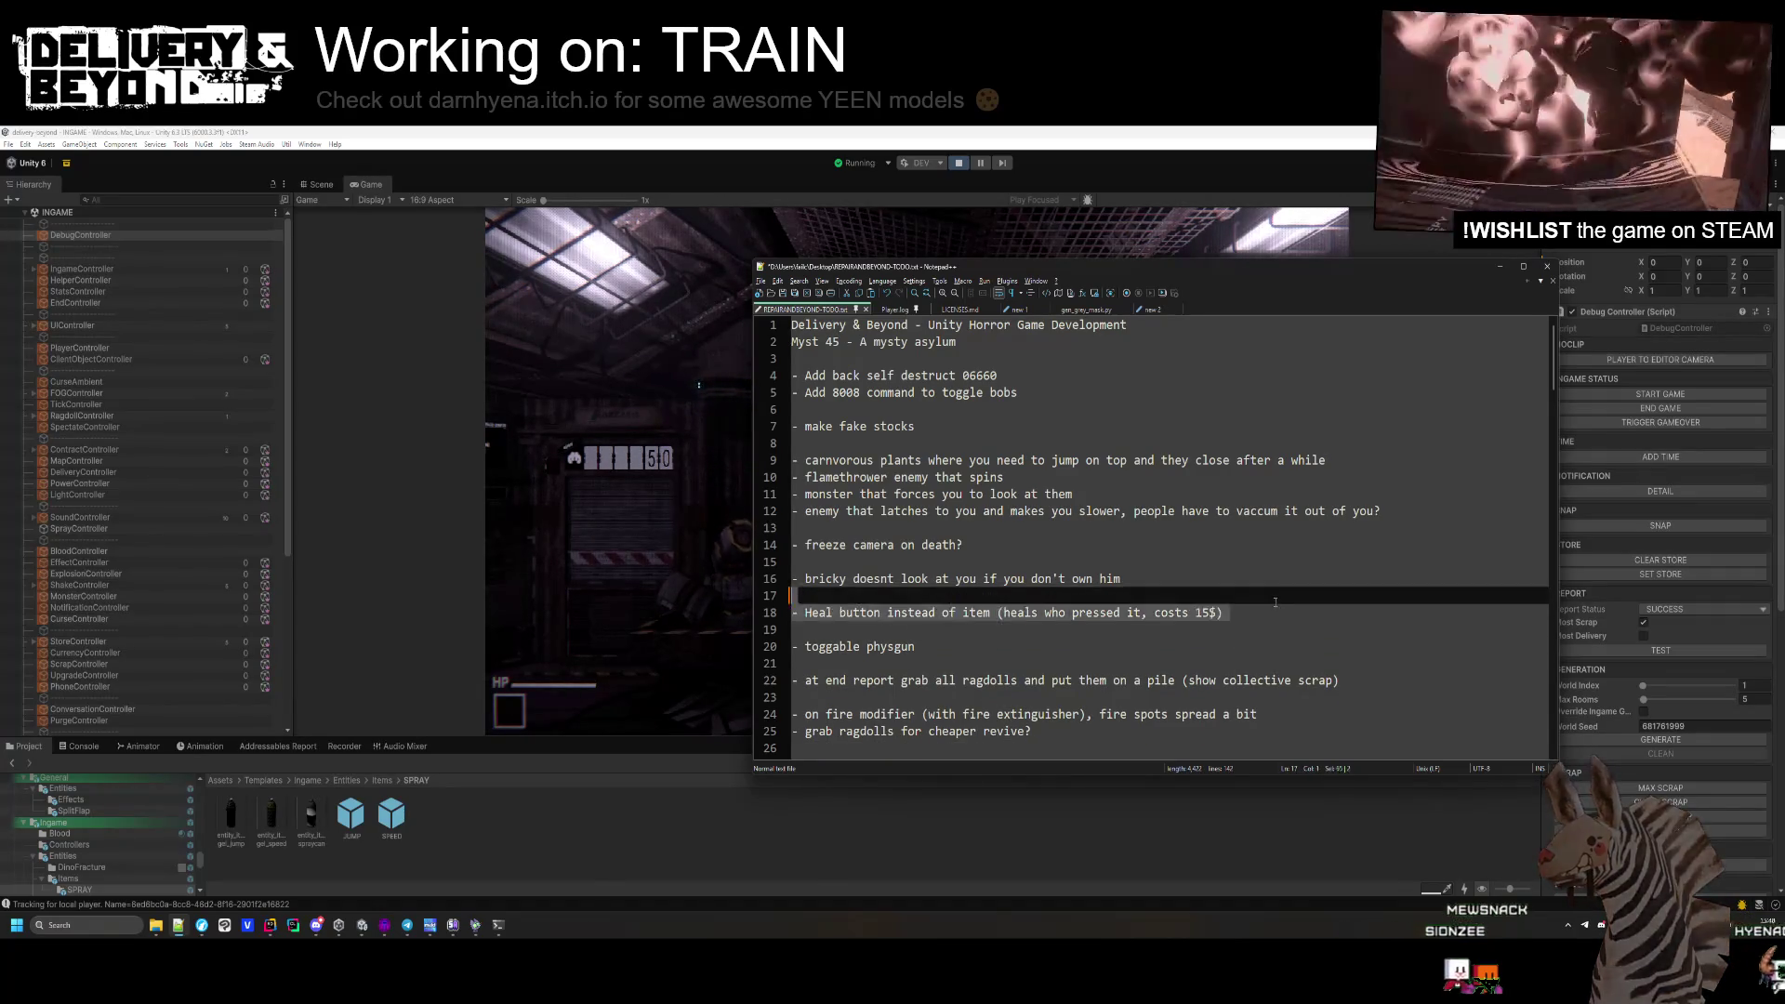
pyautogui.press('Delete')
pyautogui.press('BackSpace')
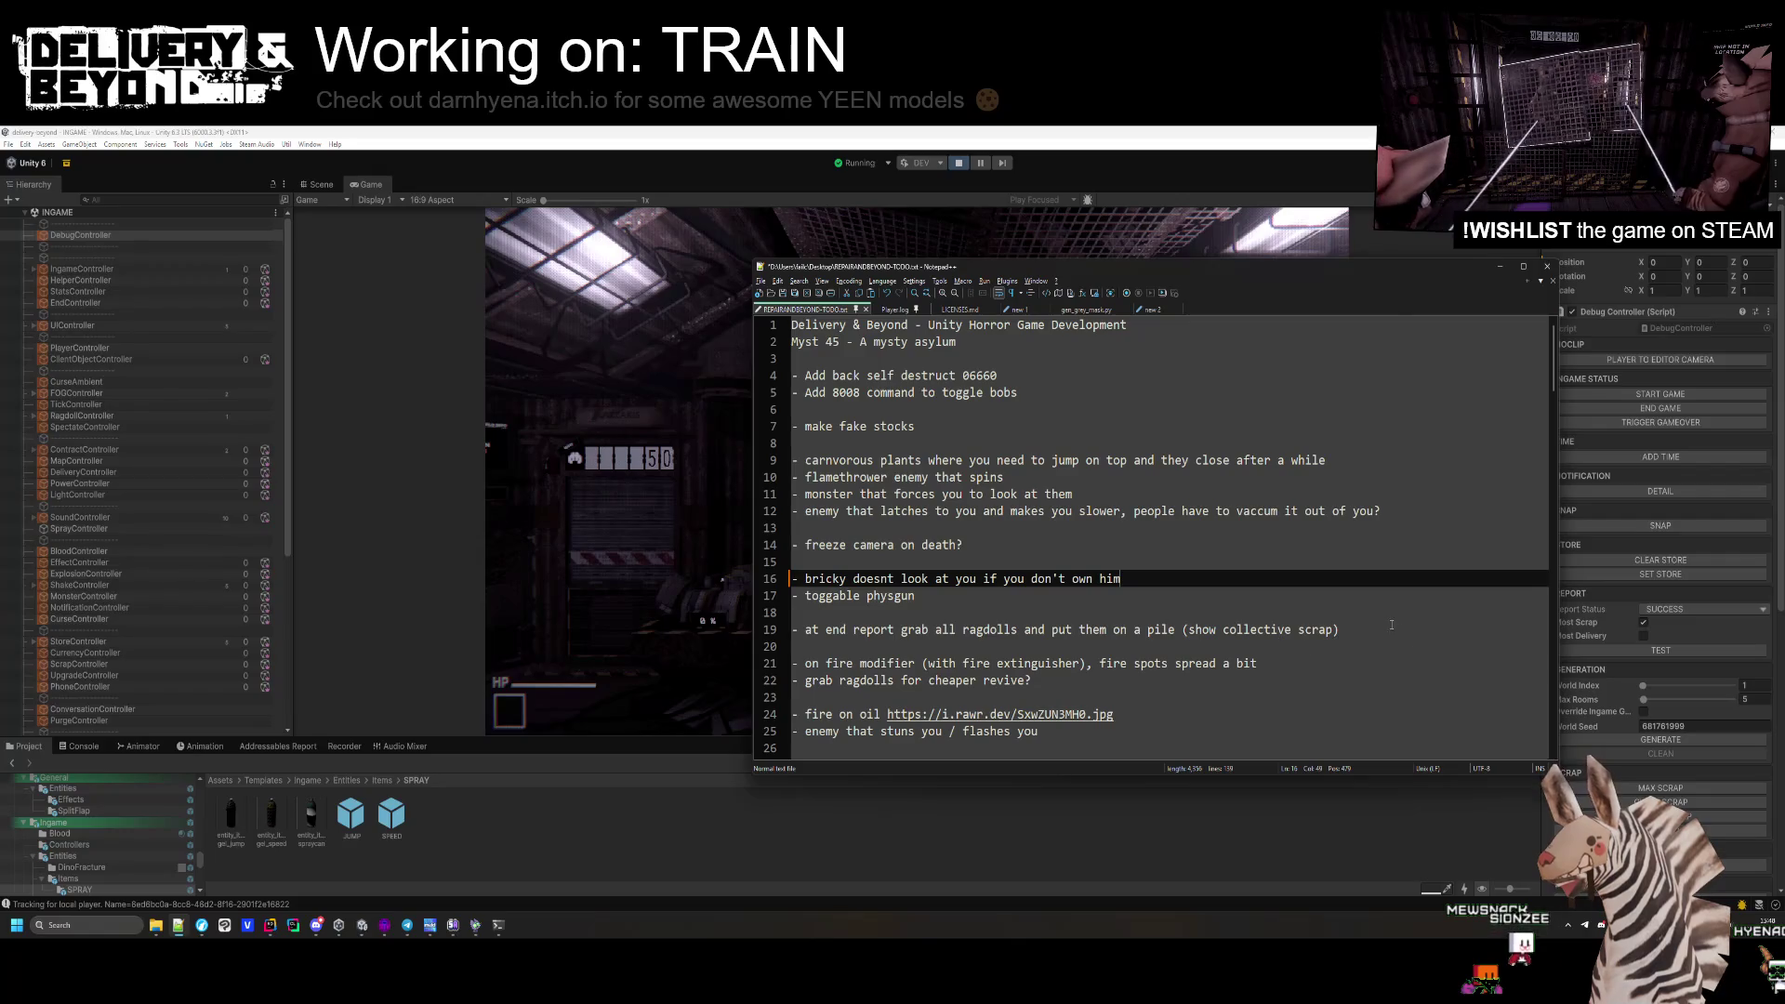
pyautogui.moveTo(1287, 679); pyautogui.dragTo(1288, 663)
pyautogui.scroll(-1, 1287, 681)
pyautogui.click(1287, 682)
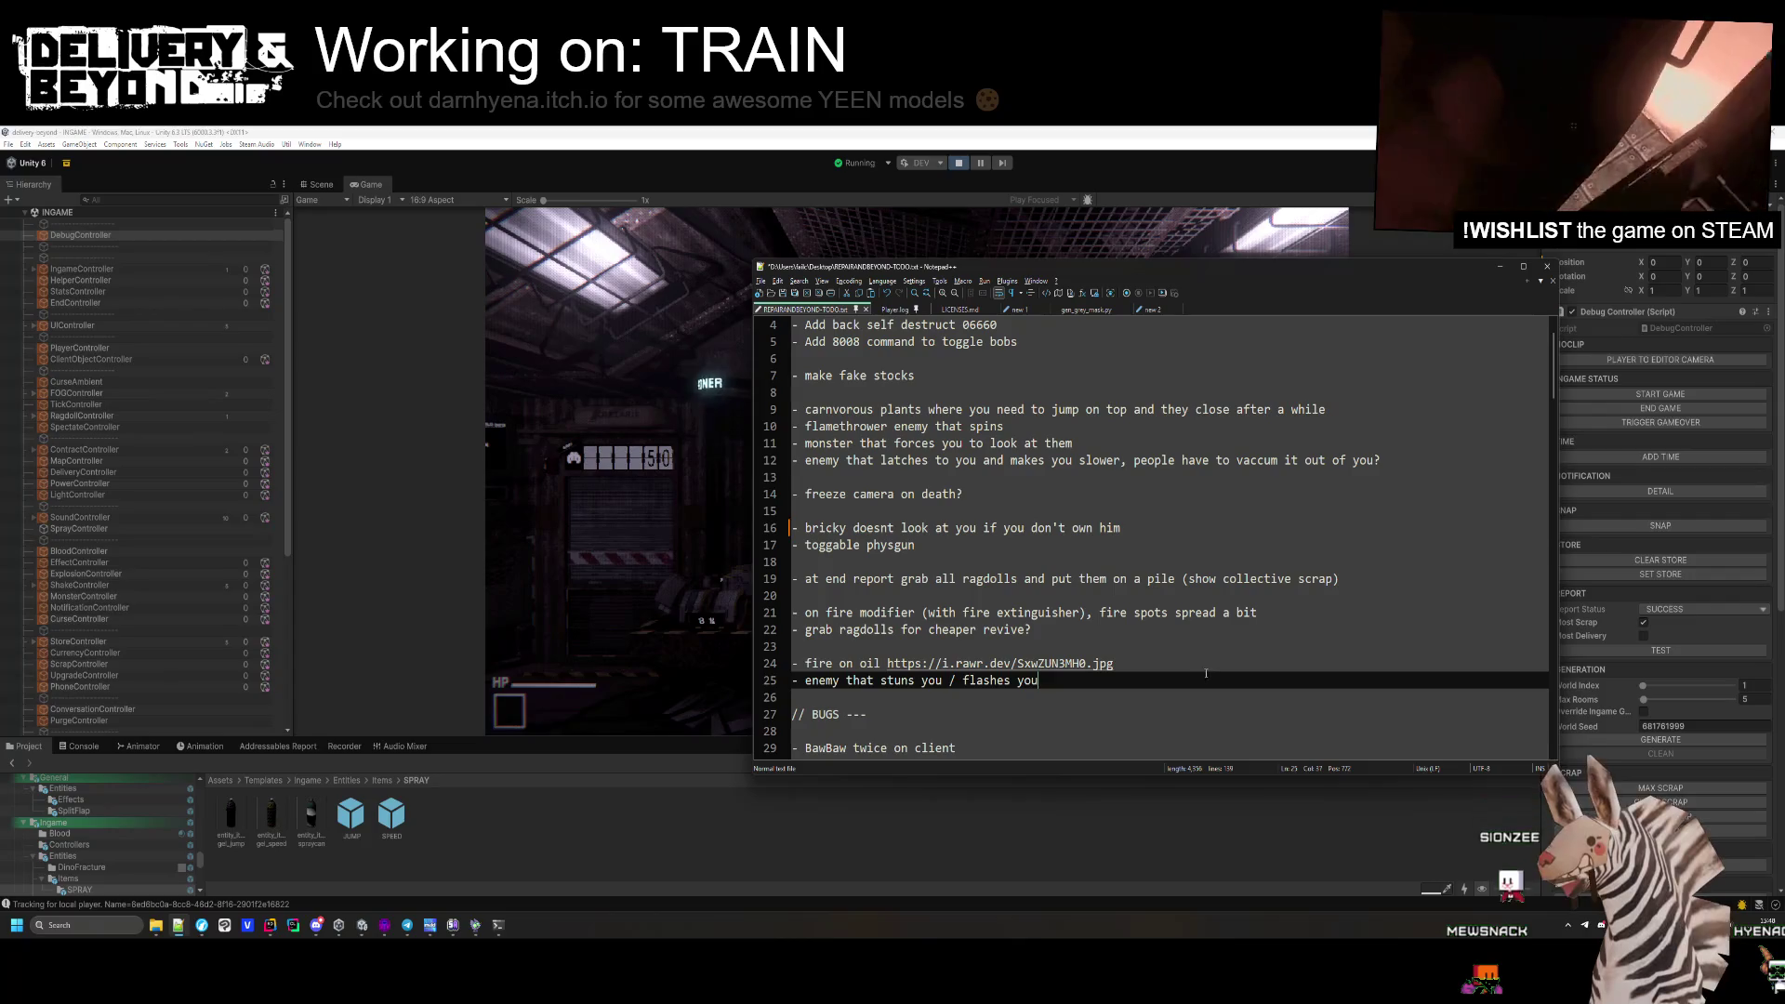
pyautogui.click(1287, 663)
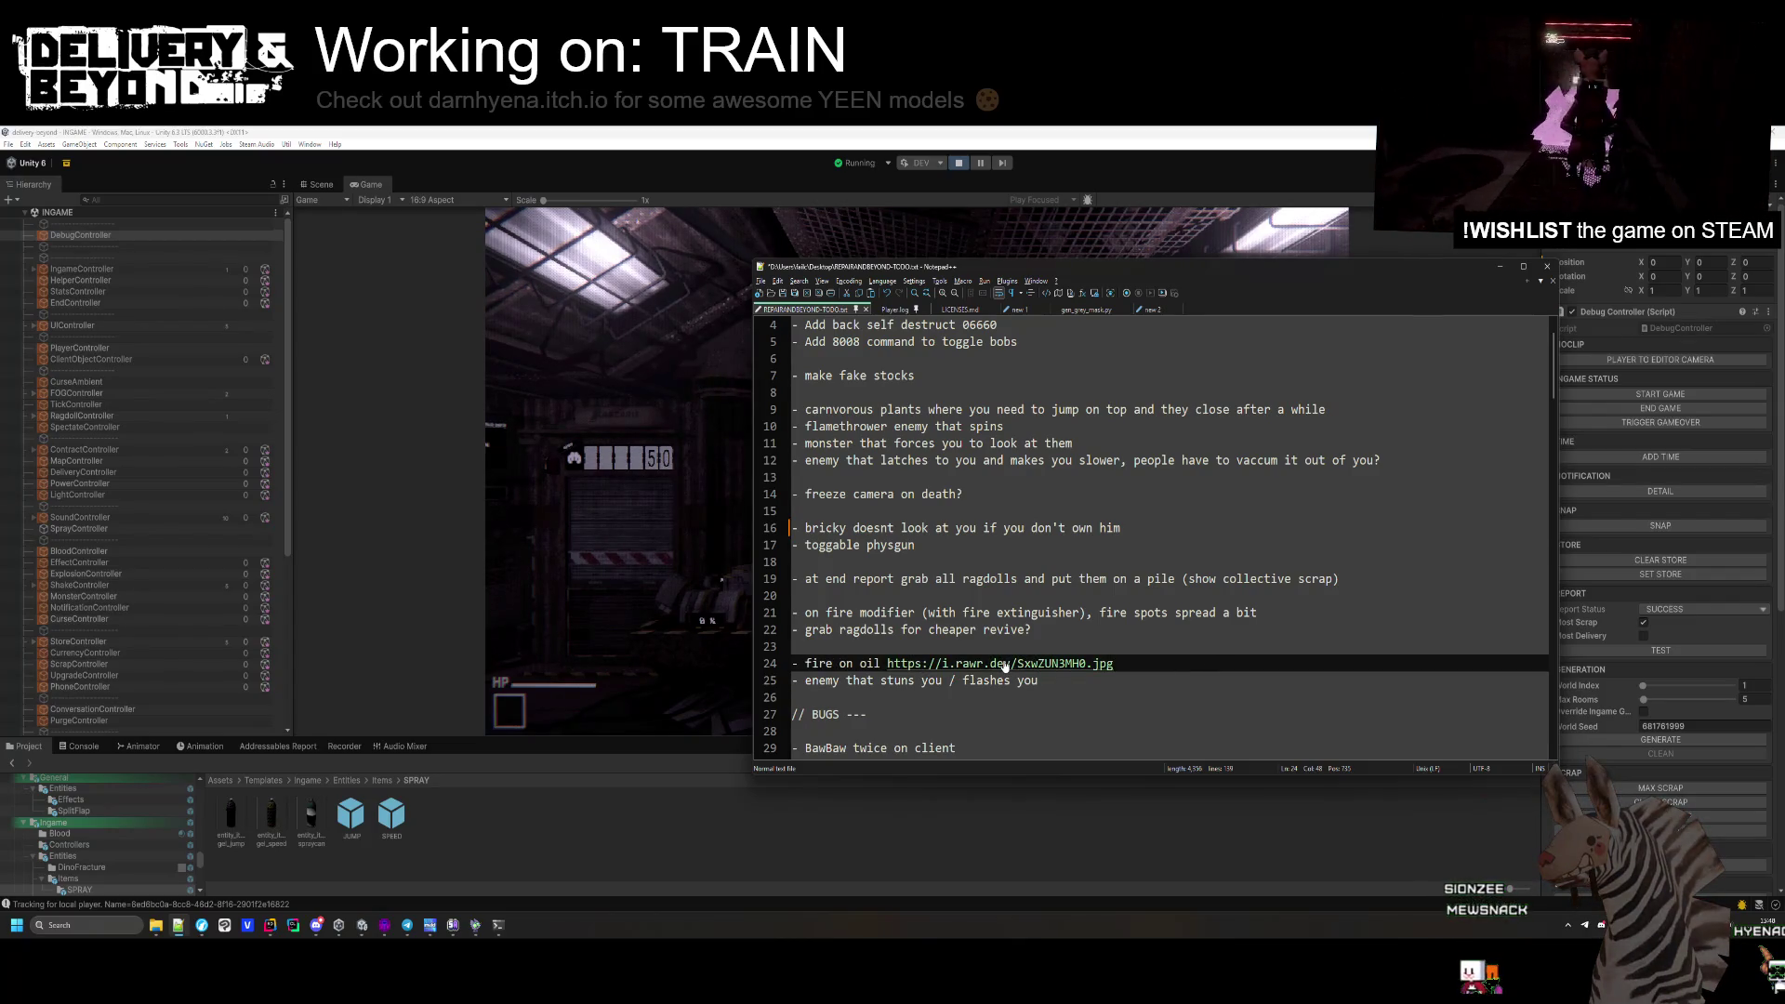
# Review the rest of the to-do list, including the enemy ideas and cursed slab music lines.
pyautogui.scroll(1, 978, 666)
pyautogui.scroll(-2, 978, 665)
pyautogui.moveTo(1039, 630); pyautogui.dragTo(806, 631)
pyautogui.scroll(2, 807, 632)
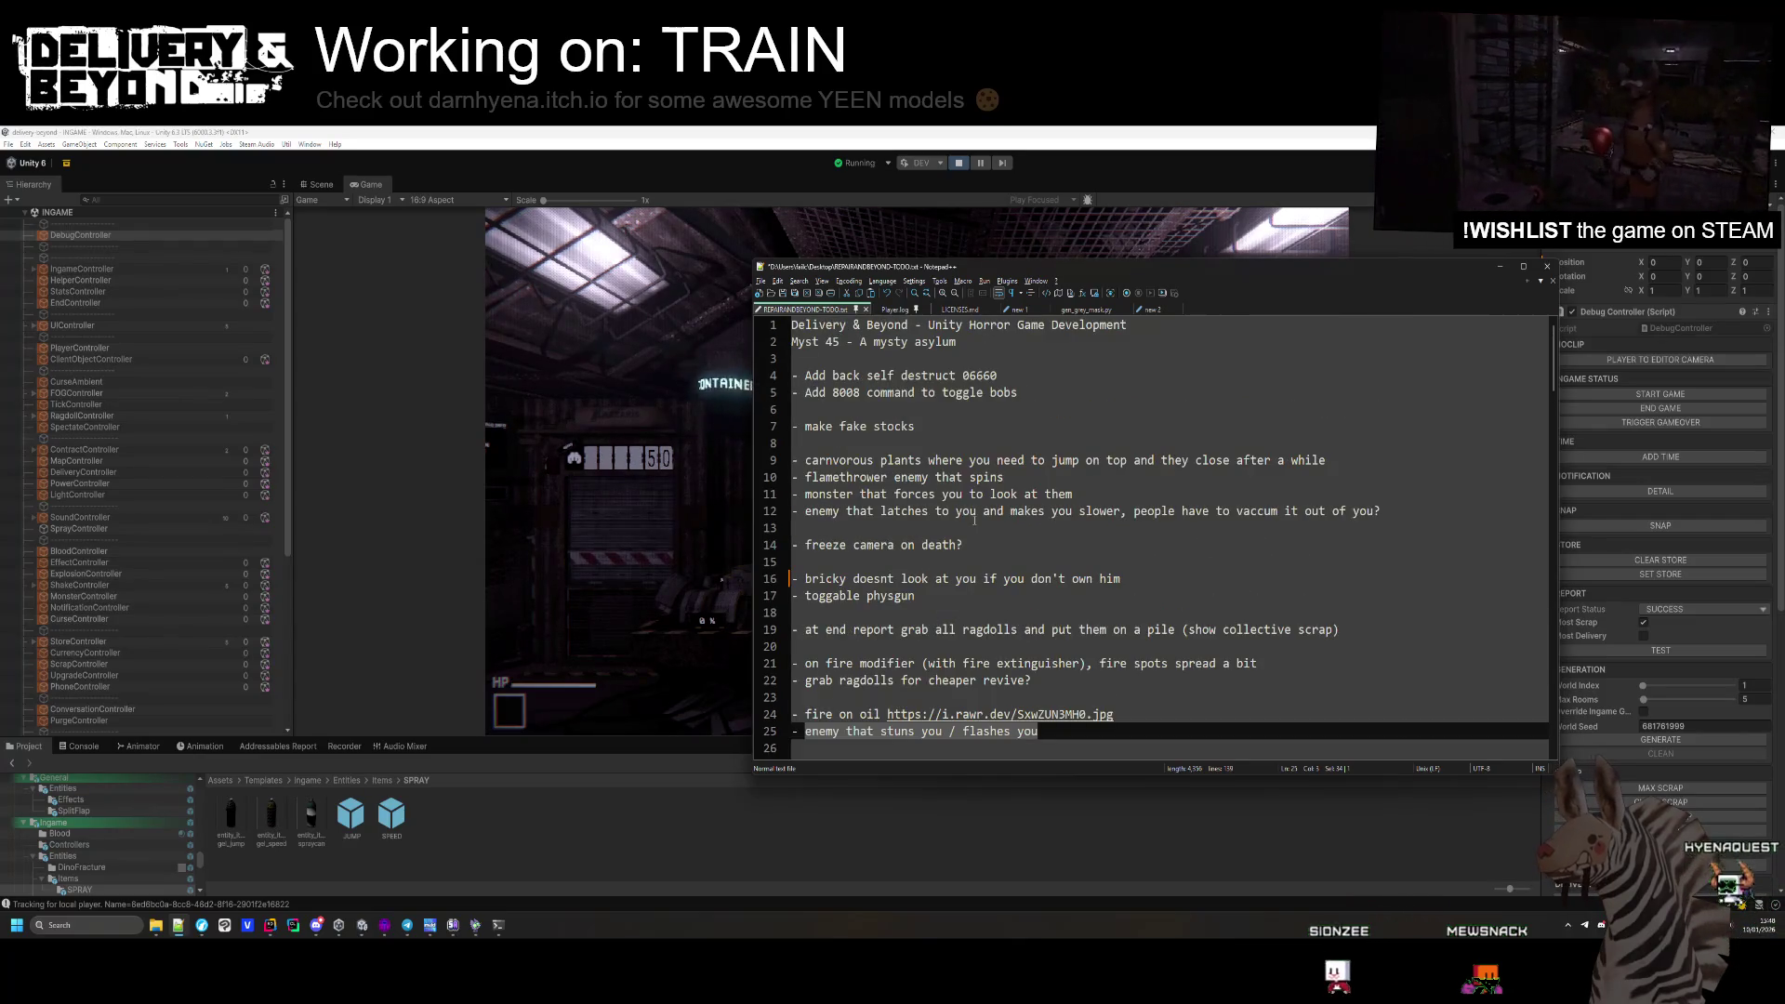
pyautogui.moveTo(792, 477); pyautogui.dragTo(940, 523)
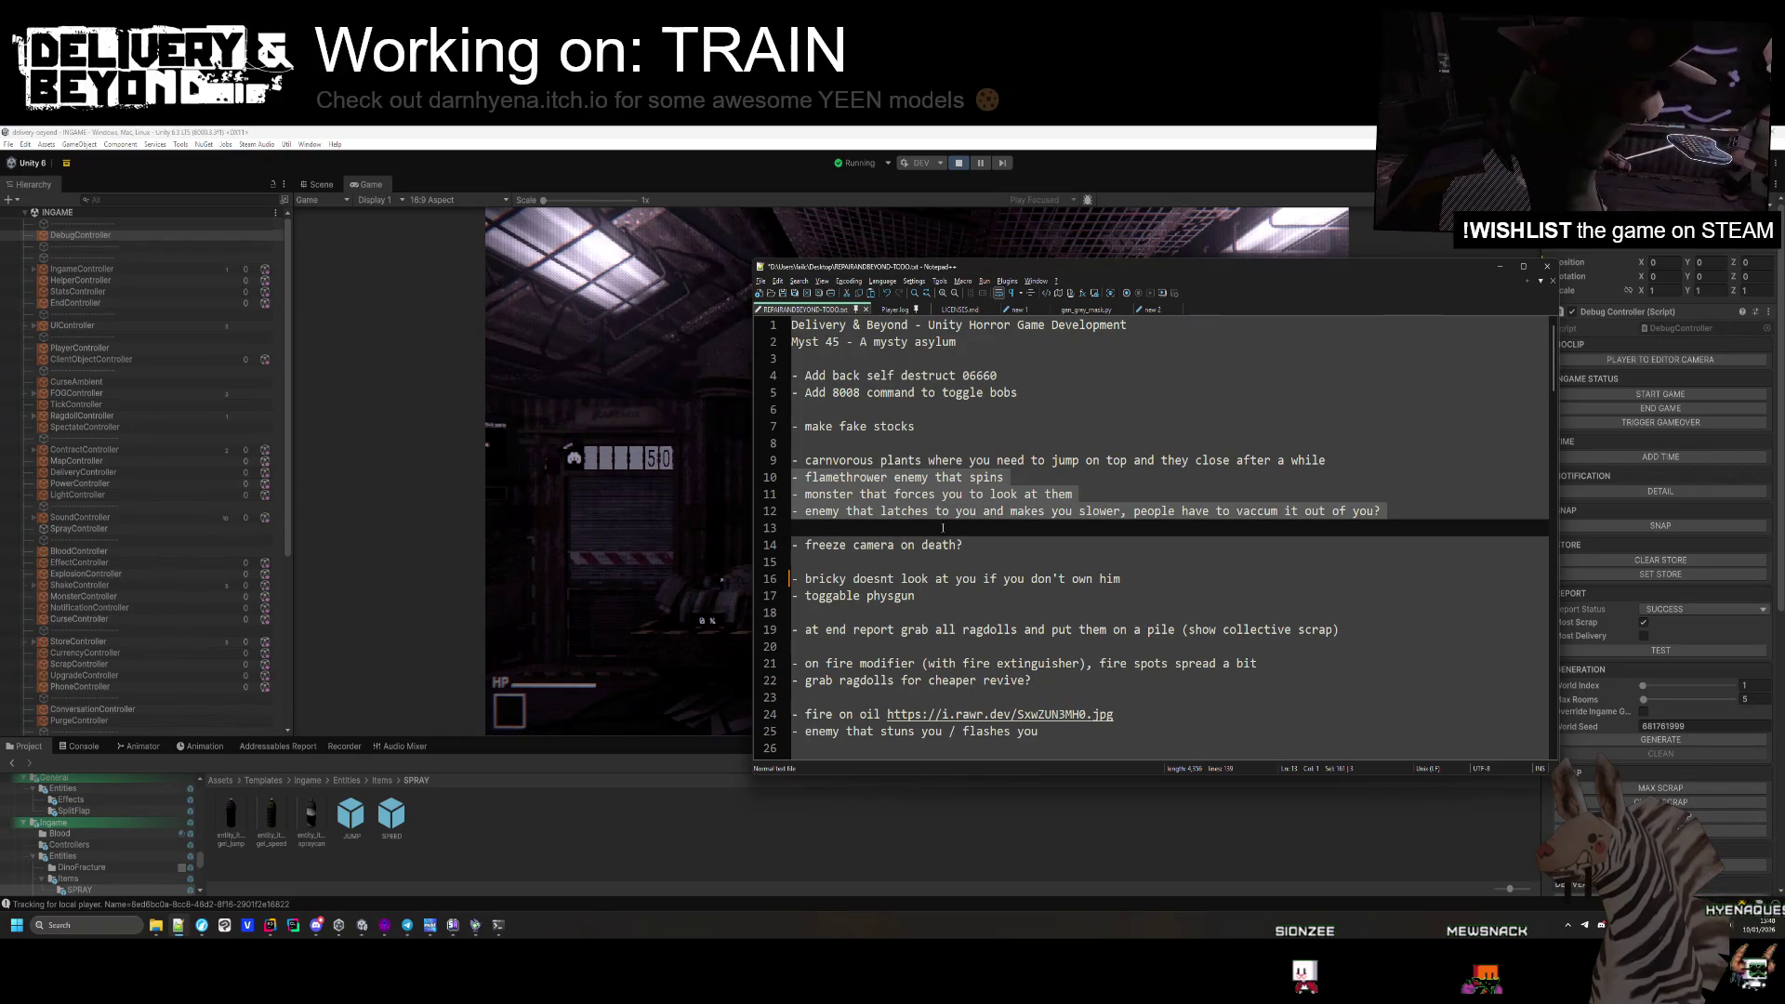
pyautogui.click(948, 438)
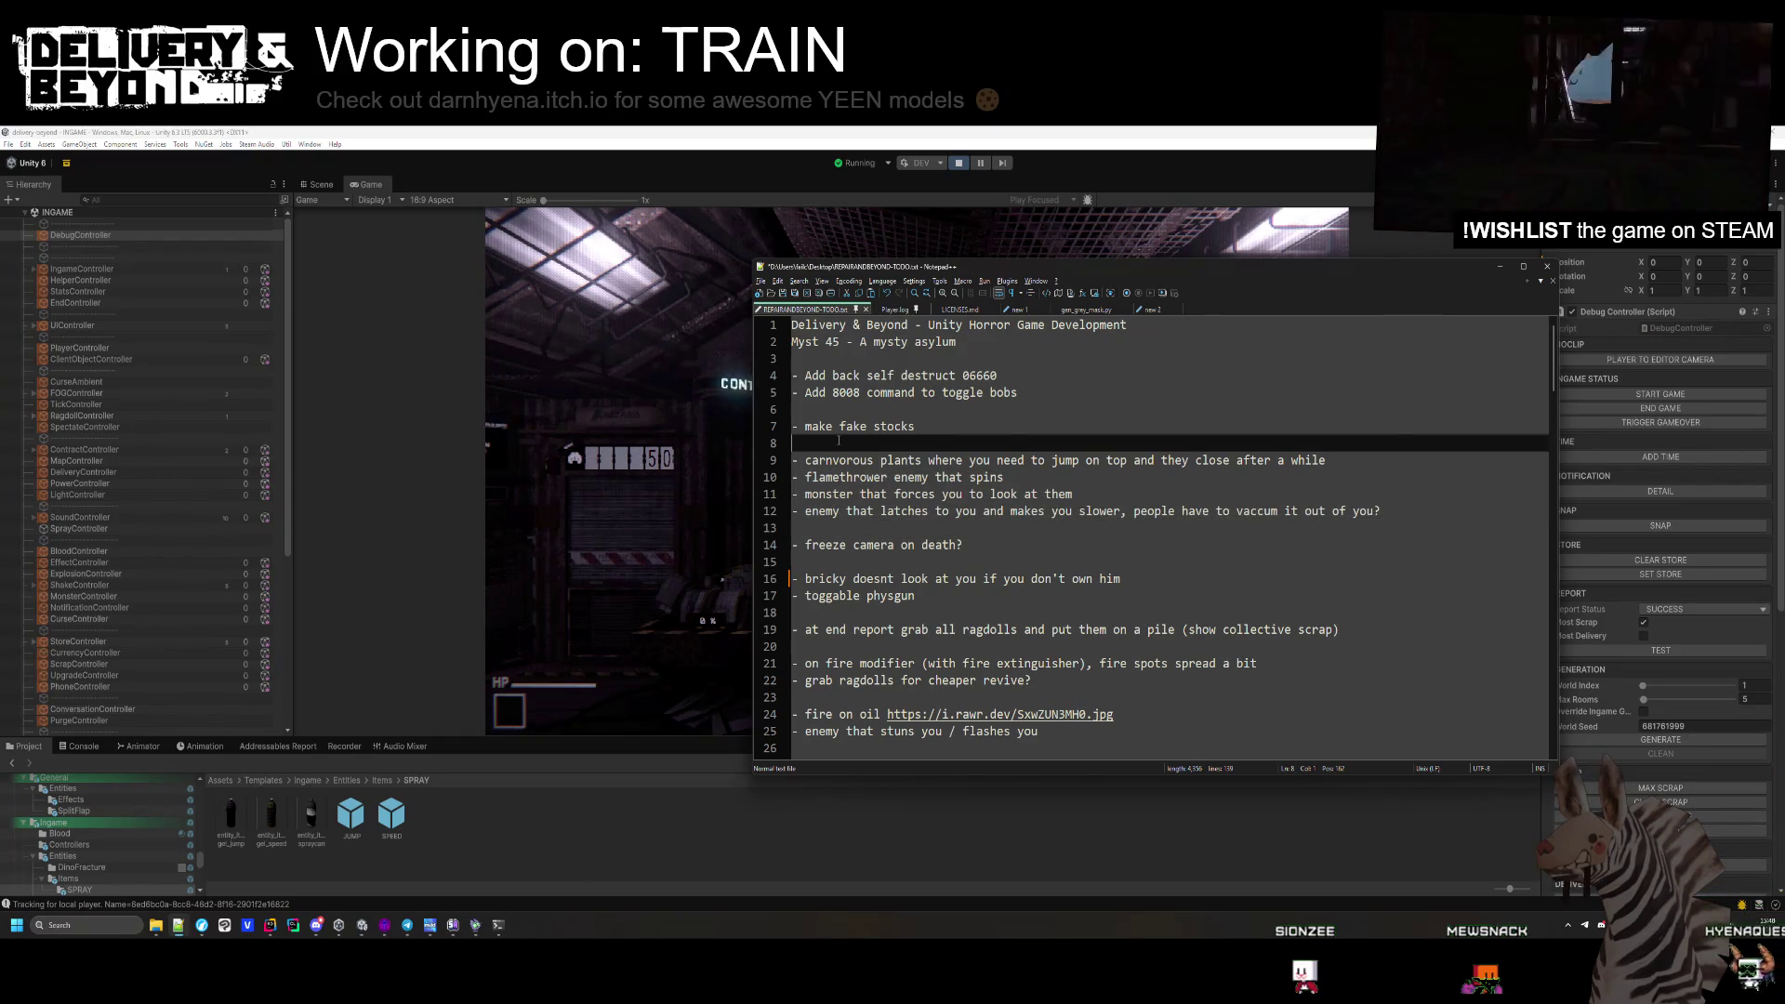
pyautogui.scroll(-9, 838, 440)
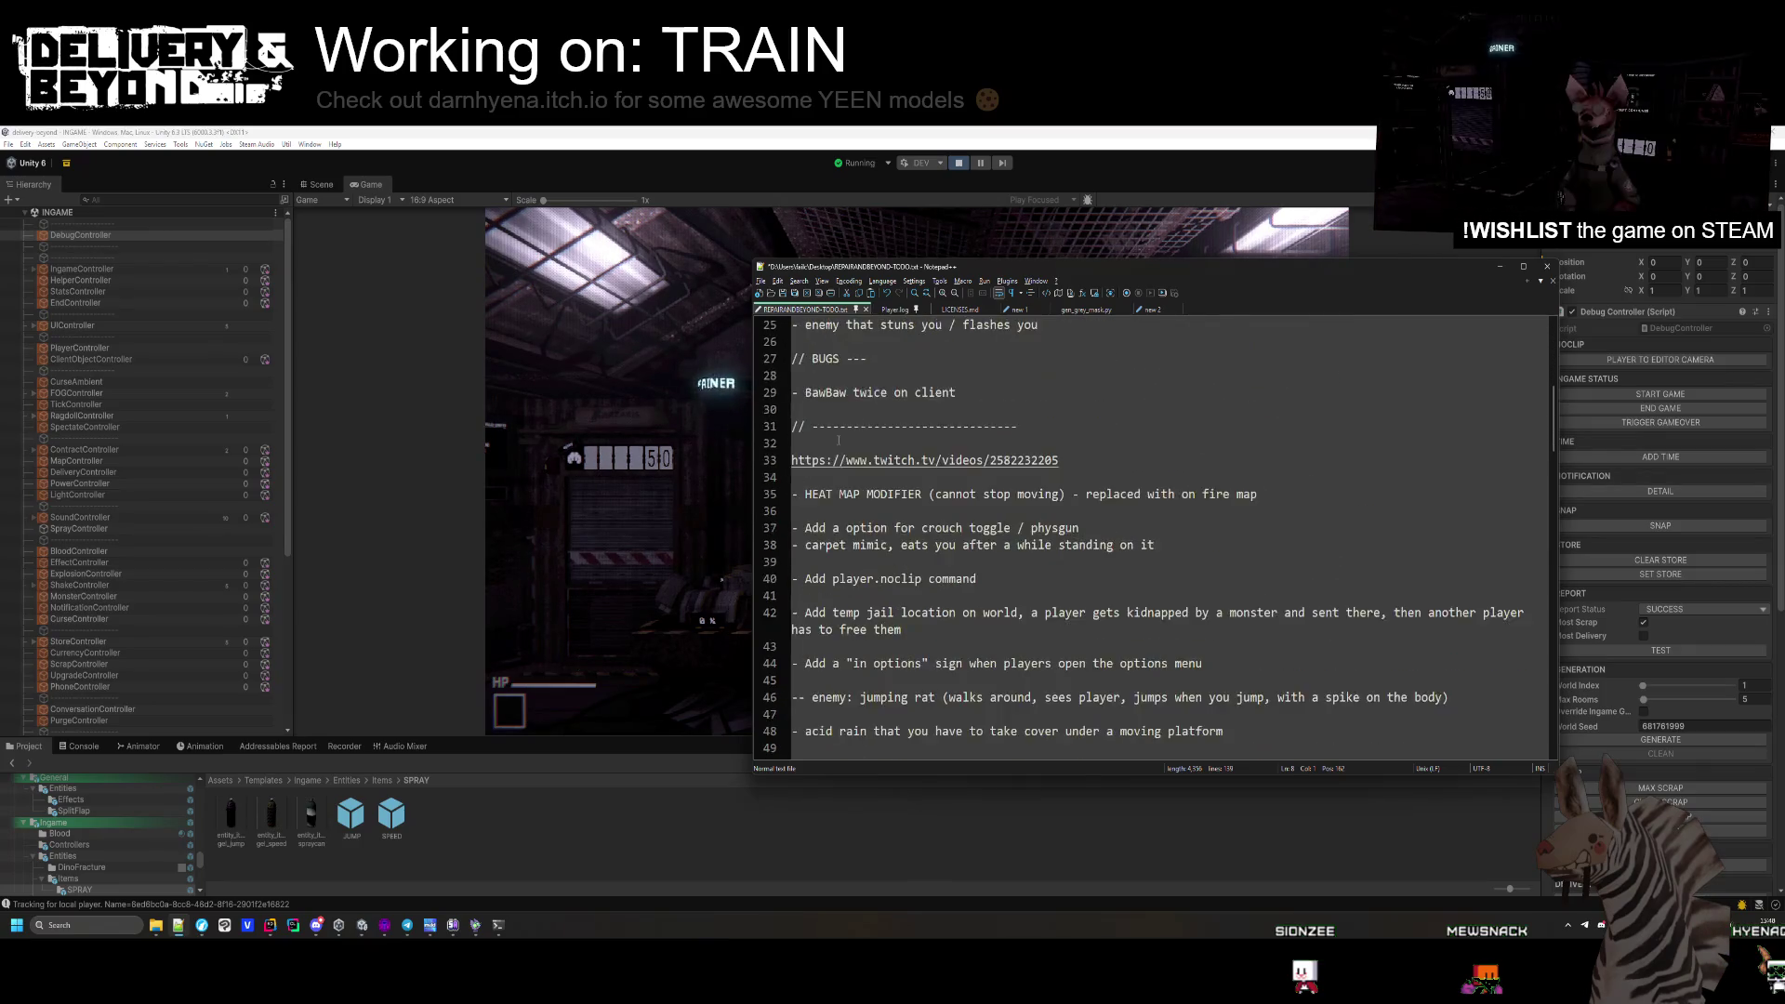
pyautogui.scroll(-1, 840, 443)
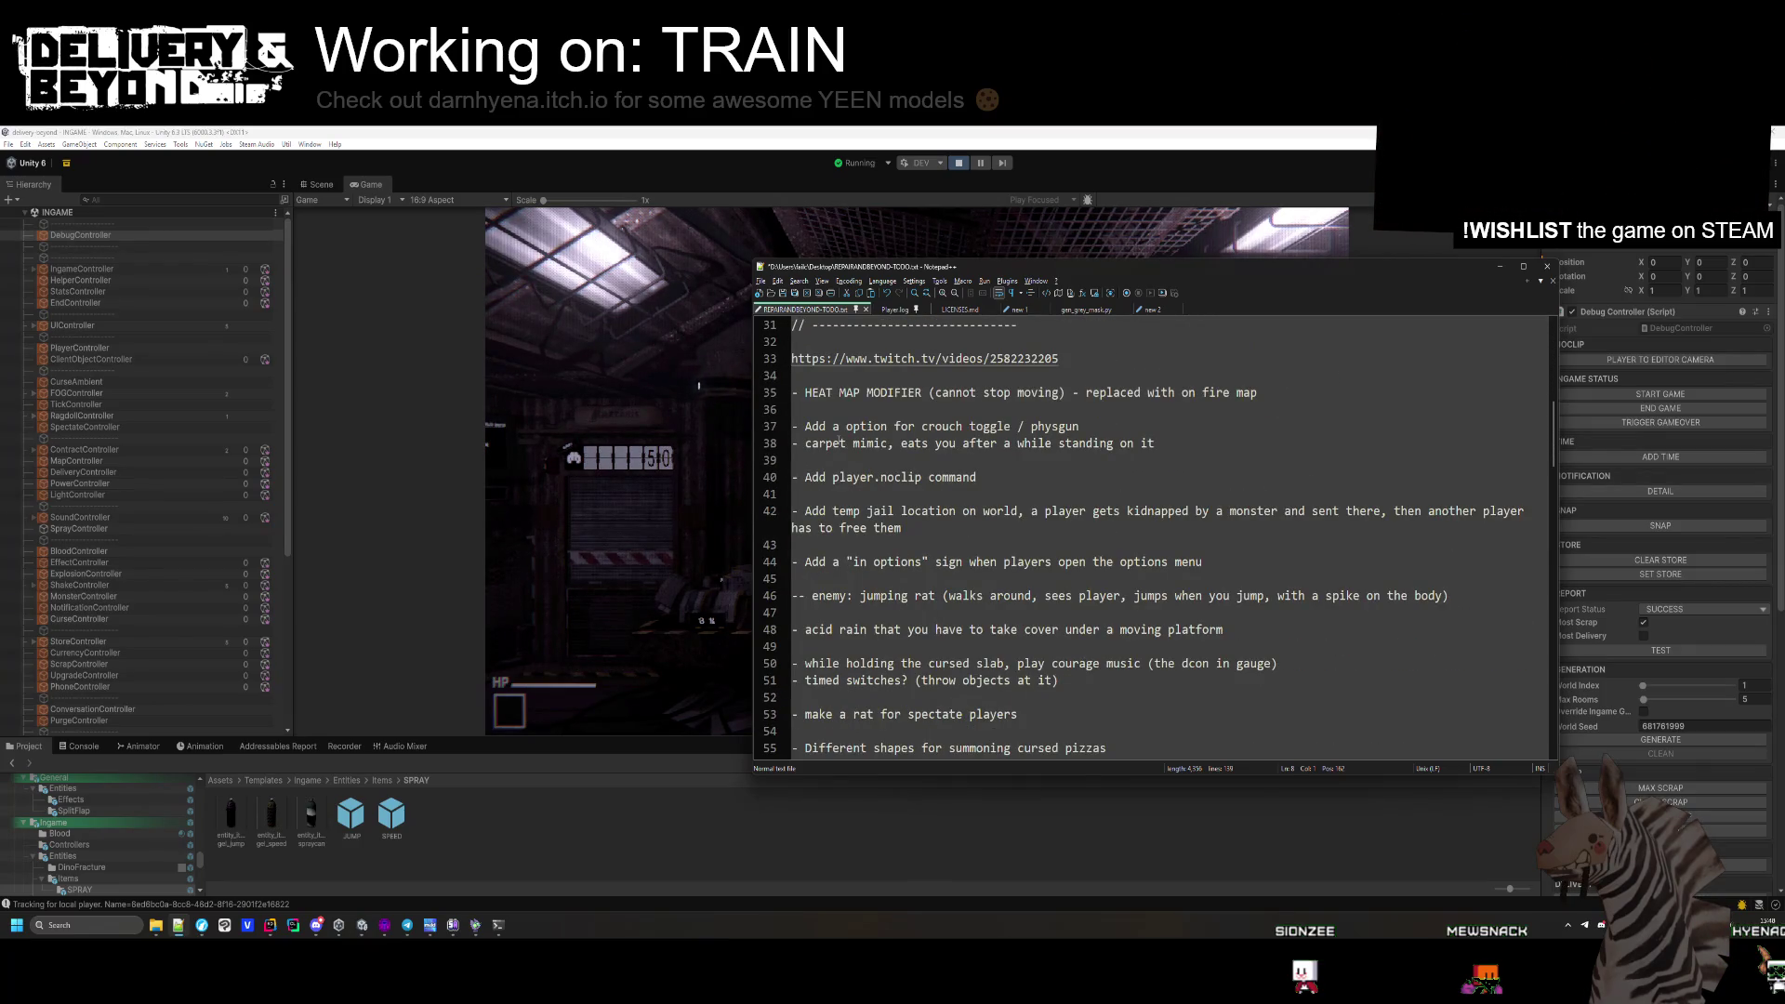
pyautogui.scroll(-3, 840, 443)
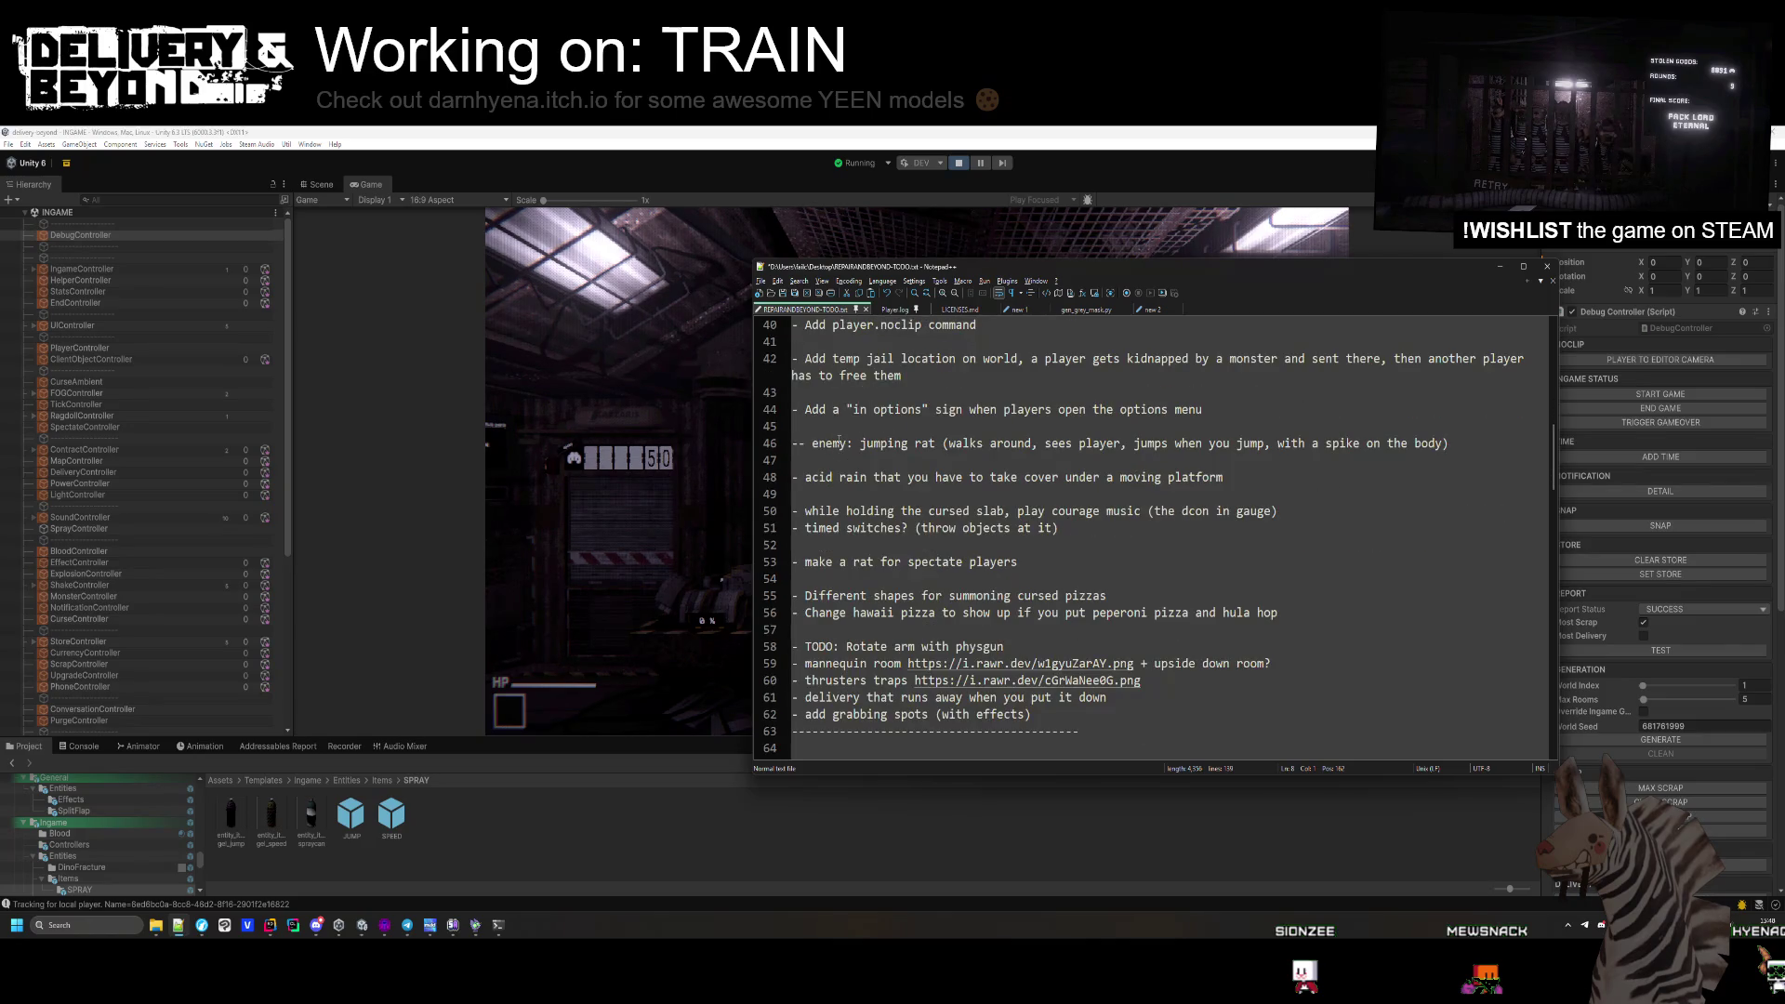
pyautogui.scroll(-1, 840, 442)
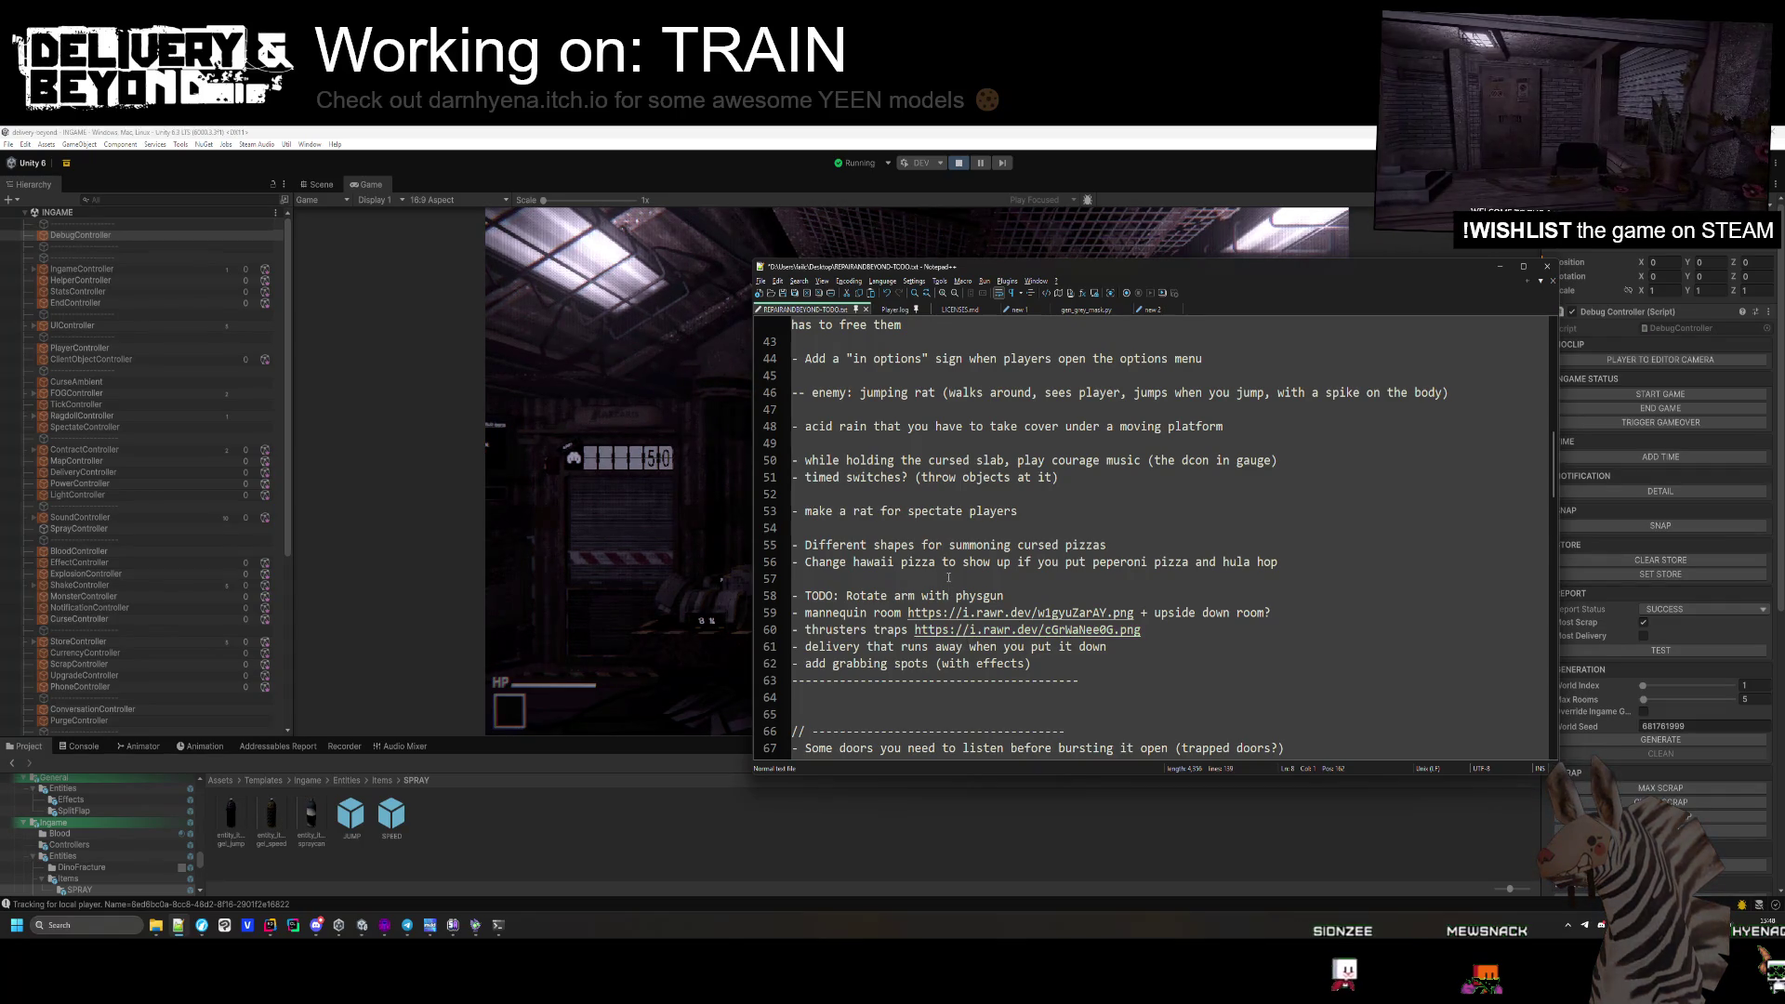
pyautogui.scroll(1, 826, 530)
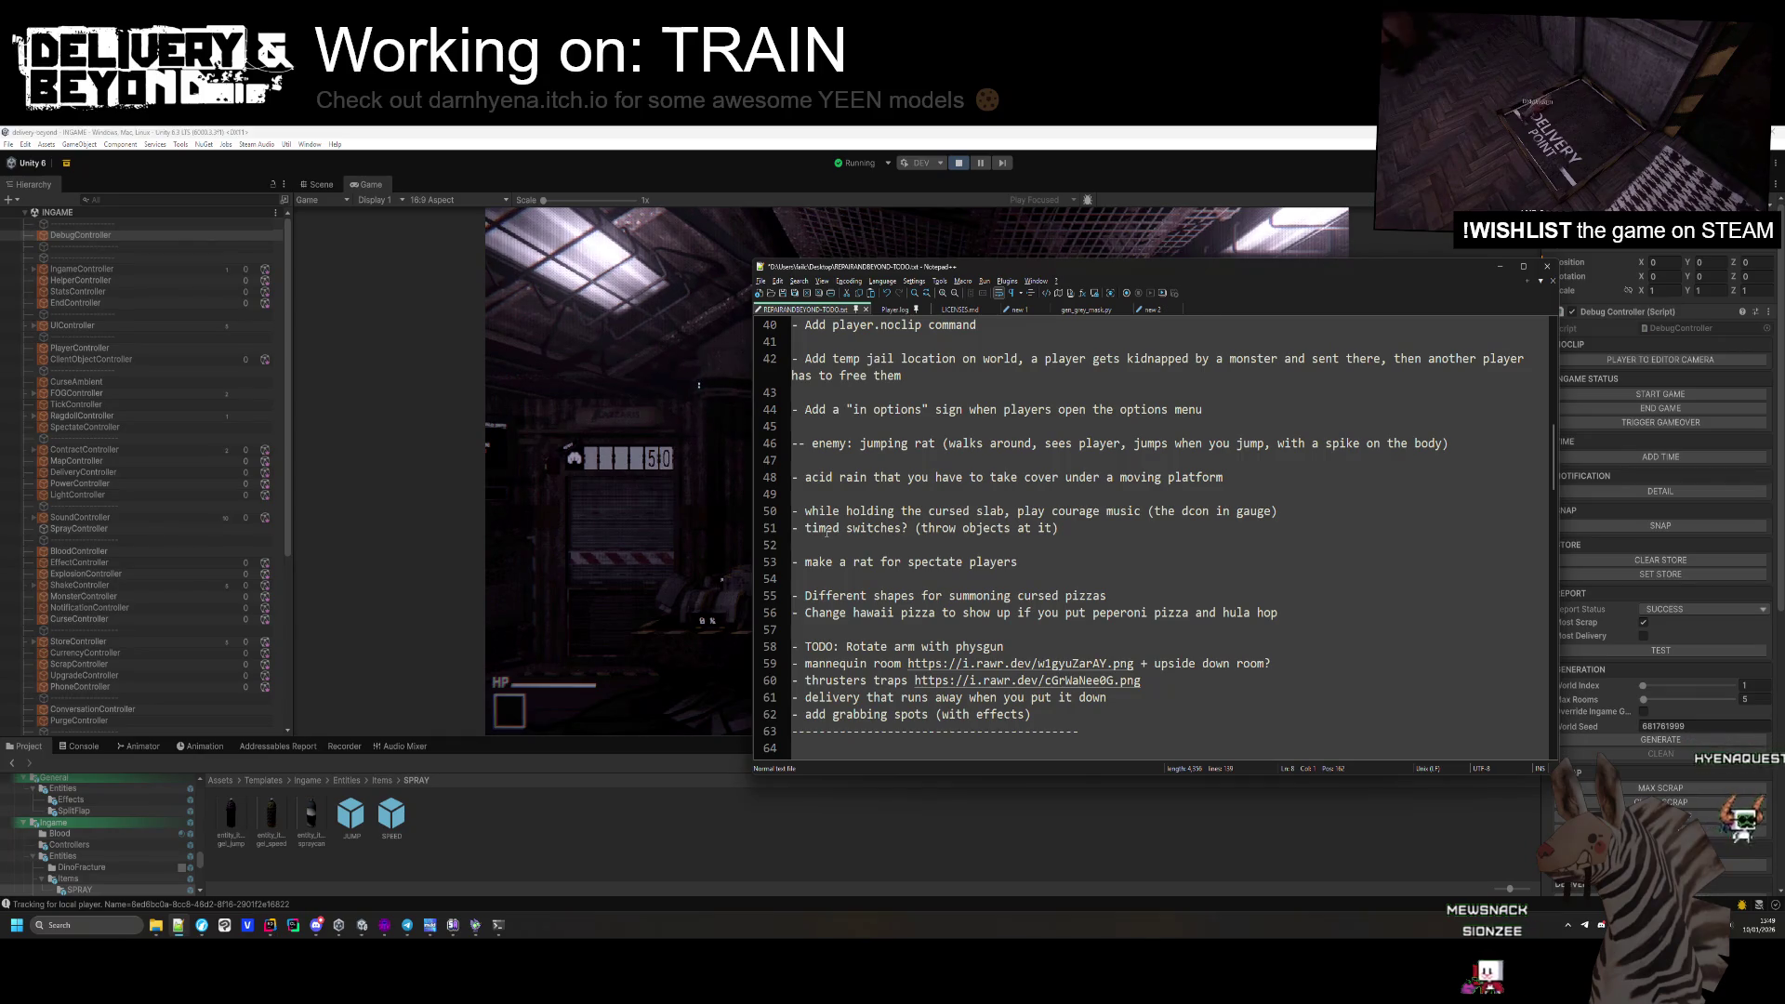
pyautogui.moveTo(805, 510); pyautogui.dragTo(1291, 508)
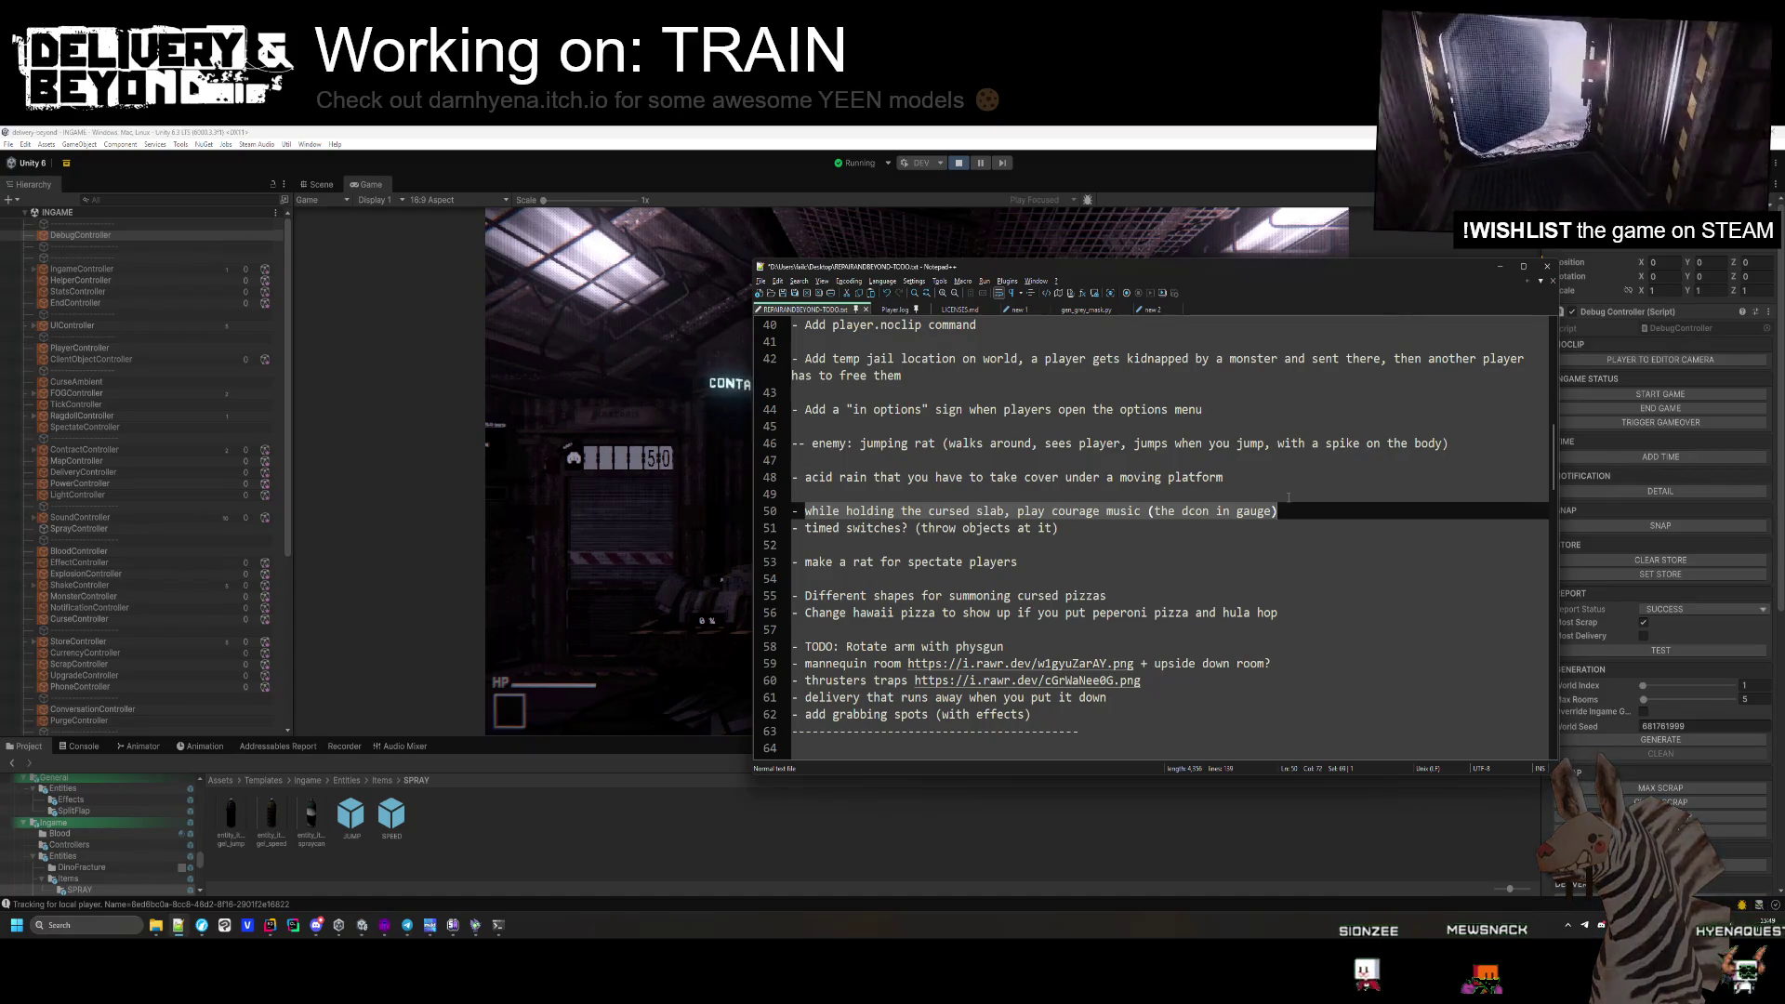
pyautogui.click(1069, 562)
pyautogui.click(707, 183)
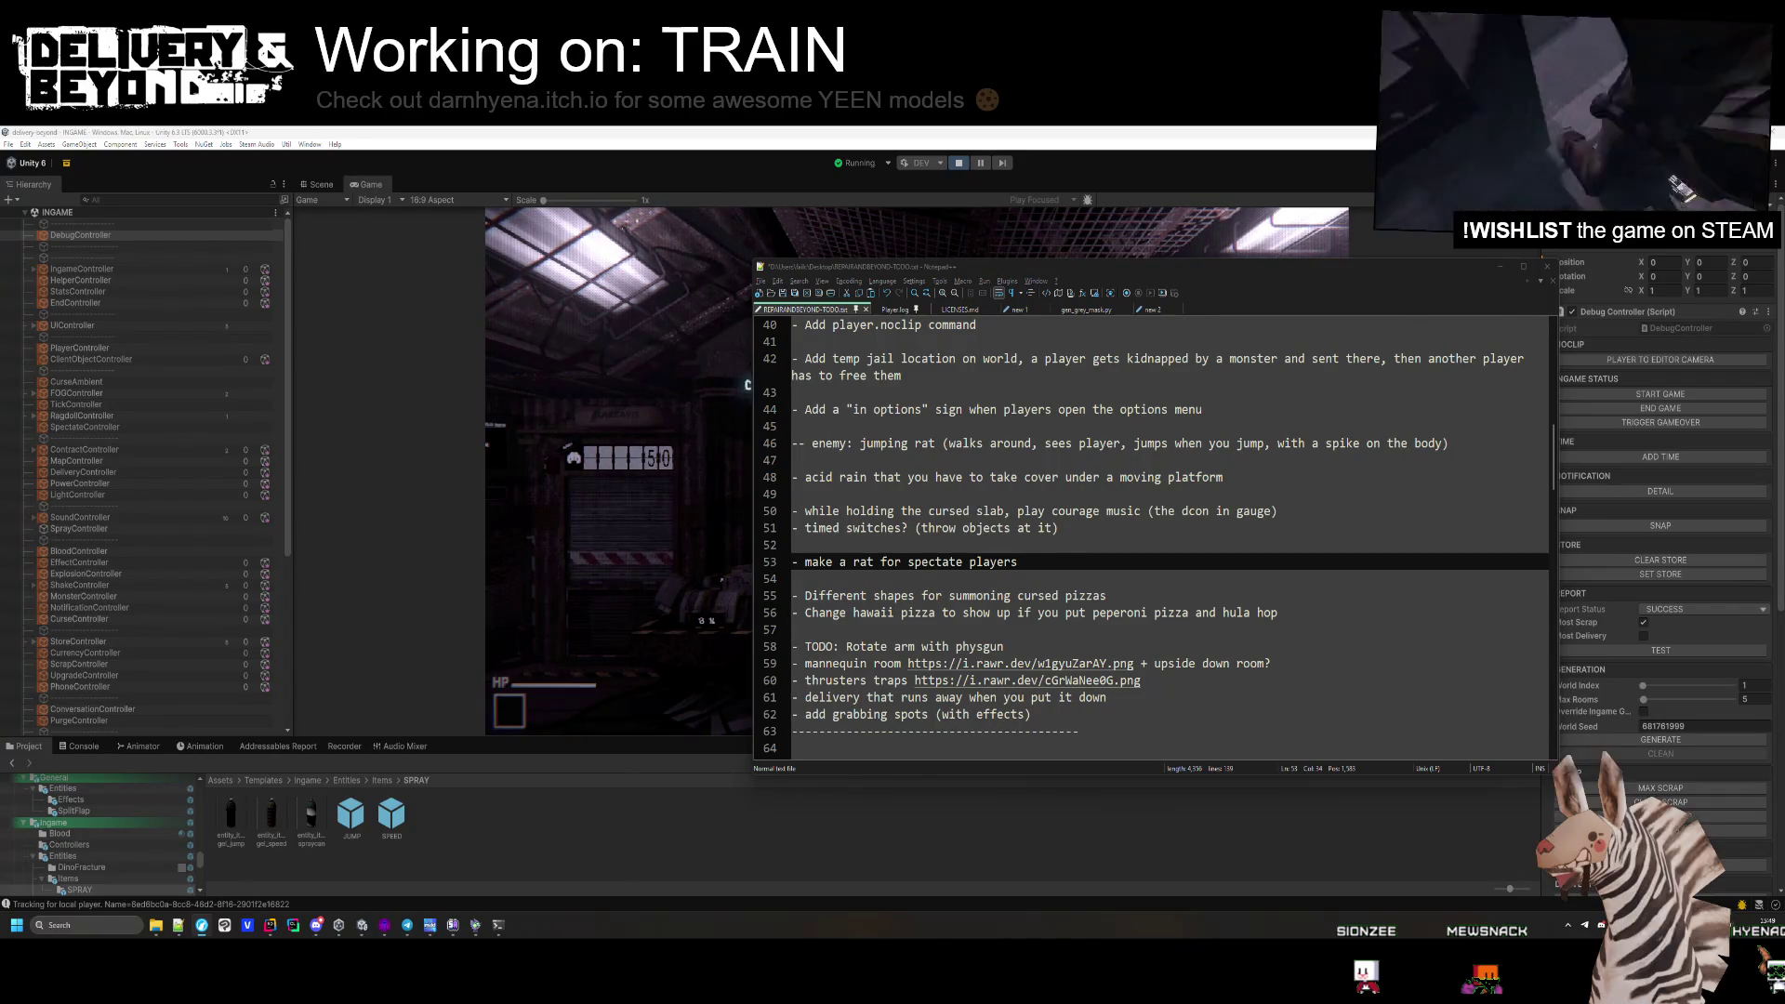
pyautogui.hotkey('alt', 'Tab')
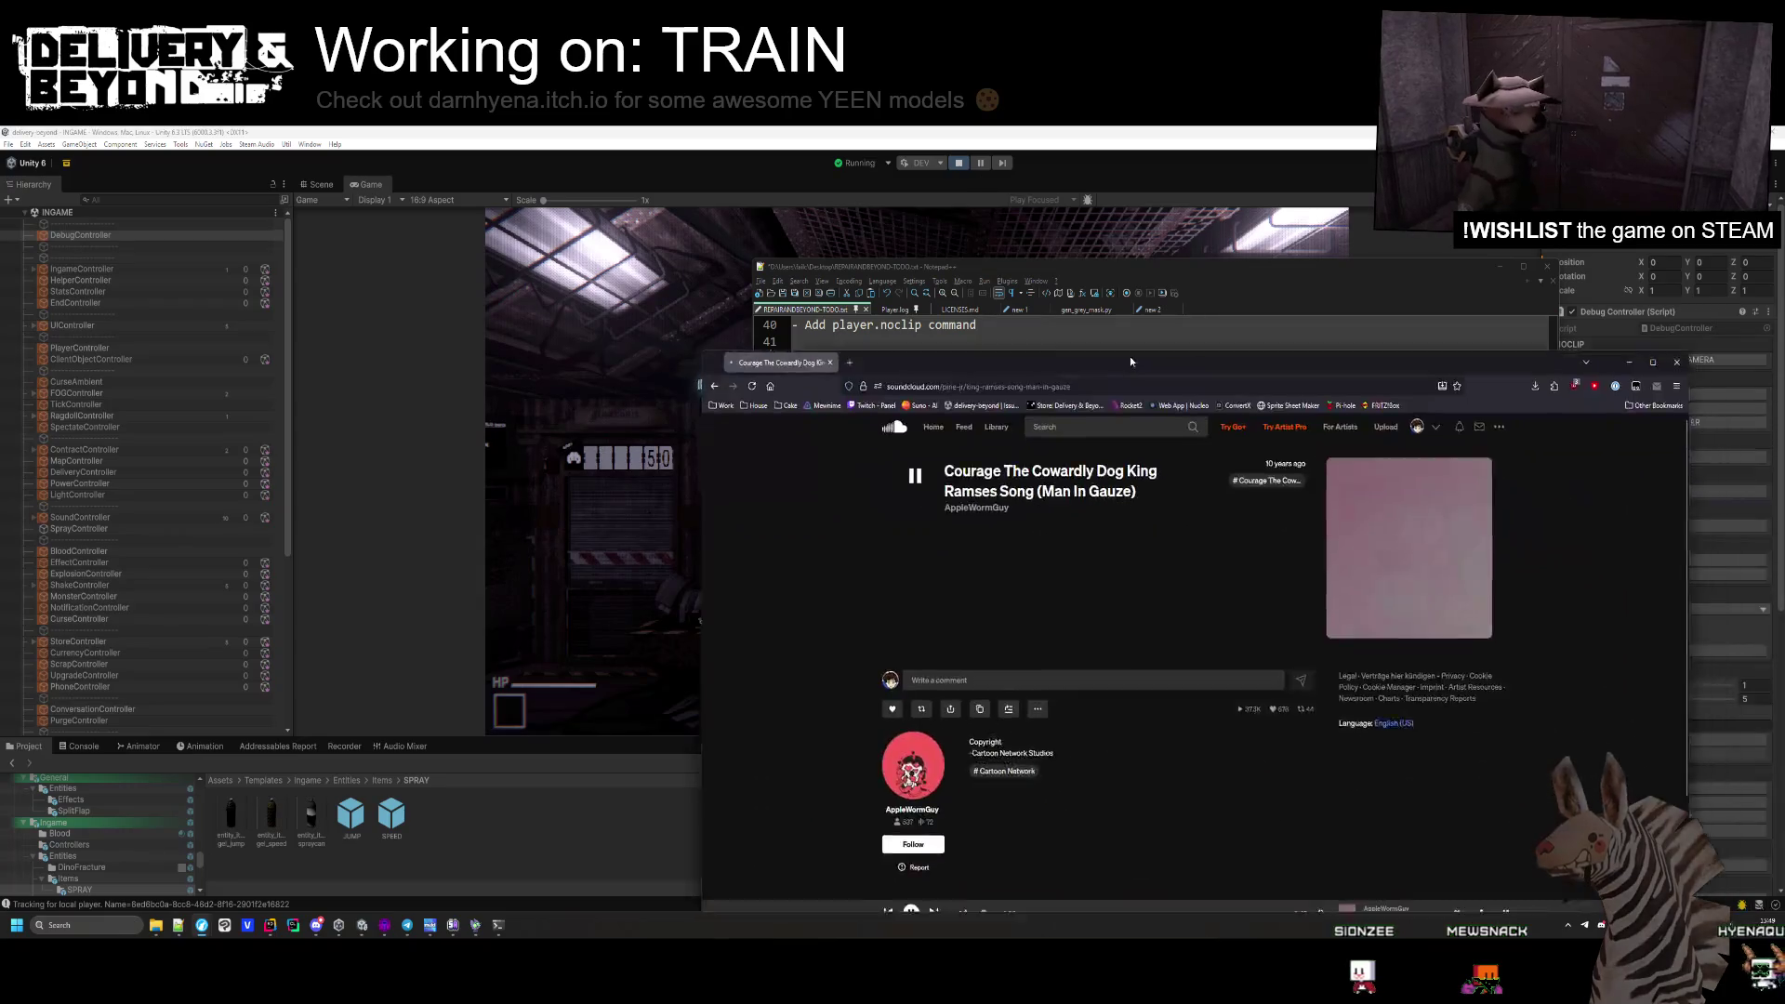
# Play the Courage King Ramses (Man In Gauze) track on SoundCloud and raise its volume.
pyautogui.click(695, 385)
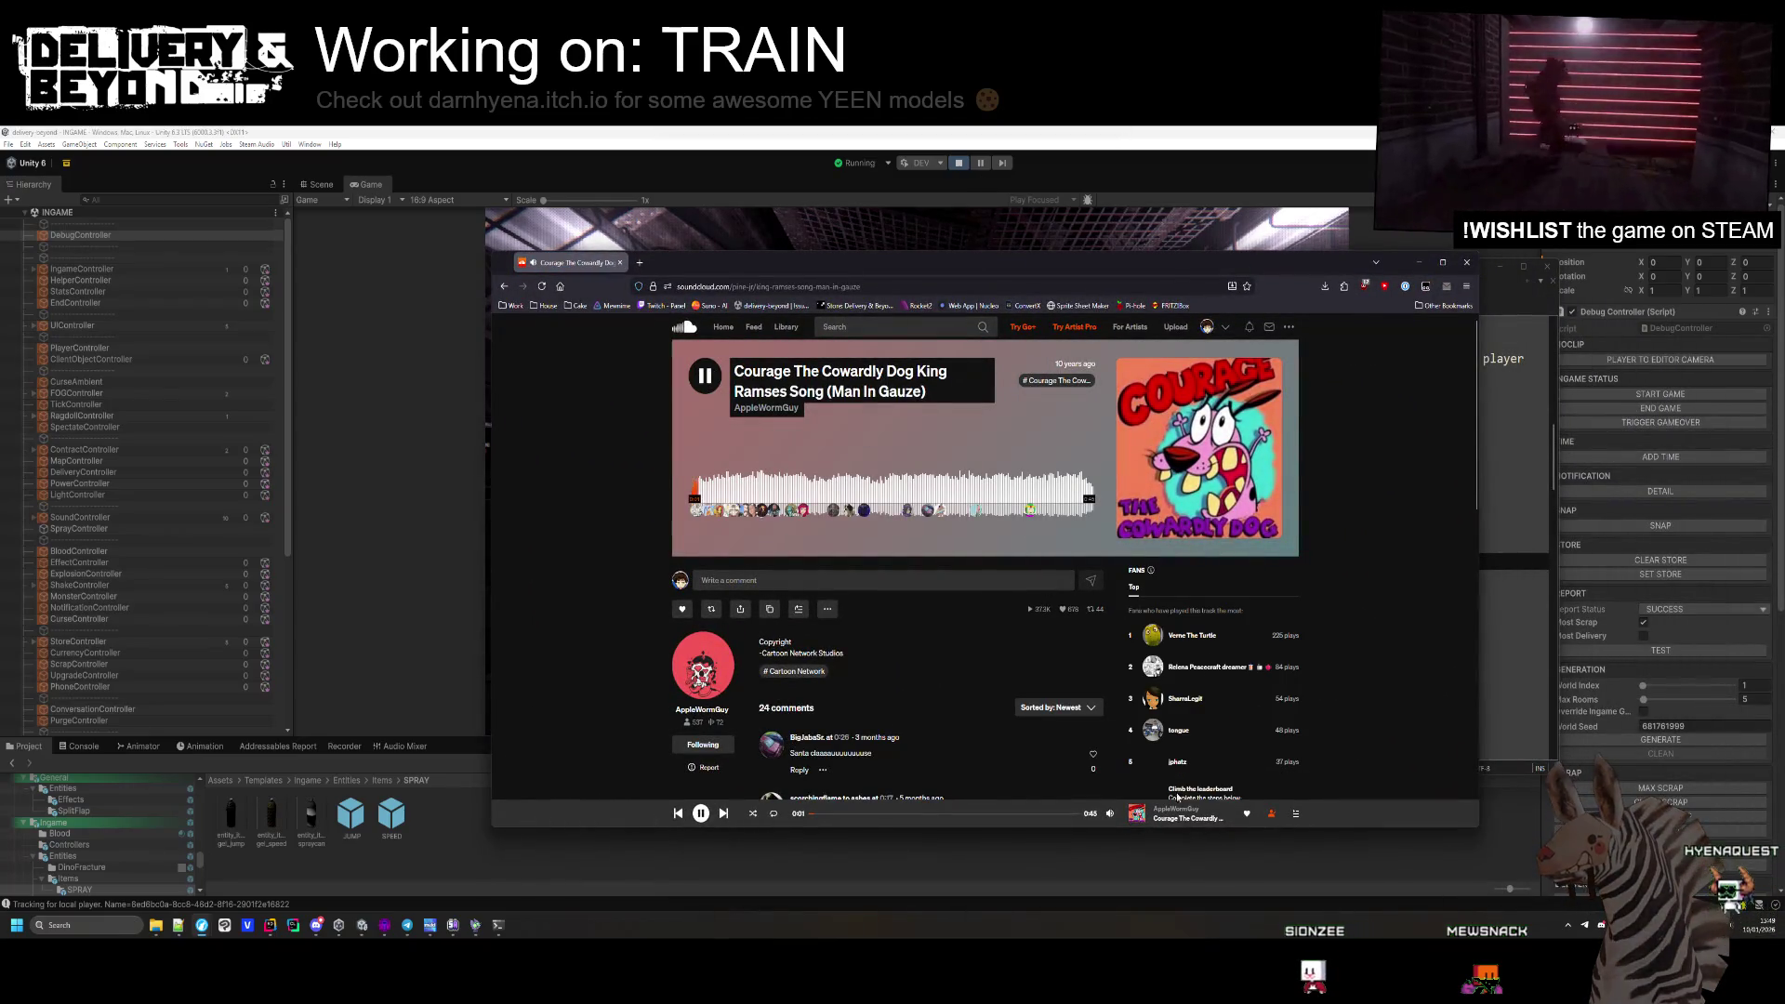
pyautogui.moveTo(1111, 812)
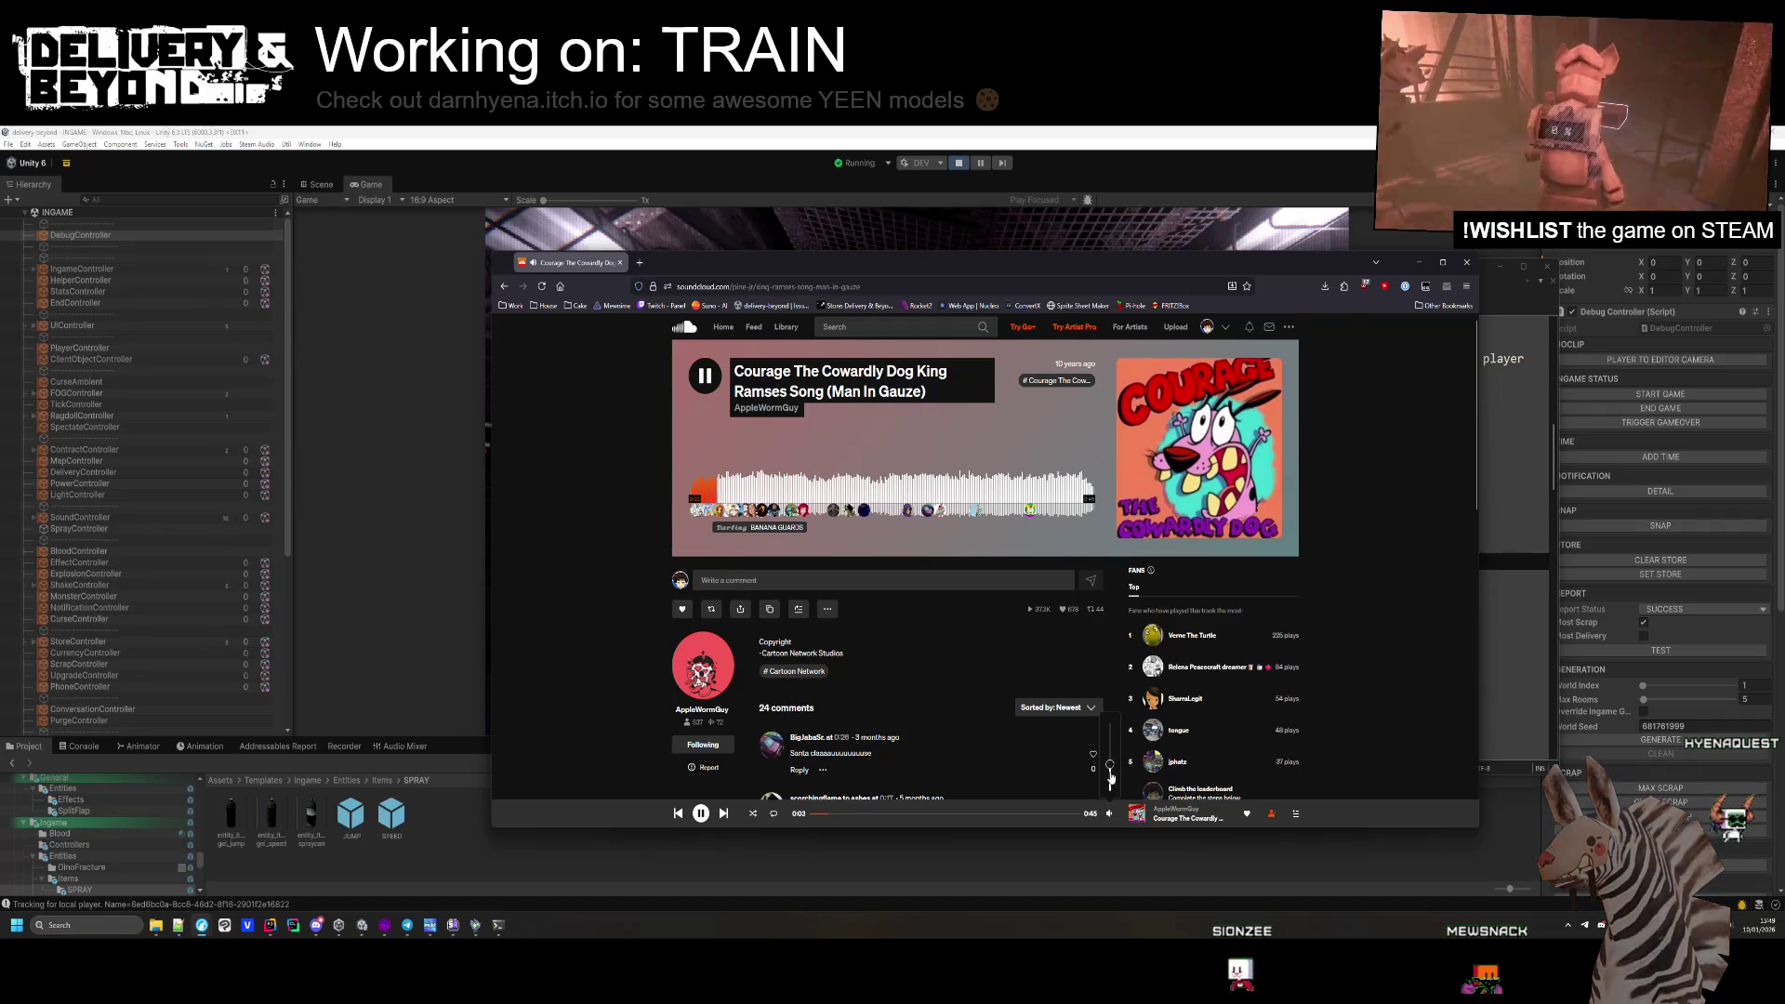
pyautogui.click(1112, 756)
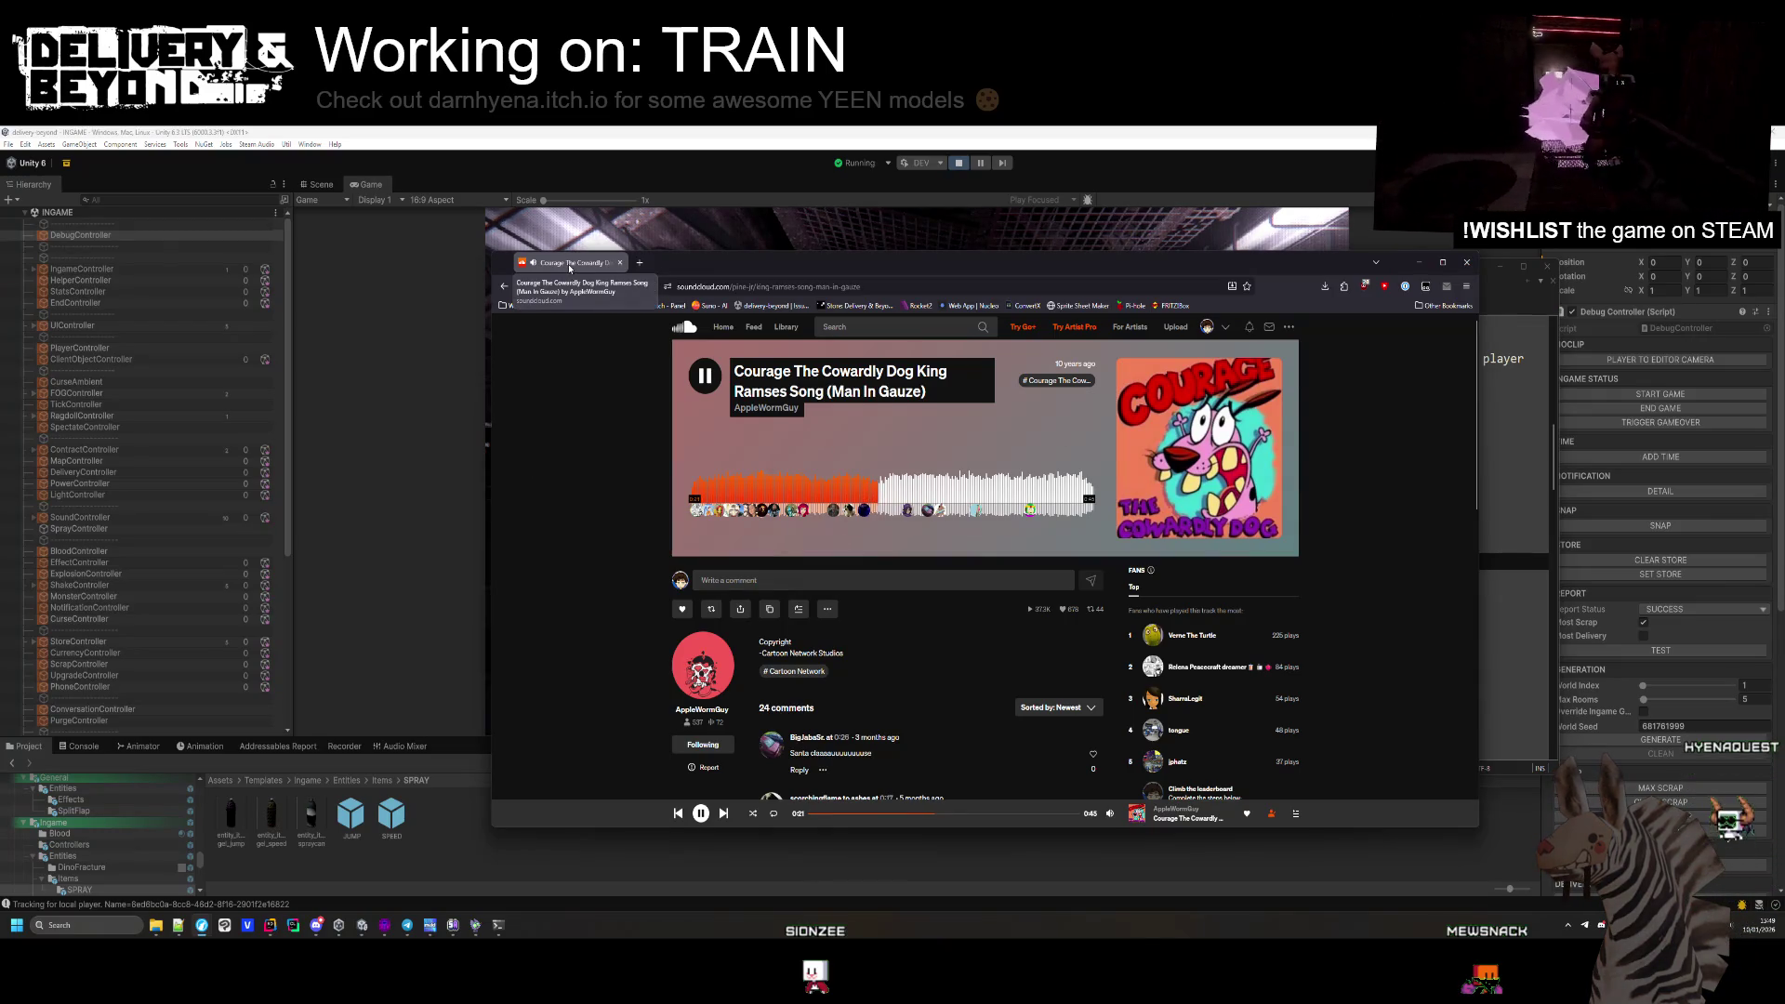
pyautogui.hotkey('alt', 'Tab')
# Move through the to-do notes past the cursed pizzas and grabbing spots lines to empty line 64.
pyautogui.press('Down')
pyautogui.press('Down')
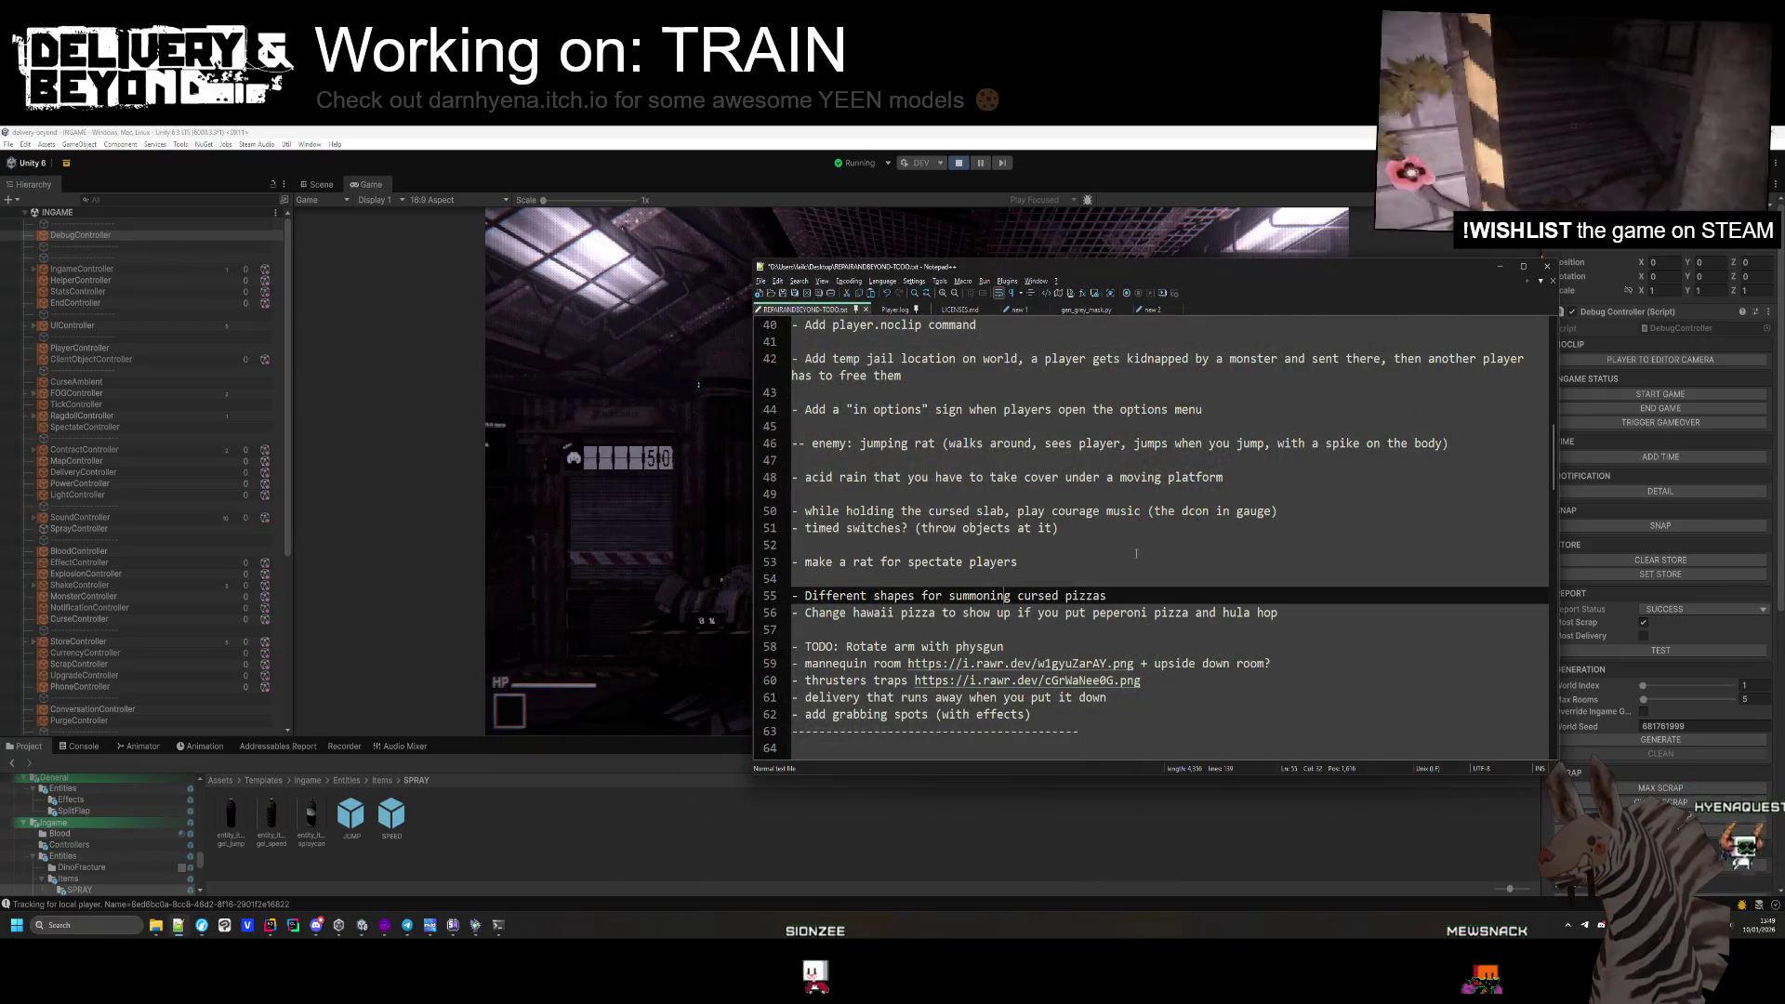
pyautogui.click(996, 697)
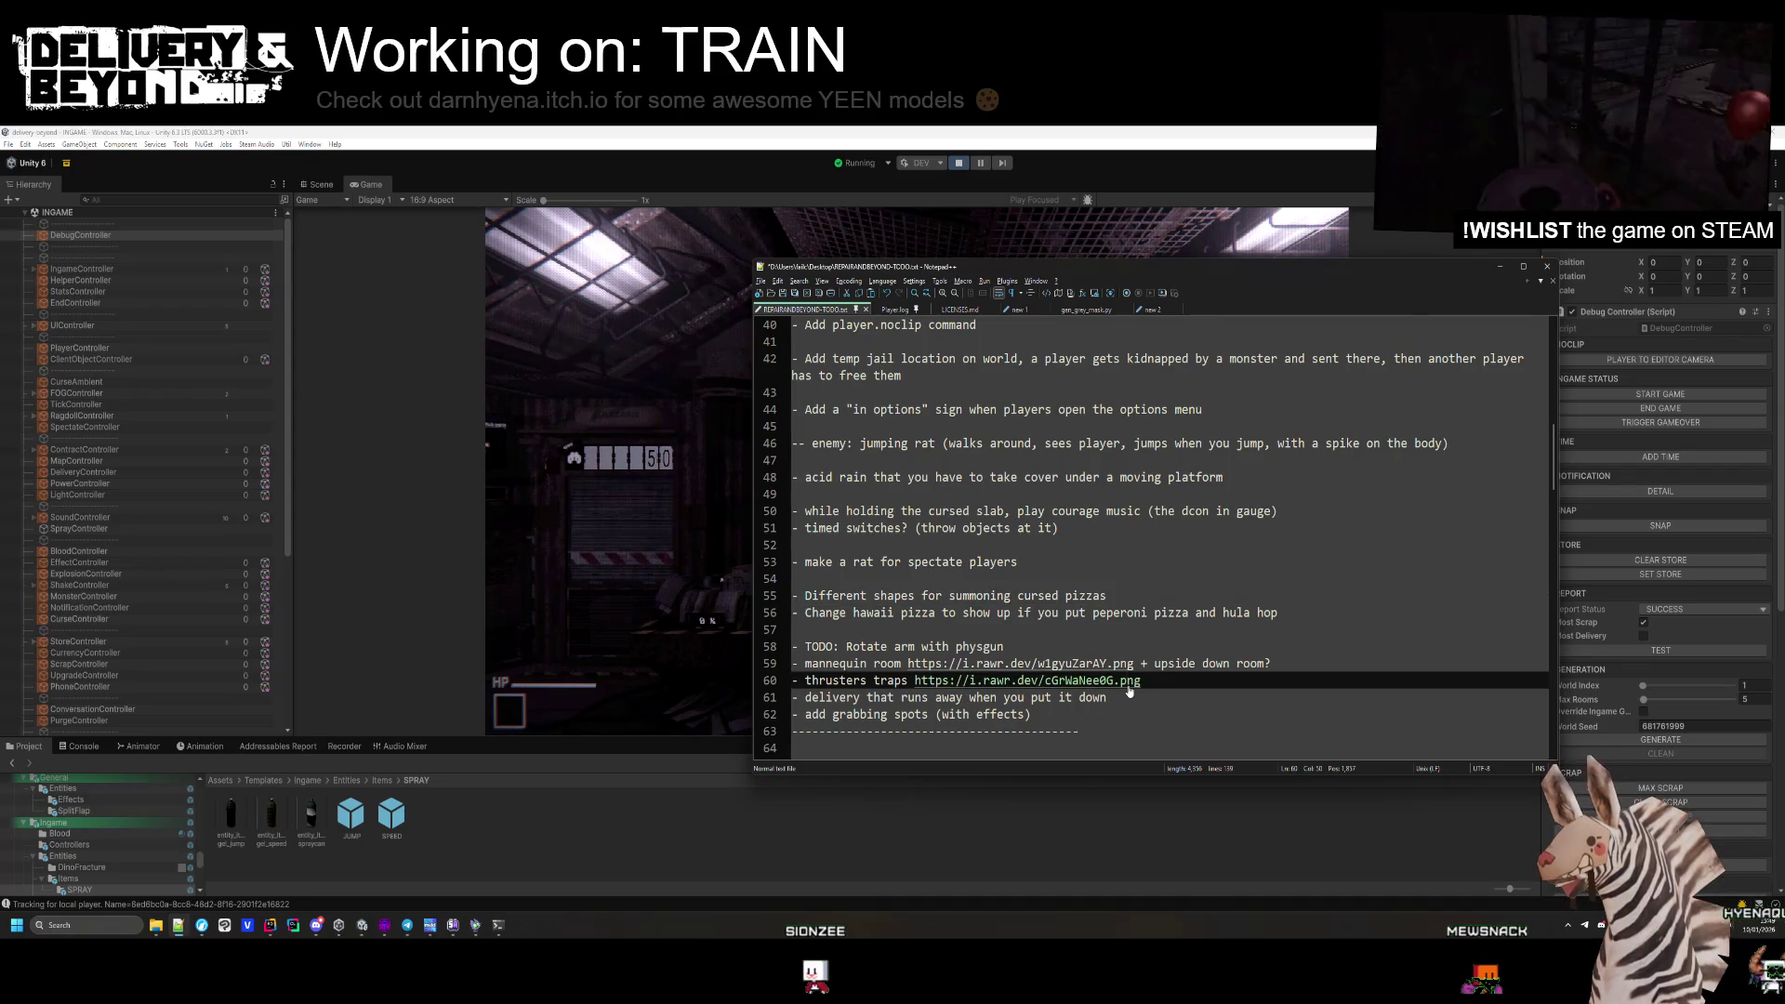
pyautogui.press('Down')
pyautogui.press('End')
pyautogui.scroll(-1, 891, 696)
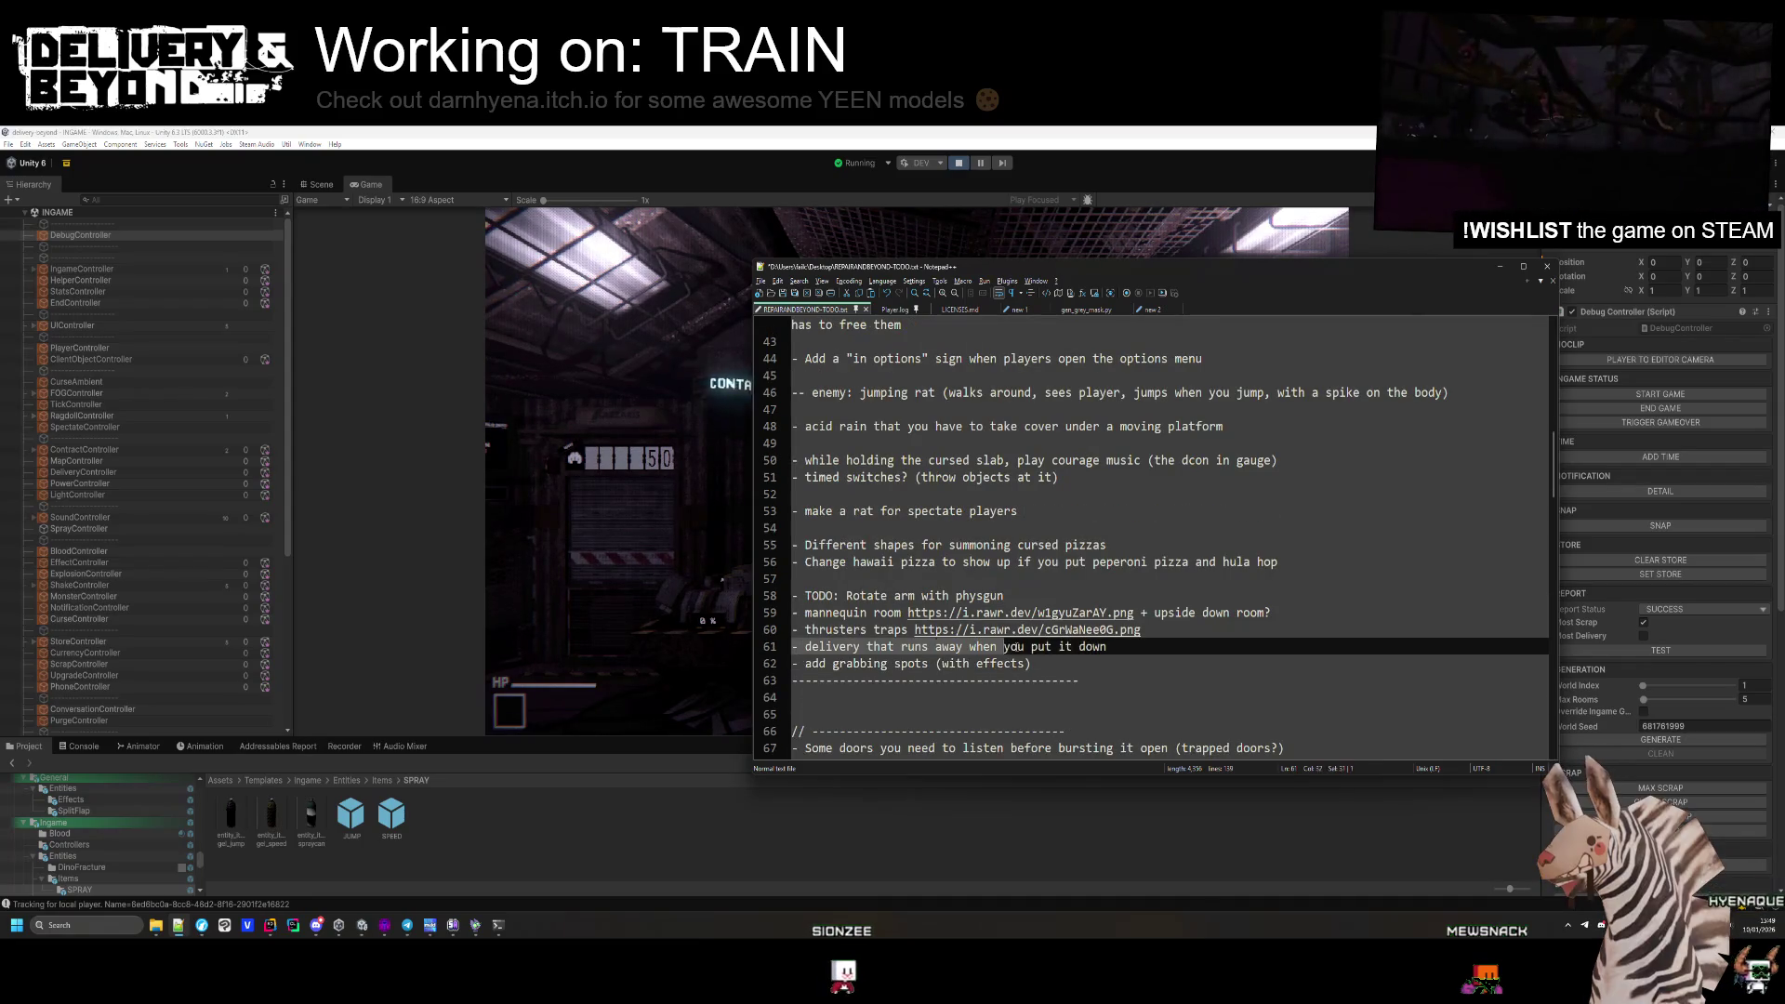
pyautogui.click(1024, 696)
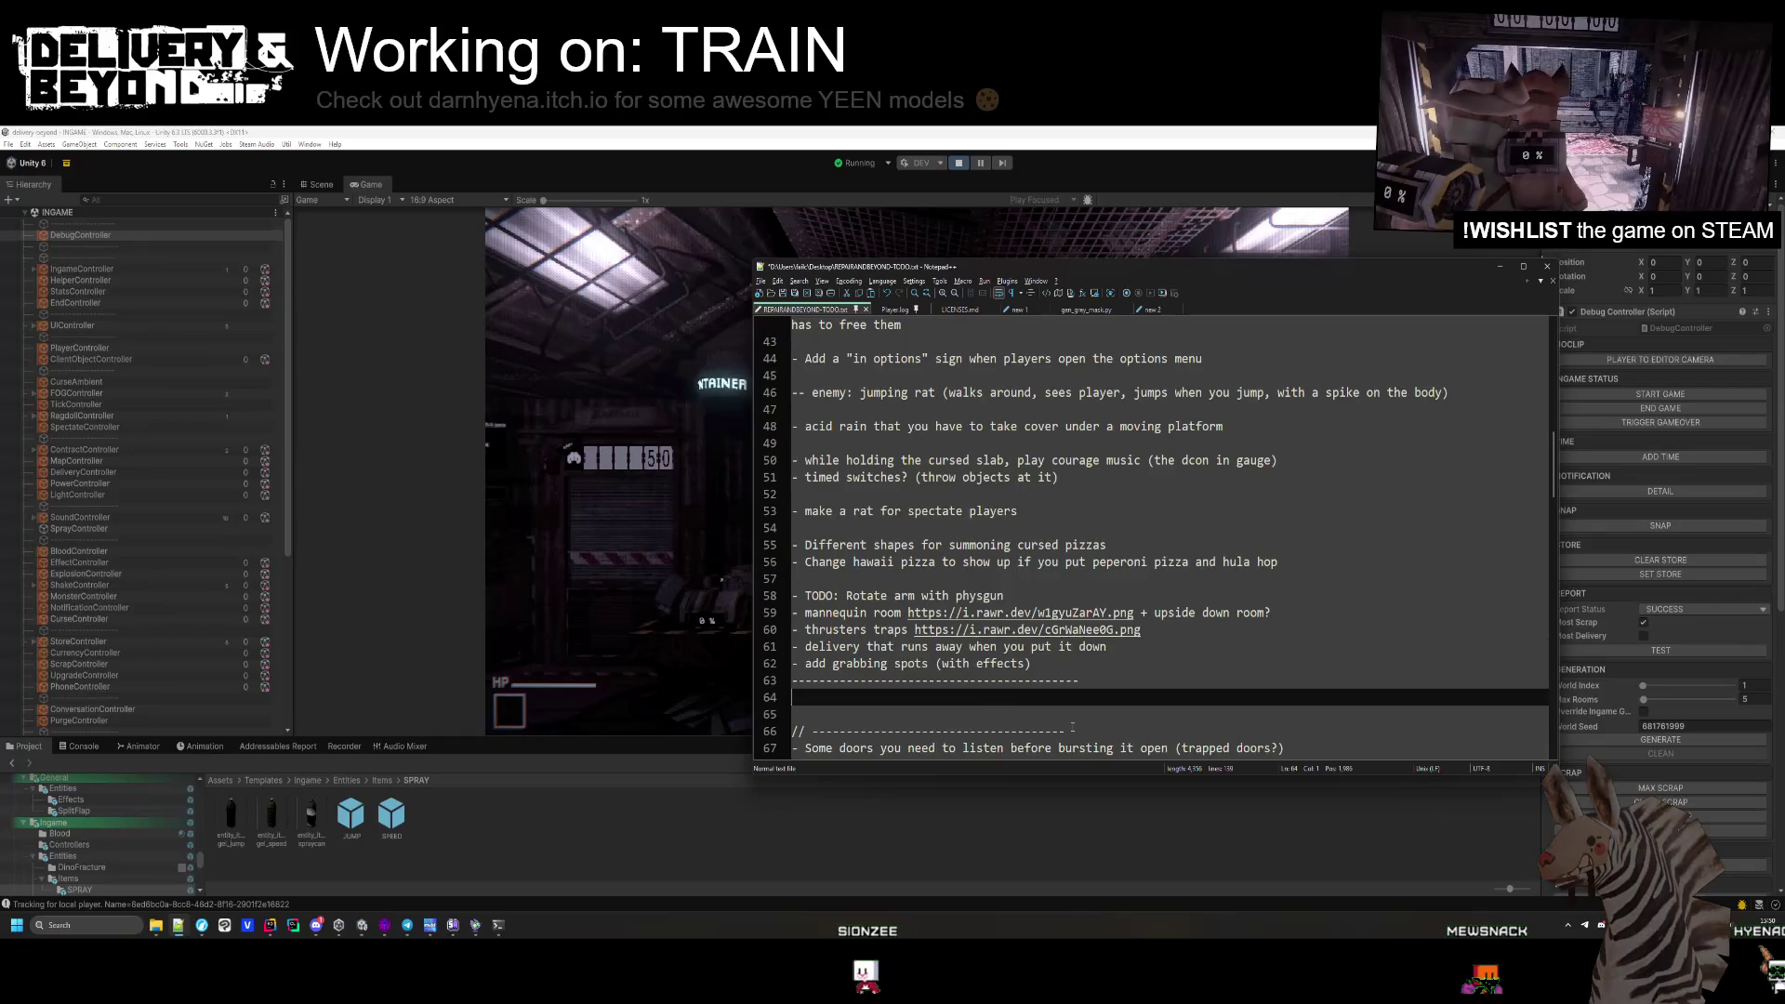
pyautogui.scroll(-1, 1074, 731)
pyautogui.scroll(-1, 1078, 611)
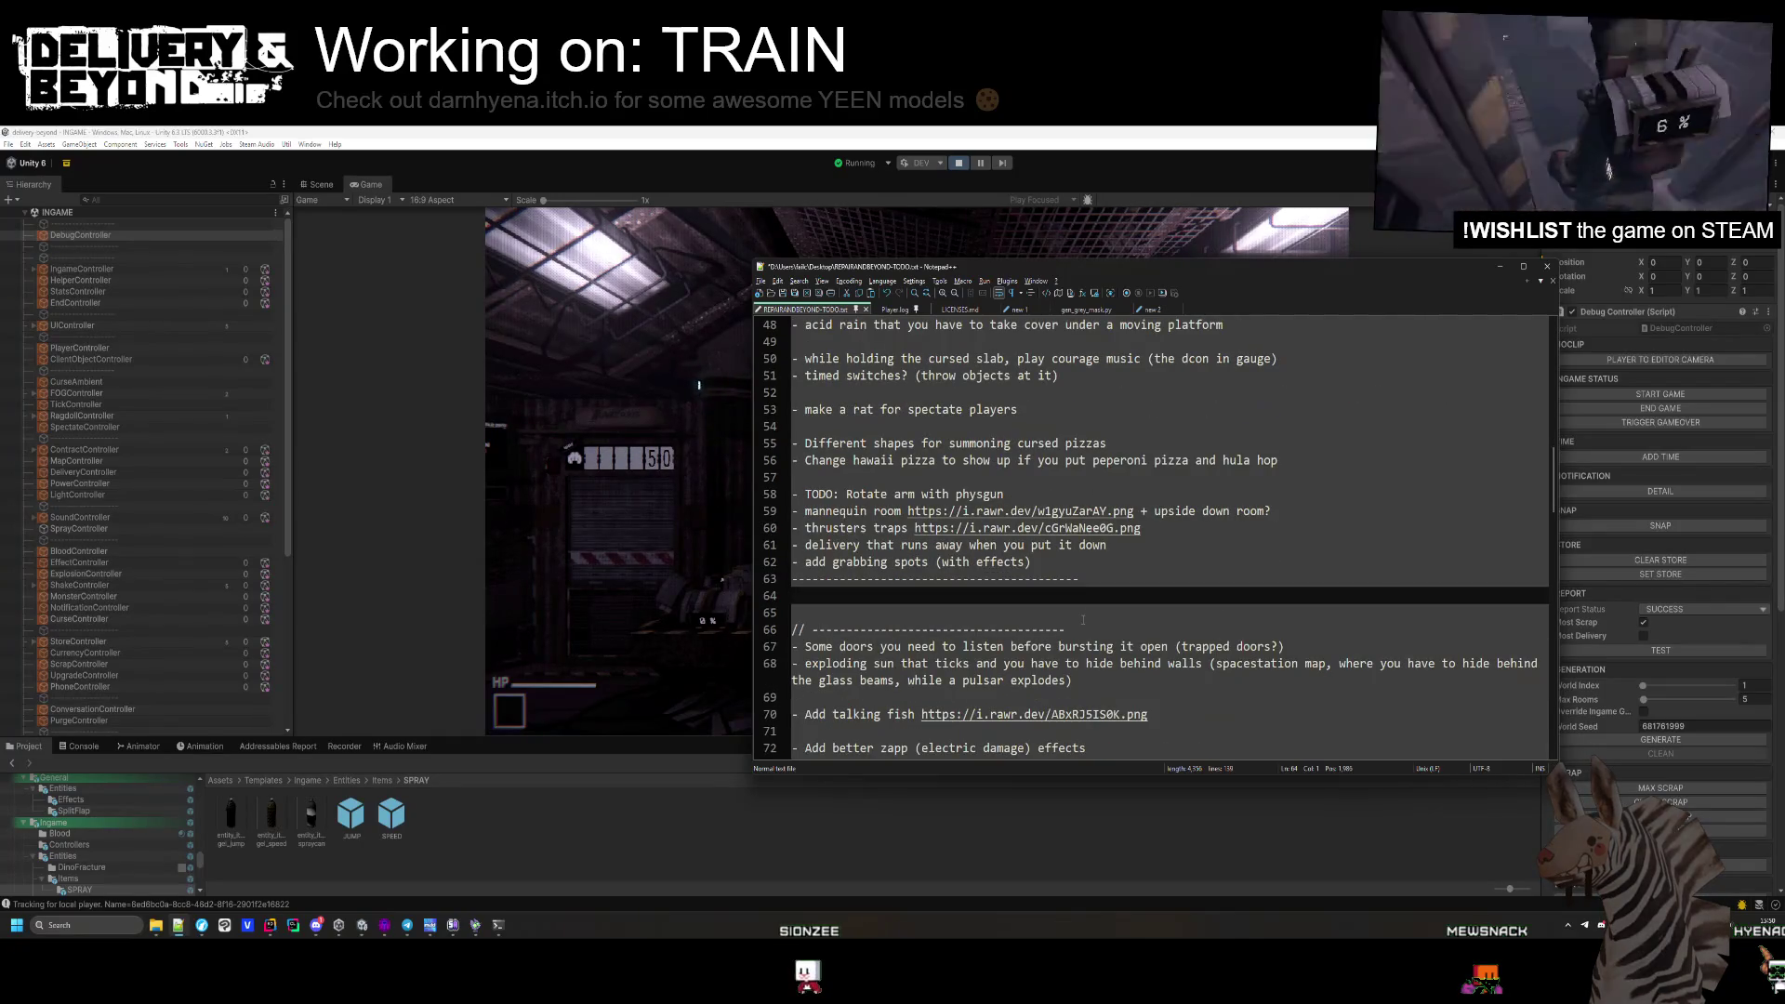
pyautogui.scroll(5, 1083, 620)
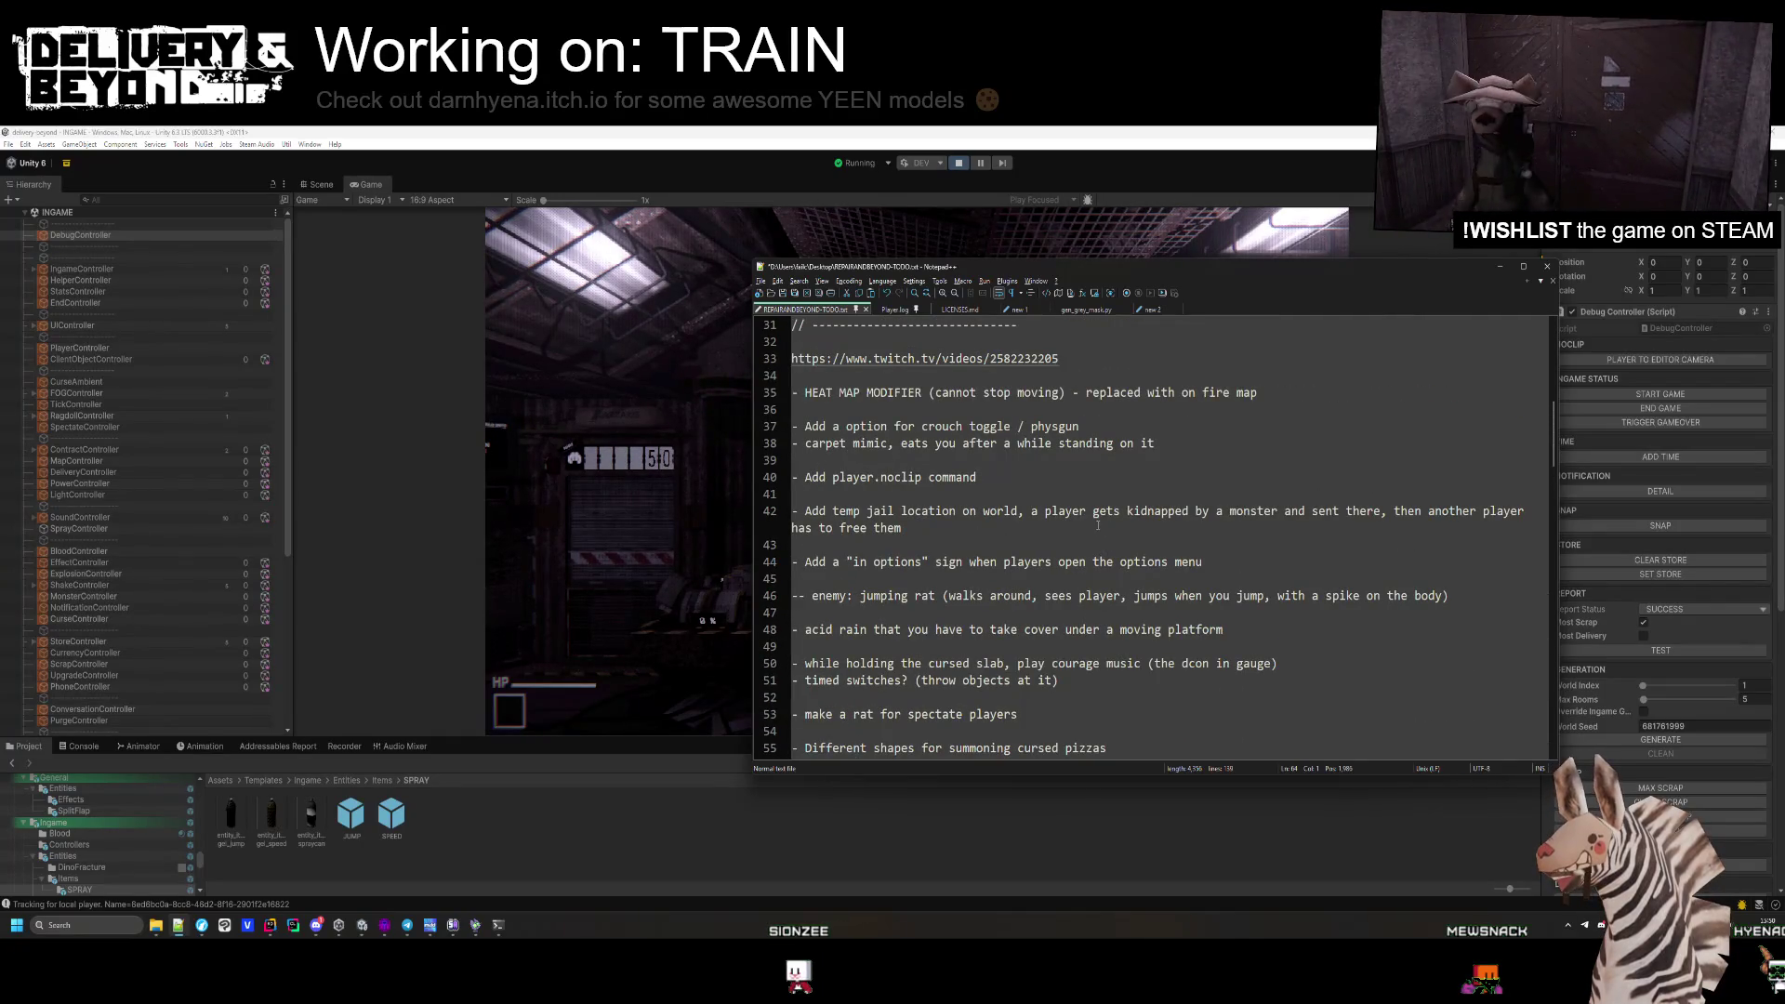
pyautogui.scroll(2, 1097, 518)
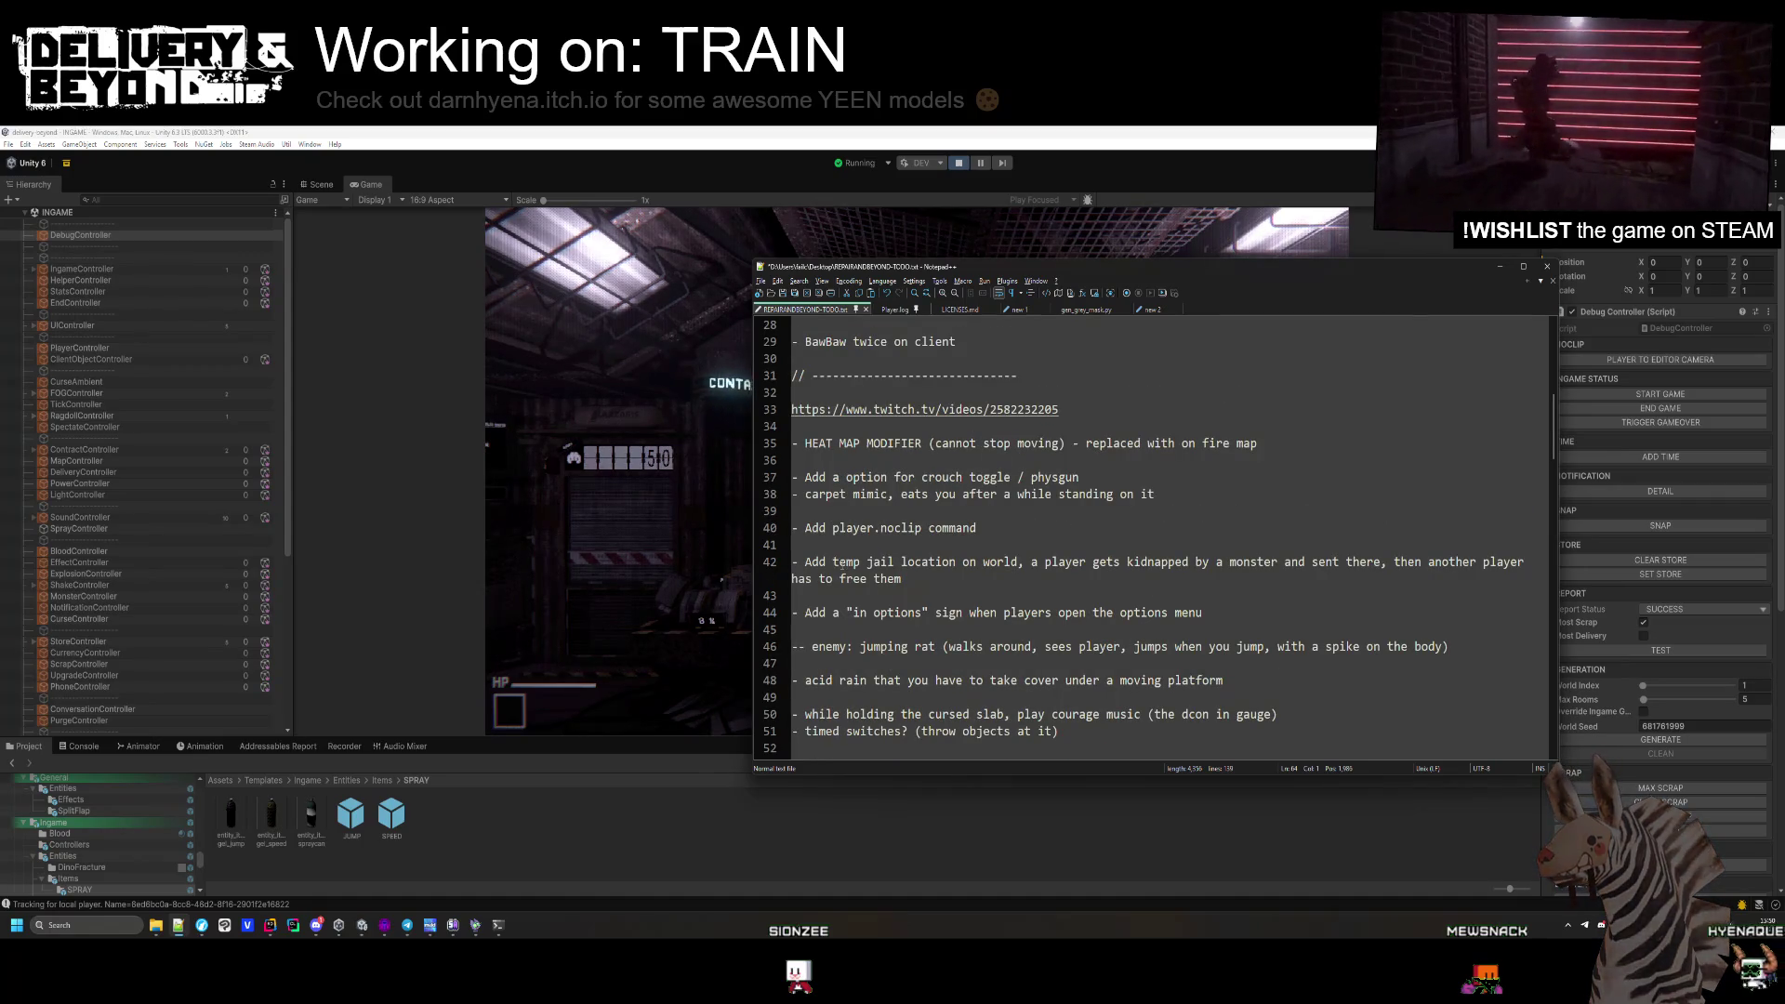
pyautogui.hotkey('alt', 'Tab')
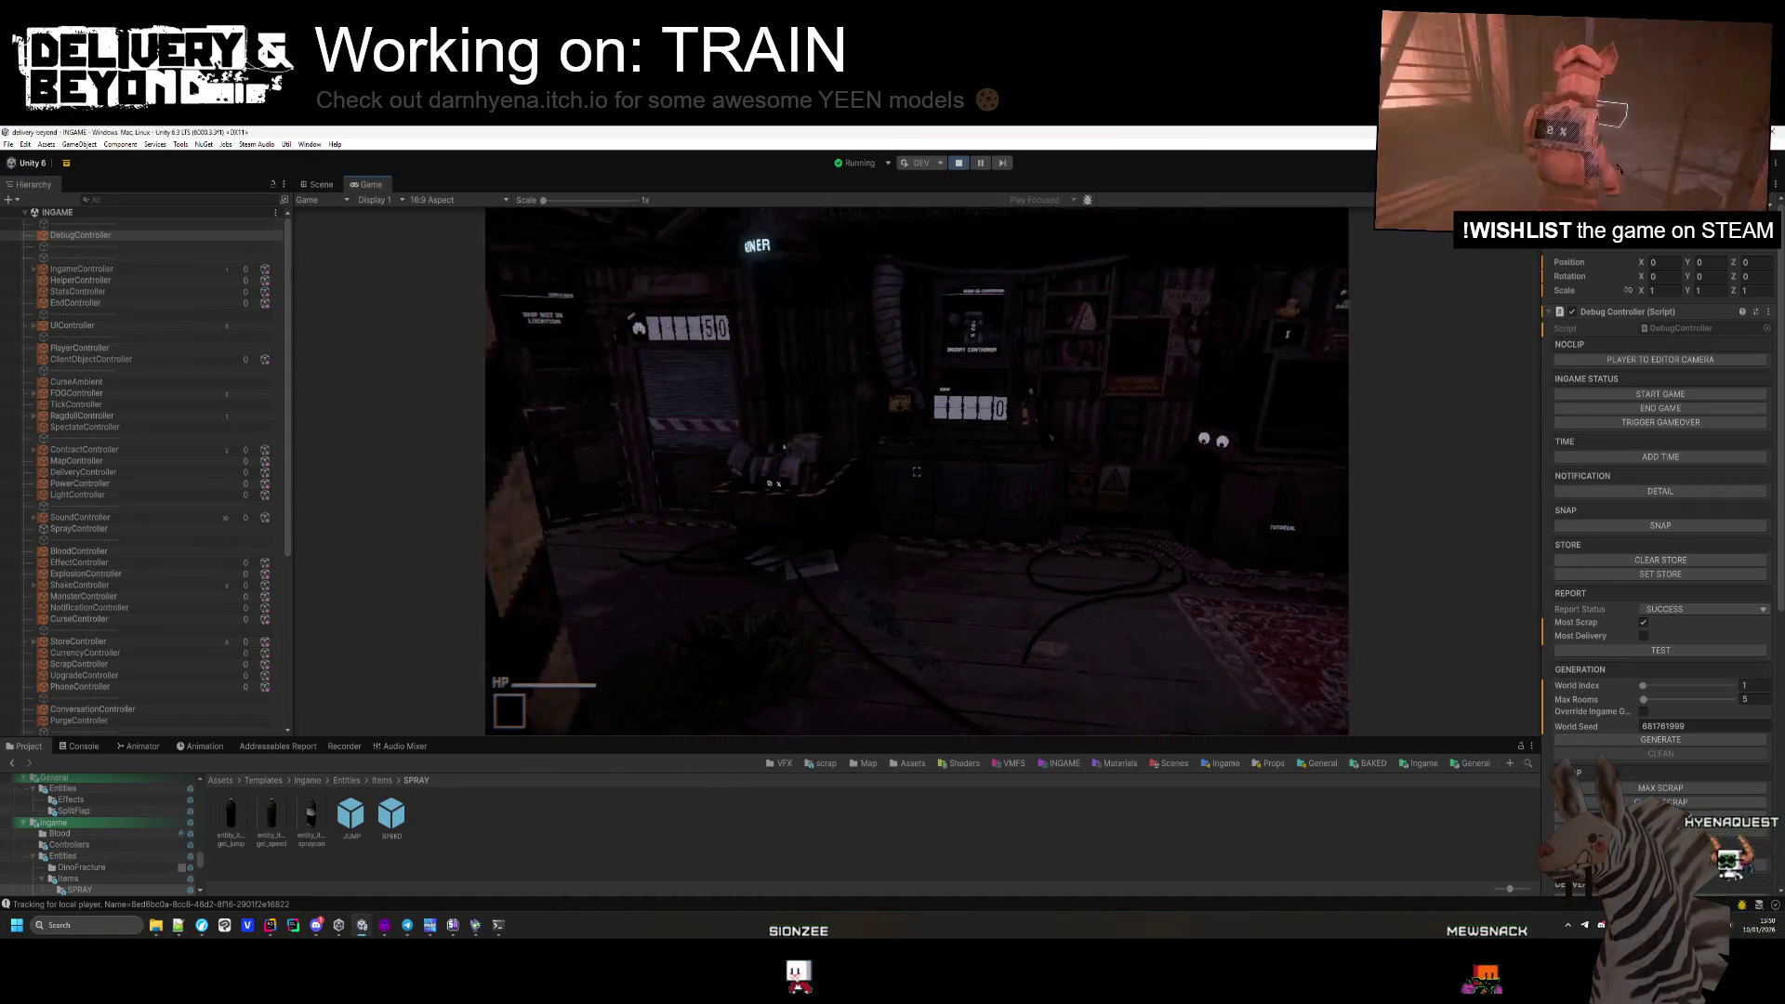
pyautogui.press('e')
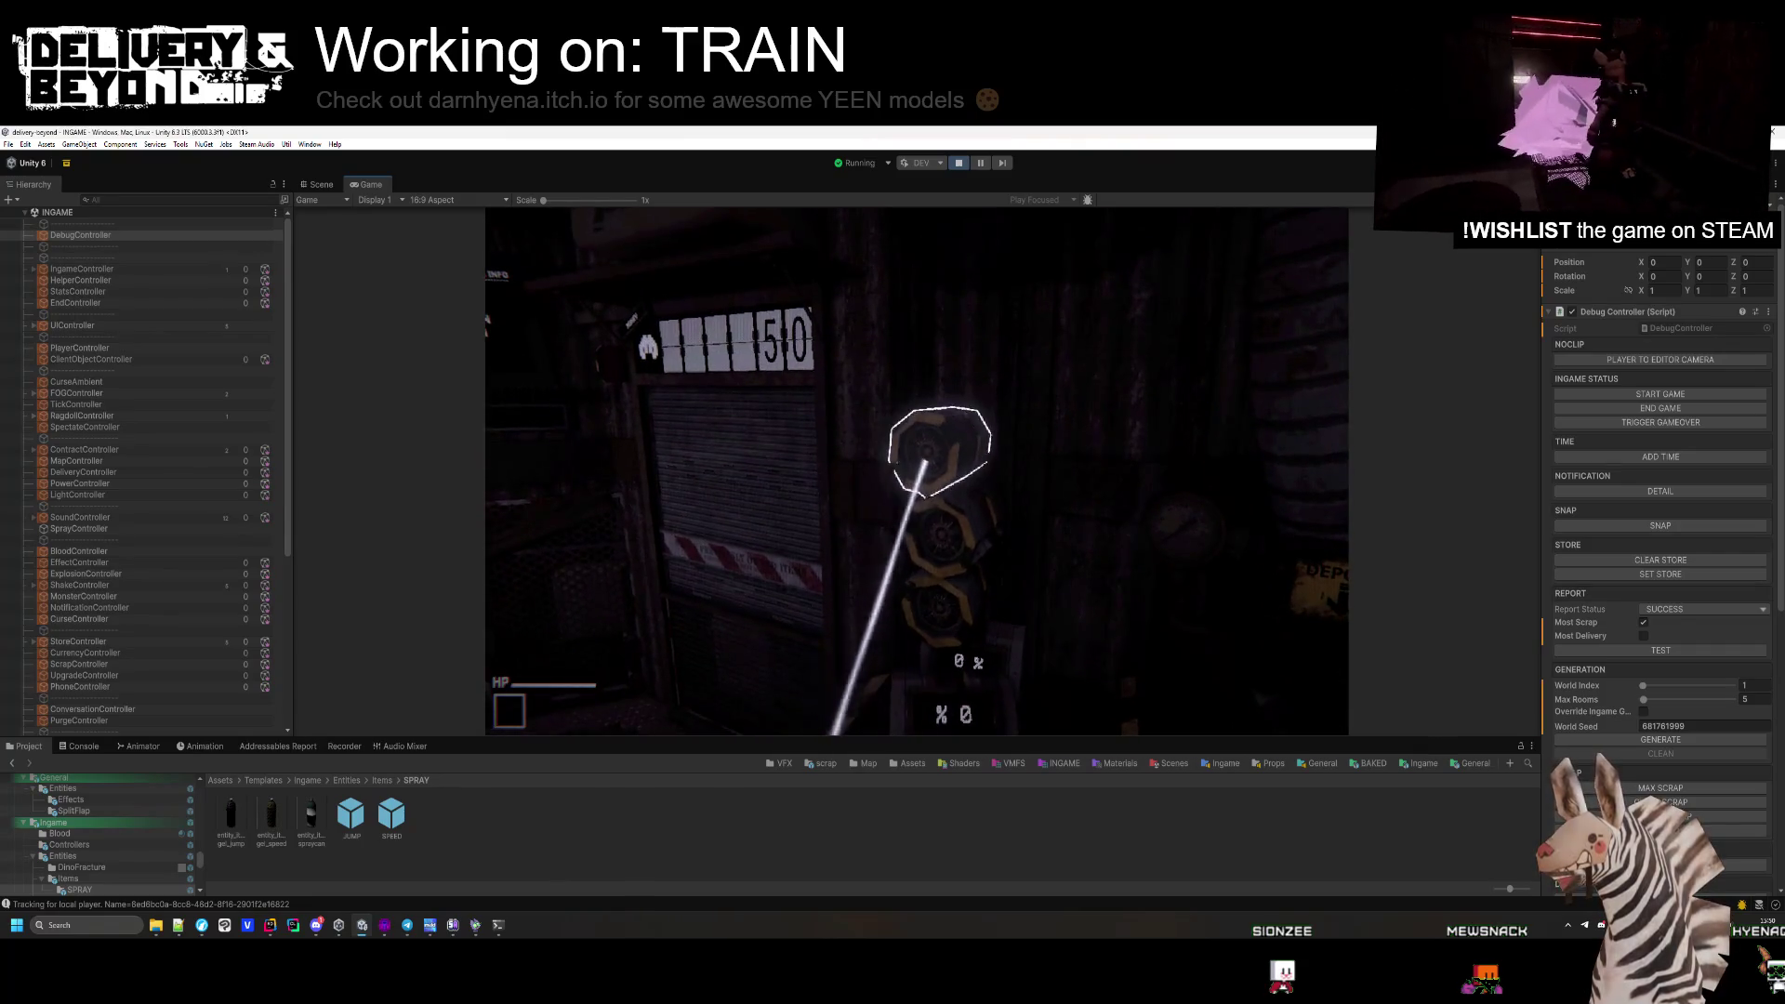
pyautogui.press('w')
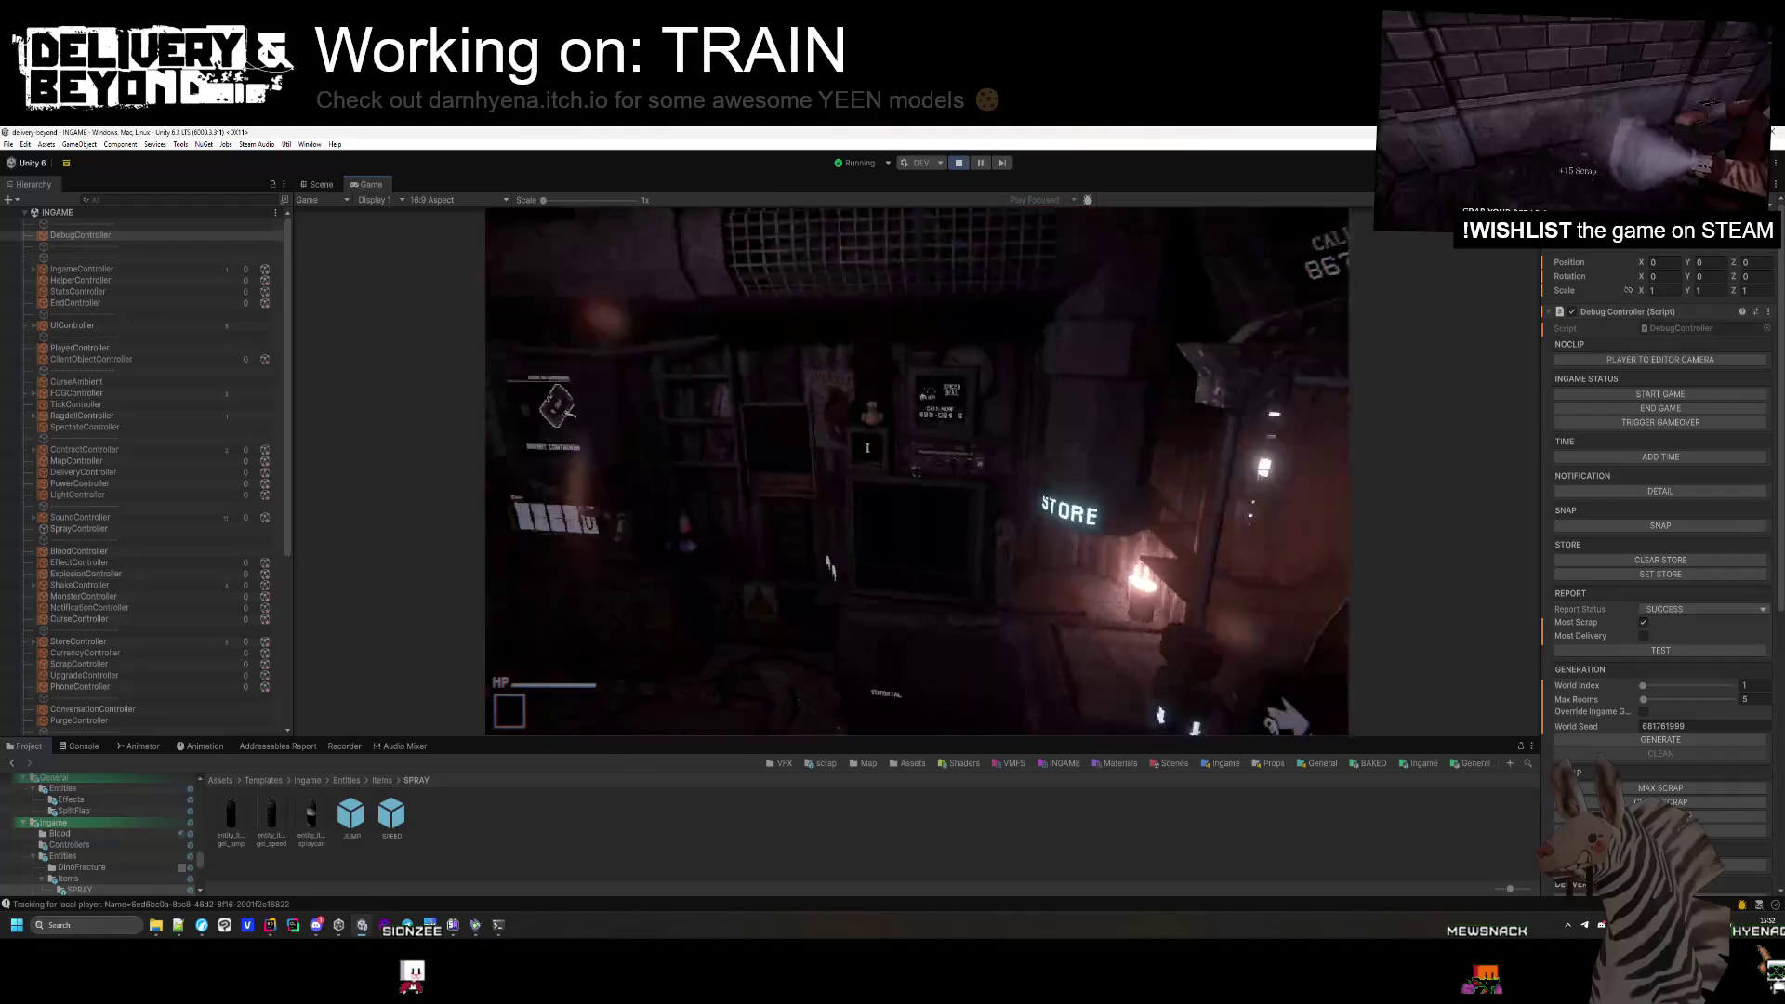
pyautogui.hotkey('alt', 'Tab')
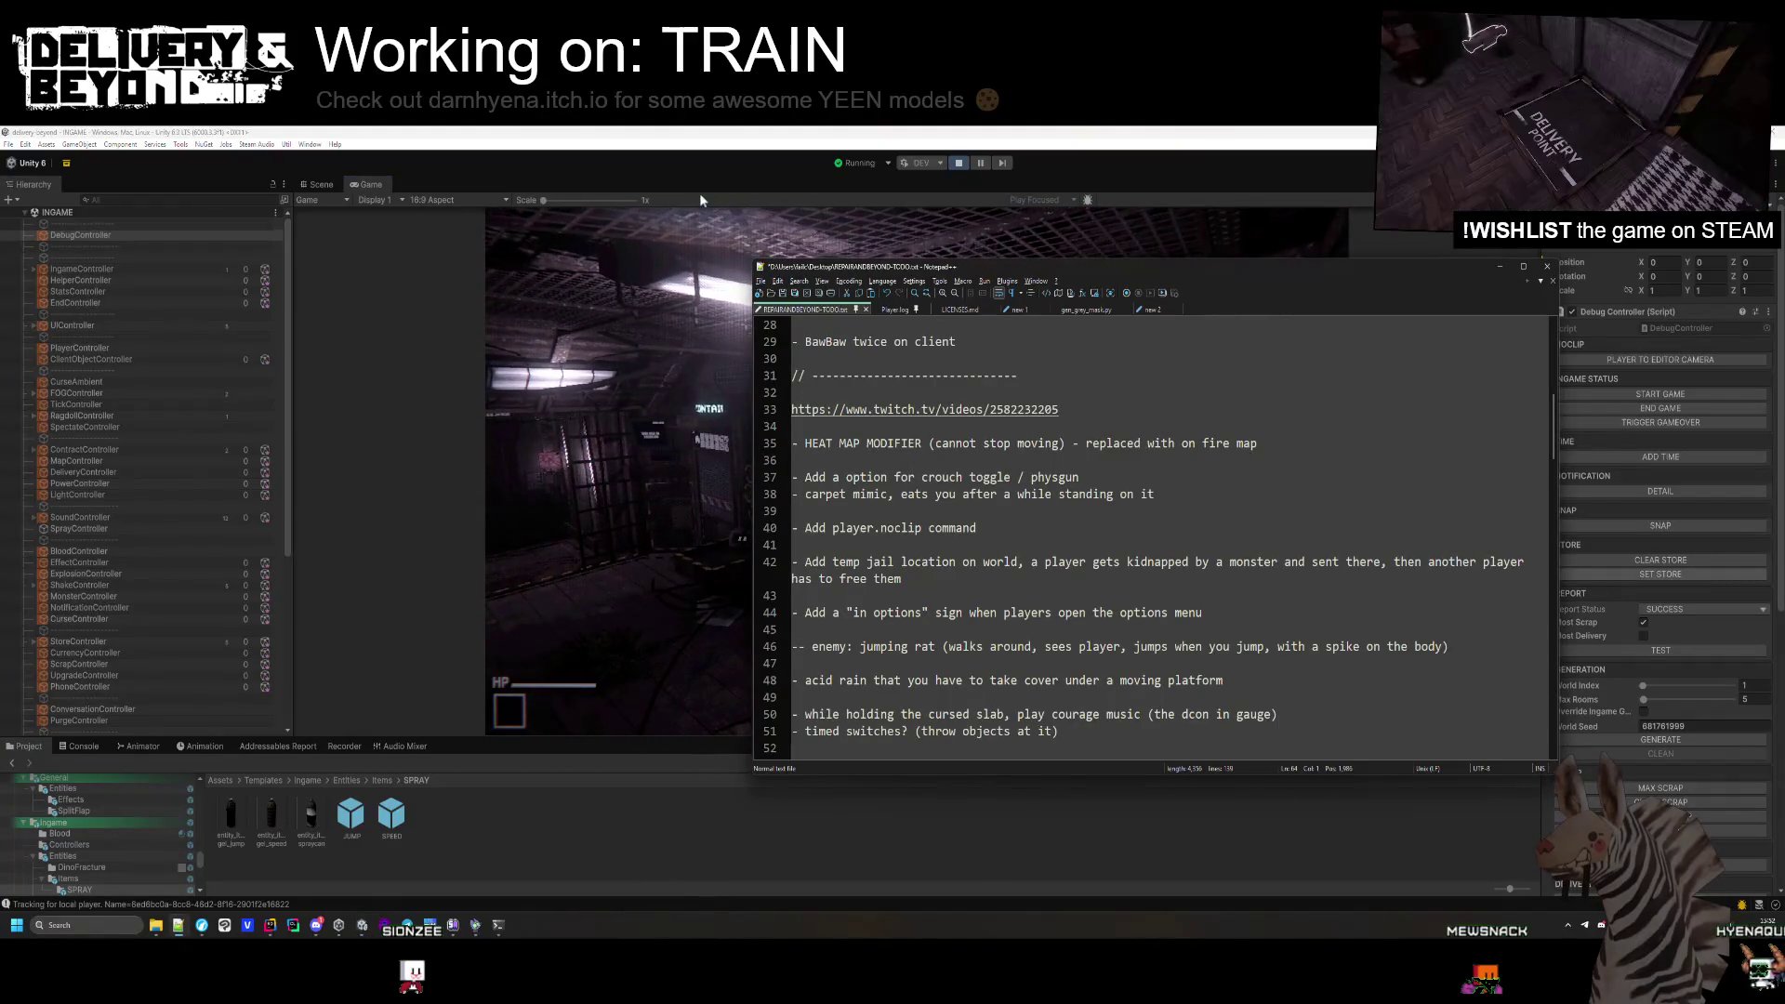
# Bring the Unity game view in front of the TODO list and continue playtesting.
pyautogui.click(706, 223)
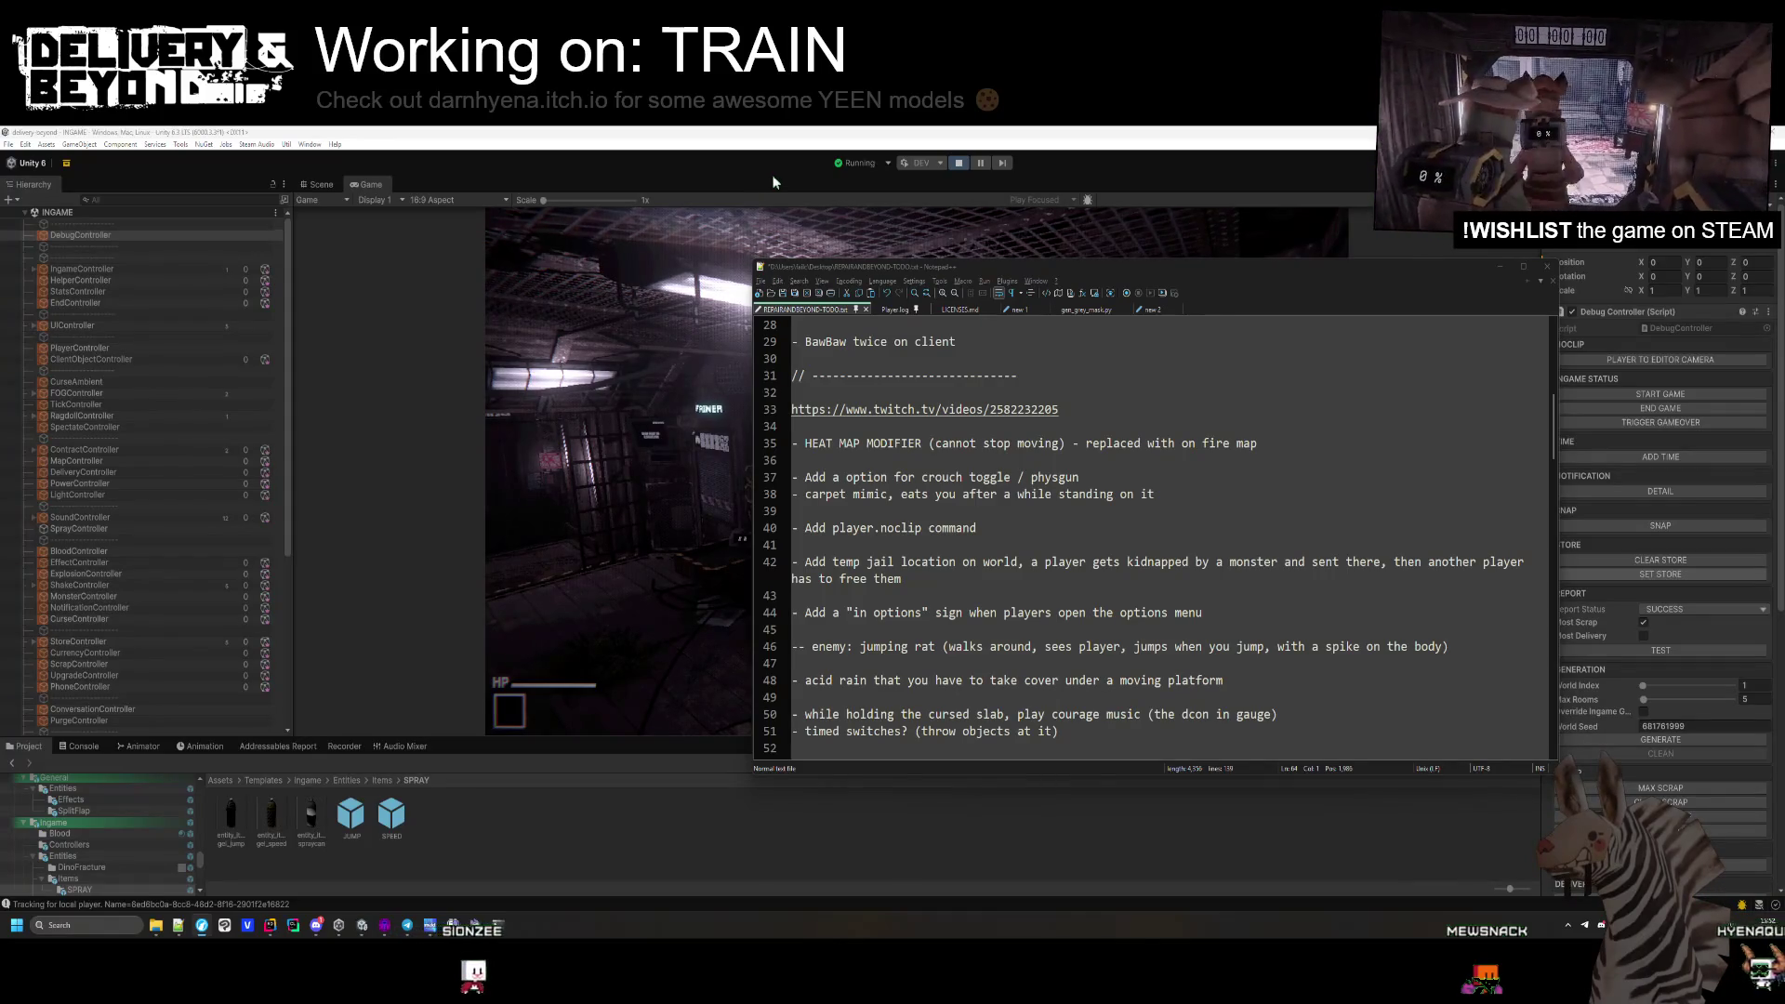
pyautogui.click(660, 549)
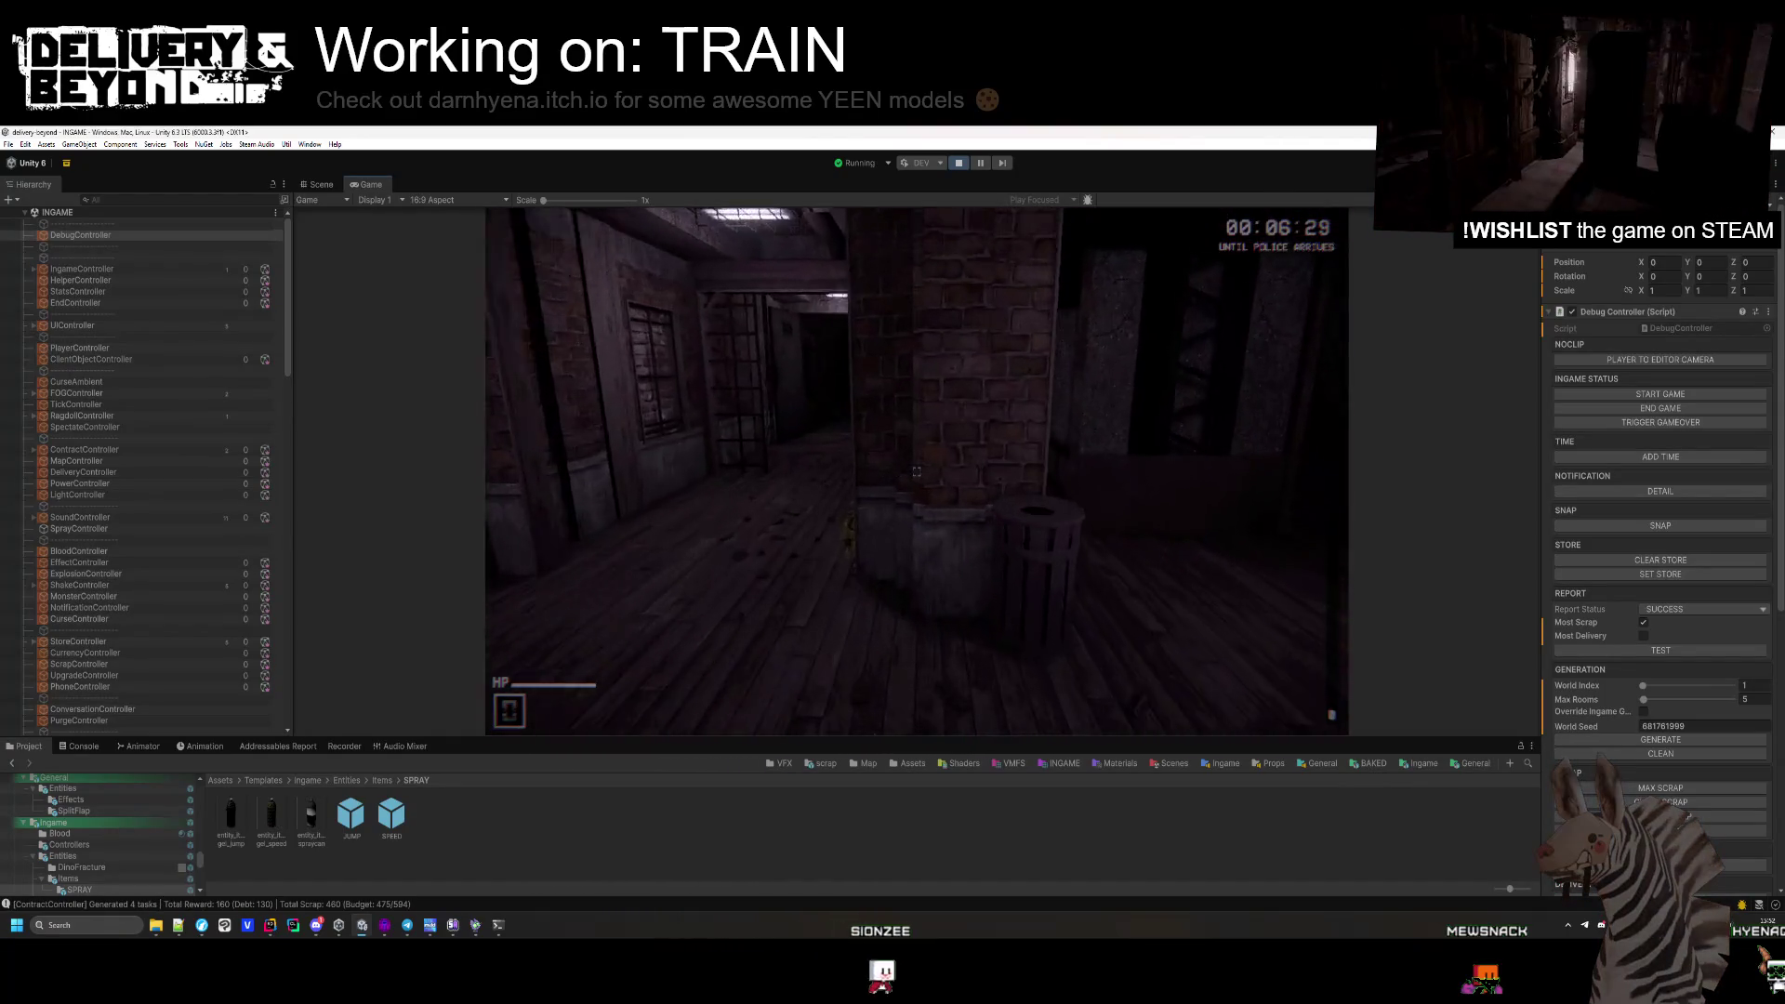
pyautogui.press('super')
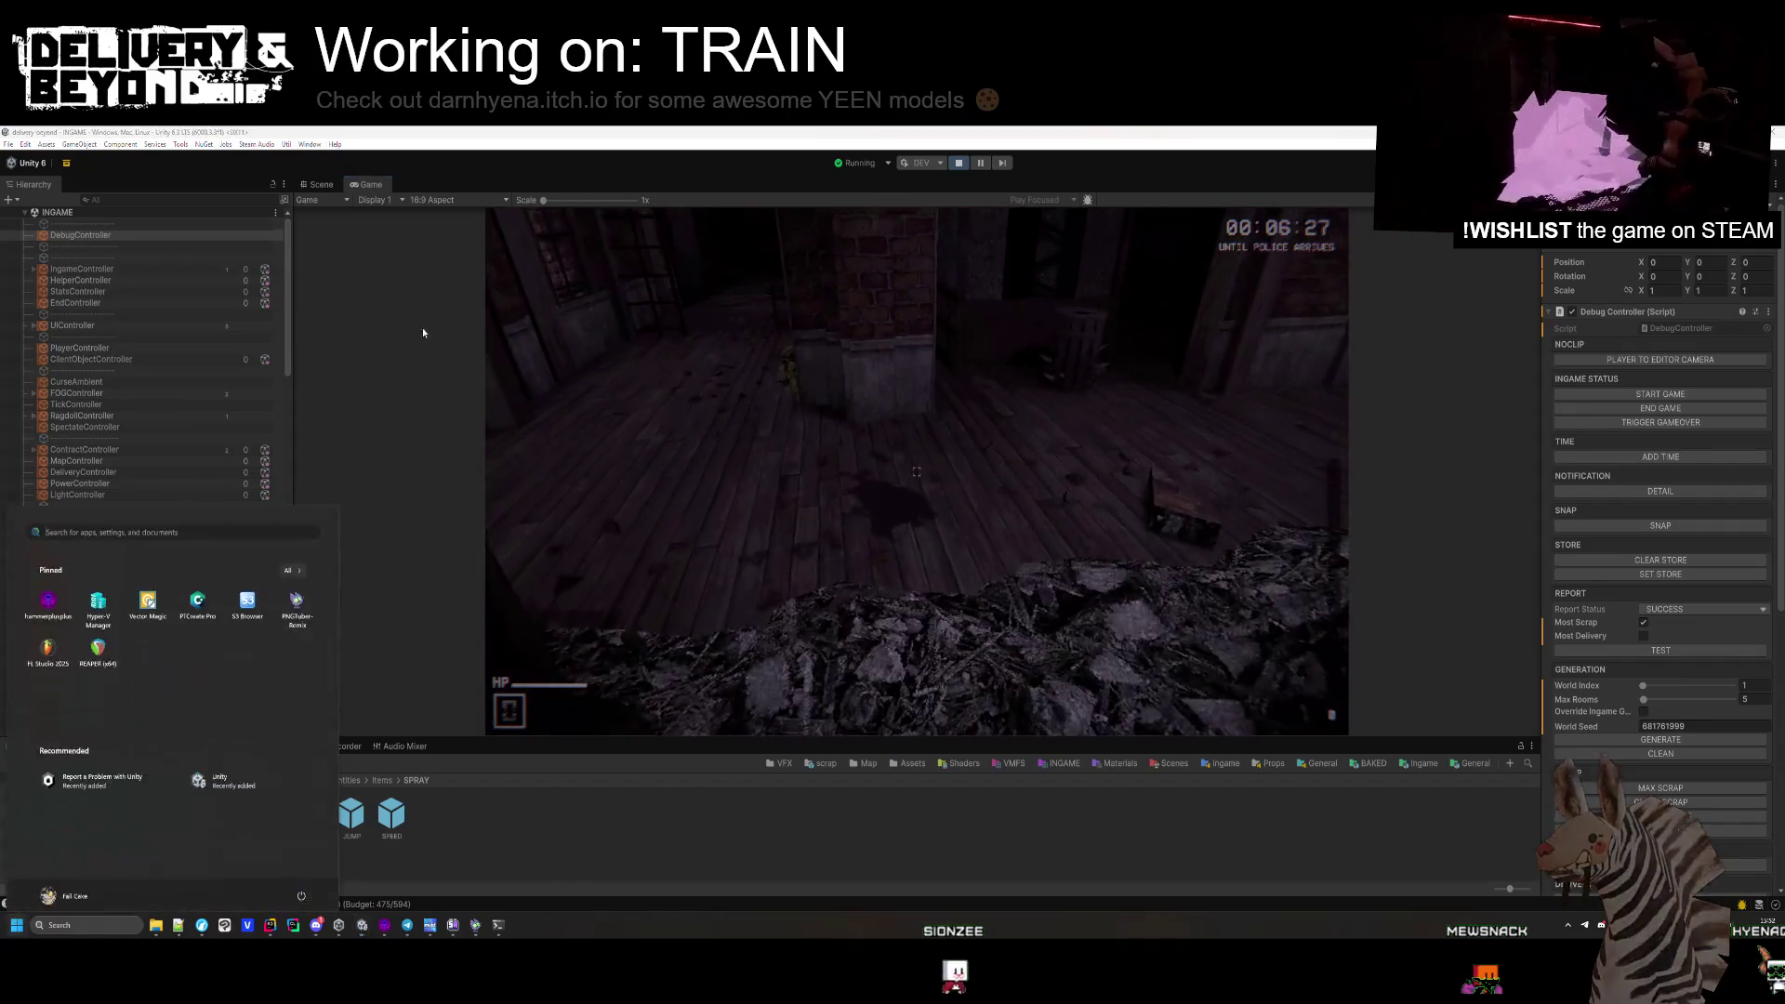
pyautogui.click(88, 248)
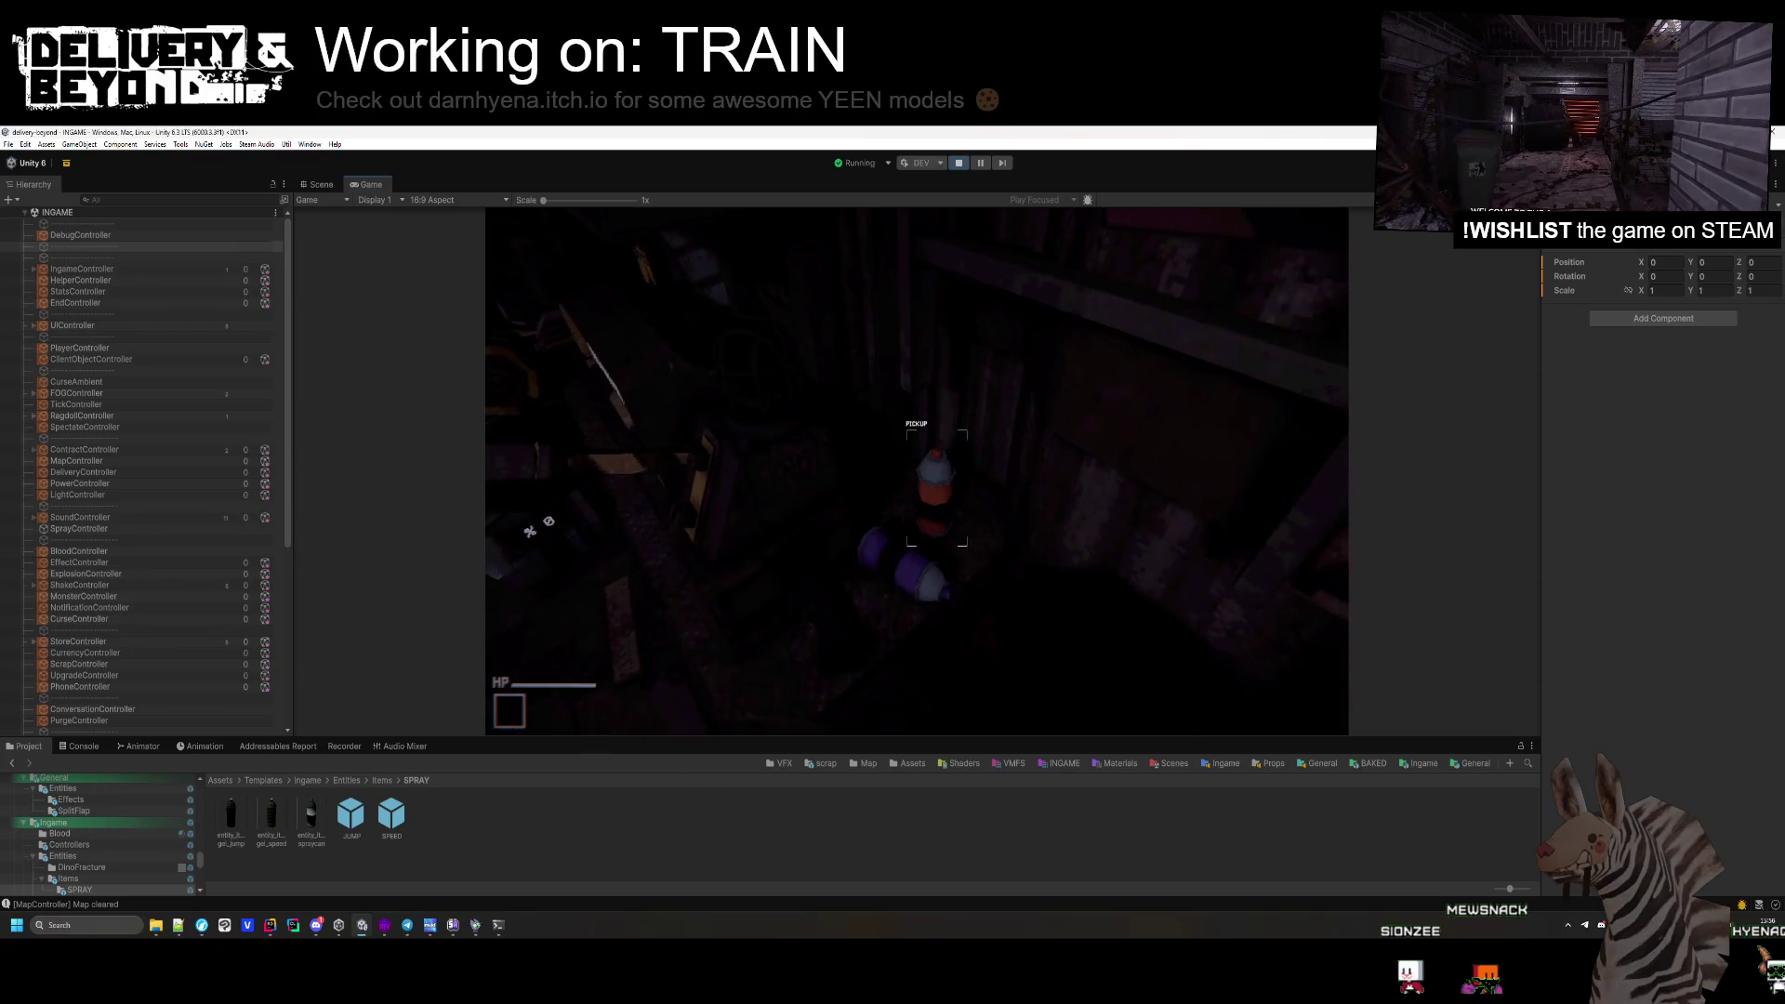
# Bring up the in-game Settings menu (Graphics, Audio, Input, Disconnect), then stop the game.
pyautogui.press('Escape')
pyautogui.click(956, 164)
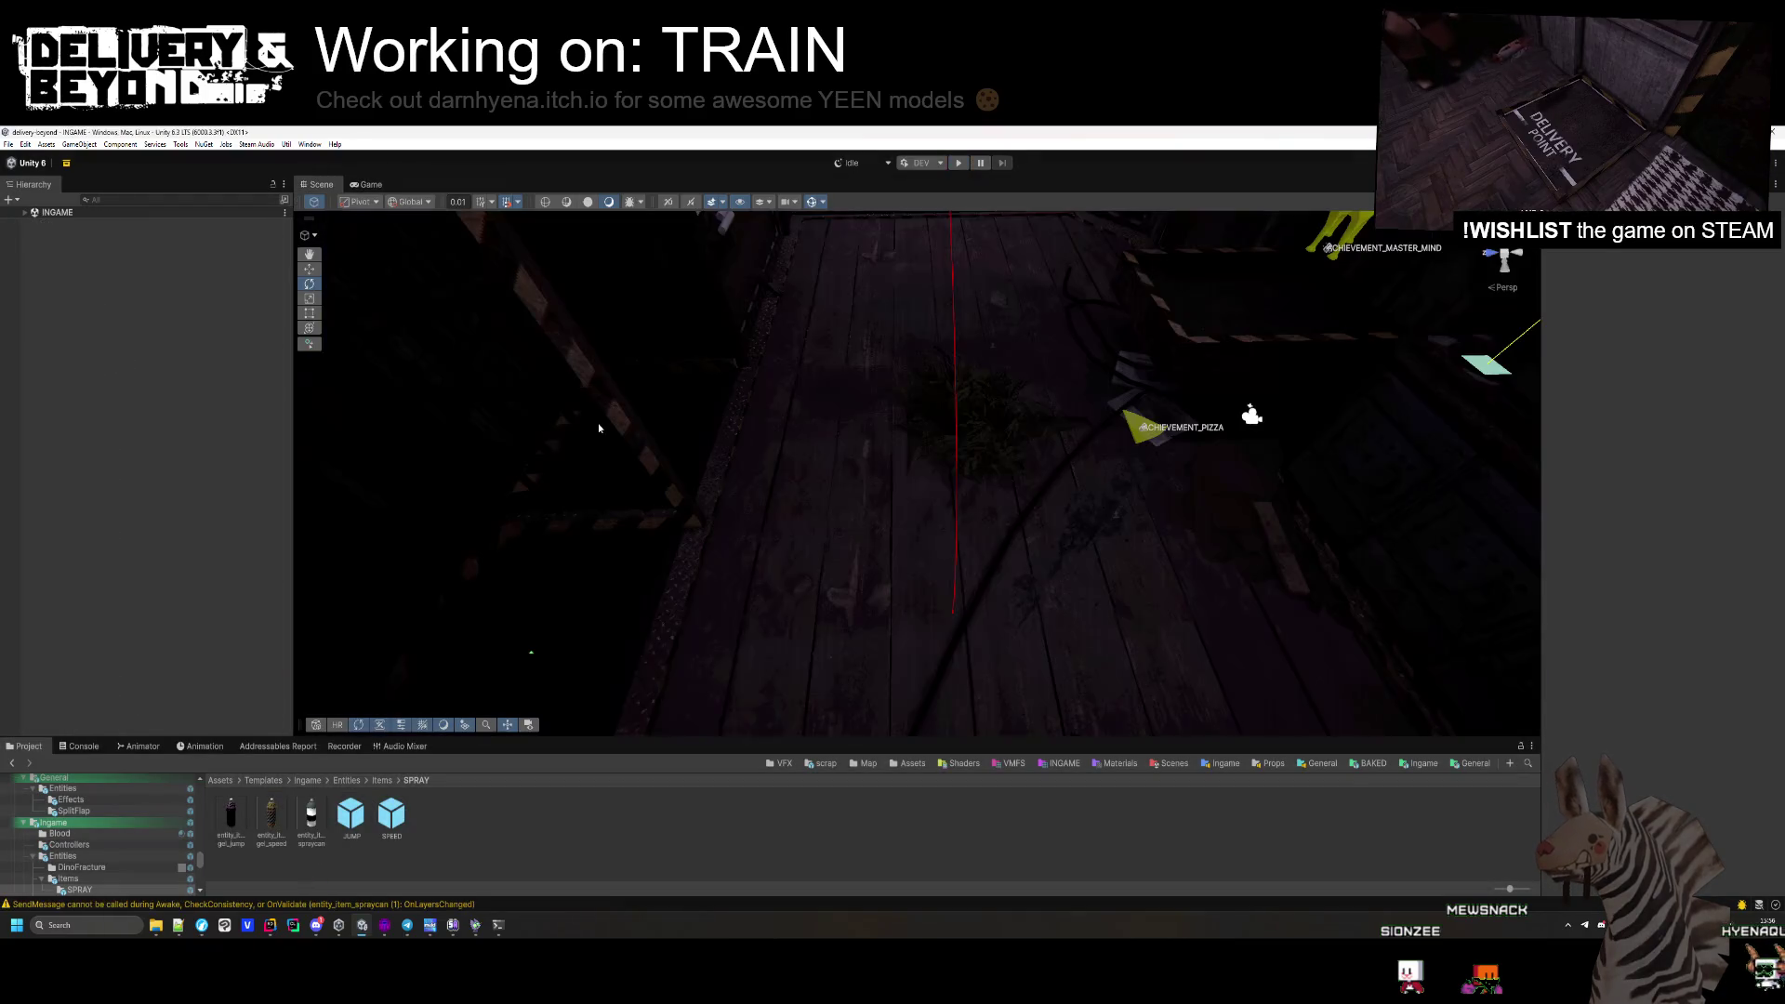
# Select the Scrap Container upgrade board and set its Upgrade Cost to 300.
pyautogui.moveTo(599, 428)
pyautogui.mouseDown()
pyautogui.moveTo(789, 470)
pyautogui.moveTo(1404, 258)
pyautogui.mouseUp()
pyautogui.press('d')
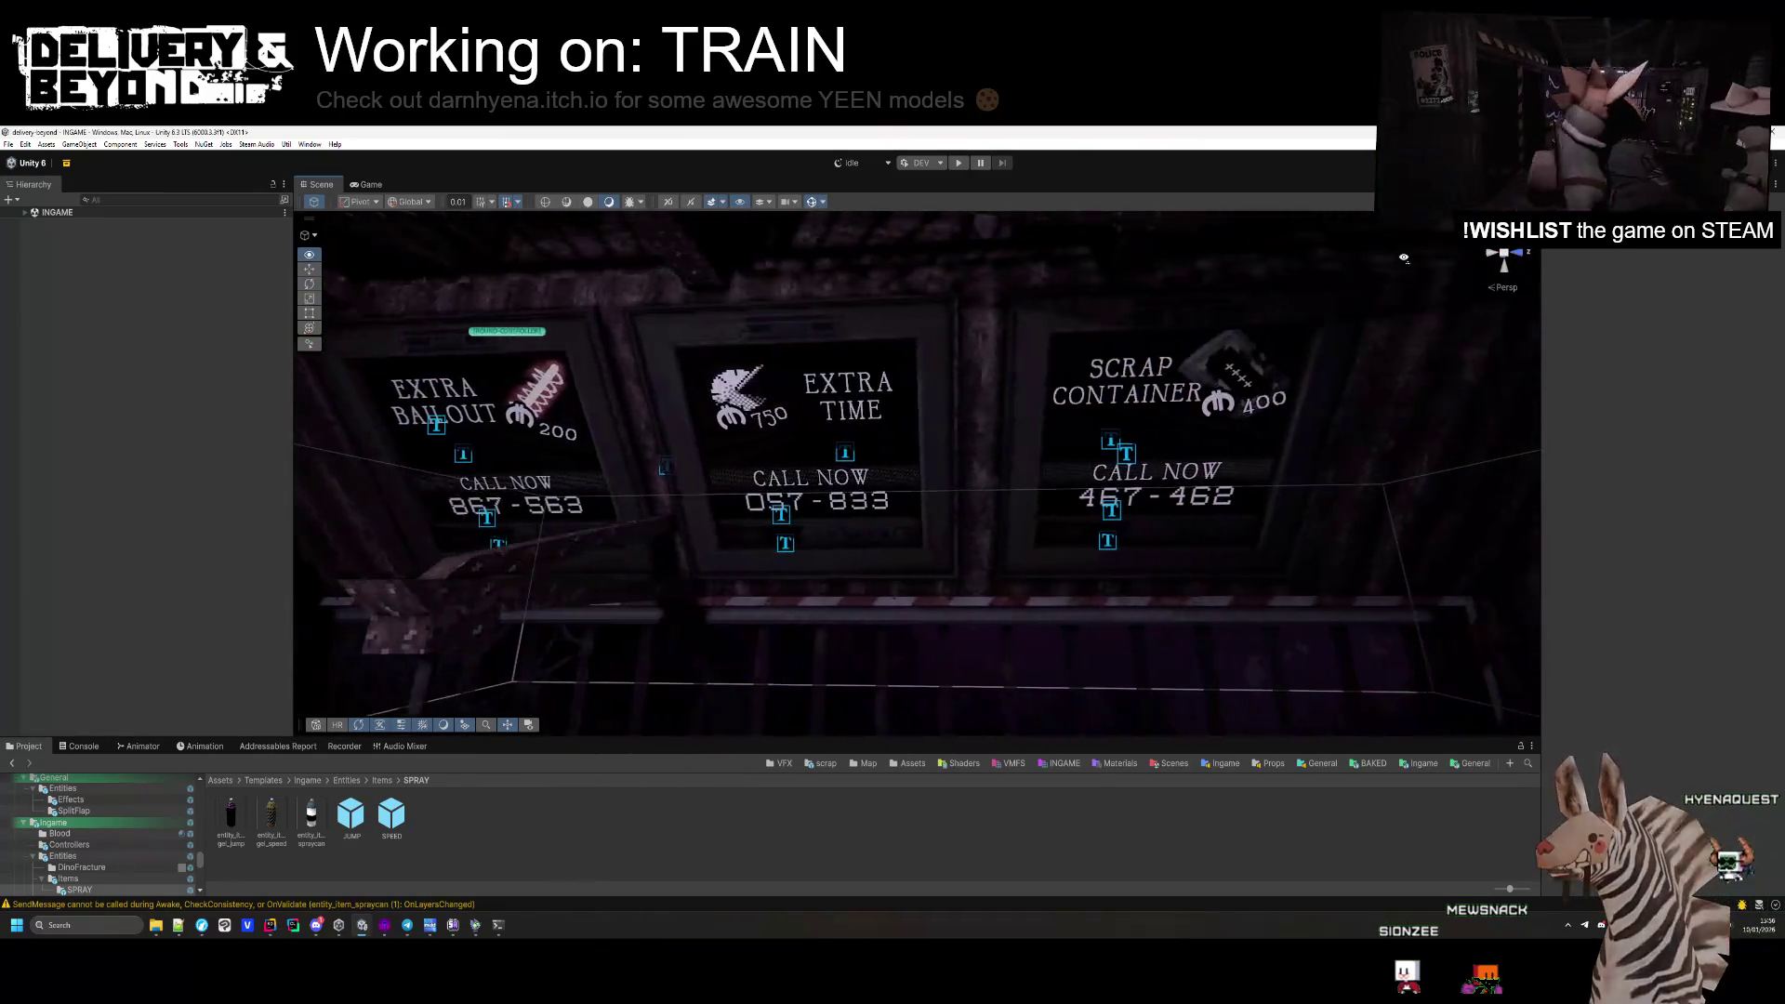
pyautogui.click(884, 453)
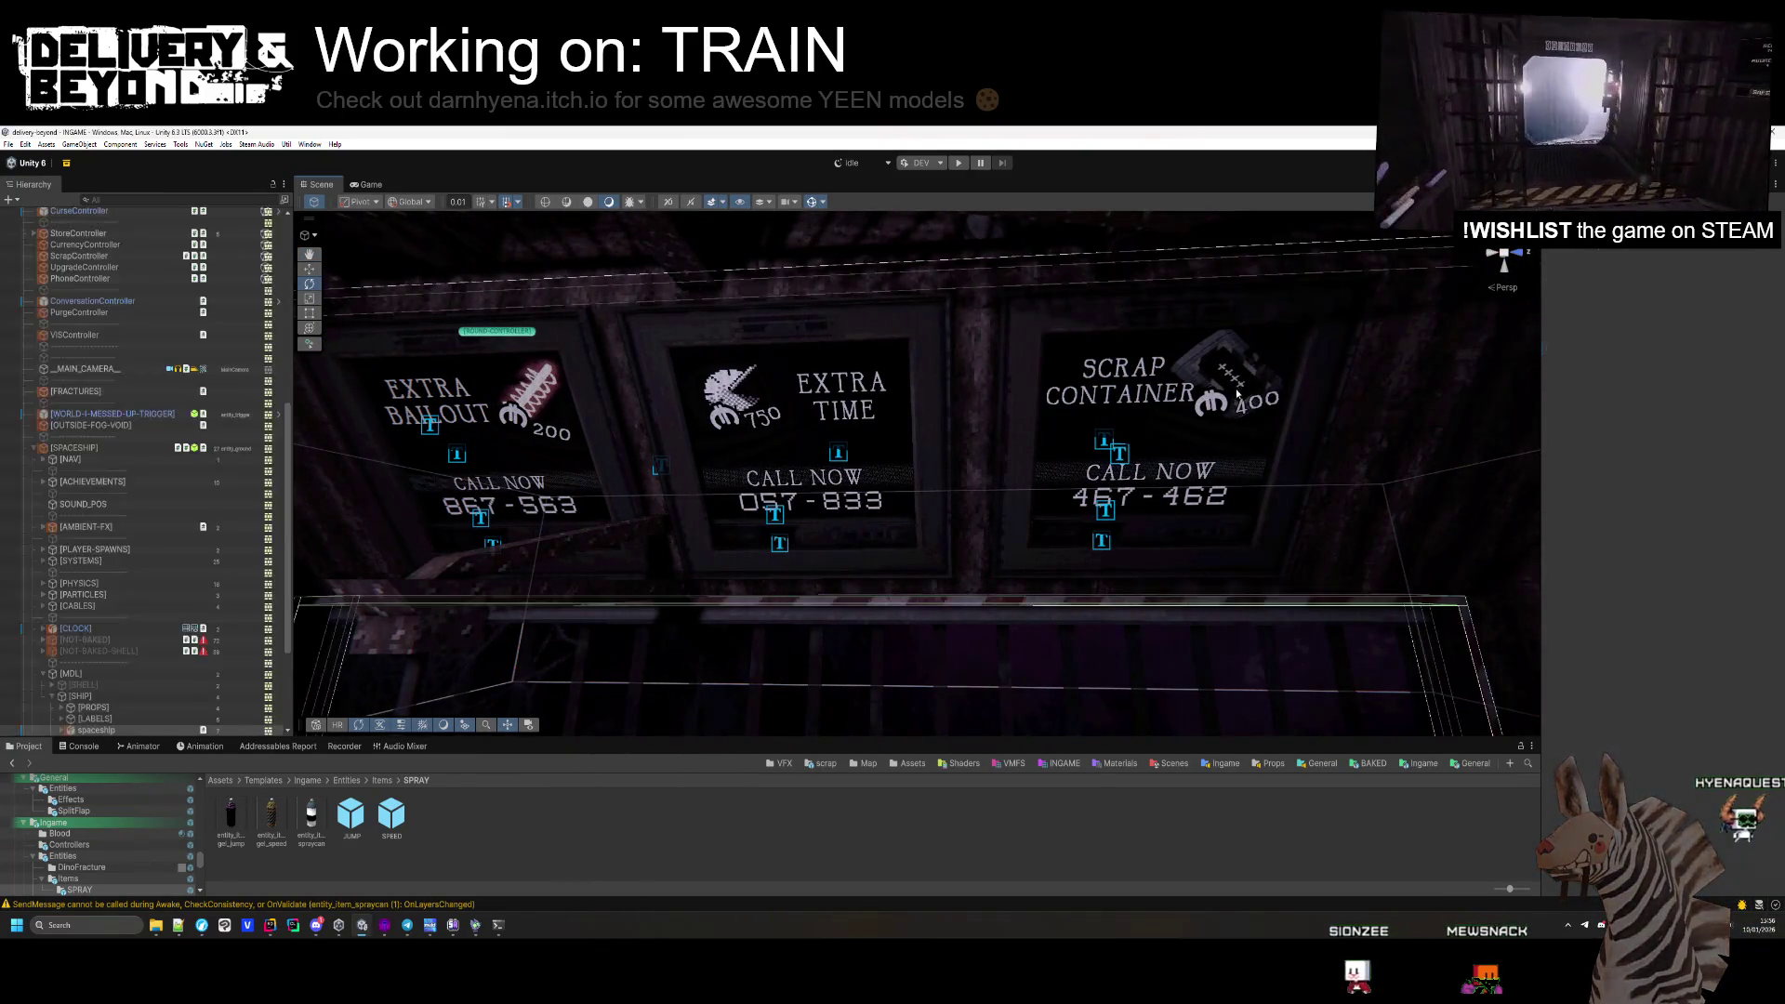
pyautogui.click(1136, 468)
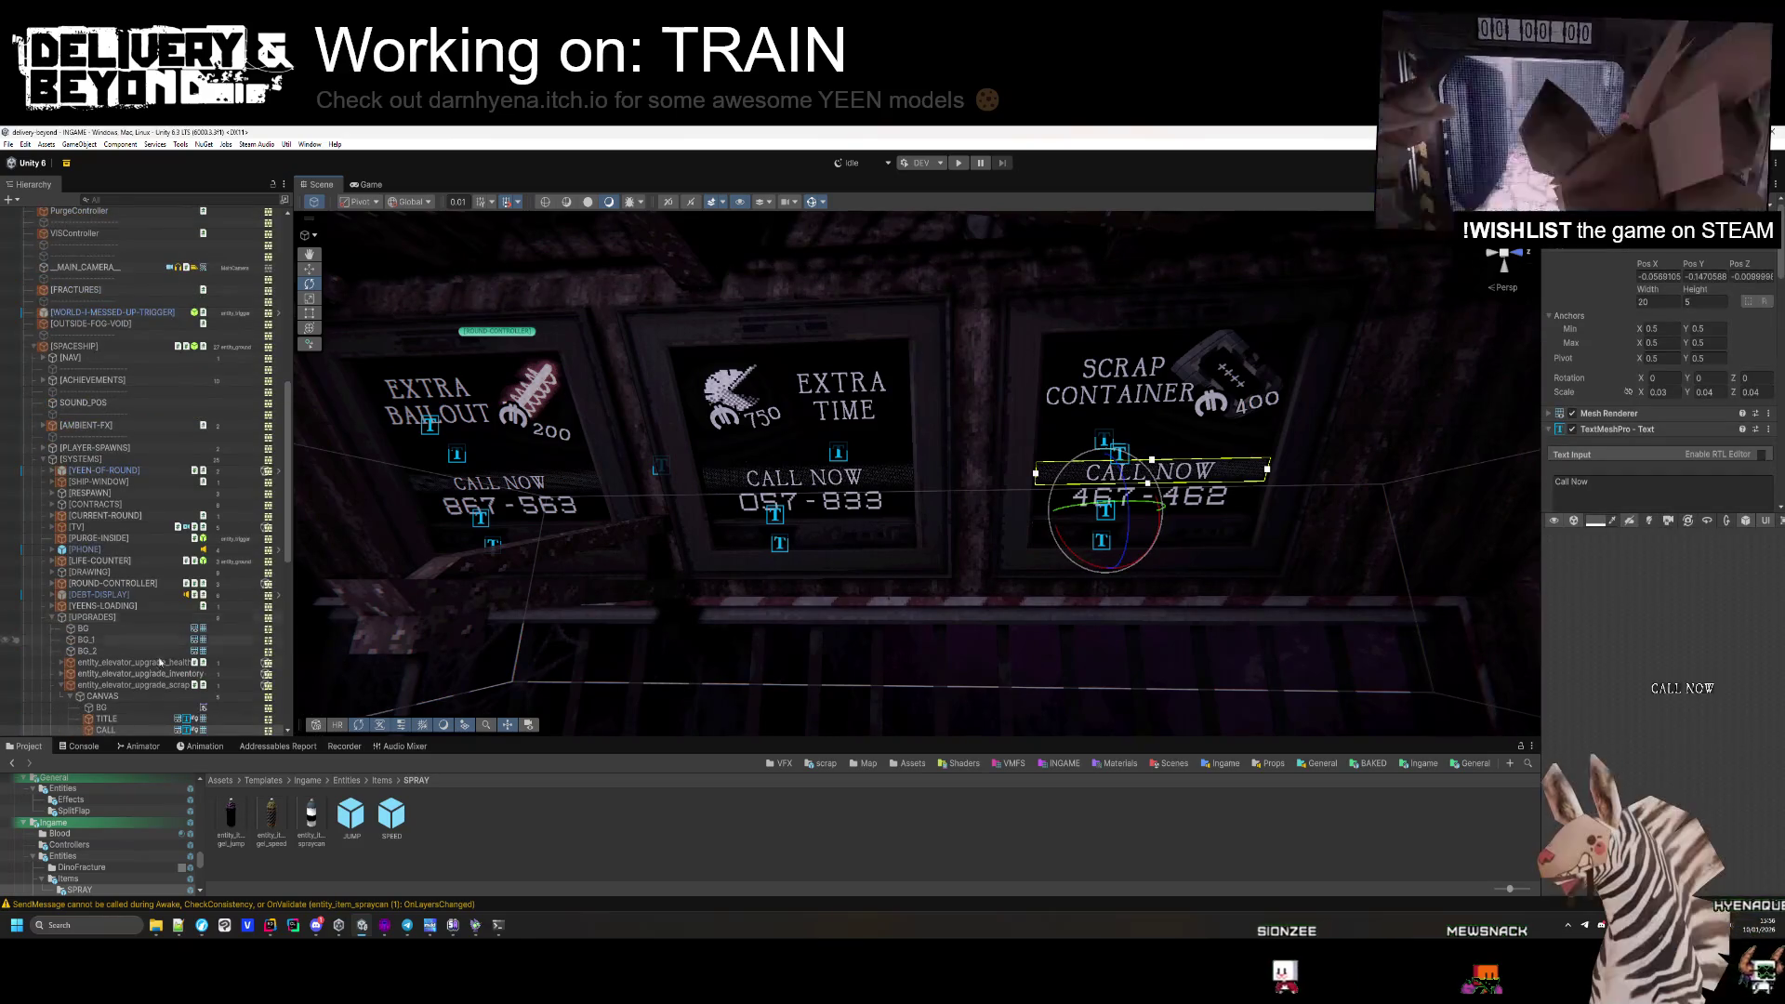
pyautogui.click(1749, 389)
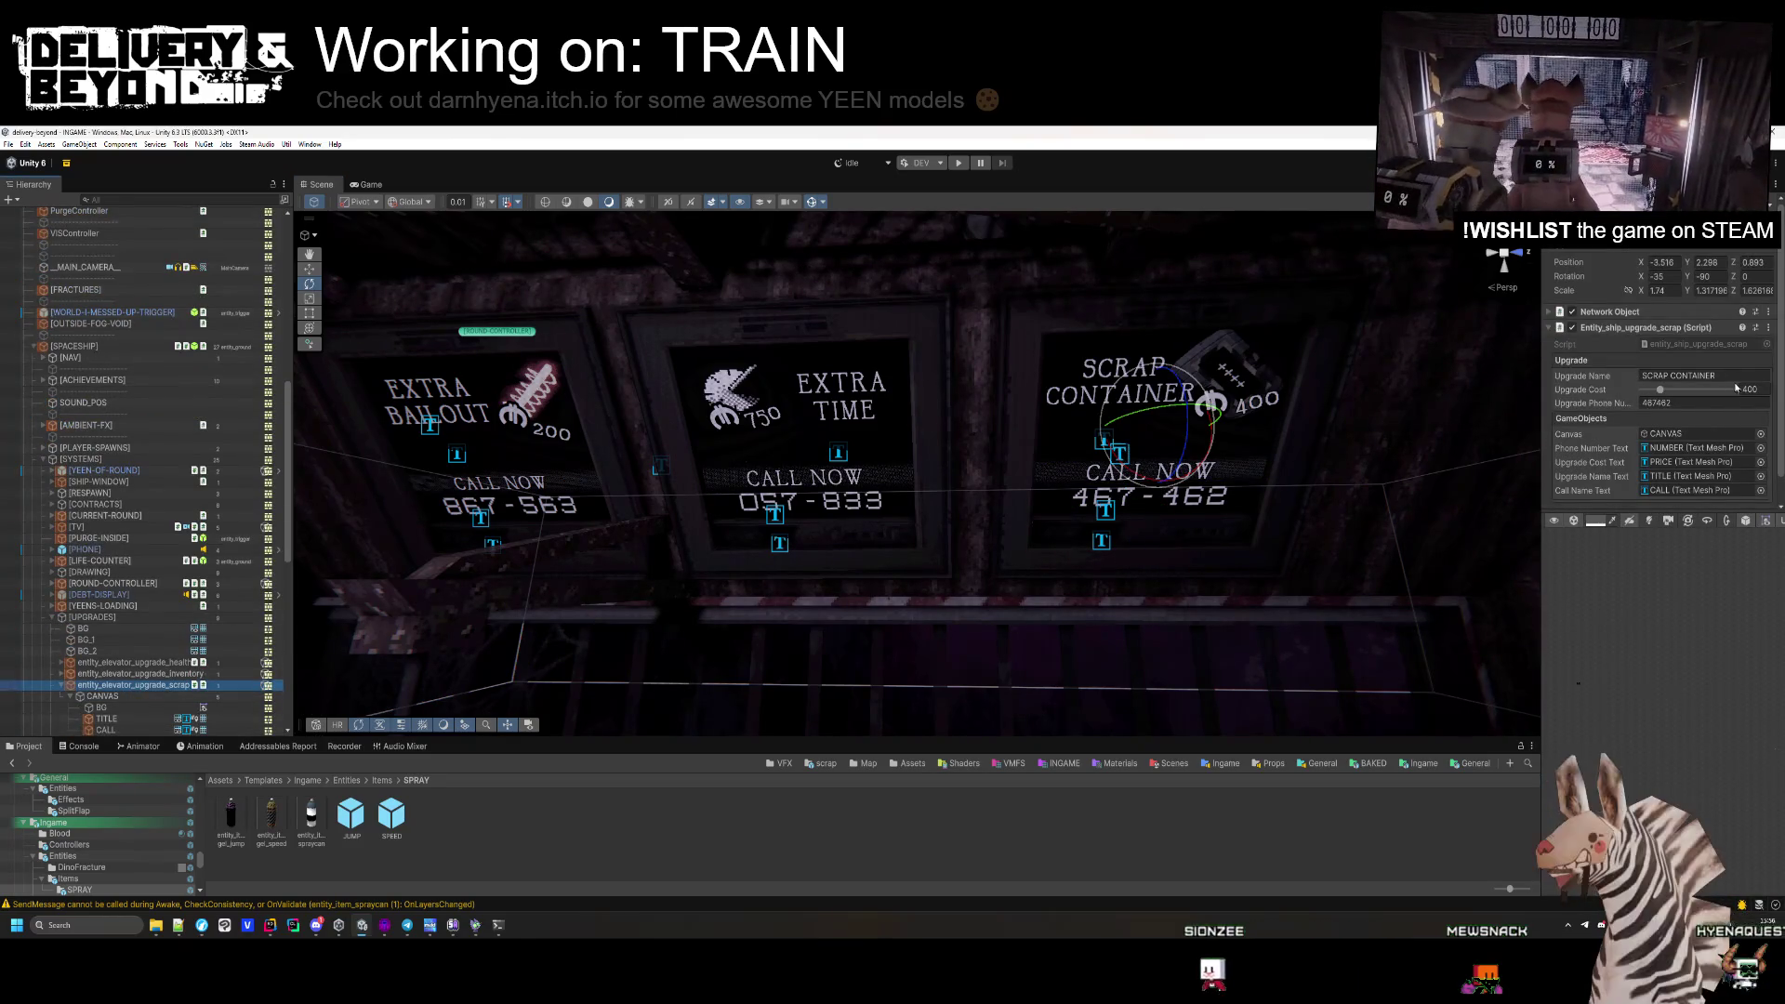
pyautogui.write('3')
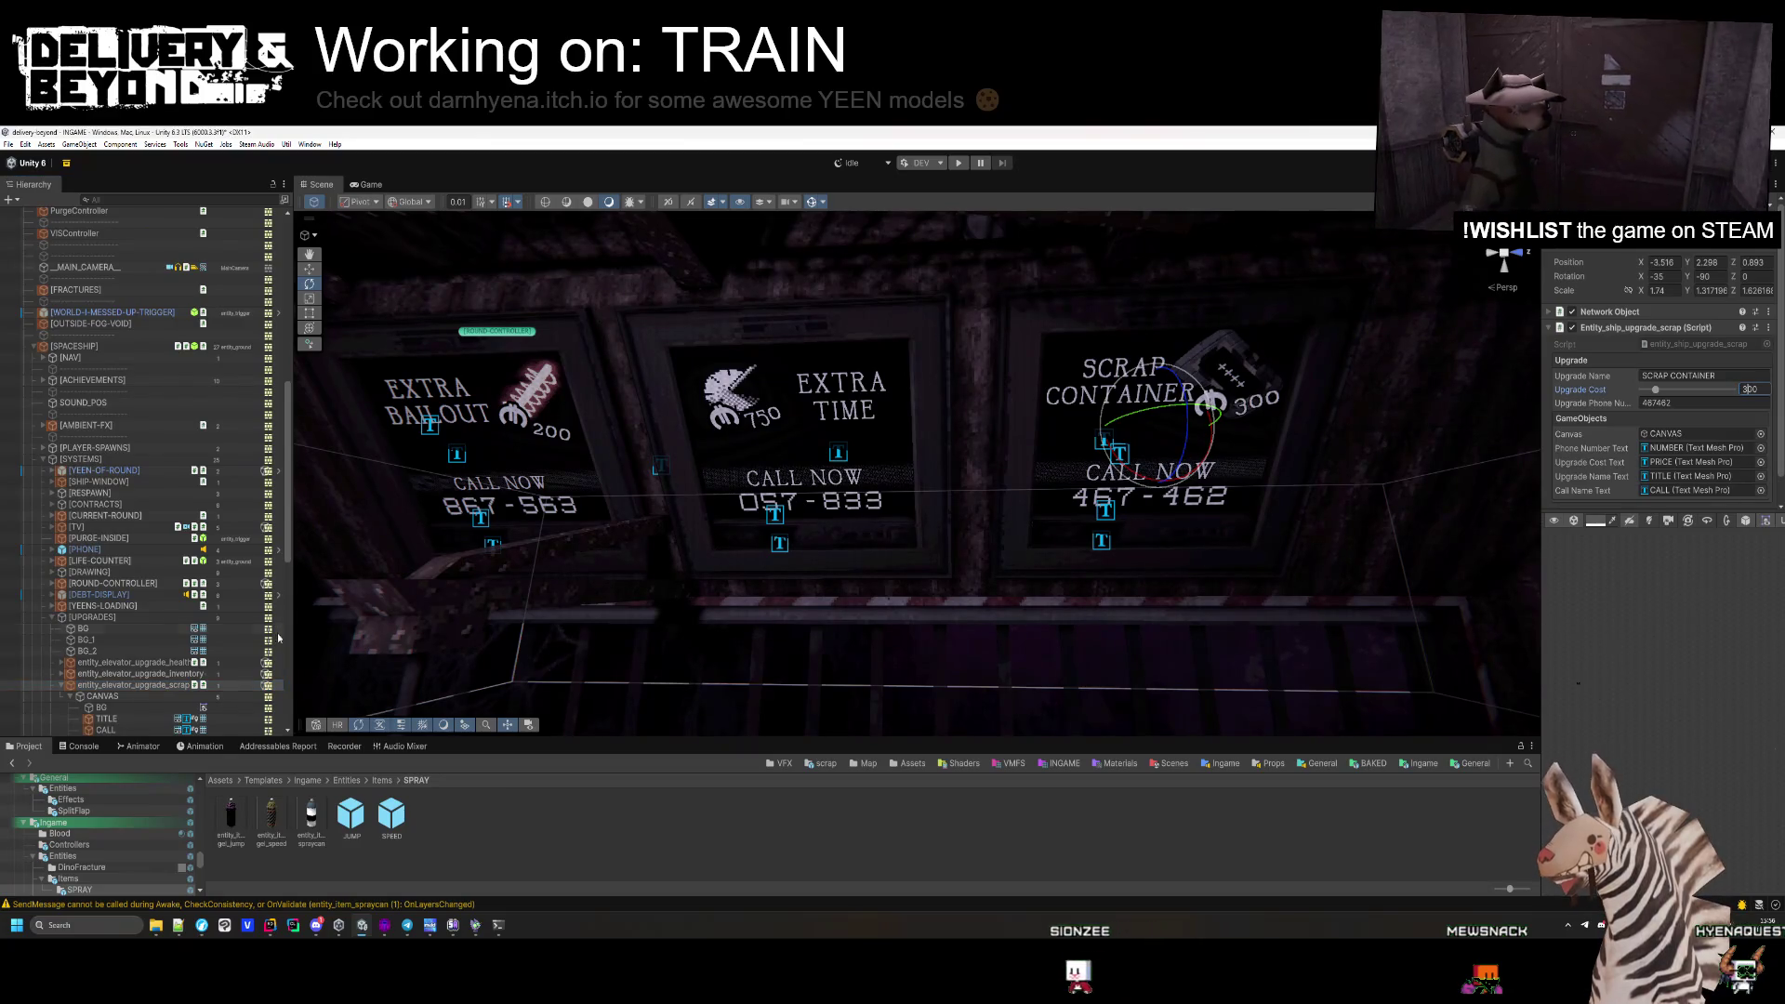
pyautogui.click(62, 685)
# Select the Extra Time upgrade board and set its Upgrade Cost to 500.
pyautogui.scroll(-2, 124, 683)
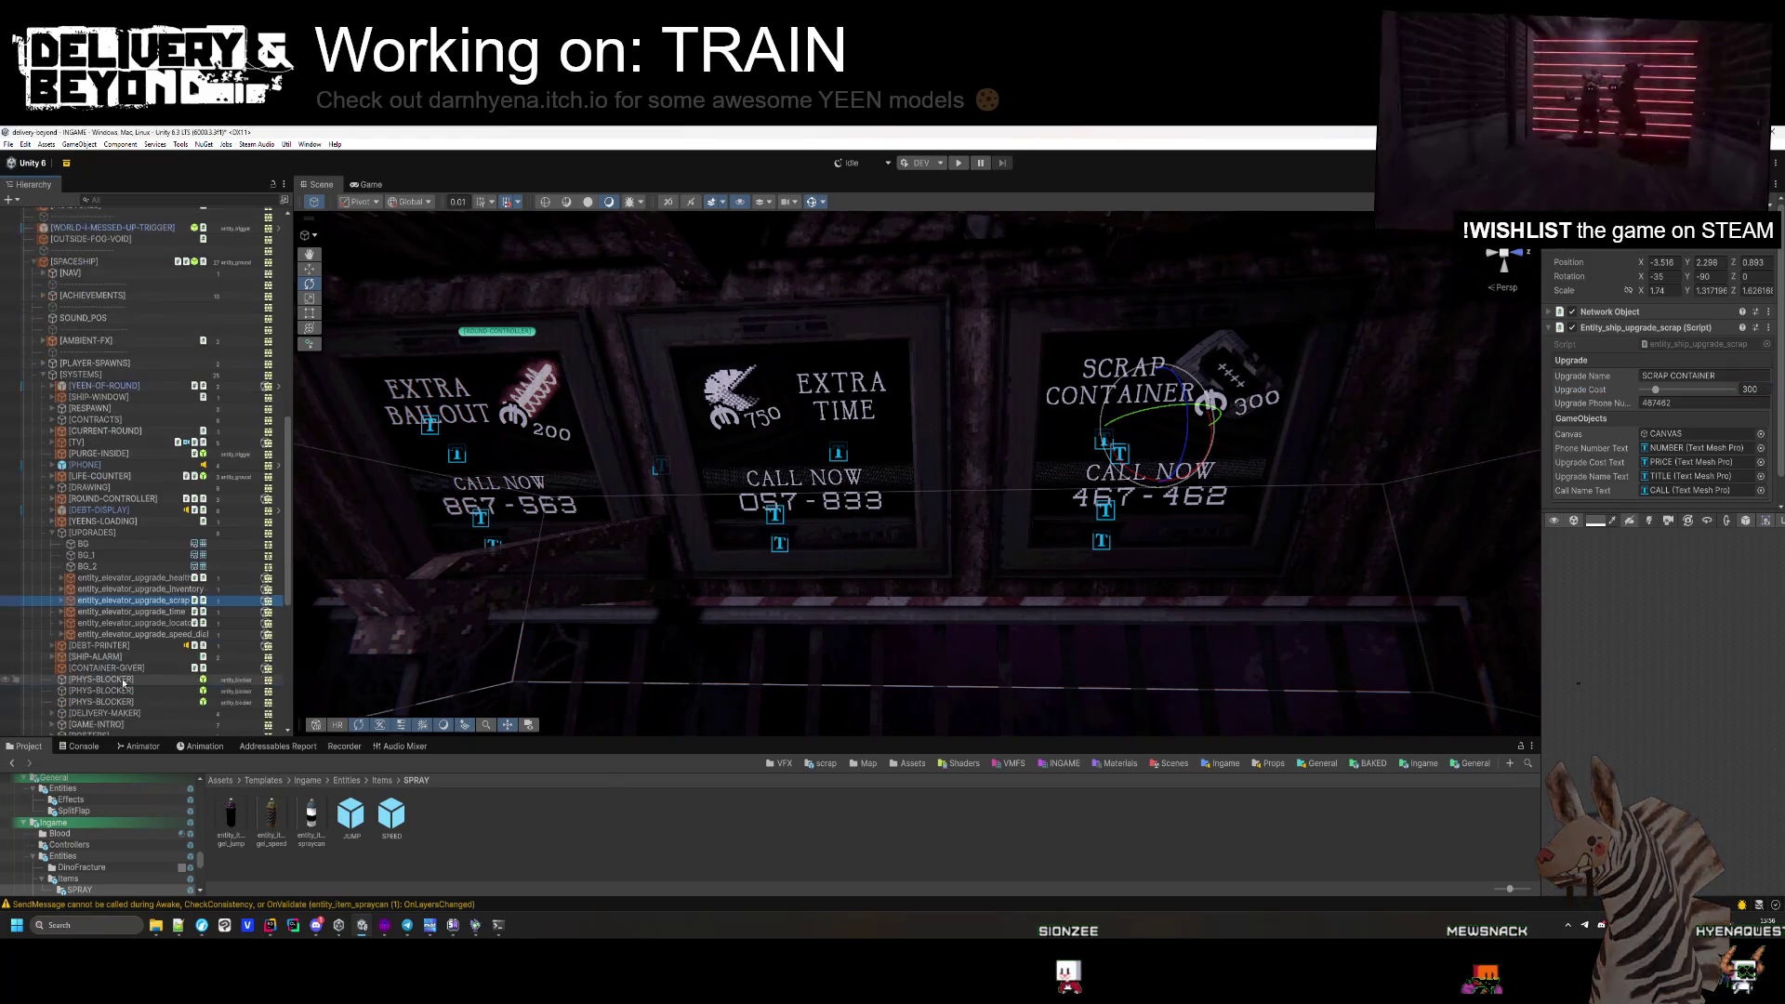
pyautogui.click(173, 613)
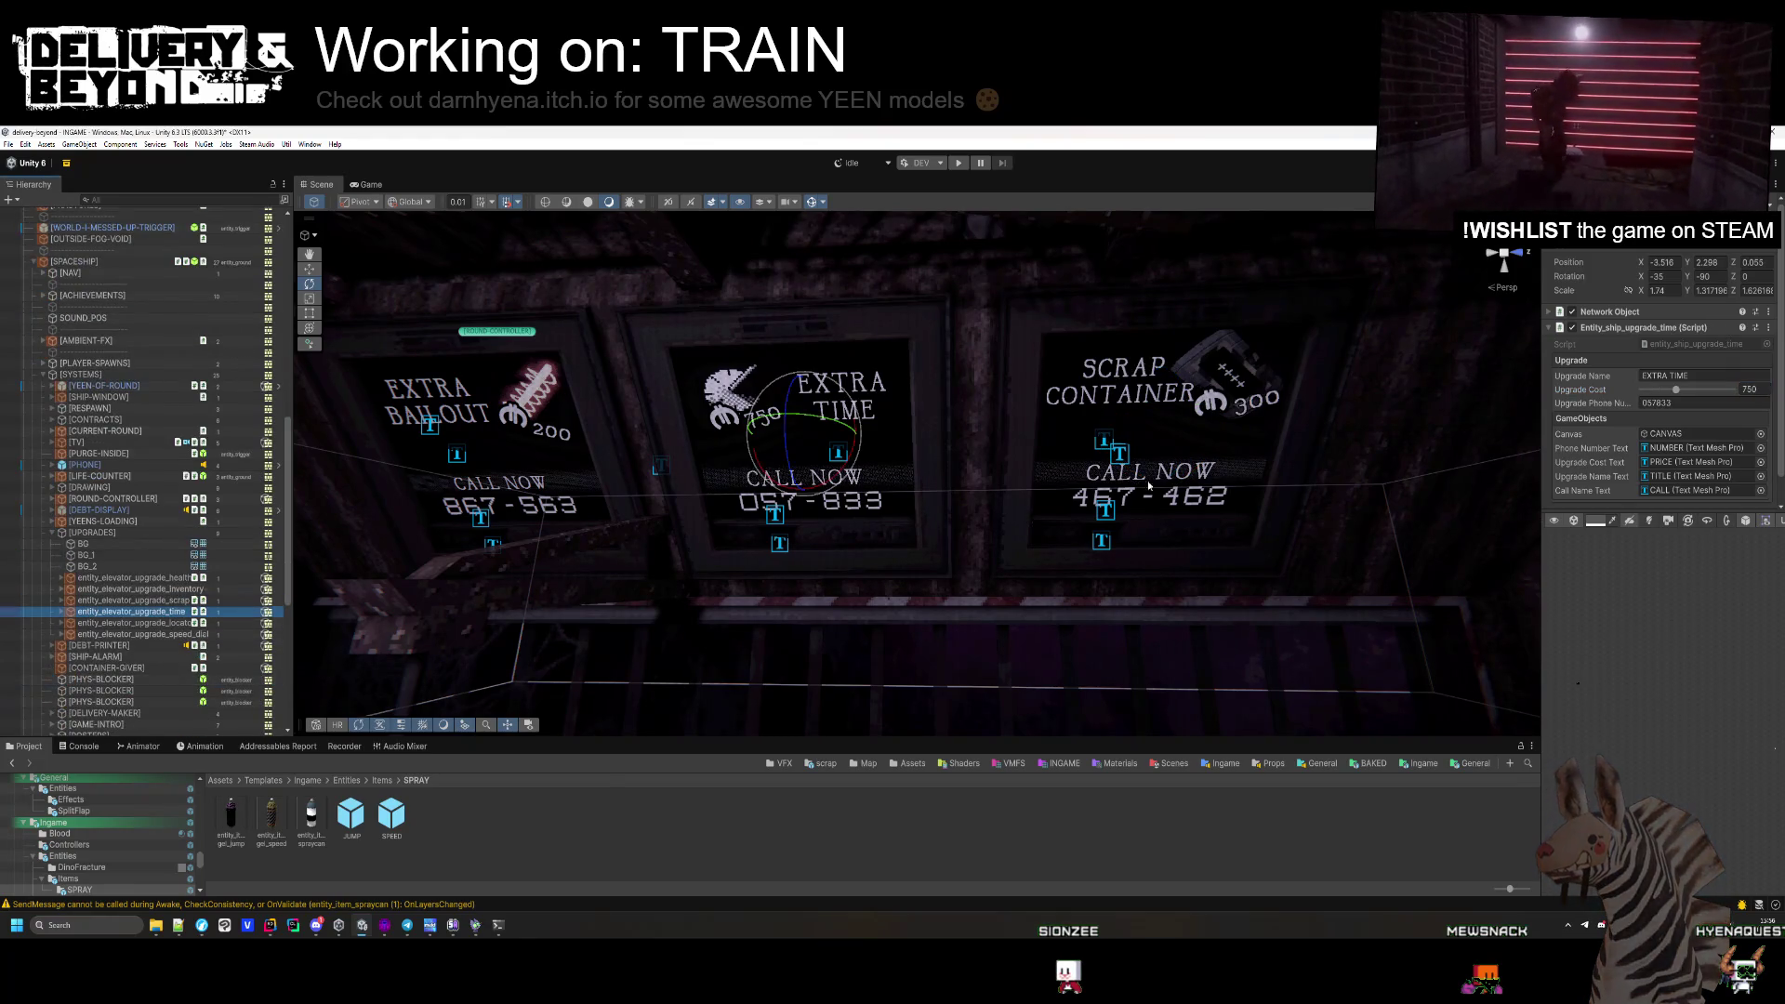
pyautogui.doubleClick(1747, 389)
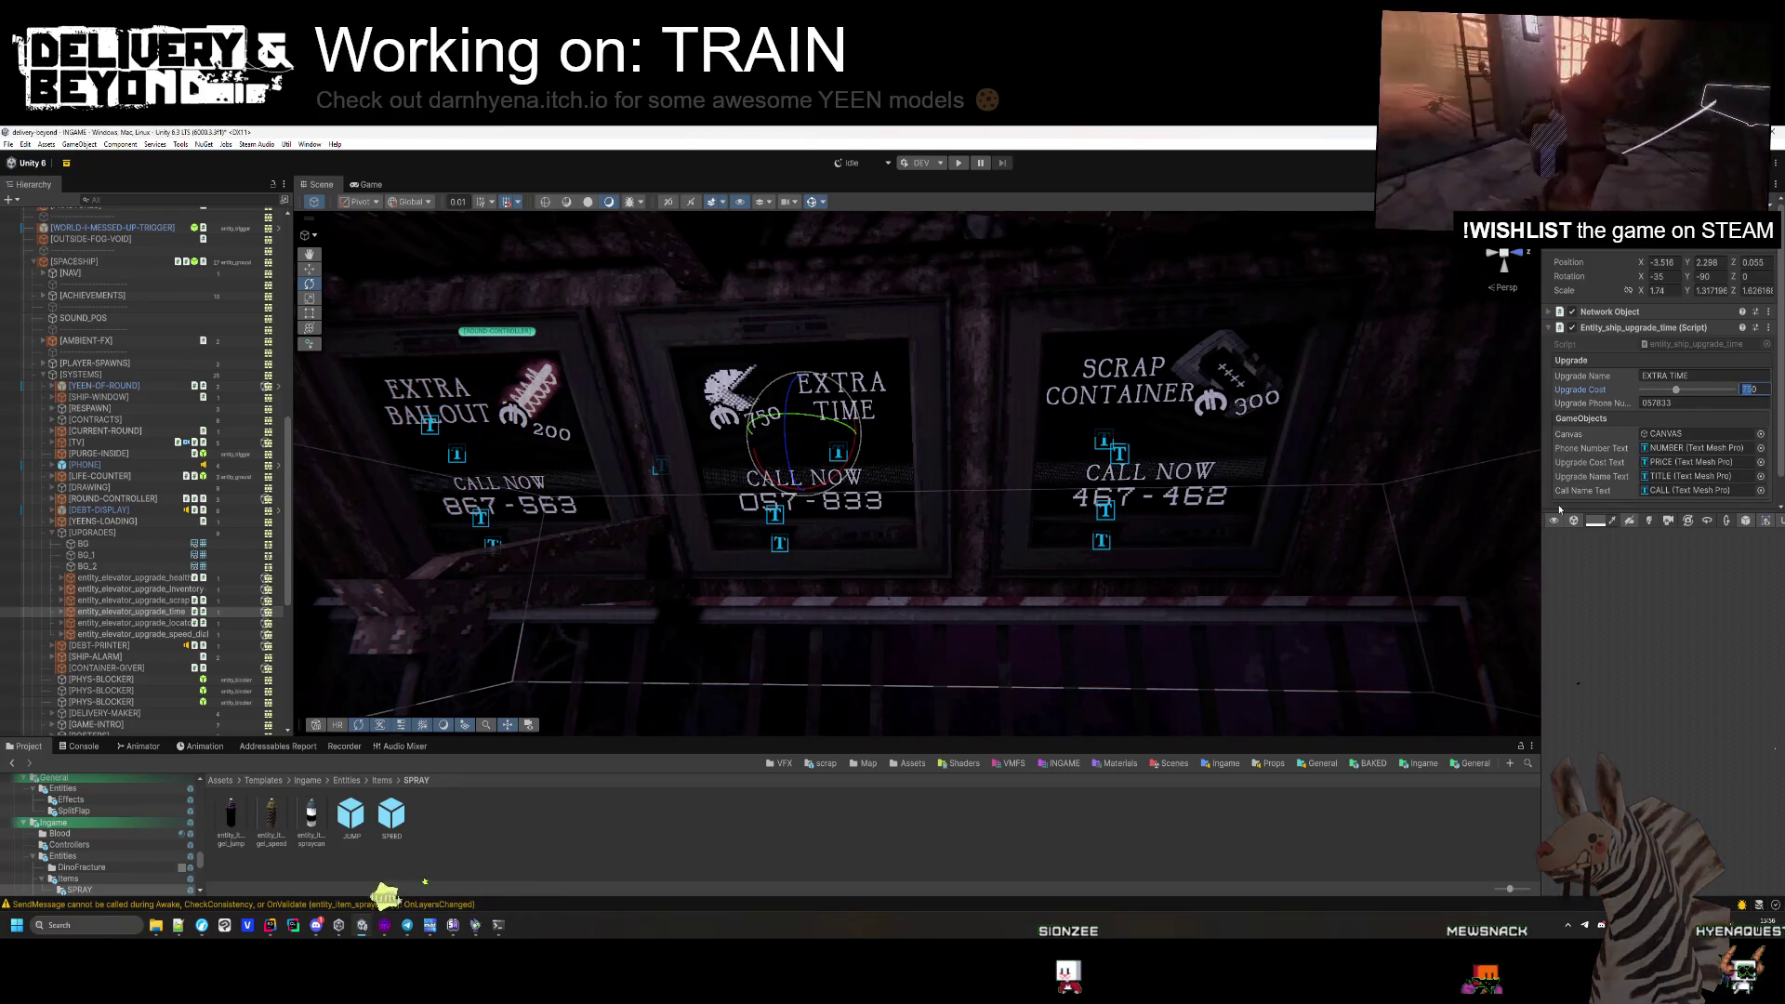
pyautogui.write('600')
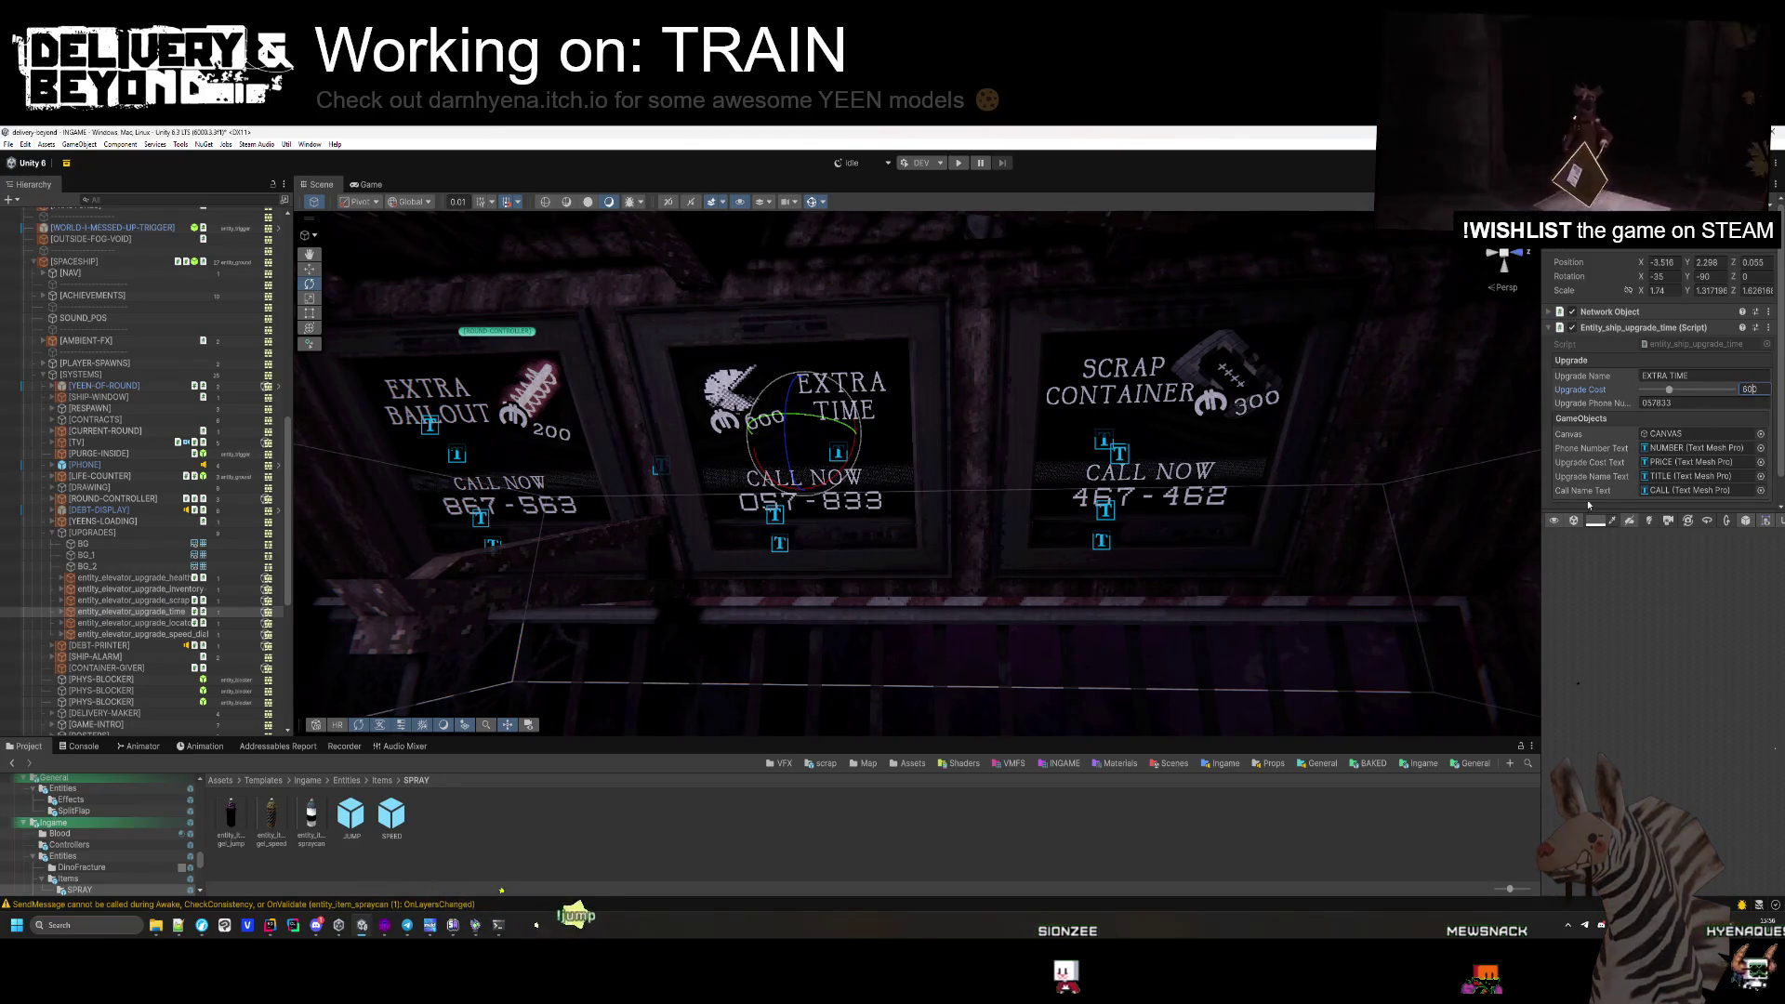
pyautogui.press('BackSpace')
pyautogui.press('BackSpace')
pyautogui.press('BackSpace')
pyautogui.write('500')
pyautogui.moveTo(1278, 480)
pyautogui.mouseDown()
pyautogui.moveTo(884, 663)
pyautogui.moveTo(1056, 688)
pyautogui.moveTo(993, 666)
pyautogui.moveTo(1011, 591)
pyautogui.mouseUp()
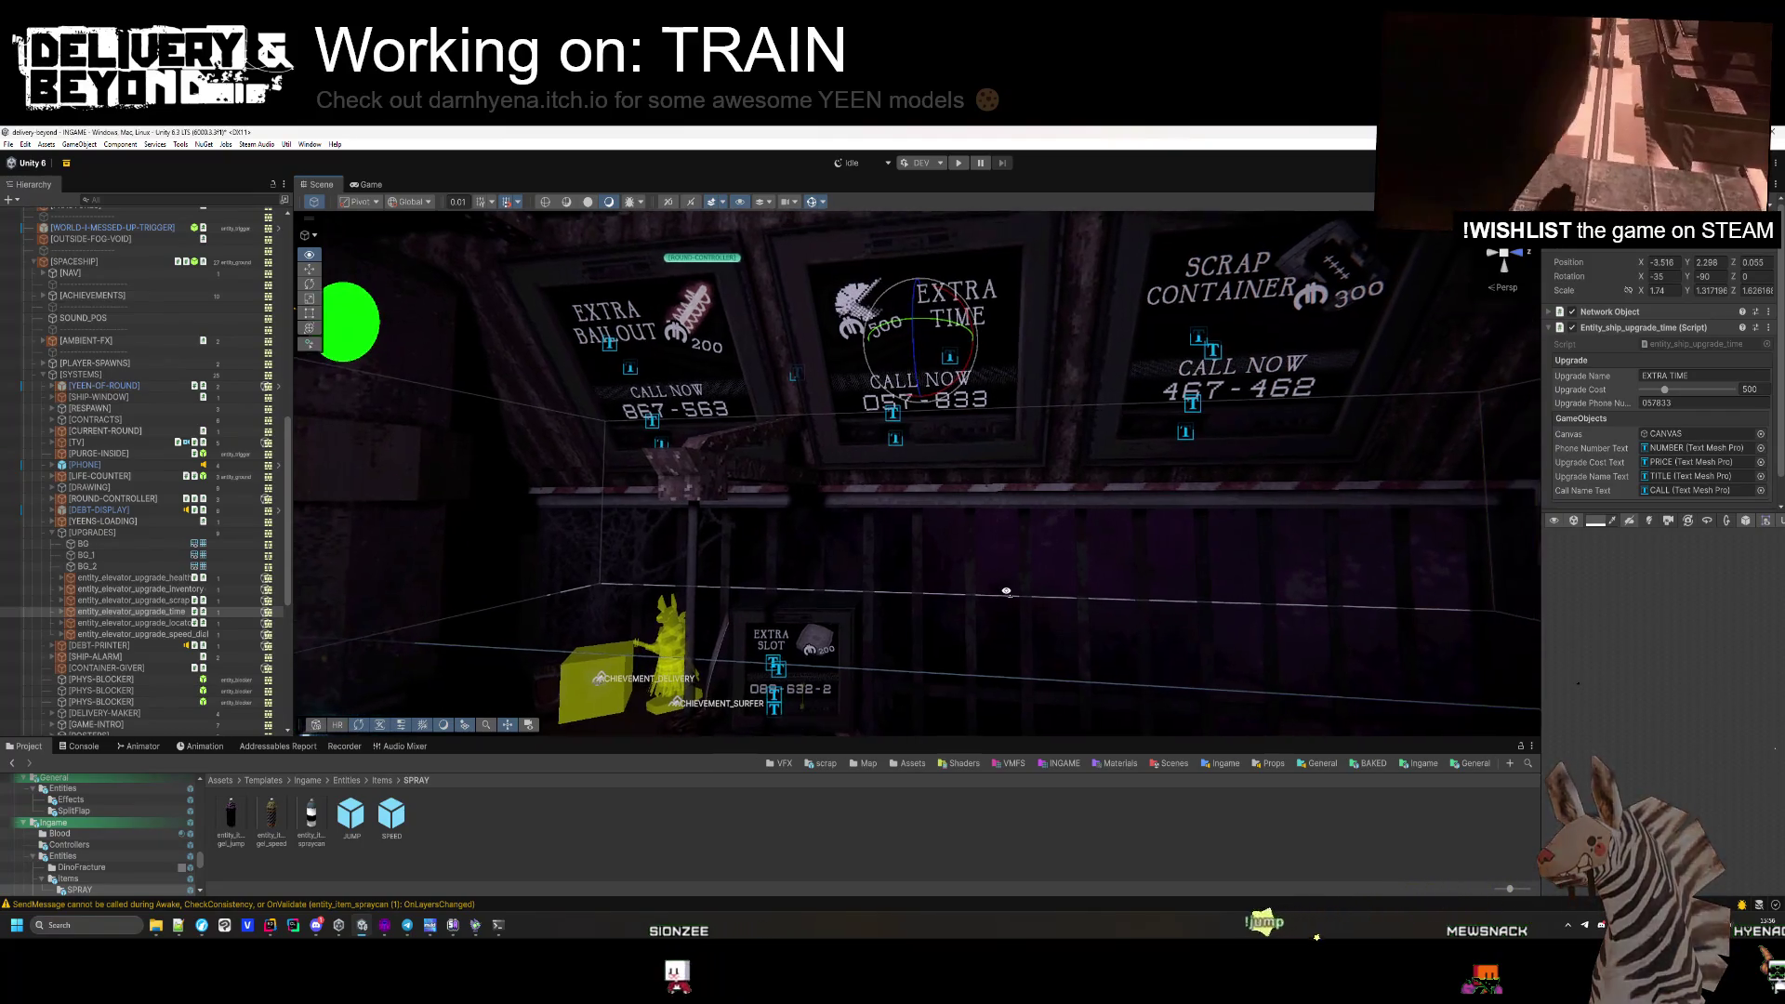
pyautogui.click(959, 802)
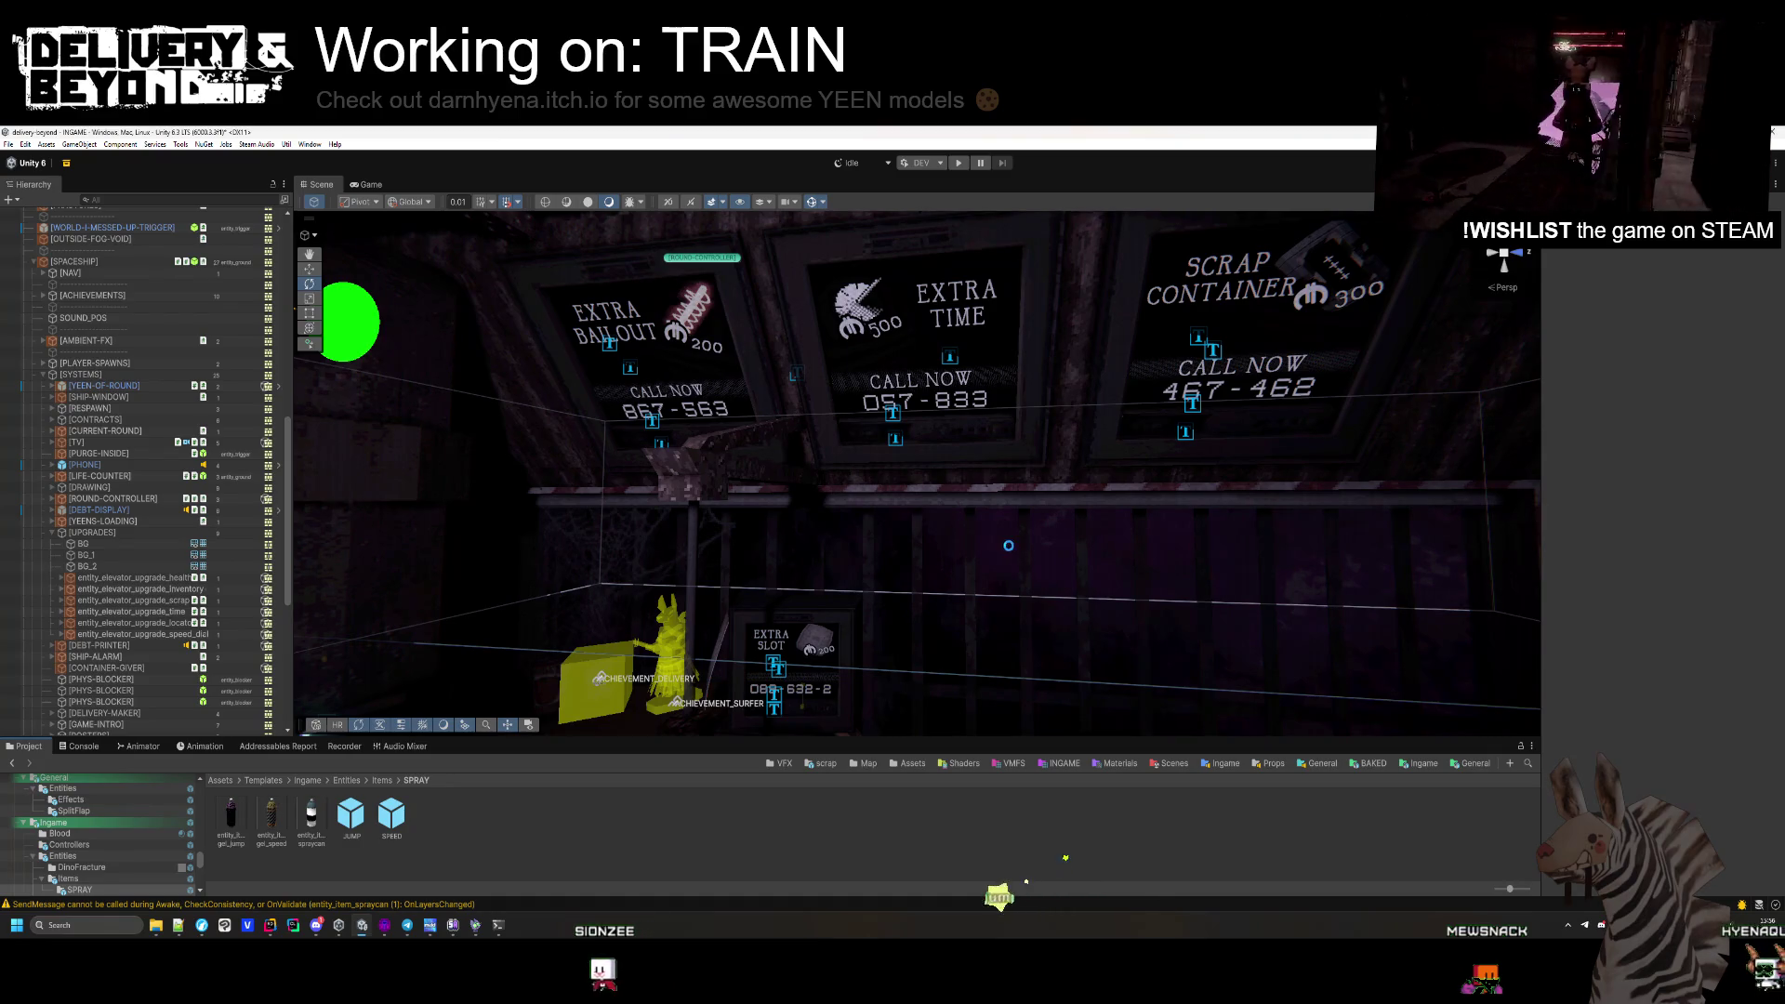
# Fly the Scene camera in close to the SCRAP CONTAINER board beside the Extra Time board.
pyautogui.moveTo(1011, 528); pyautogui.dragTo(1042, 405)
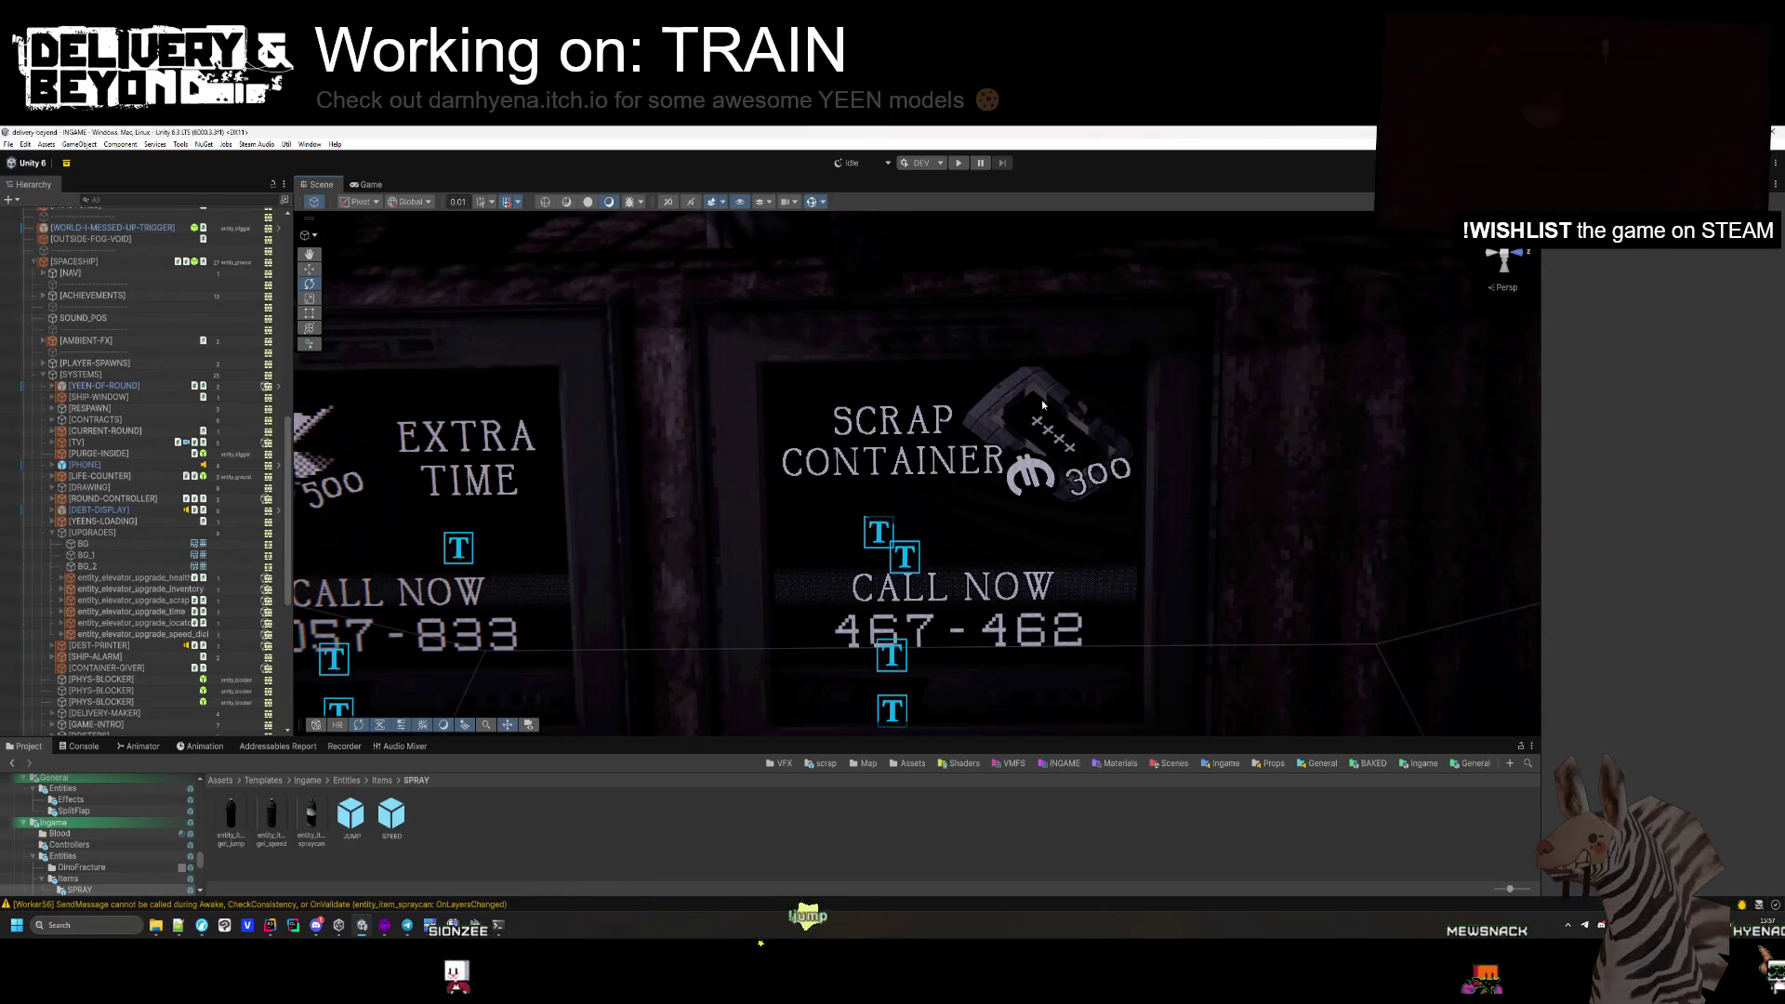
# Replace the SCRAP CONTAINER board's title text with 'MORE SPACE'.
pyautogui.click(878, 533)
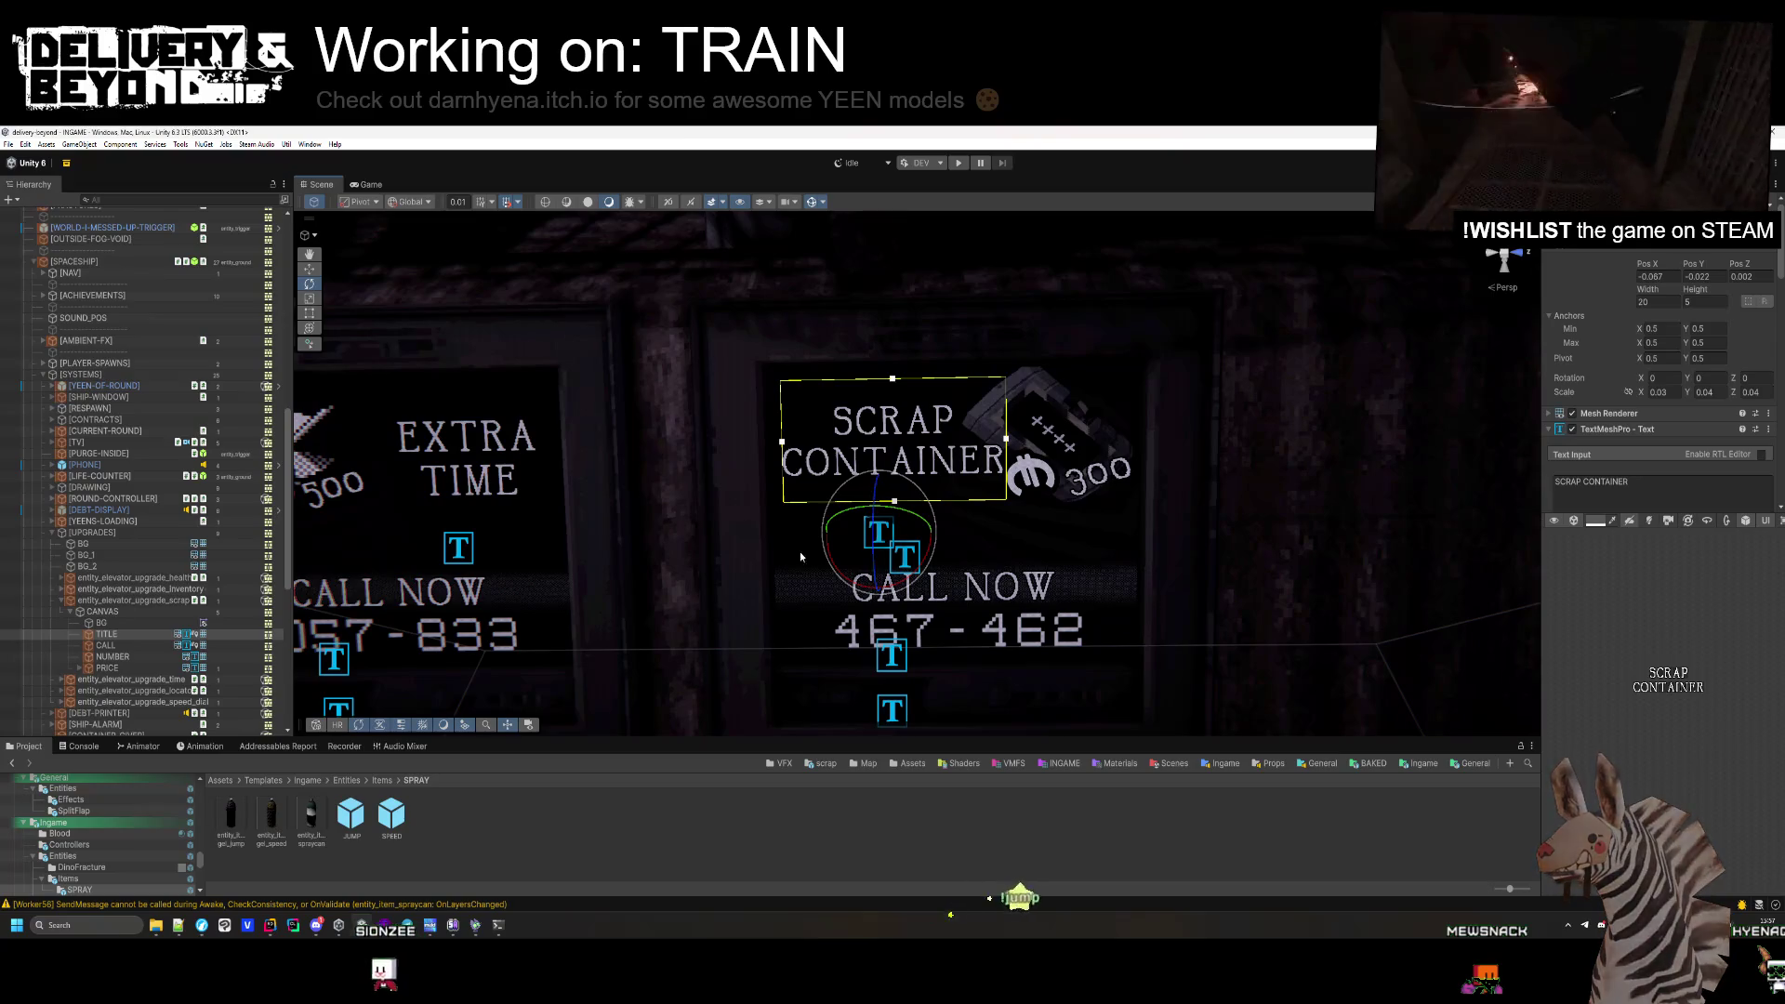
pyautogui.click(1646, 486)
pyautogui.write('MORE SPACE')
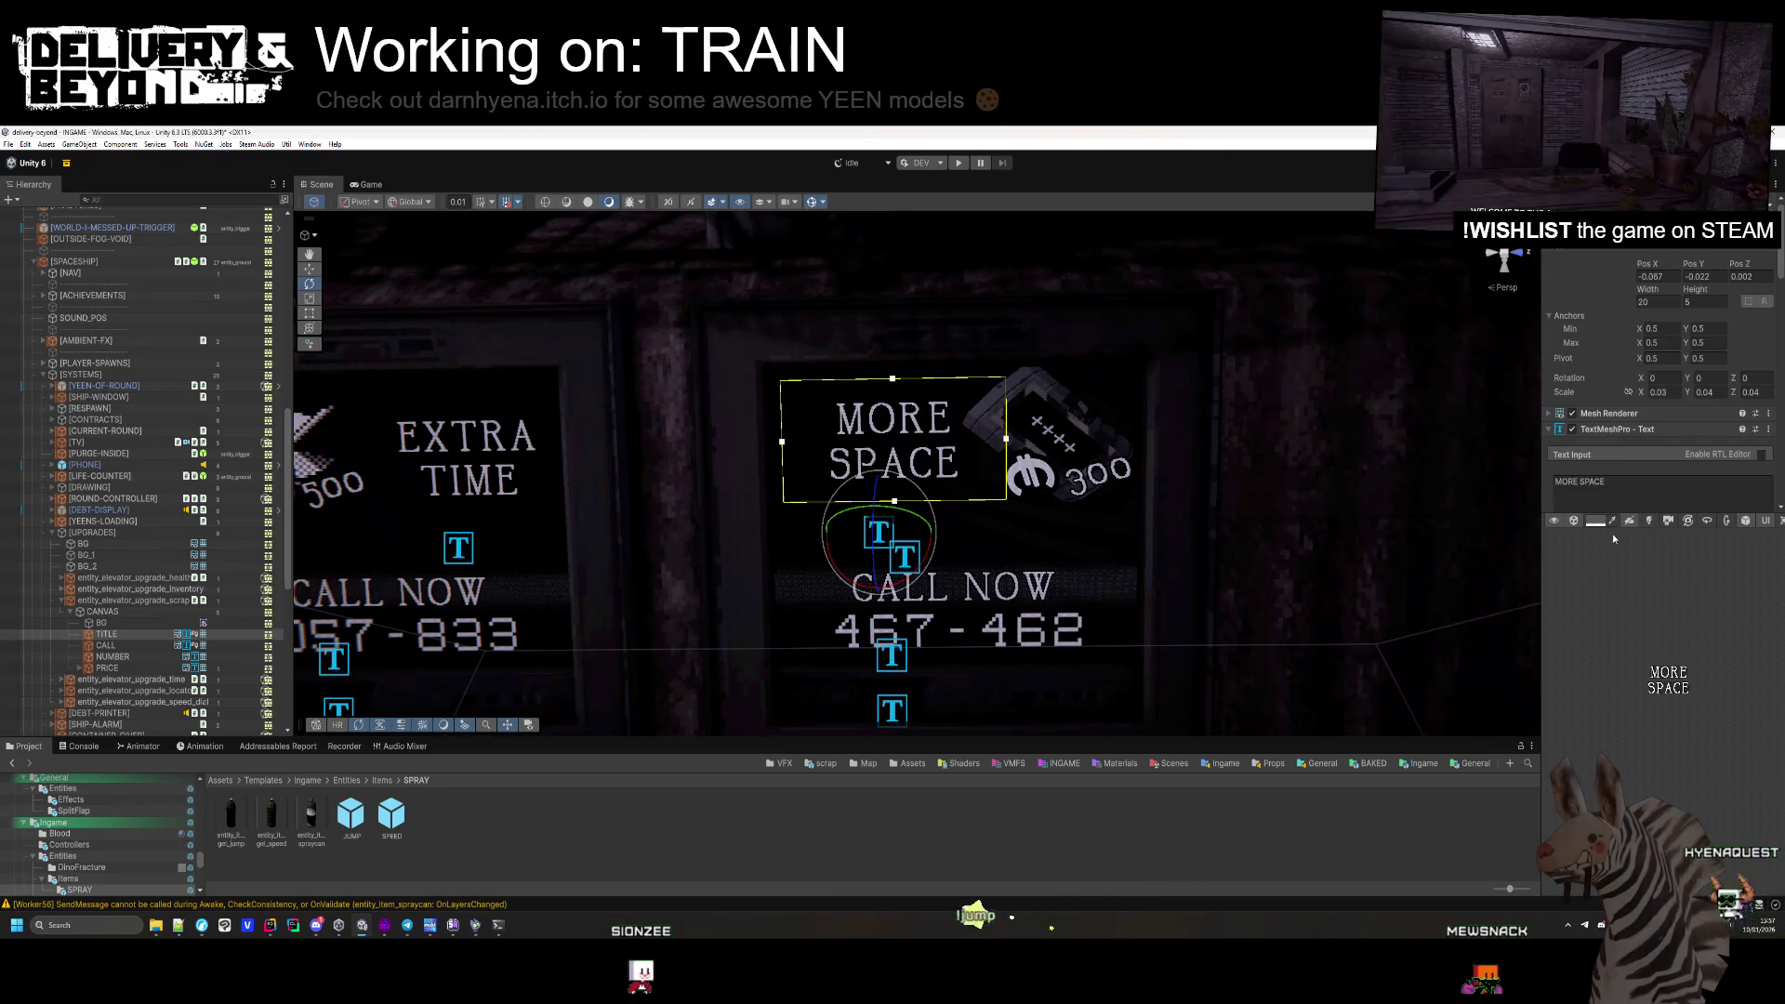
# Collapse the Inspector preview to reveal more text settings and show the Console warnings.
pyautogui.moveTo(1543, 519)
pyautogui.mouseDown()
pyautogui.moveTo(1505, 520)
pyautogui.moveTo(1521, 599)
pyautogui.mouseUp()
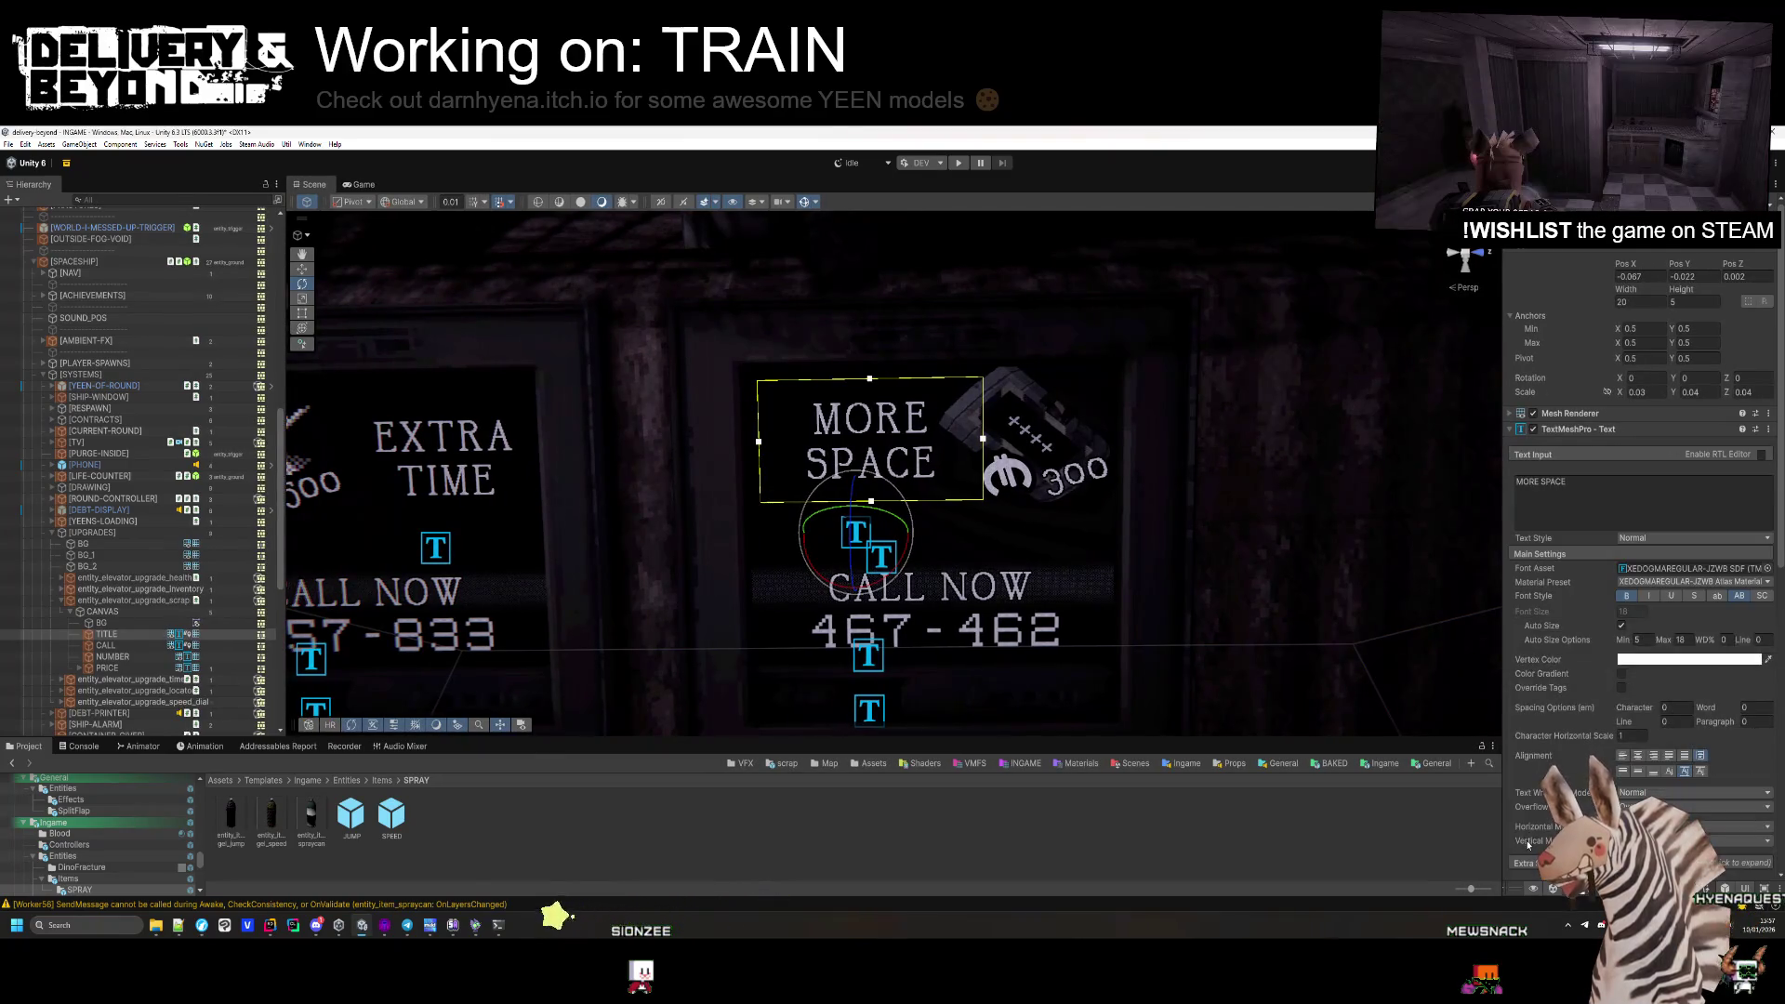
pyautogui.click(1521, 622)
pyautogui.scroll(-5, 1540, 658)
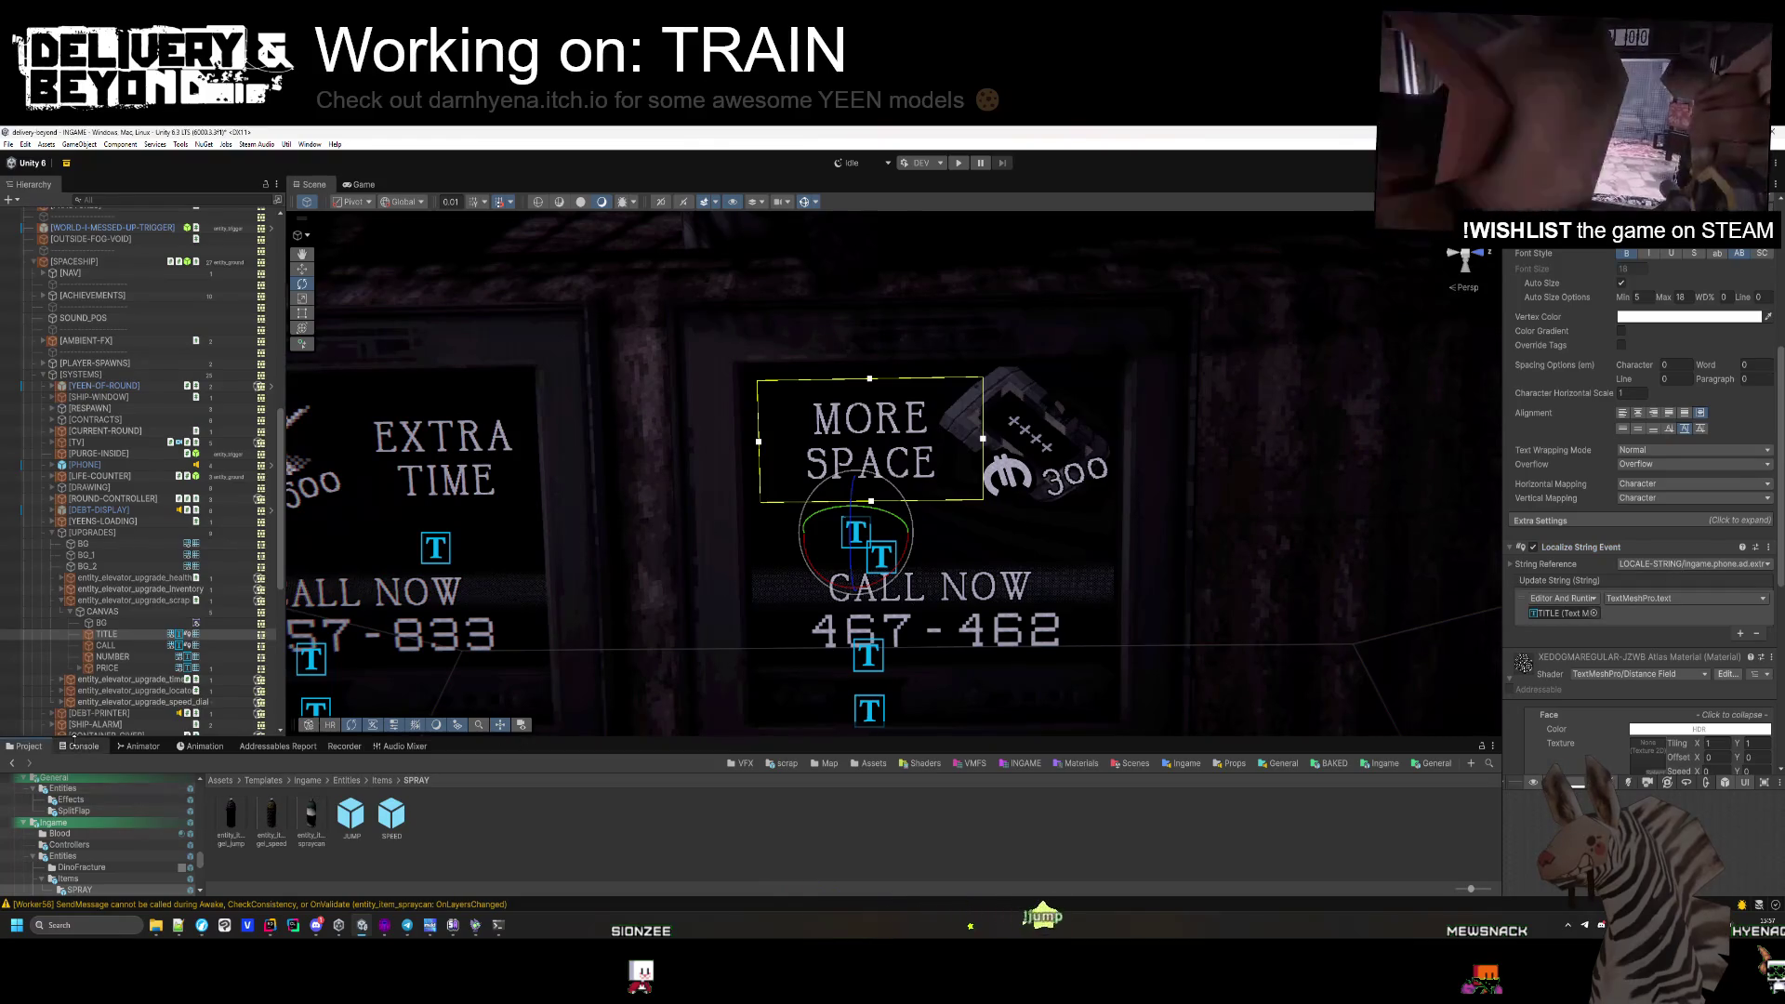
pyautogui.click(80, 745)
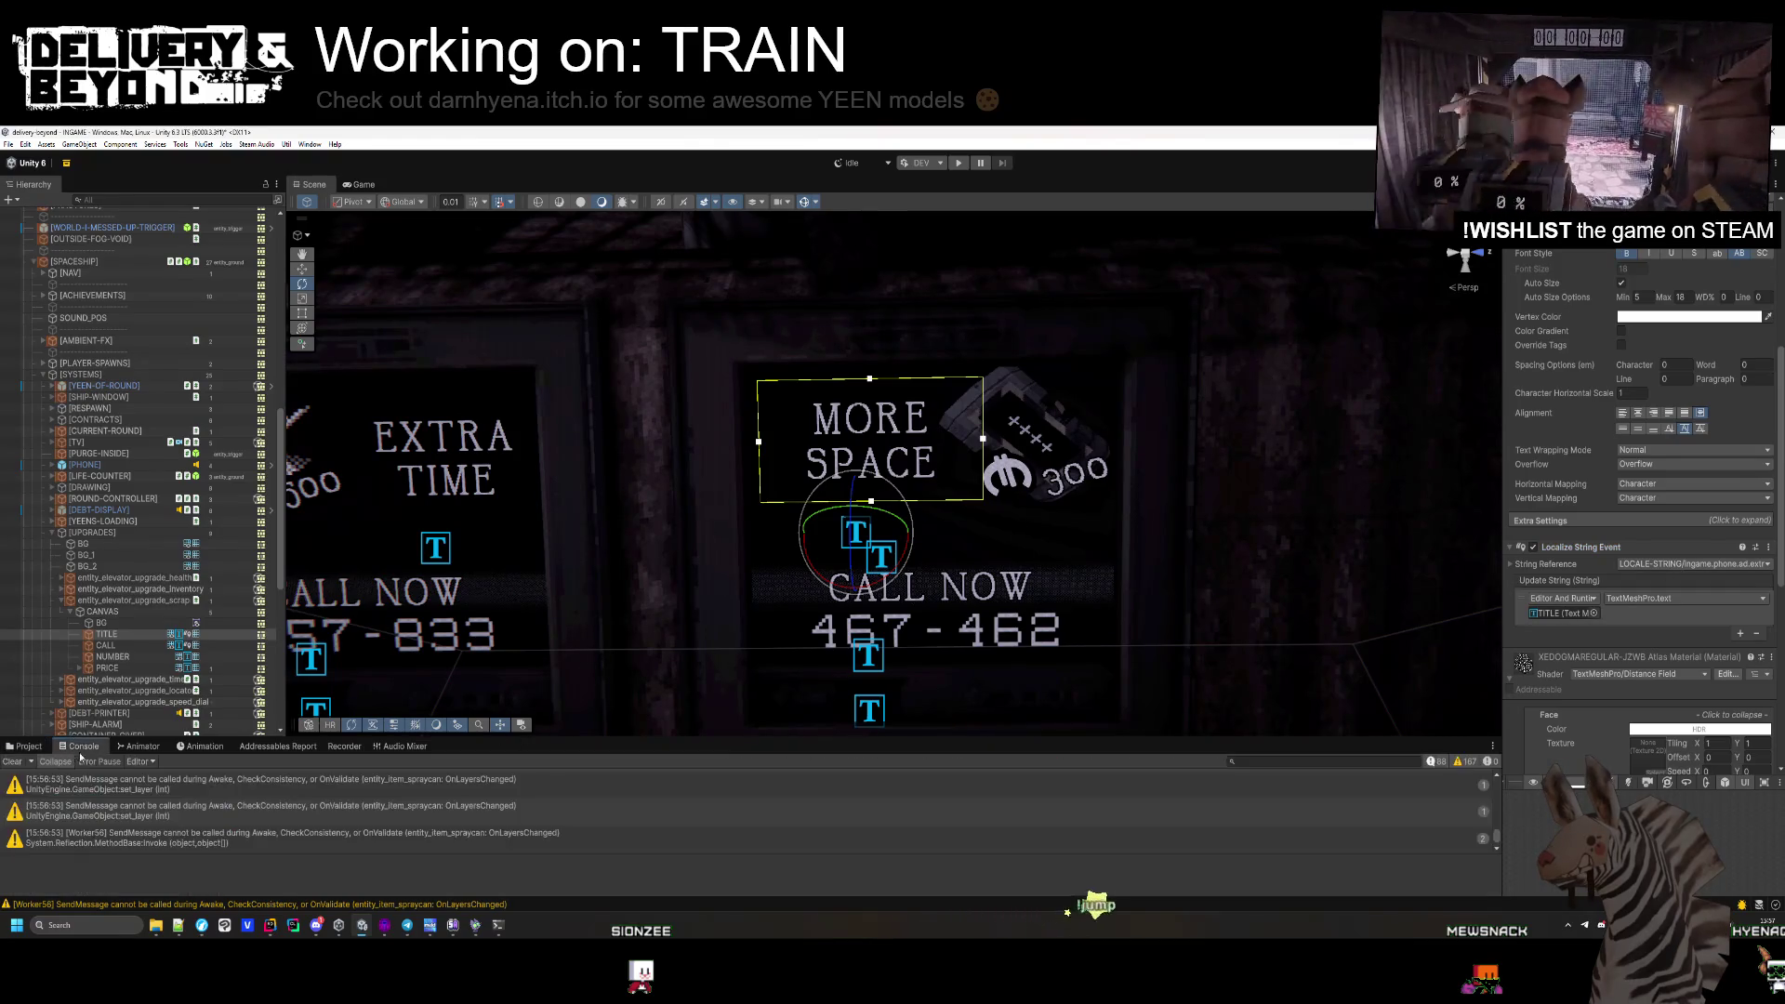
# Open the LOCALE-STRING table from Assets/Data/Localization in the Localization Tables window.
pyautogui.click(25, 745)
pyautogui.click(723, 810)
pyautogui.click(828, 764)
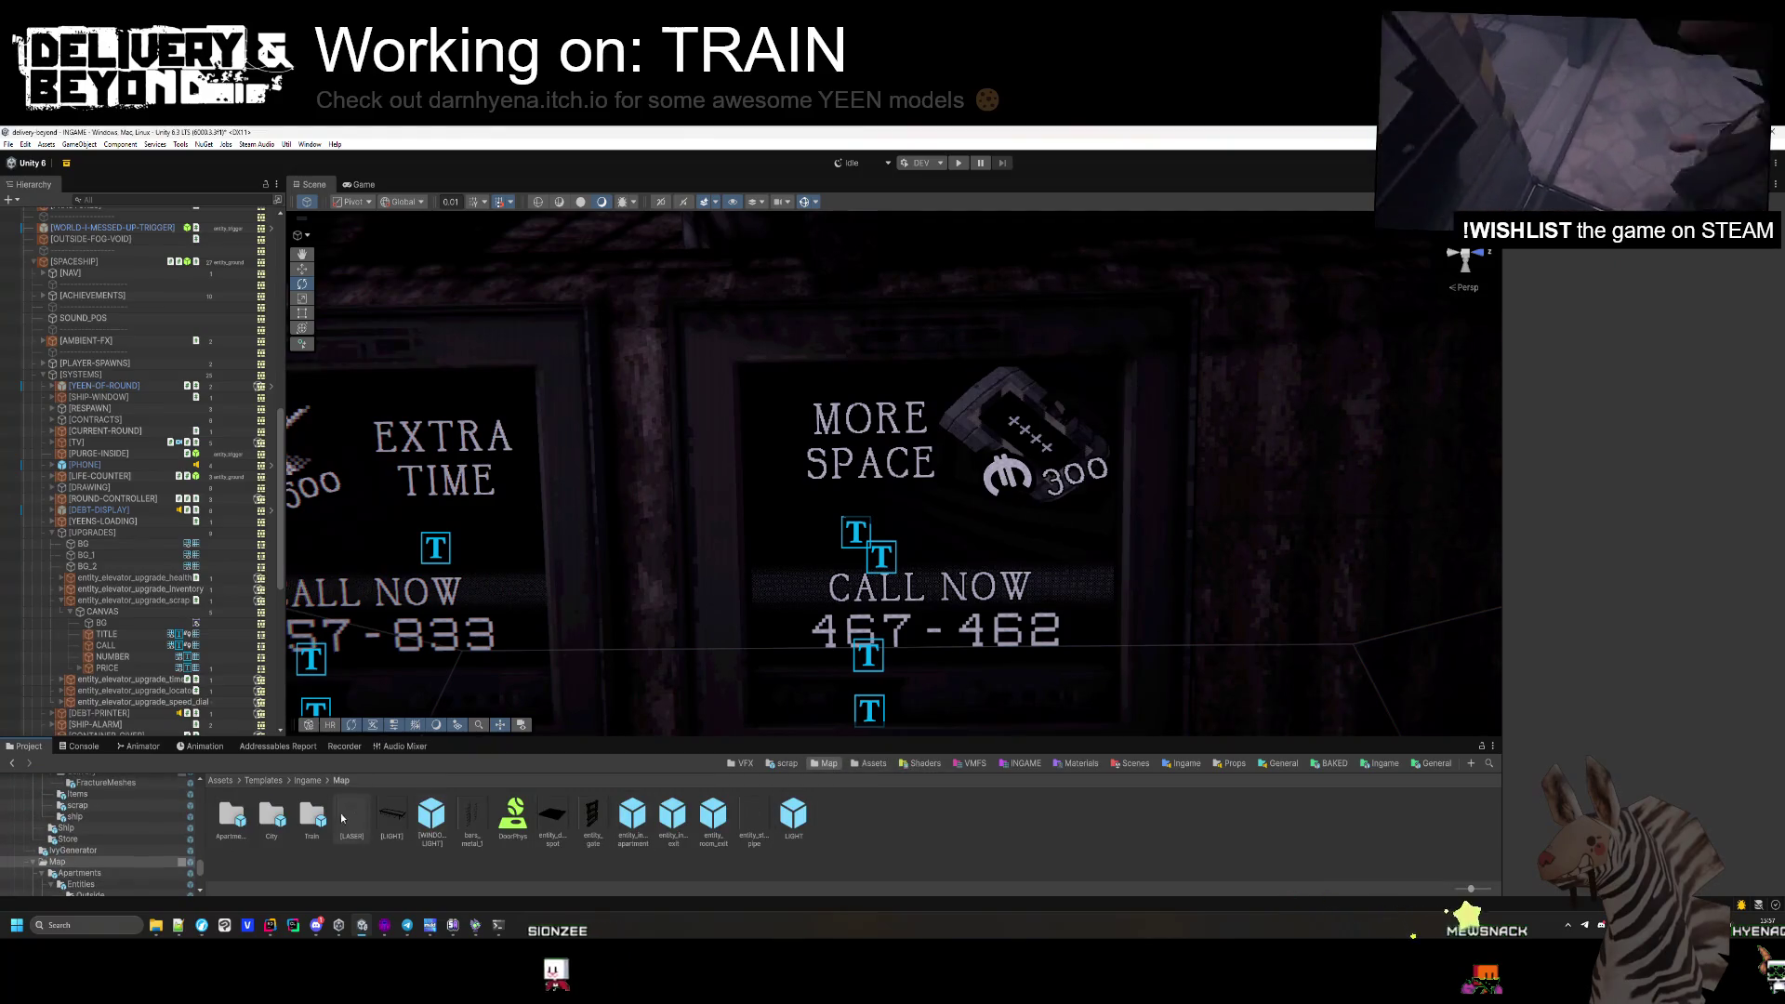
pyautogui.click(854, 764)
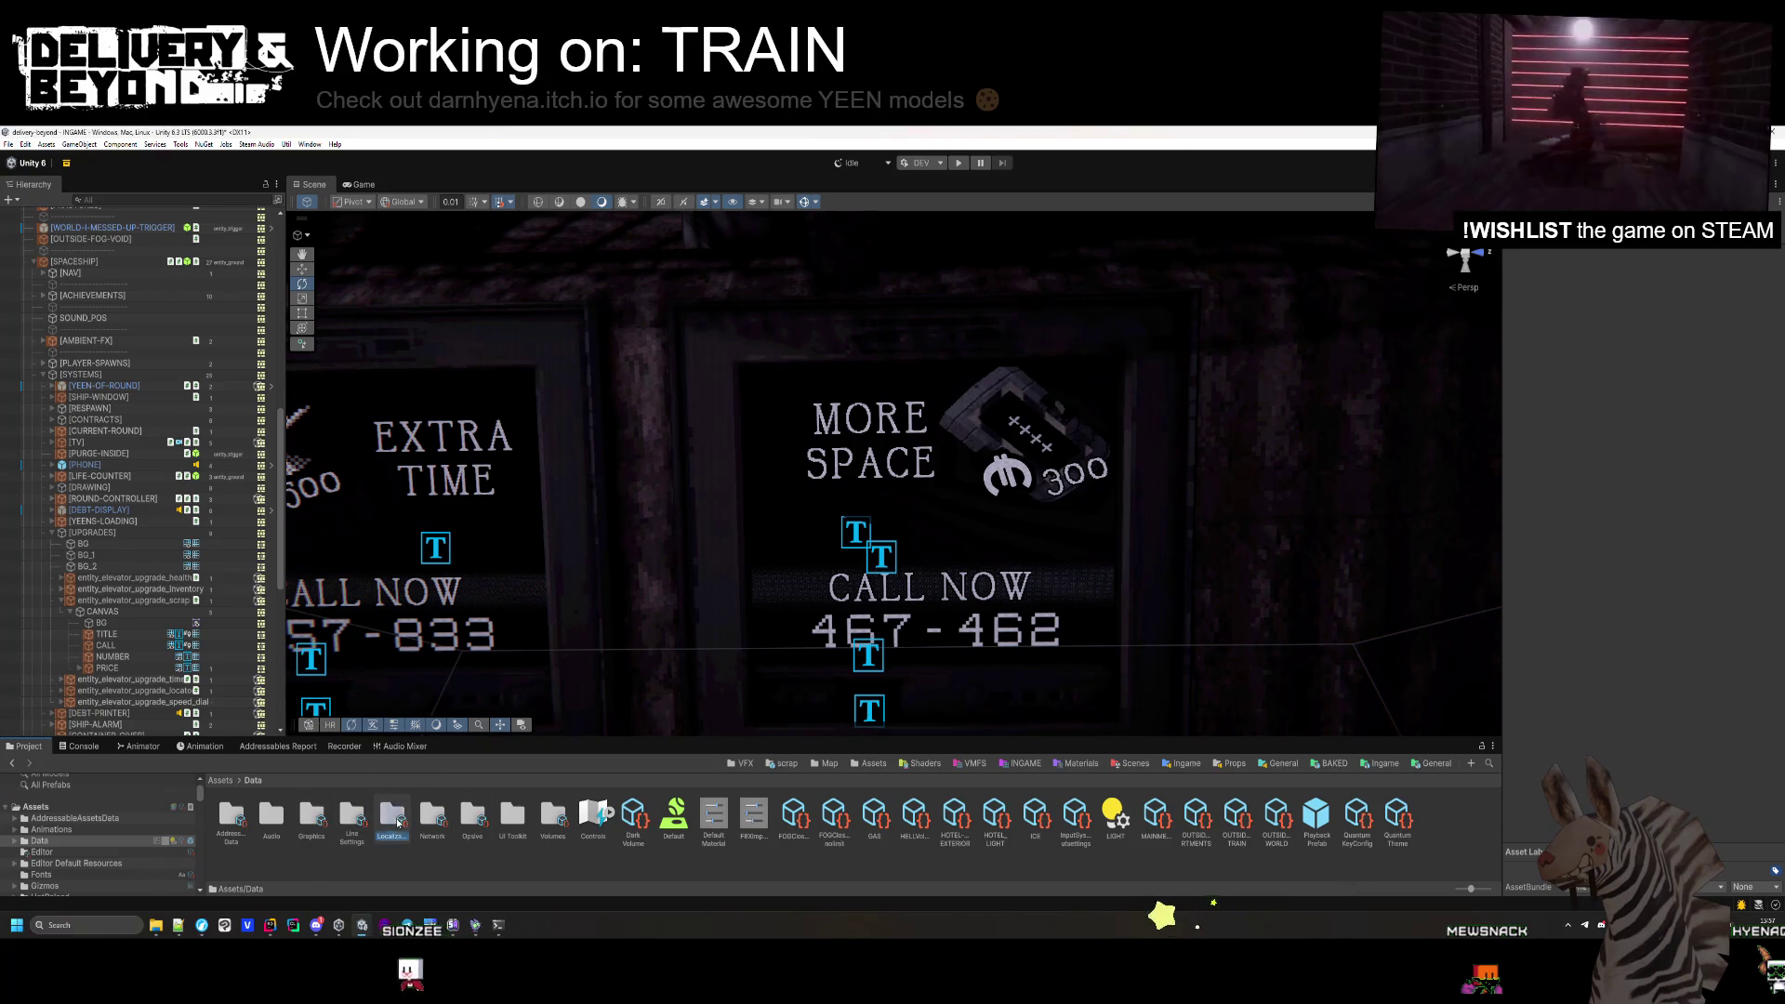
pyautogui.doubleClick(397, 822)
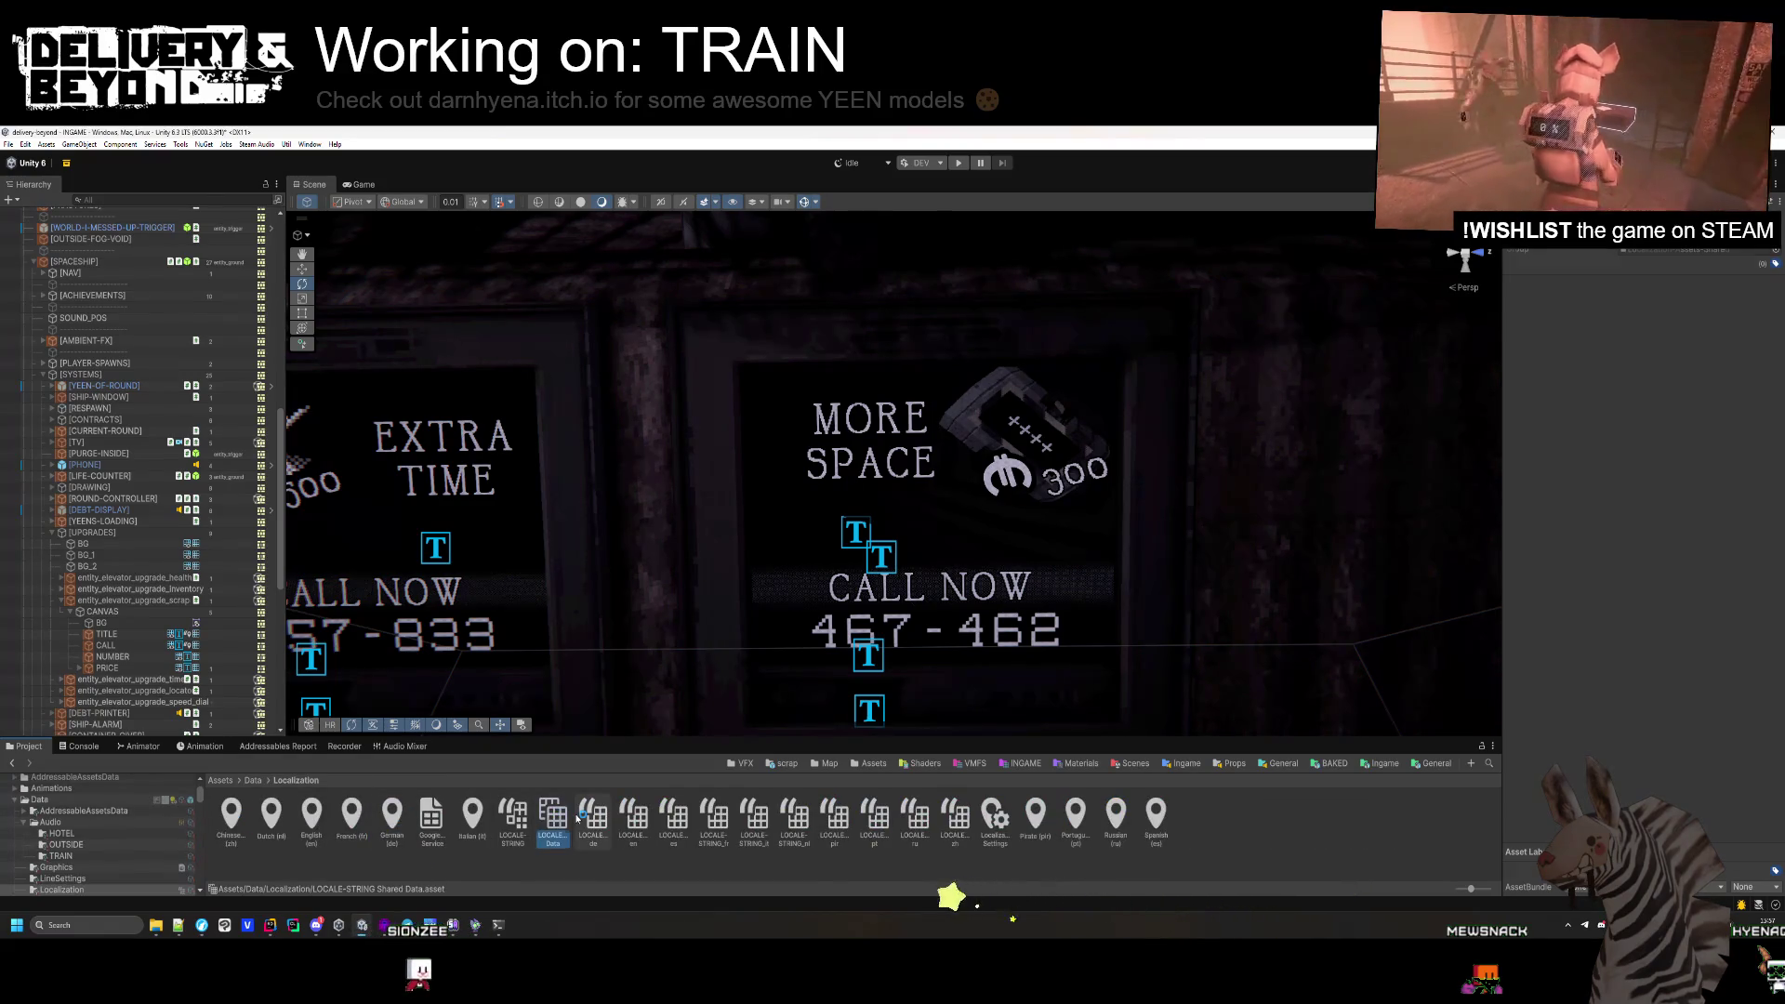
pyautogui.click(513, 816)
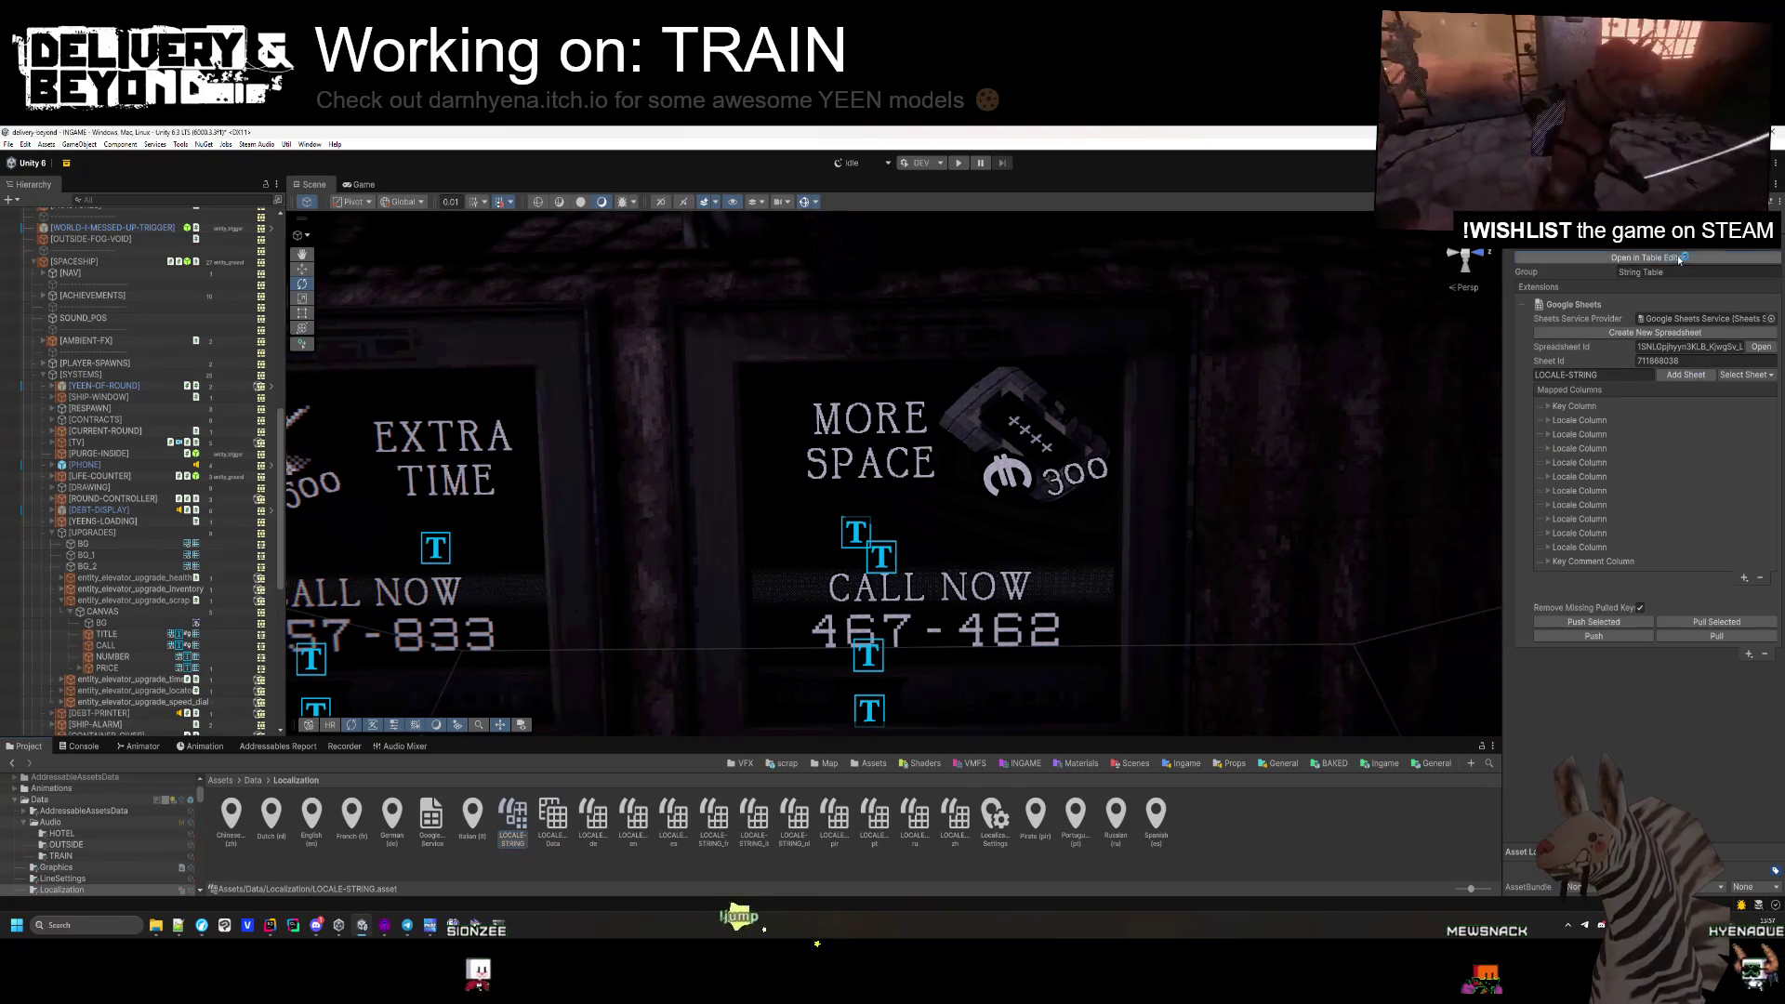
# Find the More space row by searching 'scrap', then 'more s', and close the tables window.
pyautogui.click(480, 836)
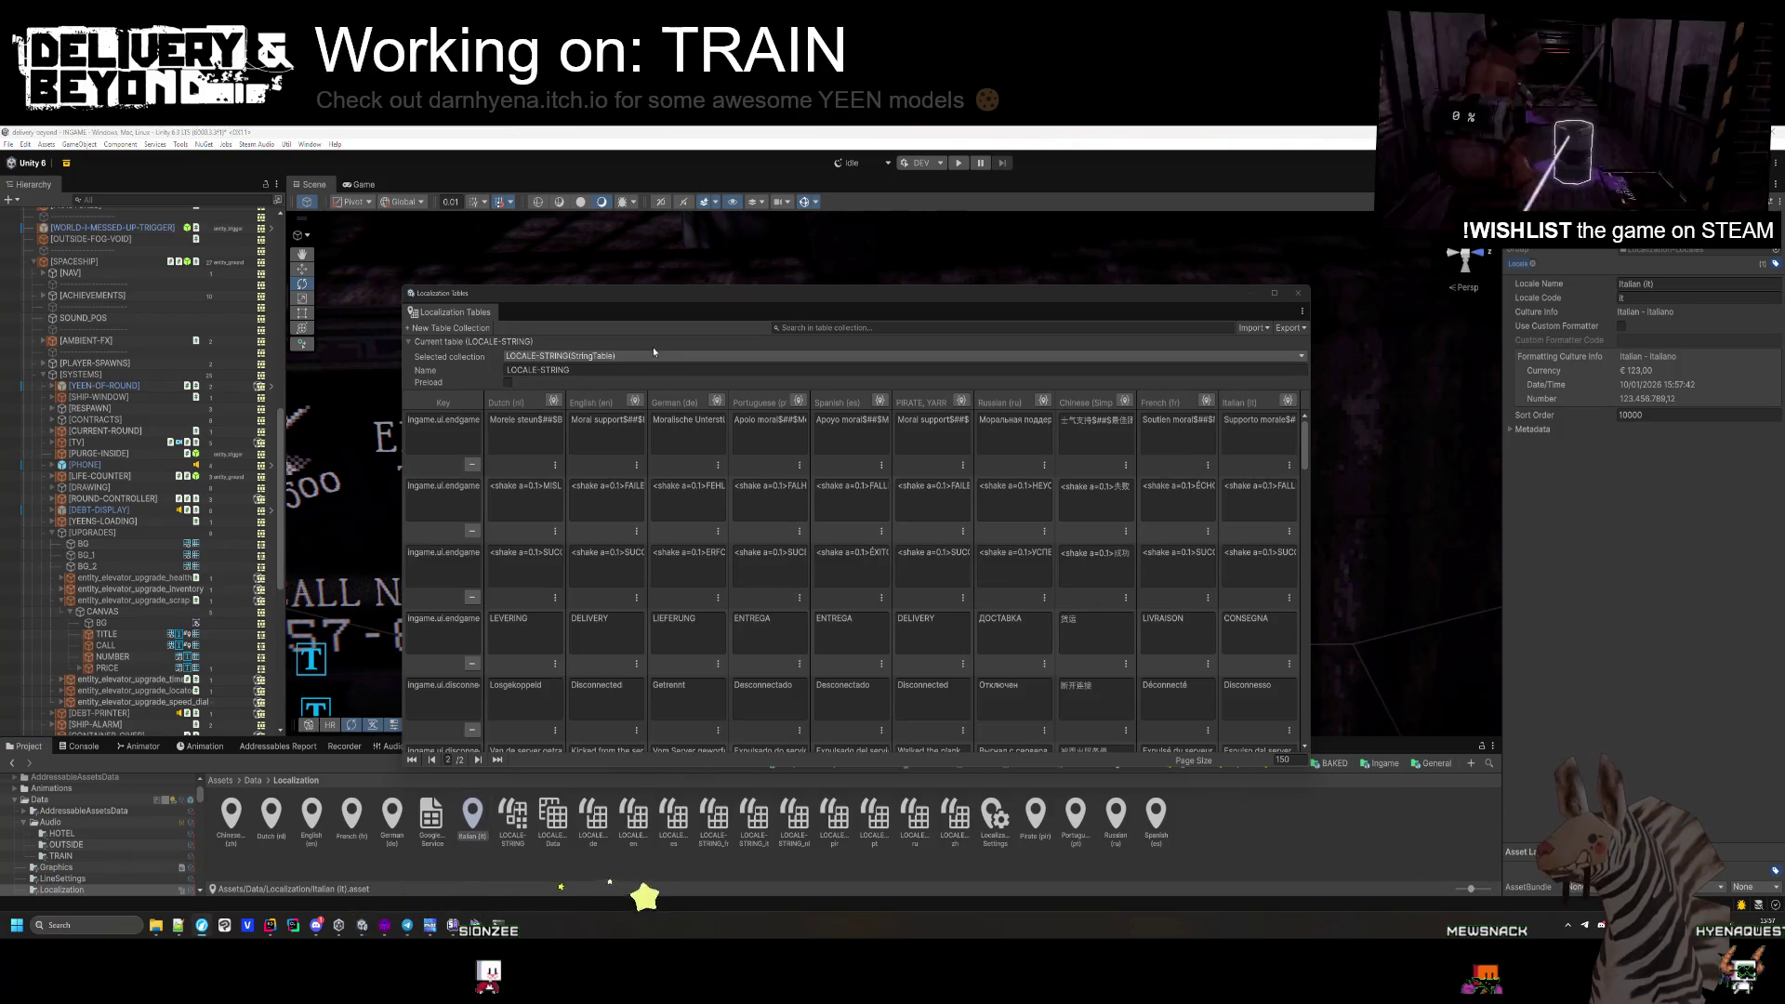
pyautogui.click(789, 327)
pyautogui.write('scrap')
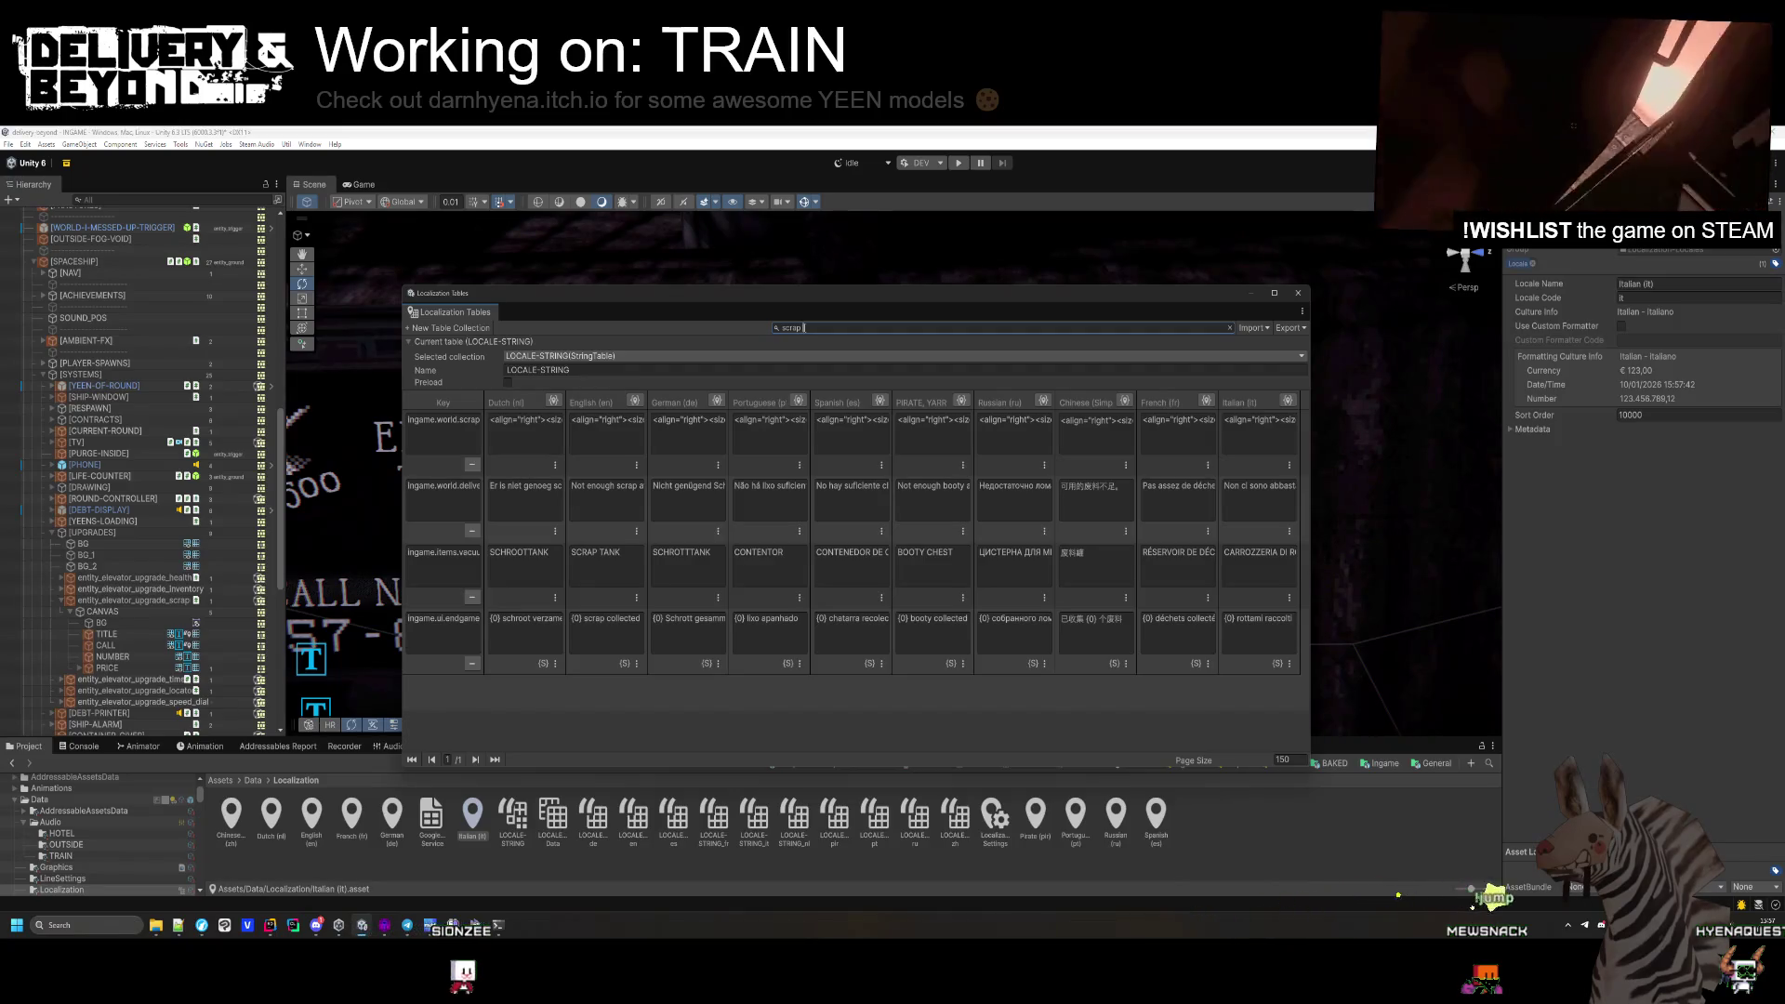
pyautogui.press('BackSpace')
pyautogui.press('BackSpace')
pyautogui.press('BackSpace')
pyautogui.press('BackSpace')
pyautogui.press('BackSpace')
pyautogui.write('more spa')
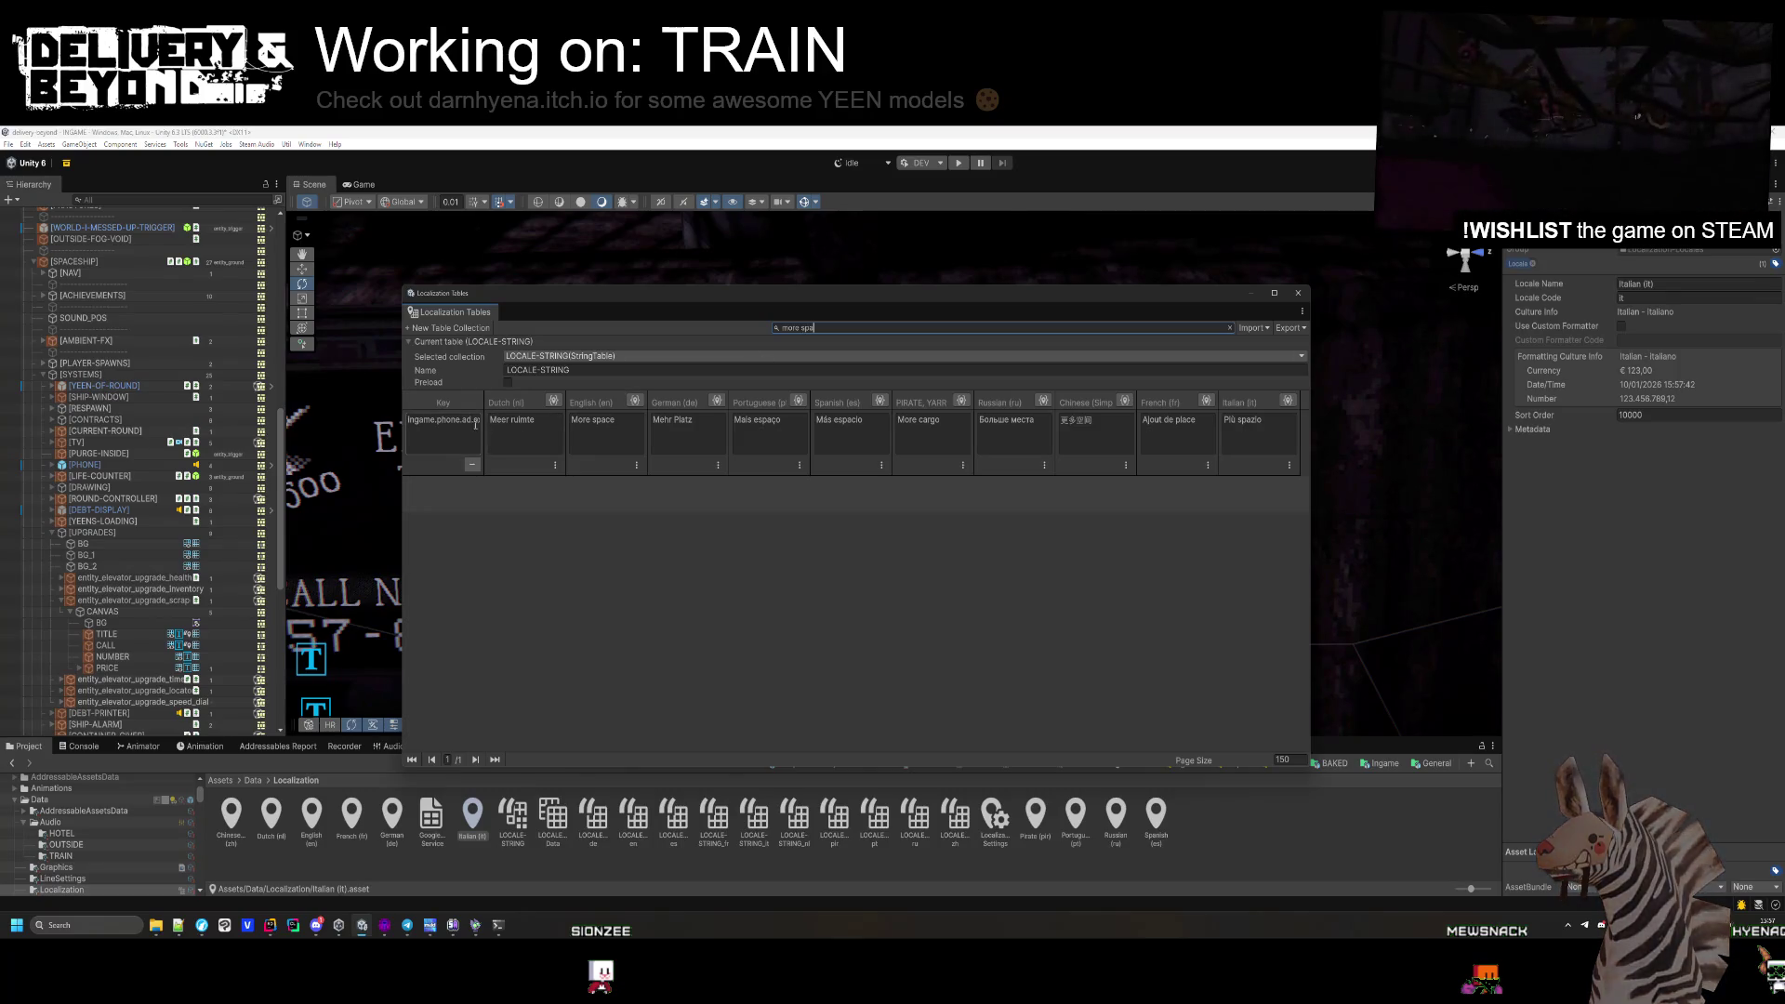
pyautogui.click(1298, 293)
pyautogui.scroll(-10, 1060, 424)
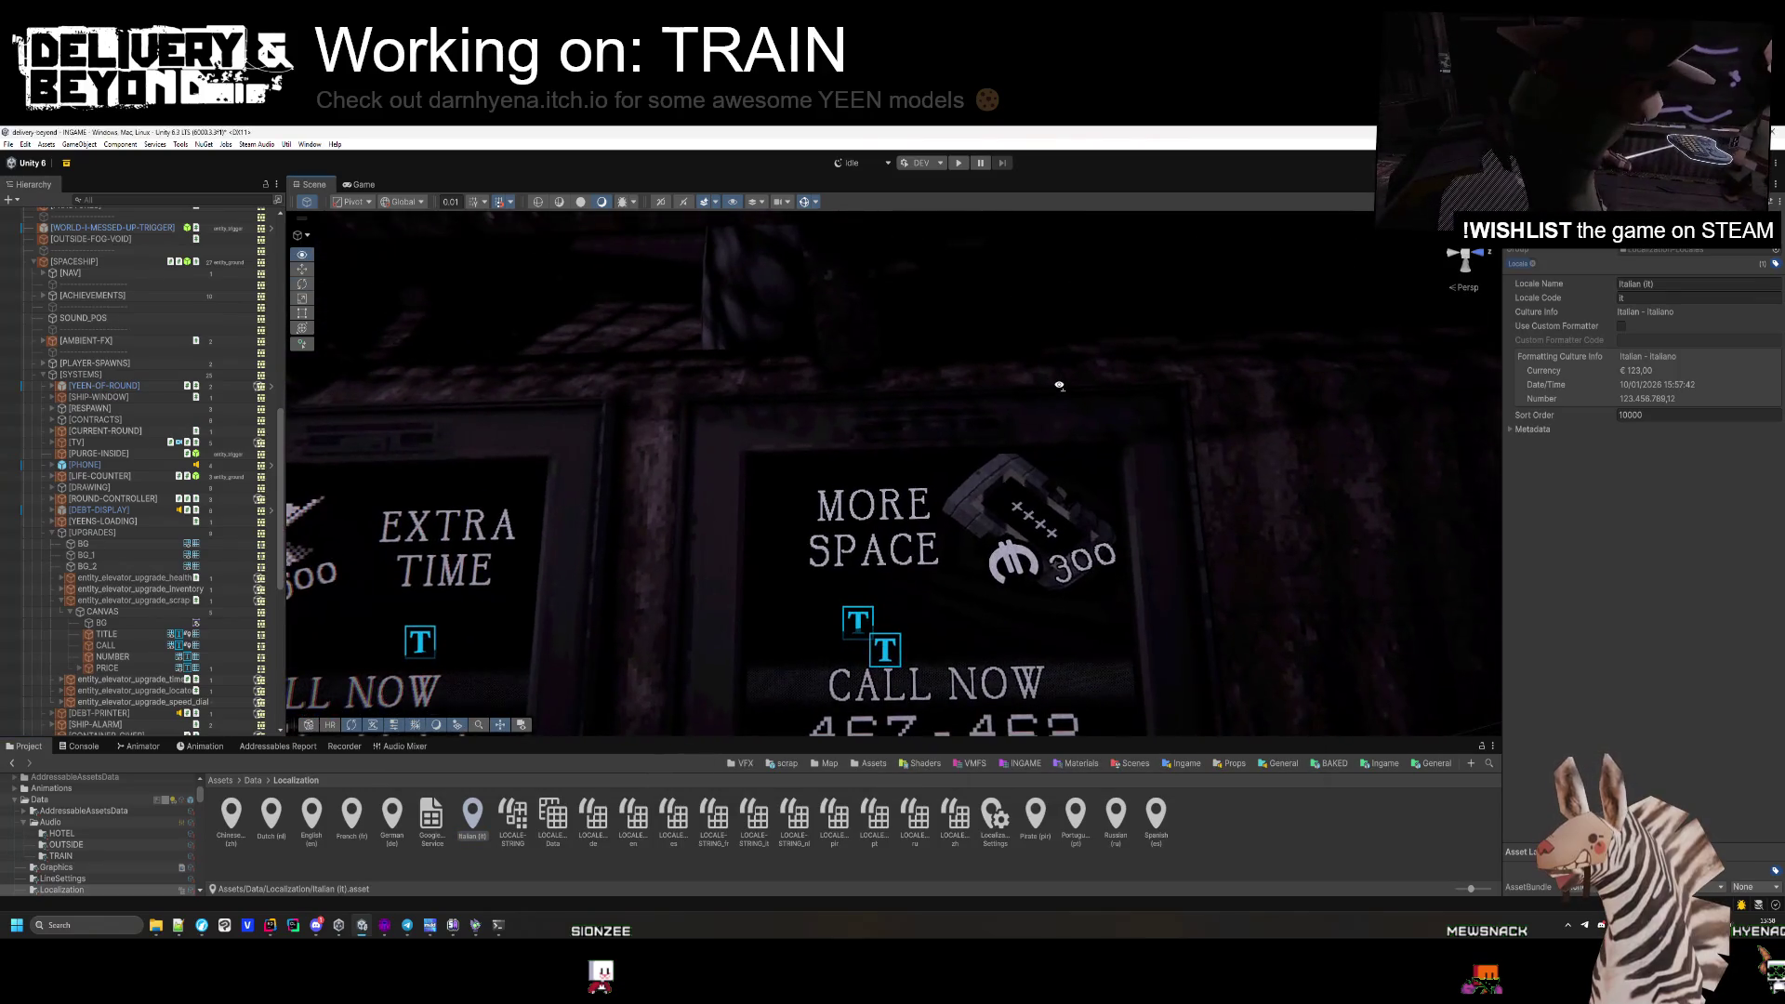
# Deselect the asset, view the upgrade panels and store area, then switch to Hammer++.
pyautogui.click(1230, 832)
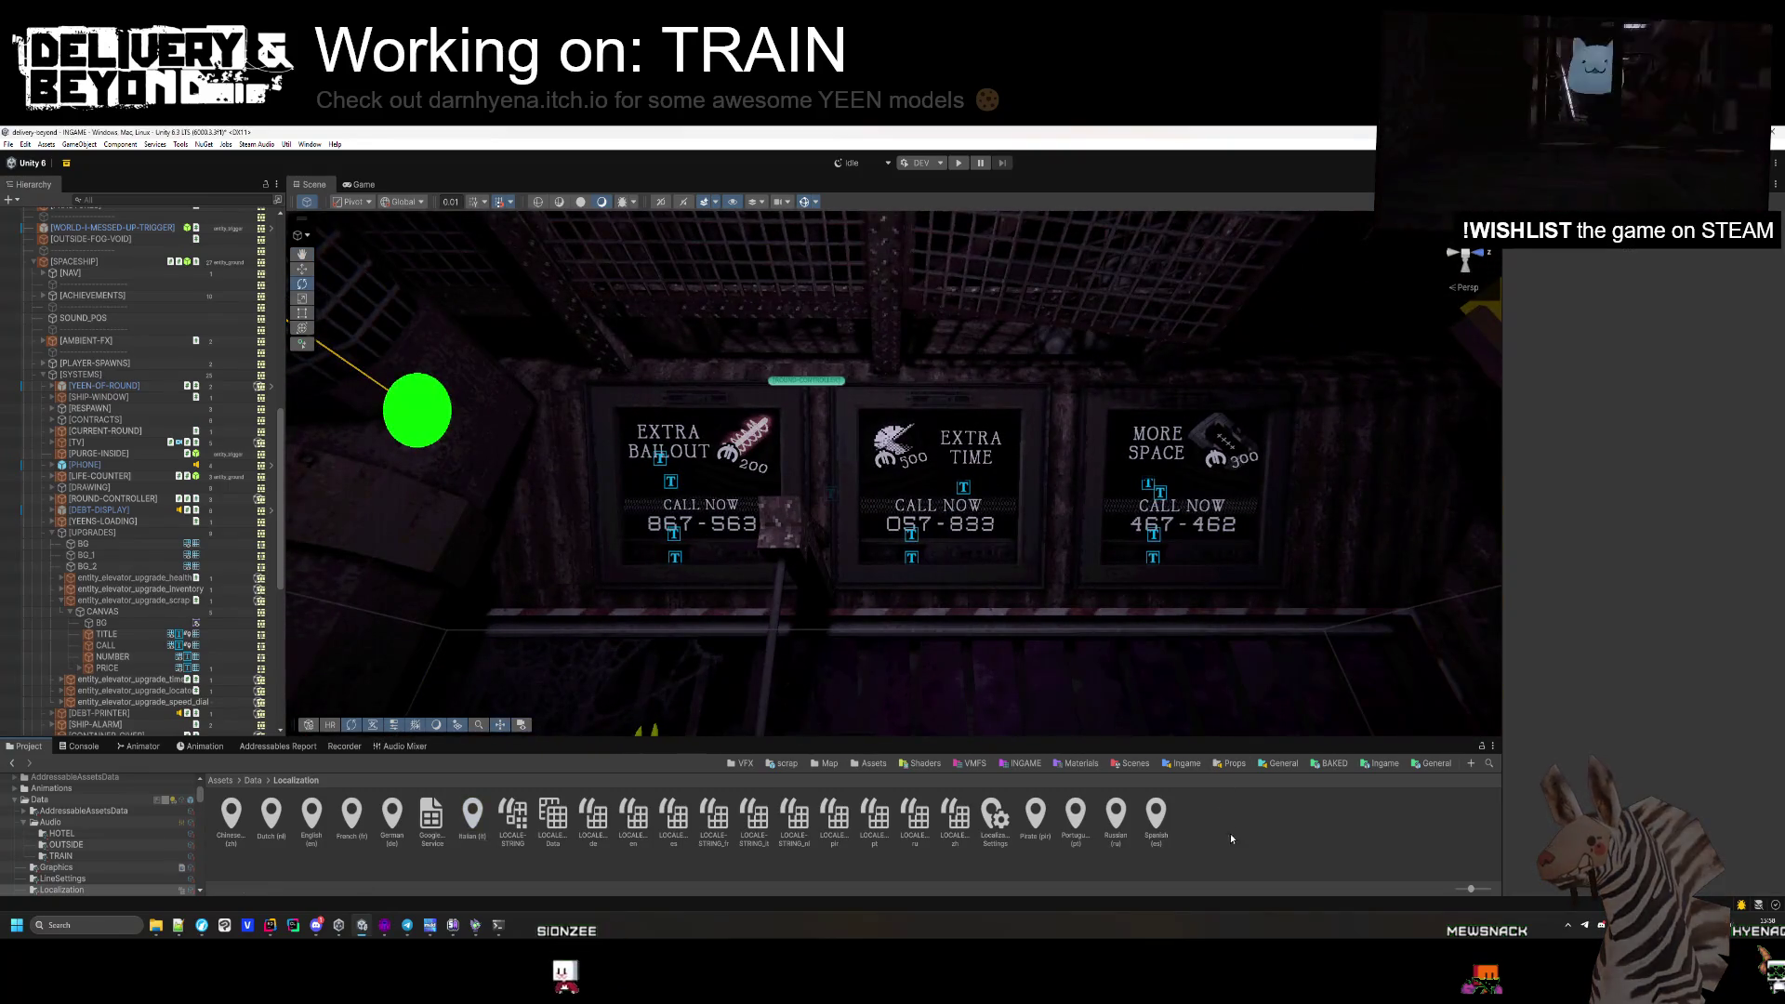
pyautogui.moveTo(1124, 643)
pyautogui.mouseDown()
pyautogui.moveTo(1111, 691)
pyautogui.moveTo(1061, 582)
pyautogui.mouseUp()
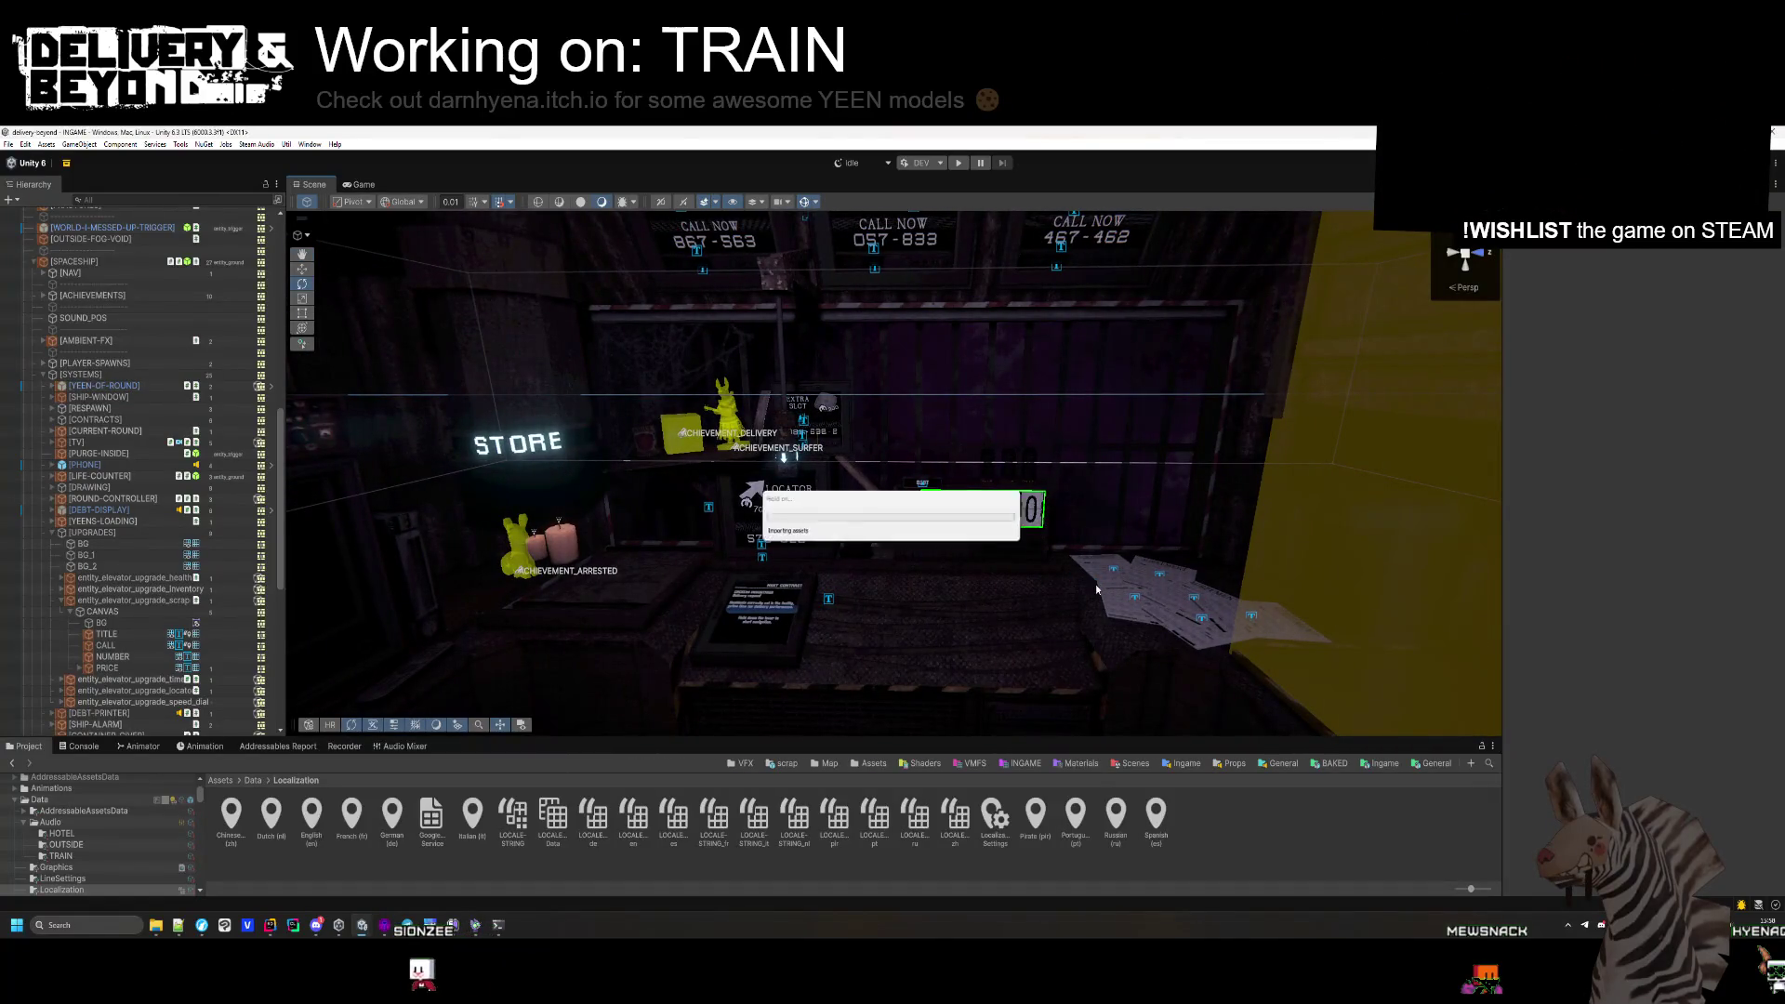
pyautogui.moveTo(1085, 511)
pyautogui.mouseDown()
pyautogui.moveTo(836, 524)
pyautogui.moveTo(871, 499)
pyautogui.moveTo(832, 578)
pyautogui.mouseUp()
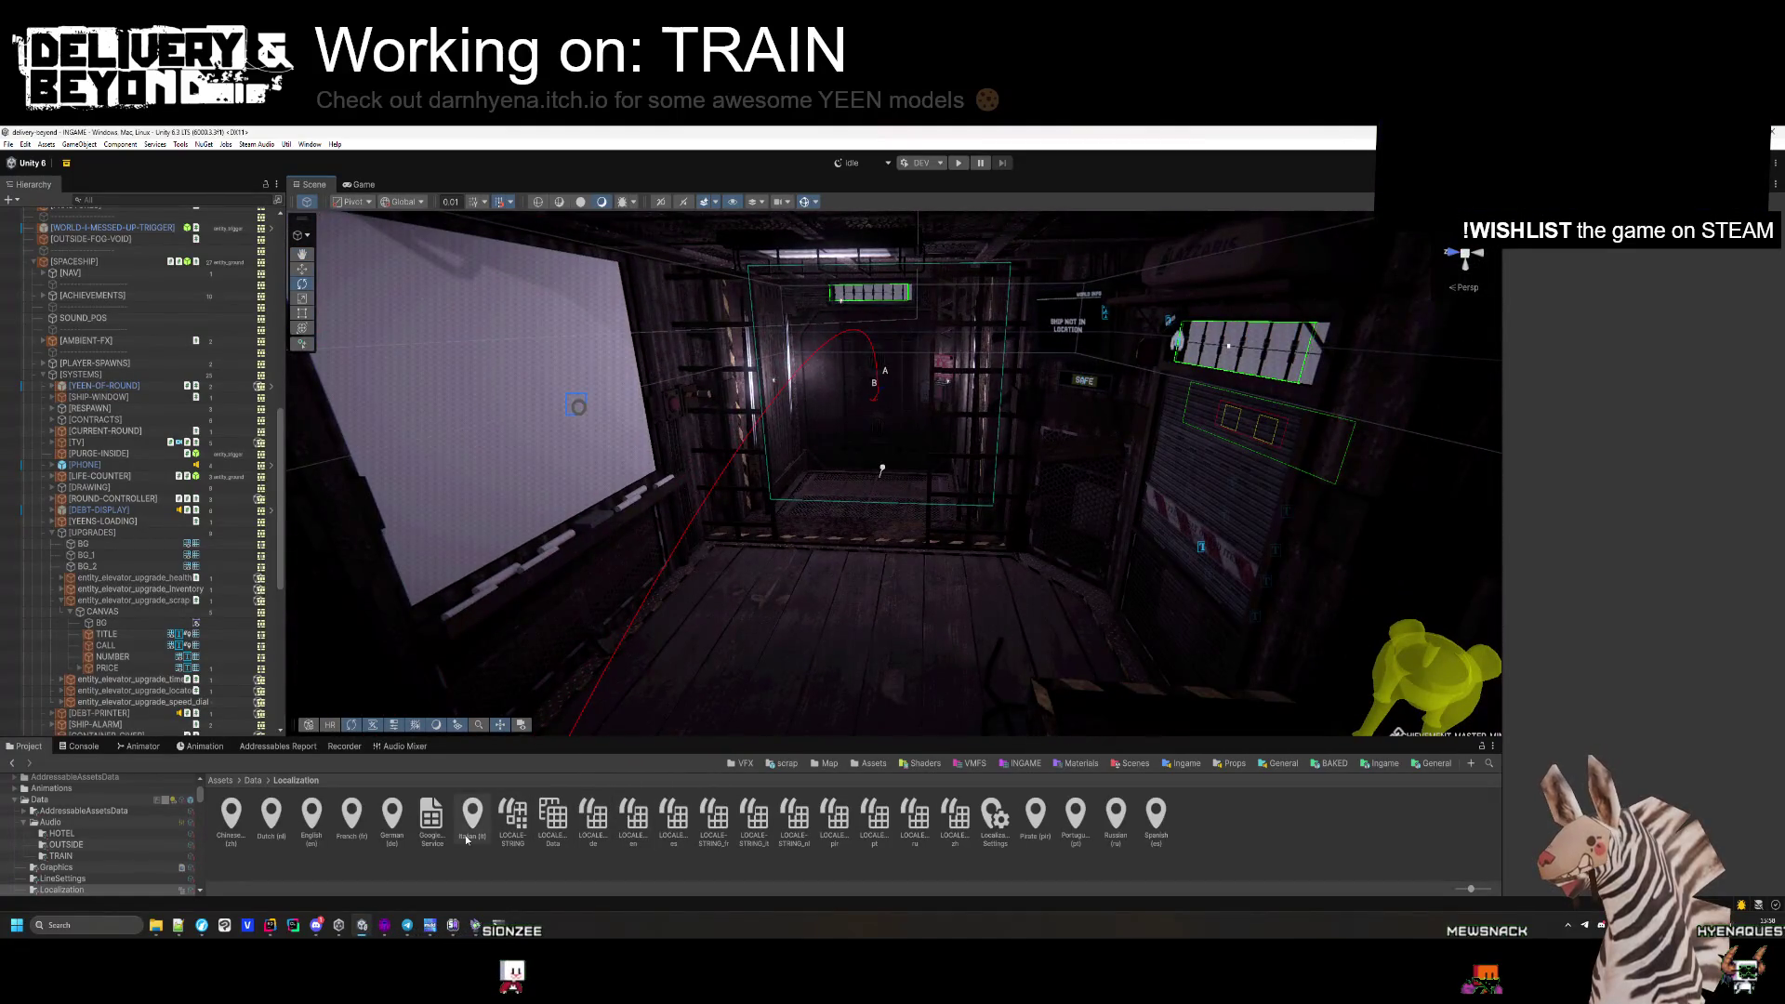
pyautogui.click(385, 928)
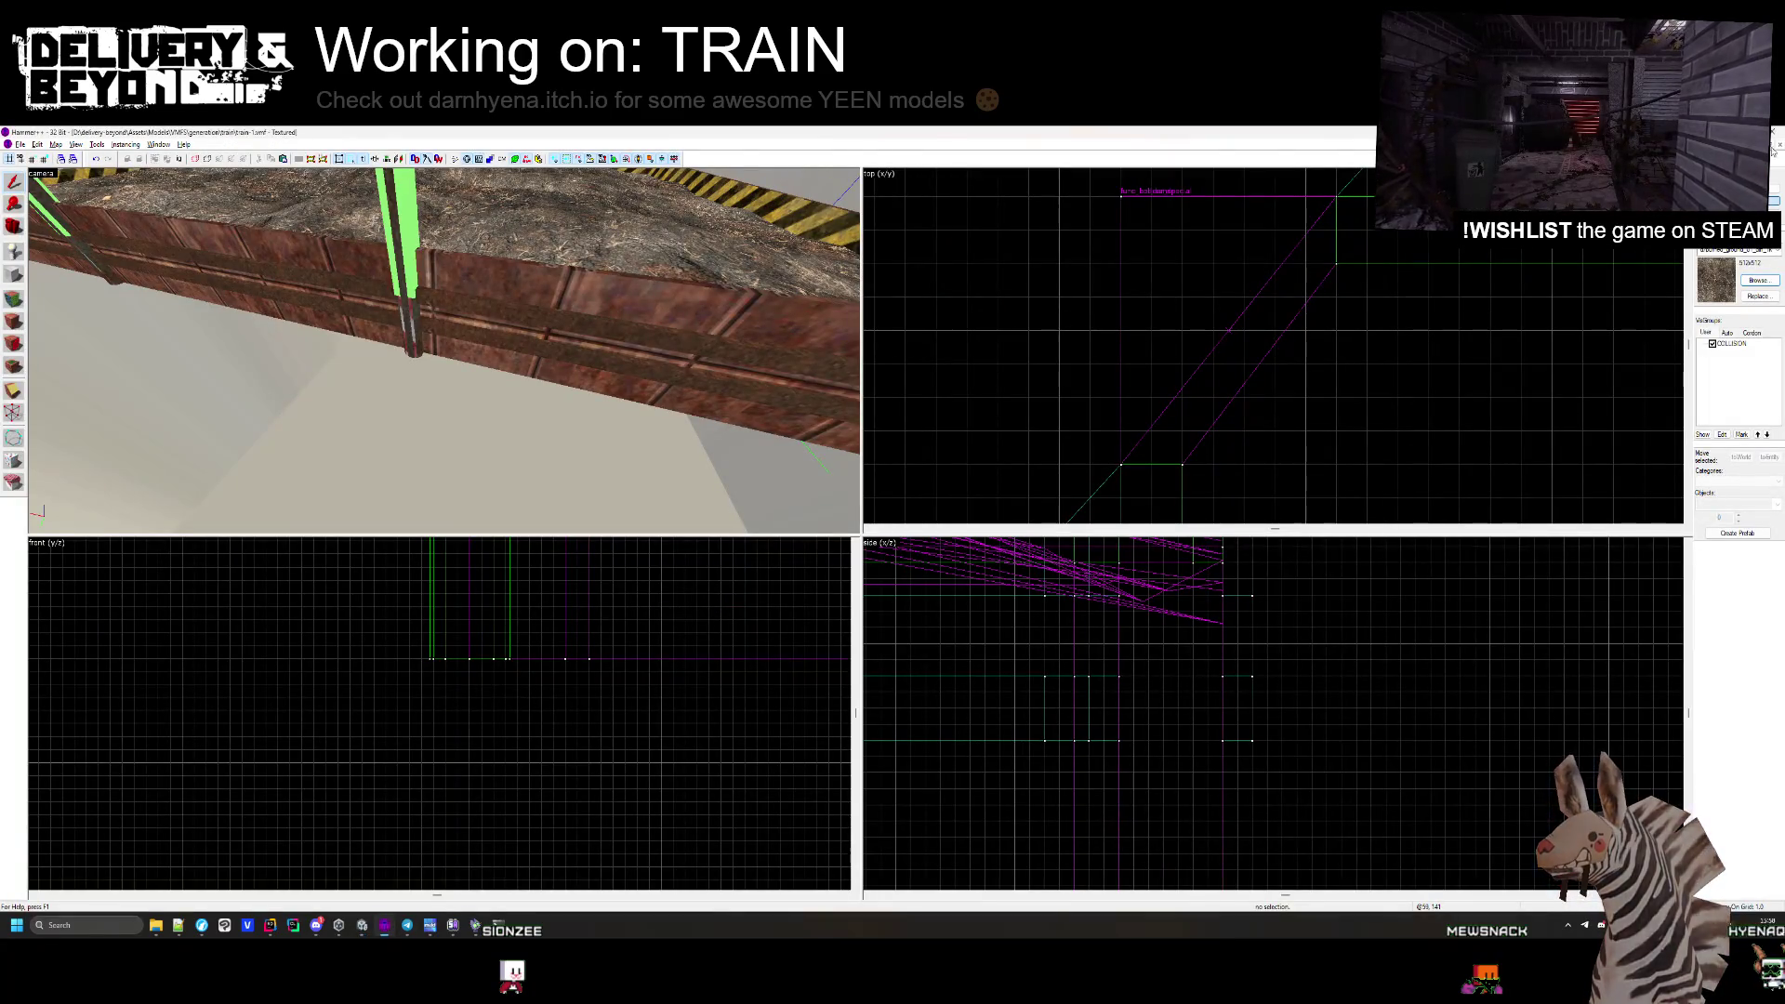
# Close the current map and open outside/entry-0.vmf.
pyautogui.click(1777, 146)
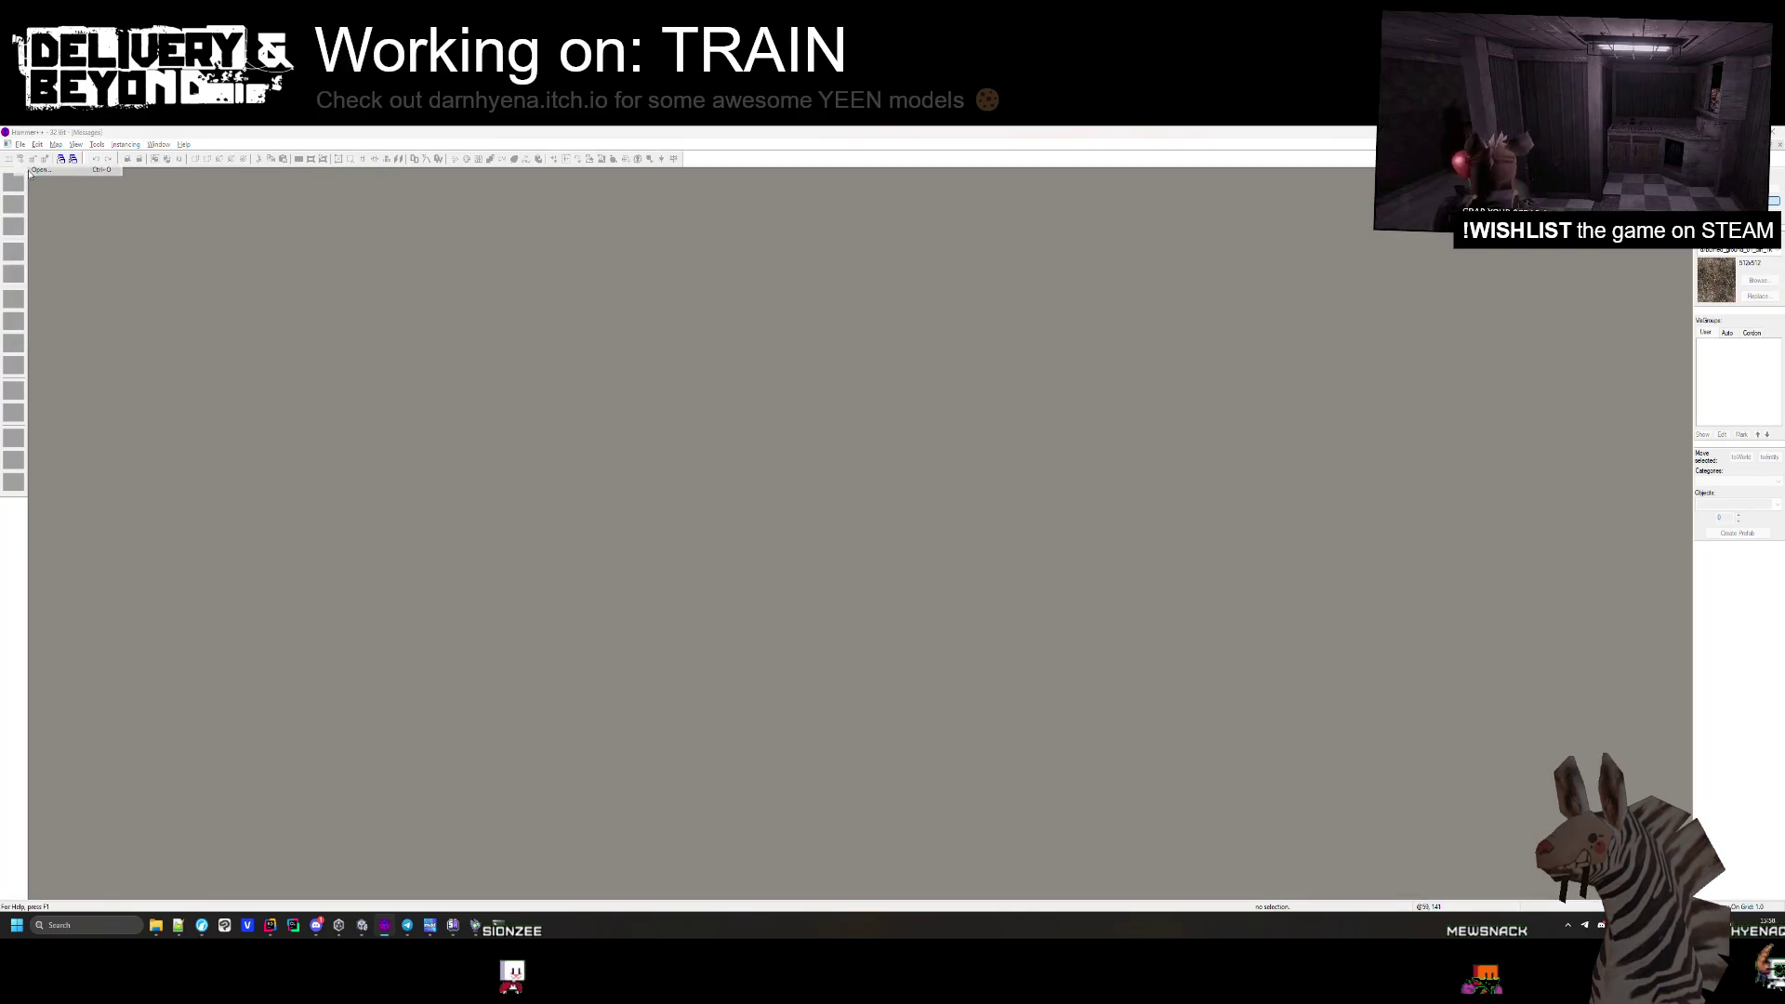
pyautogui.click(21, 159)
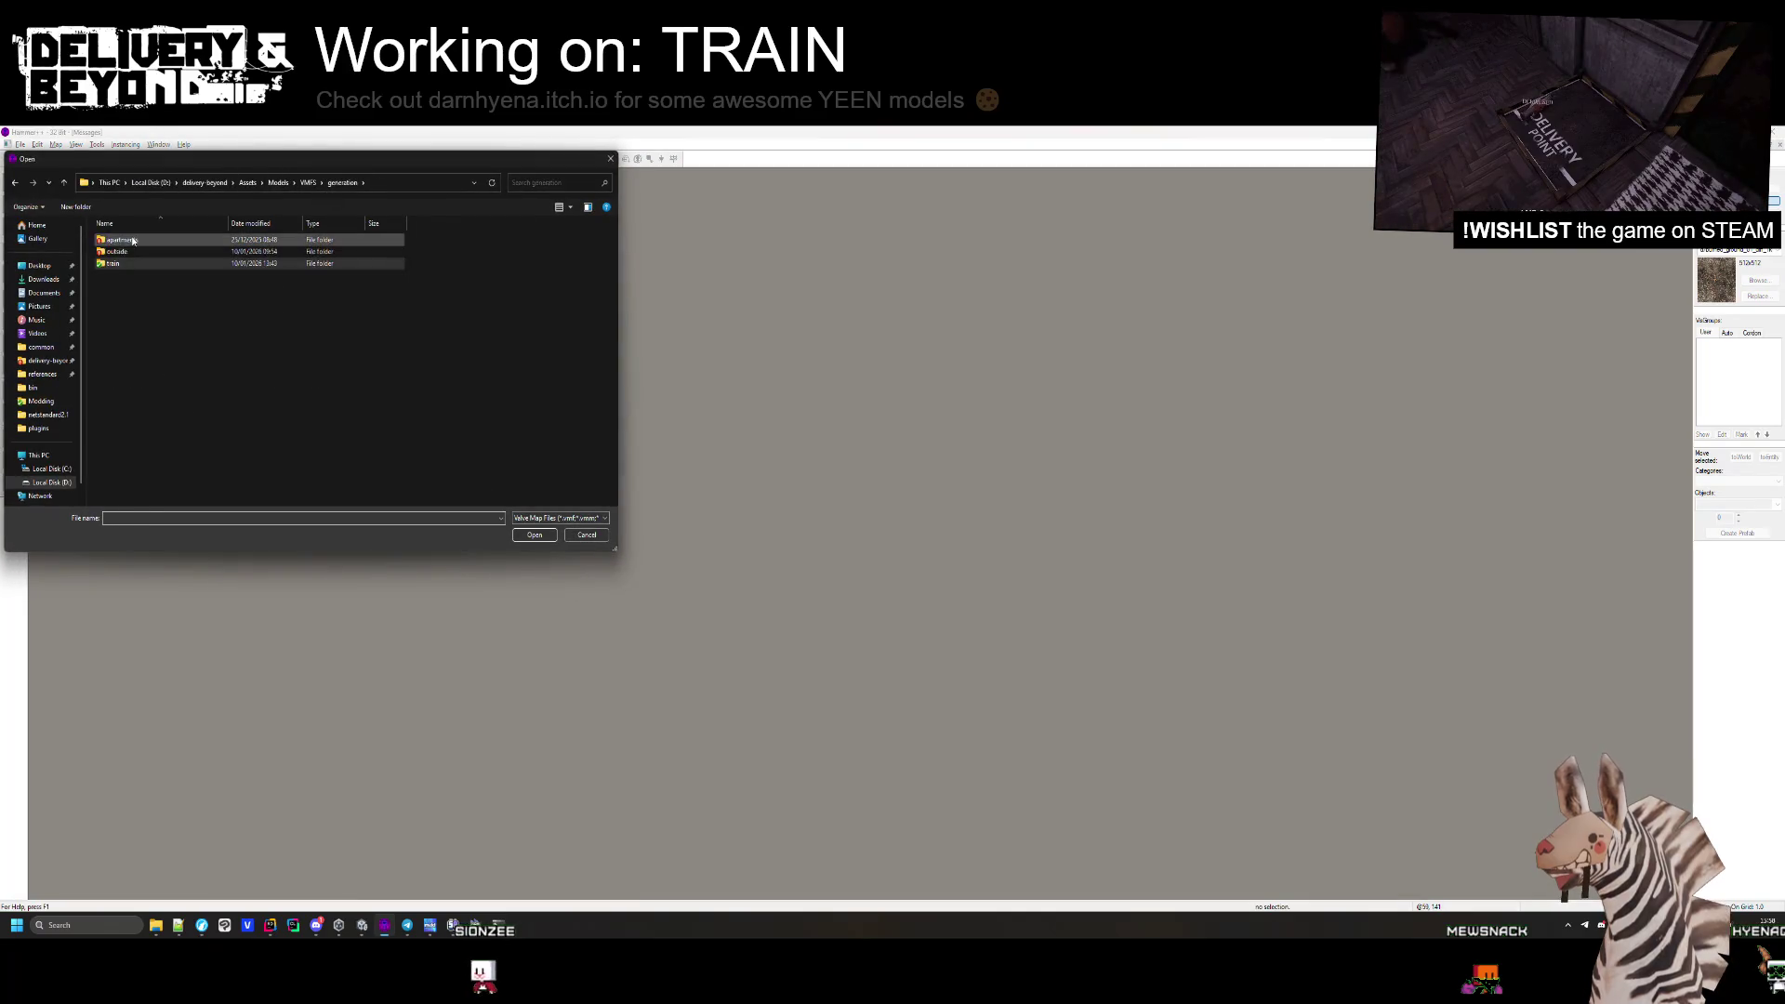
pyautogui.doubleClick(121, 257)
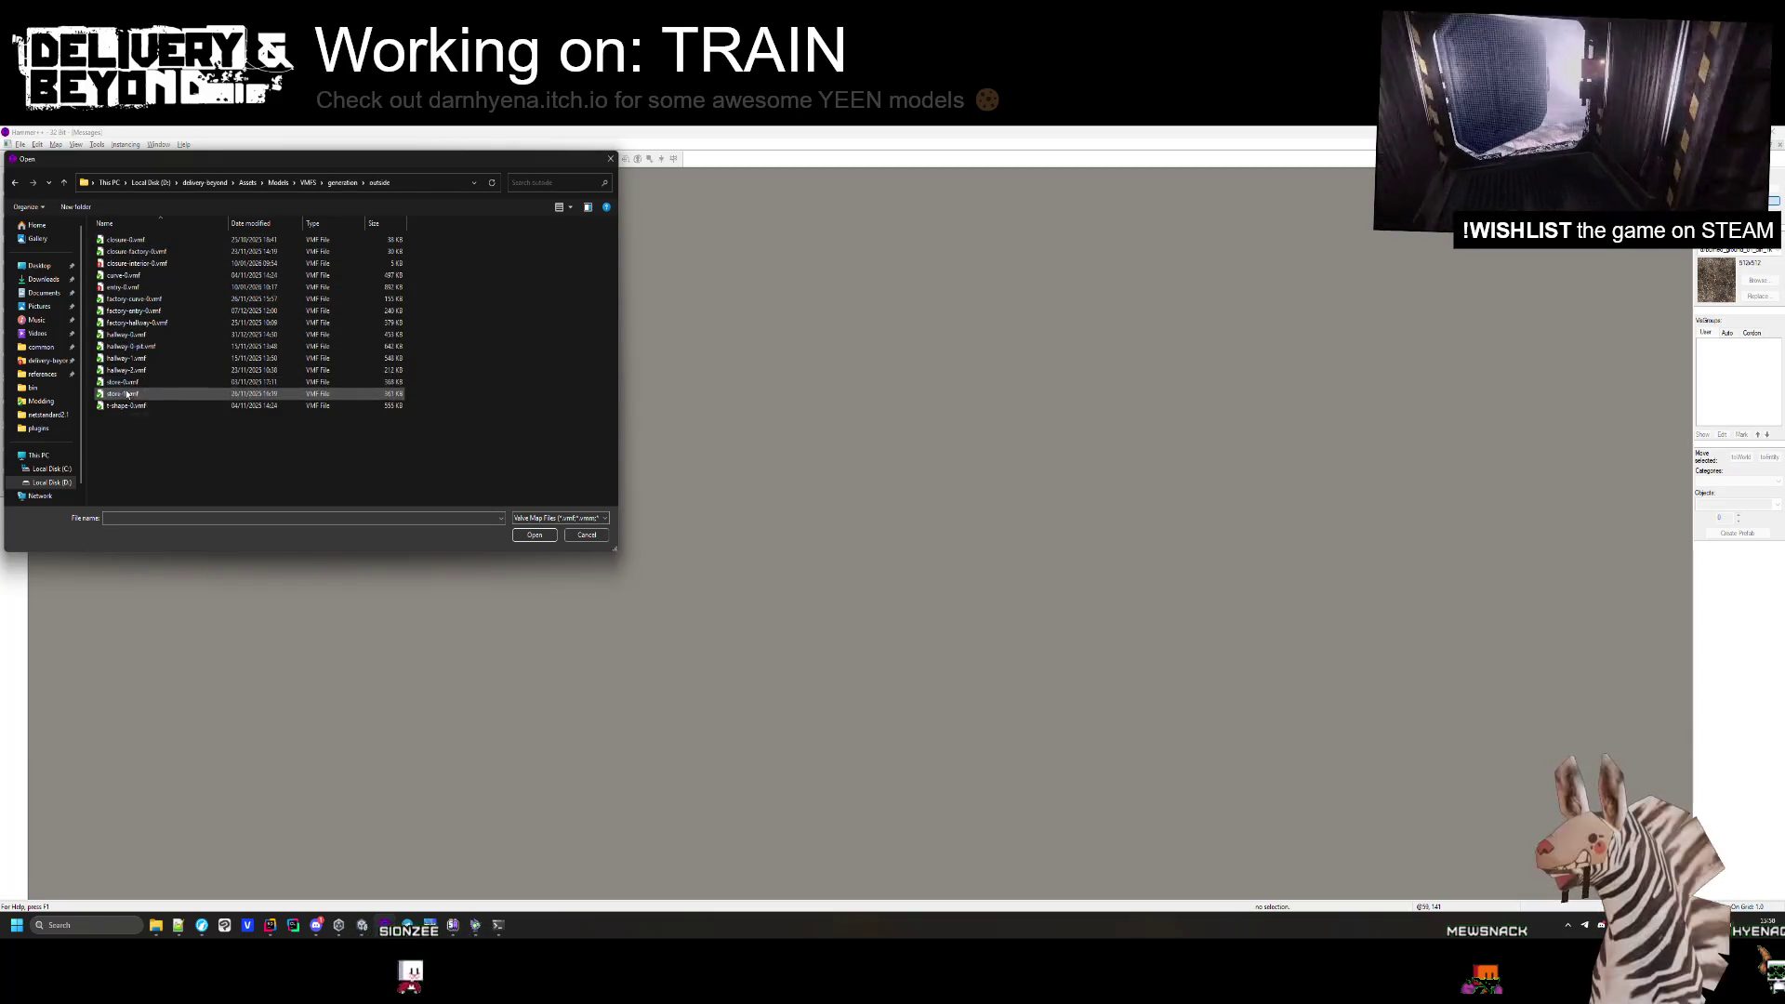
pyautogui.doubleClick(126, 287)
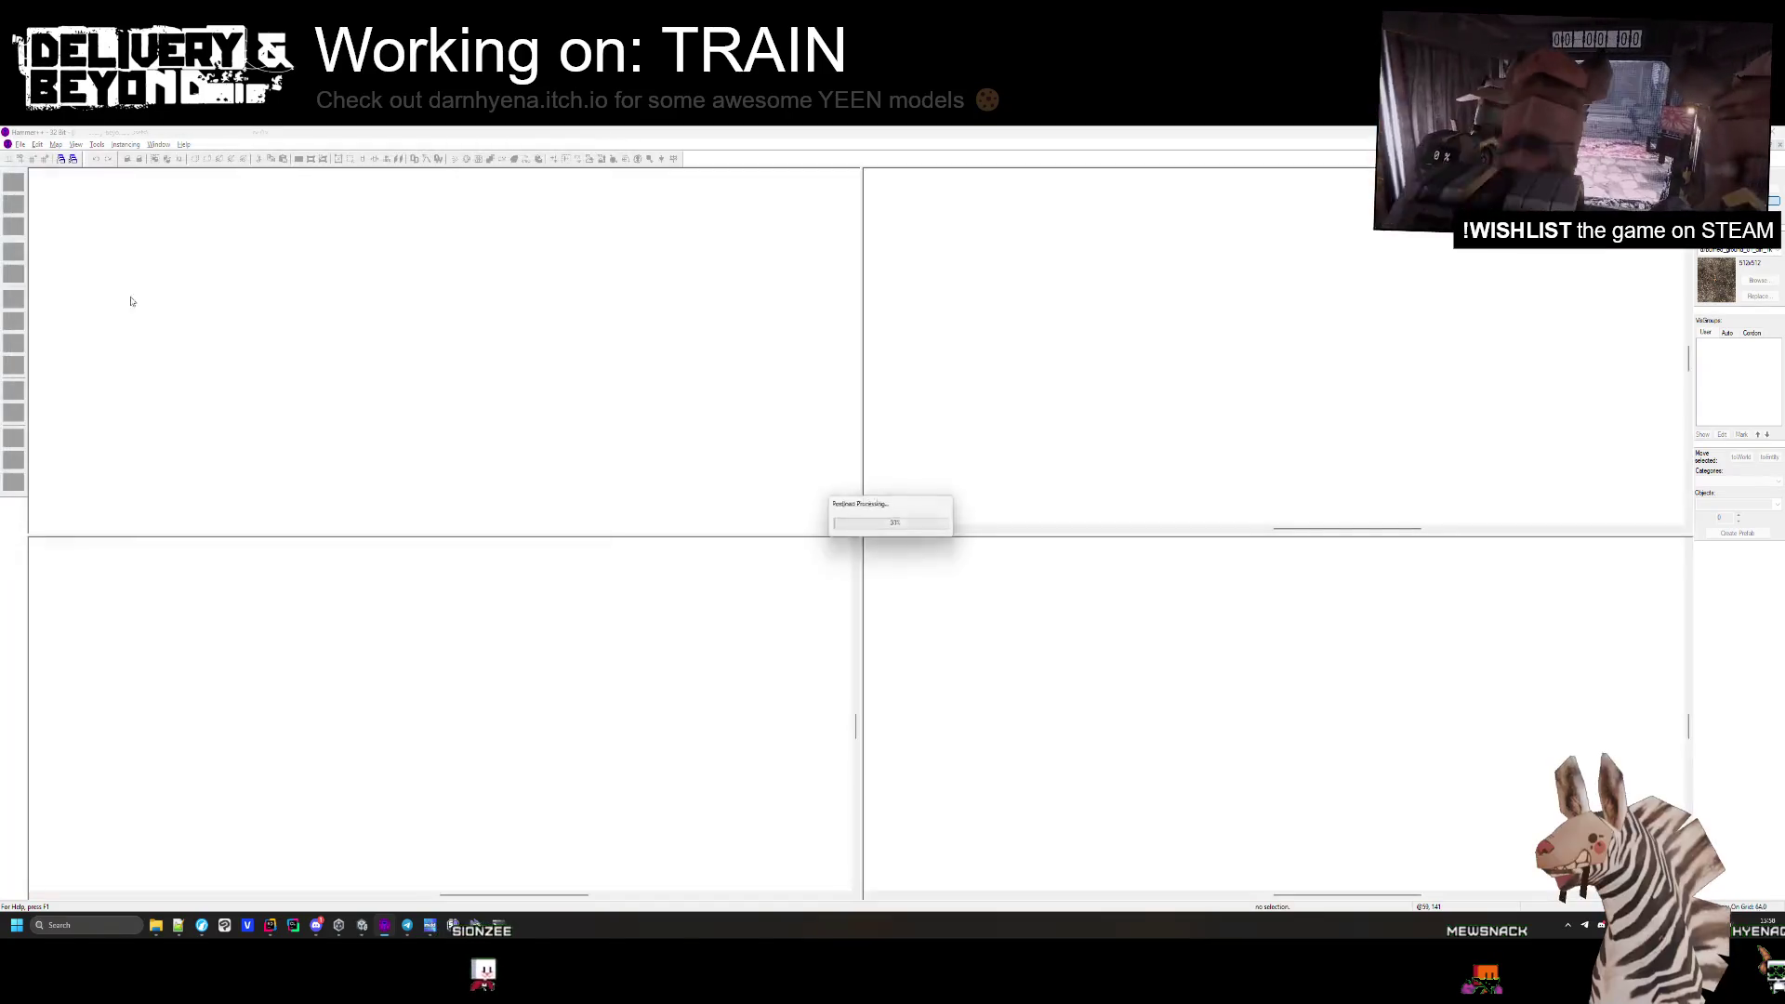
# Fly through the entry-0 map in the 3D view, then close it.
pyautogui.press('z')
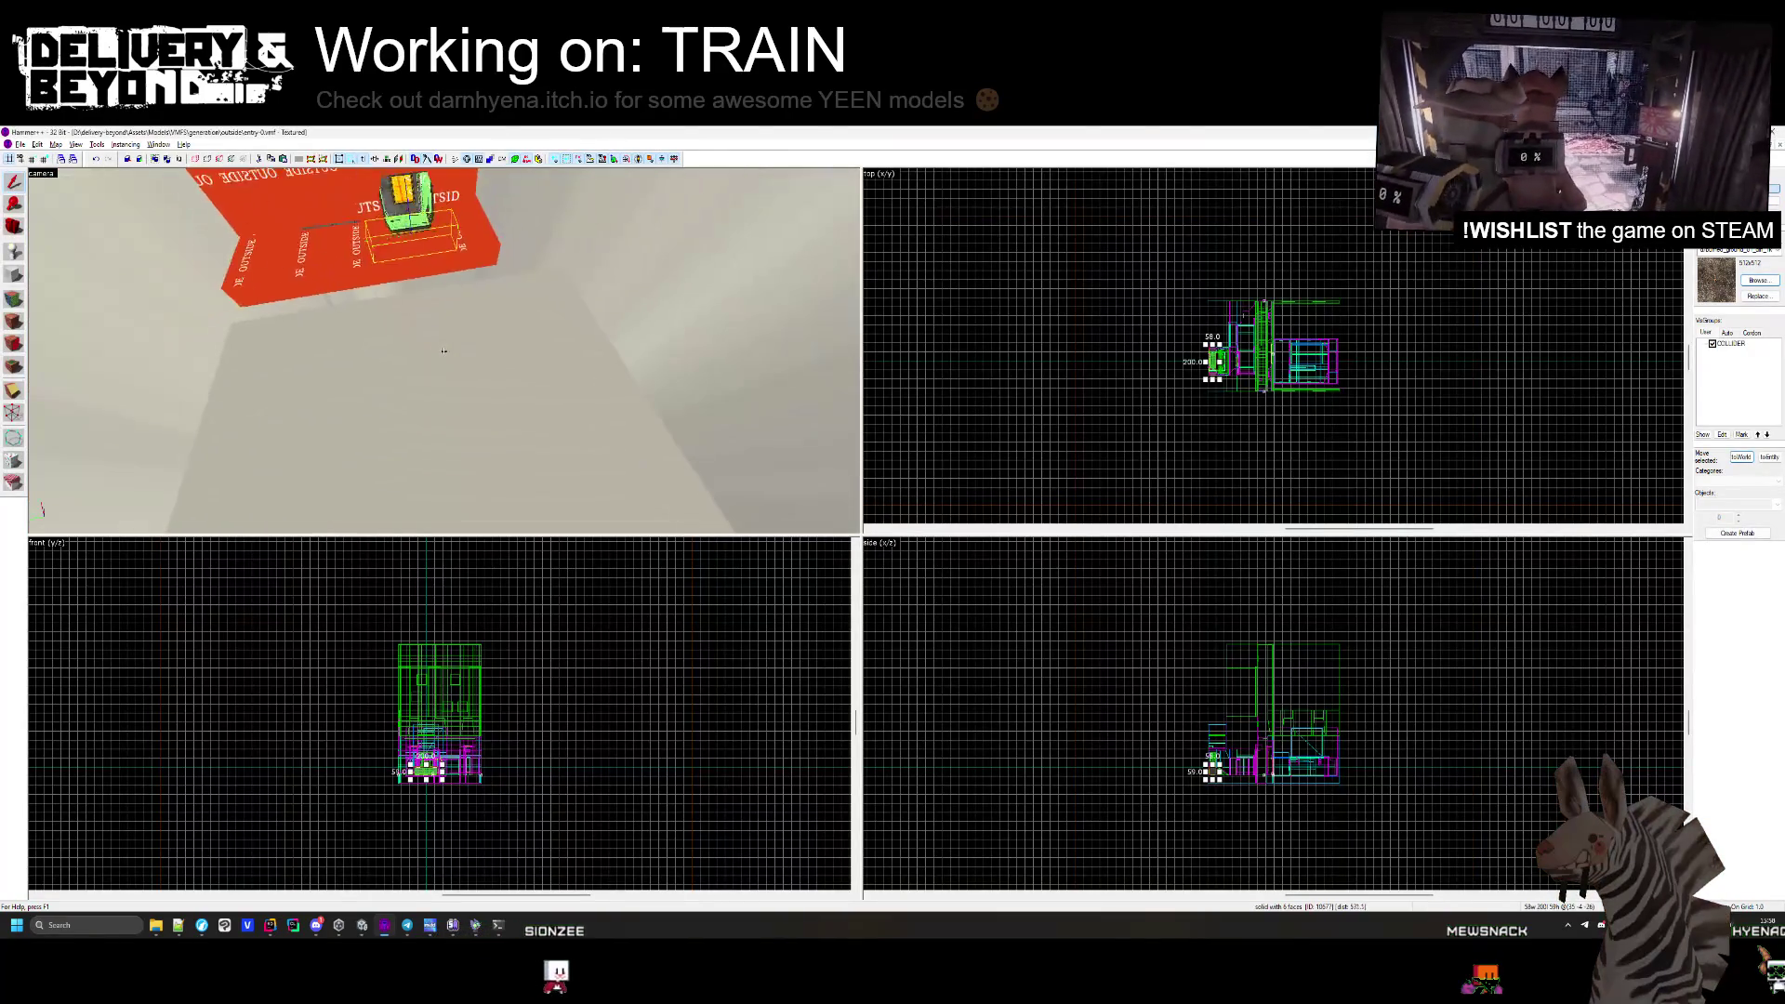
pyautogui.press('w')
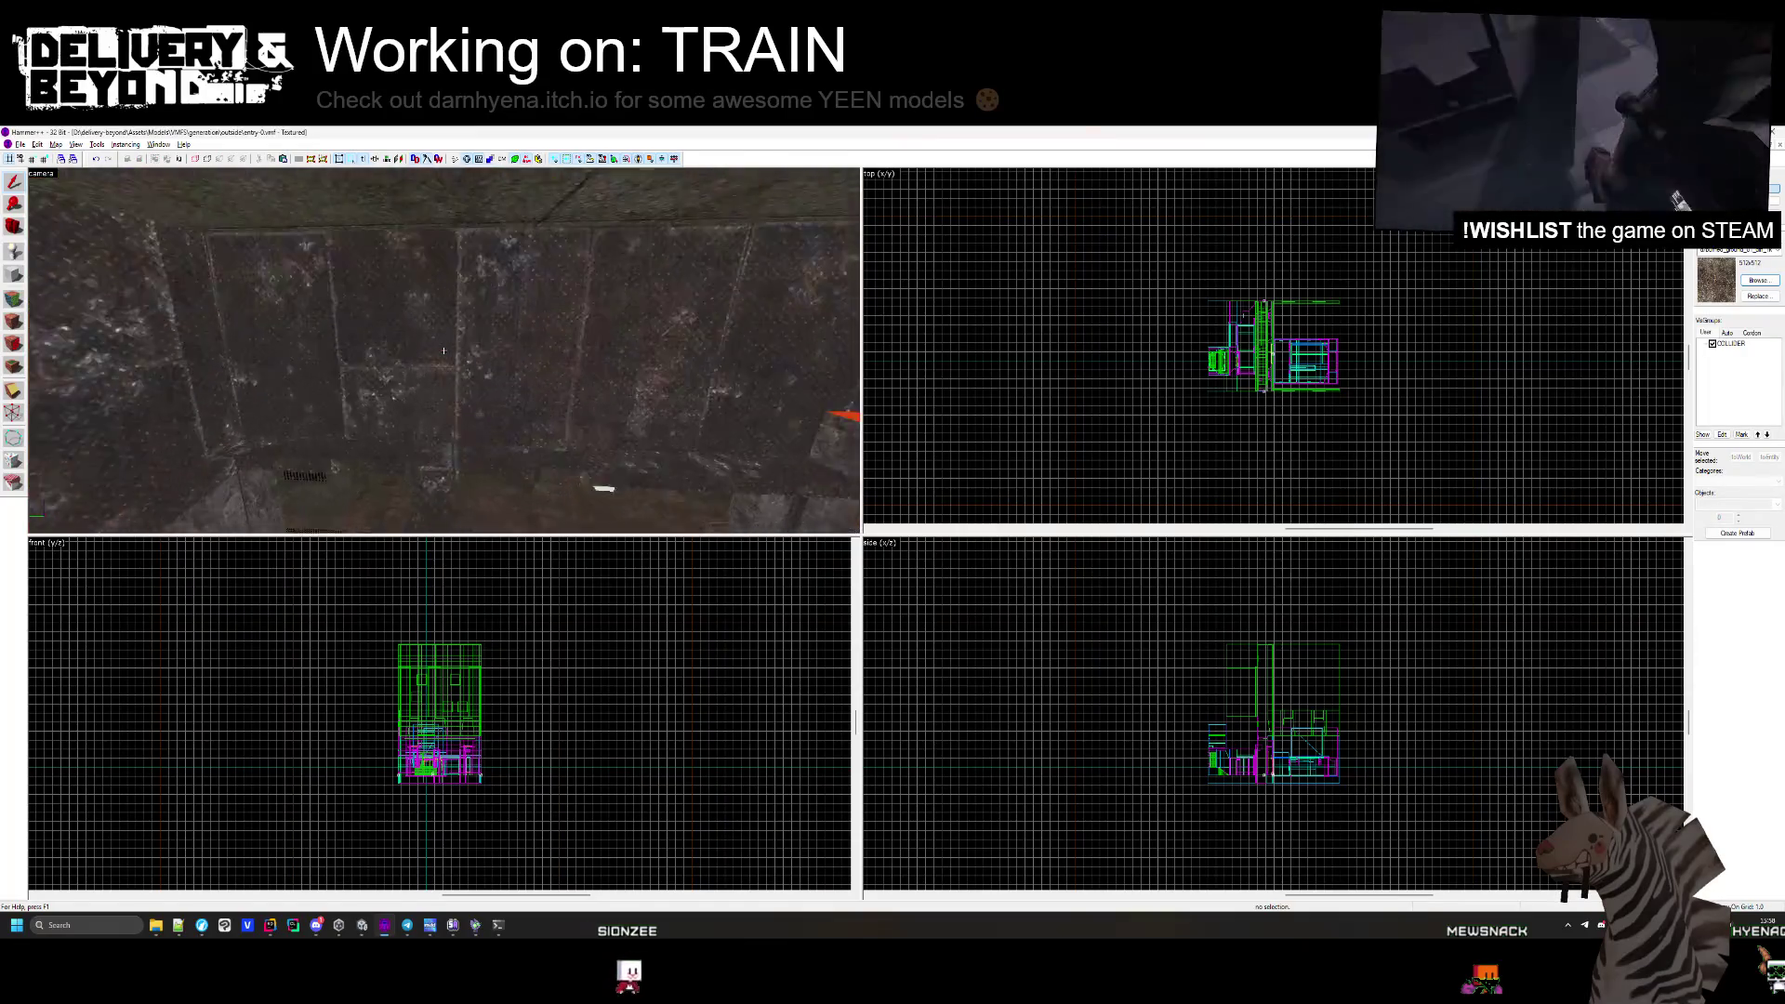
pyautogui.moveTo(443, 350)
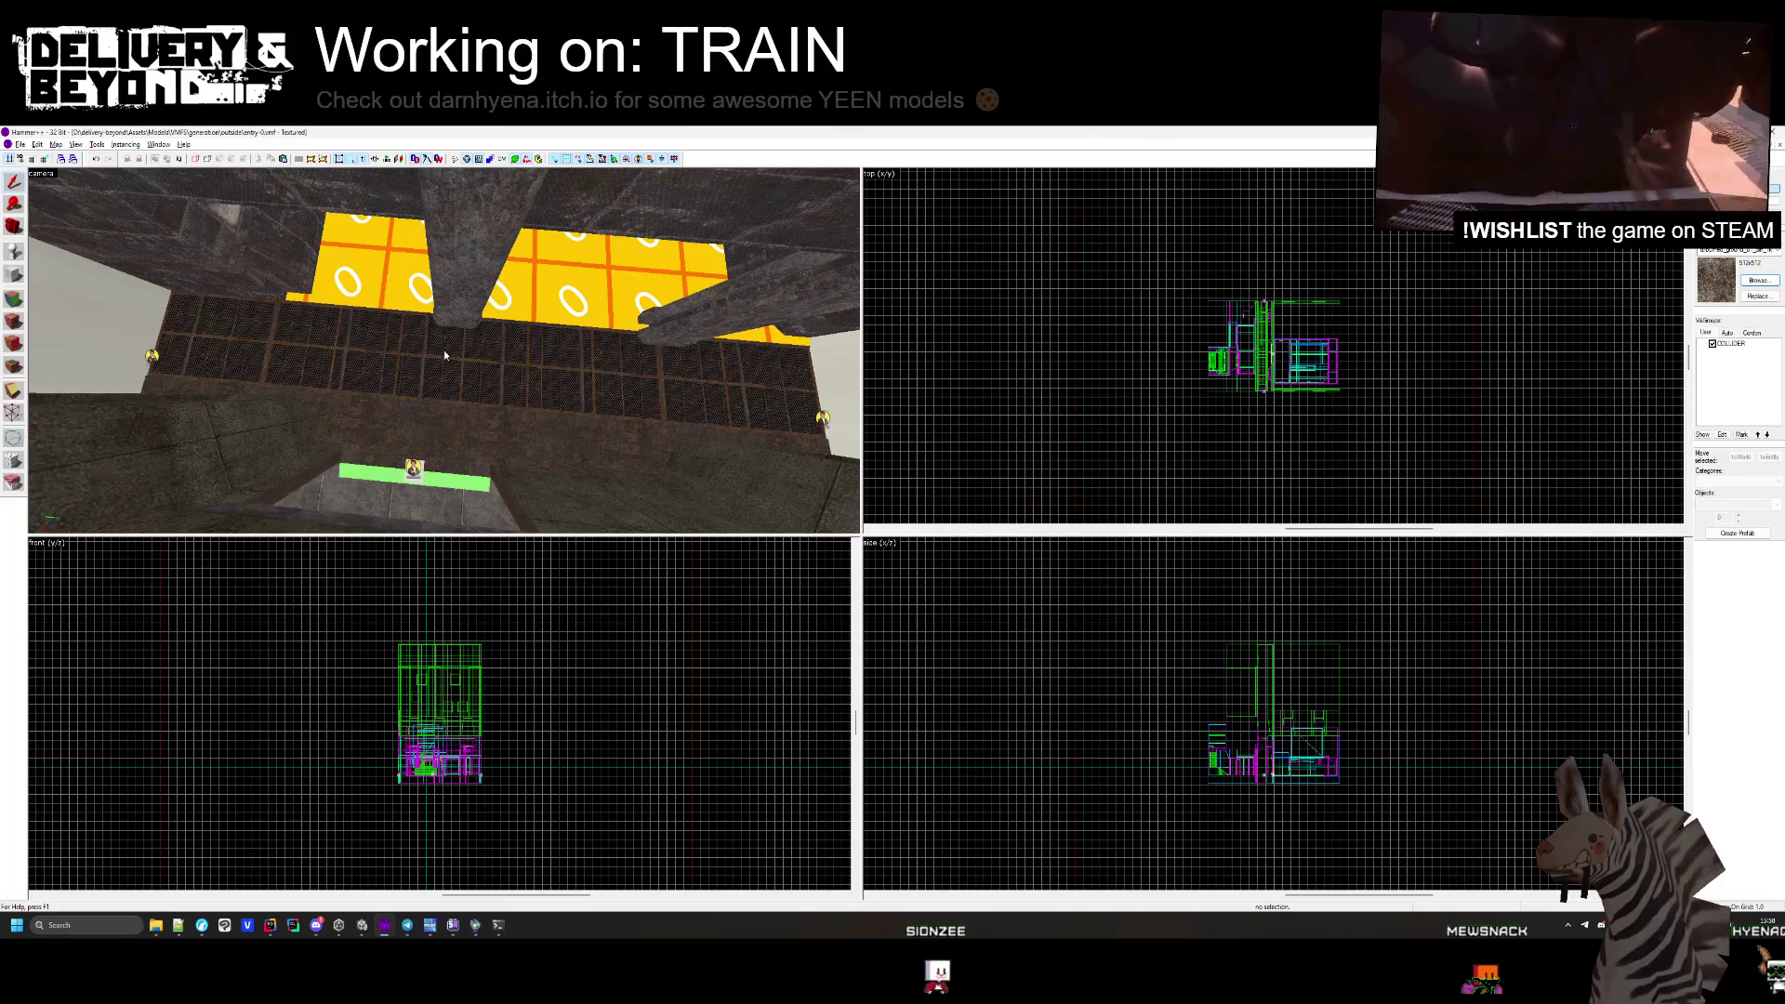
pyautogui.hotkey('ctrl', 'Tab')
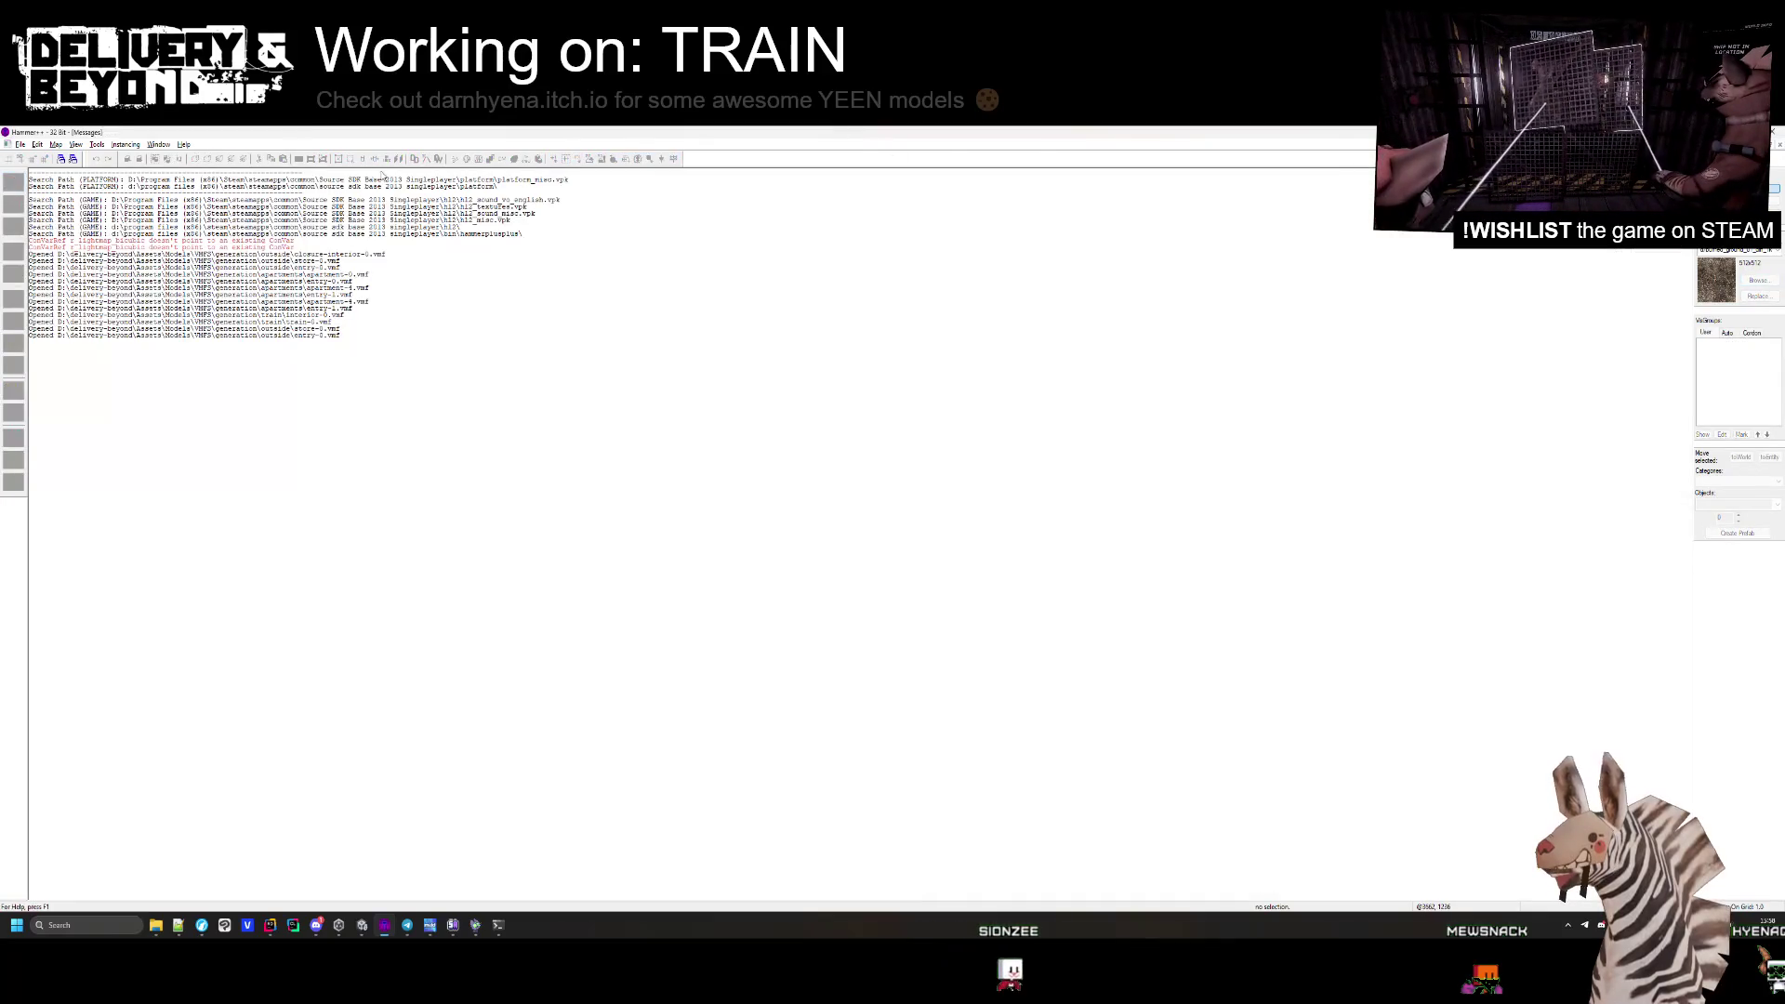
# Open outside/hallway-0.vmf and look down at the yellow floor panels.
pyautogui.click(24, 170)
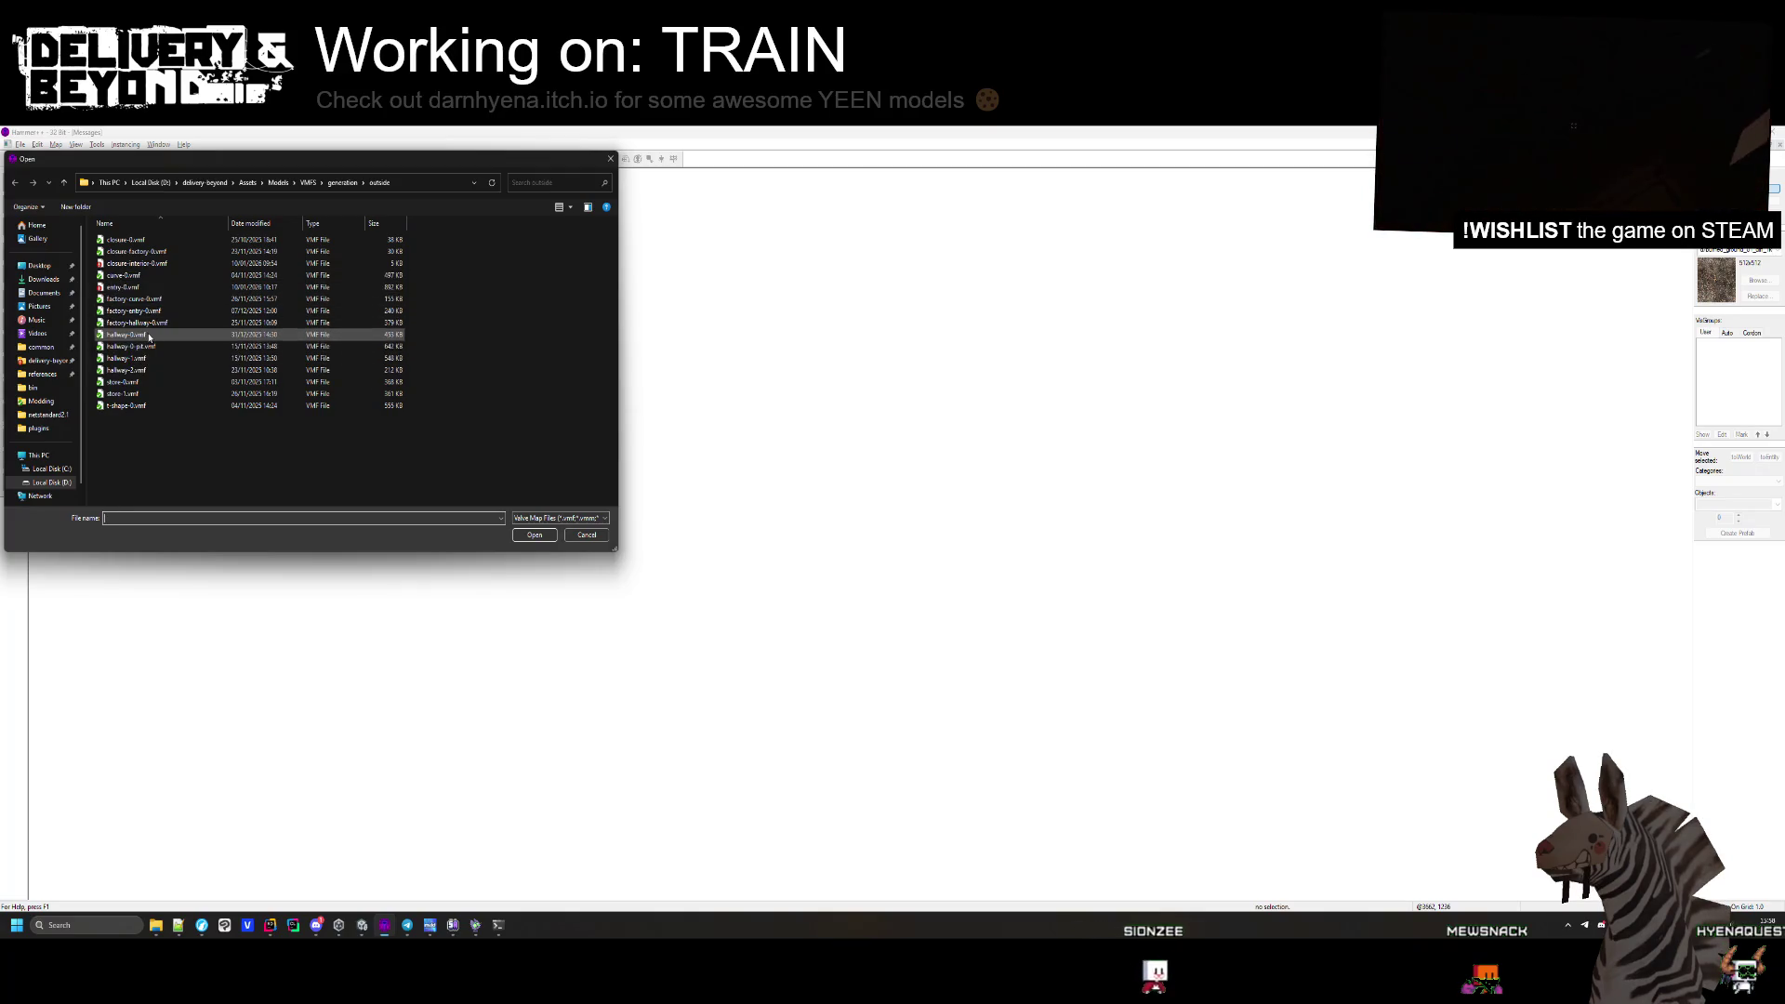
pyautogui.doubleClick(149, 337)
pyautogui.moveTo(379, 377); pyautogui.dragTo(444, 350)
# Narrow the short walkway-edge brush from 49 to 46 units.
pyautogui.click(357, 358)
pyautogui.scroll(8, 1299, 370)
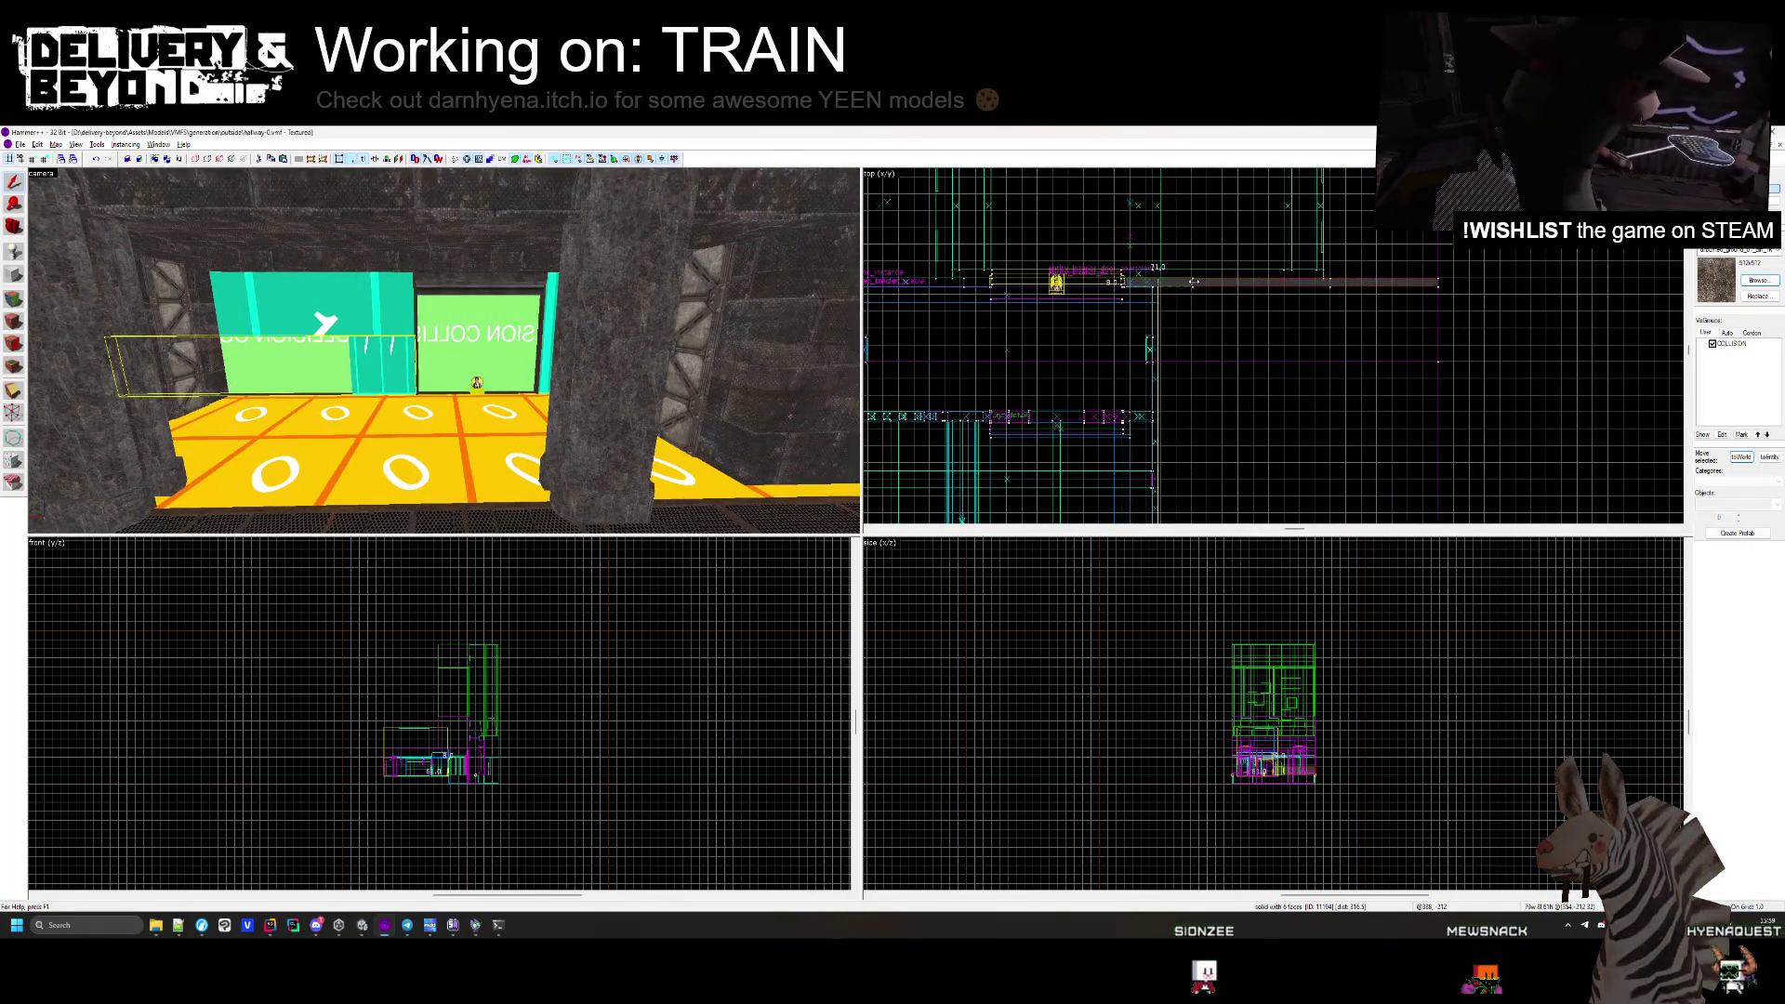
pyautogui.scroll(6, 1193, 282)
pyautogui.moveTo(1146, 263); pyautogui.dragTo(1133, 263)
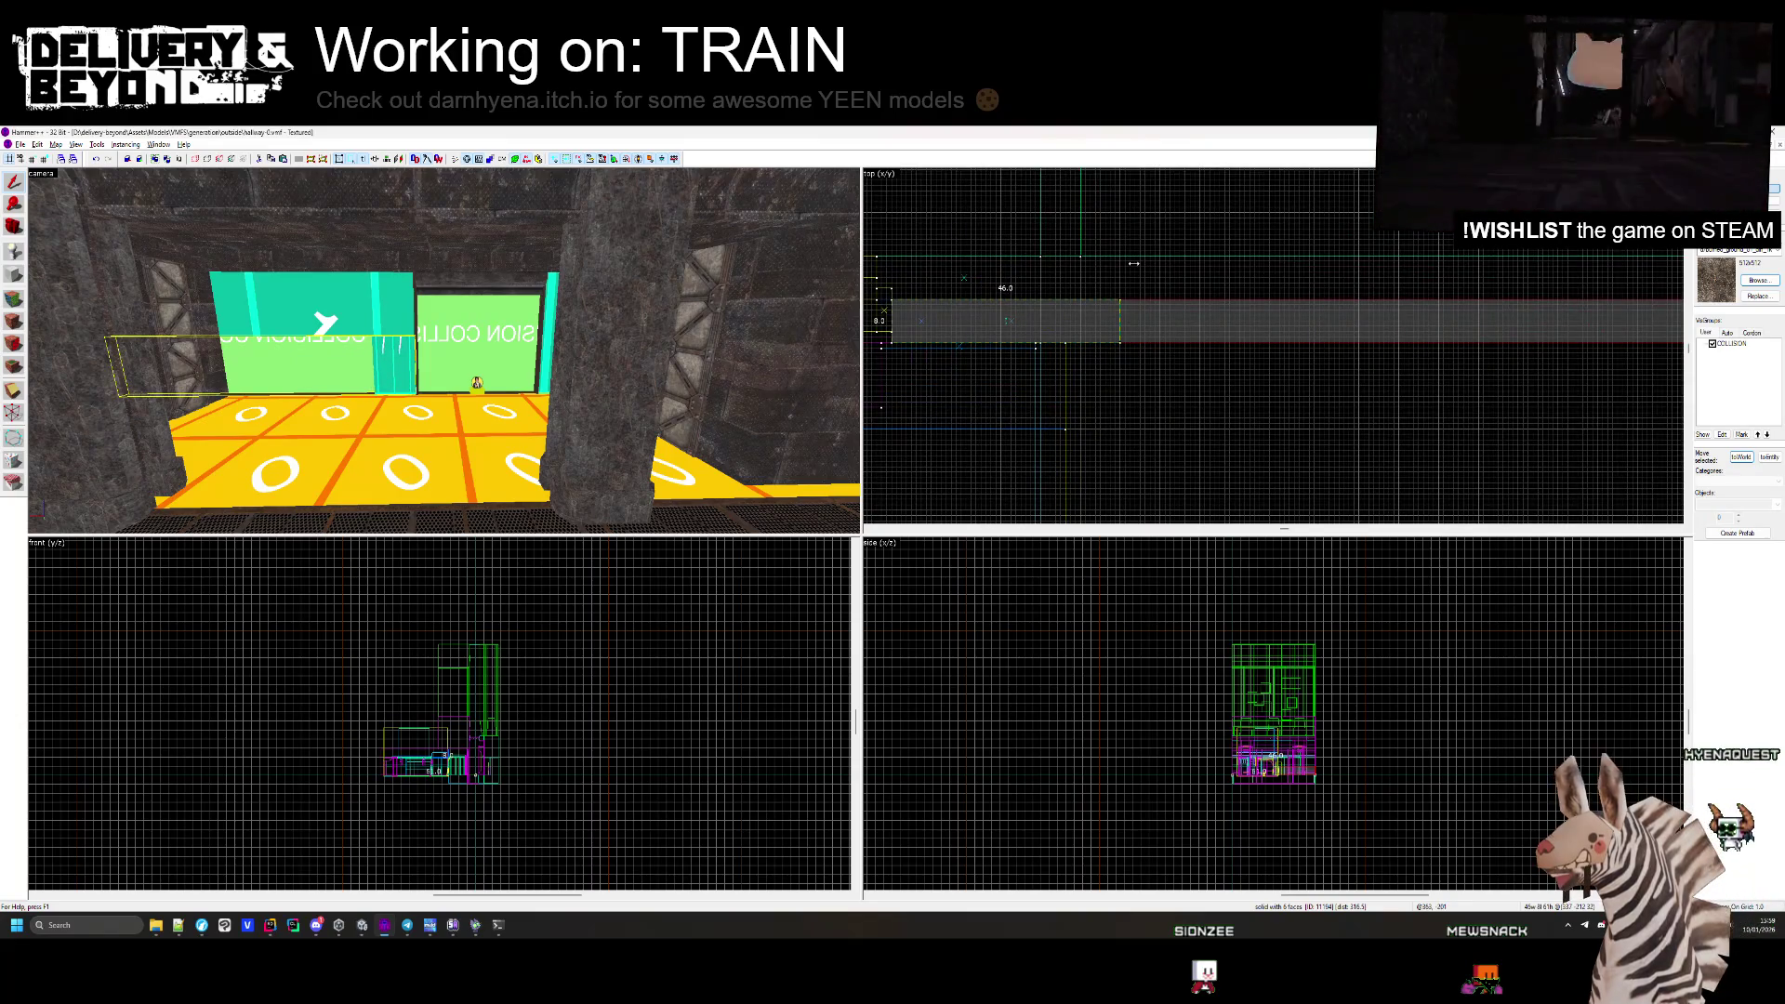
# Undo a change to the long right-hand brush, then select the collision blocker brush.
pyautogui.click(1023, 321)
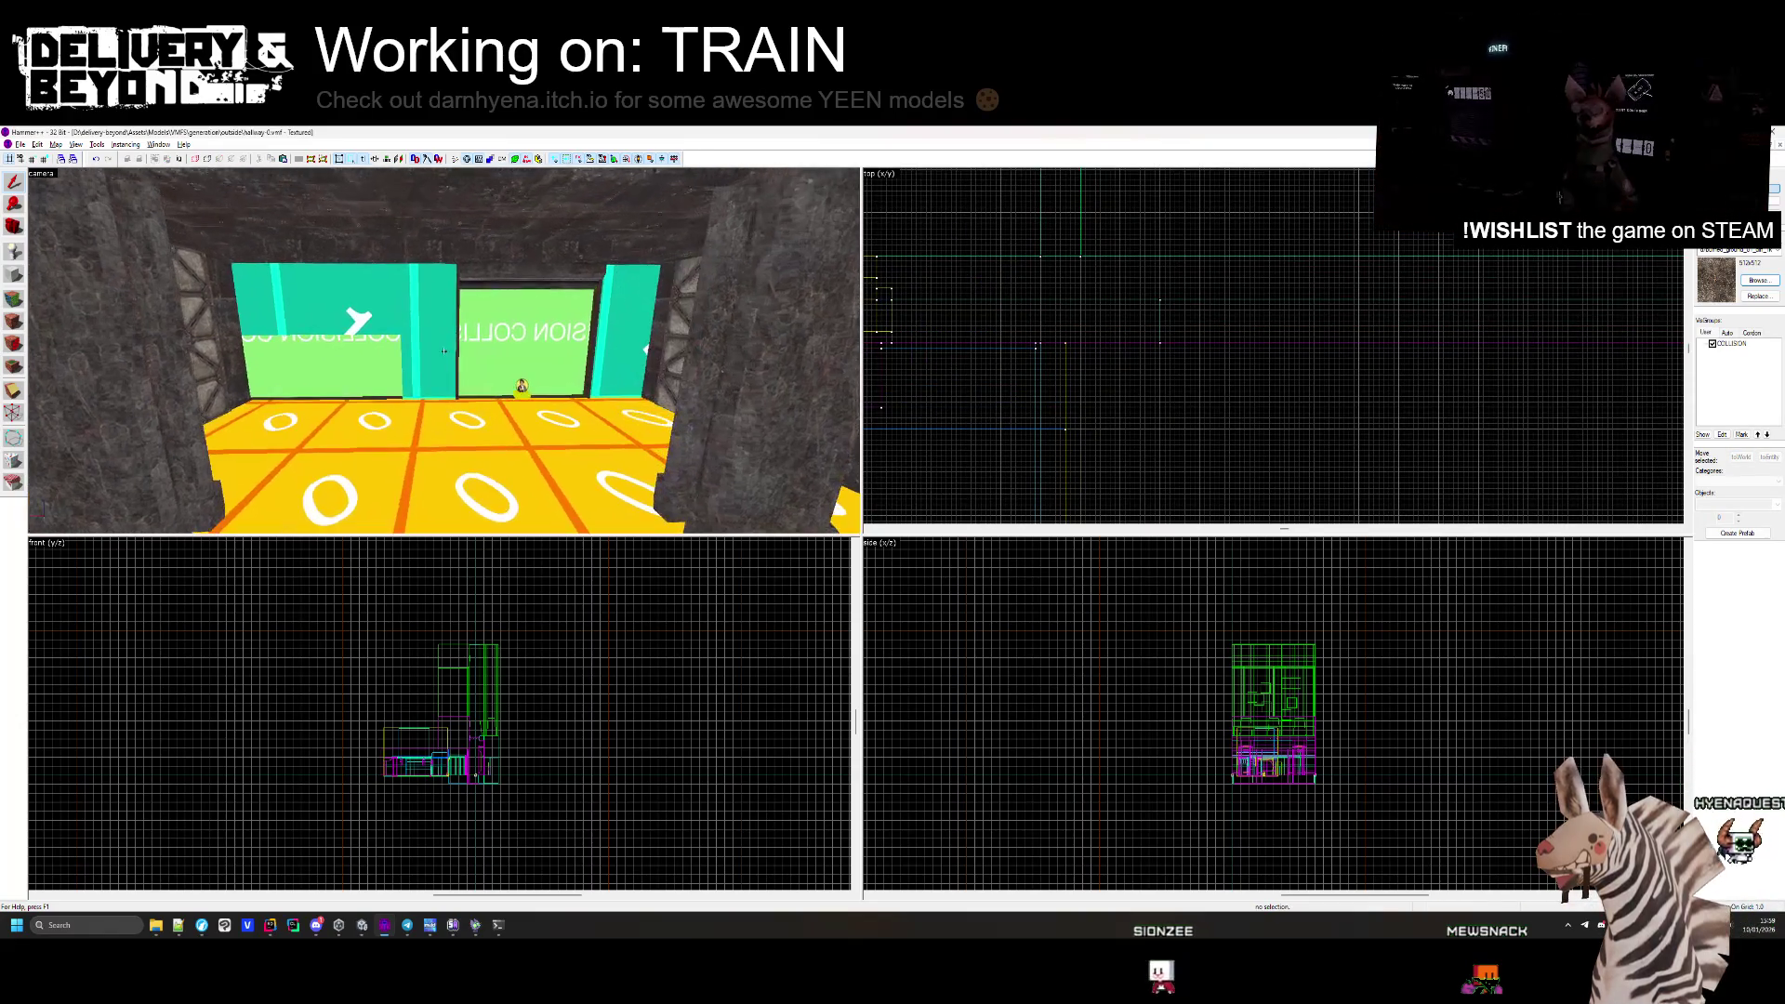
pyautogui.scroll(-4, 1555, 313)
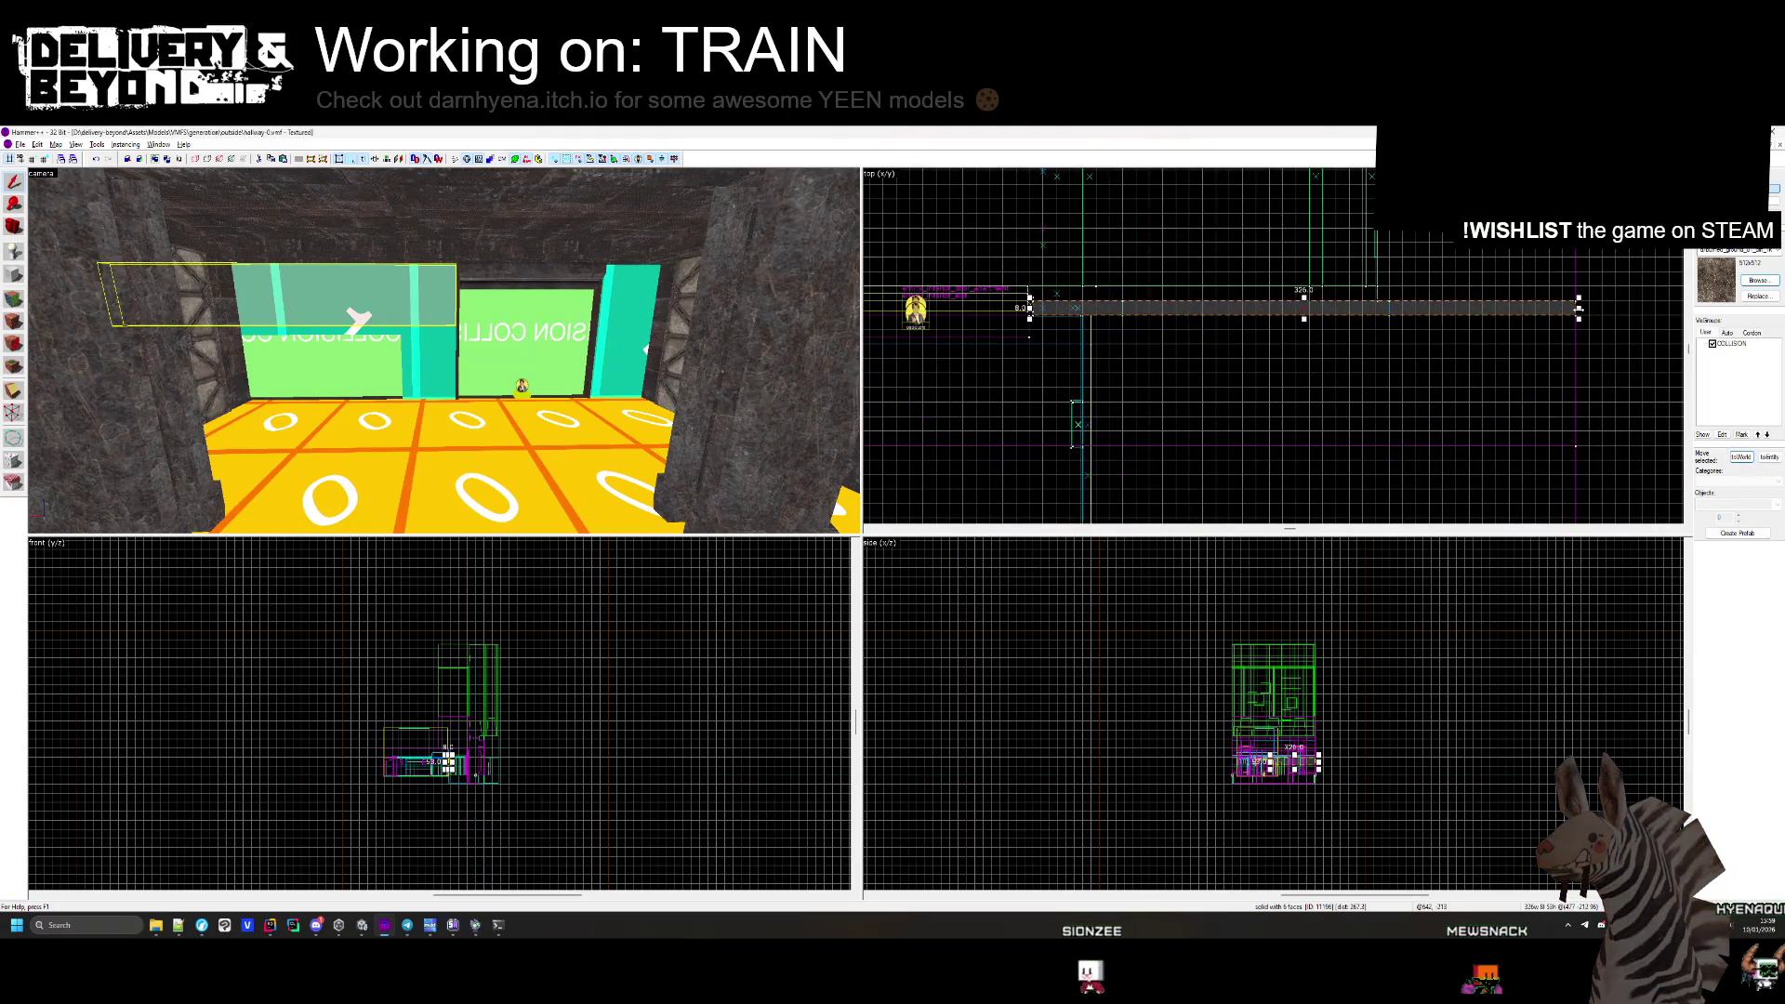
pyautogui.scroll(4, 1143, 322)
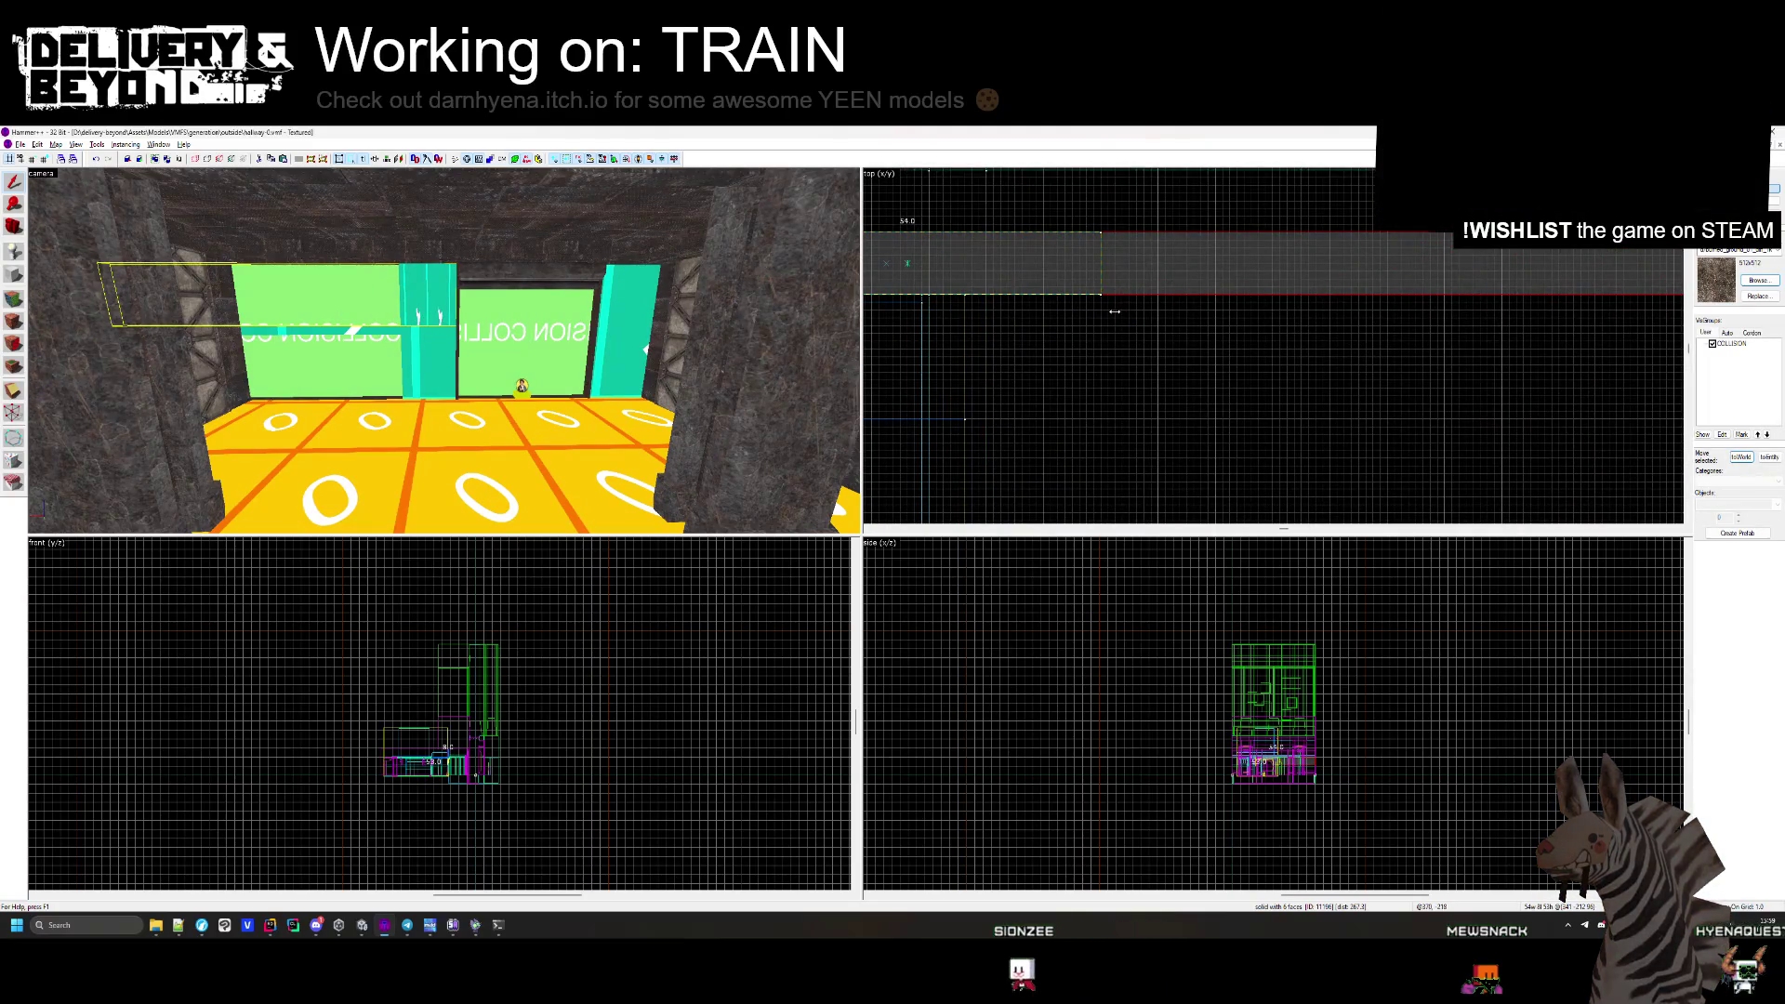
pyautogui.hotkey('ctrl', 'z')
pyautogui.scroll(-4, 1114, 311)
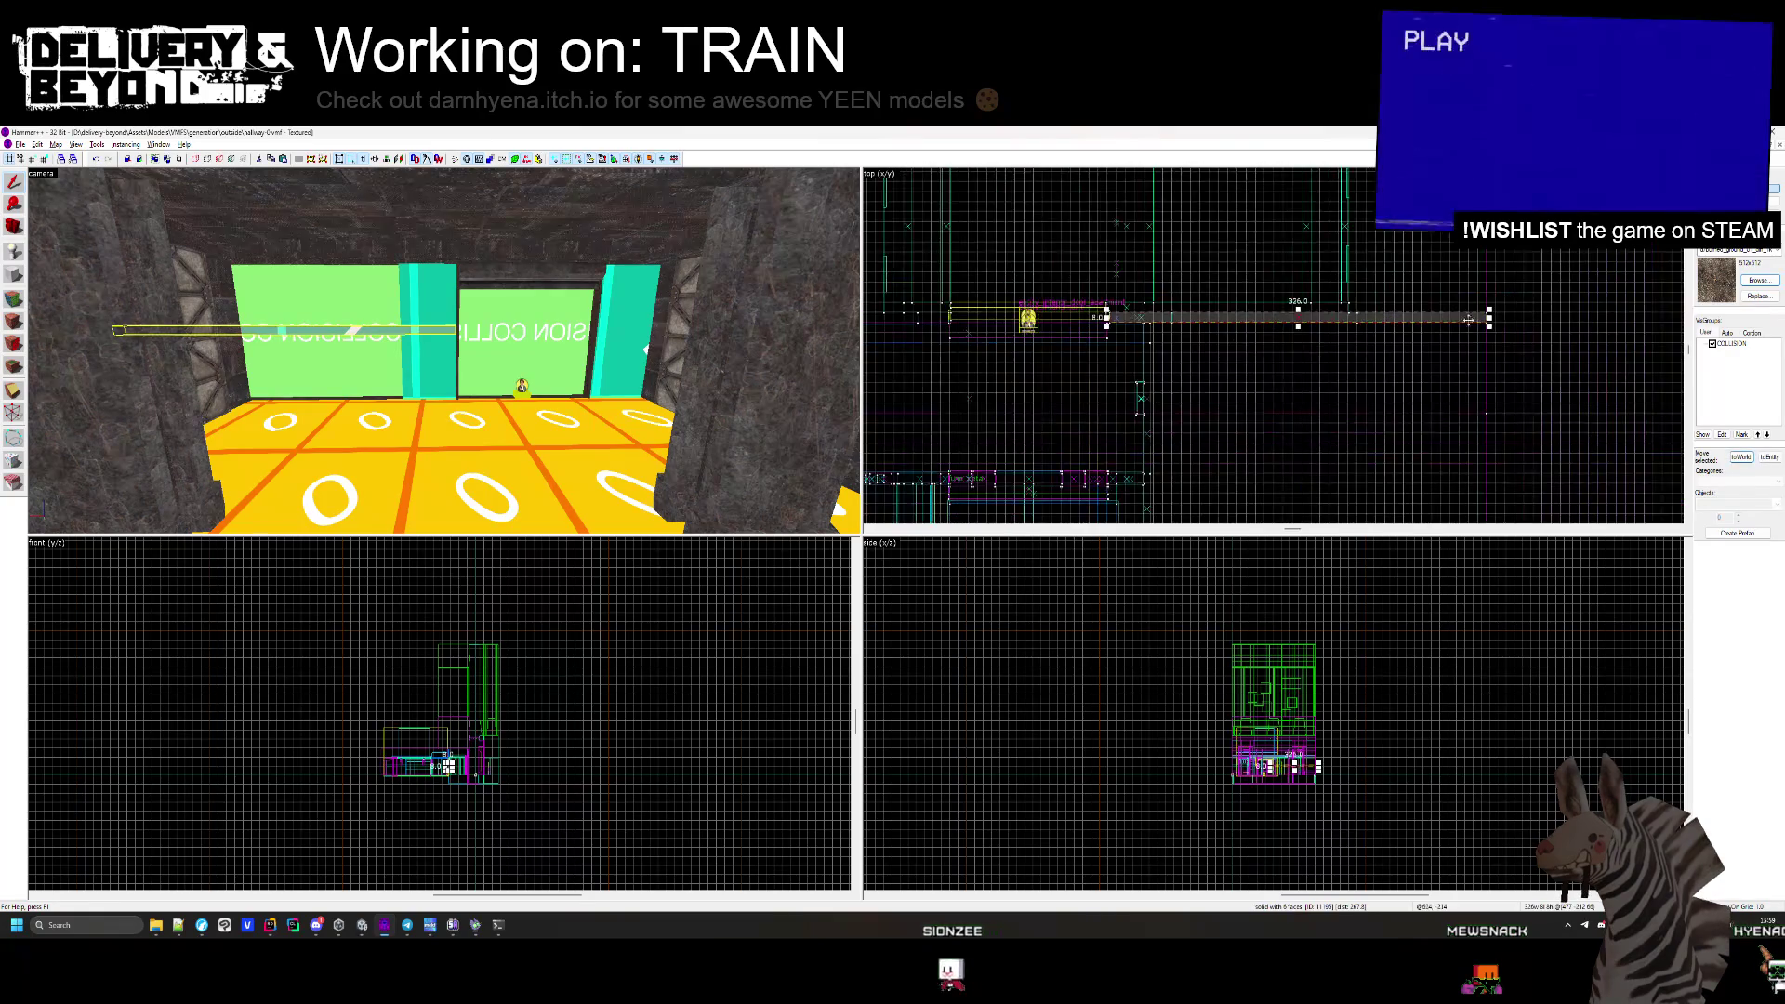
pyautogui.scroll(4, 1176, 317)
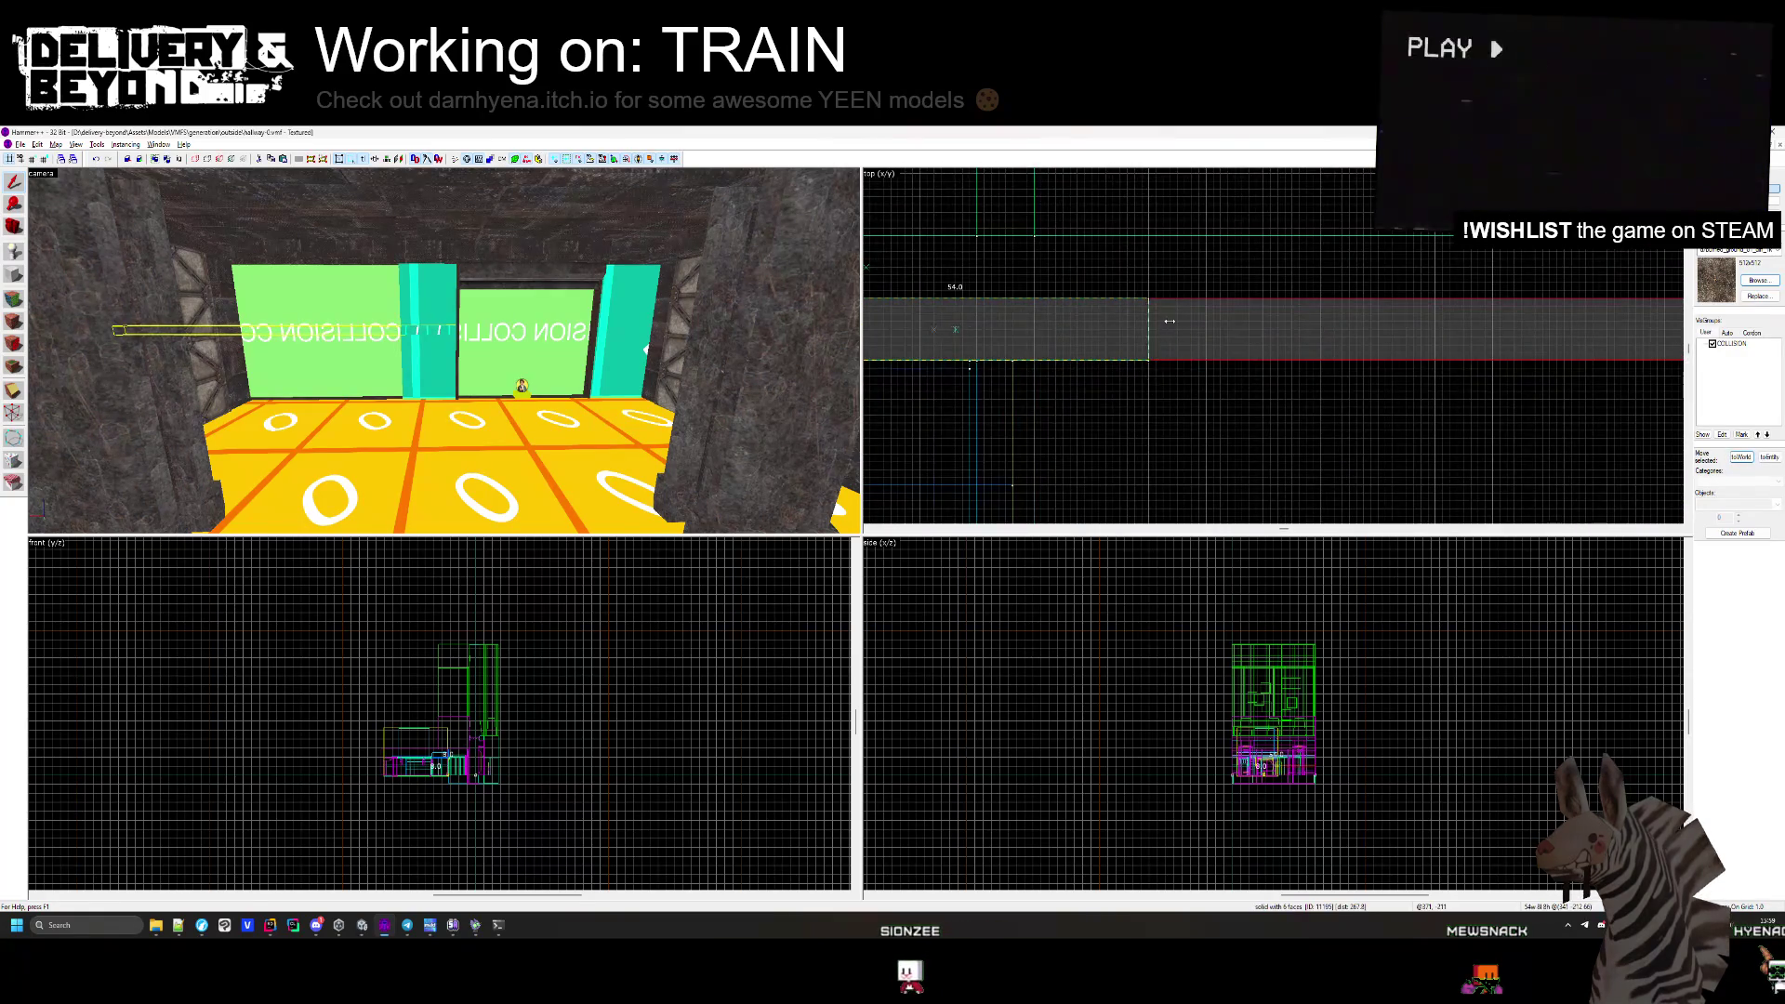
pyautogui.press('Escape')
pyautogui.press('w')
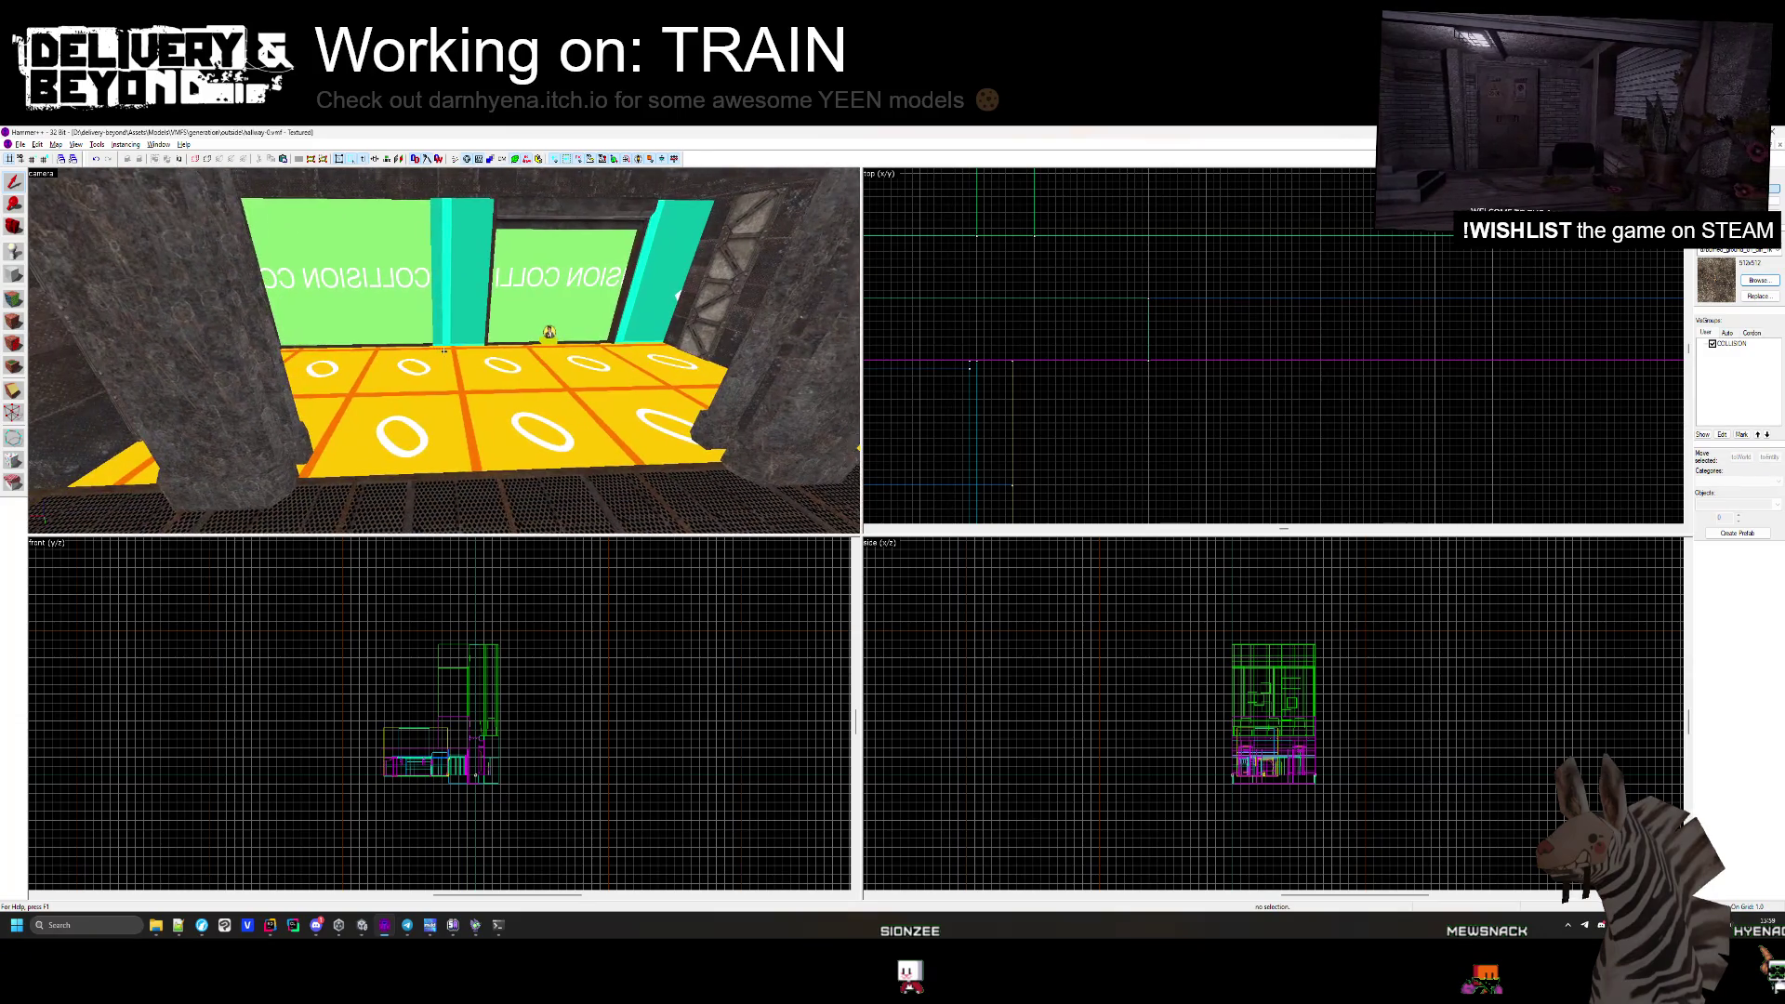
pyautogui.click(427, 329)
pyautogui.scroll(3, 1108, 294)
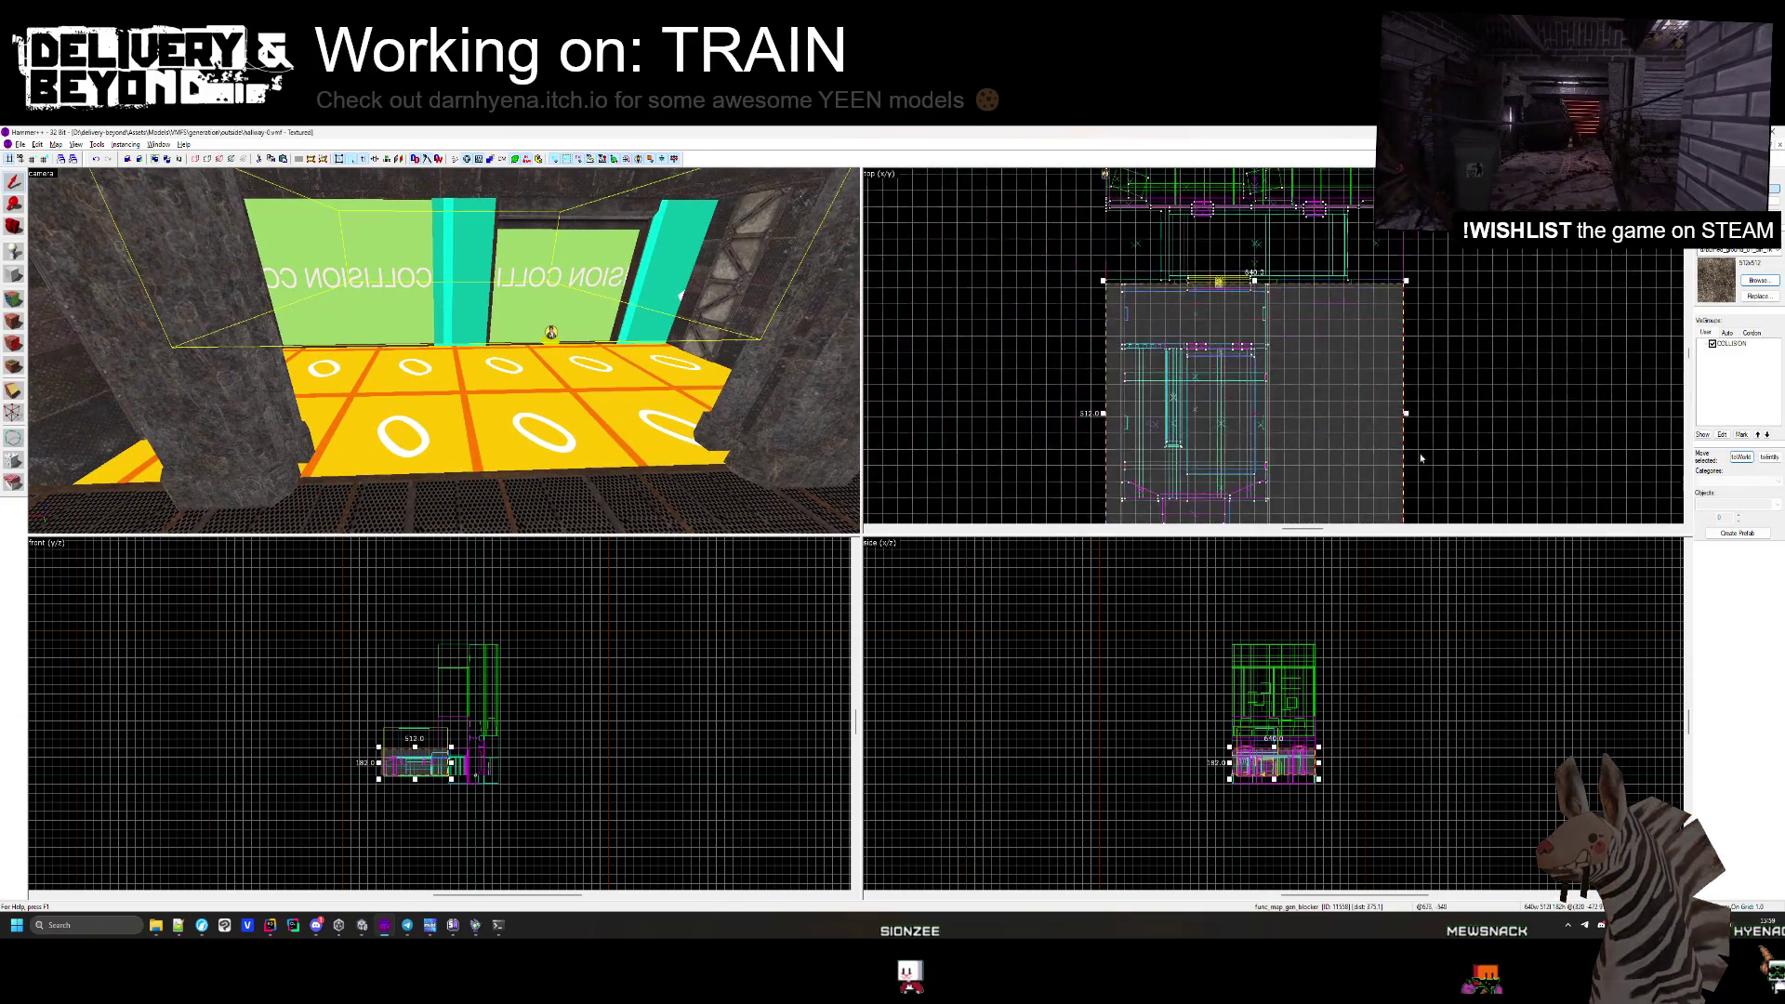
pyautogui.moveTo(1405, 412)
pyautogui.mouseDown()
pyautogui.moveTo(1320, 409)
pyautogui.moveTo(1273, 267)
pyautogui.mouseUp()
pyautogui.scroll(3, 1320, 409)
pyautogui.press('Escape')
pyautogui.press('z')
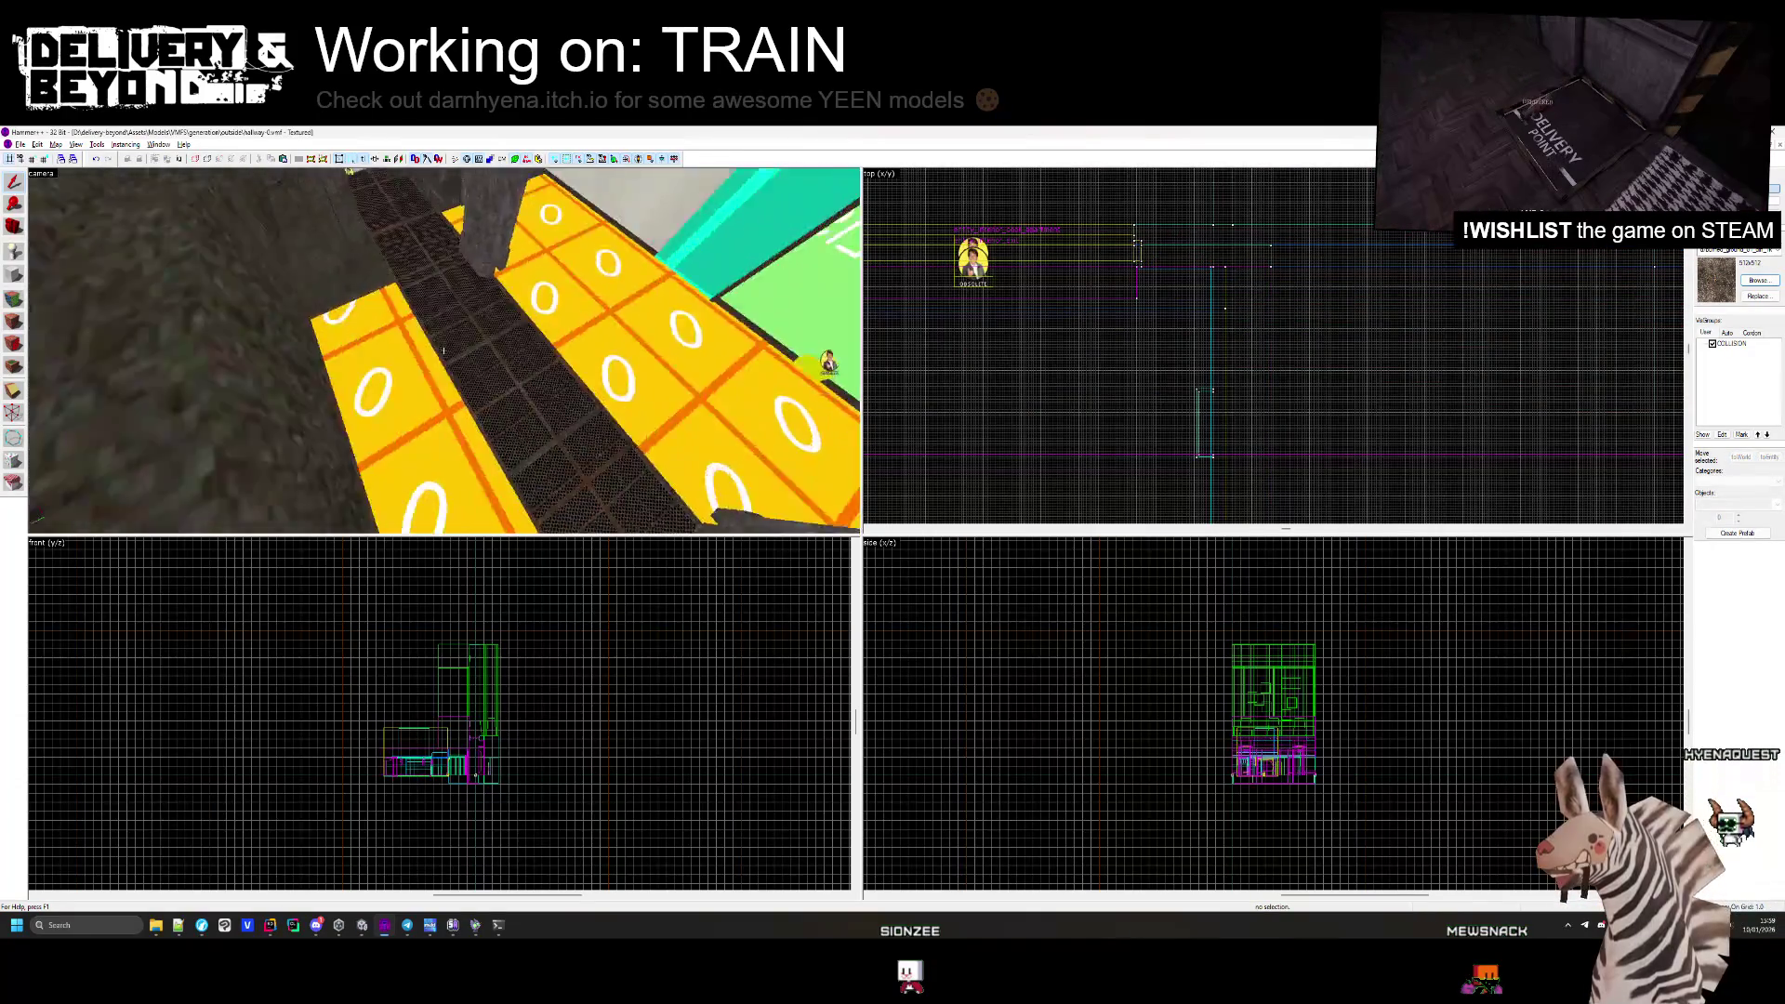
pyautogui.press('s')
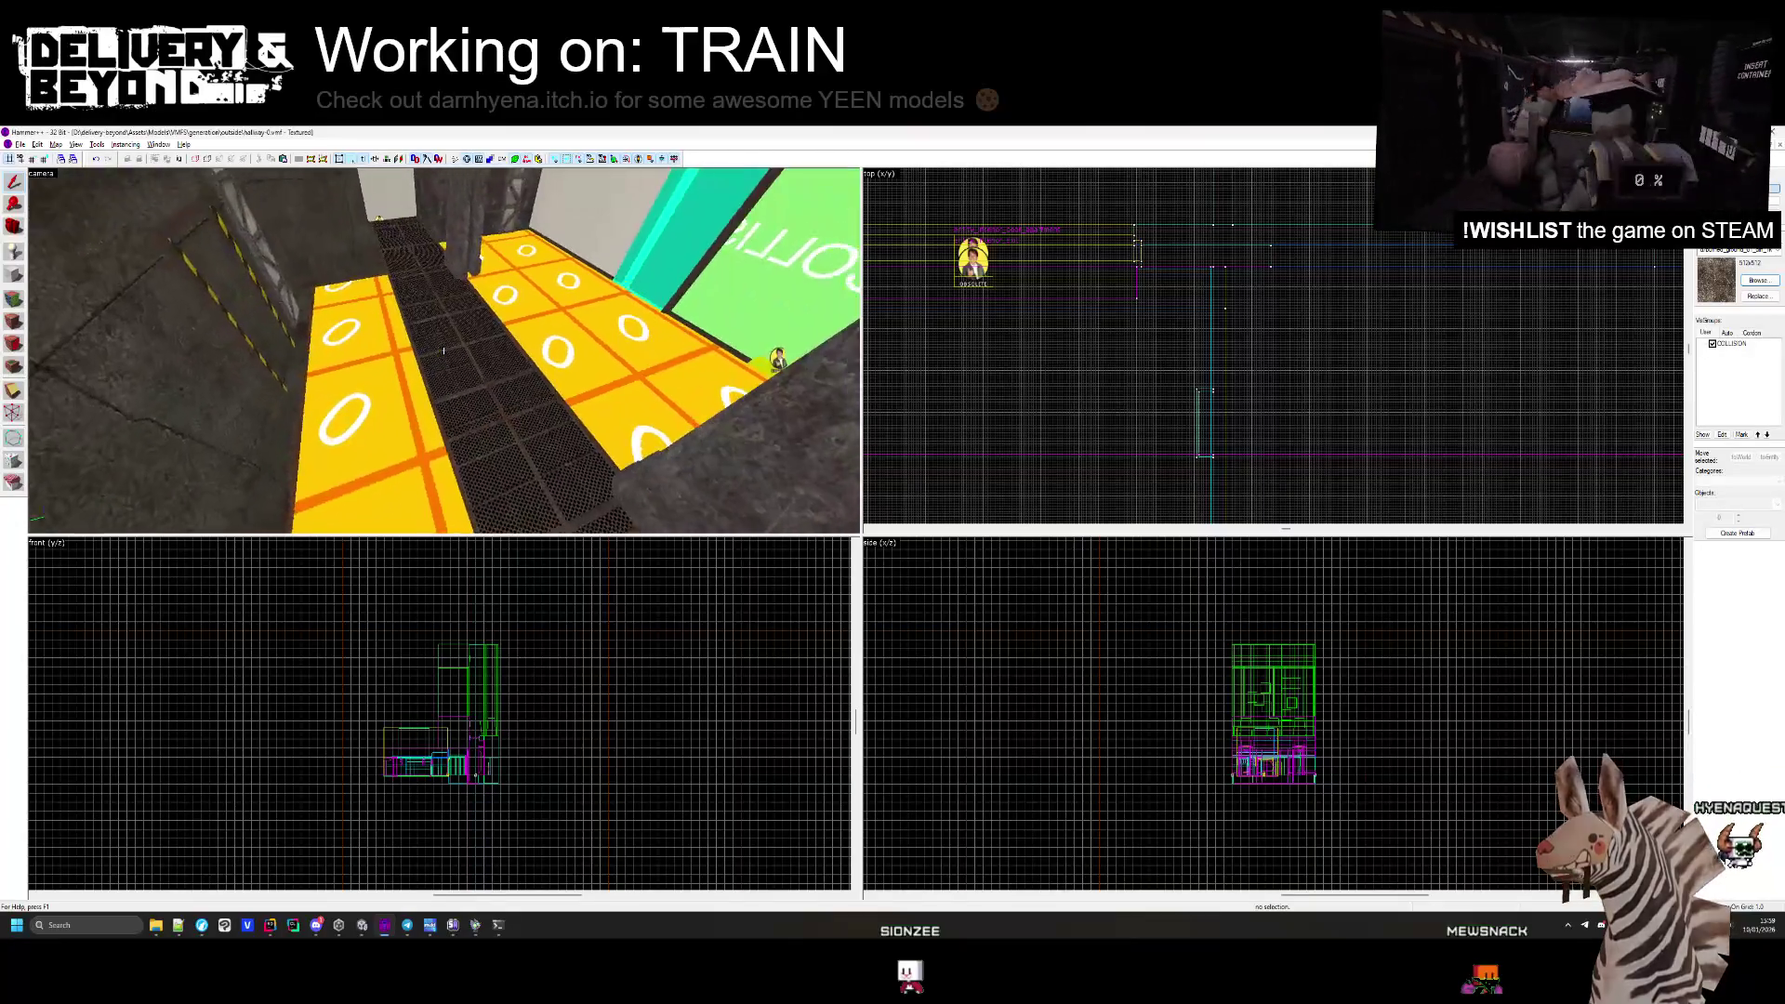
pyautogui.press('z')
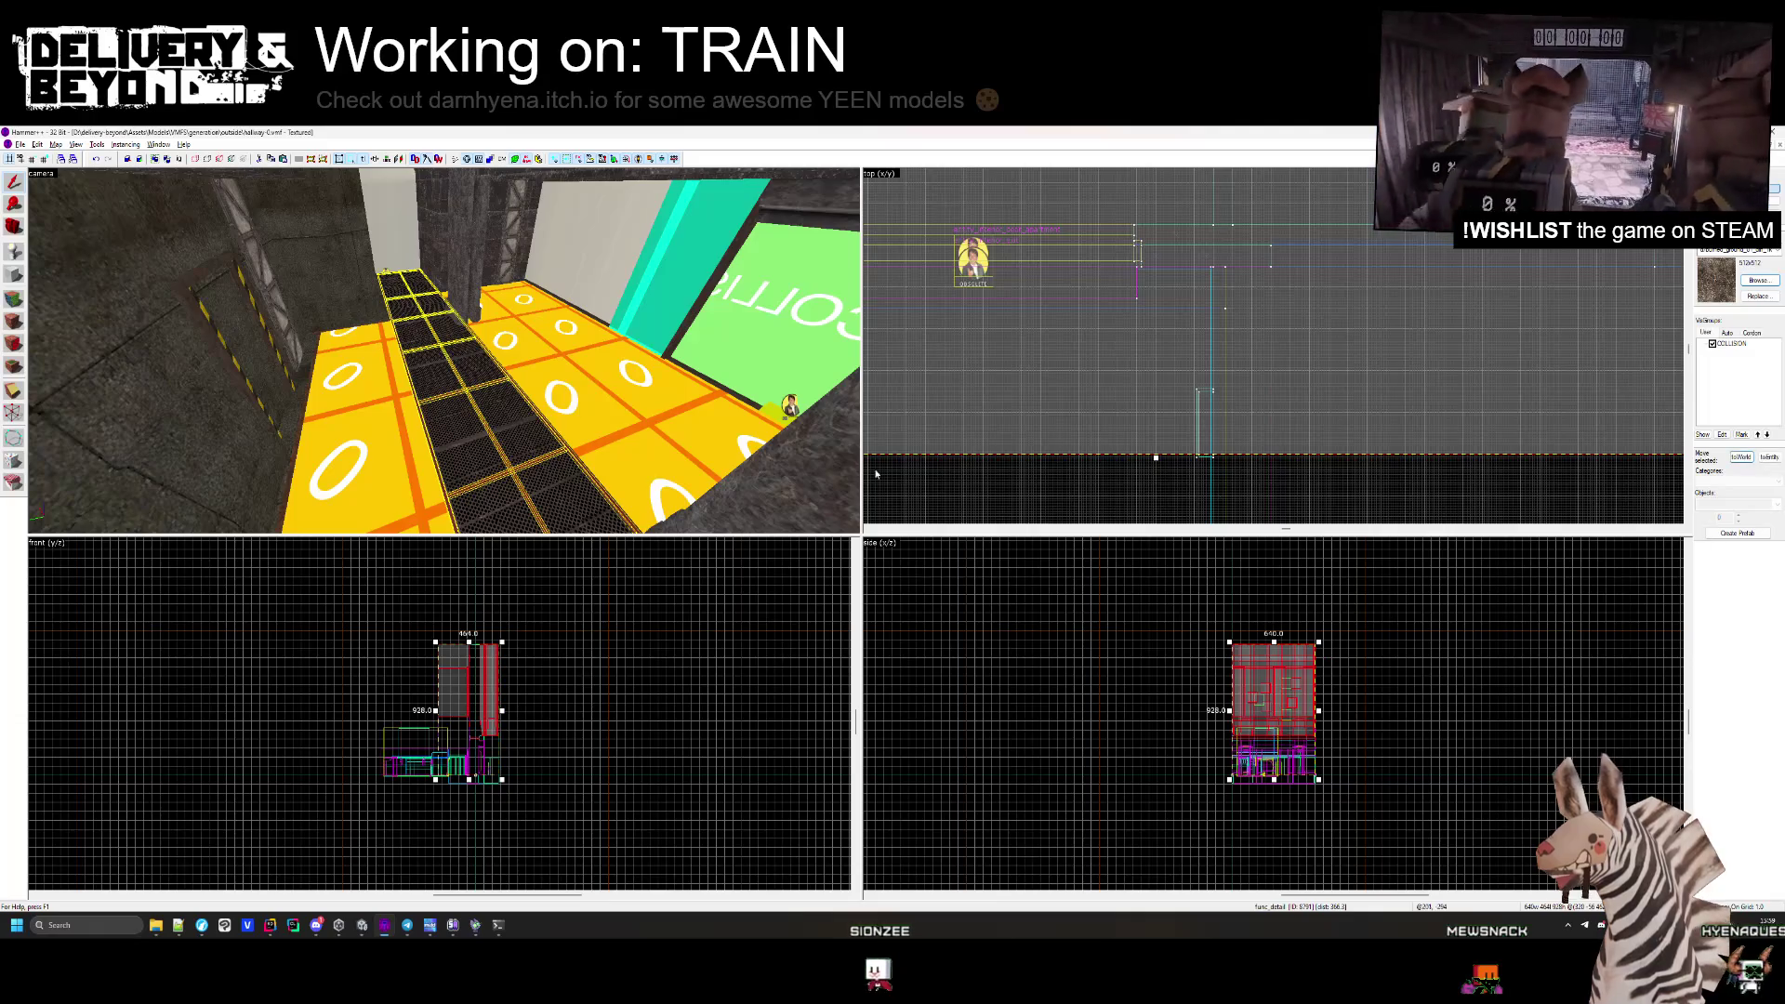
pyautogui.press('z')
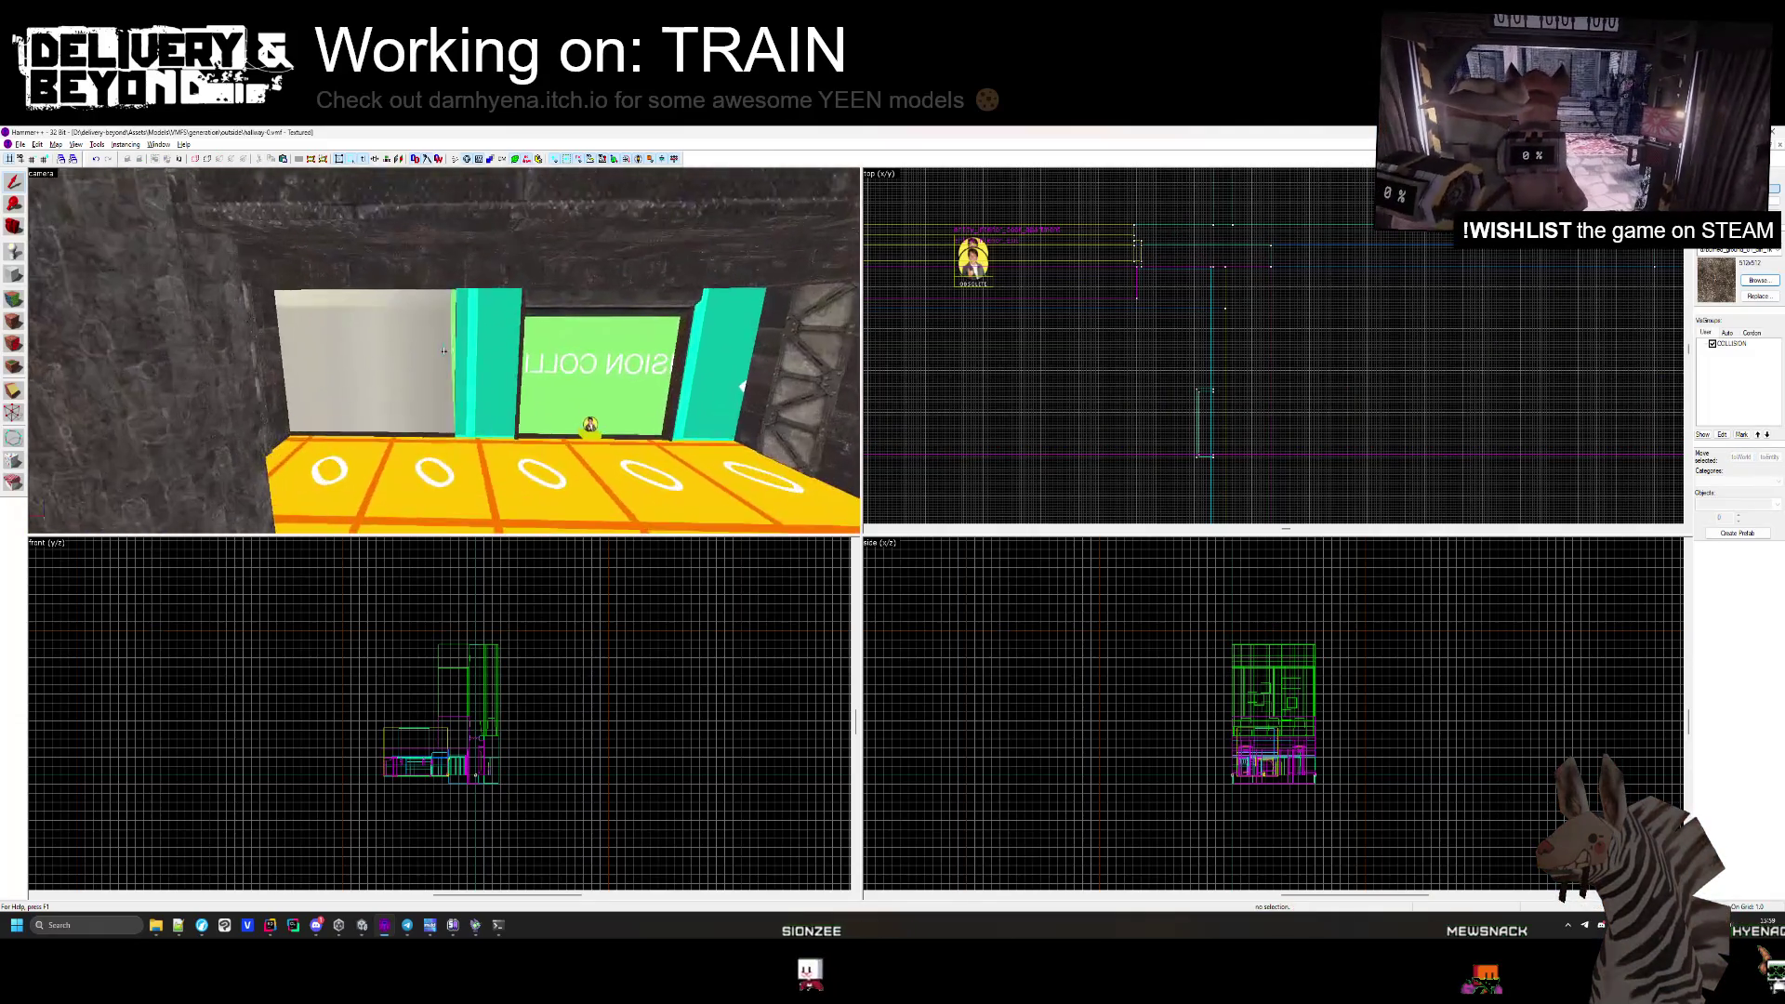
pyautogui.press('z')
pyautogui.click(453, 355)
pyautogui.scroll(-3, 967, 474)
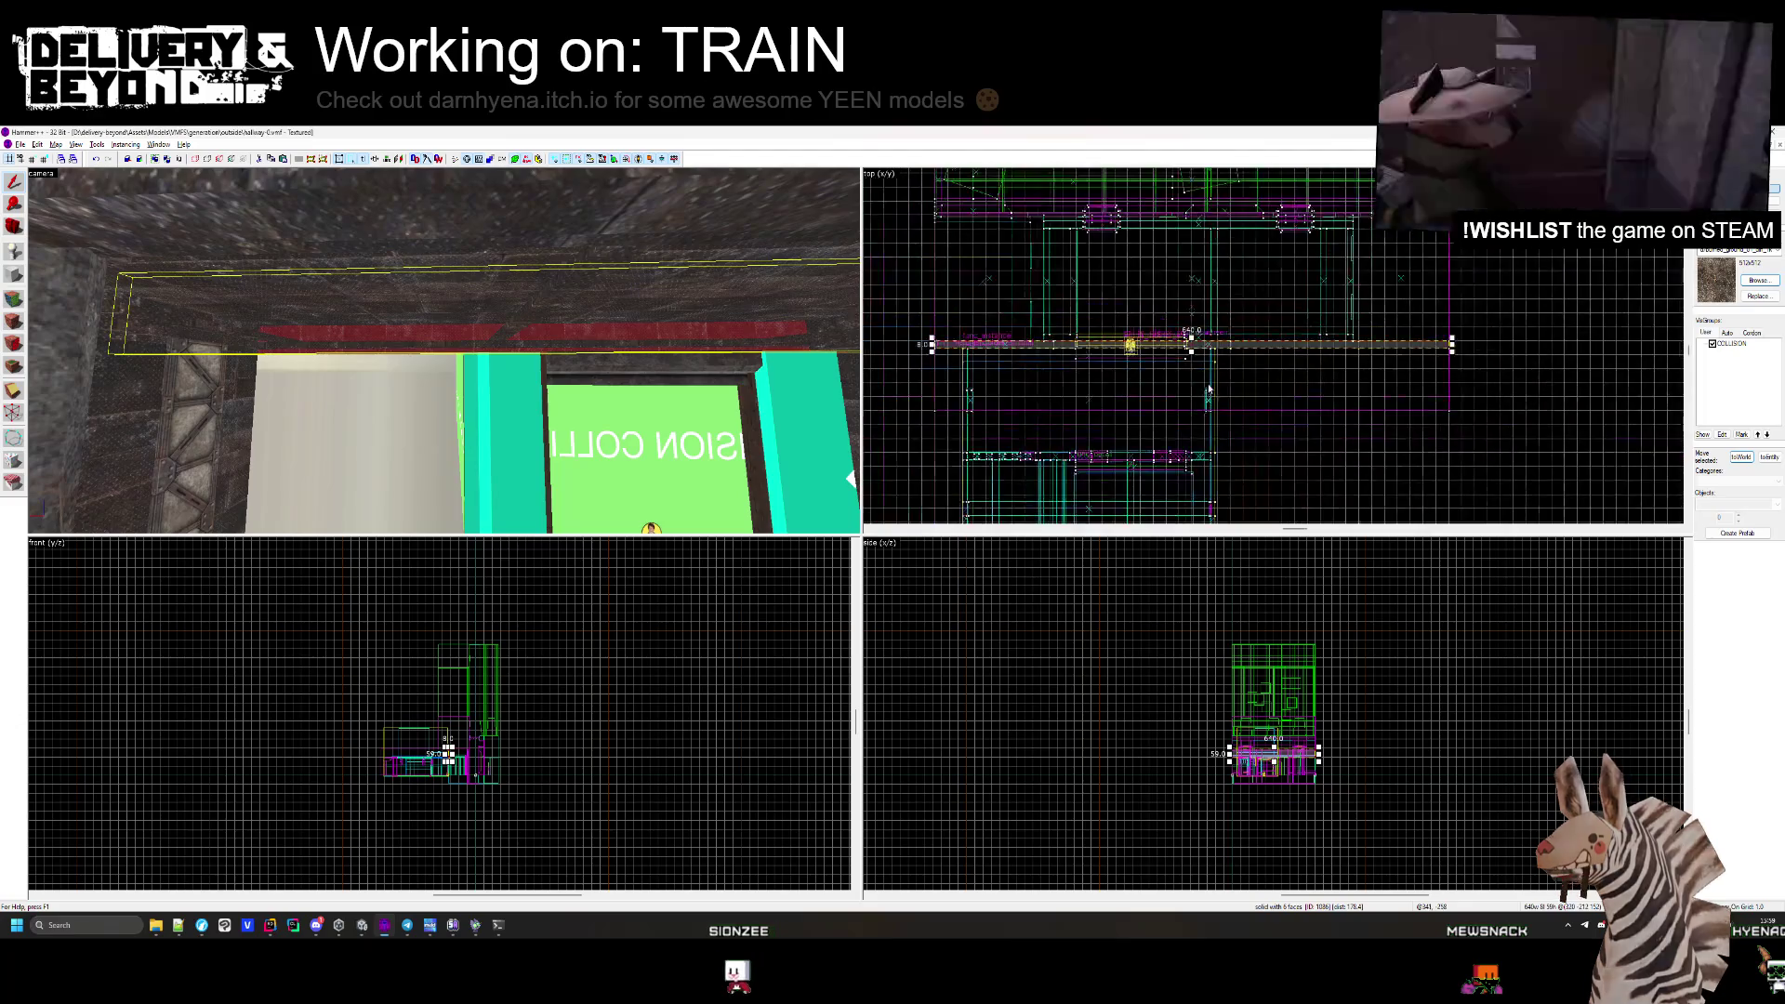
pyautogui.scroll(3, 1111, 342)
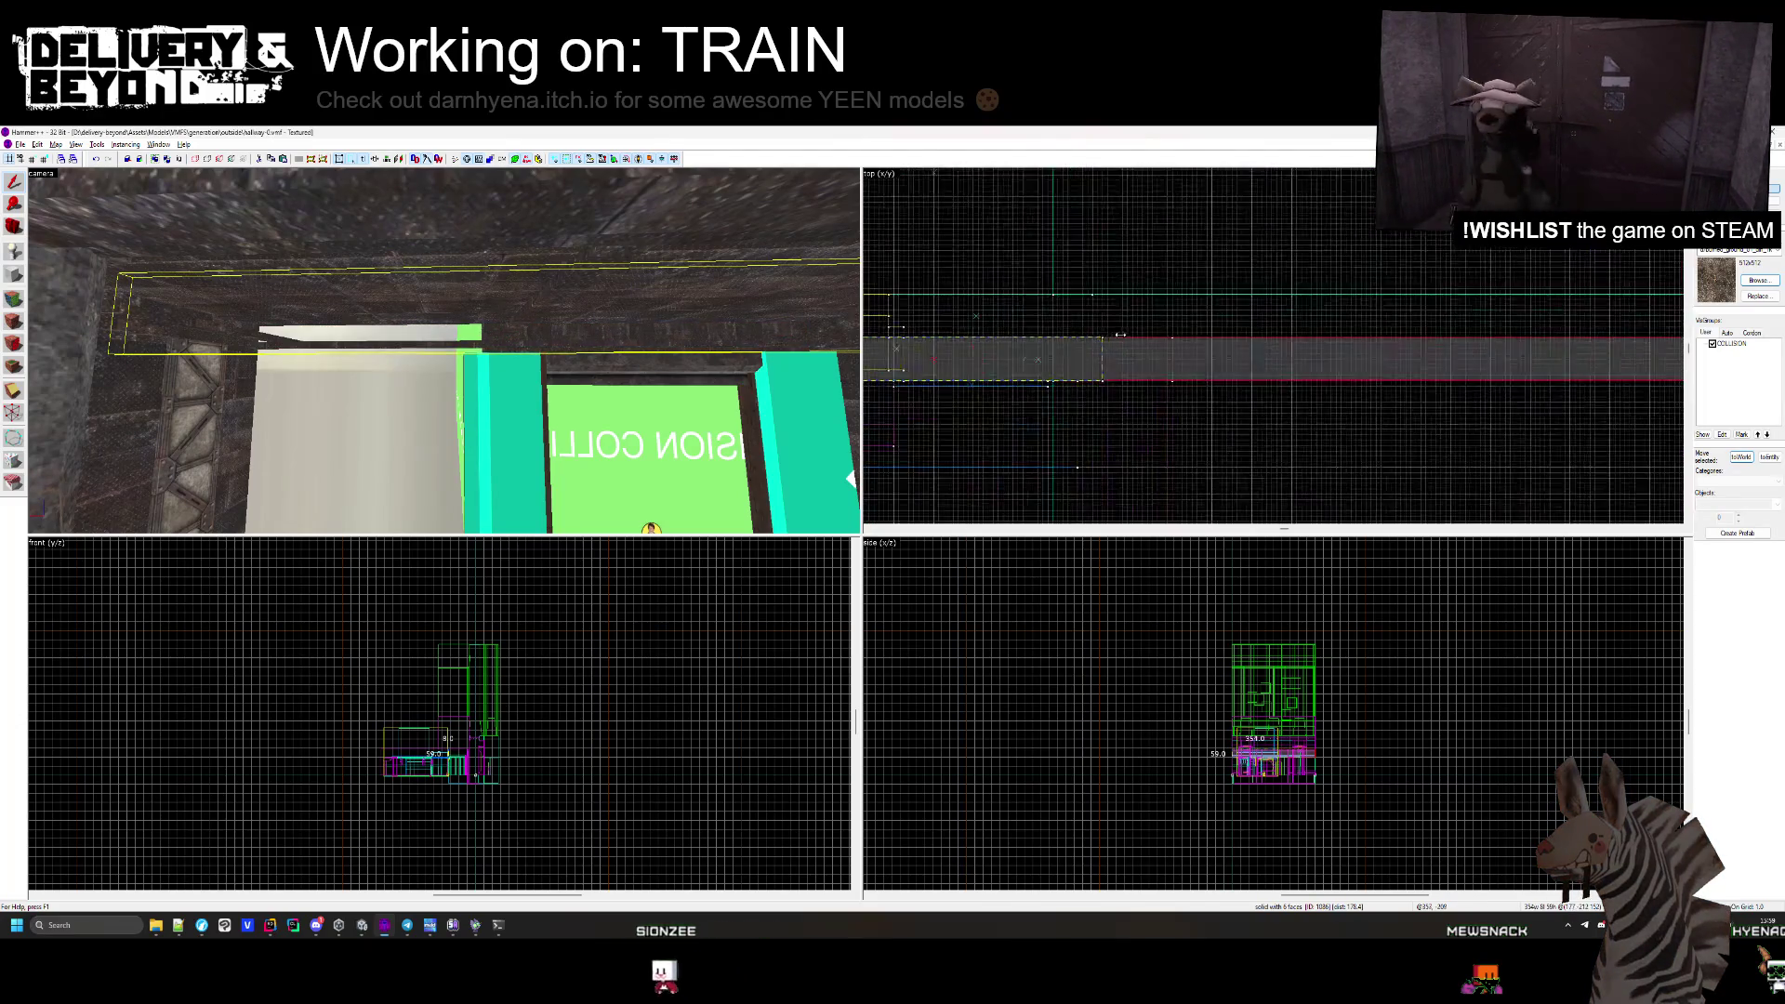
pyautogui.press('Escape')
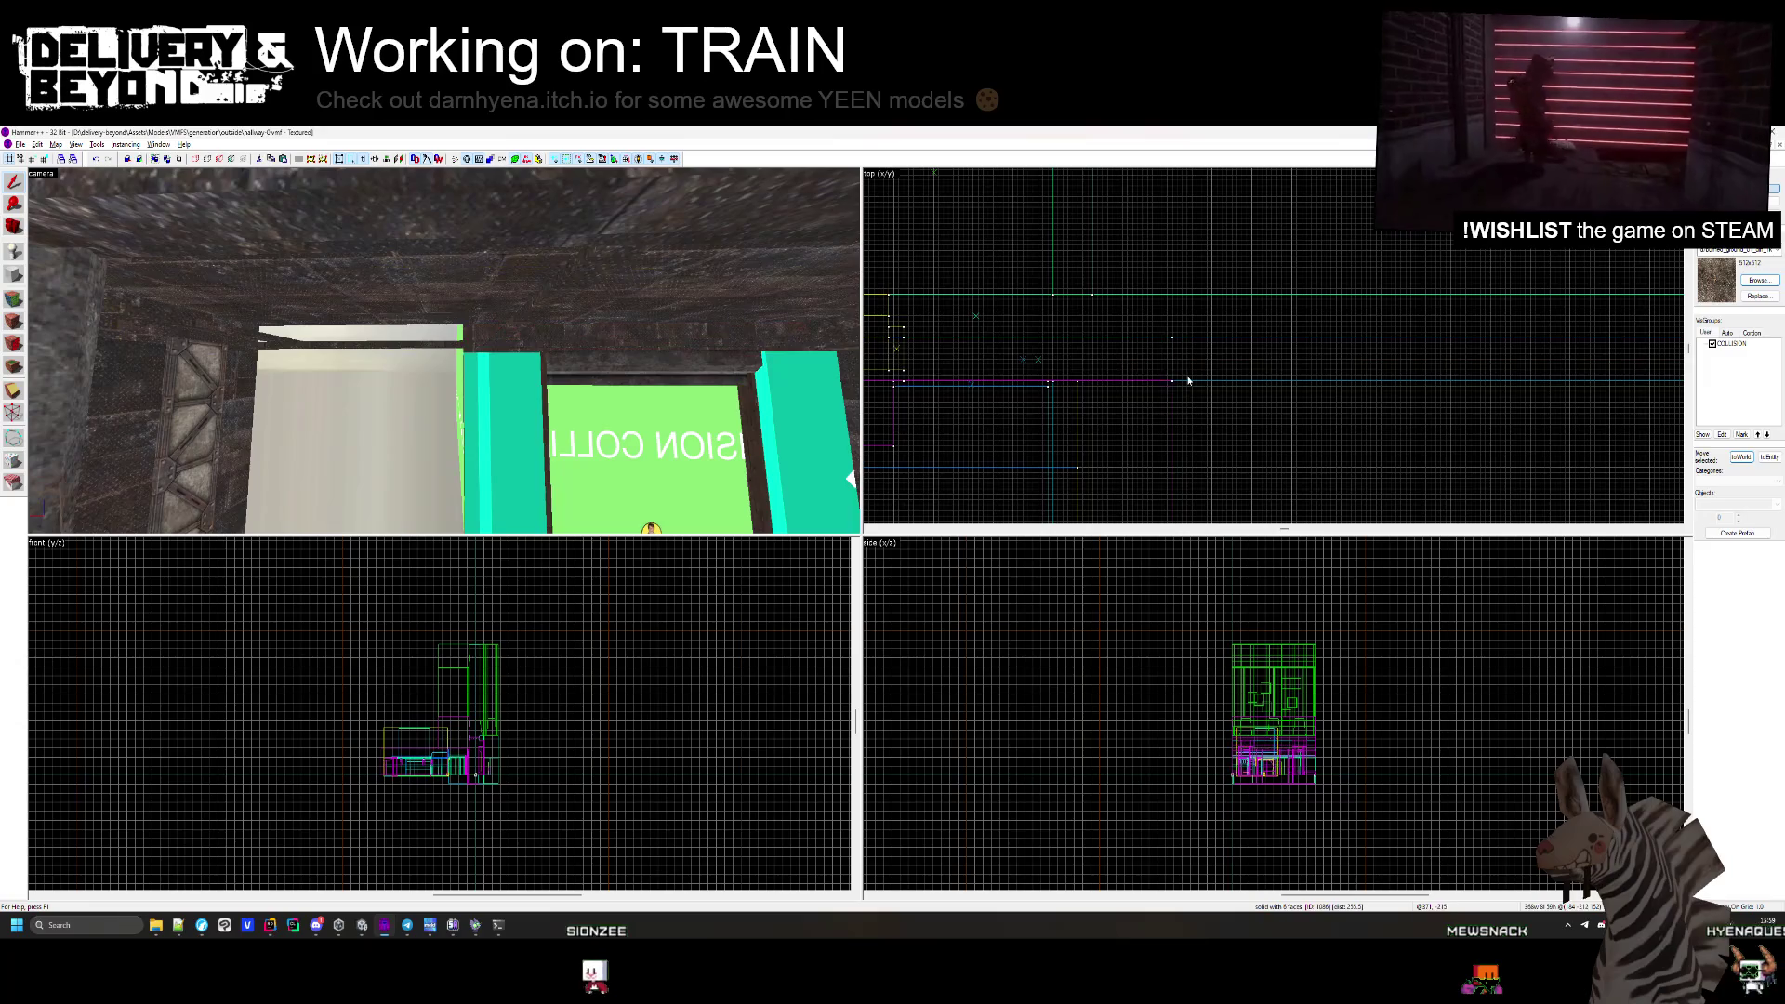
pyautogui.click(444, 349)
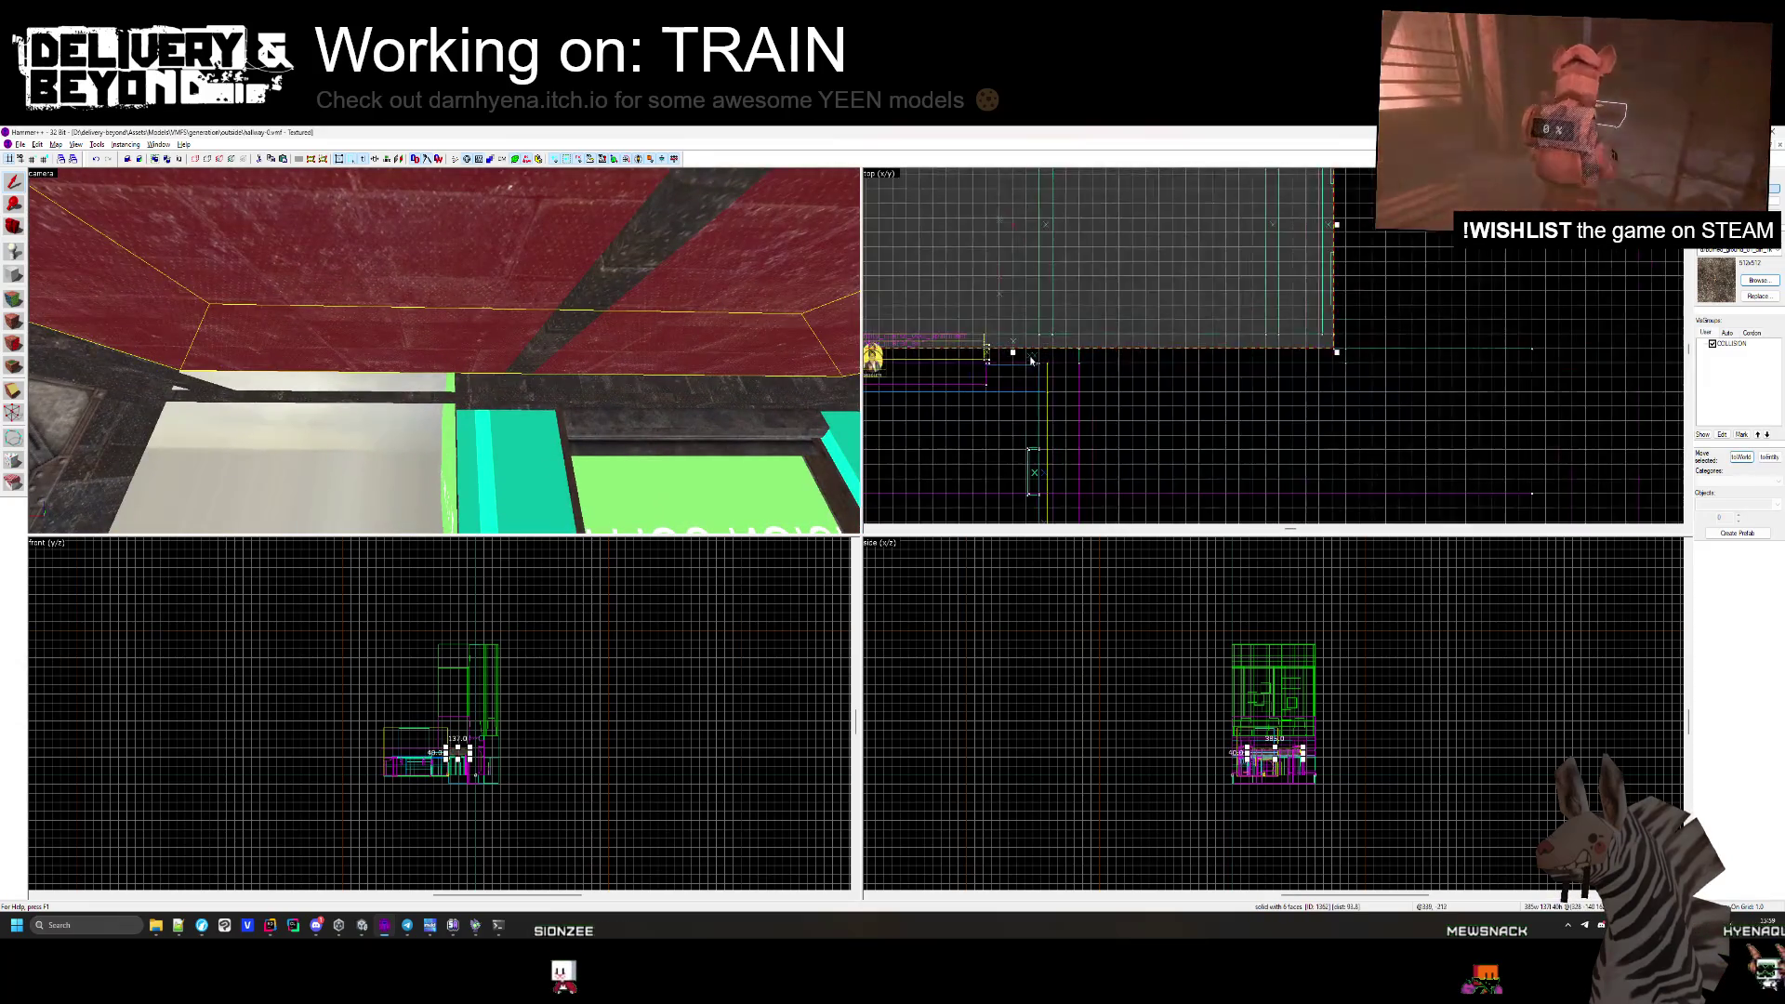
pyautogui.scroll(4, 1092, 284)
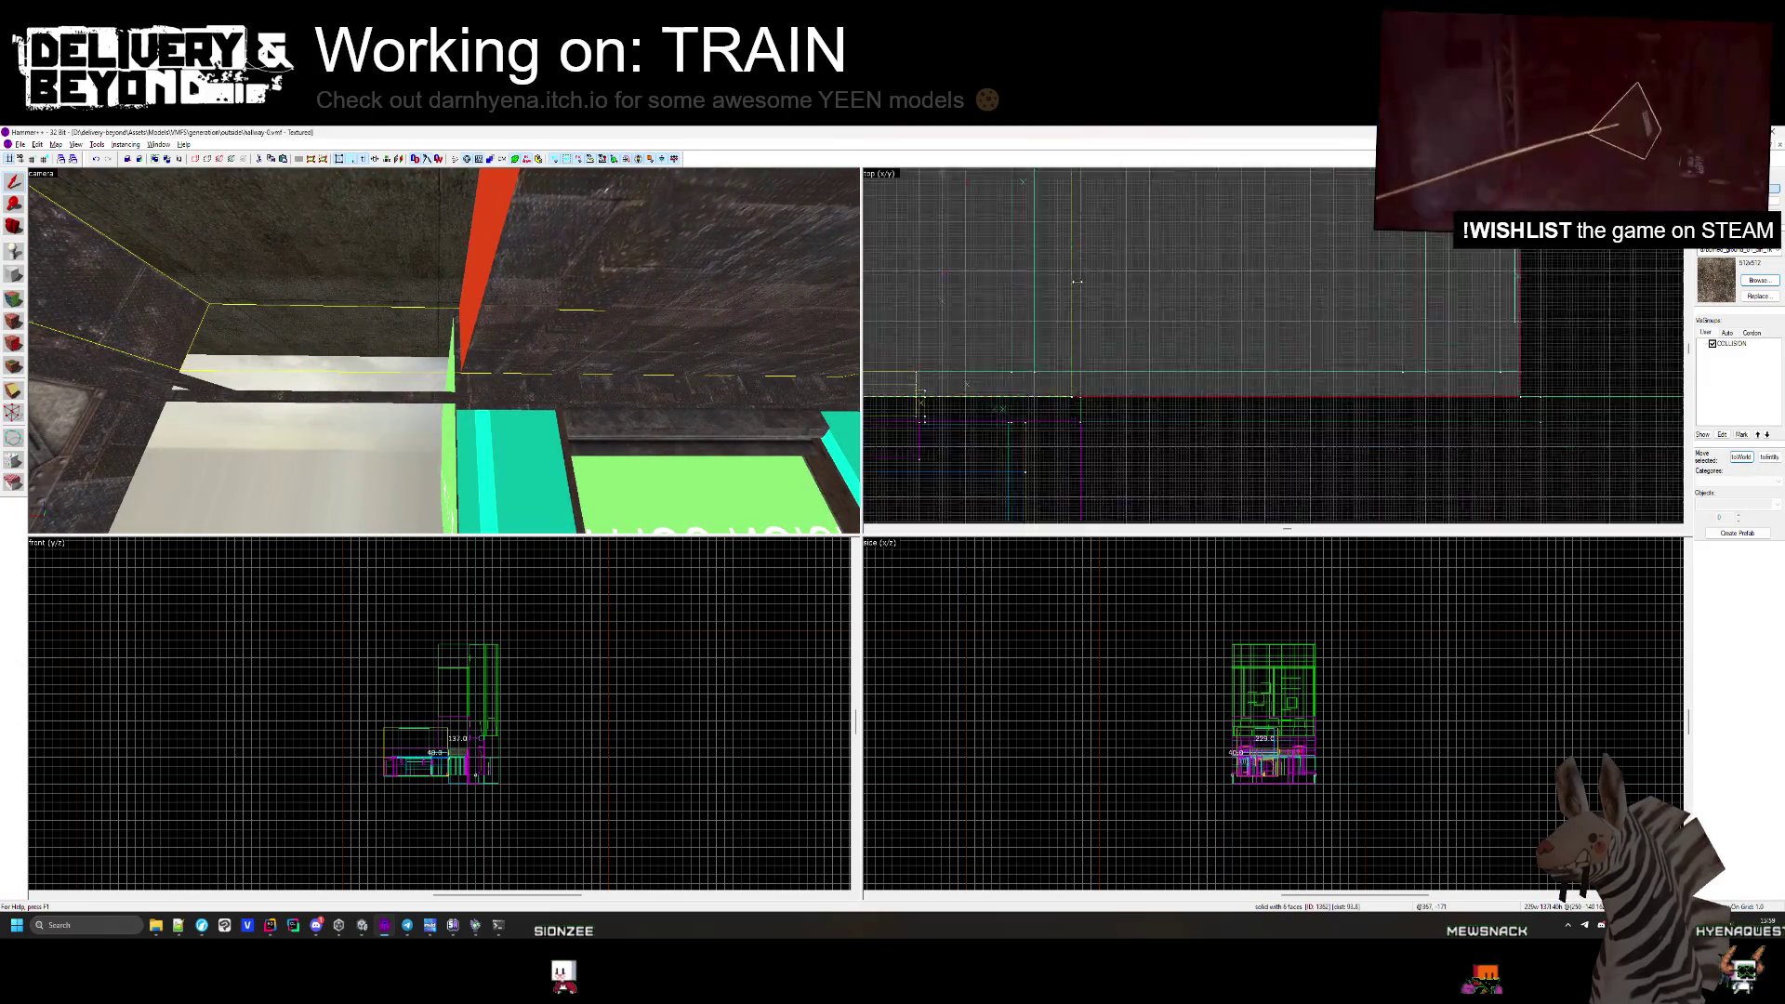
pyautogui.press('Escape')
pyautogui.press('z')
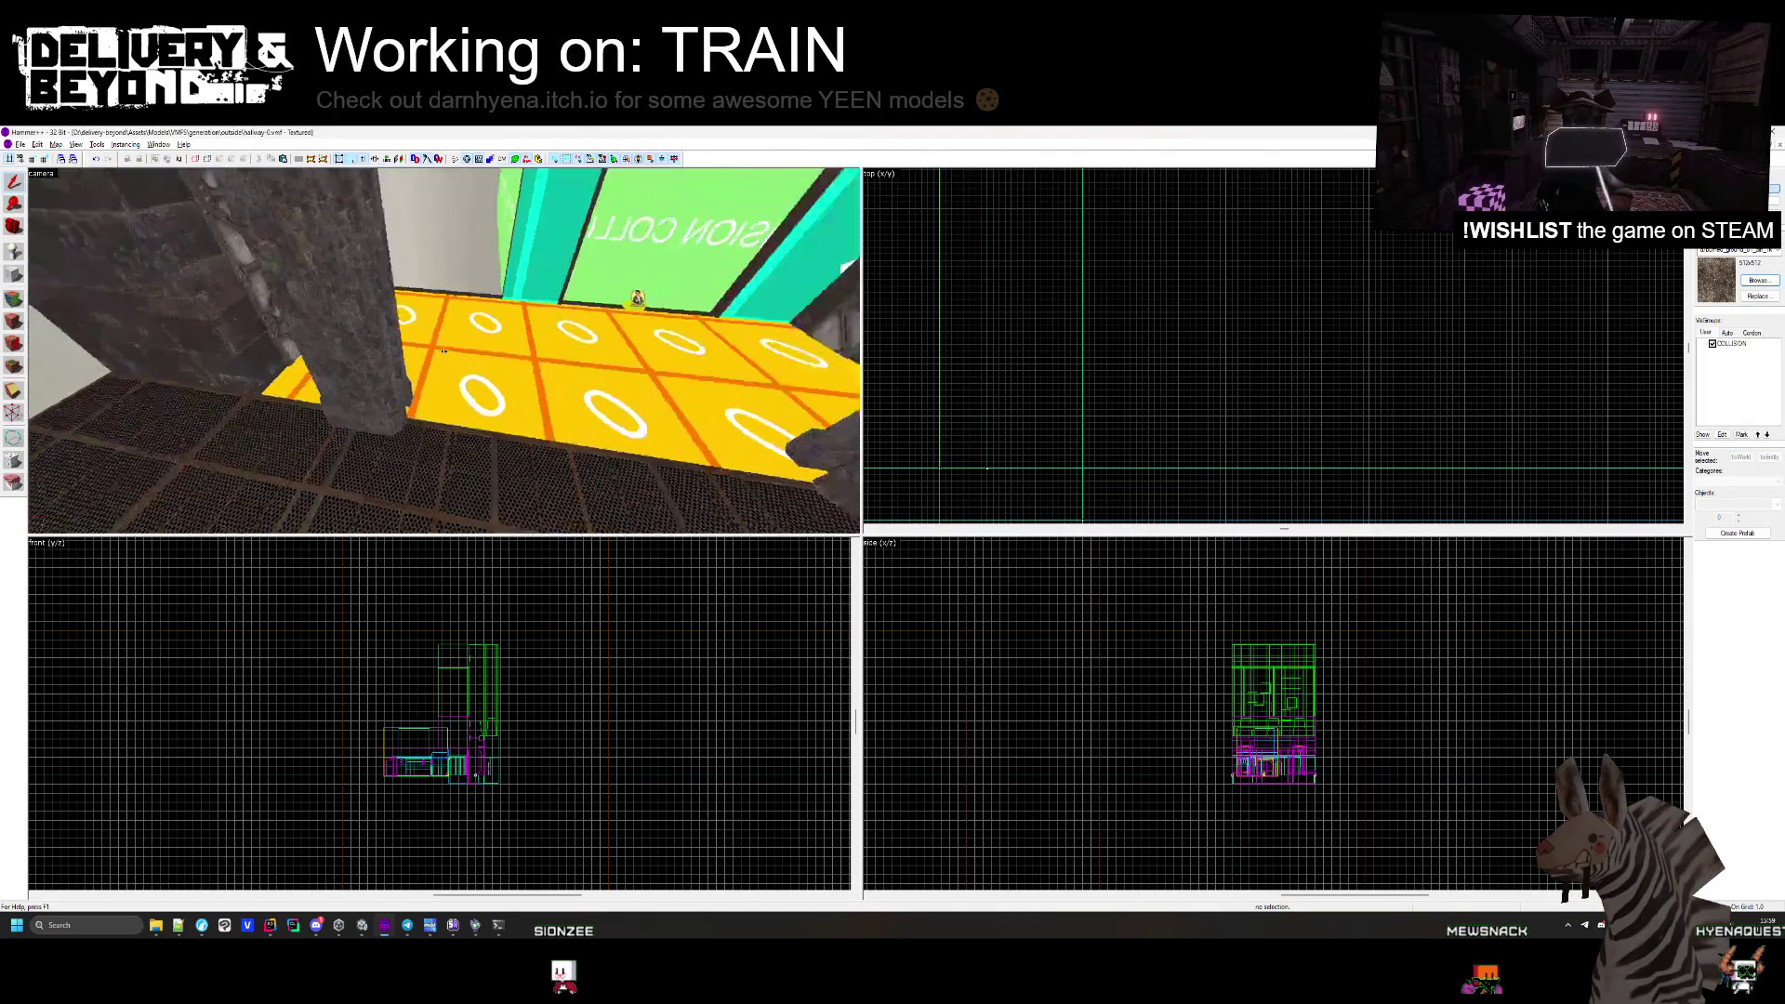
pyautogui.press('z')
pyautogui.click(1008, 340)
# Shrink the yellow walkway floor to reveal the OUTSIDE strip, shortening it from 640 to 509.4.
pyautogui.scroll(-3, 1115, 323)
pyautogui.moveTo(1323, 286); pyautogui.dragTo(1143, 295)
pyautogui.scroll(1, 1108, 301)
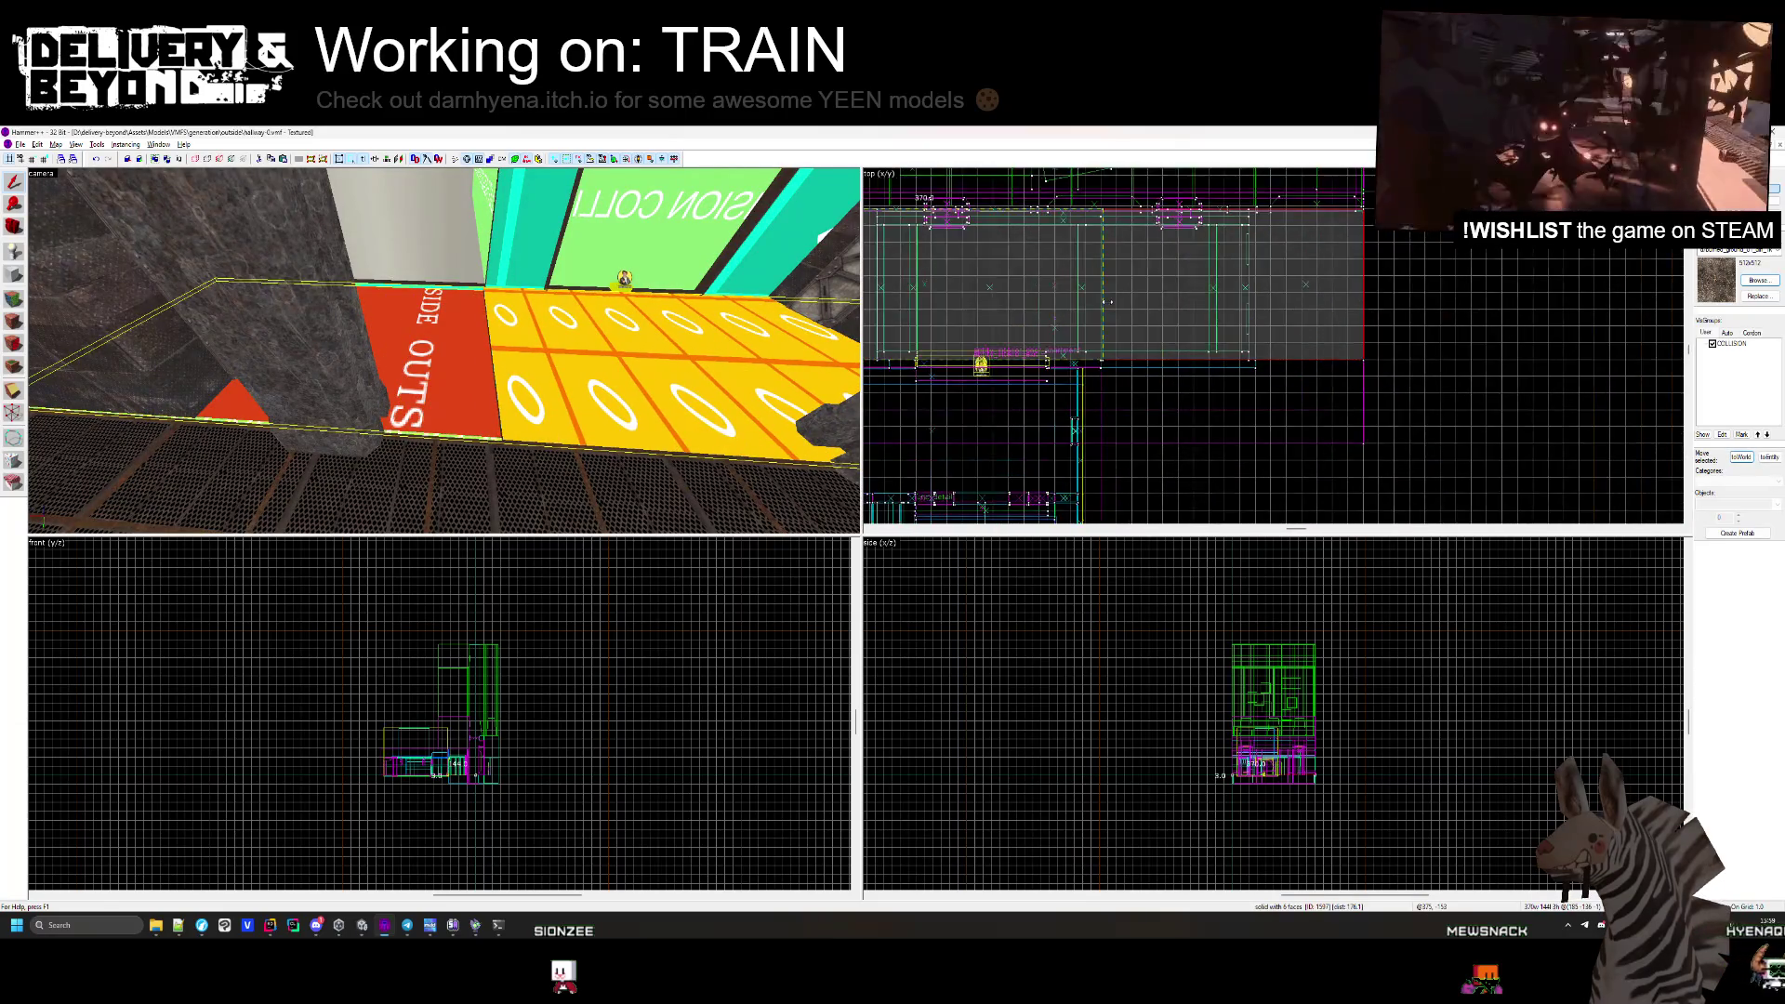
pyautogui.scroll(2, 1106, 301)
pyautogui.scroll(-3, 1103, 301)
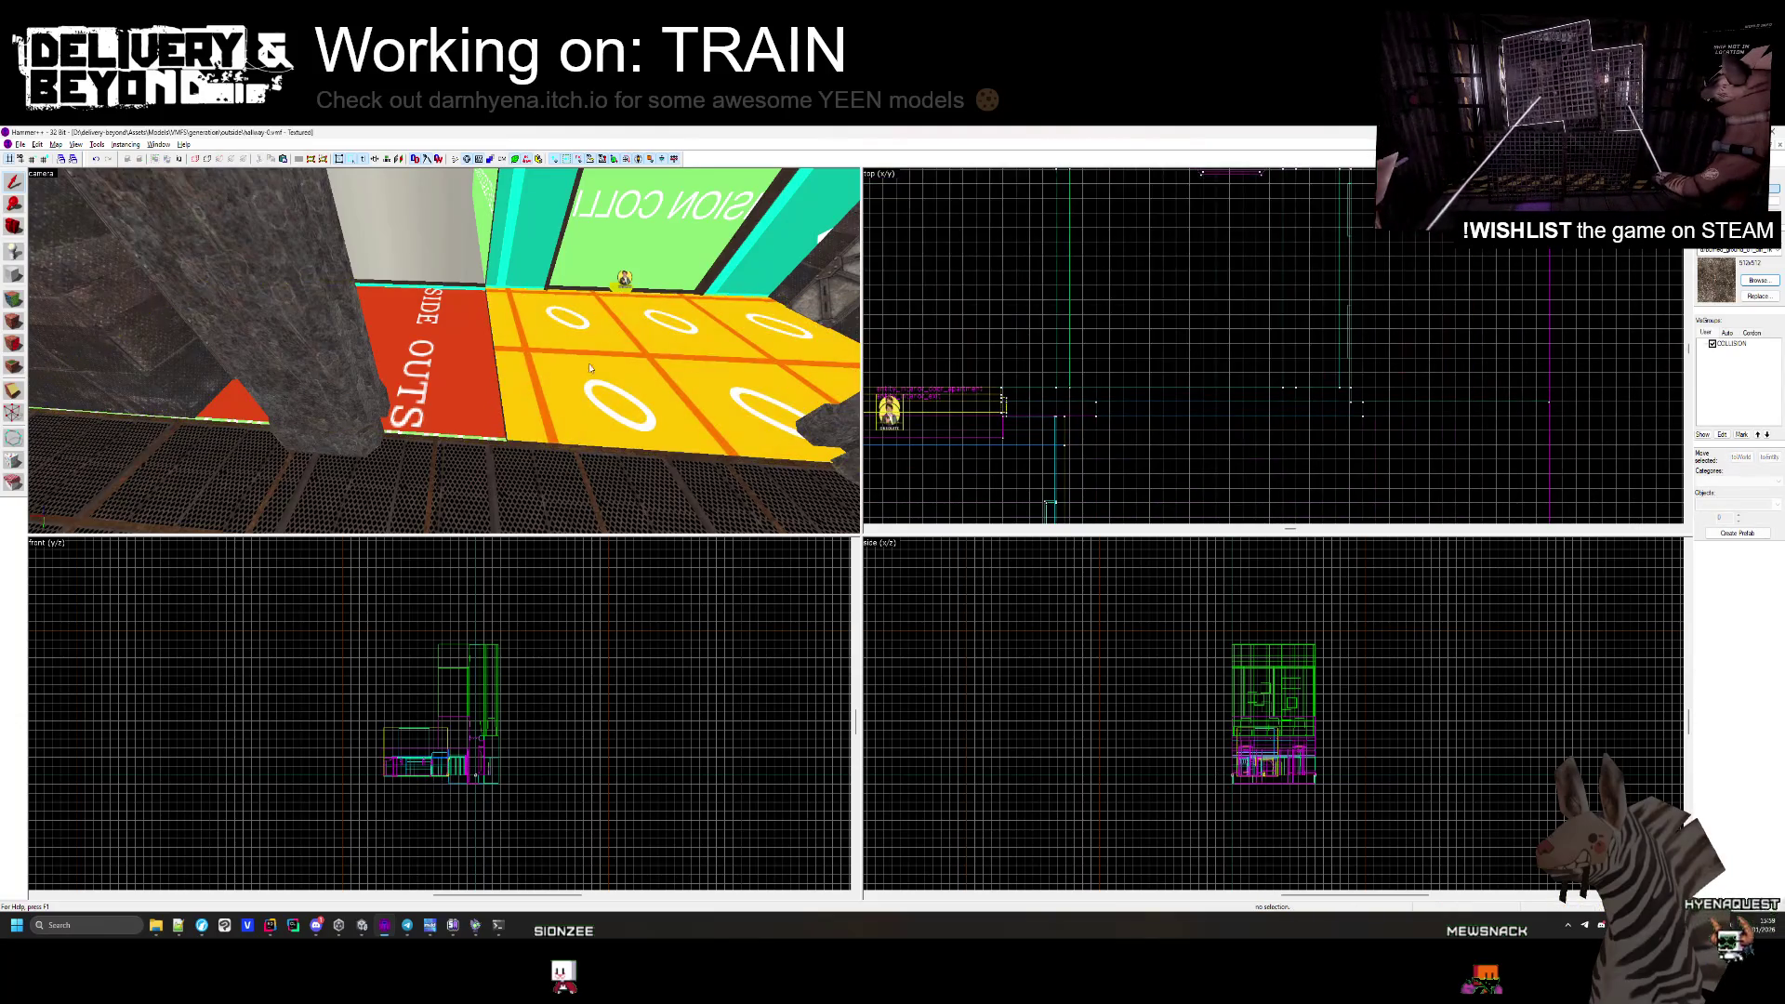
pyautogui.click(1333, 330)
pyautogui.moveTo(1361, 316); pyautogui.dragTo(1266, 307)
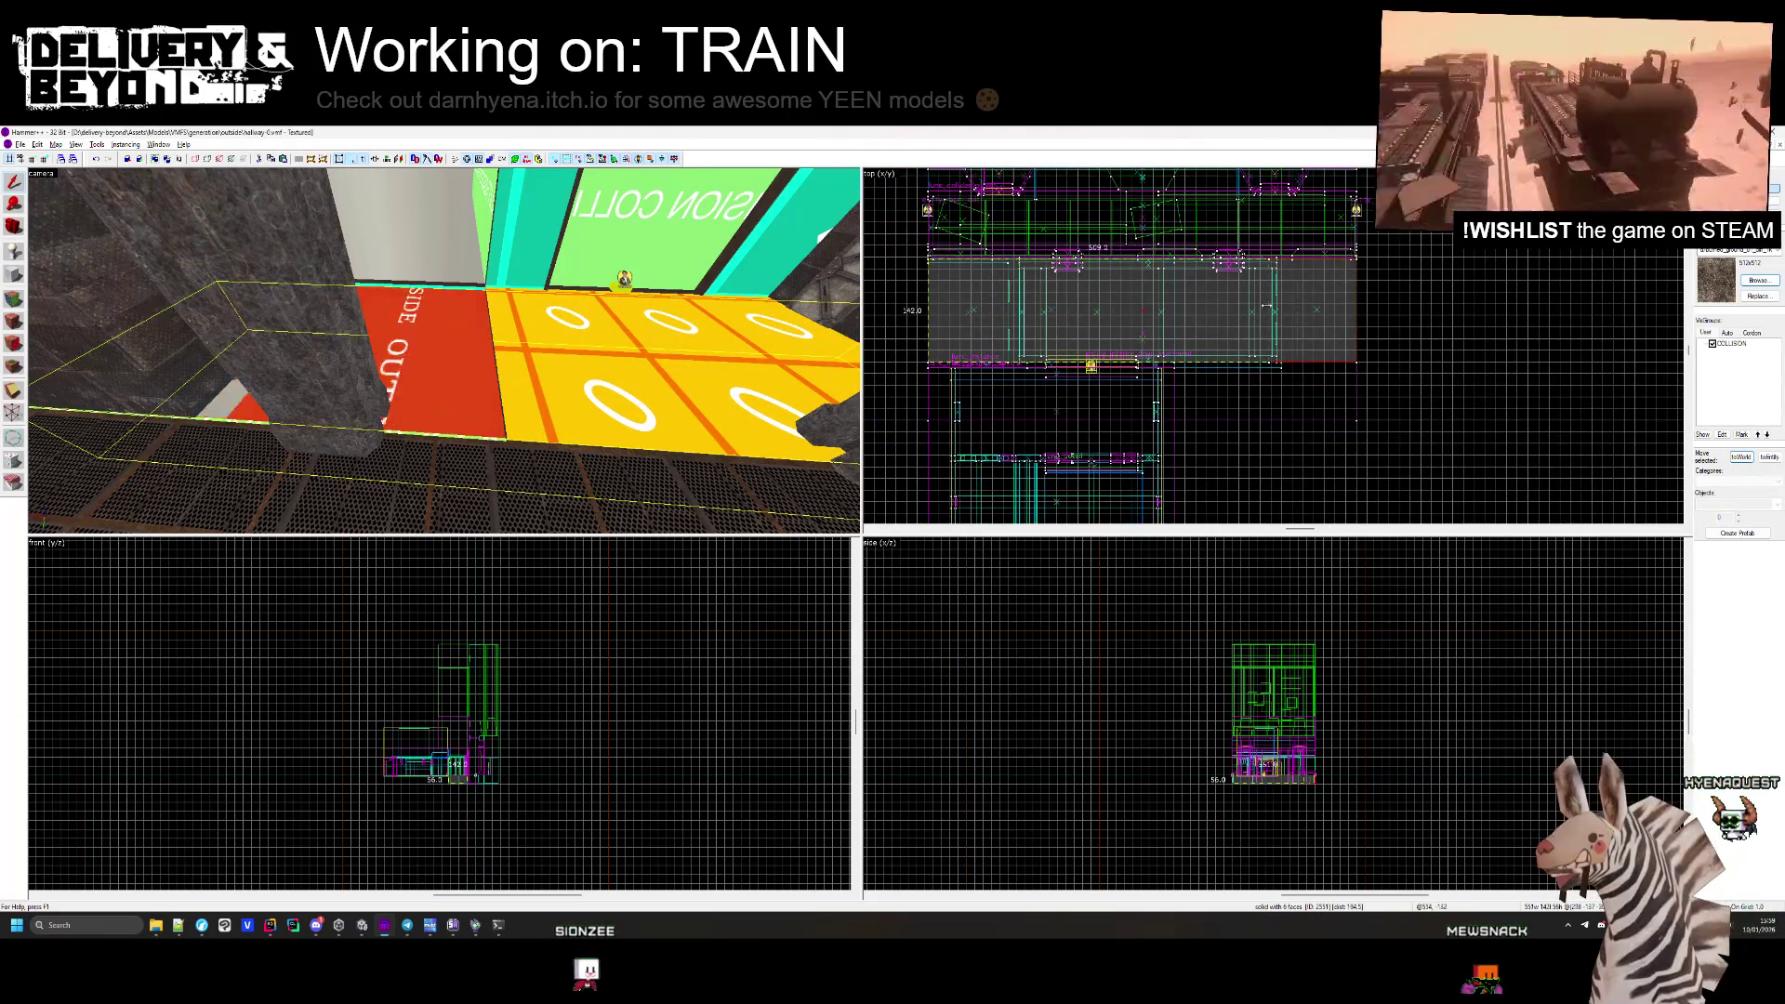
pyautogui.scroll(5, 1176, 301)
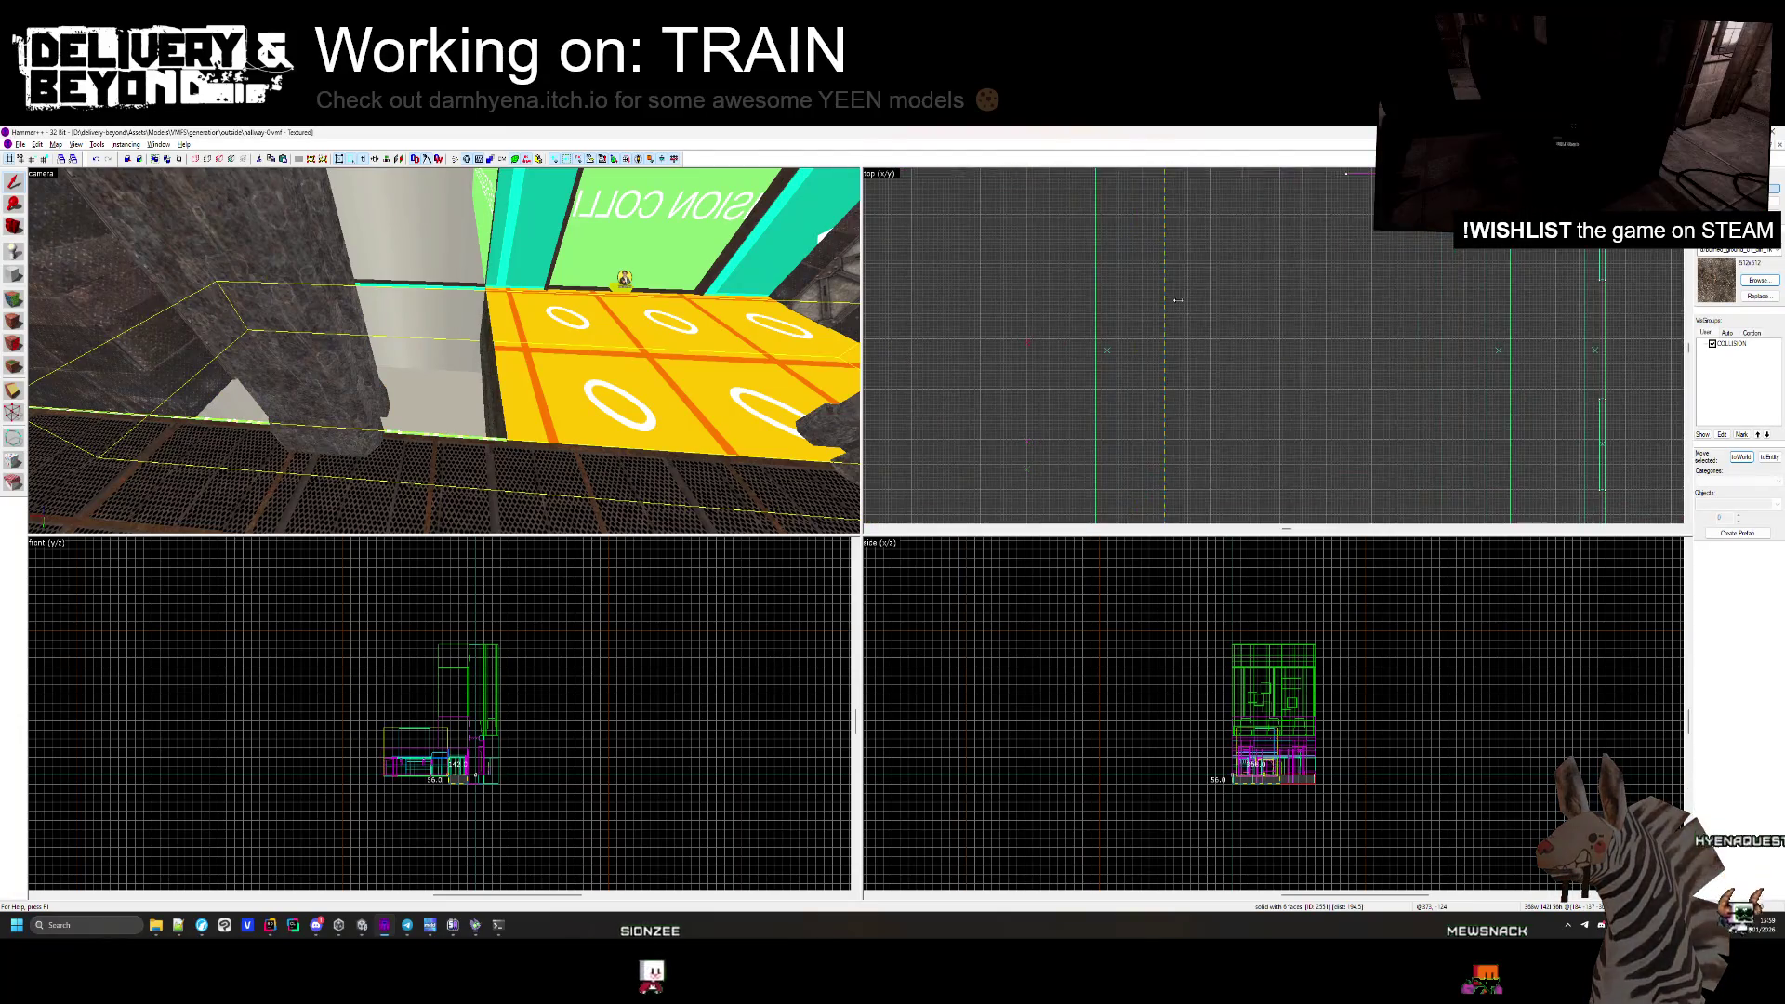
# Turn the camera toward the COLLISION wall and pick out the long beam brush.
pyautogui.moveTo(558, 353); pyautogui.dragTo(443, 351)
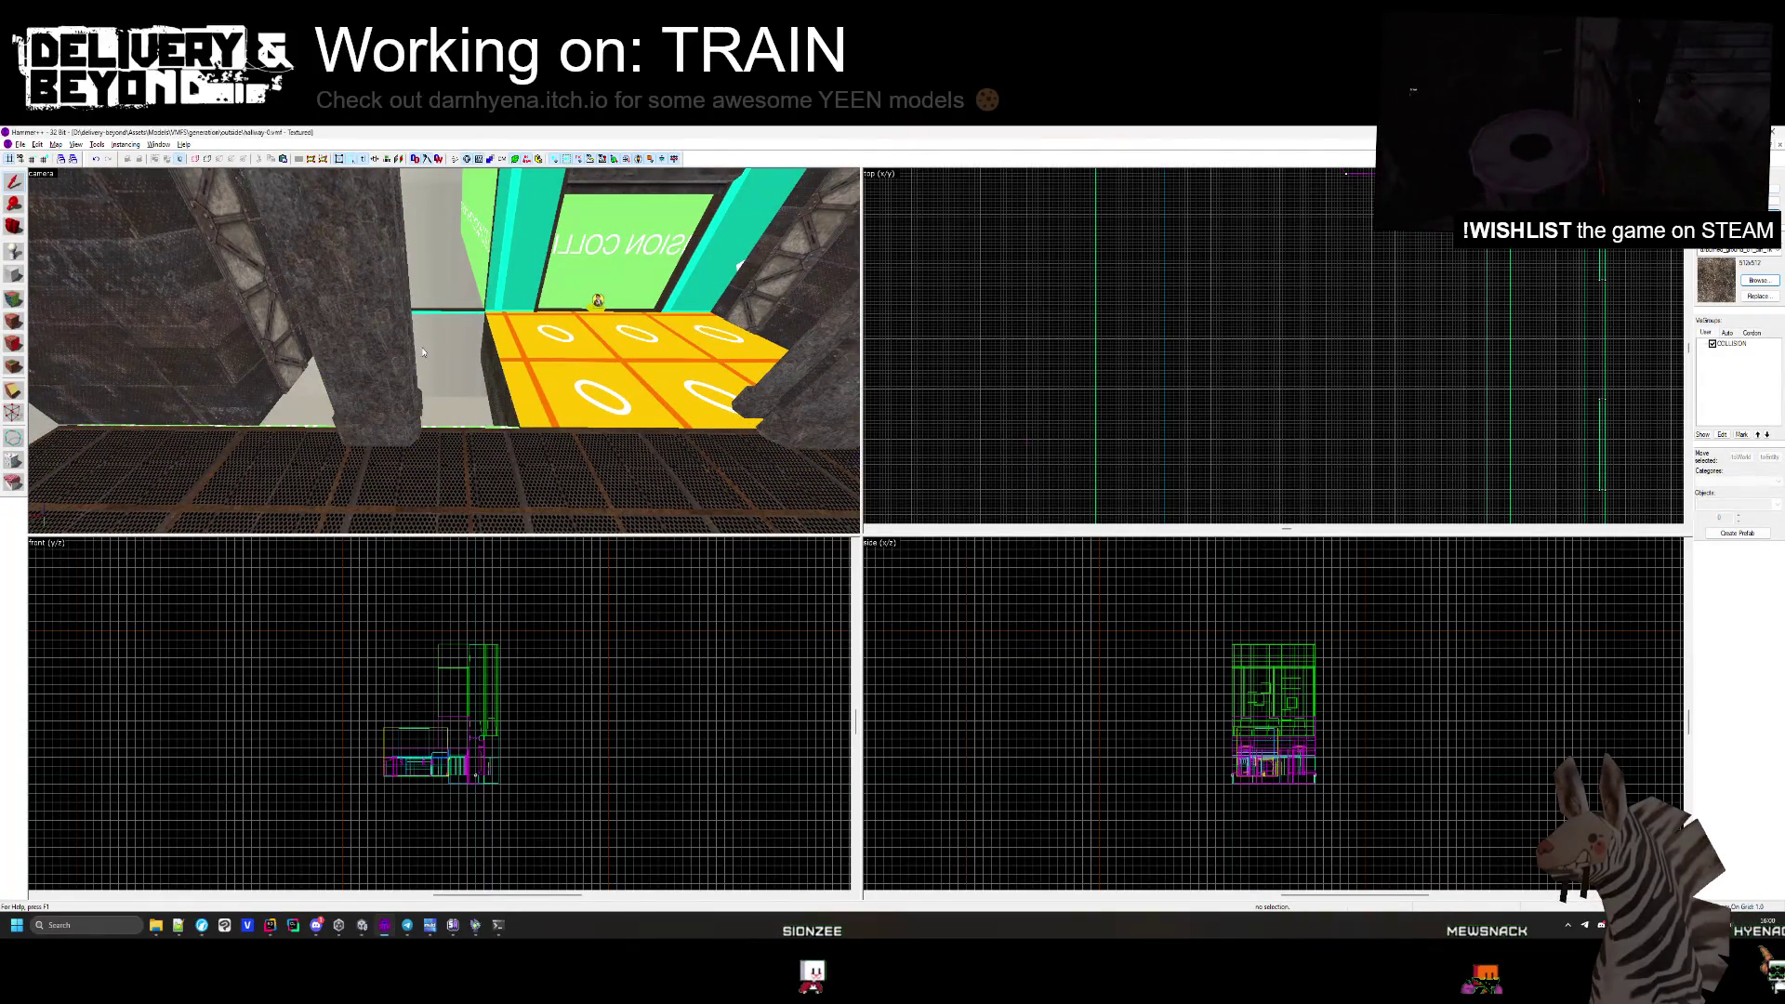
pyautogui.press('Escape')
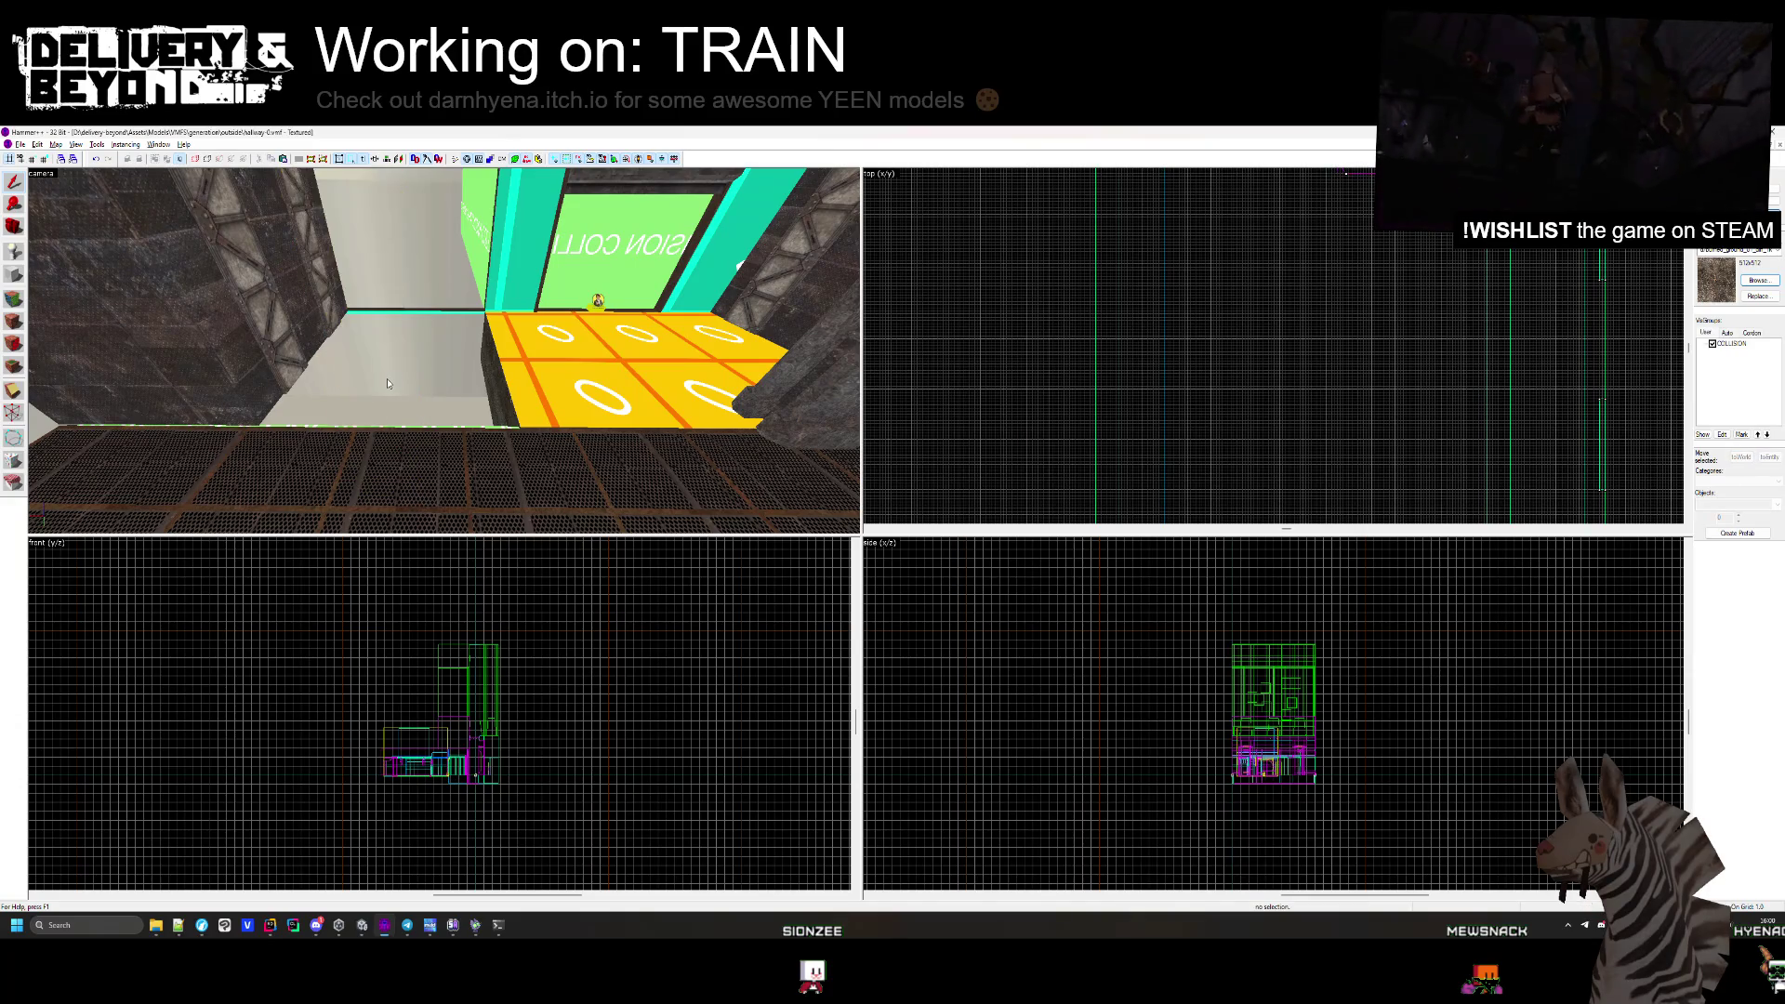
pyautogui.moveTo(389, 380); pyautogui.dragTo(444, 351)
pyautogui.scroll(-3, 1073, 321)
pyautogui.scroll(4, 1073, 322)
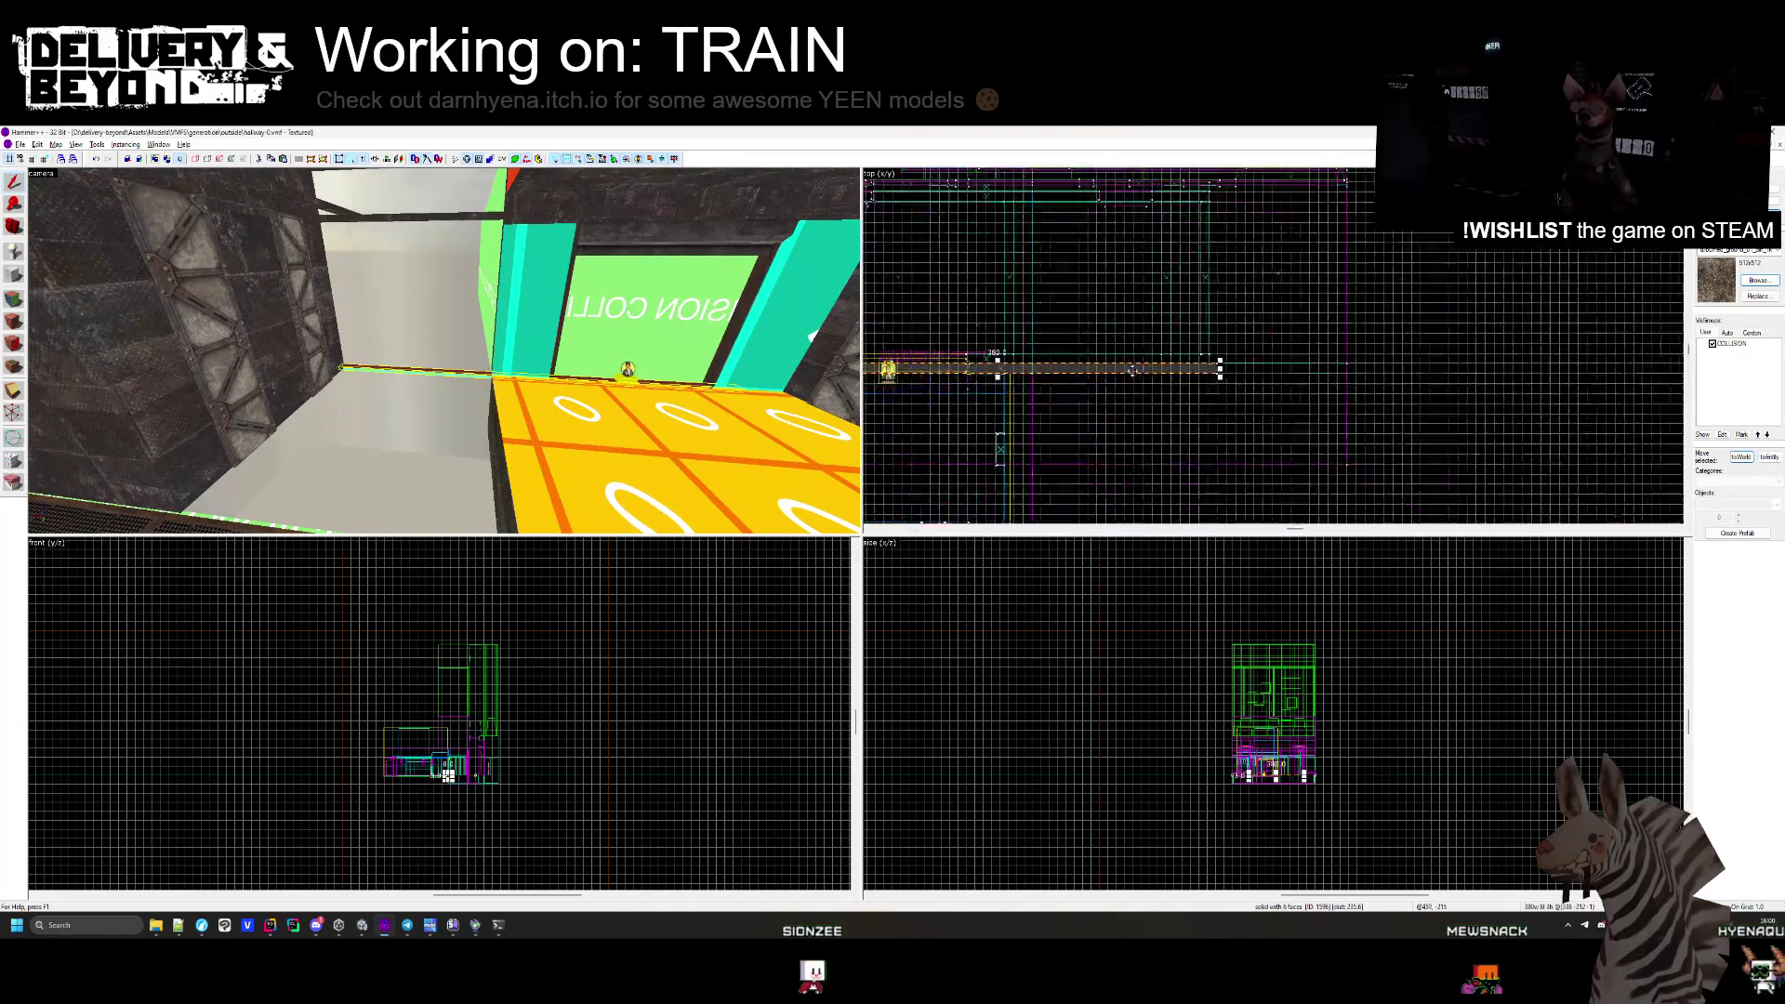
pyautogui.scroll(2, 1013, 369)
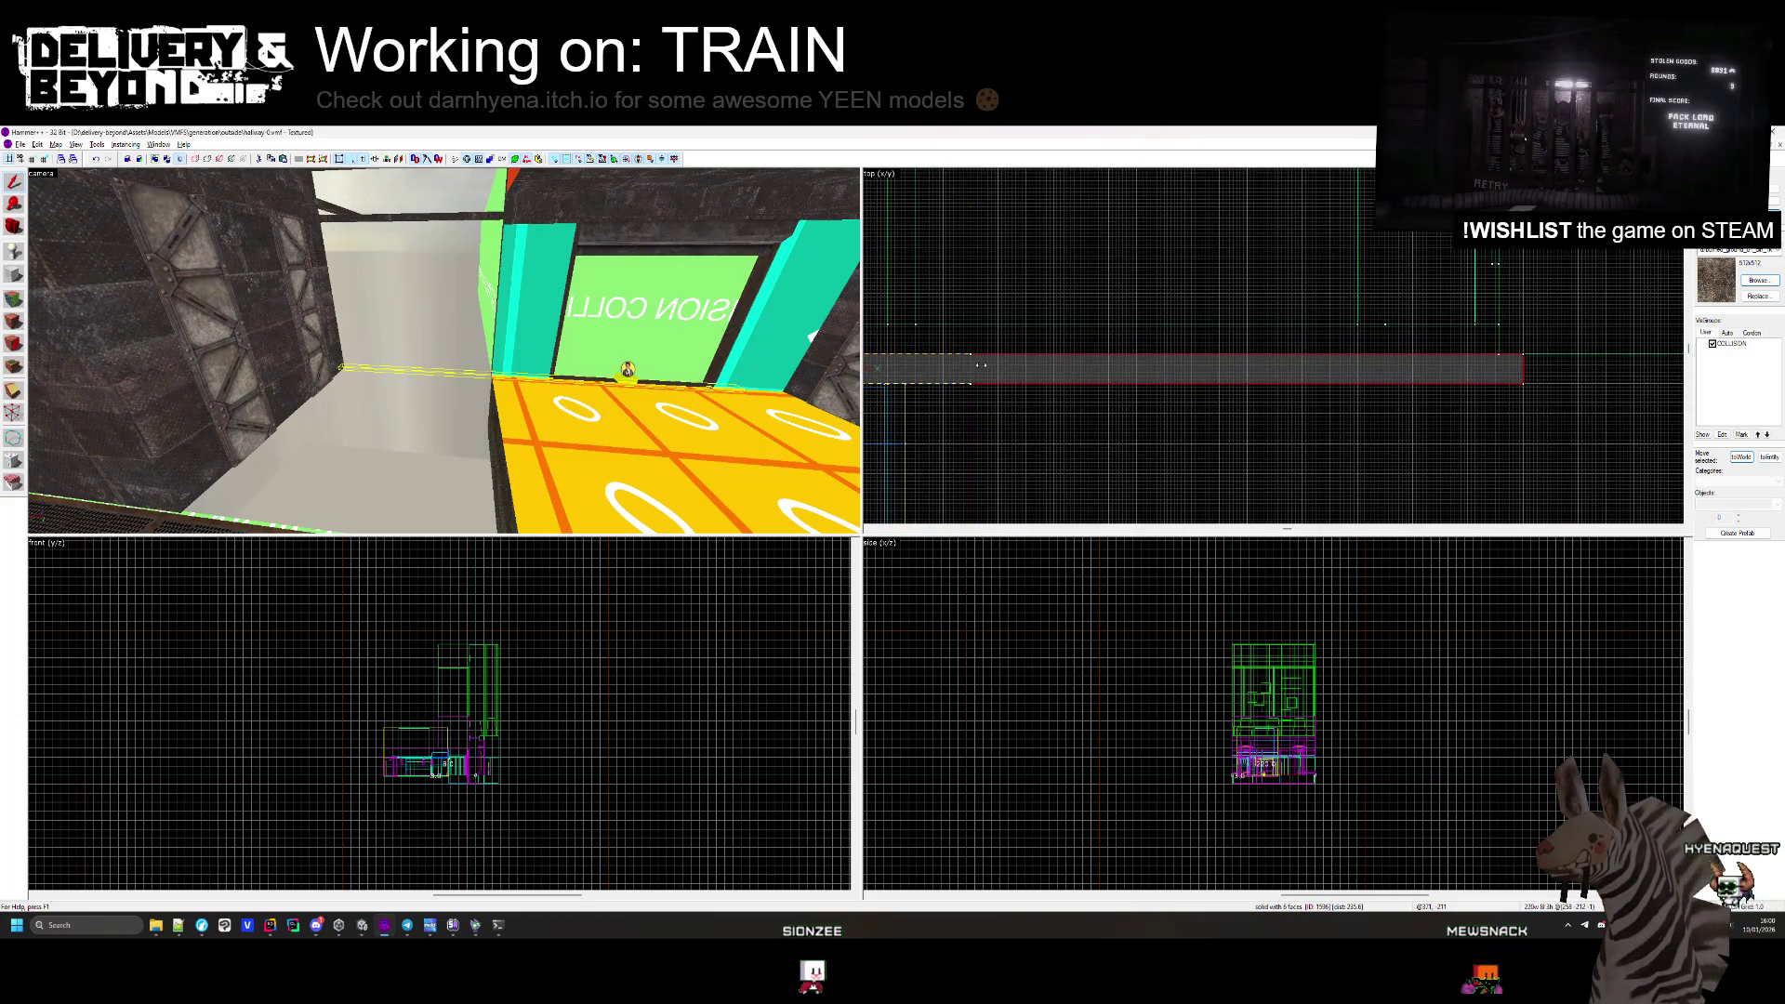
pyautogui.press('Escape')
pyautogui.click(468, 226)
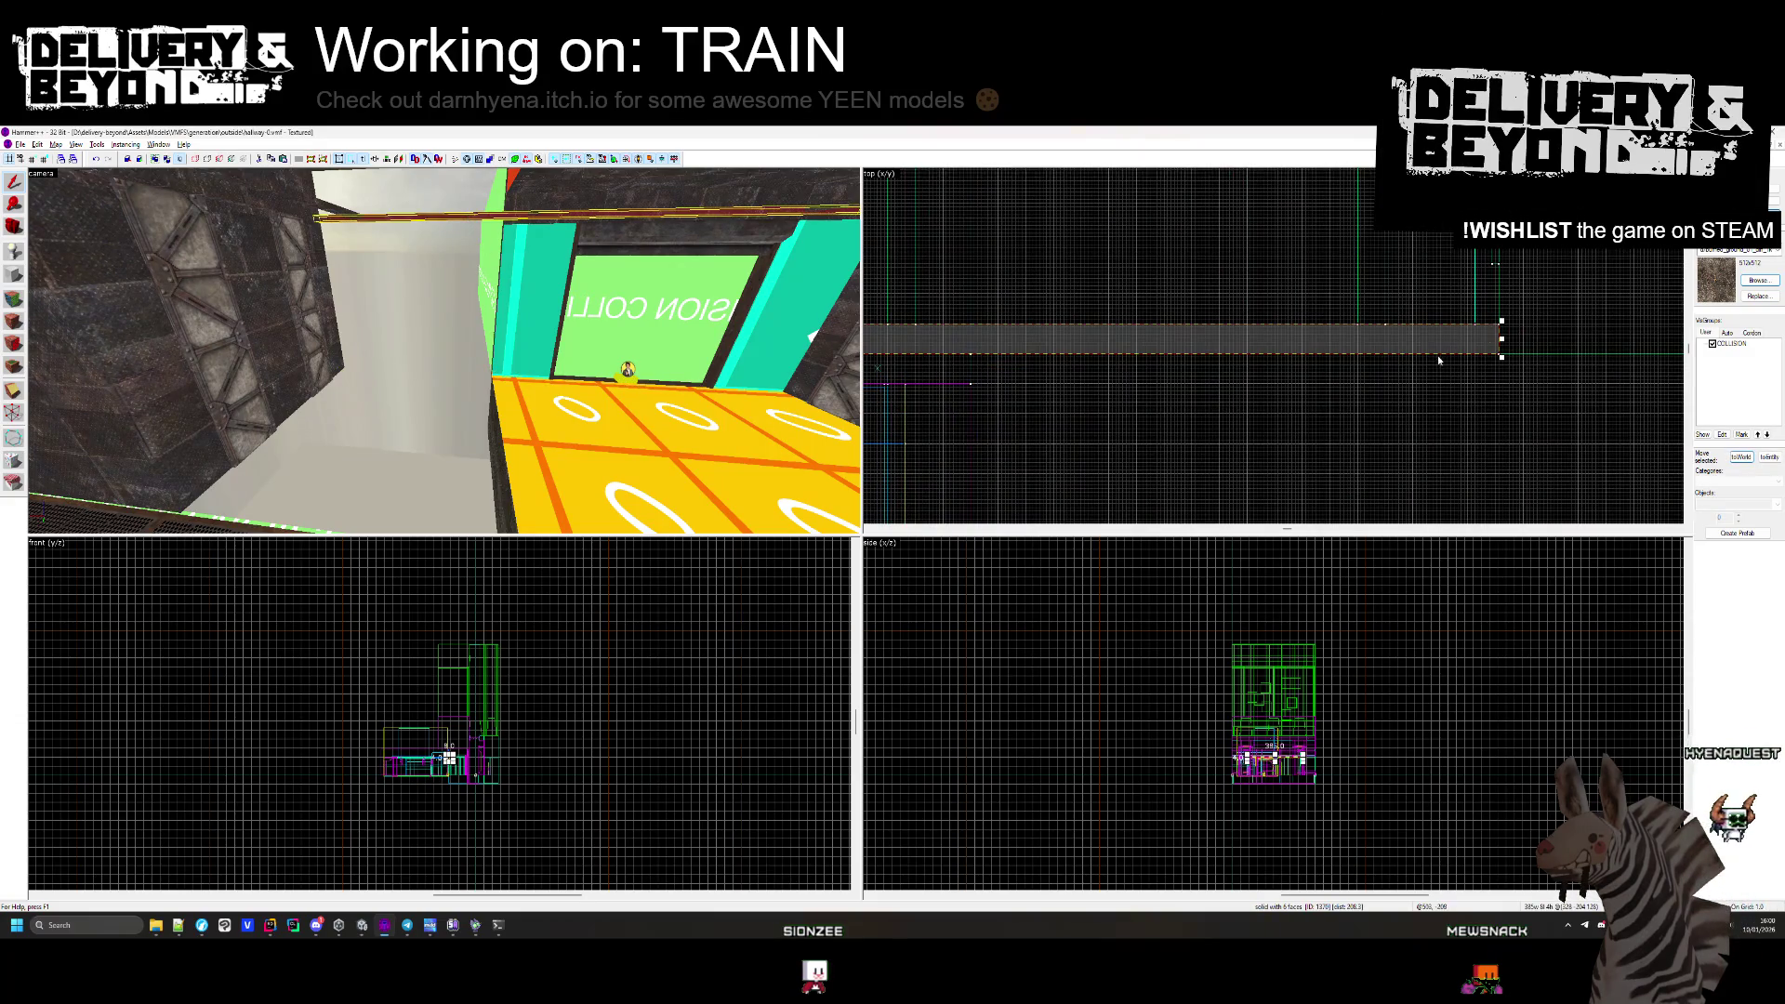
pyautogui.press('Escape')
pyautogui.press('z')
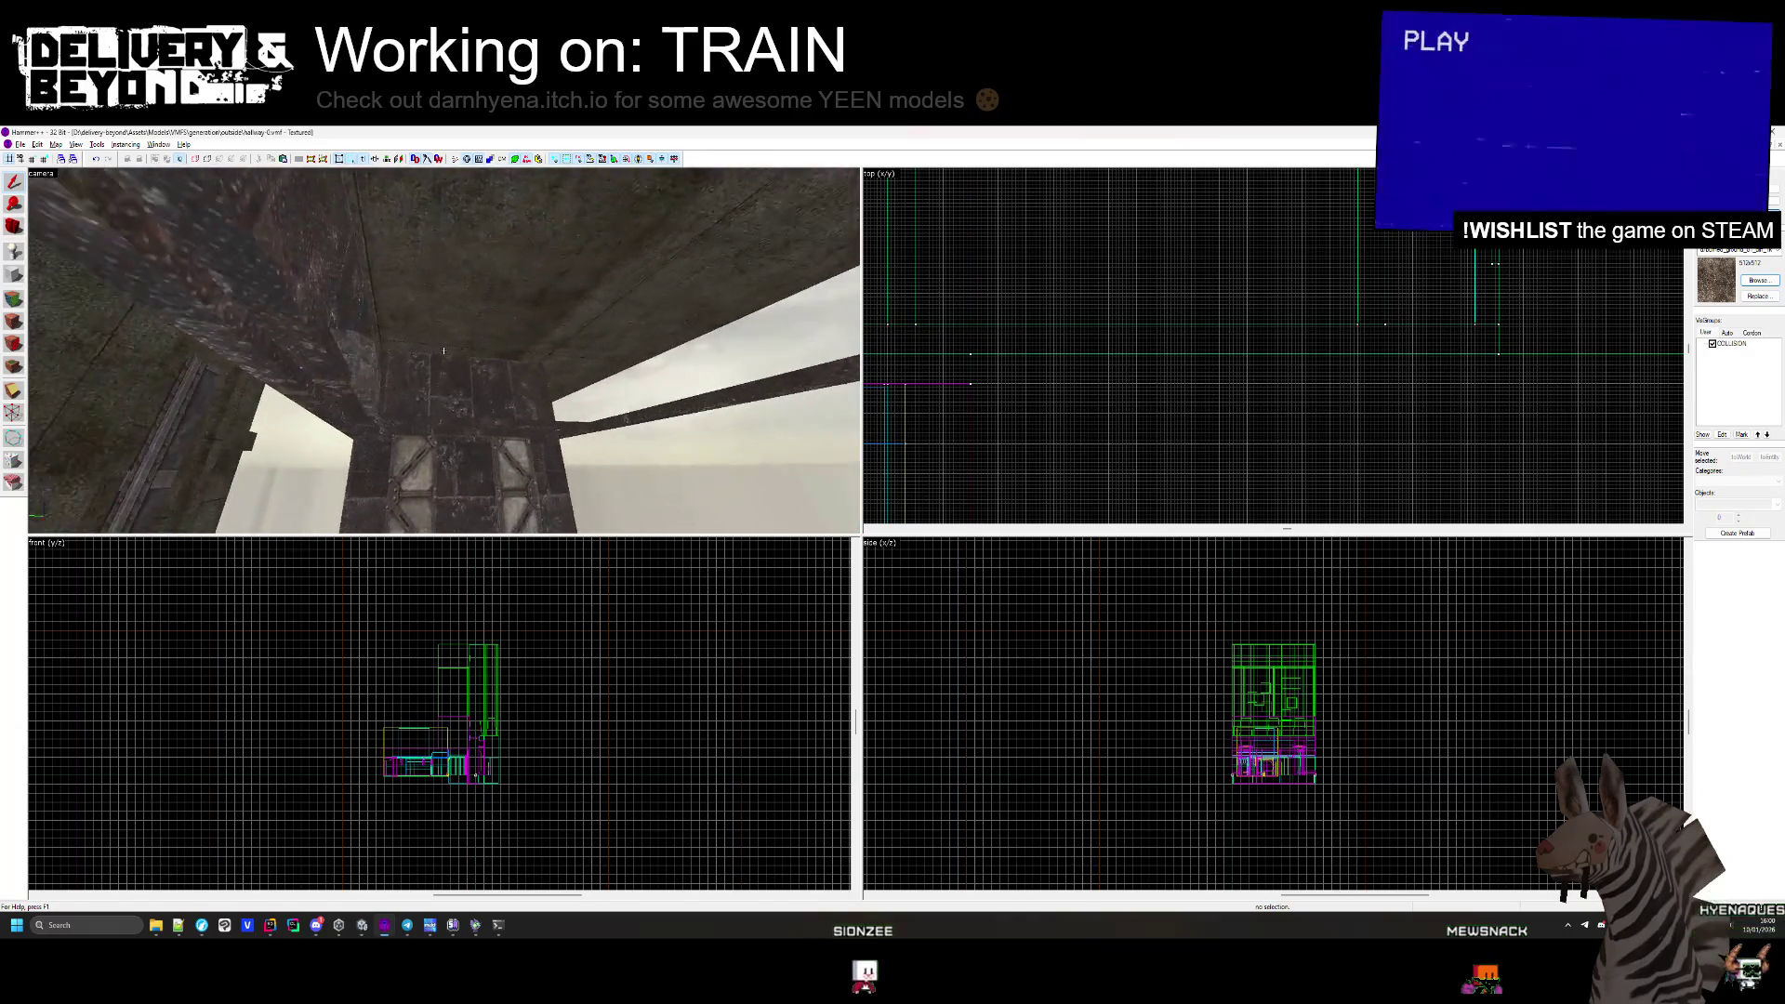
# Shorten the overhead beams from 385 to 232 and from 640 to 390 units wide.
pyautogui.click(443, 350)
pyautogui.scroll(-3, 1260, 281)
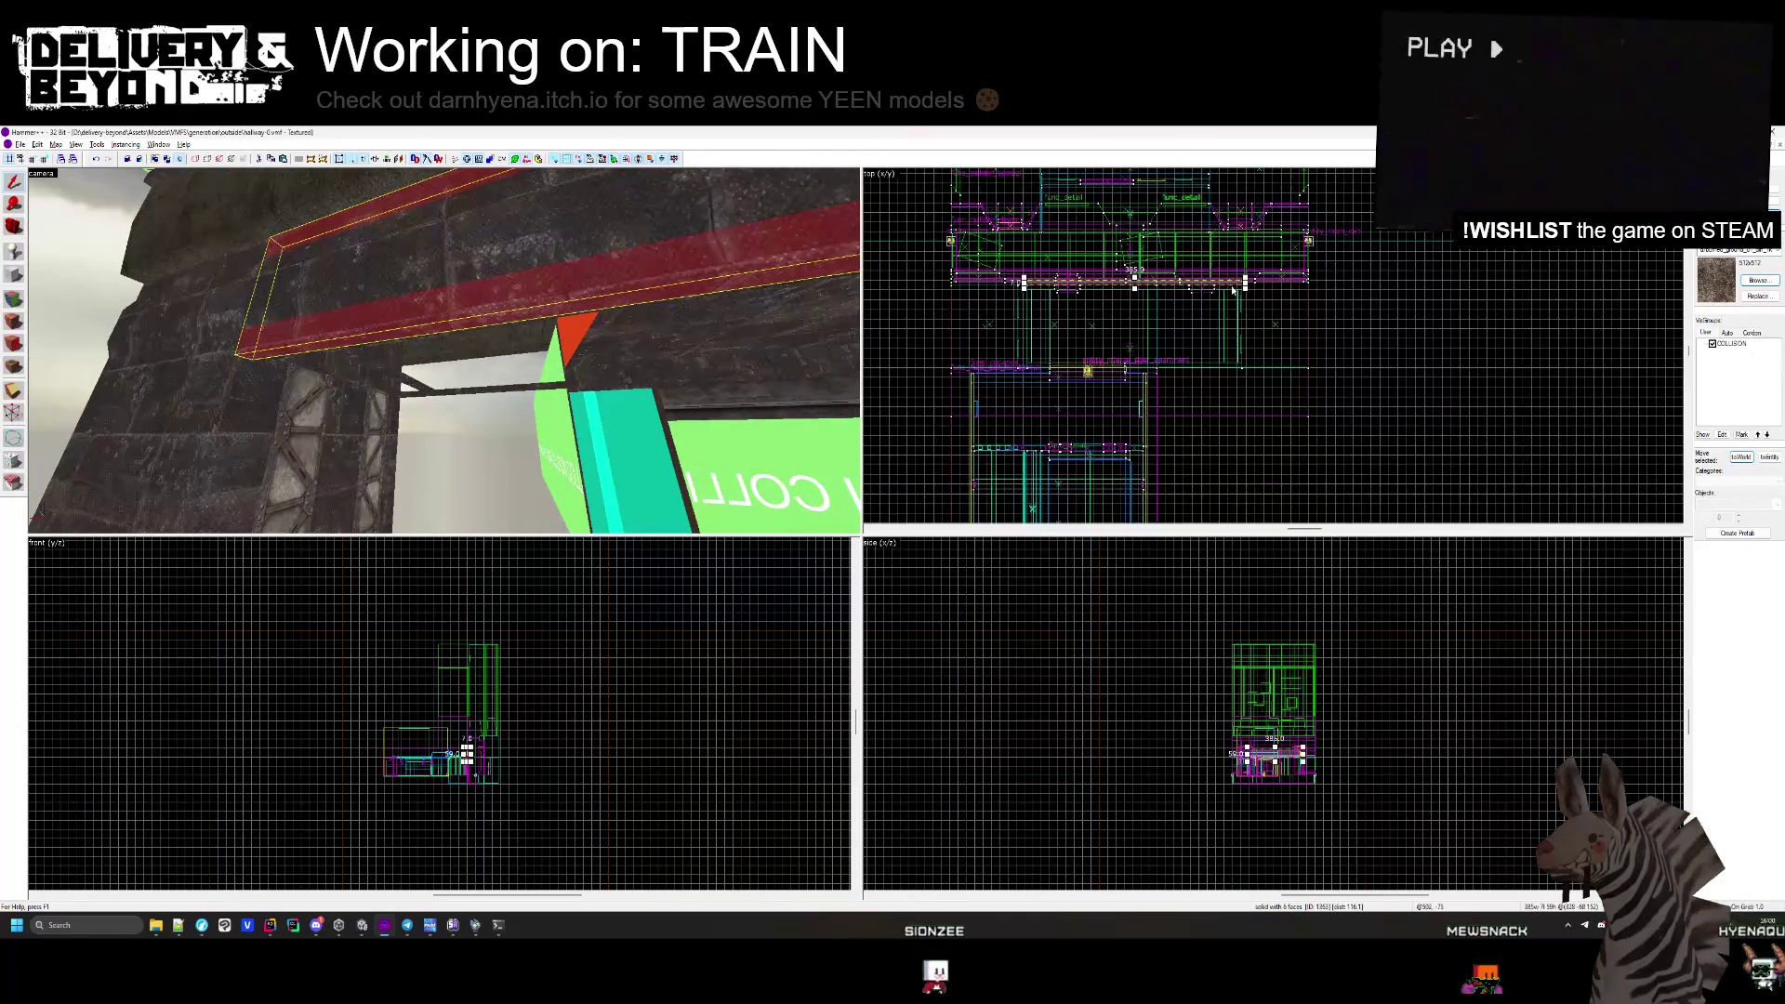
pyautogui.moveTo(1255, 277); pyautogui.dragTo(1076, 279)
pyautogui.scroll(5, 1076, 280)
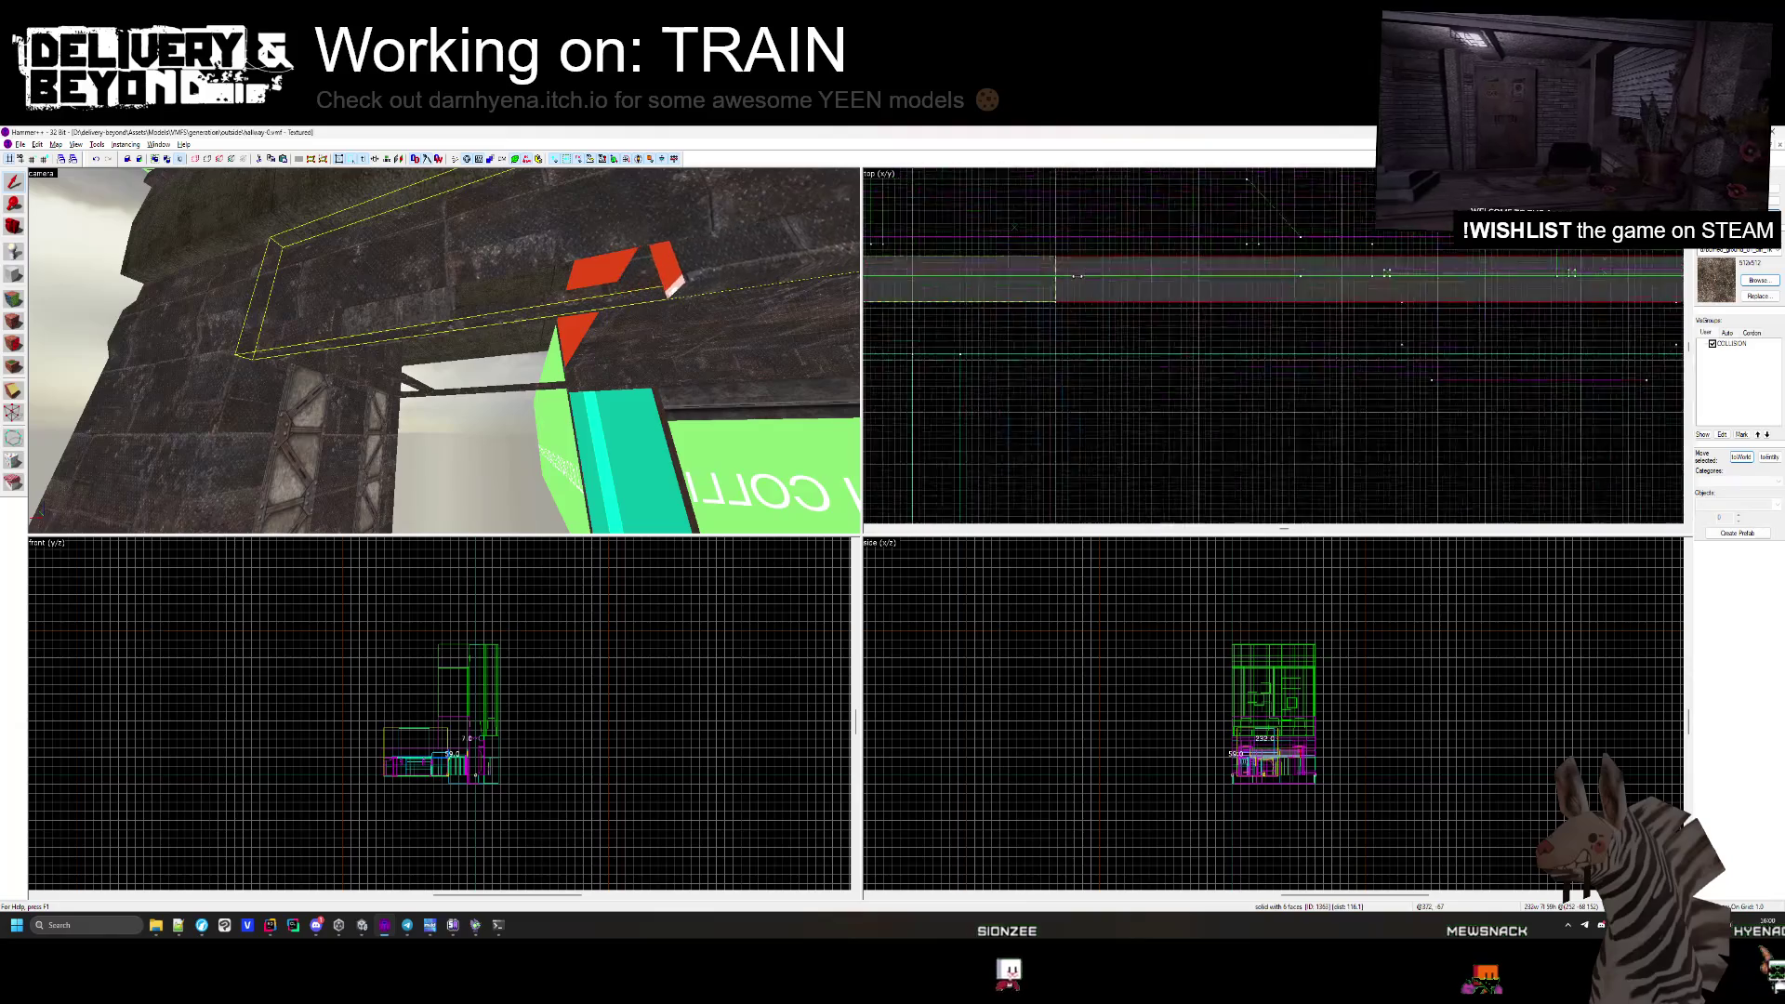
pyautogui.click(443, 331)
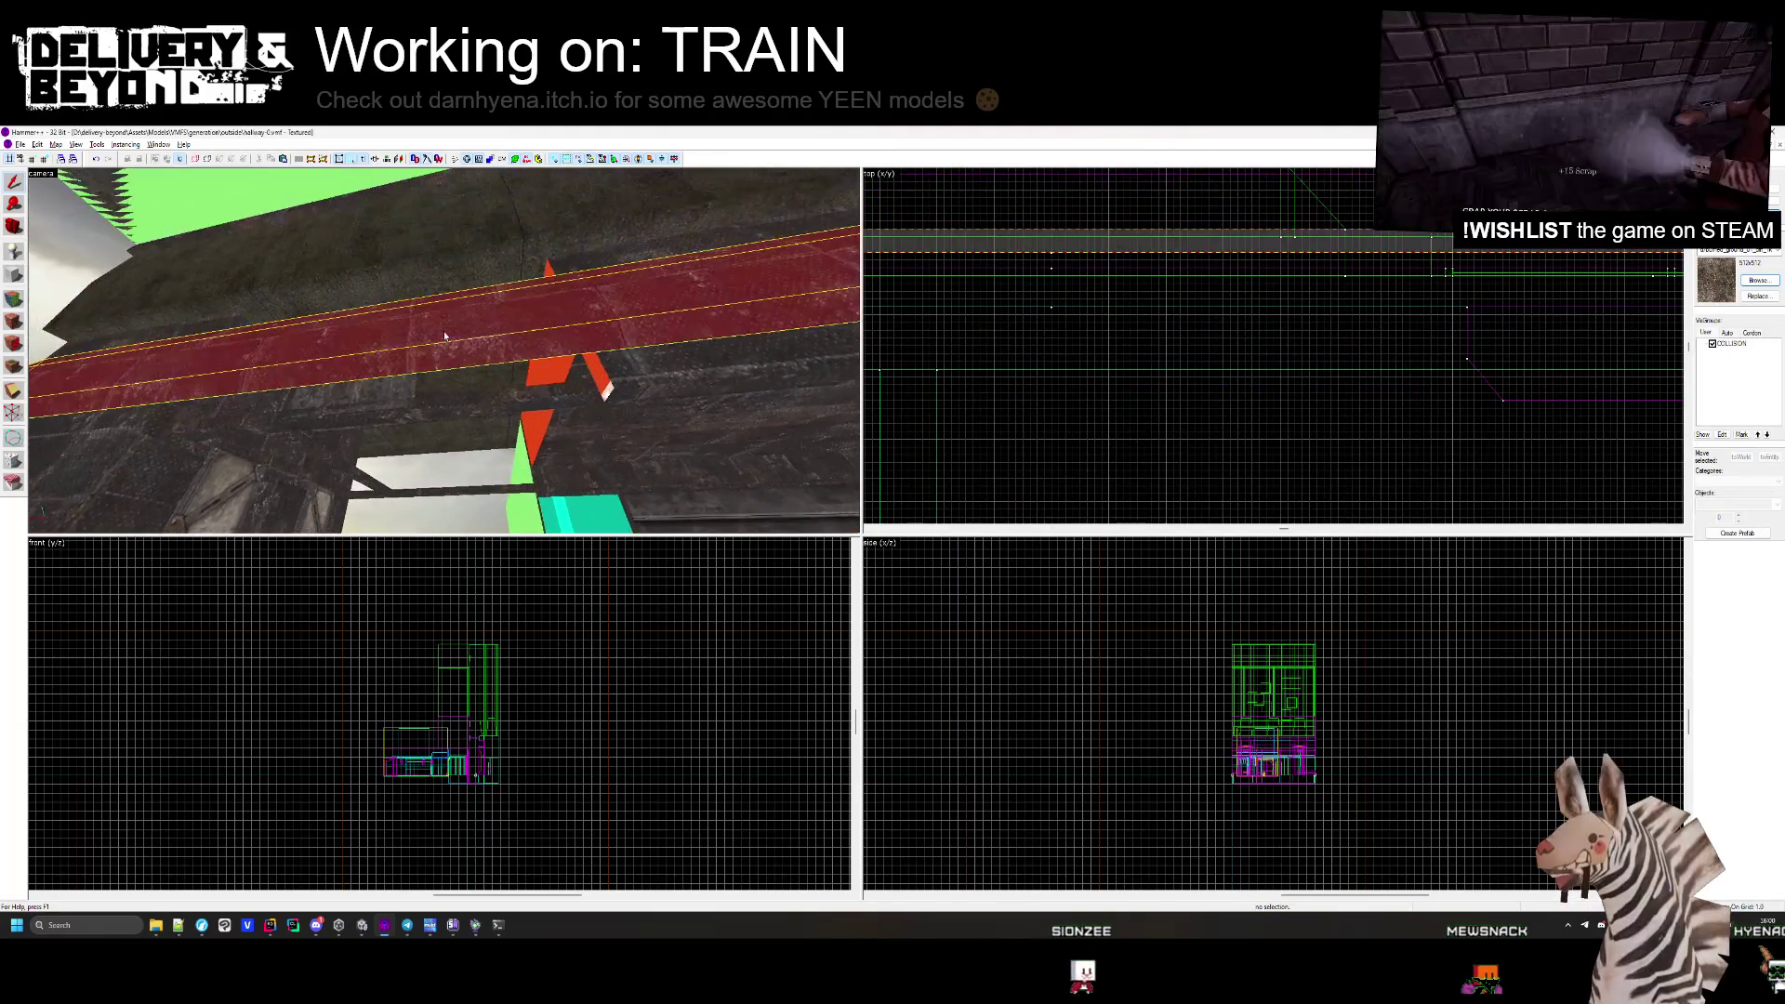
pyautogui.scroll(-3, 1194, 344)
pyautogui.scroll(2, 1461, 360)
pyautogui.moveTo(1541, 348); pyautogui.dragTo(1142, 391)
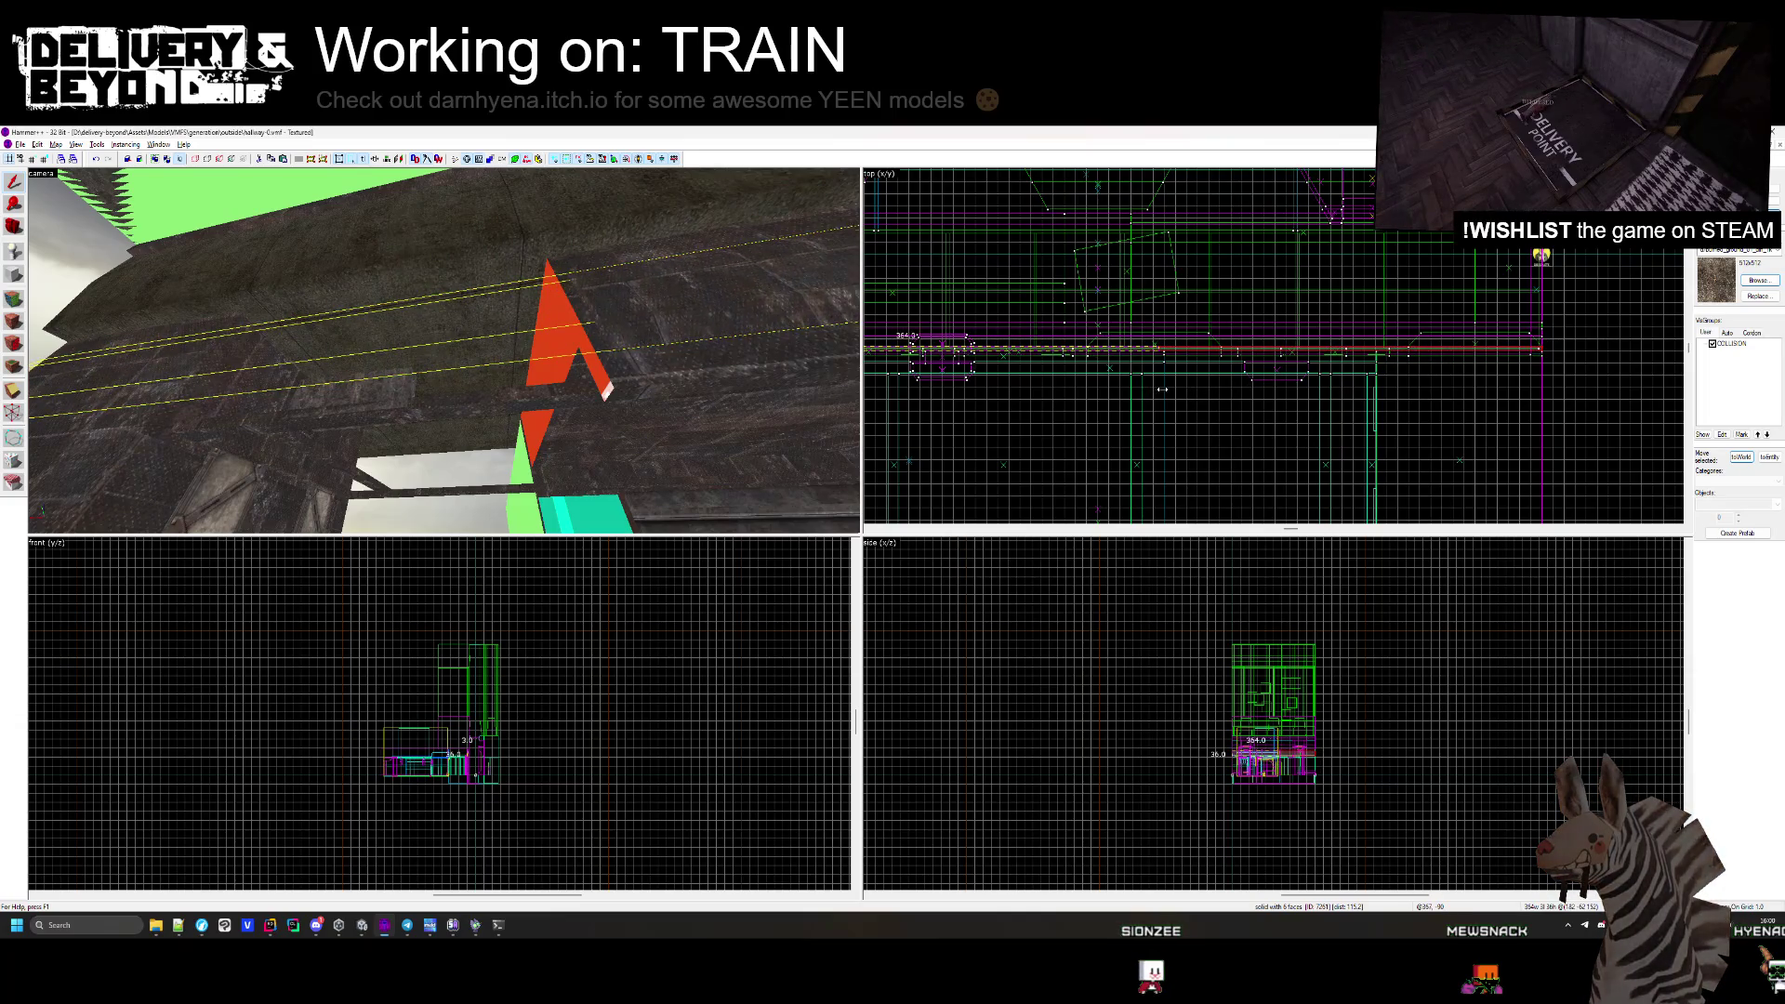
pyautogui.press('Escape')
# Inspect the beams up close, then turn the camera back toward the yellow floor.
pyautogui.press('z')
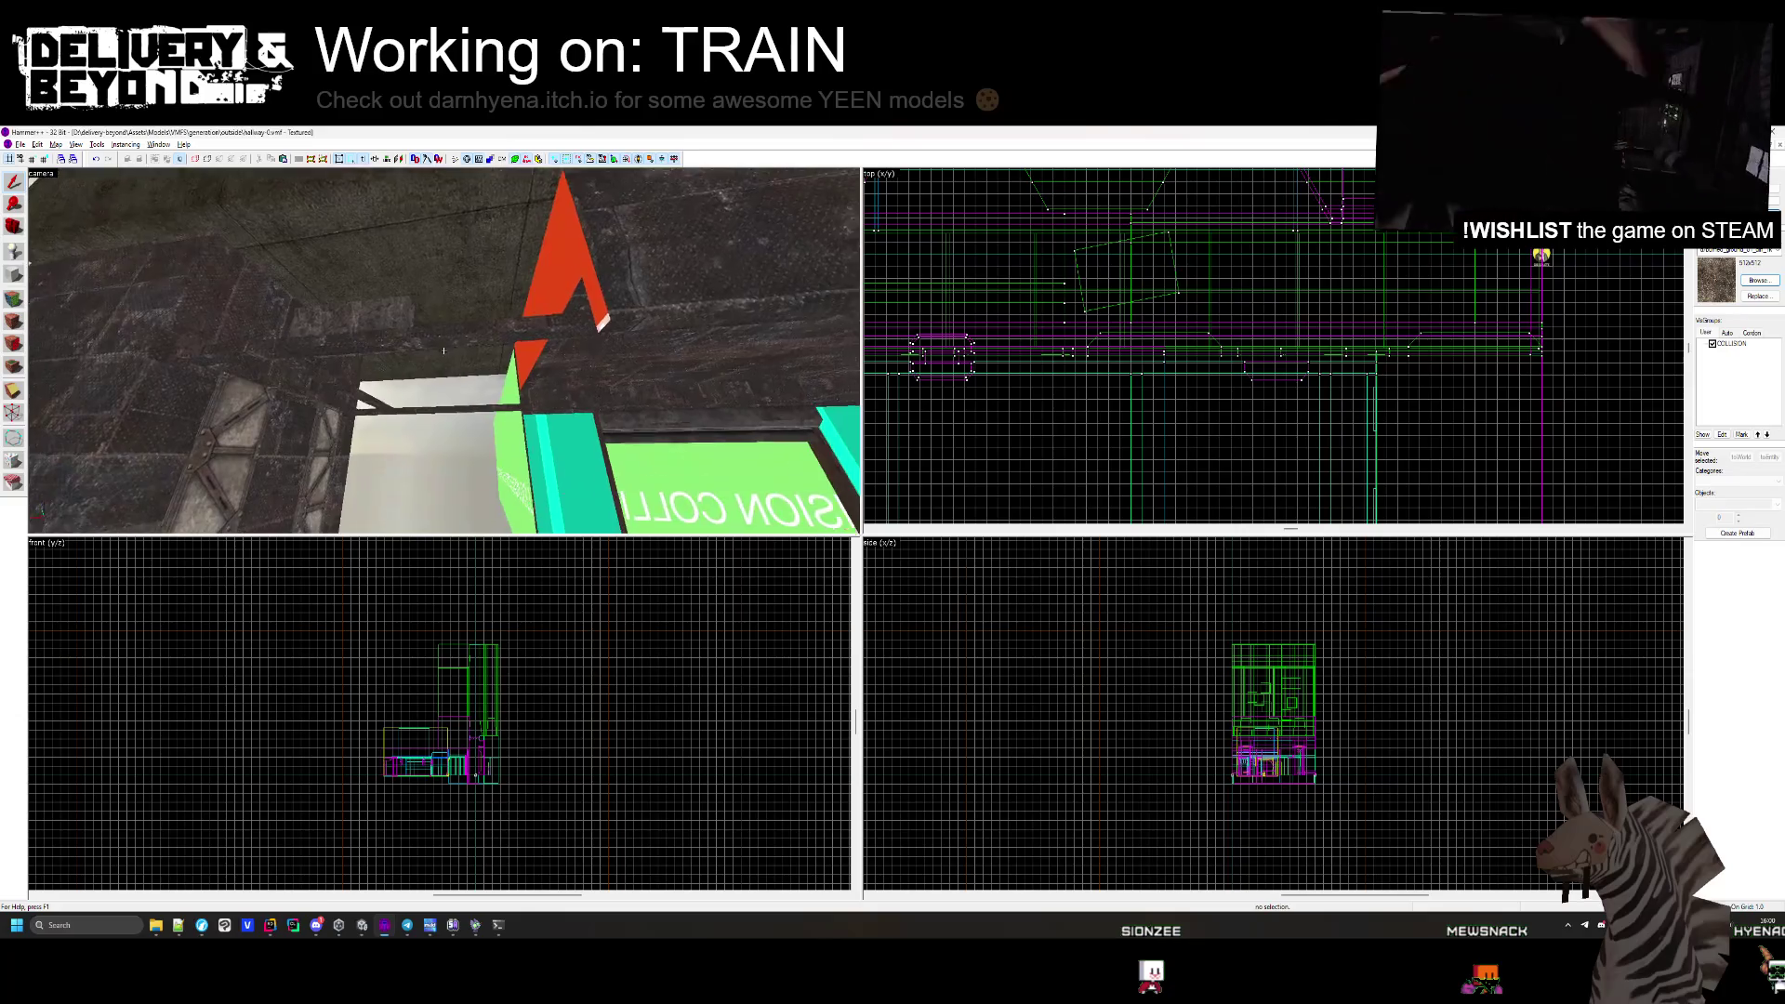
pyautogui.click(444, 350)
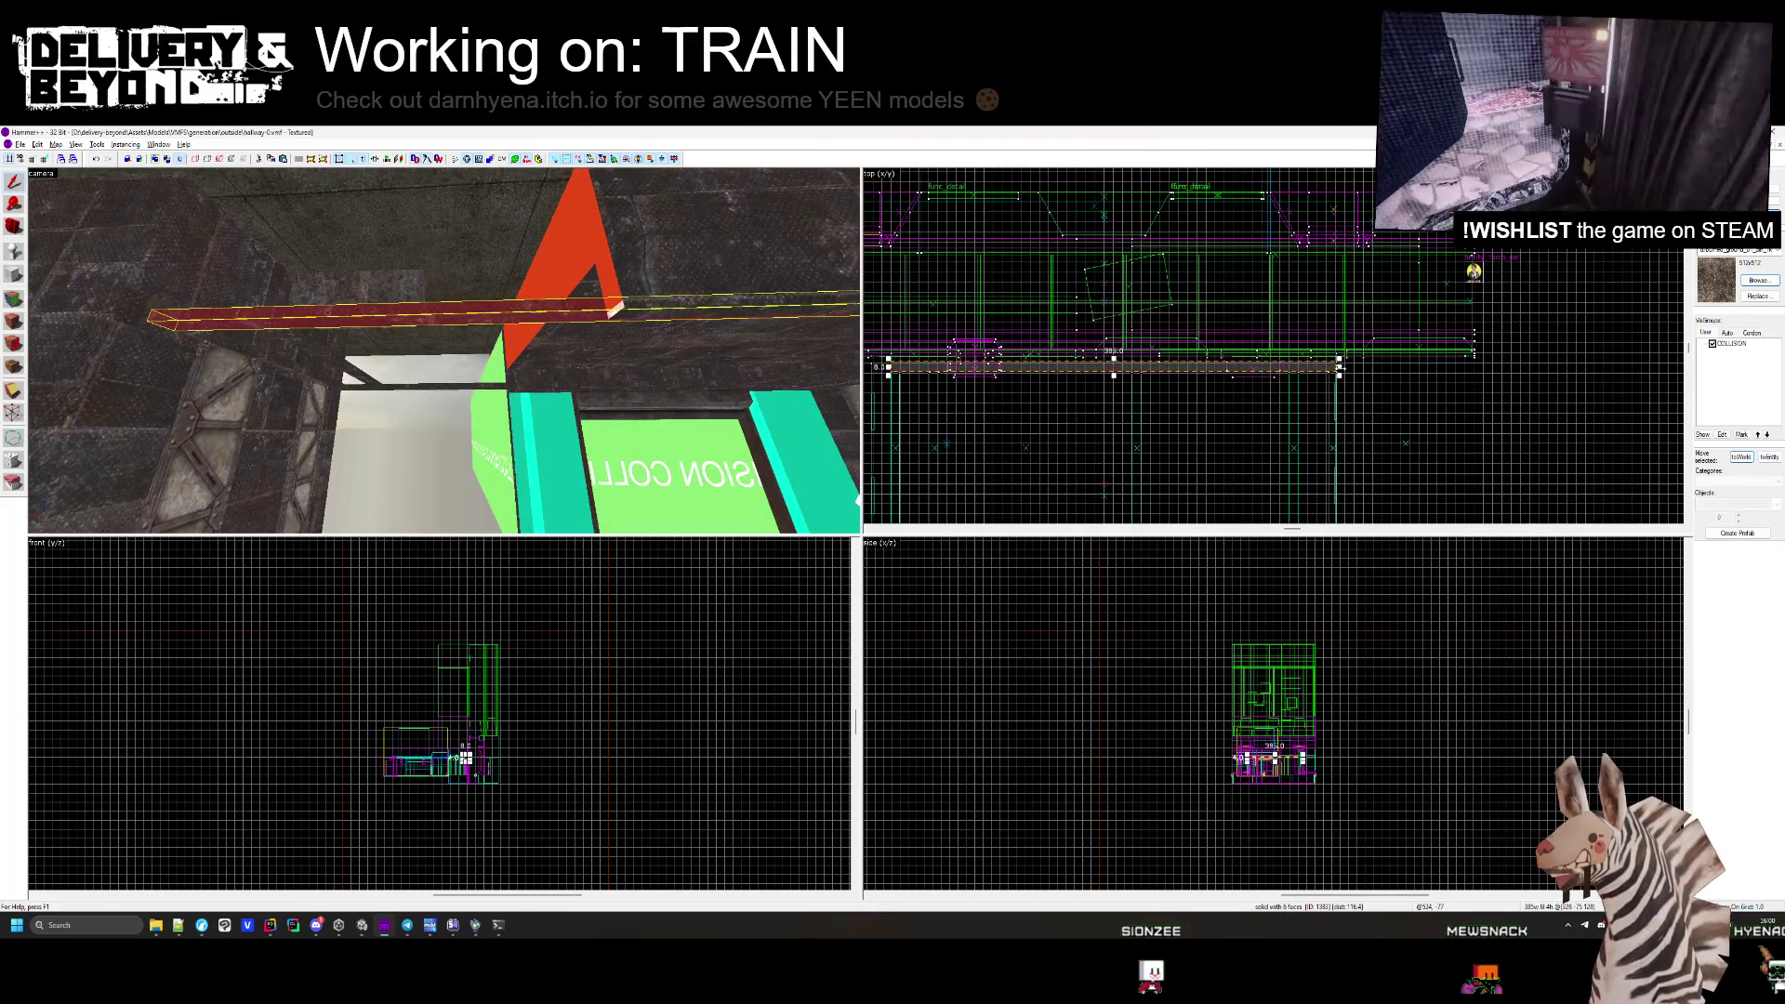
pyautogui.scroll(3, 1173, 366)
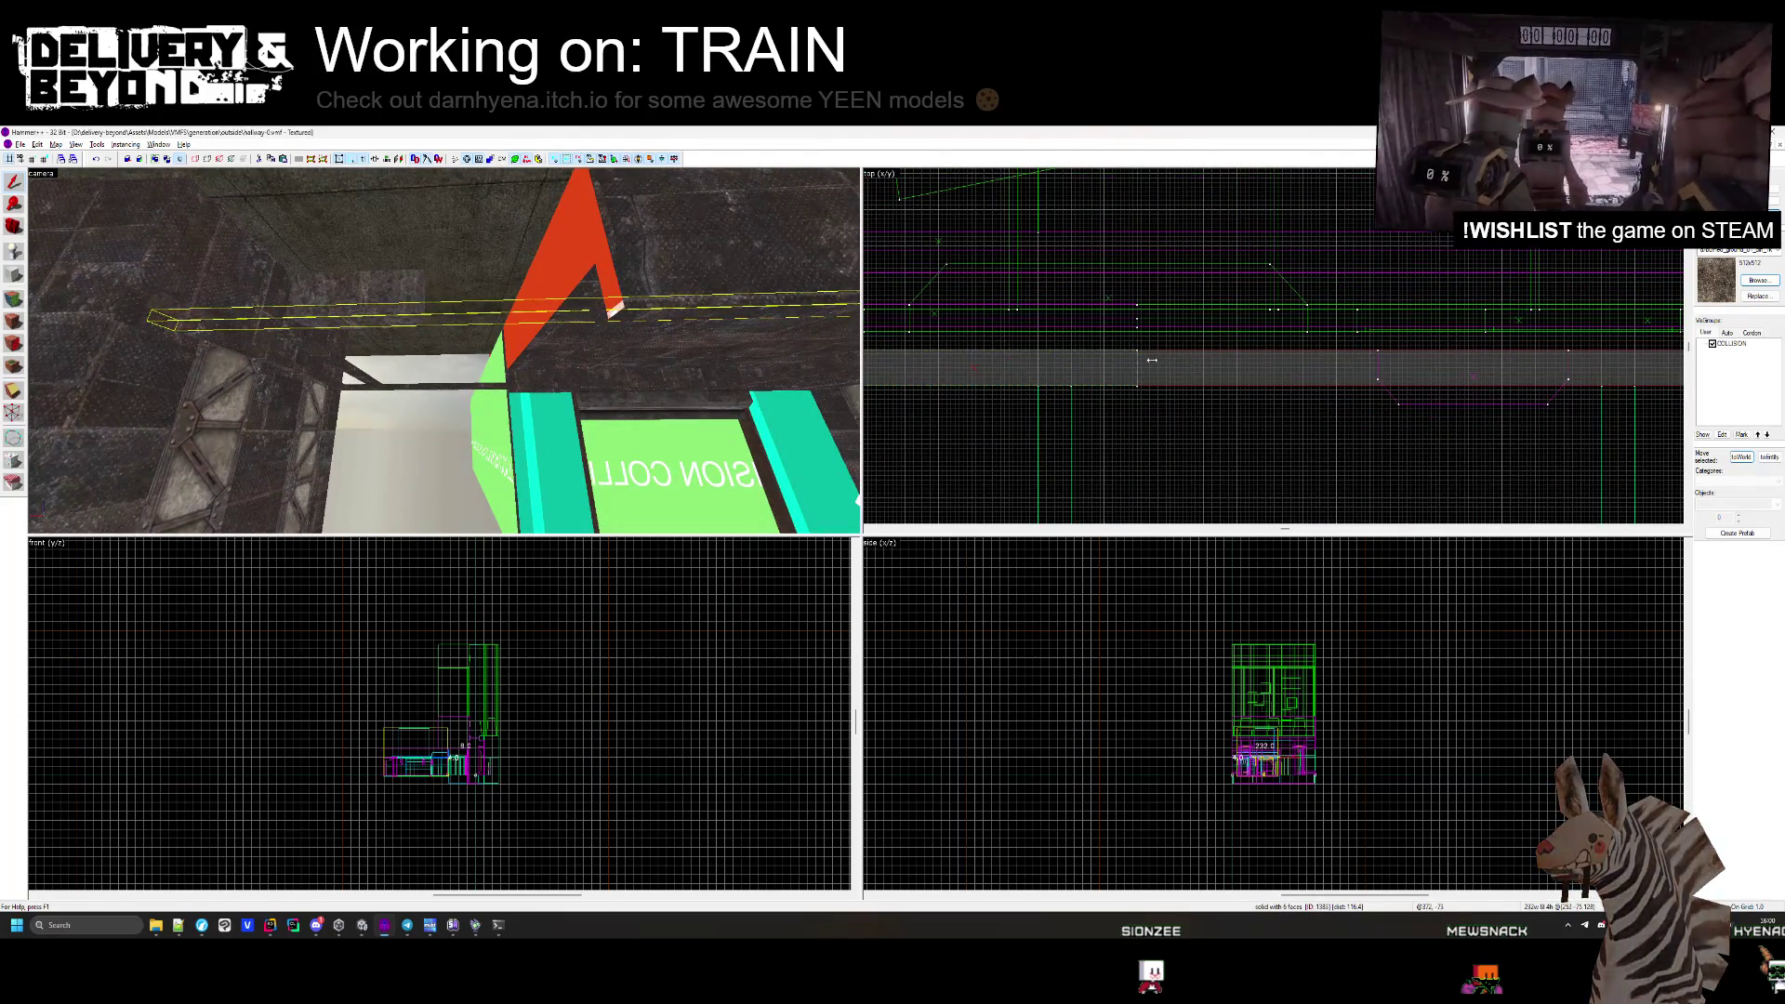
pyautogui.press('Escape')
pyautogui.press('z')
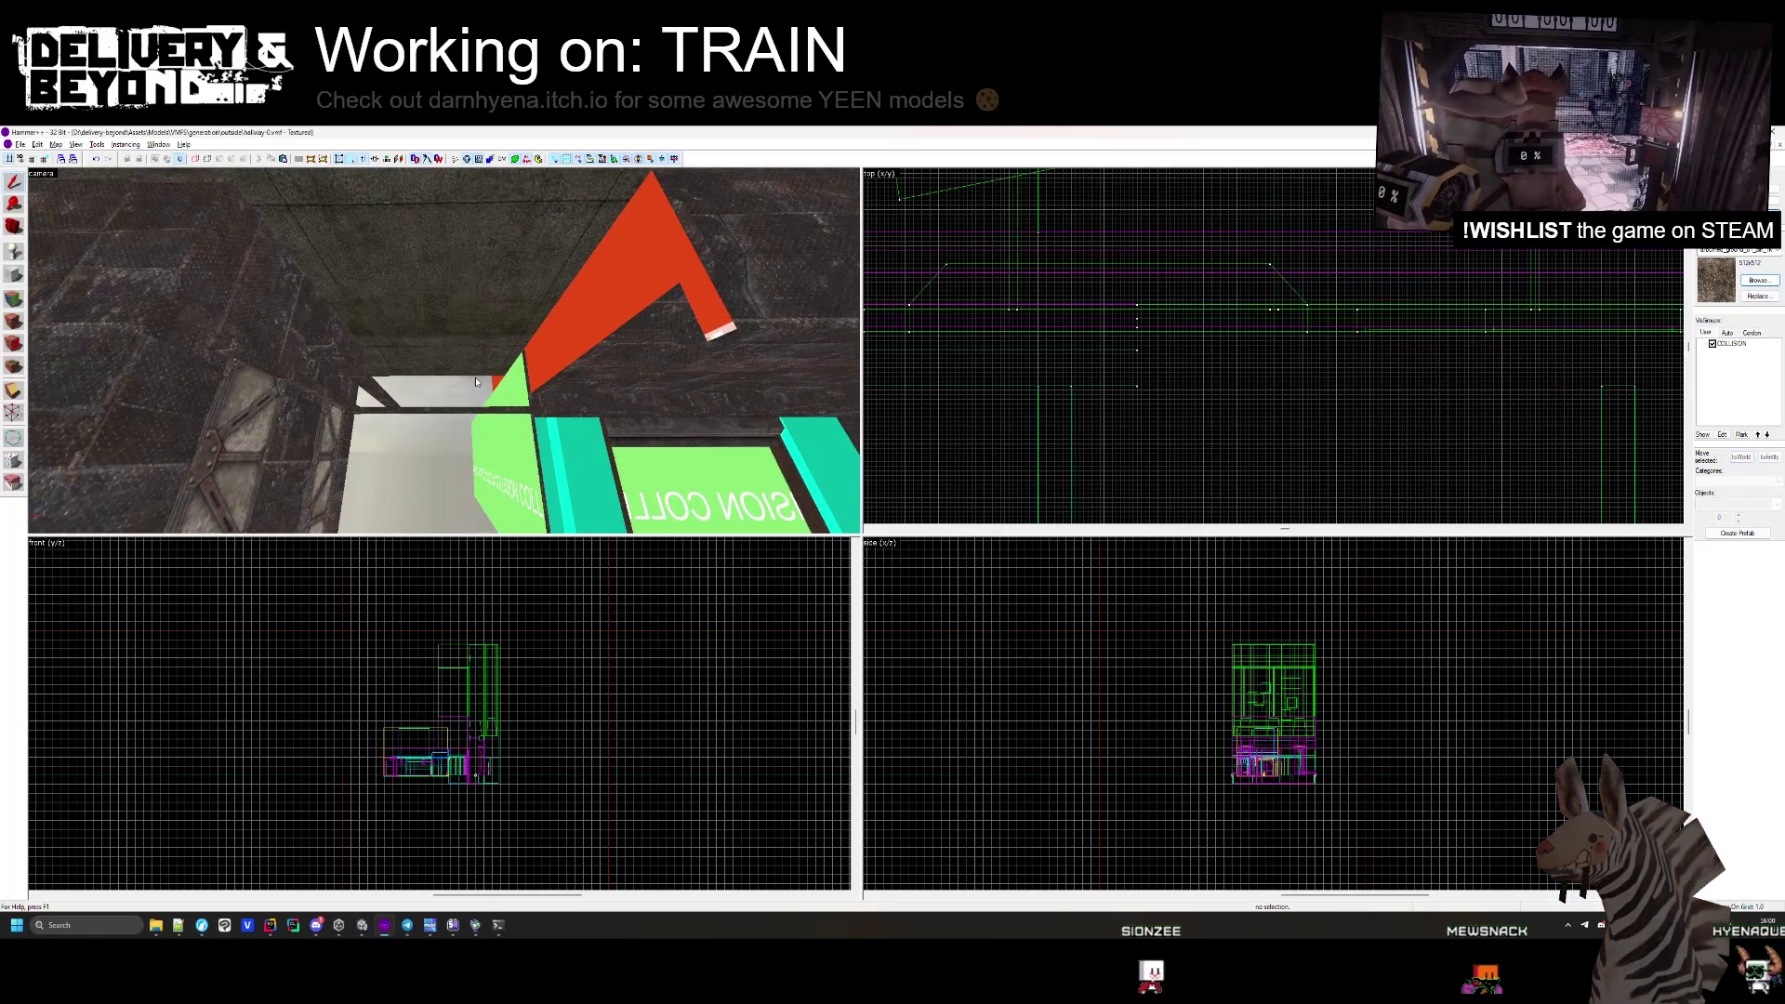
pyautogui.moveTo(465, 407); pyautogui.dragTo(402, 343)
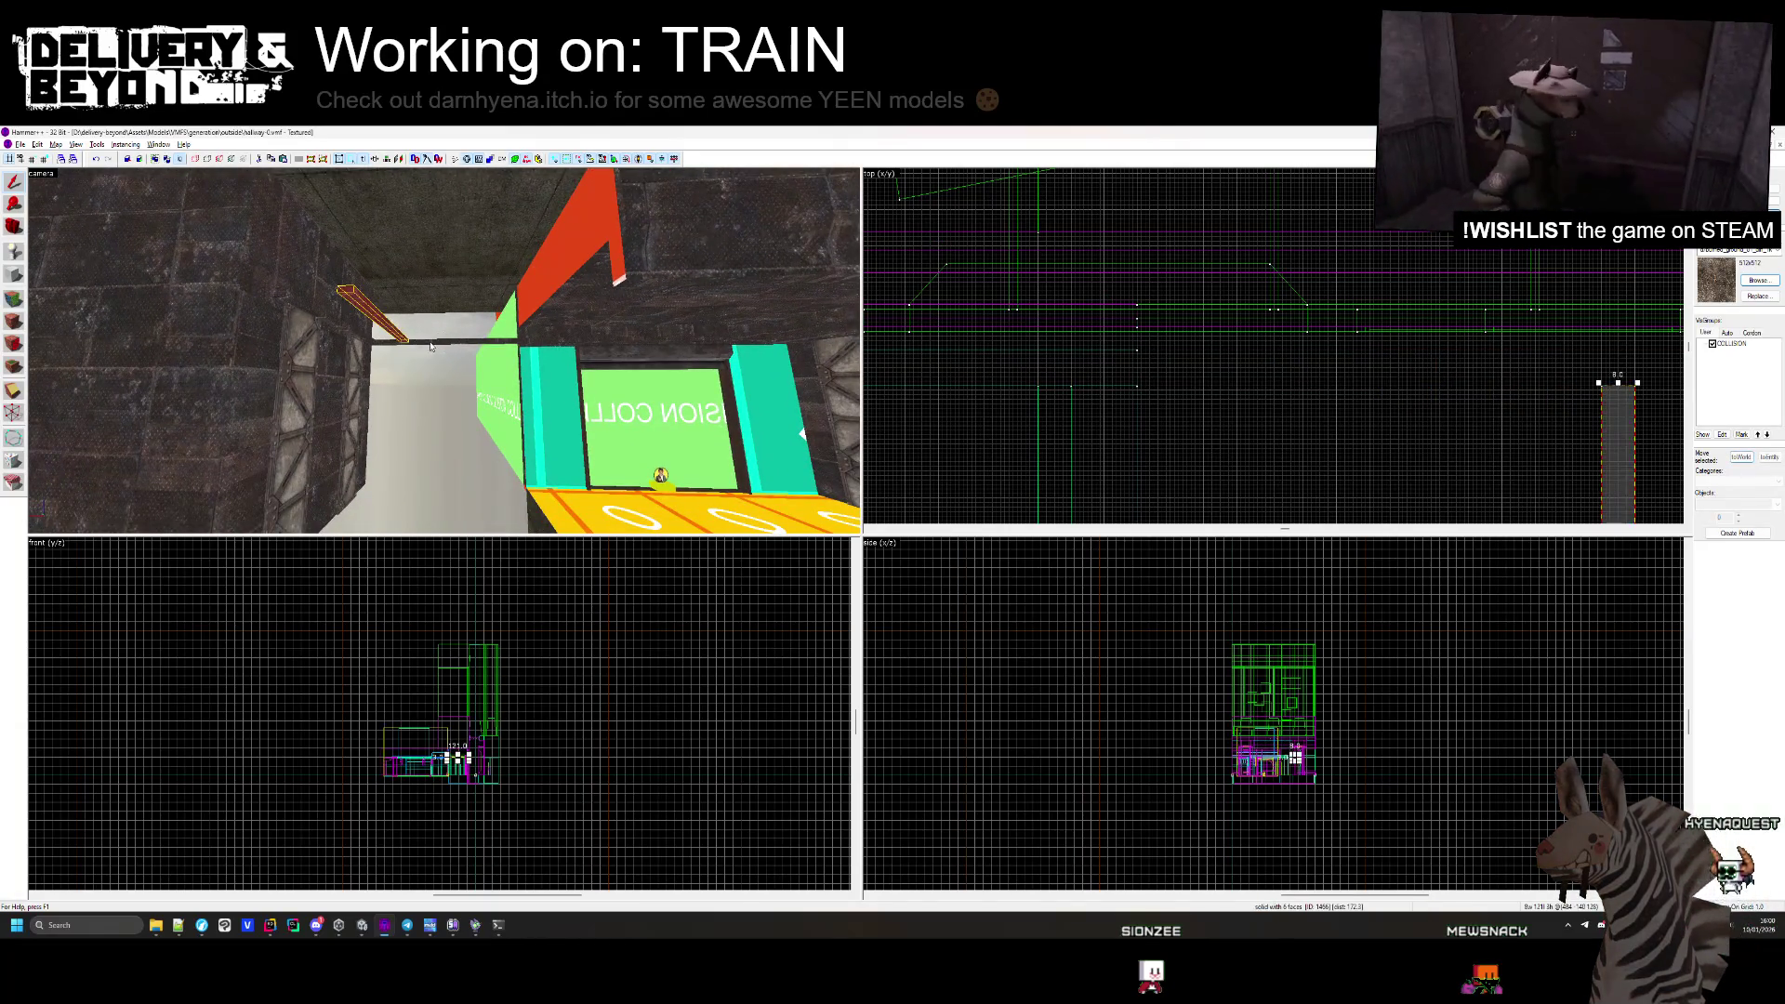
pyautogui.scroll(5, 1323, 418)
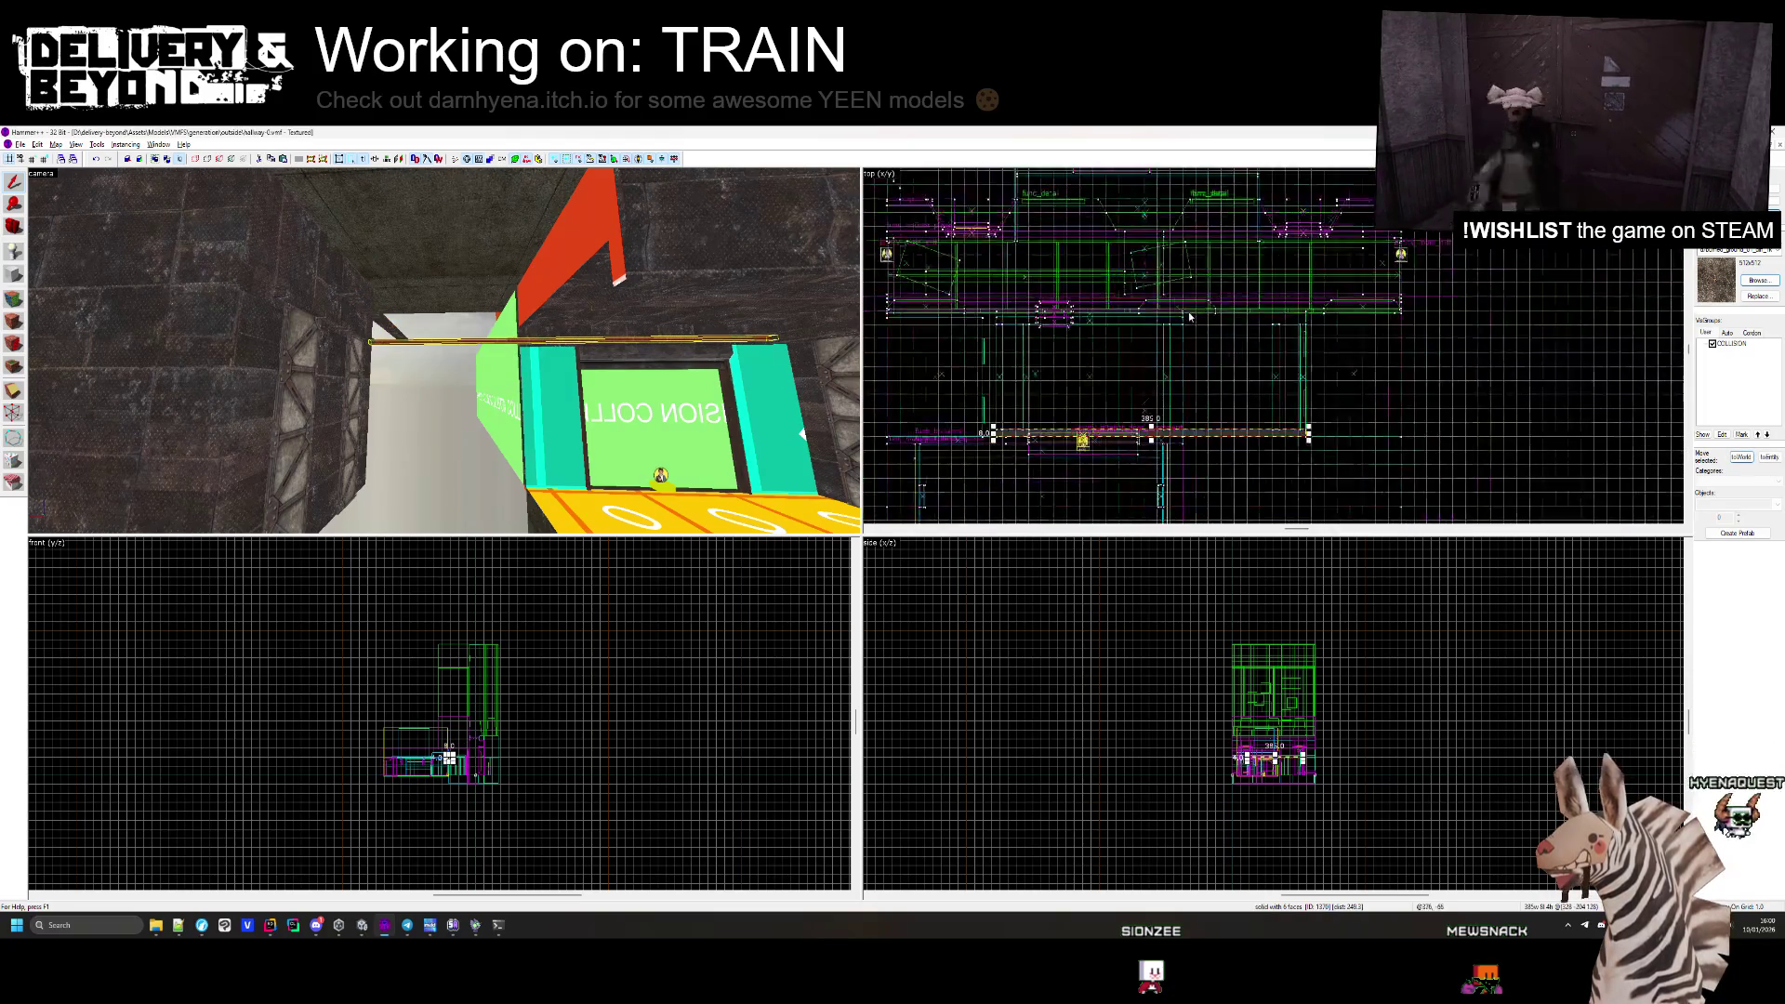
pyautogui.press('Escape')
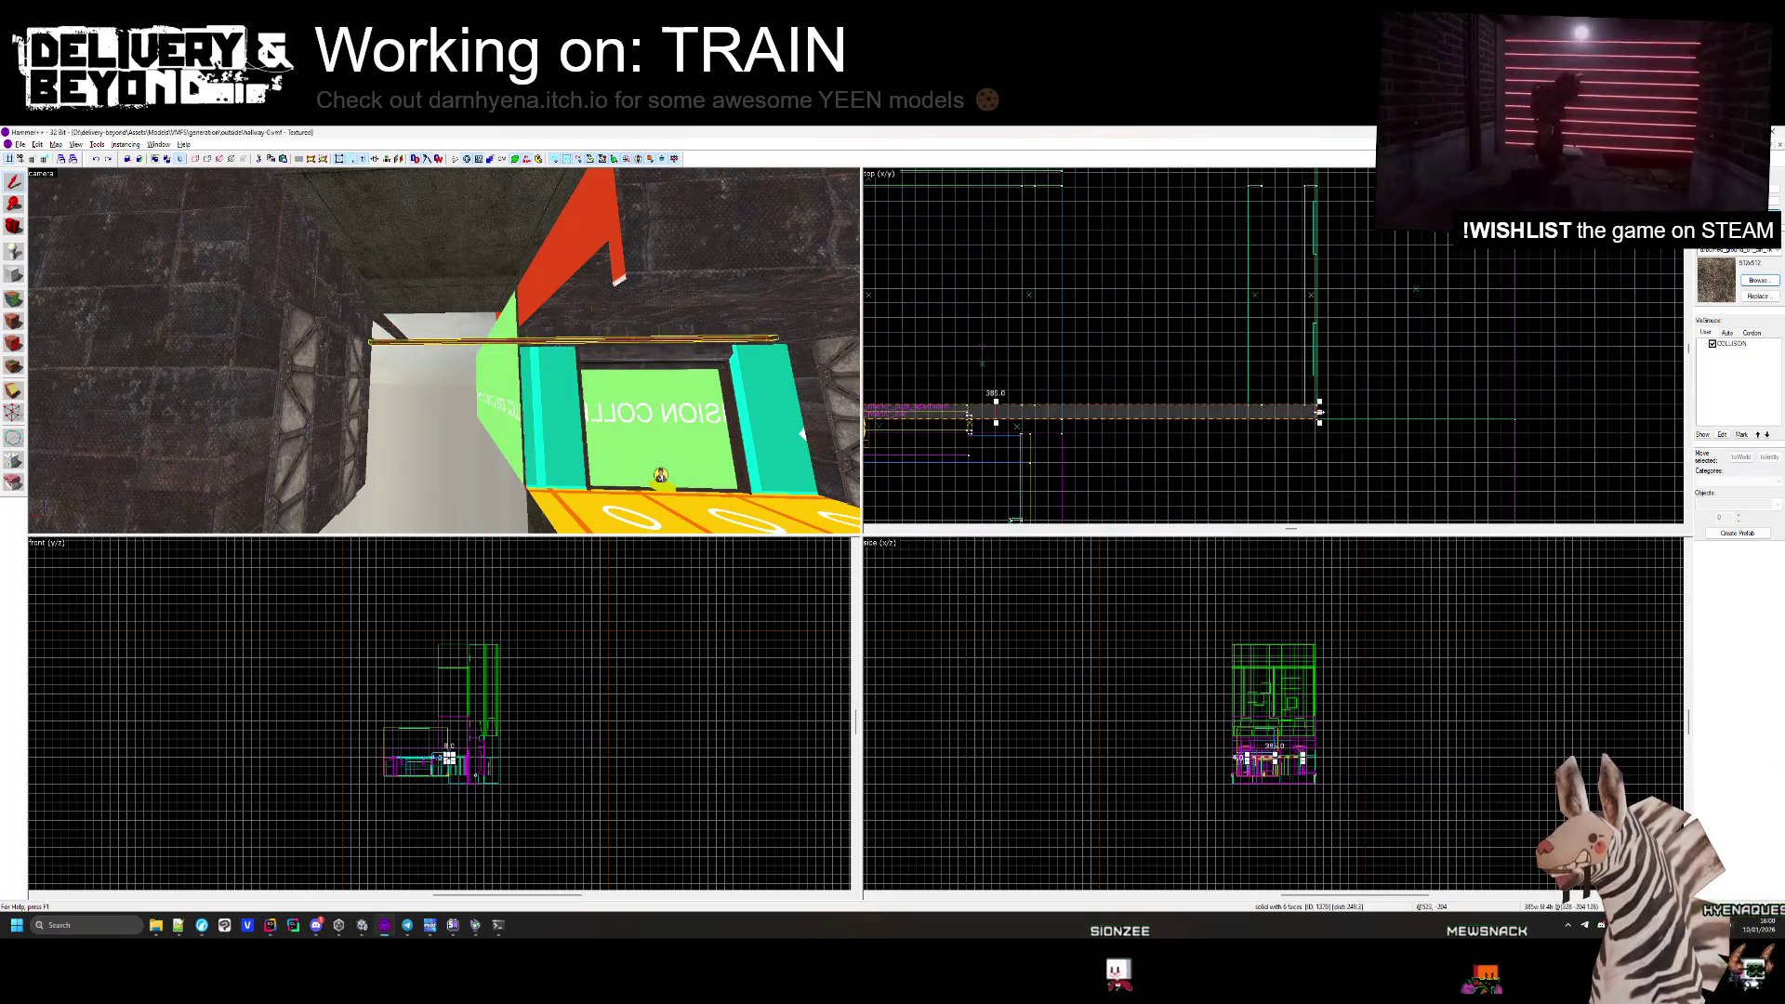
pyautogui.scroll(5, 1046, 412)
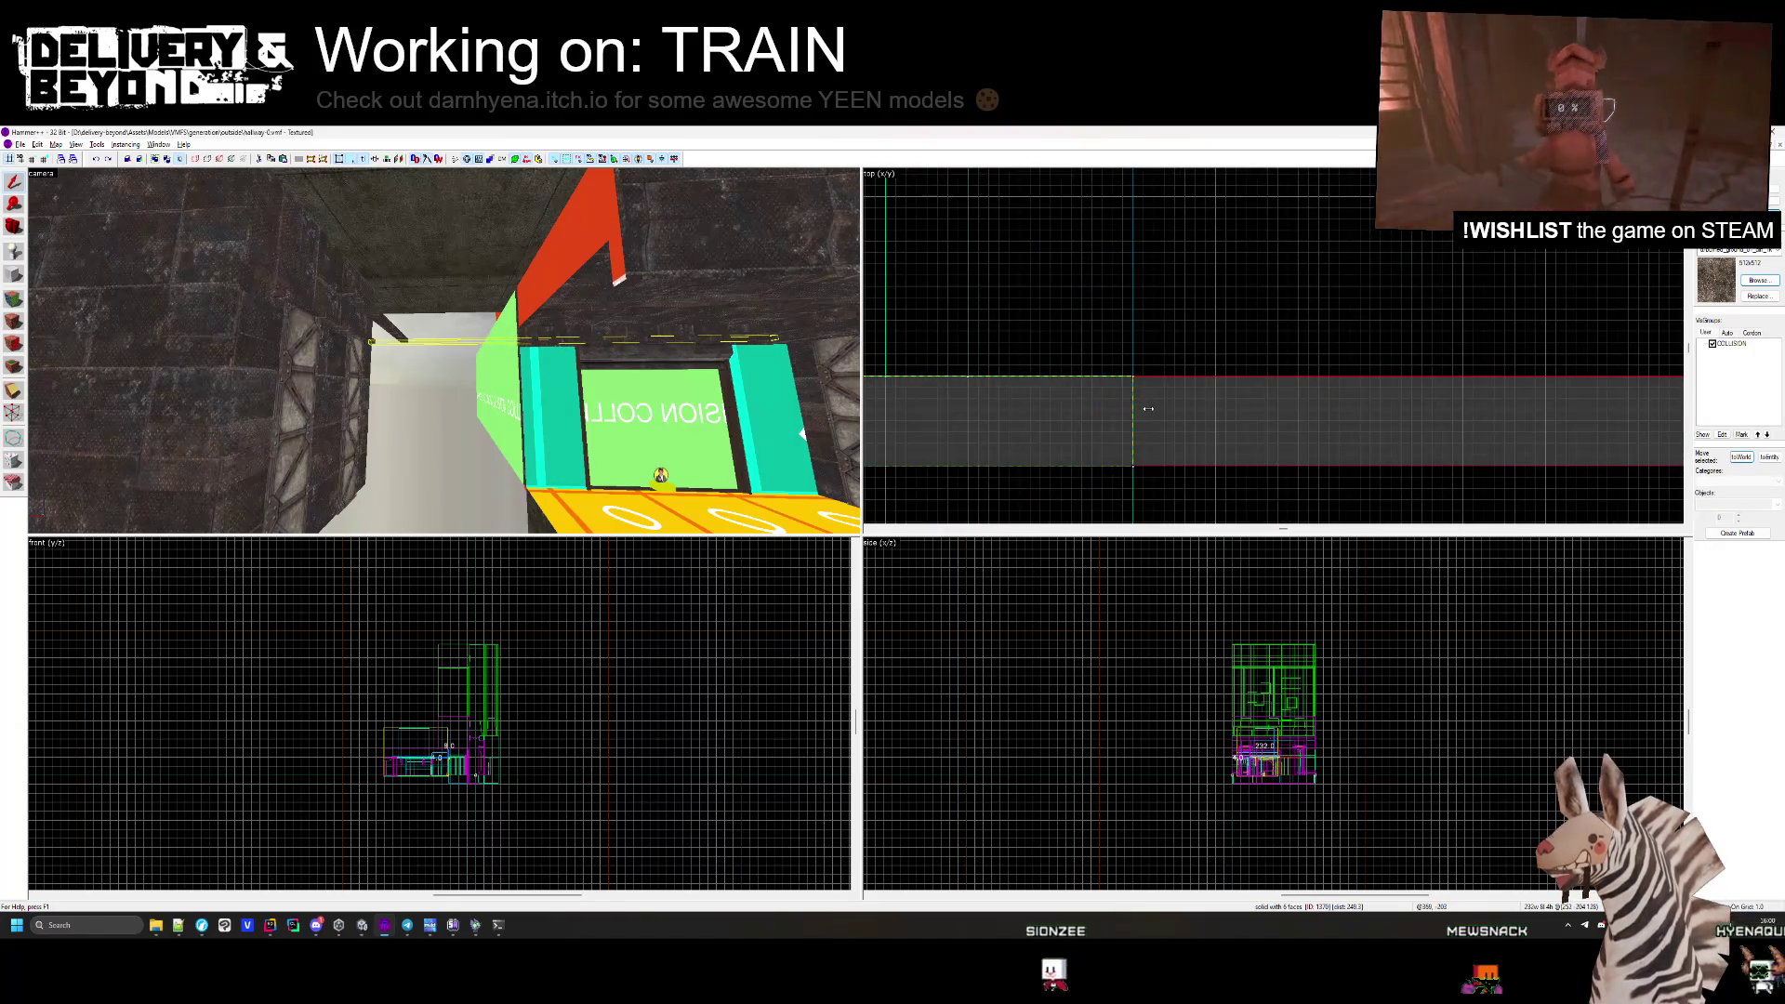
# Add a second orange beam parallel to the first along the side wall.
pyautogui.press('Delete')
pyautogui.hotkey('ctrl', 'z')
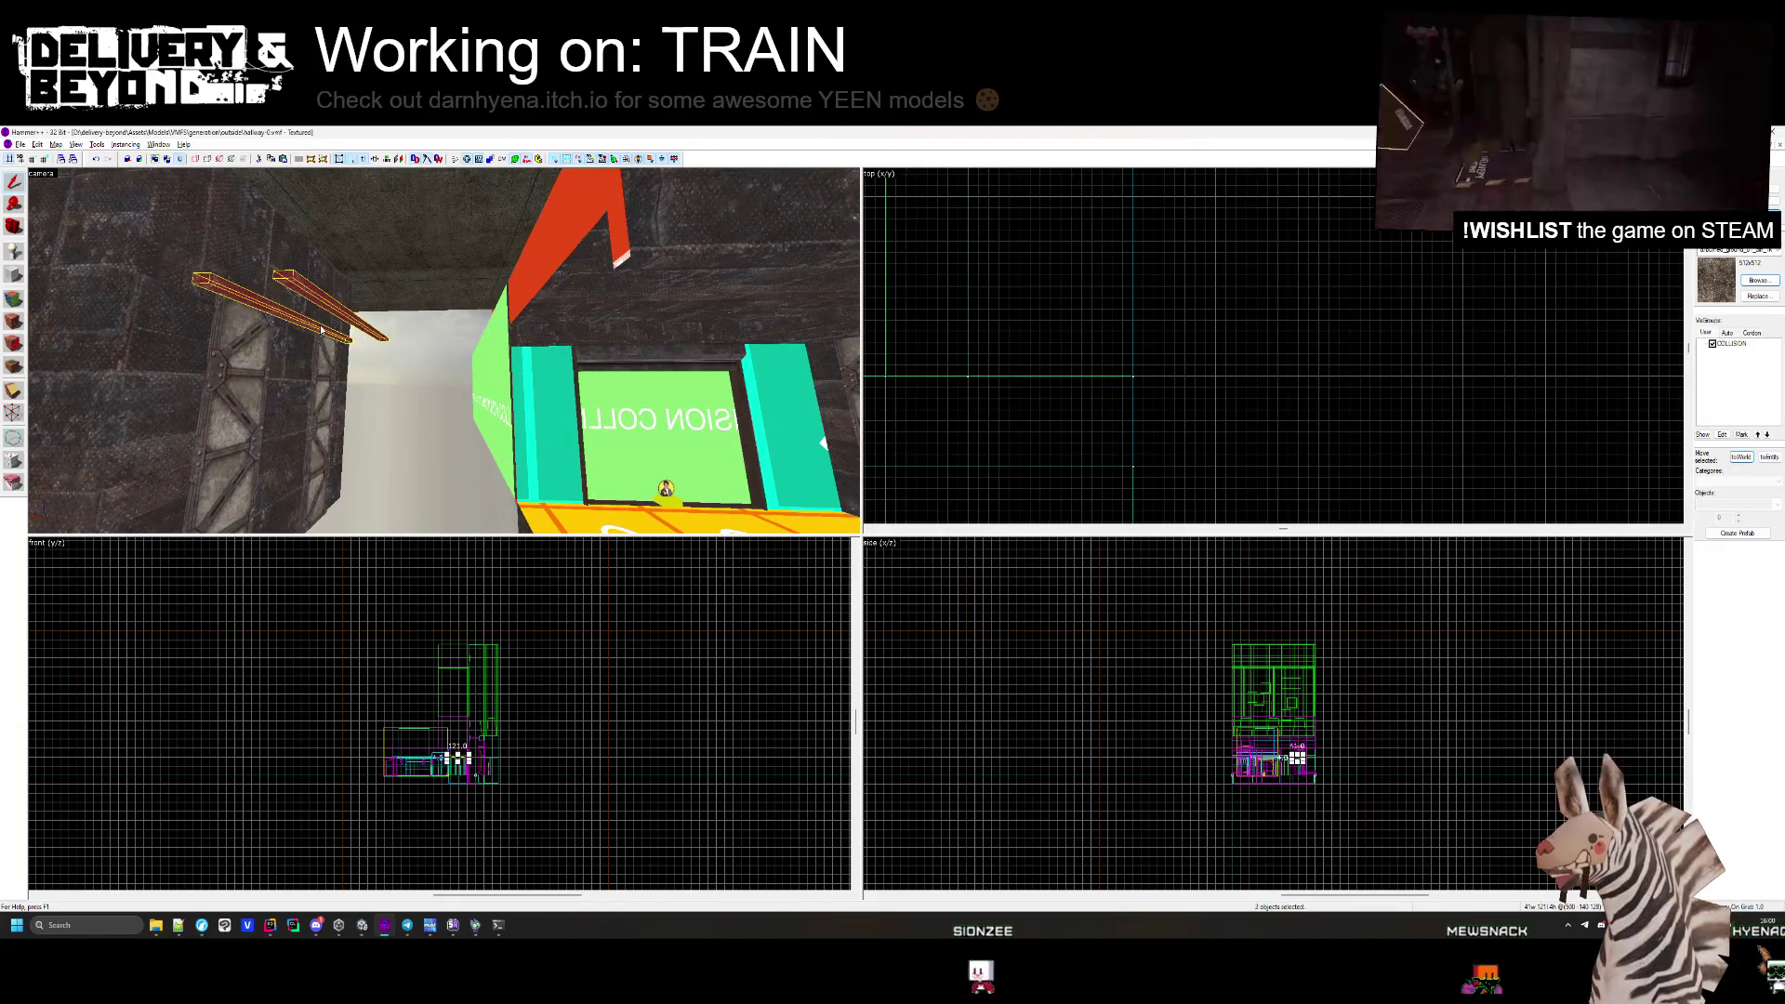
pyautogui.scroll(2, 444, 350)
pyautogui.scroll(-3, 1080, 293)
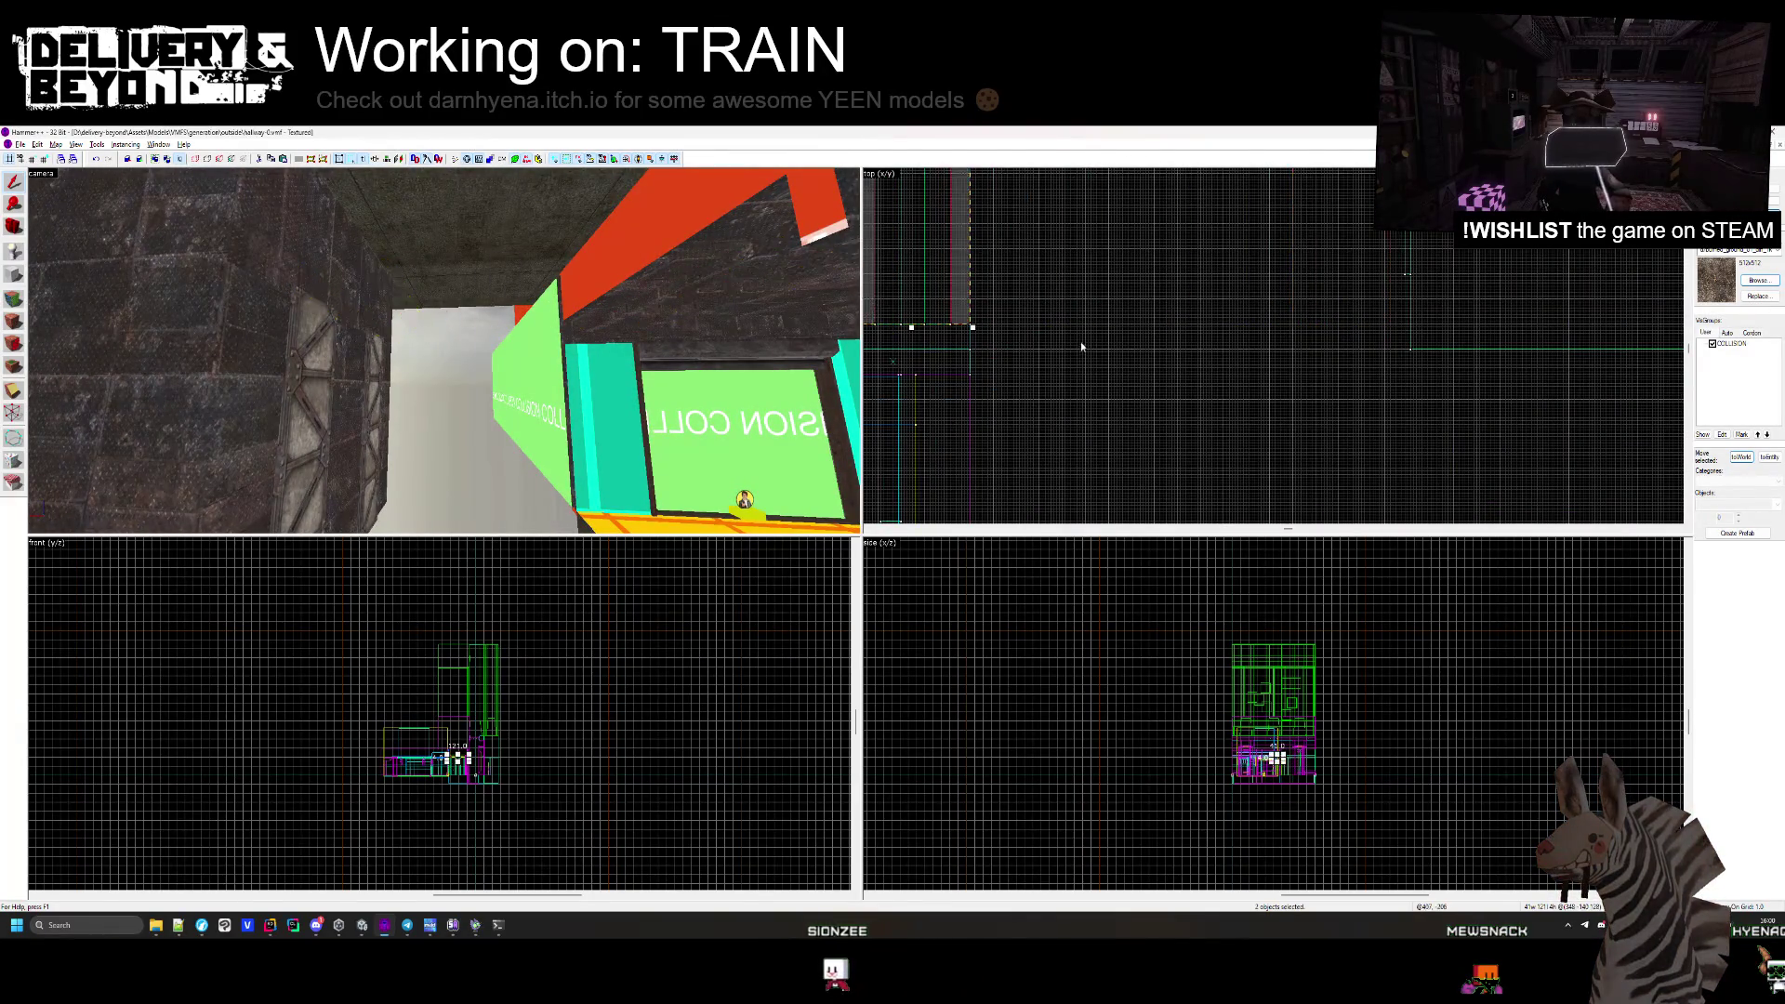
pyautogui.click(1081, 346)
# Select the red wall brushes and the pillar and move them left along the hallway.
pyautogui.press('z')
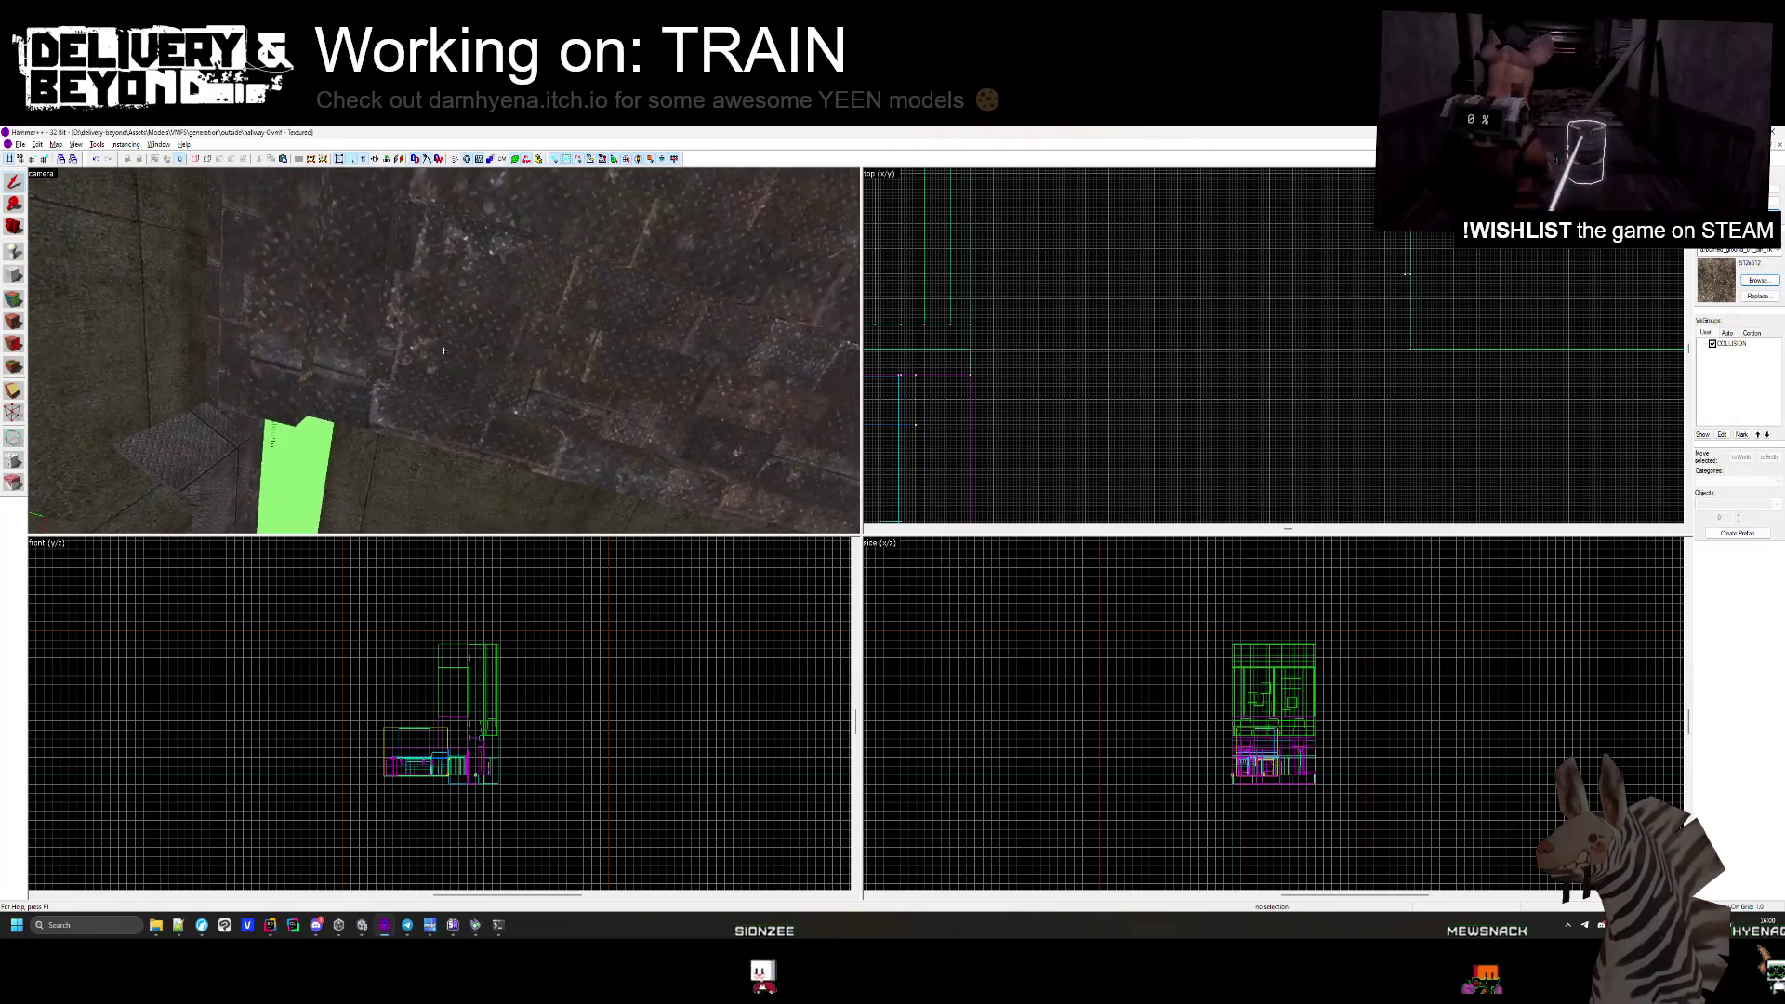
pyautogui.press('w')
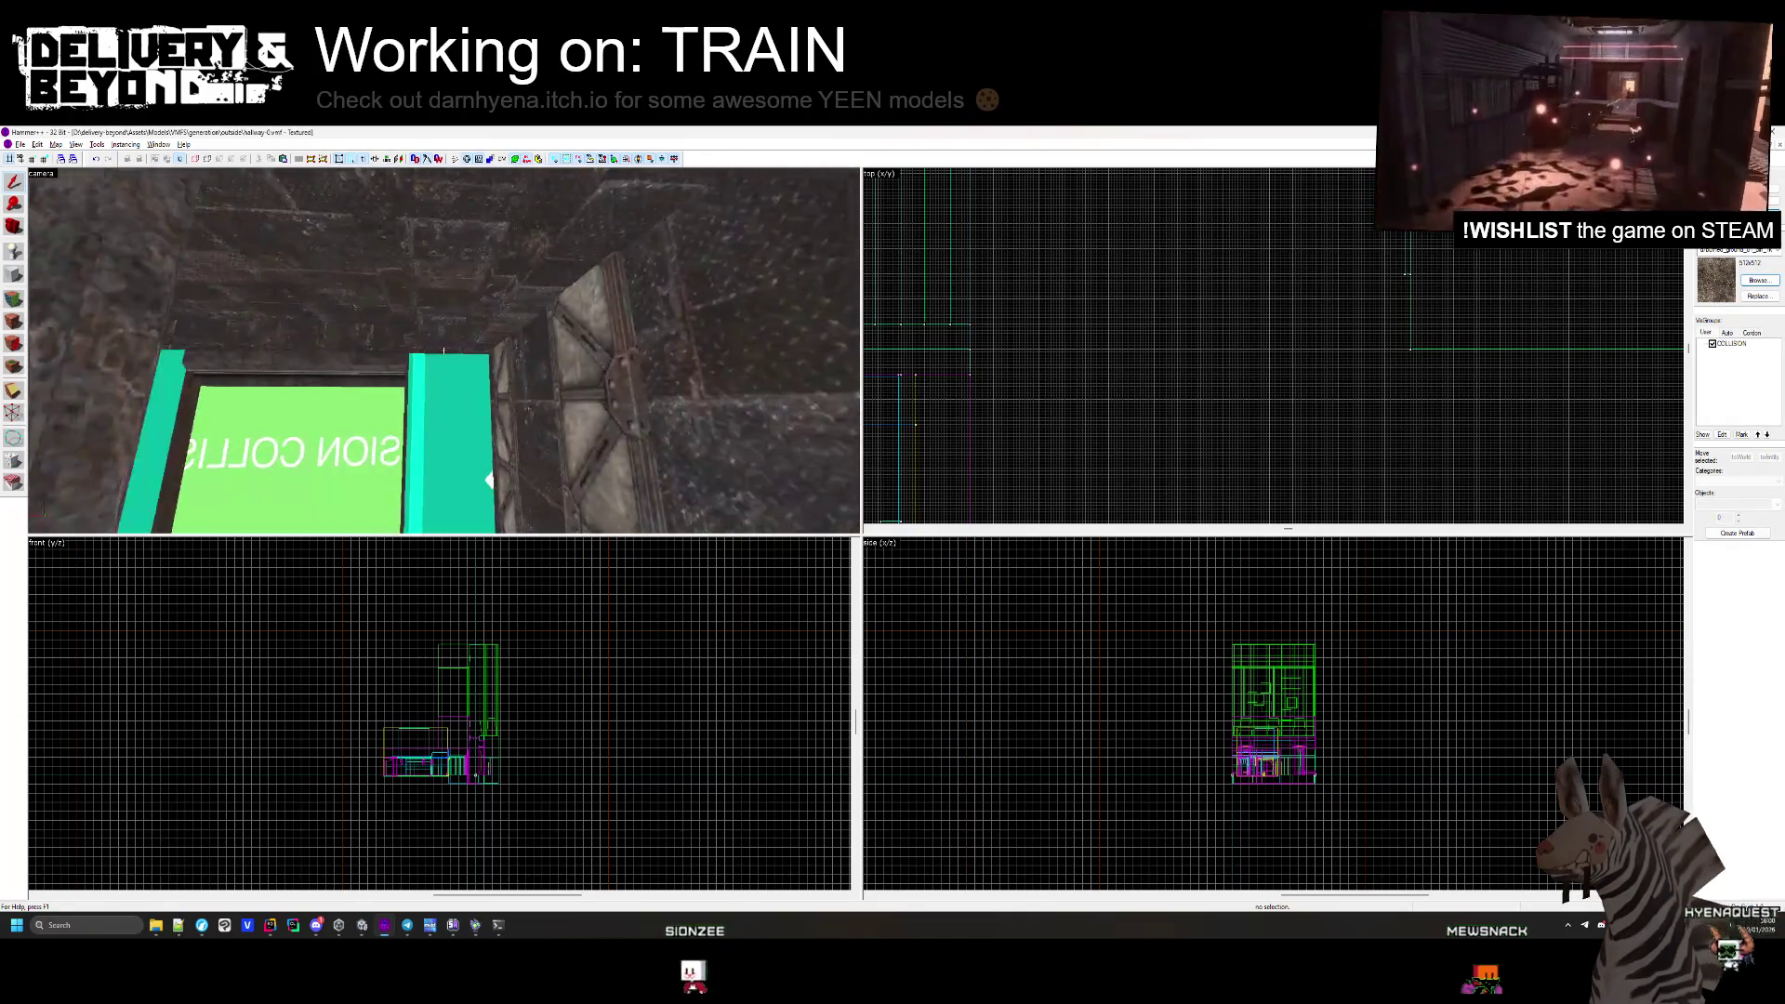
pyautogui.press('a')
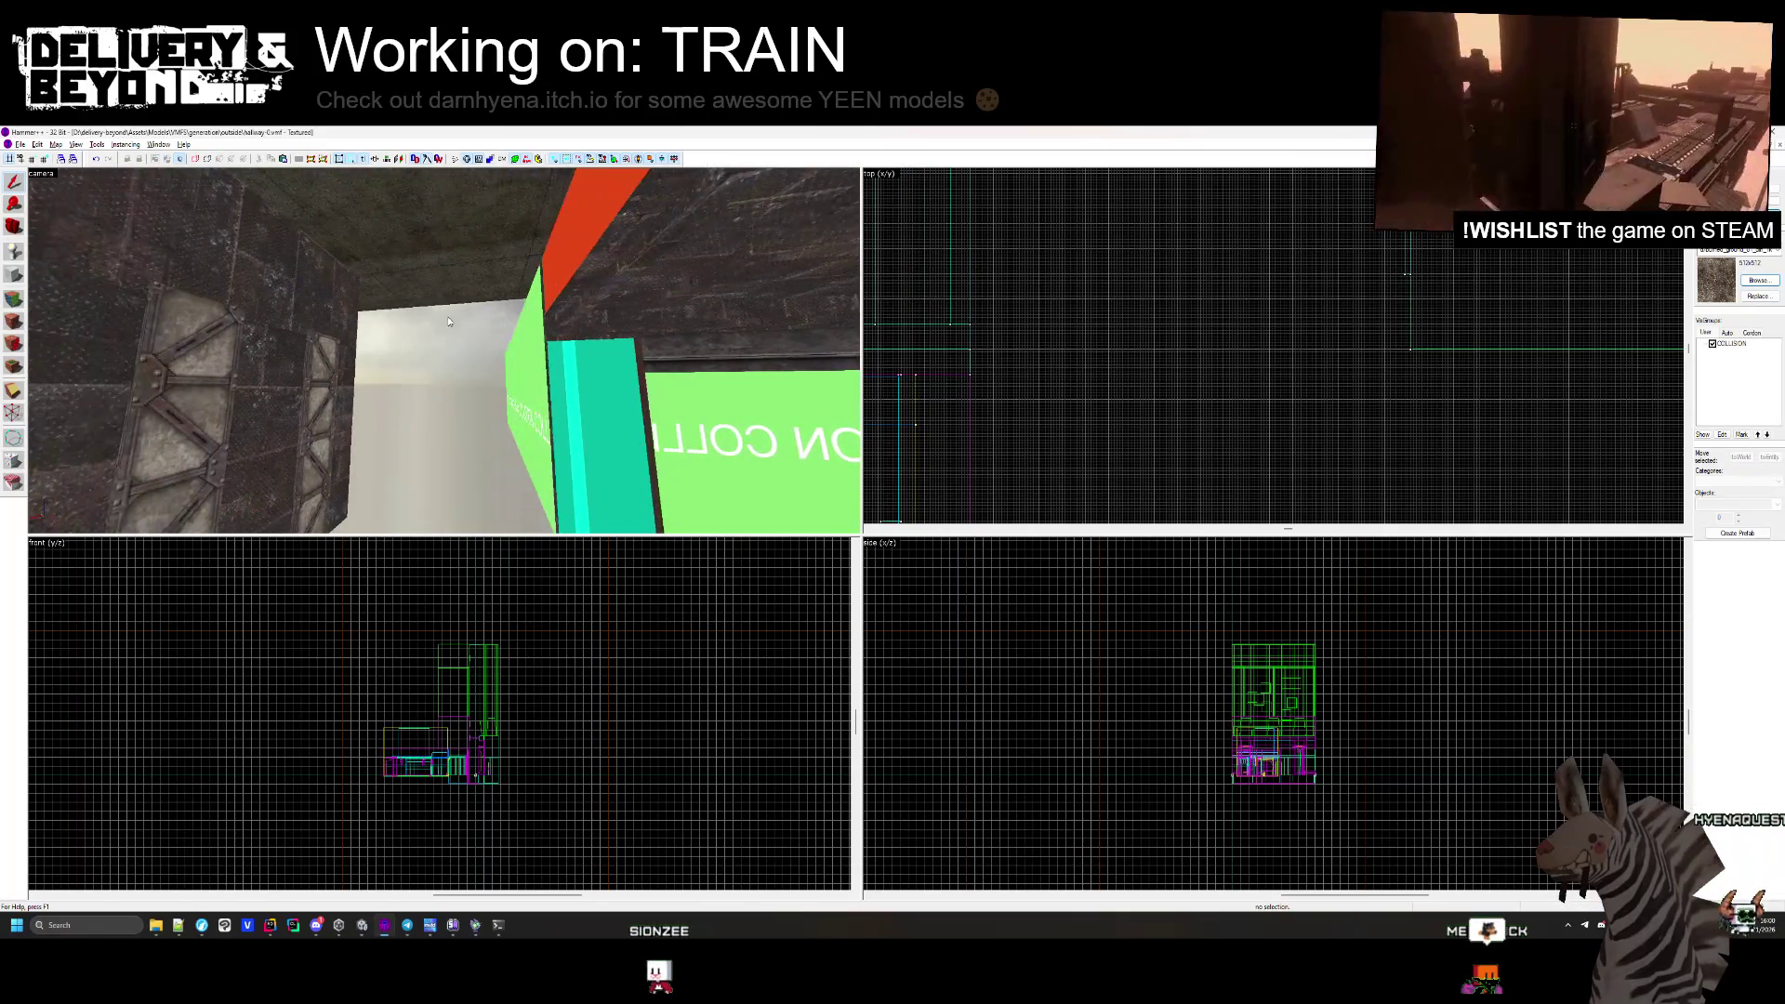
pyautogui.click(443, 351)
pyautogui.click(428, 338)
pyautogui.keyDown('ctrl'); pyautogui.click(438, 407); pyautogui.keyUp('ctrl')
pyautogui.keyDown('ctrl'); pyautogui.click(342, 404); pyautogui.keyUp('ctrl')
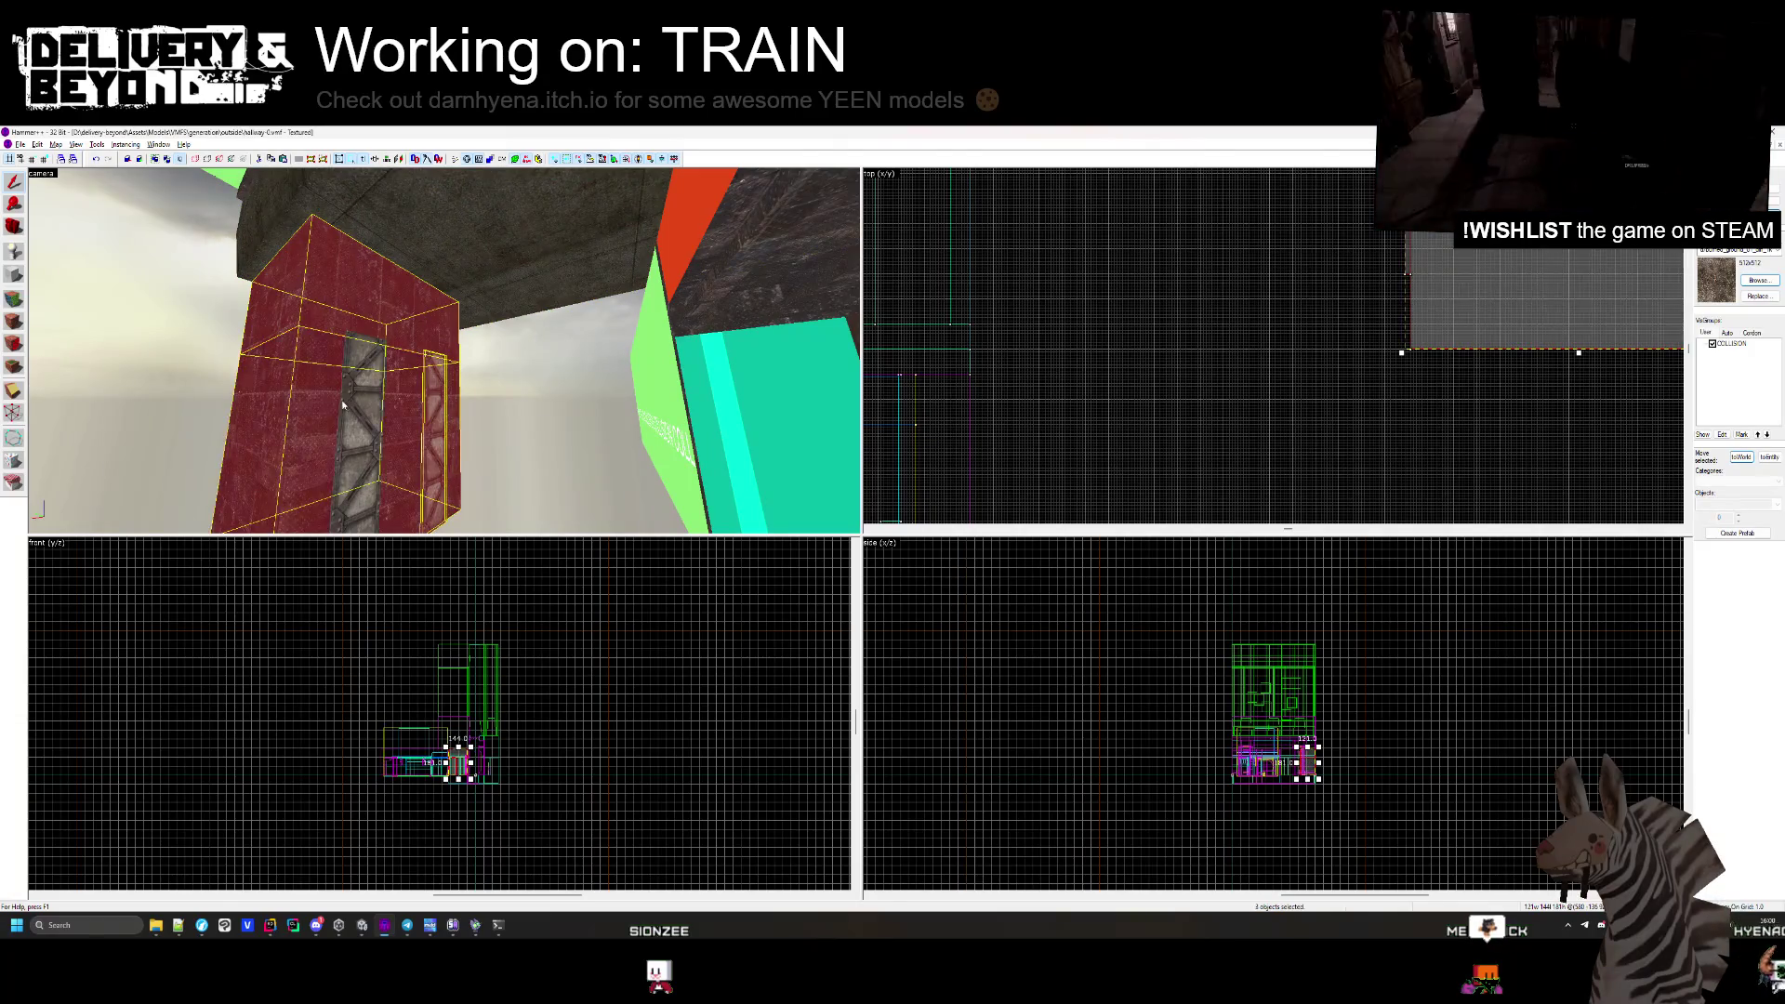
pyautogui.press('s')
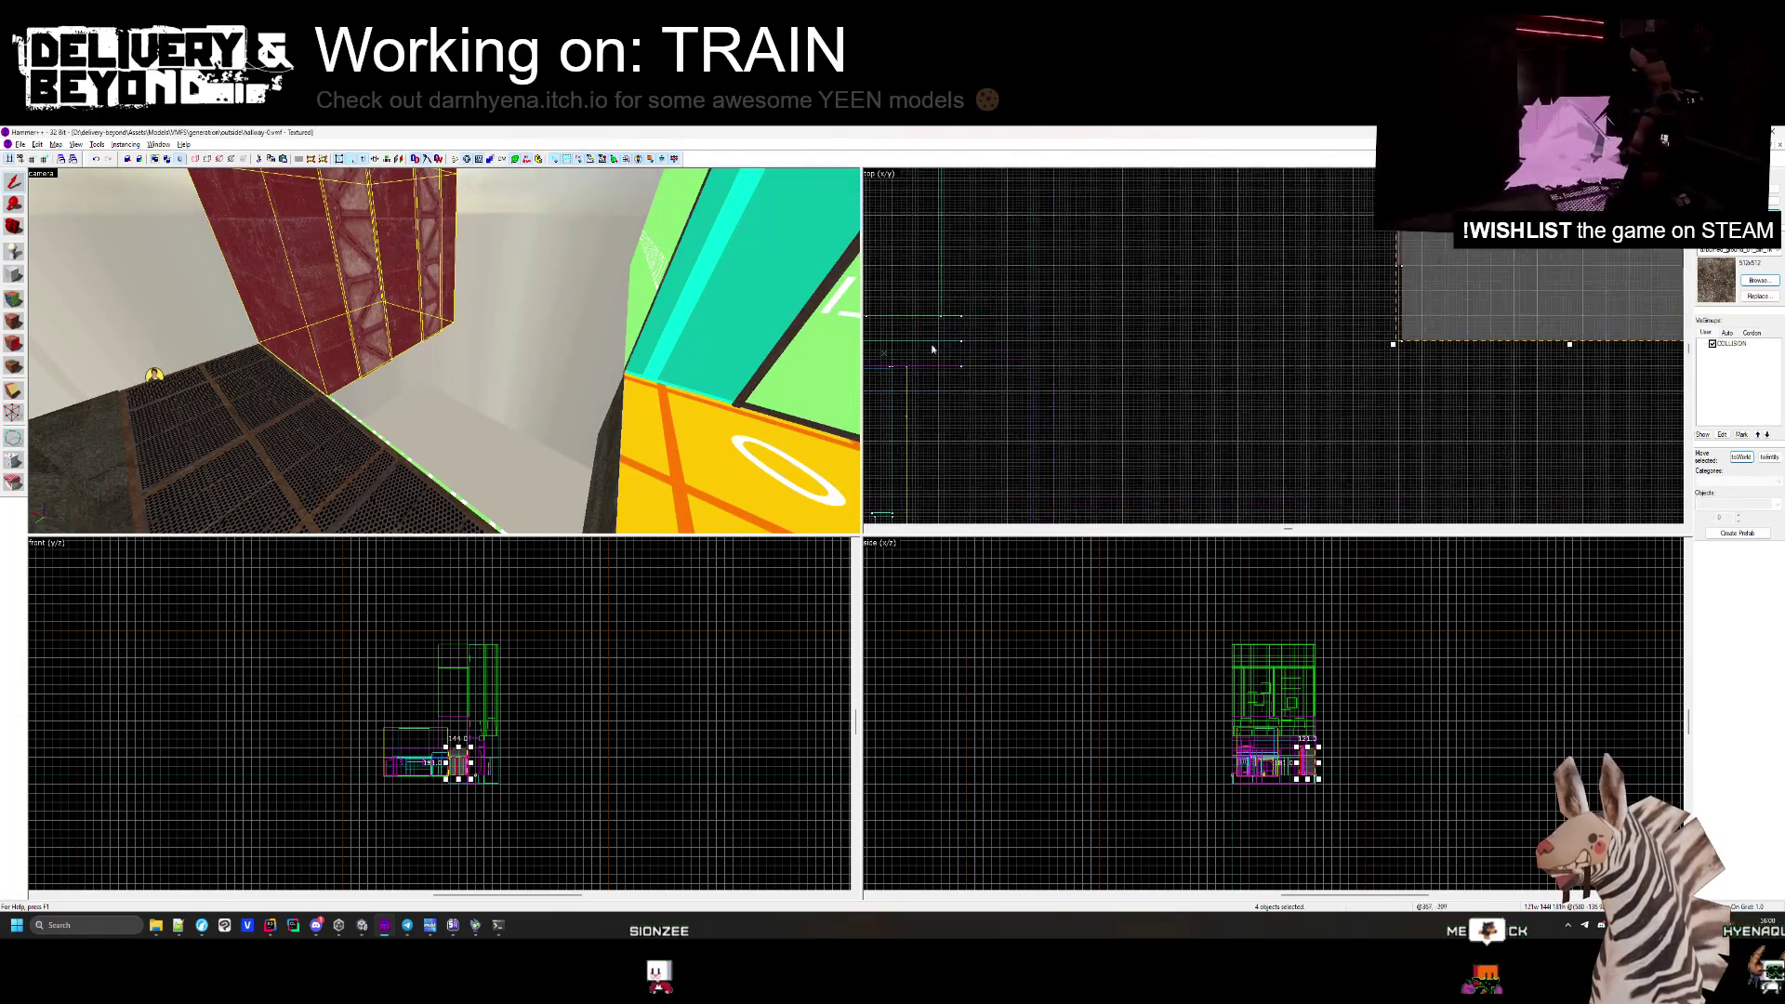
pyautogui.moveTo(1439, 325); pyautogui.dragTo(1001, 326)
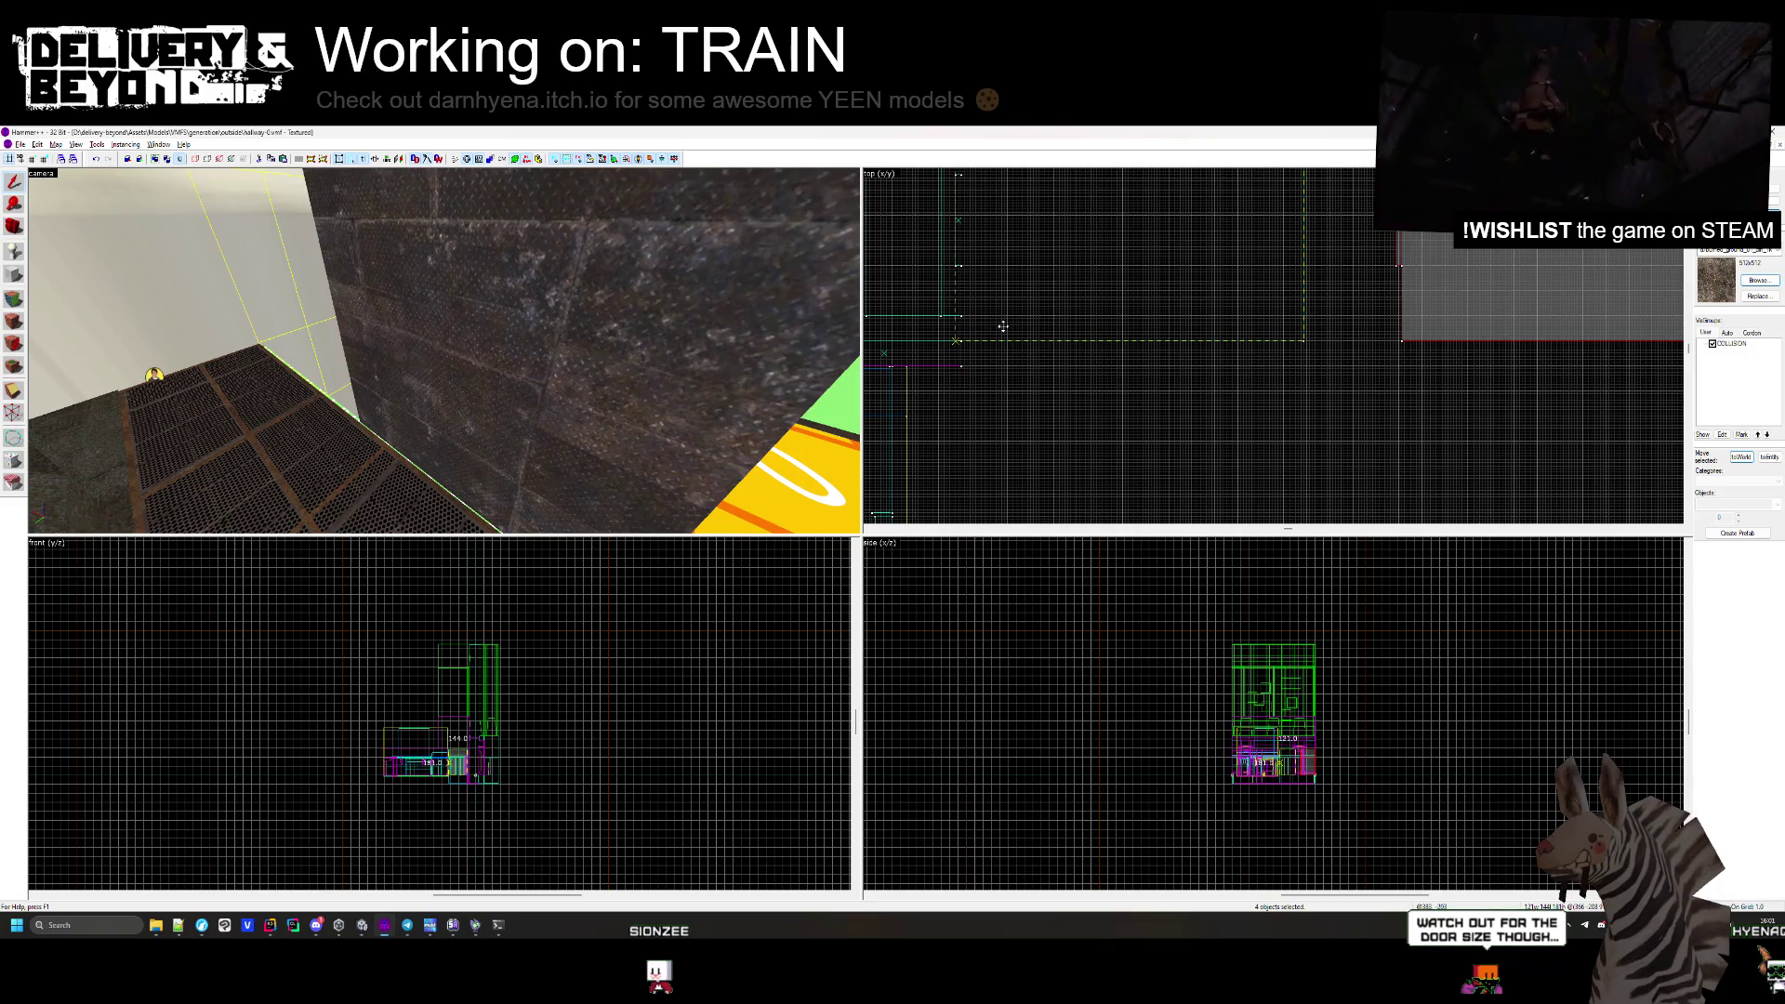
pyautogui.moveTo(1003, 326); pyautogui.dragTo(1003, 326)
# Deselect the moved brushes and open the Face Edit Sheet for a floor-grating face.
pyautogui.press('z')
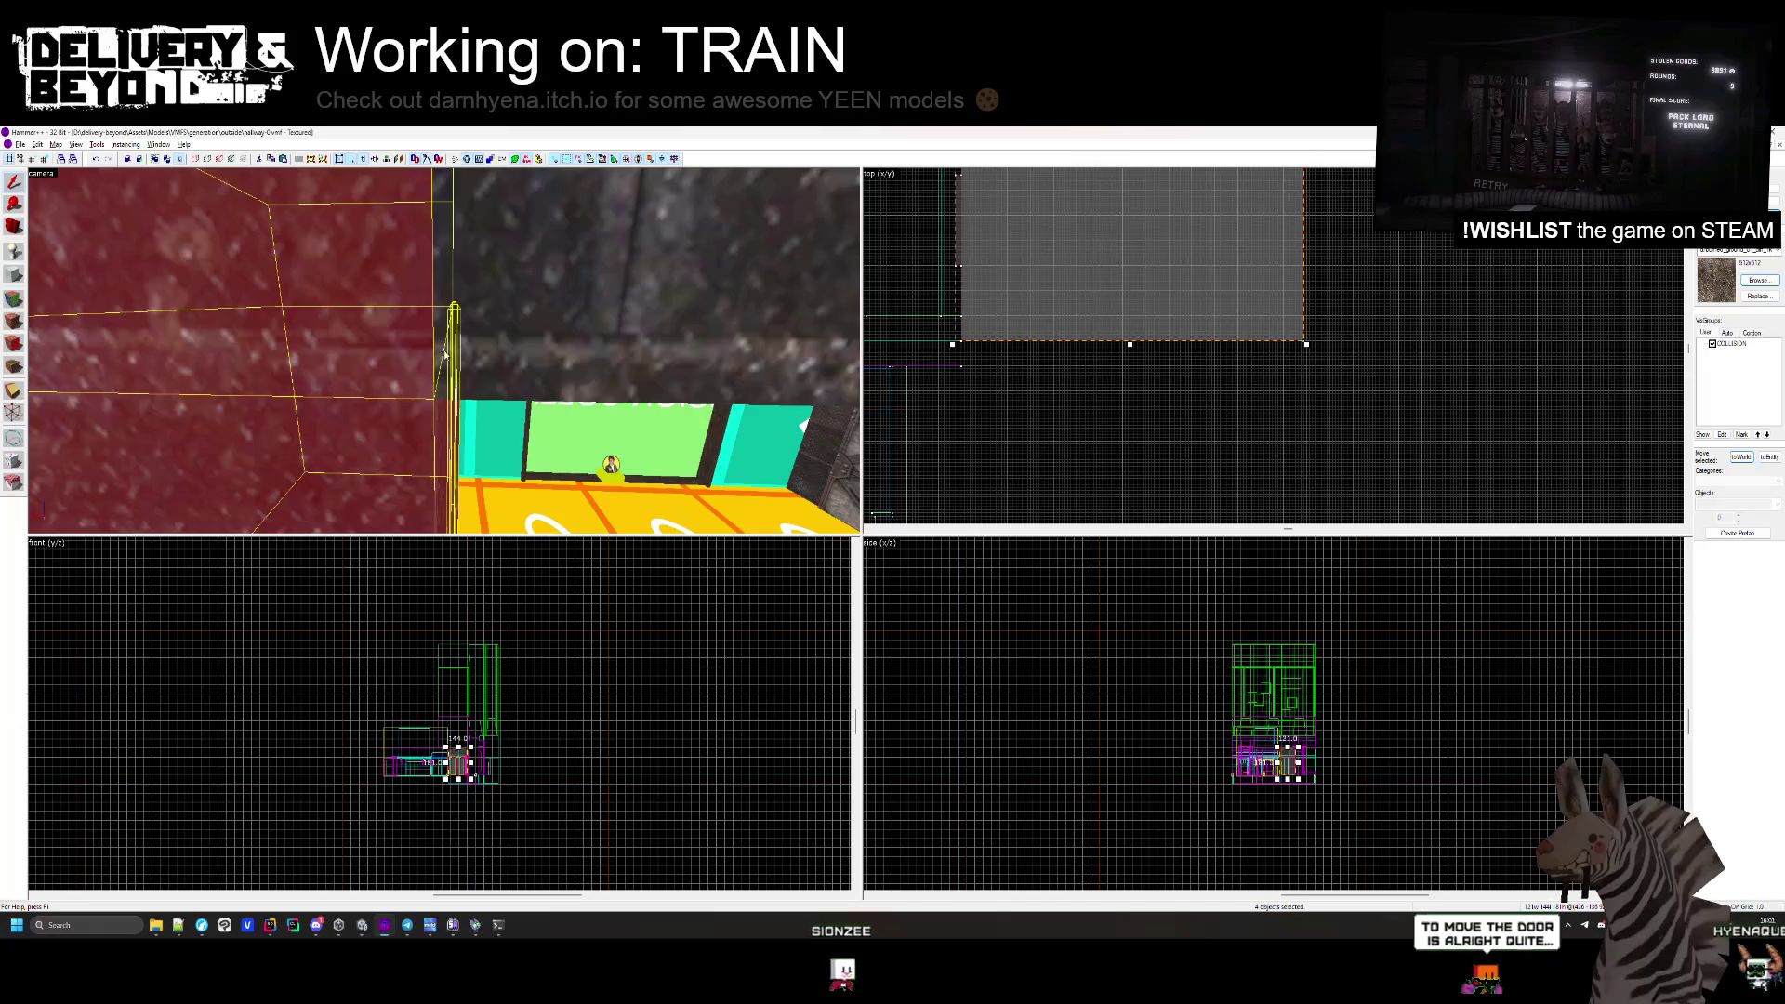
pyautogui.press('z')
pyautogui.press('Escape')
pyautogui.moveTo(556, 409); pyautogui.dragTo(78, 343)
pyautogui.hotkey('shift', 'a')
pyautogui.click(381, 334)
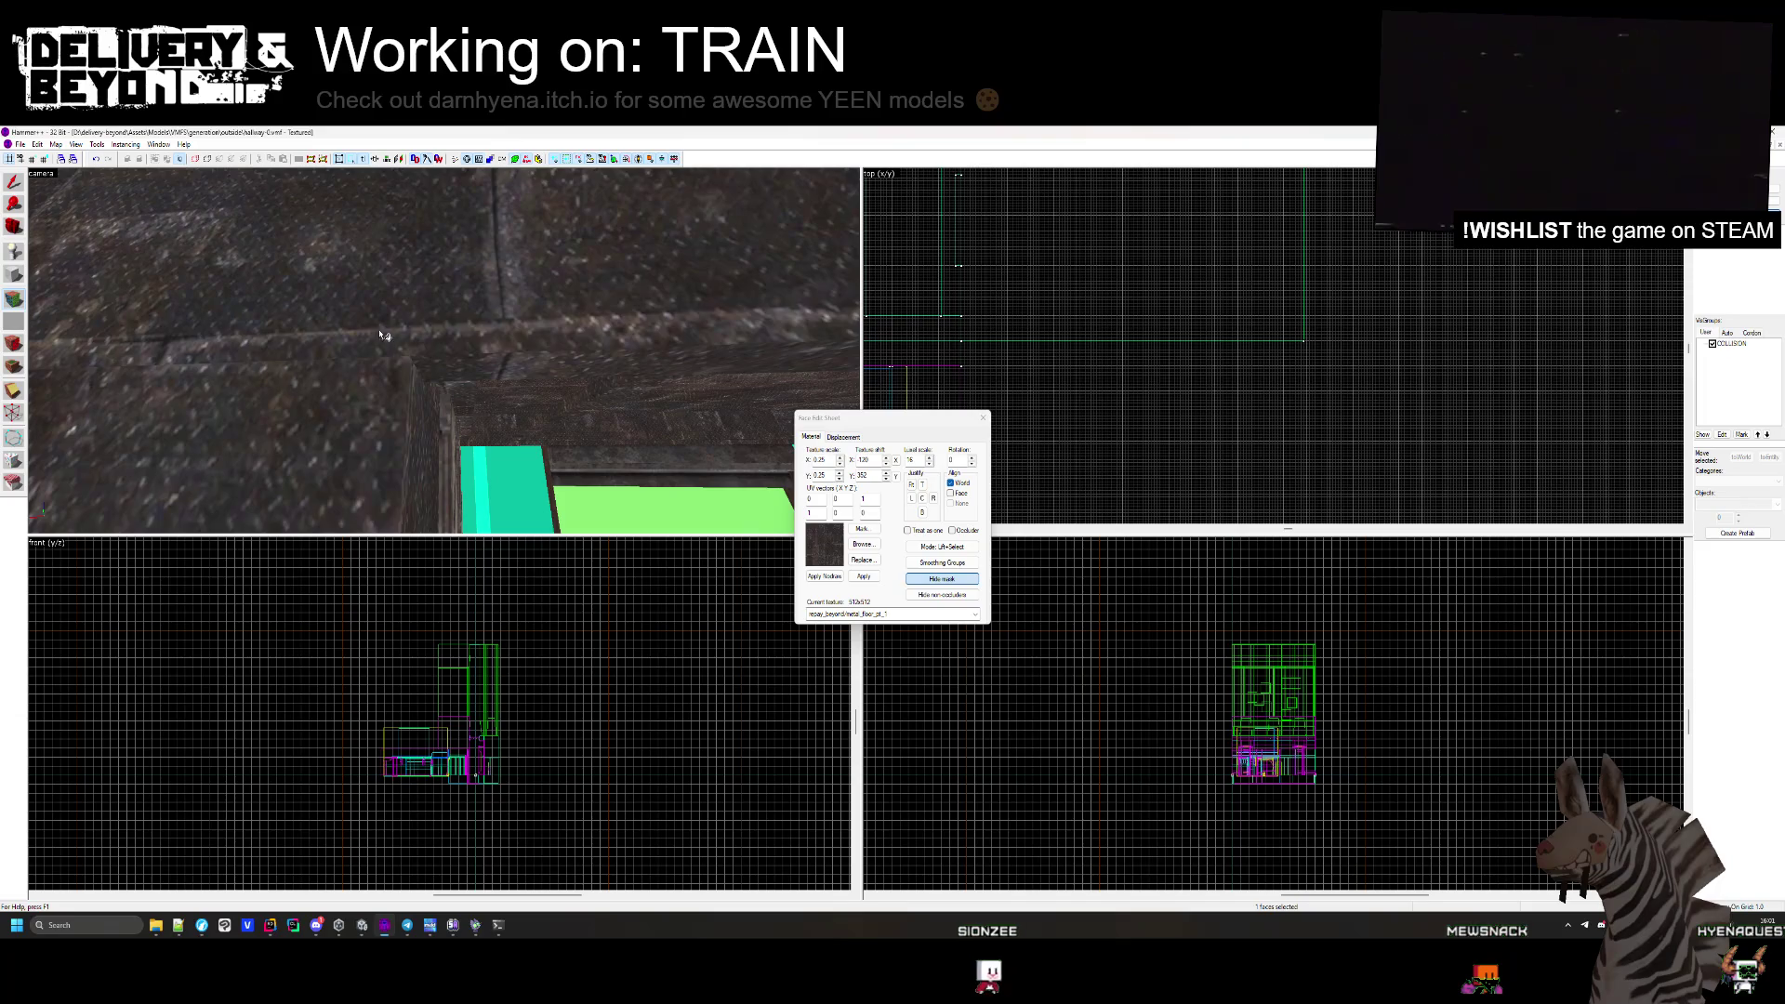
# Close the Face Edit Sheet and review a wall brush's VisGroup in Object Properties without changes.
pyautogui.press('z')
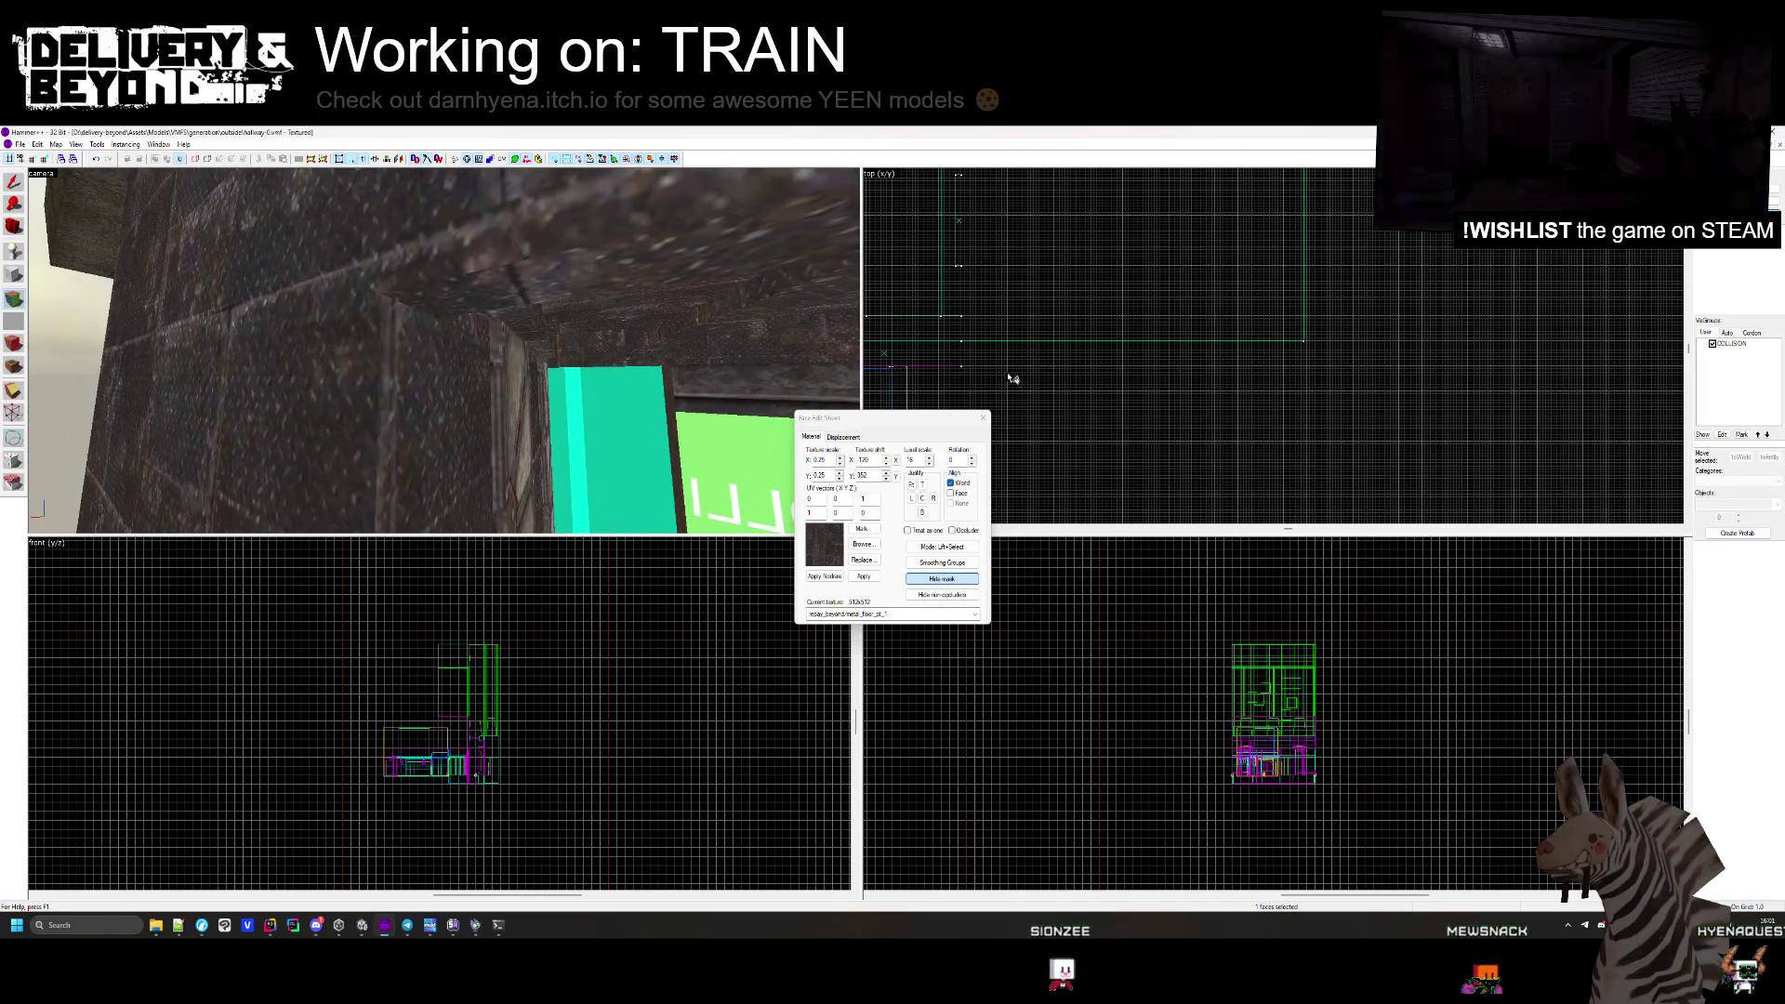
pyautogui.click(983, 418)
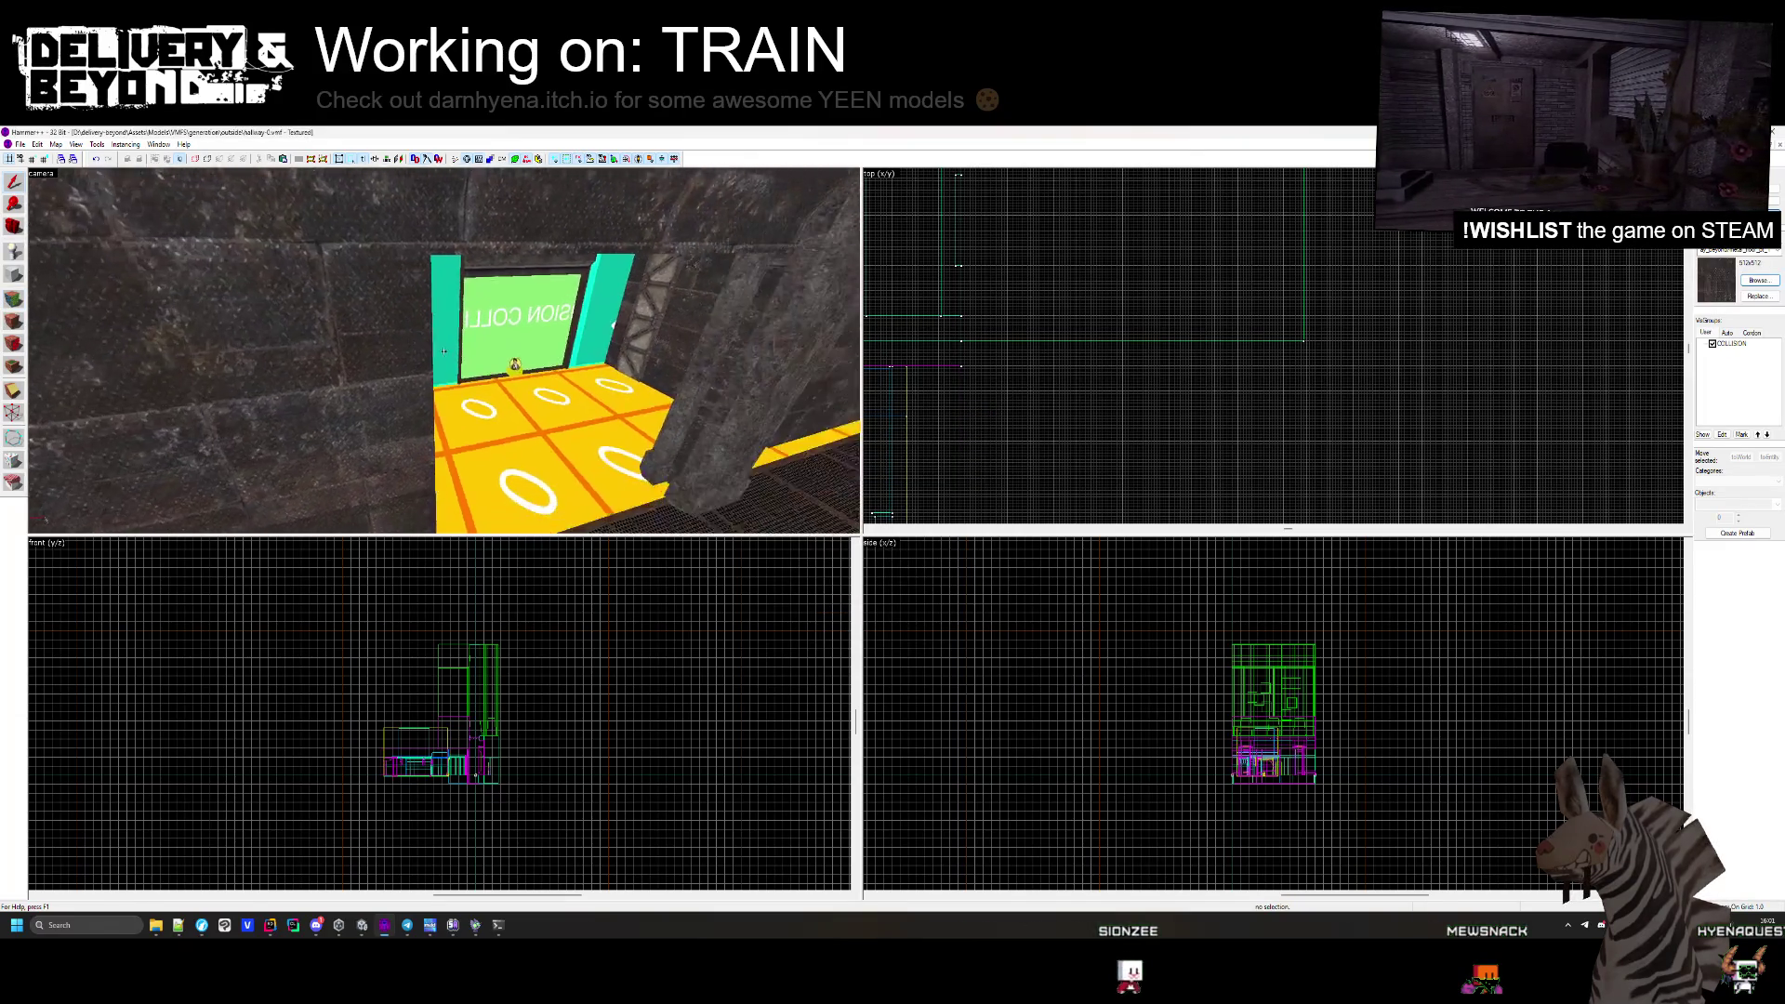
pyautogui.press('s')
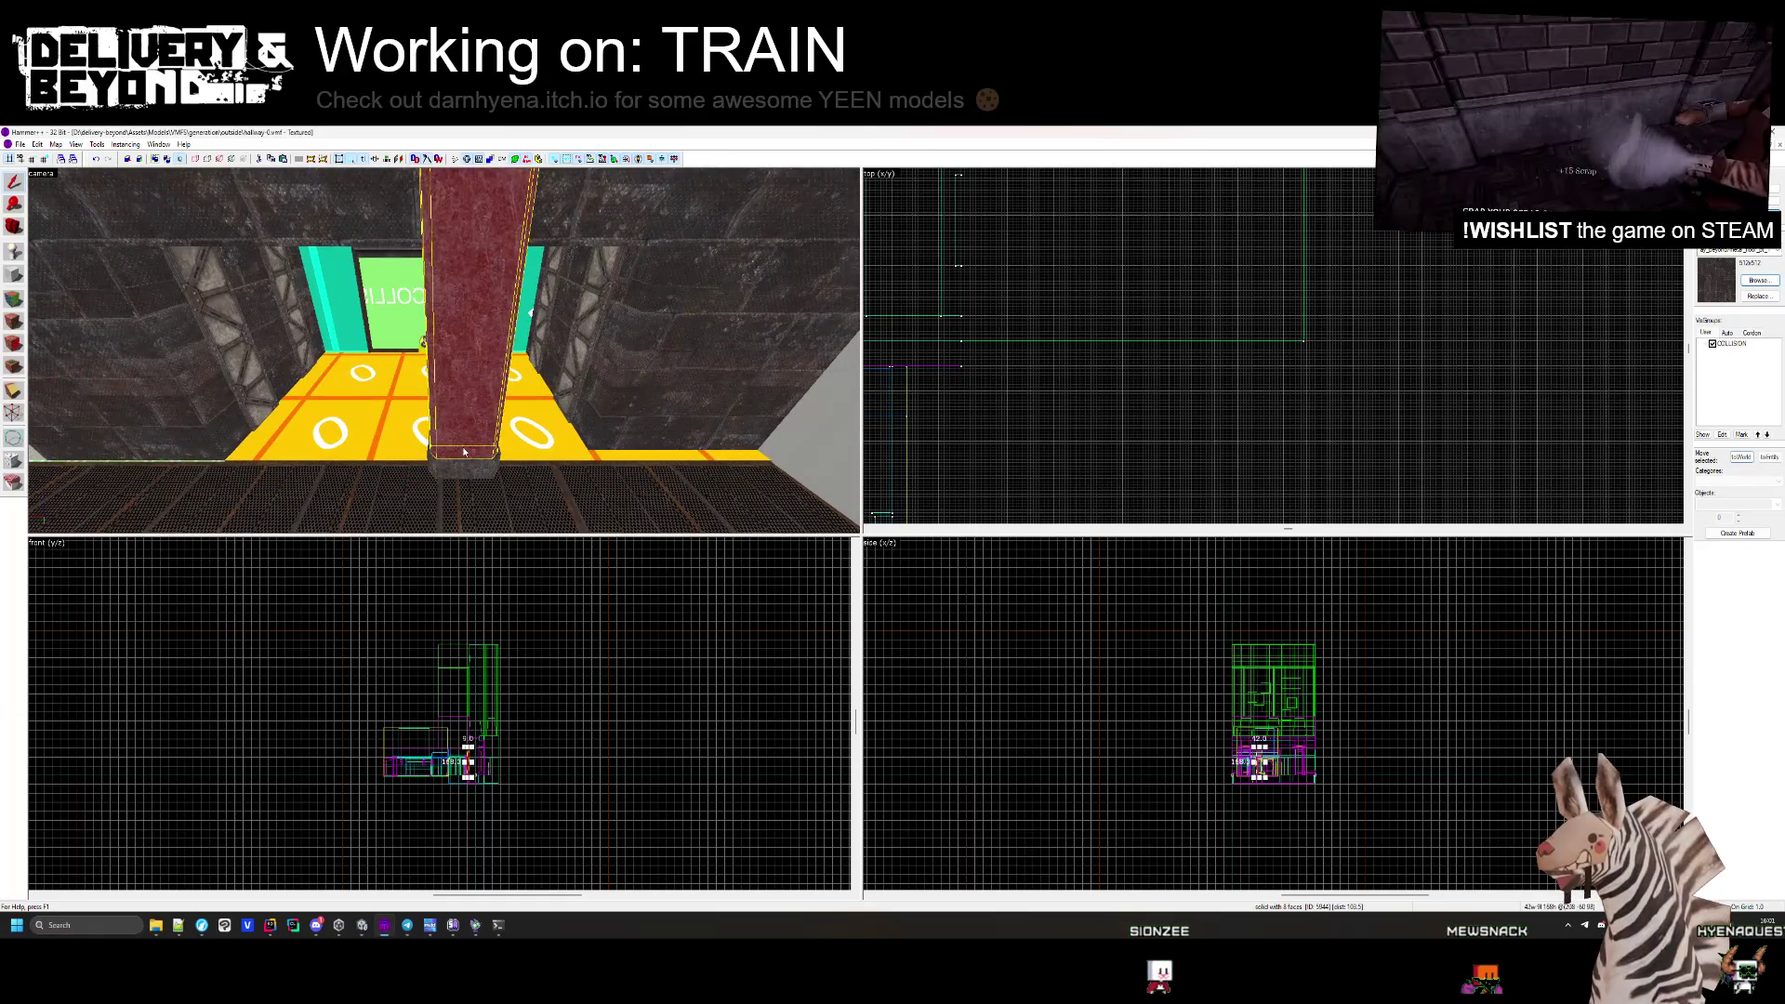
pyautogui.press('w')
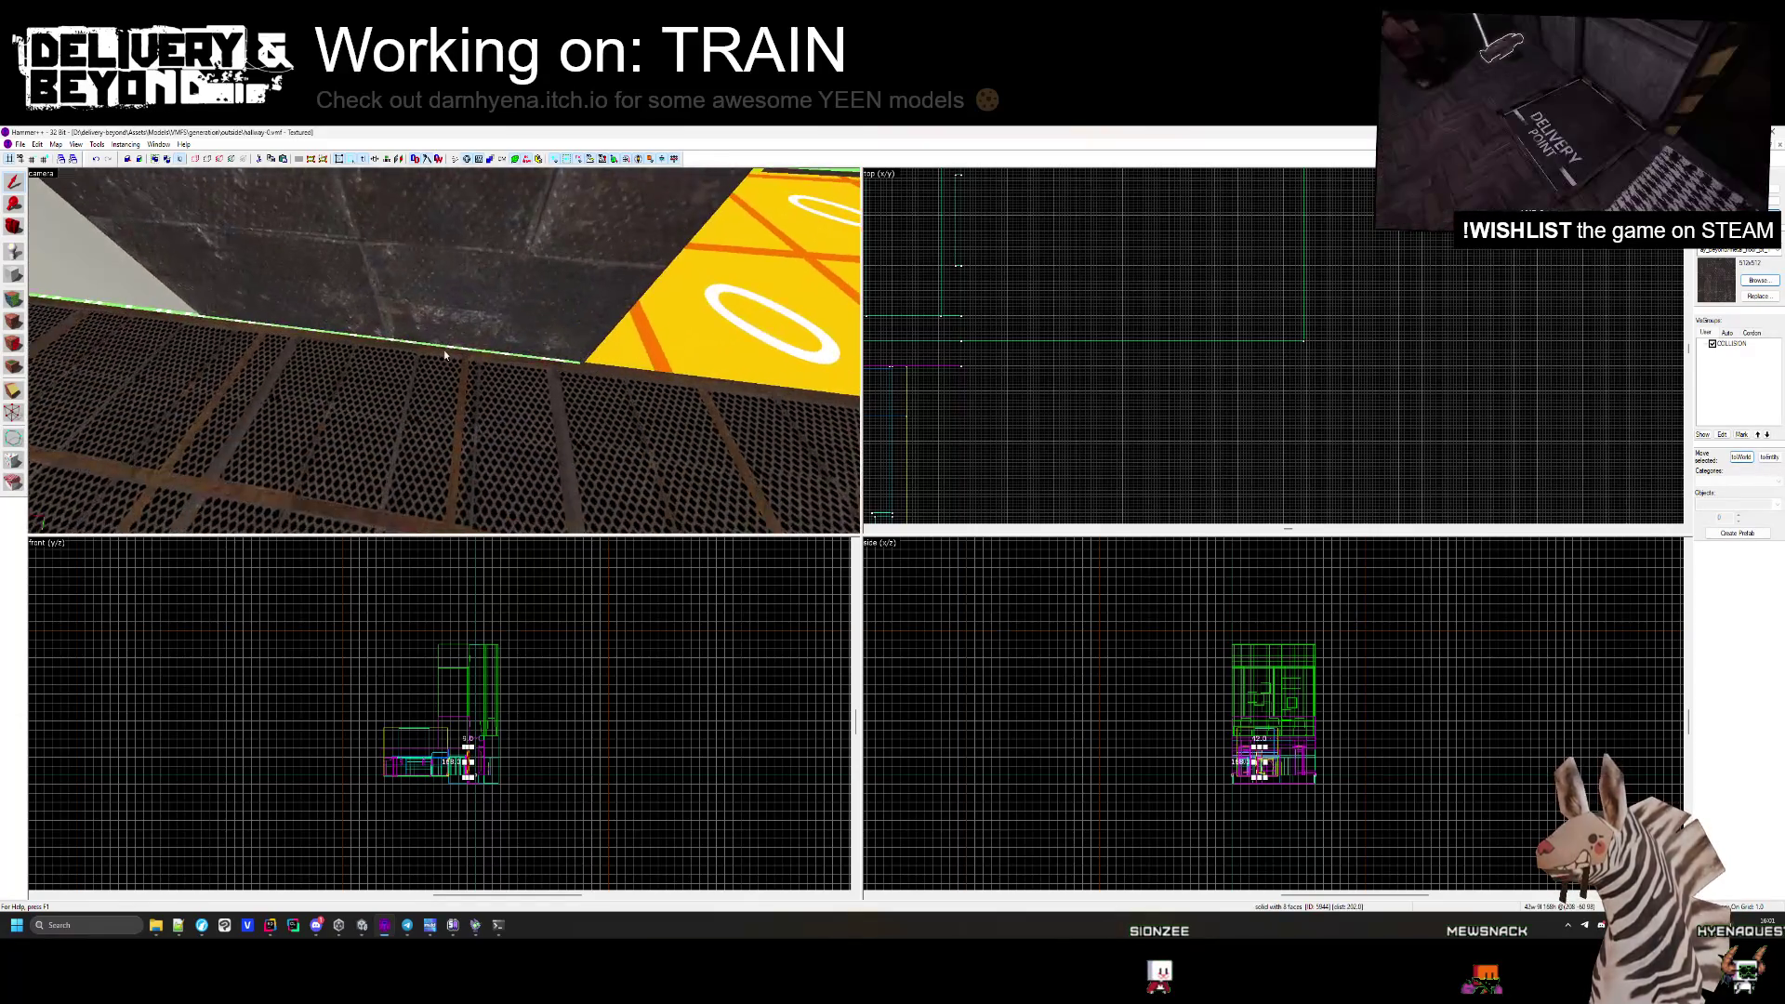
pyautogui.doubleClick(444, 350)
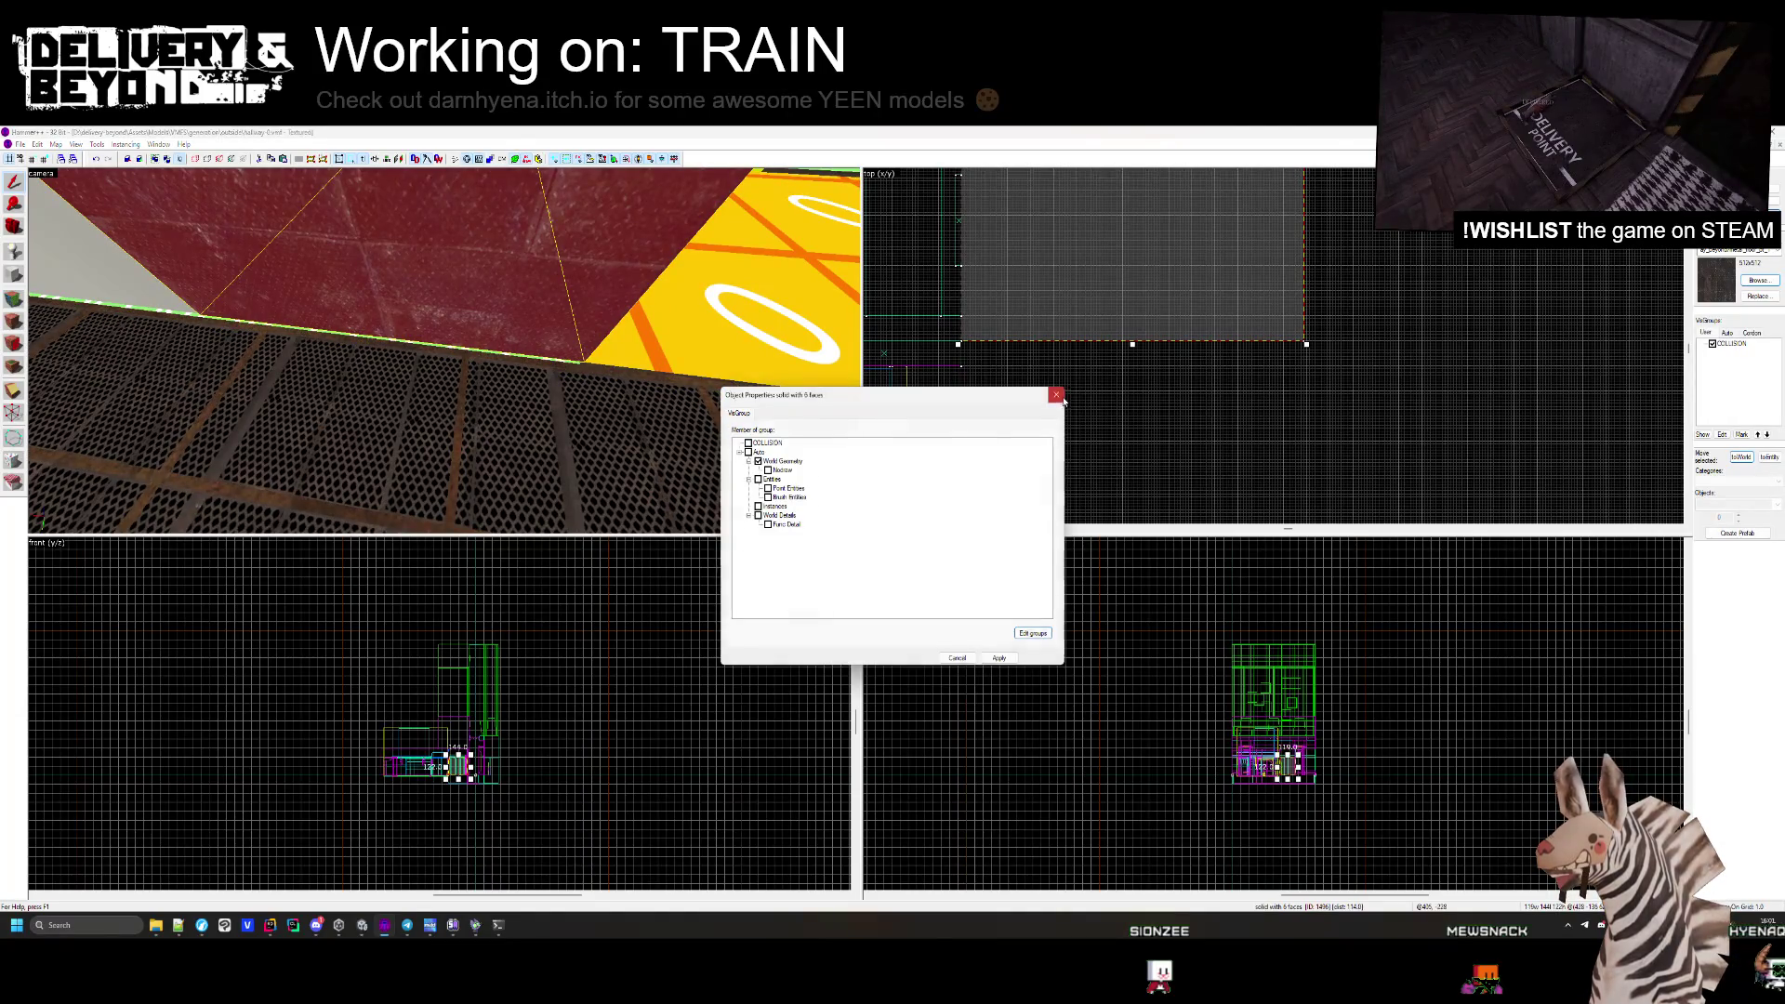
pyautogui.click(1056, 395)
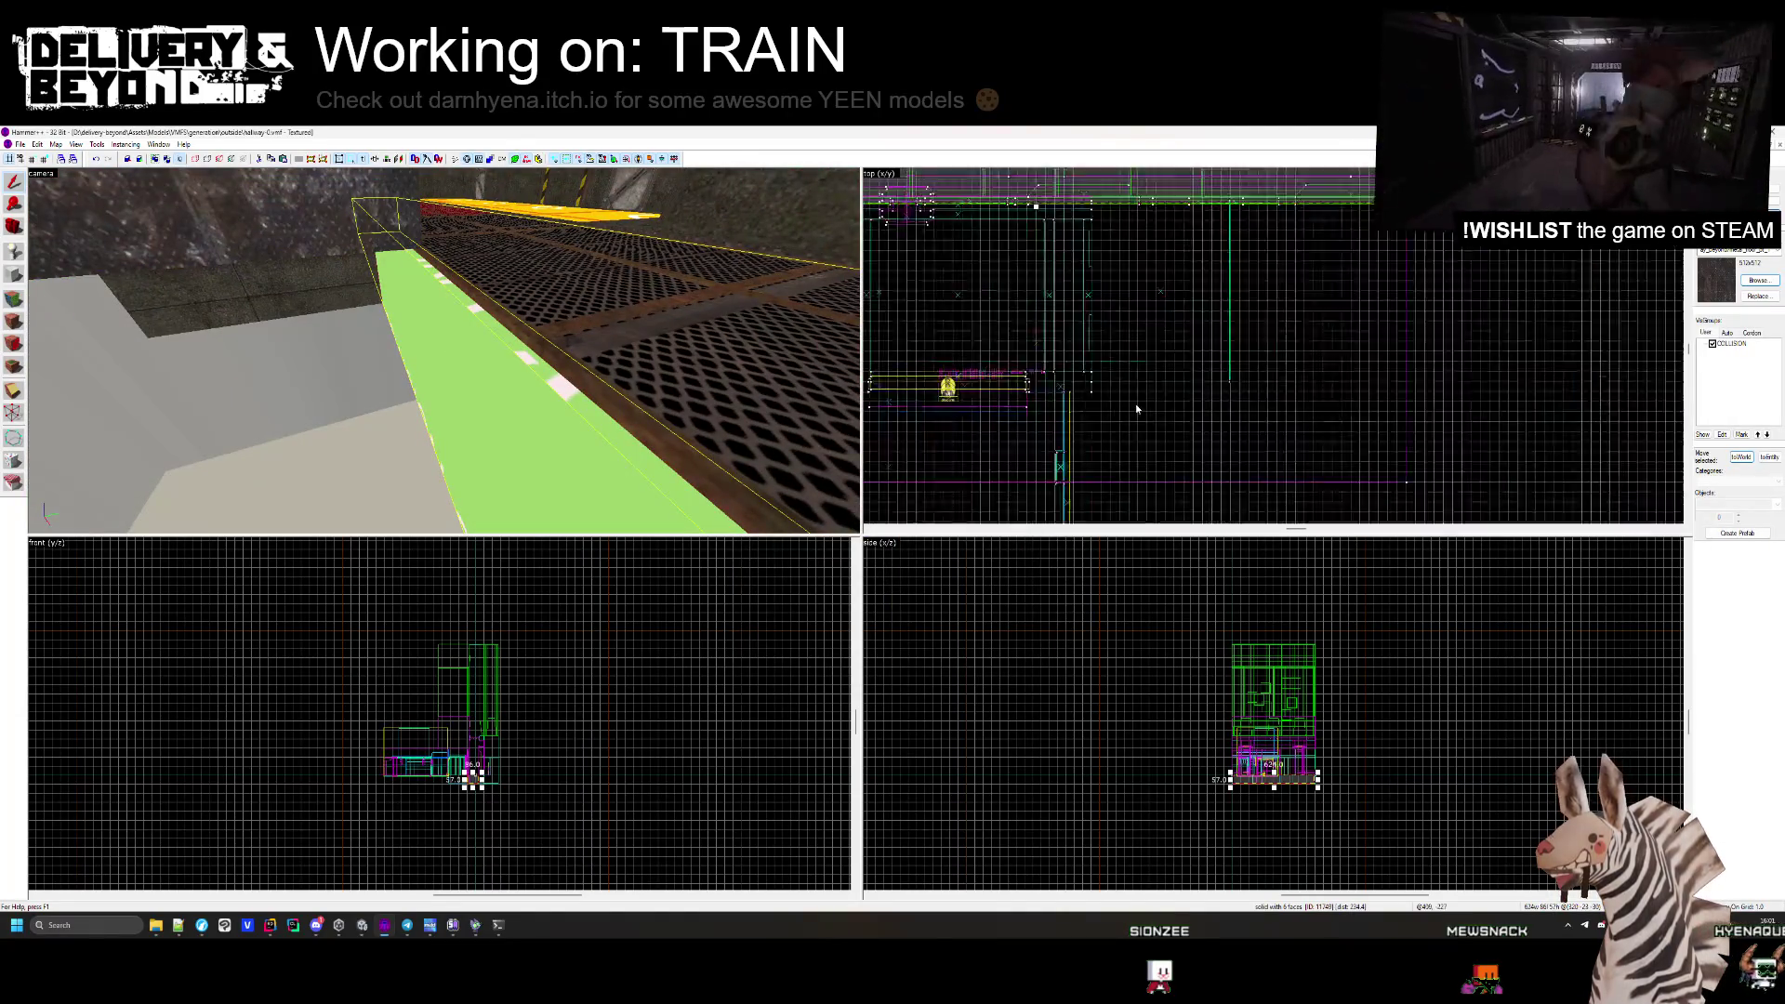
# Shrink the walkway brush from 624 to about 571 units wide in the Top view, then deselect it.
pyautogui.scroll(3, 1135, 404)
pyautogui.moveTo(1271, 273); pyautogui.dragTo(1096, 296)
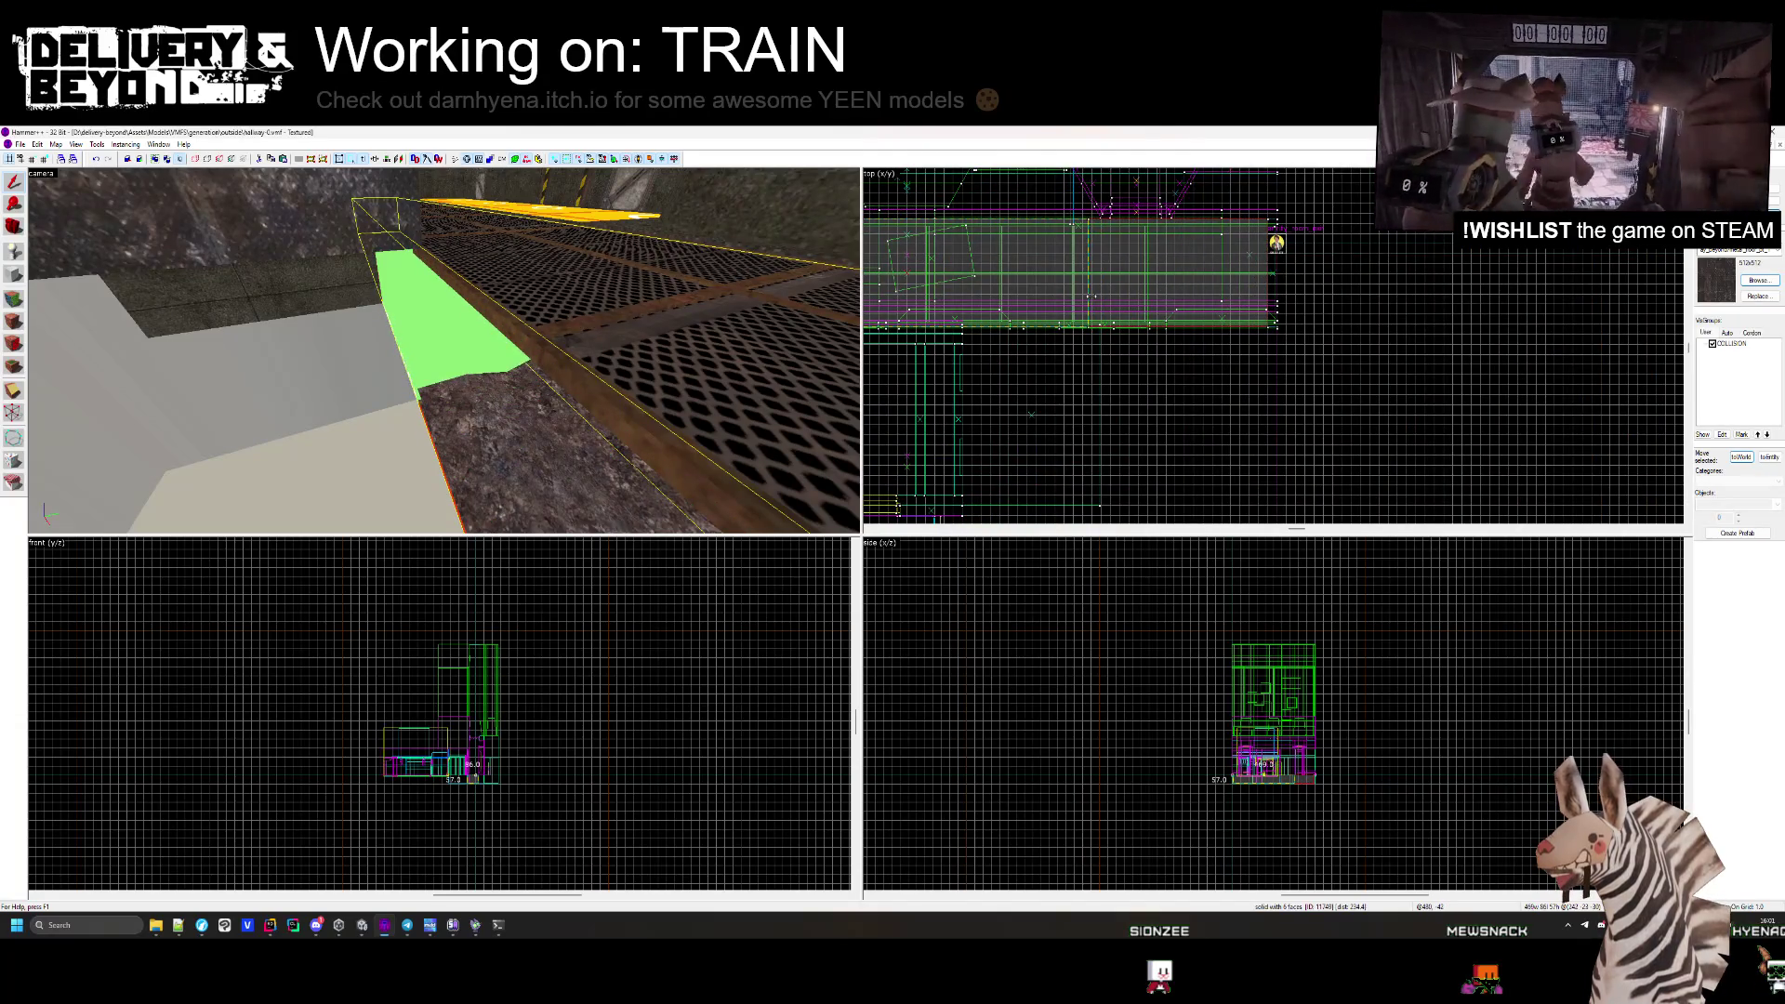
pyautogui.scroll(3, 1090, 302)
pyautogui.press('Escape')
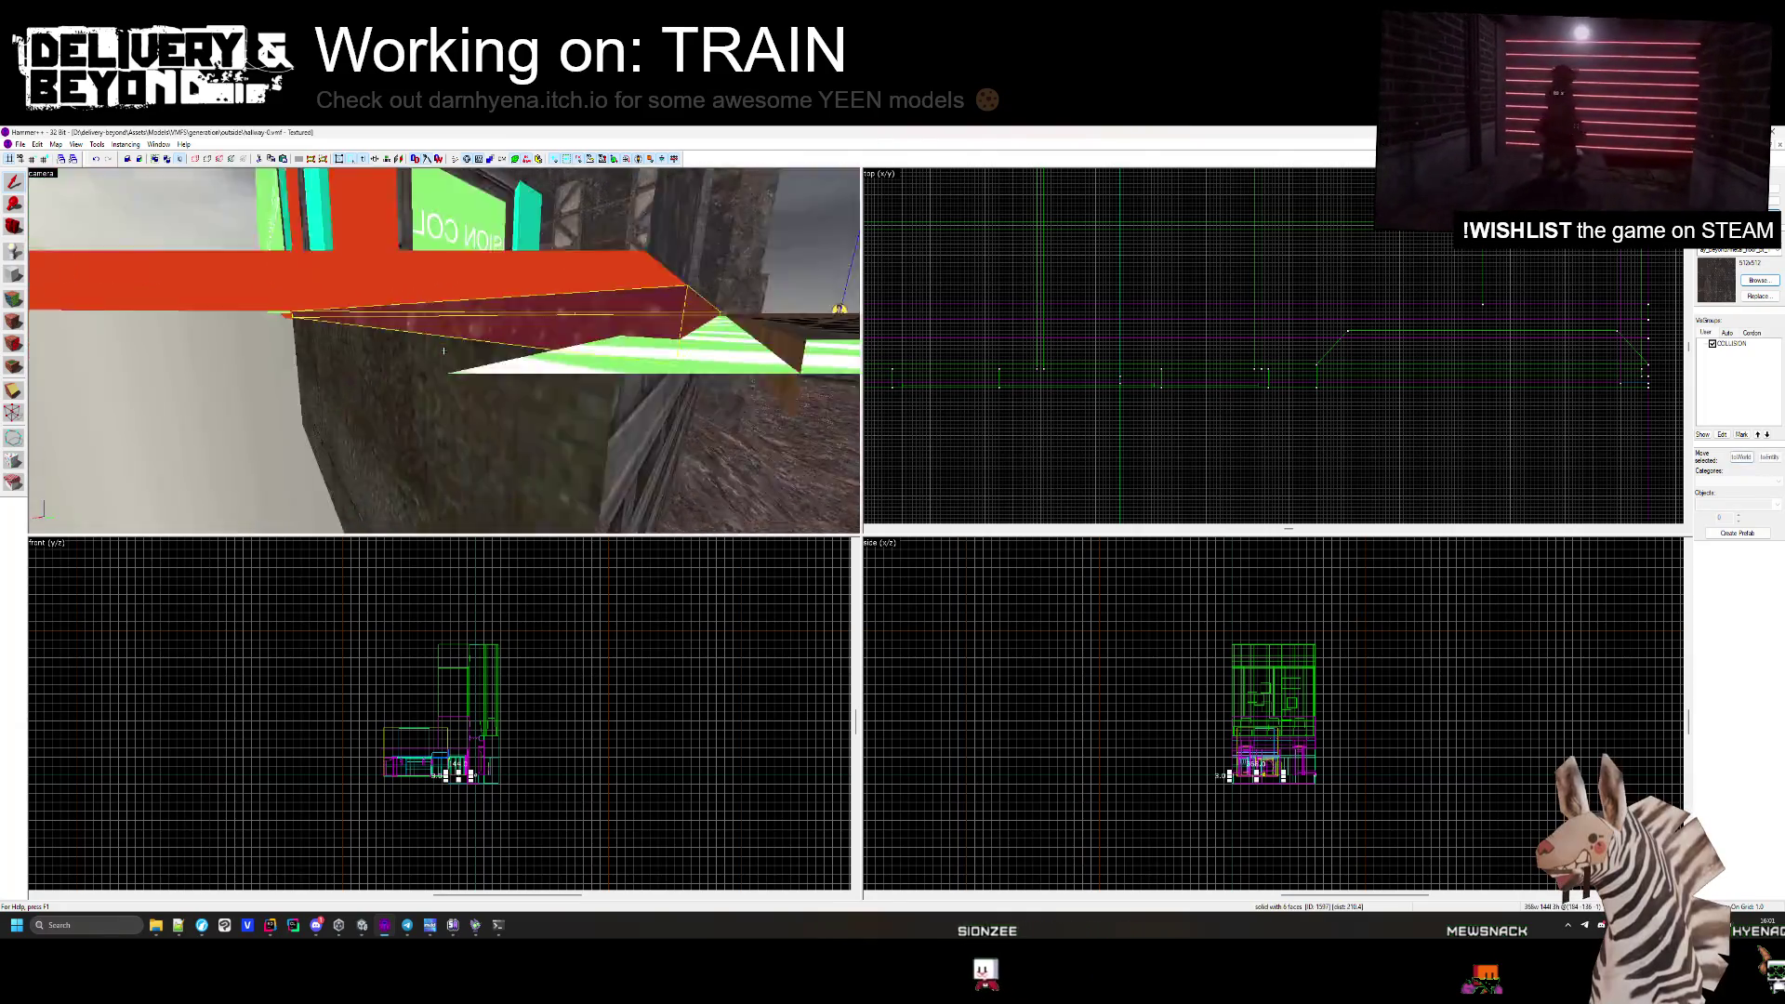
pyautogui.scroll(4, 1048, 436)
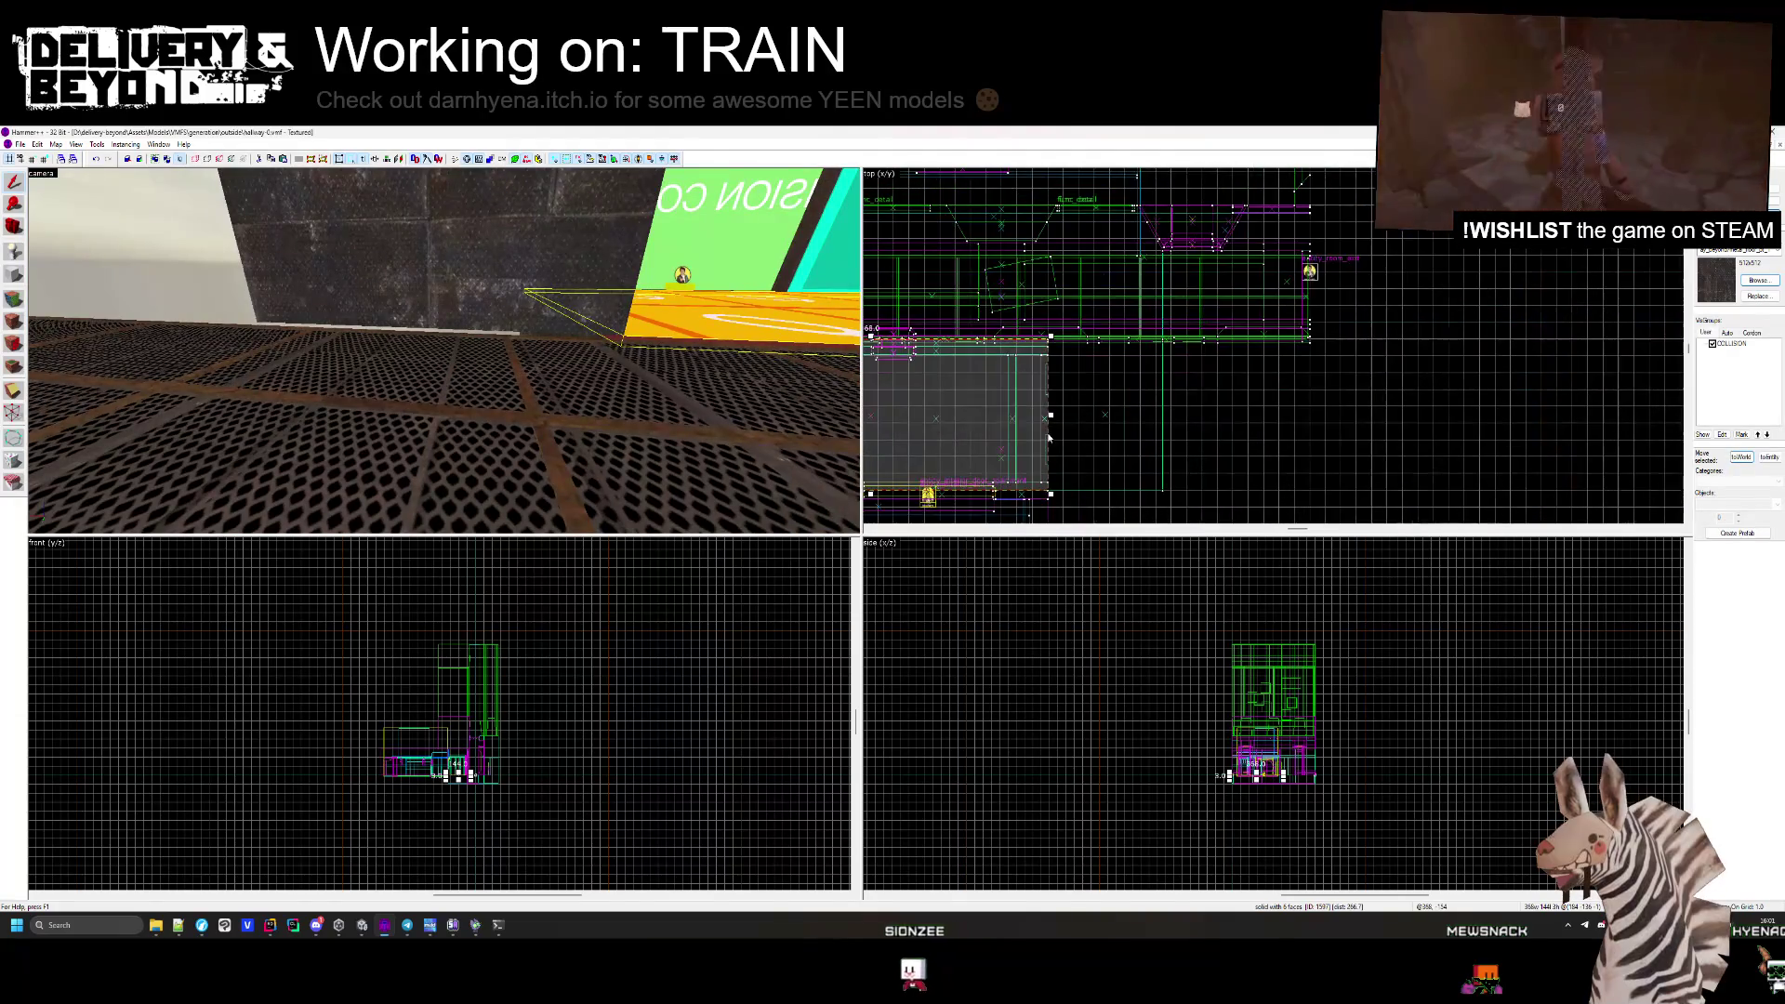
pyautogui.scroll(5, 1171, 465)
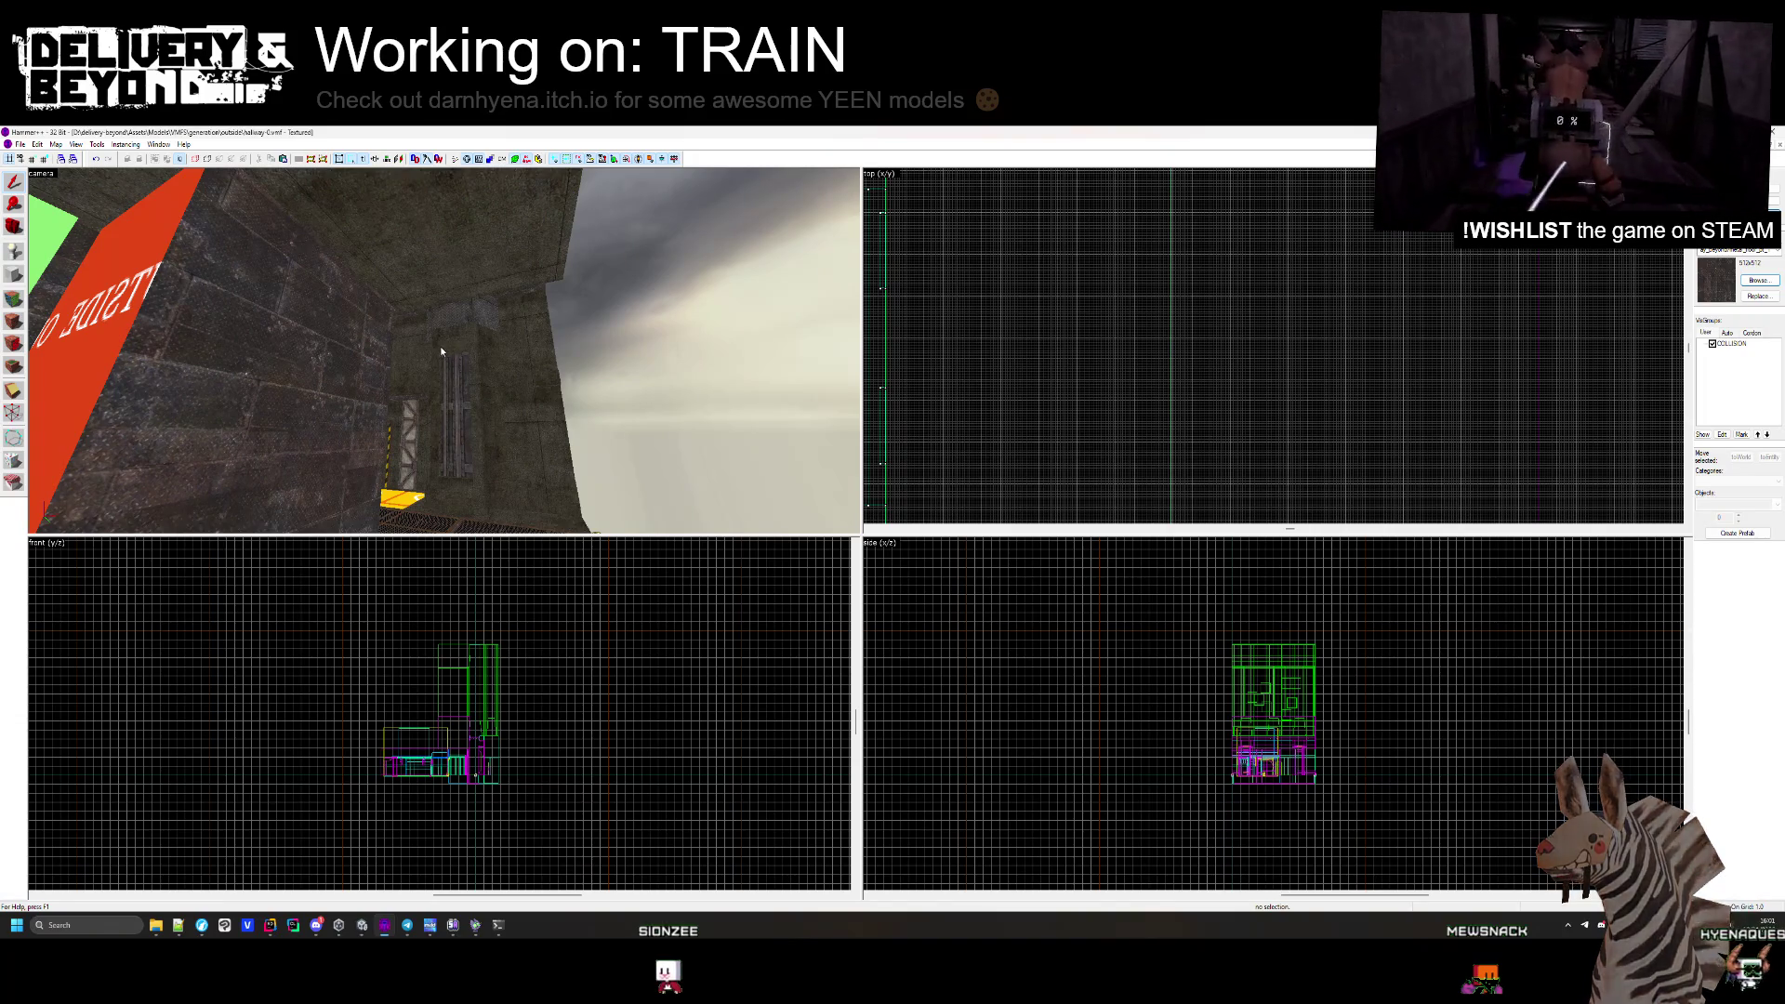
# Fly the camera to the striped door frame and remove the top beam and frame from the selection.
pyautogui.press('w')
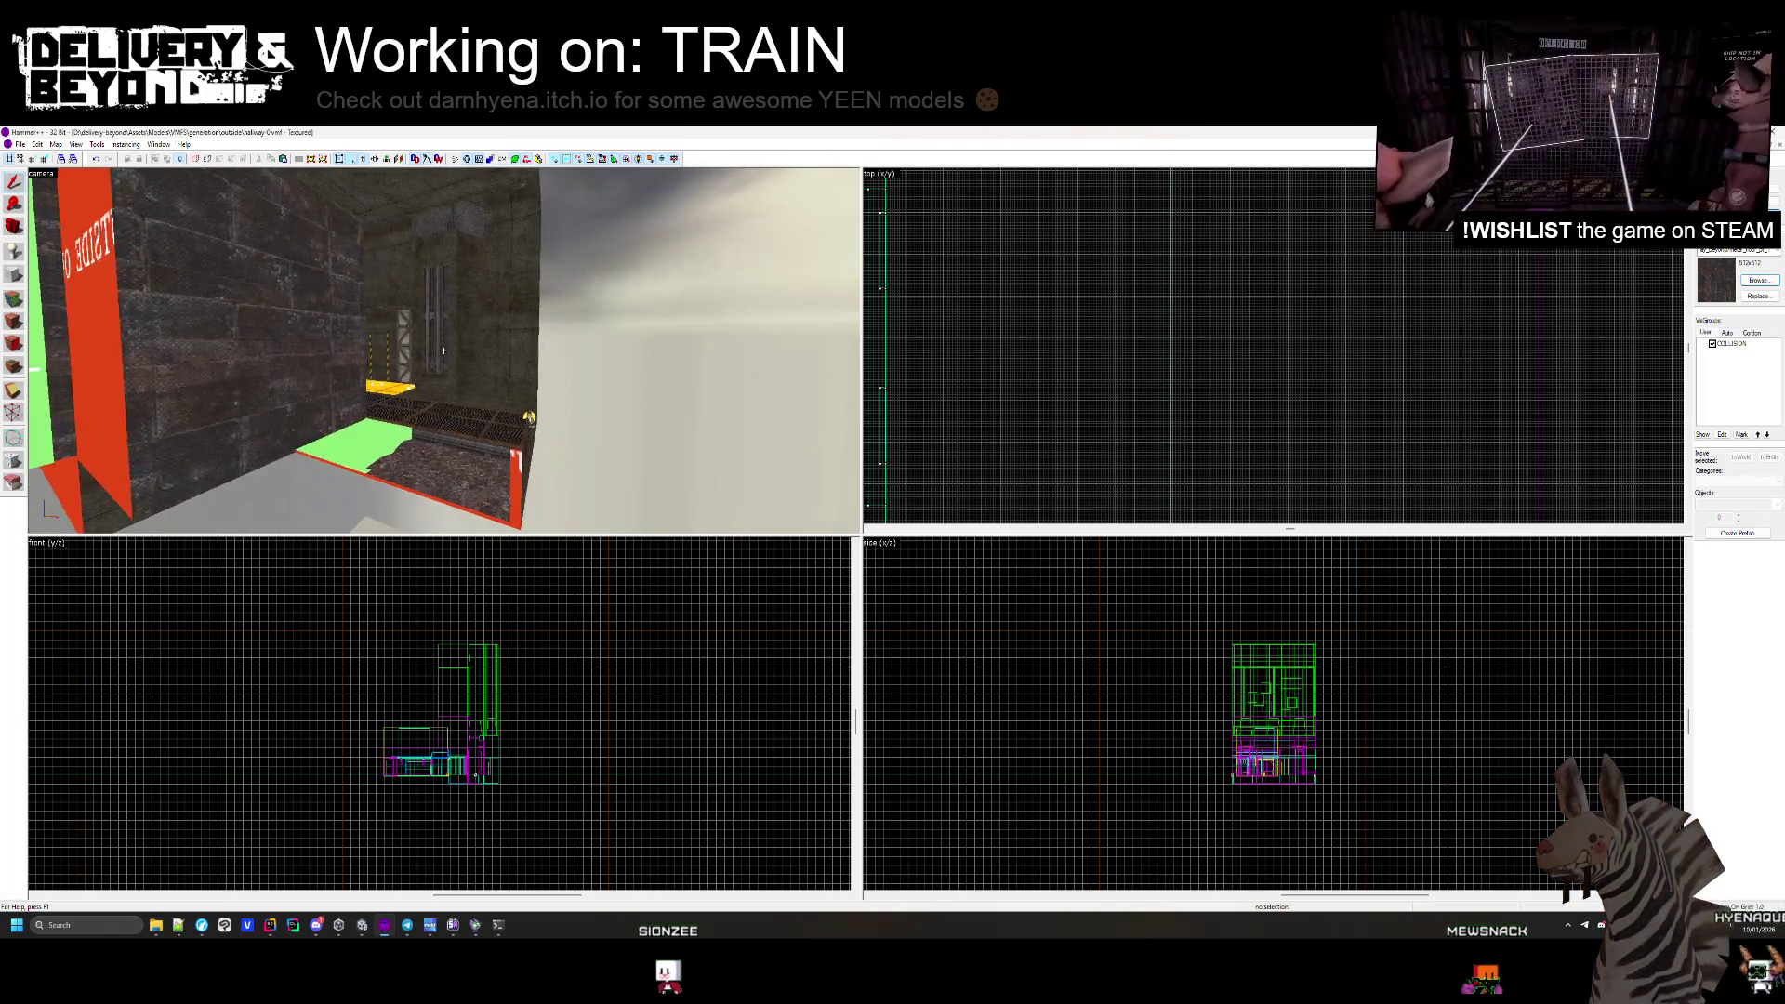
pyautogui.press('w')
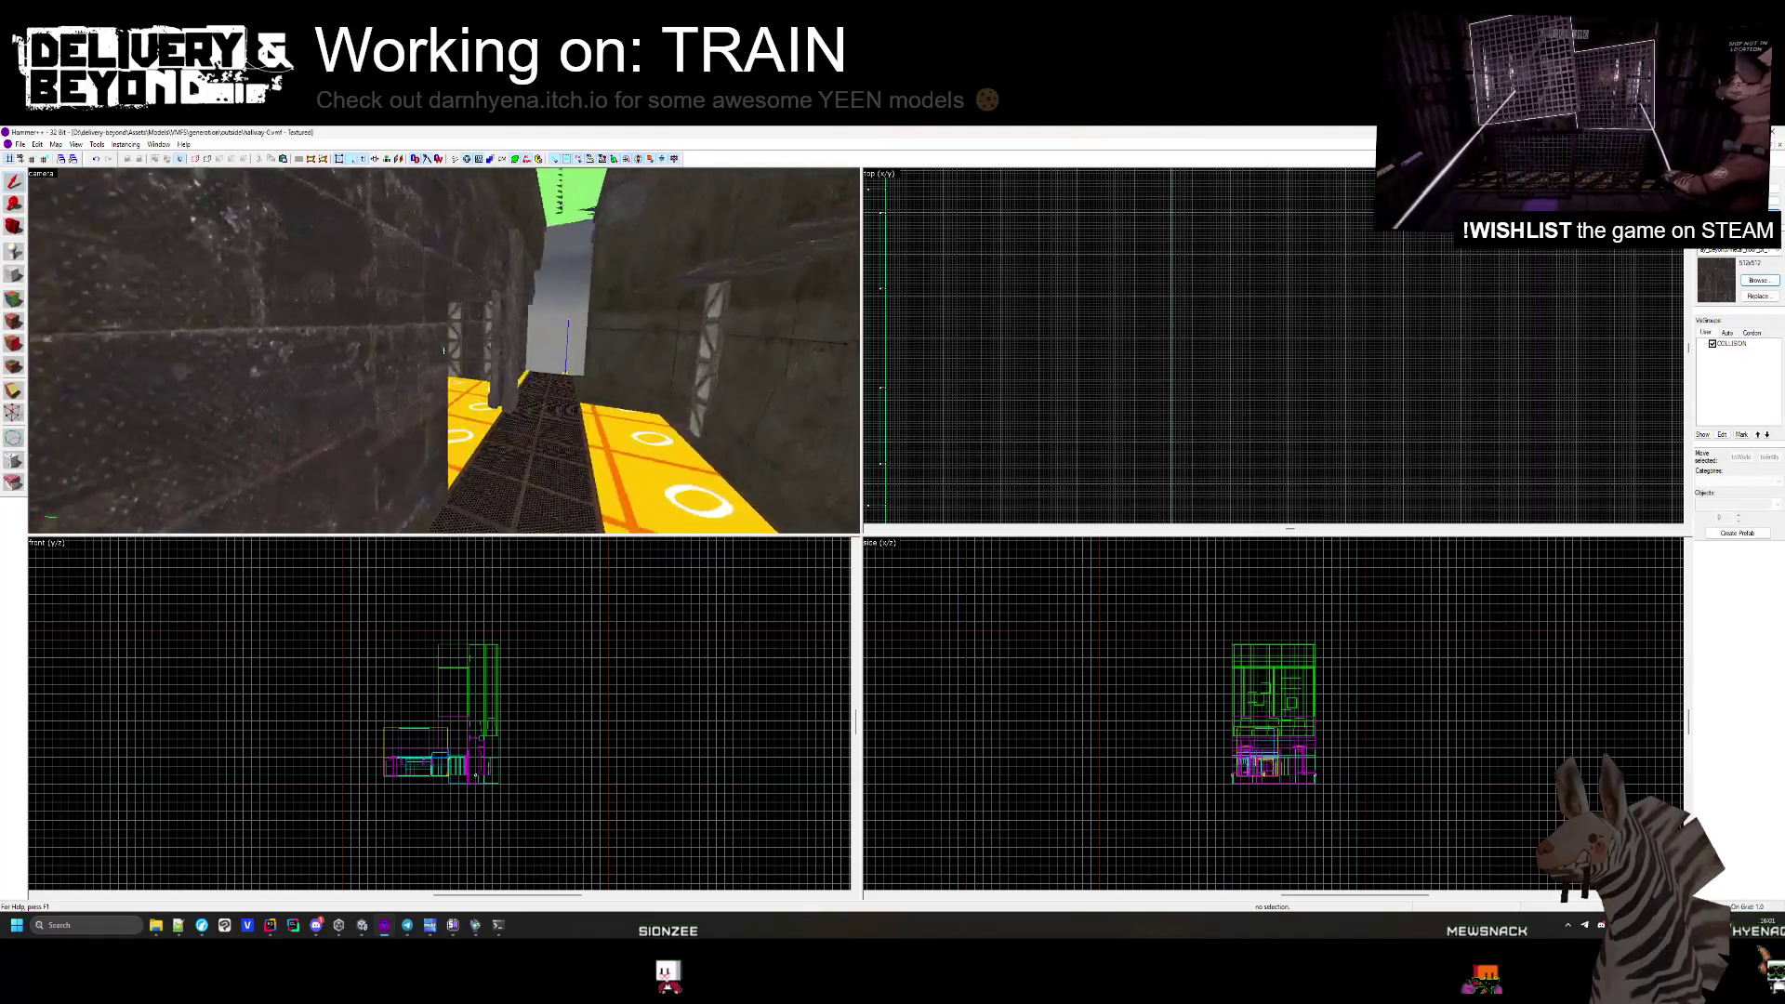
pyautogui.press('w')
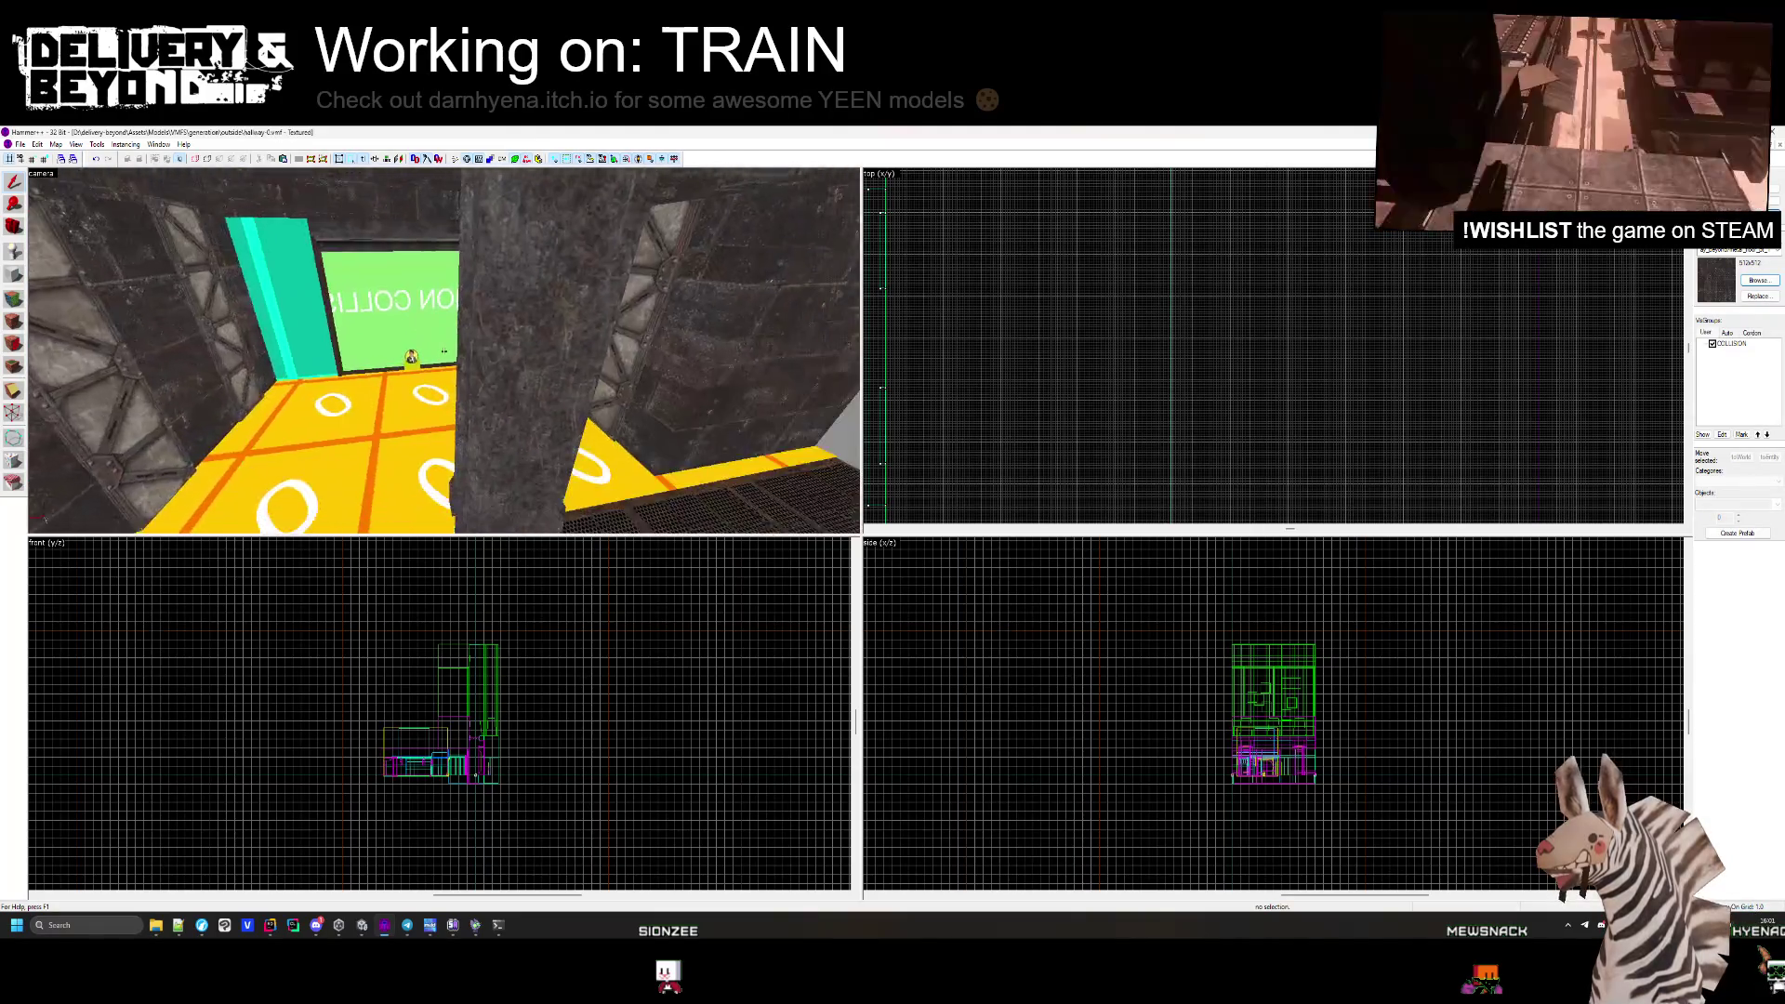
pyautogui.press('w')
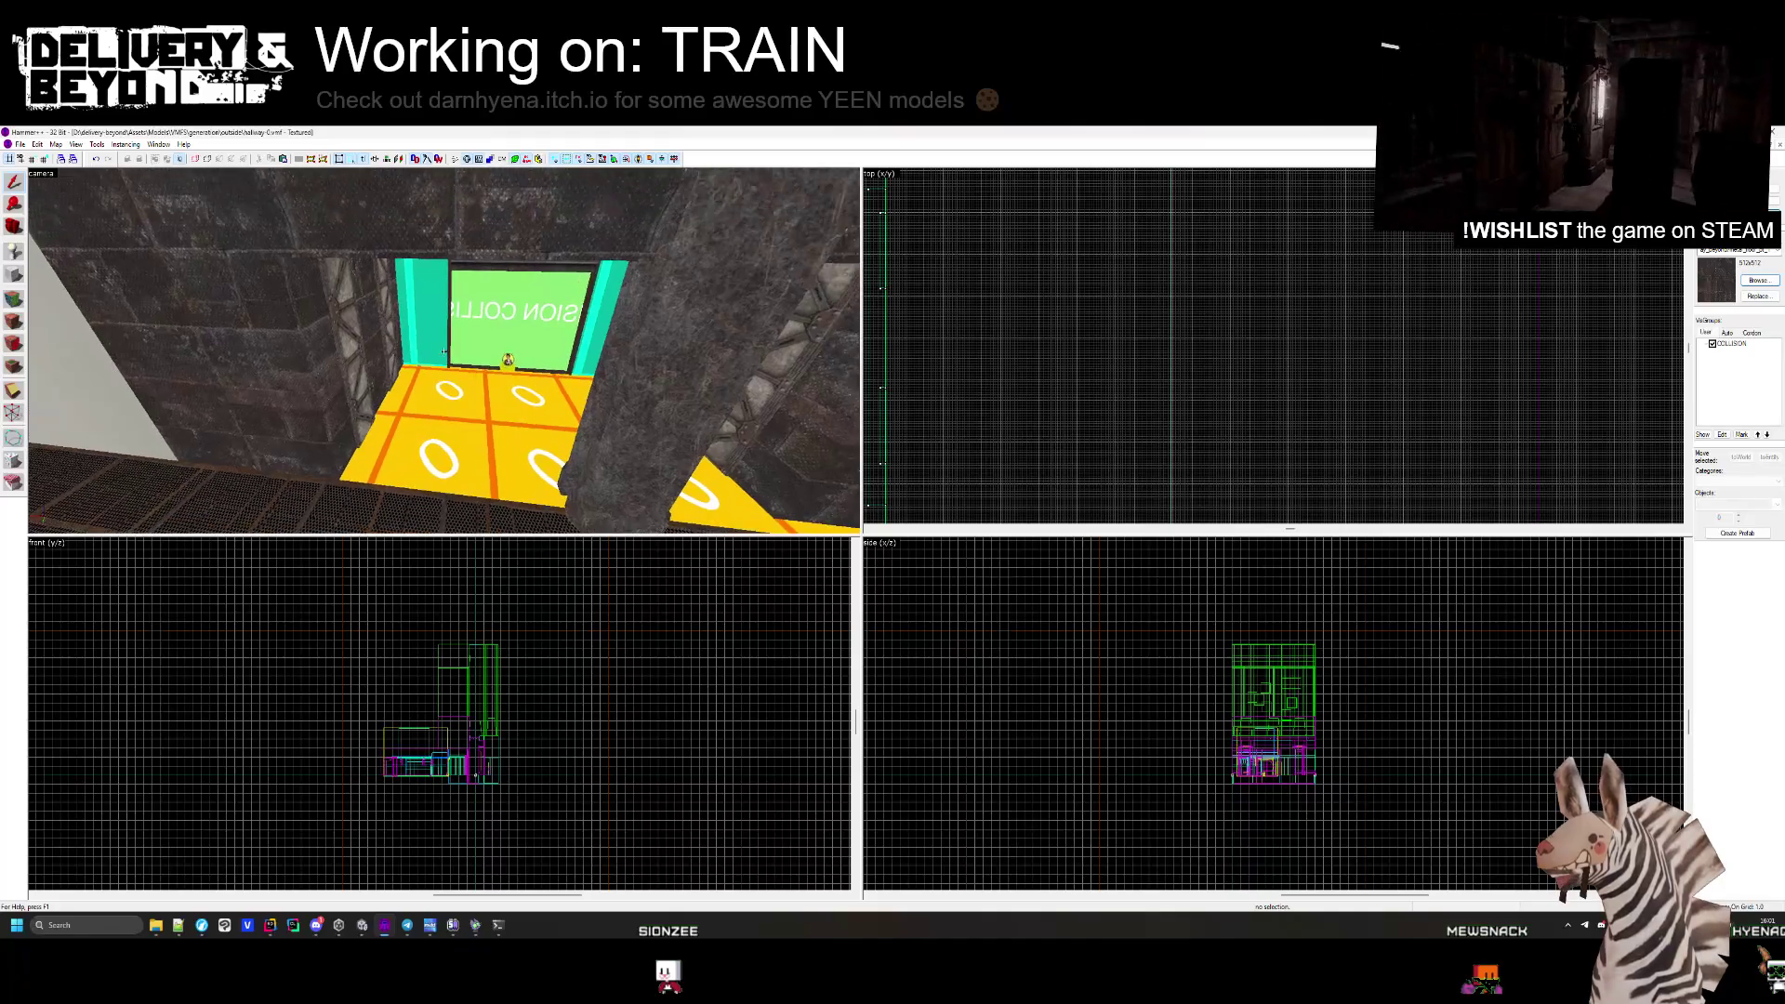
pyautogui.press('w')
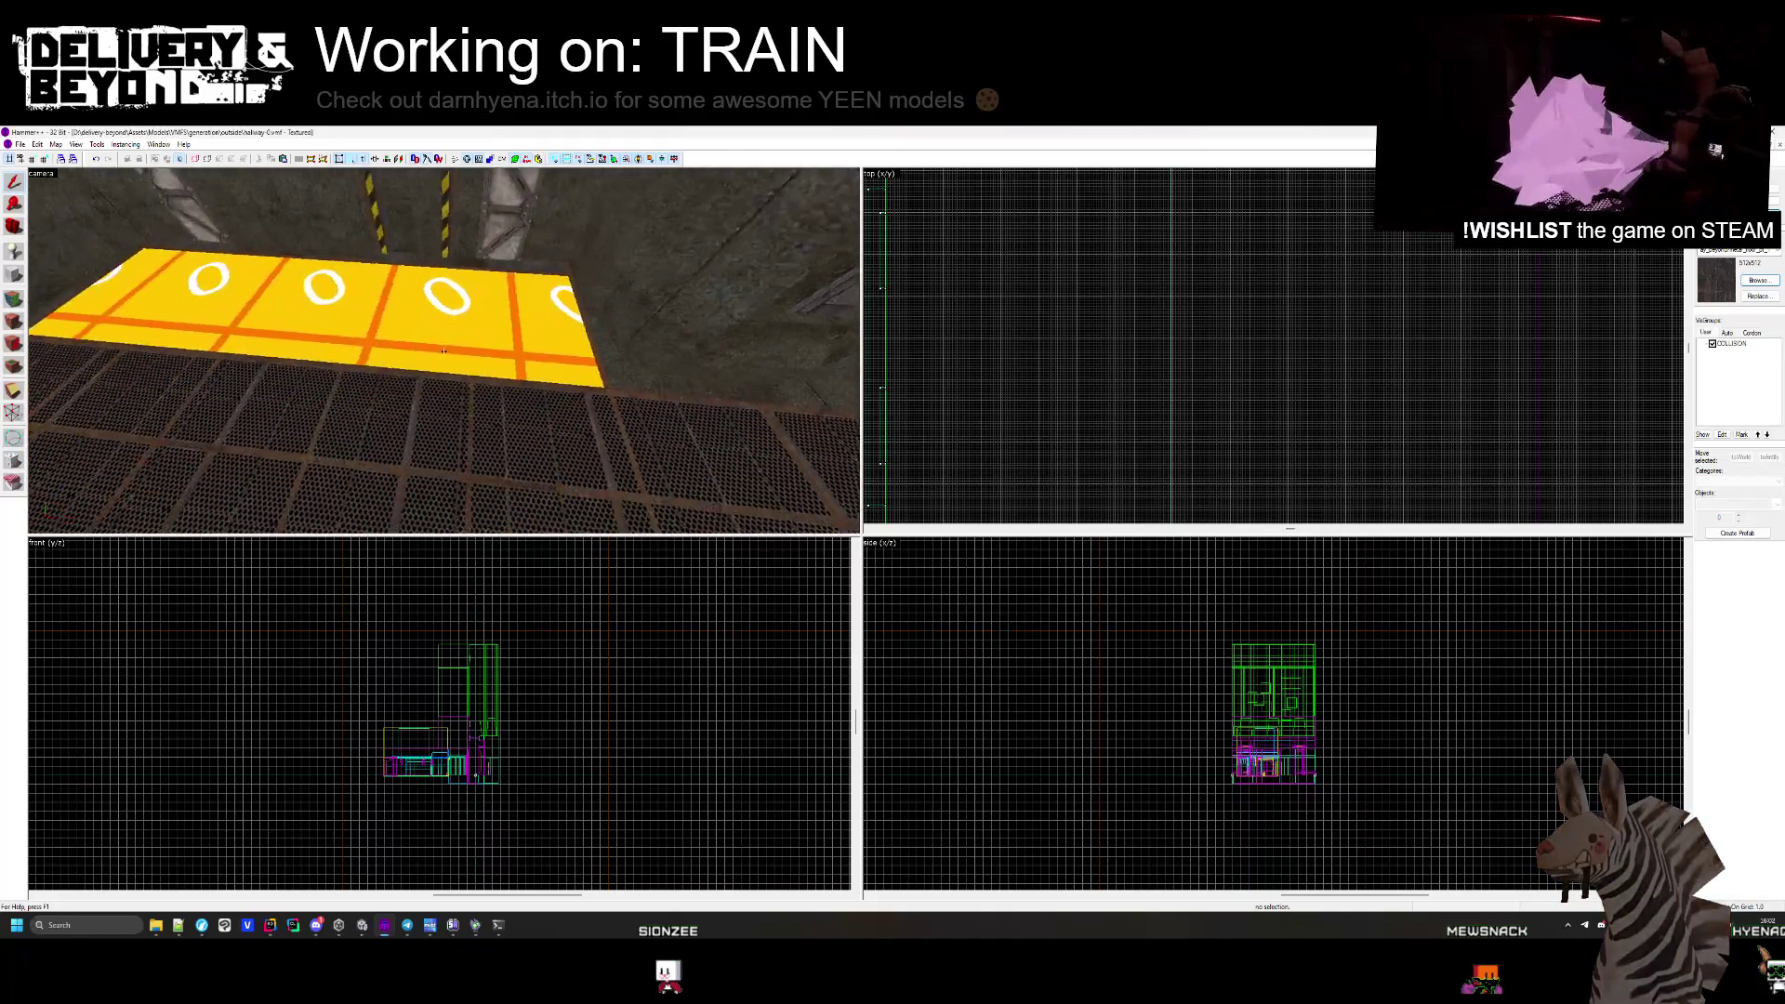
pyautogui.press('z')
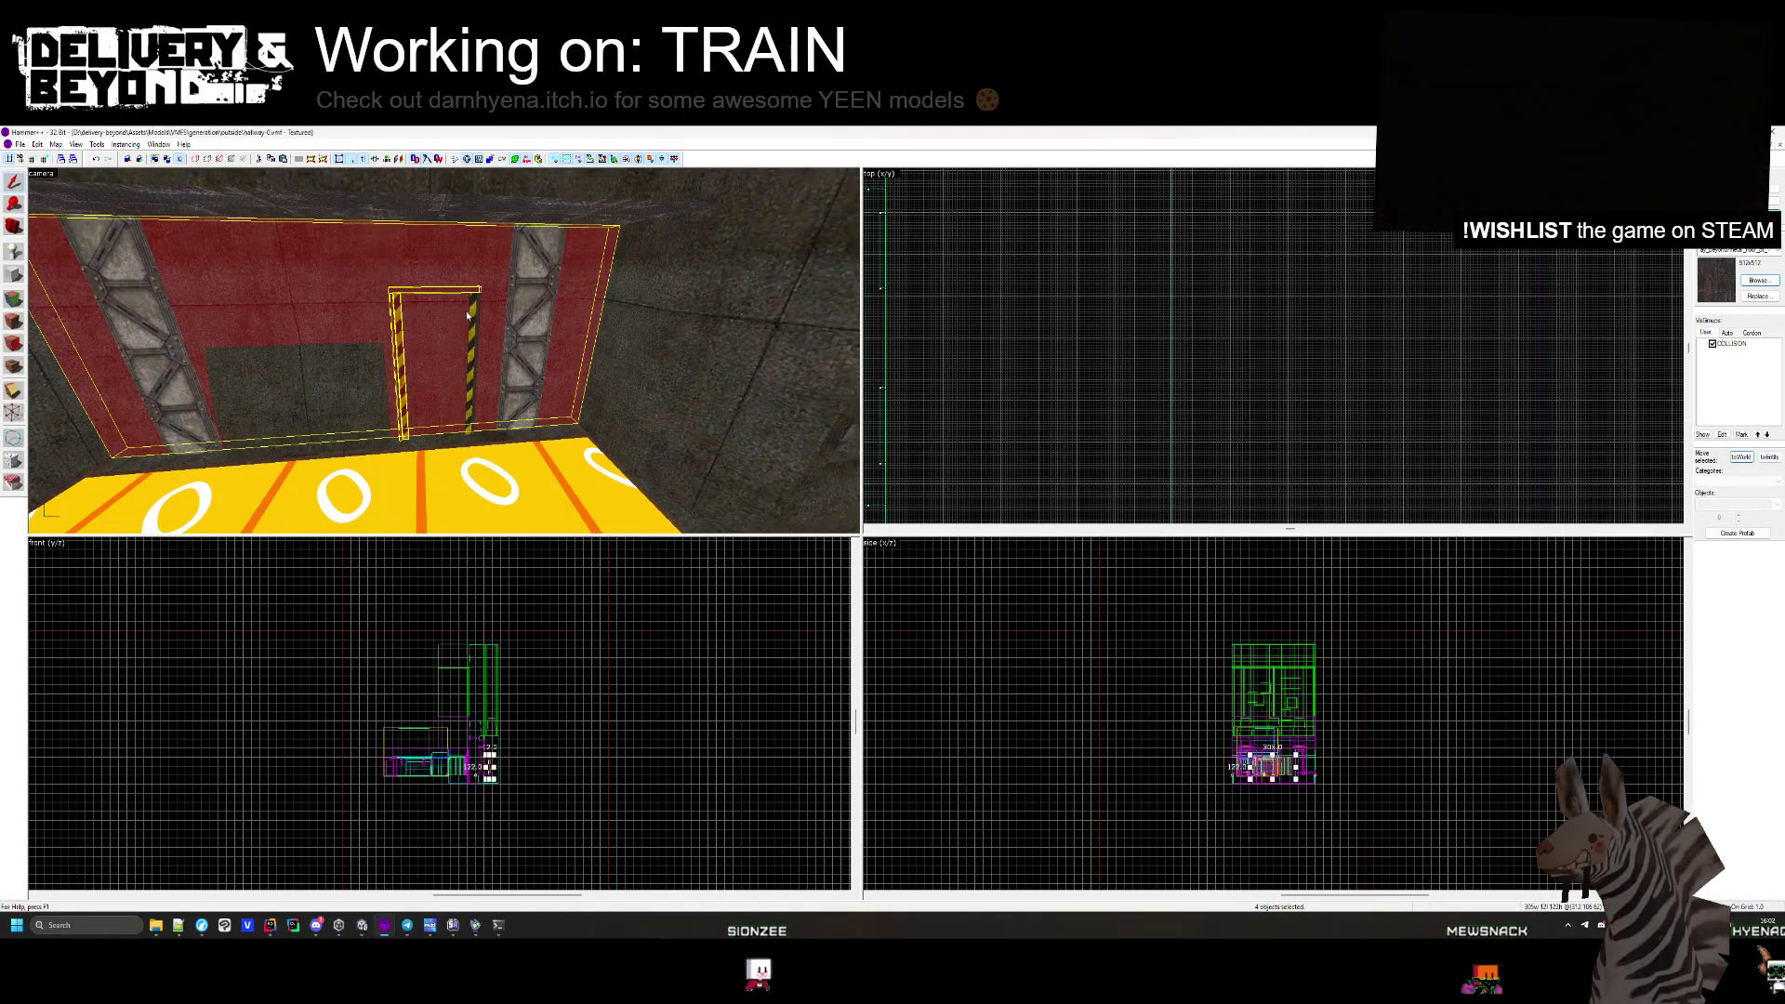
pyautogui.keyDown('ctrl'); pyautogui.click(432, 292); pyautogui.keyUp('ctrl')
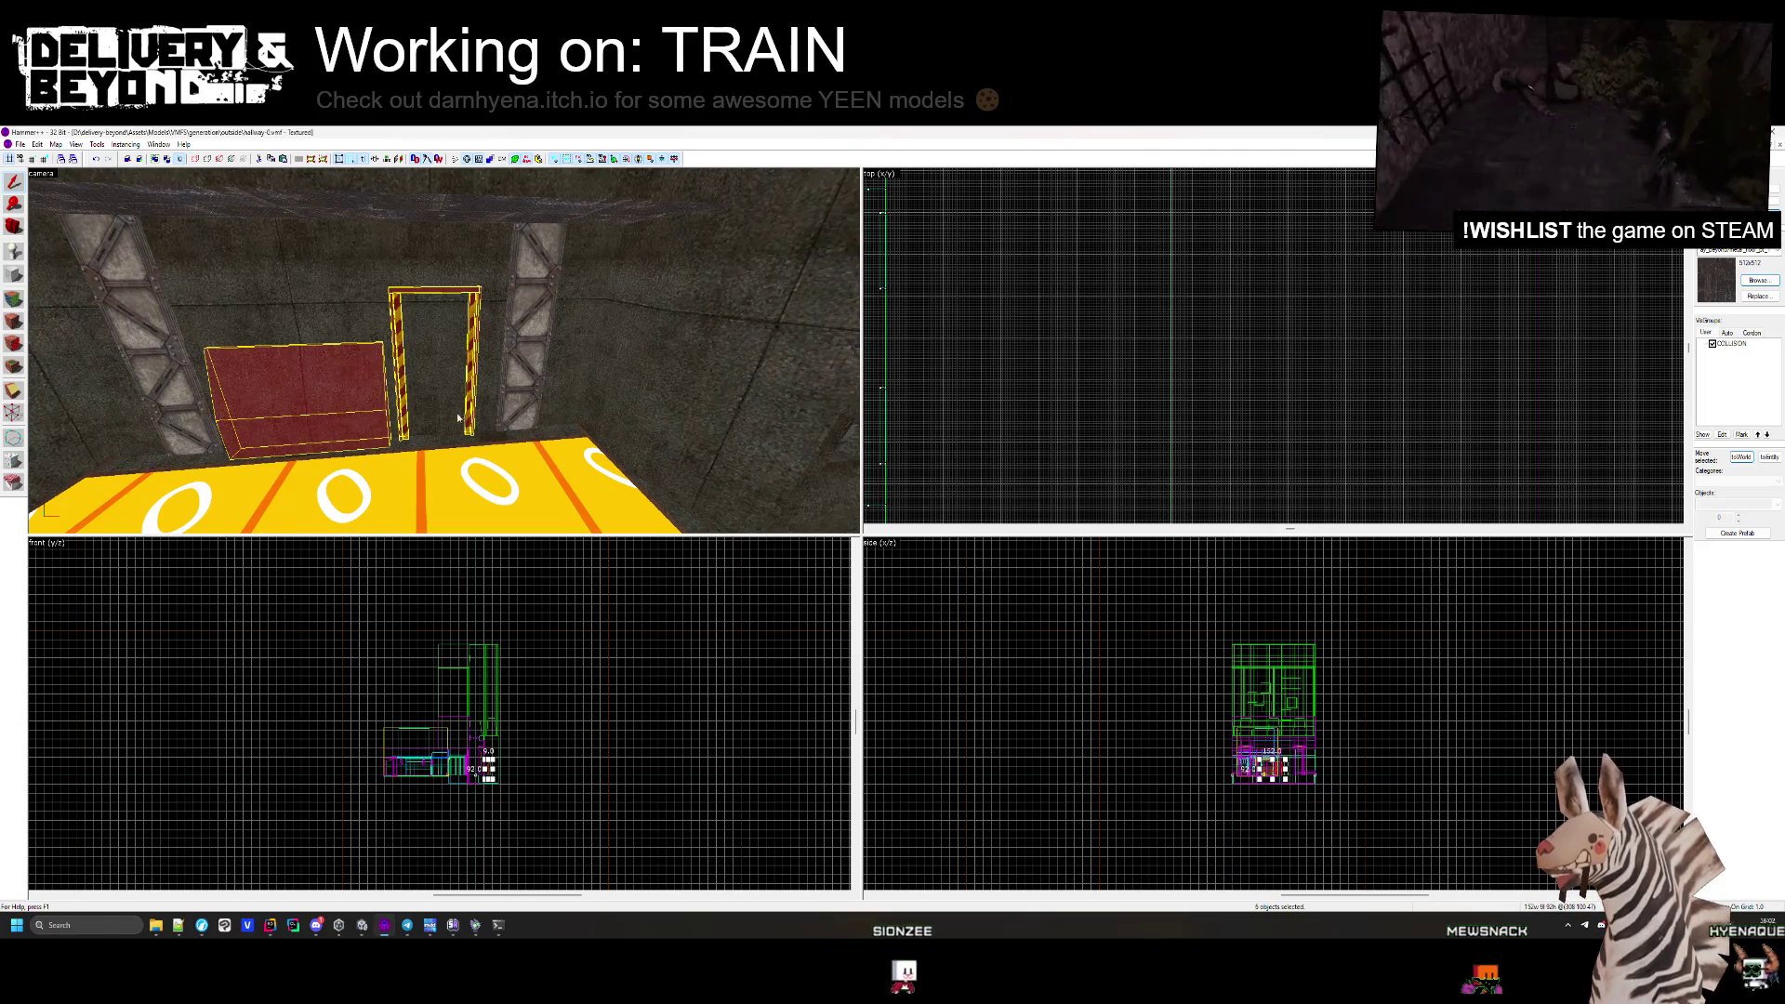
pyautogui.click(330, 418)
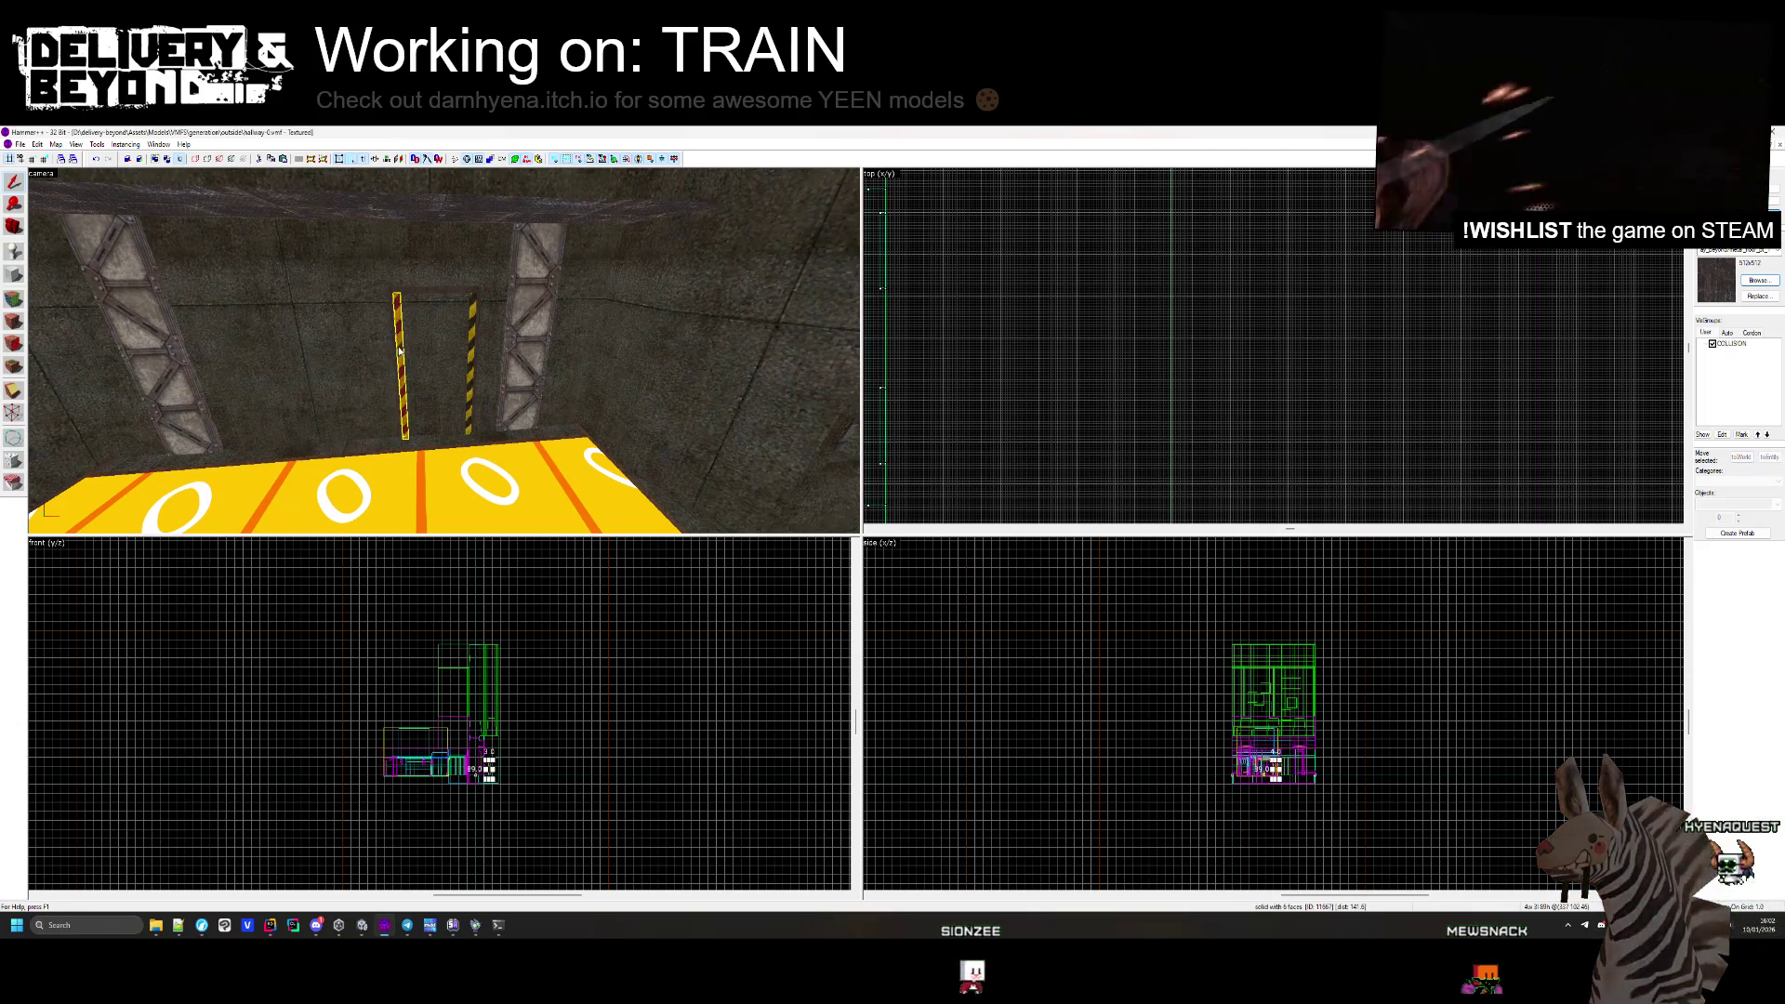
# Slide the door frame left along the wall, deselect it, and select the detail brush by the yellow panel.
pyautogui.scroll(5, 1053, 279)
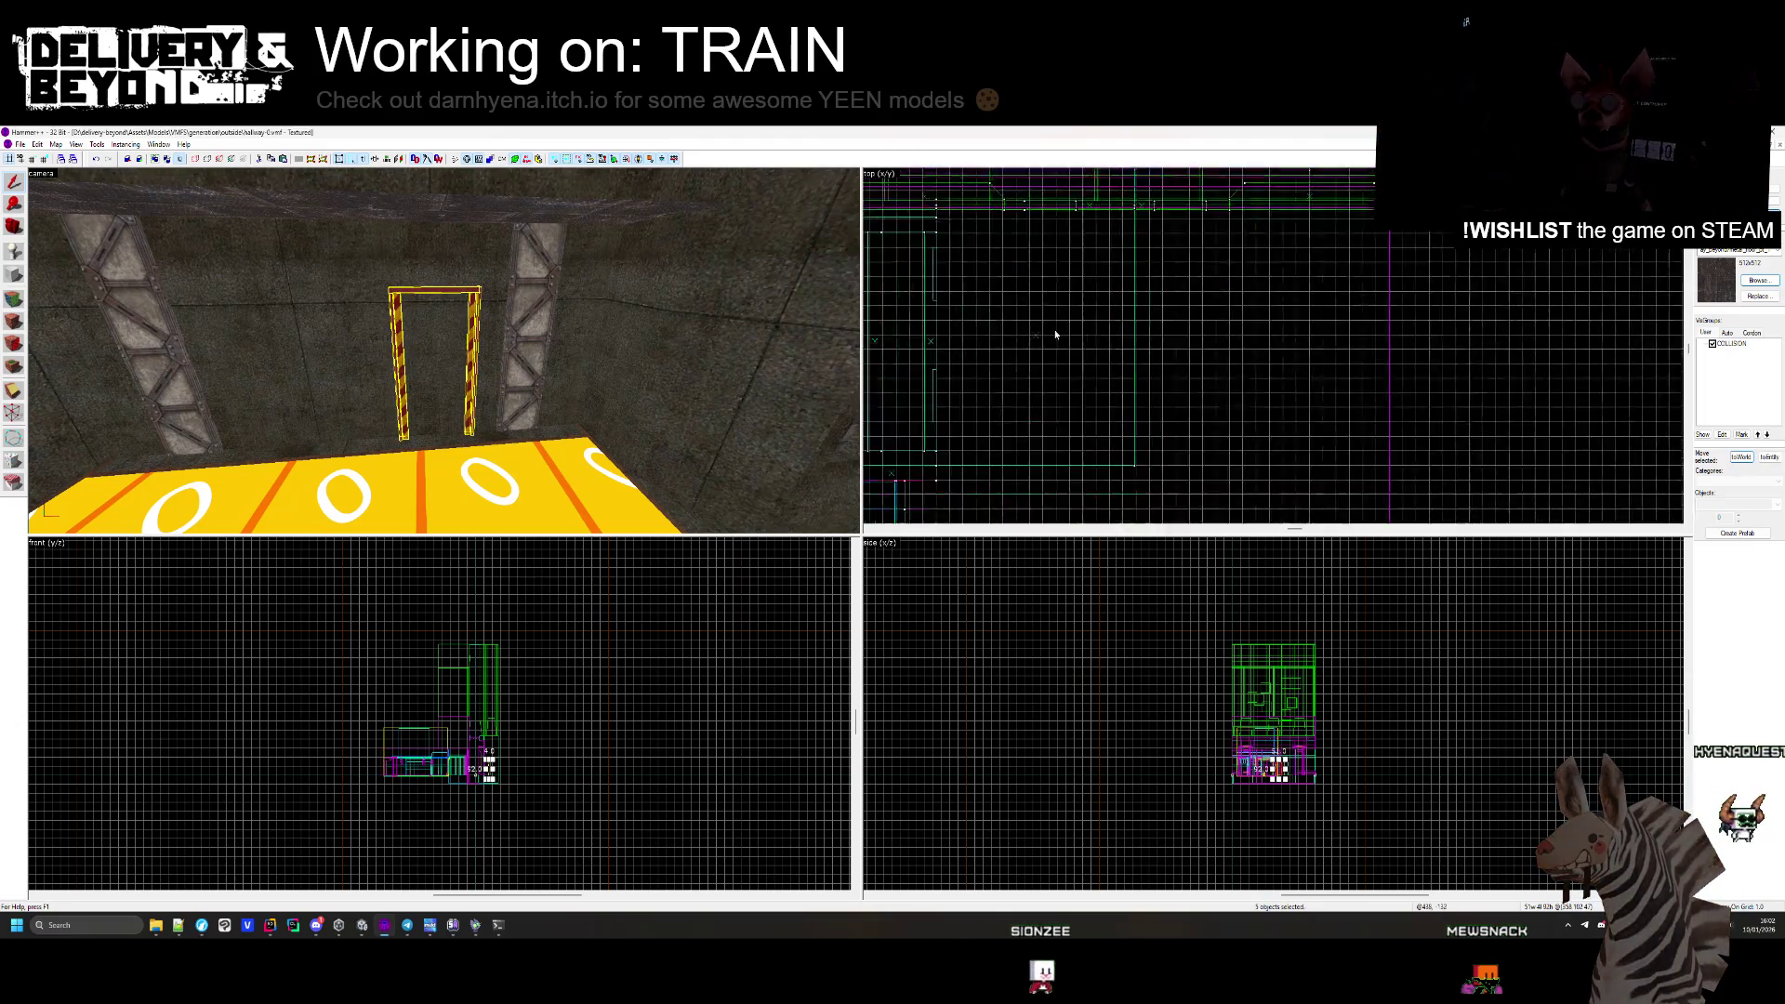
pyautogui.scroll(3, 1053, 279)
pyautogui.moveTo(1301, 268); pyautogui.dragTo(1004, 268)
pyautogui.press('Escape')
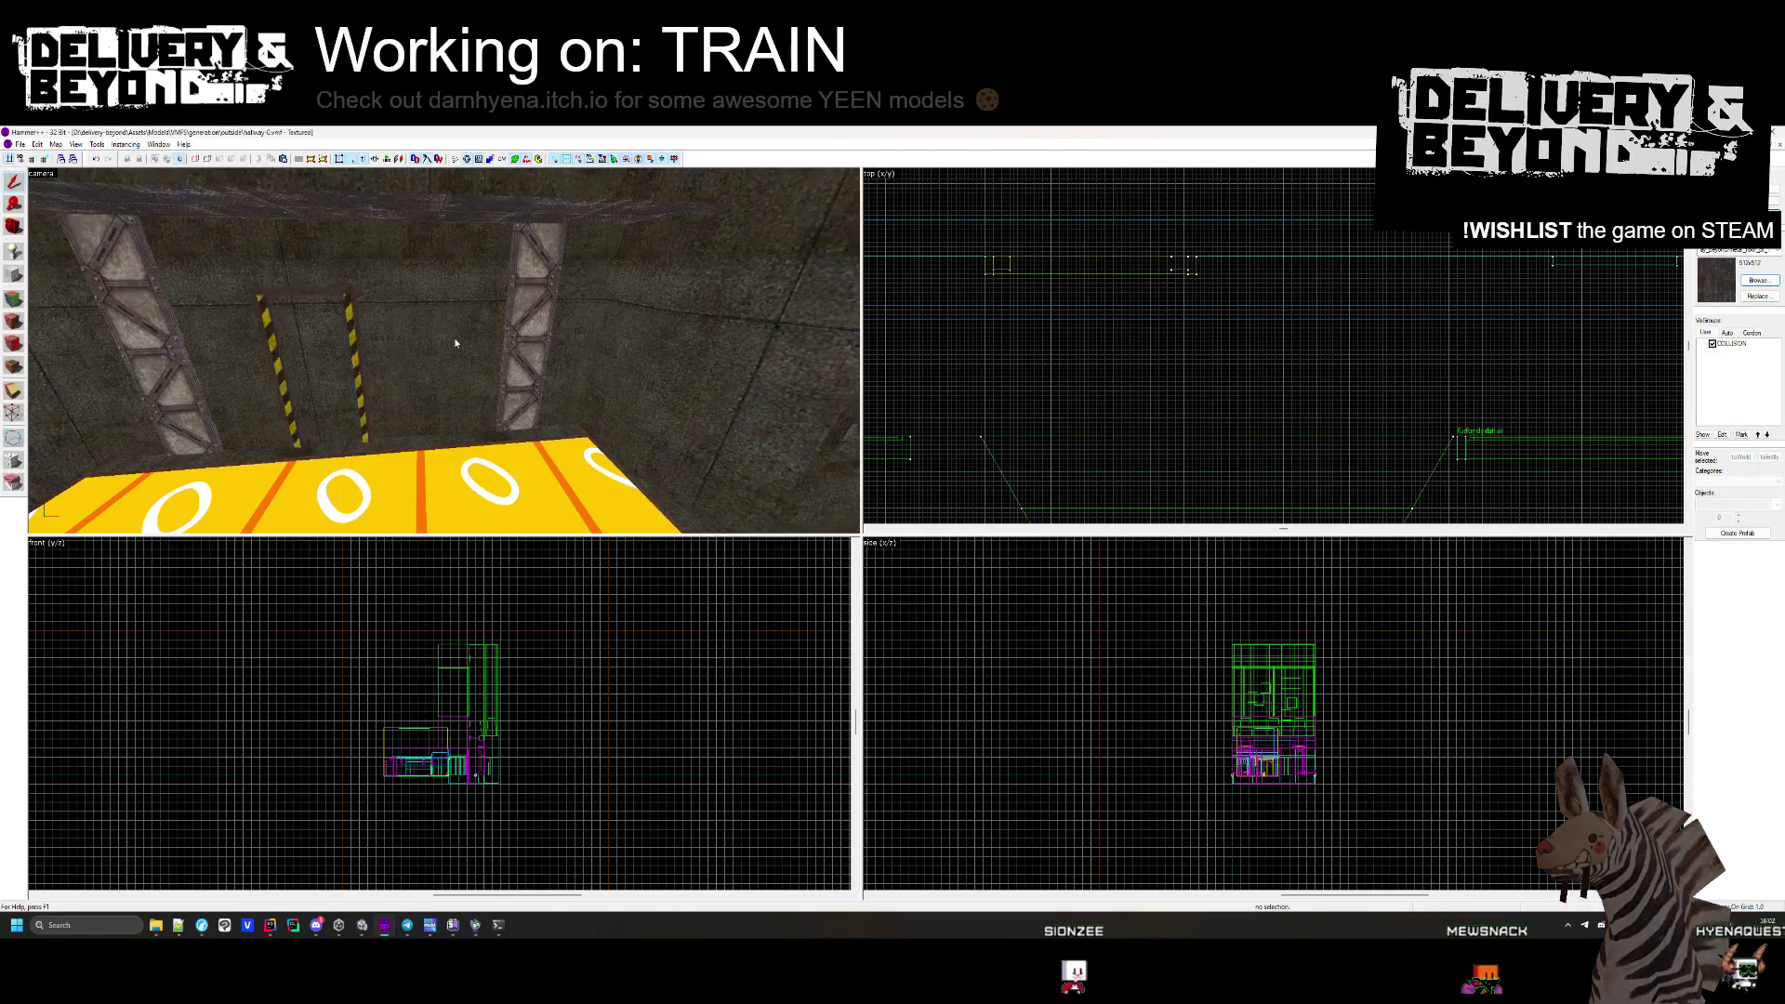
pyautogui.press('z')
pyautogui.press('w')
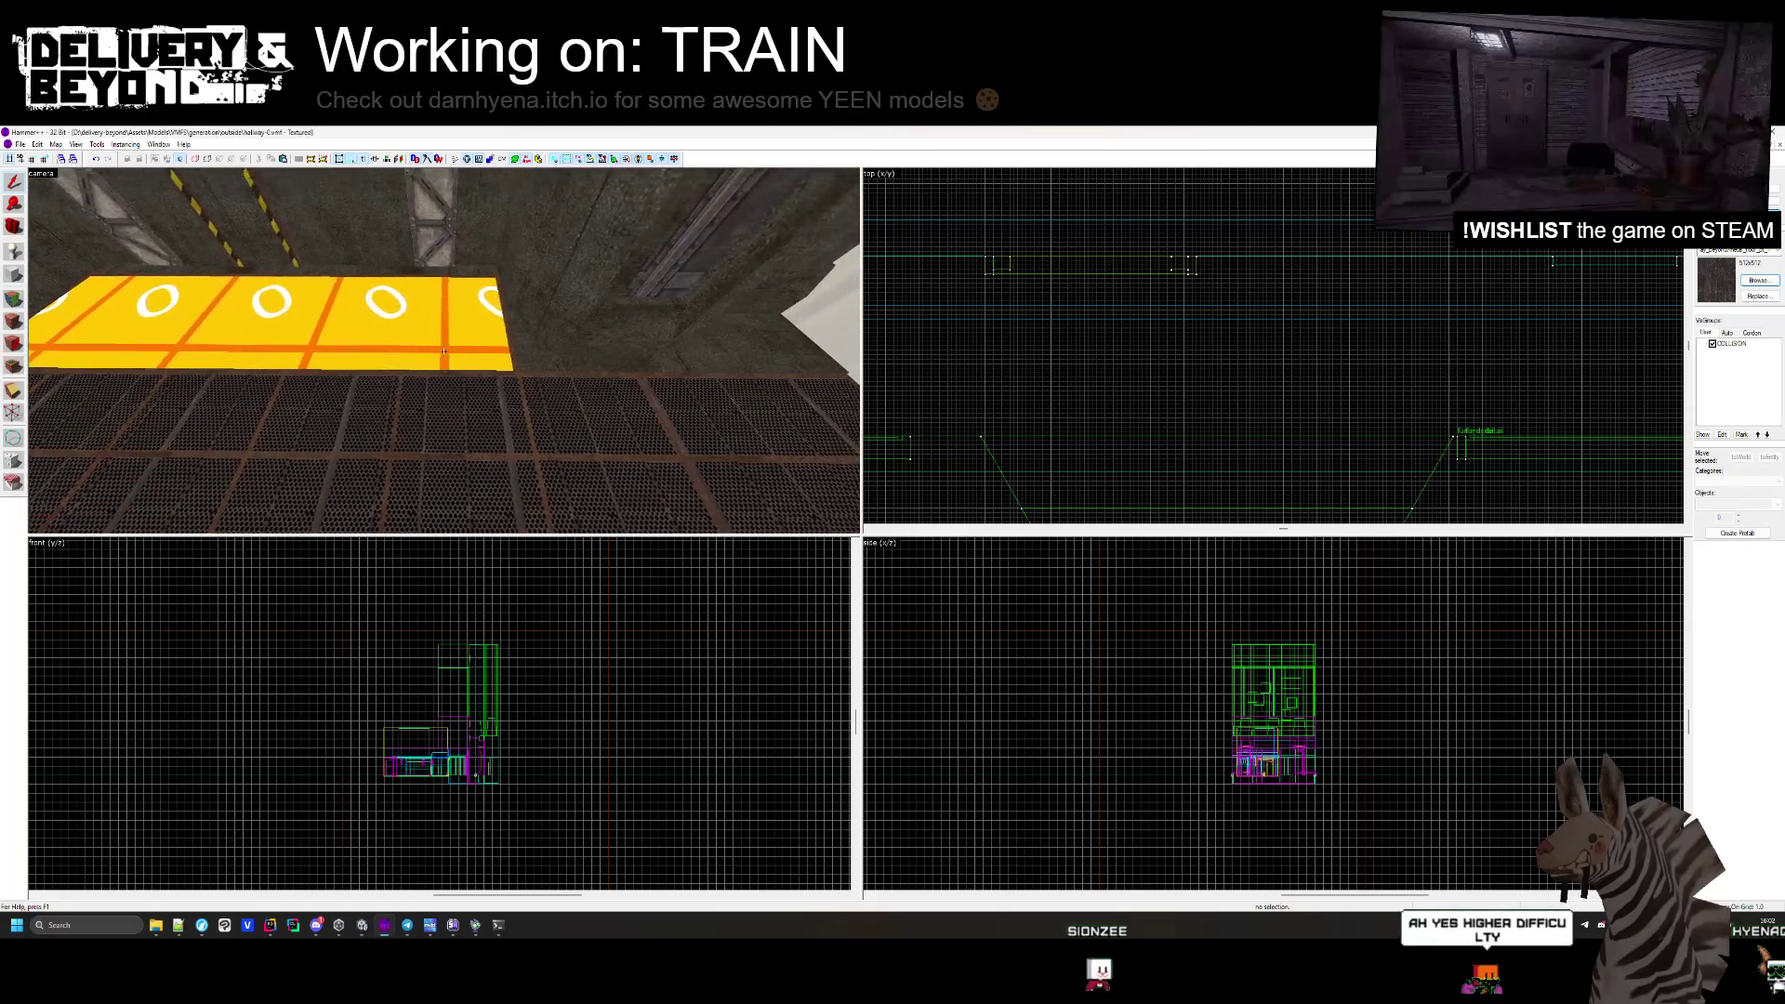
pyautogui.click(1113, 323)
pyautogui.scroll(3, 1219, 361)
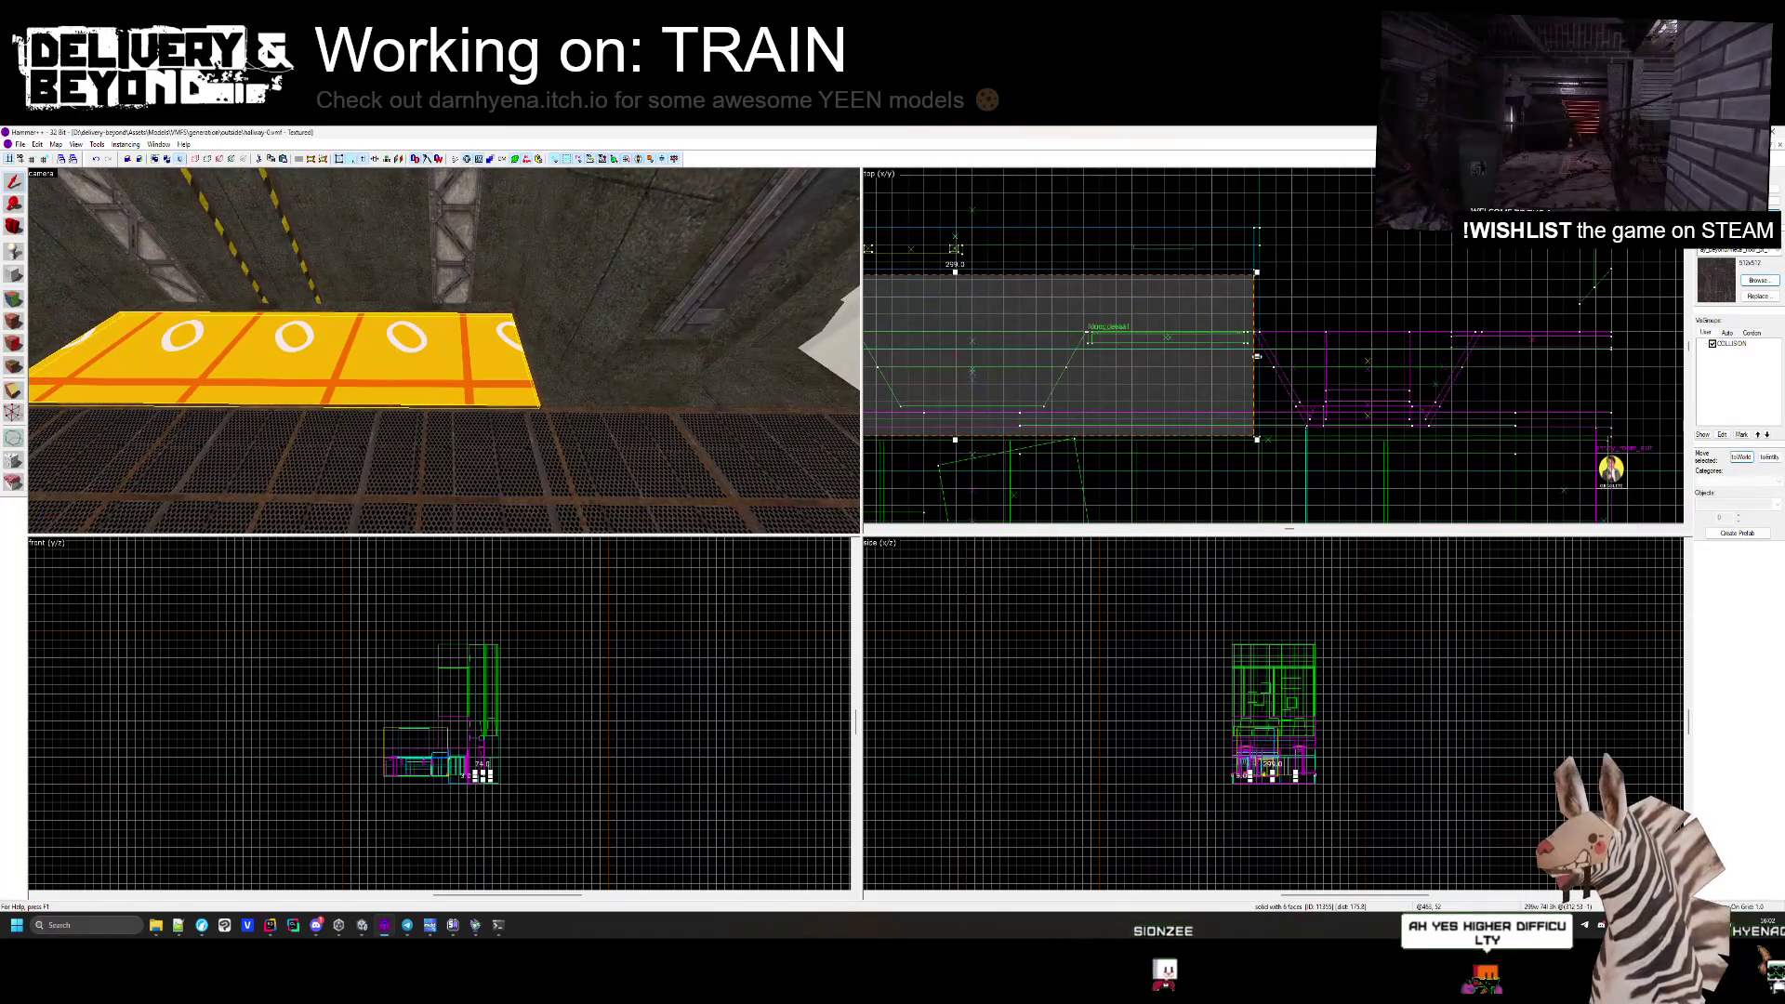
pyautogui.moveTo(1256, 356); pyautogui.dragTo(1235, 361)
pyautogui.moveTo(1089, 365); pyautogui.dragTo(1081, 366)
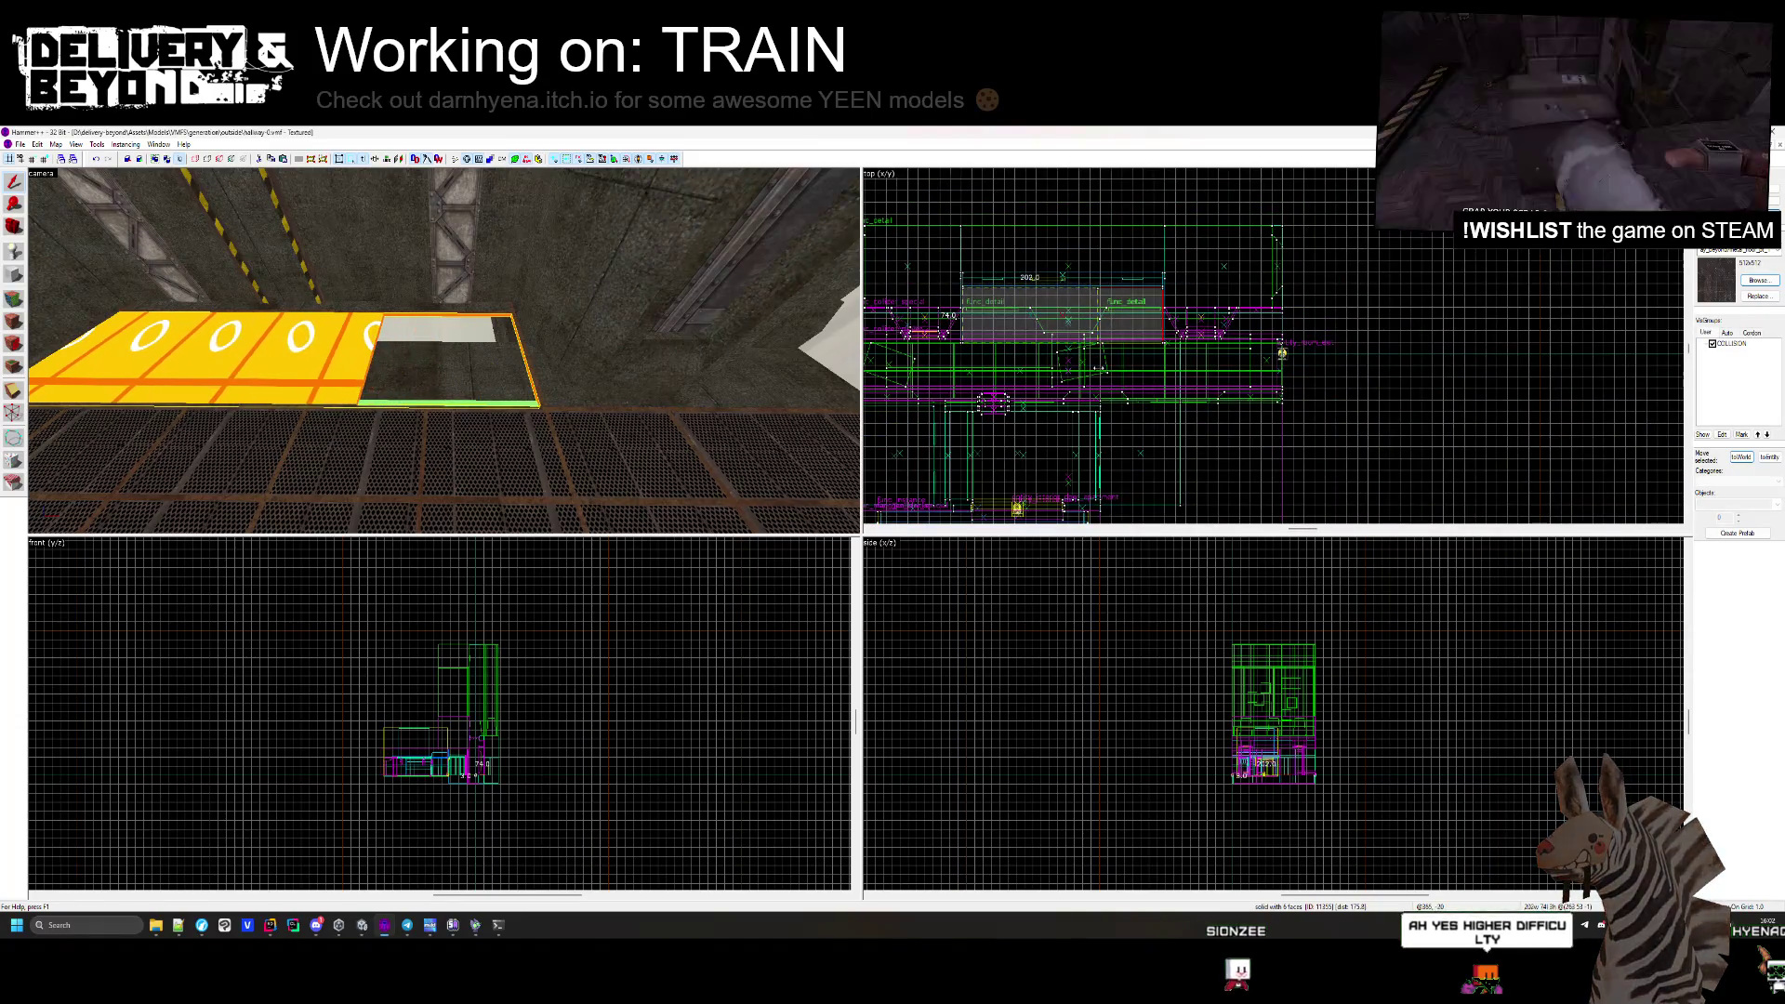
pyautogui.scroll(4, 1092, 381)
pyautogui.scroll(-3, 1097, 395)
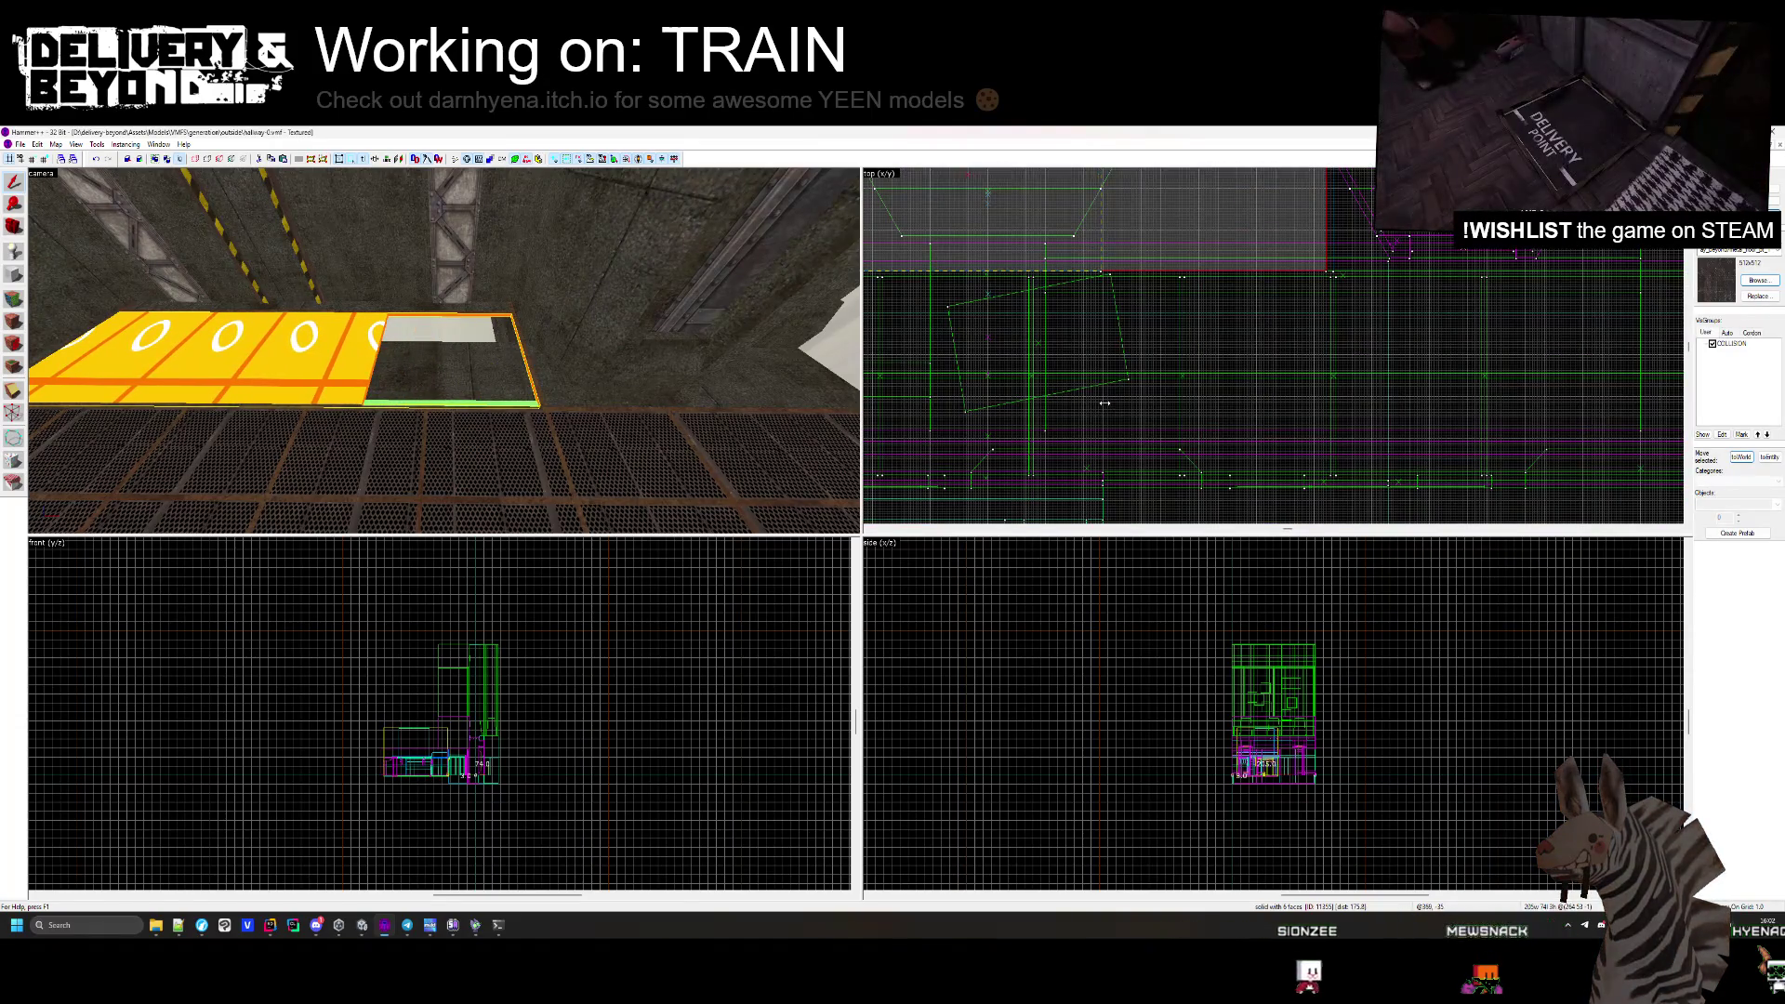
pyautogui.press('Escape')
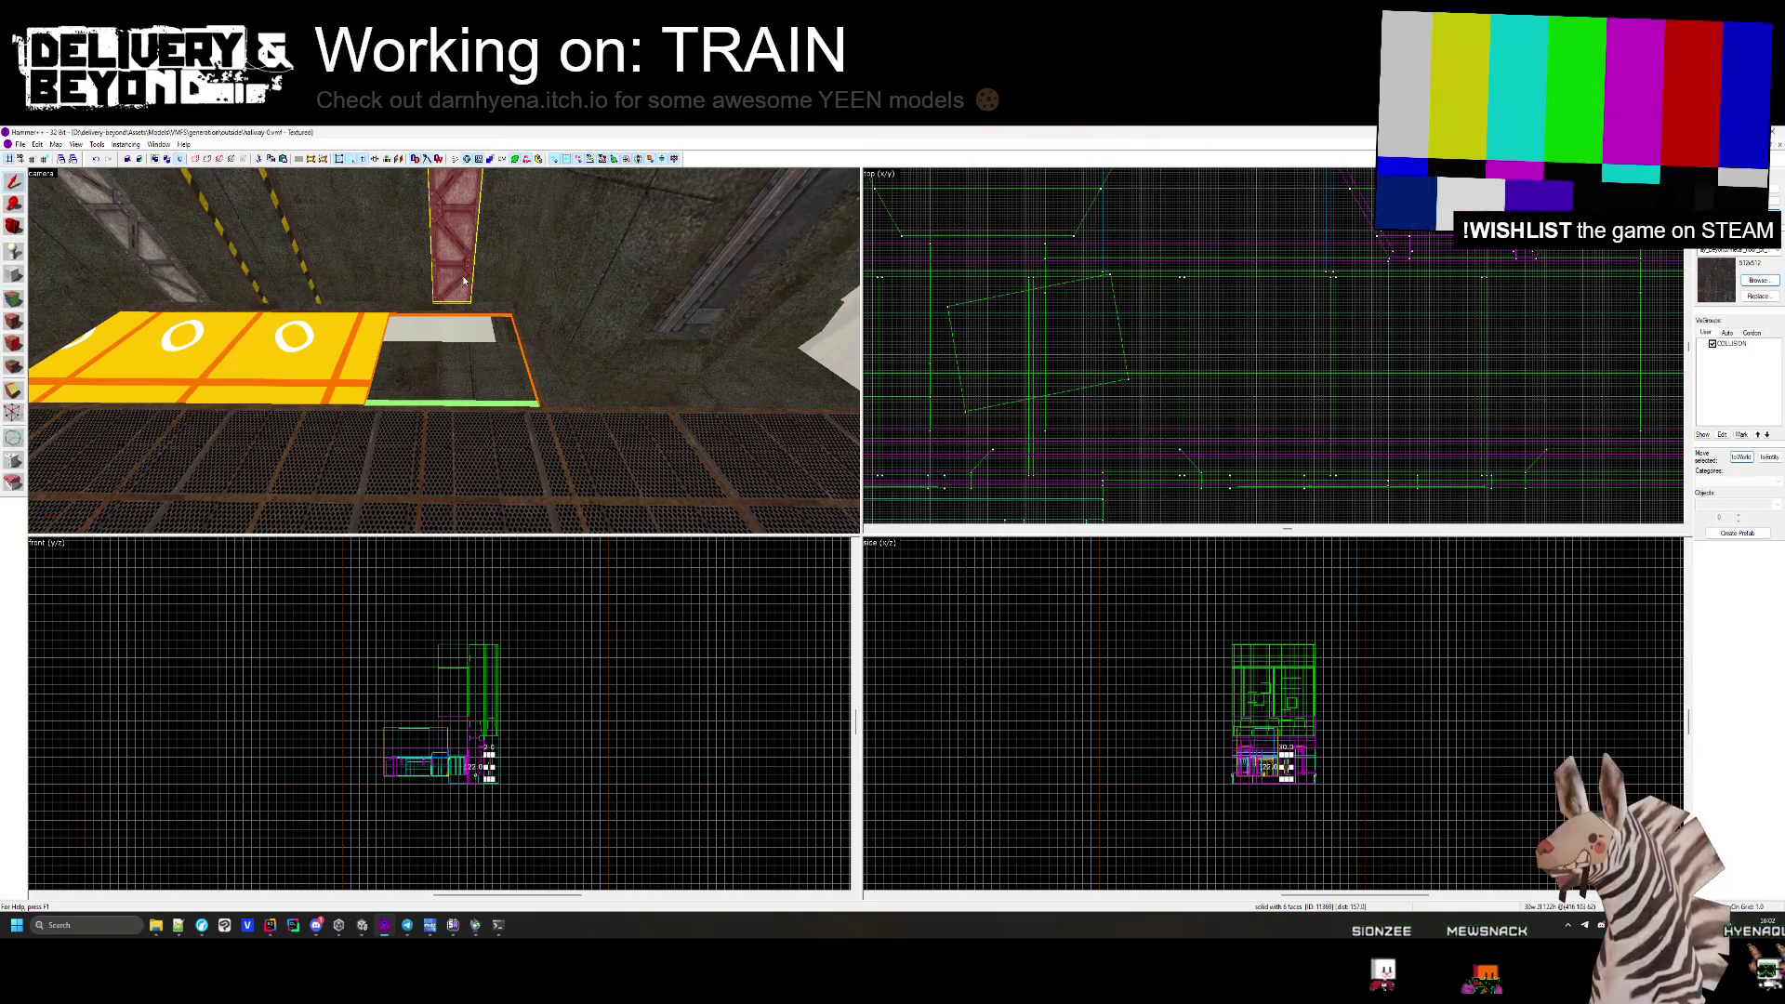
pyautogui.press('Delete')
pyautogui.scroll(3, 1113, 240)
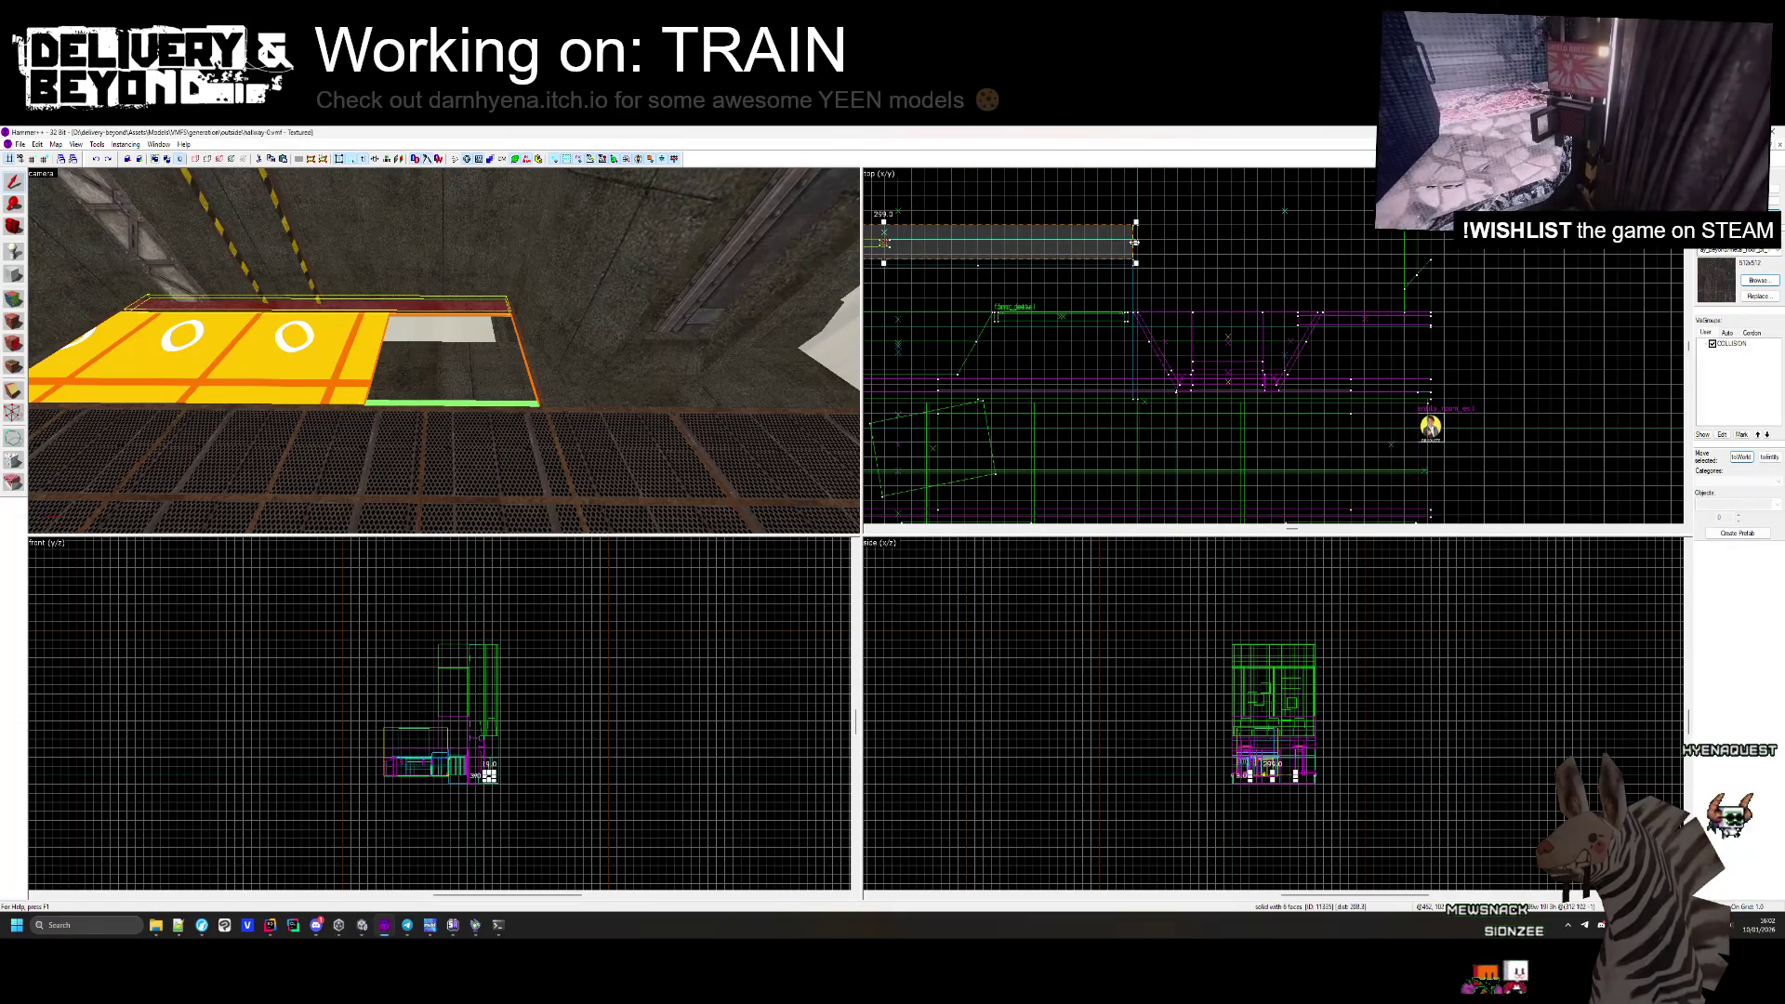
pyautogui.scroll(5, 1134, 241)
pyautogui.press('Delete')
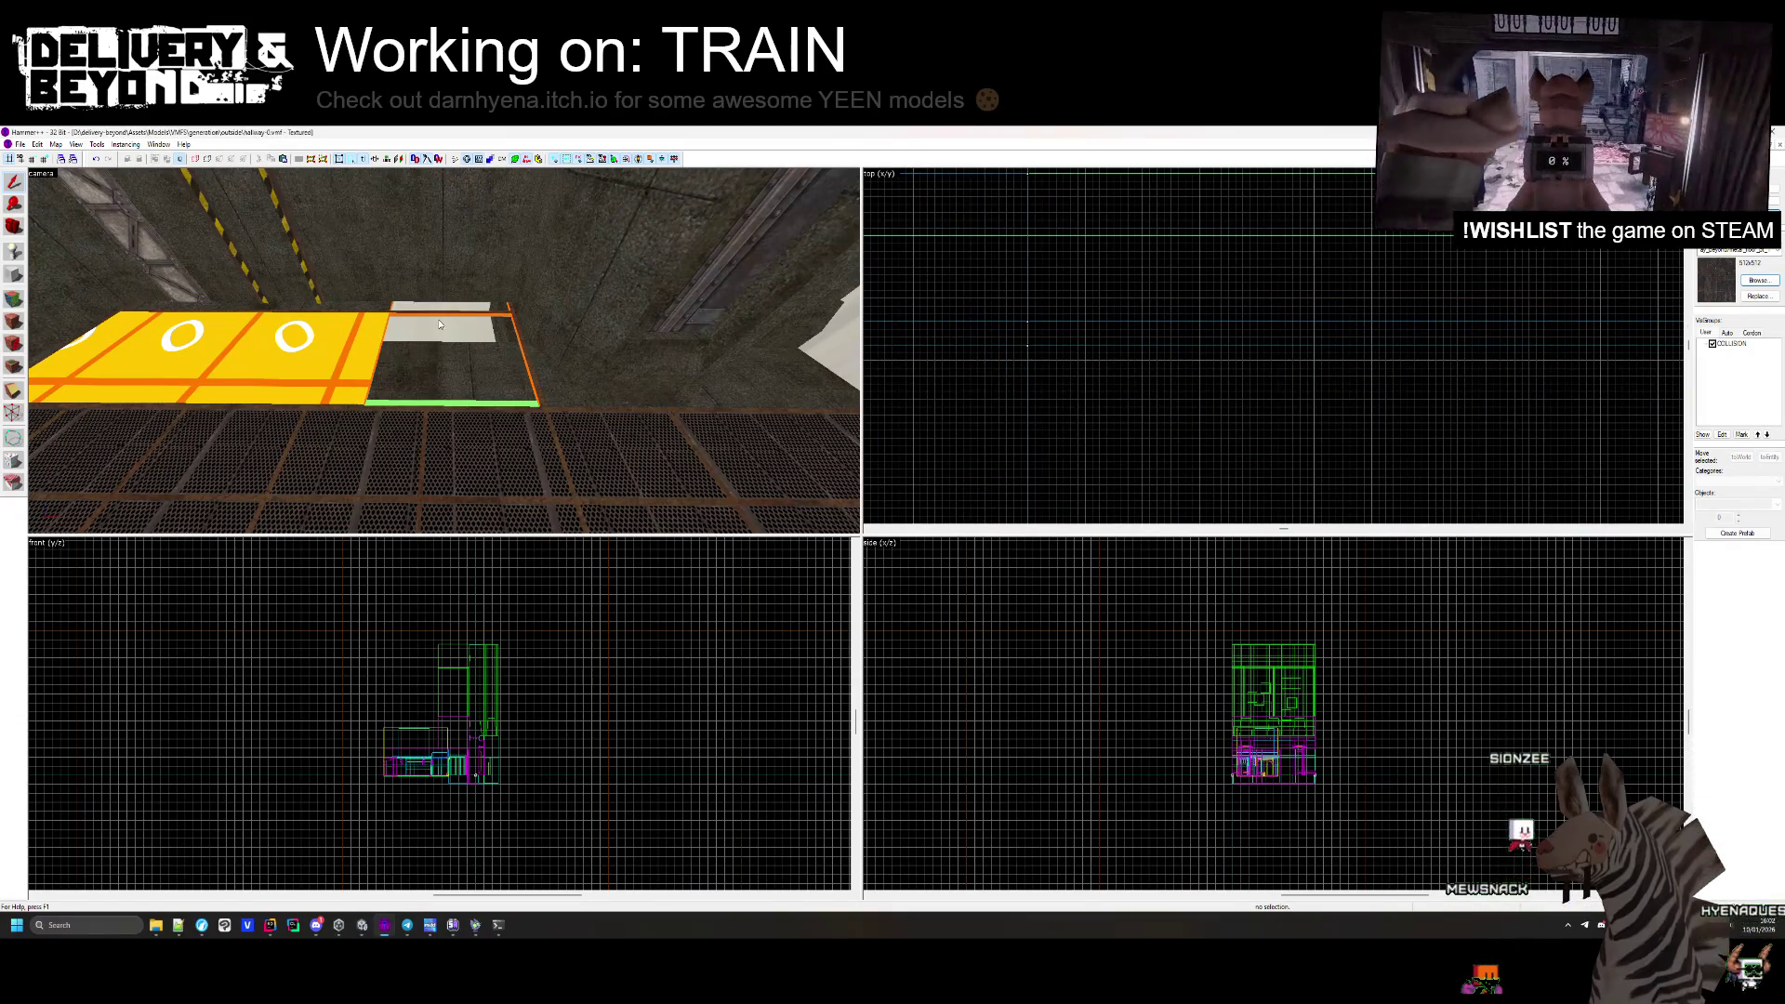
pyautogui.click(440, 324)
pyautogui.scroll(-3, 1341, 335)
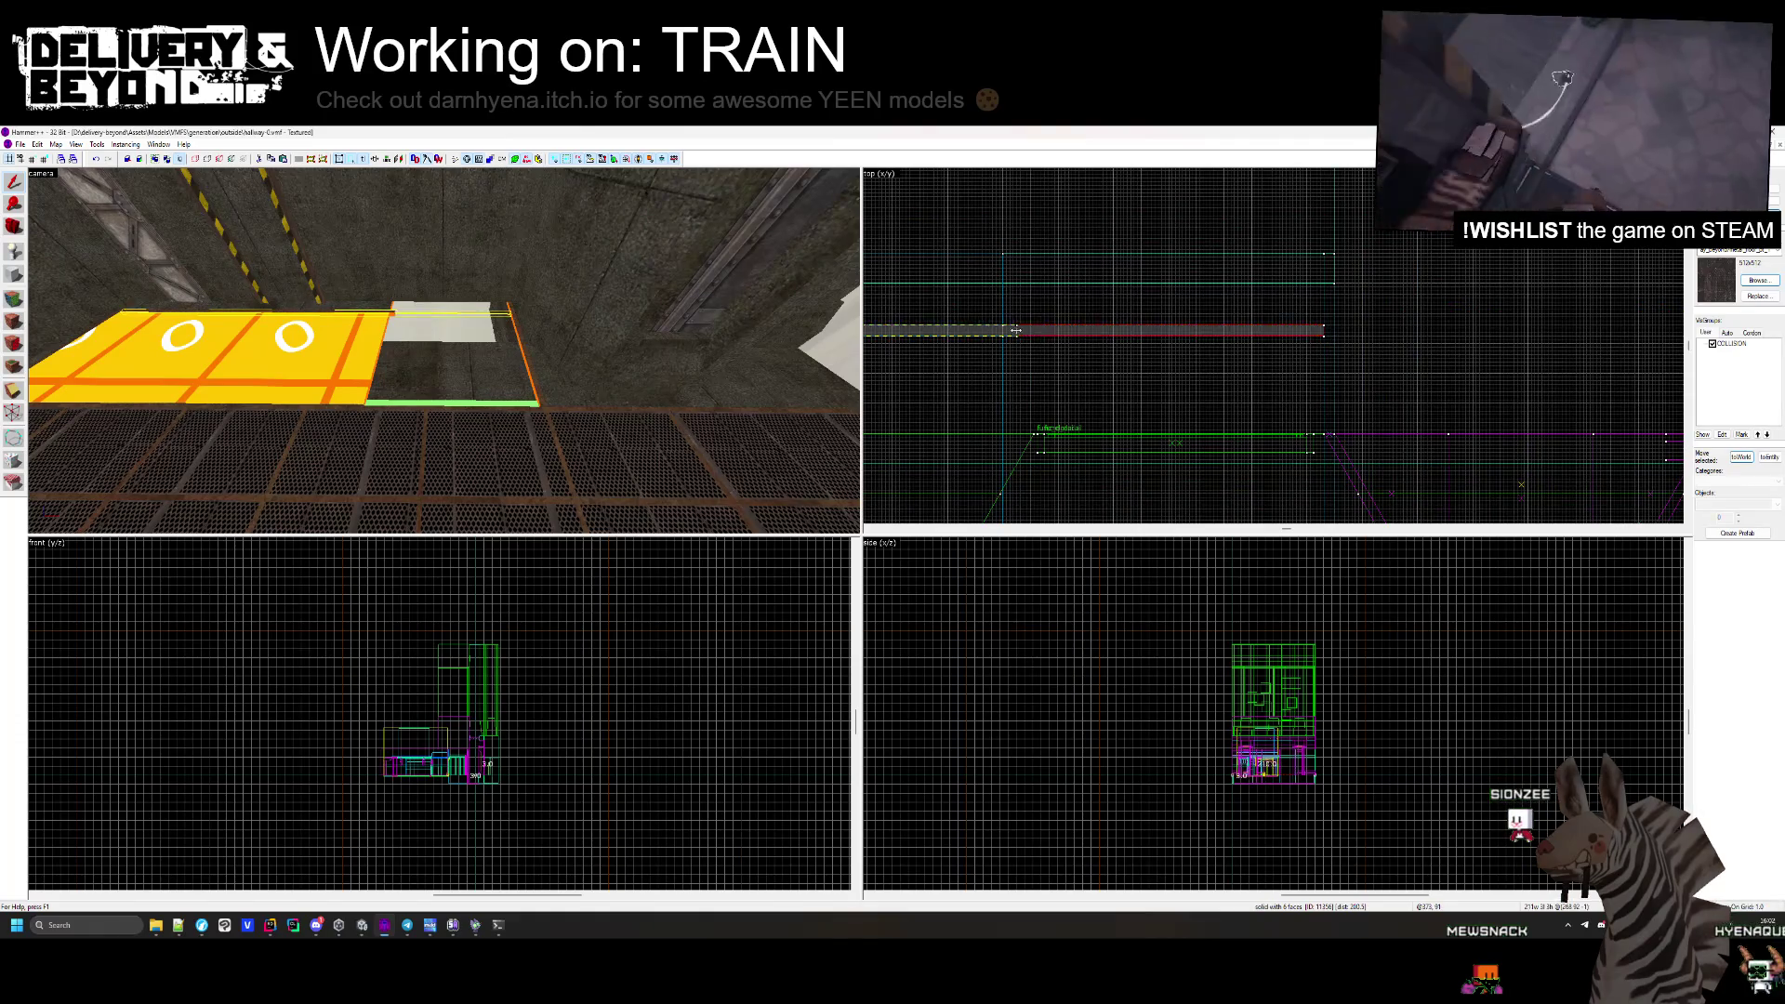
pyautogui.scroll(3, 1015, 330)
pyautogui.press('Delete')
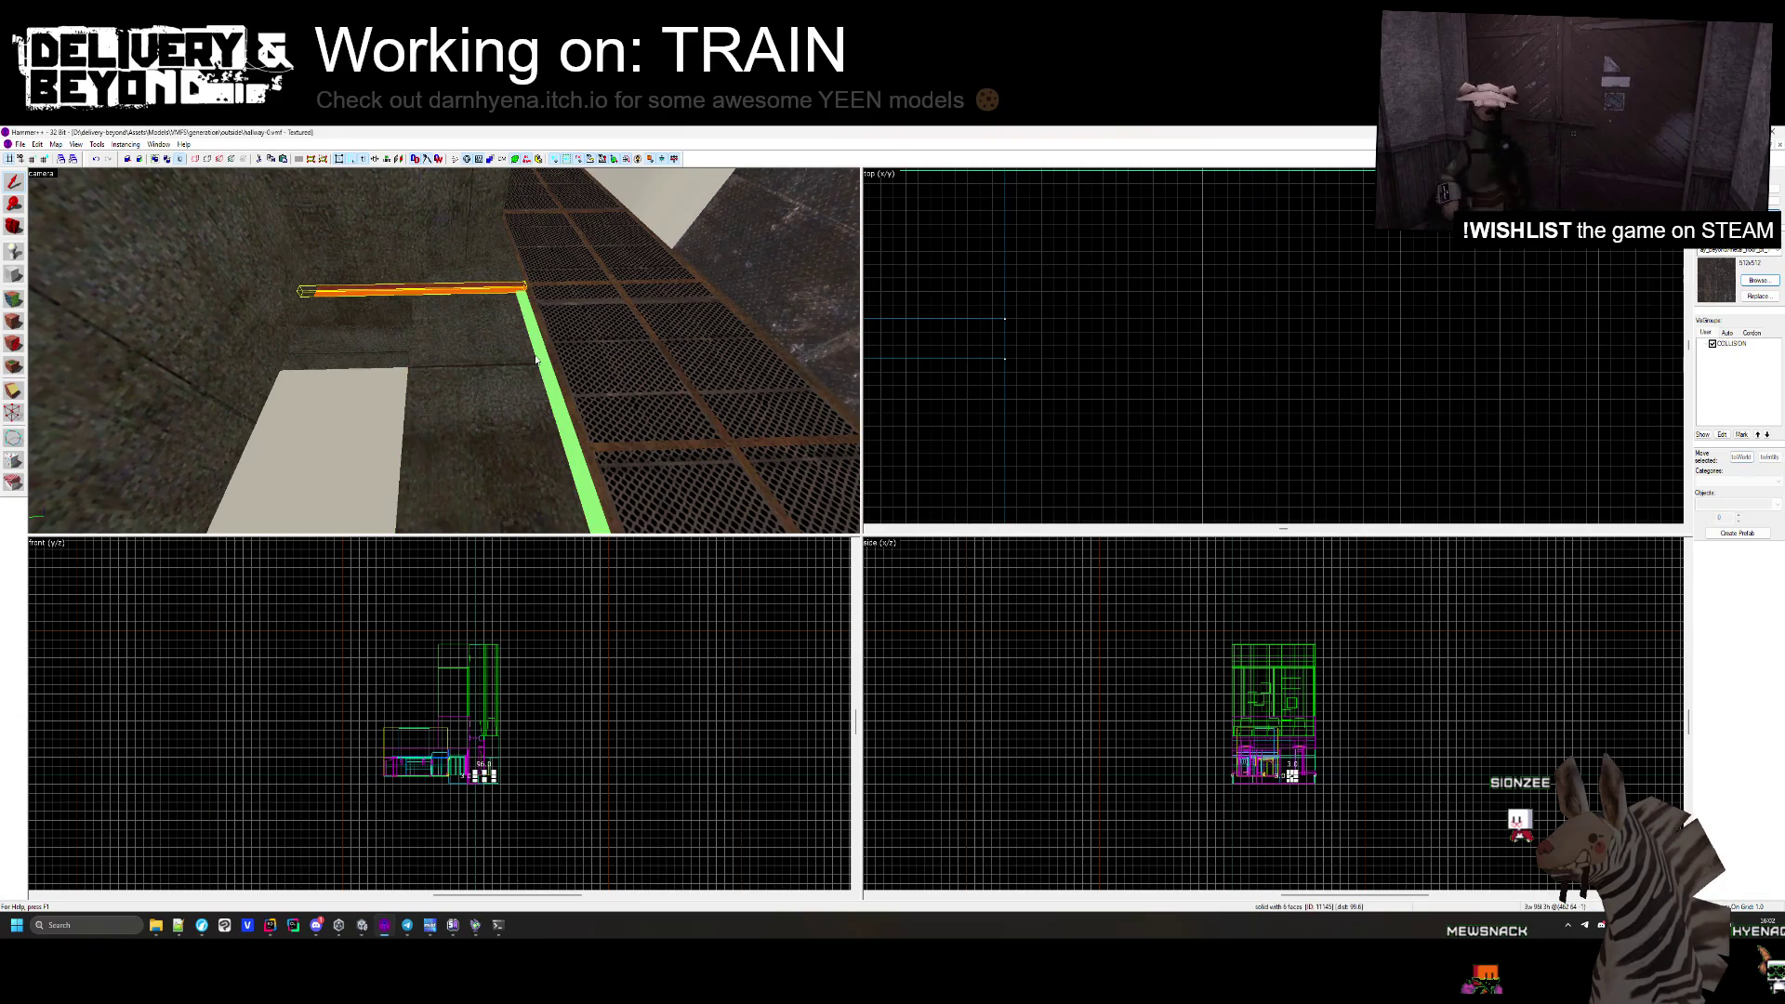
pyautogui.moveTo(537, 361); pyautogui.dragTo(443, 350)
pyautogui.click(443, 340)
pyautogui.scroll(3, 1149, 262)
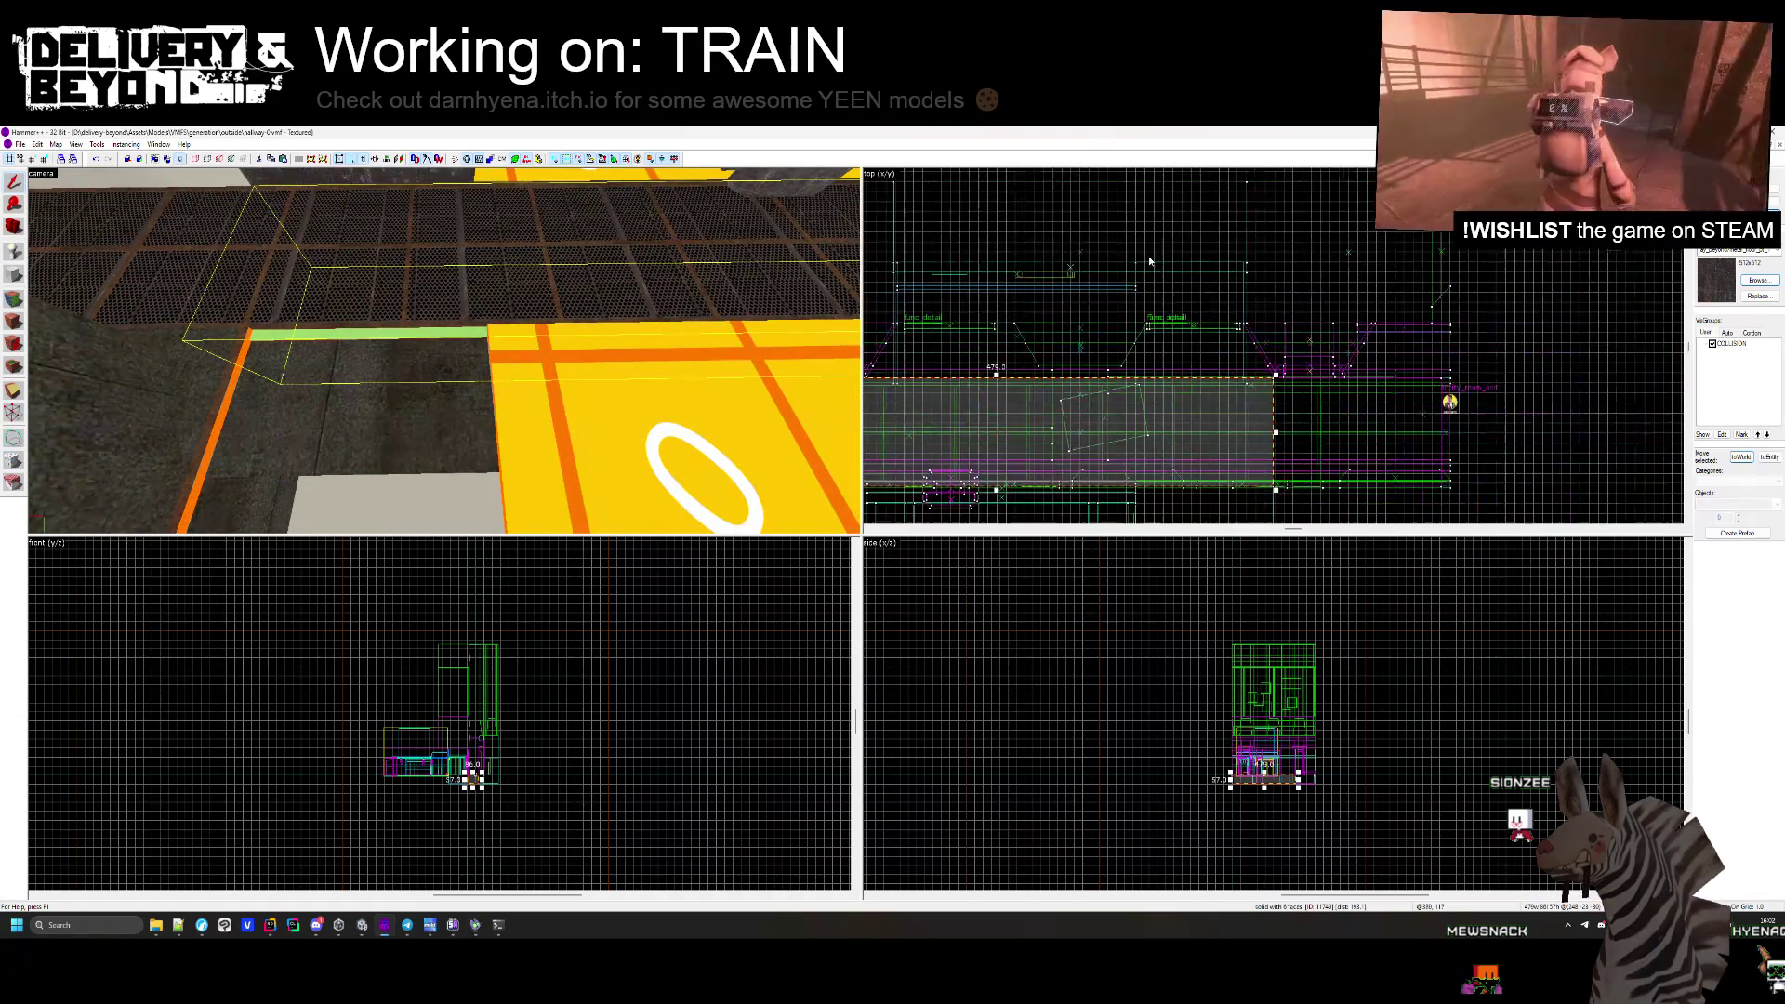
pyautogui.click(1293, 323)
pyautogui.moveTo(577, 353)
pyautogui.mouseDown()
pyautogui.moveTo(444, 350)
pyautogui.moveTo(414, 370)
pyautogui.mouseUp()
pyautogui.click(415, 370)
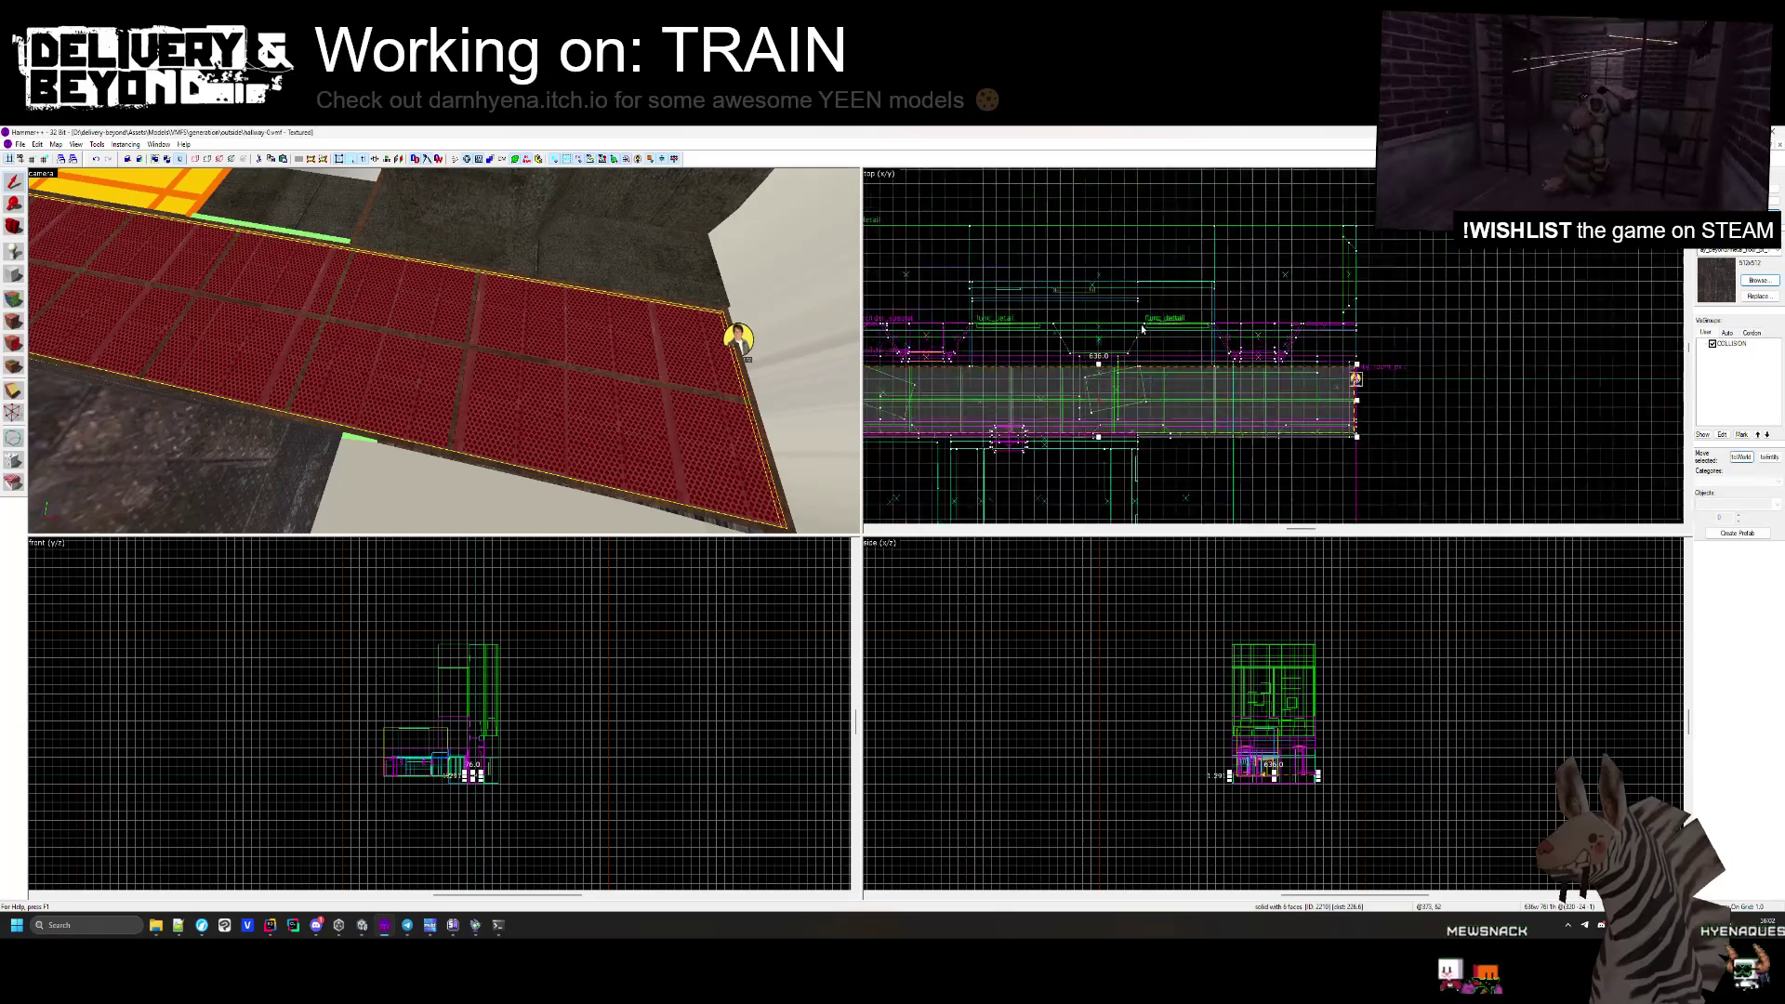
pyautogui.scroll(3, 1277, 374)
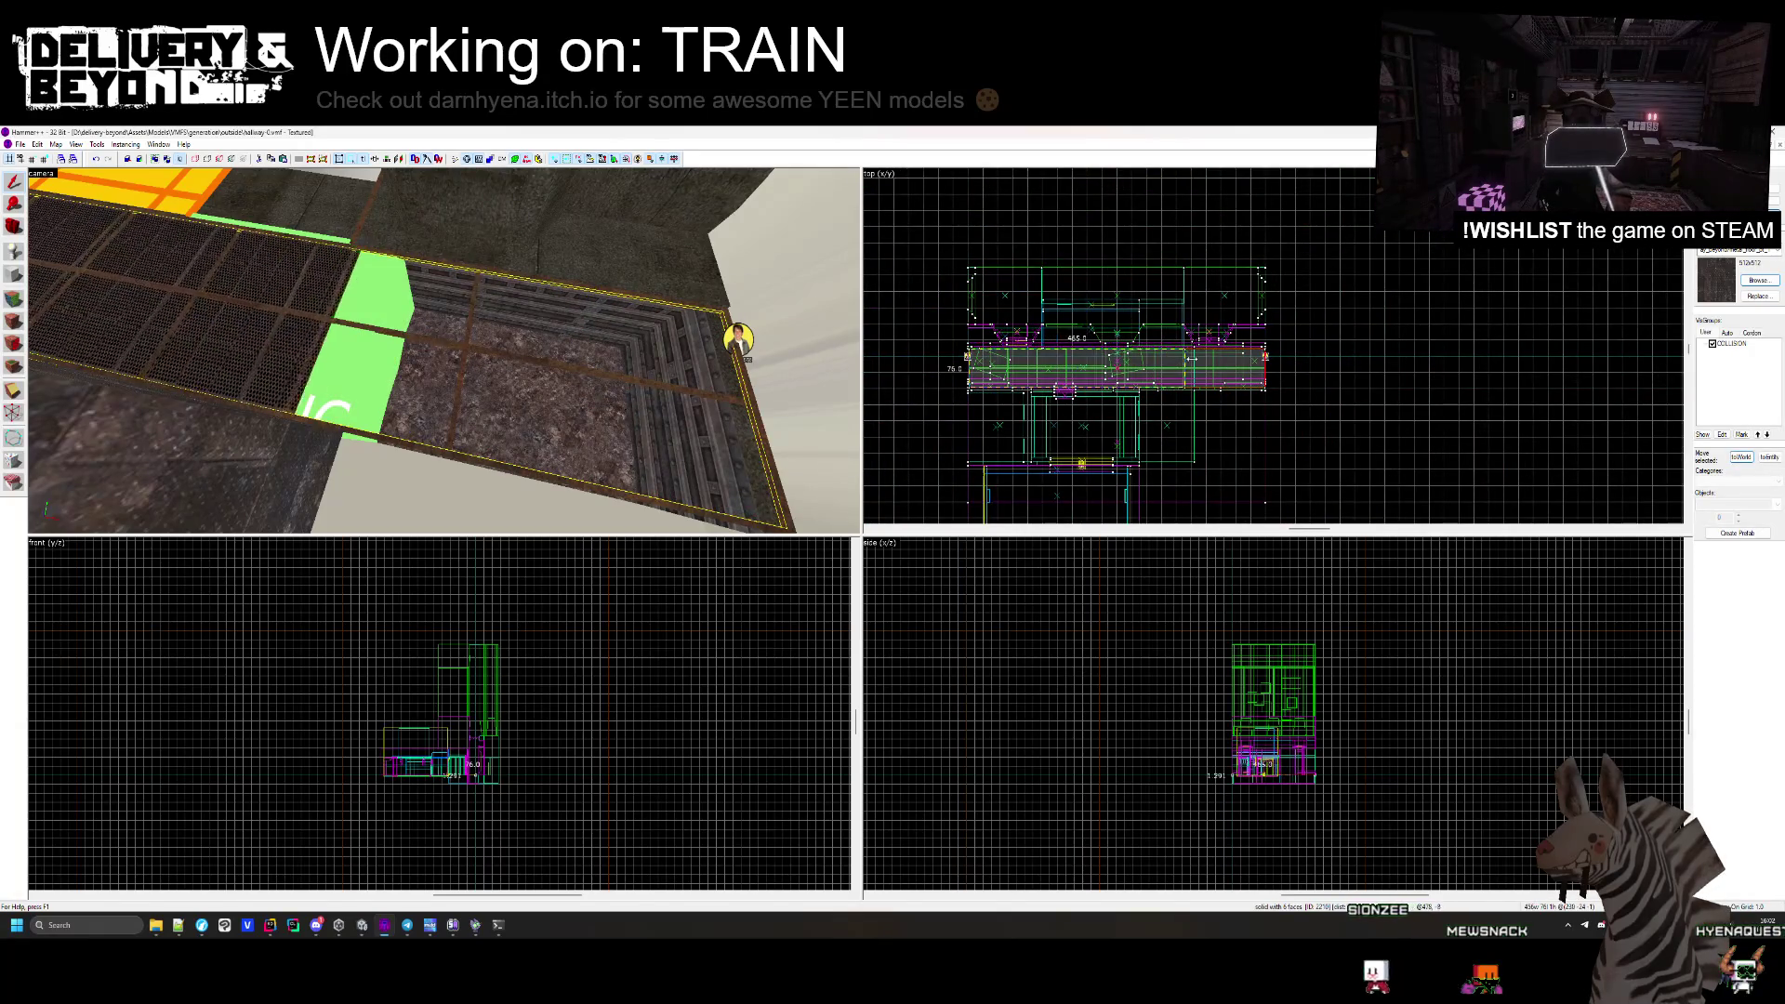
pyautogui.scroll(5, 1176, 350)
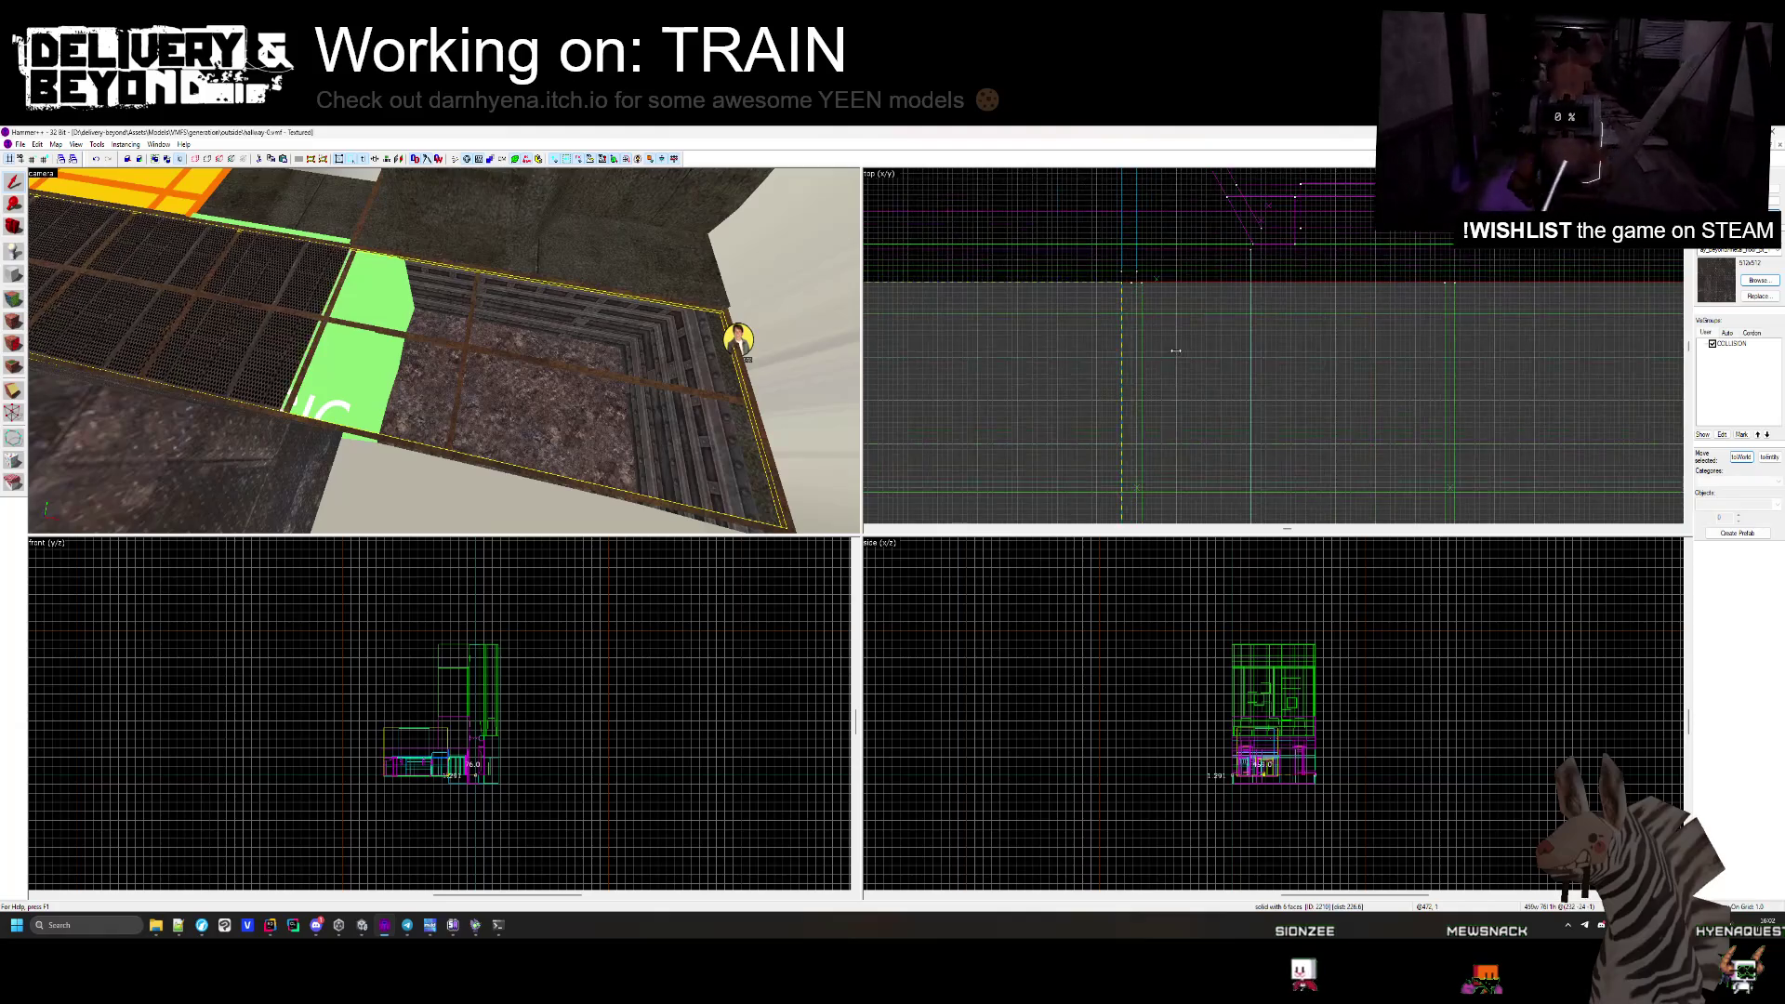
pyautogui.press('Escape')
pyautogui.moveTo(443, 351); pyautogui.dragTo(444, 351)
# Select brushes on the walls in the 3D view while panning the Top view, then clear the selection.
pyautogui.click(443, 381)
pyautogui.scroll(-3, 1185, 288)
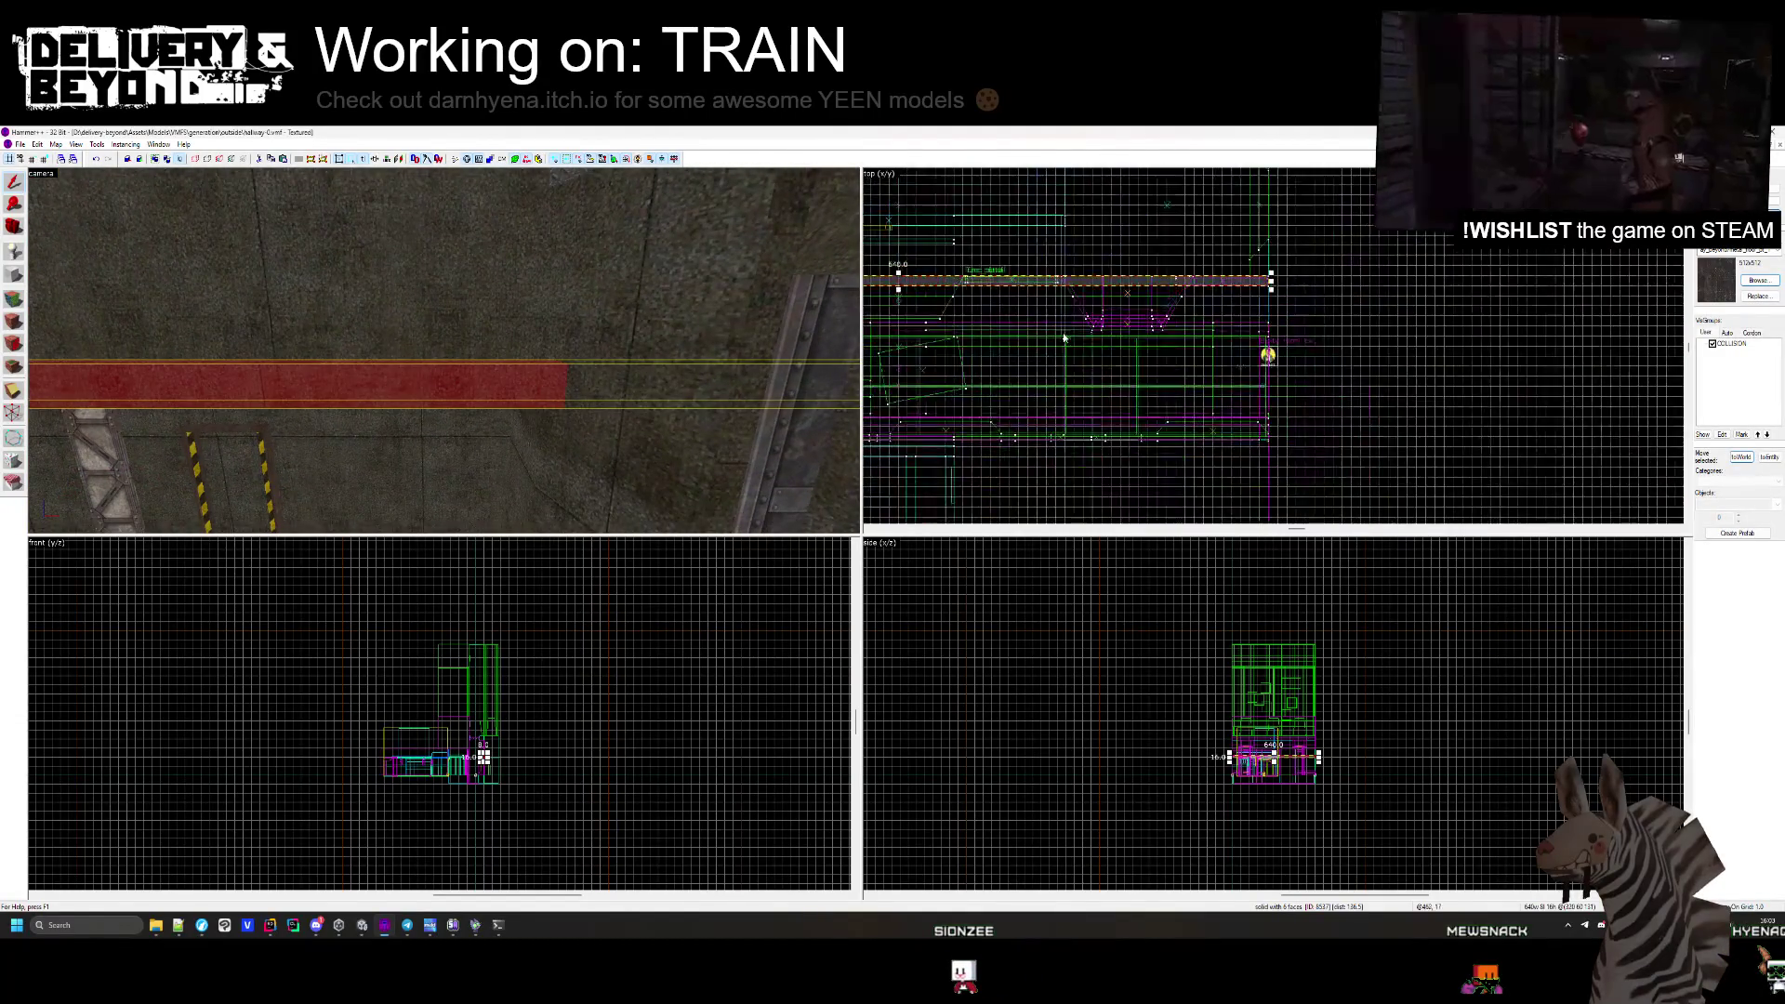
pyautogui.moveTo(846, 294); pyautogui.dragTo(941, 277)
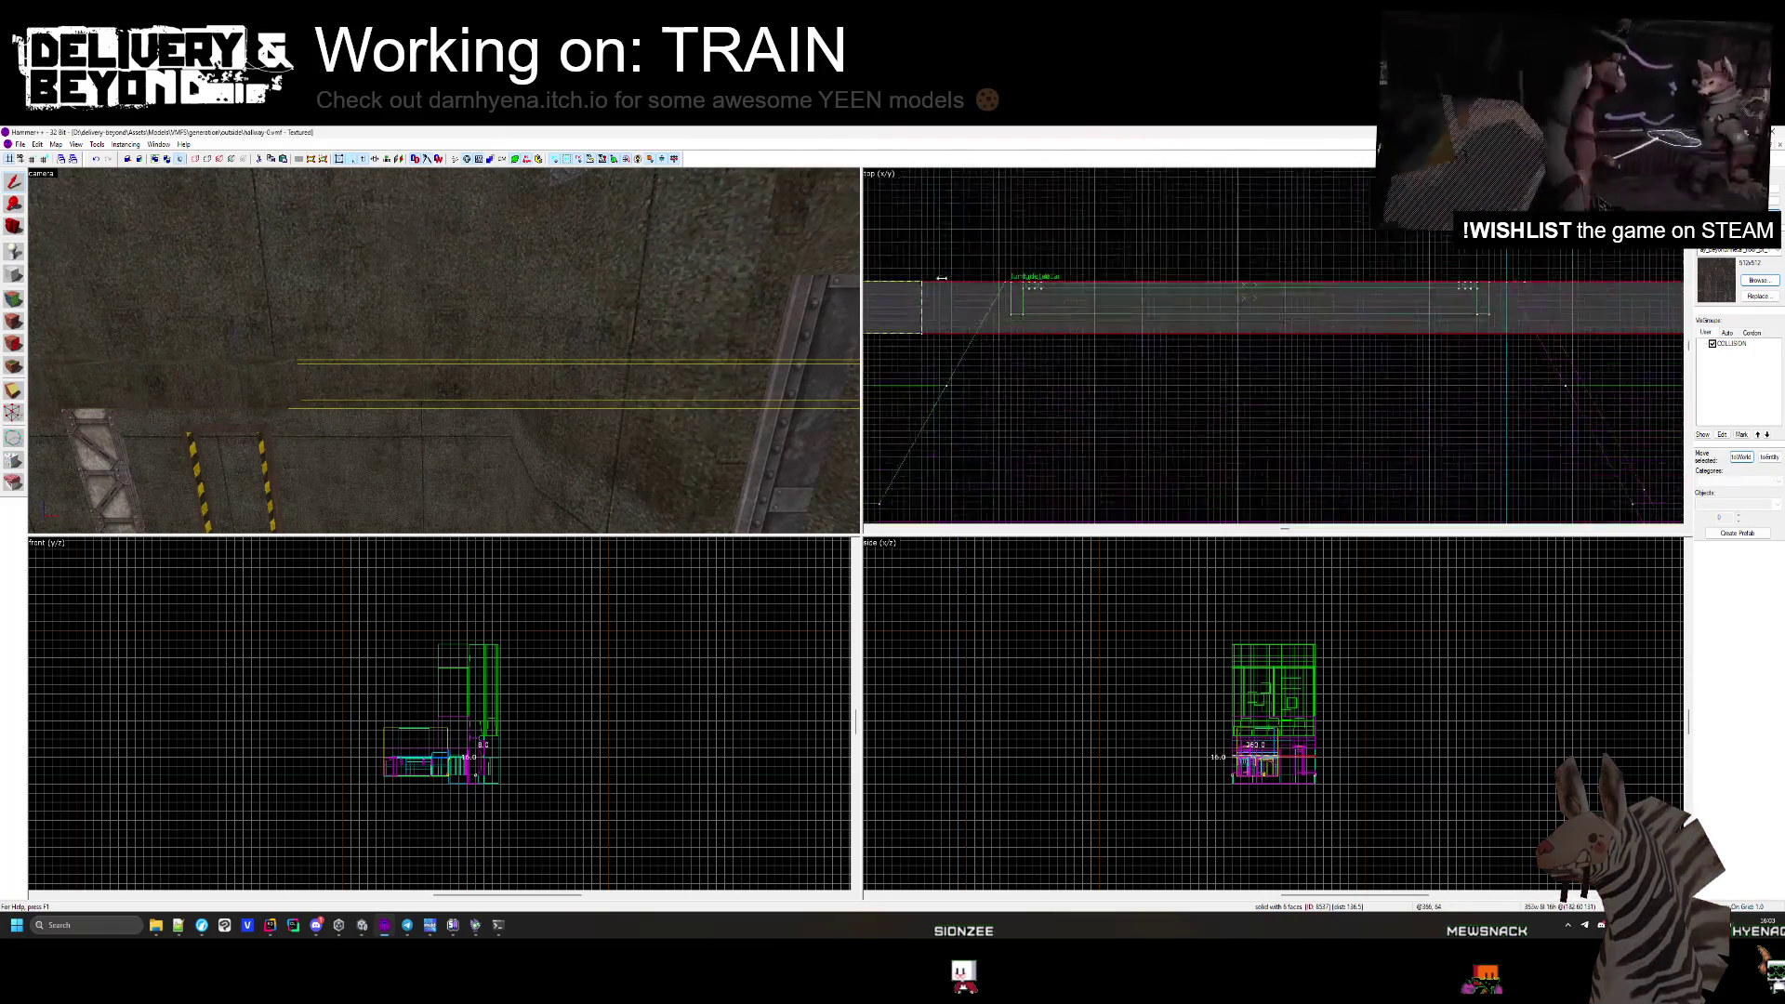
pyautogui.moveTo(444, 350); pyautogui.dragTo(443, 350)
pyautogui.click(443, 382)
pyautogui.scroll(-3, 1442, 236)
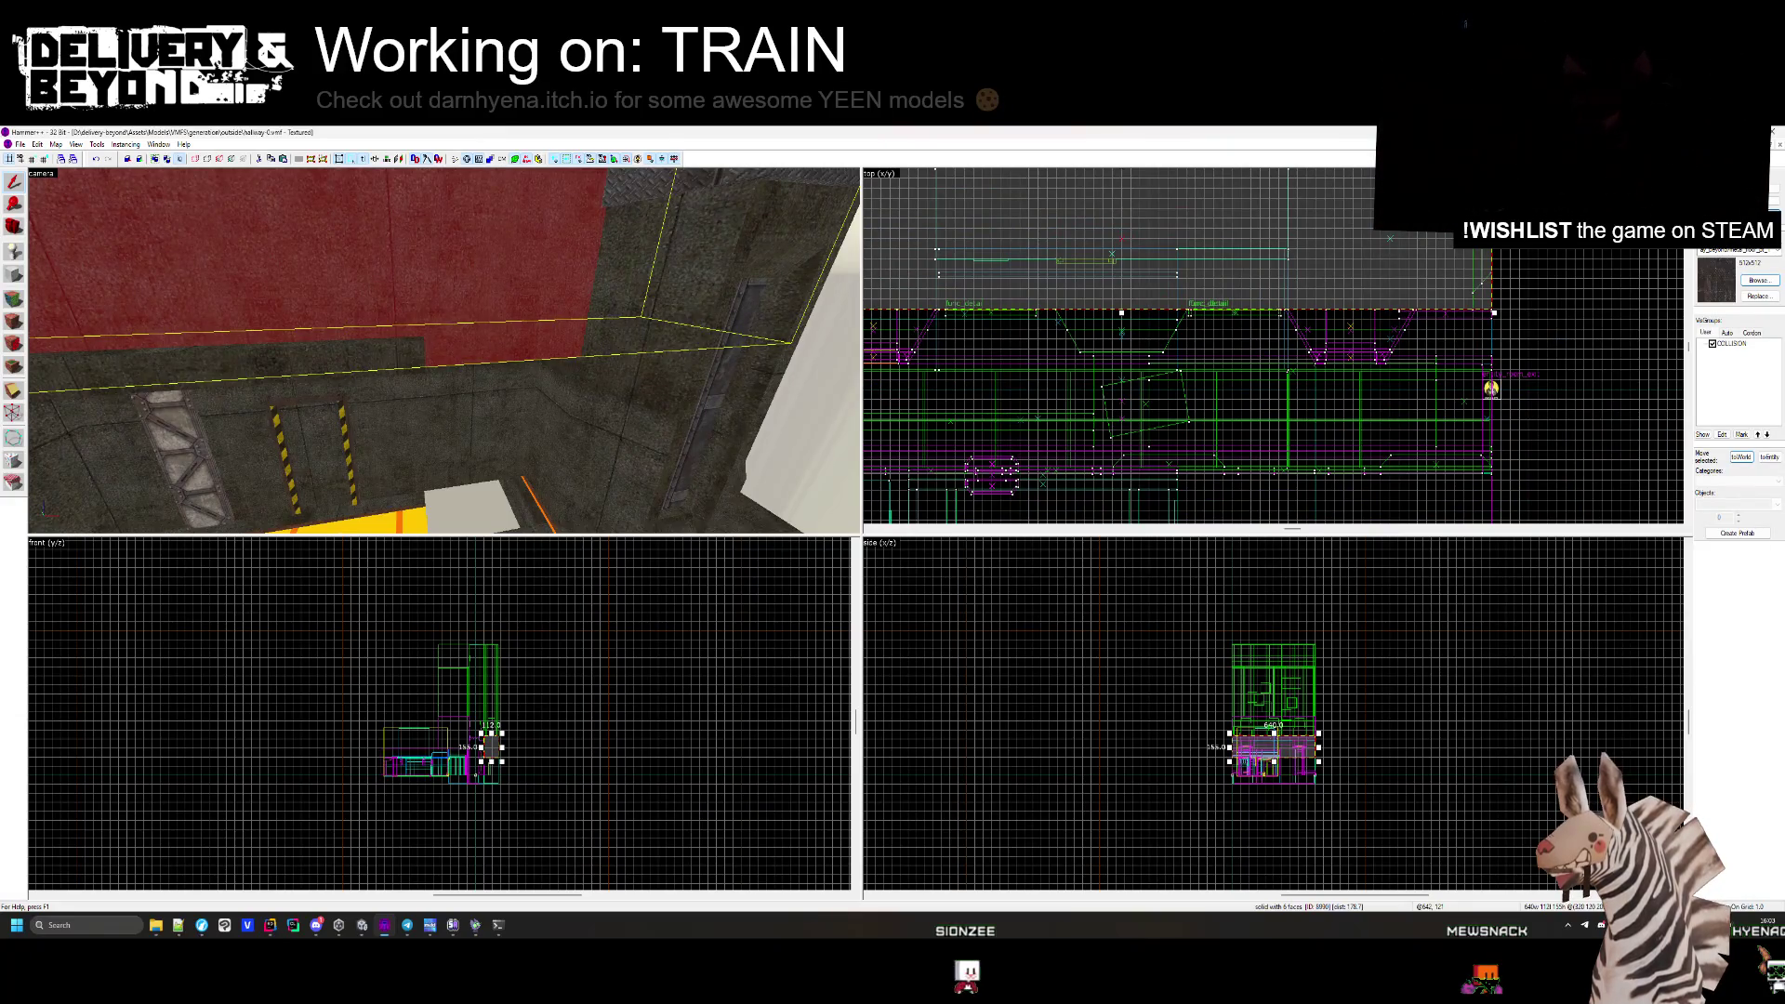
pyautogui.scroll(5, 1403, 255)
pyautogui.press('Escape')
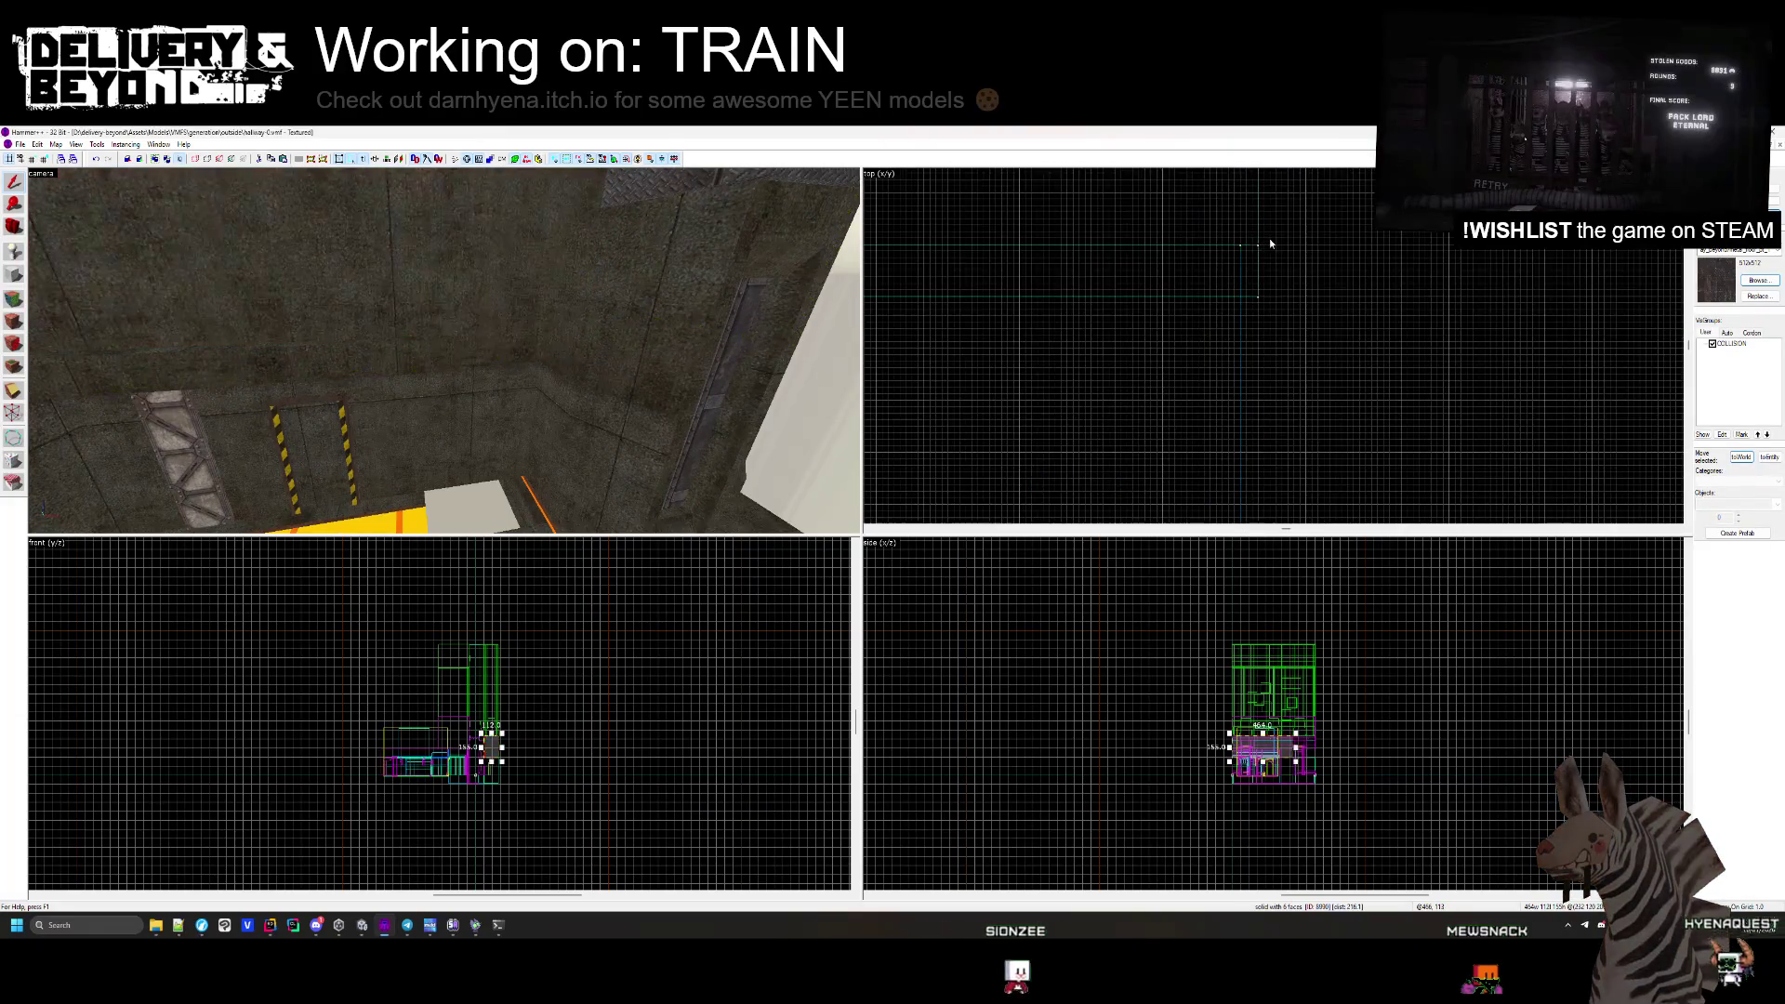
# Select the tall red pillar and add its neighbouring pillar, top and ceiling brushes to the selection.
pyautogui.moveTo(444, 350); pyautogui.dragTo(443, 351)
pyautogui.click(444, 350)
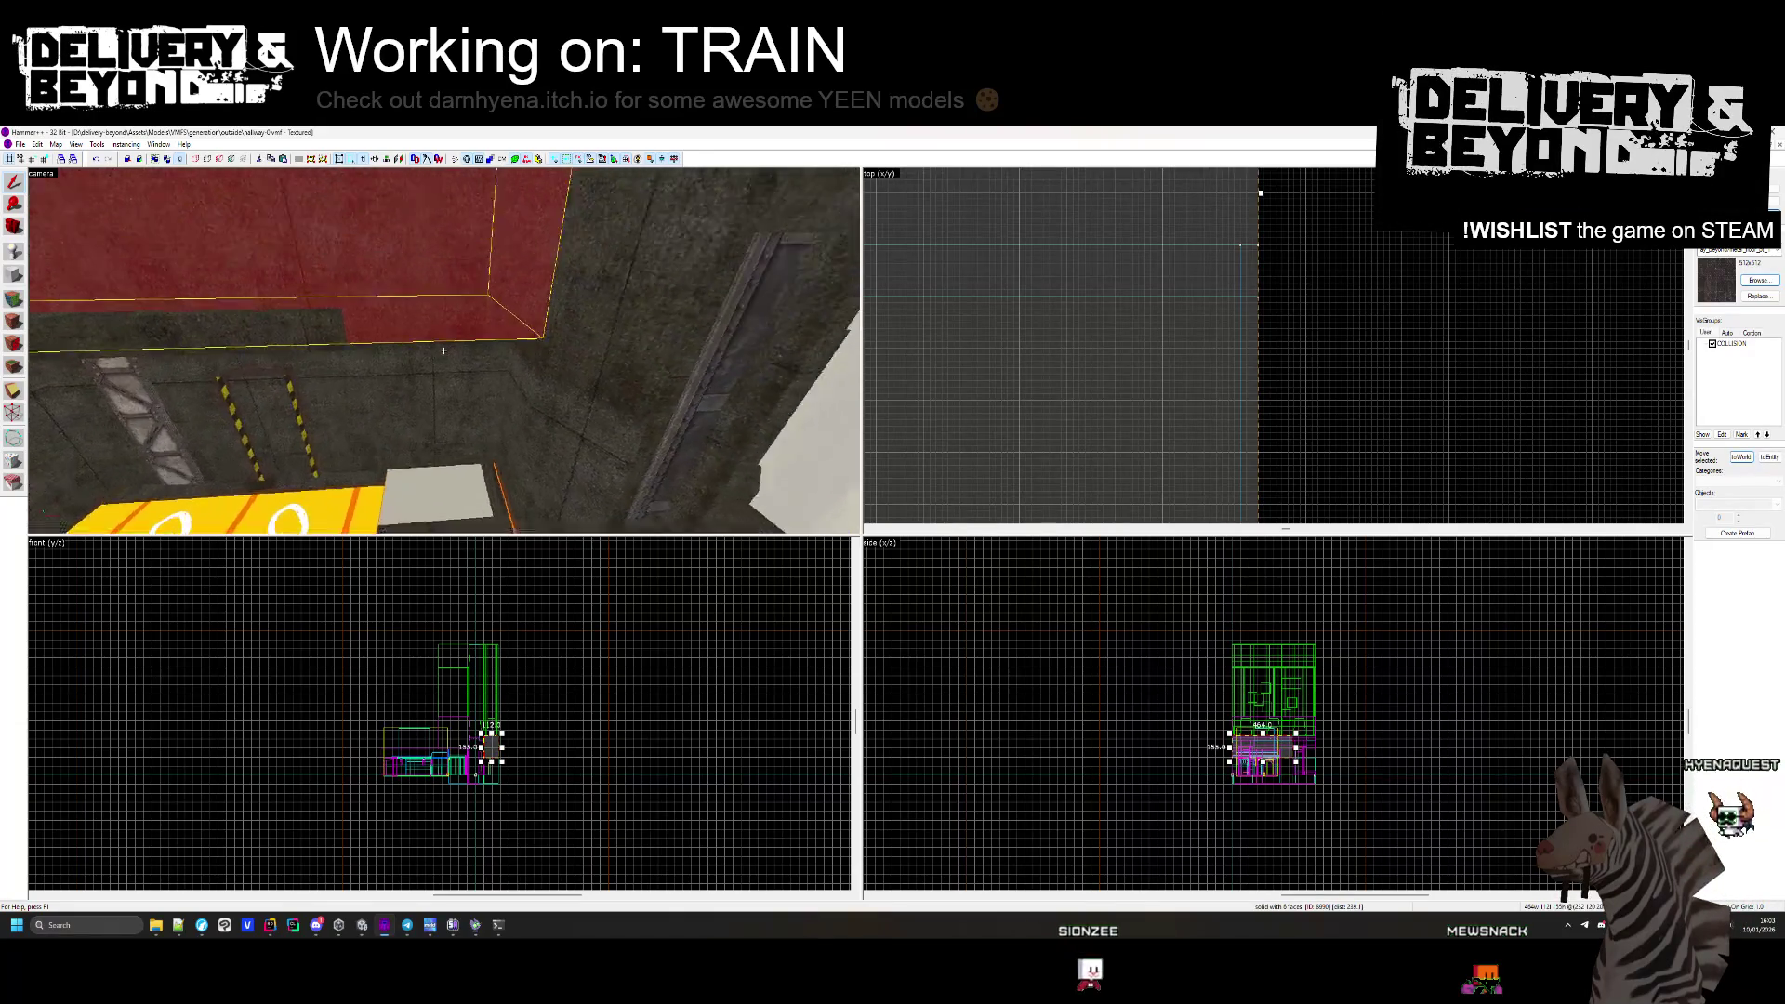
pyautogui.click(443, 350)
pyautogui.moveTo(443, 350)
pyautogui.mouseDown()
pyautogui.moveTo(573, 252)
pyautogui.moveTo(461, 375)
pyautogui.moveTo(456, 344)
pyautogui.moveTo(423, 359)
pyautogui.moveTo(671, 371)
pyautogui.mouseUp()
pyautogui.keyDown('ctrl'); pyautogui.click(559, 291); pyautogui.keyUp('ctrl')
pyautogui.keyDown('ctrl'); pyautogui.click(455, 344); pyautogui.keyUp('ctrl')
pyautogui.keyDown('ctrl'); pyautogui.click(412, 364); pyautogui.keyUp('ctrl')
pyautogui.scroll(3, 1119, 343)
# Select the small brush by the walkway floor in place of the trapezoid brush in the Top view.
pyautogui.scroll(5, 1119, 343)
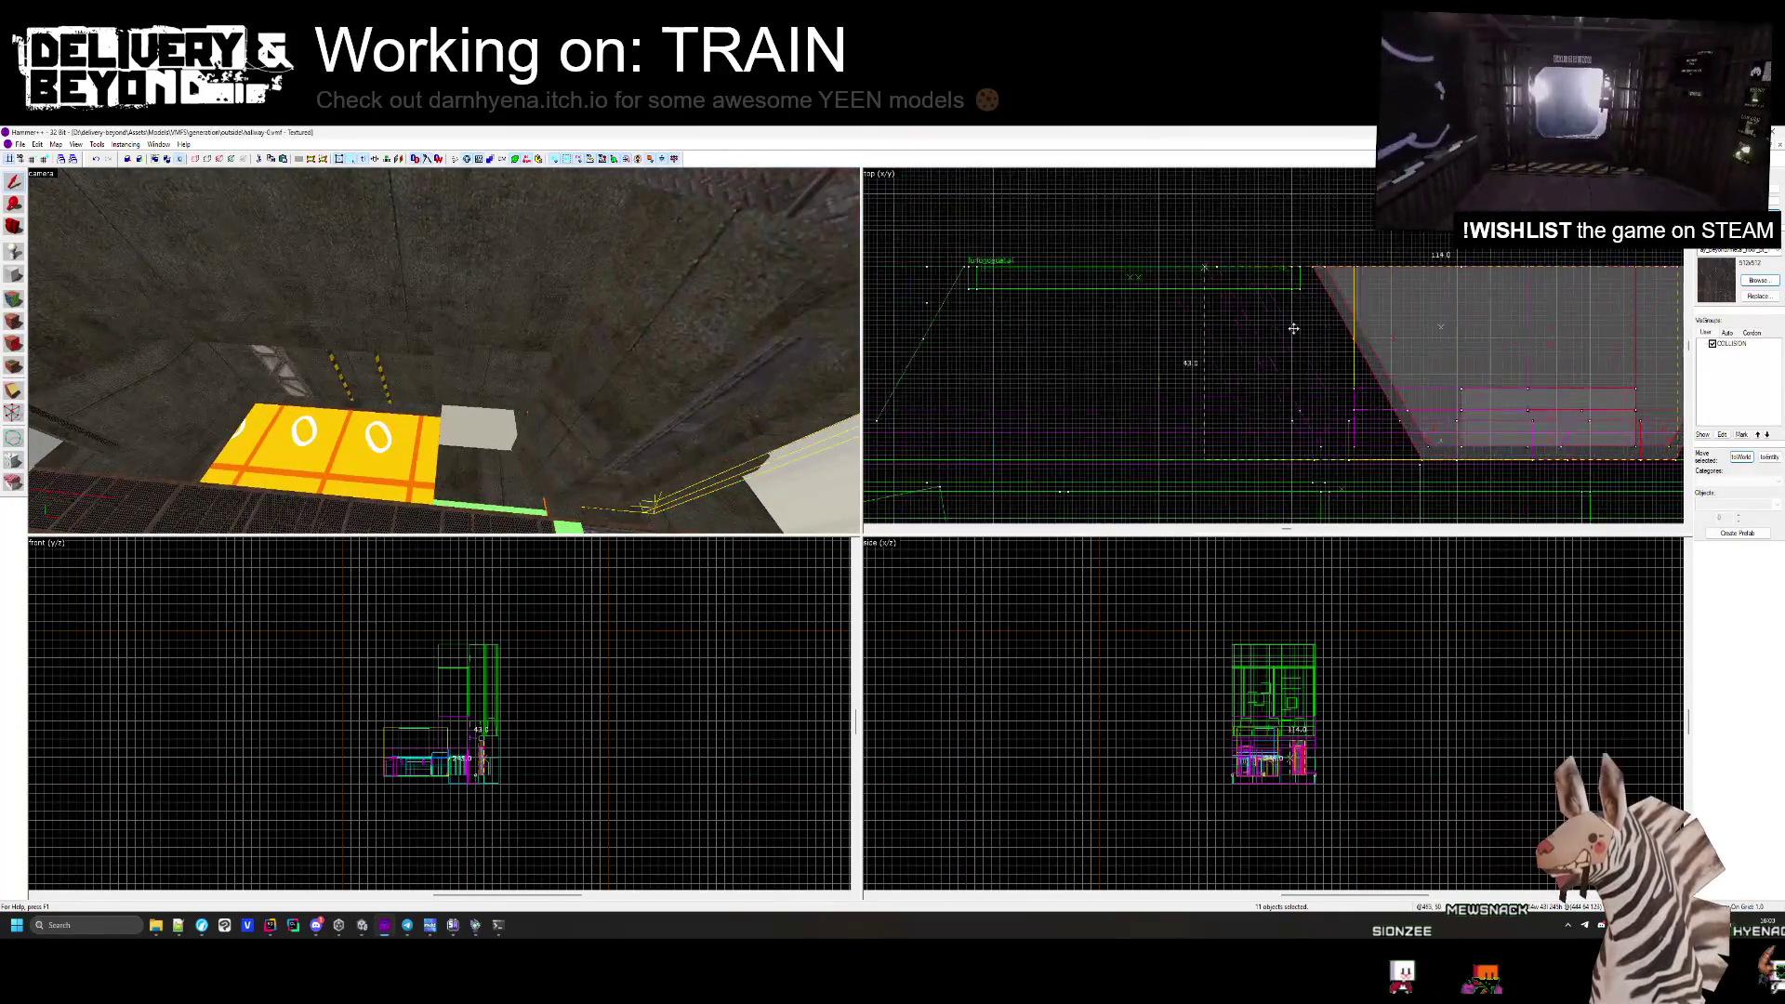
pyautogui.click(1084, 327)
pyautogui.moveTo(709, 323)
pyautogui.mouseDown()
pyautogui.moveTo(443, 350)
pyautogui.moveTo(427, 369)
pyautogui.mouseUp()
pyautogui.click(447, 328)
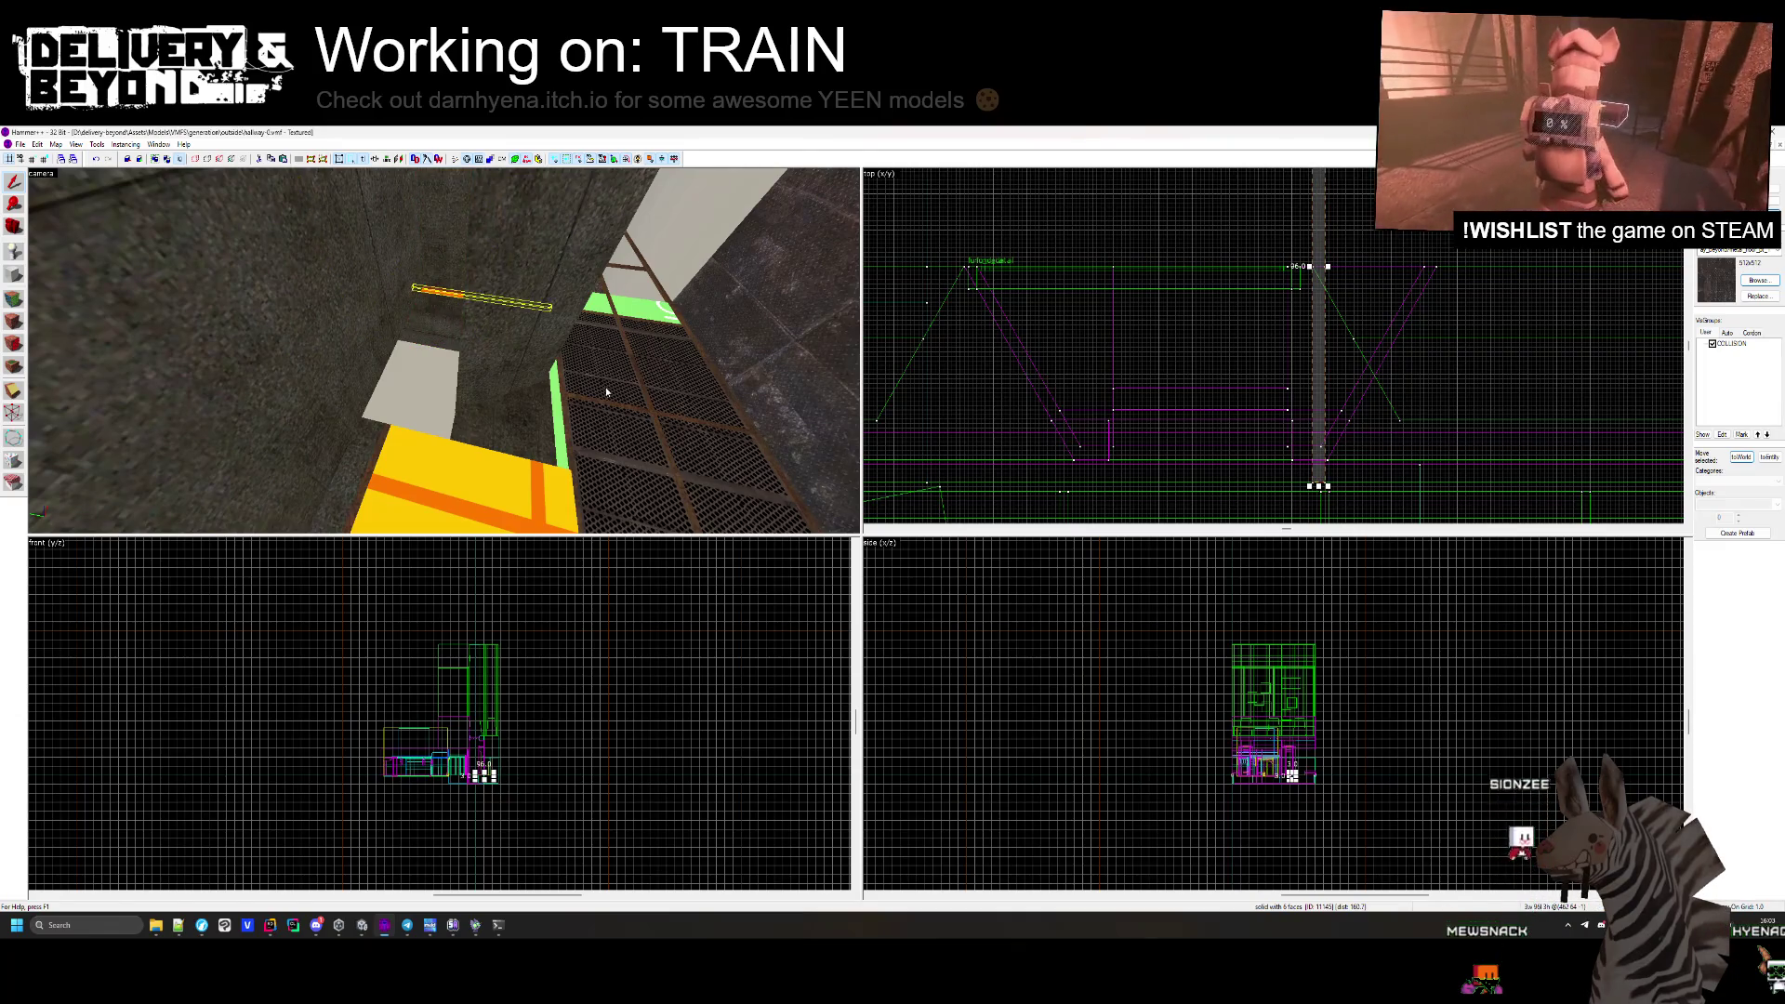
pyautogui.scroll(1, 1204, 319)
pyautogui.scroll(3, 1201, 181)
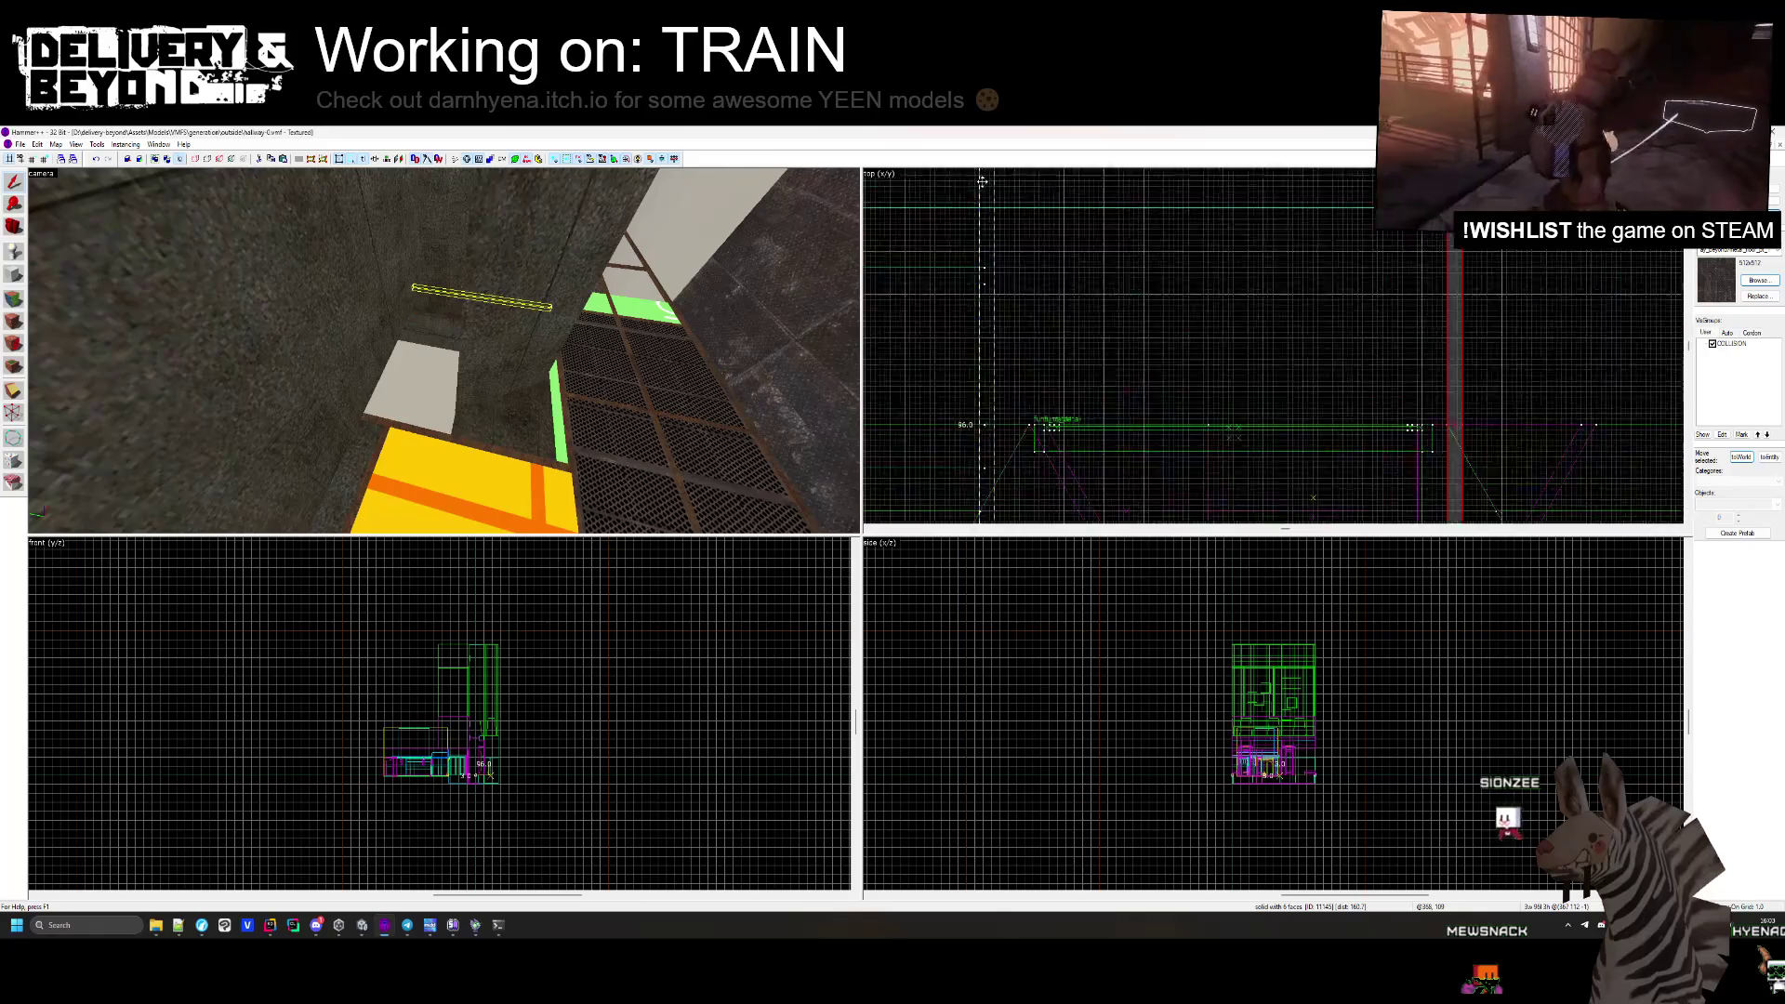
# Fly along the walkway and select the solids on its edge, ending with the larger edge solid.
pyautogui.press('z')
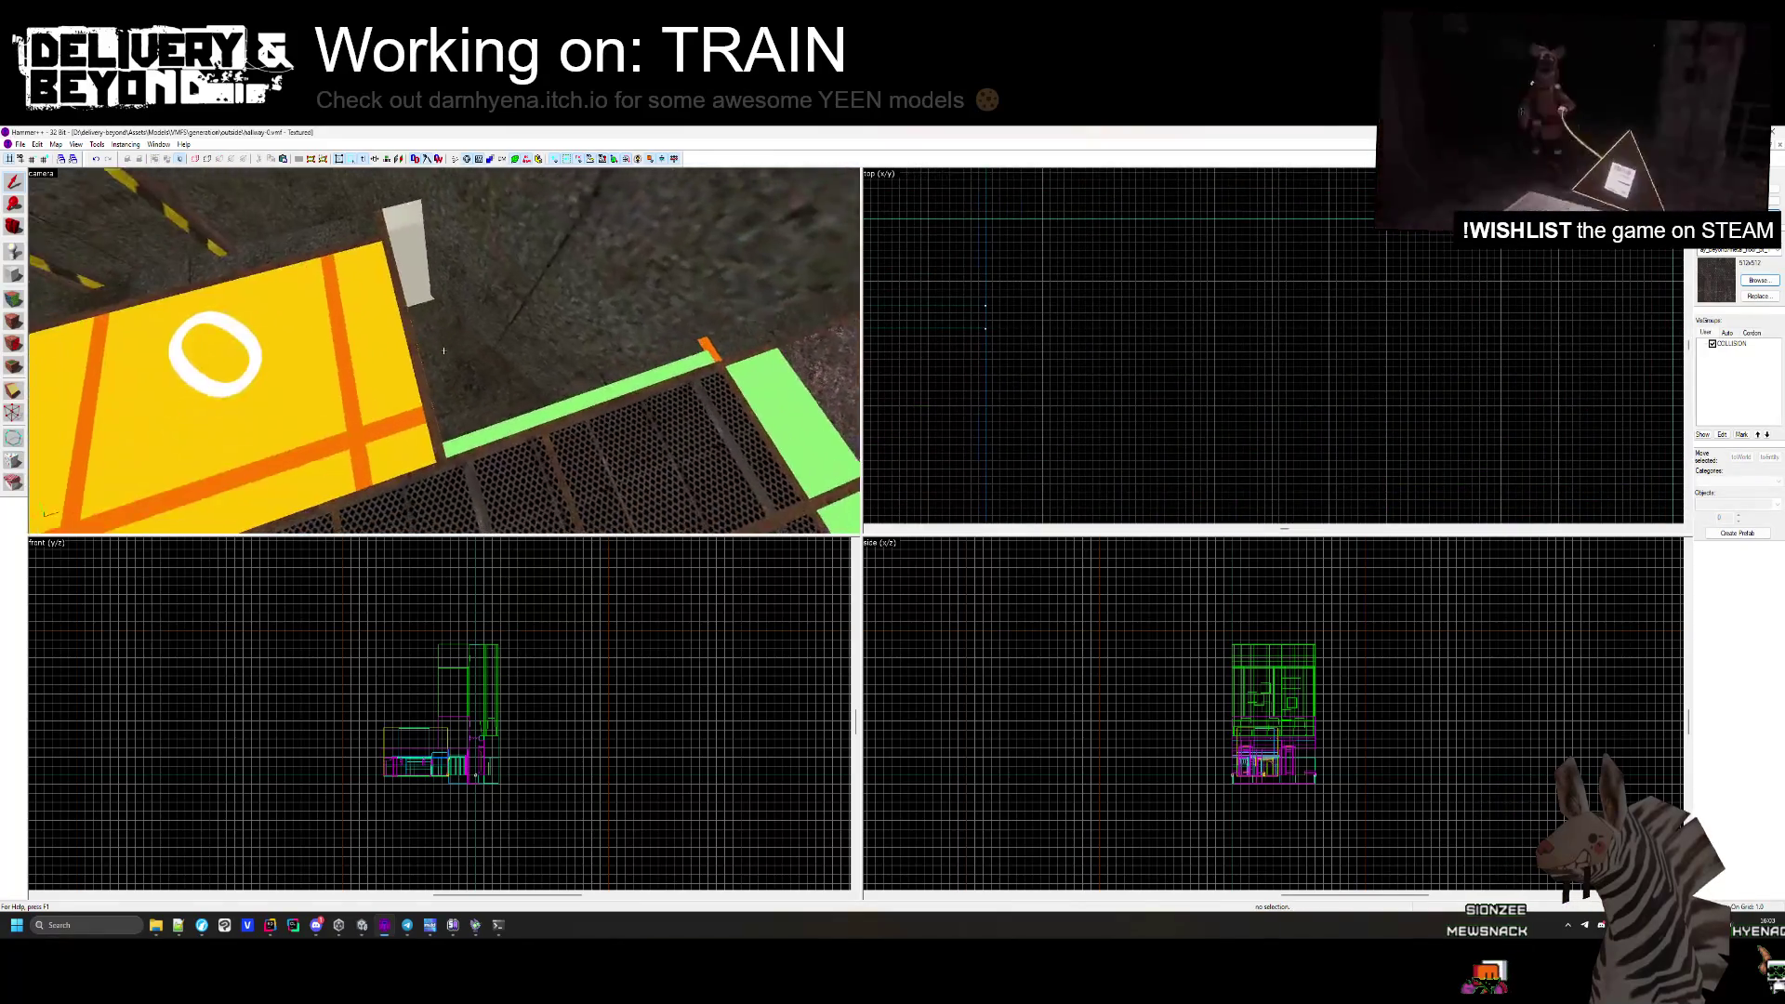
pyautogui.click(443, 350)
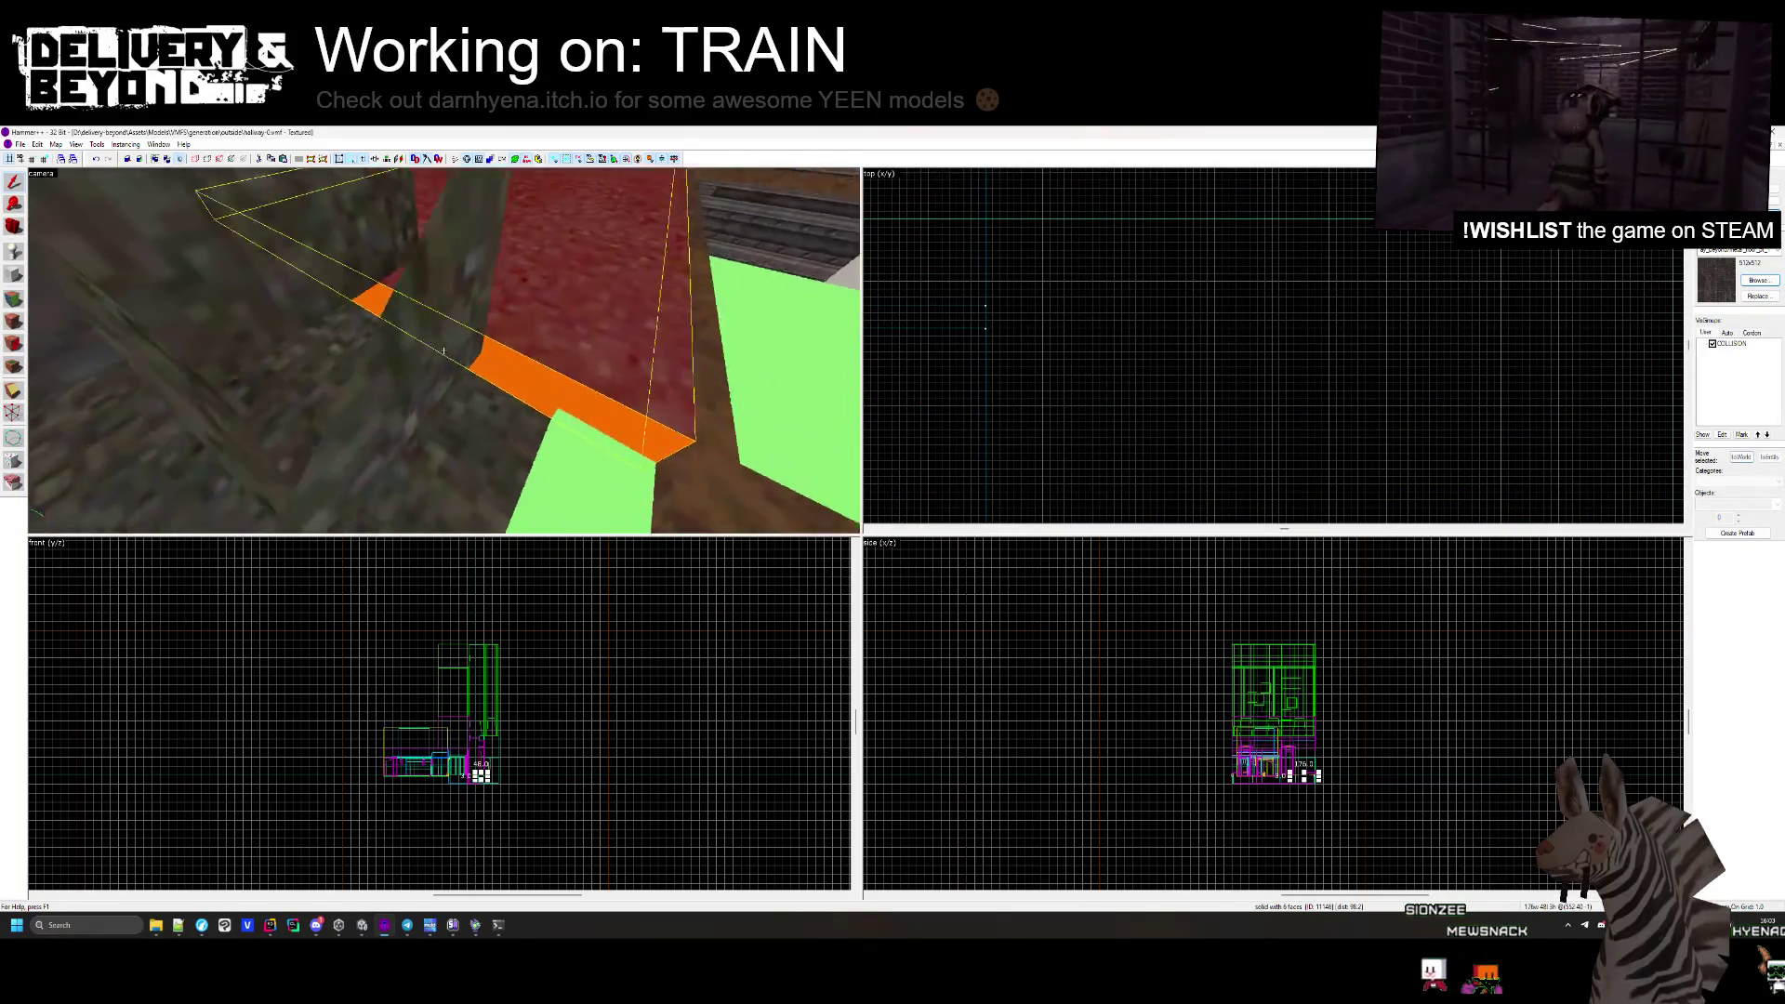
pyautogui.press('z')
pyautogui.scroll(-5, 1244, 429)
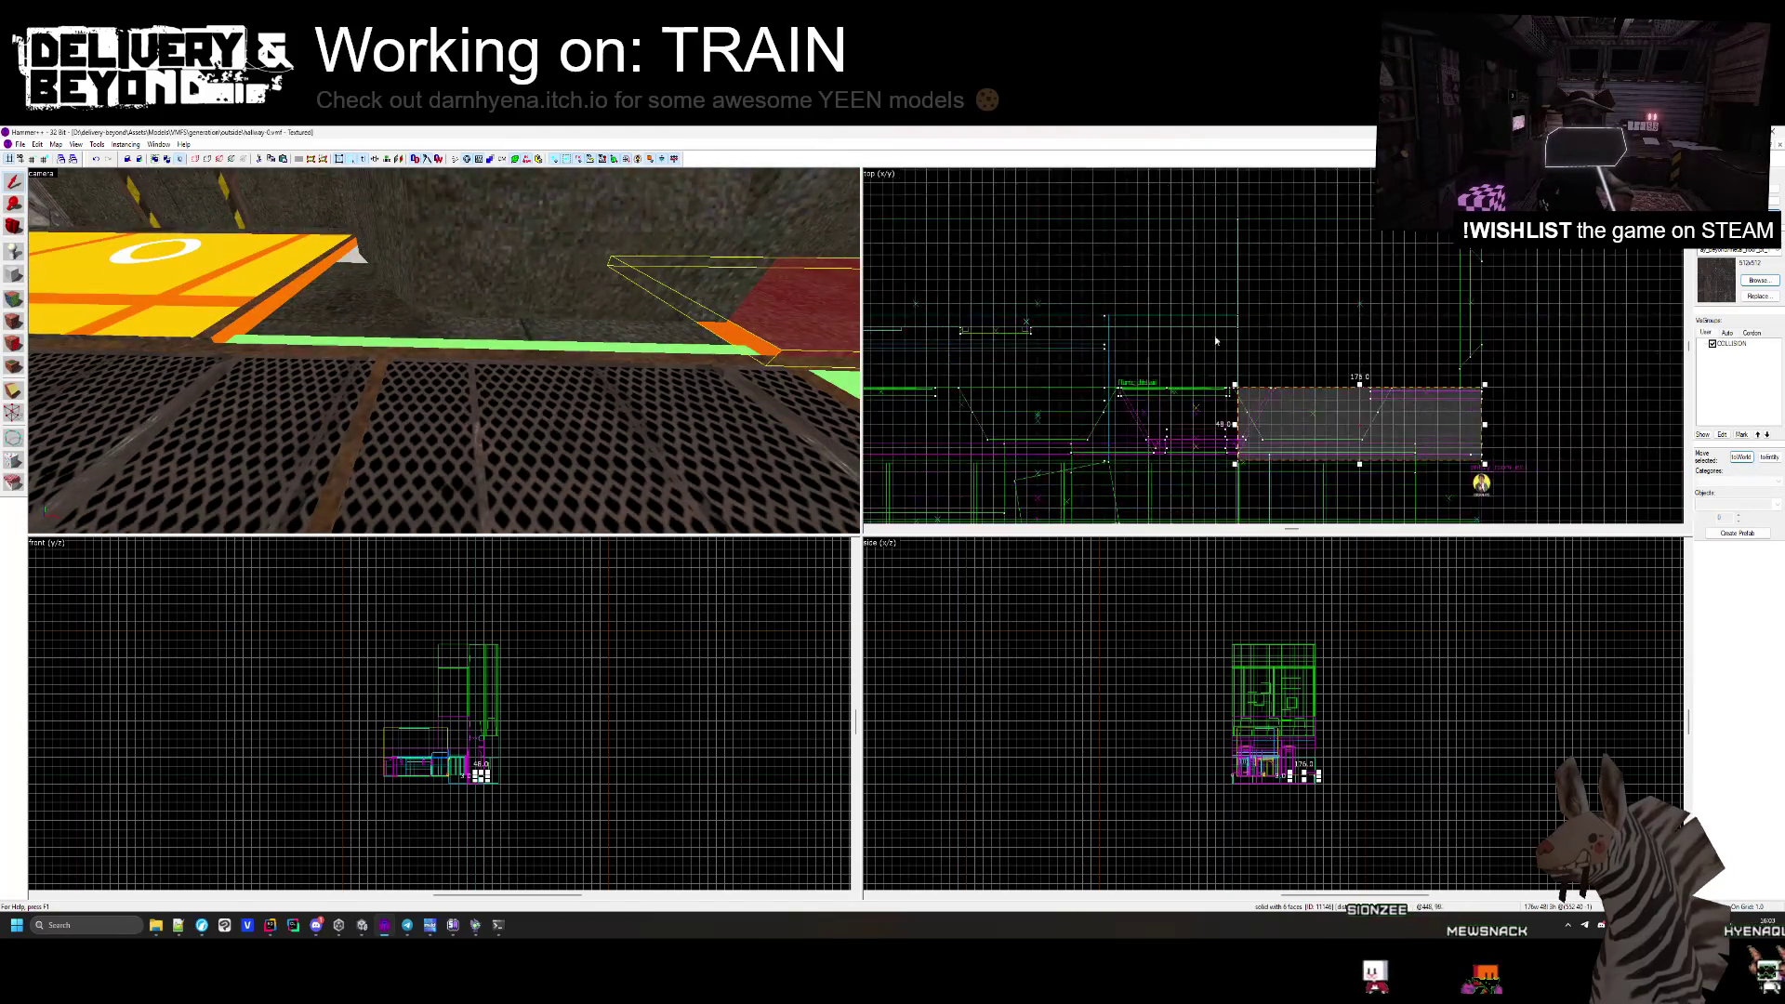
pyautogui.scroll(2, 1244, 430)
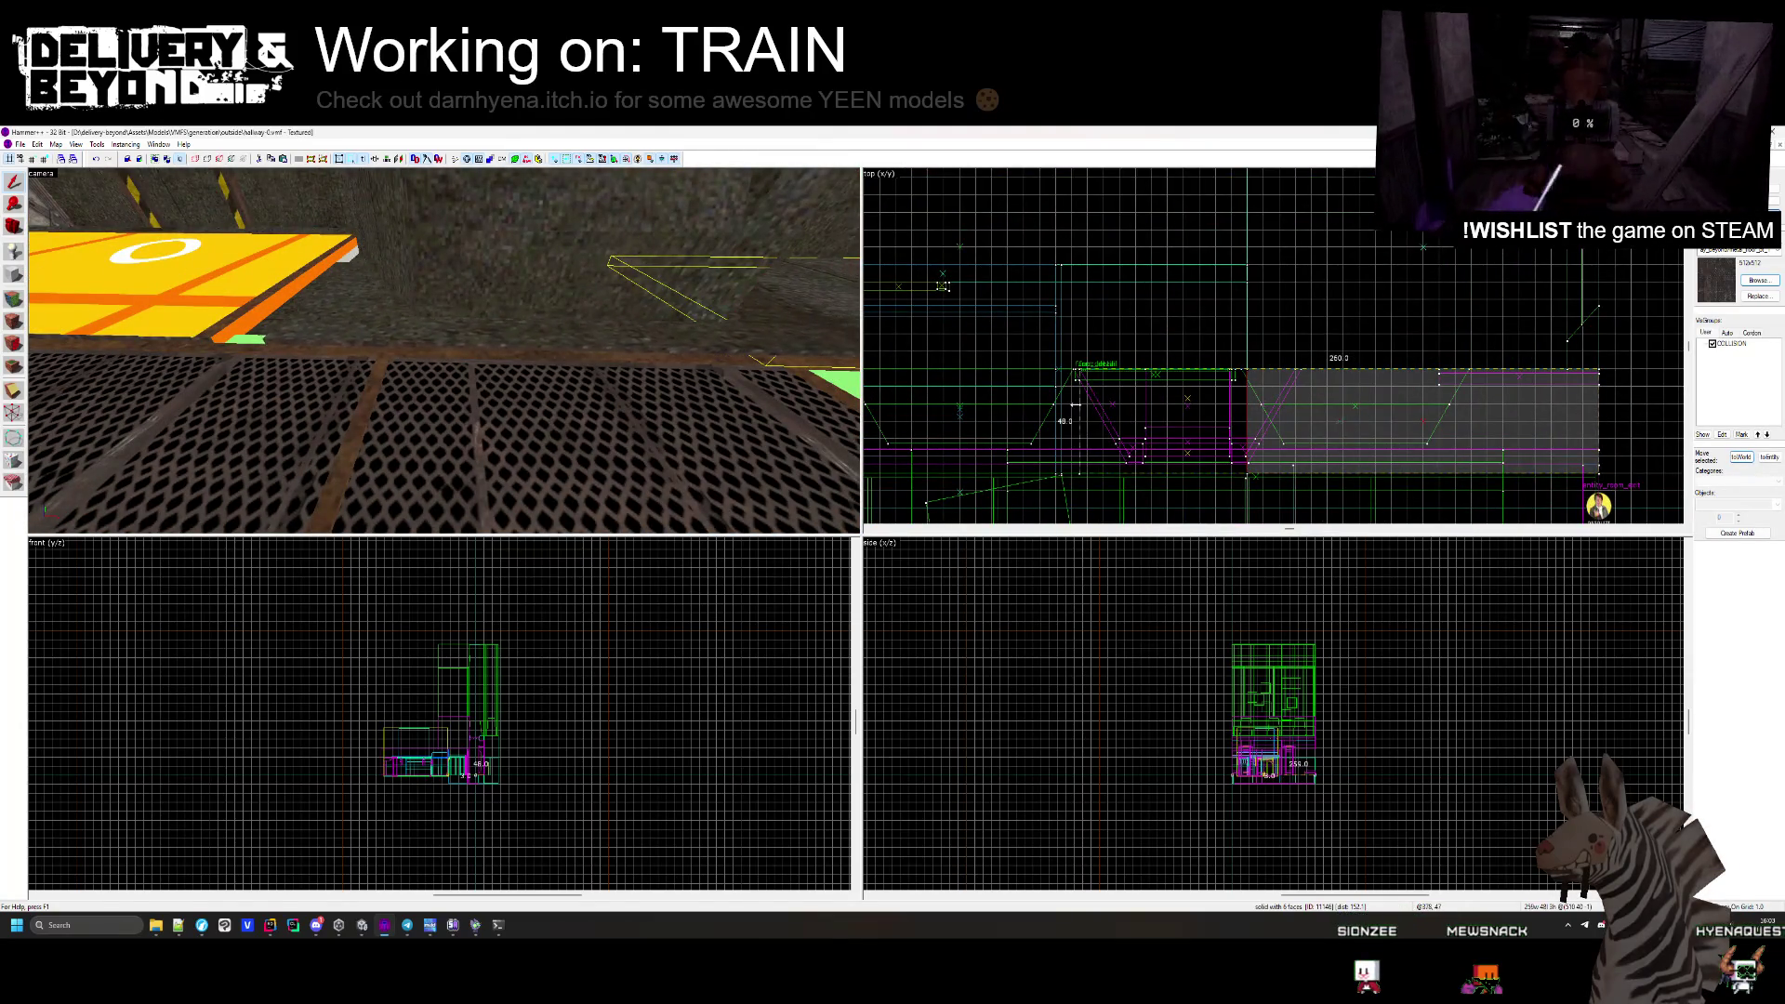
pyautogui.click(1390, 410)
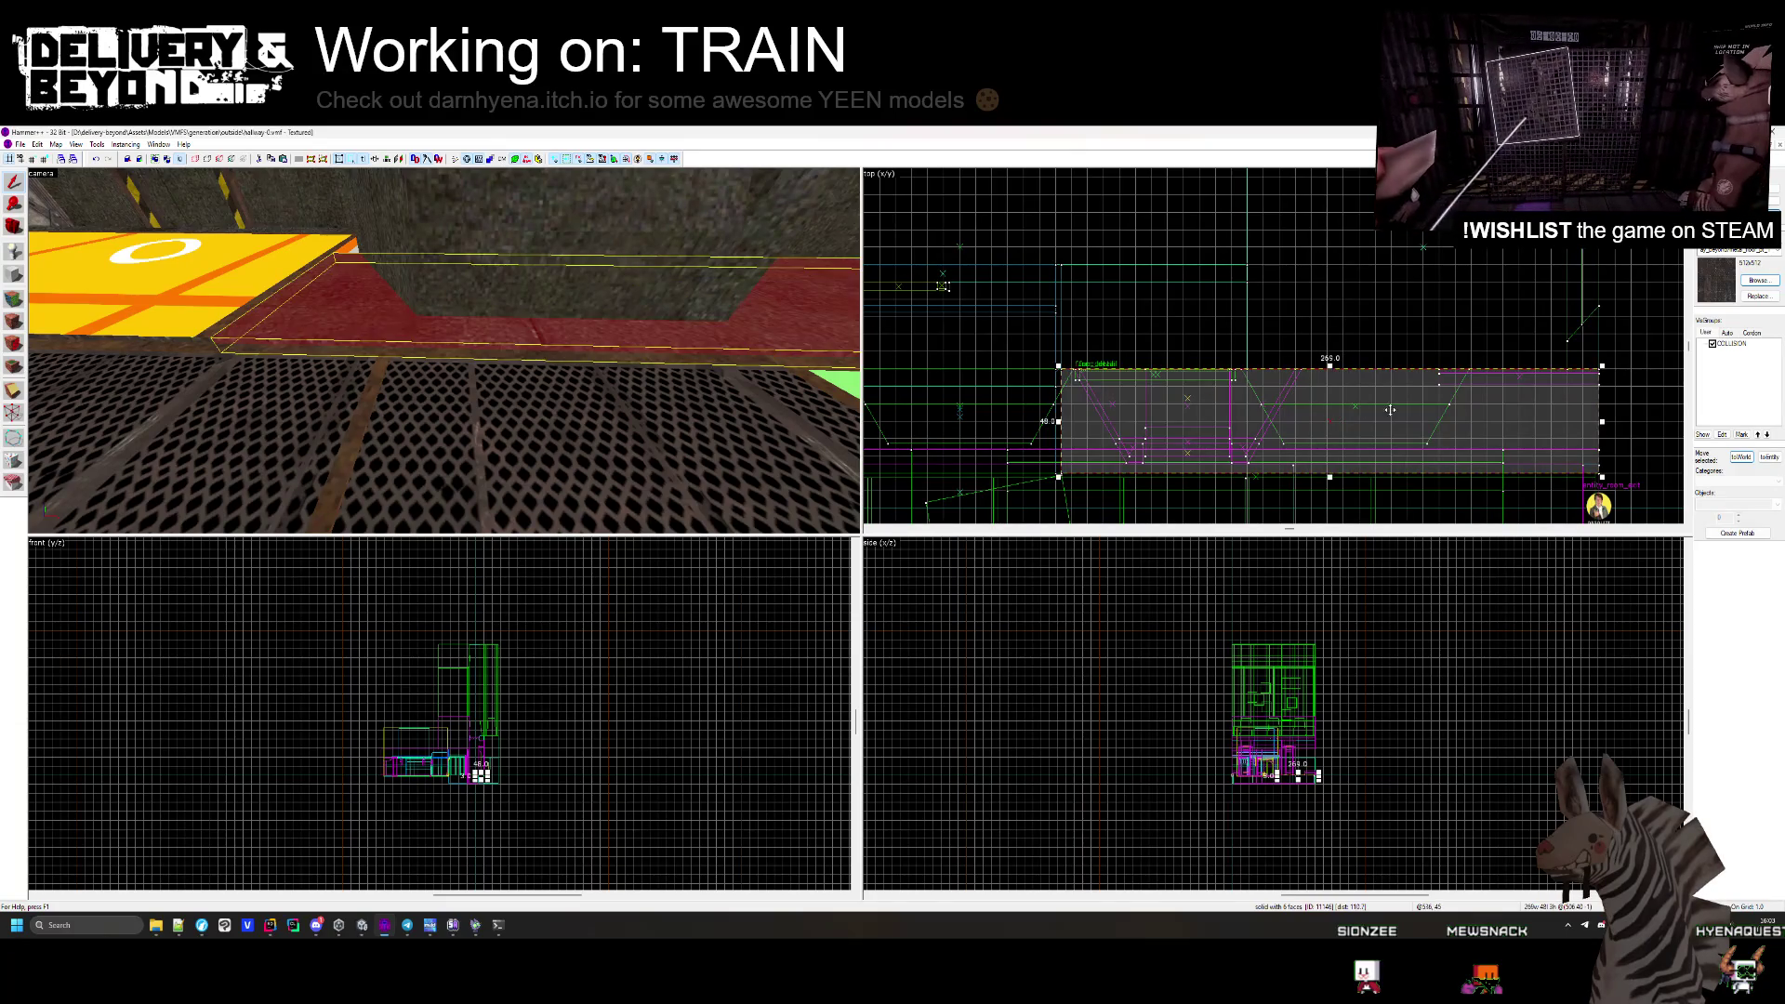
pyautogui.scroll(5, 1534, 416)
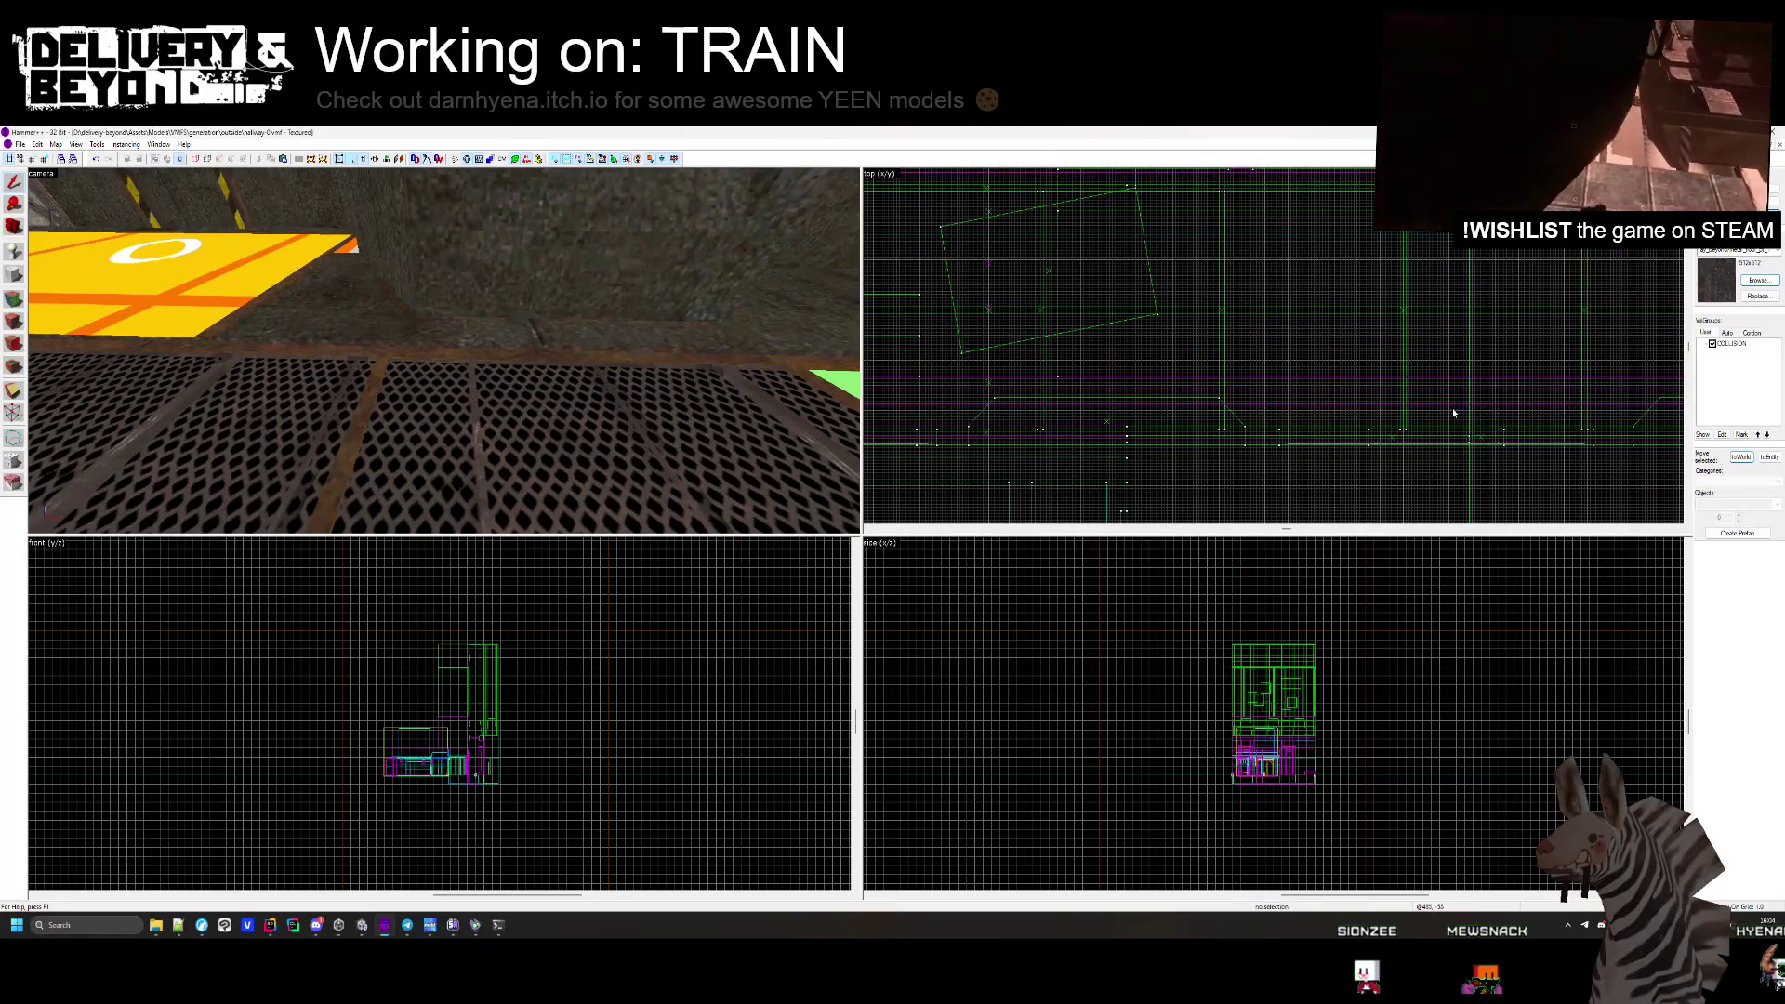
pyautogui.press('z')
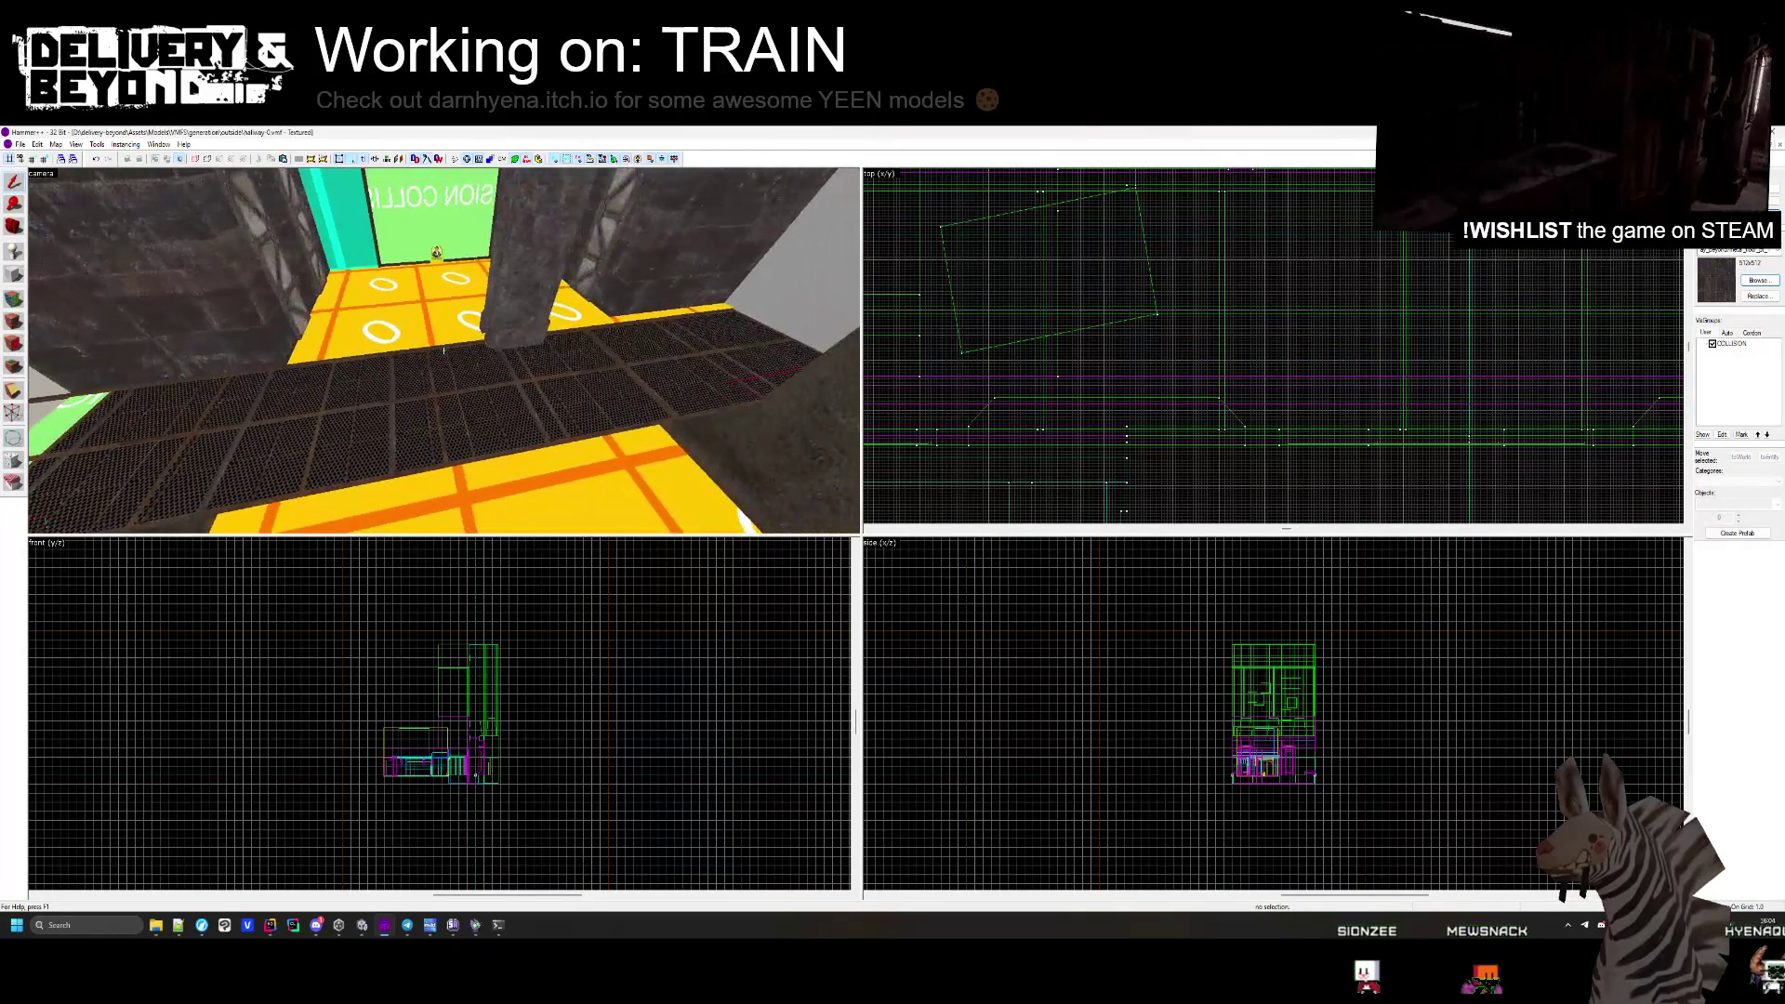
pyautogui.press('w')
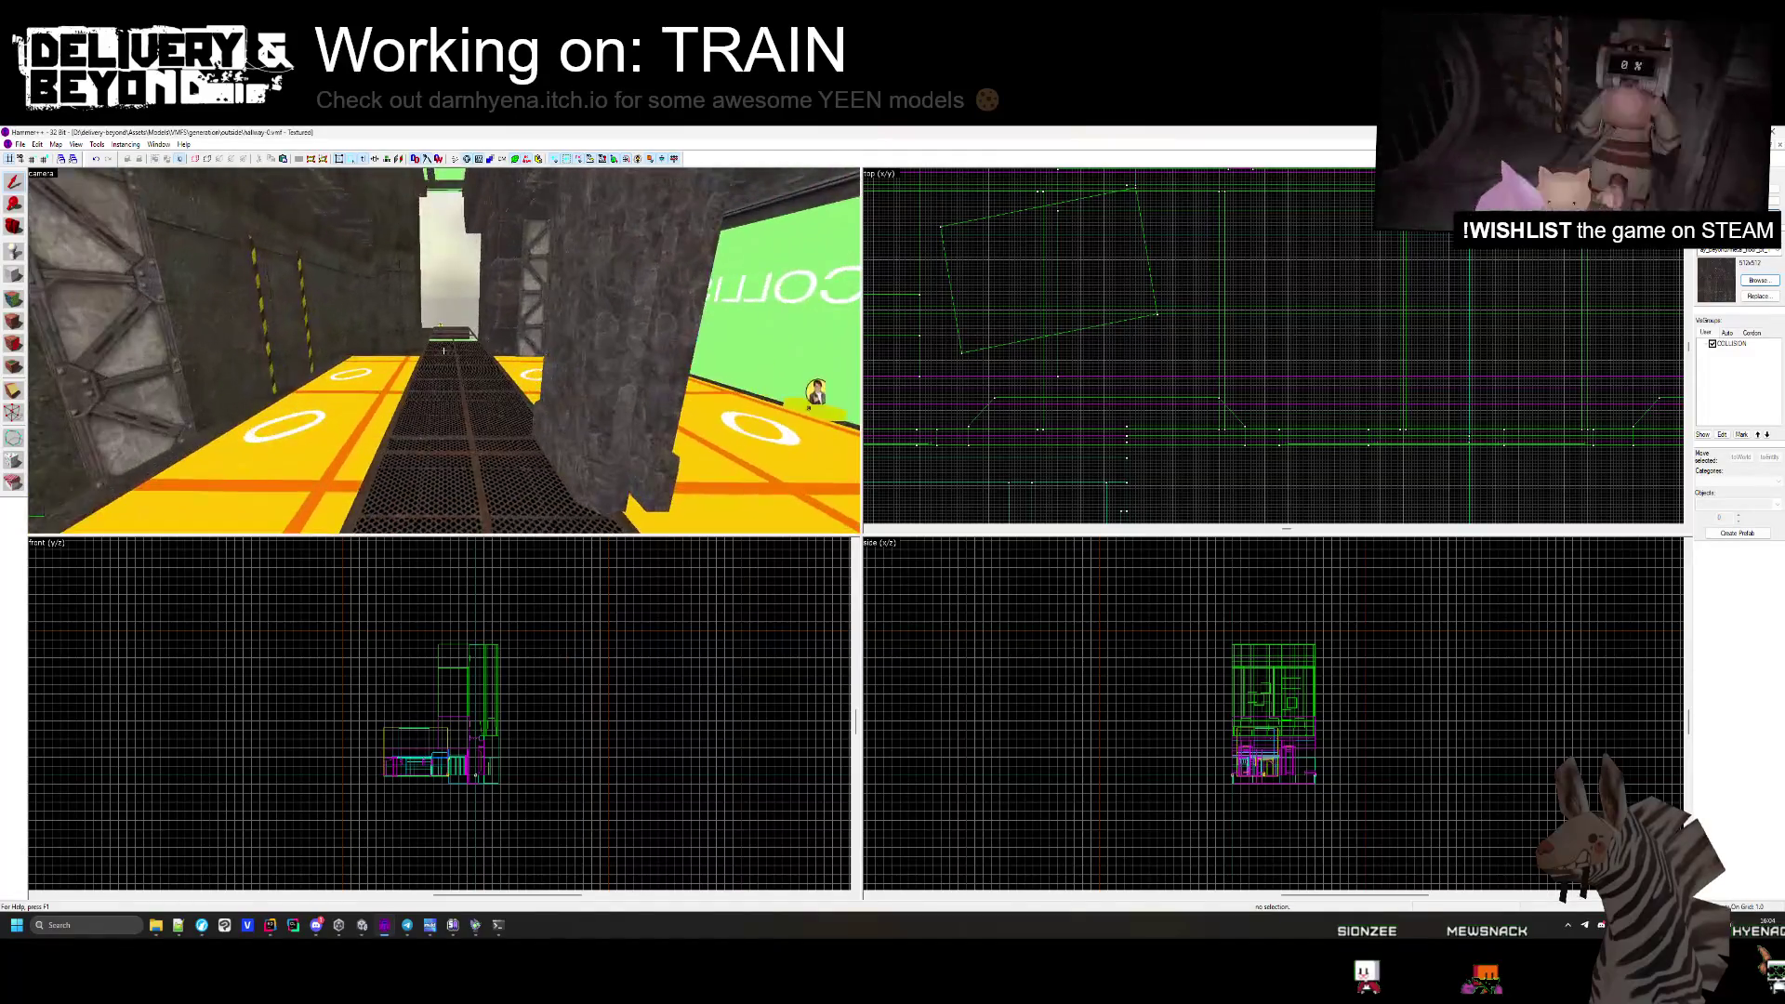
pyautogui.press('w')
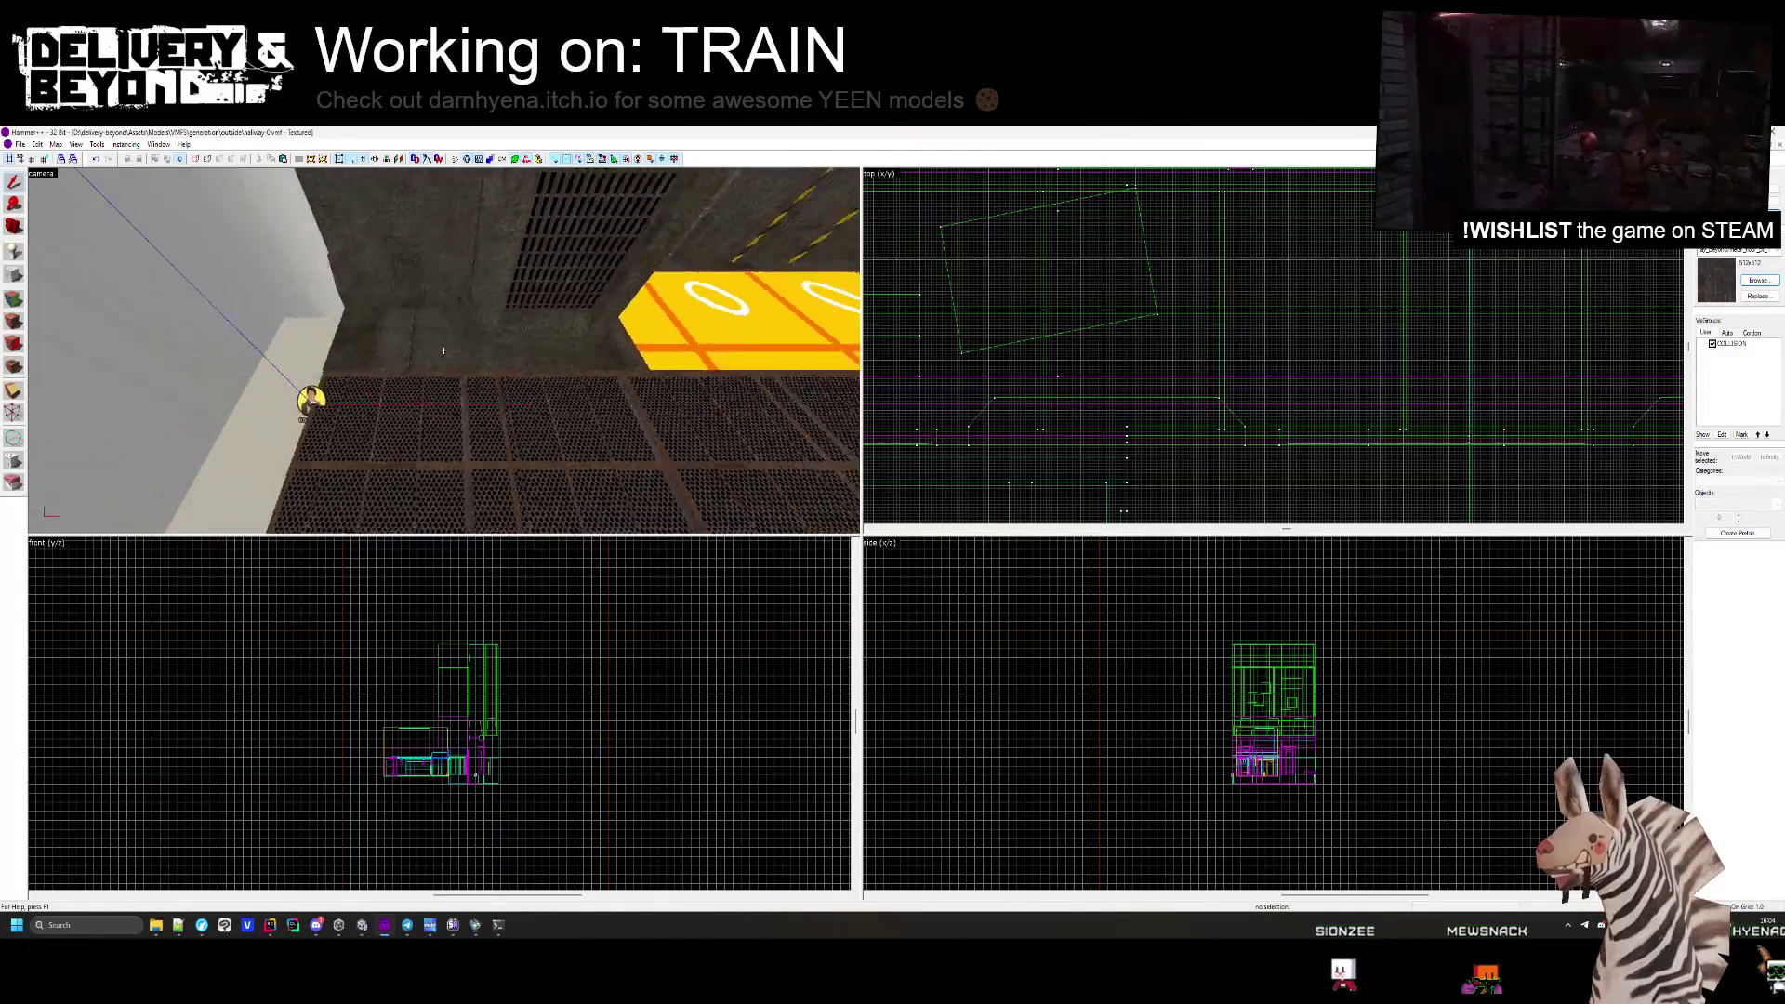
pyautogui.press('w')
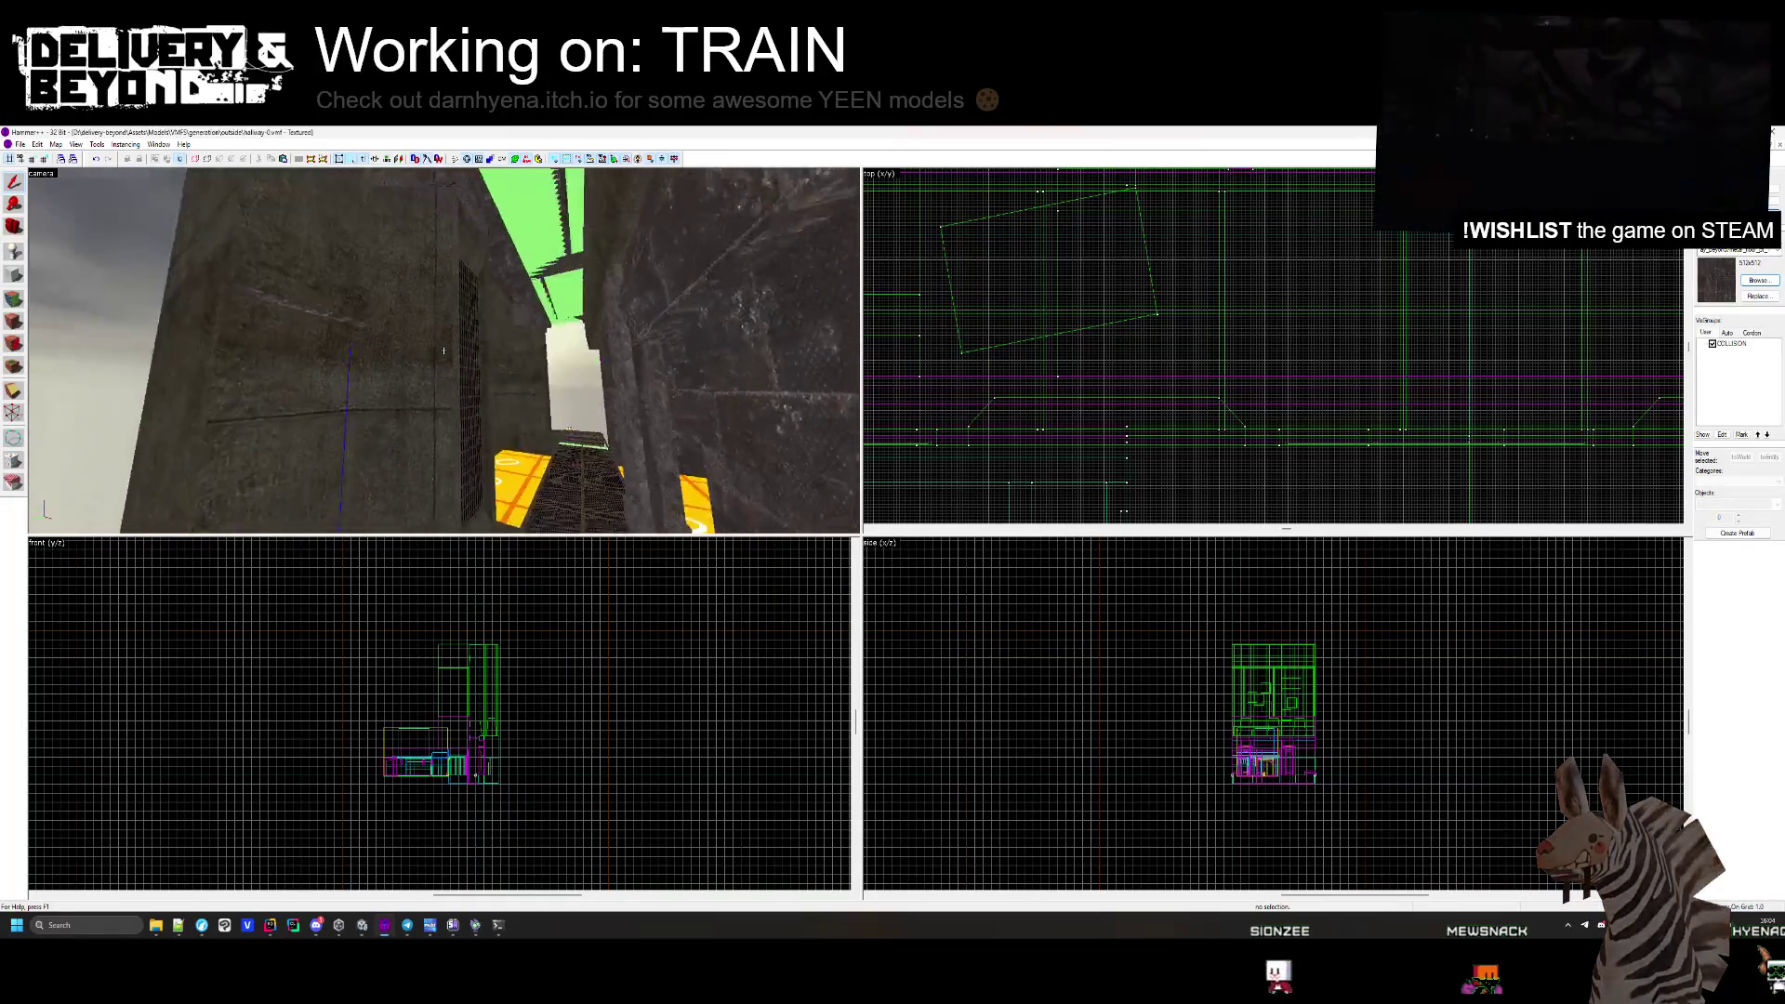
pyautogui.press('w')
pyautogui.press('w')
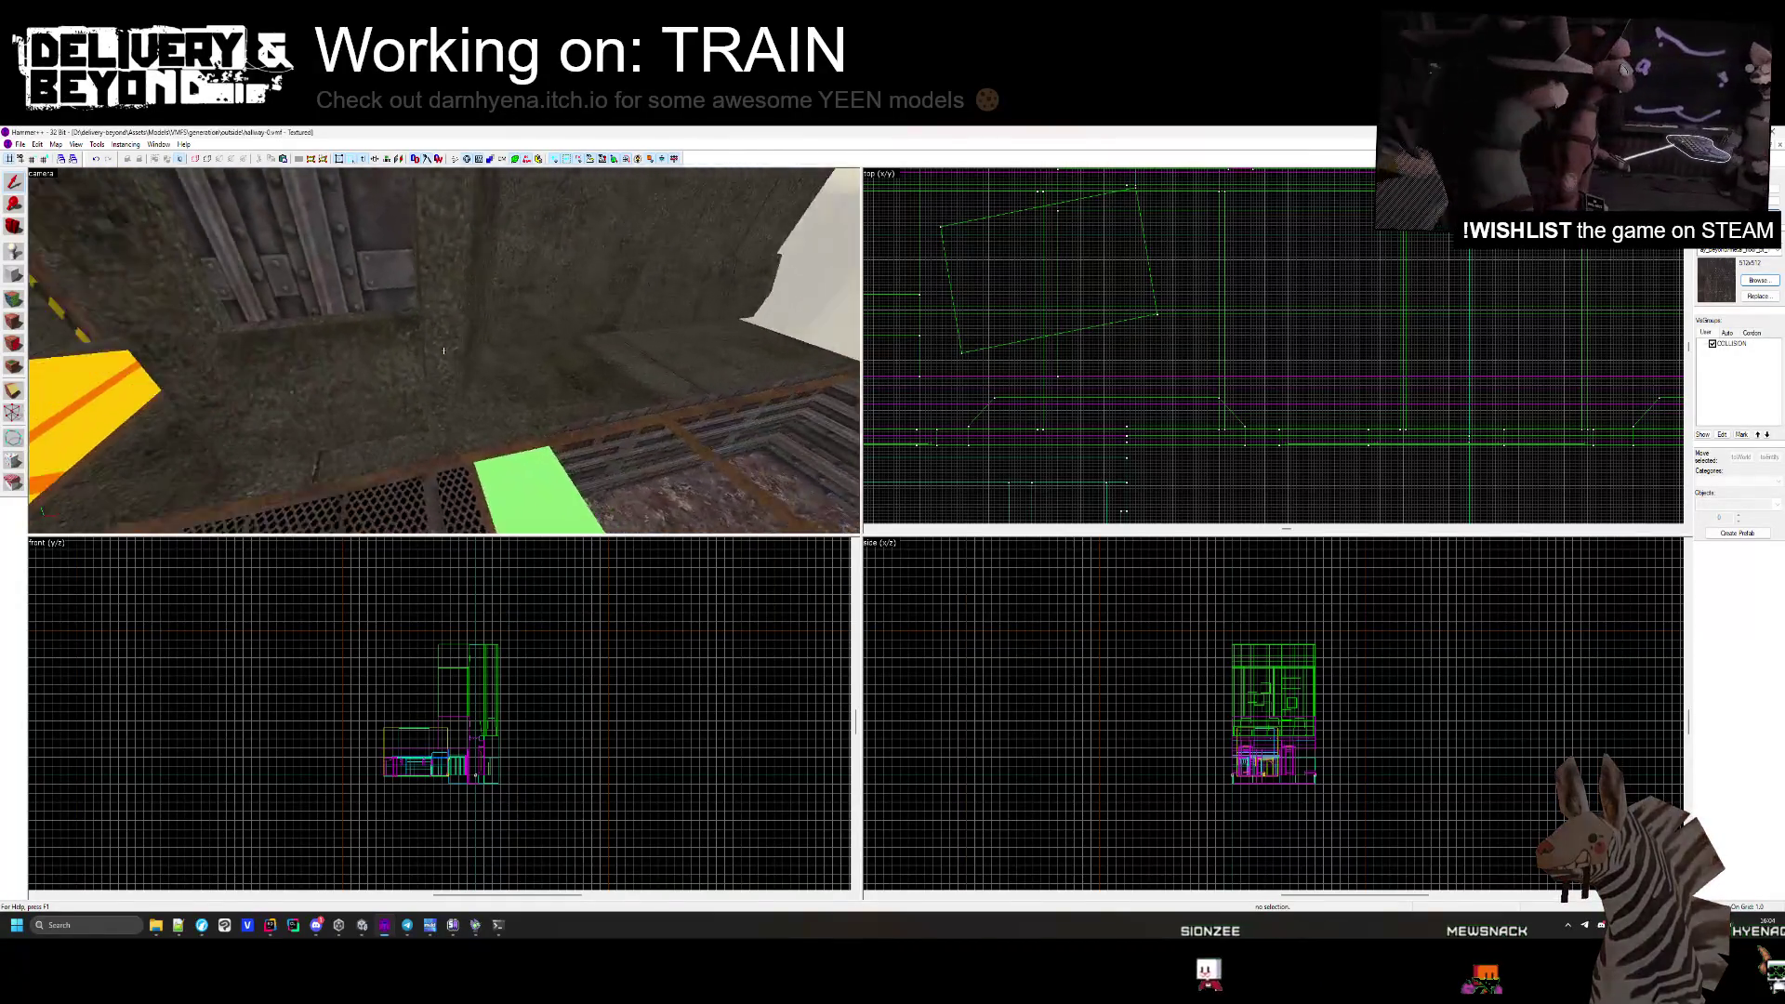
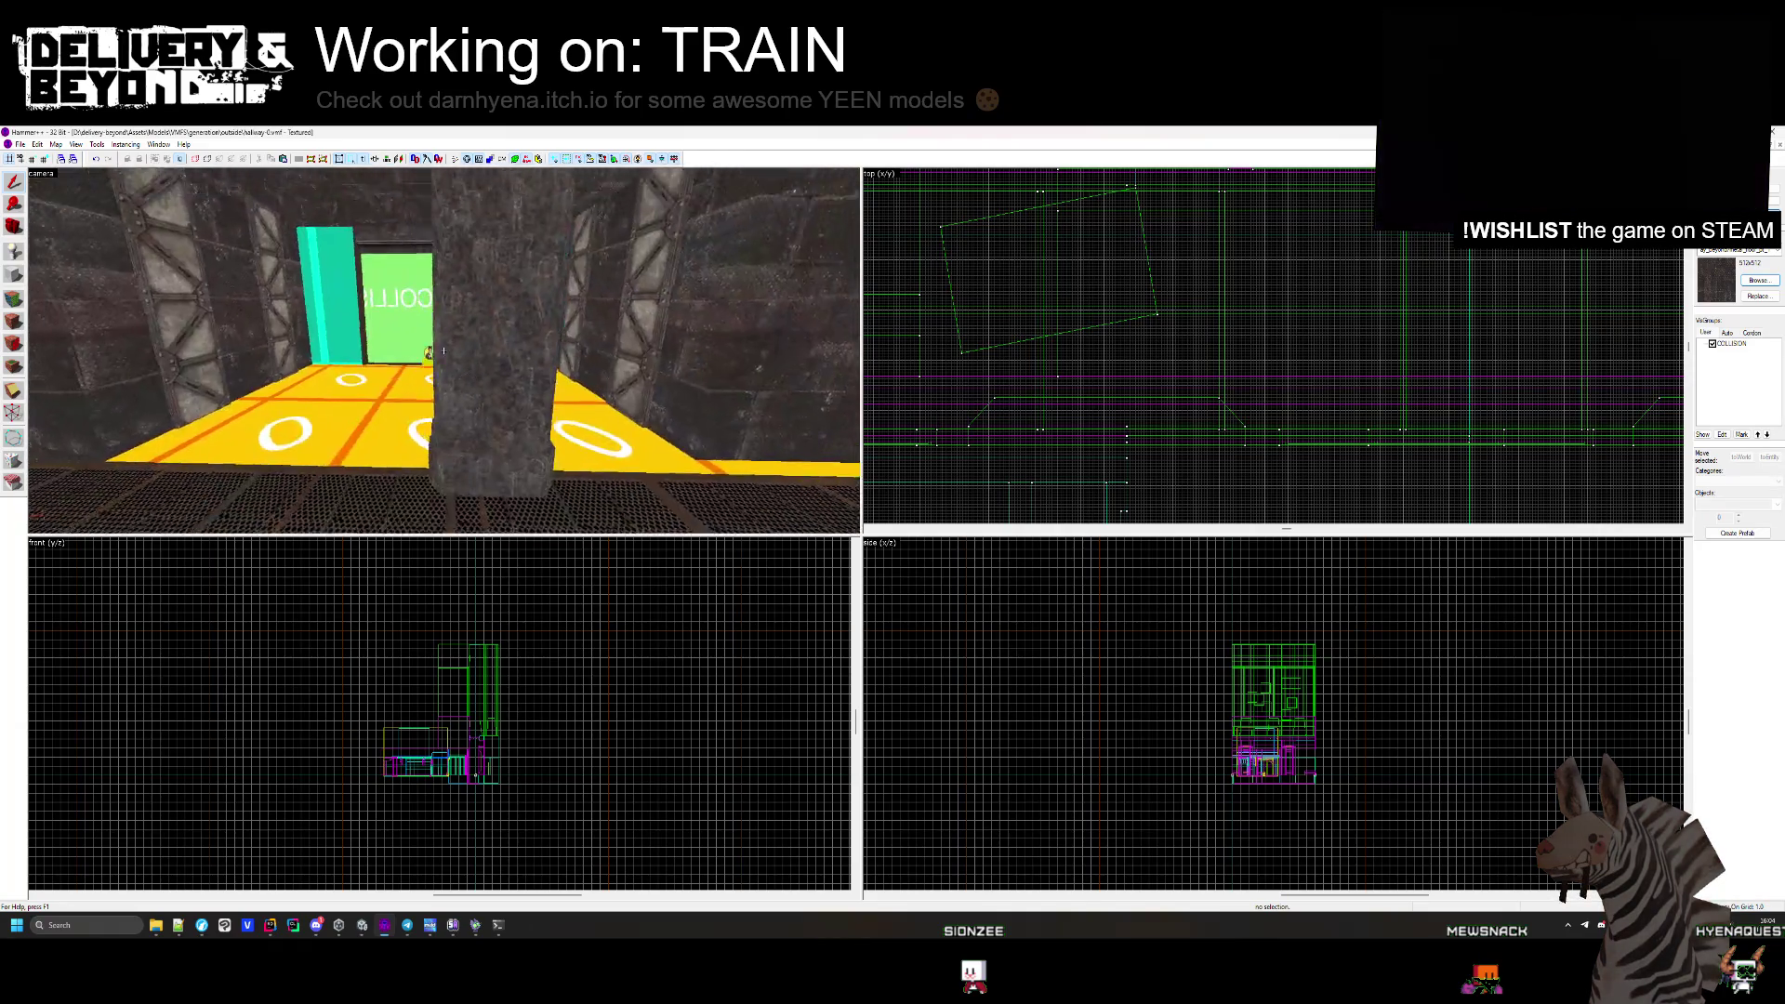
# Narrow the walkway floor solid beside the grating from 487 to 370 units.
pyautogui.moveTo(444, 351); pyautogui.dragTo(443, 351)
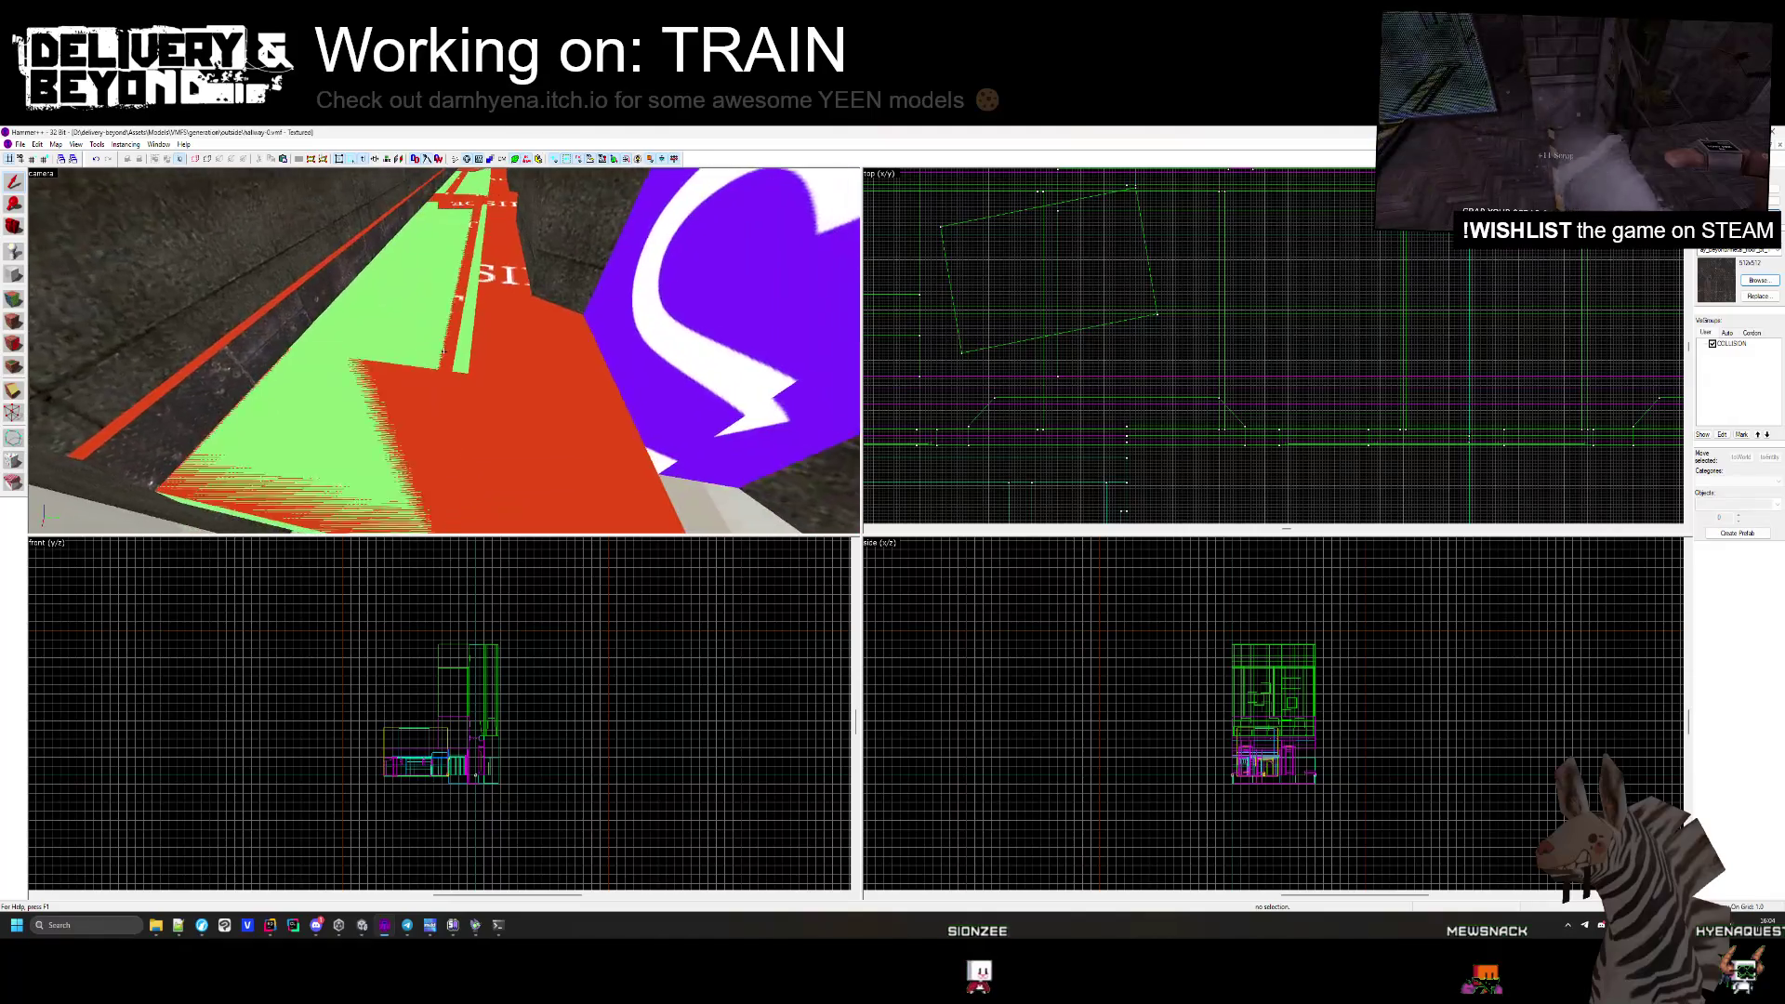
pyautogui.moveTo(443, 350); pyautogui.dragTo(443, 348)
pyautogui.click(445, 355)
pyautogui.click(498, 363)
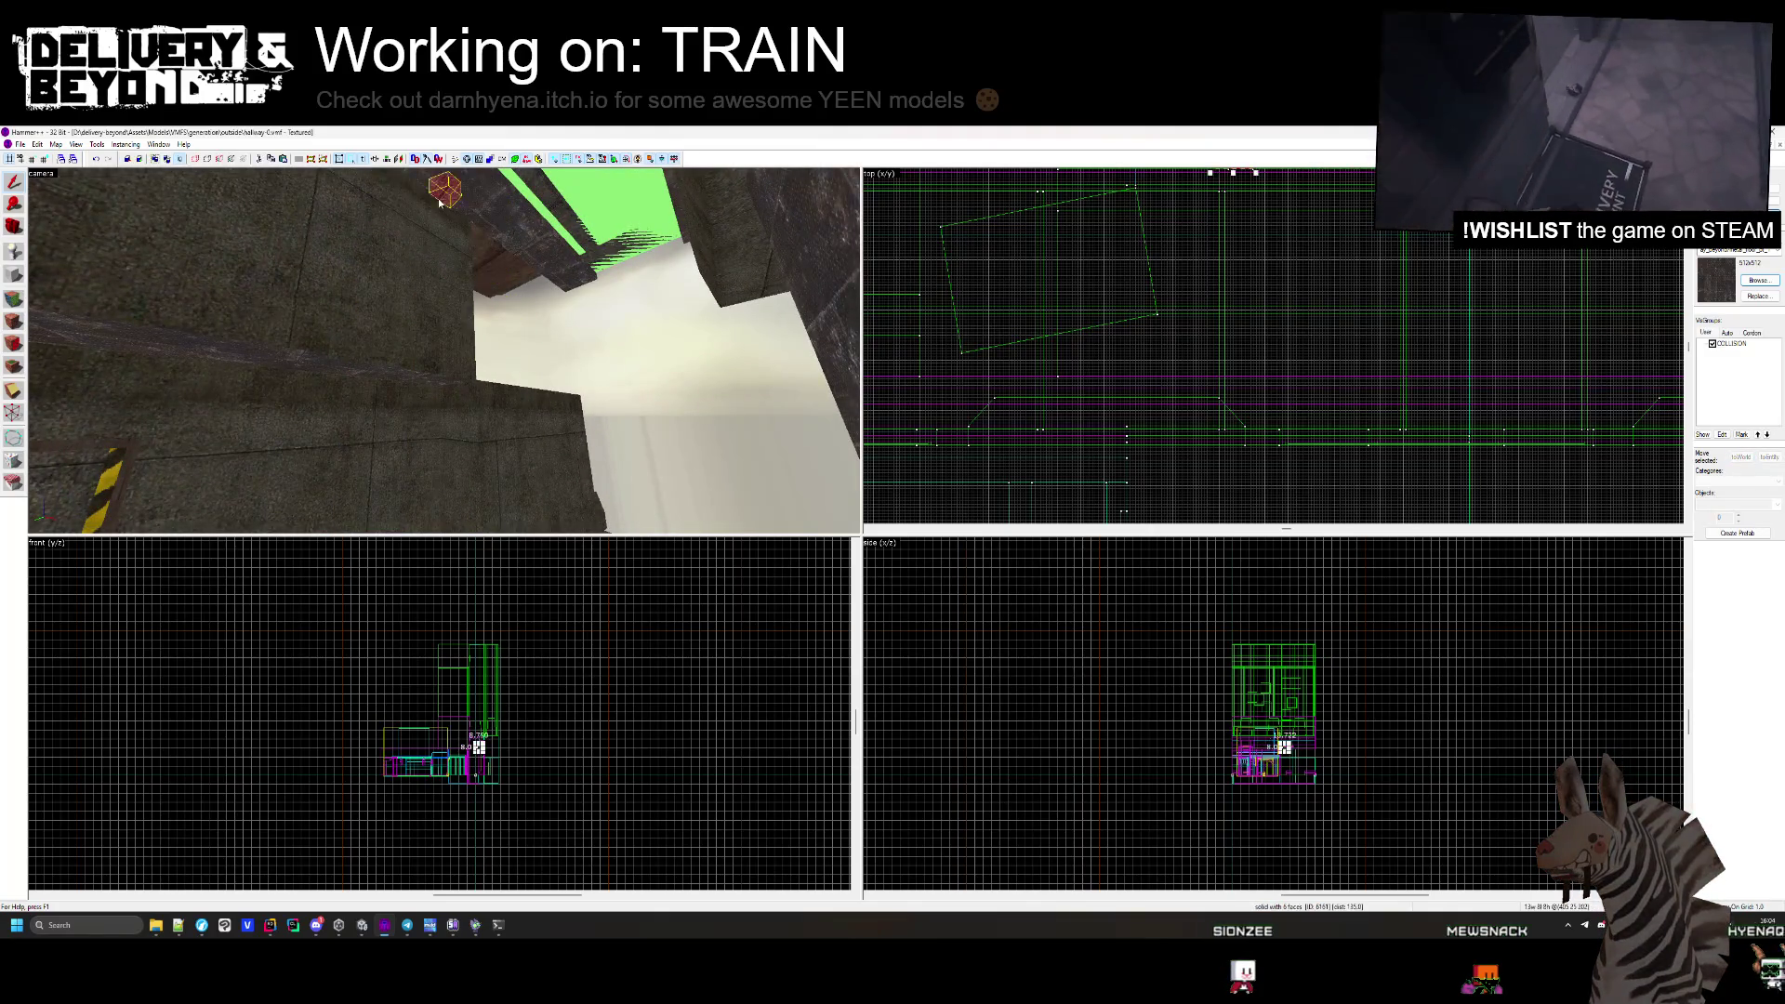
pyautogui.moveTo(513, 275); pyautogui.dragTo(443, 350)
pyautogui.click(534, 434)
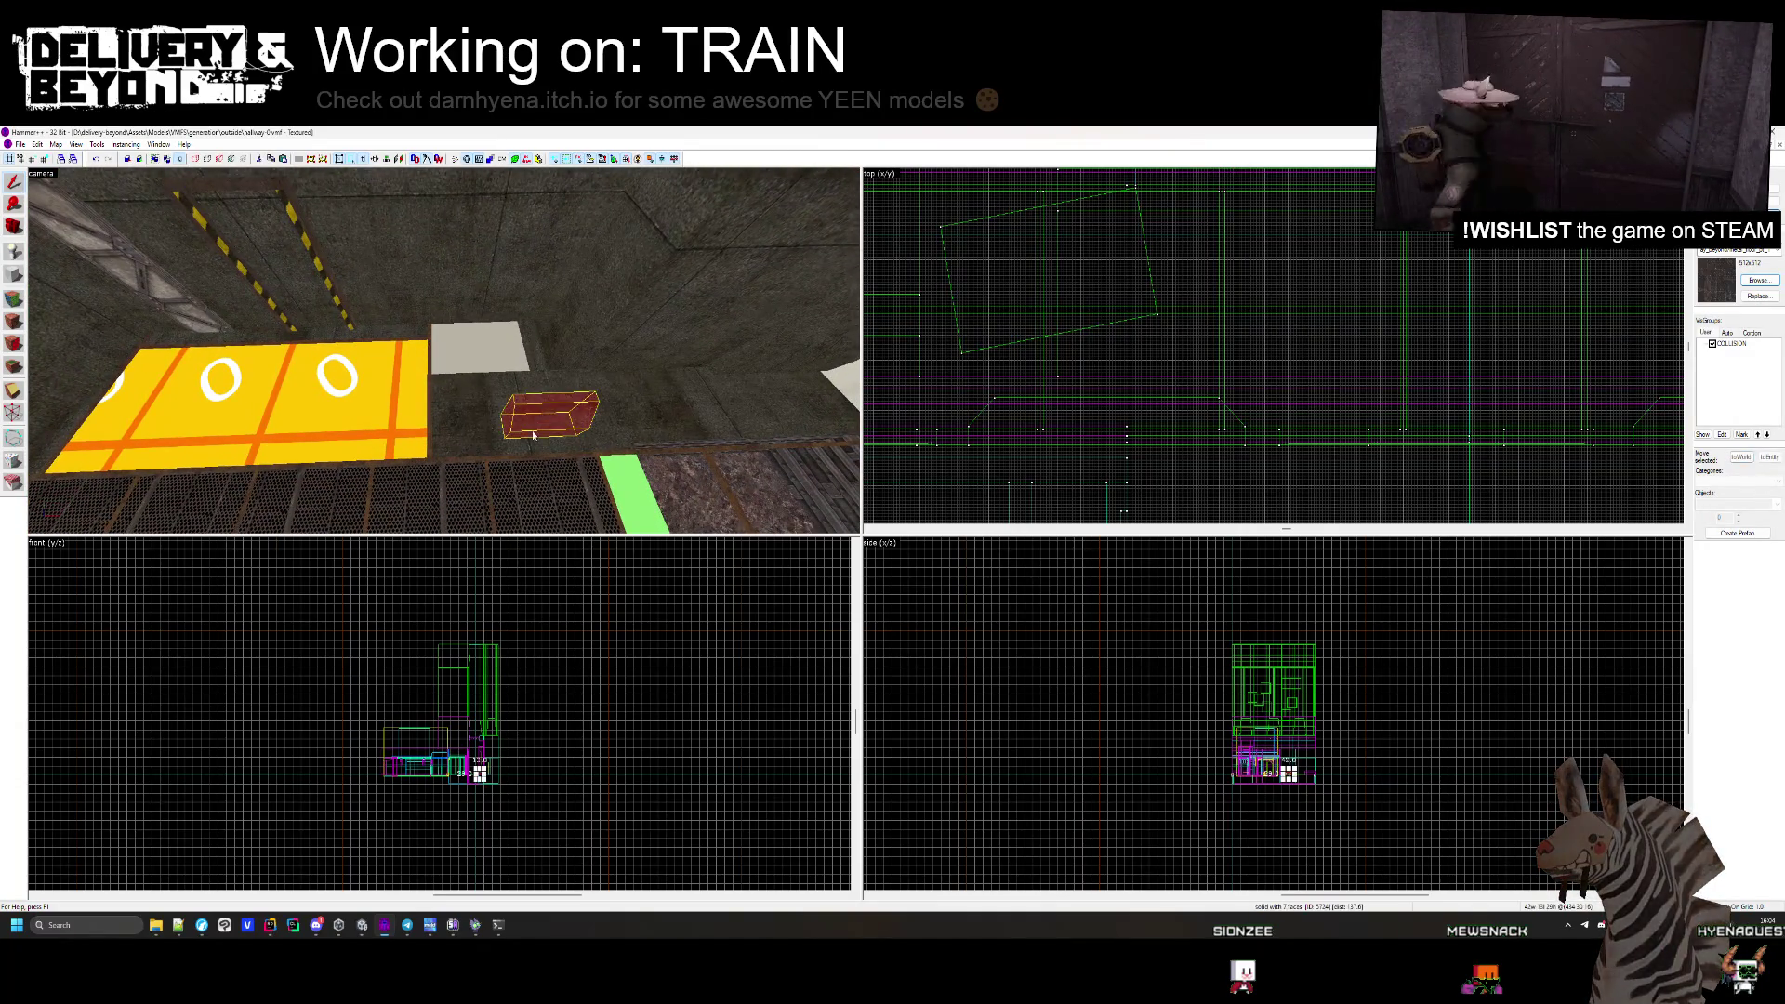
pyautogui.moveTo(515, 406); pyautogui.dragTo(400, 325)
pyautogui.click(384, 344)
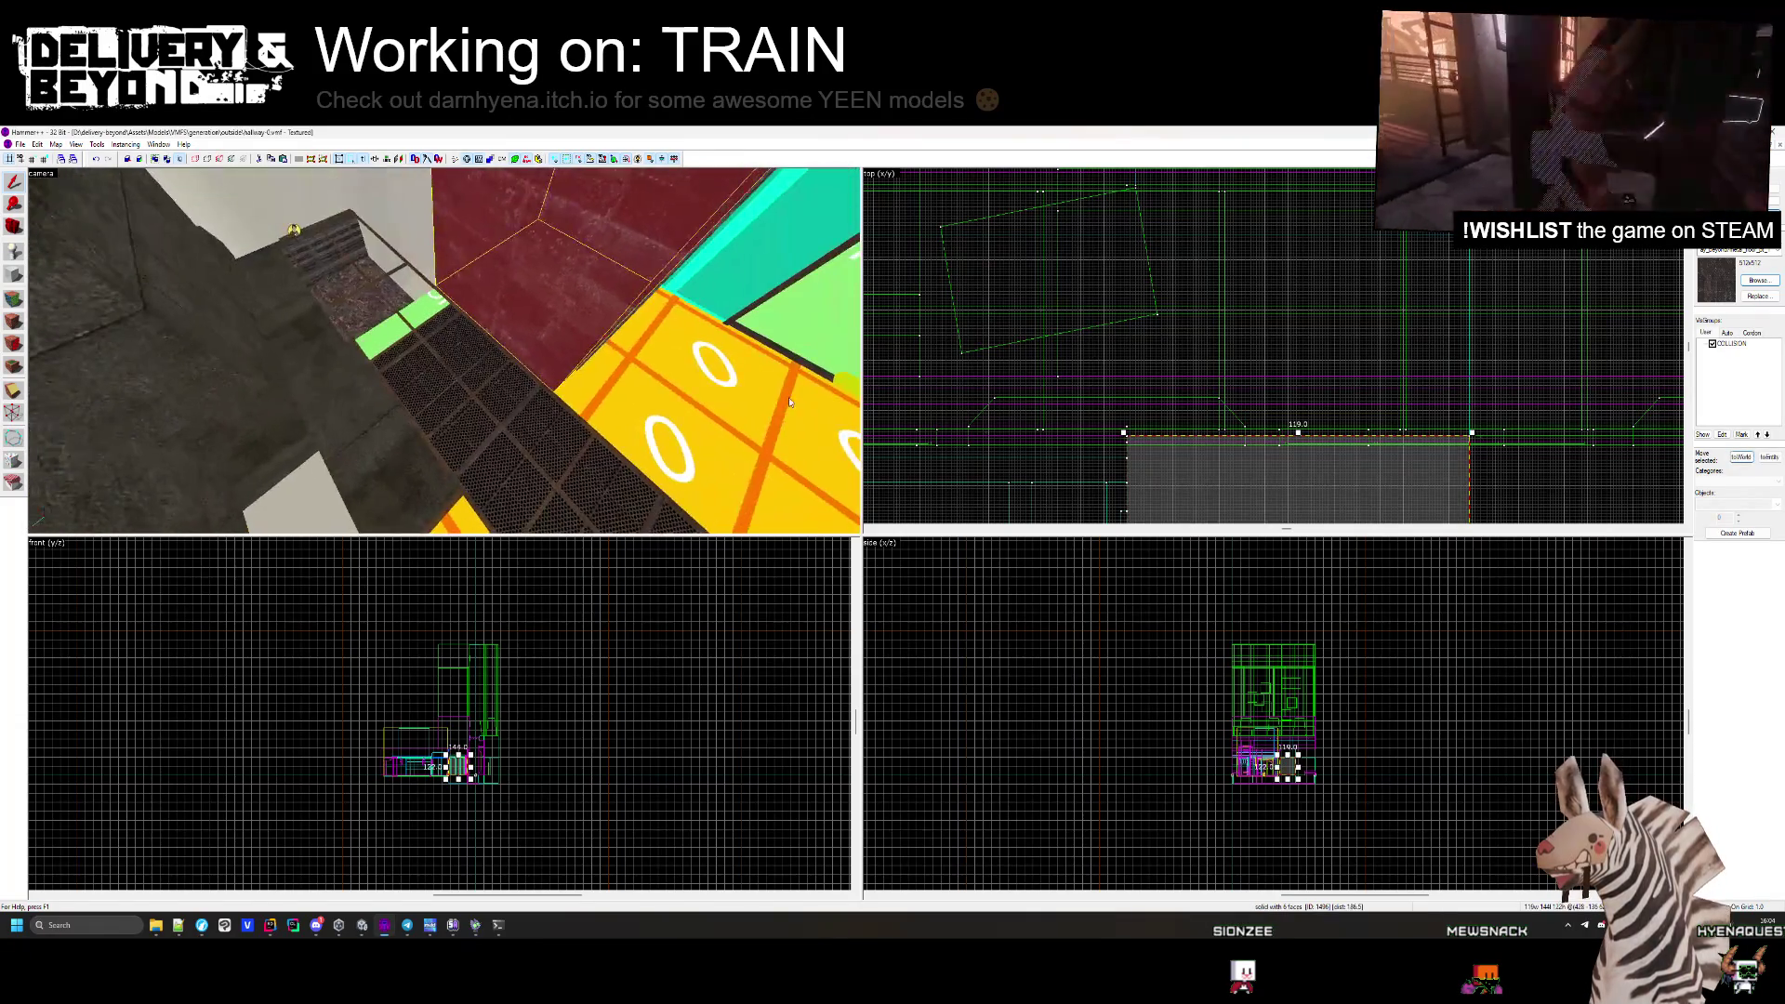
pyautogui.scroll(4, 1286, 393)
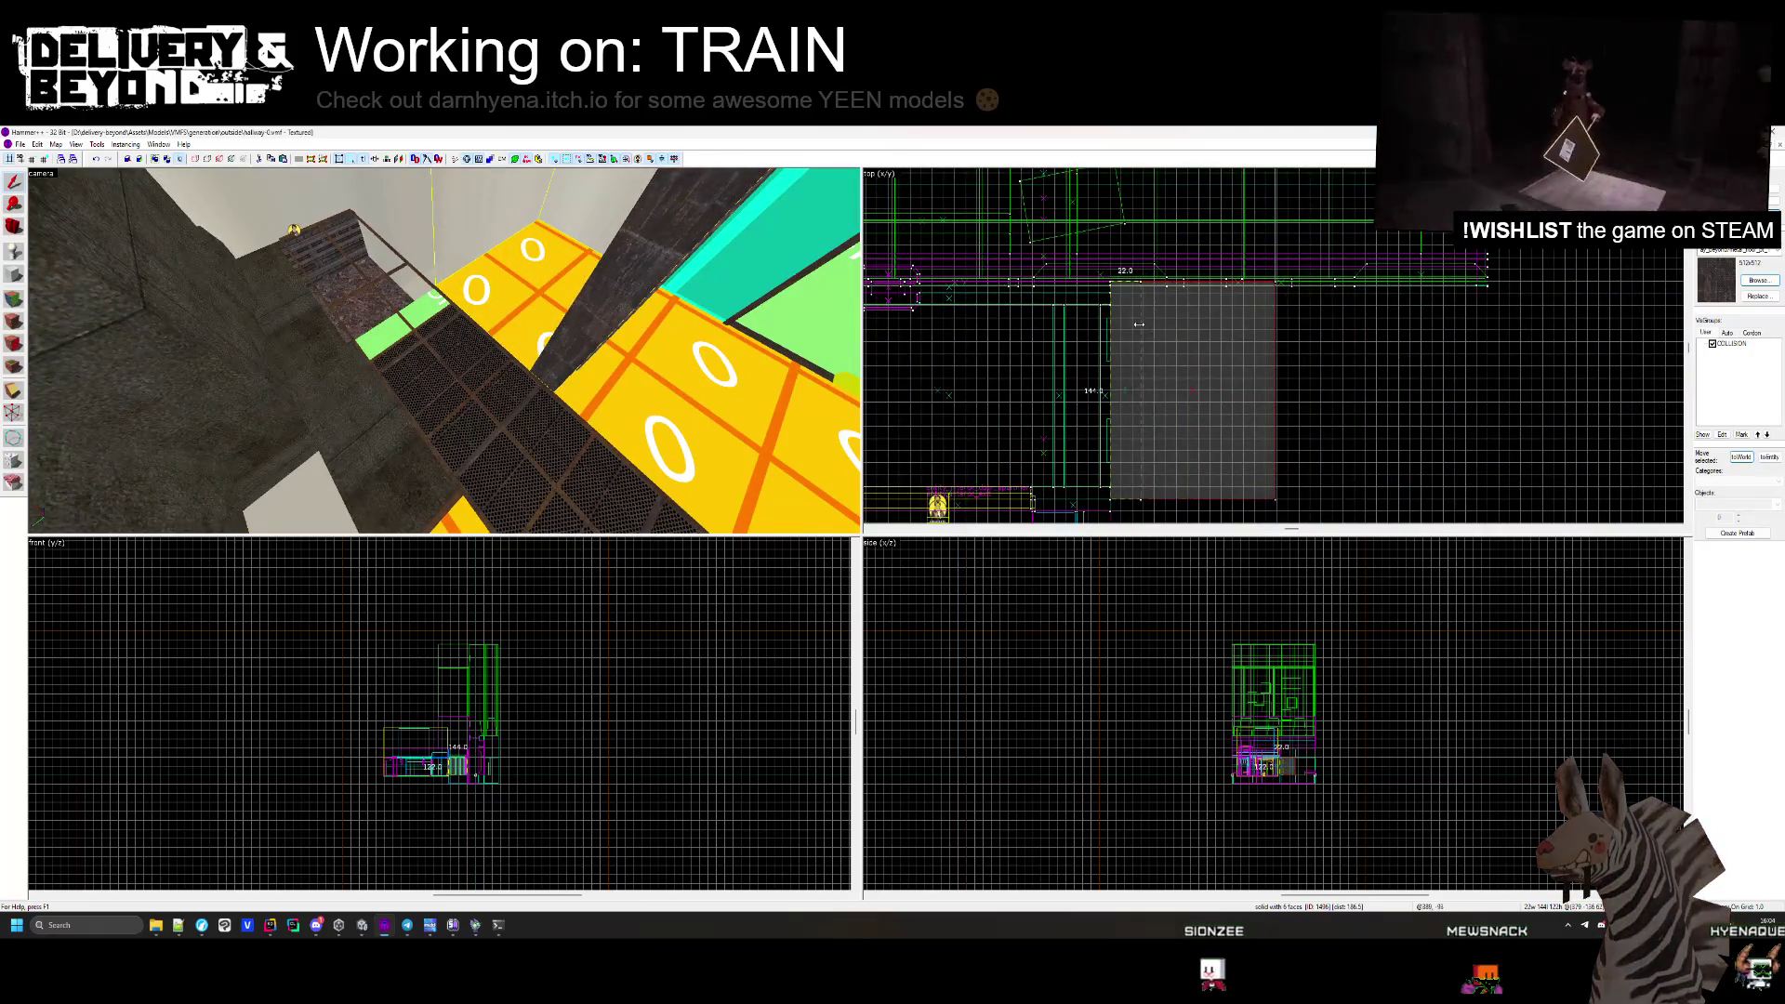
pyautogui.scroll(2, 1286, 393)
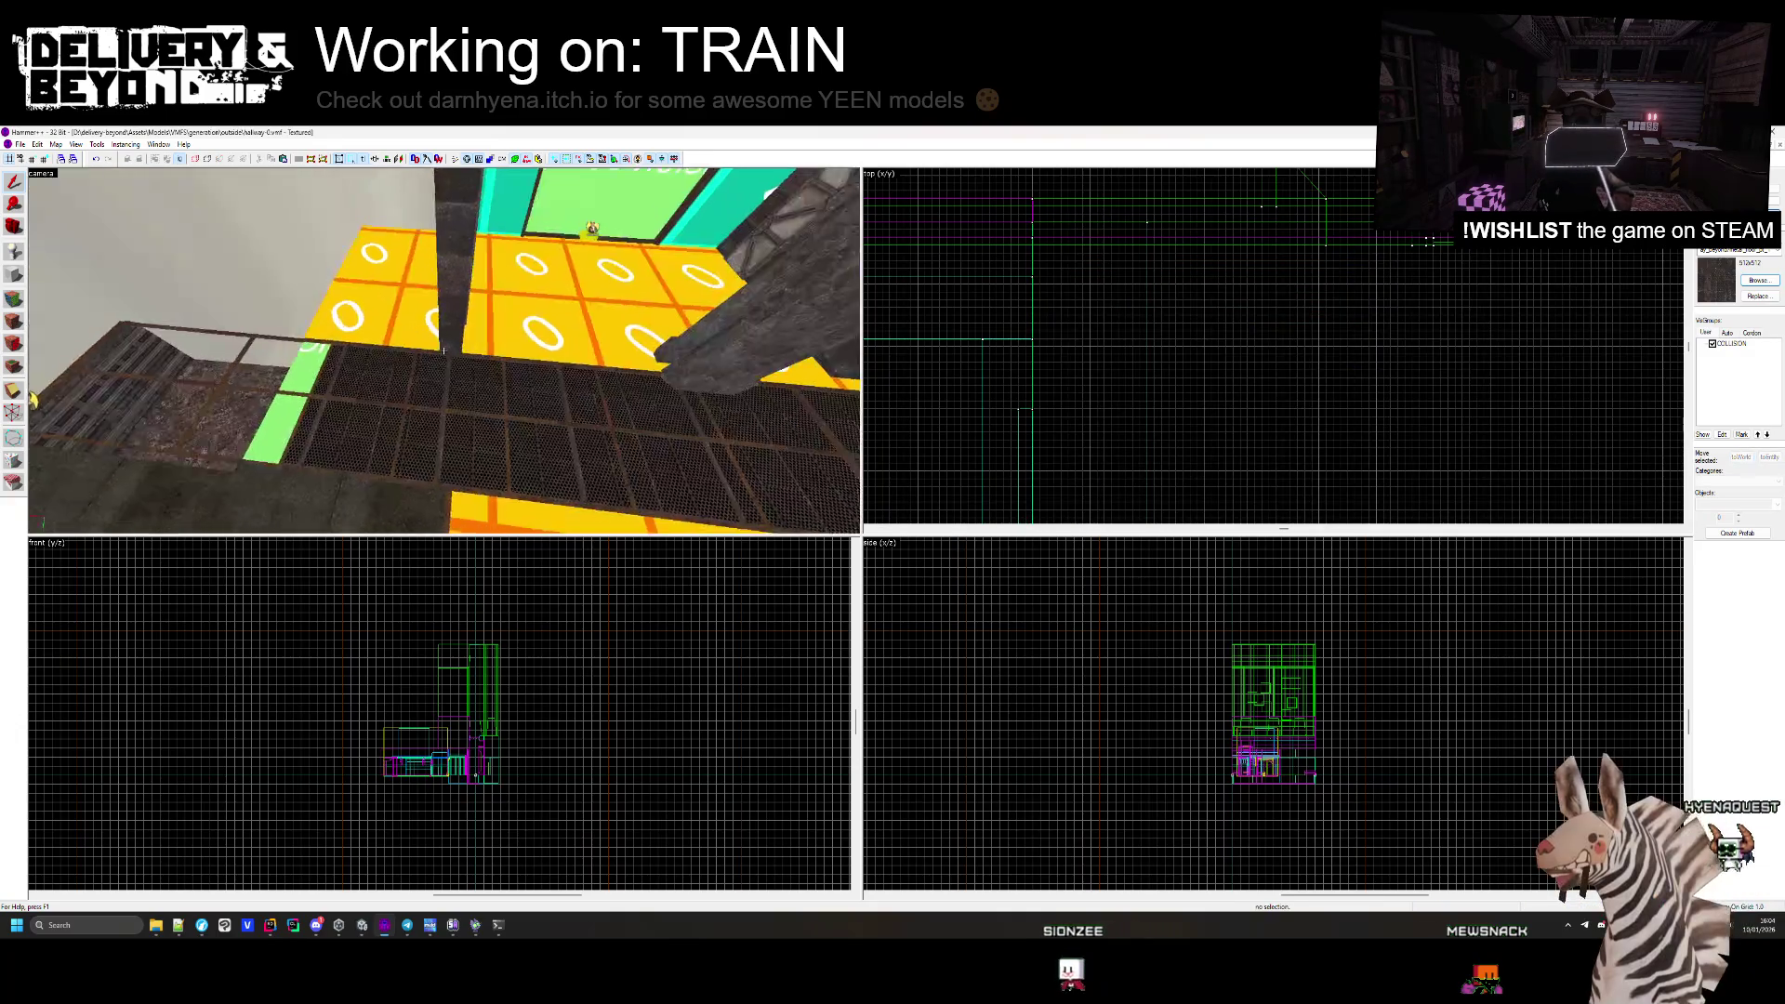
pyautogui.click(1274, 366)
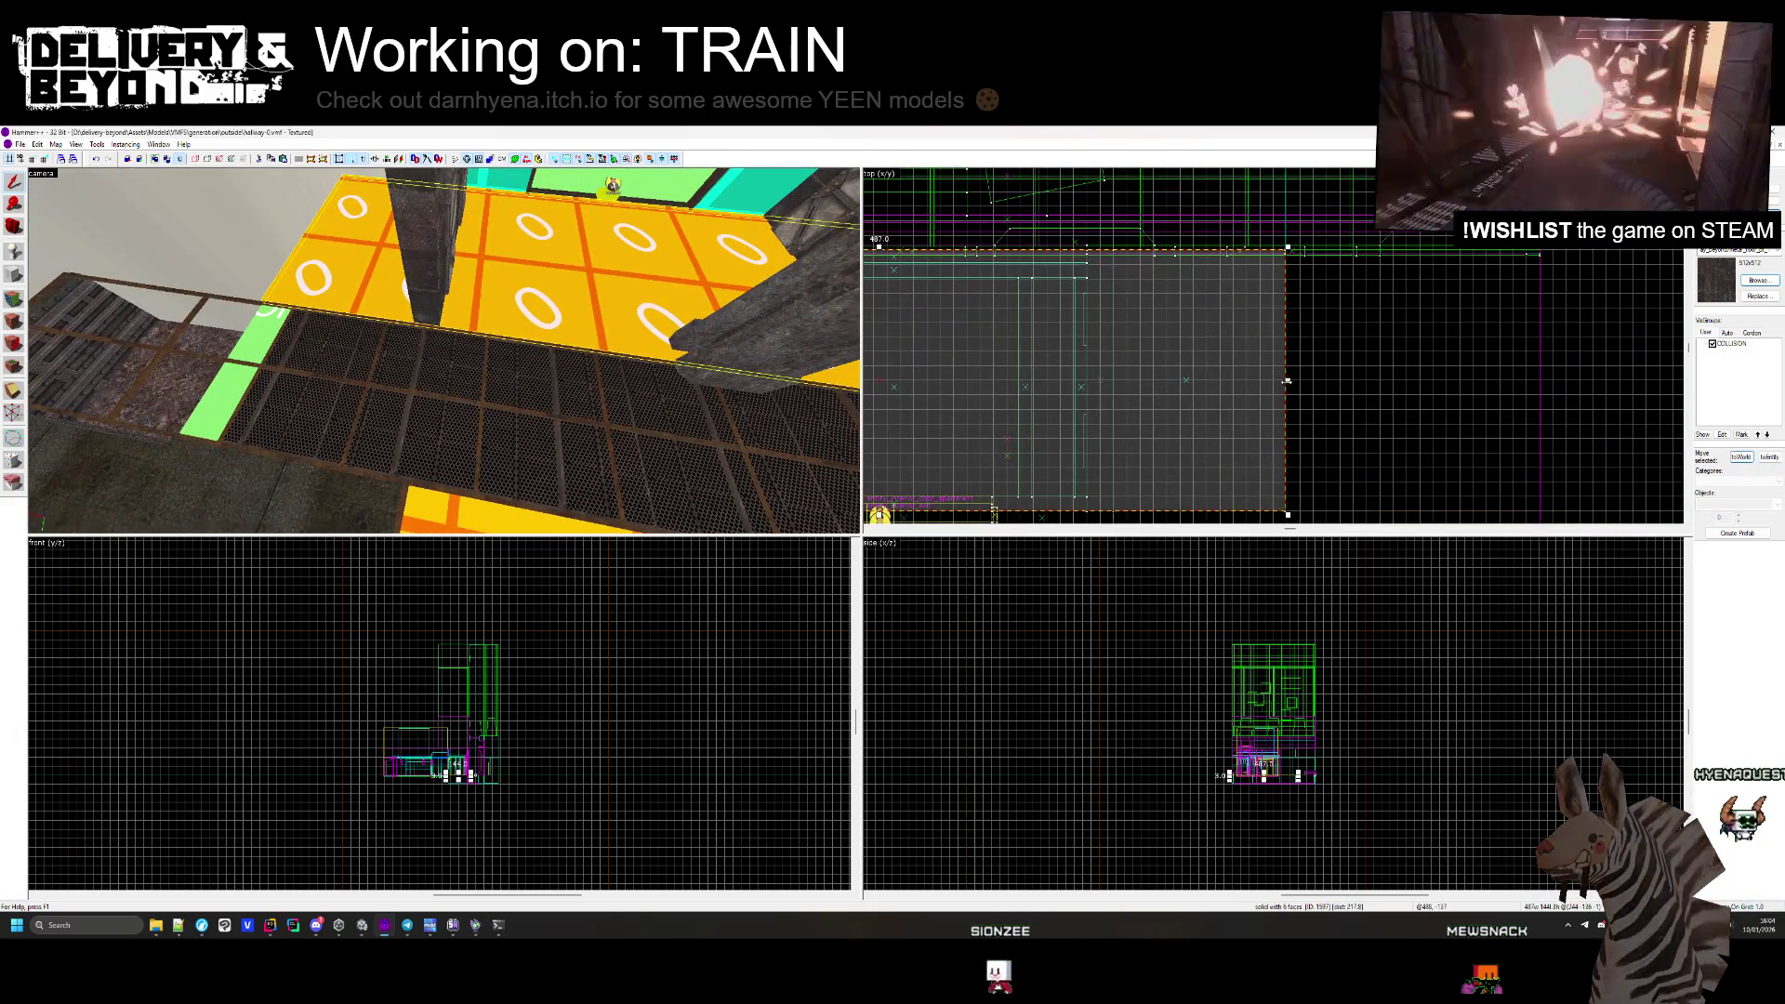
pyautogui.moveTo(1286, 381); pyautogui.dragTo(1185, 326)
pyautogui.scroll(3, 1092, 266)
# Delete the green collision floor brush next to the grate walkway.
pyautogui.press('Escape')
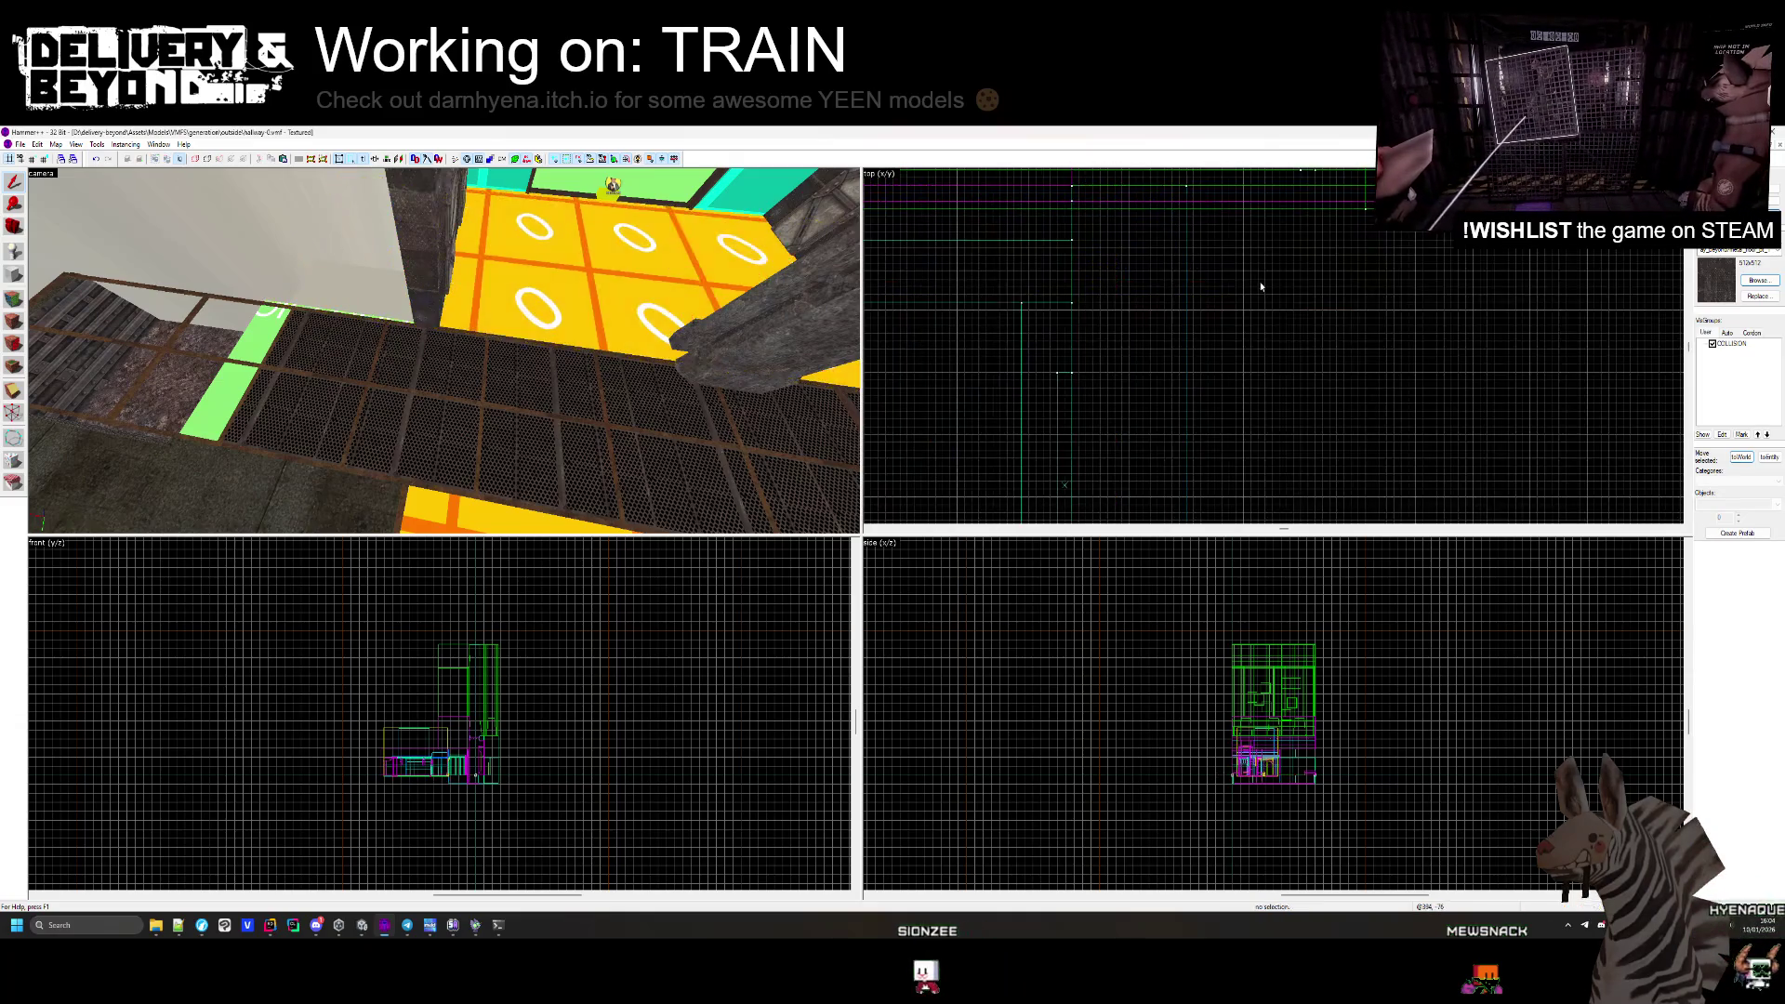
pyautogui.scroll(5, 433, 353)
pyautogui.scroll(-2, 1164, 303)
pyautogui.scroll(2, 1229, 212)
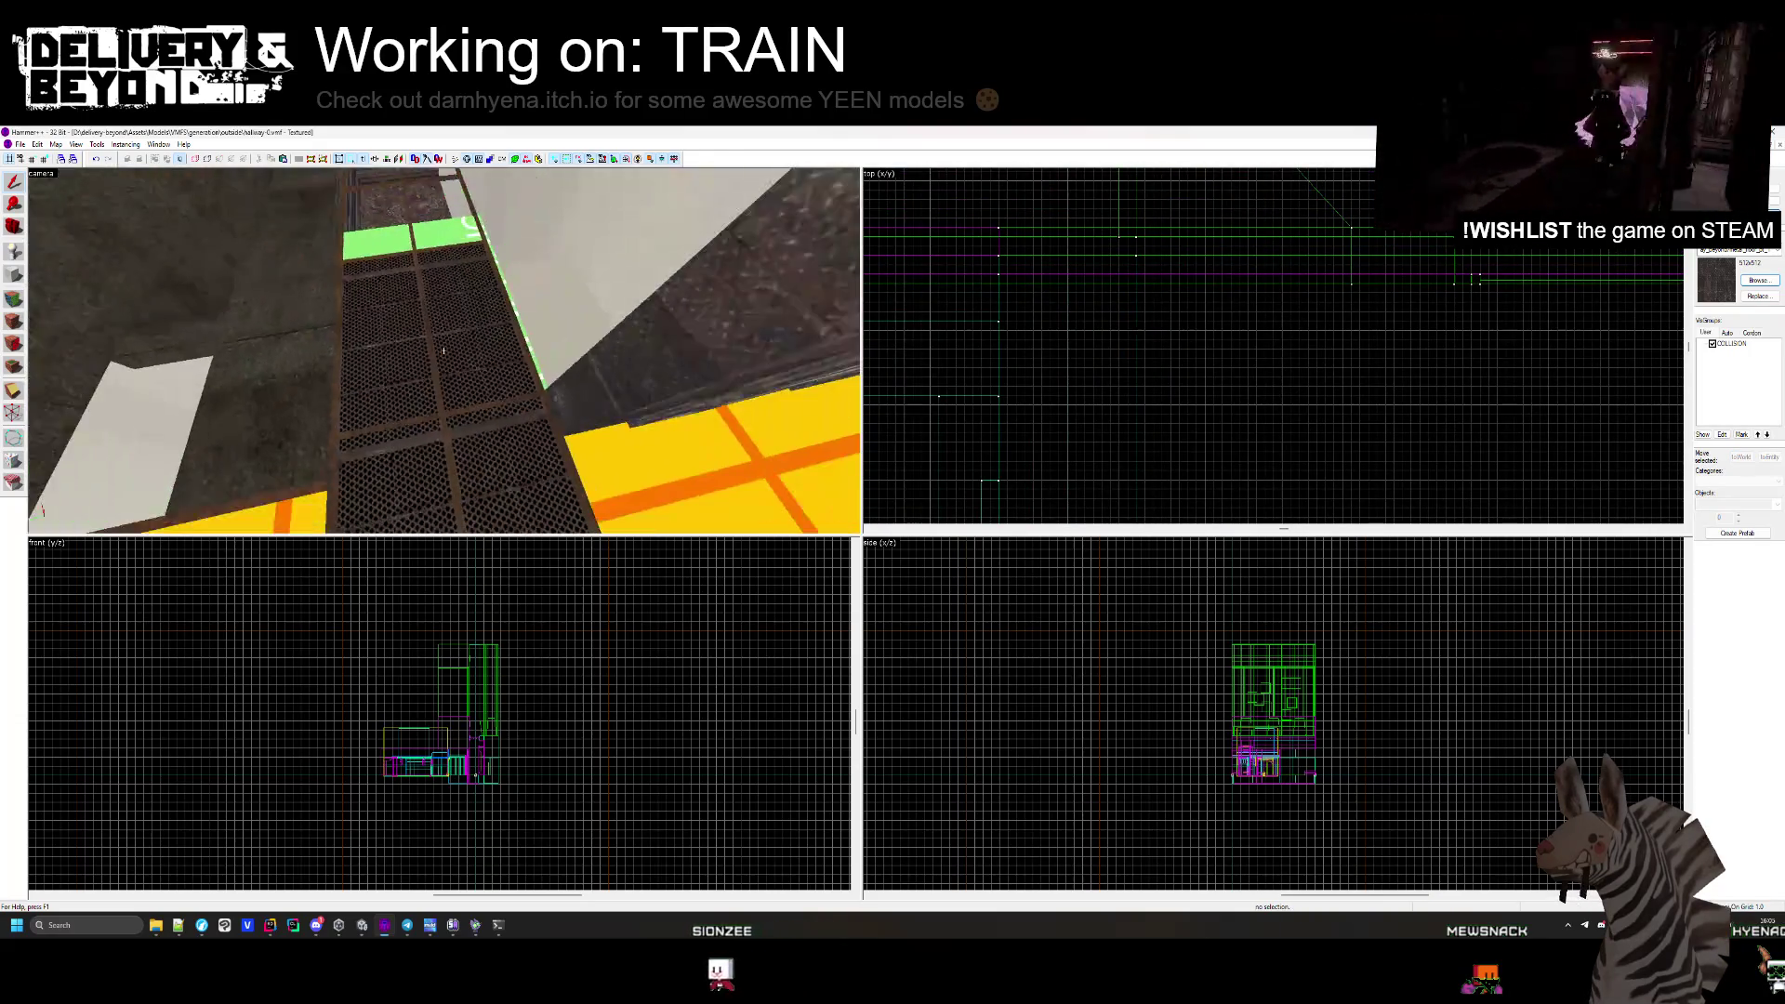
pyautogui.click(436, 390)
pyautogui.scroll(2, 1293, 225)
pyautogui.press('Escape')
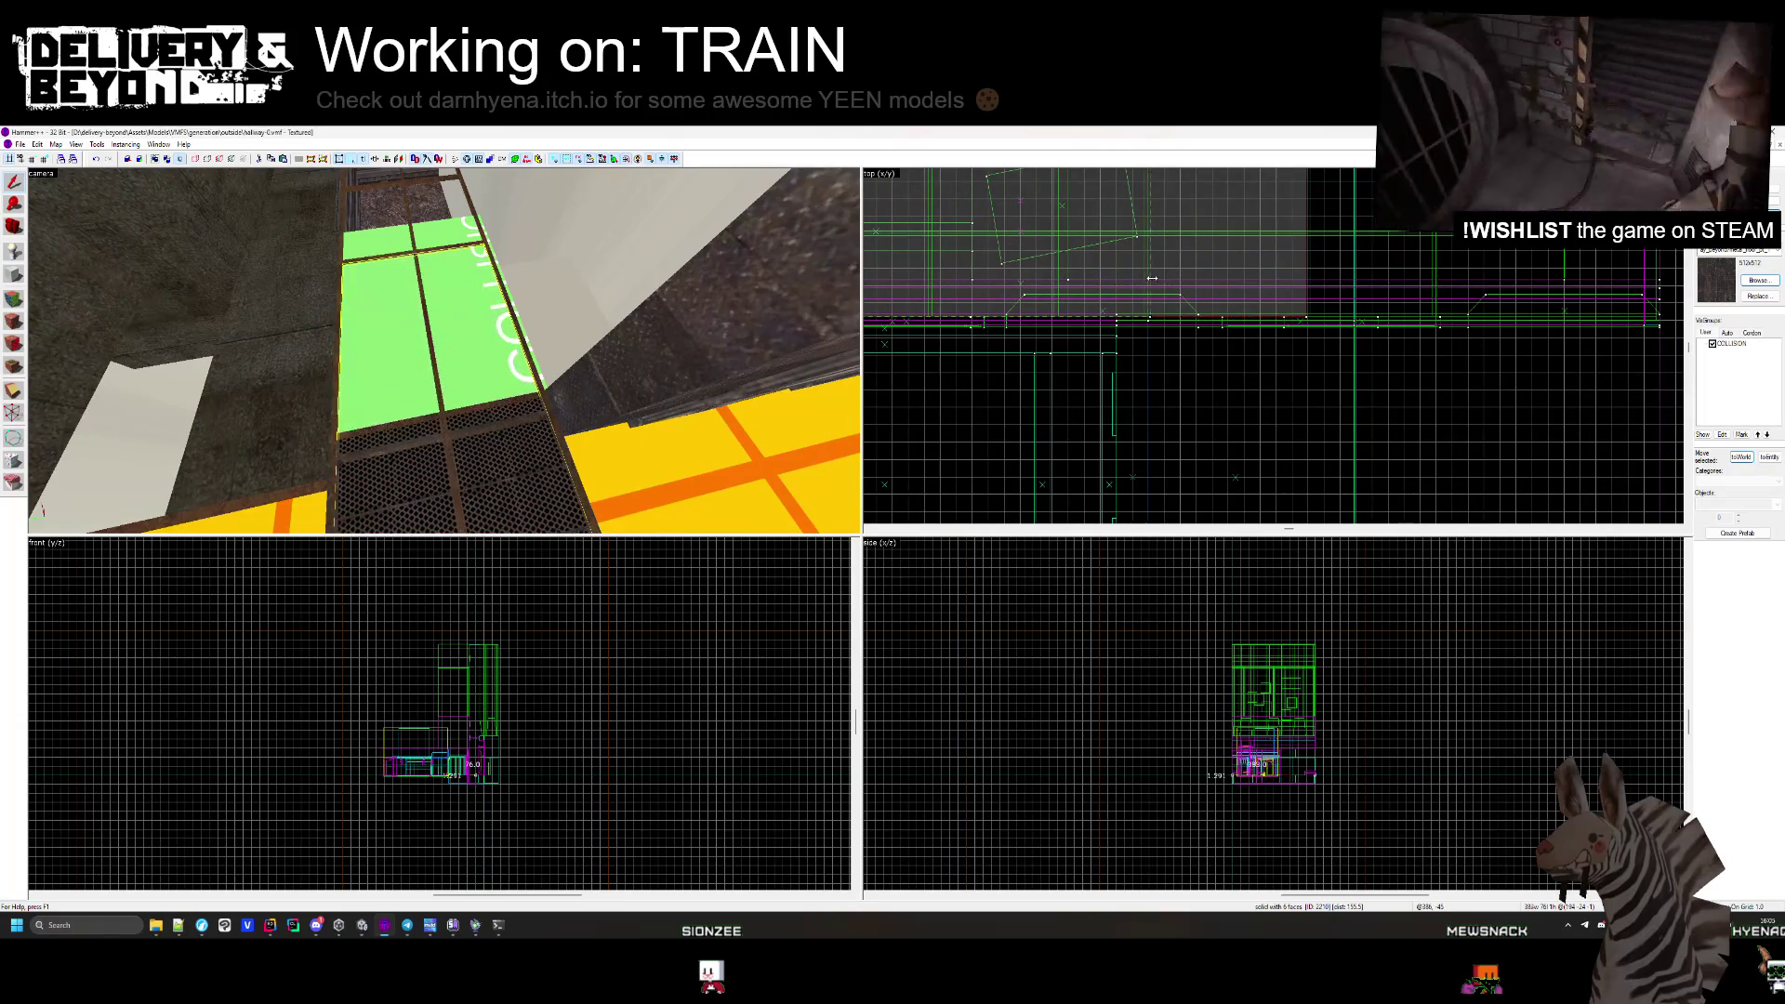
pyautogui.scroll(3, 1301, 242)
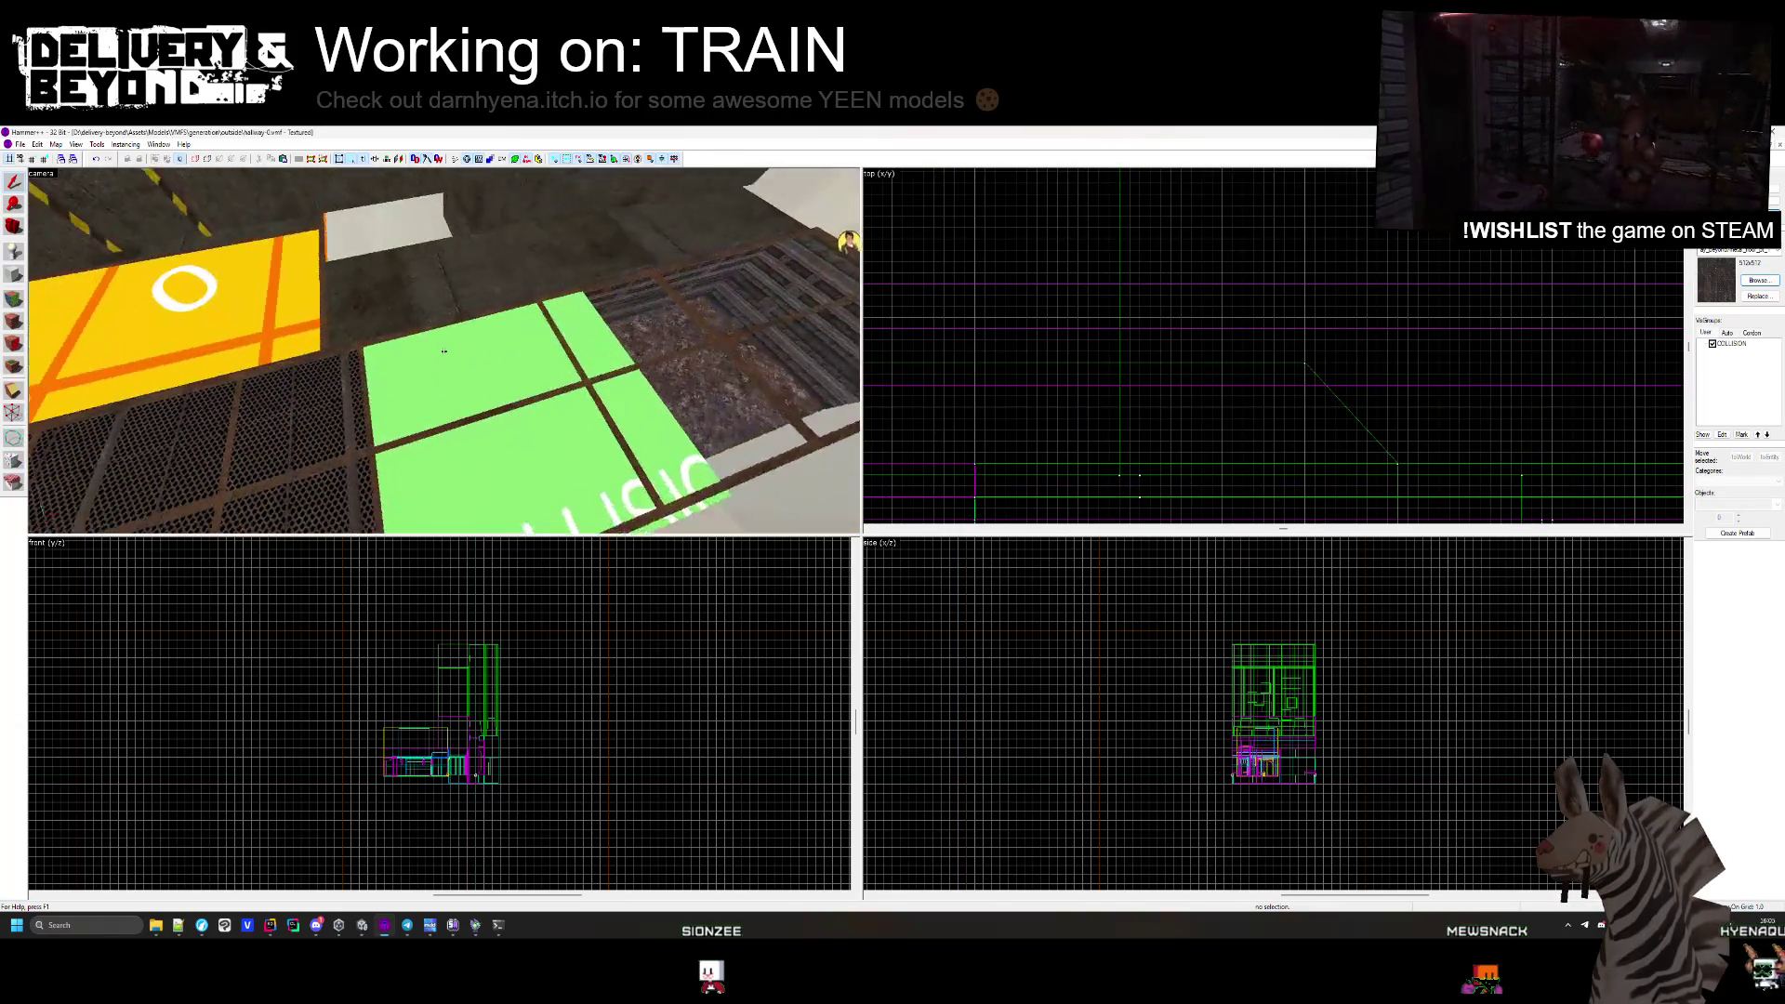
pyautogui.click(521, 409)
pyautogui.scroll(2, 1311, 277)
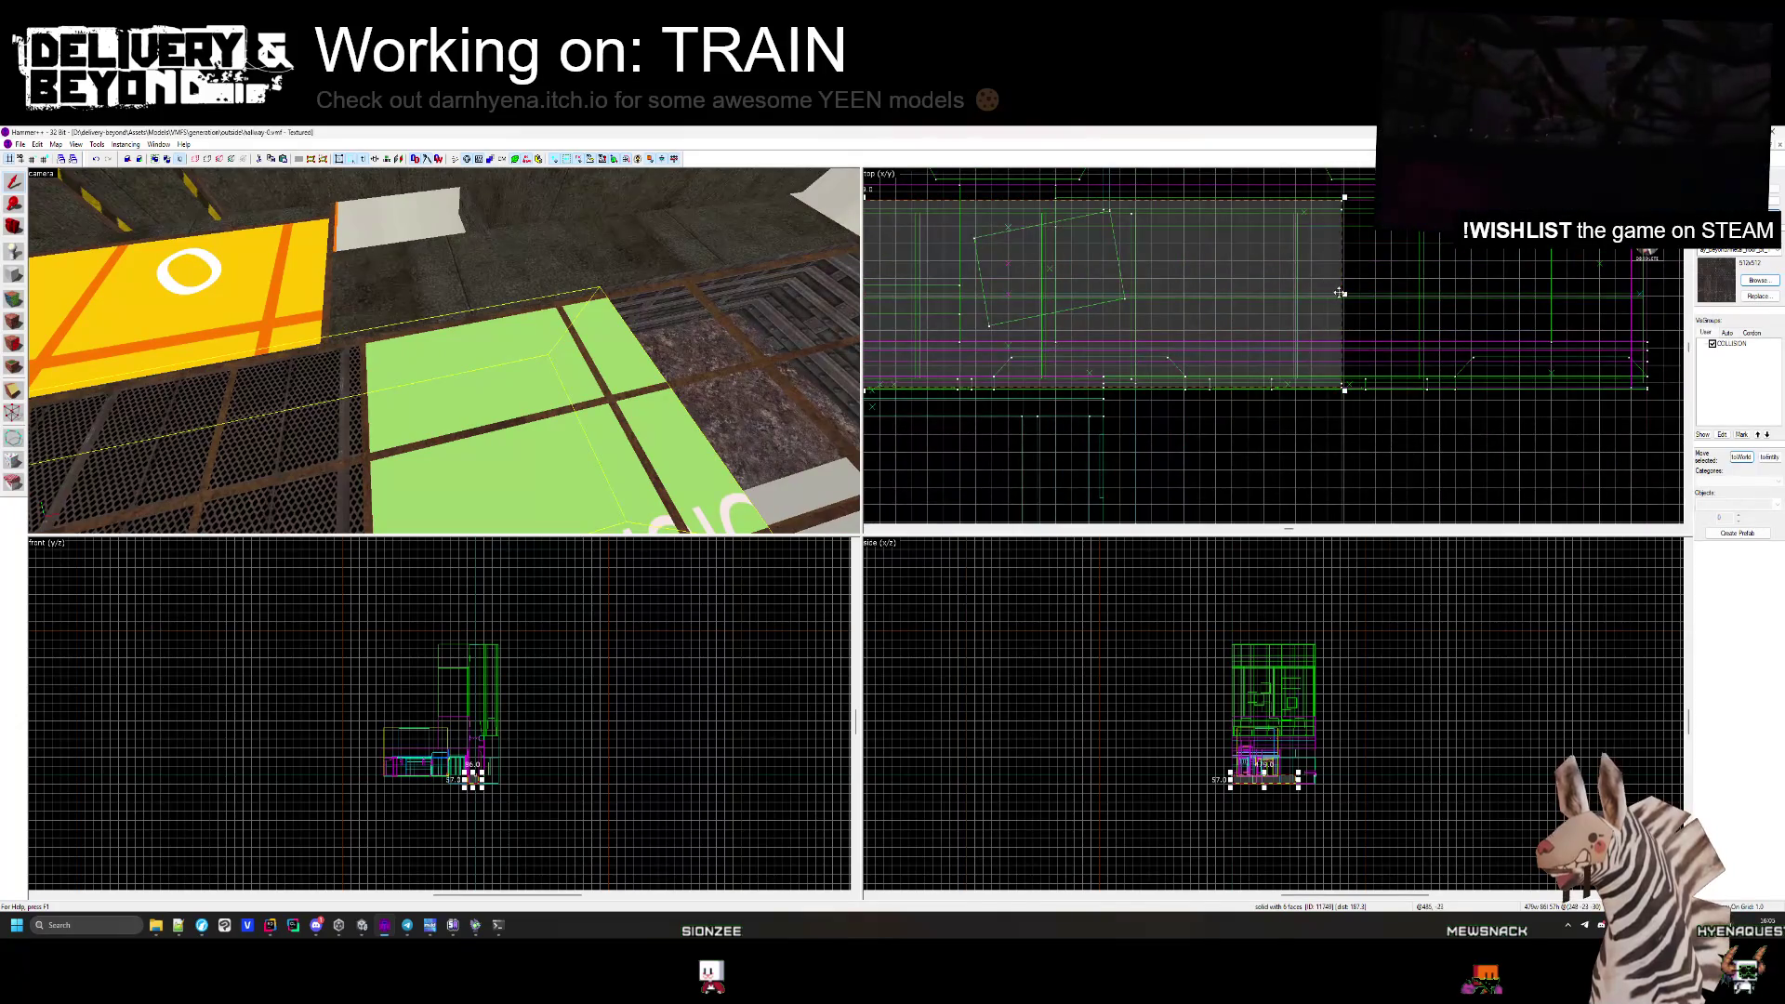
pyautogui.press('Delete')
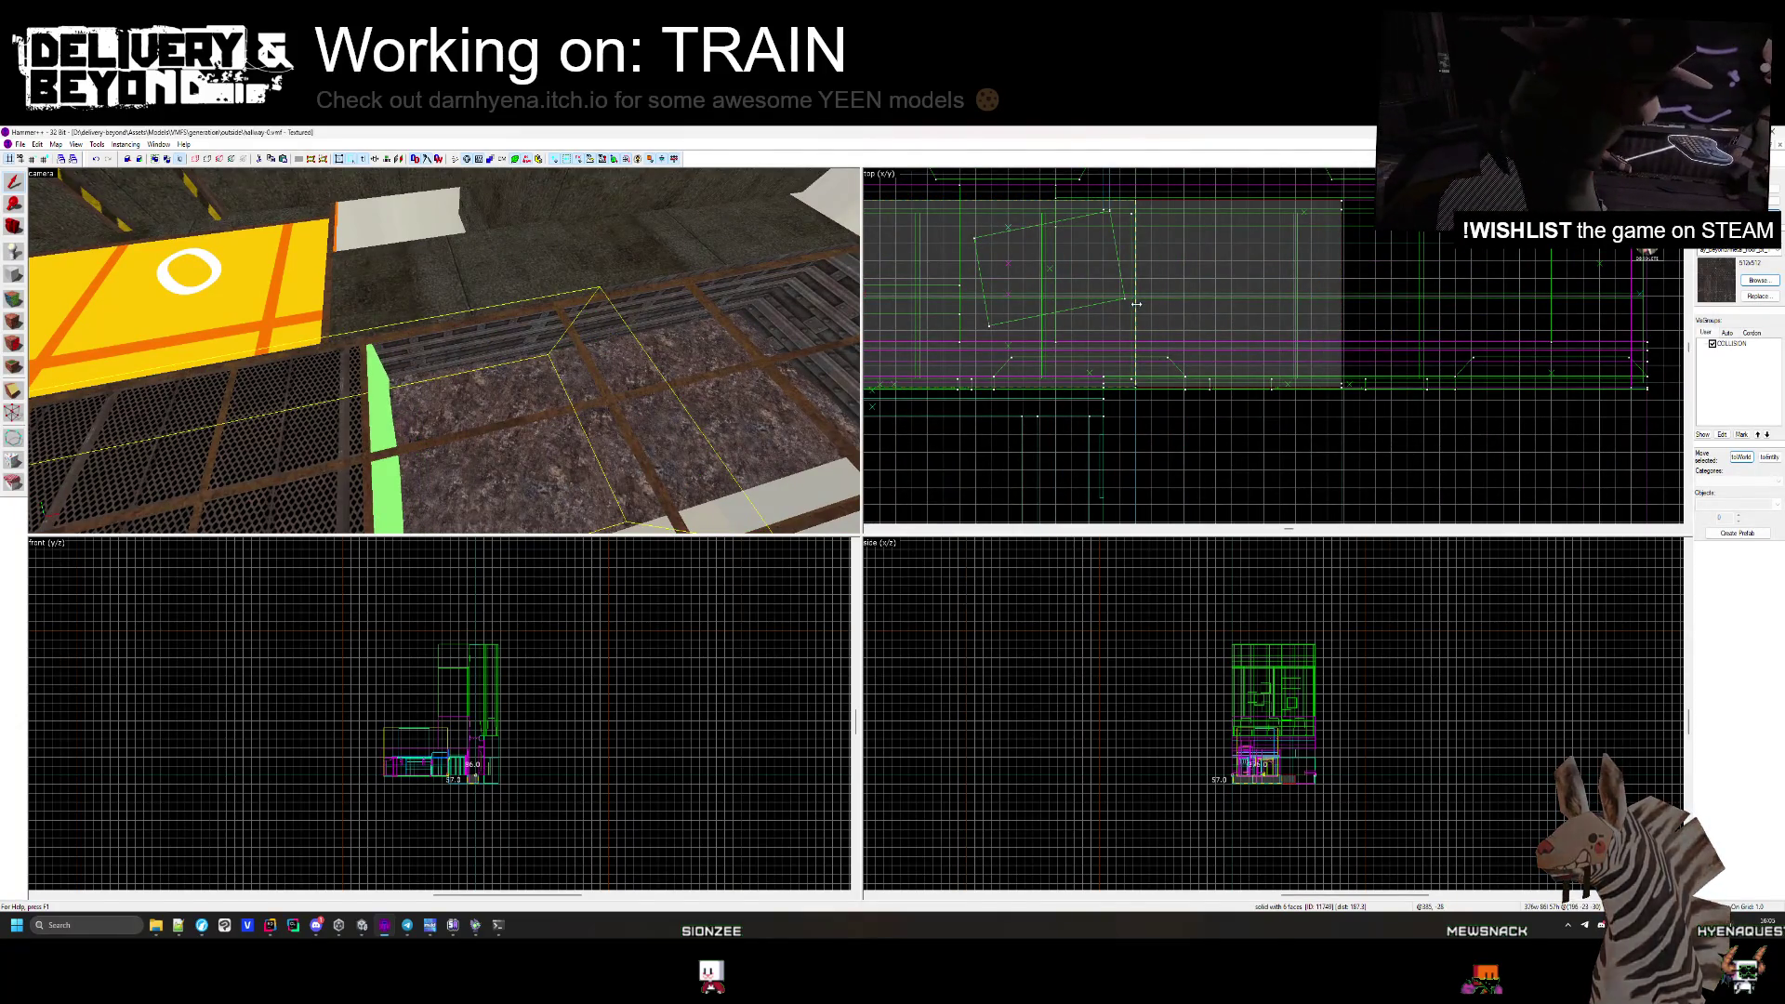
pyautogui.scroll(3, 1152, 223)
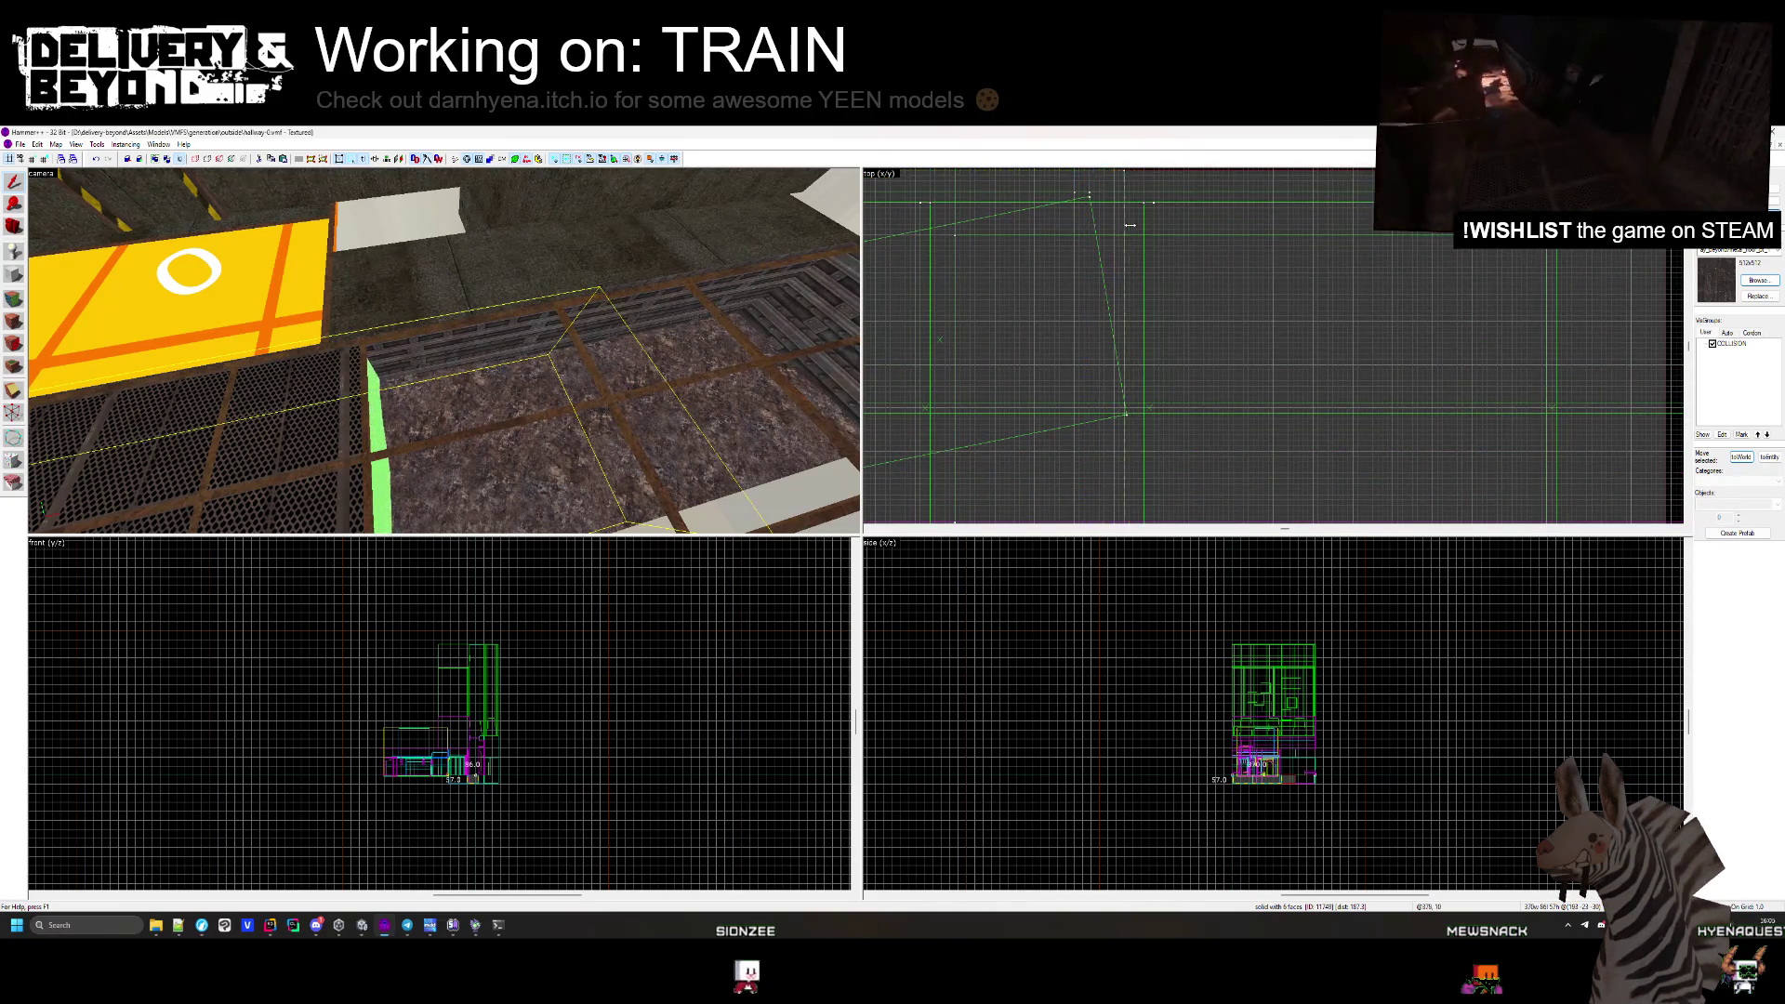
pyautogui.moveTo(1155, 223); pyautogui.dragTo(1157, 402)
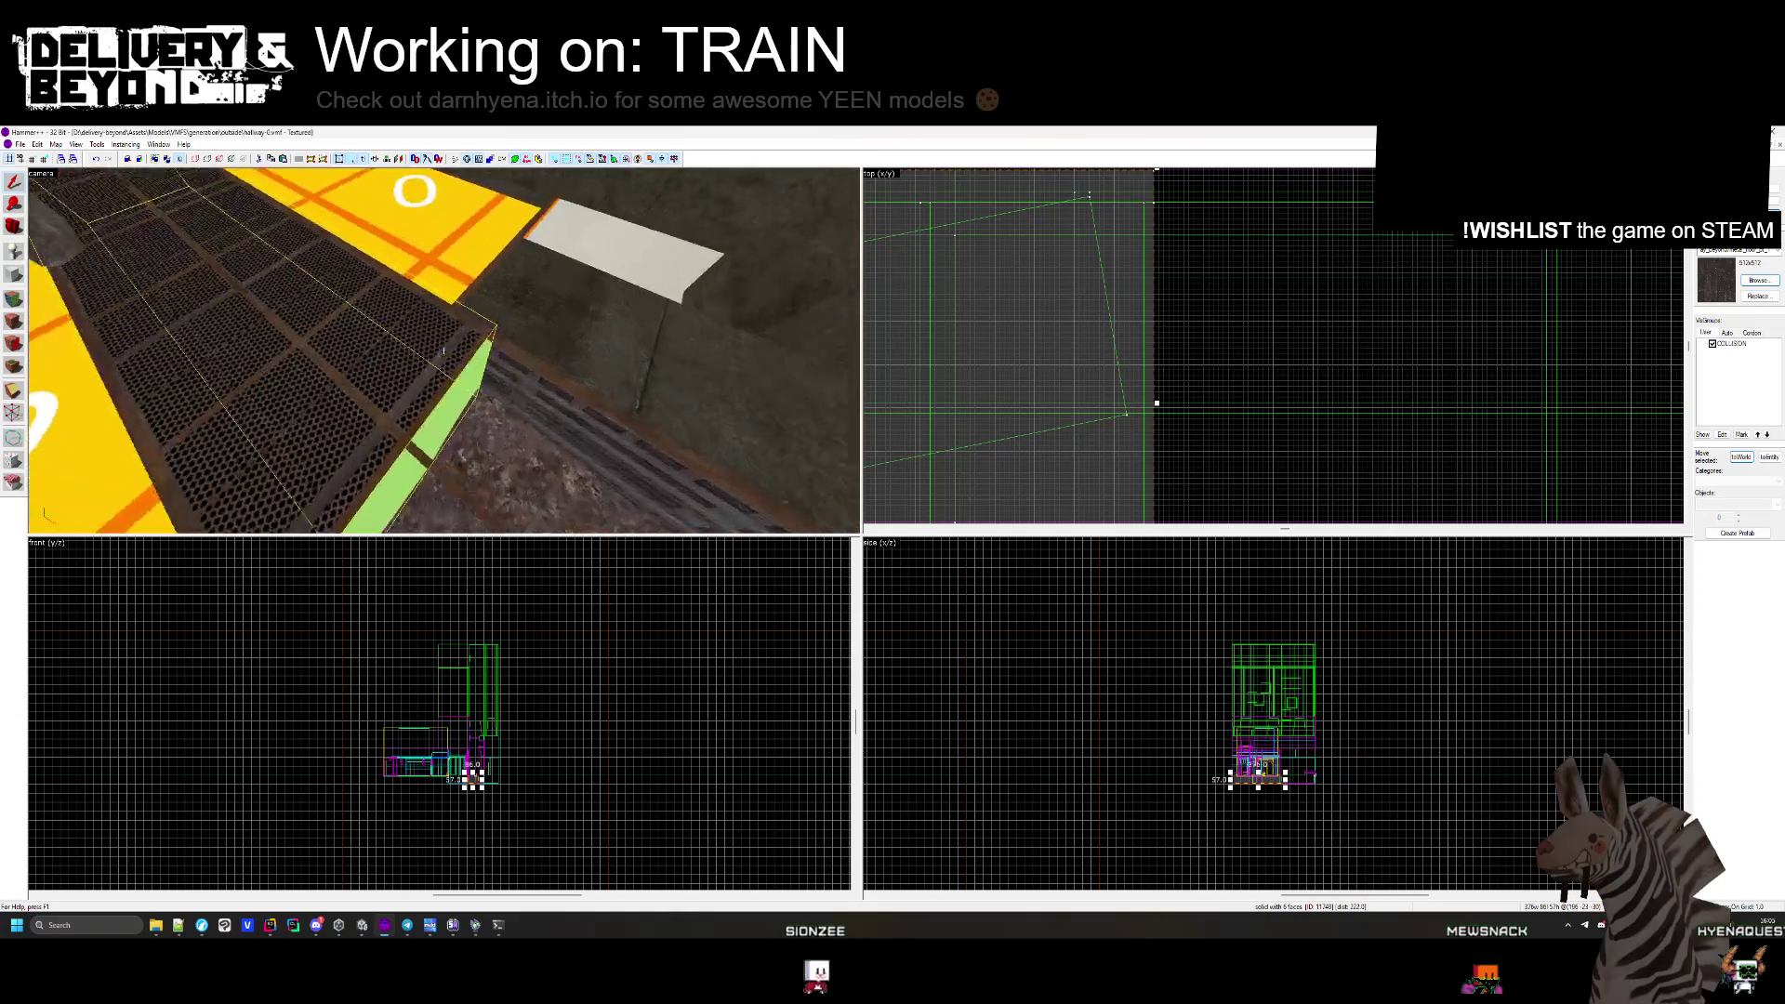
pyautogui.moveTo(437, 363); pyautogui.dragTo(445, 354)
# Shrink the selected edge brush from 116 to 44 units wide.
pyautogui.scroll(-3, 1026, 289)
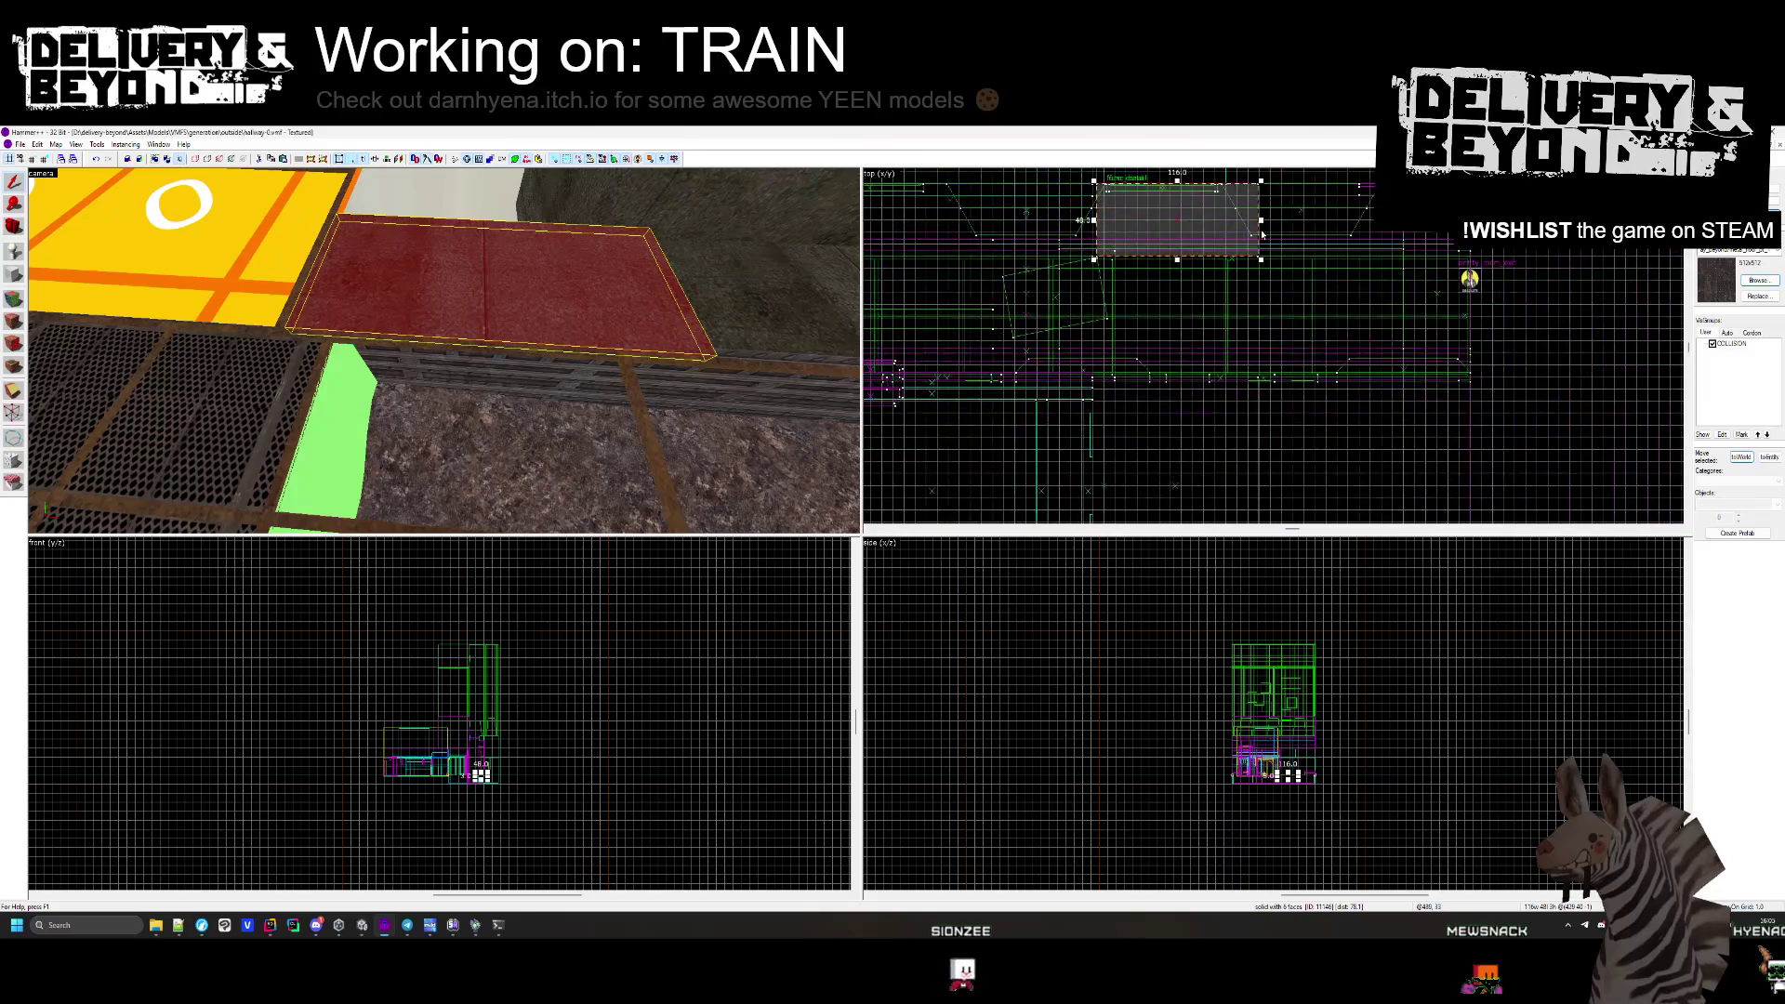
pyautogui.moveTo(1260, 220); pyautogui.dragTo(1159, 239)
pyautogui.press('Escape')
pyautogui.scroll(5, 1273, 345)
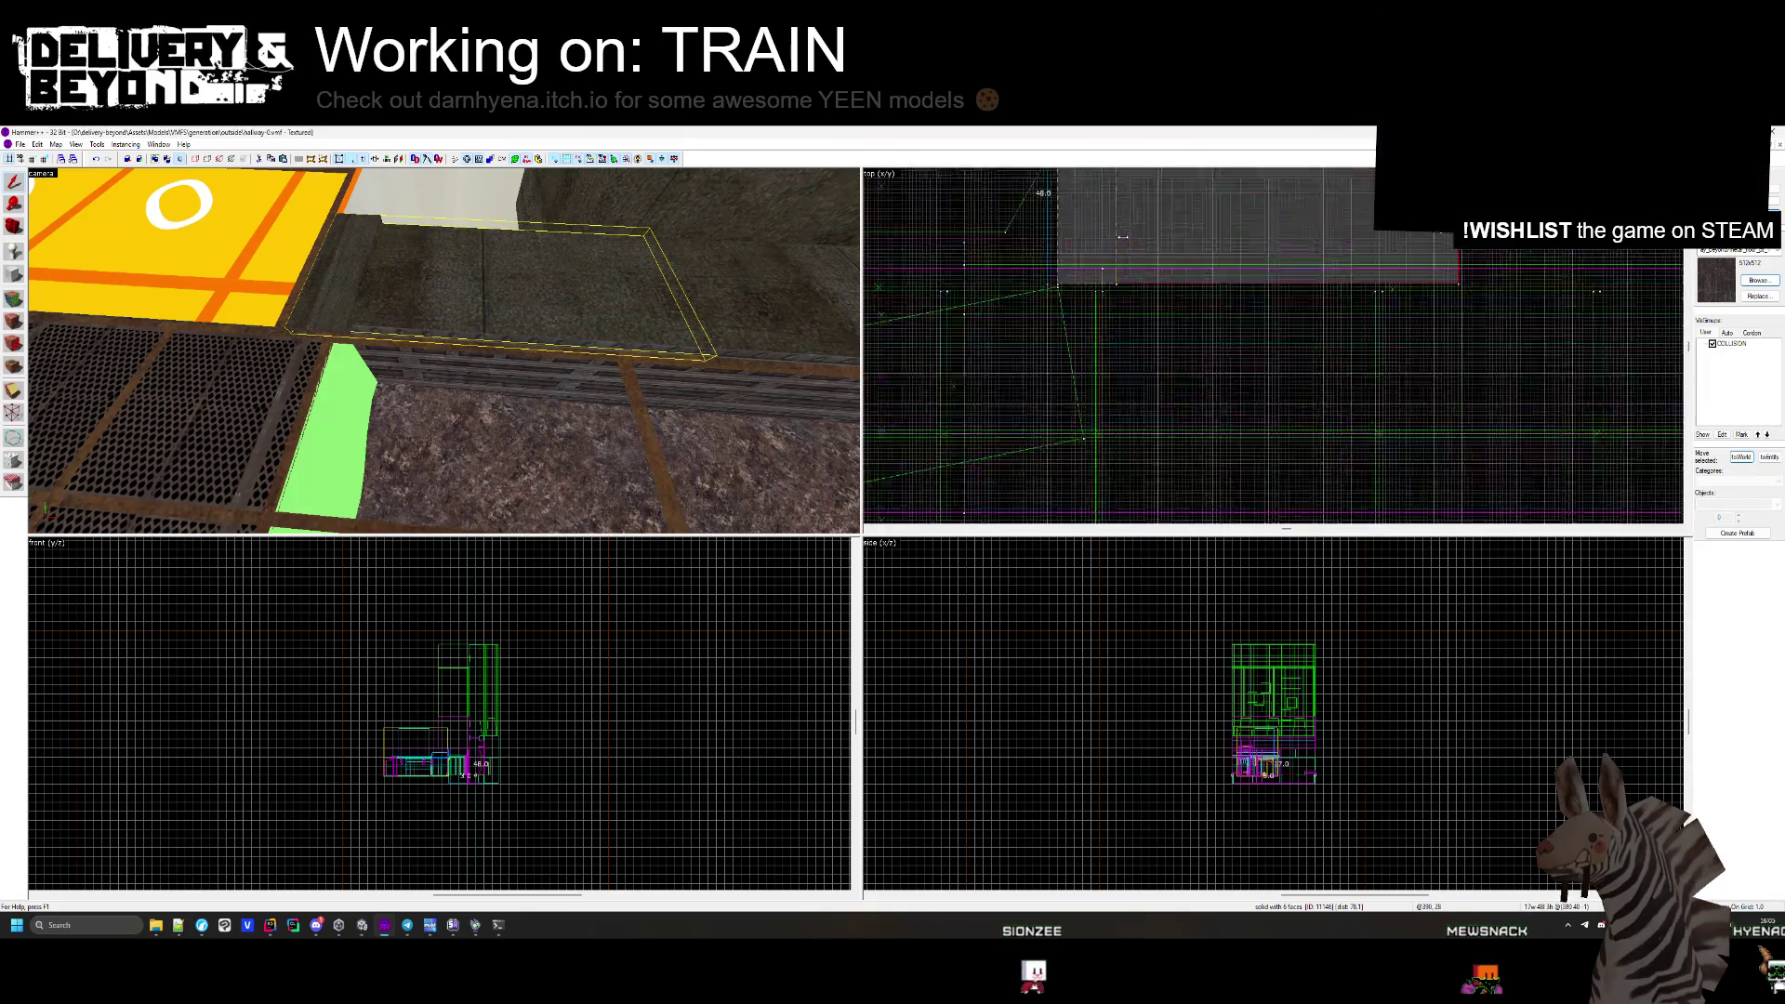
# Shorten the red brush along the wall from 640 to 409 units.
pyautogui.press('z')
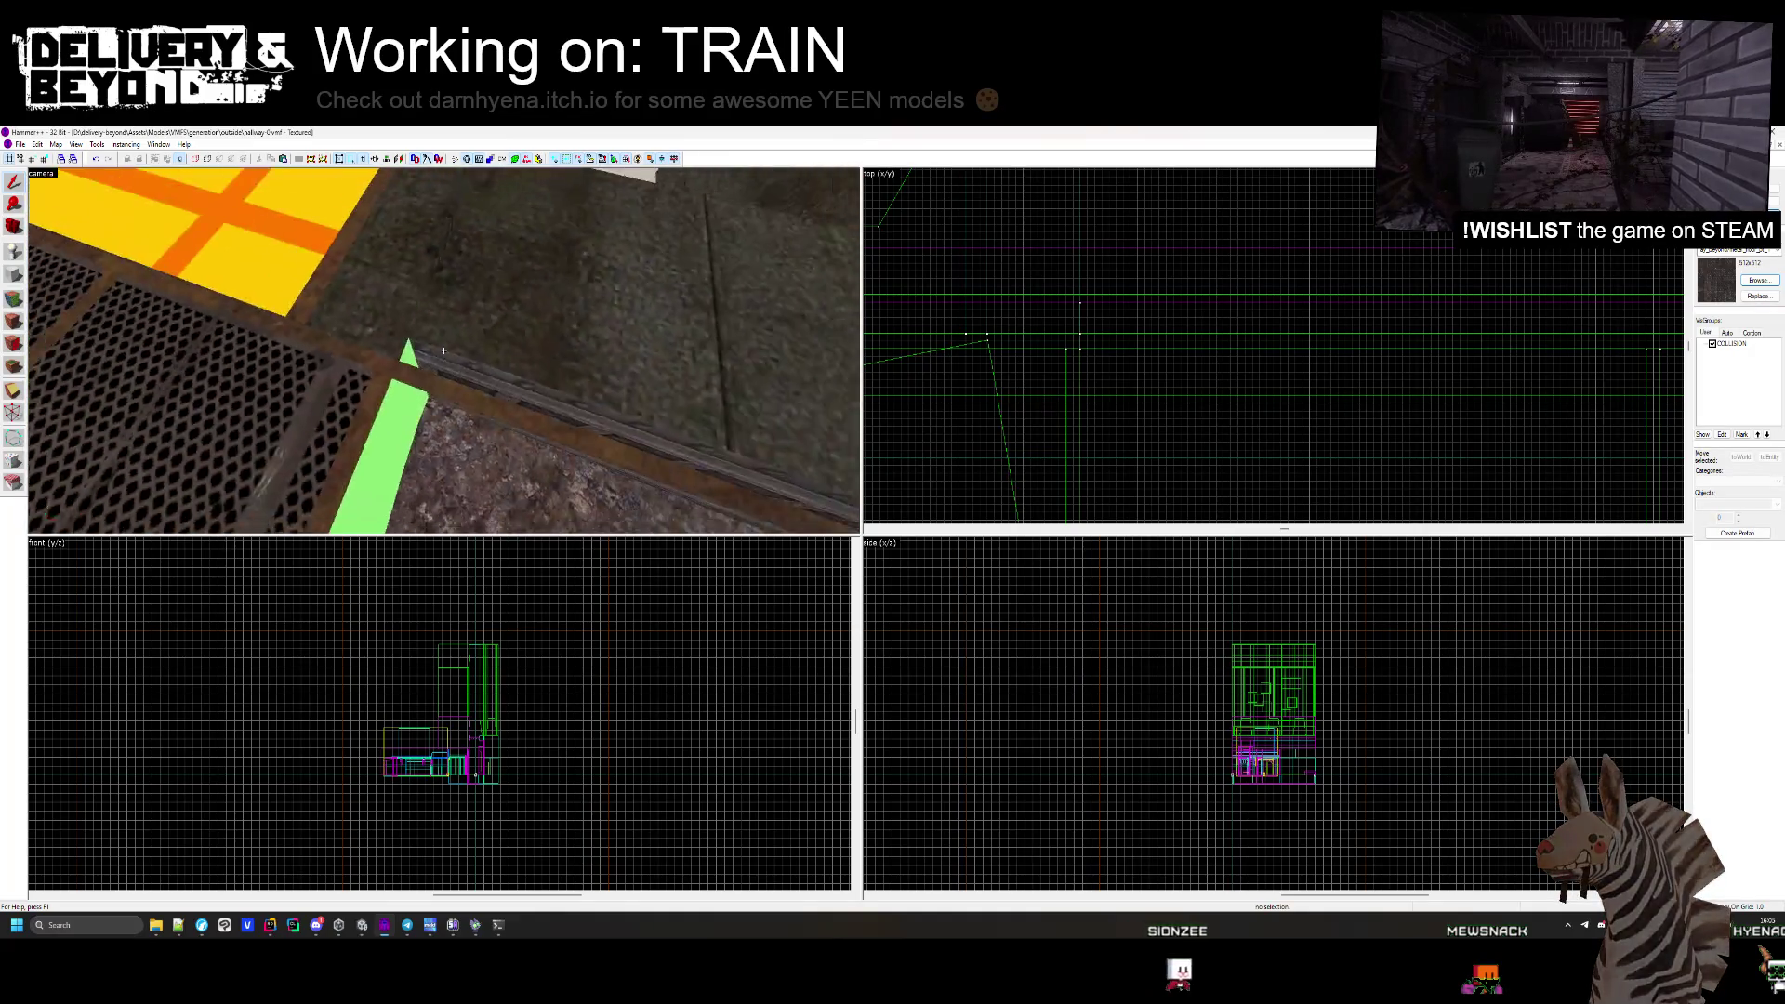
pyautogui.click(443, 350)
pyautogui.press('z')
pyautogui.scroll(-5, 1143, 350)
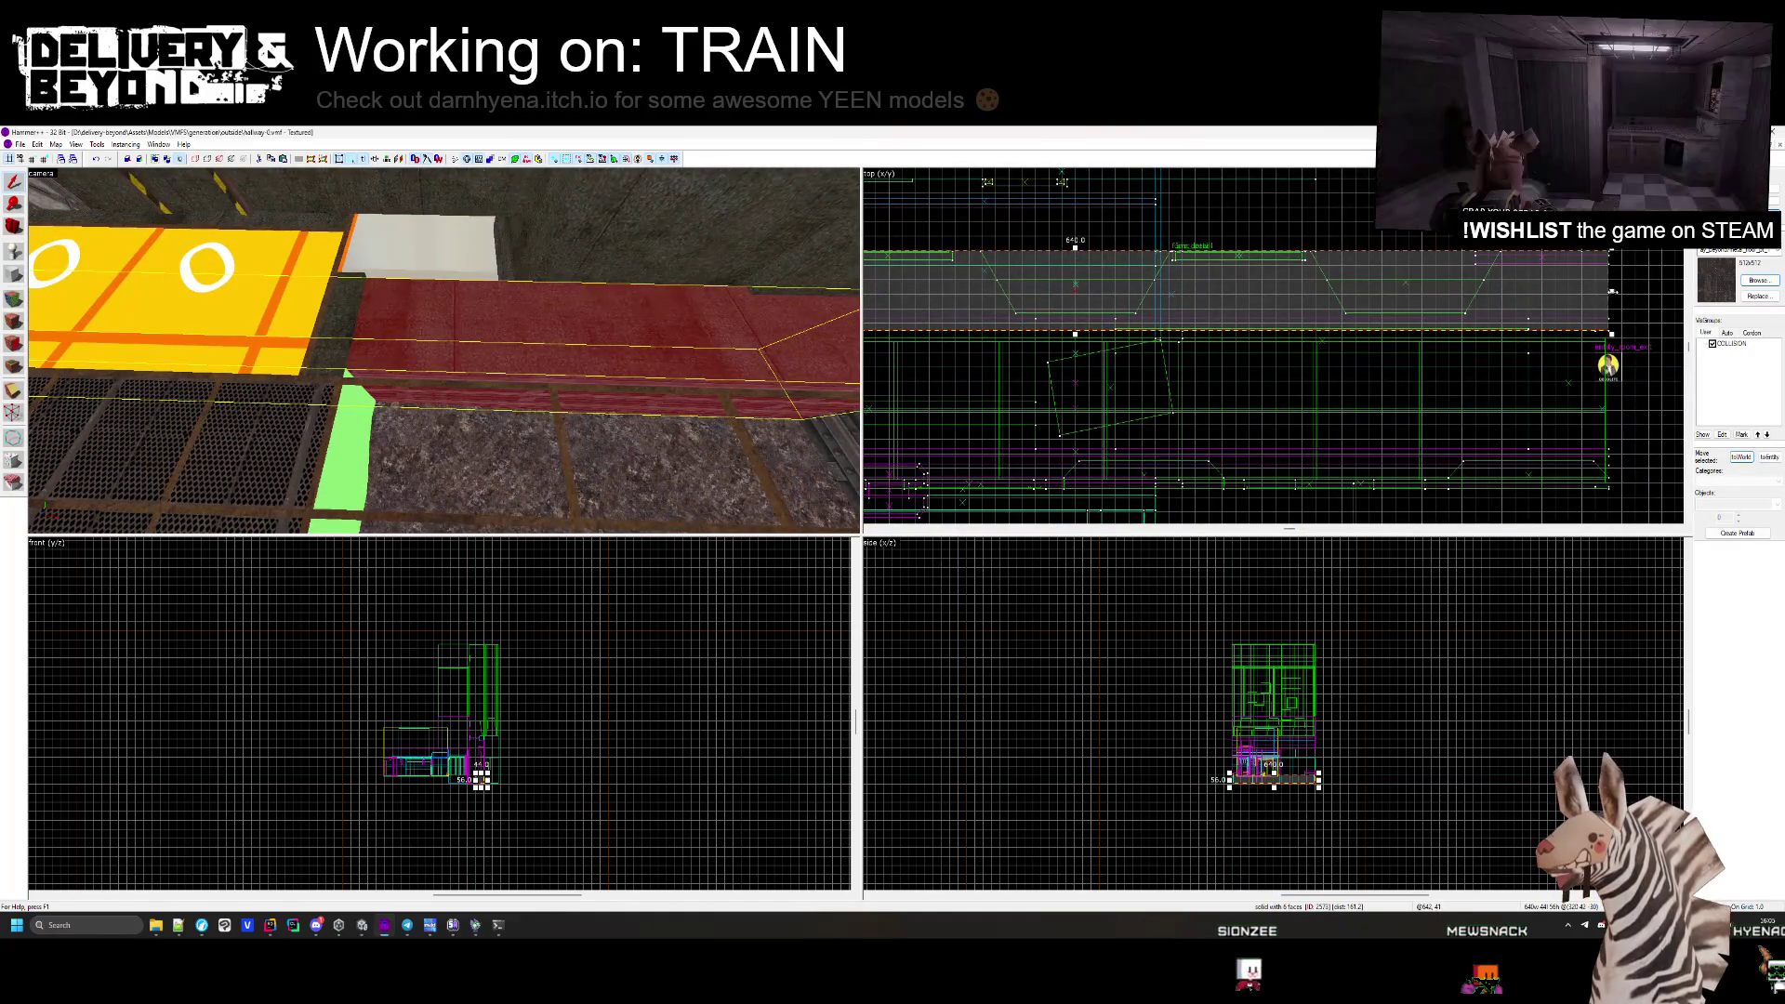
pyautogui.moveTo(1613, 292); pyautogui.dragTo(1224, 292)
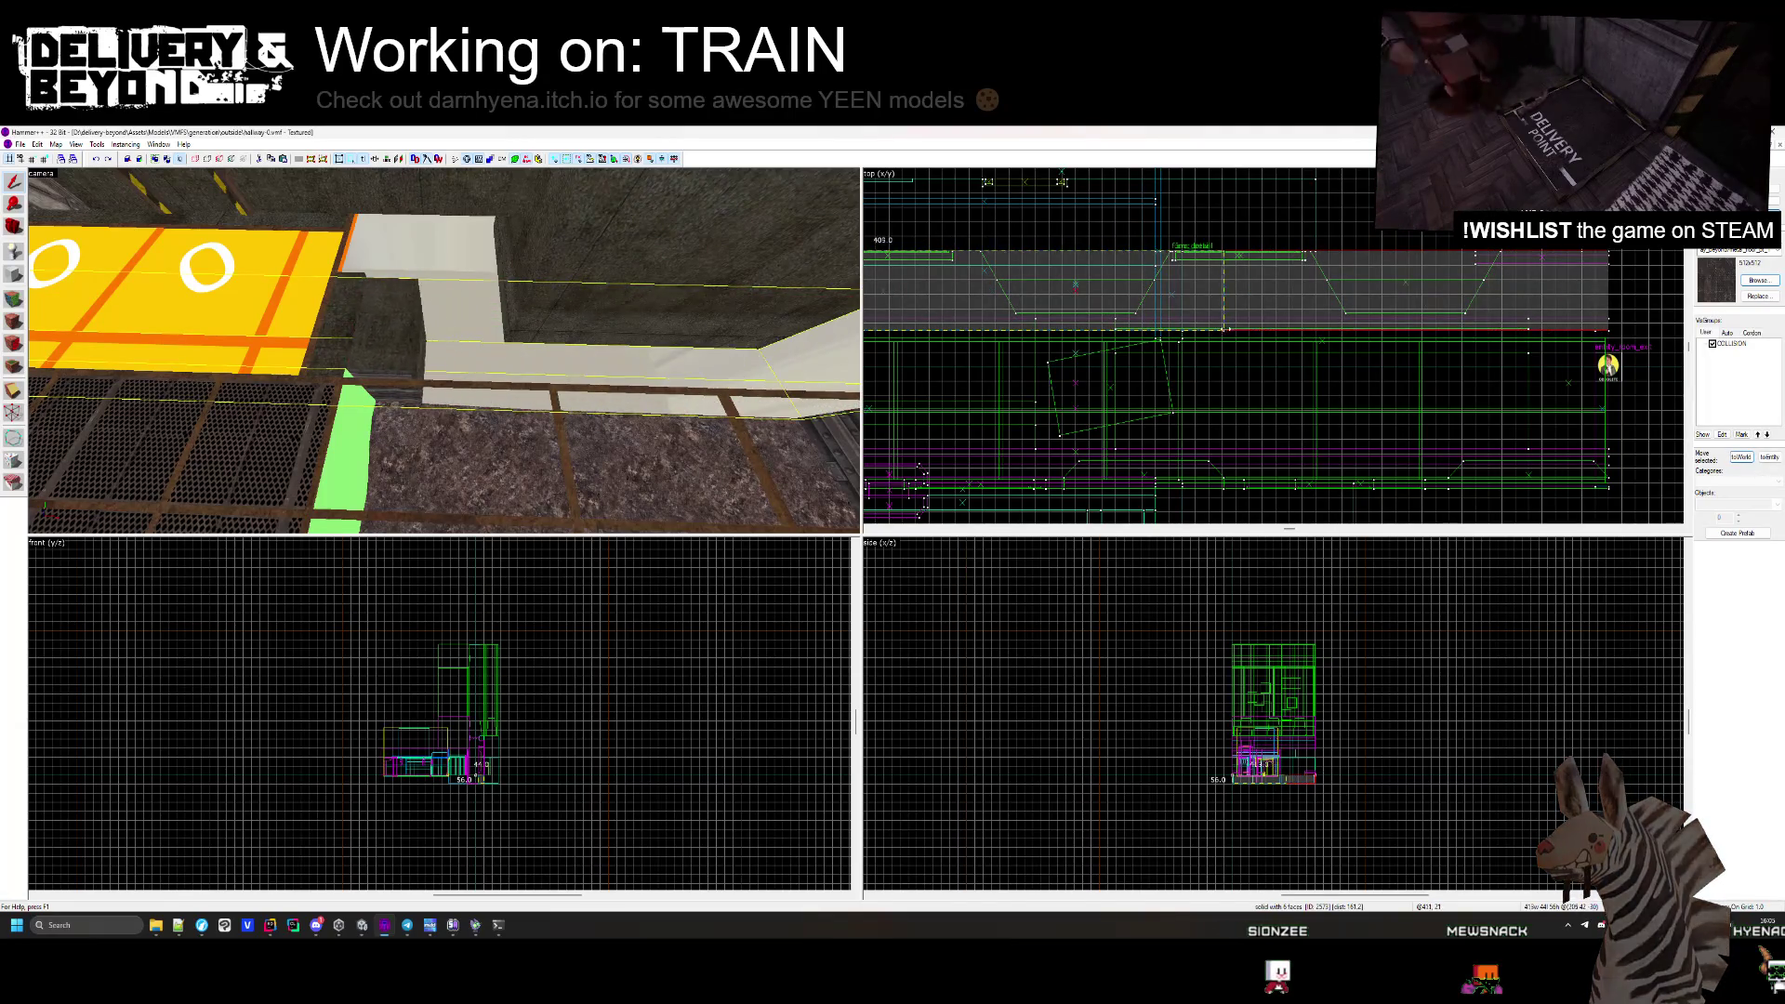
pyautogui.scroll(3, 1187, 297)
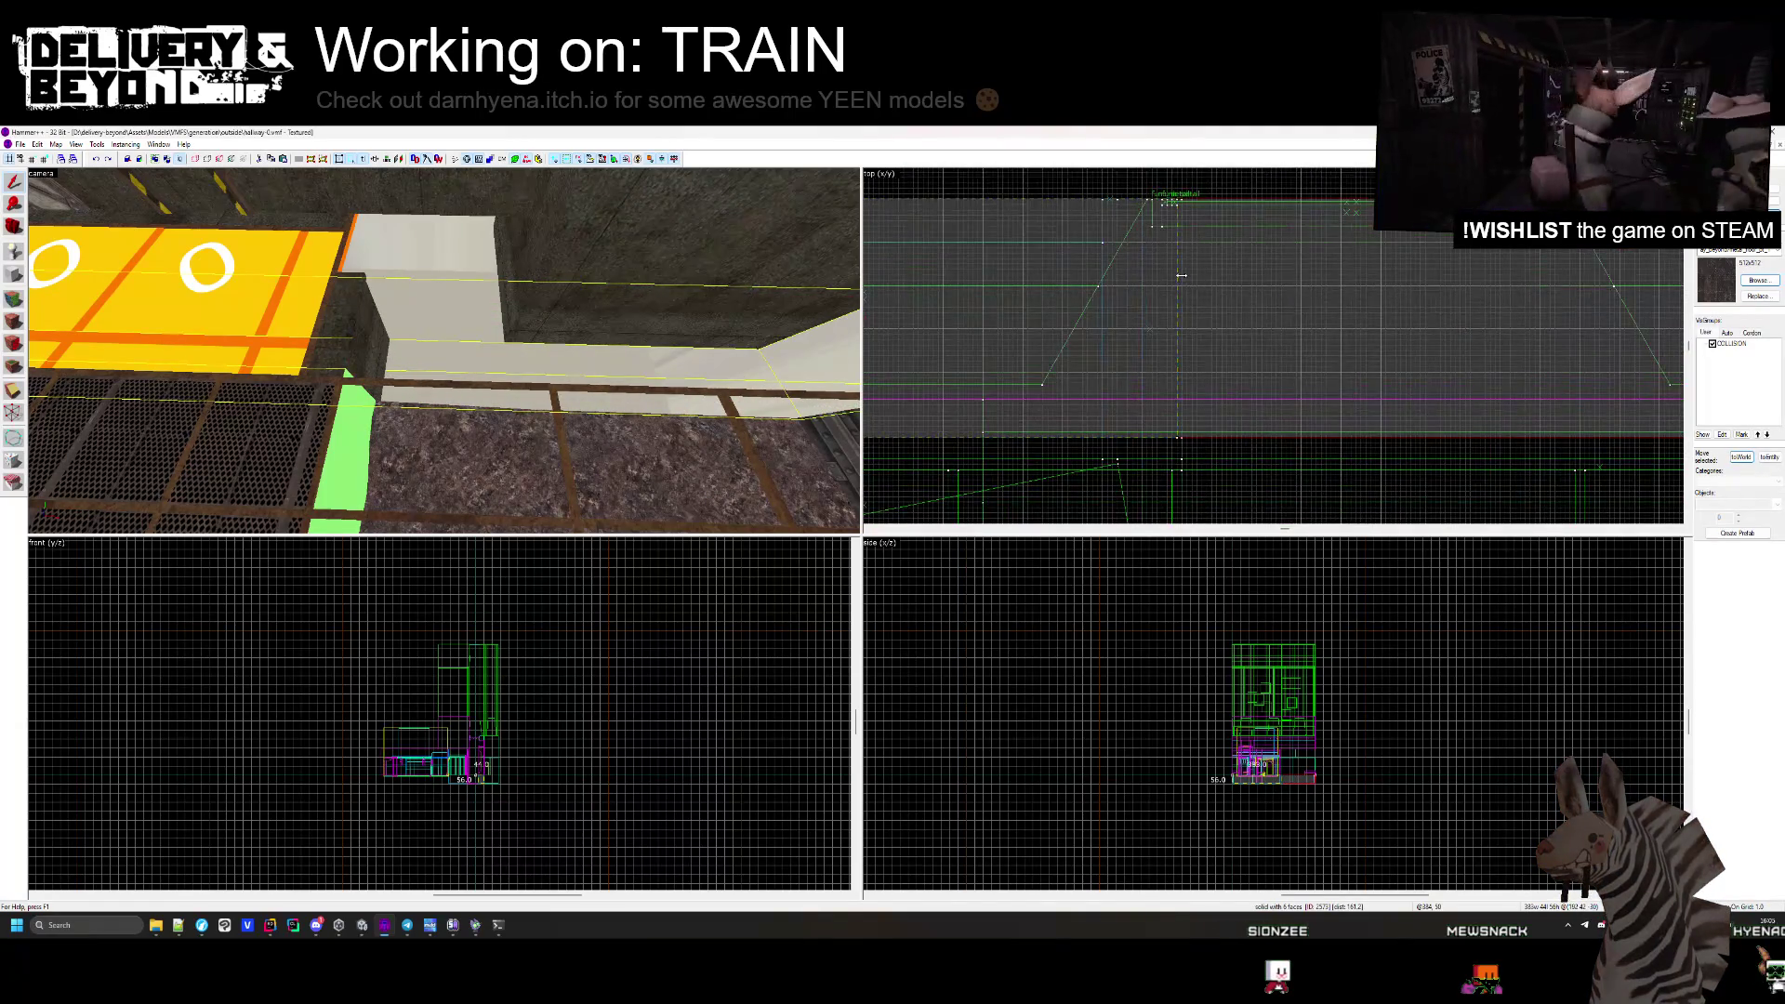
pyautogui.press('Escape')
# Select the floor brush at the walkway's sloped end.
pyautogui.press('z')
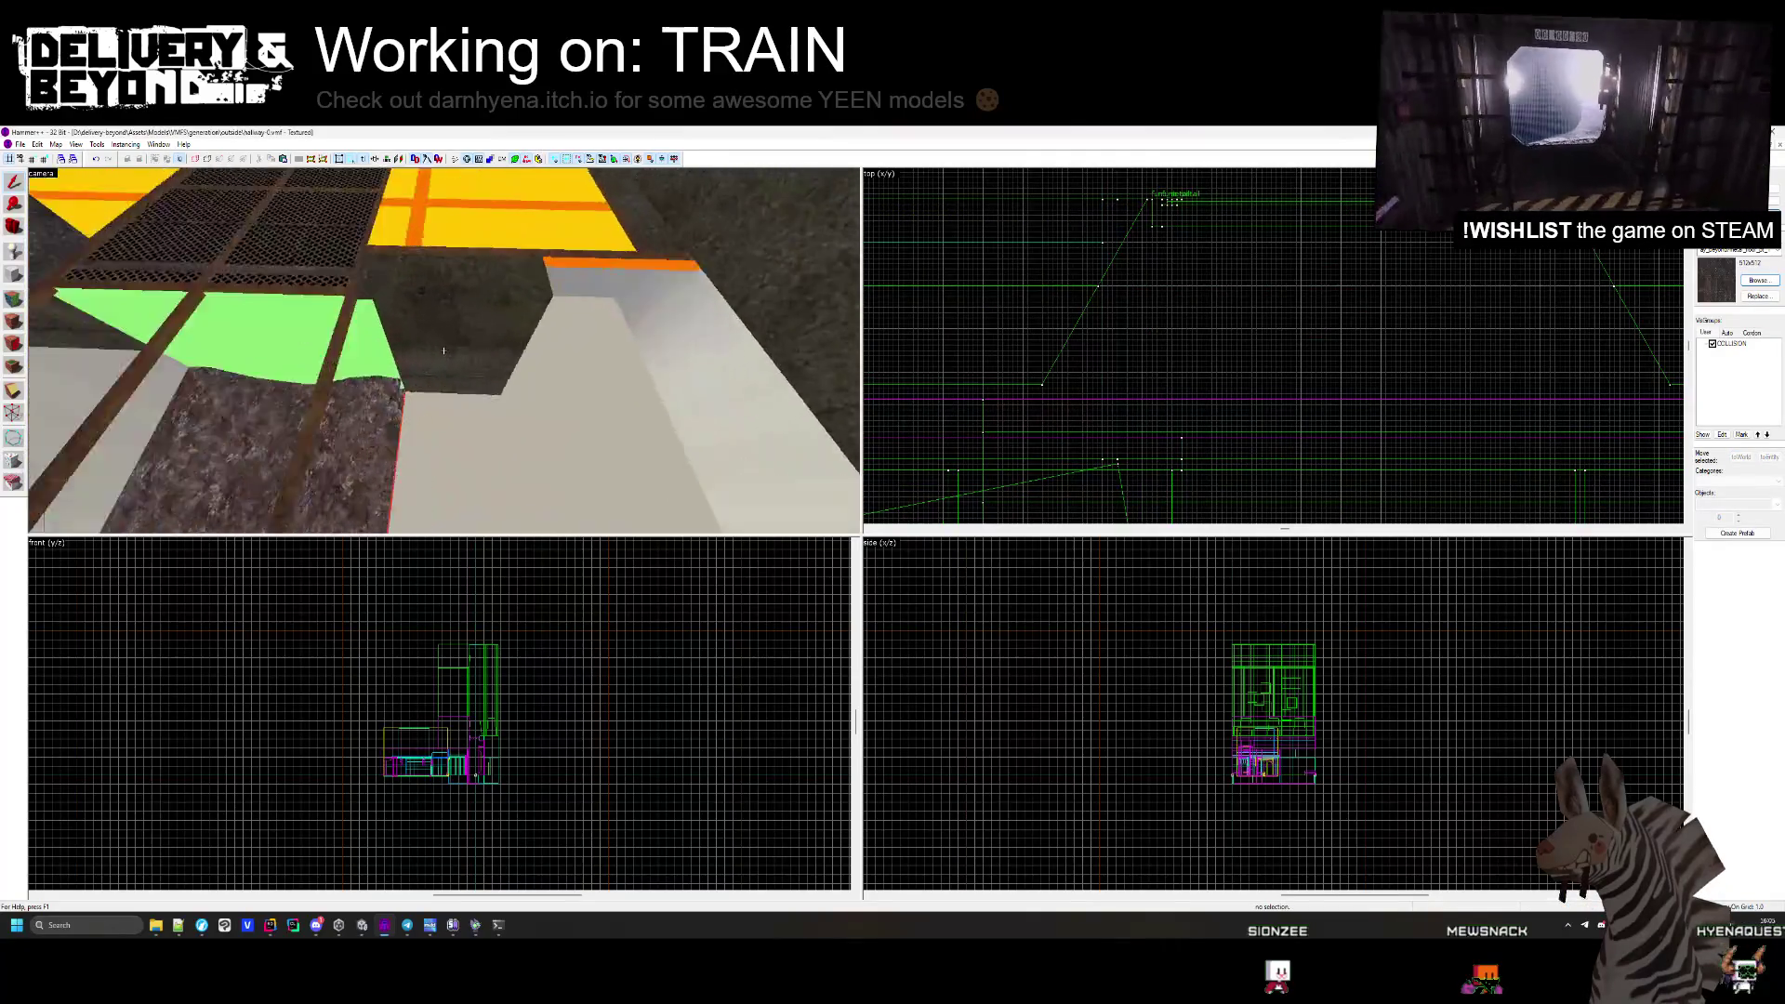
pyautogui.click(443, 351)
pyautogui.press('z')
pyautogui.scroll(-2, 1186, 297)
pyautogui.scroll(-2, 1188, 303)
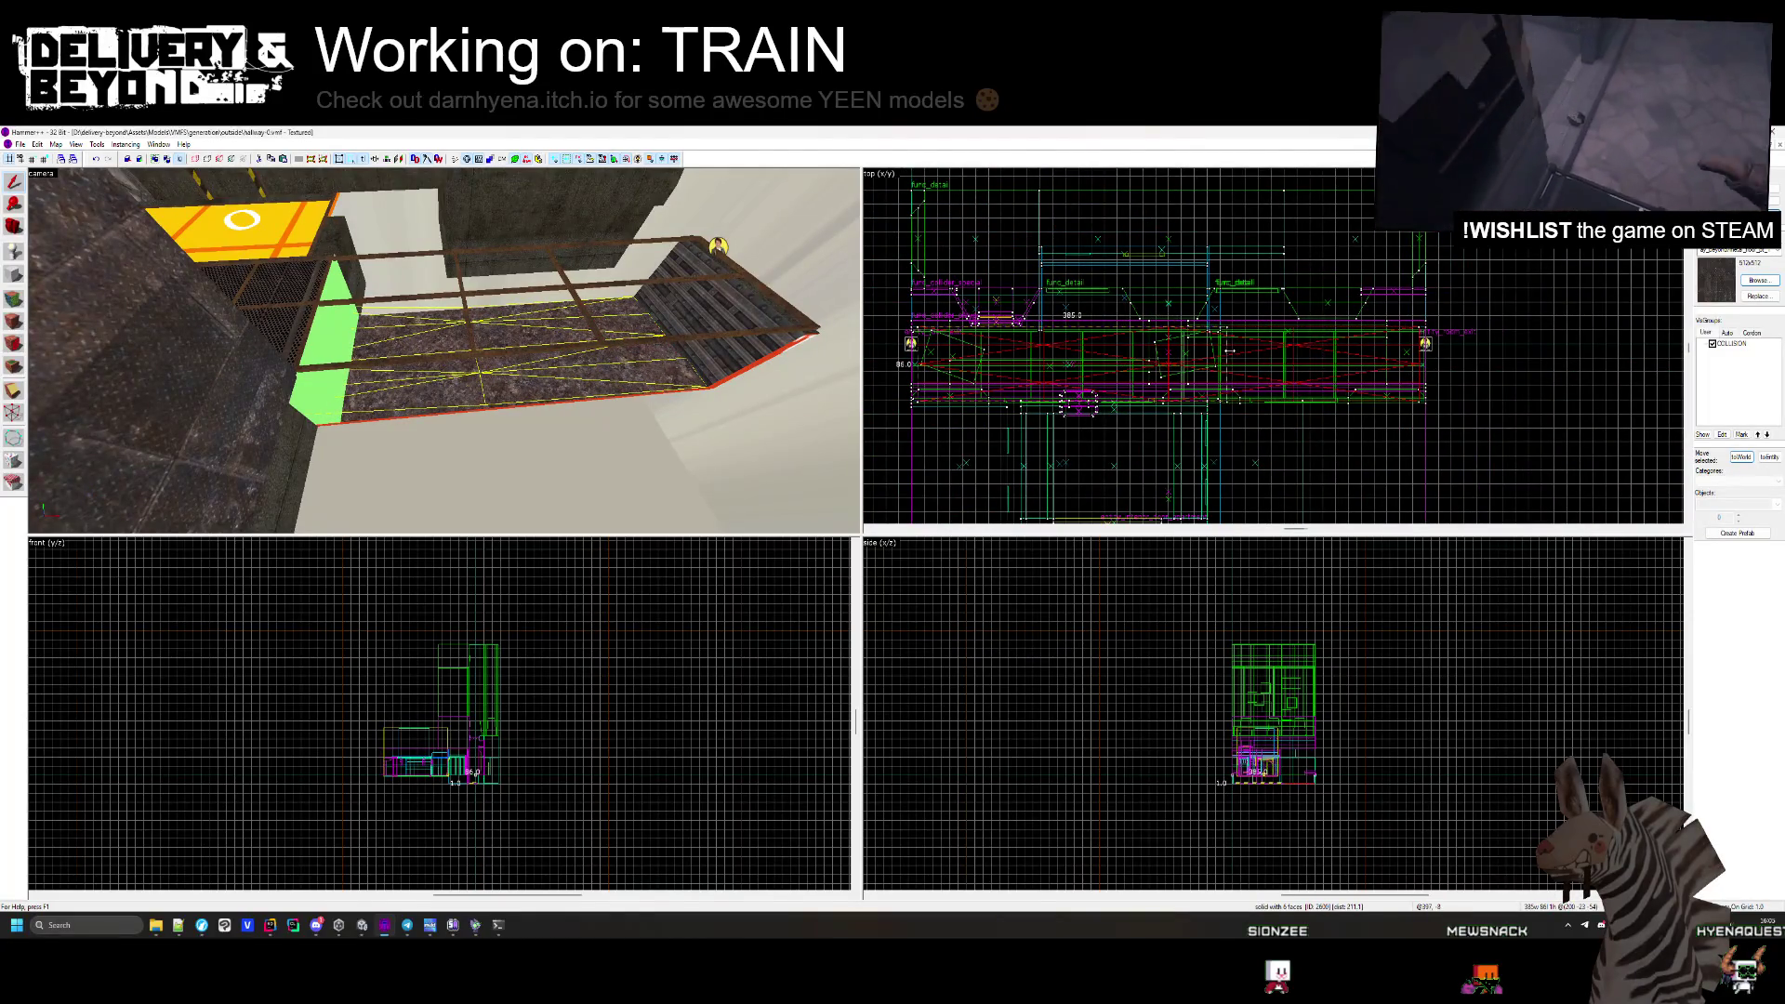
pyautogui.scroll(4, 1220, 341)
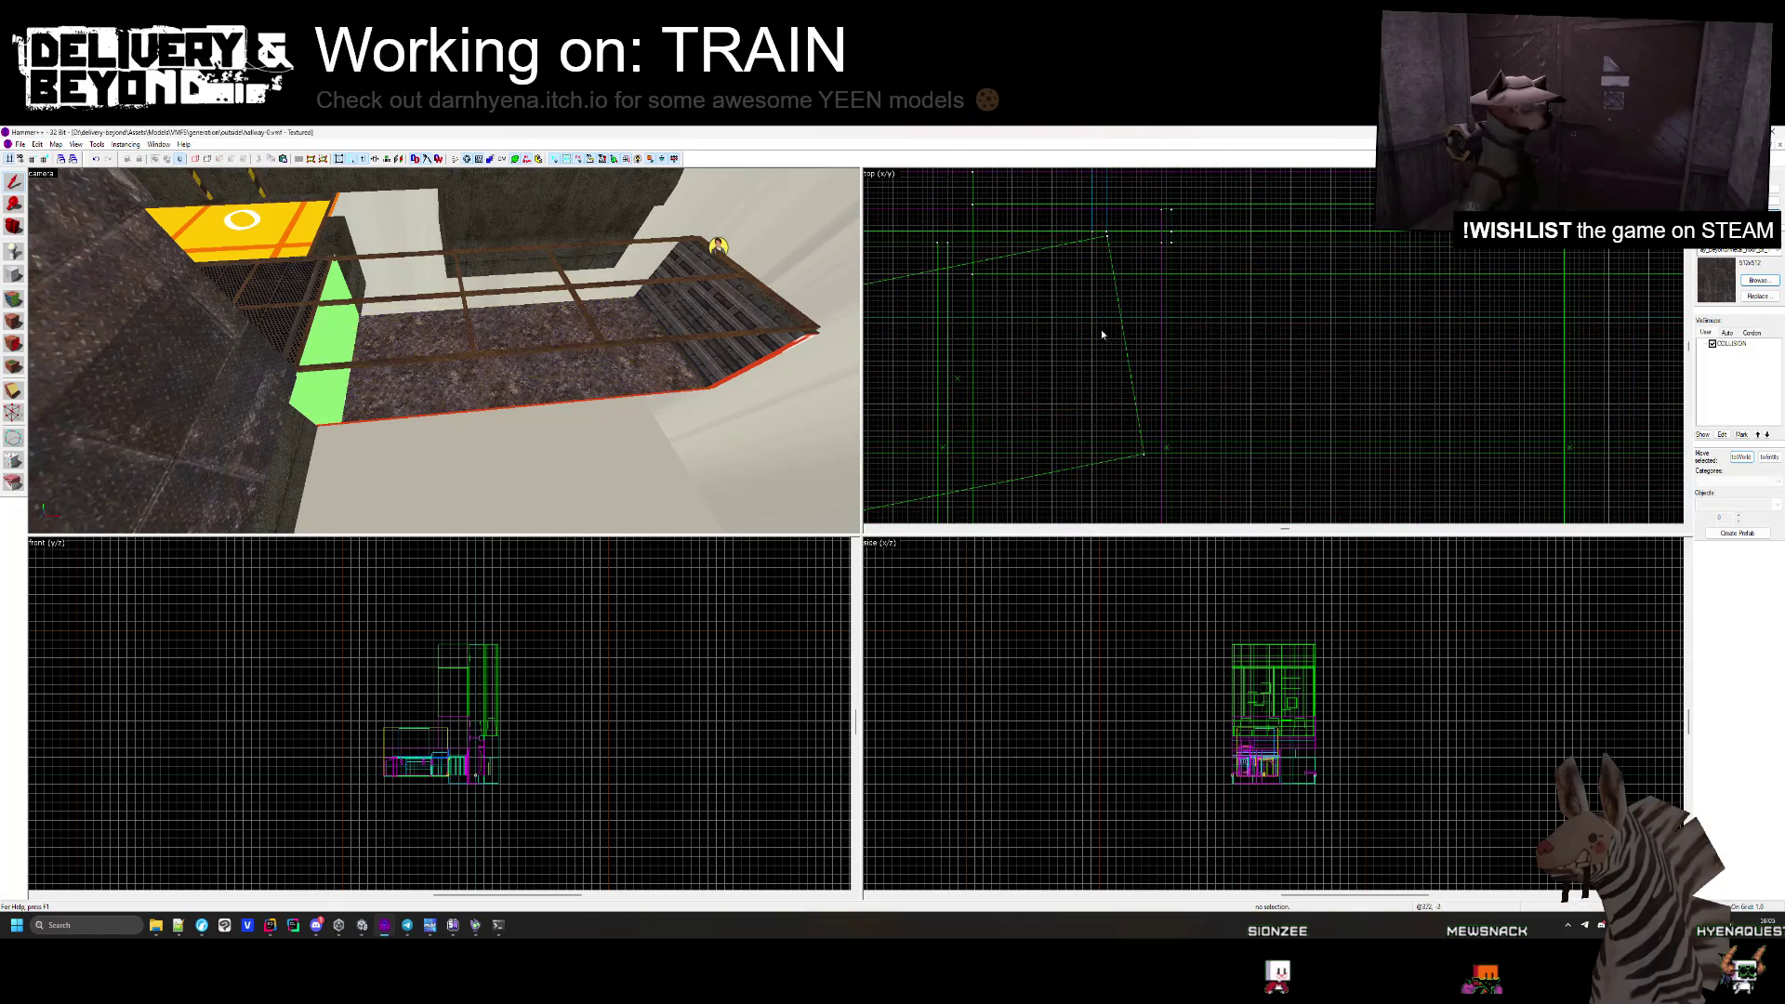
pyautogui.scroll(-3, 1143, 372)
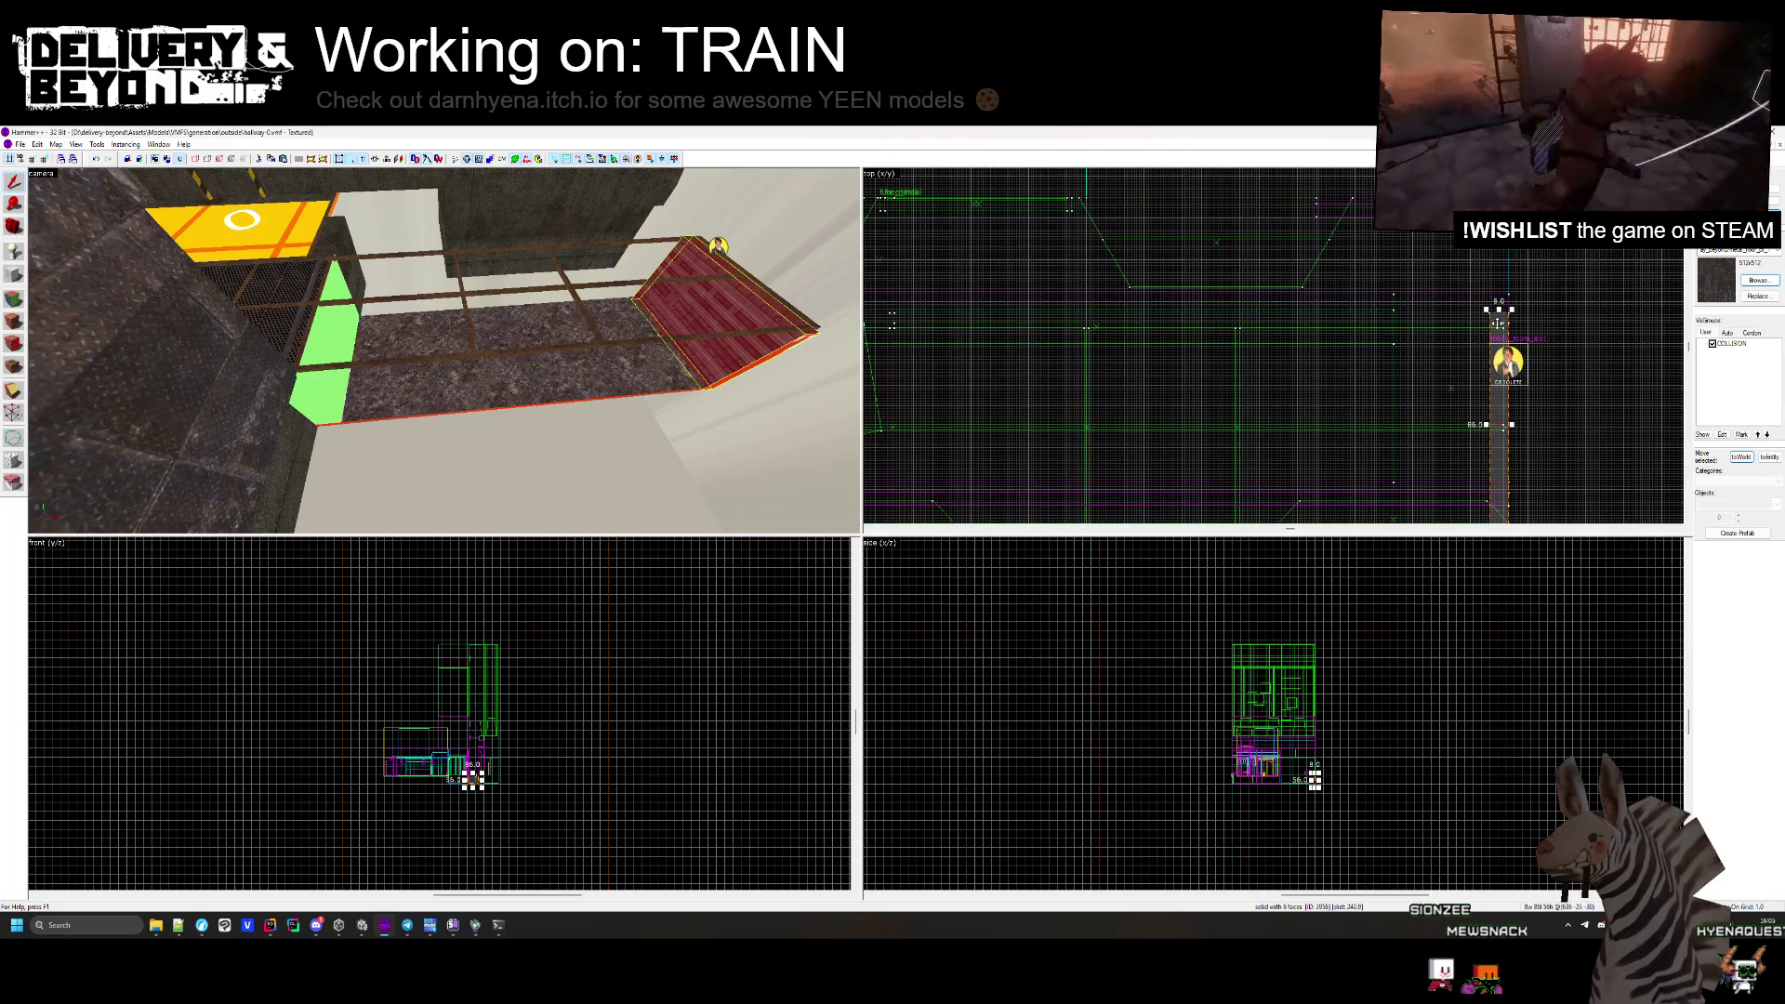
pyautogui.click(717, 246)
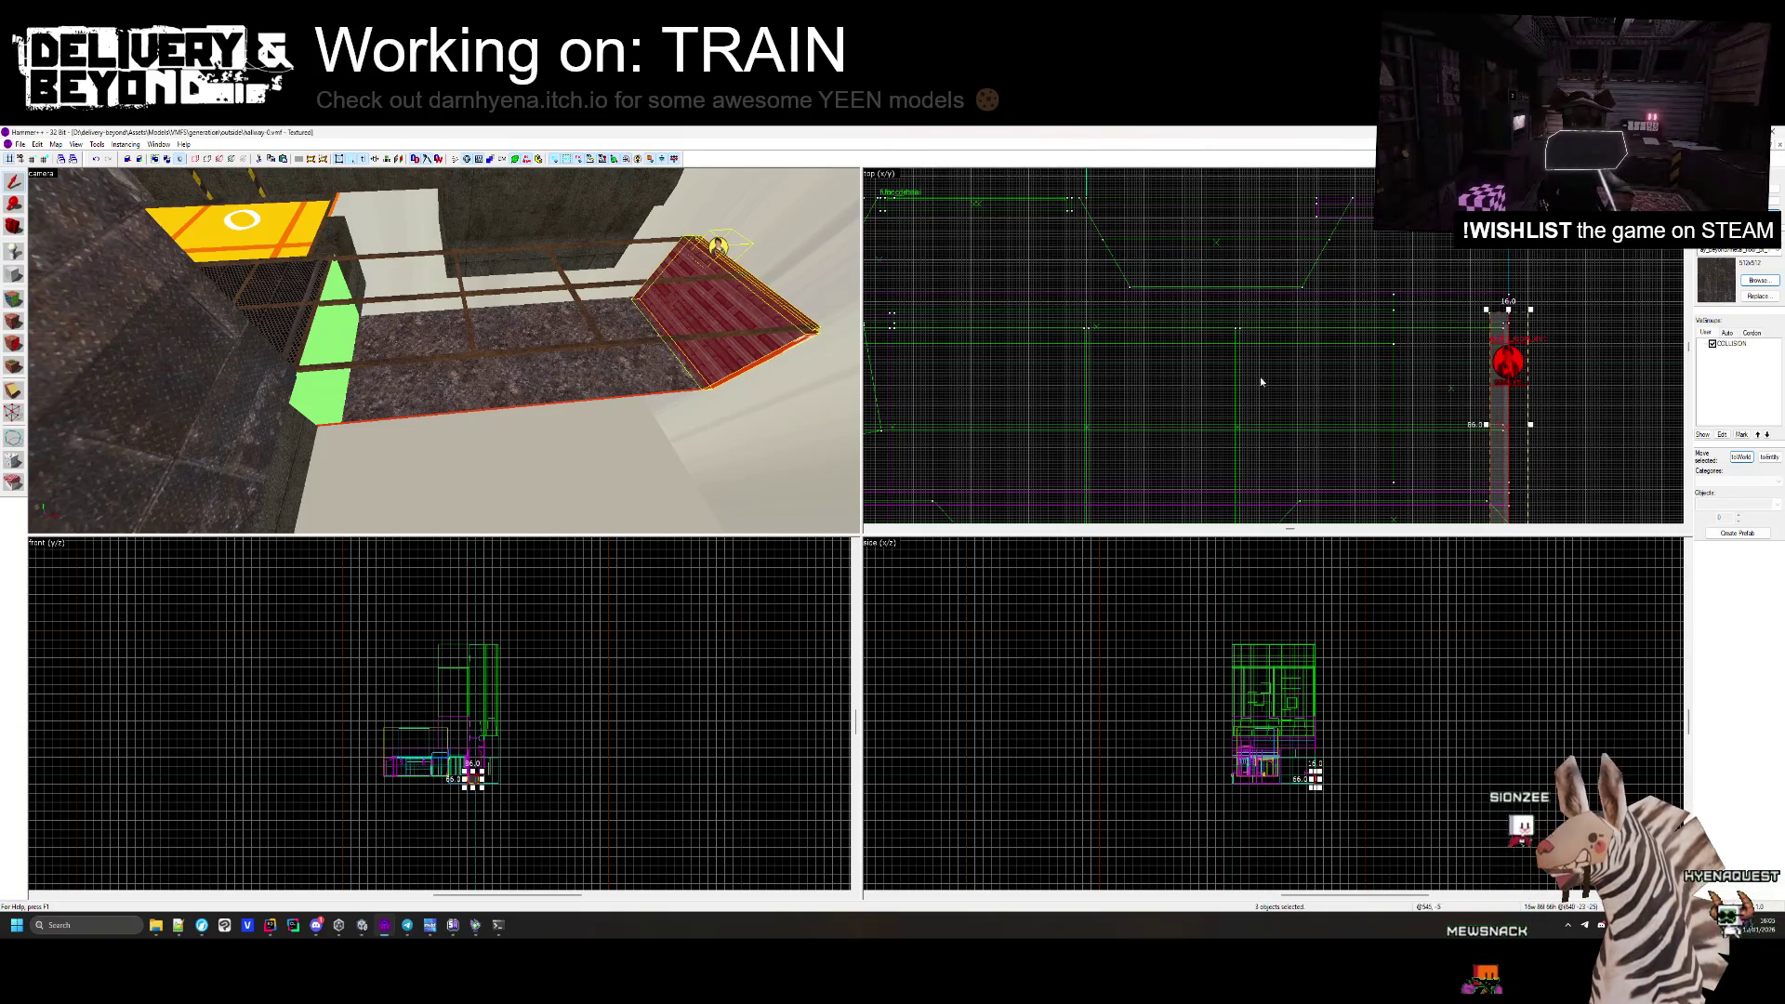
pyautogui.click(475, 361)
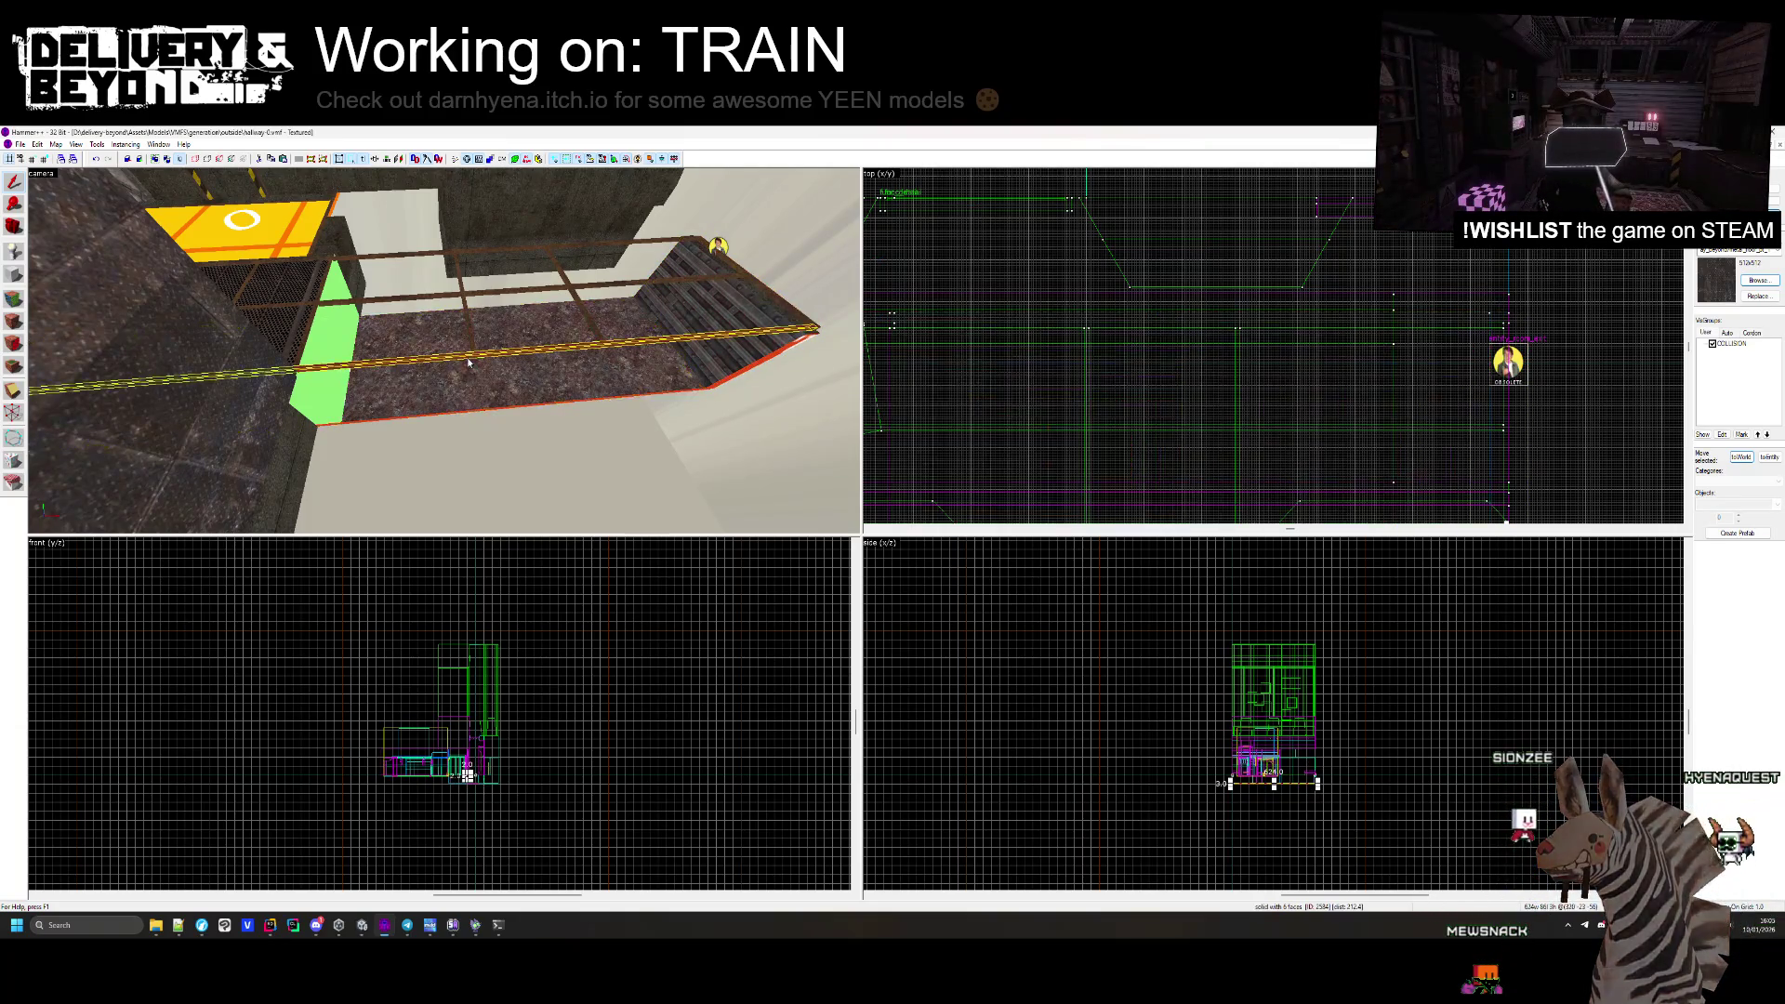
pyautogui.keyDown('ctrl'); pyautogui.click(388, 259); pyautogui.keyUp('ctrl')
pyautogui.scroll(5, 1018, 314)
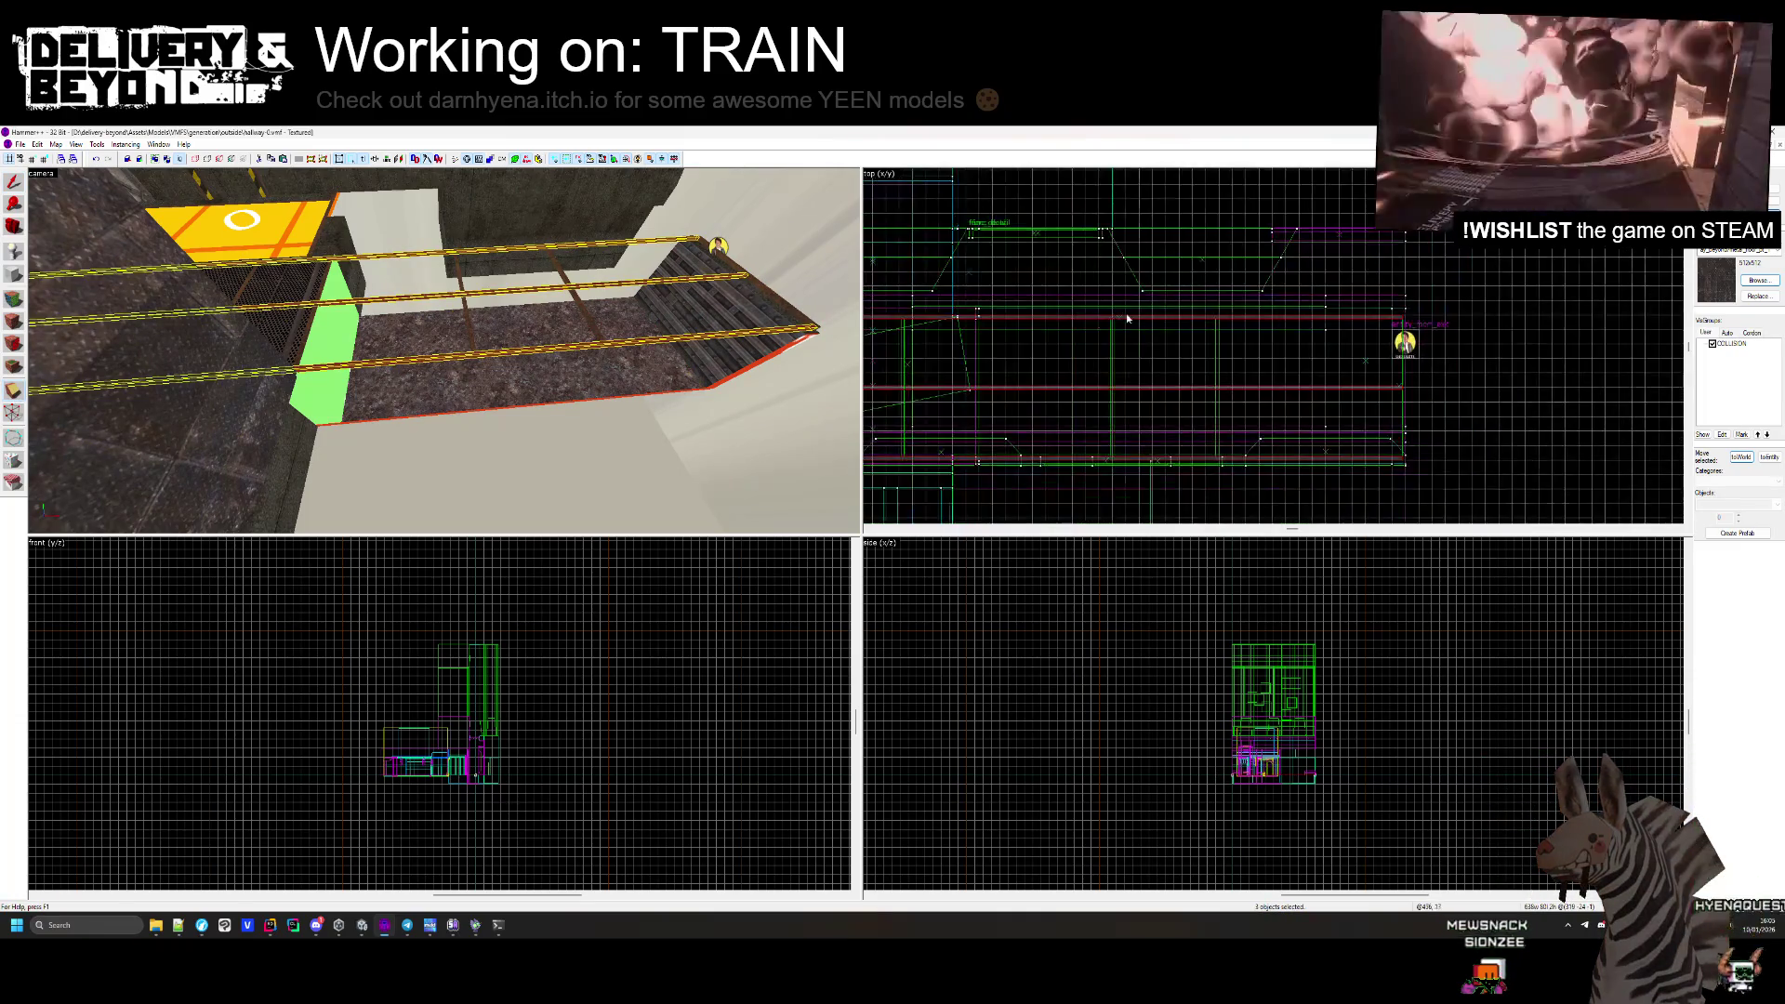
pyautogui.click(1018, 315)
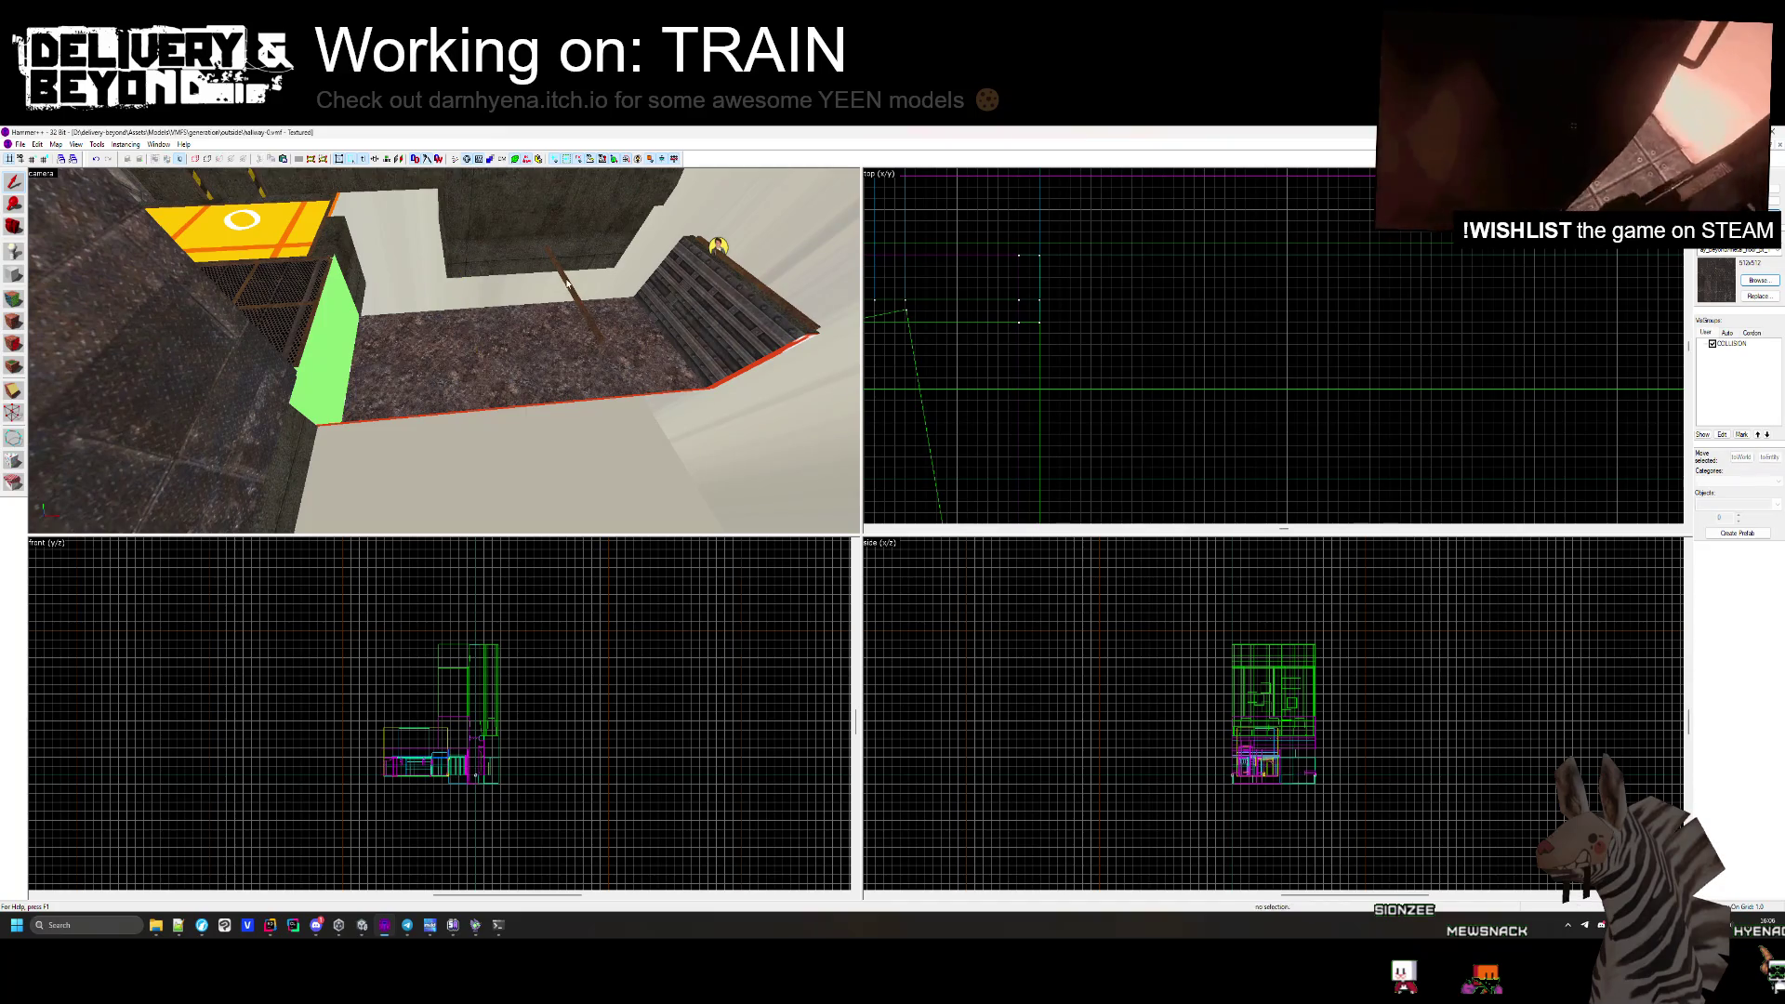
pyautogui.click(577, 313)
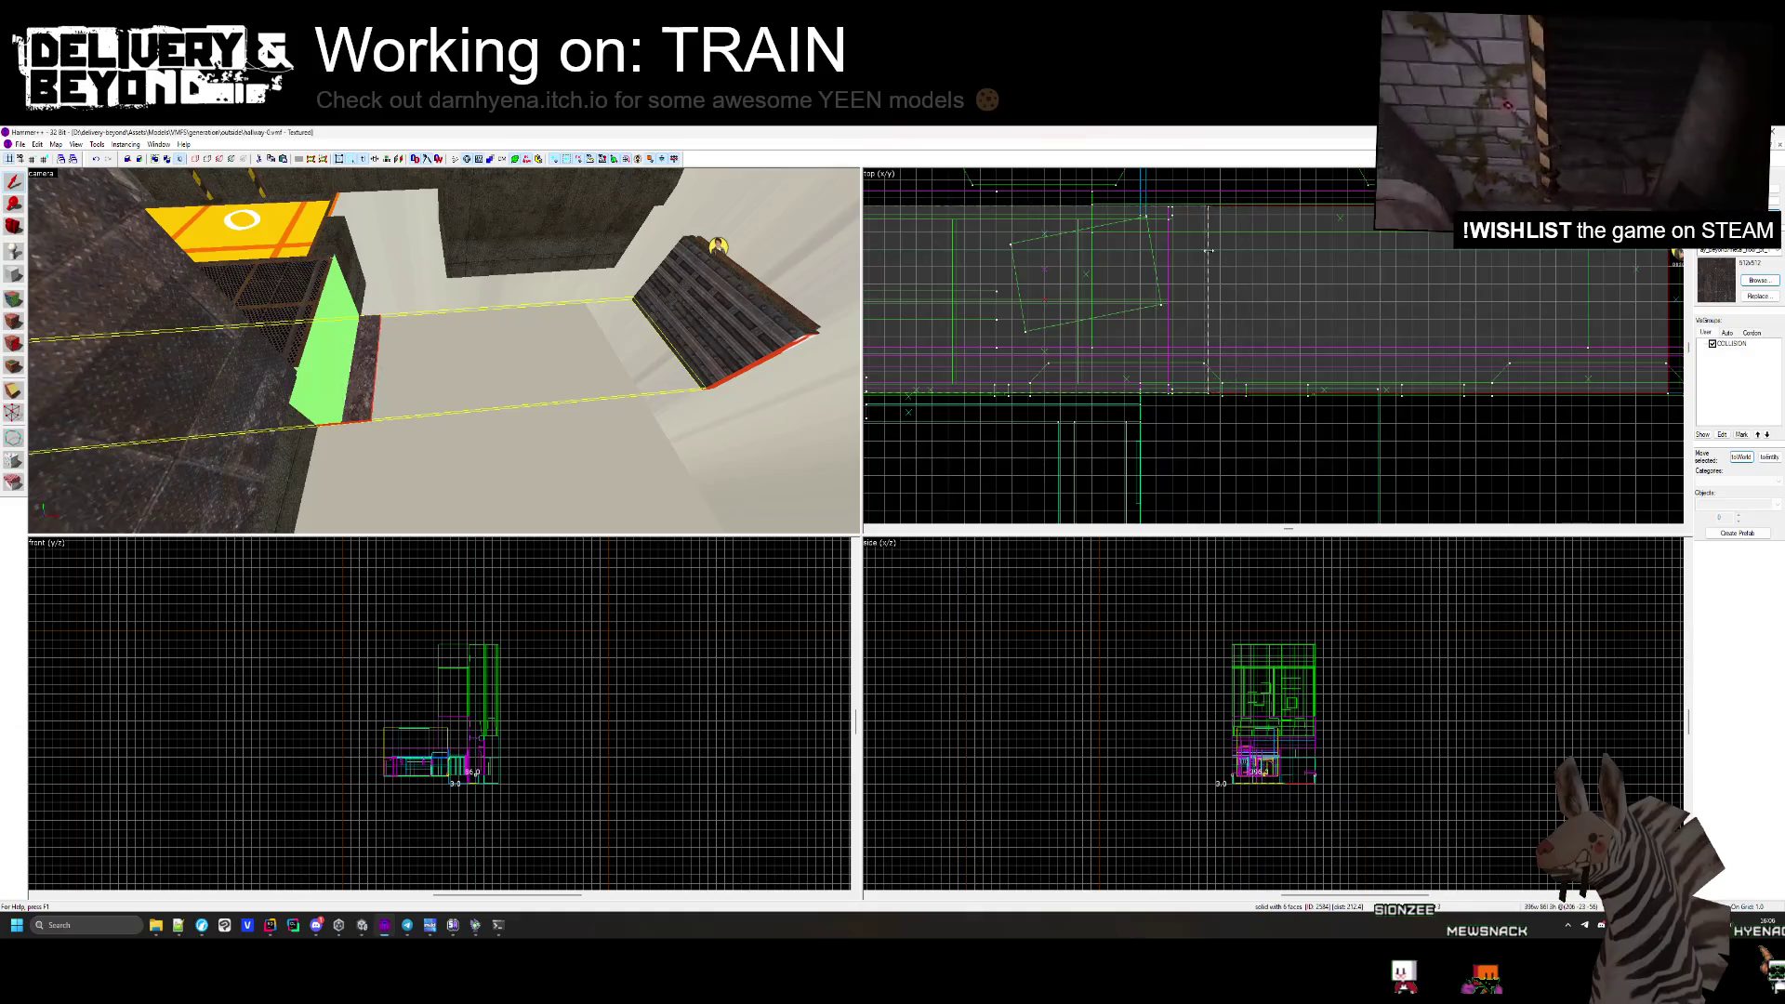
pyautogui.press('Escape')
pyautogui.press('z')
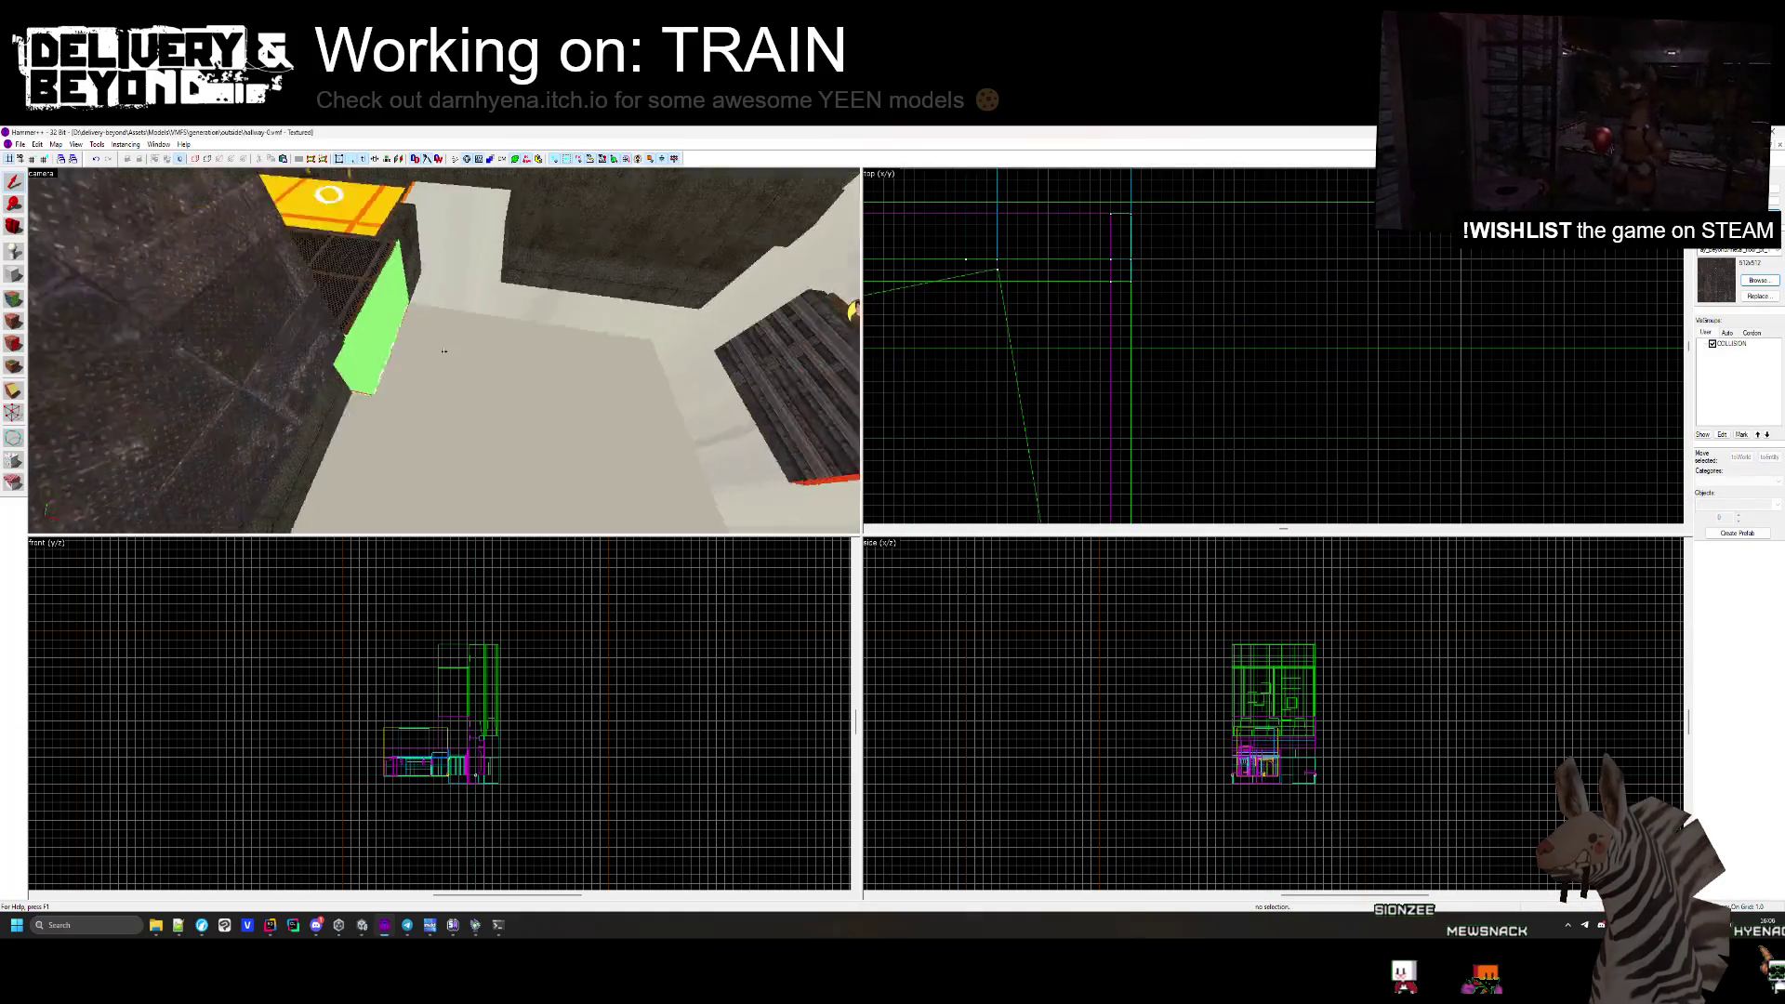
pyautogui.press('z')
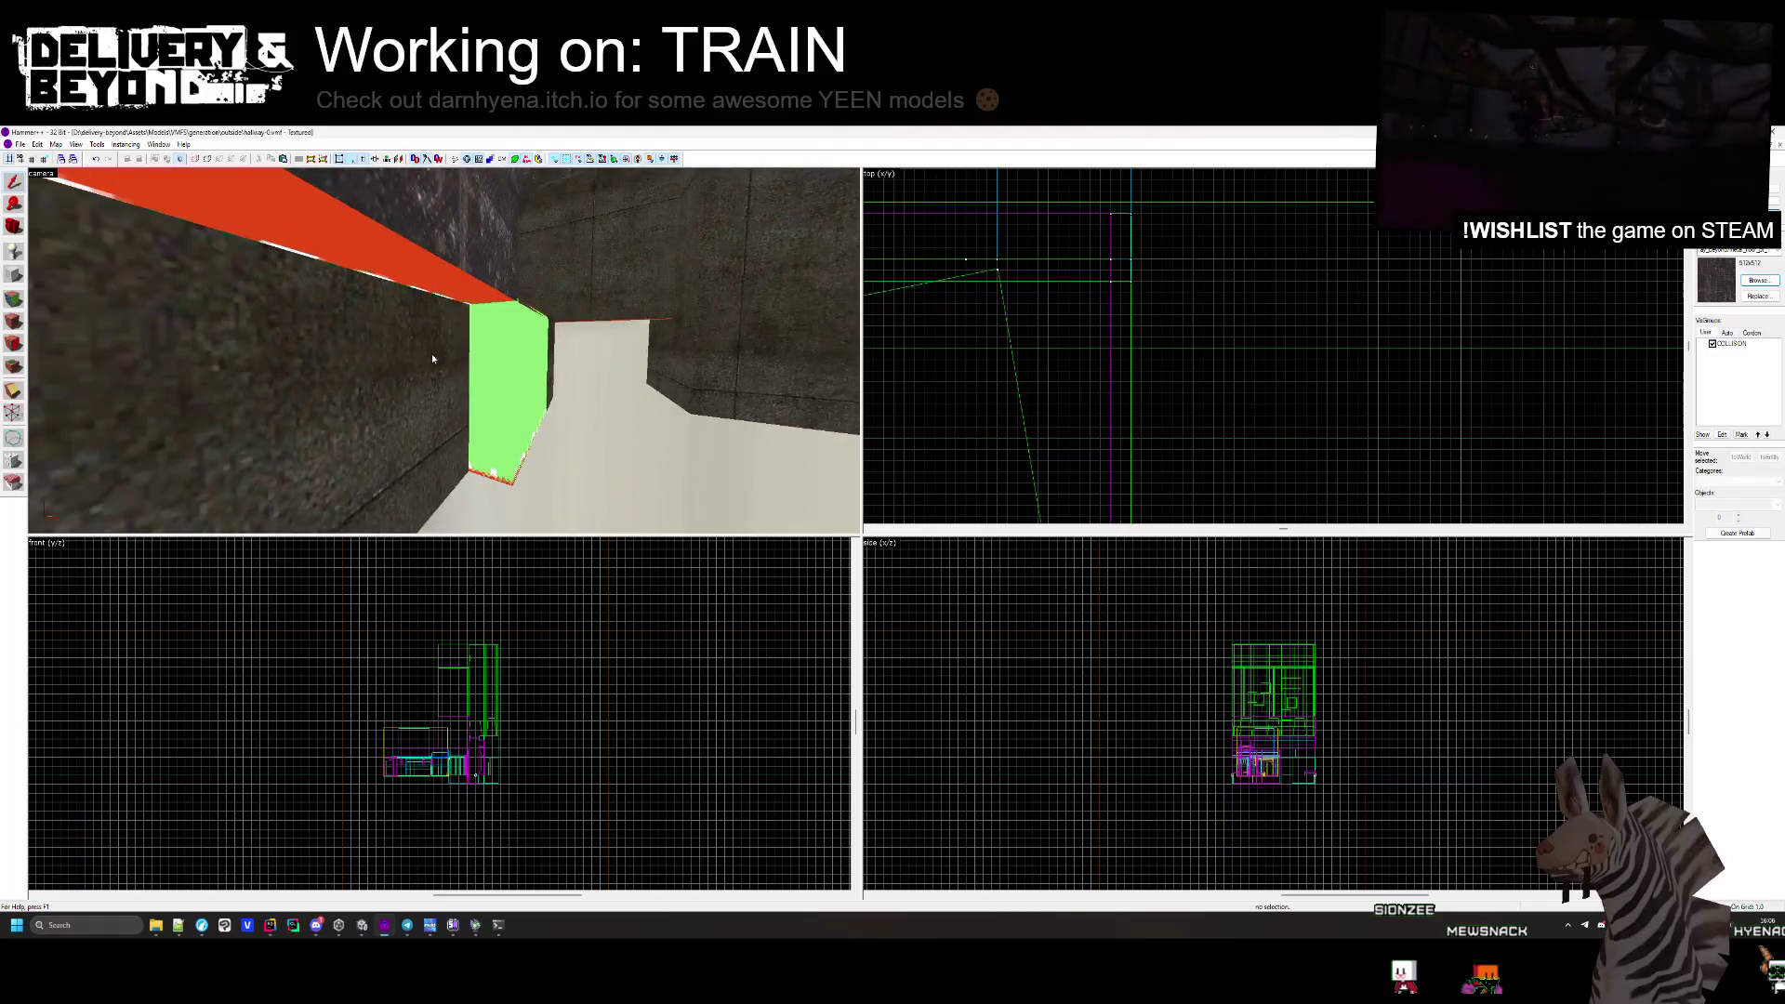
pyautogui.click(433, 358)
pyautogui.scroll(3, 1190, 370)
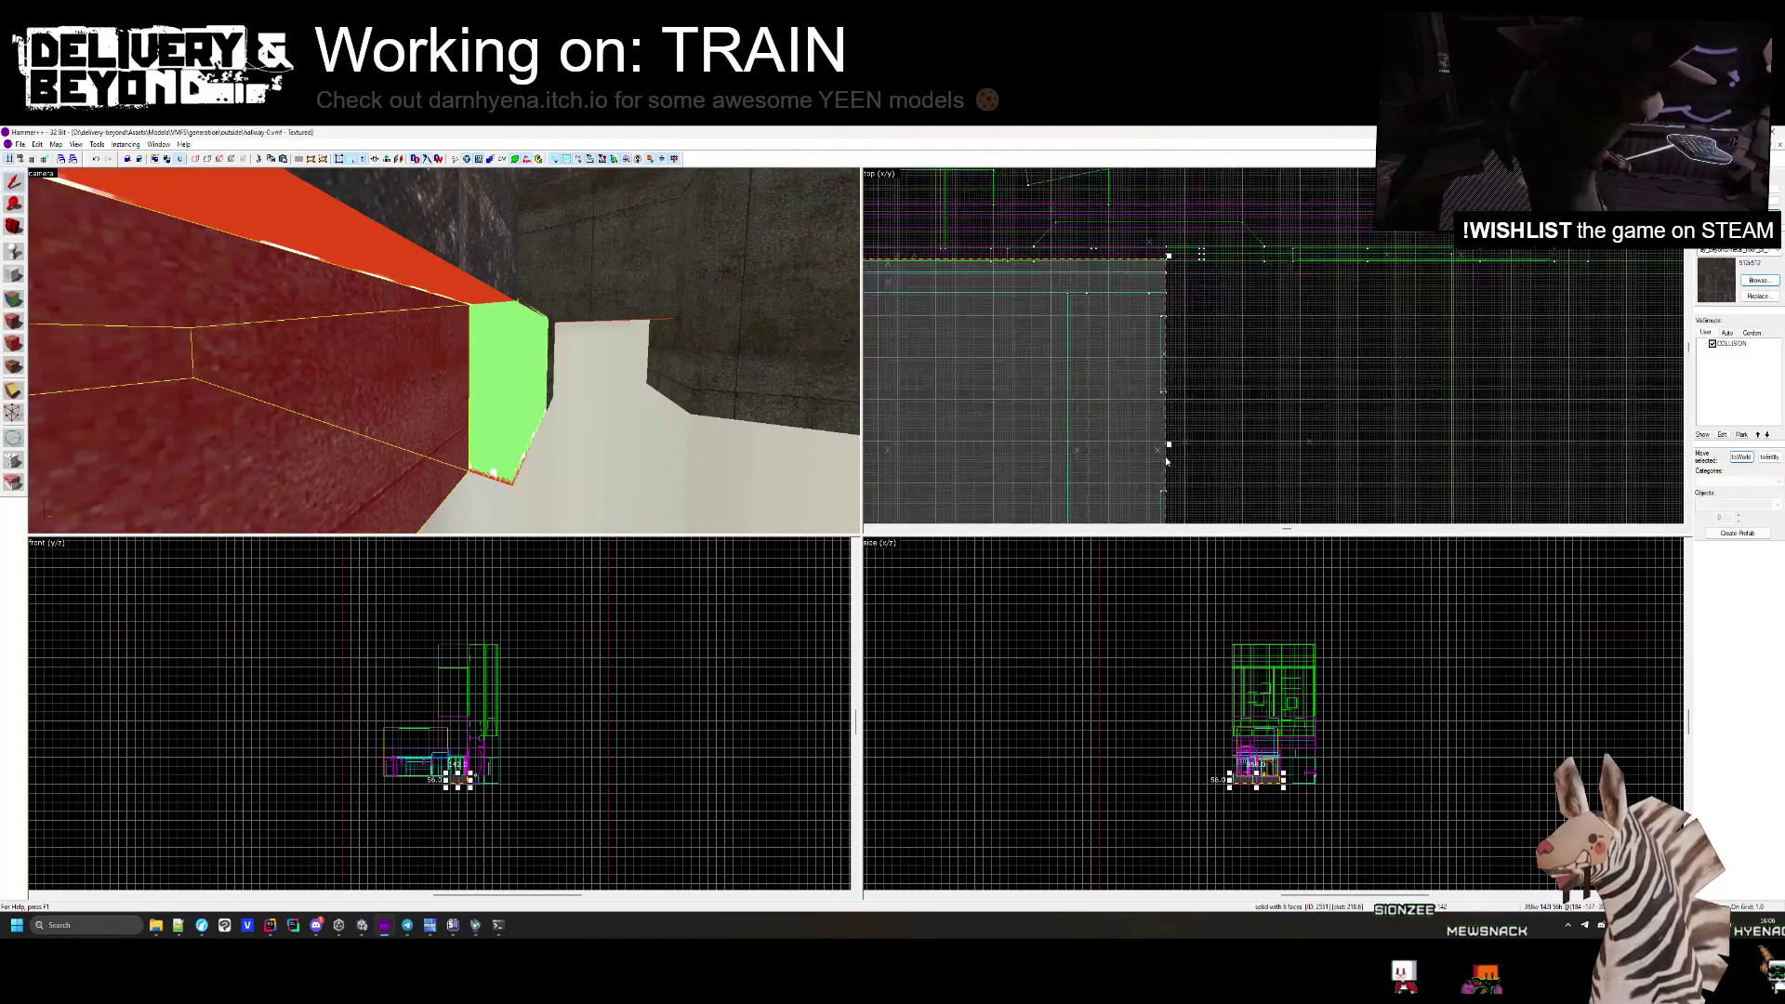
pyautogui.press('z')
pyautogui.press('Escape')
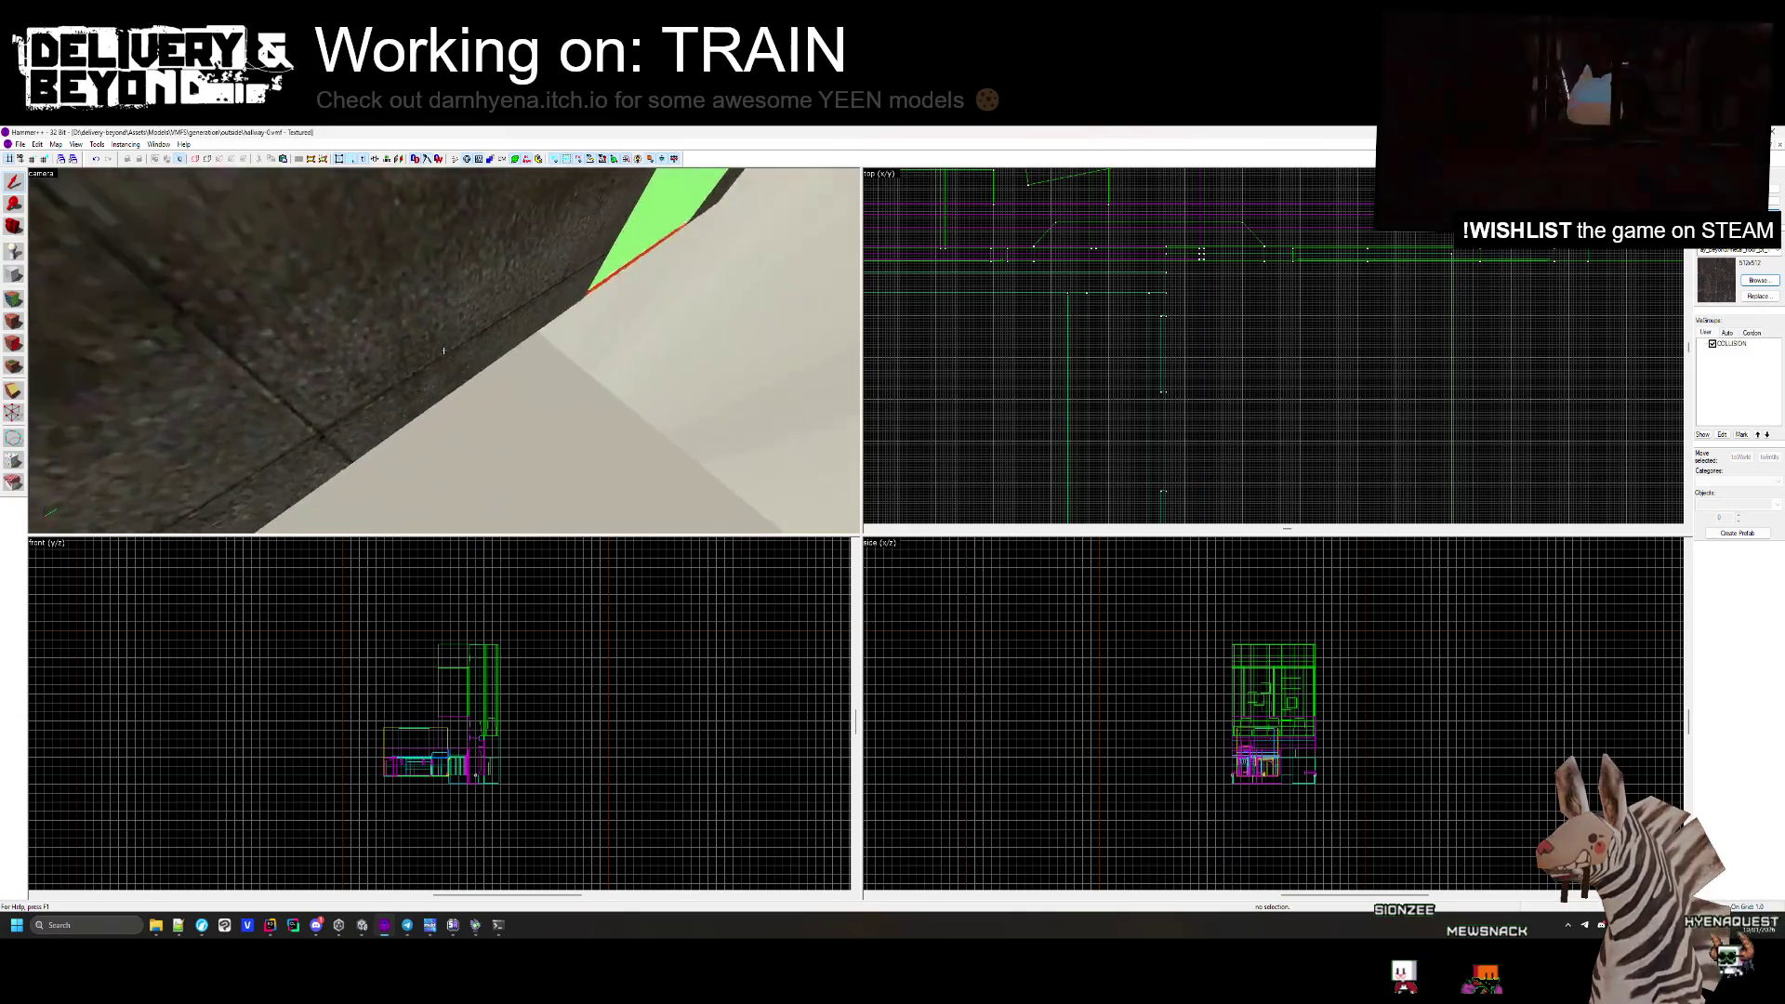
pyautogui.press('s')
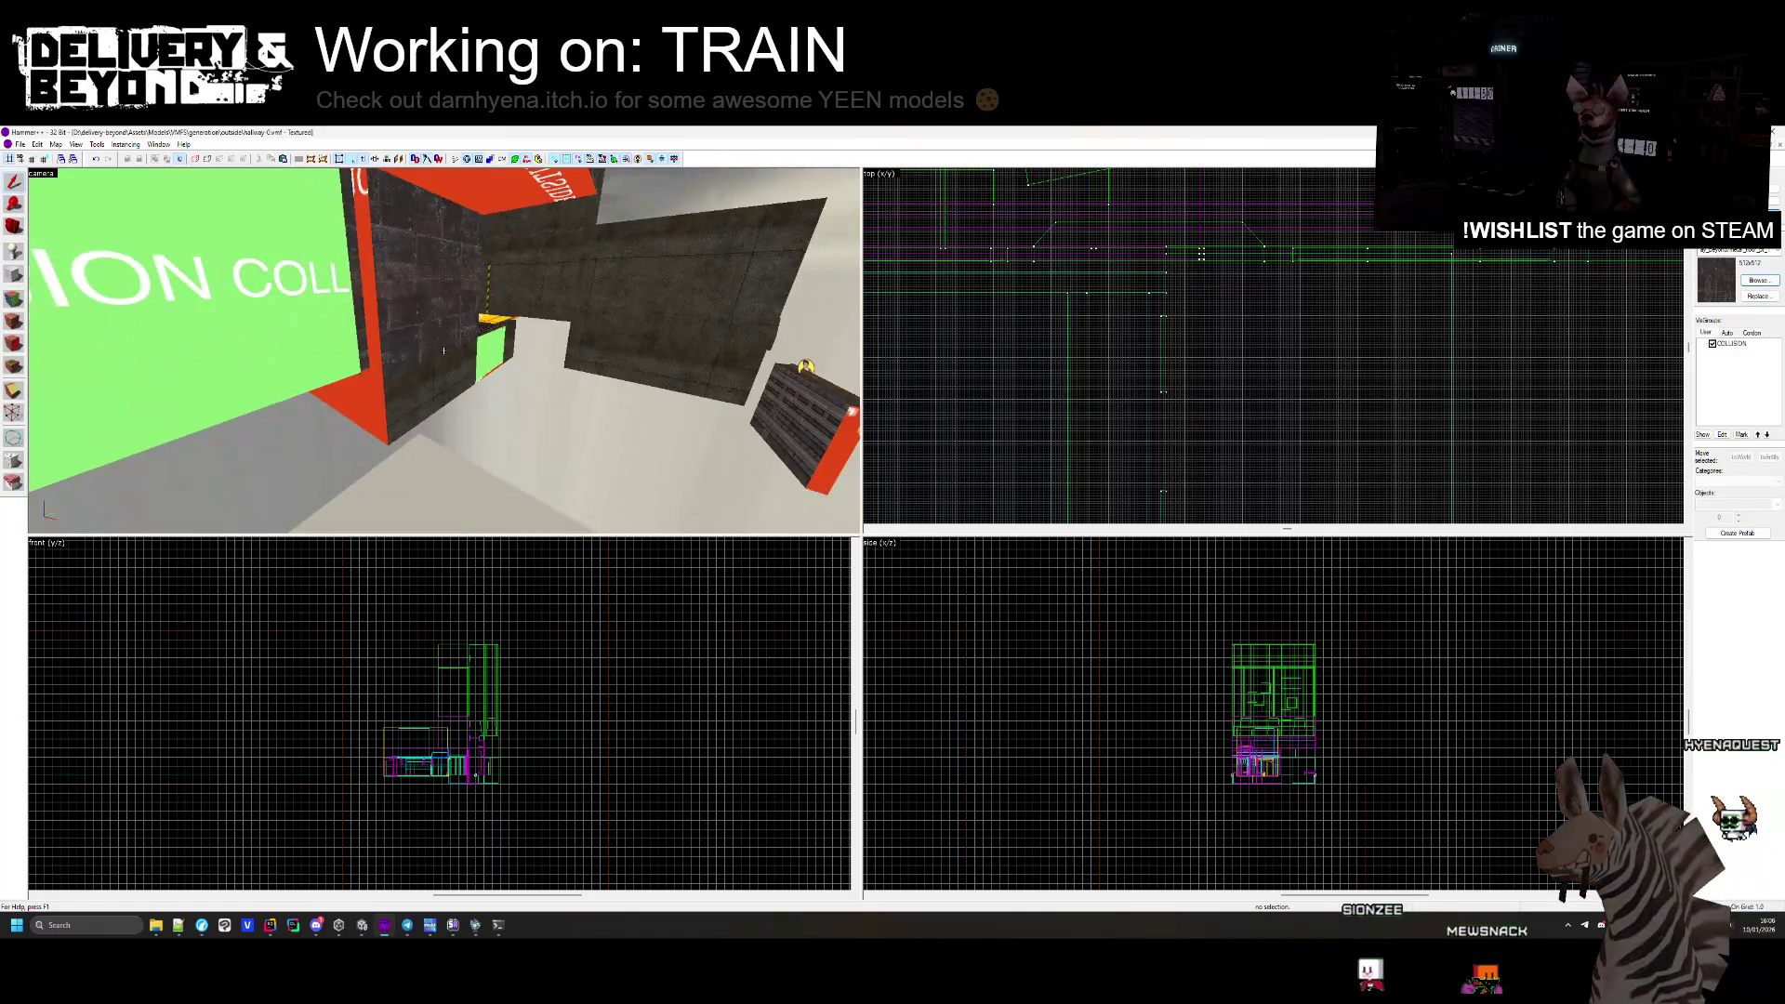
pyautogui.press('w')
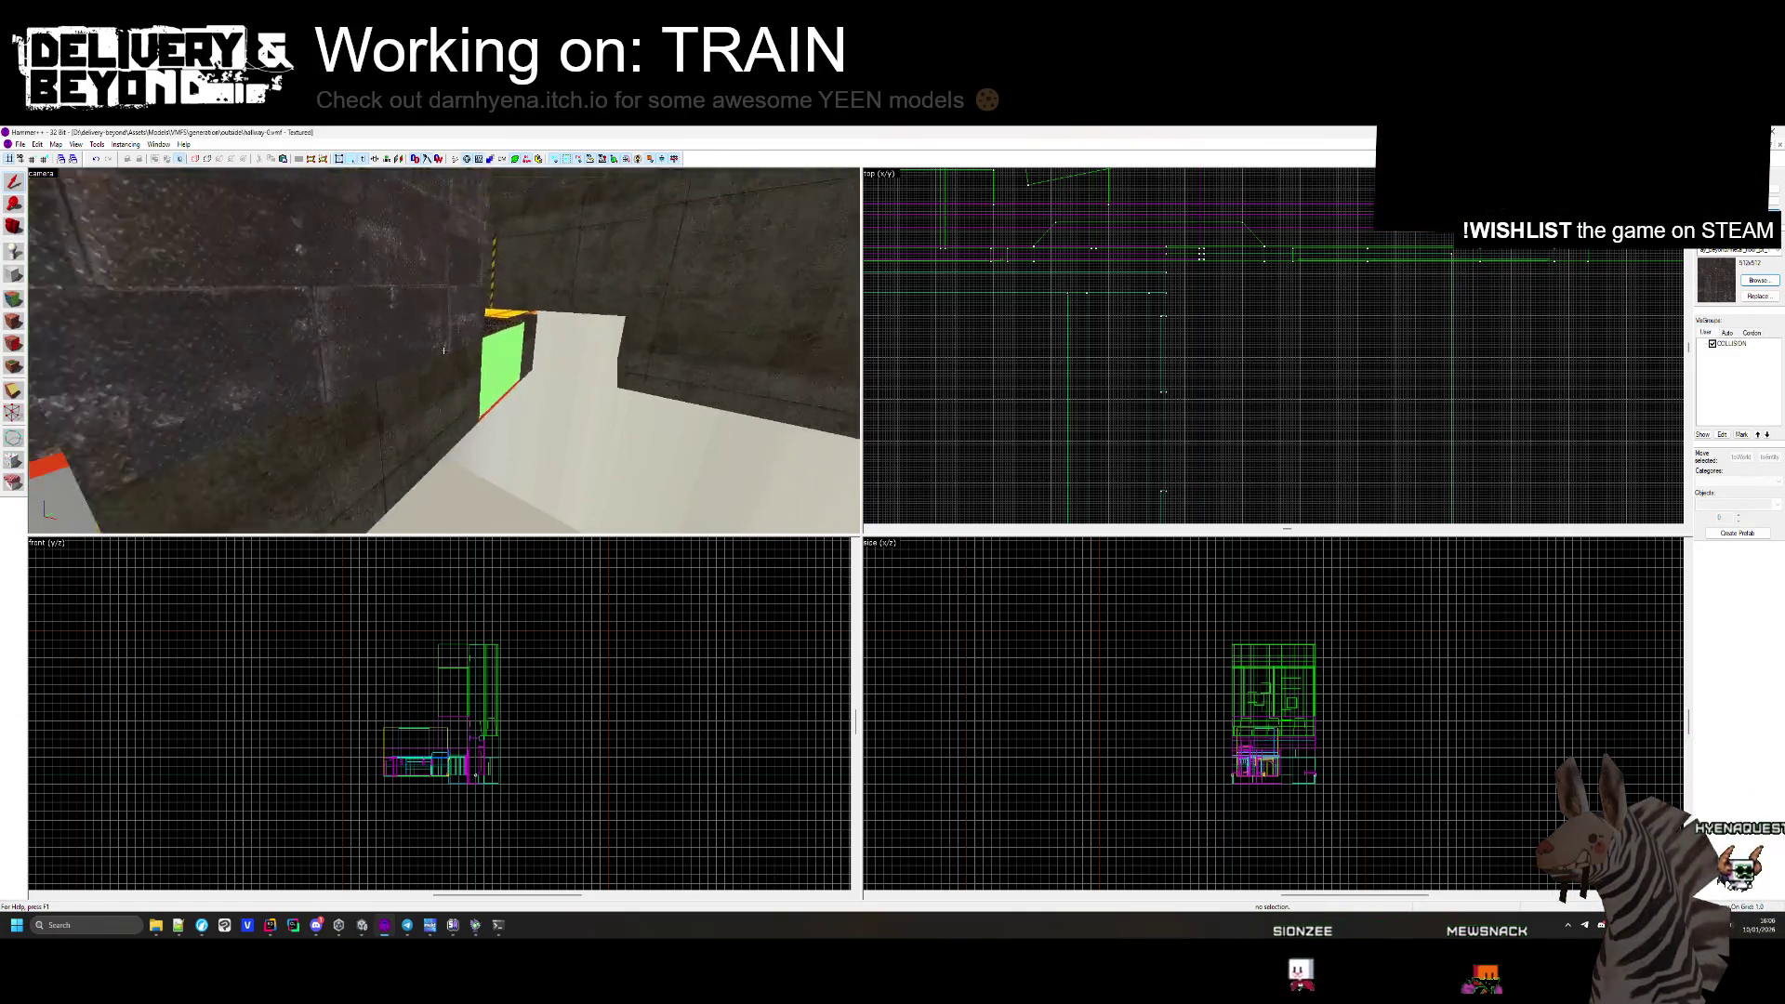
pyautogui.press('w')
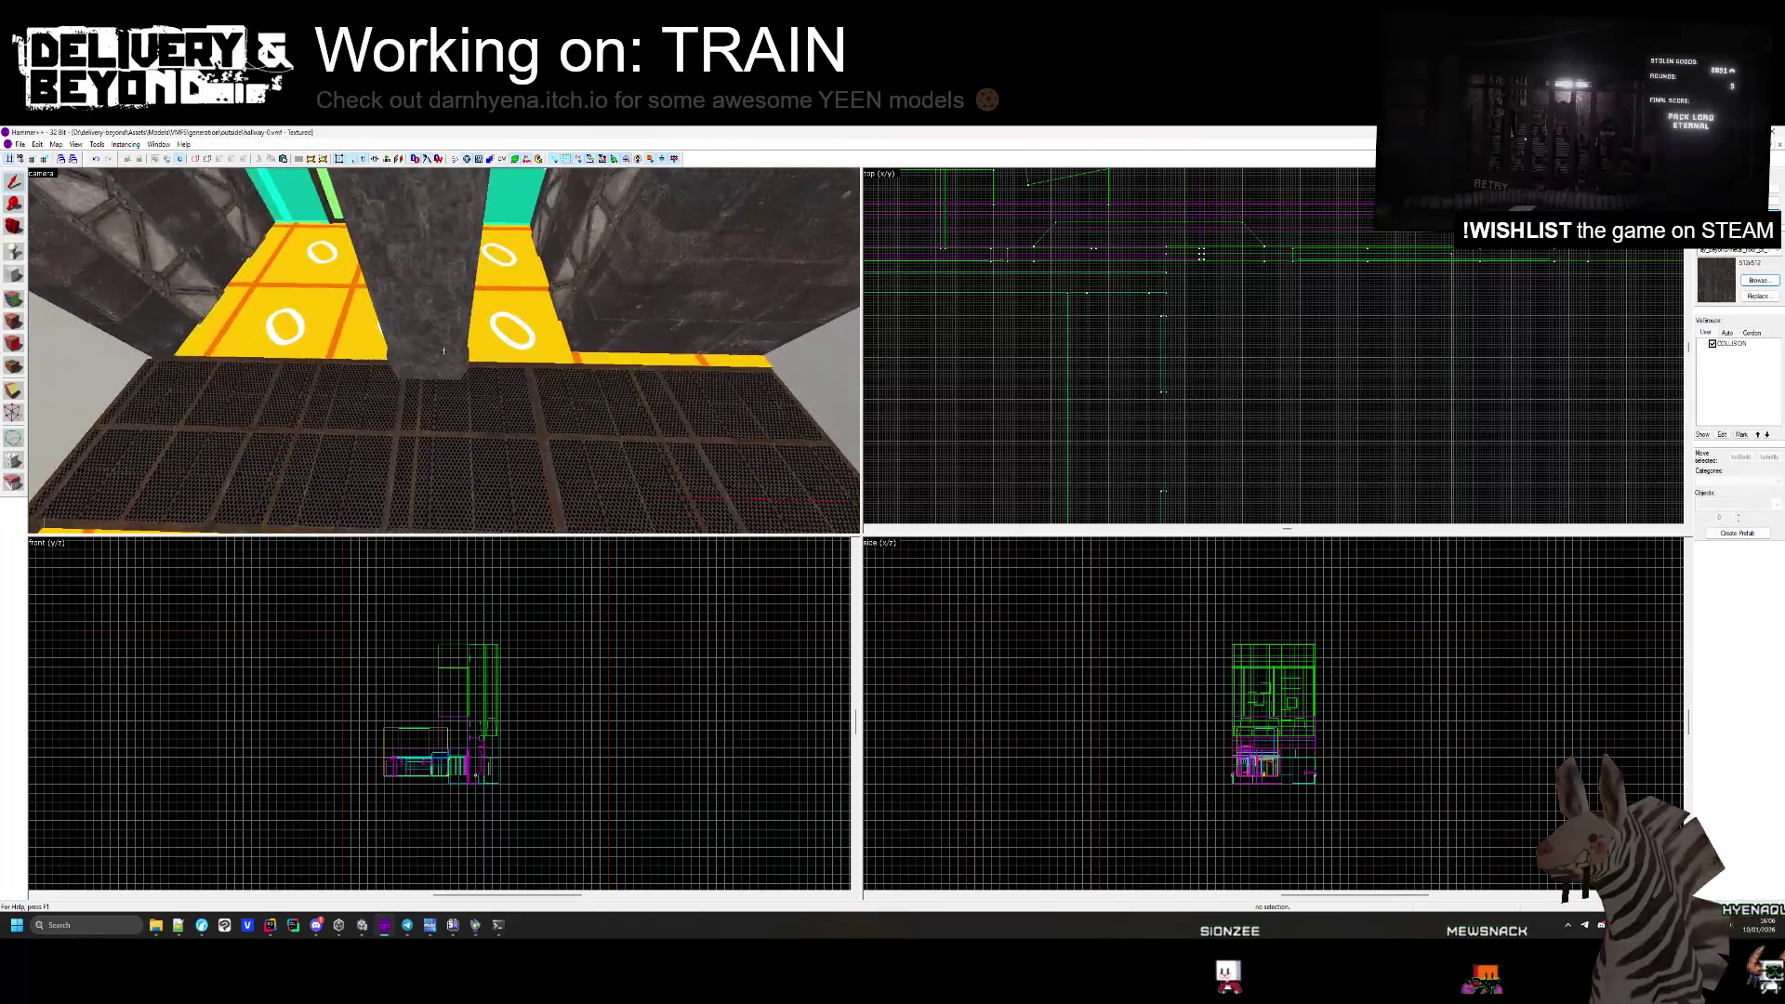
pyautogui.press('s')
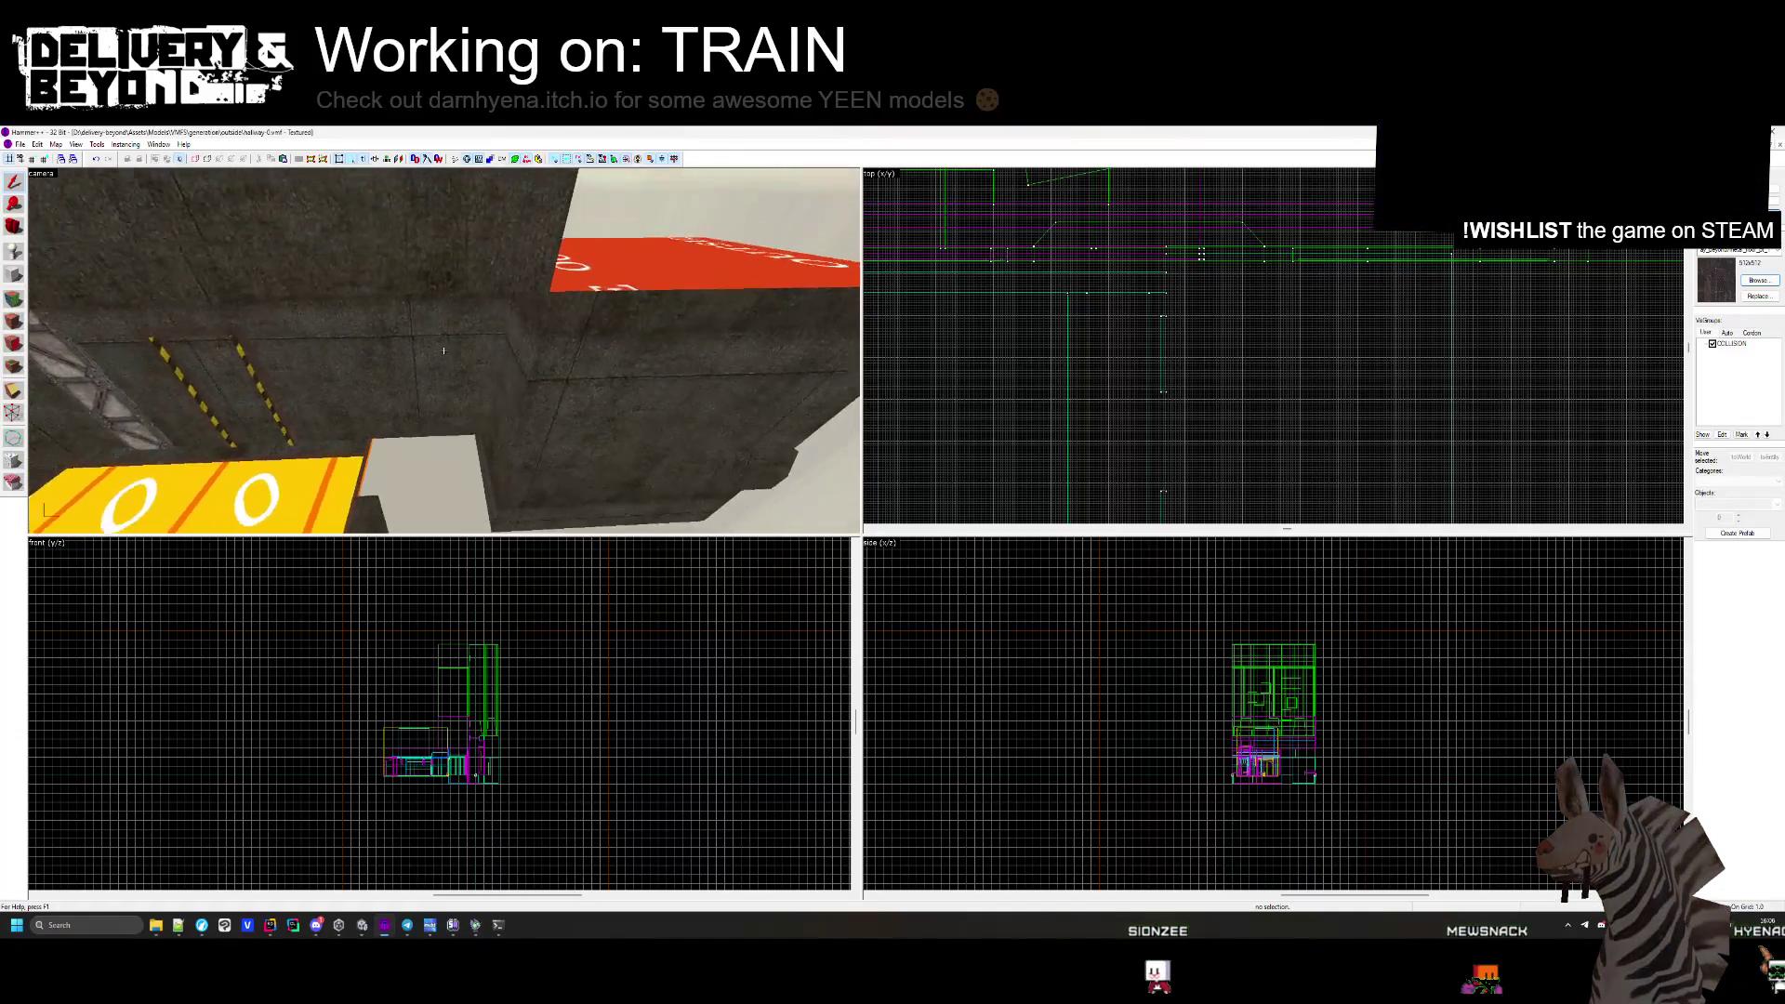
pyautogui.press('z')
pyautogui.click(480, 373)
pyautogui.scroll(4, 1151, 234)
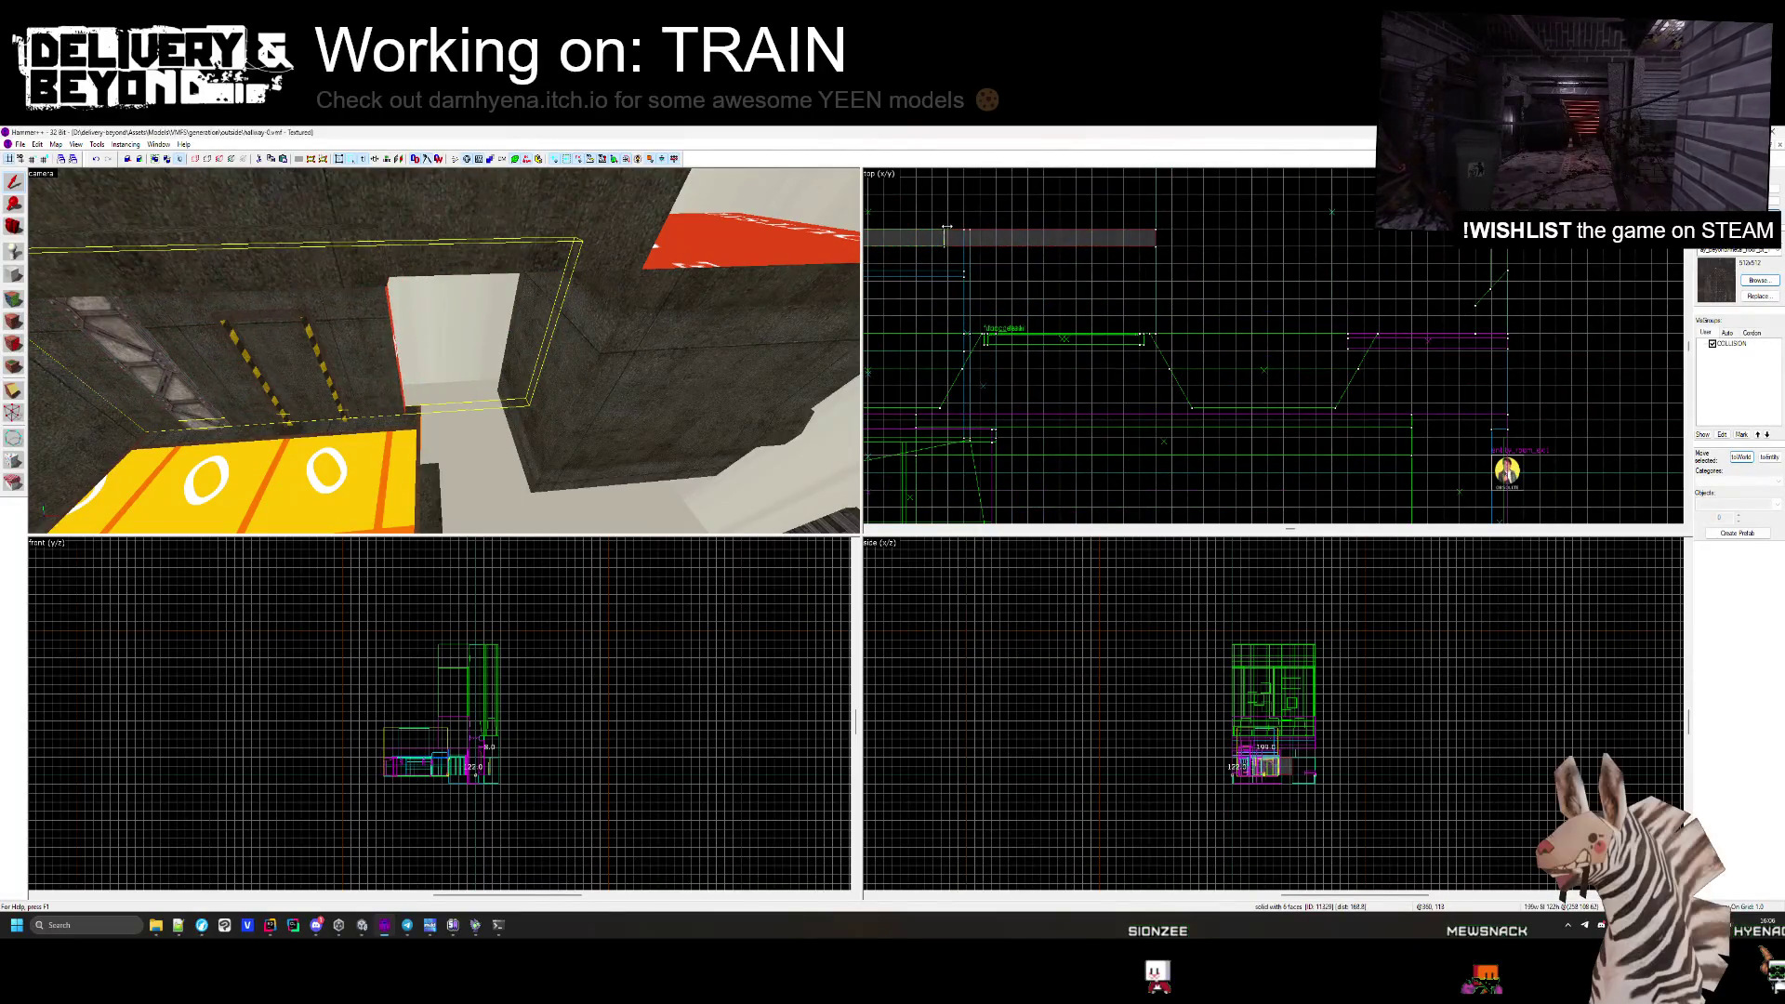
pyautogui.scroll(3, 946, 226)
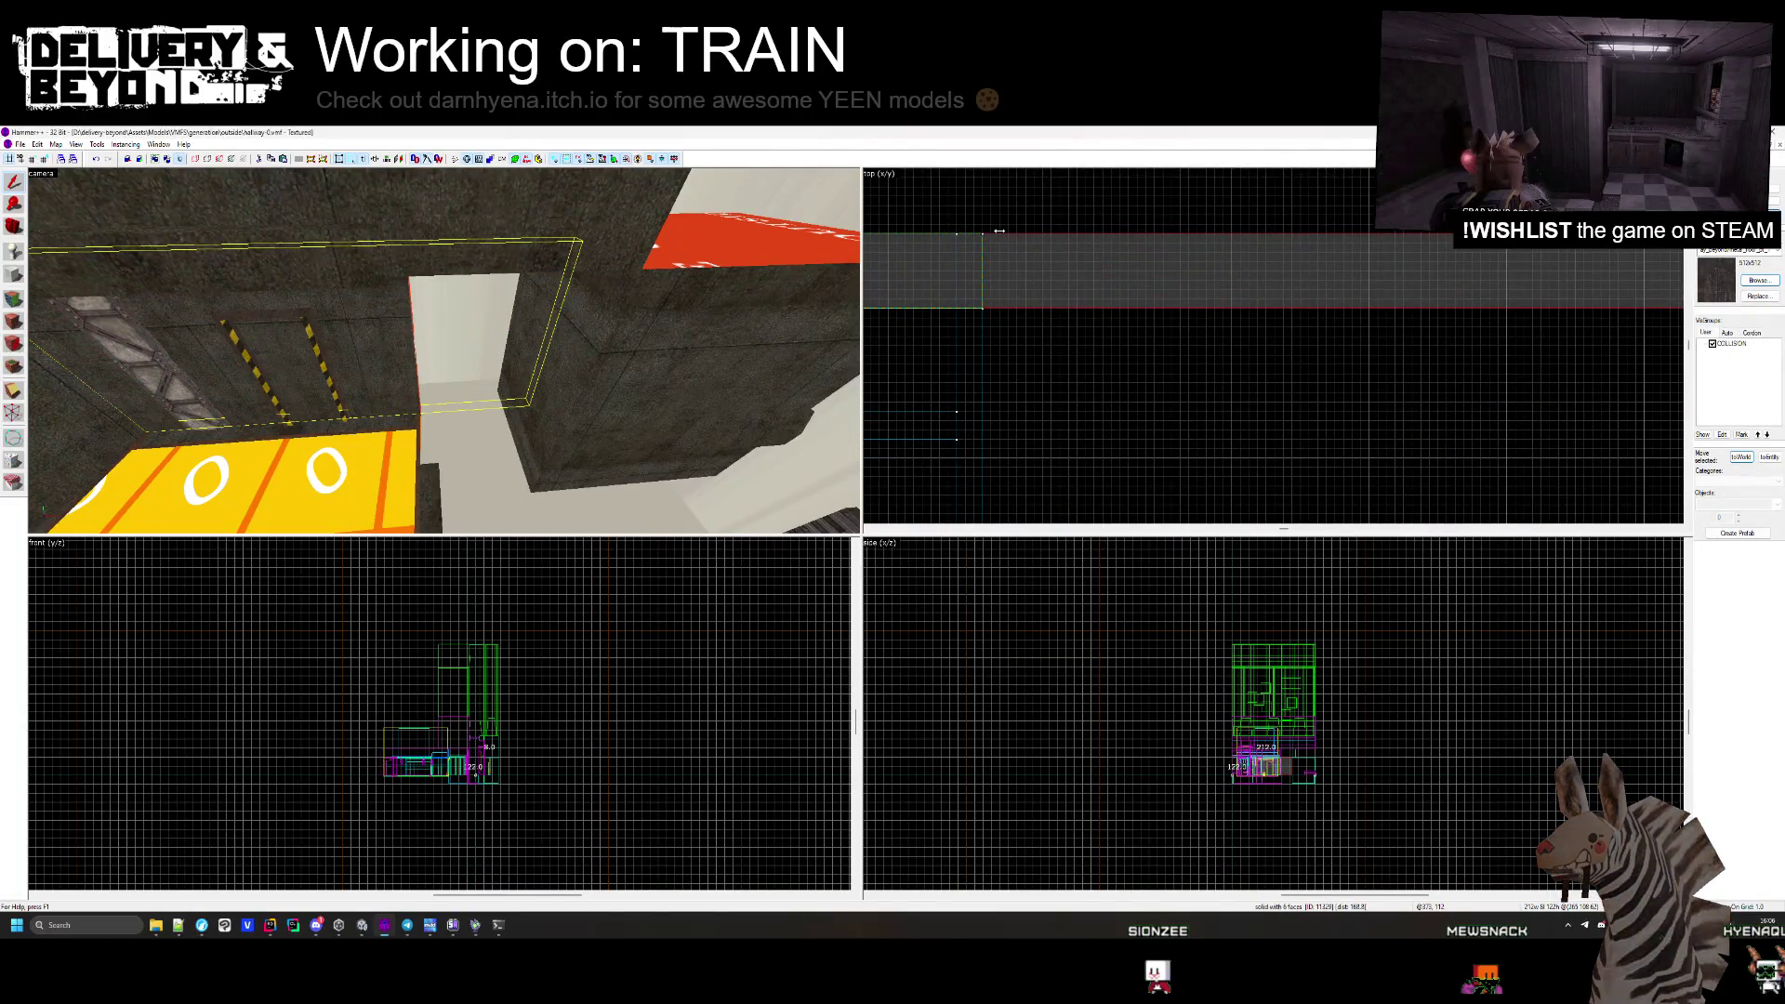
pyautogui.press('Escape')
pyautogui.scroll(-2, 1172, 320)
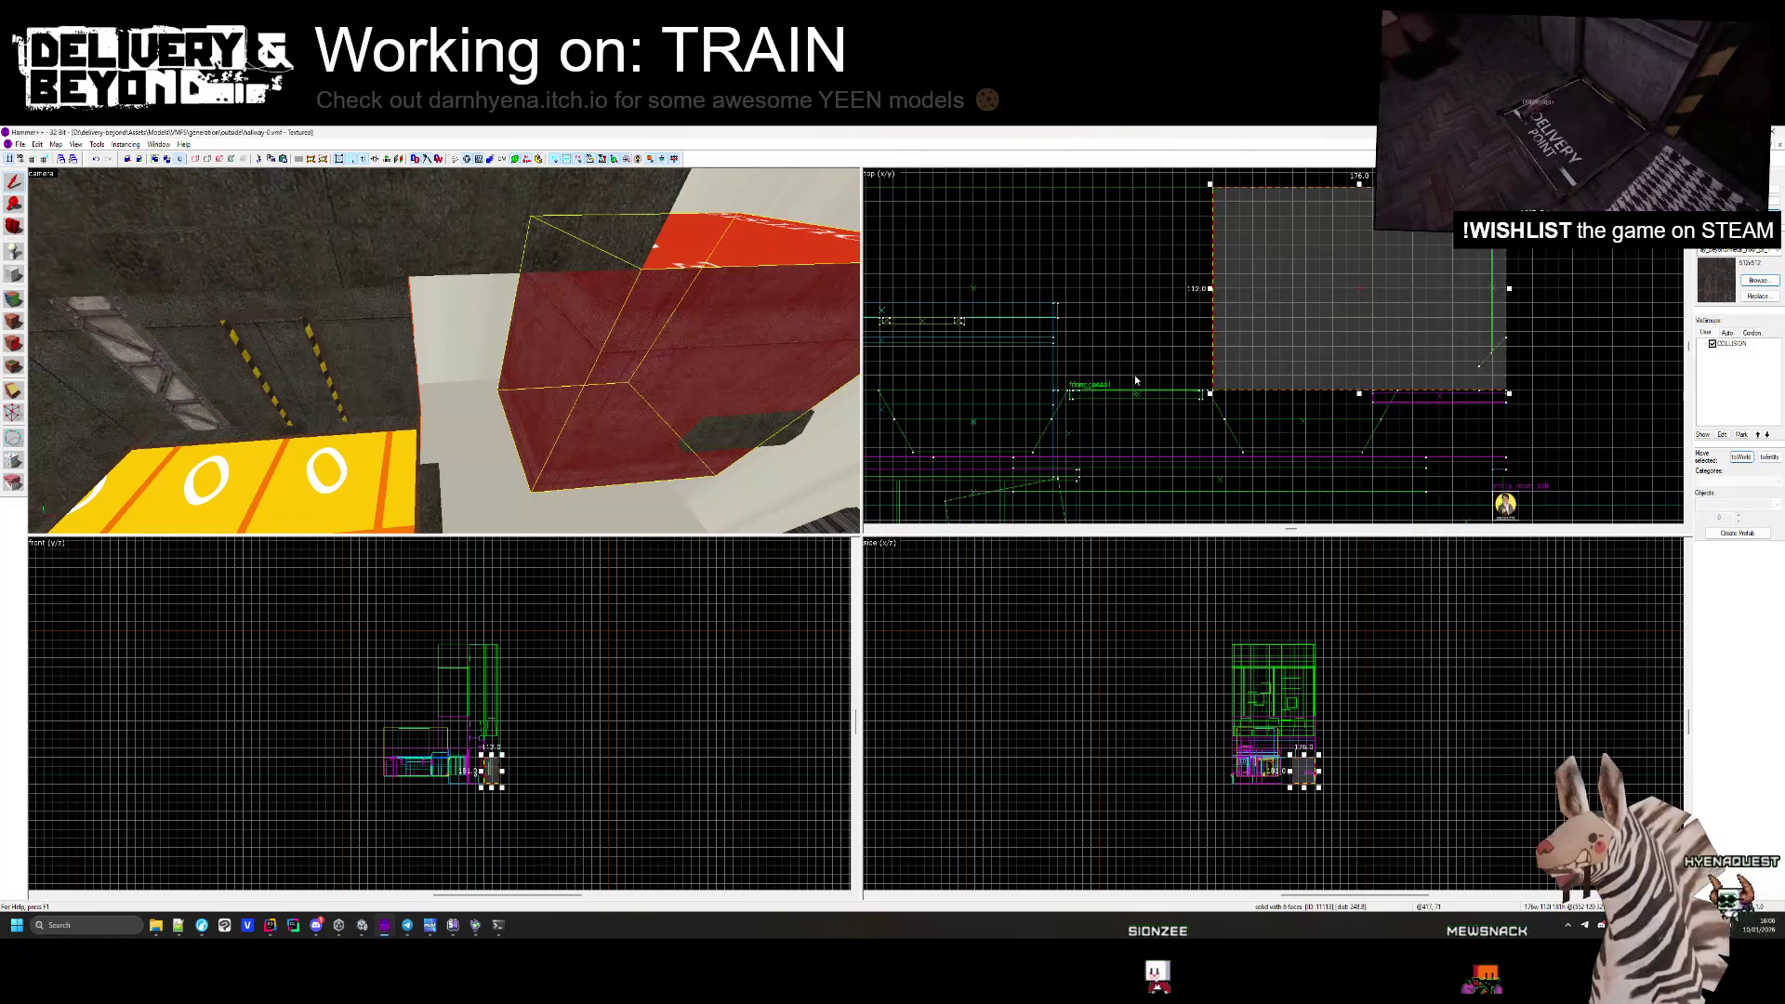
pyautogui.scroll(3, 1102, 368)
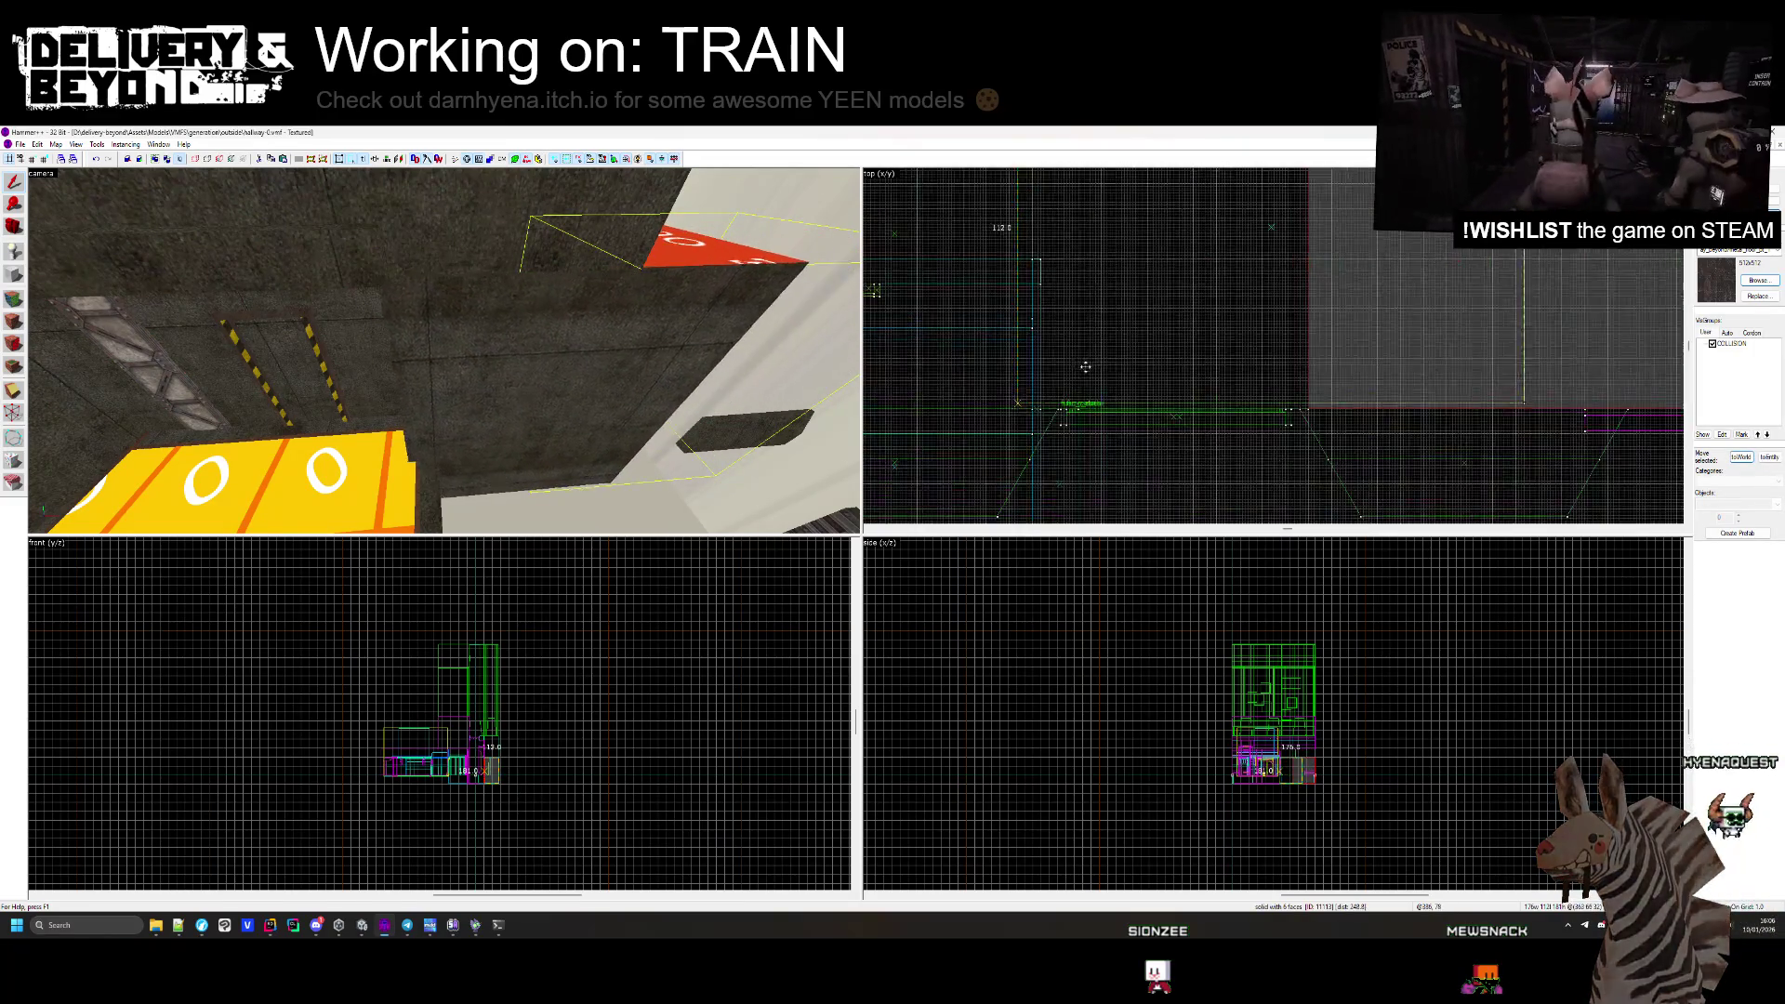
pyautogui.click(1171, 379)
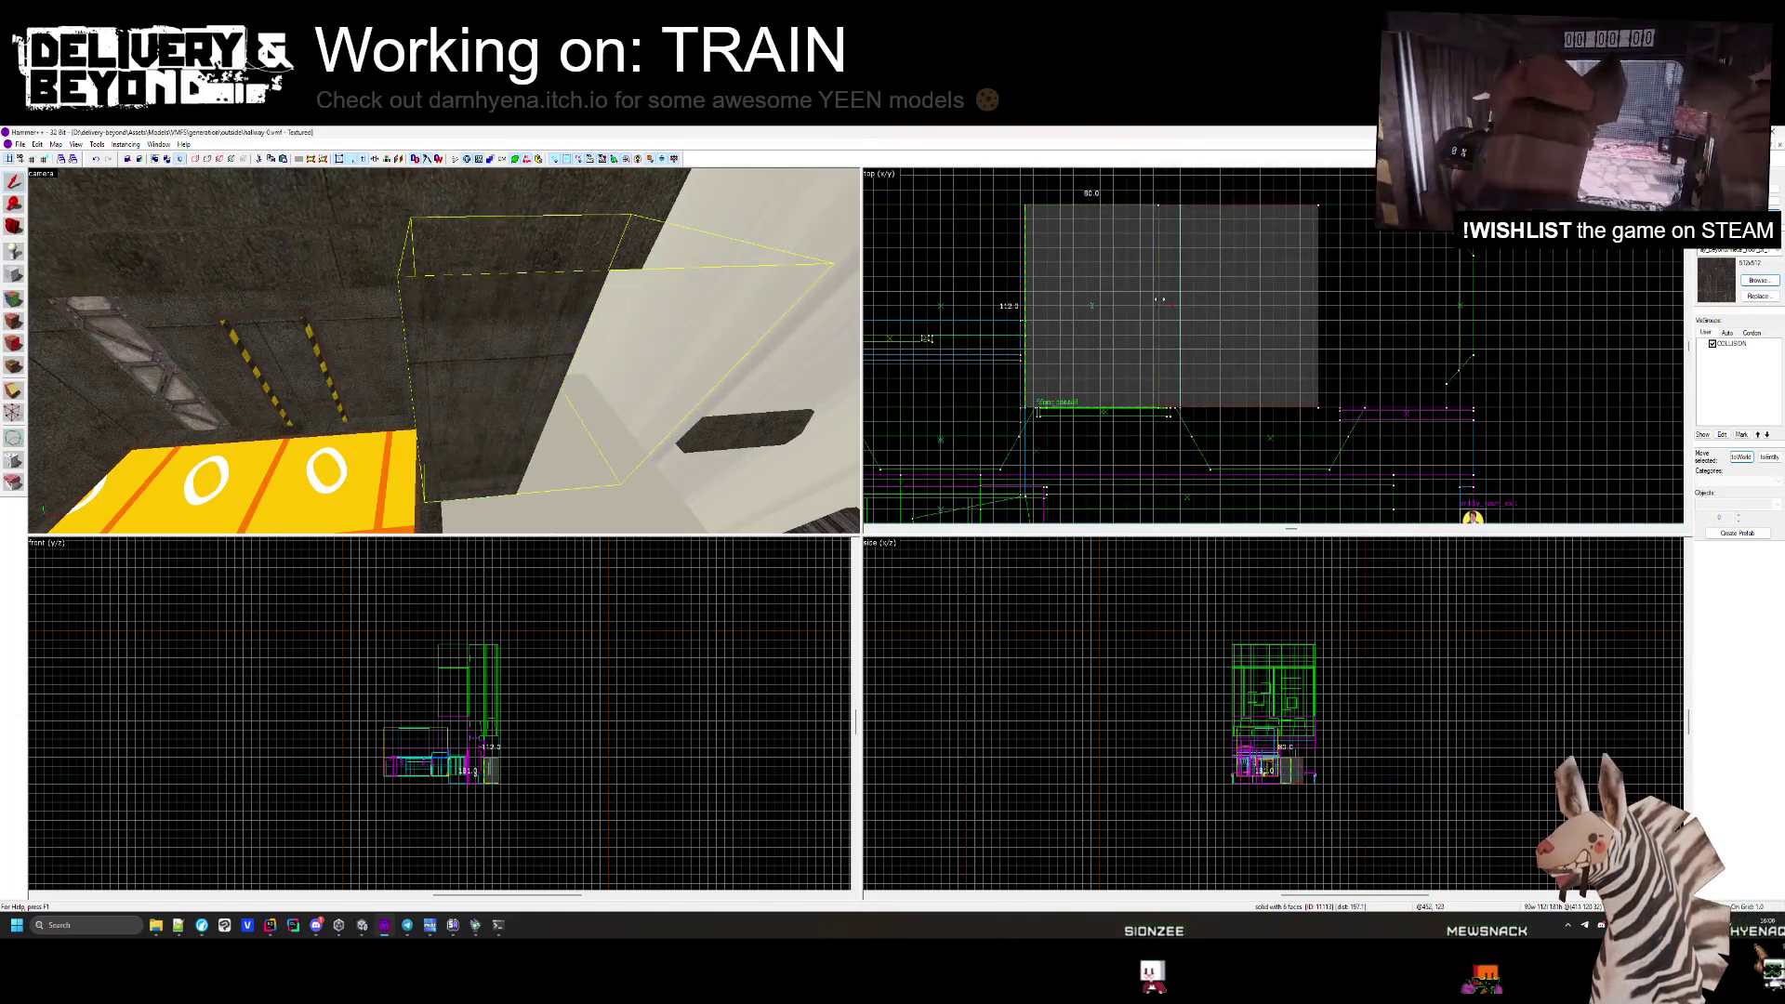
pyautogui.scroll(-2, 1159, 299)
pyautogui.scroll(3, 1127, 345)
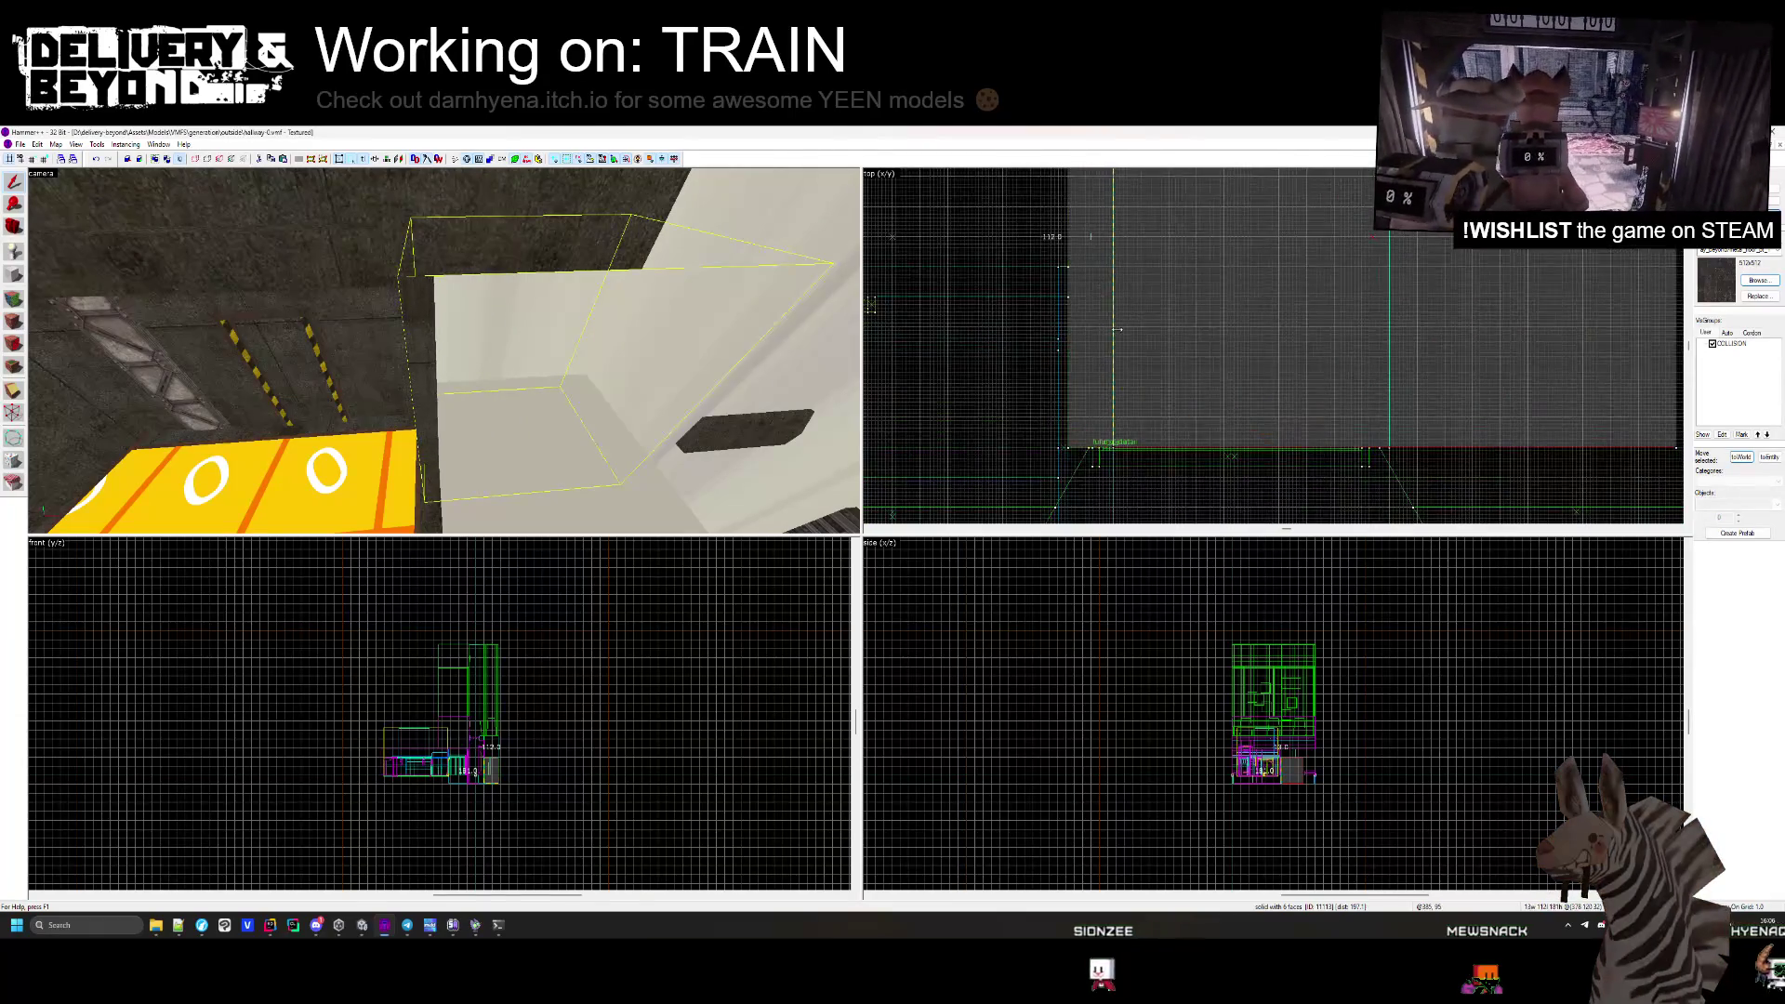
pyautogui.press('Escape')
pyautogui.press('w')
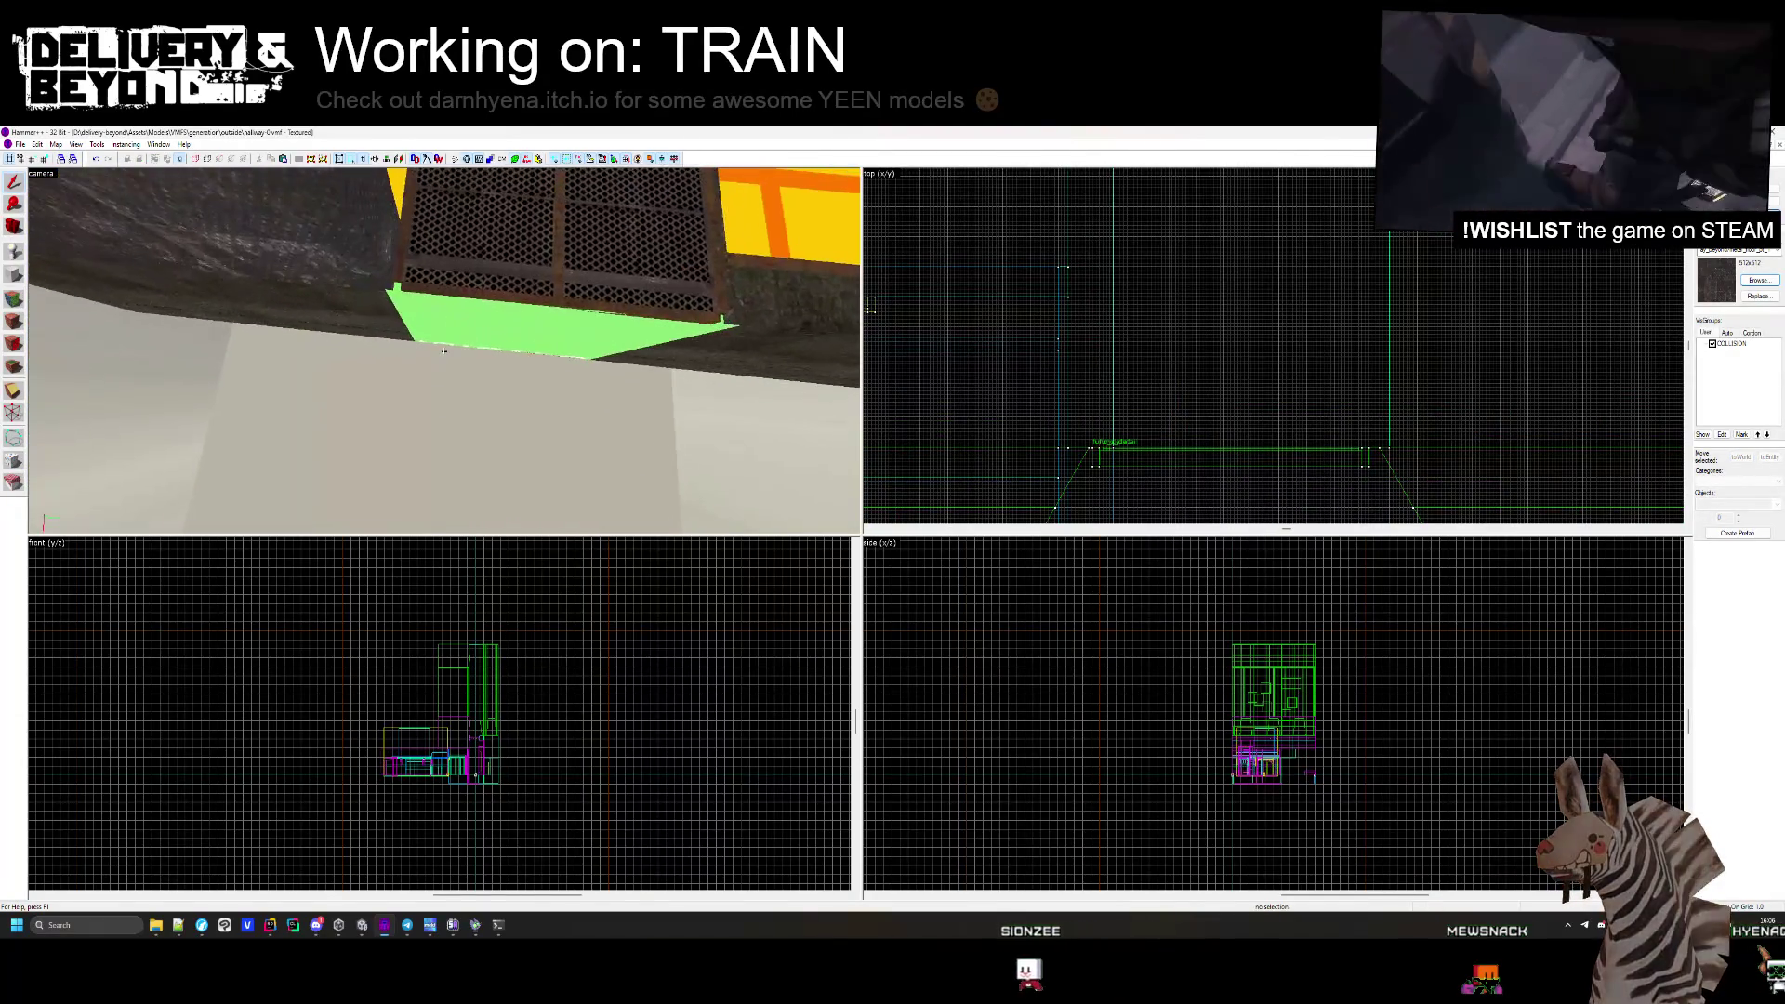
pyautogui.click(446, 355)
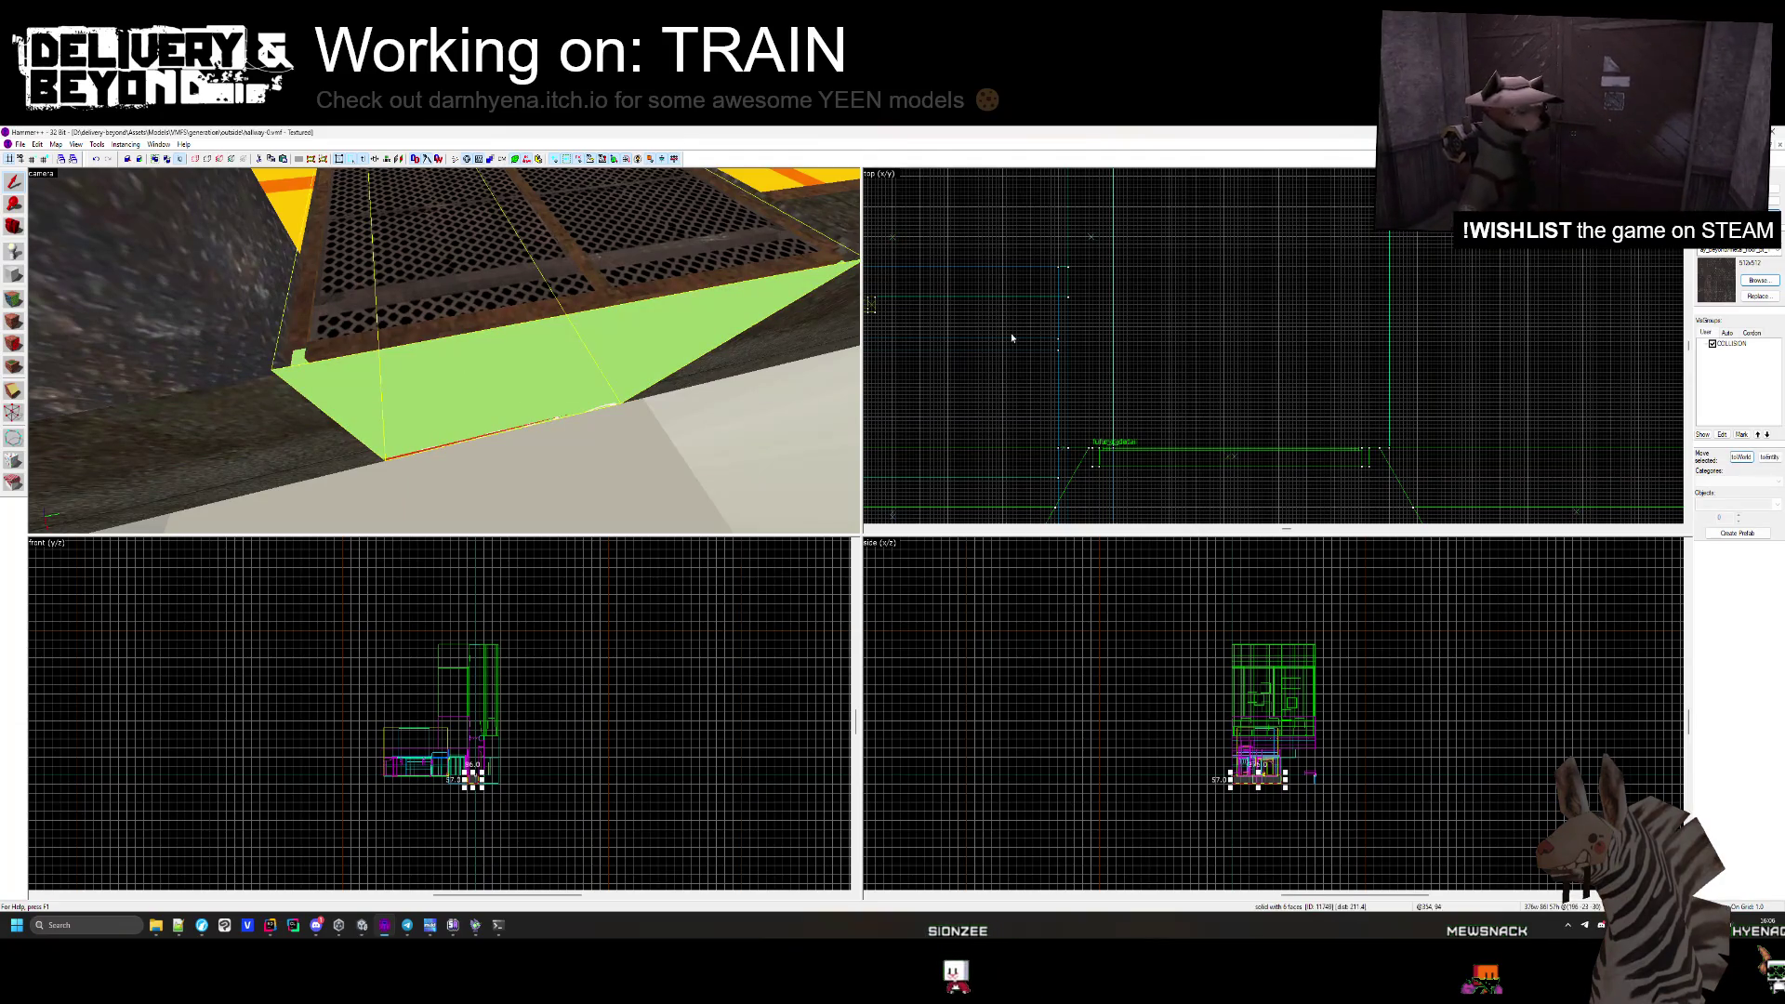
pyautogui.scroll(-3, 1011, 337)
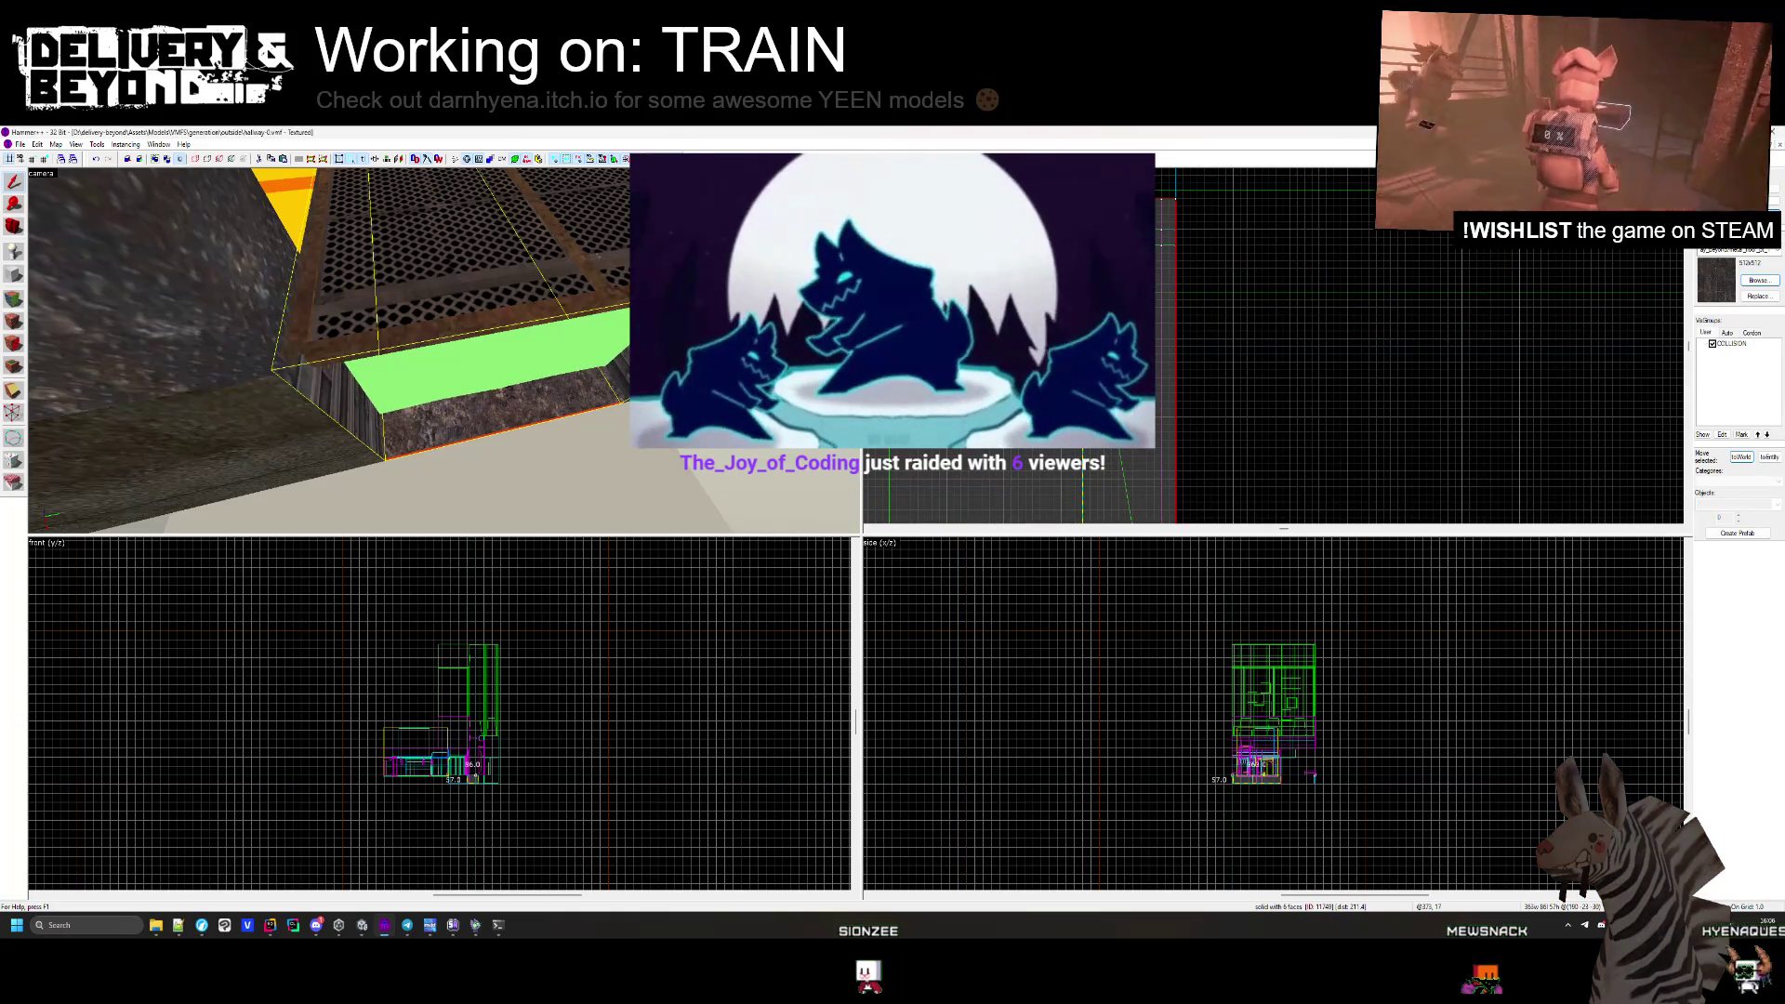
pyautogui.press('Escape')
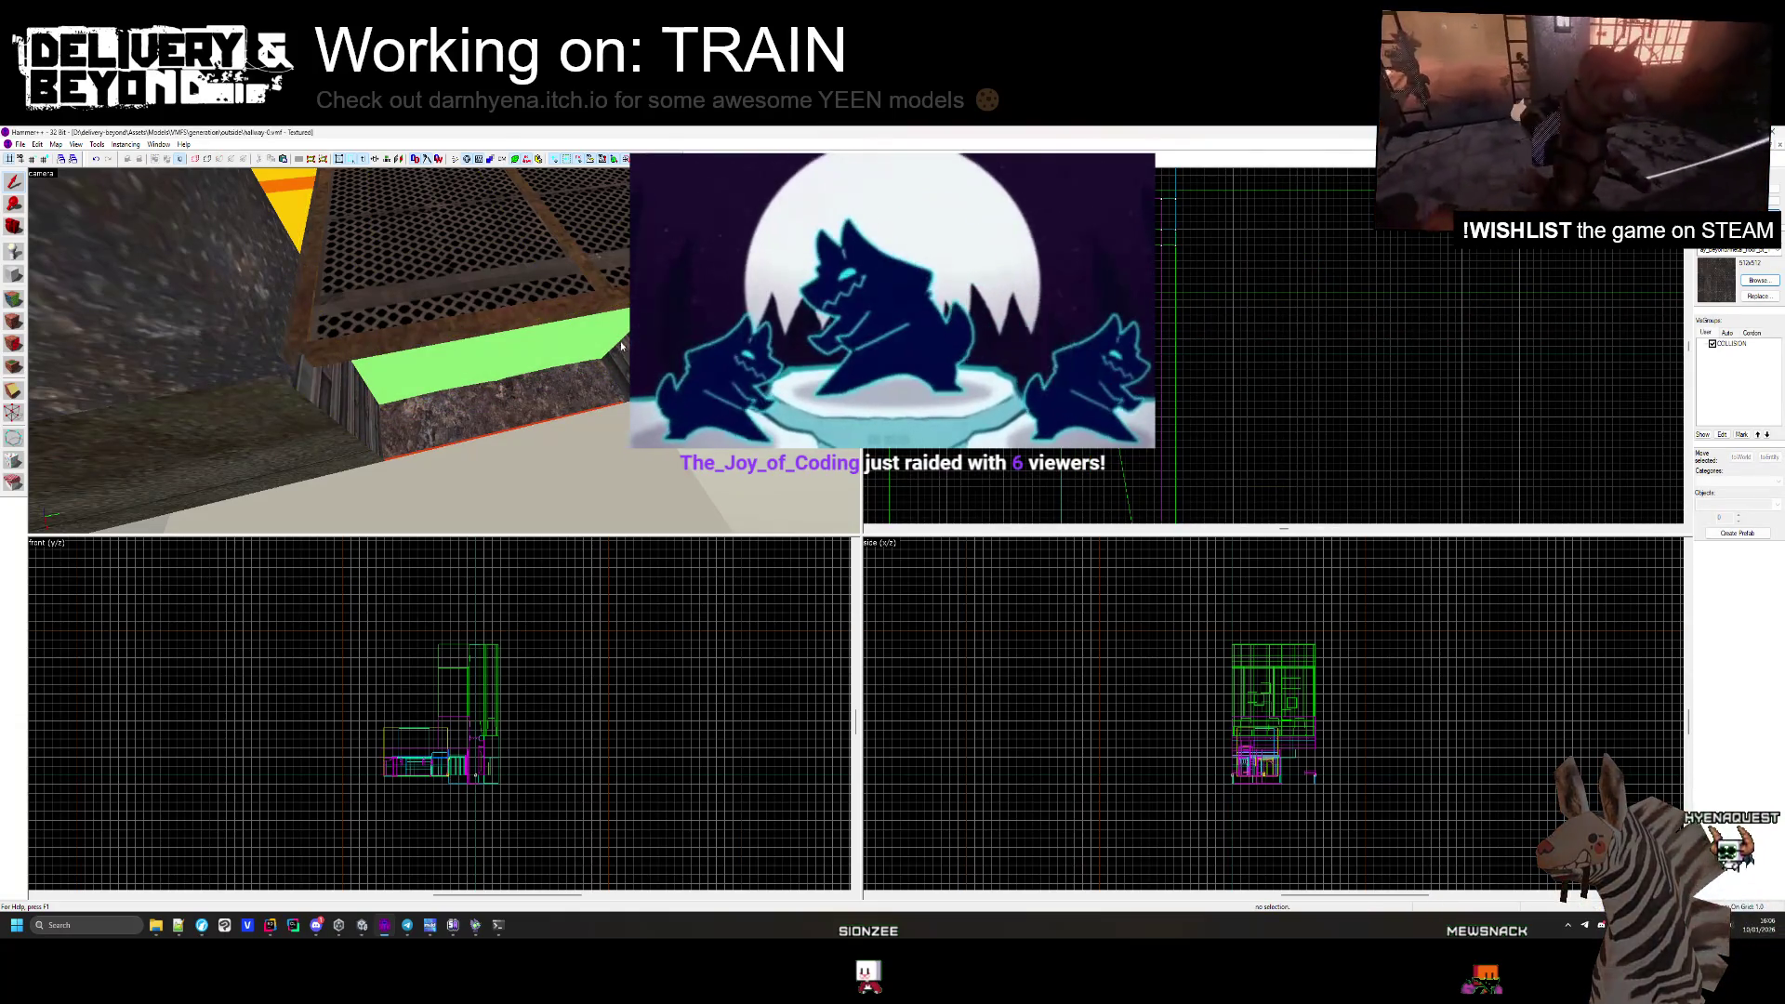
pyautogui.moveTo(621, 346); pyautogui.dragTo(400, 367)
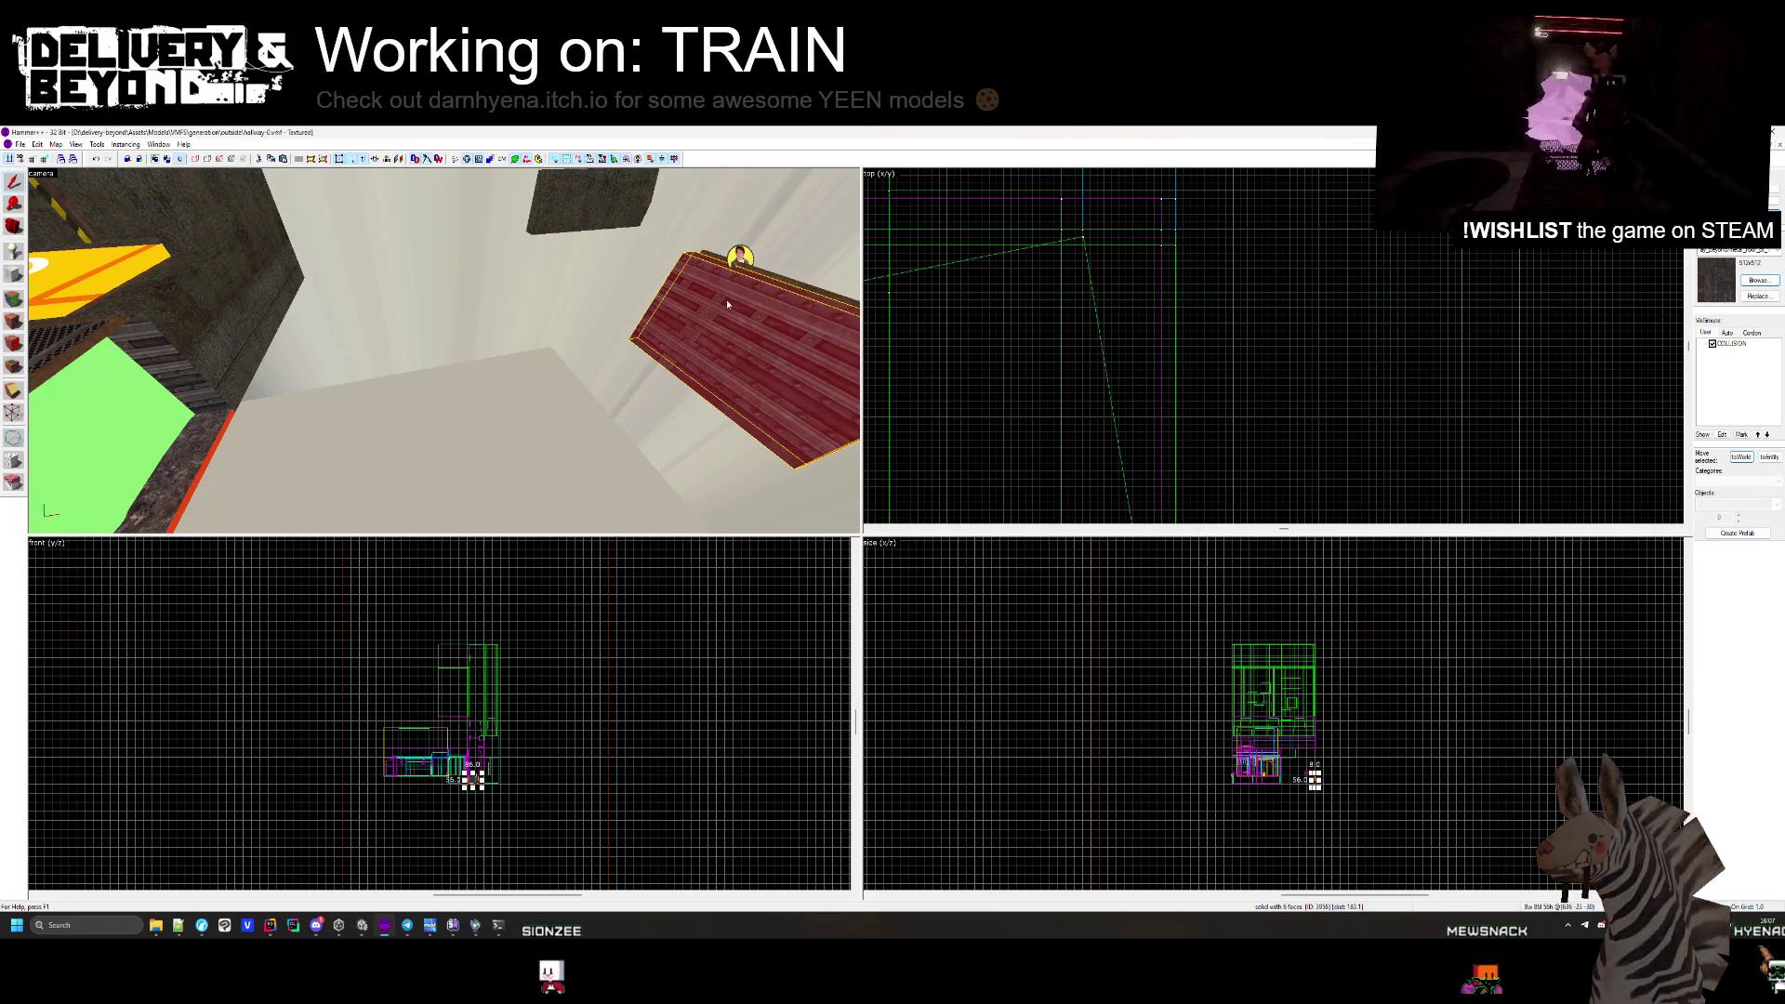
pyautogui.keyDown('ctrl'); pyautogui.click(749, 271); pyautogui.keyUp('ctrl')
# Move the selected crate brushes and OBSOLETE entity left in the Top view.
pyautogui.scroll(-6, 1142, 265)
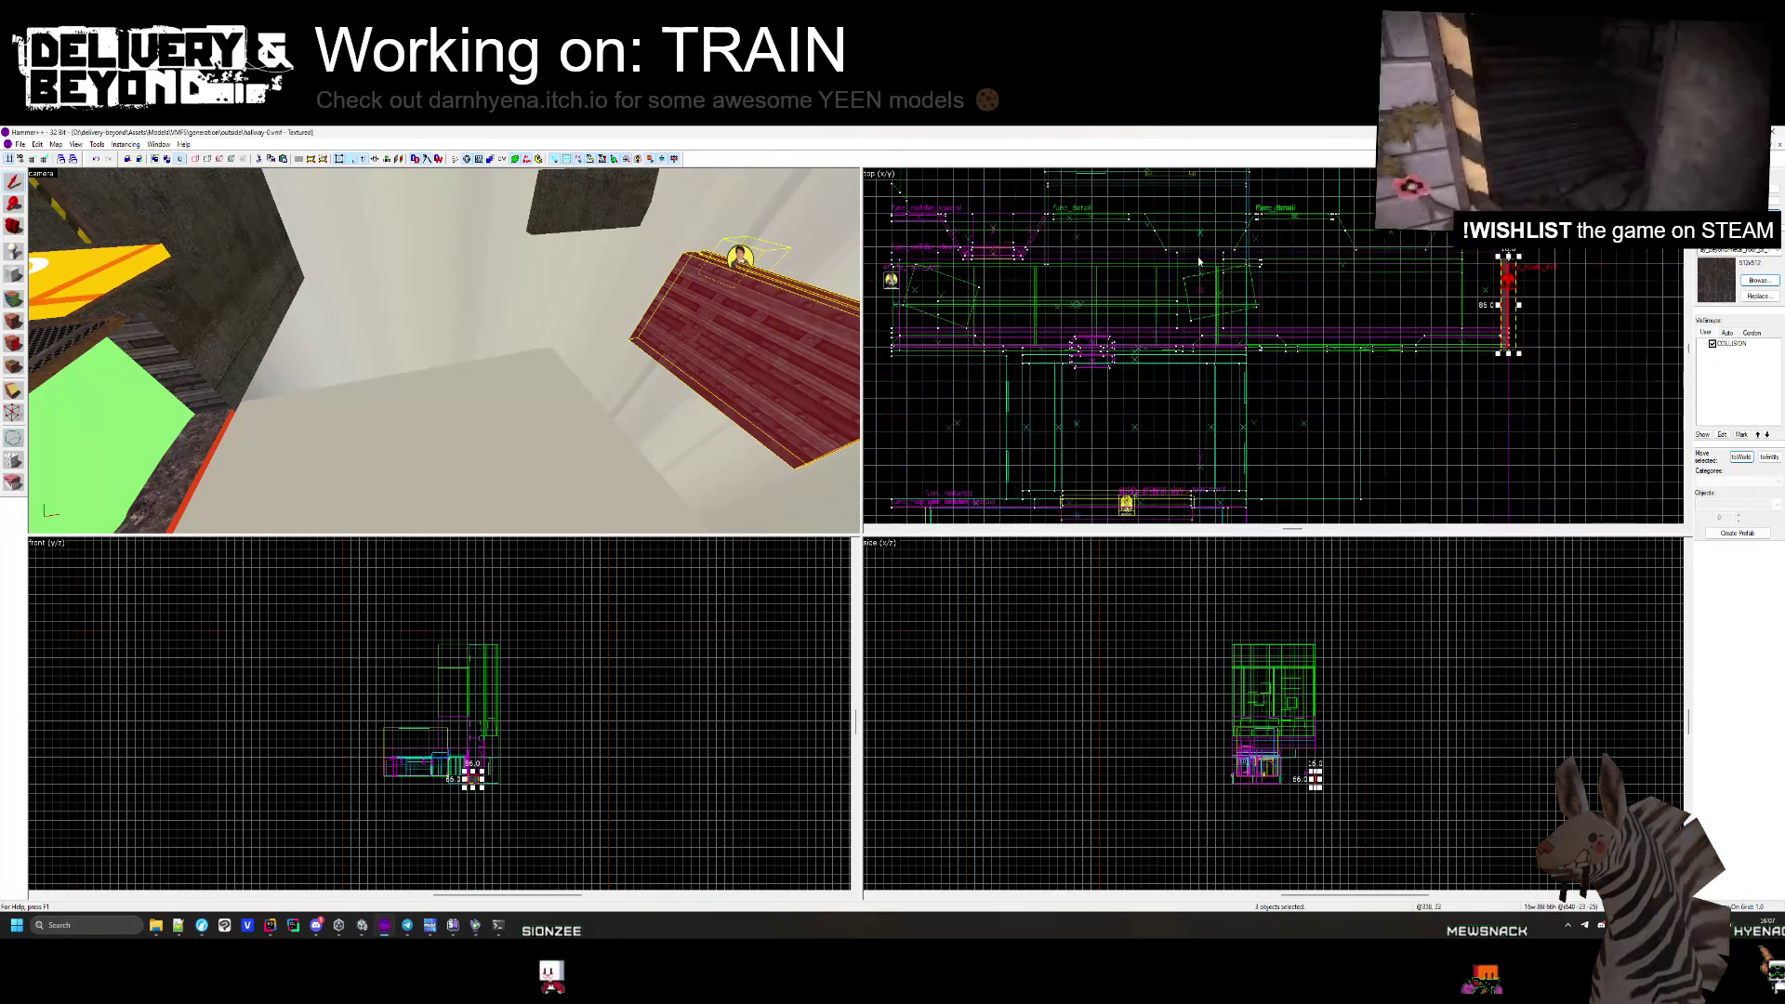
pyautogui.scroll(5, 1142, 265)
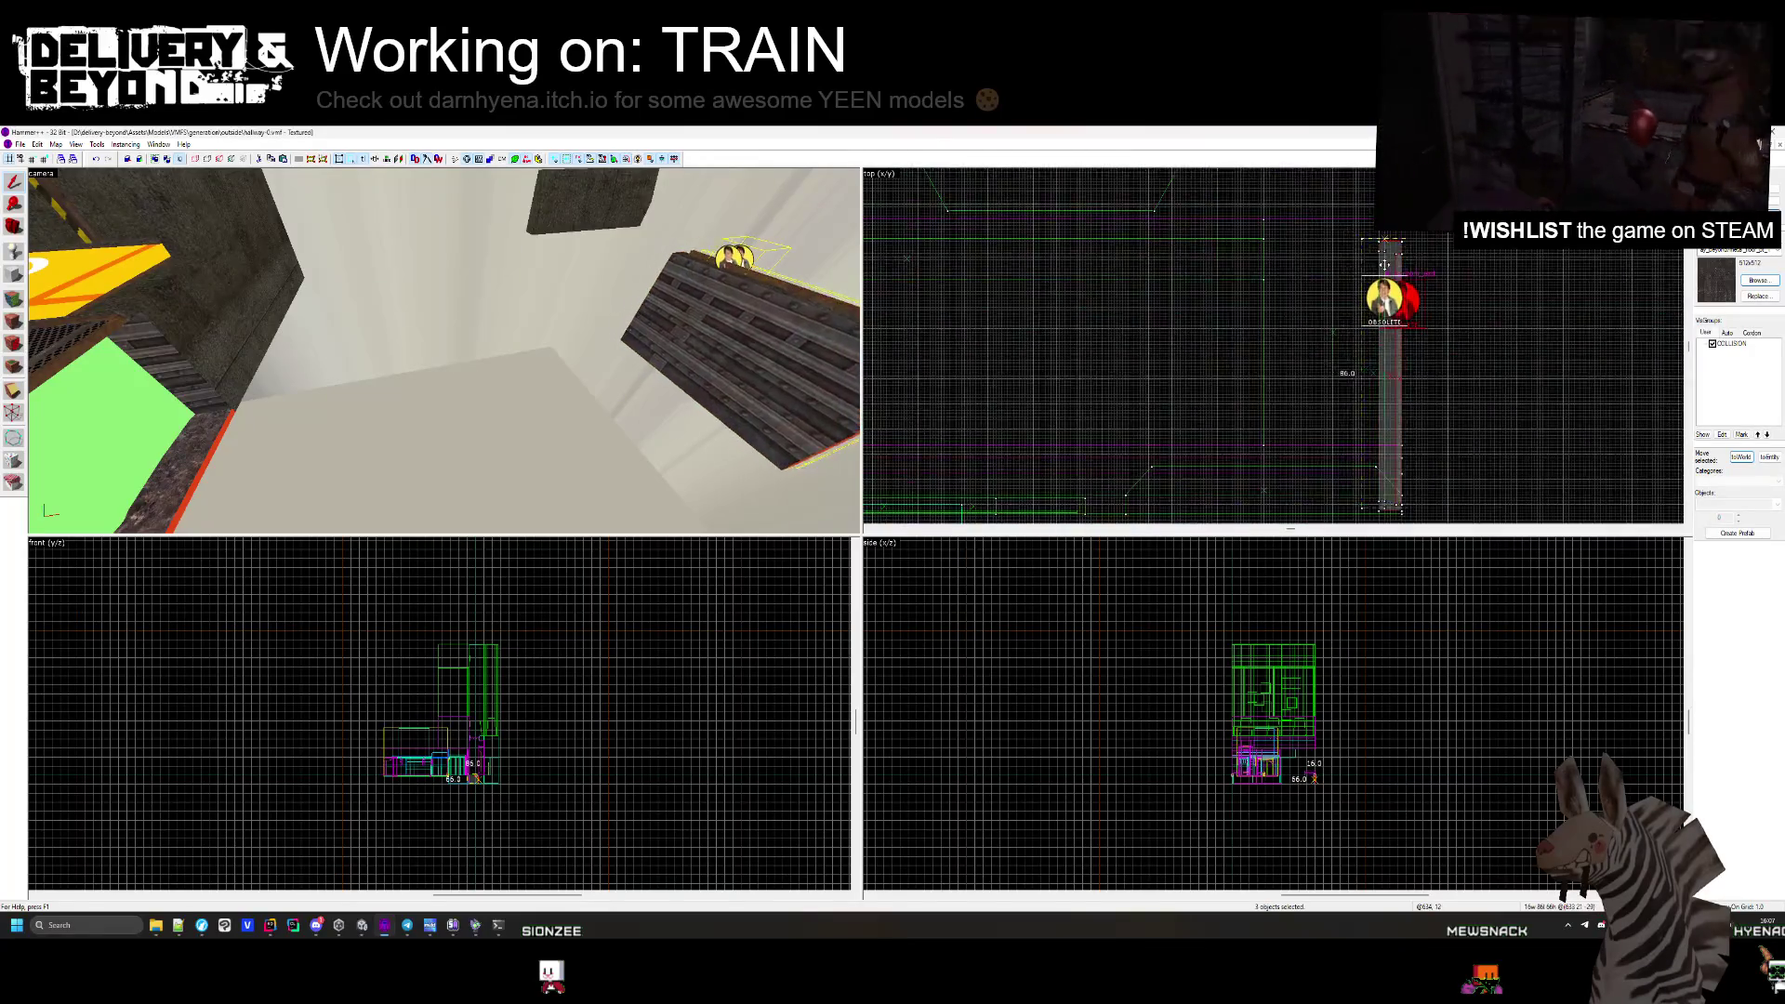
pyautogui.scroll(3, 962, 267)
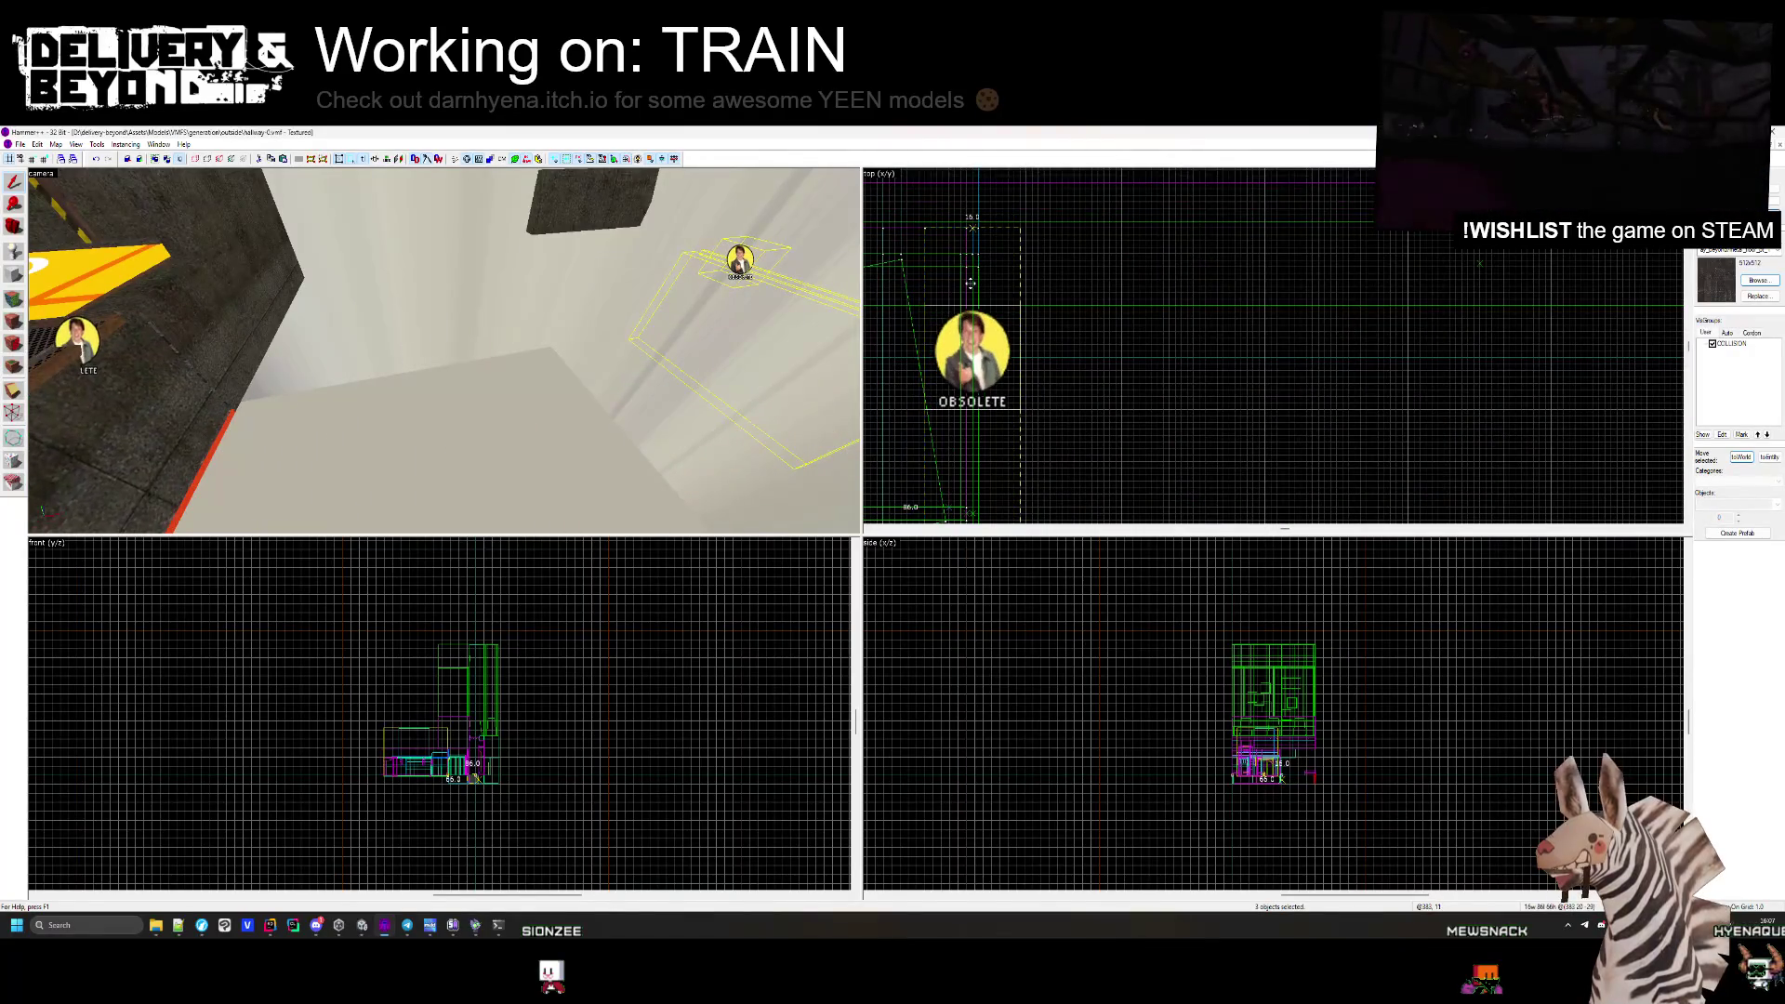
pyautogui.moveTo(970, 283); pyautogui.dragTo(960, 282)
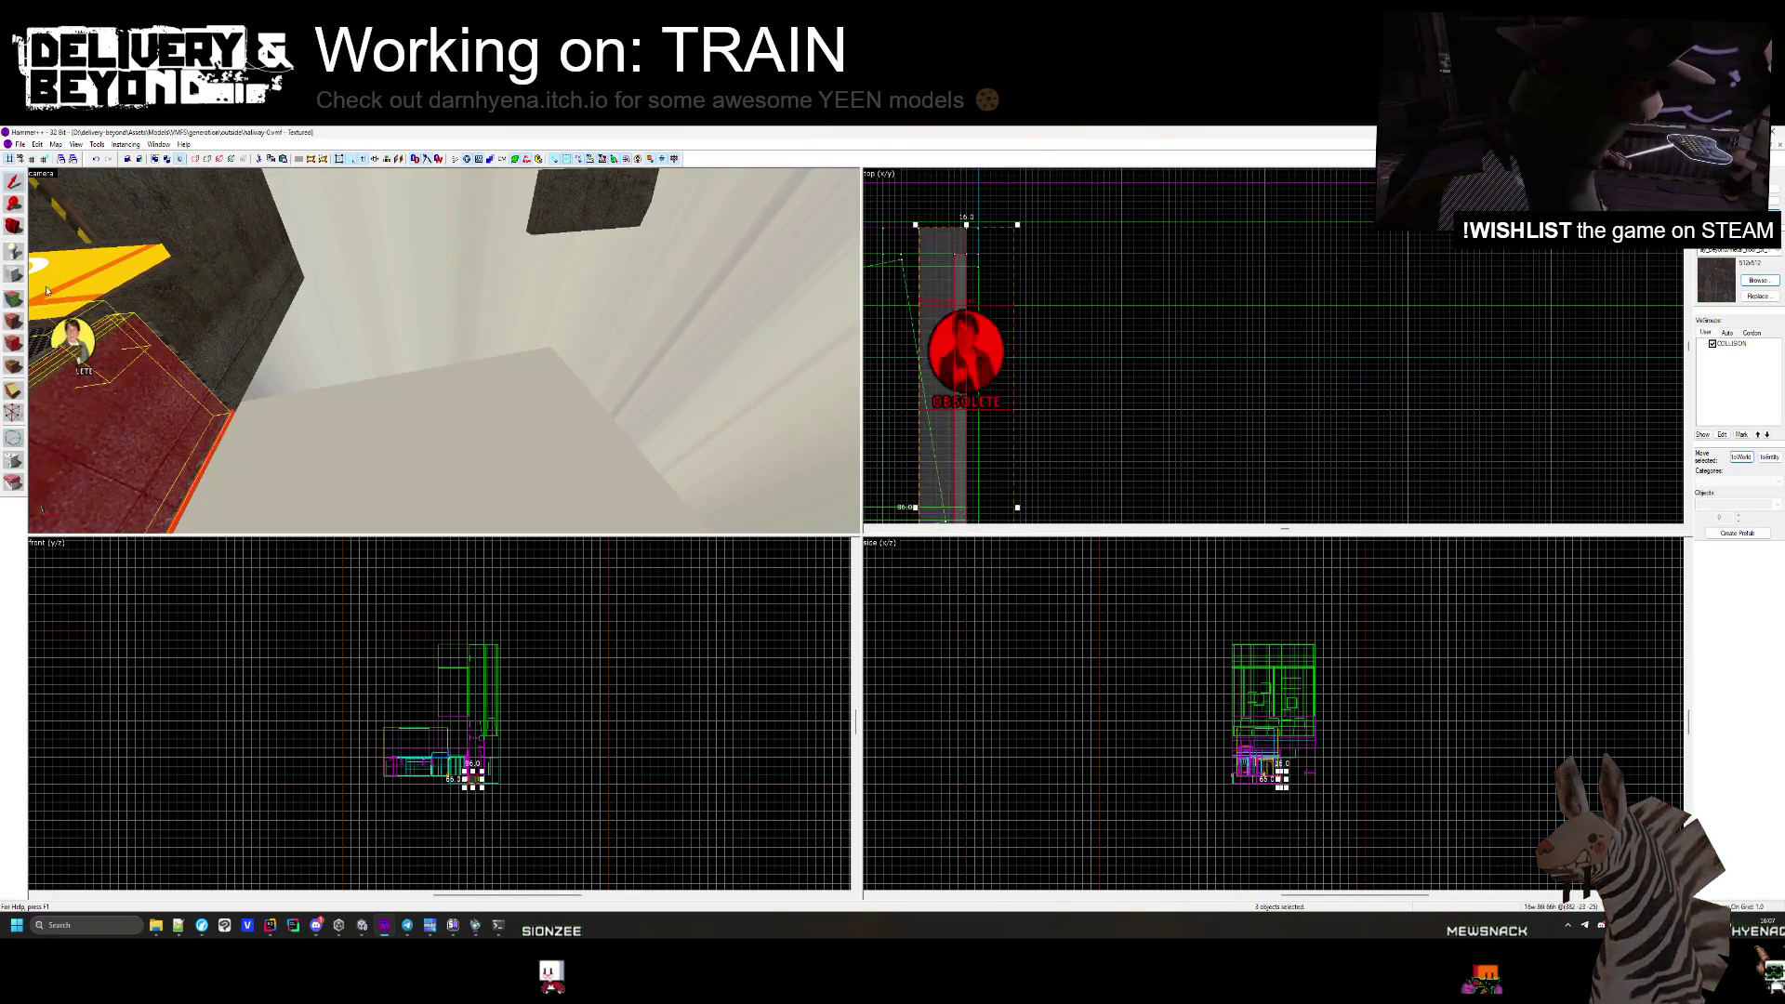
# Shift the OBSOLETE entity further right beside the red beam and deselect it.
pyautogui.press('z')
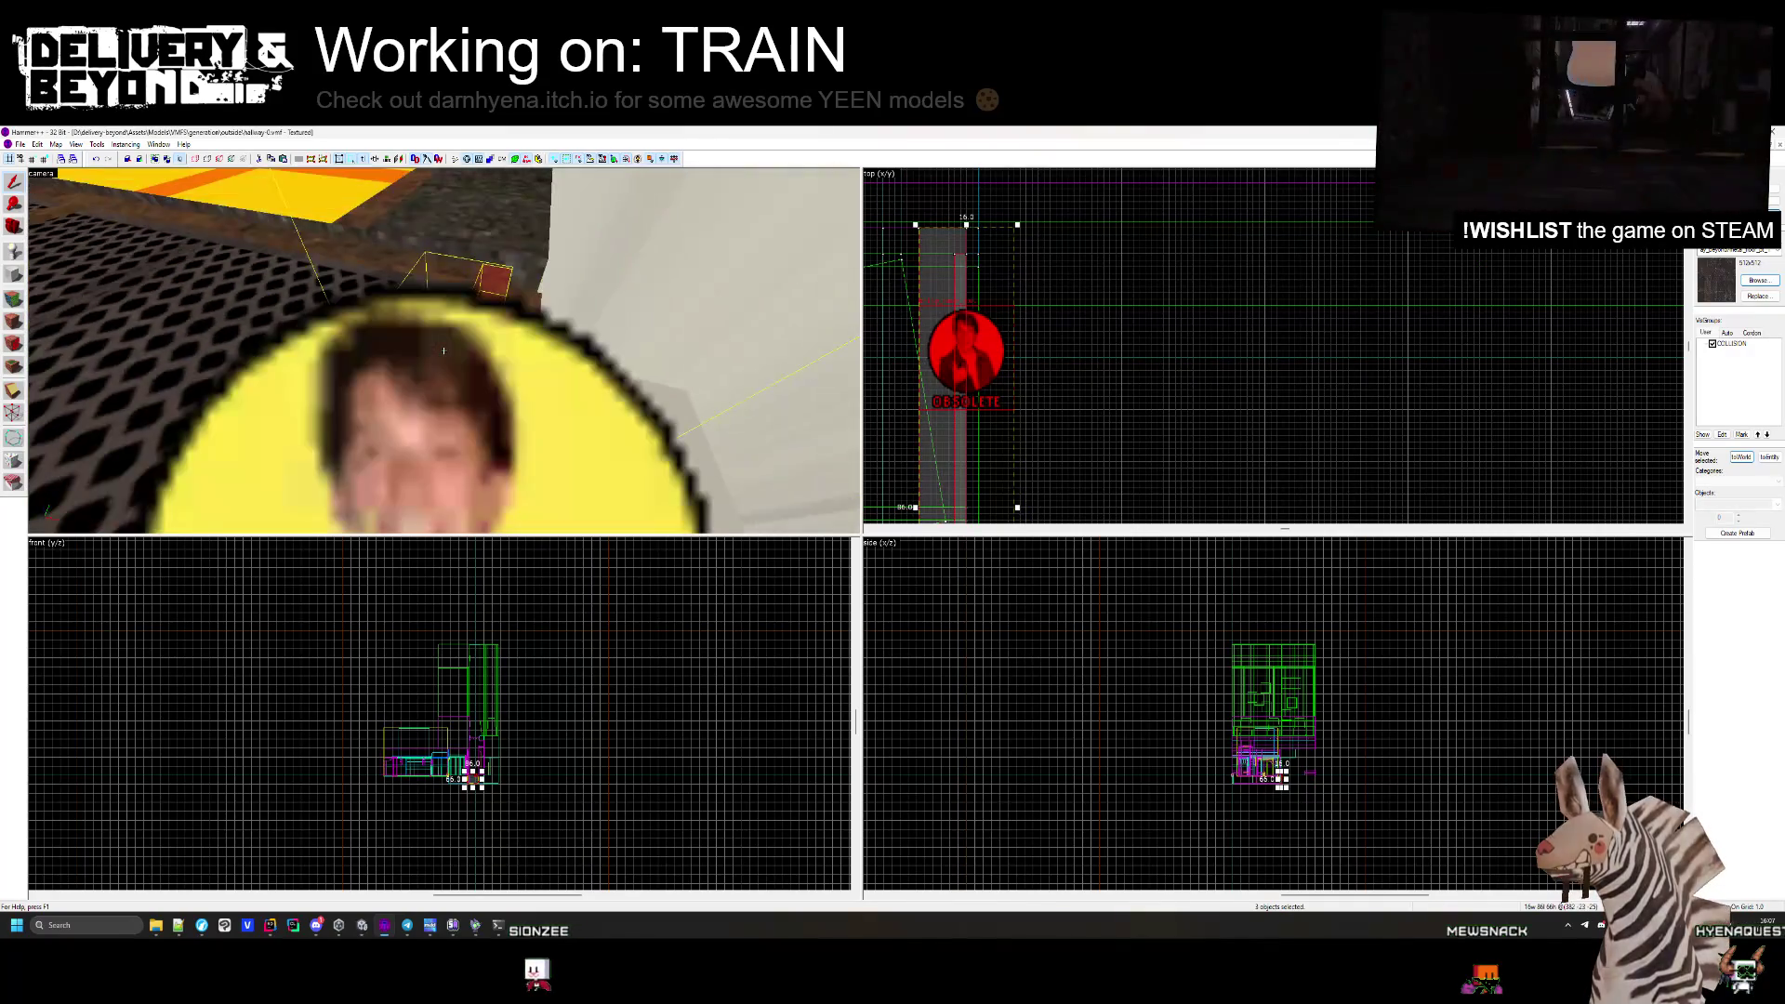
pyautogui.press('z')
pyautogui.moveTo(919, 330); pyautogui.dragTo(1008, 259)
pyautogui.press('z')
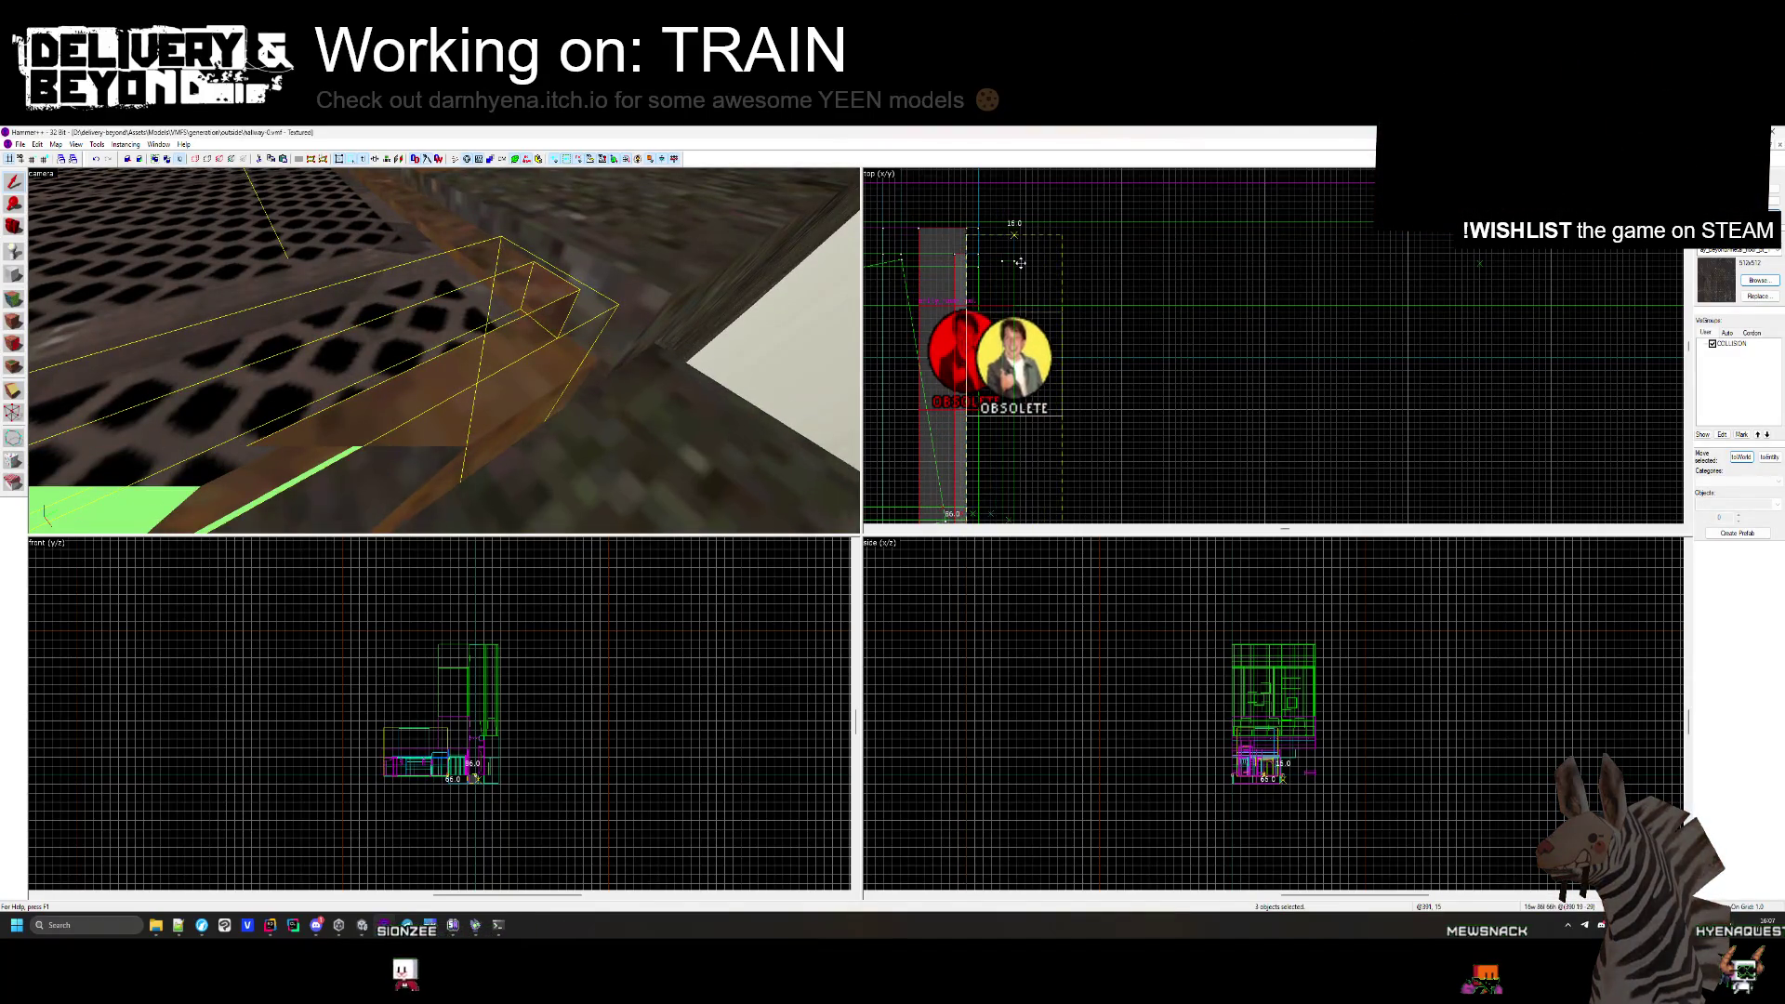
pyautogui.press('Escape')
pyautogui.press('z')
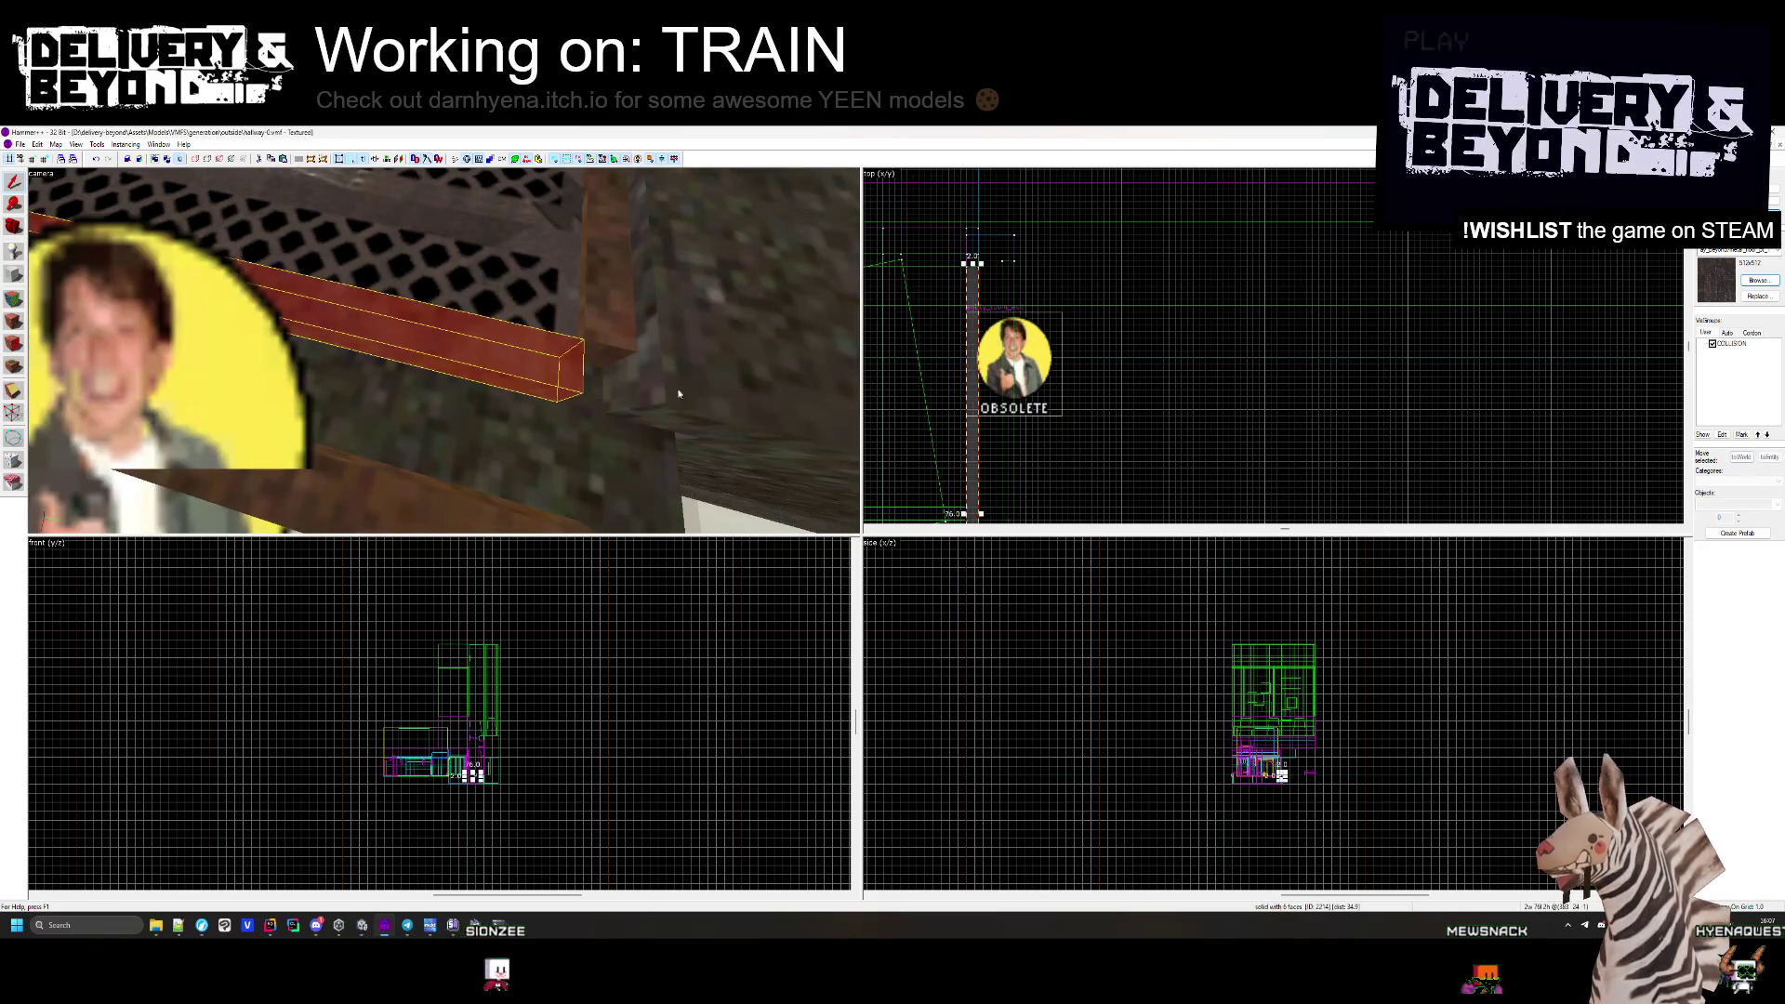
pyautogui.press('z')
pyautogui.press('z')
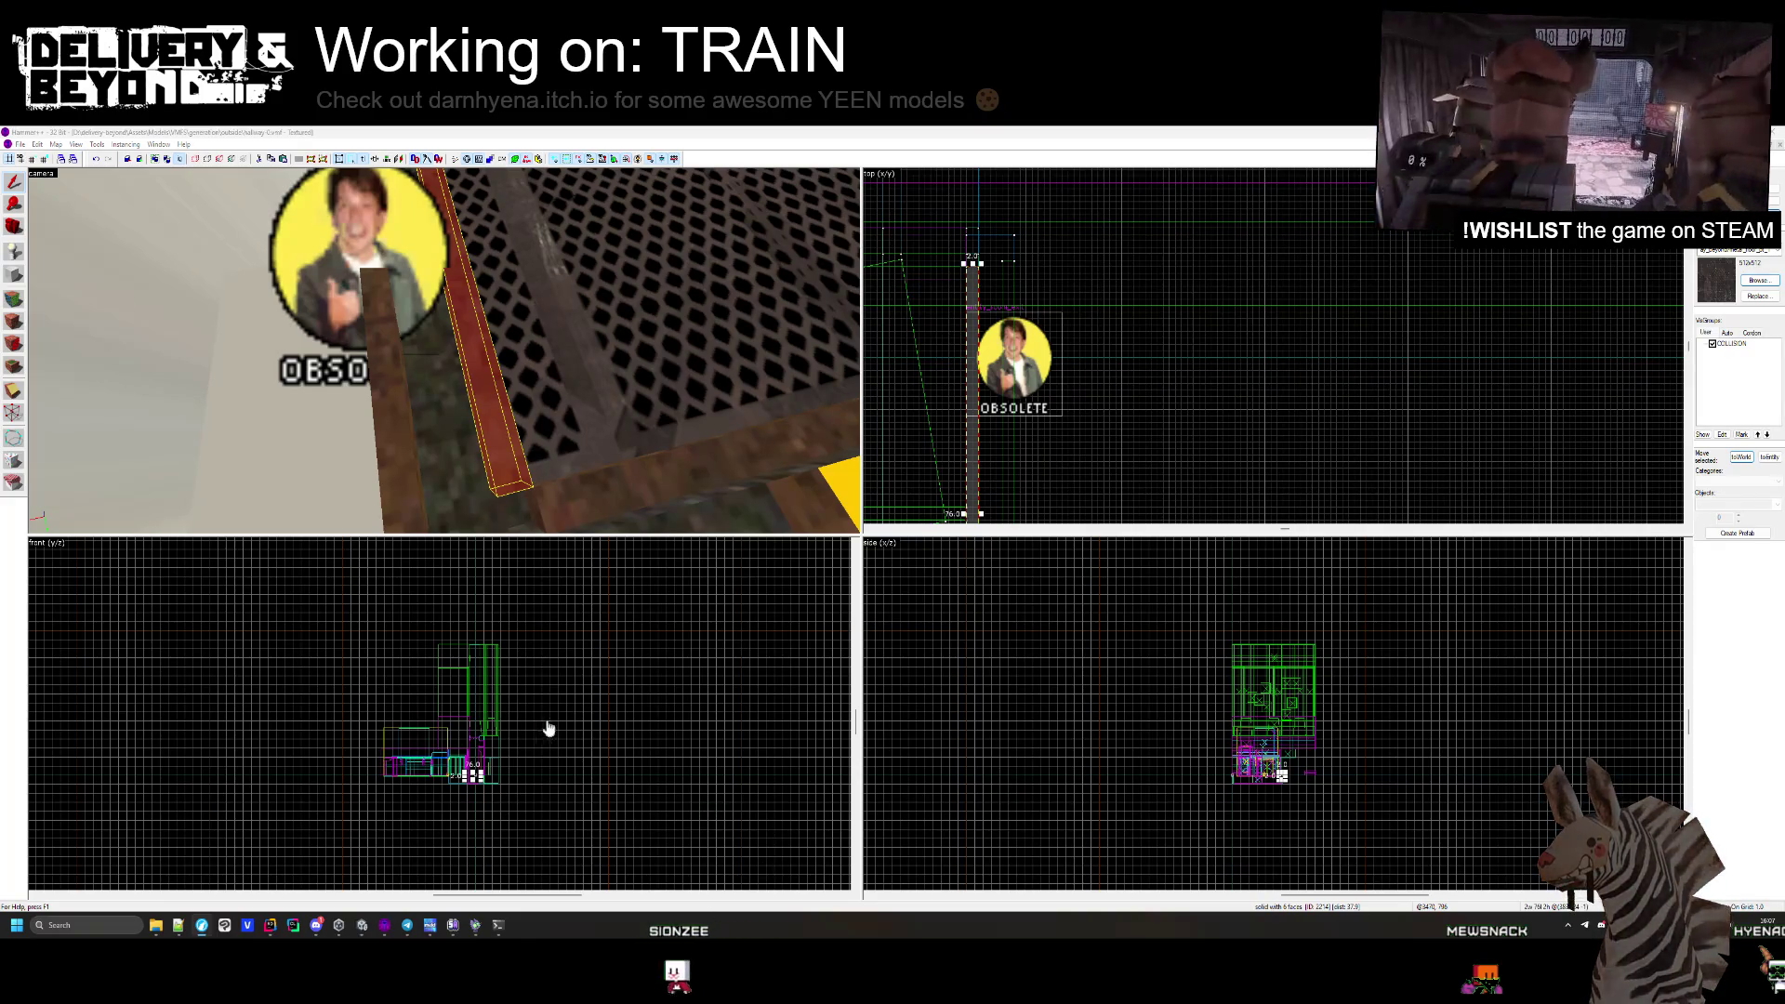
pyautogui.moveTo(470, 471); pyautogui.dragTo(443, 351)
pyautogui.press('w')
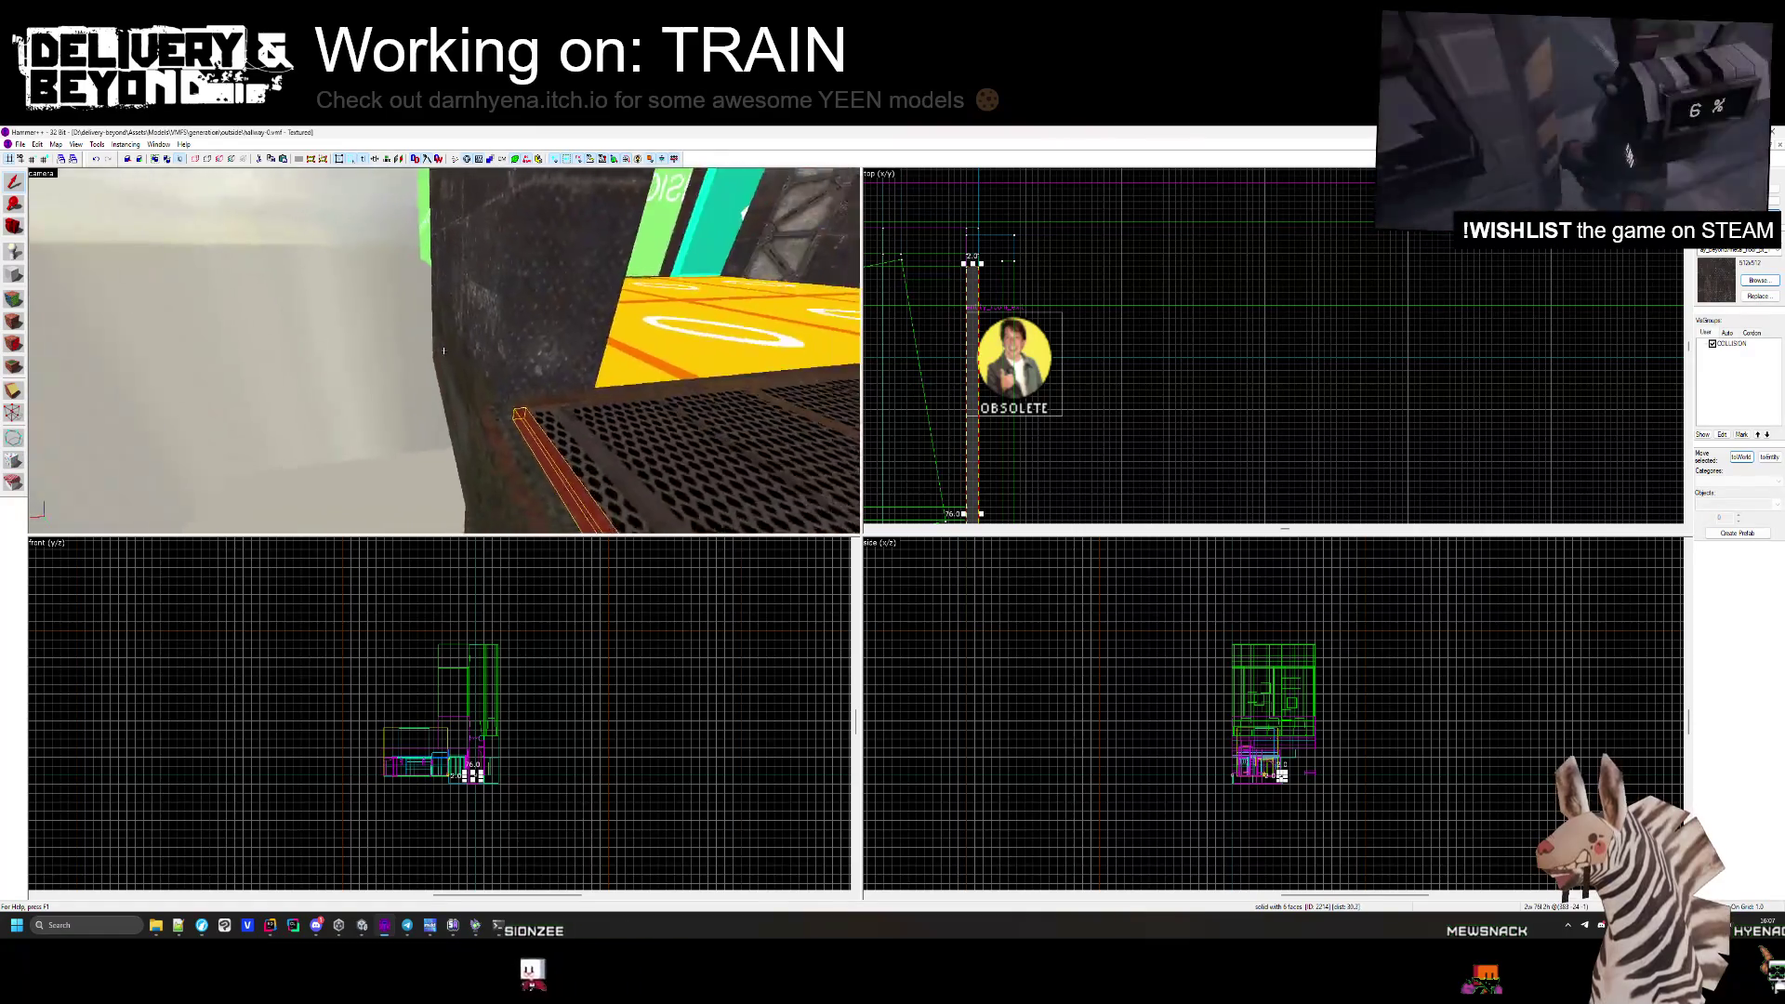
pyautogui.press('w')
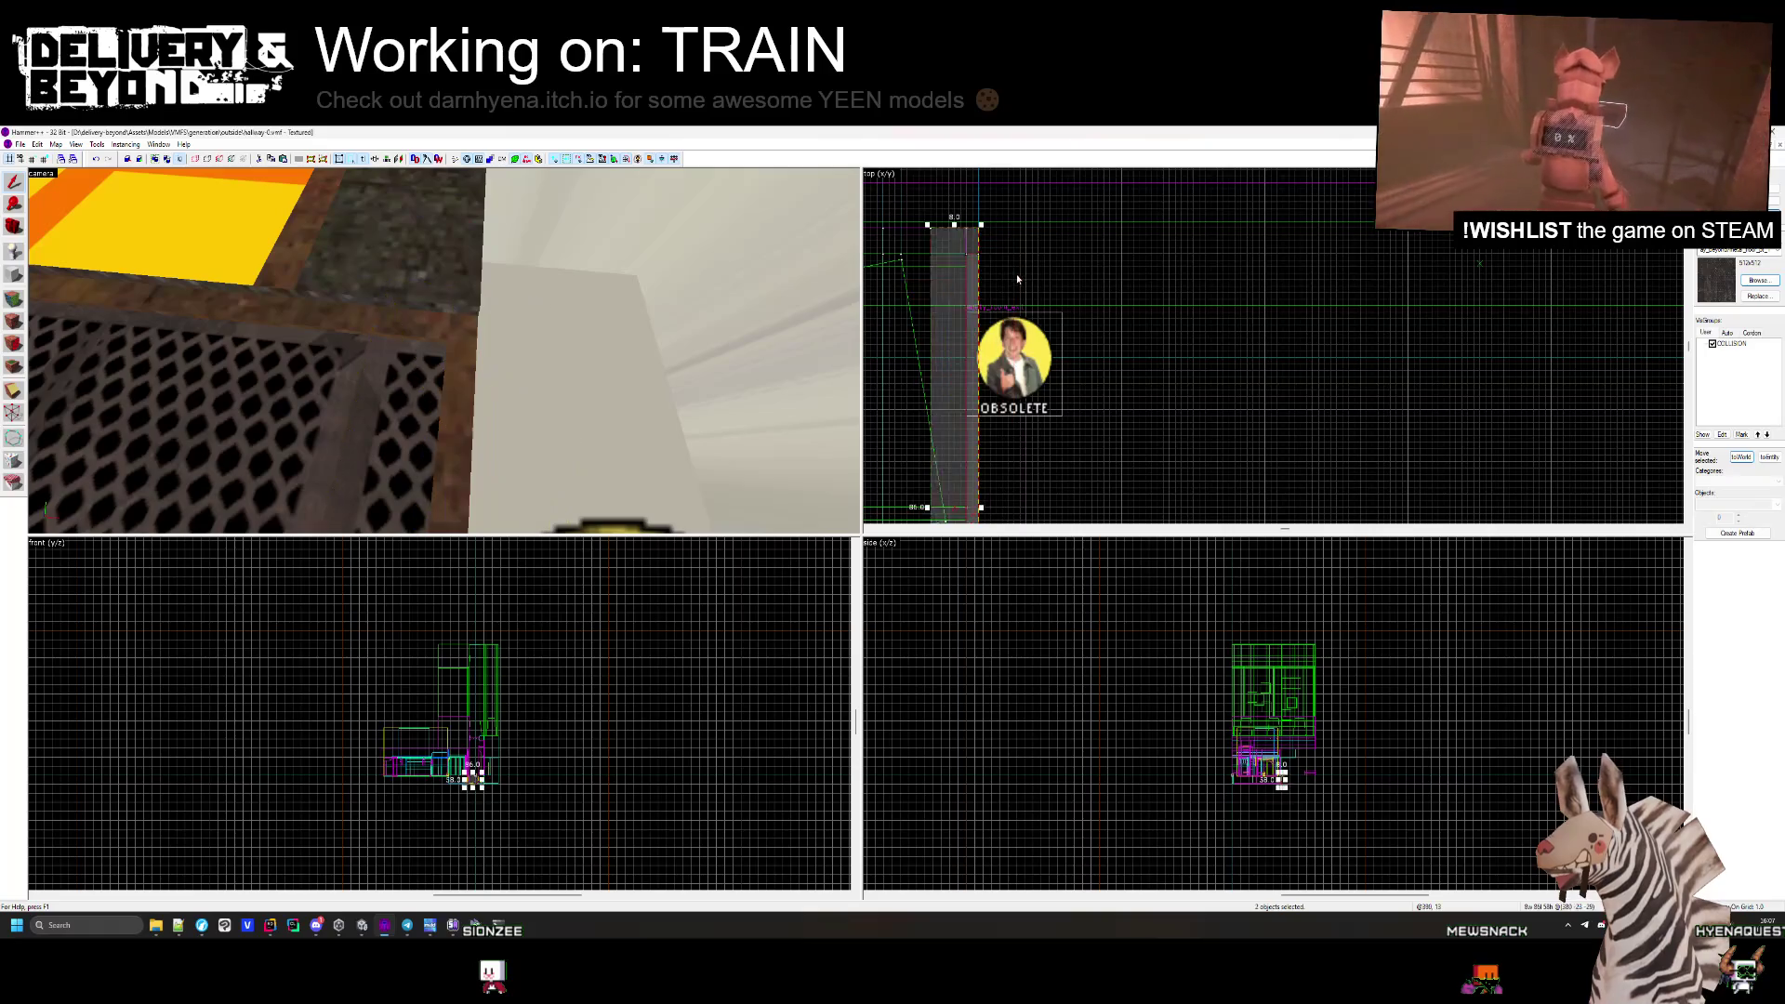
pyautogui.click(501, 350)
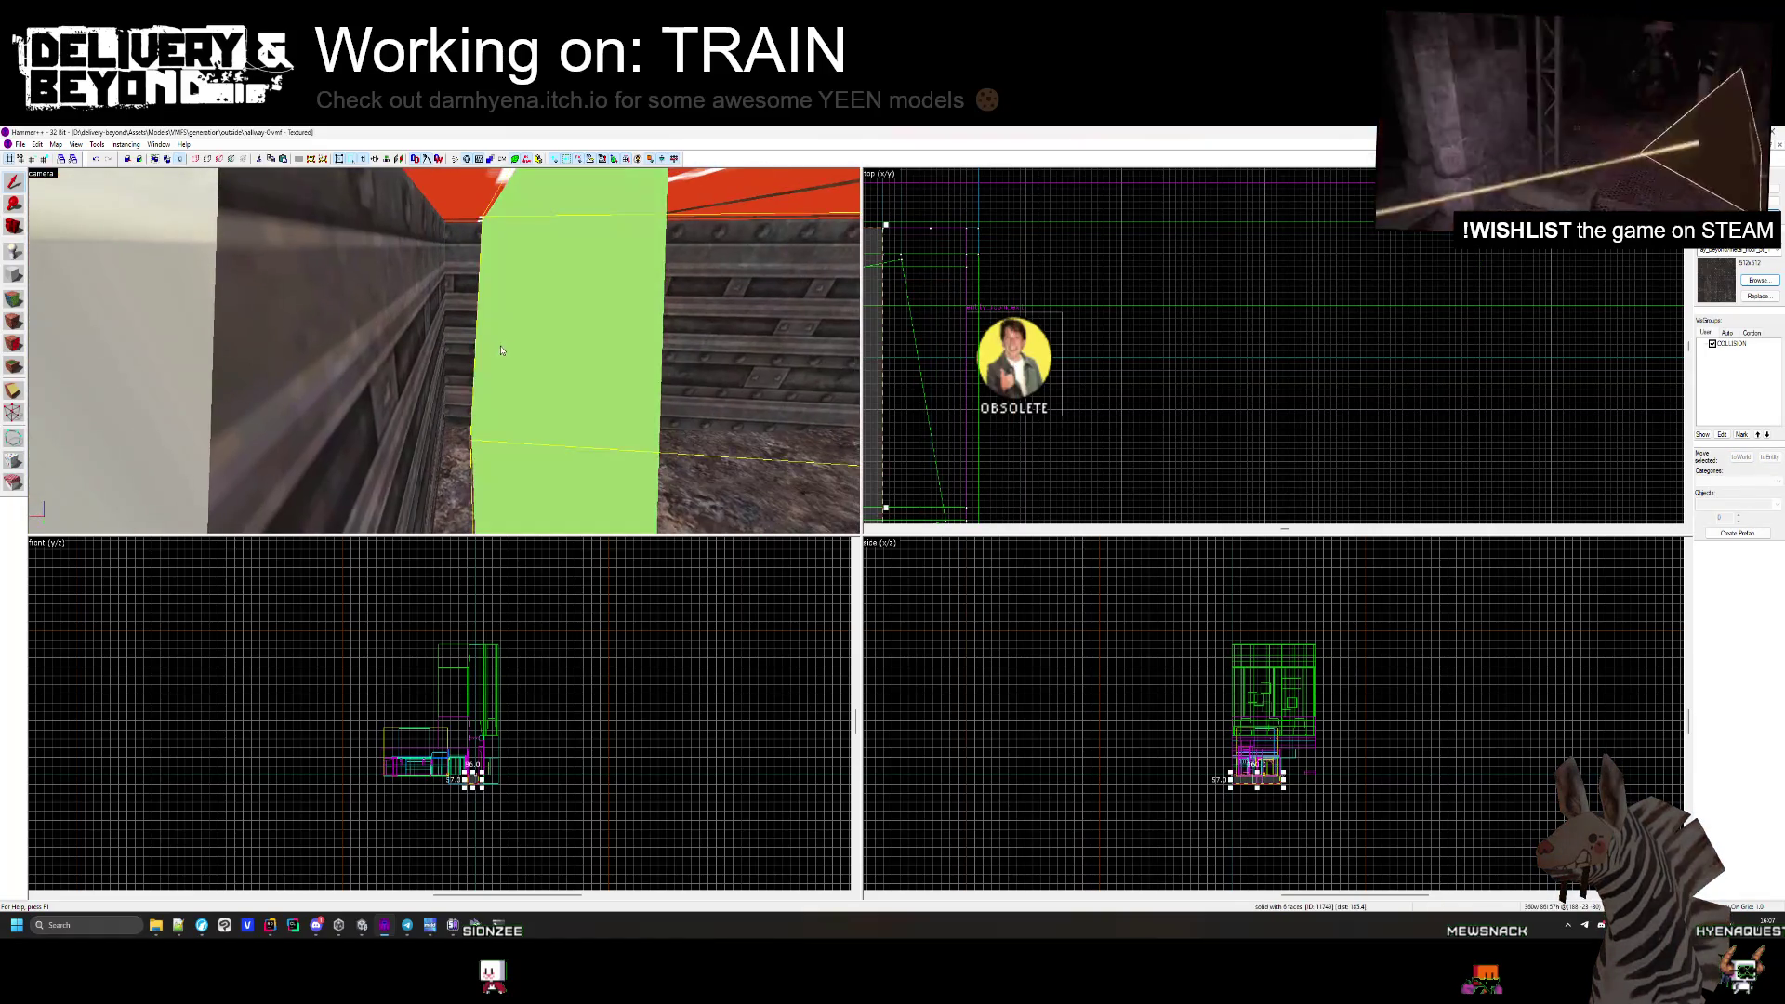
pyautogui.press('s')
pyautogui.scroll(-2, 1038, 362)
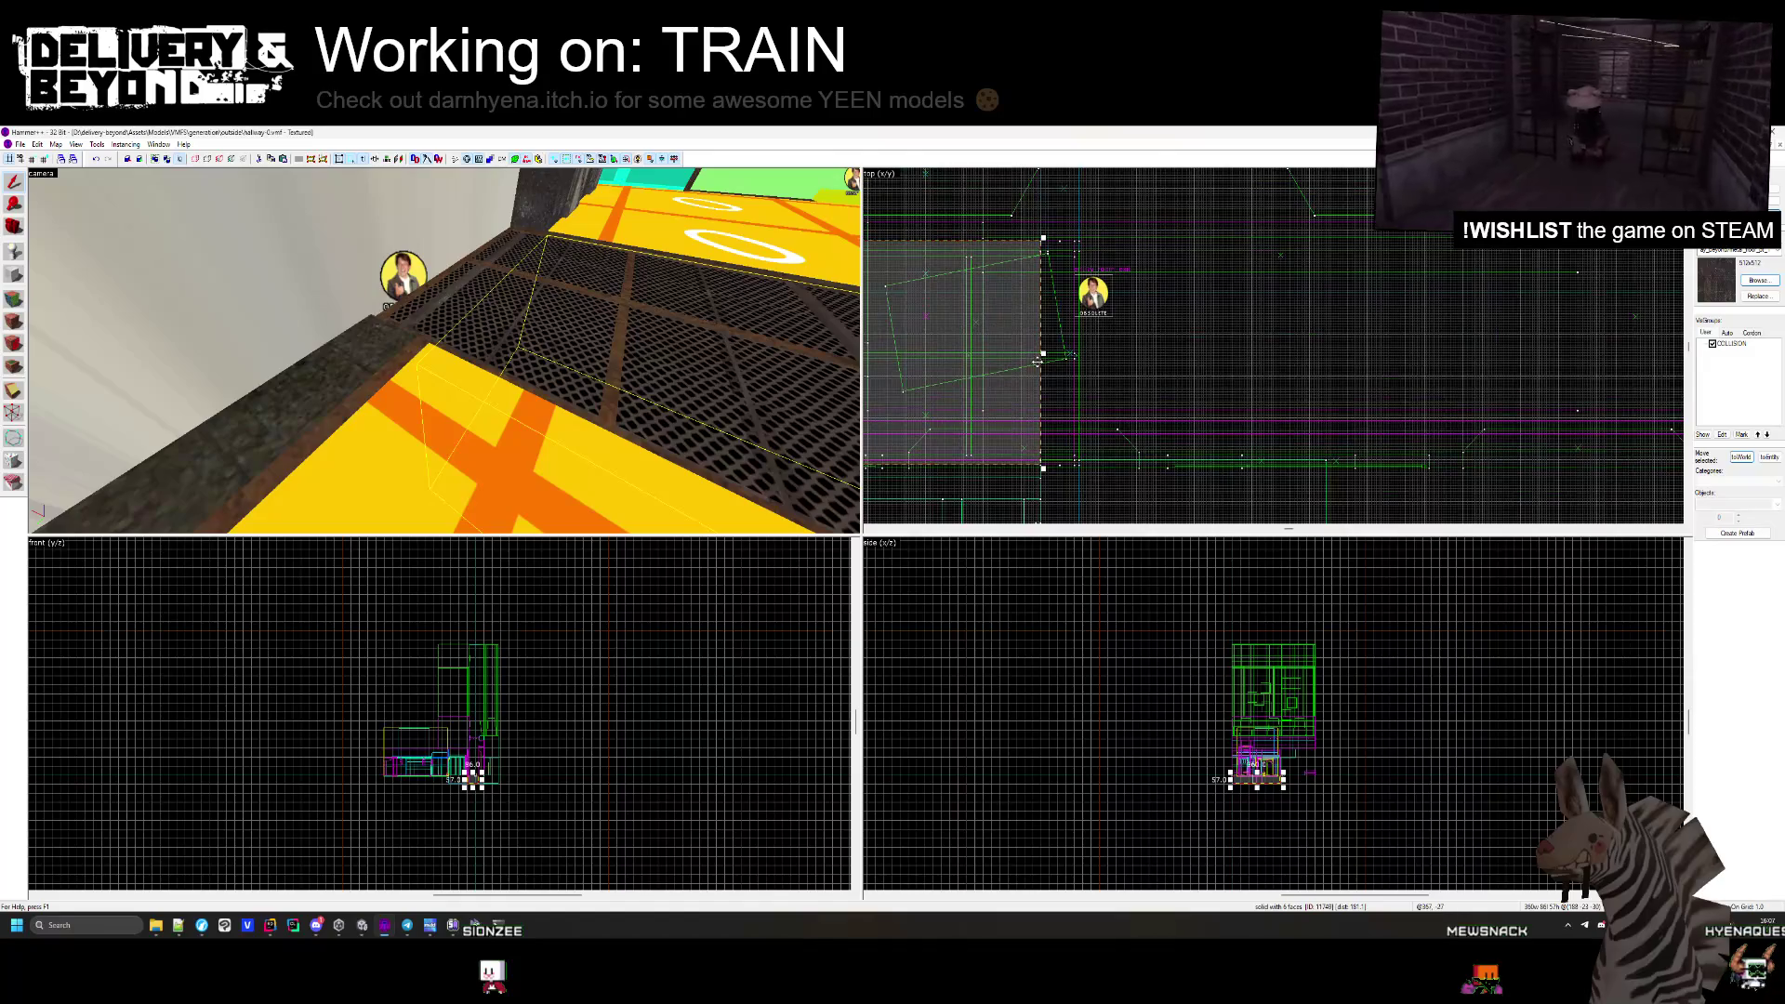
pyautogui.scroll(2, 1042, 362)
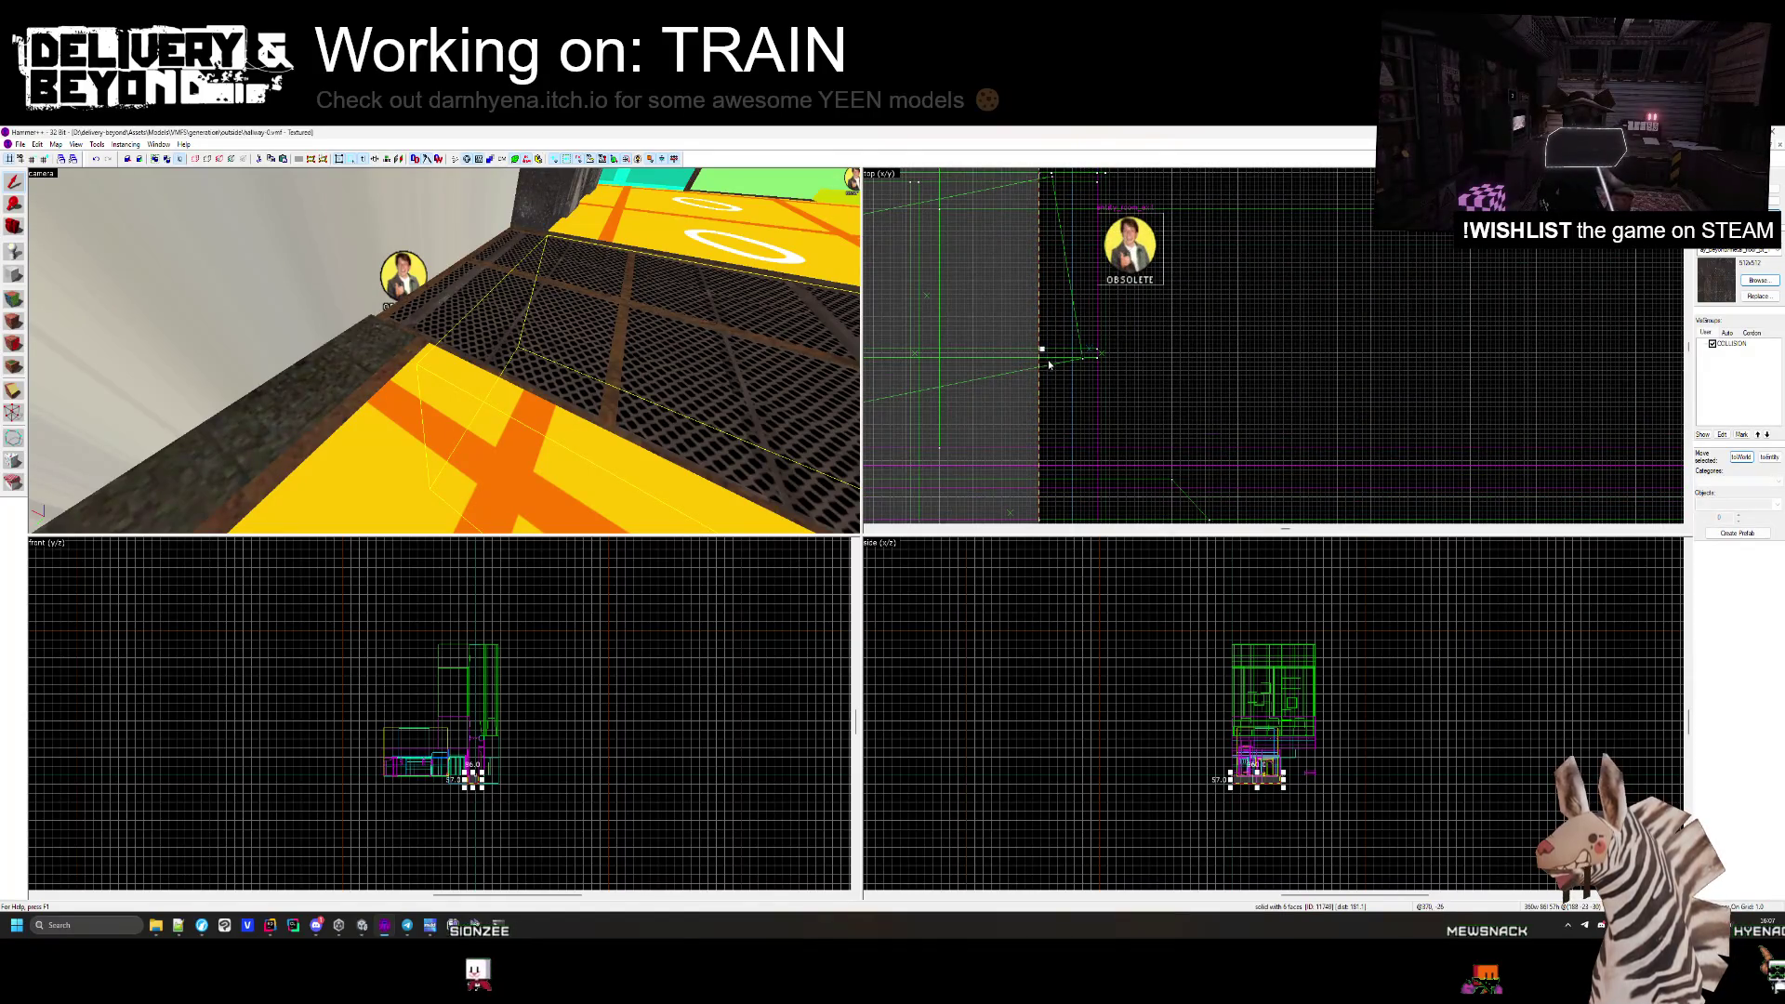
pyautogui.click(1098, 353)
pyautogui.press('z')
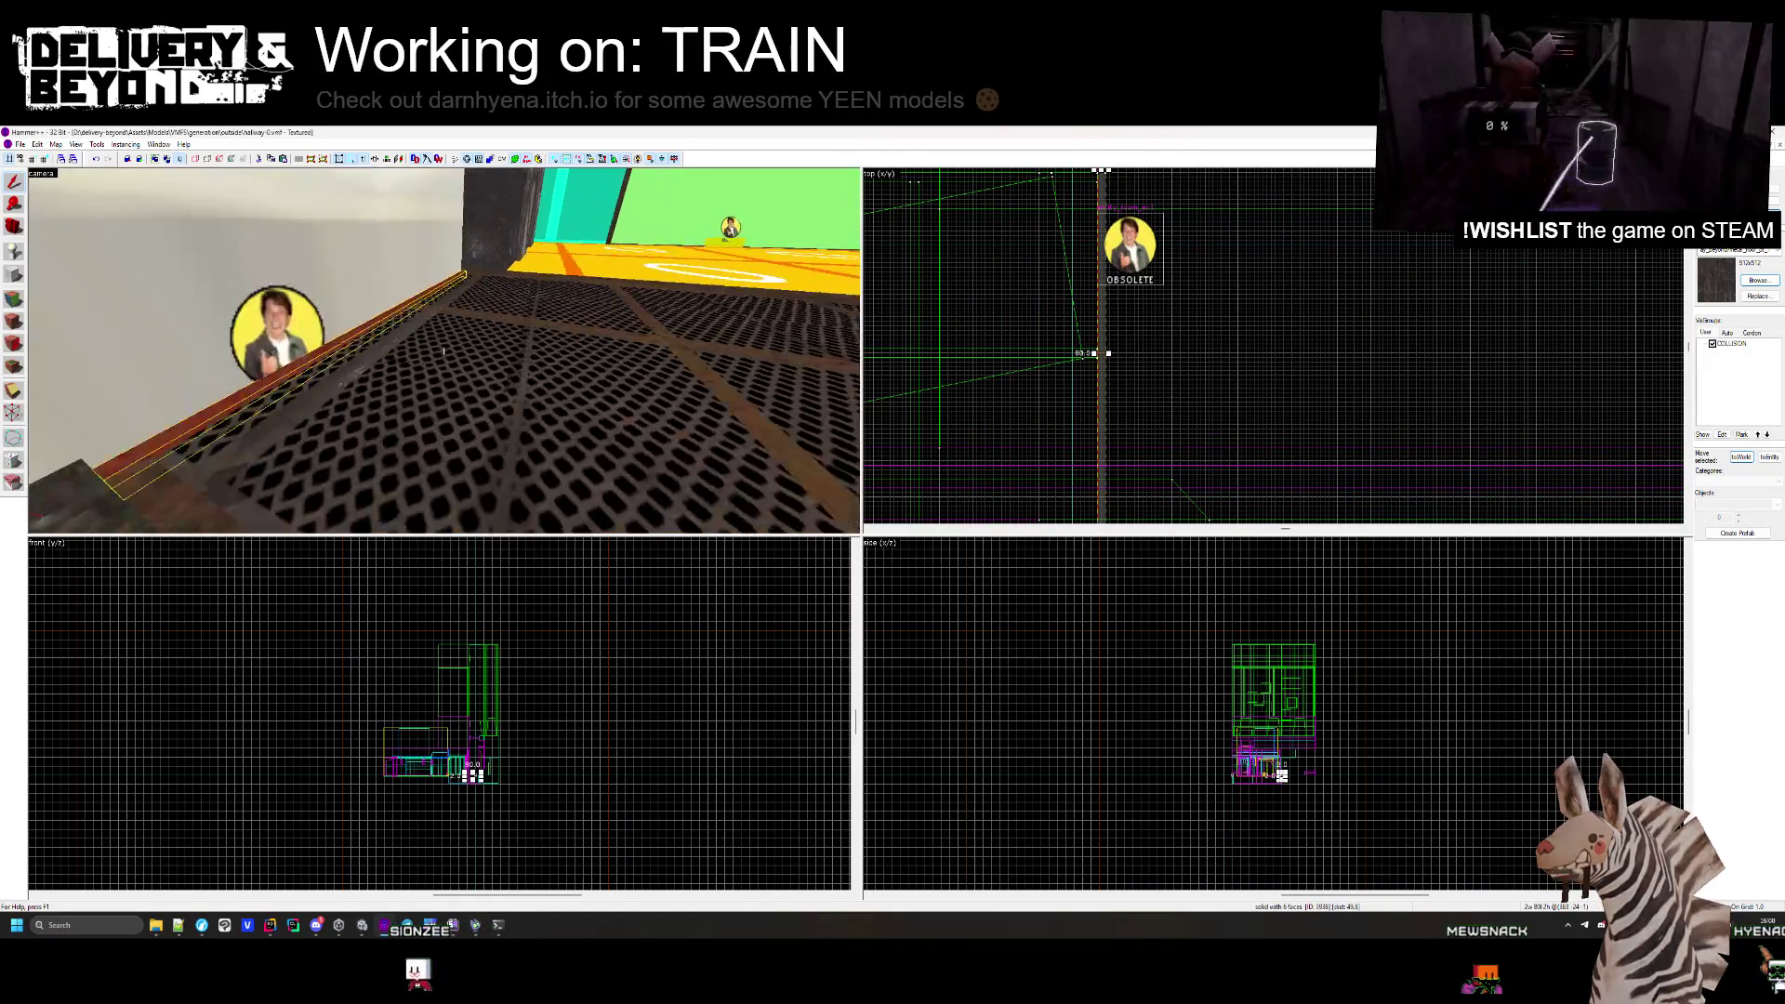
pyautogui.press('Escape')
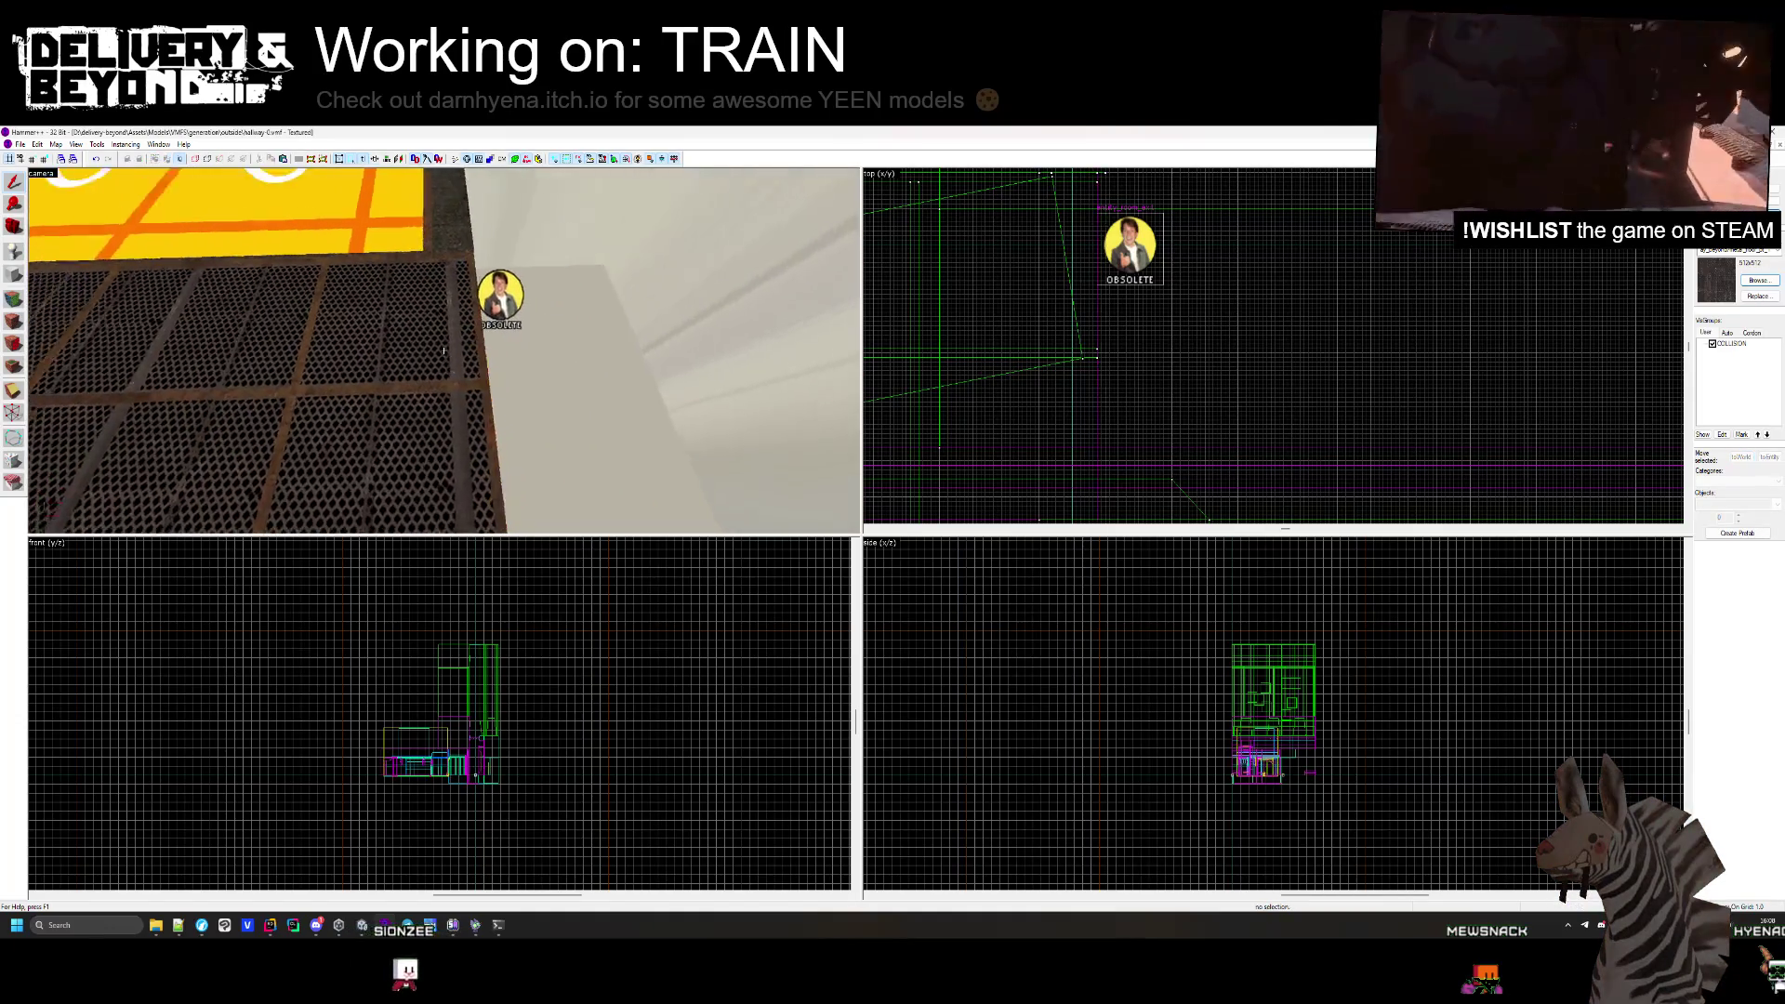
pyautogui.scroll(3, 1148, 274)
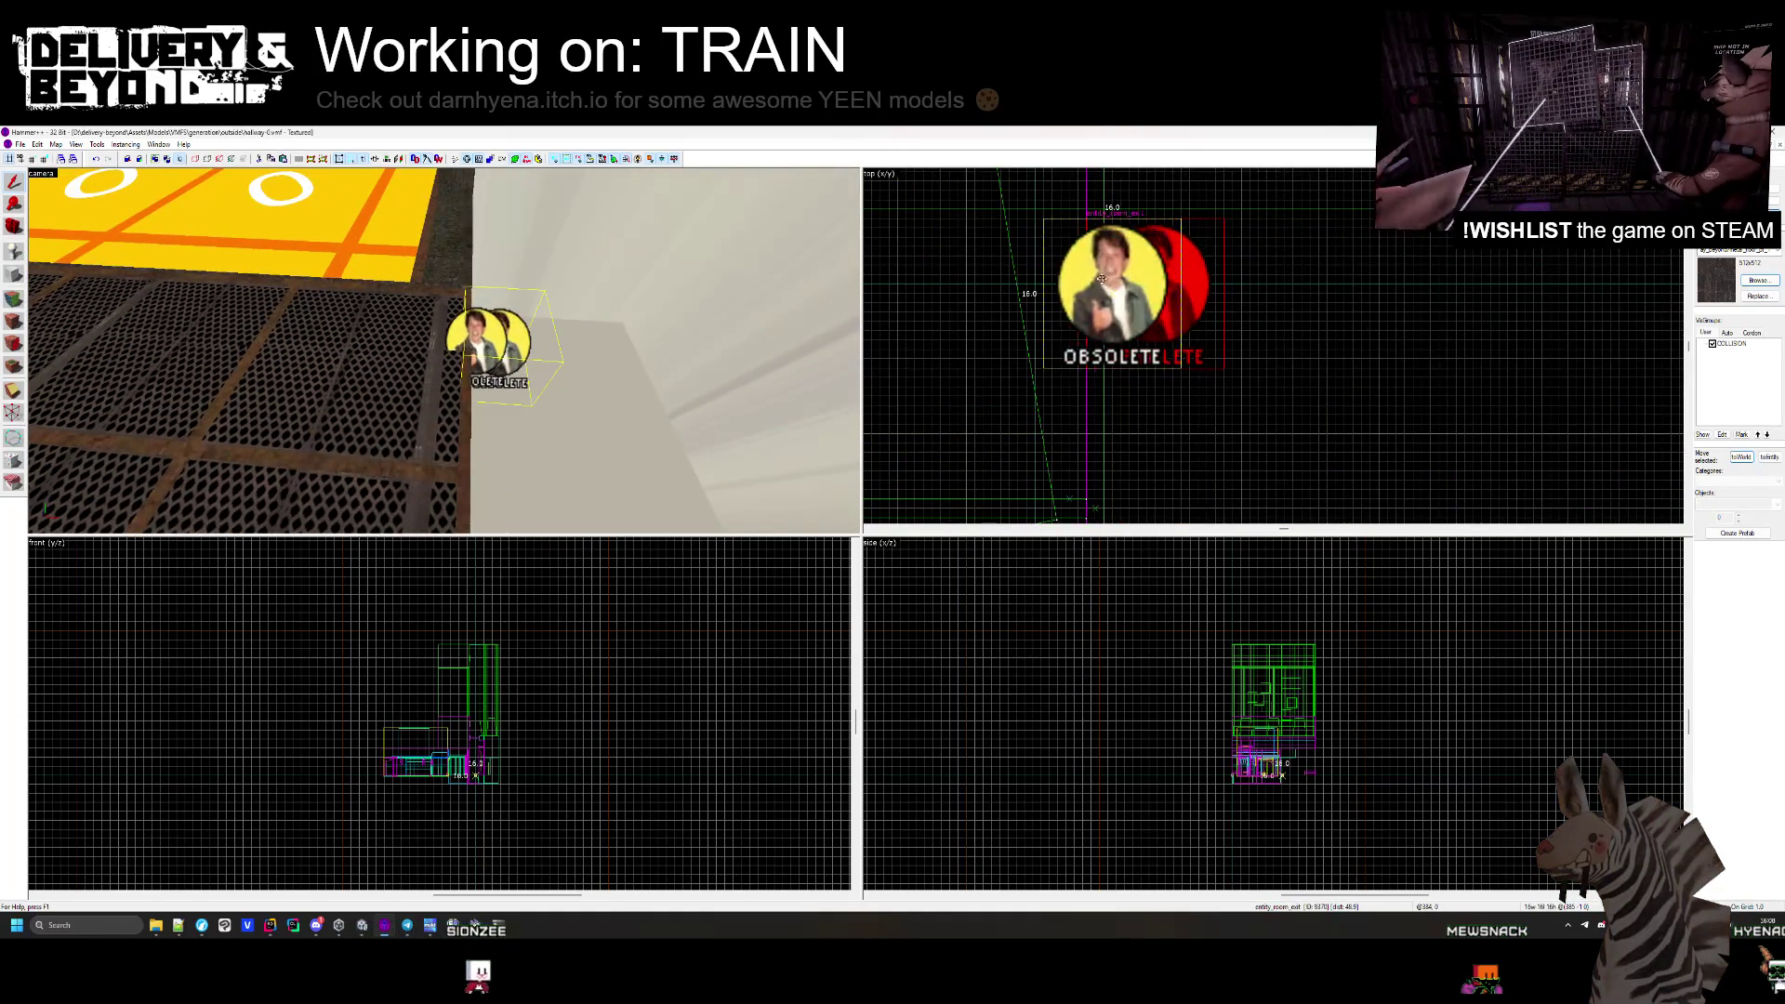
pyautogui.click(1278, 373)
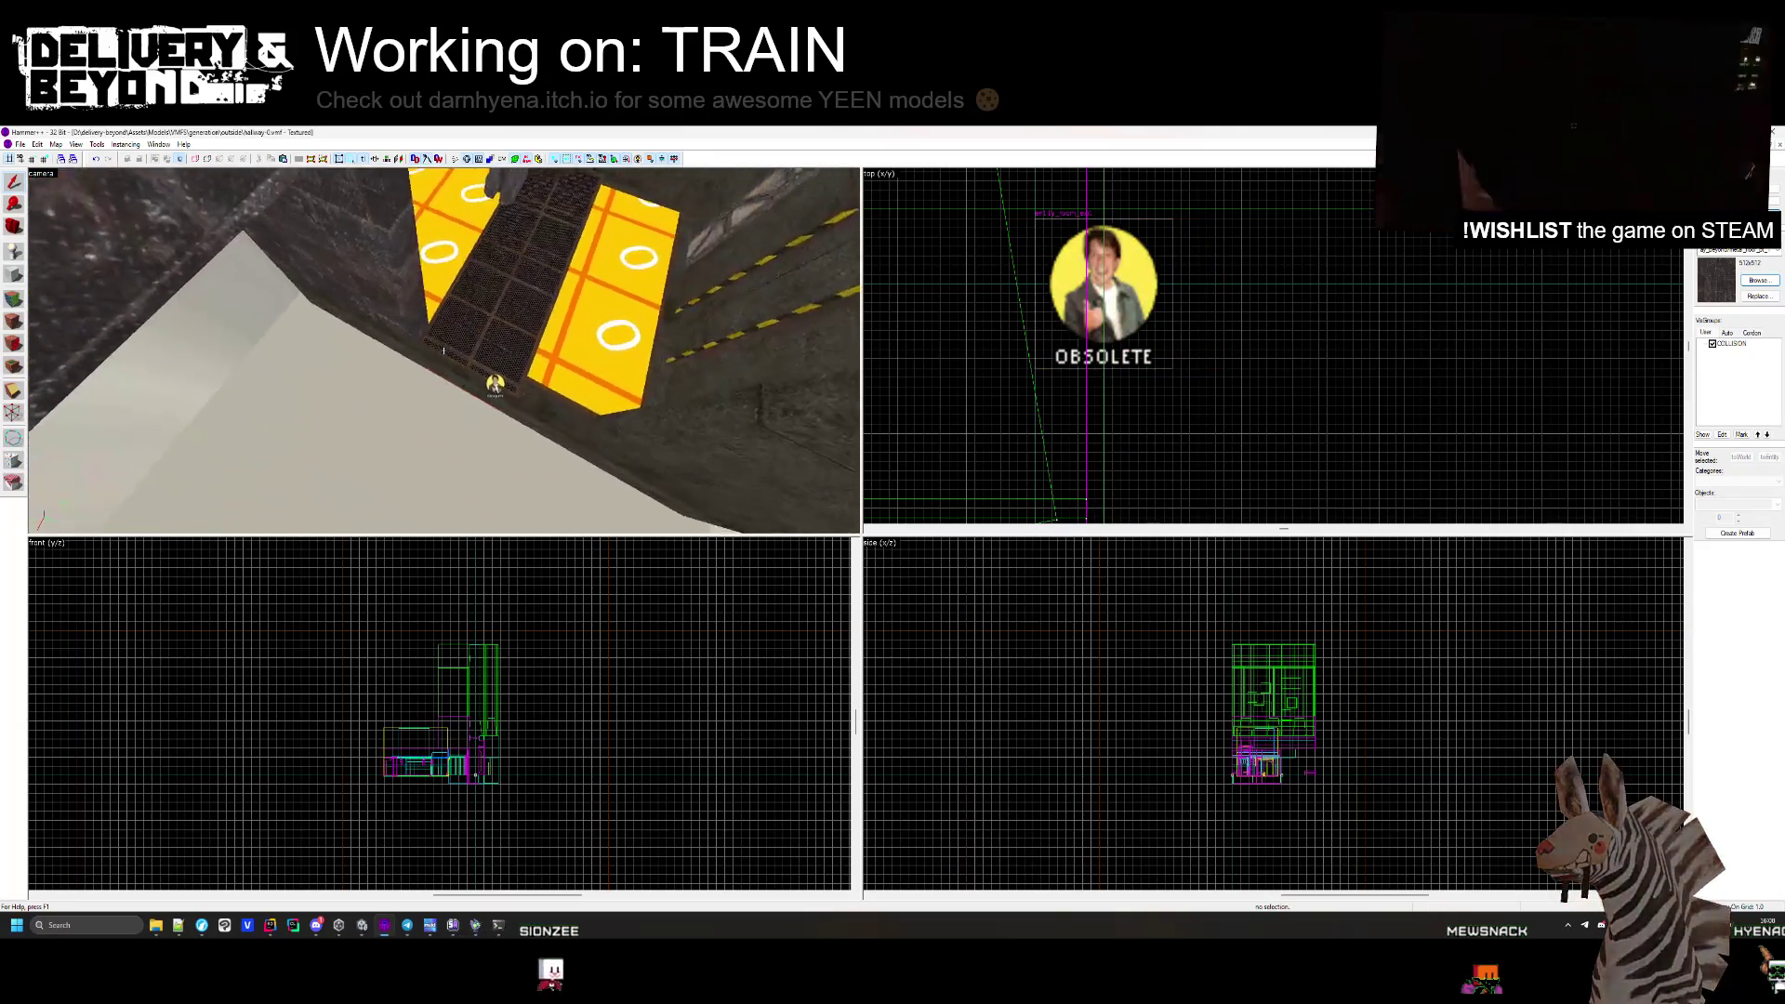
pyautogui.moveTo(443, 350); pyautogui.dragTo(419, 427)
pyautogui.click(420, 428)
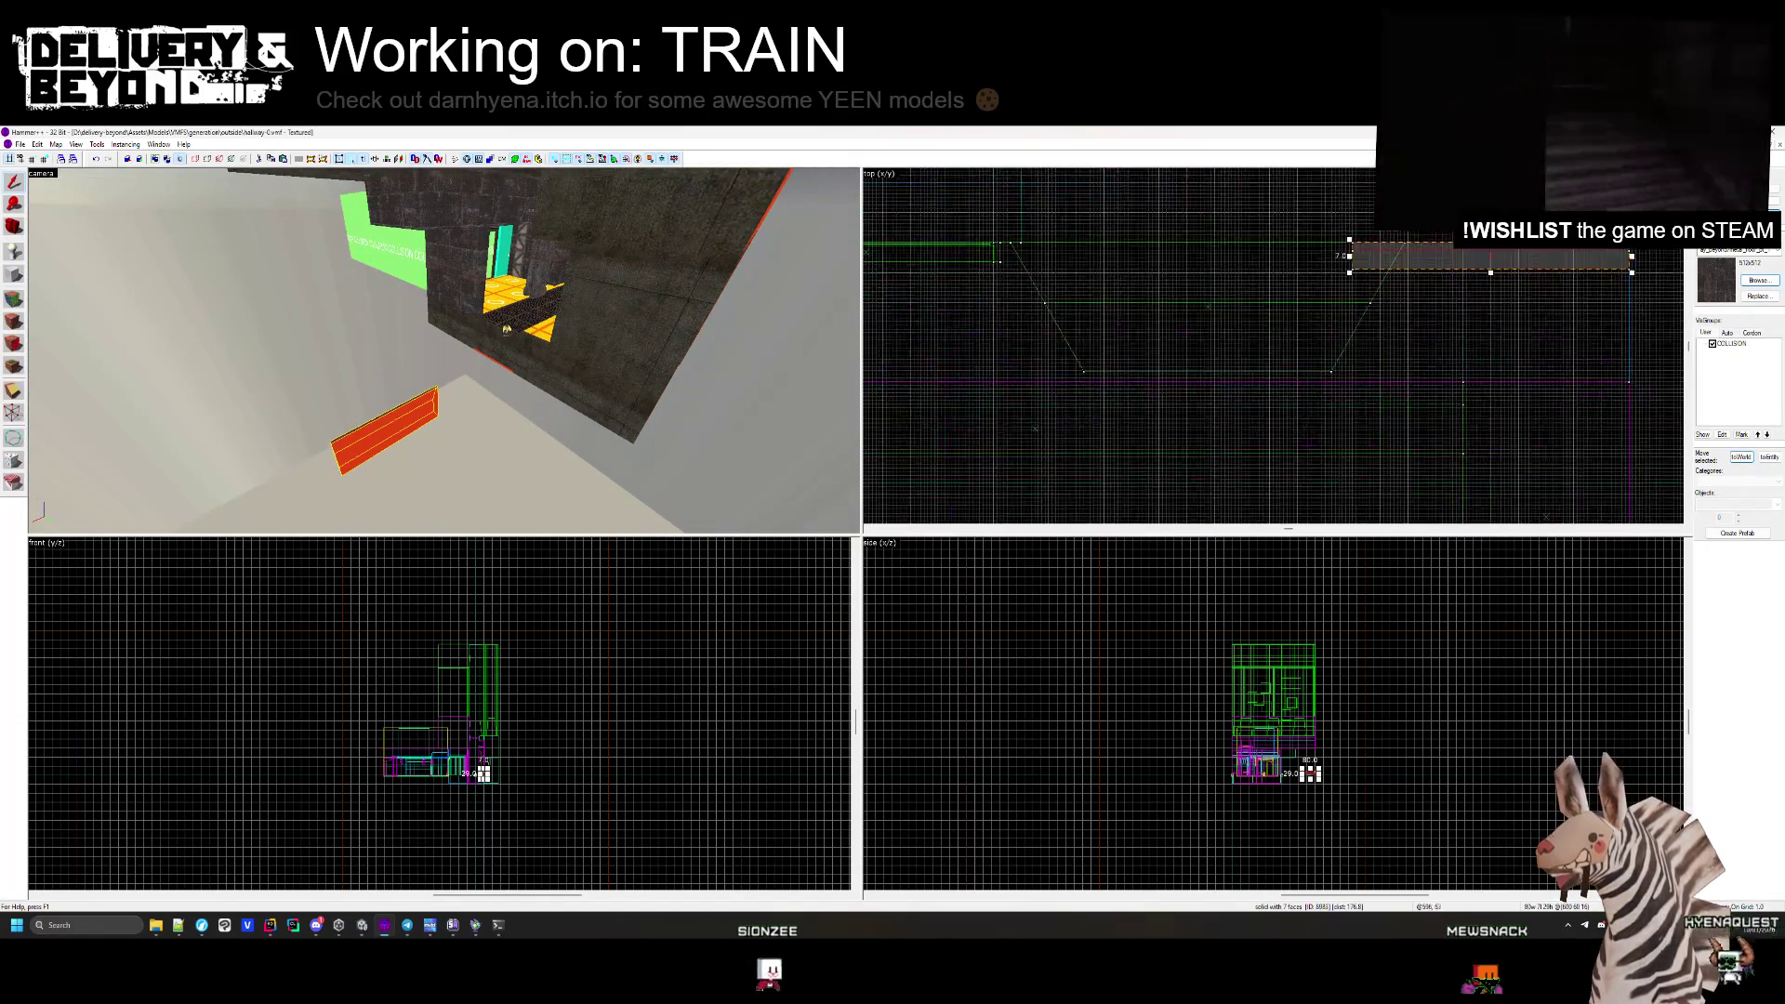
# Drag the thin red brush left in the Top view and center the 3D view on it.
pyautogui.moveTo(1362, 248); pyautogui.dragTo(1192, 244)
pyautogui.scroll(-2, 1192, 244)
pyautogui.scroll(2, 1048, 247)
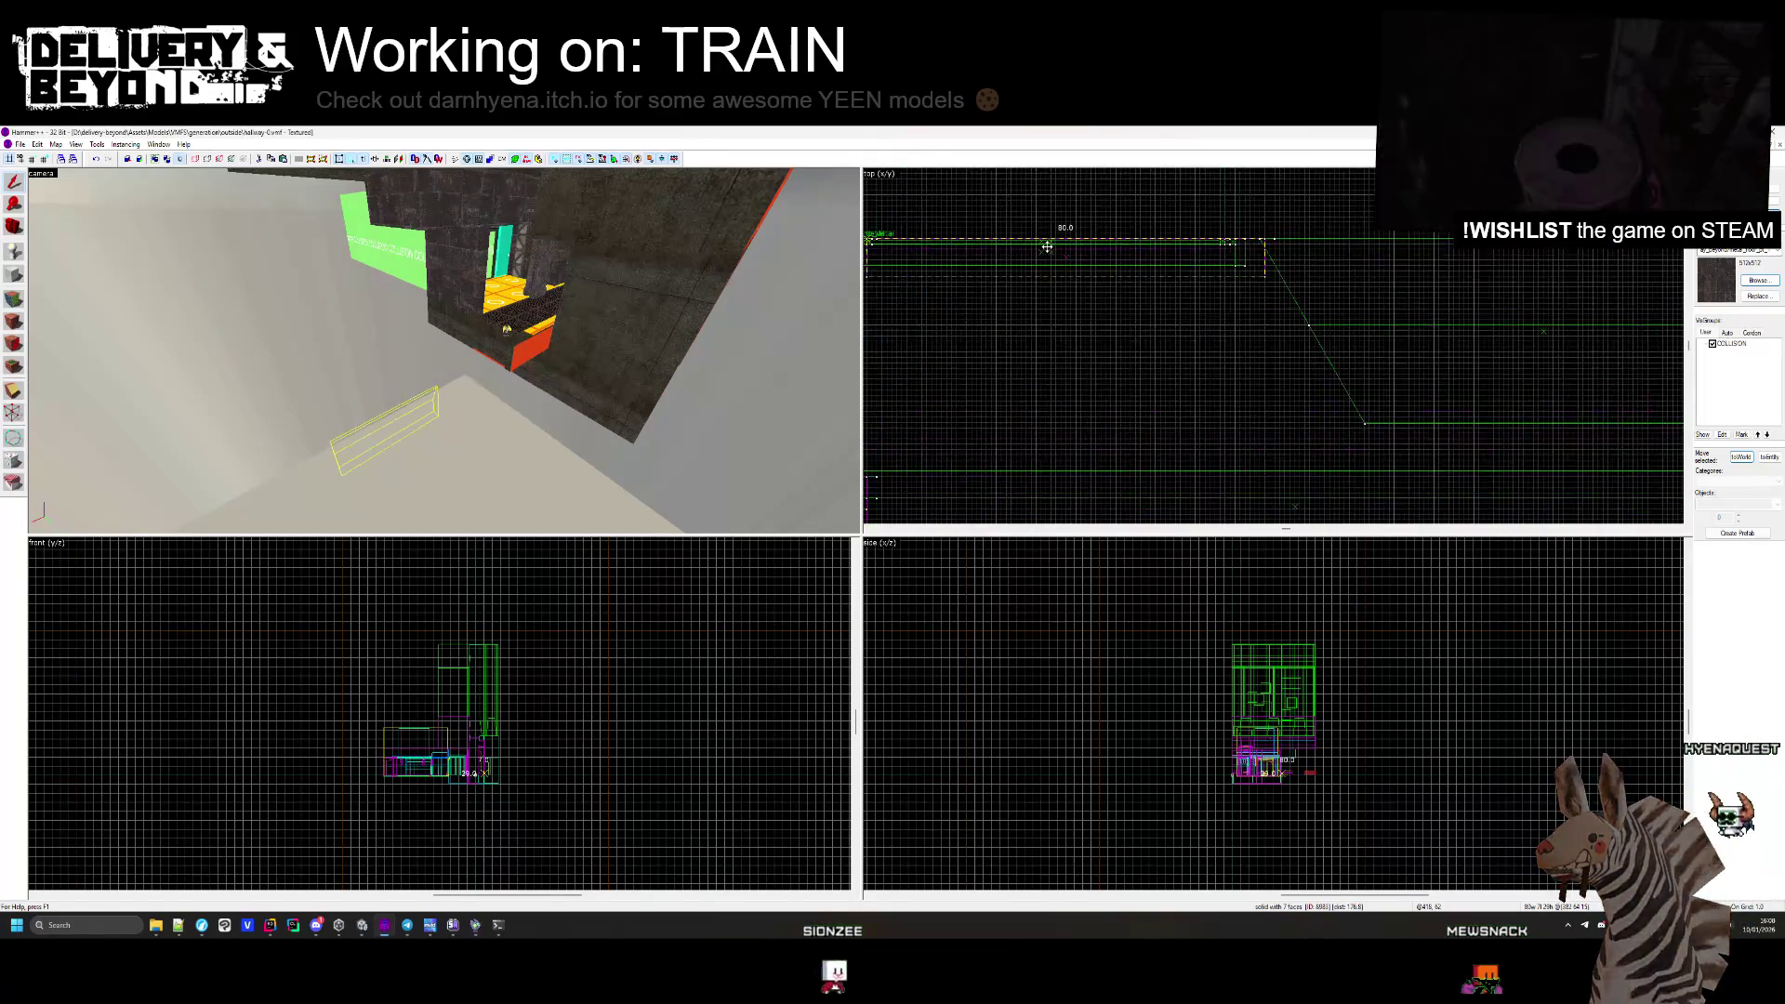
pyautogui.hotkey('ctrl', 'shift', 'e')
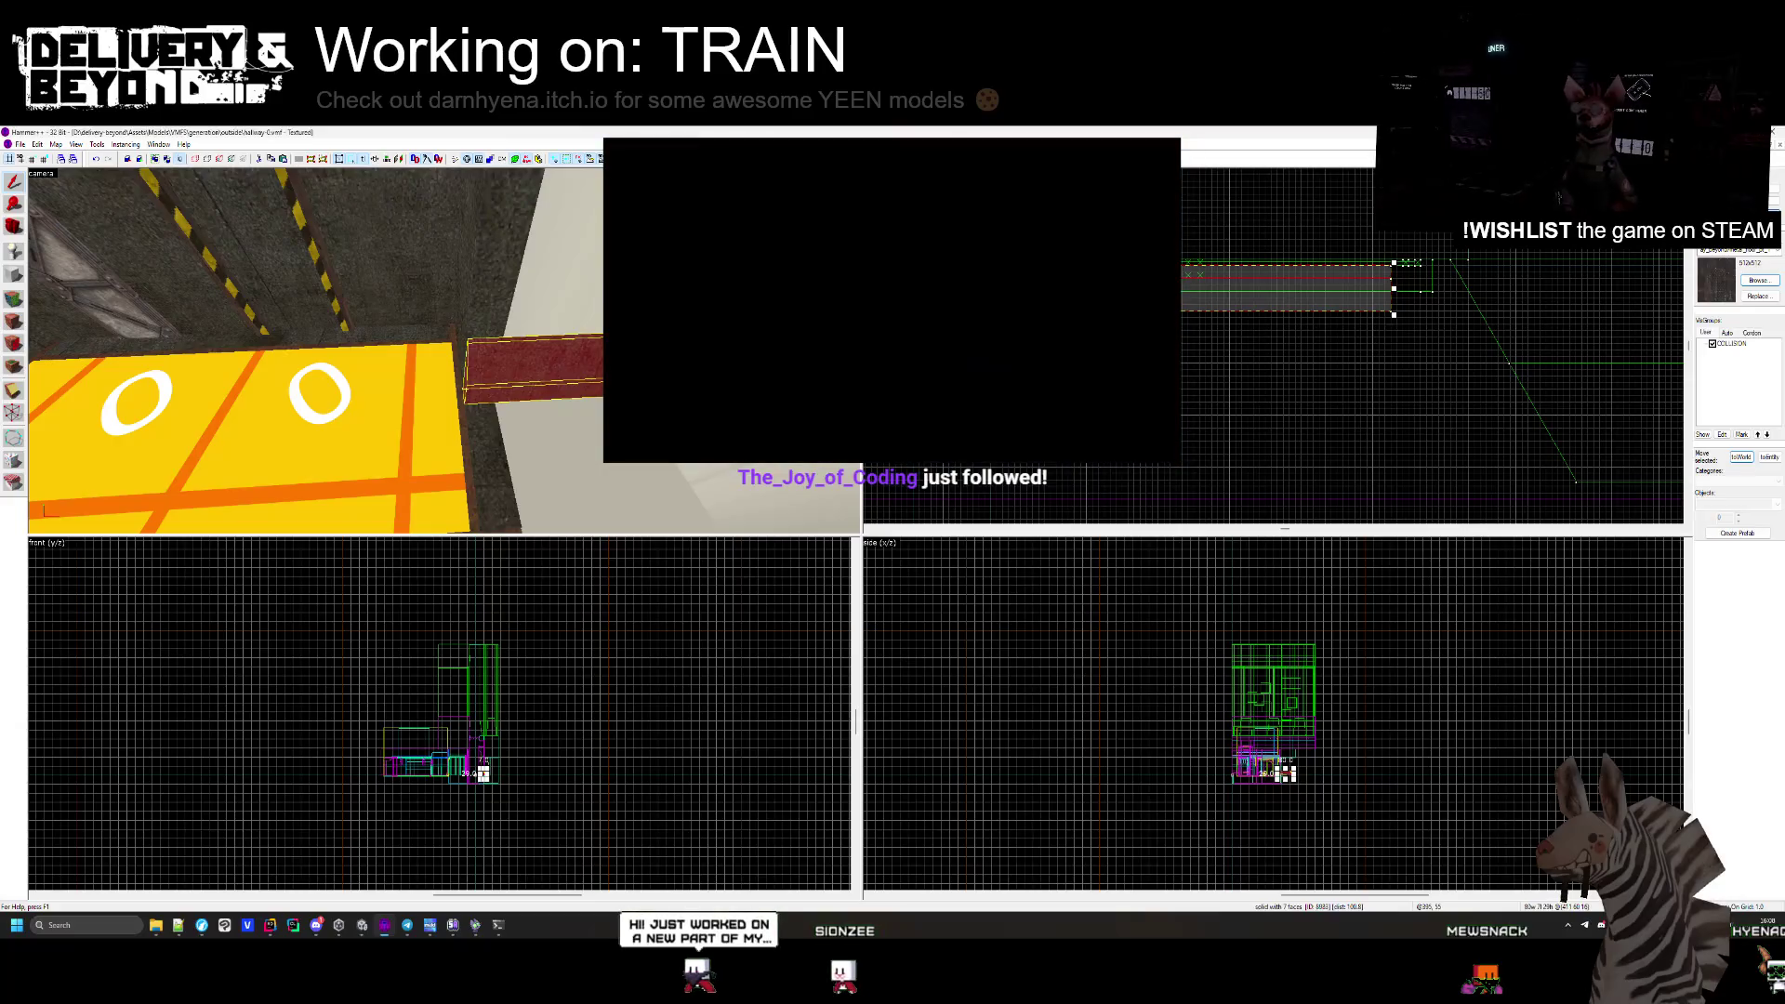
pyautogui.scroll(-1, 1022, 260)
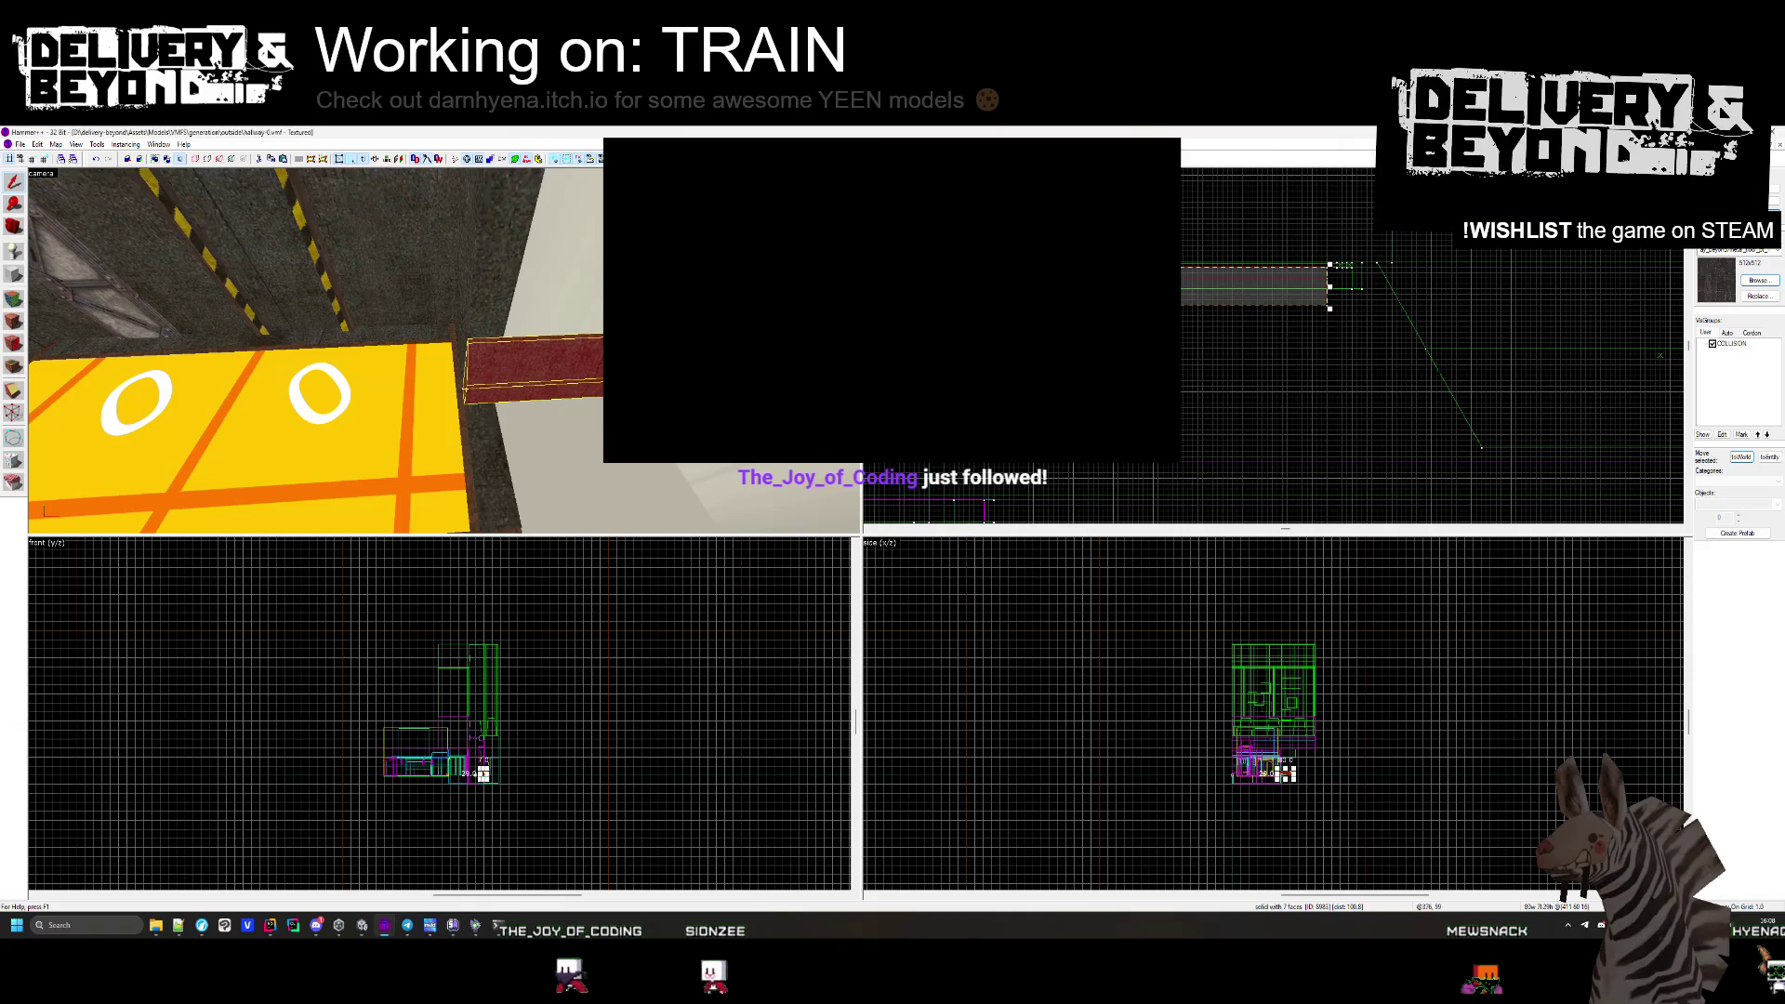
pyautogui.moveTo(1331, 289); pyautogui.dragTo(1512, 289)
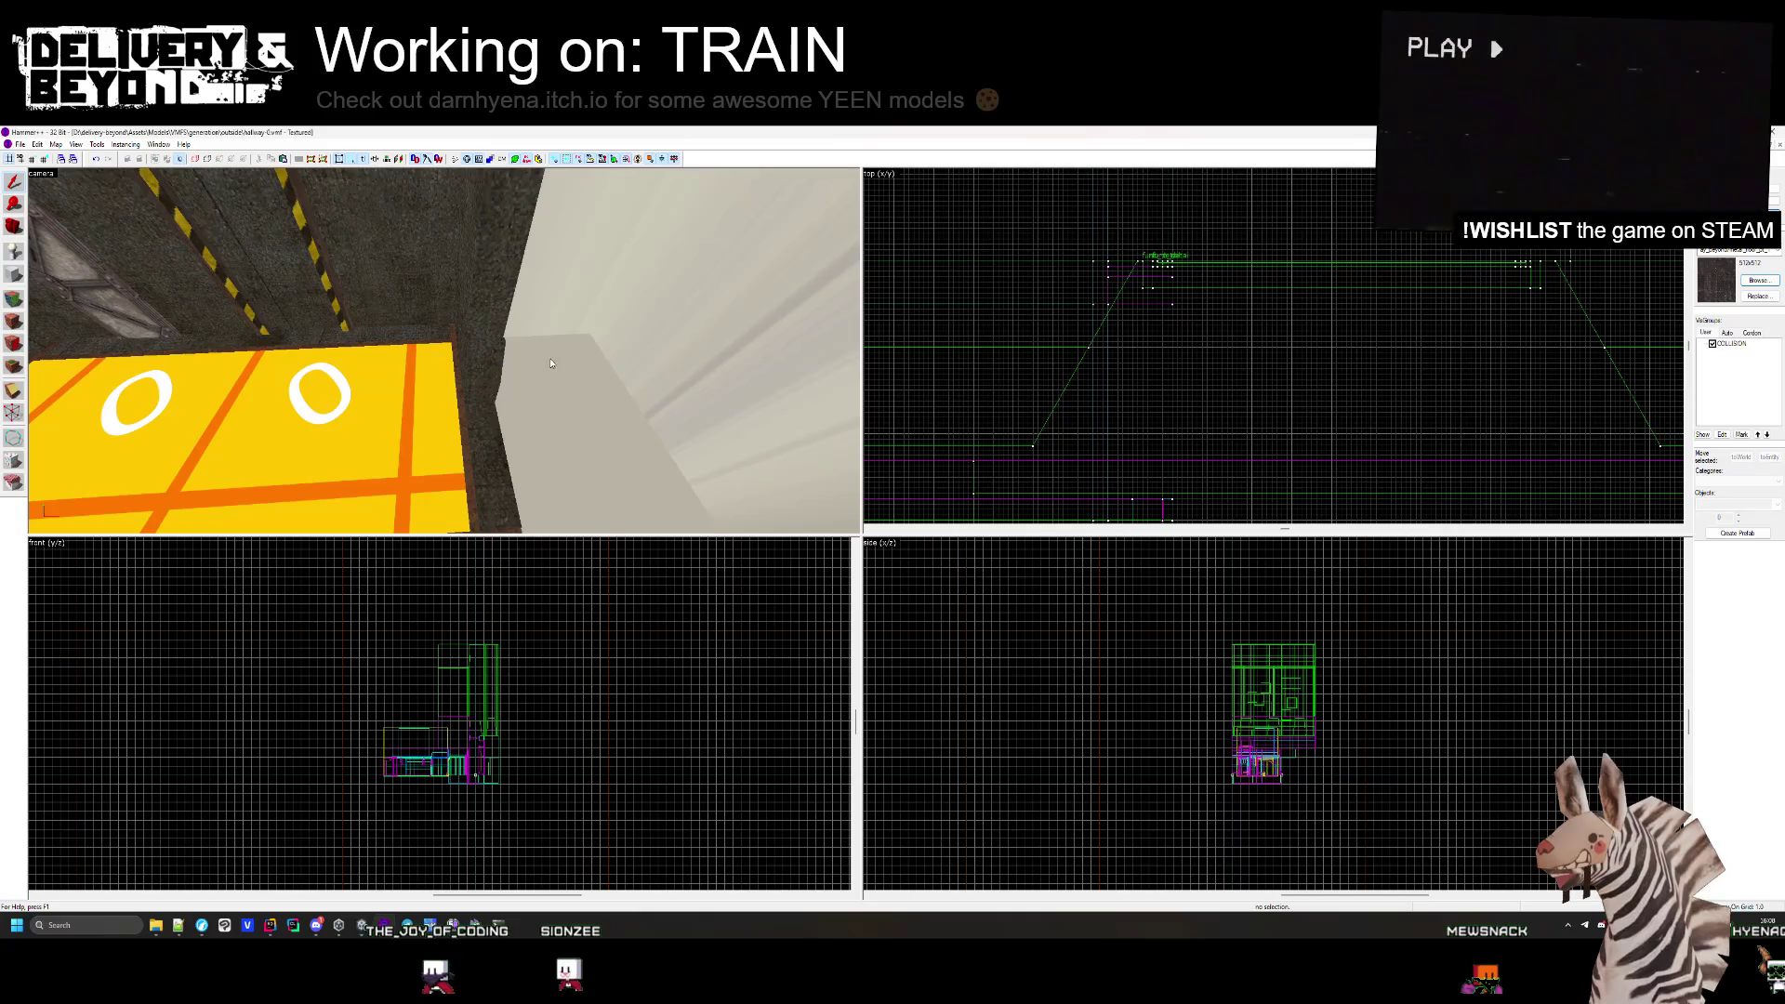
pyautogui.scroll(3, 1177, 320)
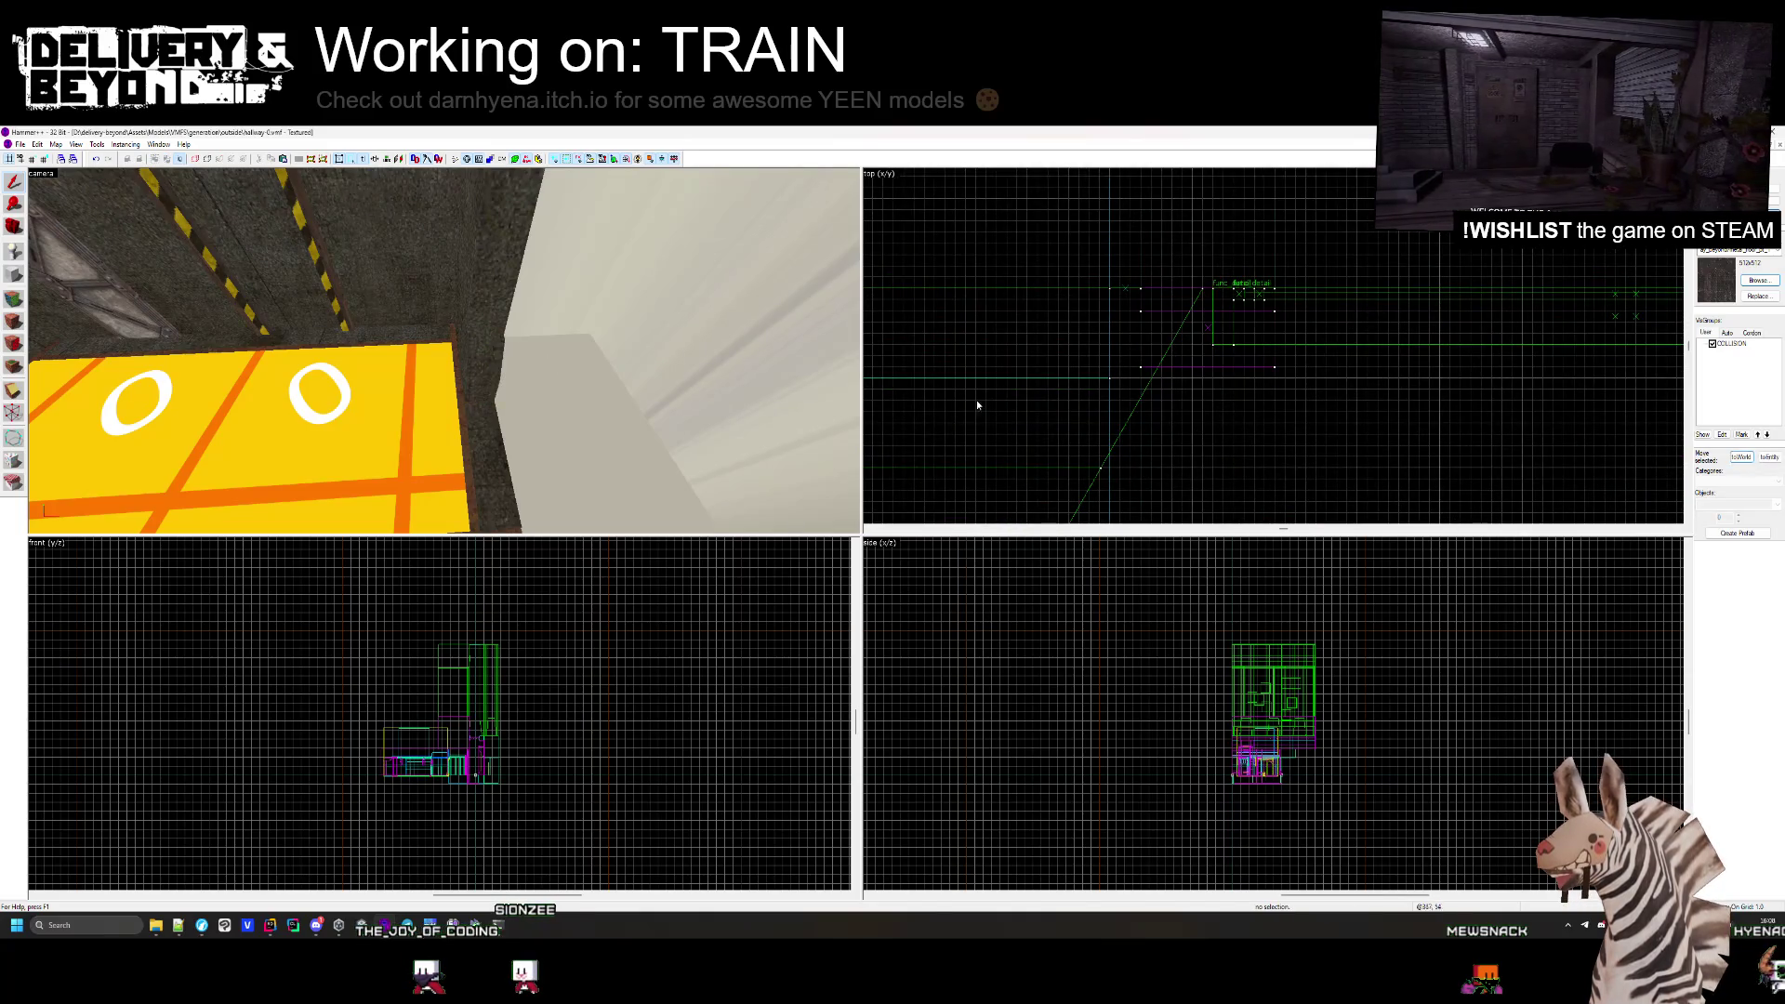
pyautogui.moveTo(588, 370)
pyautogui.mouseDown()
pyautogui.moveTo(443, 351)
pyautogui.moveTo(531, 428)
pyautogui.moveTo(444, 351)
pyautogui.mouseUp()
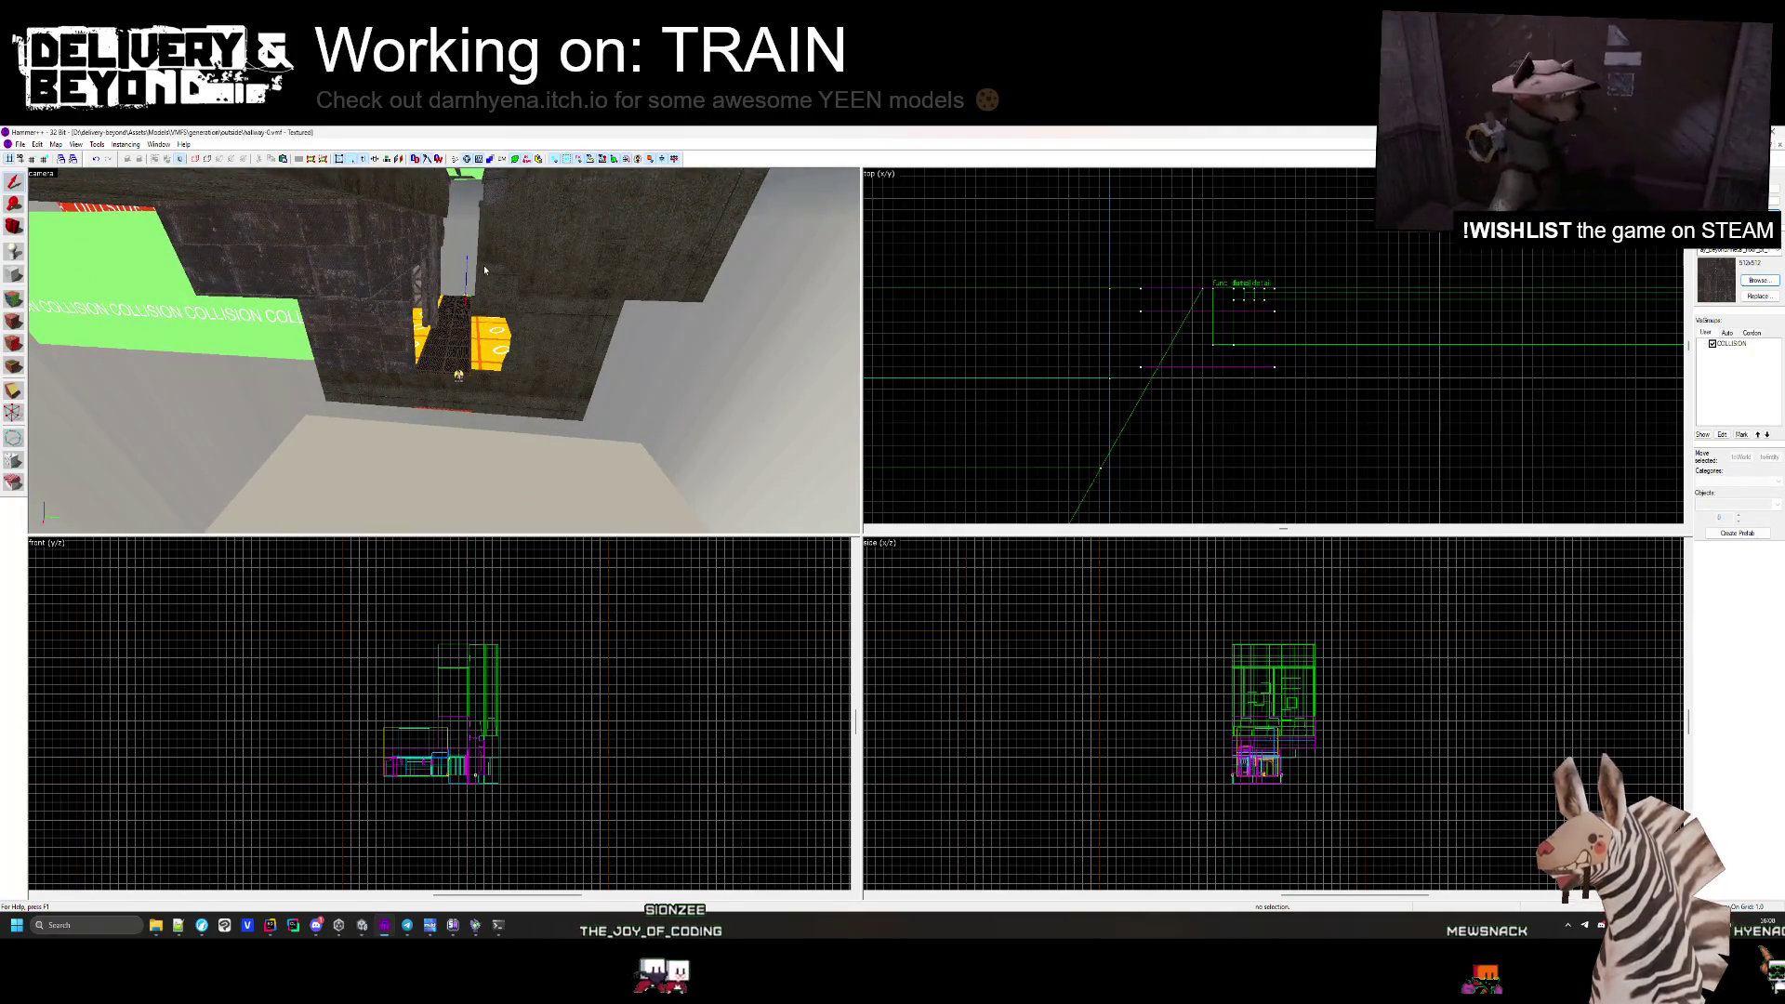
pyautogui.hotkey('alt', 'Tab')
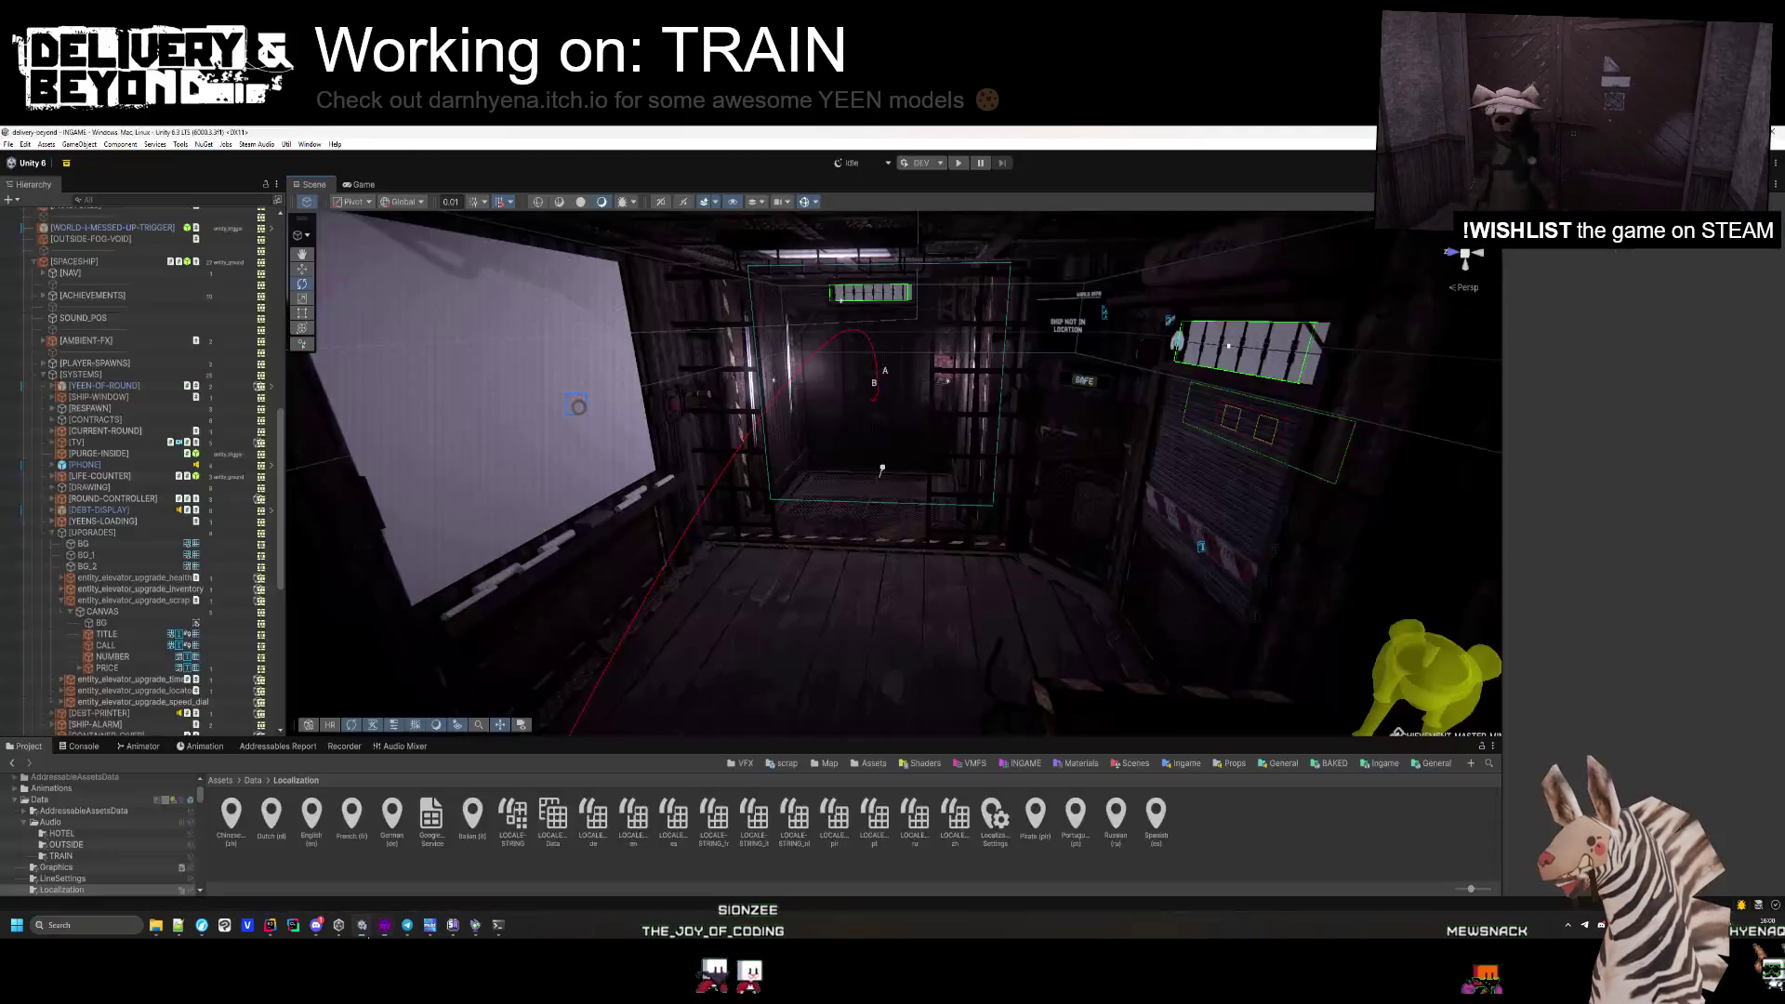
# Open the hallway-0 prefab from the Ingame Map templates folder and frame it.
pyautogui.moveTo(800, 592); pyautogui.dragTo(821, 671)
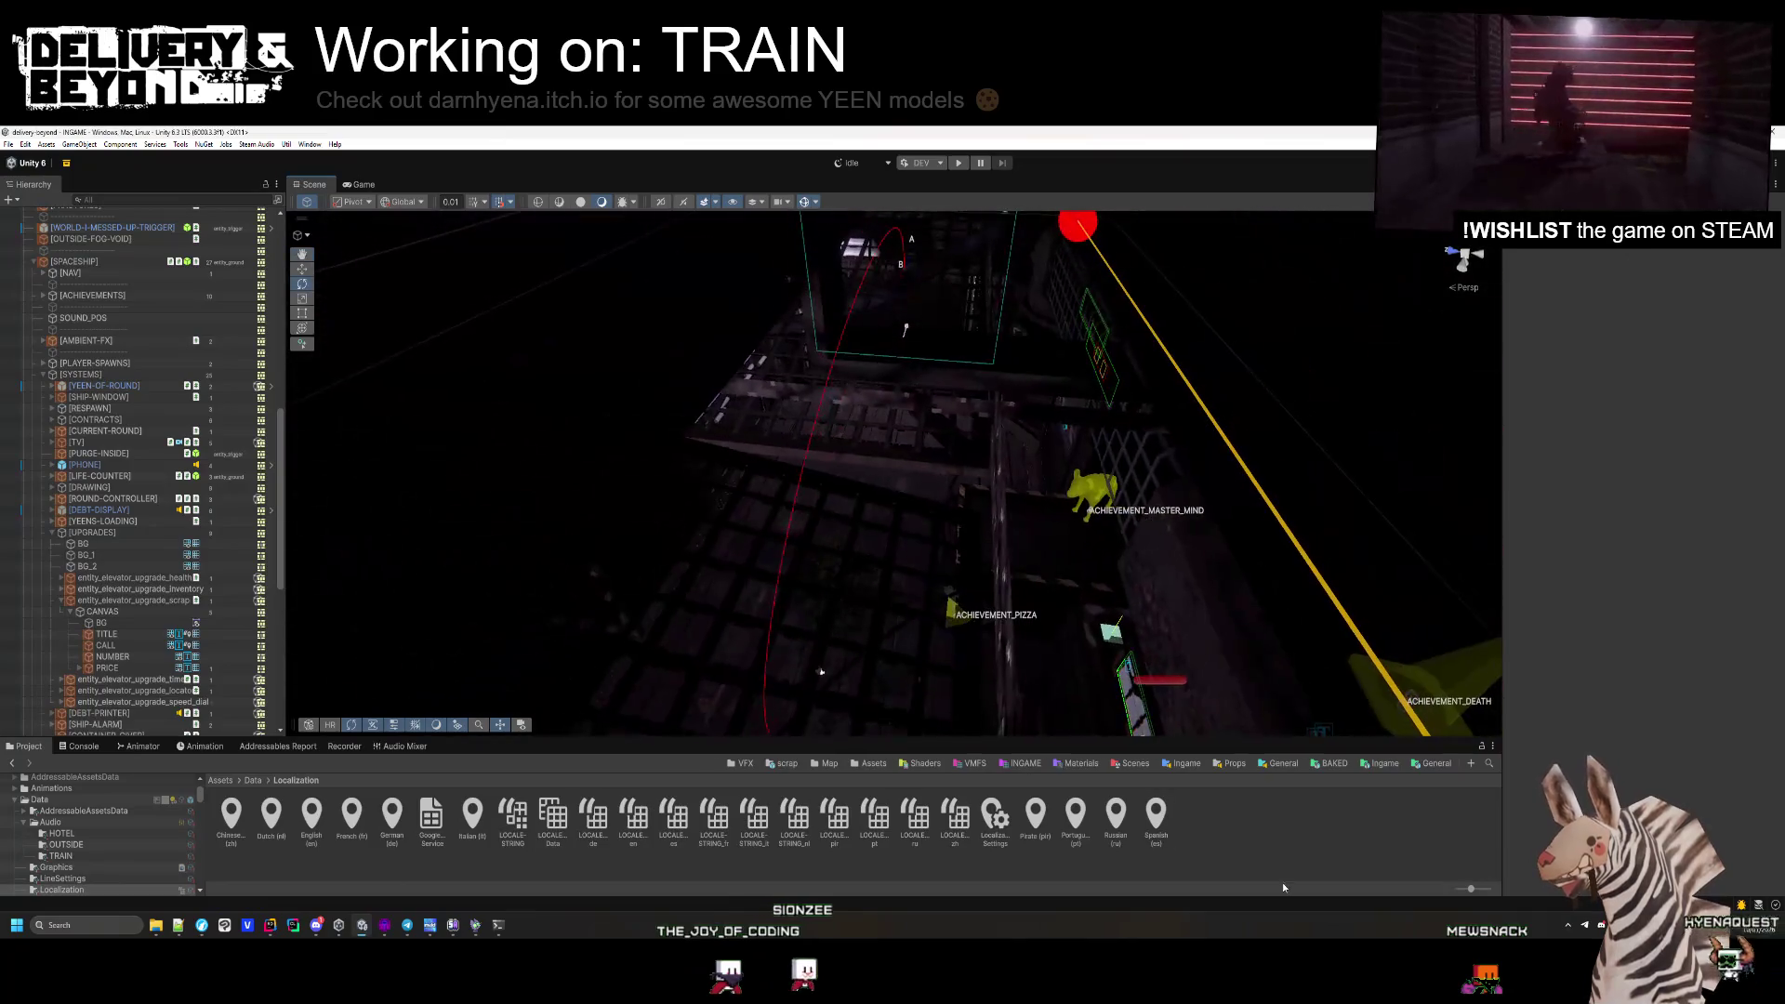
pyautogui.click(1381, 767)
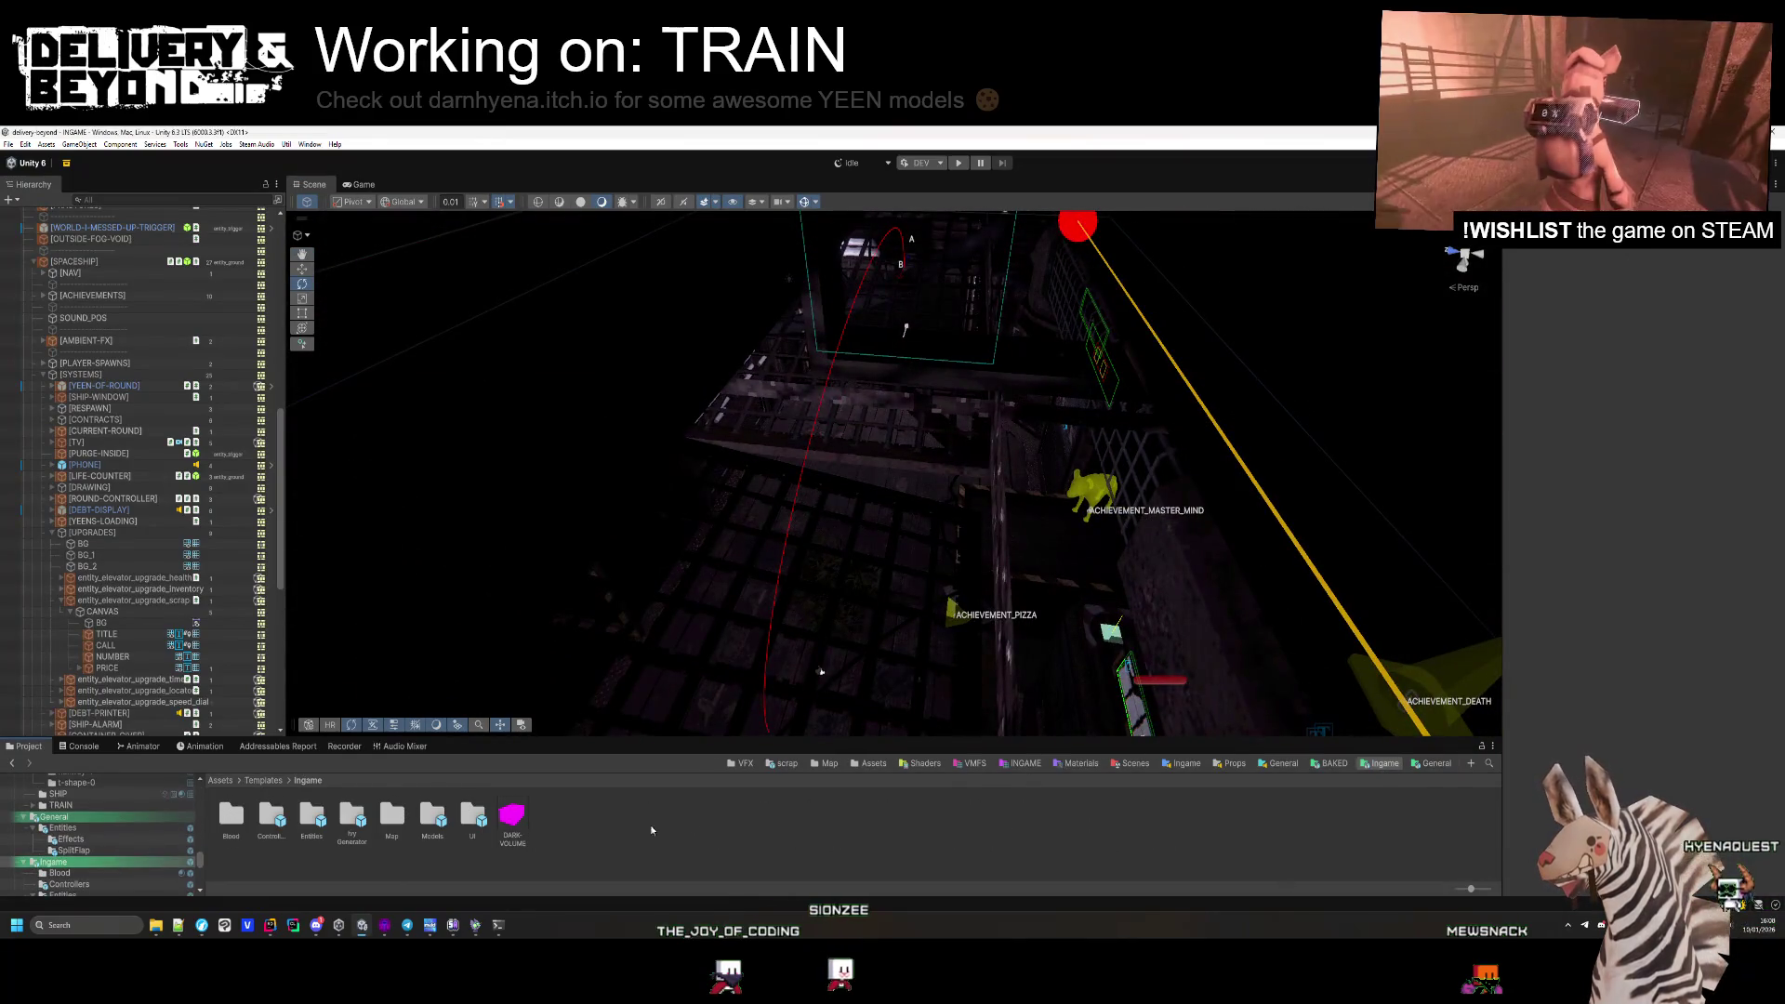
pyautogui.doubleClick(397, 826)
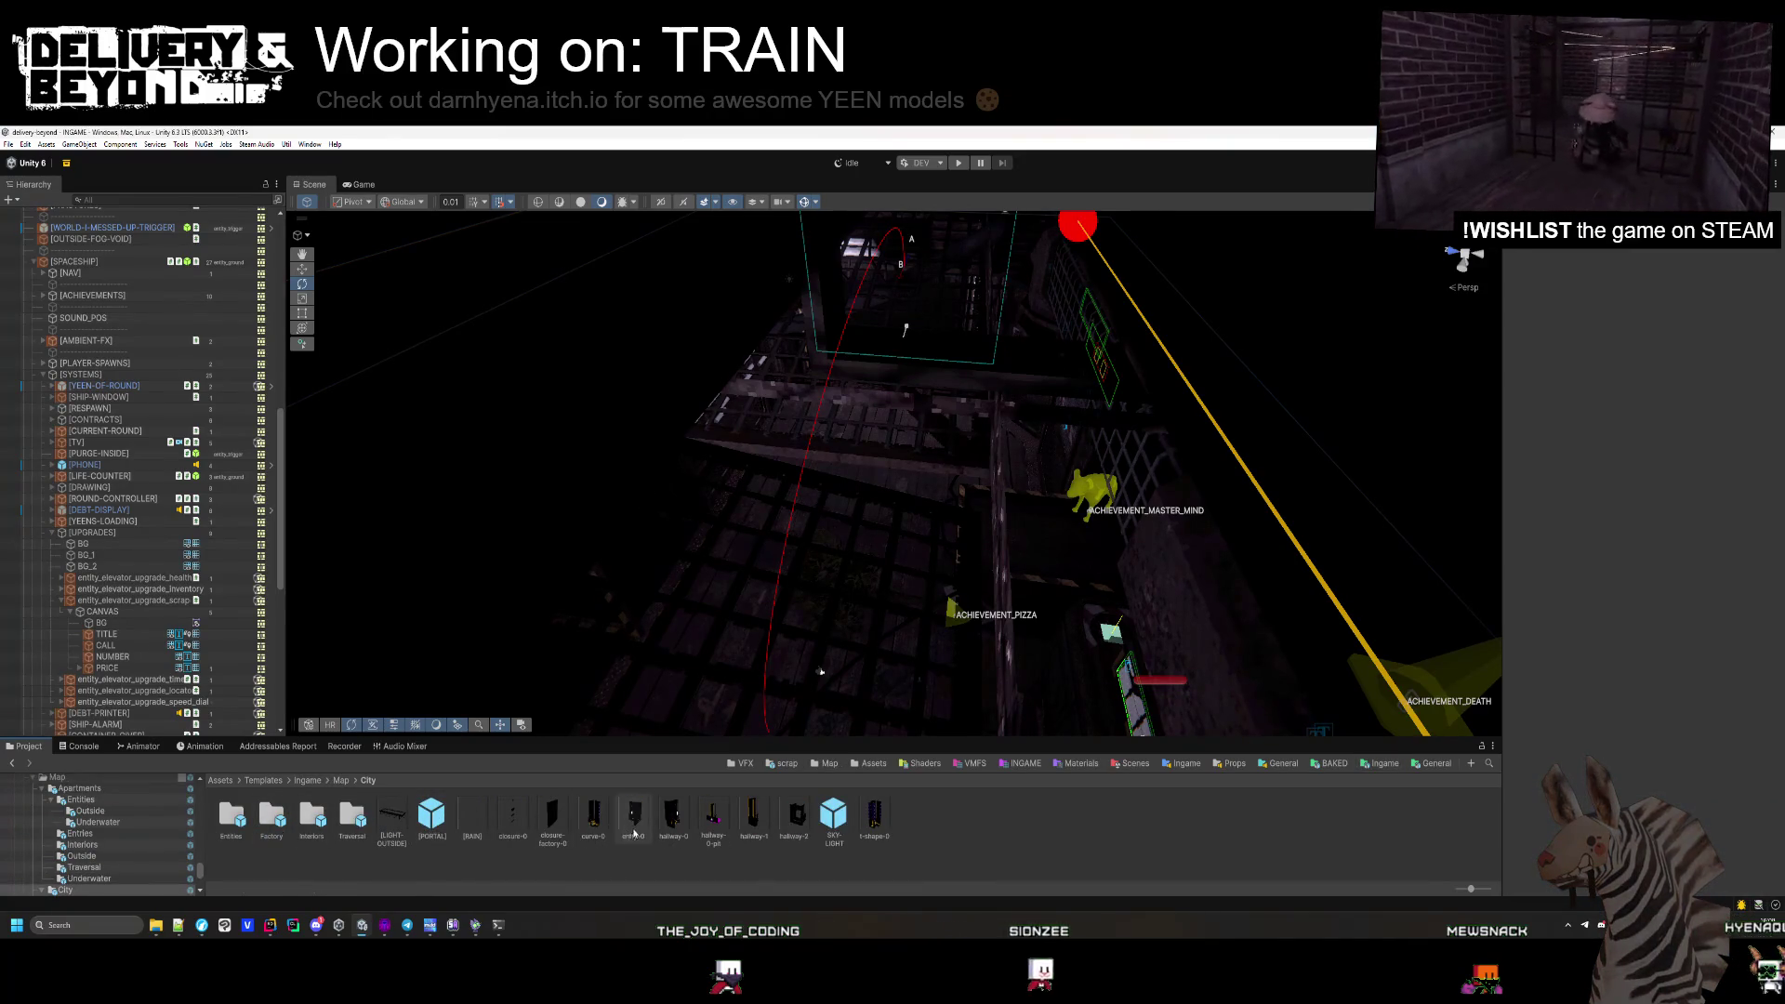
pyautogui.doubleClick(673, 816)
pyautogui.moveTo(706, 465)
pyautogui.mouseDown()
pyautogui.moveTo(1093, 518)
pyautogui.moveTo(1069, 505)
pyautogui.moveTo(1411, 291)
pyautogui.moveTo(1057, 411)
pyautogui.moveTo(1048, 393)
pyautogui.moveTo(1008, 458)
pyautogui.moveTo(1283, 425)
pyautogui.moveTo(1022, 512)
pyautogui.moveTo(721, 591)
pyautogui.moveTo(470, 589)
pyautogui.moveTo(637, 628)
pyautogui.moveTo(391, 585)
pyautogui.moveTo(234, 415)
pyautogui.mouseUp()
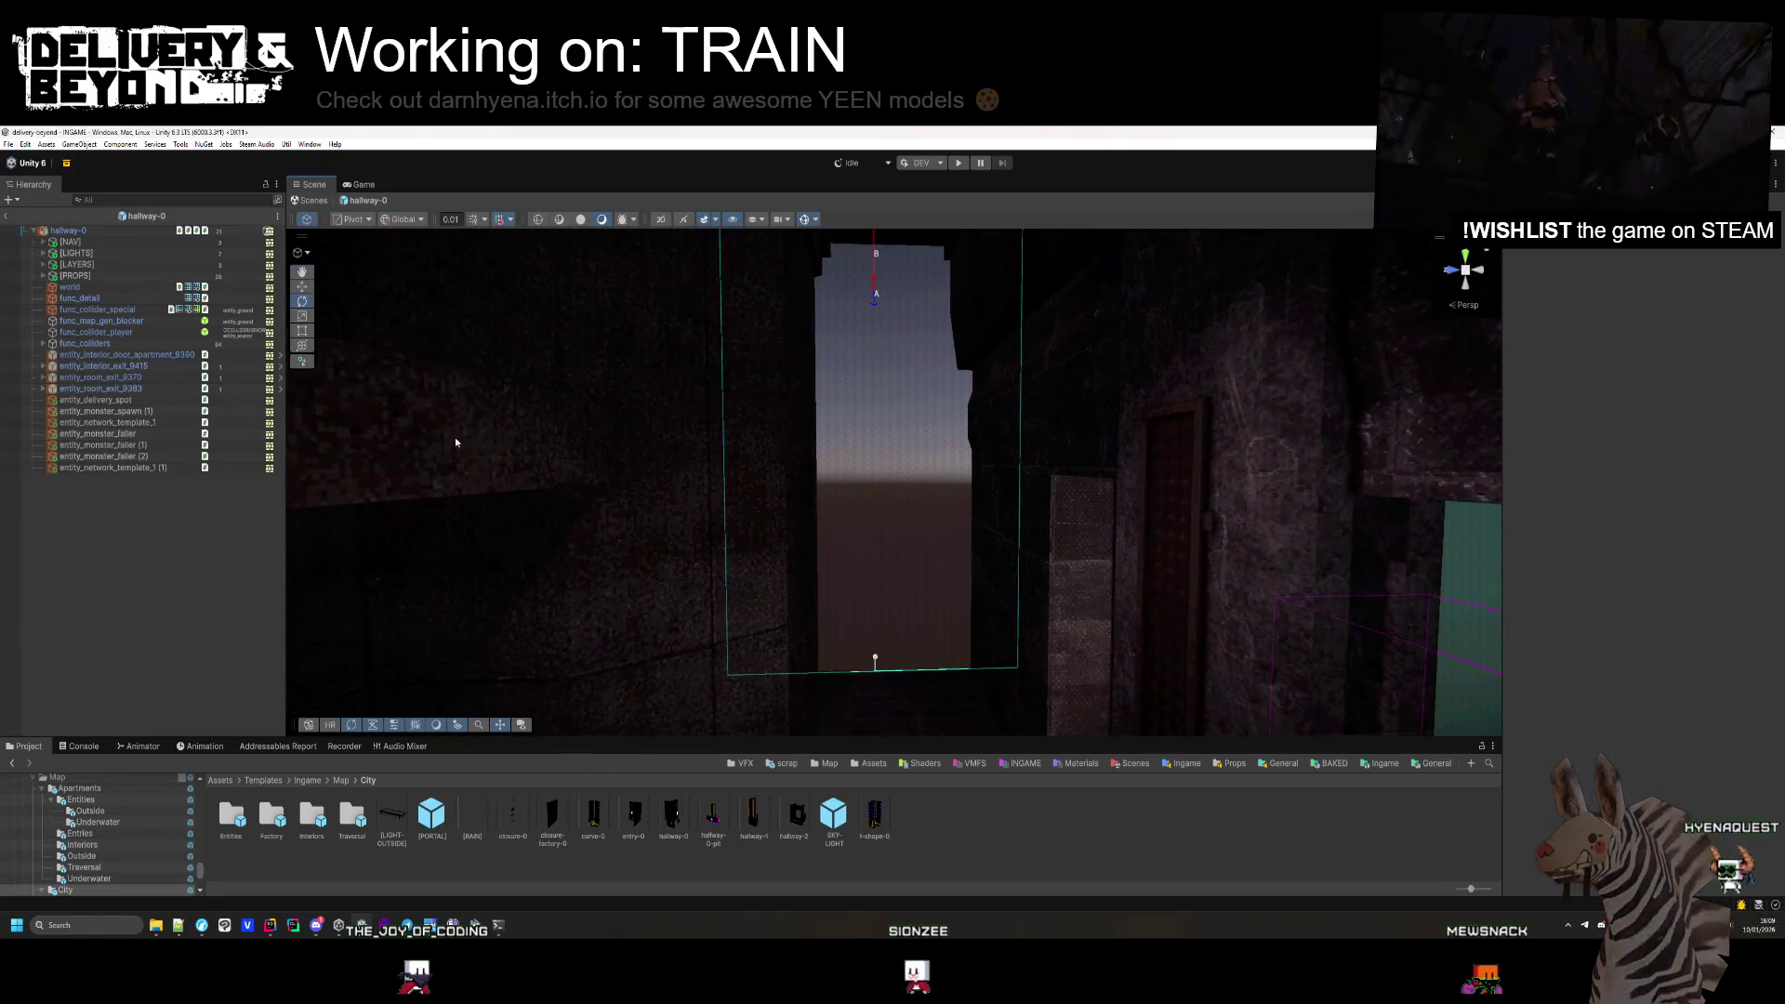
pyautogui.moveTo(731, 462)
pyautogui.mouseDown()
pyautogui.moveTo(1195, 541)
pyautogui.moveTo(1300, 585)
pyautogui.moveTo(1202, 625)
pyautogui.moveTo(1199, 597)
pyautogui.moveTo(1338, 589)
pyautogui.moveTo(1227, 519)
pyautogui.moveTo(1058, 562)
pyautogui.moveTo(834, 510)
pyautogui.moveTo(857, 299)
pyautogui.moveTo(1398, 608)
pyautogui.moveTo(1016, 530)
pyautogui.moveTo(1027, 420)
pyautogui.moveTo(728, 670)
pyautogui.moveTo(722, 641)
pyautogui.moveTo(1043, 490)
pyautogui.moveTo(712, 562)
pyautogui.moveTo(1084, 576)
pyautogui.moveTo(1022, 501)
pyautogui.moveTo(1044, 403)
pyautogui.moveTo(1053, 585)
pyautogui.mouseUp()
pyautogui.press('f')
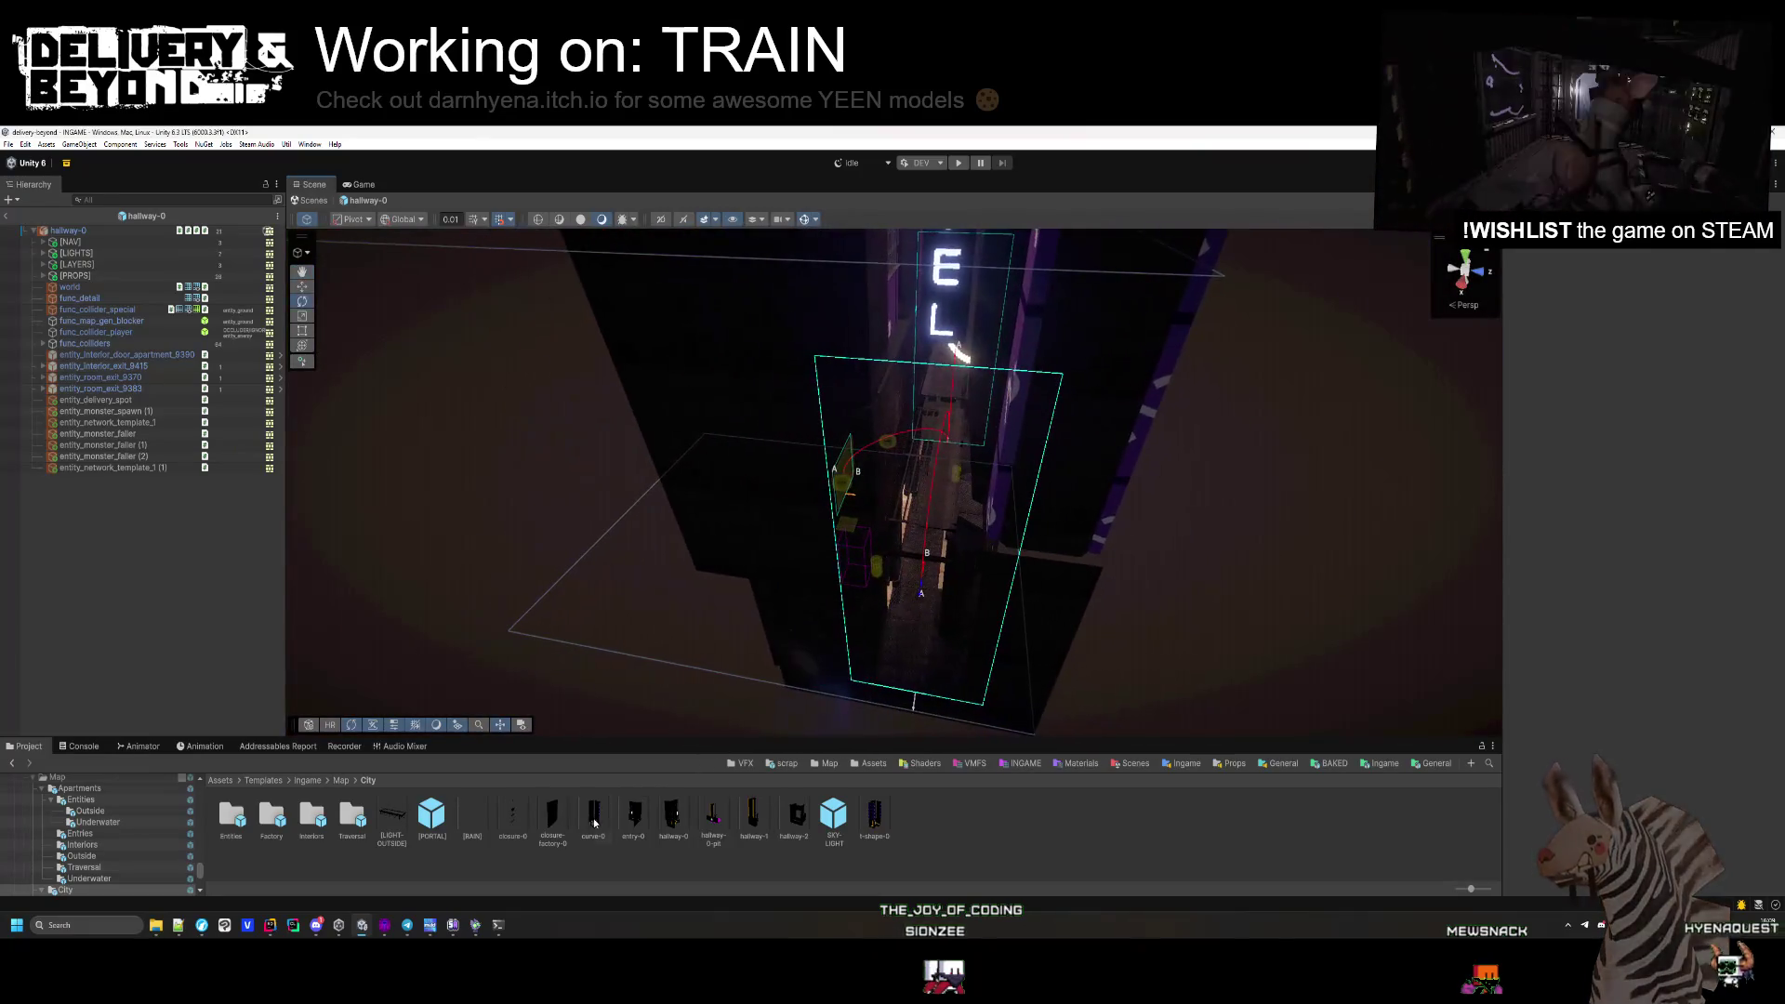
# Glance at the Hammer++ map's yellow crates, then return to Unity's Train templates folder.
pyautogui.hotkey('alt', 'Tab')
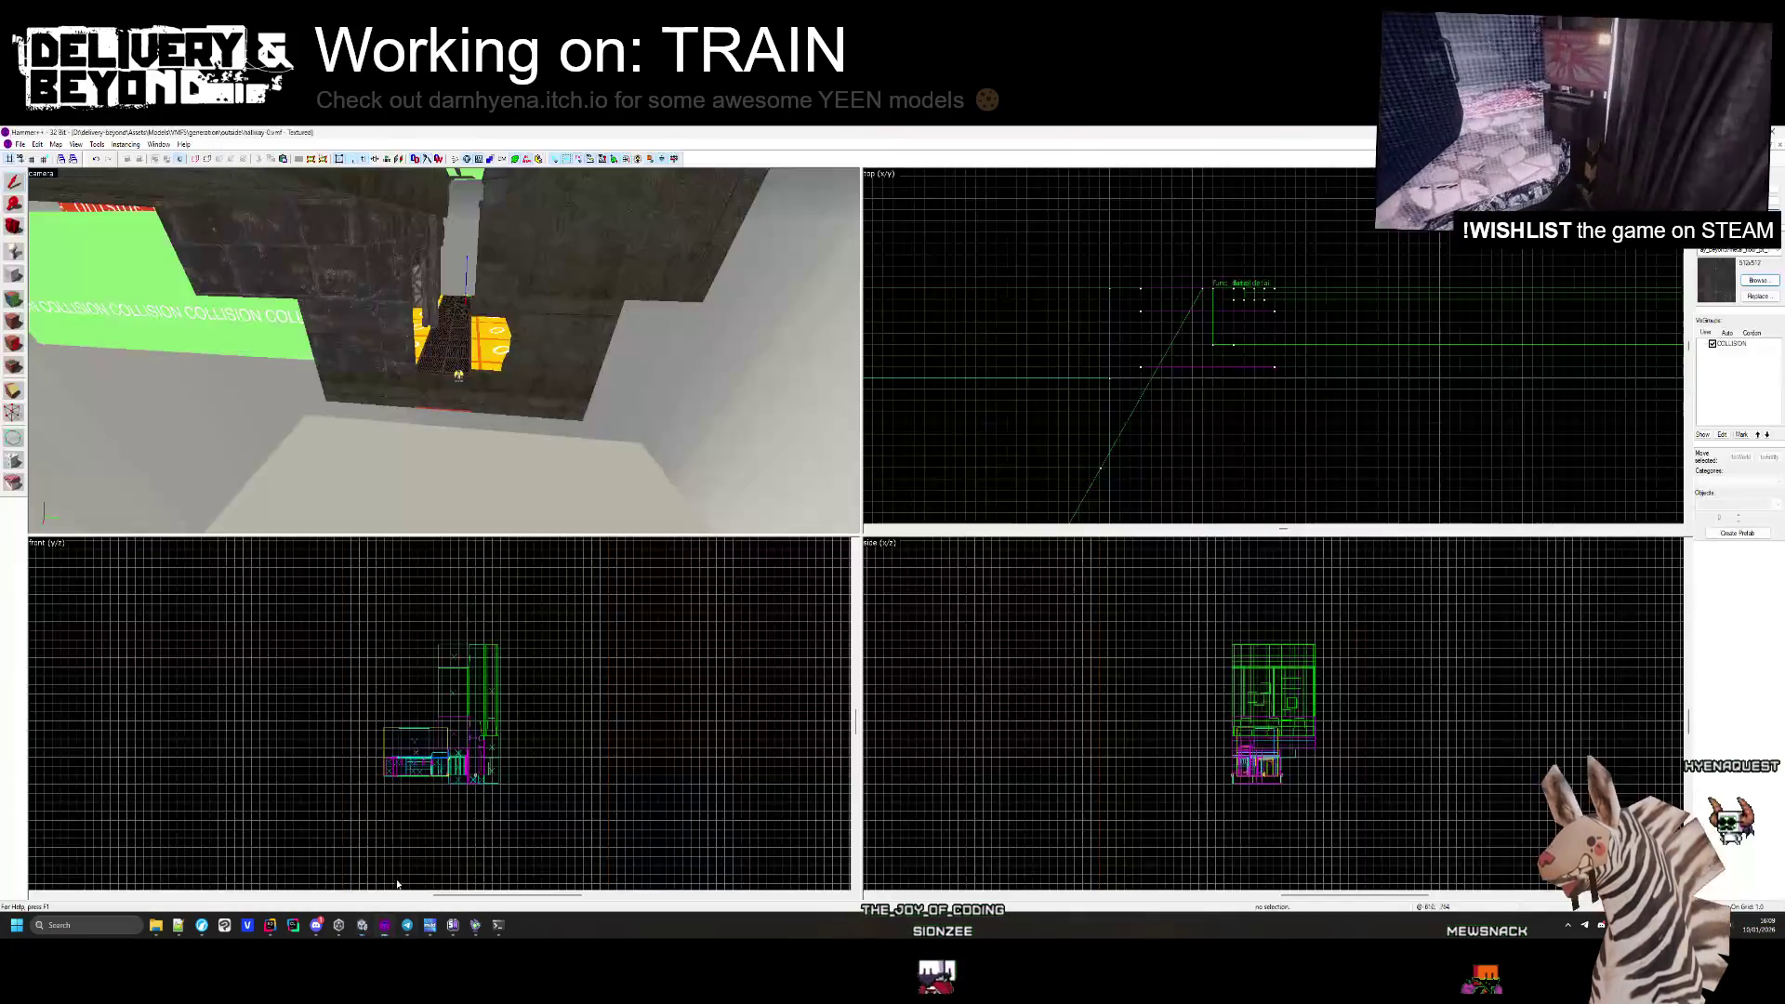
pyautogui.press('z')
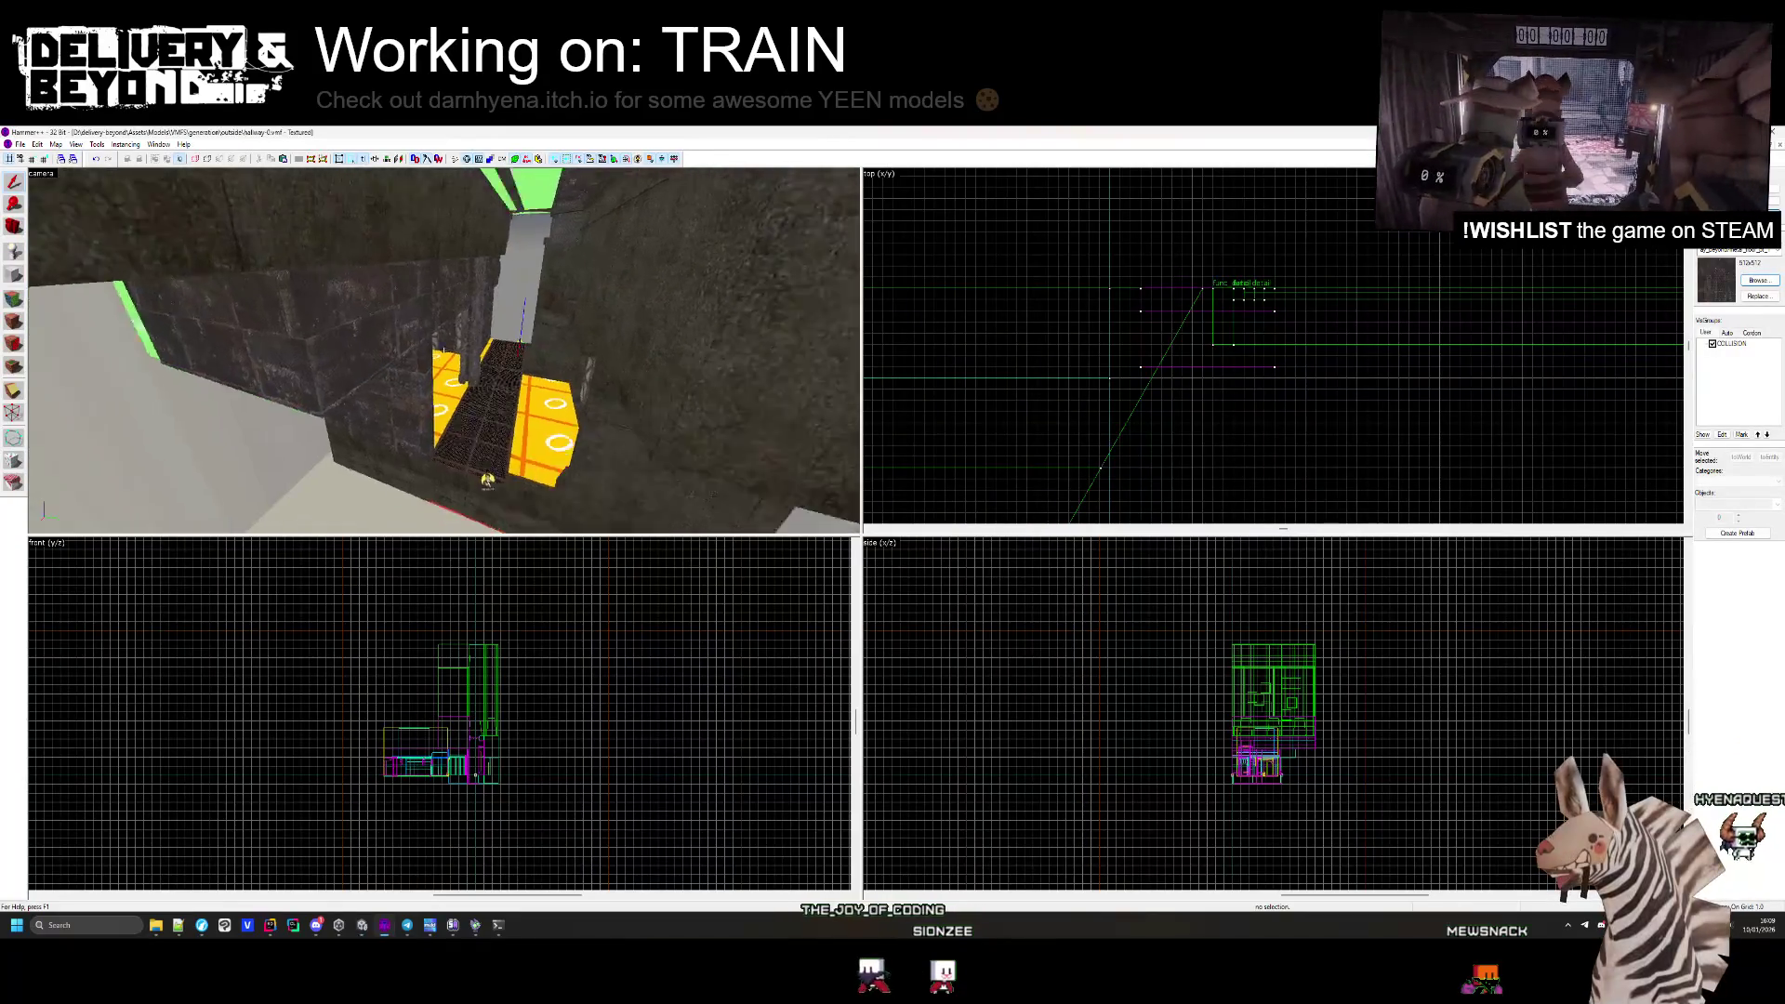
pyautogui.press('z')
pyautogui.hotkey('alt', 'Tab')
pyautogui.press('Down')
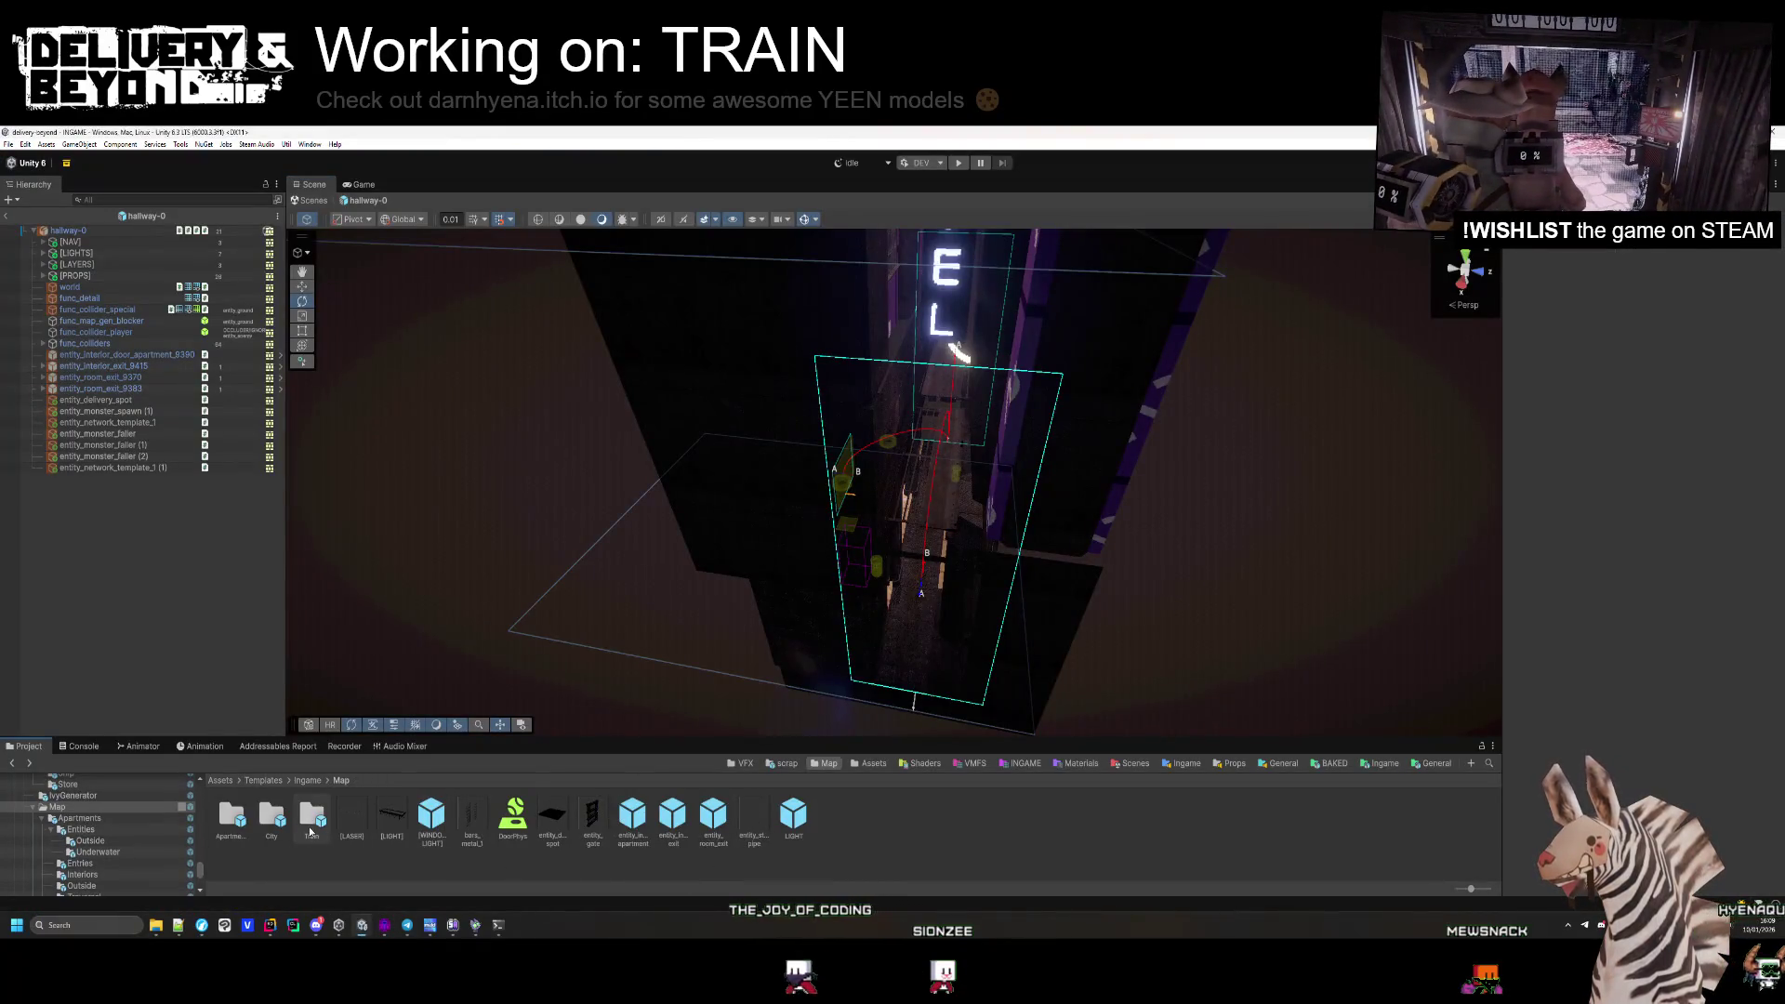
# Open the train-1 prefab and activate LAYER-0 to reveal its props.
pyautogui.doubleClick(552, 816)
pyautogui.moveTo(818, 483)
pyautogui.mouseDown()
pyautogui.moveTo(908, 466)
pyautogui.moveTo(685, 426)
pyautogui.moveTo(598, 387)
pyautogui.moveTo(890, 493)
pyautogui.moveTo(805, 431)
pyautogui.moveTo(849, 458)
pyautogui.mouseUp()
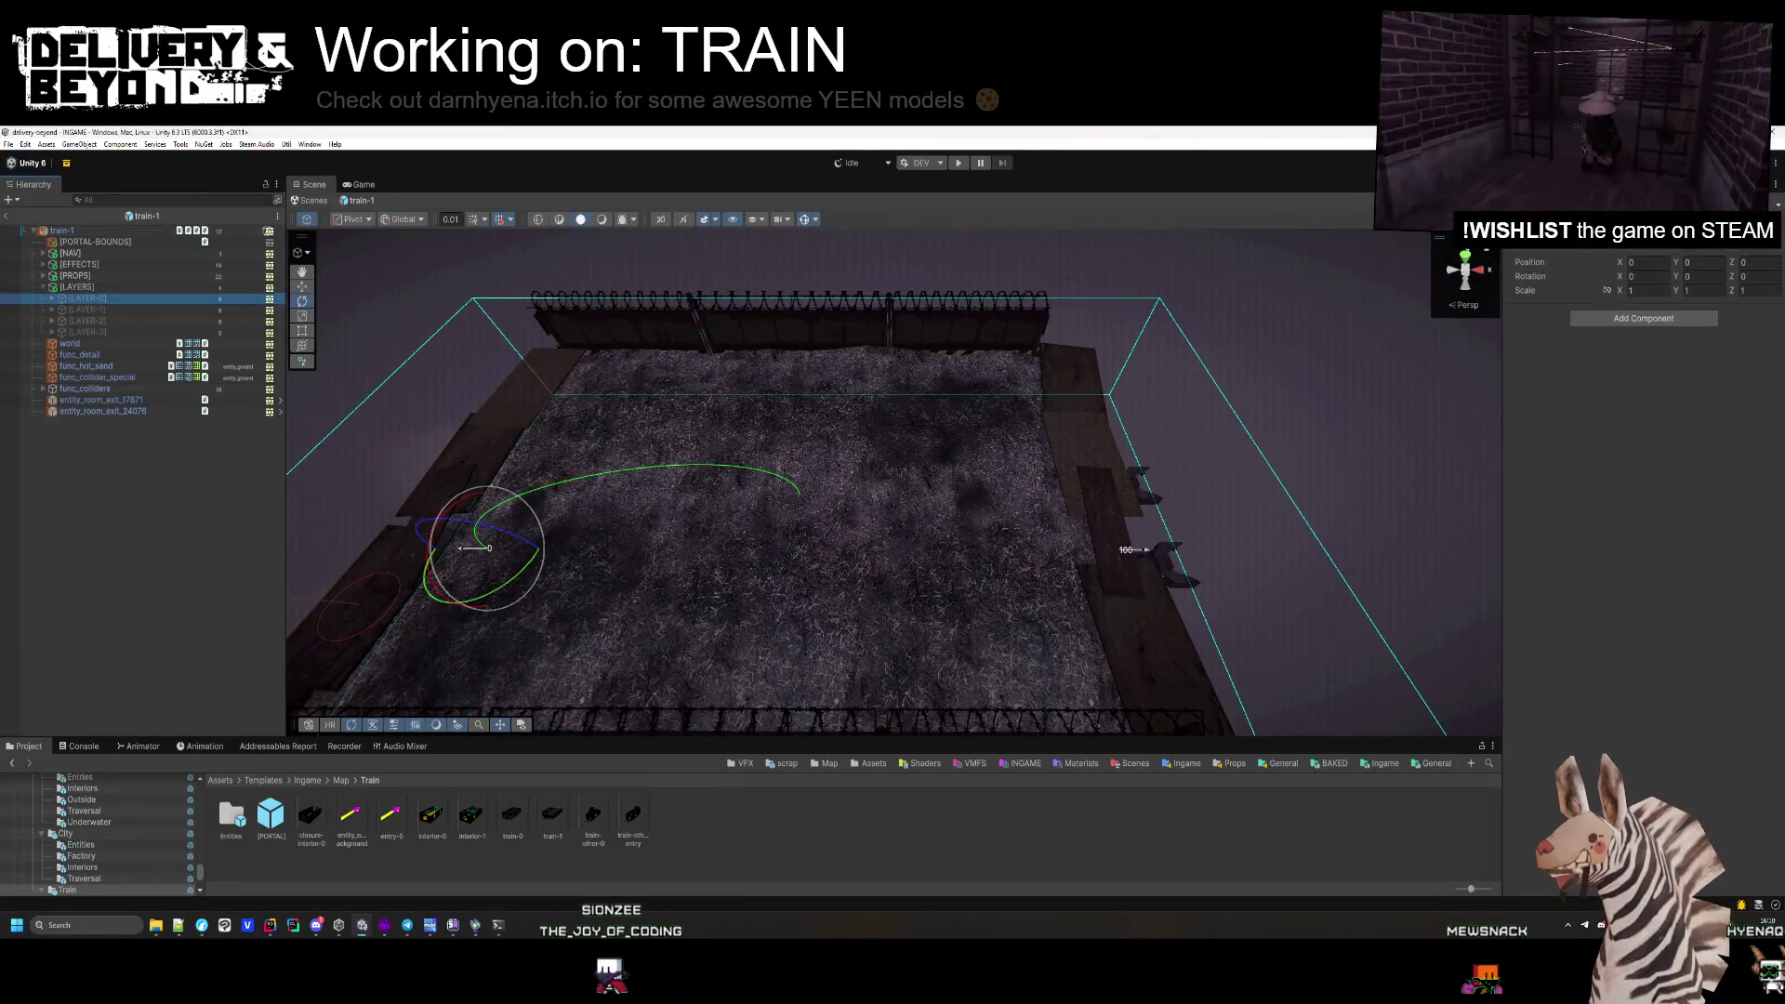
pyautogui.hotkey('shift', 'alt', 'a')
pyautogui.moveTo(716, 335); pyautogui.dragTo(892, 521)
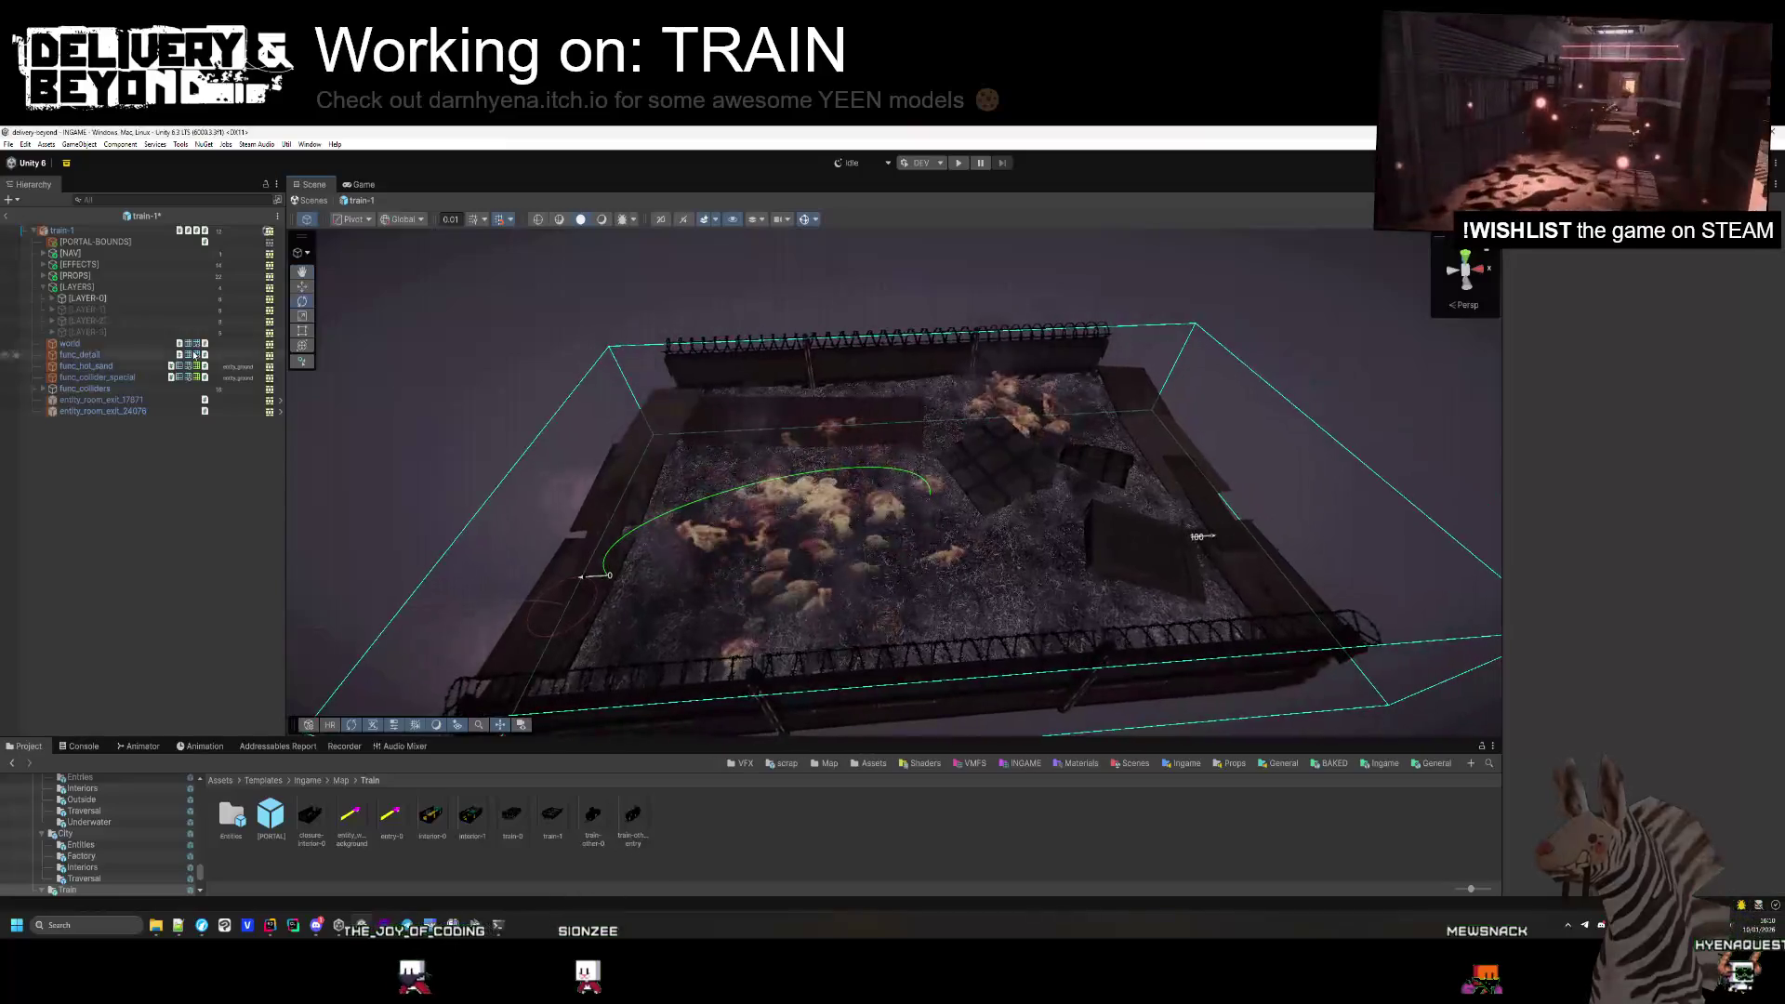
# Deactivate LAYER-0 again and exit Prefab Mode to the main scene.
pyautogui.click(86, 298)
pyautogui.hotkey('shift', 'alt', 'a')
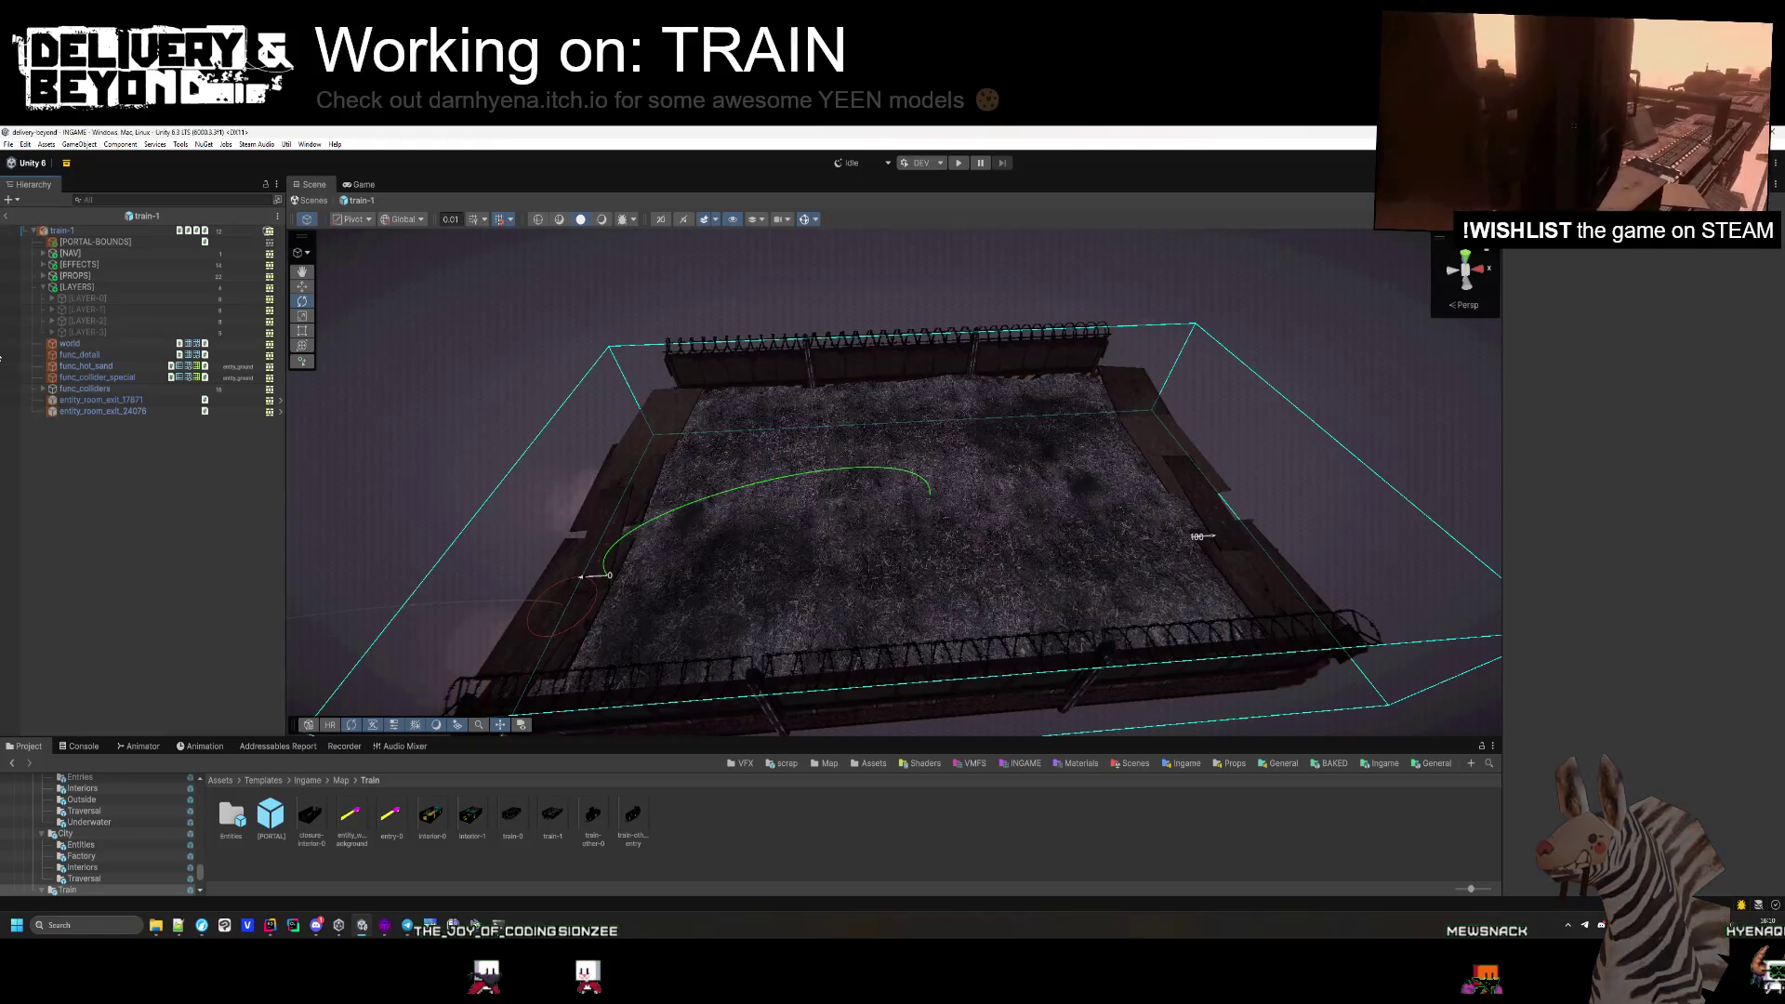
pyautogui.click(7, 214)
pyautogui.moveTo(813, 544); pyautogui.dragTo(801, 538)
pyautogui.click(379, 929)
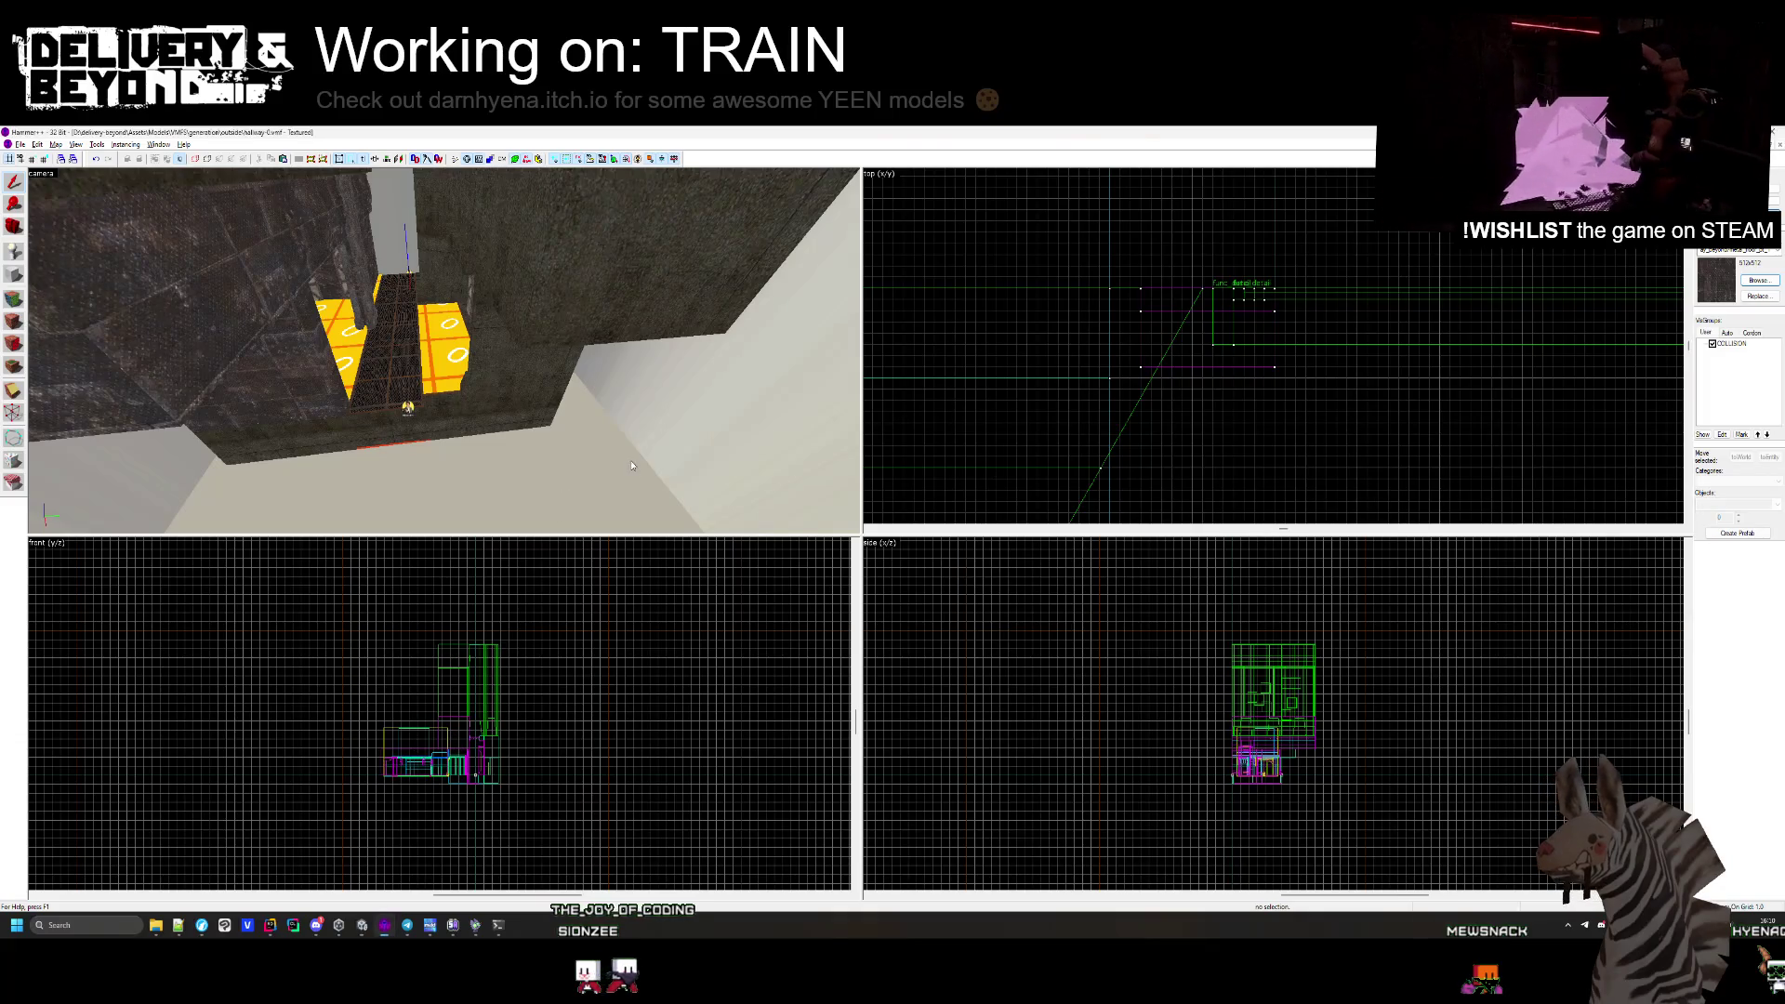
# Fly the Hammer++ camera from the outer shell through the brick corridor toward the yellow floor.
pyautogui.press('s')
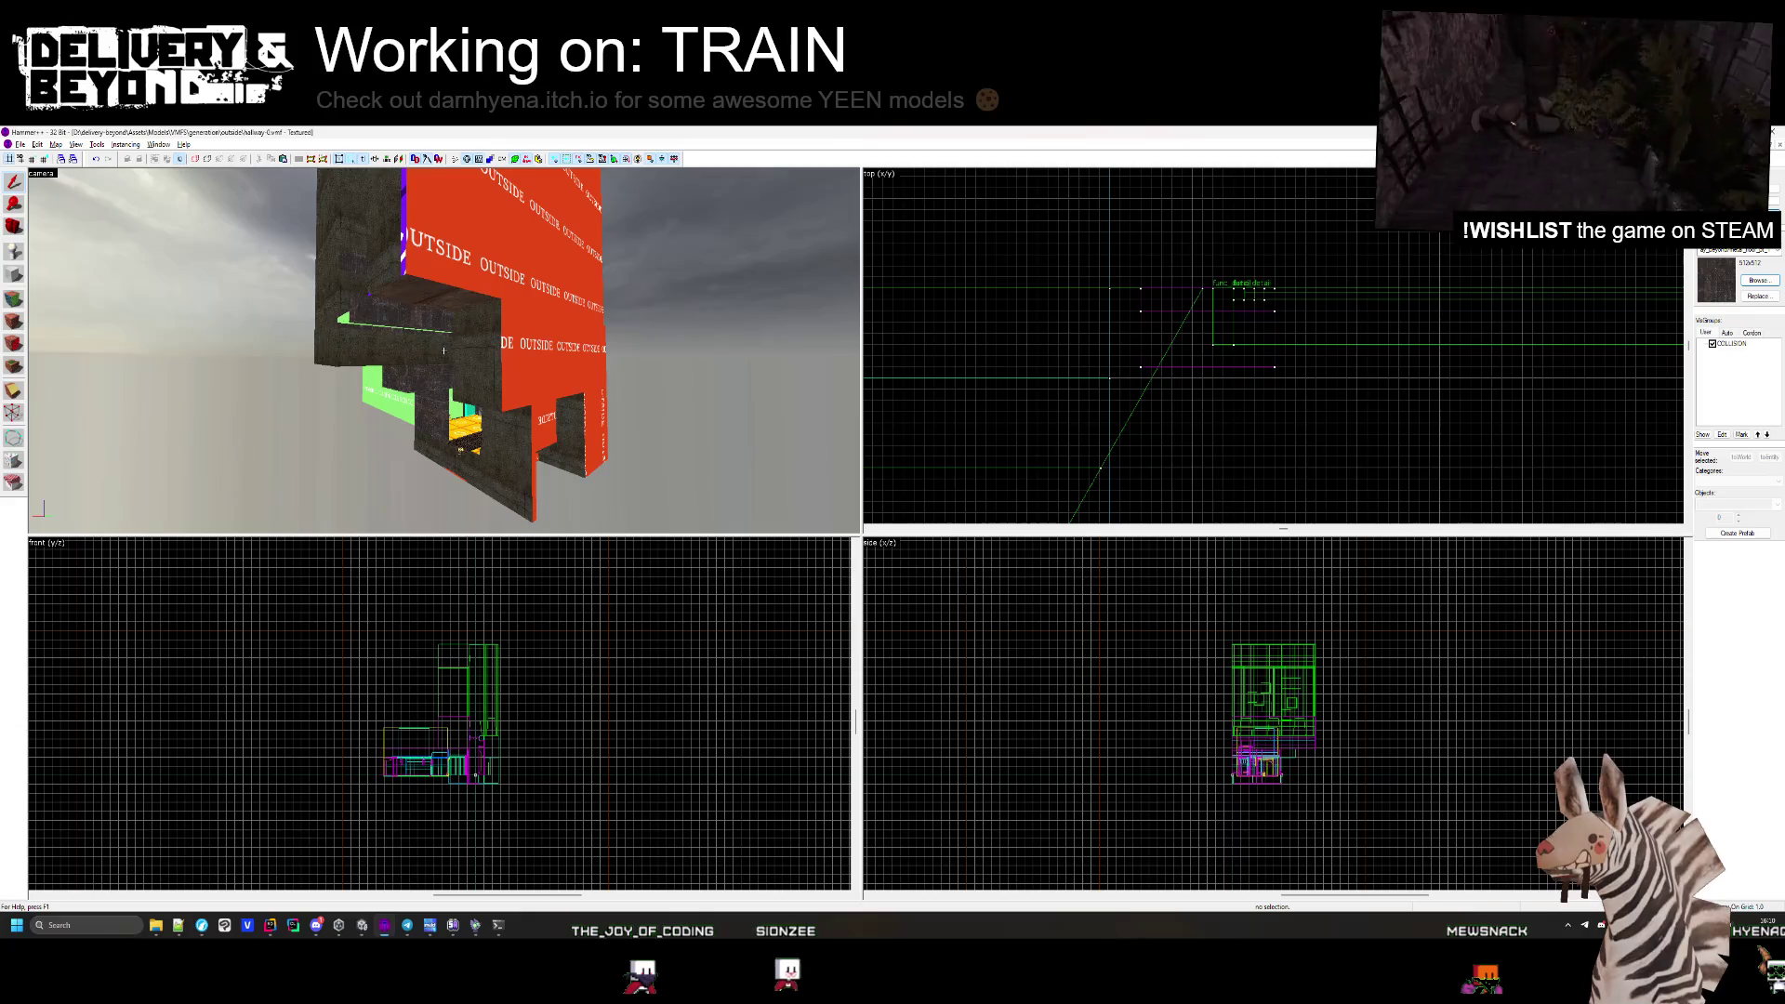
pyautogui.press('w')
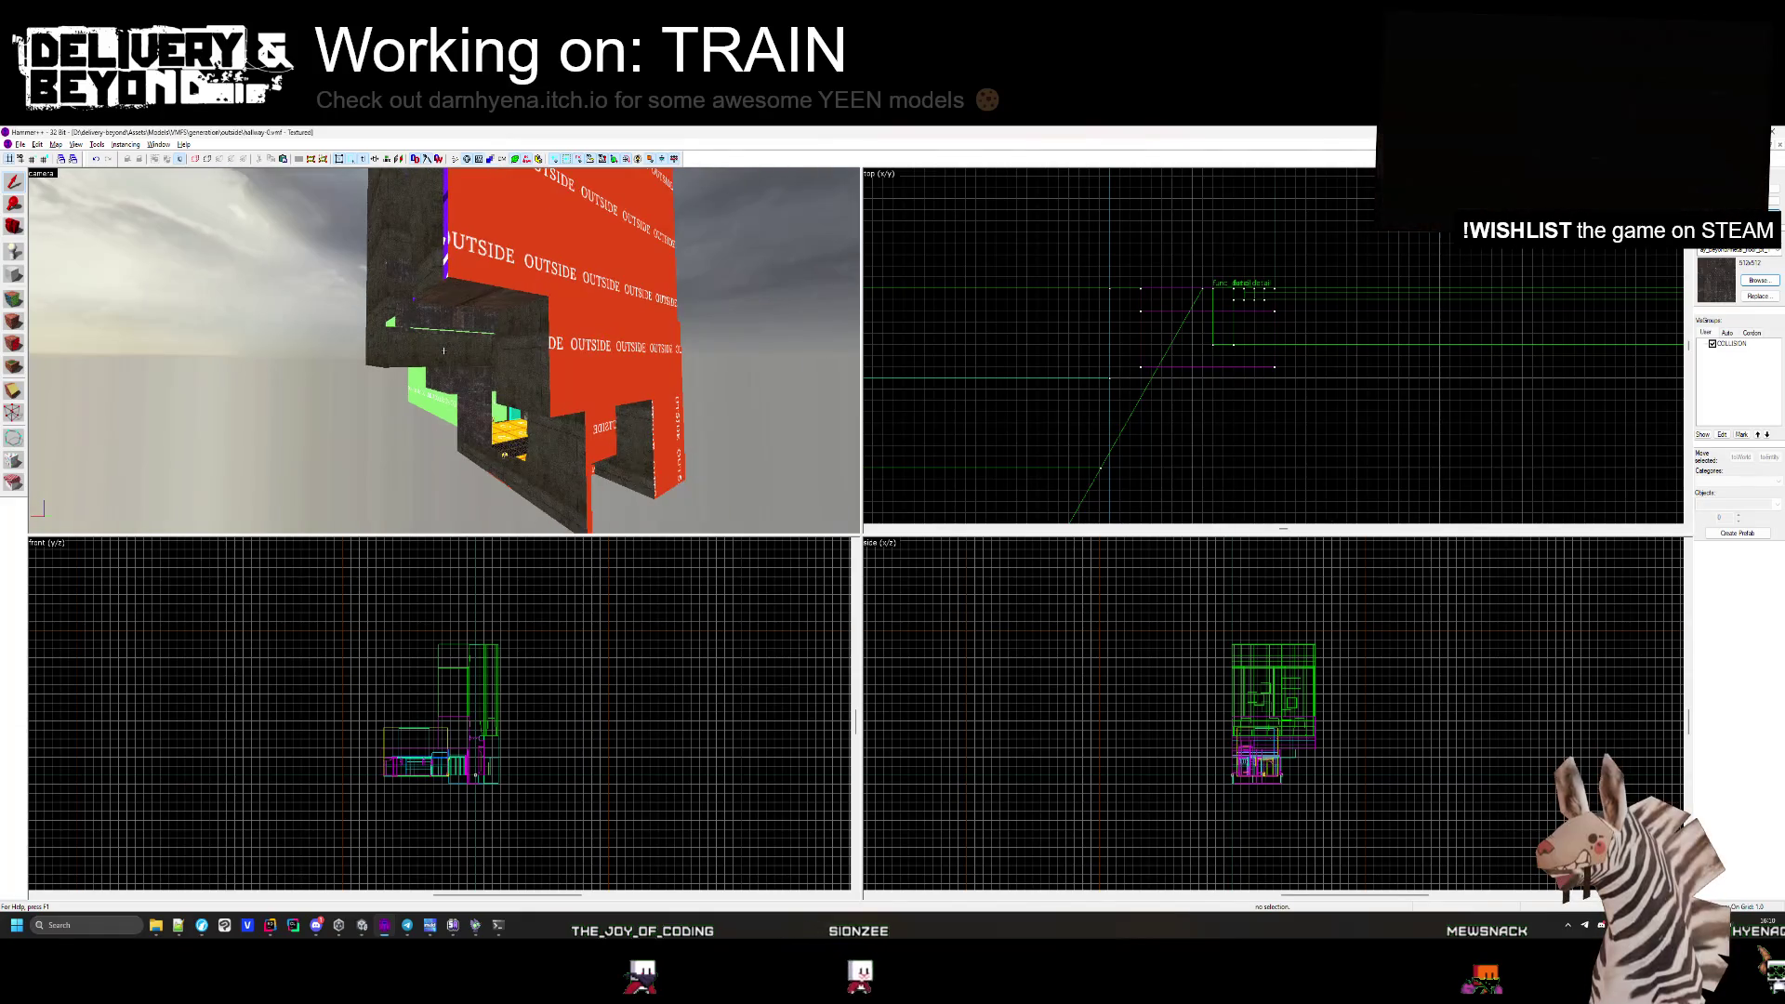
pyautogui.press('w')
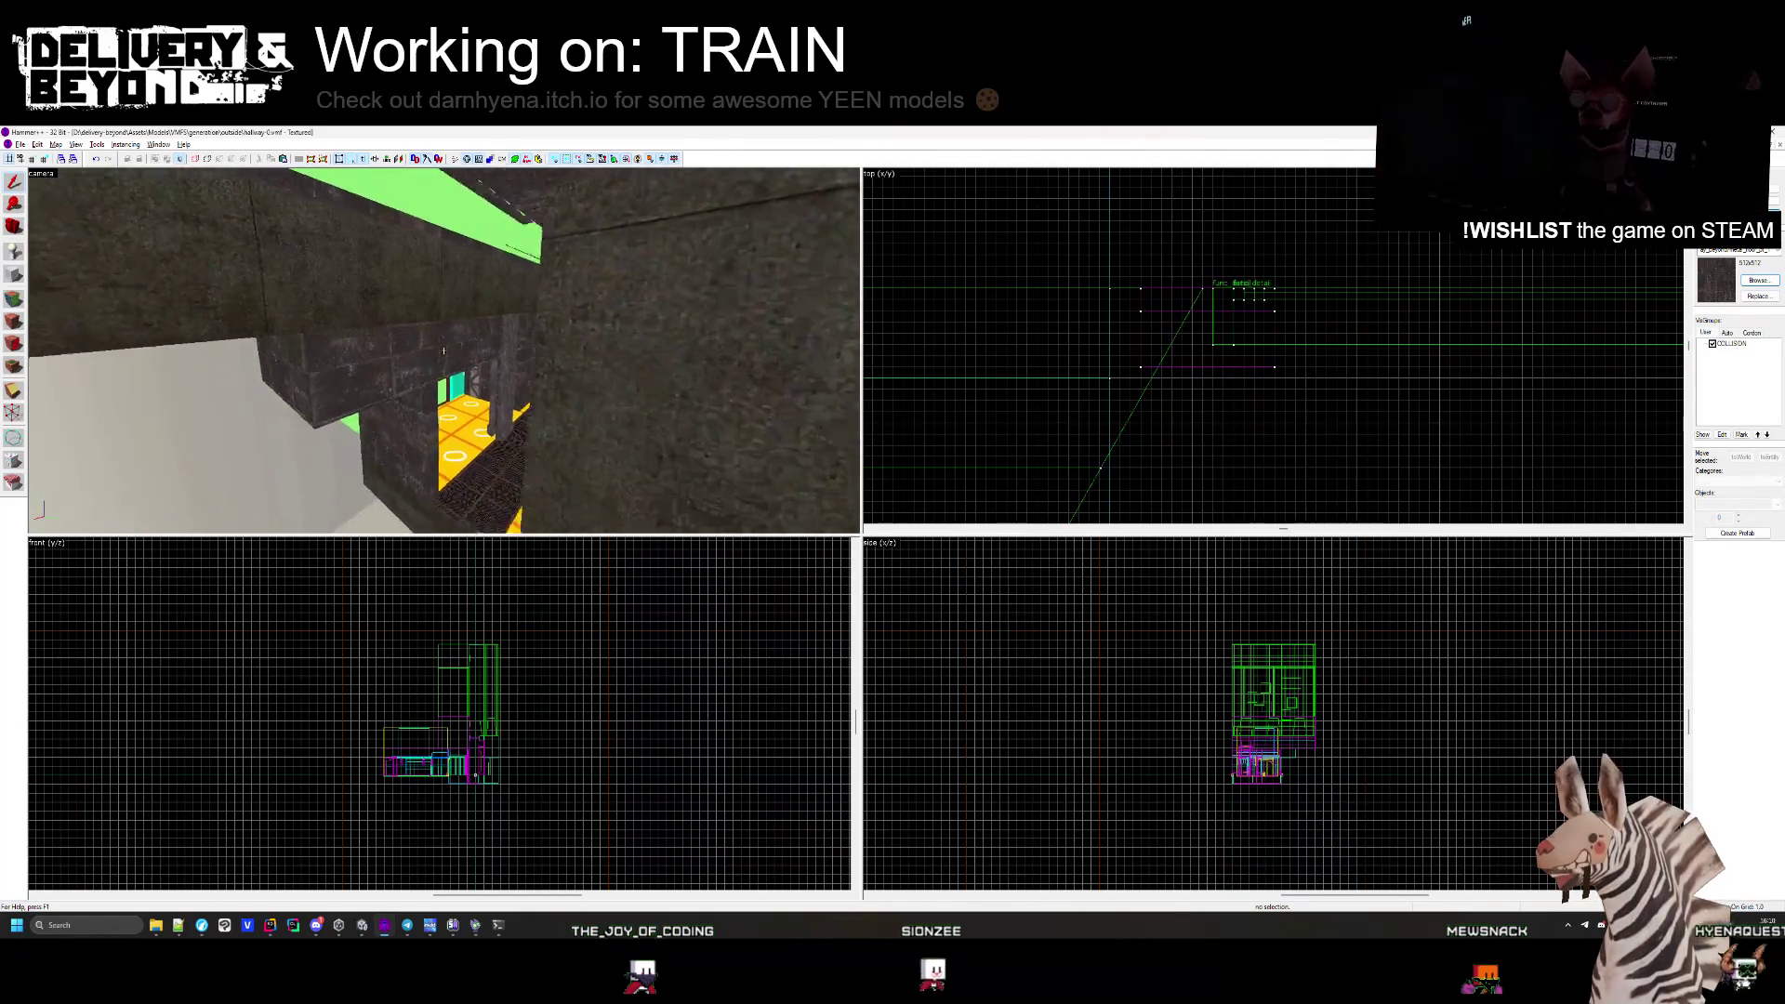
pyautogui.press('w')
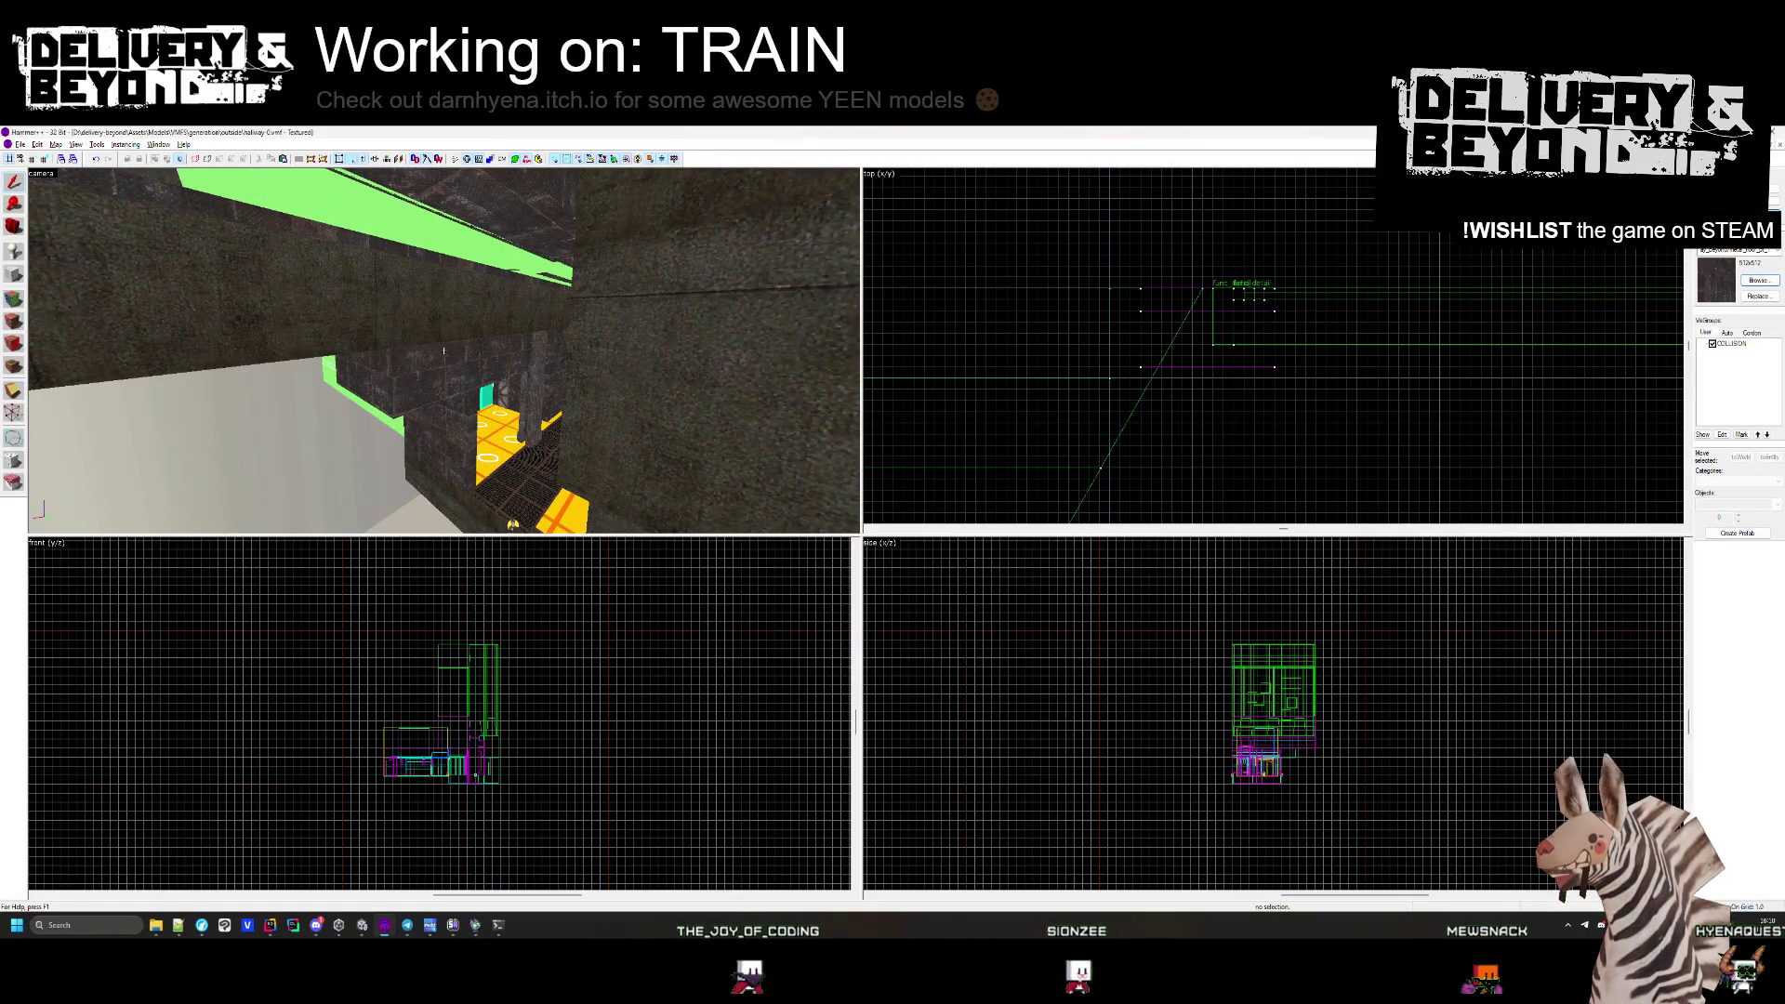
pyautogui.press('w')
pyautogui.hotkey('alt', 'Tab')
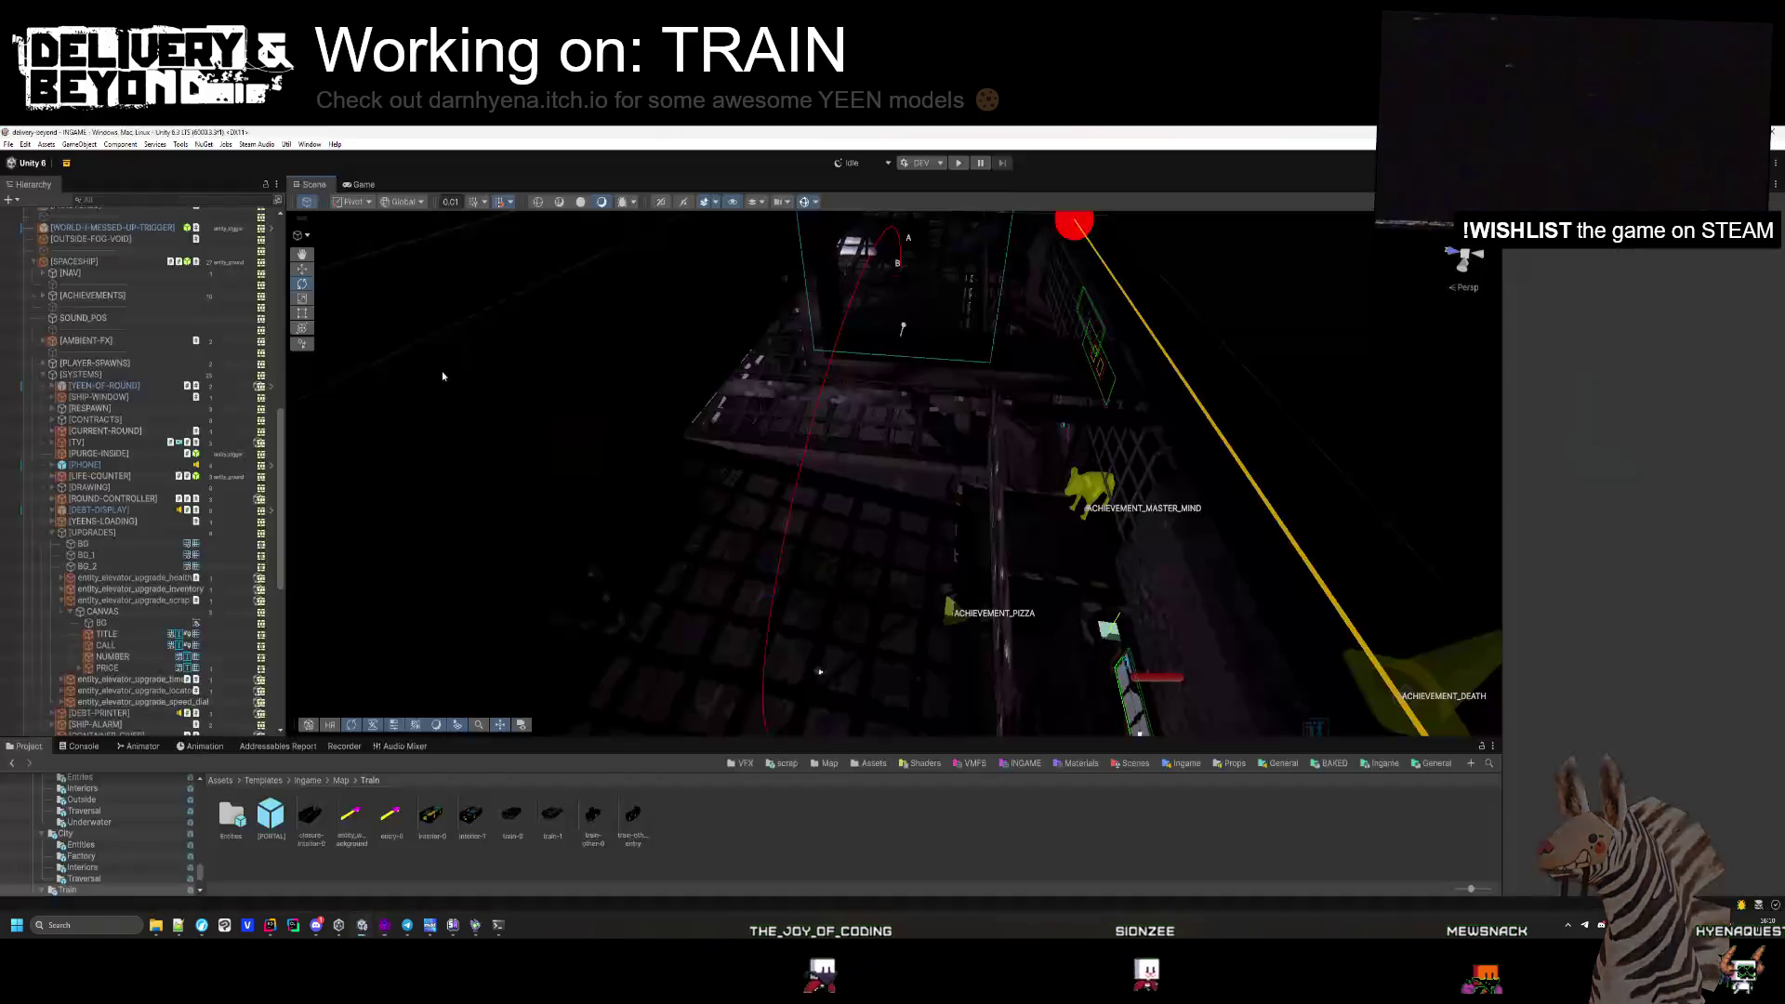
# Collapse the Inspector panel so the Scene view fills more of the editor, then start Play mode.
pyautogui.moveTo(862, 555)
pyautogui.mouseDown()
pyautogui.moveTo(884, 522)
pyautogui.moveTo(797, 617)
pyautogui.moveTo(976, 486)
pyautogui.moveTo(1168, 490)
pyautogui.moveTo(1151, 537)
pyautogui.moveTo(911, 558)
pyautogui.moveTo(1142, 508)
pyautogui.mouseUp()
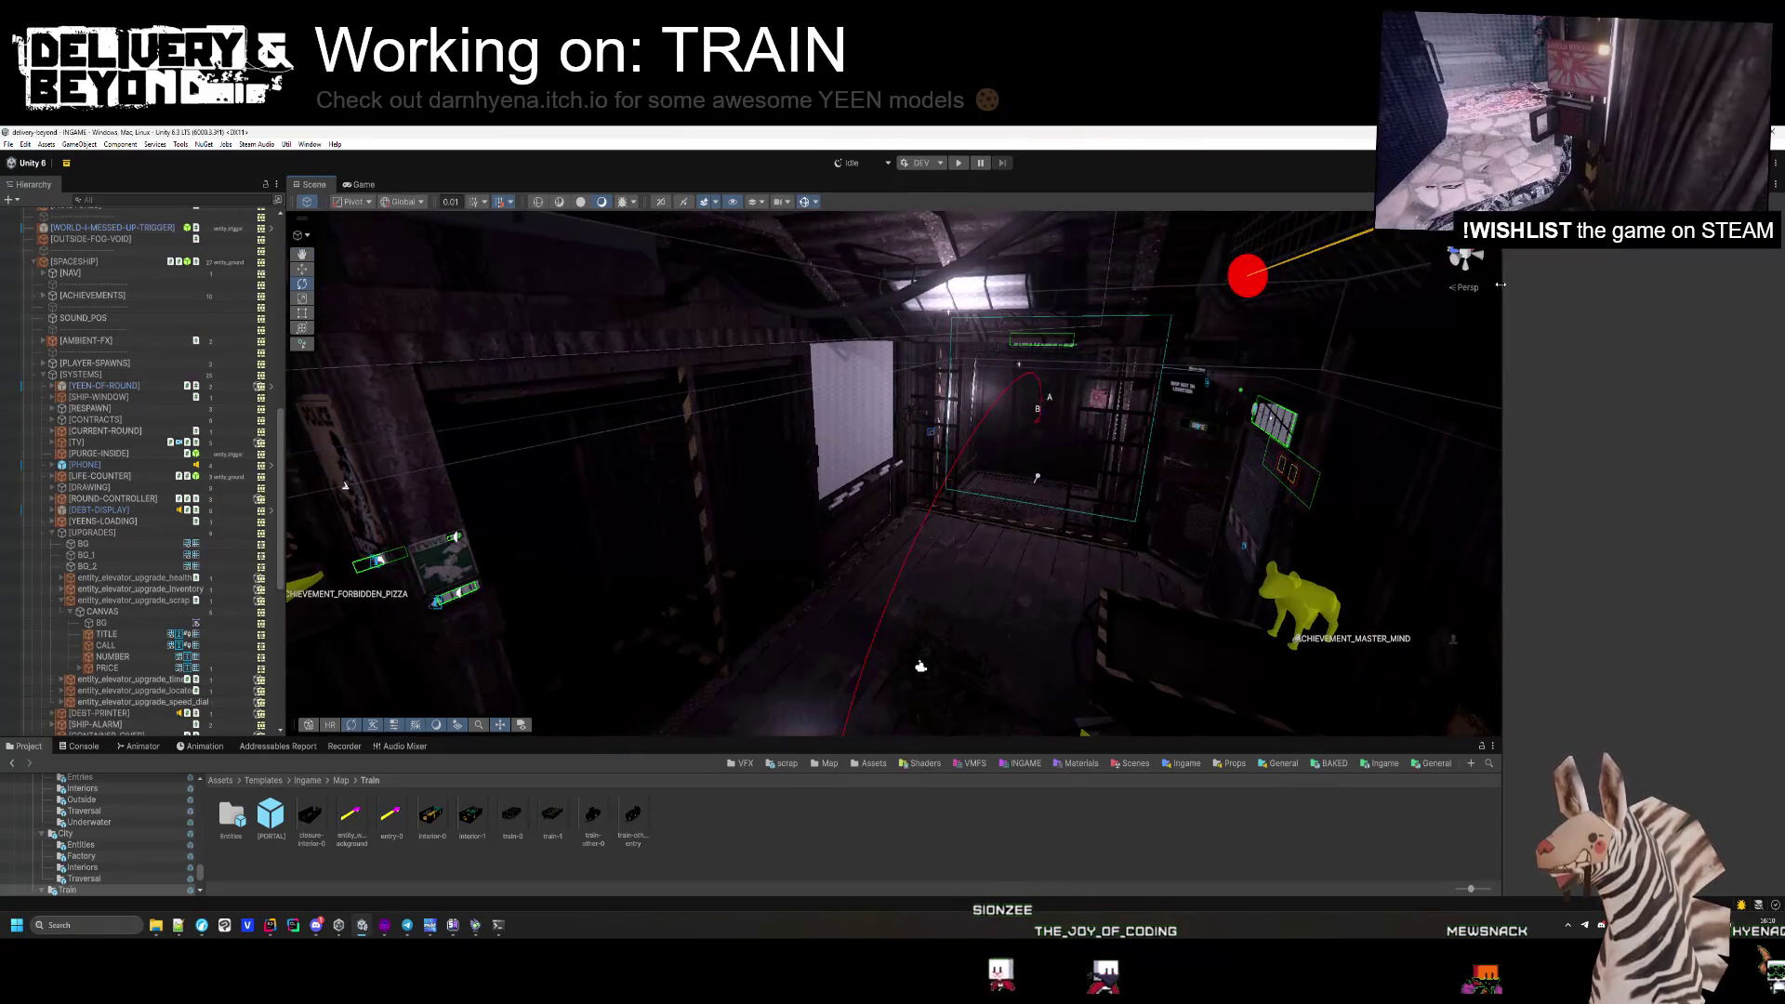
pyautogui.moveTo(1500, 284); pyautogui.dragTo(1320, 301)
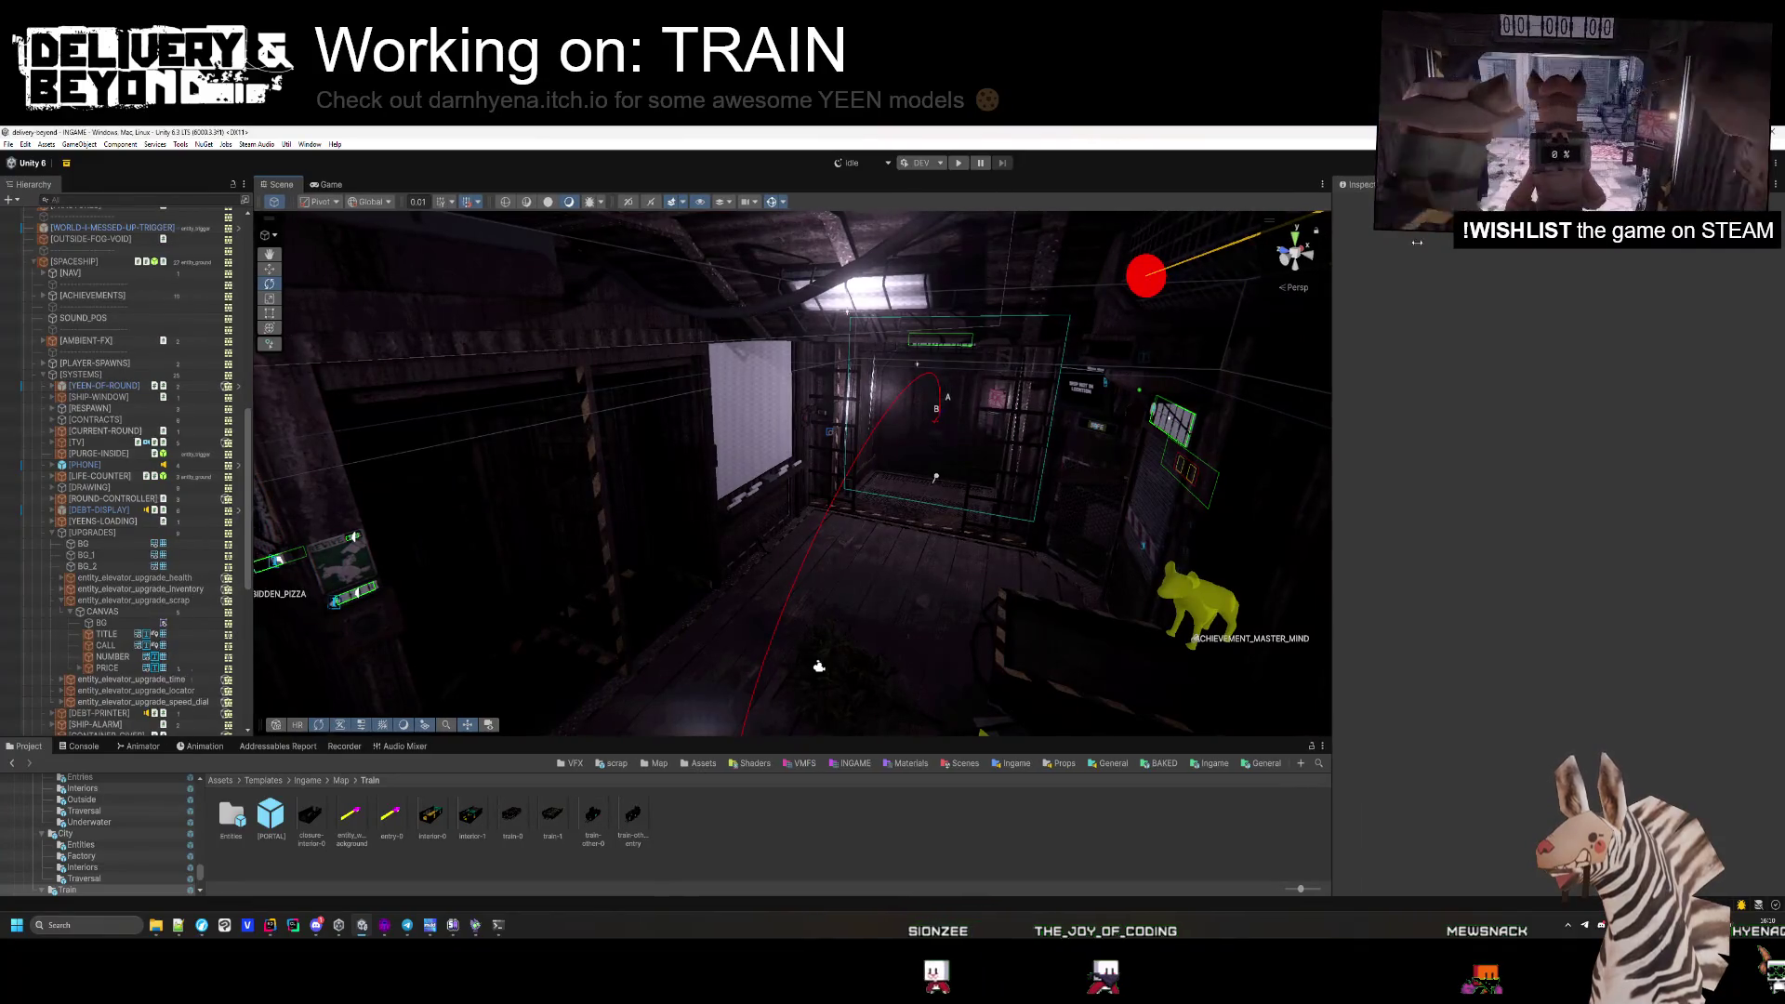
pyautogui.moveTo(1314, 240); pyautogui.dragTo(1556, 268)
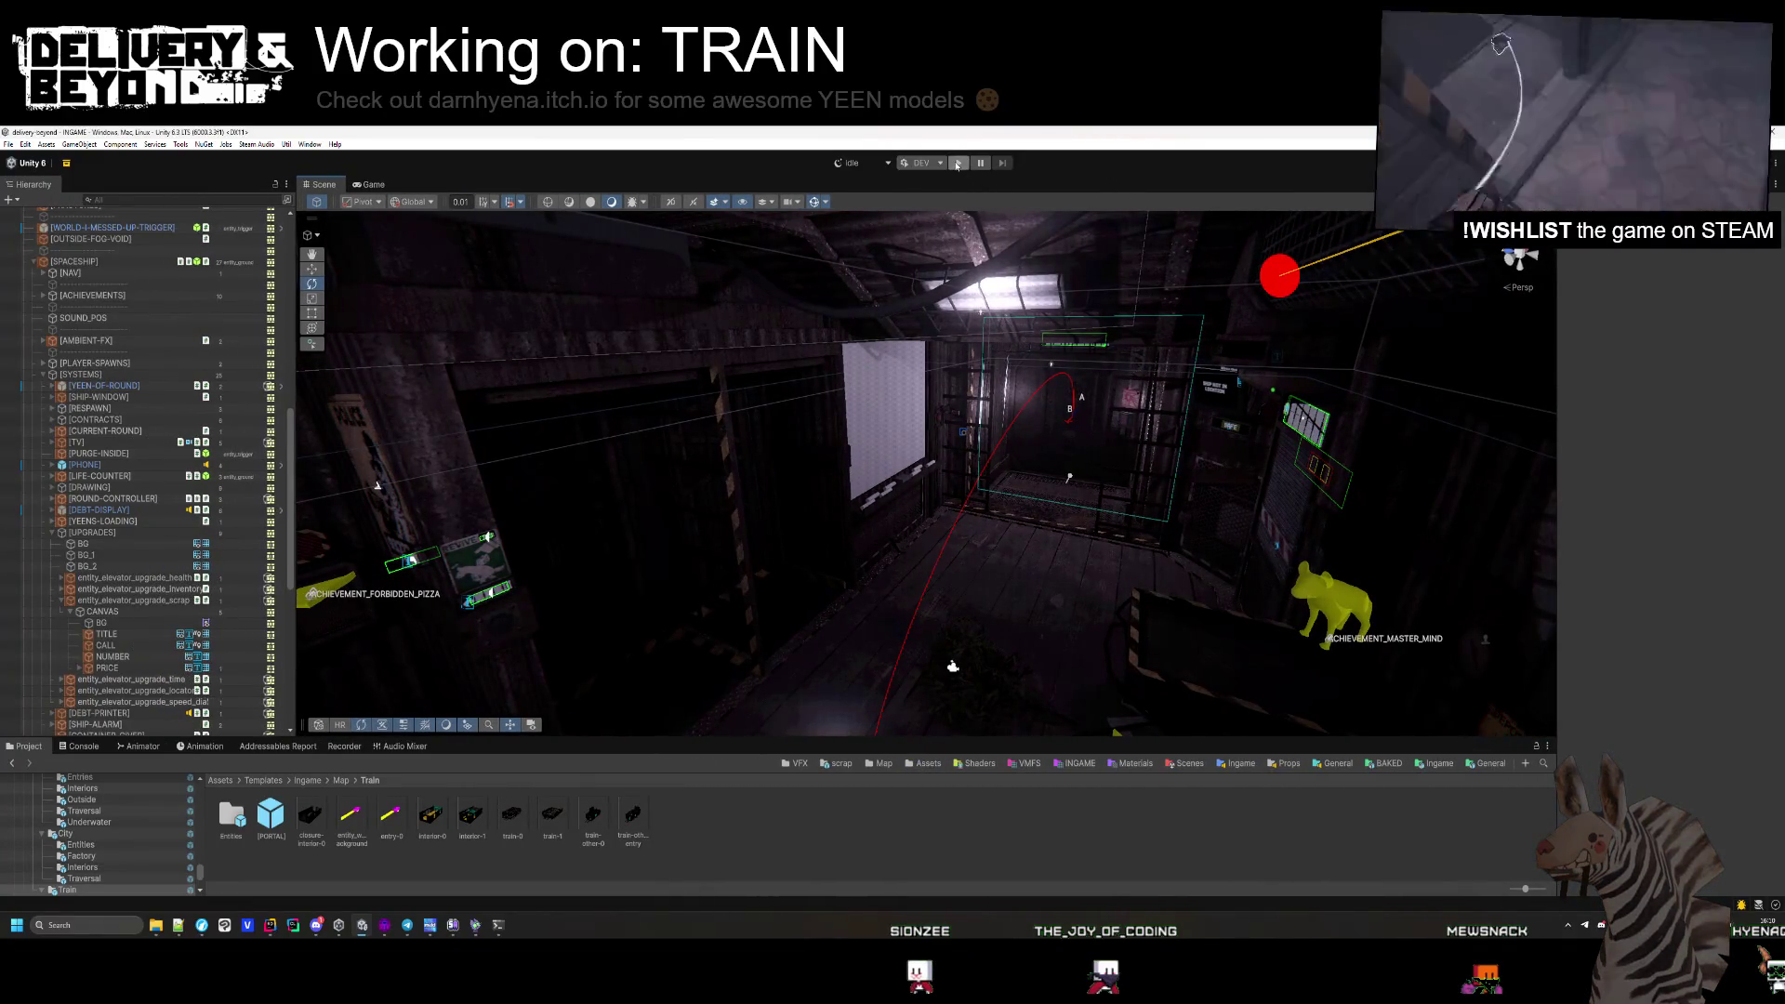
pyautogui.click(958, 164)
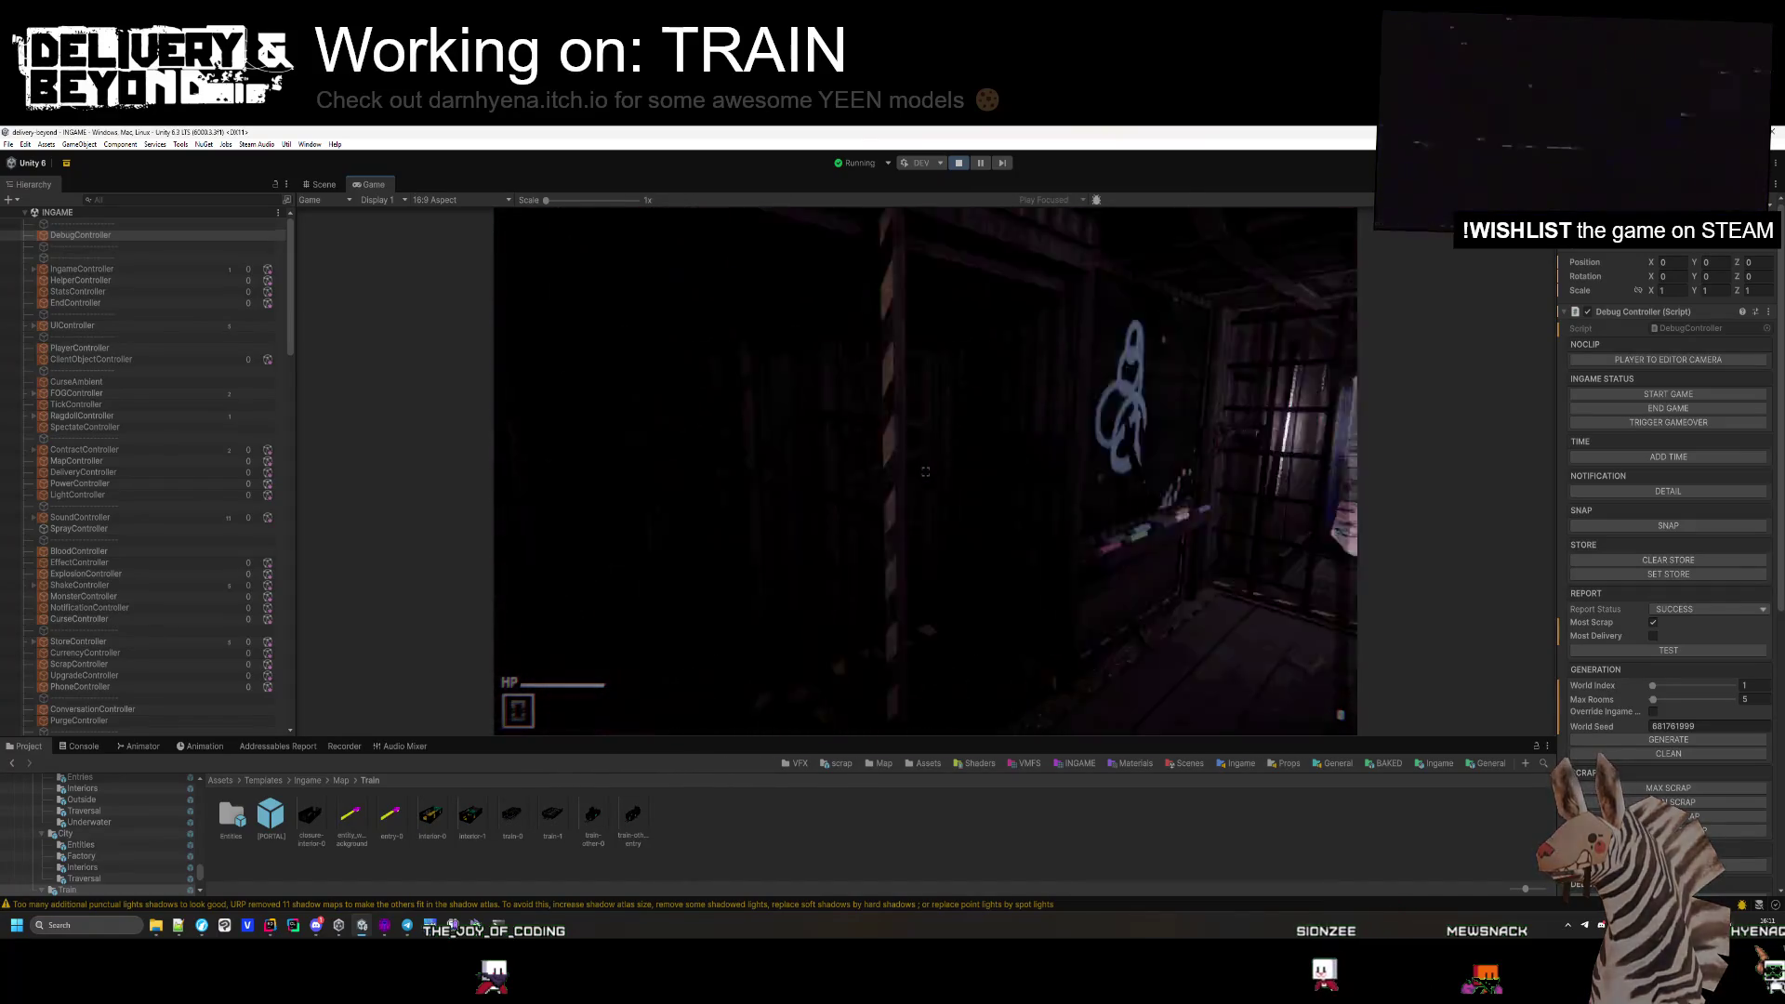
# Switch to the Scene tab while the train level playtest runs.
pyautogui.click(324, 184)
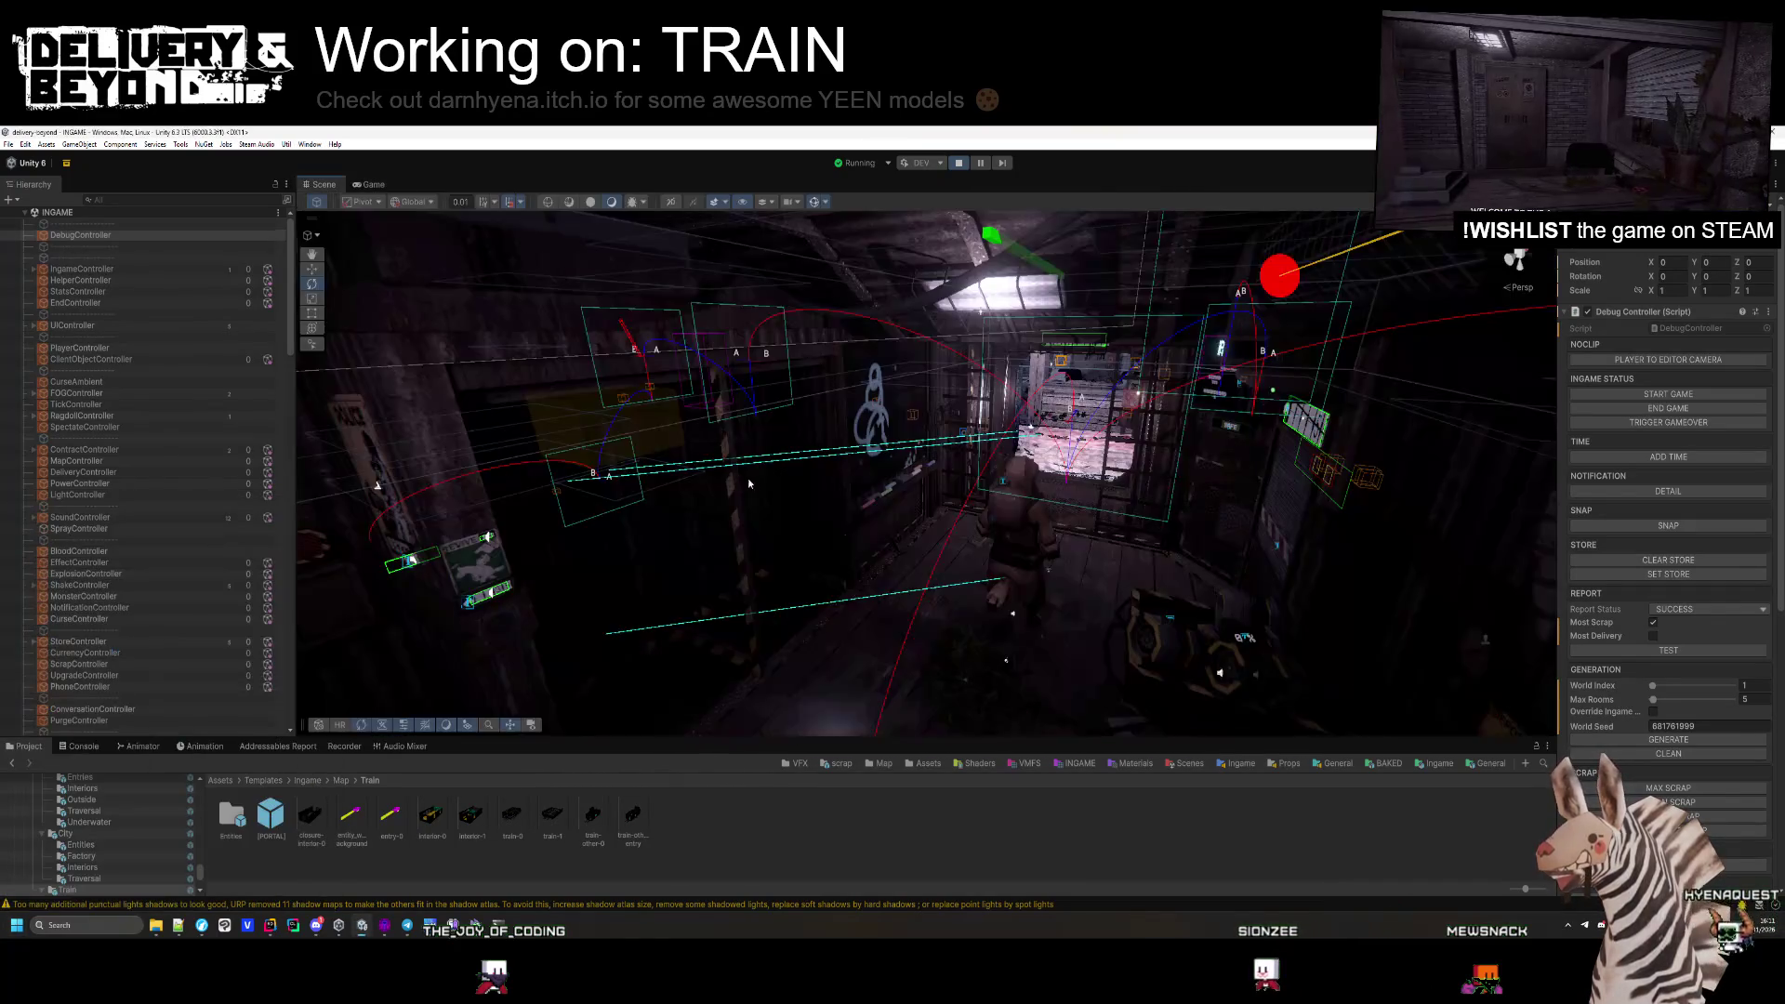
# Orbit the Scene view over the generated train corridor, then return to the Game view.
pyautogui.scroll(-5, 872, 661)
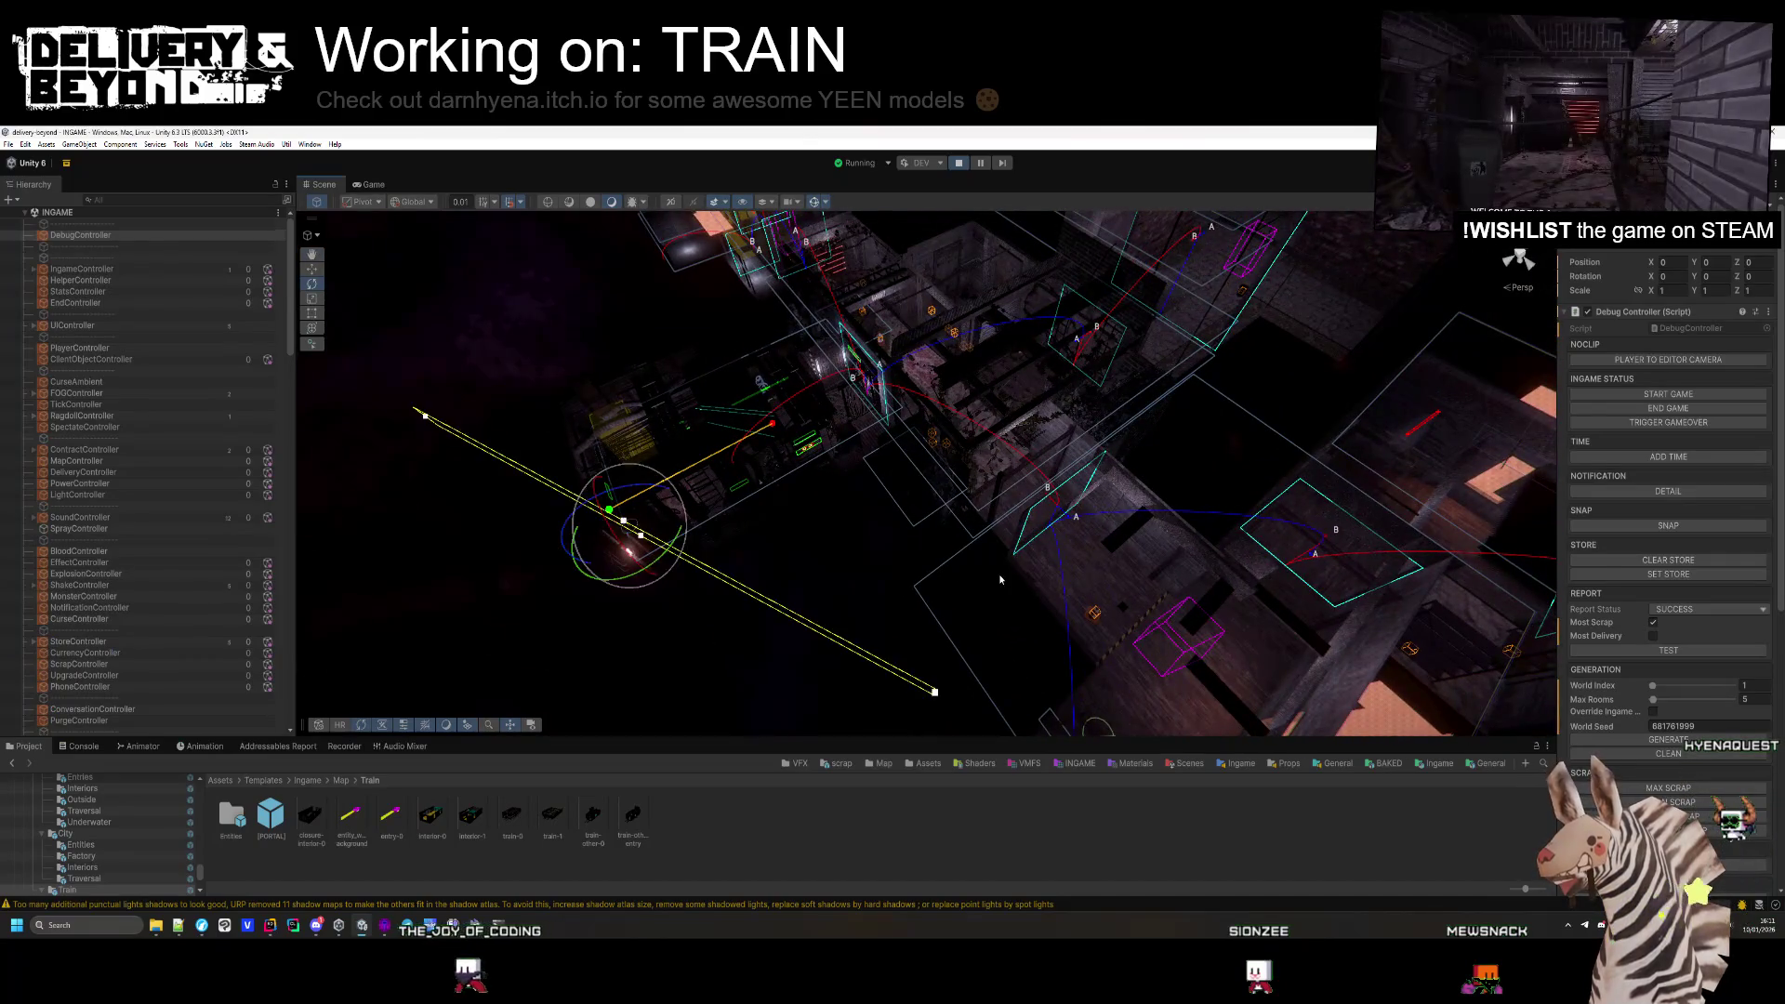
pyautogui.moveTo(998, 574); pyautogui.dragTo(1022, 639)
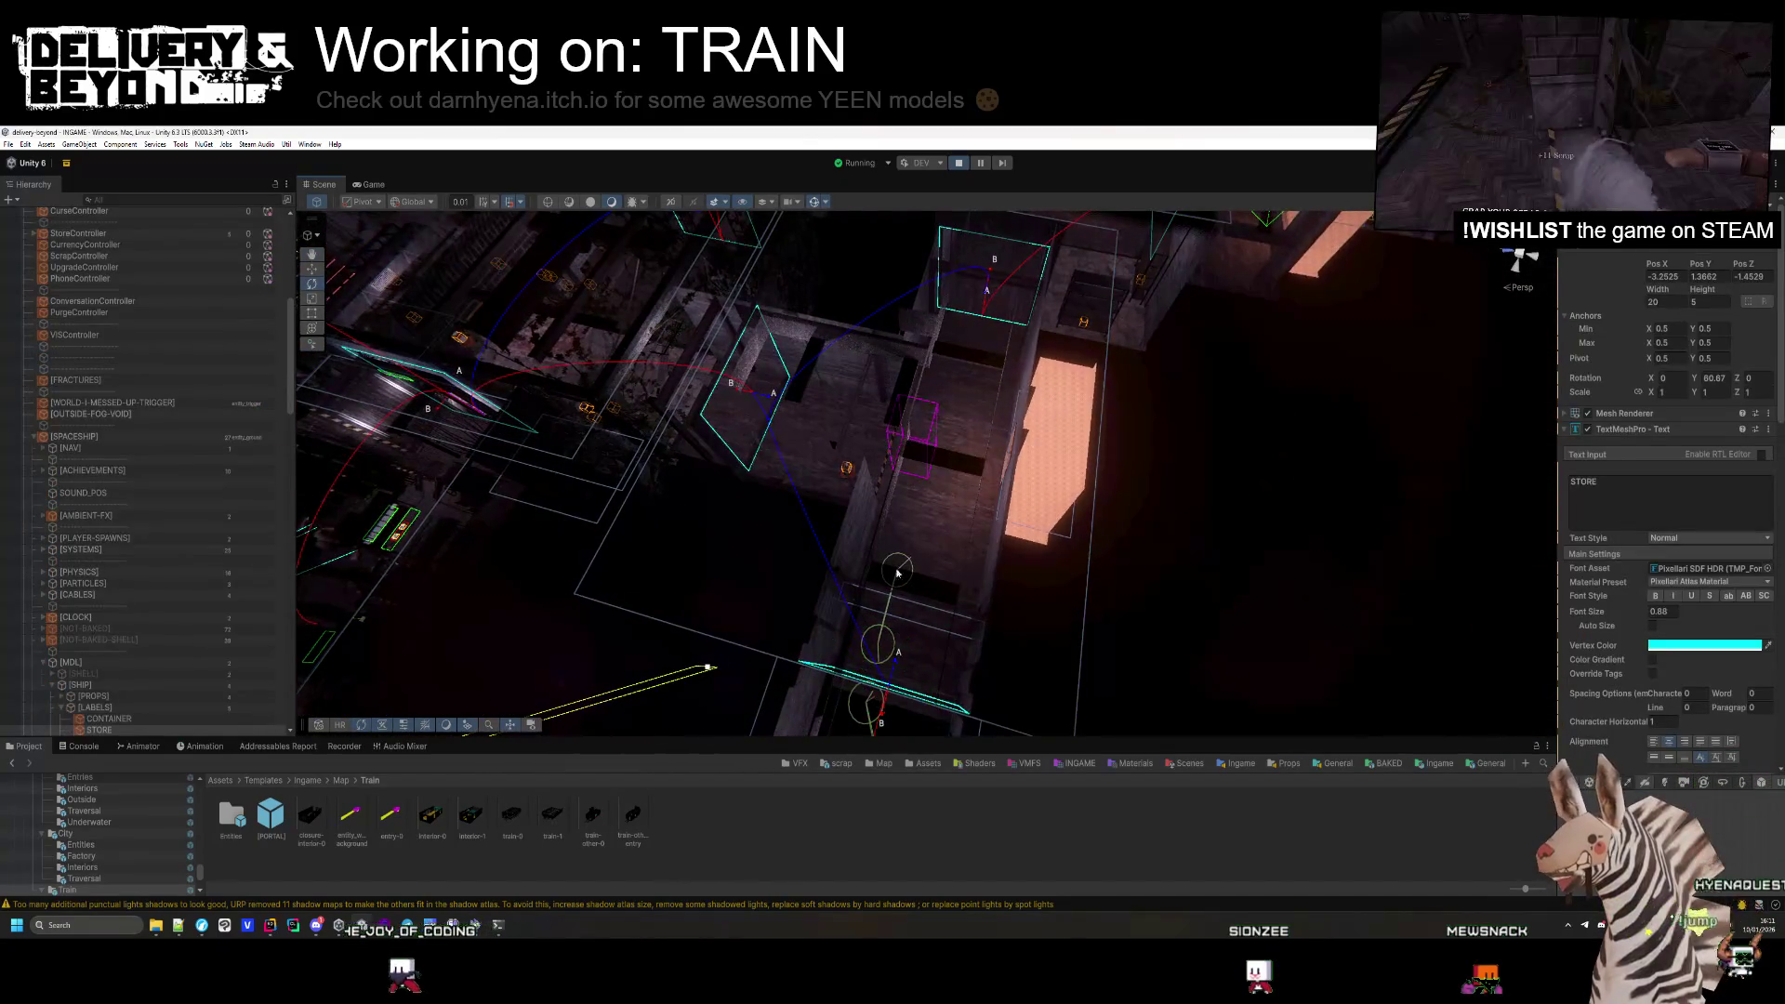
pyautogui.click(1205, 549)
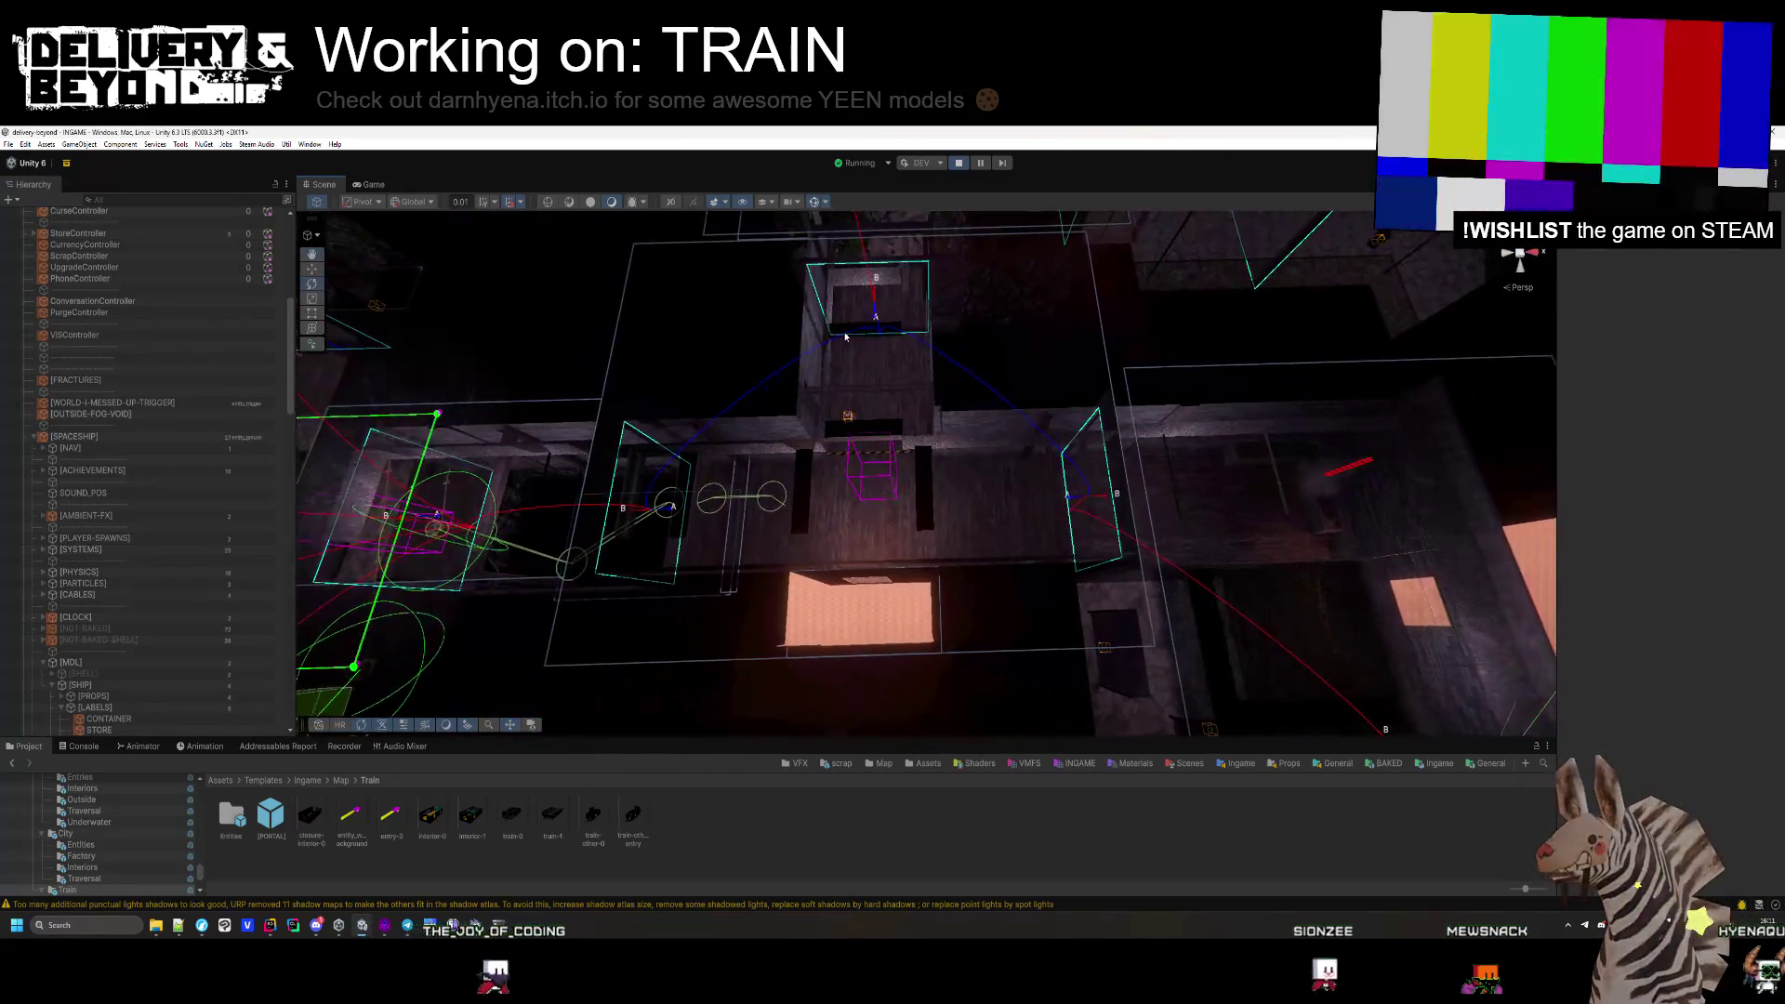
pyautogui.moveTo(1034, 499)
pyautogui.mouseDown()
pyautogui.moveTo(923, 595)
pyautogui.moveTo(1067, 517)
pyautogui.mouseUp()
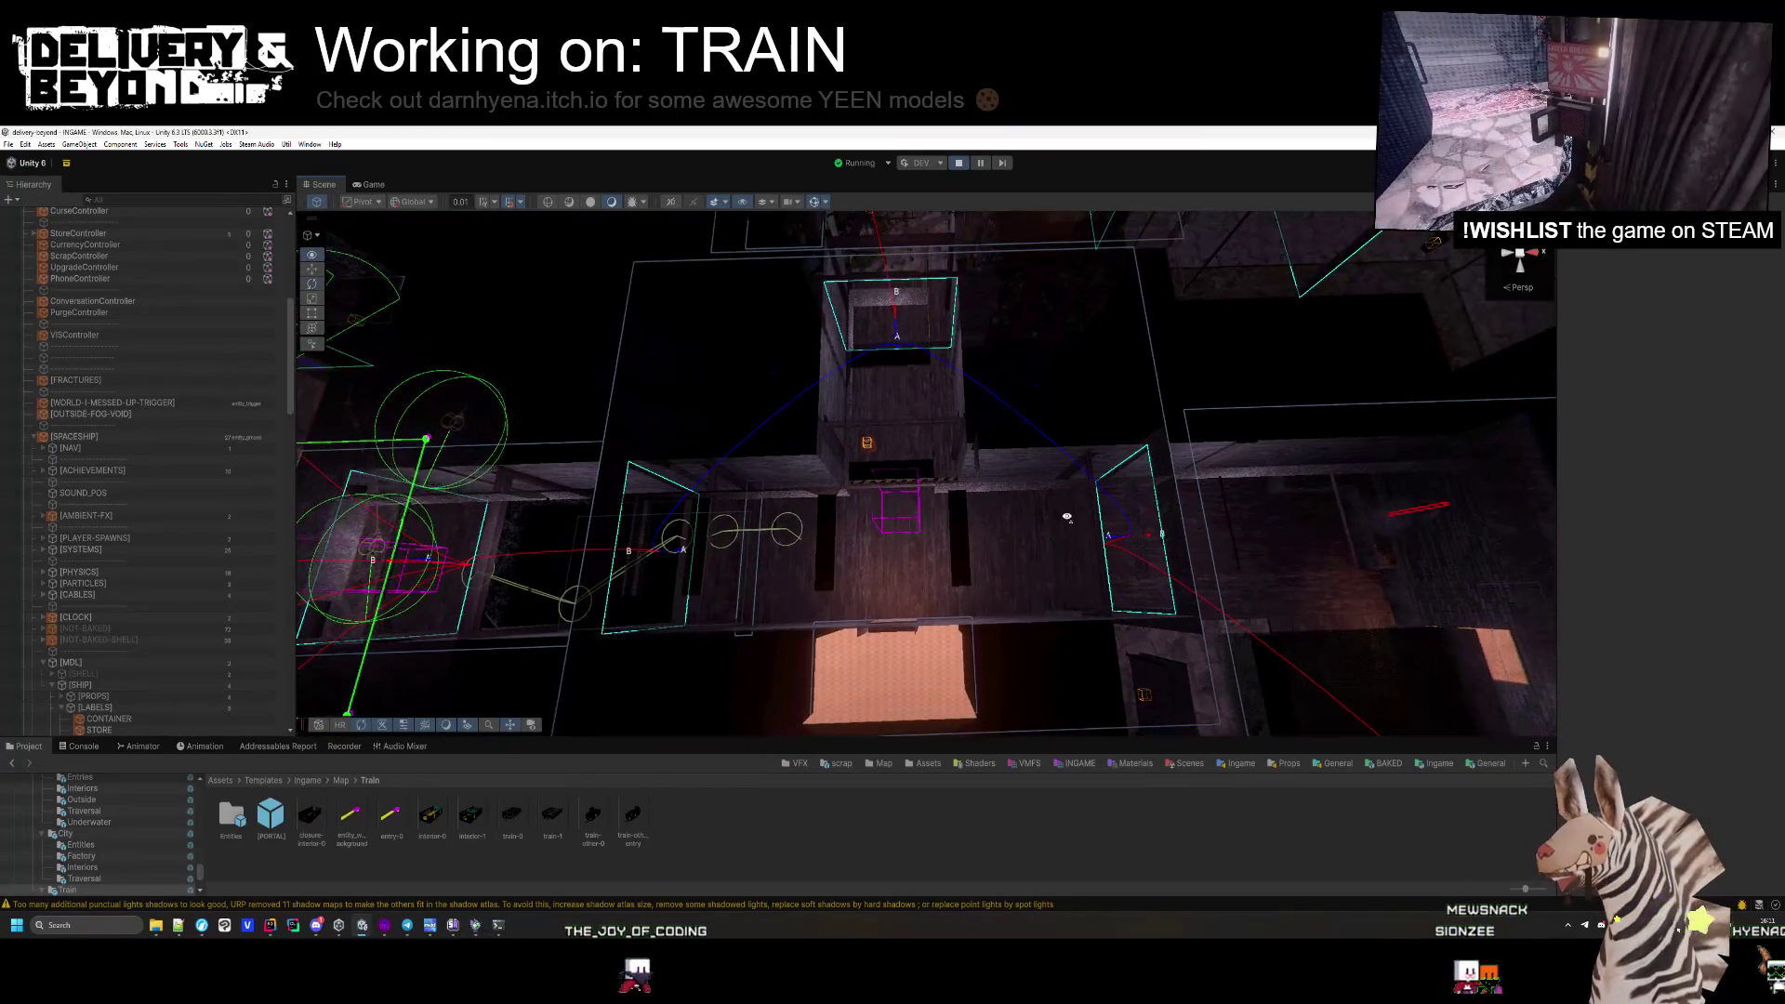
pyautogui.hotkey('alt', 'Tab')
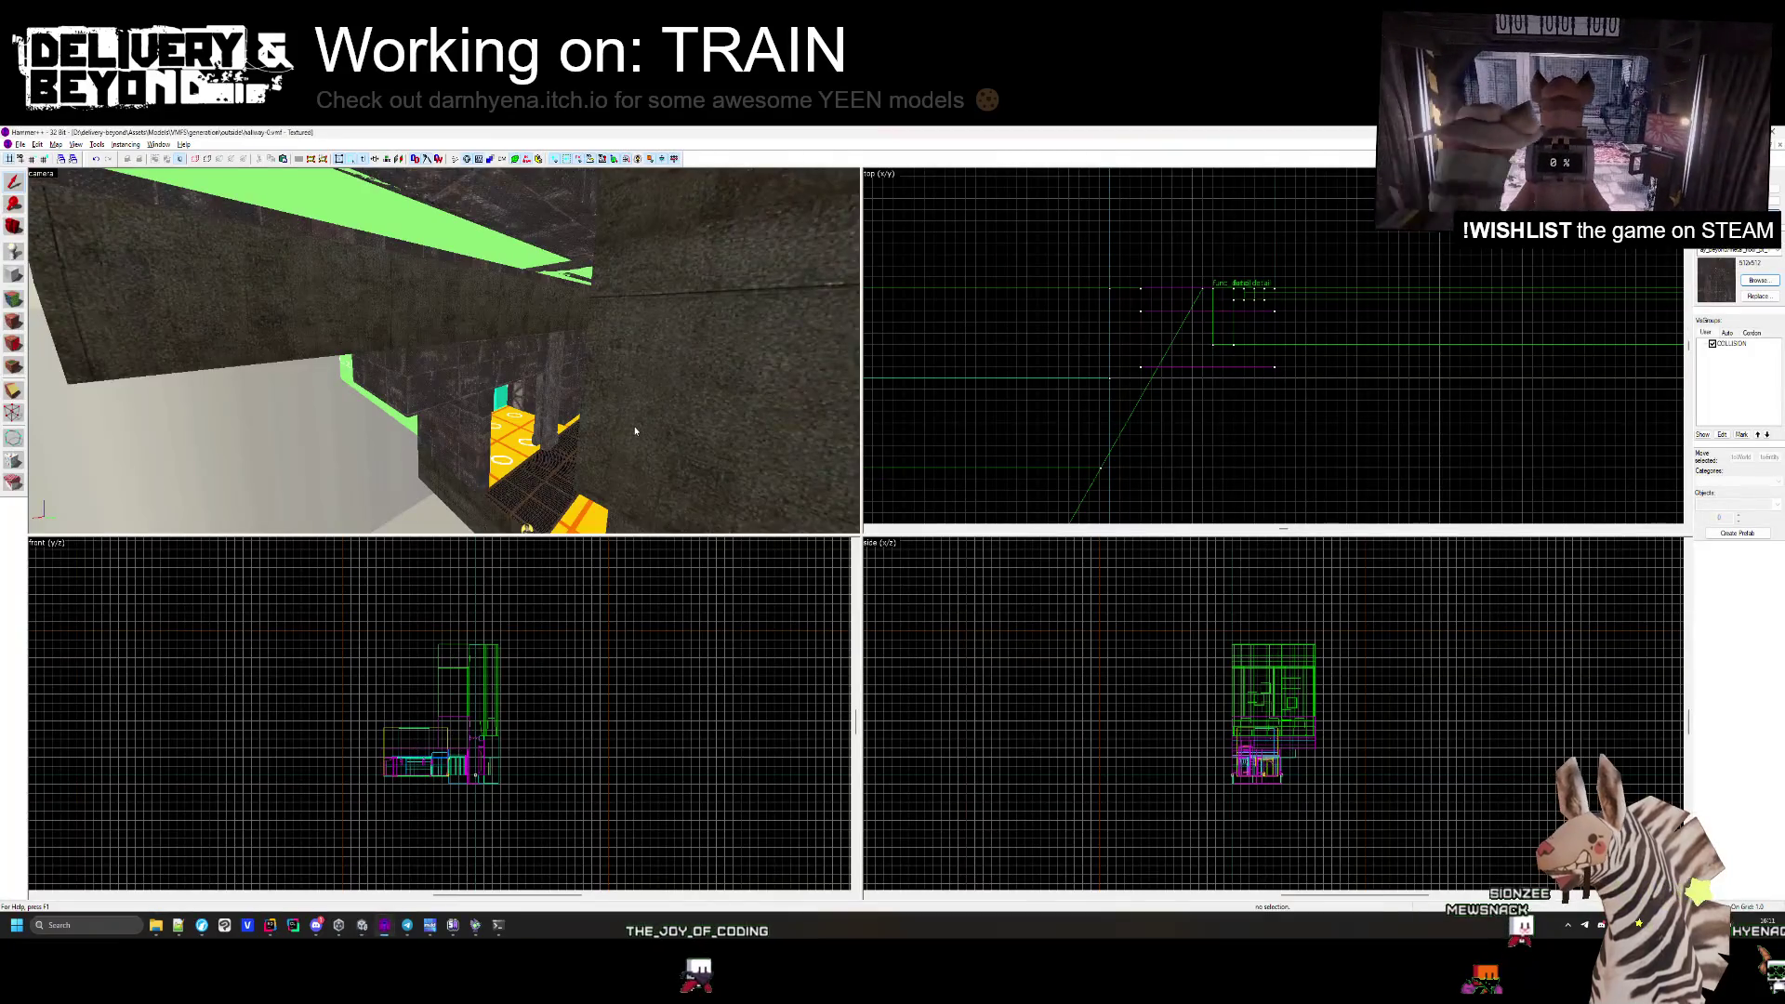
pyautogui.hotkey('alt', 'Tab')
pyautogui.click(368, 184)
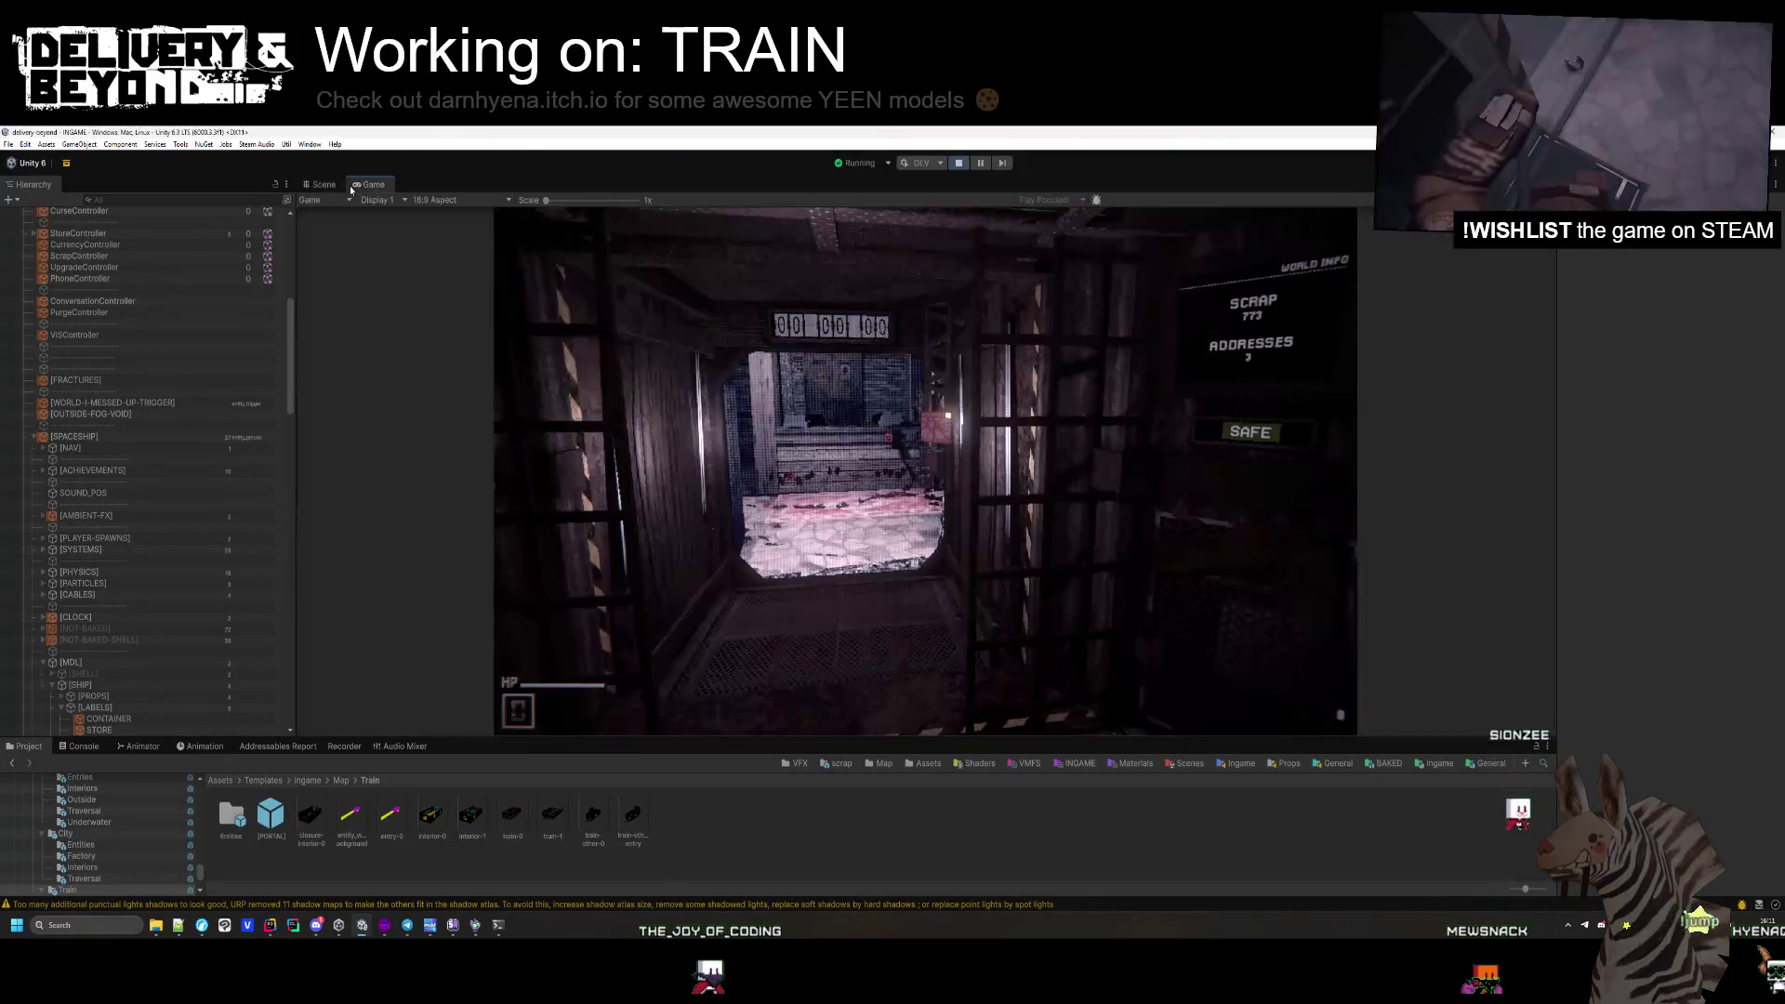
# Walk to the door panel, start the delivery run, then collect scrap from the counter and plants.
pyautogui.press('w')
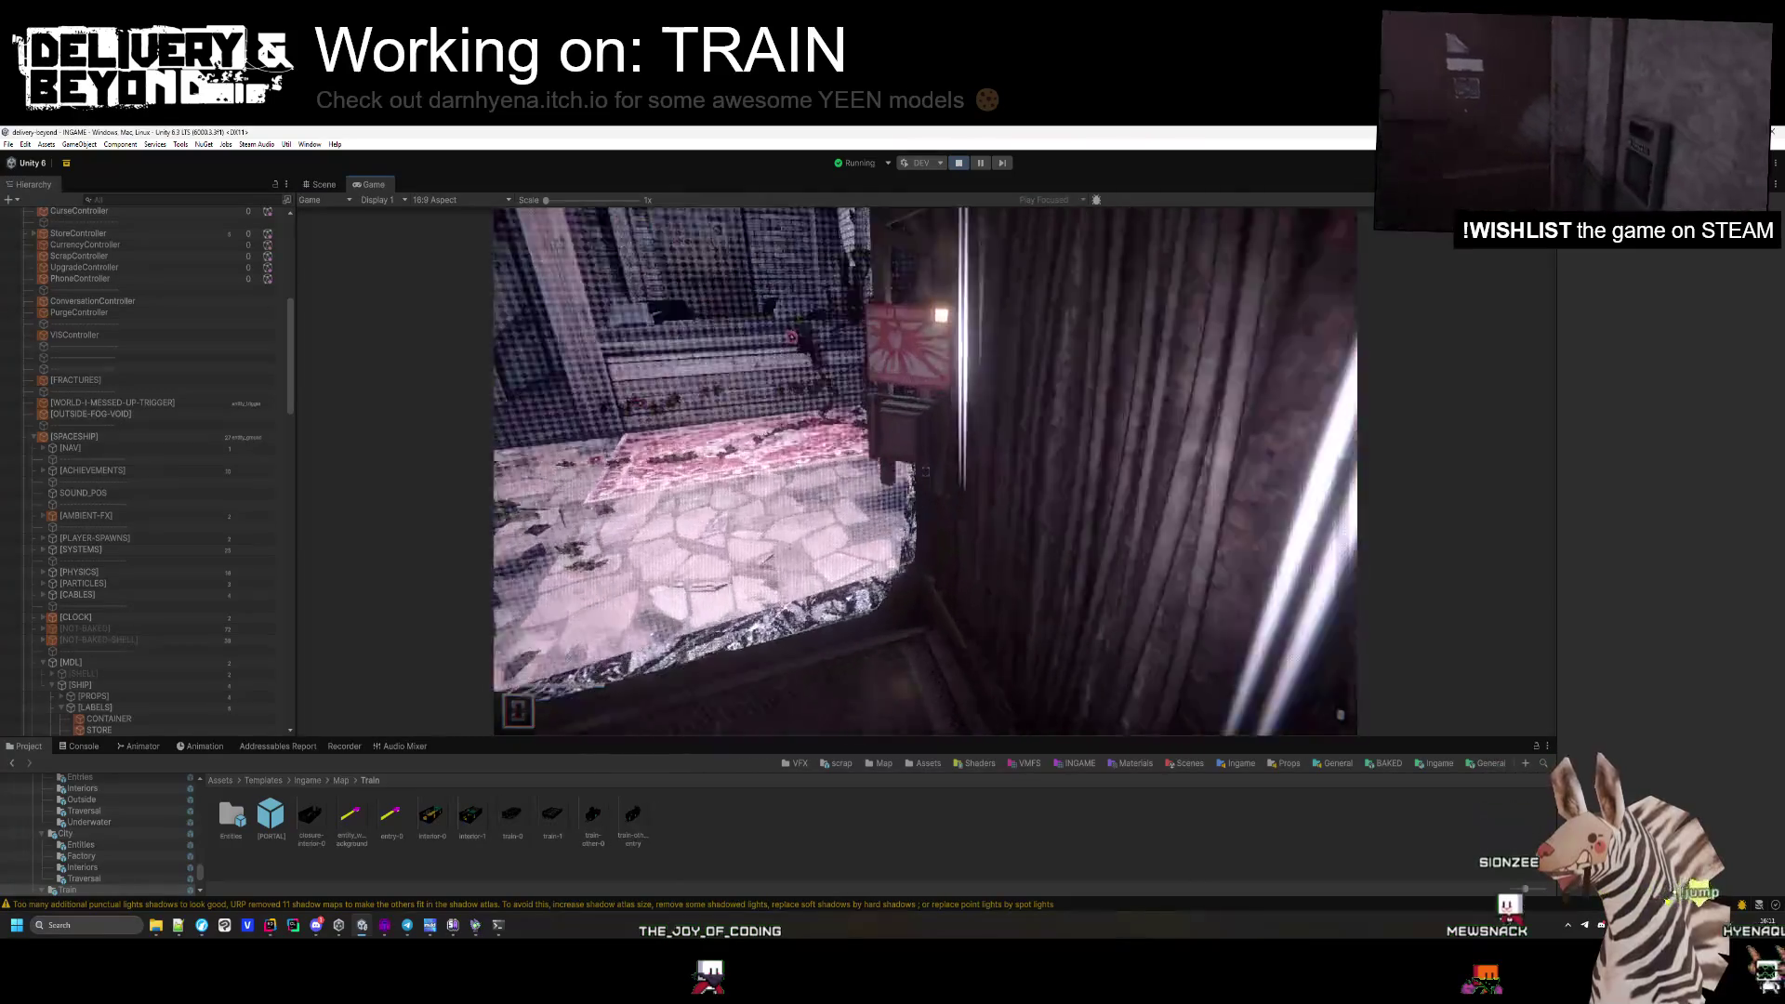
pyautogui.press('w')
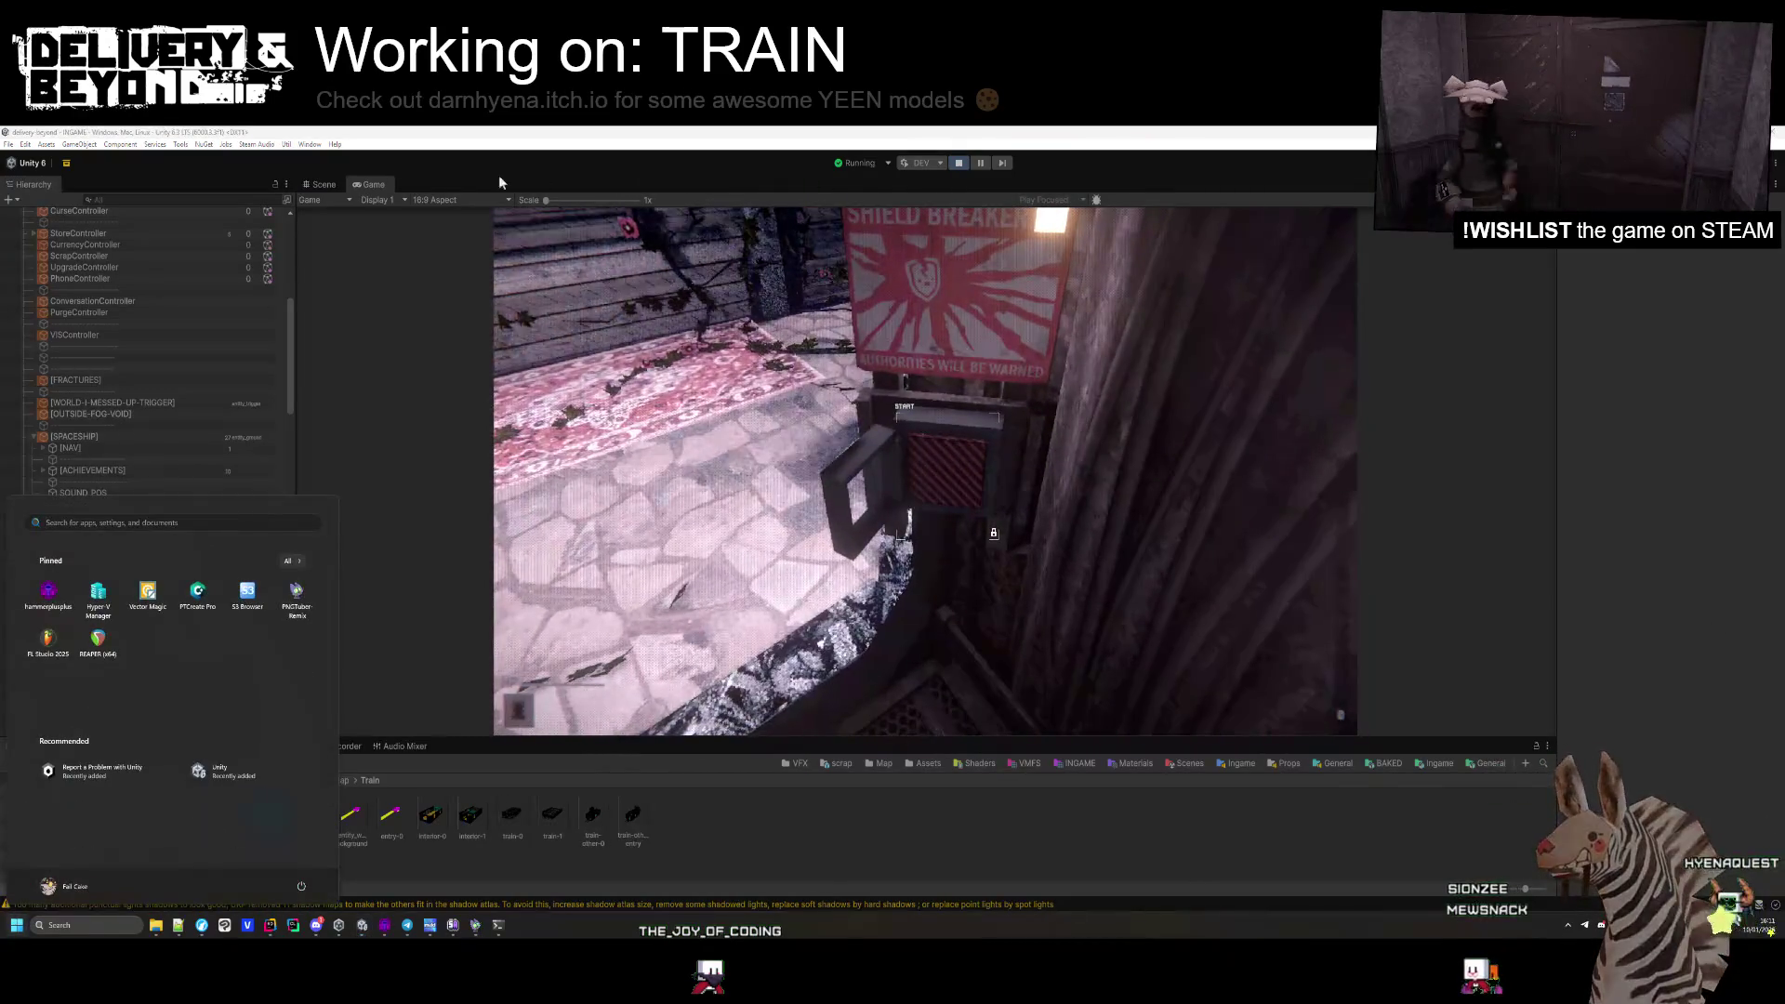
pyautogui.click(236, 368)
pyautogui.click(925, 471)
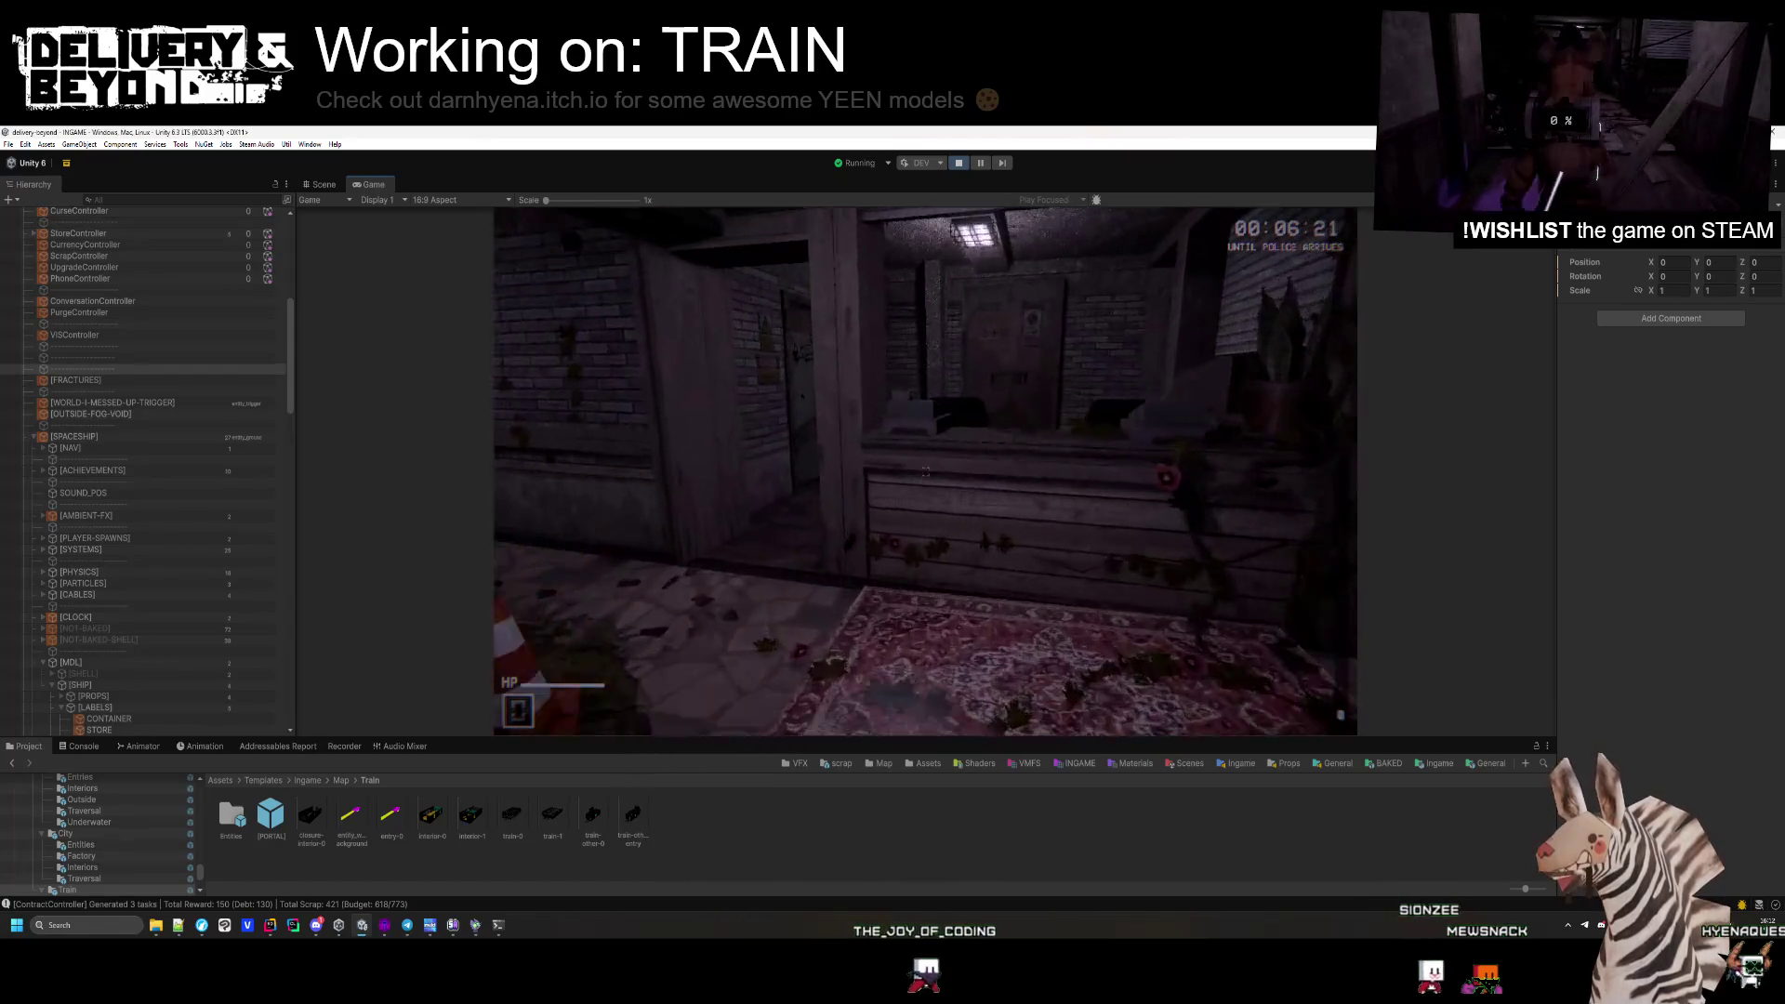
pyautogui.press('e')
pyautogui.press('e')
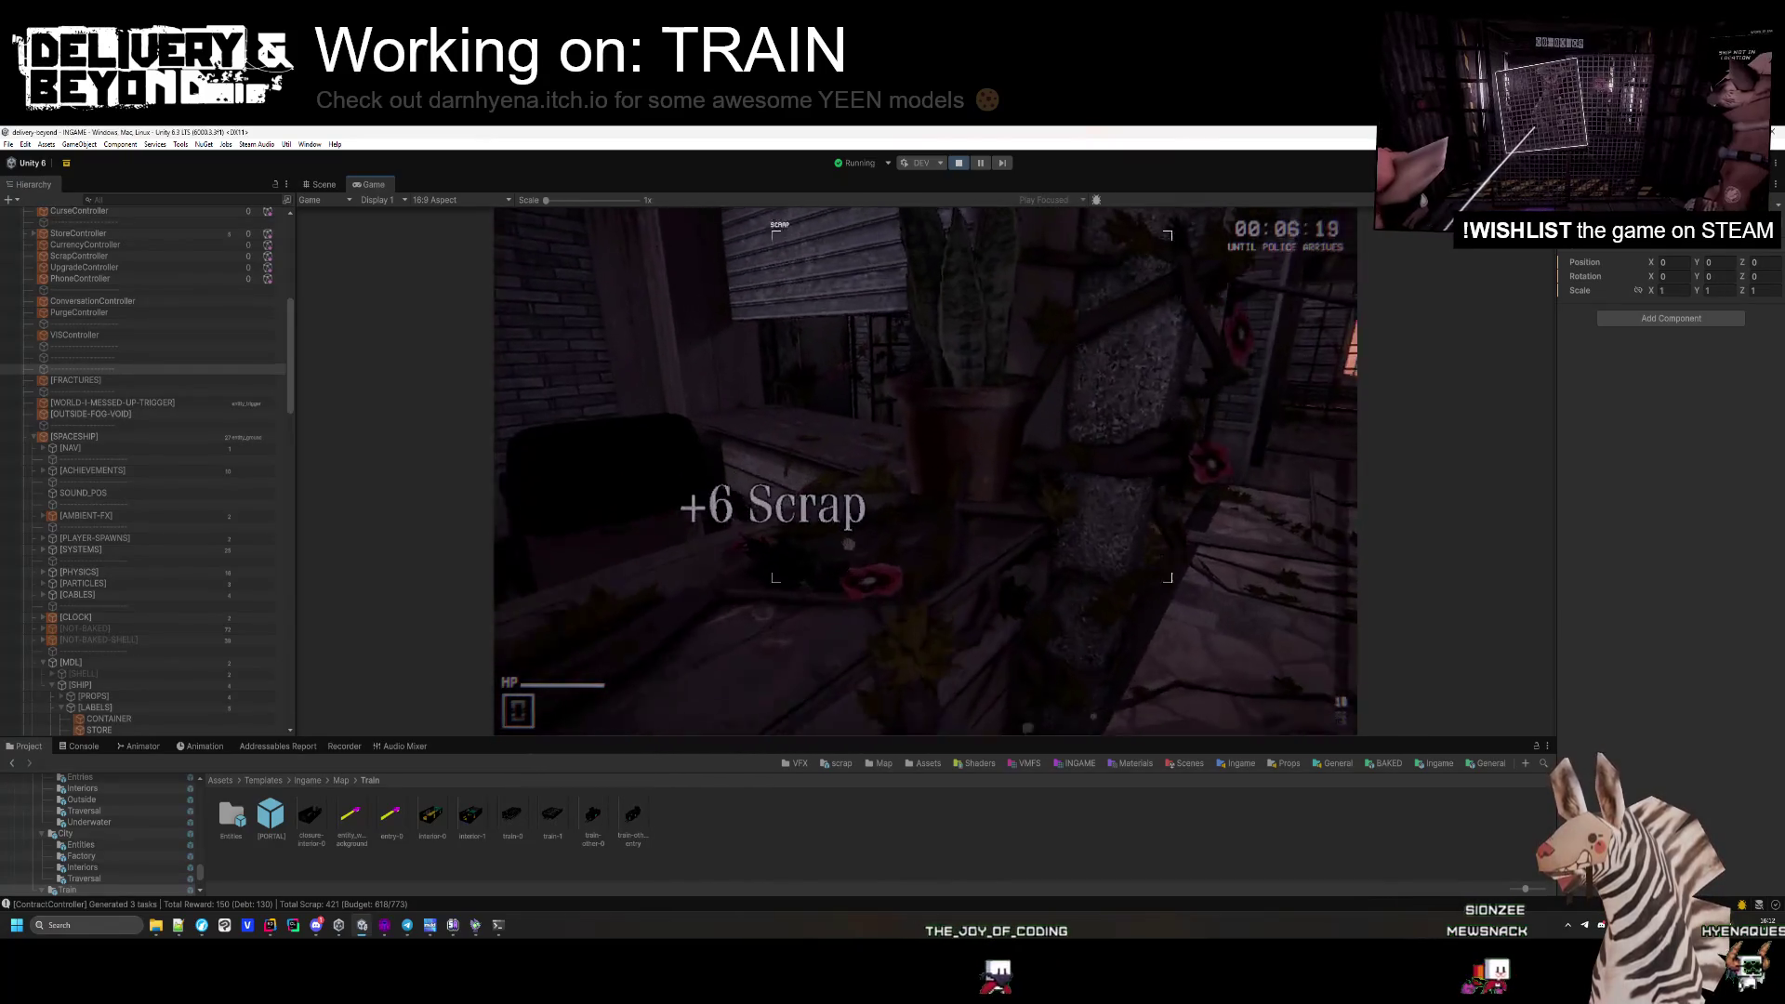
pyautogui.press('e')
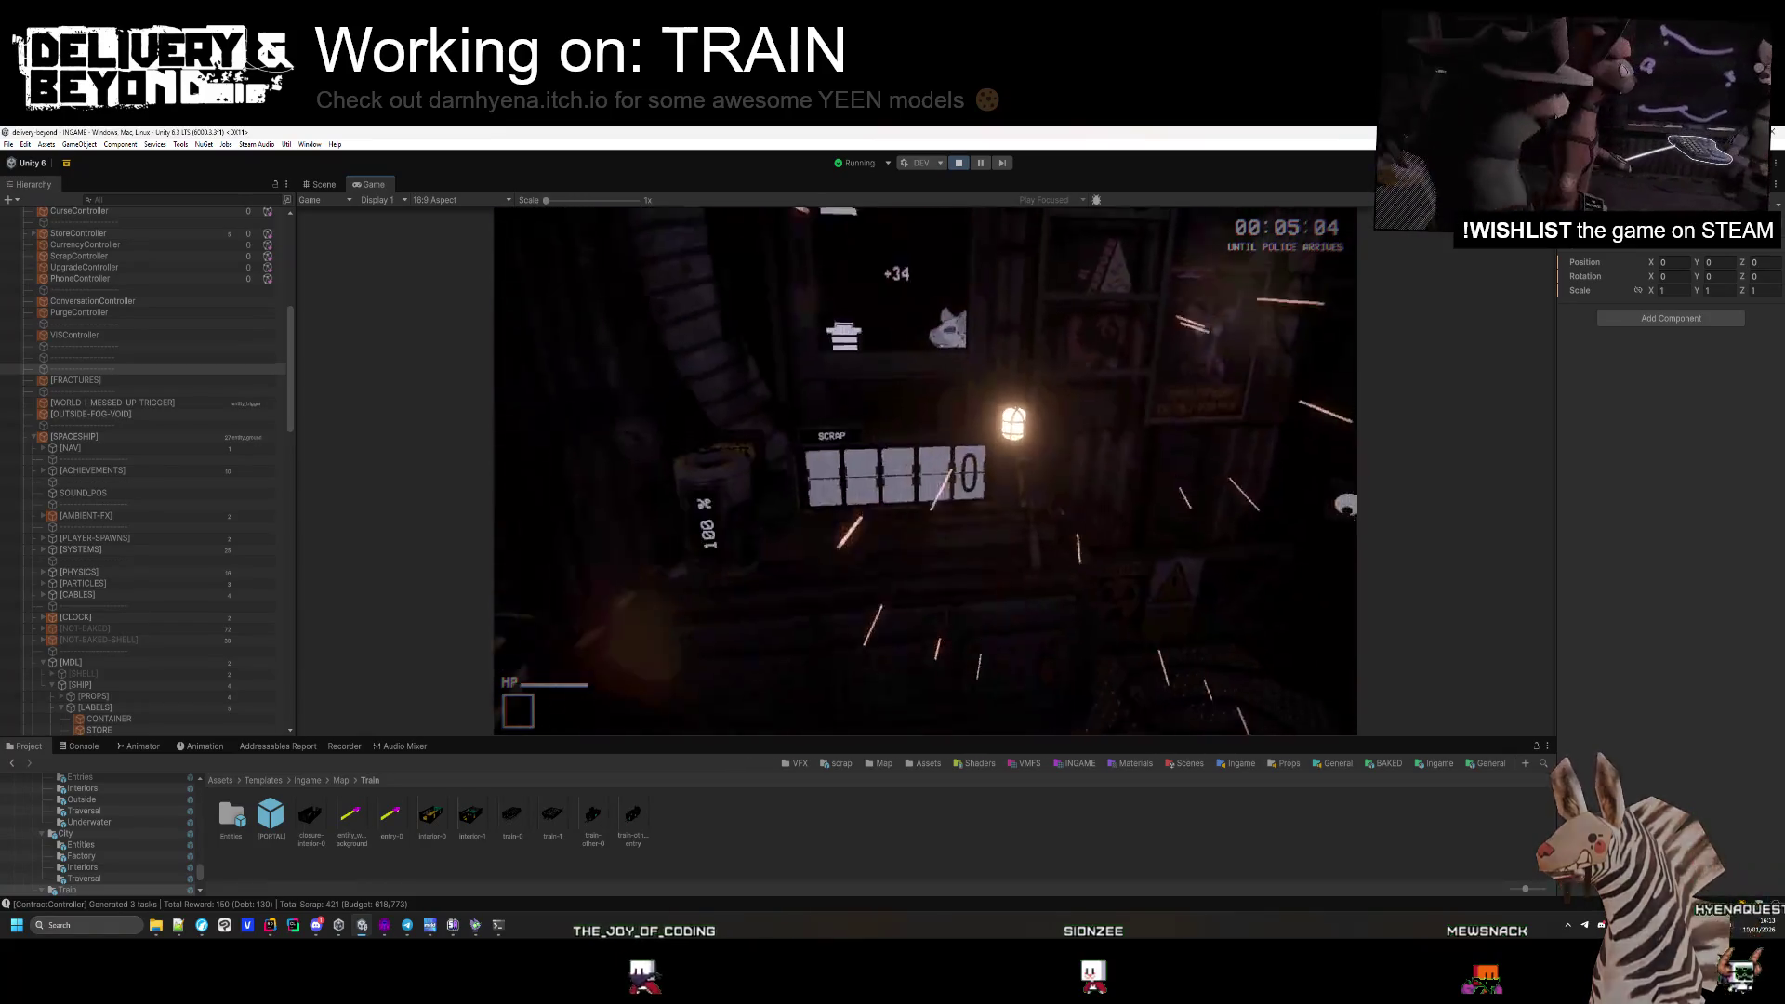
# Dismiss the Start menu, then select and collapse the INGAME scene tree in the Hierarchy.
pyautogui.press('super')
pyautogui.scroll(10, 71, 238)
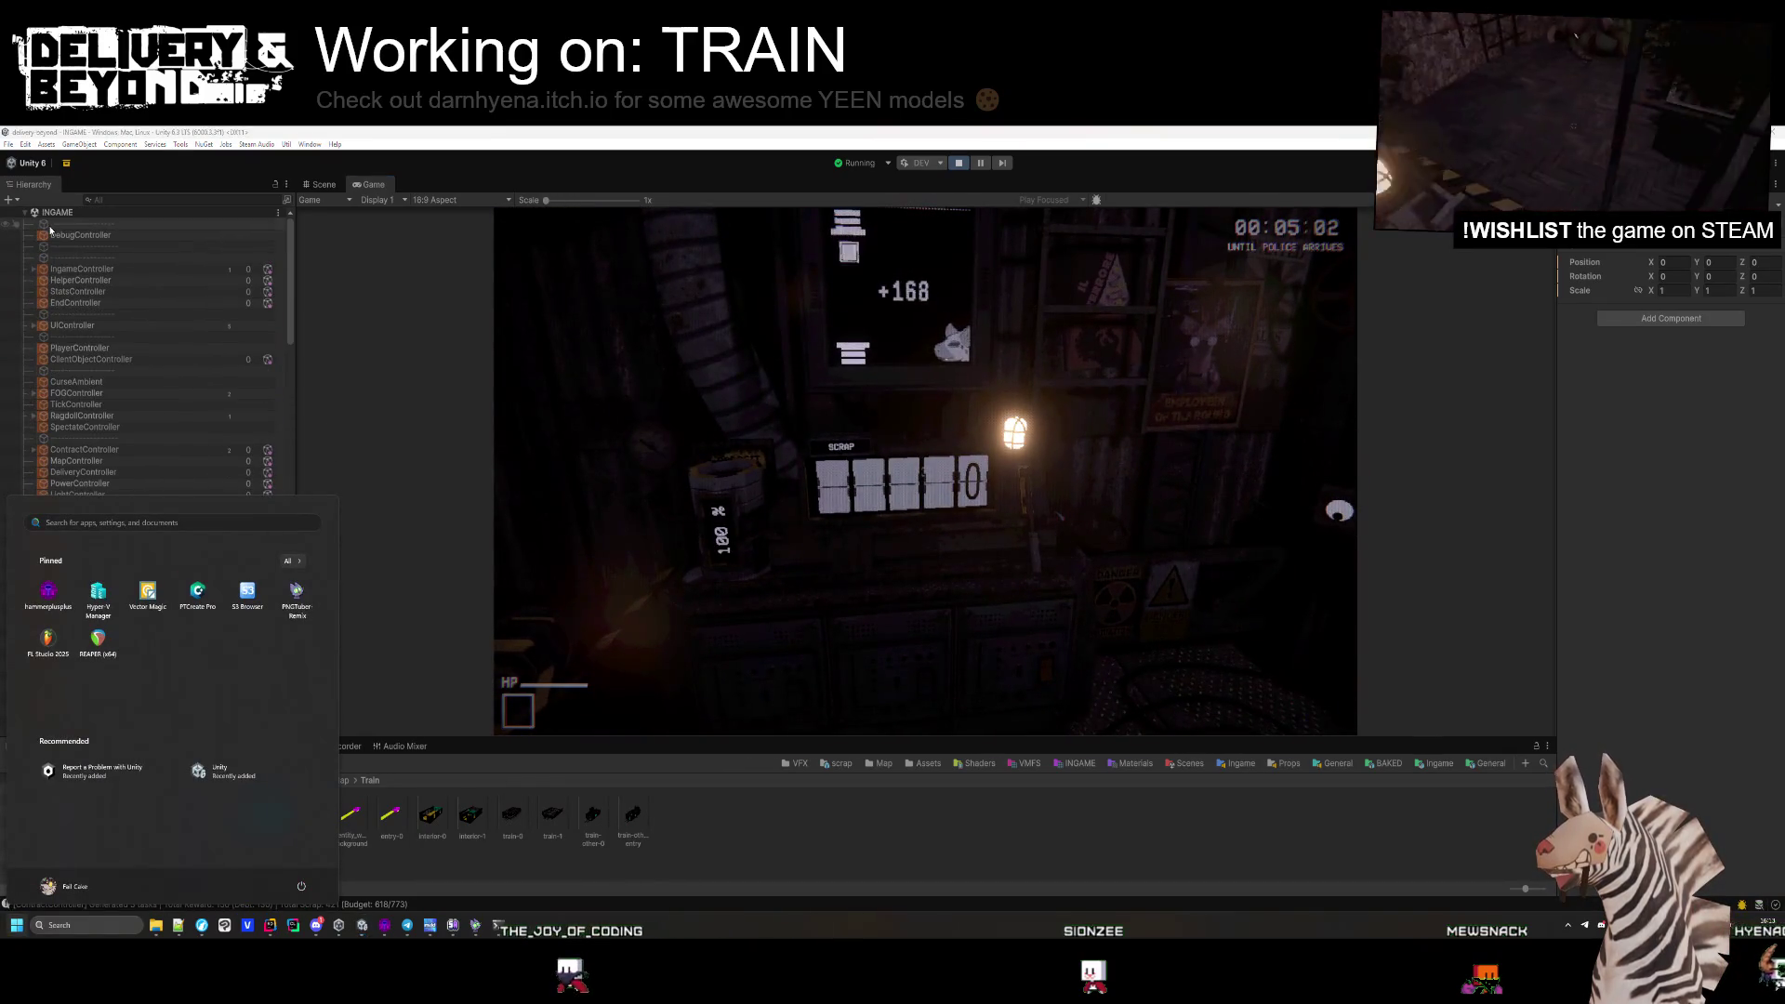
pyautogui.click(27, 214)
pyautogui.click(25, 213)
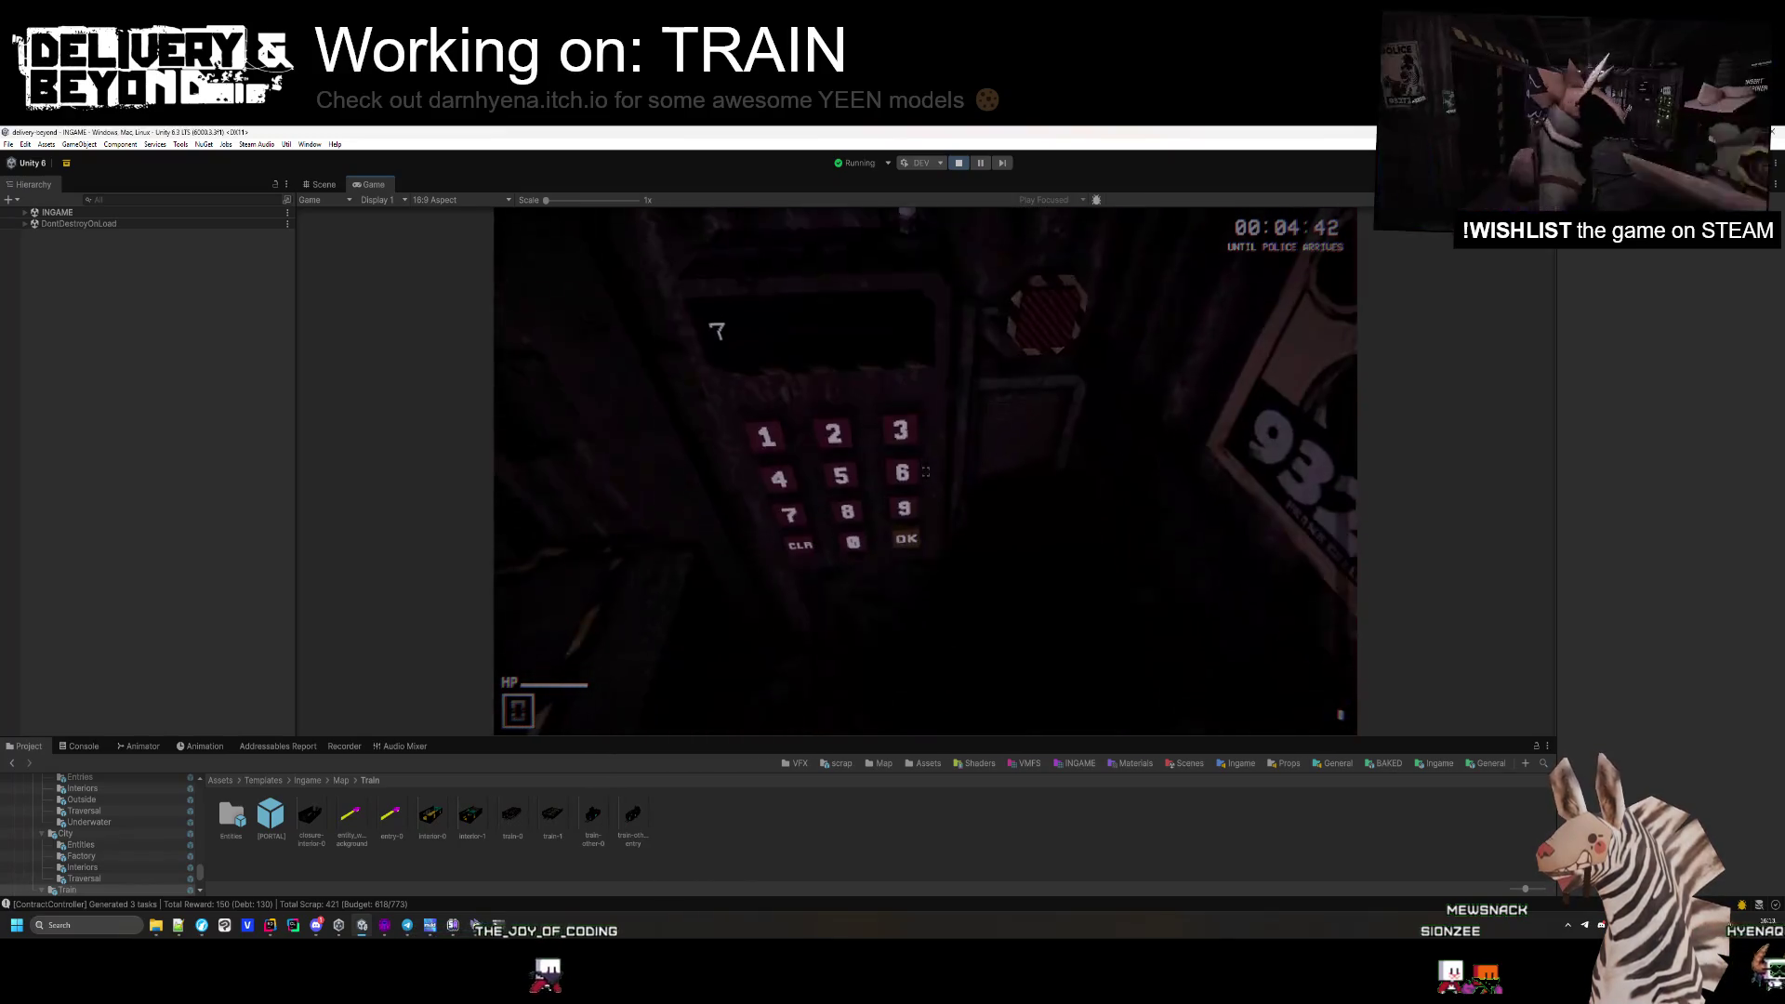
# Enter and submit the delivery code on the keypad, then grab the jerrycan and drop it.
pyautogui.click(925, 471)
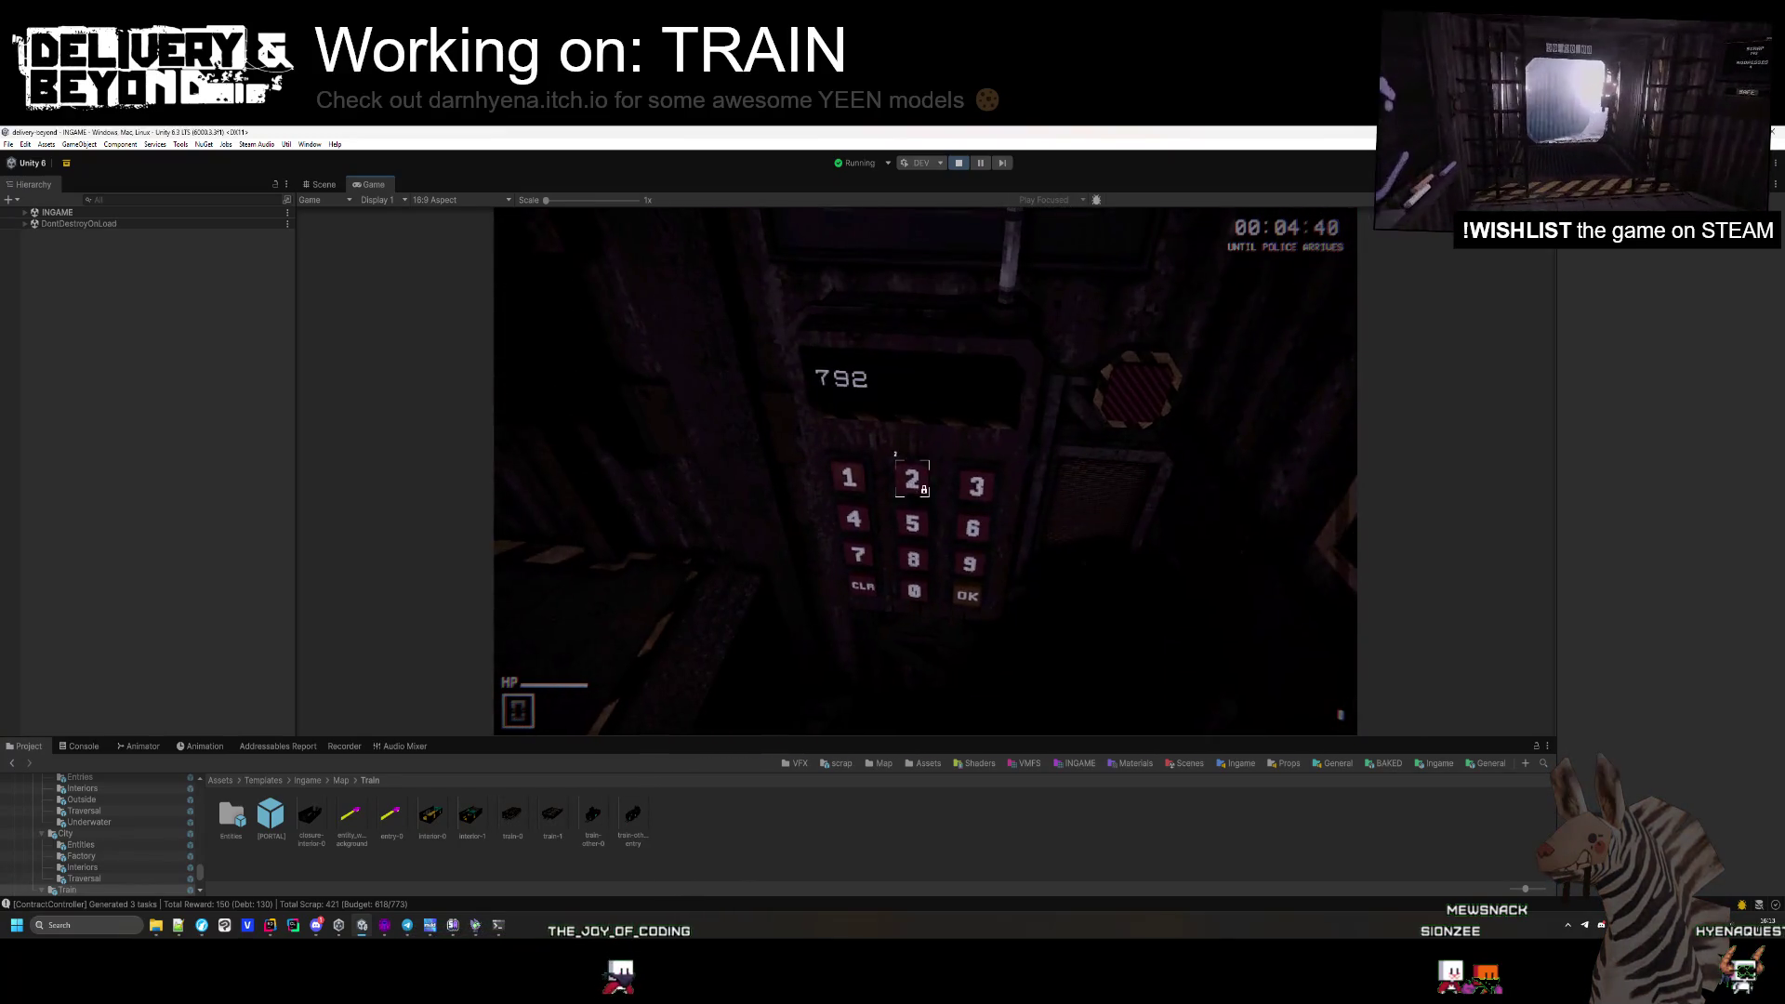
pyautogui.click(929, 472)
pyautogui.click(925, 471)
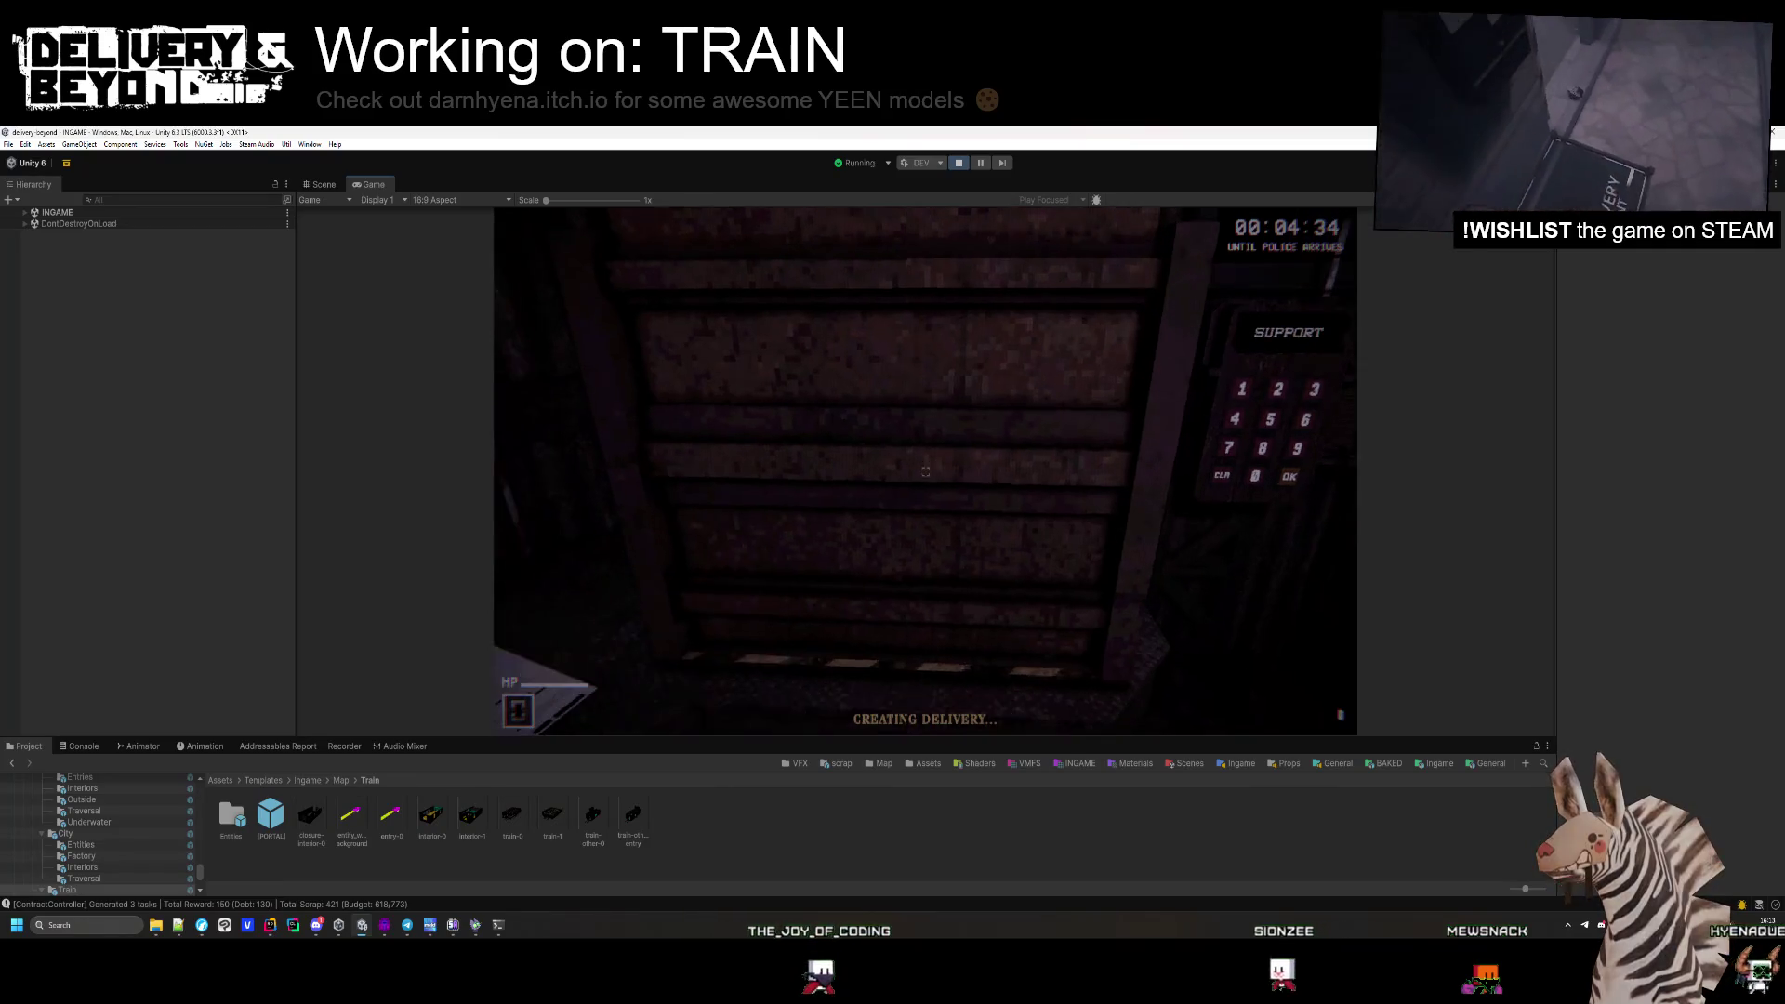
pyautogui.click(925, 471)
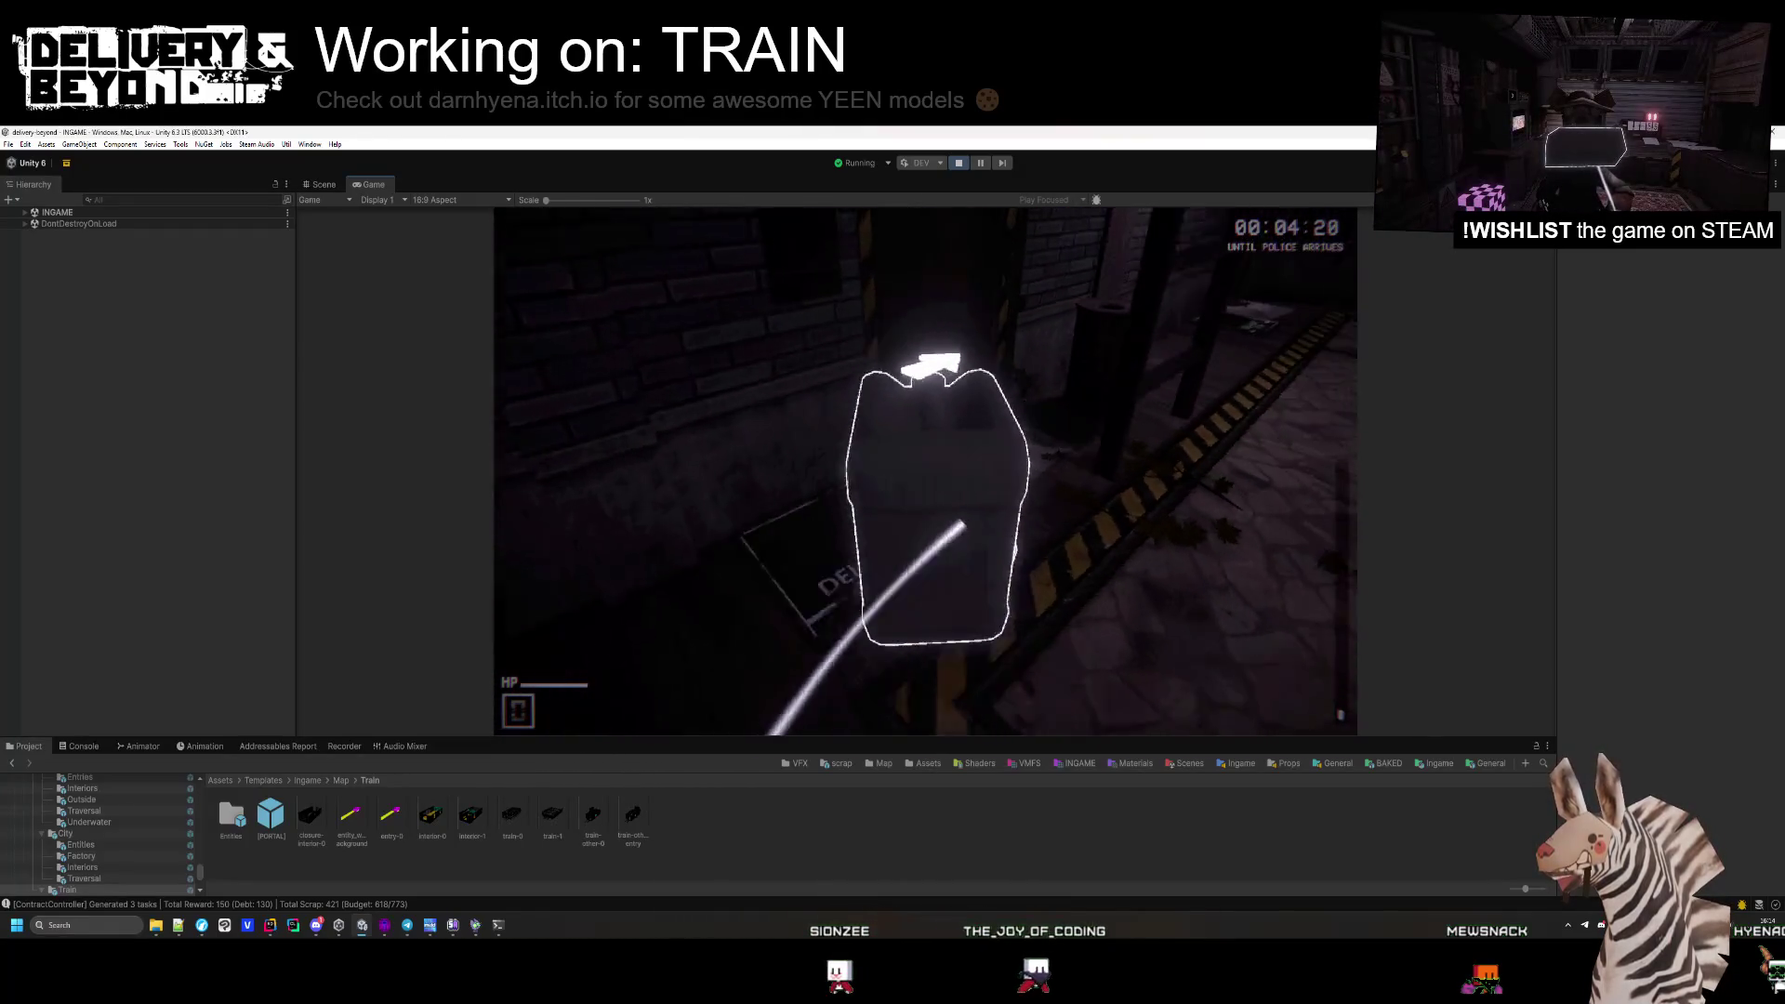
pyautogui.press('g')
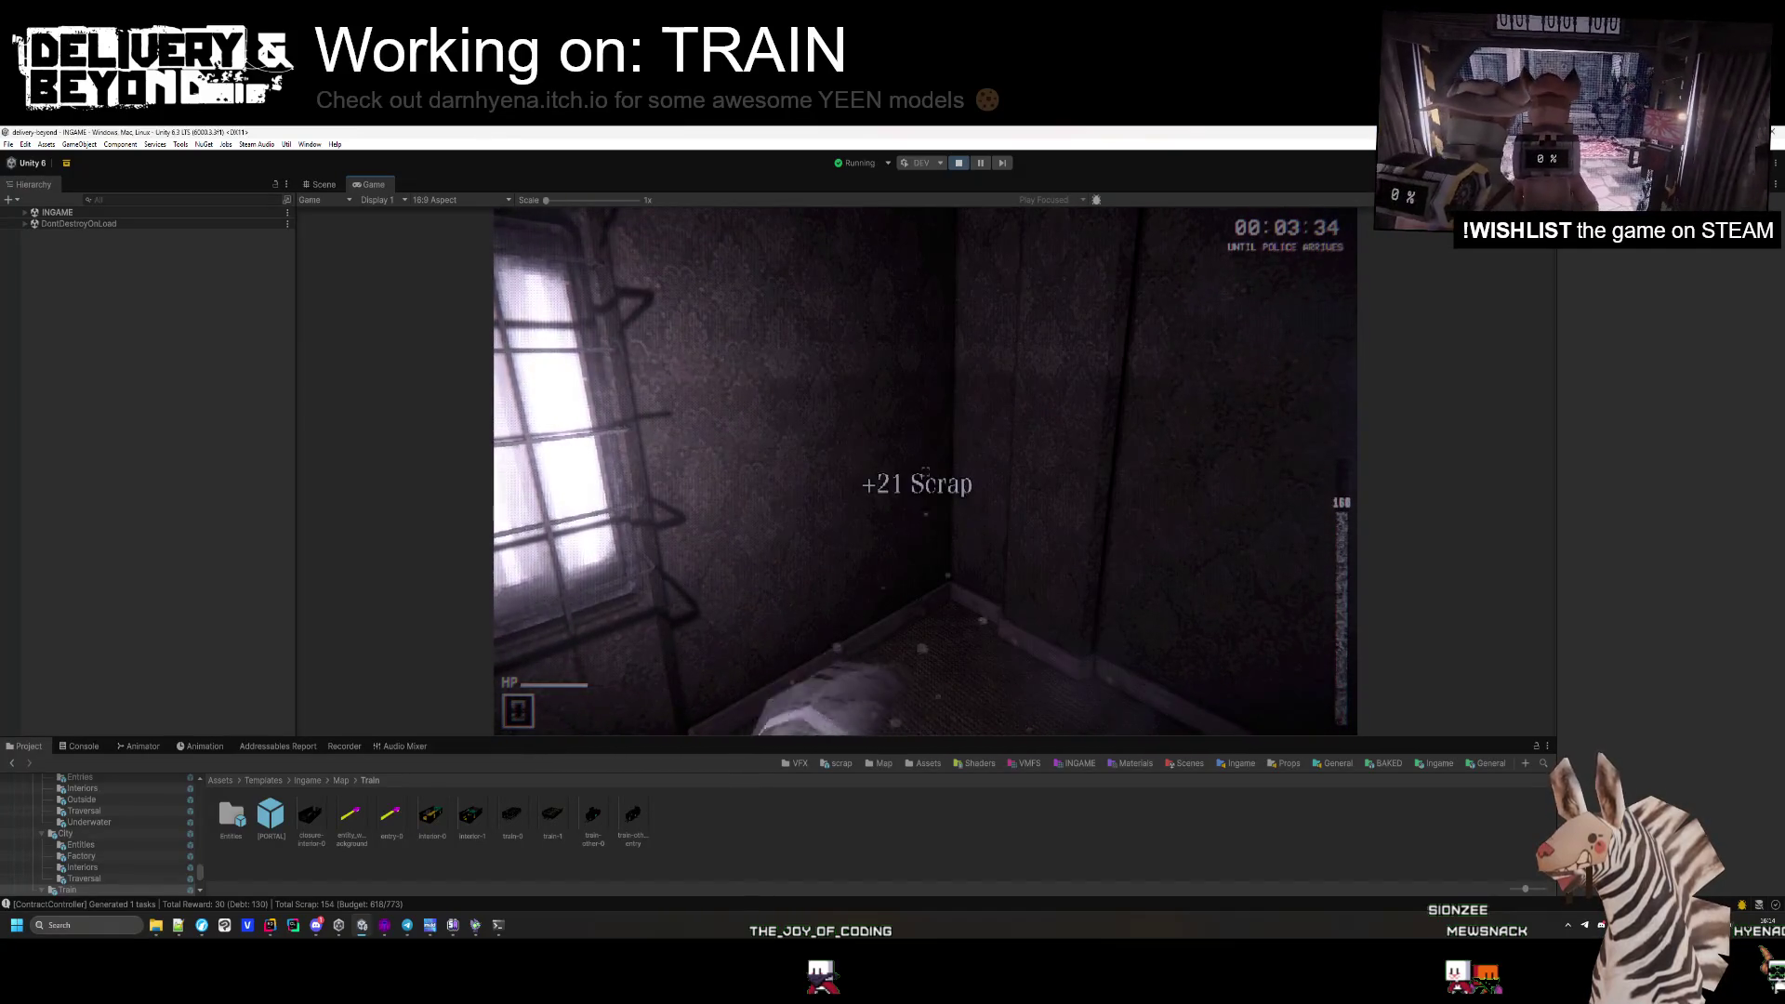
# Scrap the TV and sofa, then walk down the hallway back to the keypad.
pyautogui.press('e')
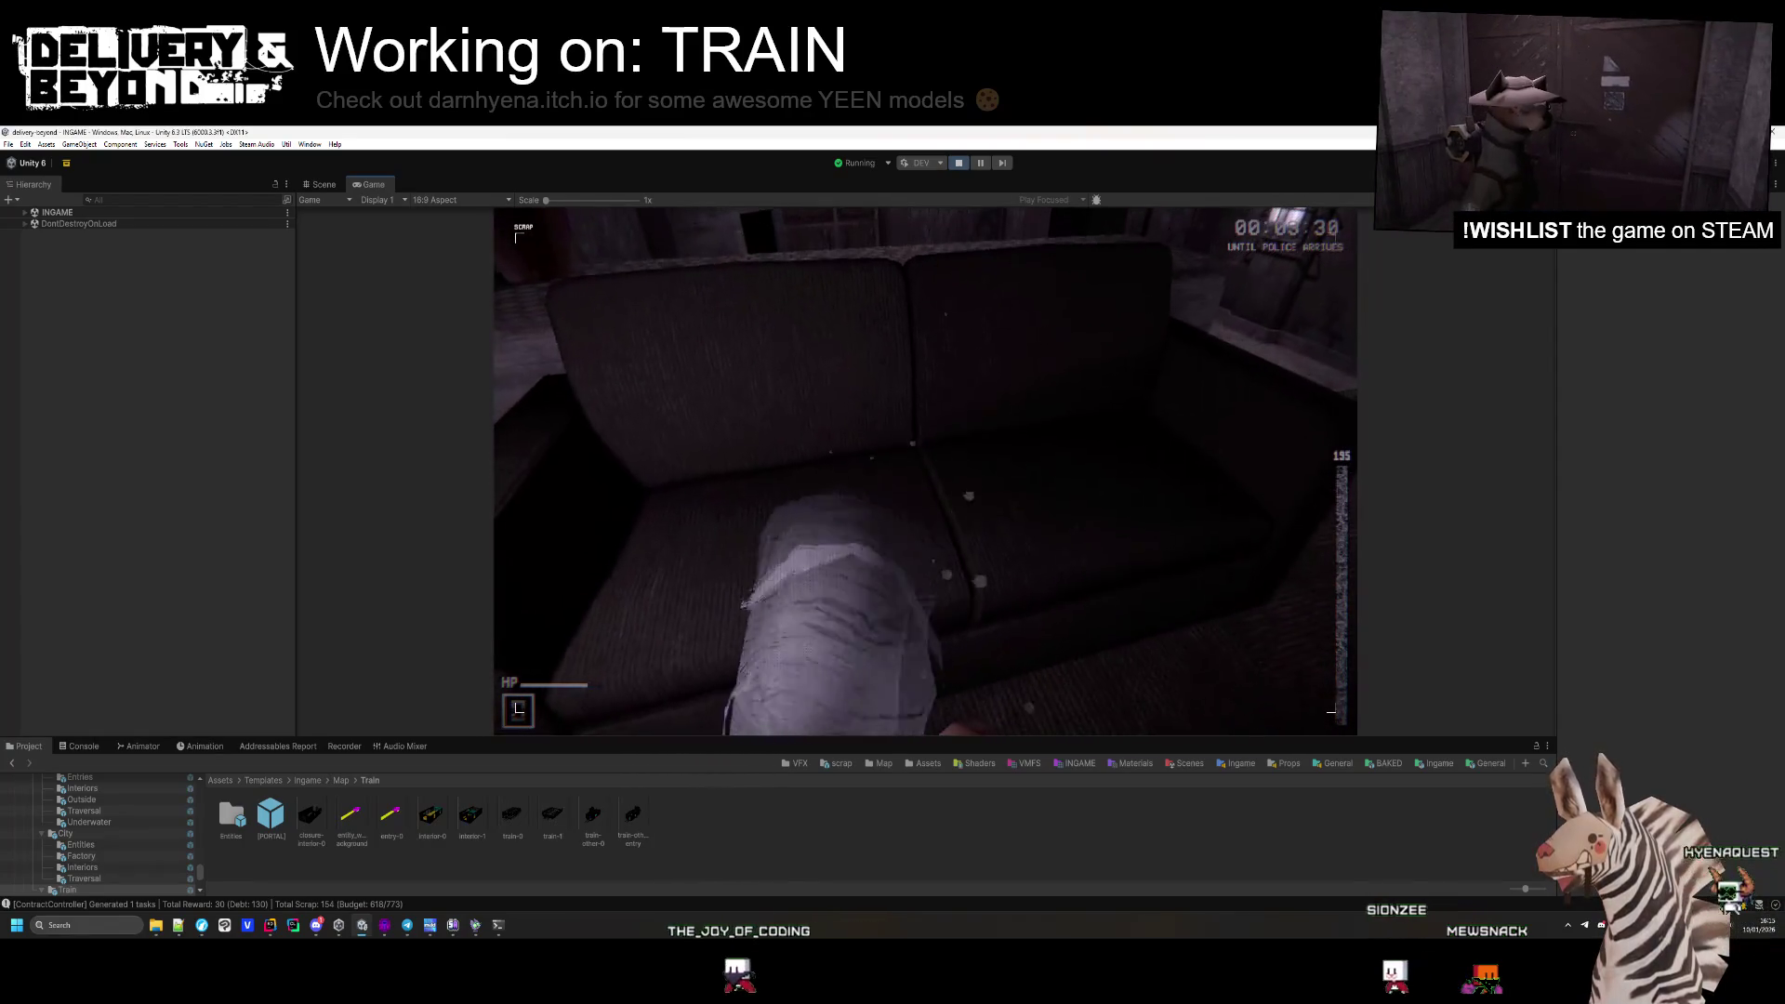
pyautogui.press('e')
pyautogui.press('w')
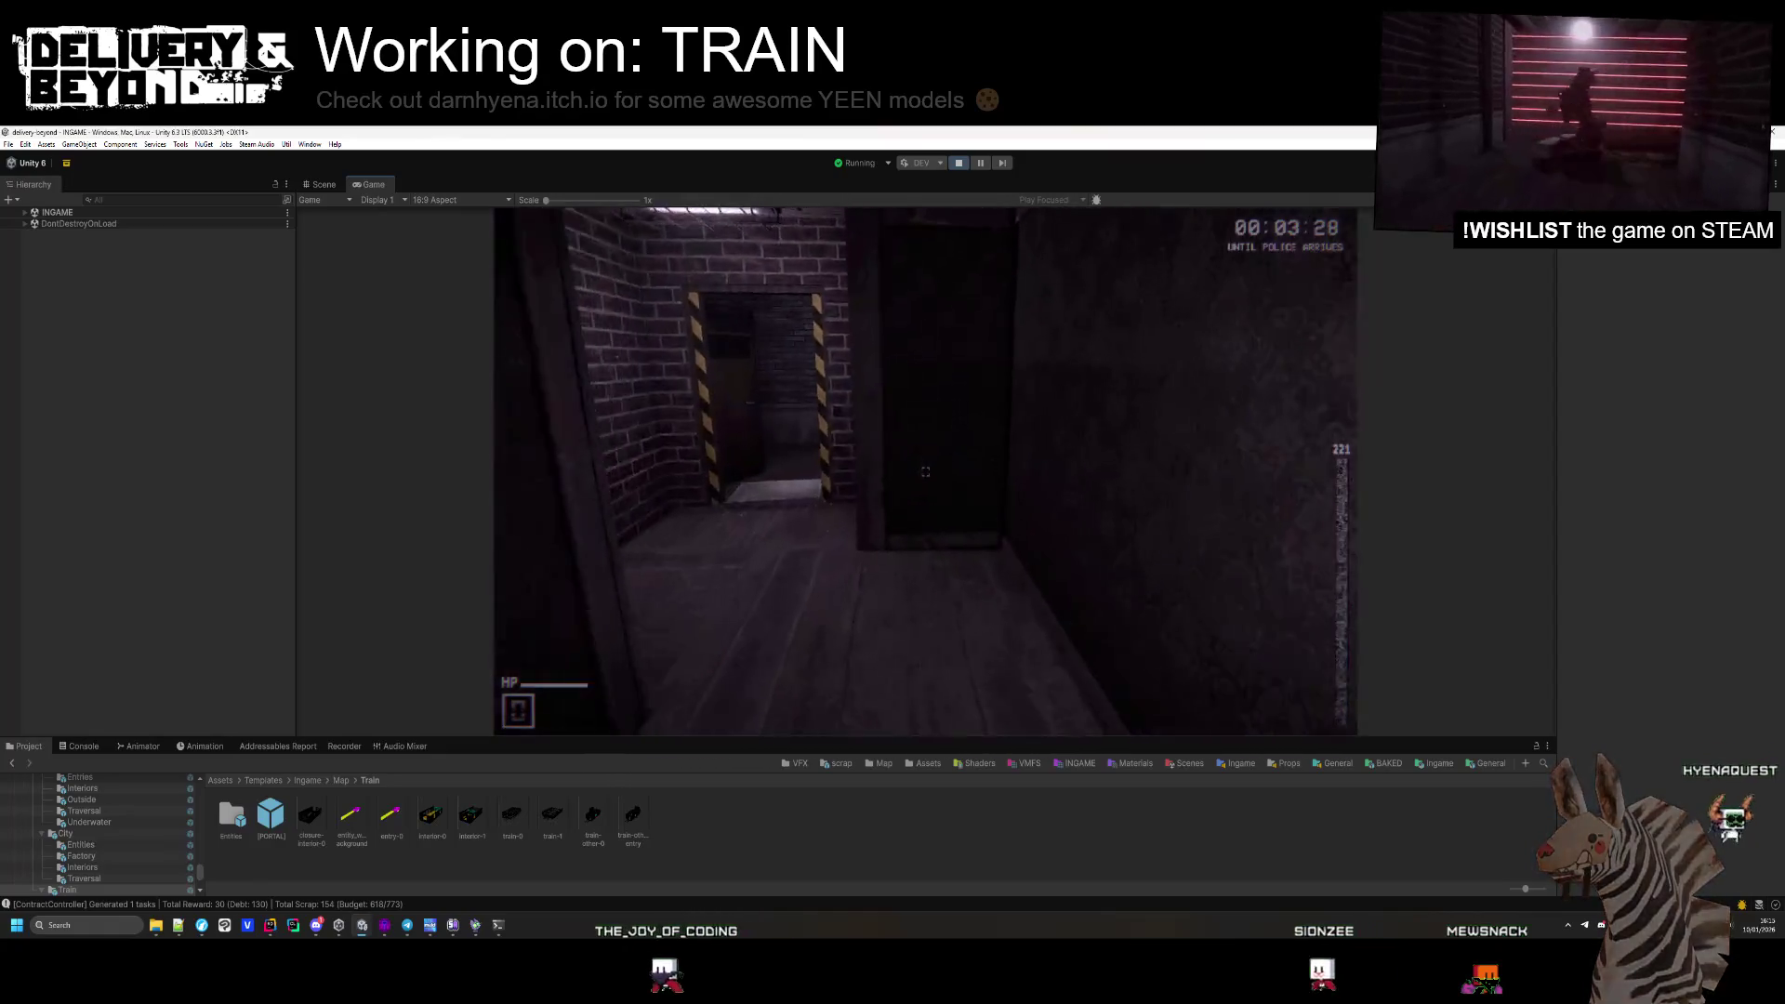
pyautogui.moveTo(925, 471)
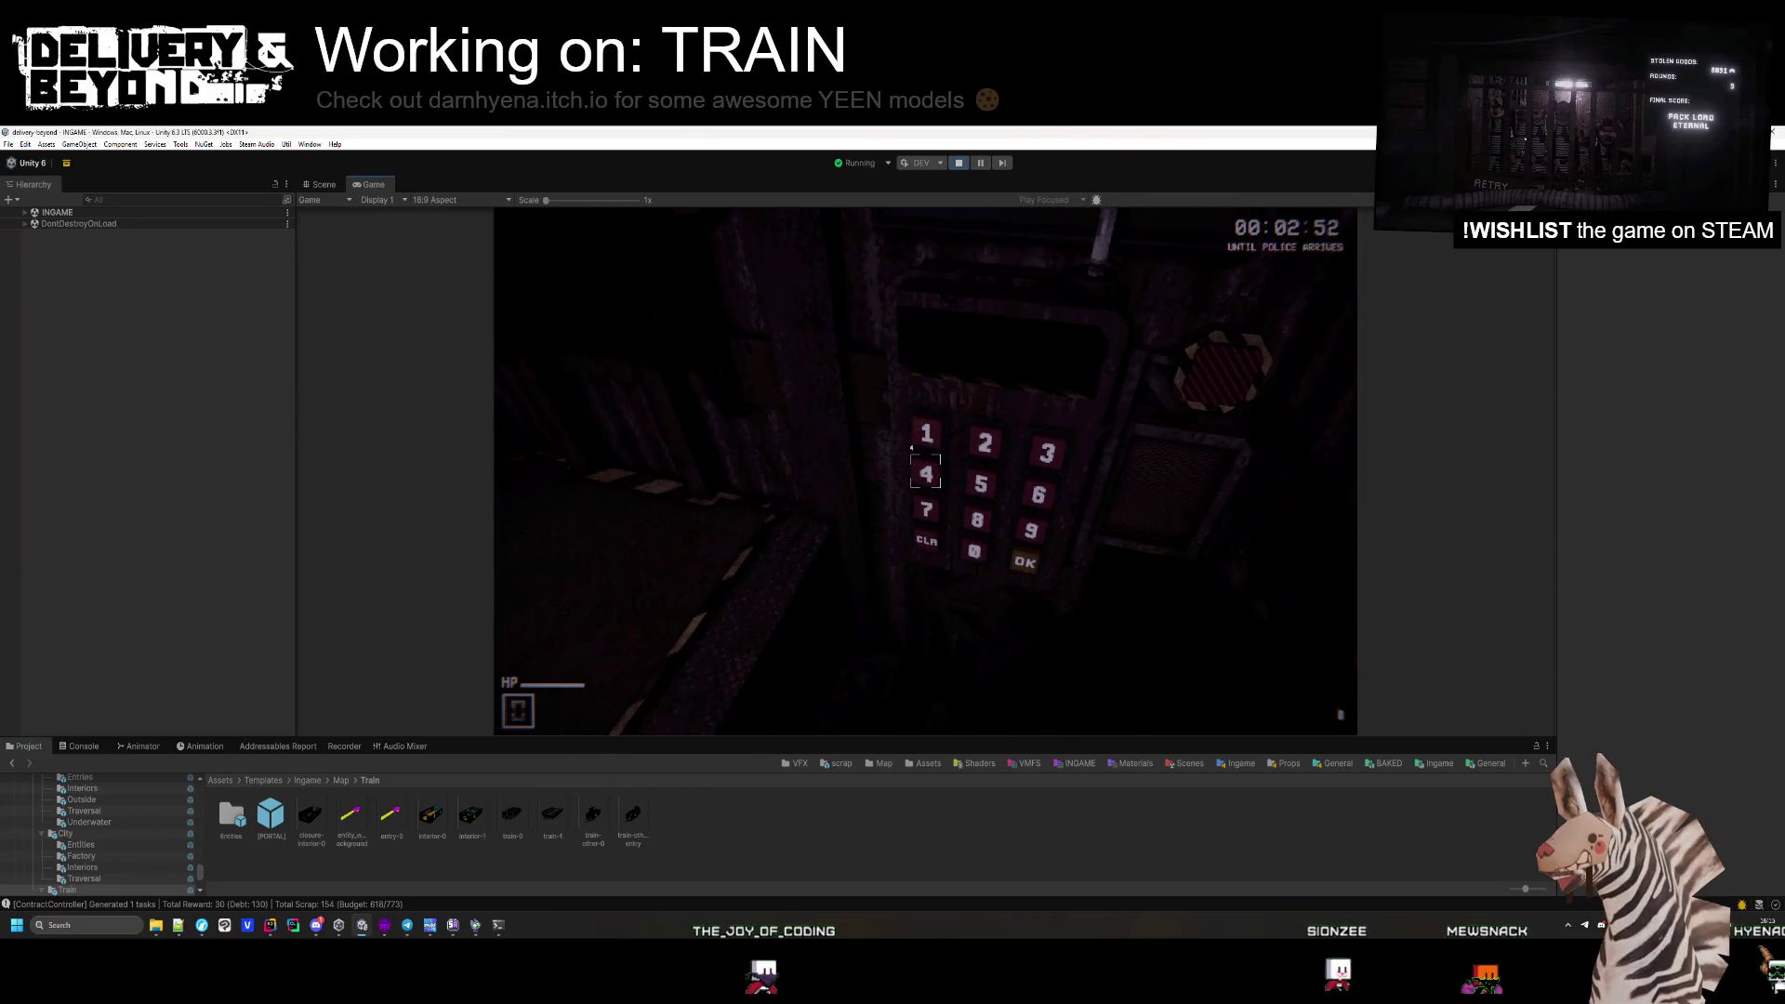
# Finish entering delivery code 4489 on the in-game keypad.
pyautogui.click(925, 471)
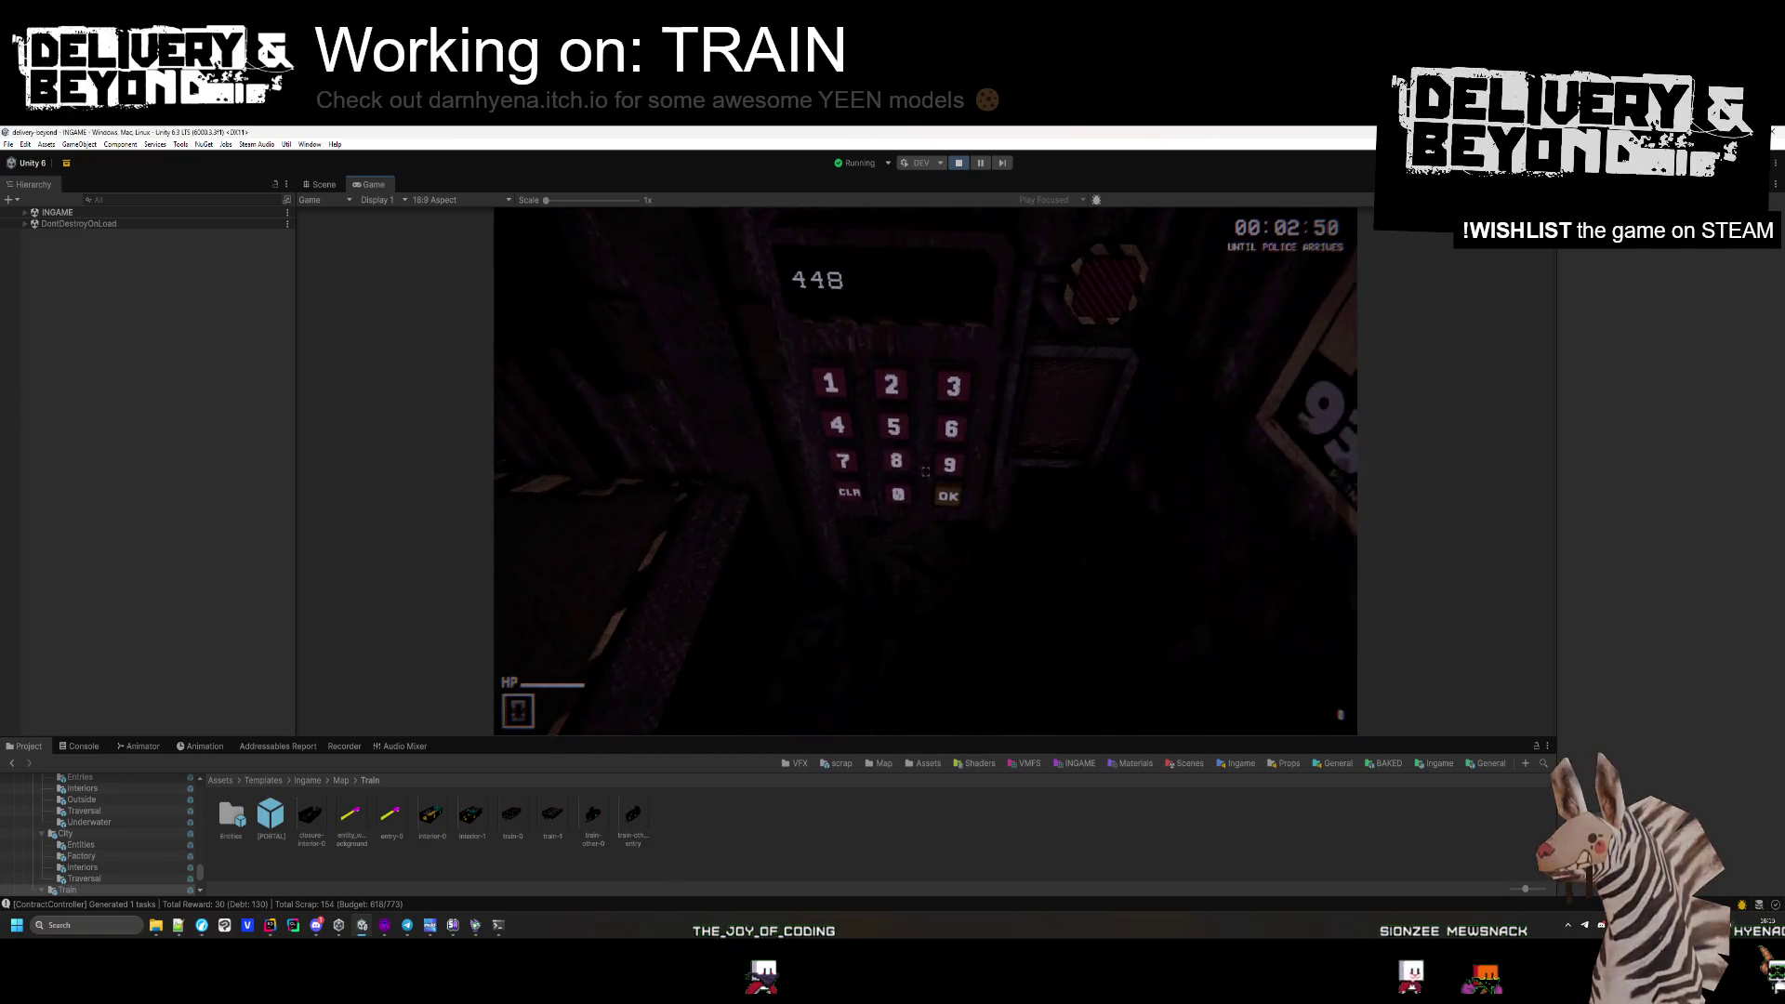
pyautogui.click(925, 472)
pyautogui.moveTo(925, 471)
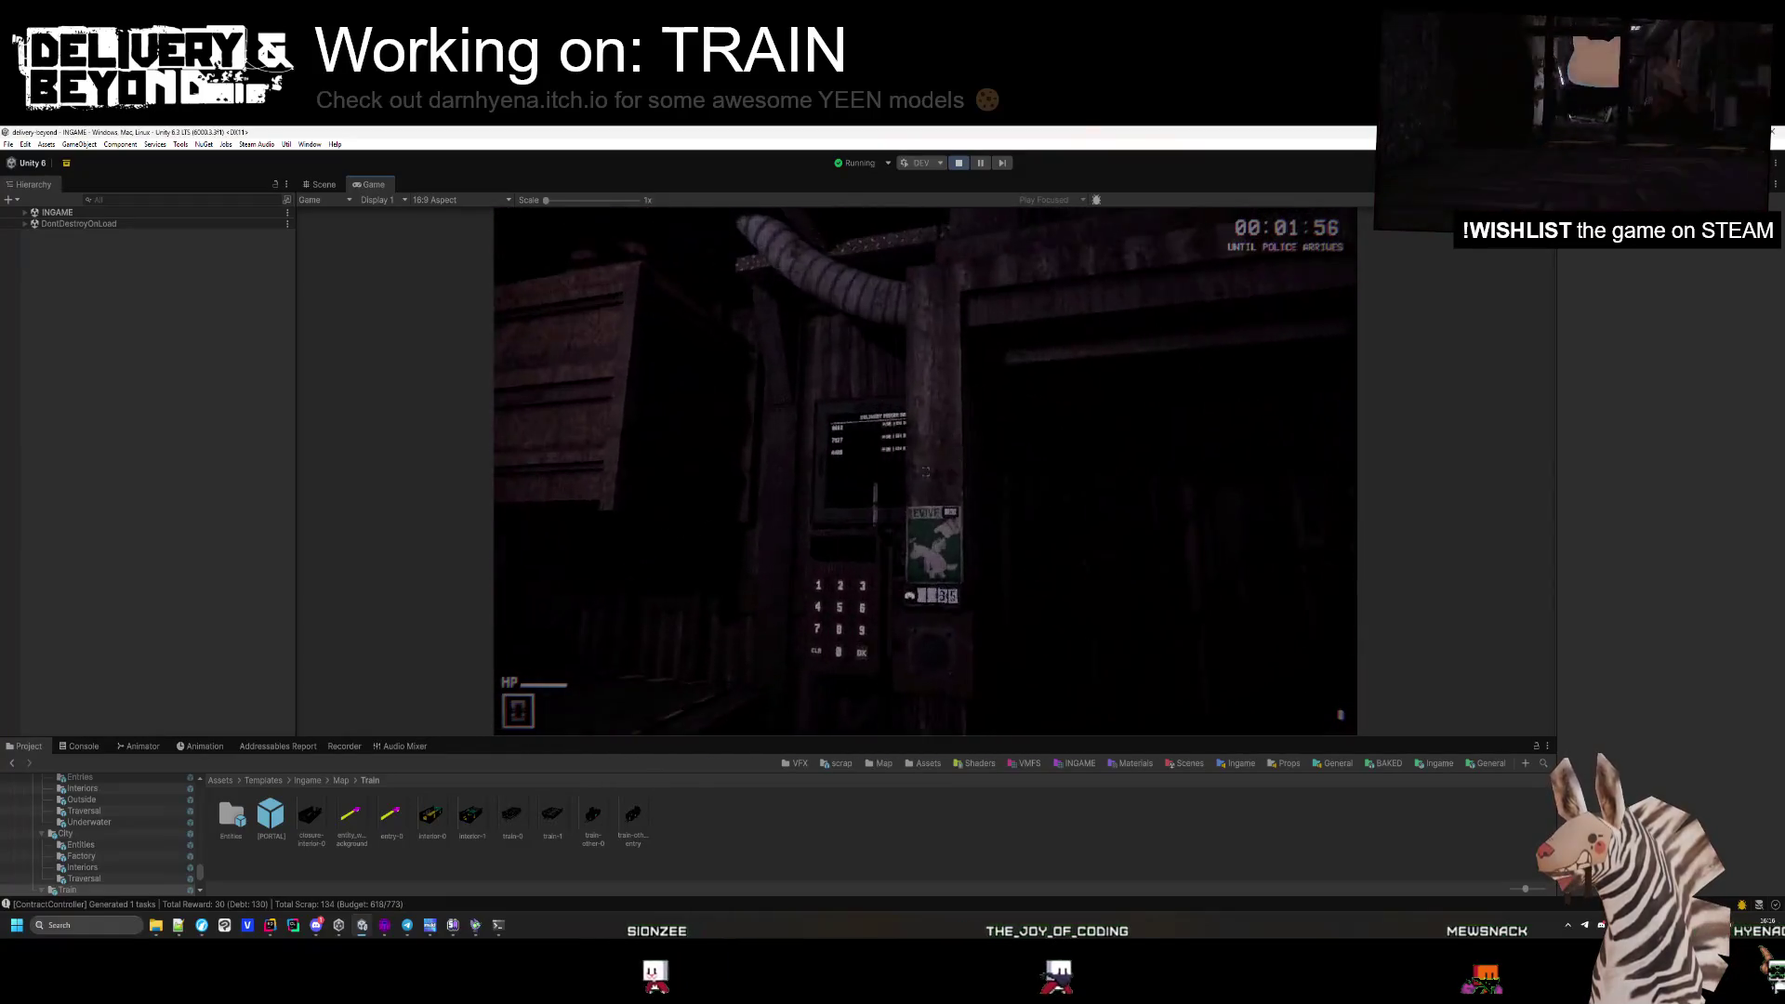
# Enter the next delivery code, including digits 0 and 6, on the keypad.
pyautogui.click(909, 465)
pyautogui.click(911, 481)
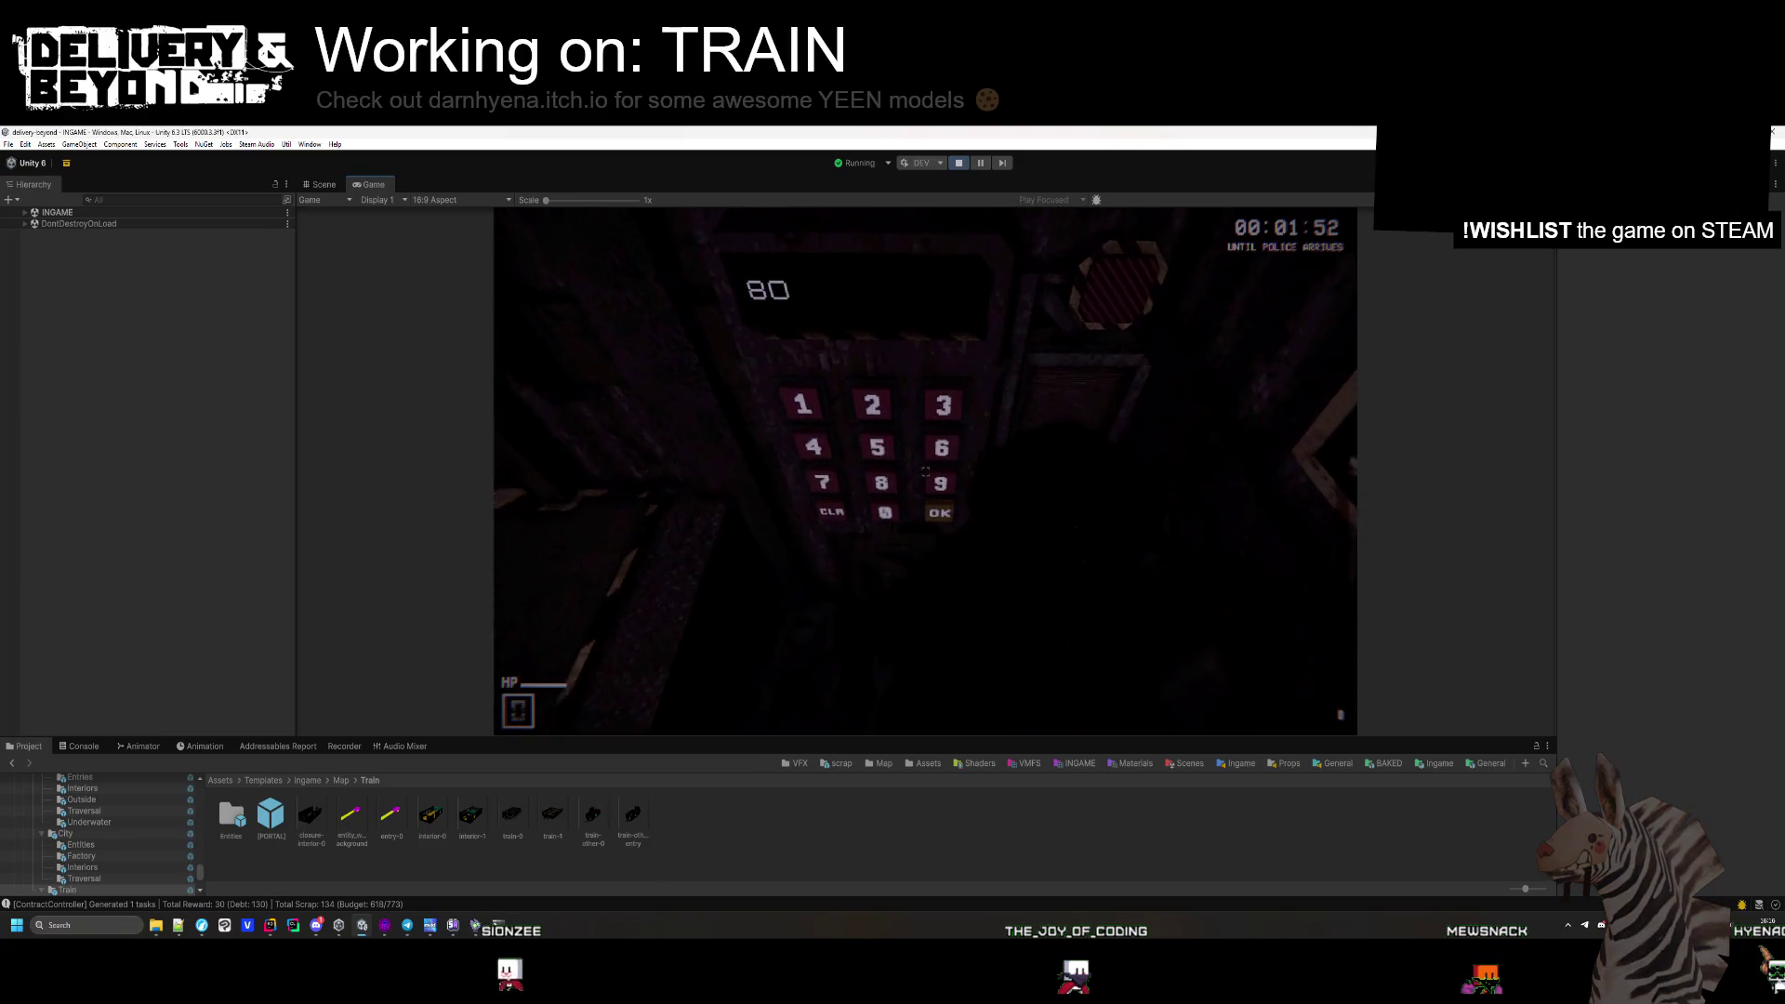
pyautogui.click(925, 471)
pyautogui.click(937, 480)
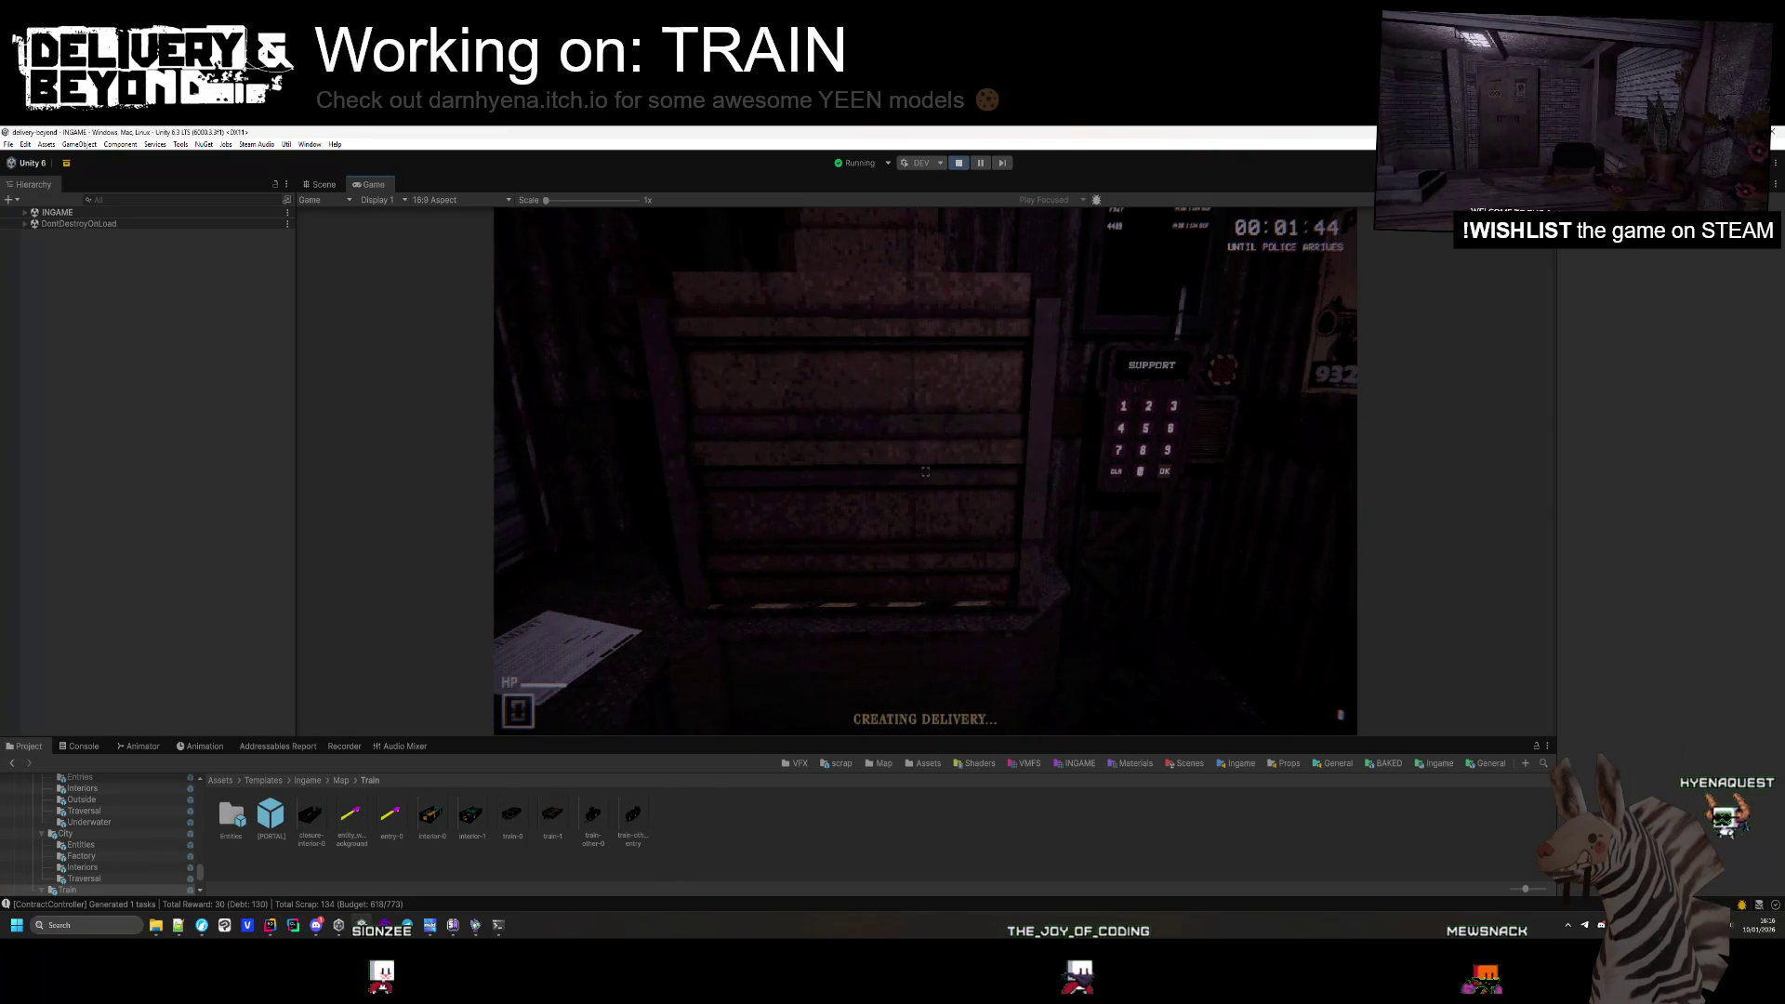
# Grab the box and carry it through the brick corridor onto the Delivery Point.
pyautogui.click(924, 471)
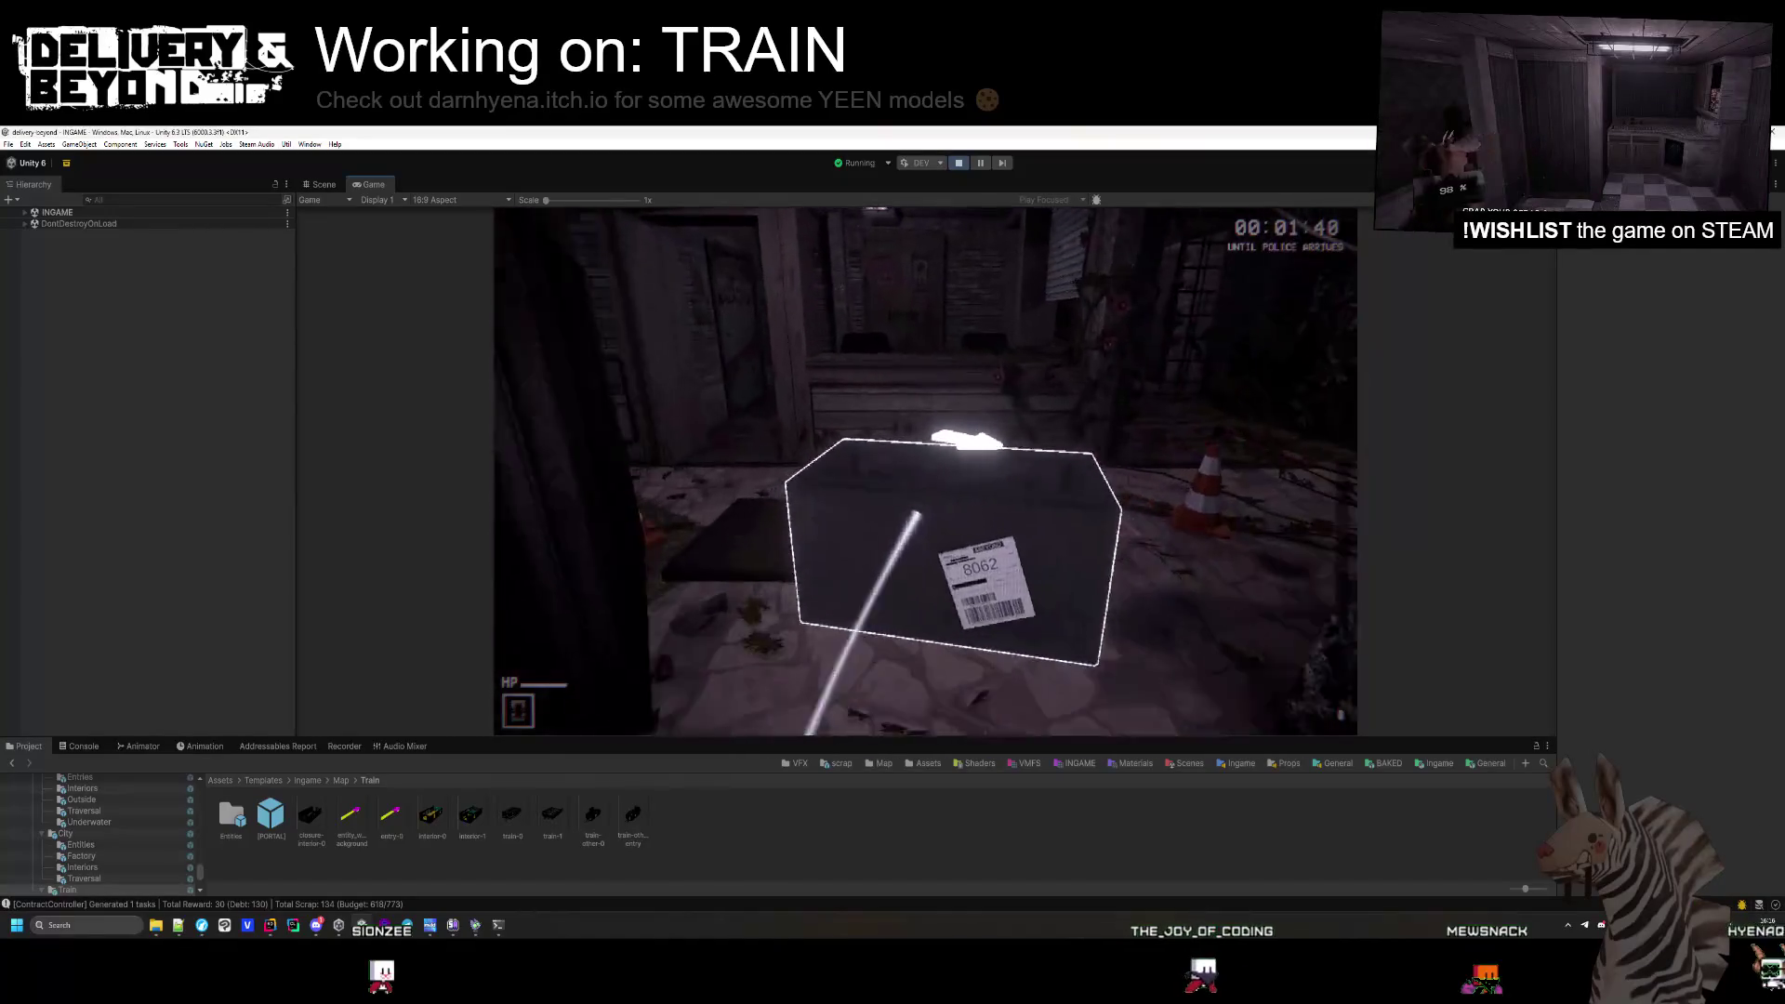
pyautogui.press('w')
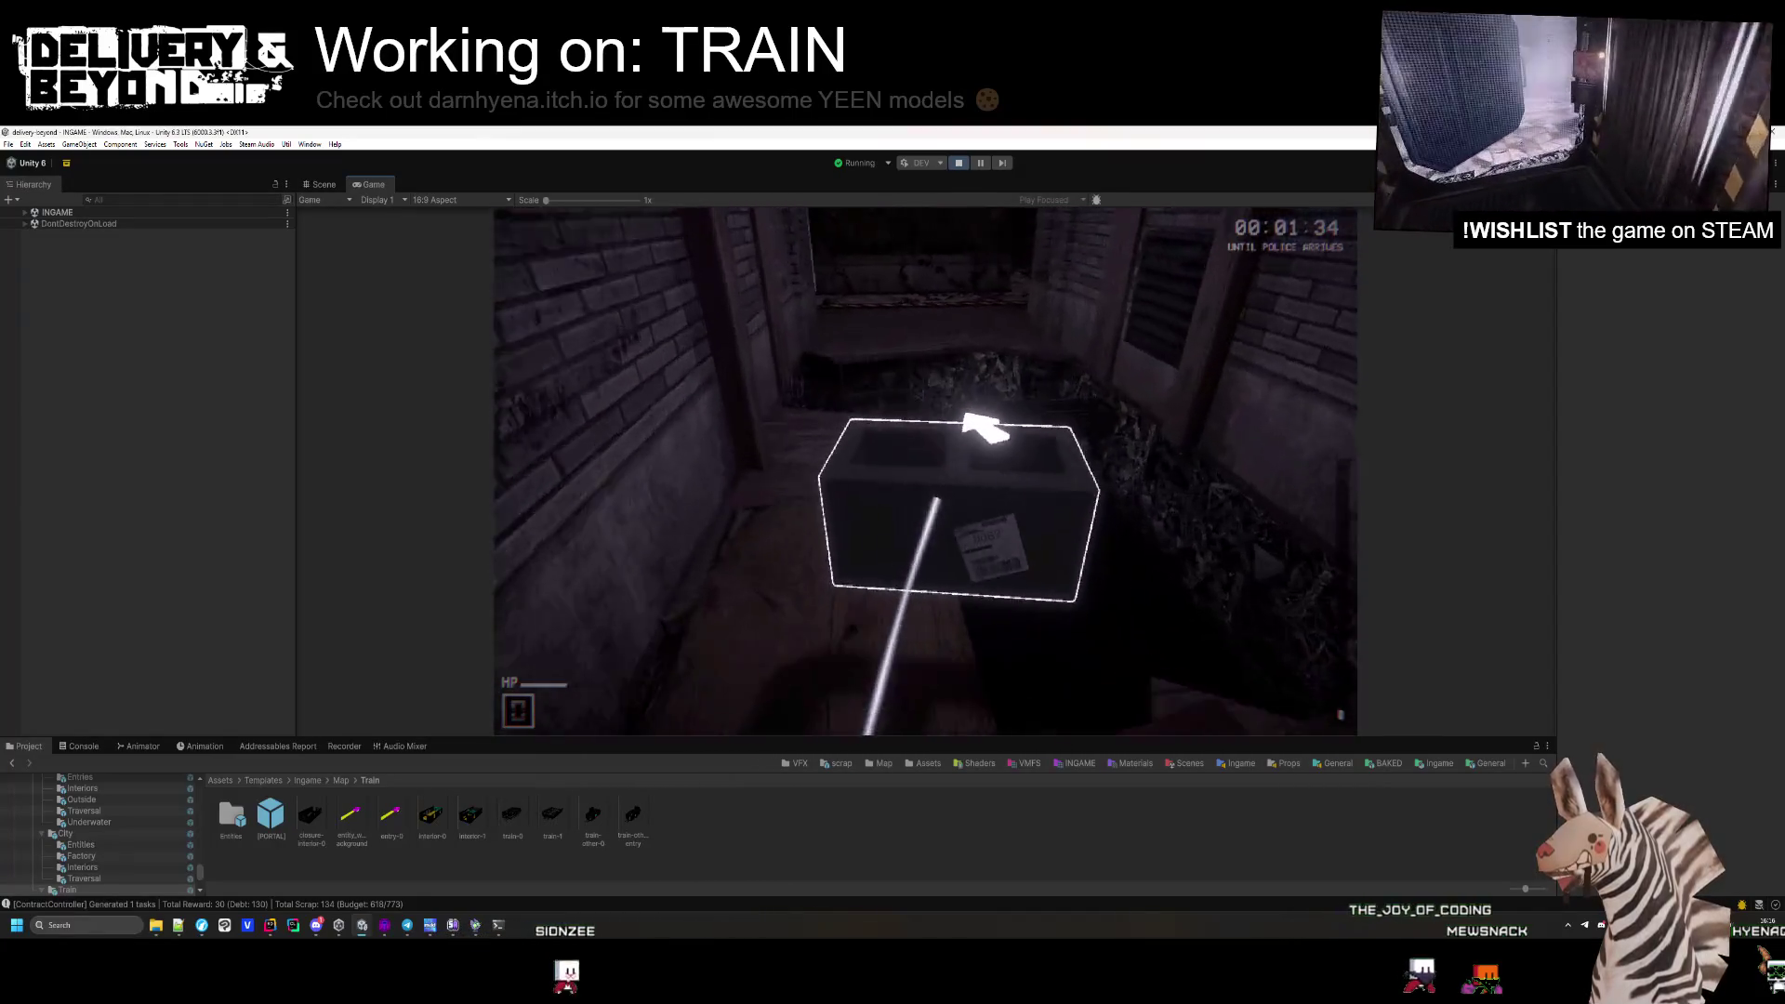
pyautogui.press('w')
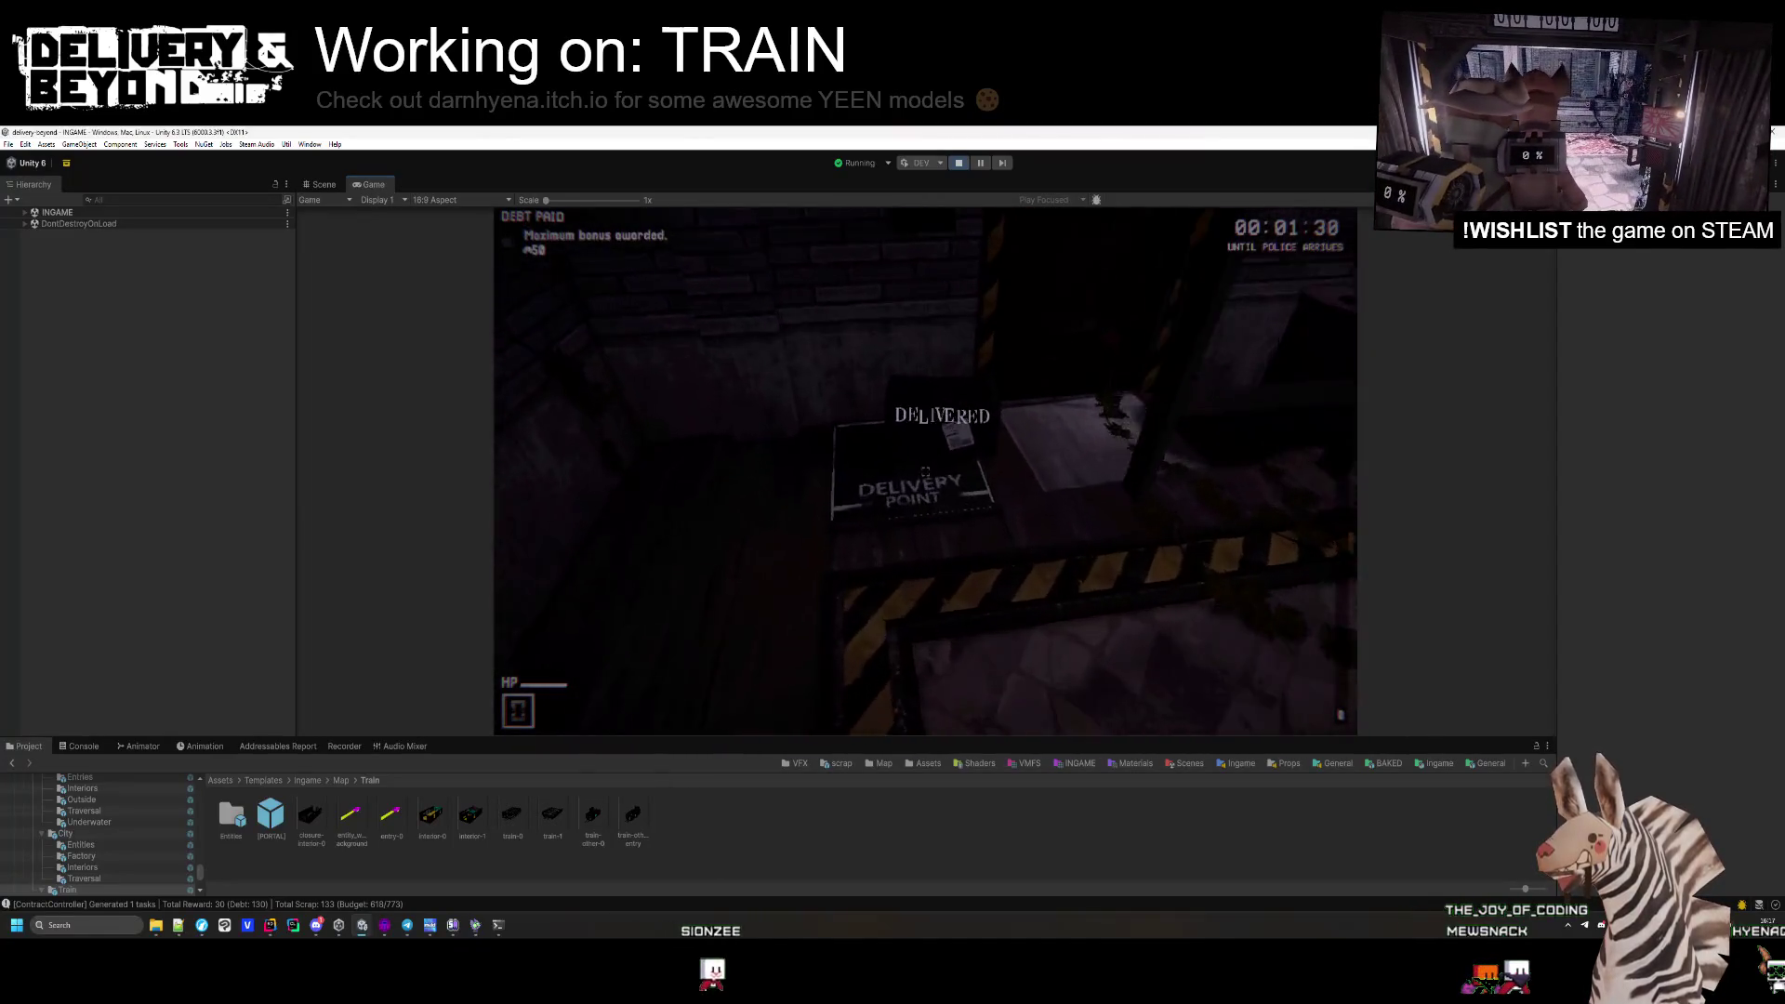
# Walk out to the vine-covered street and ride the door down the alley.
pyautogui.press('w')
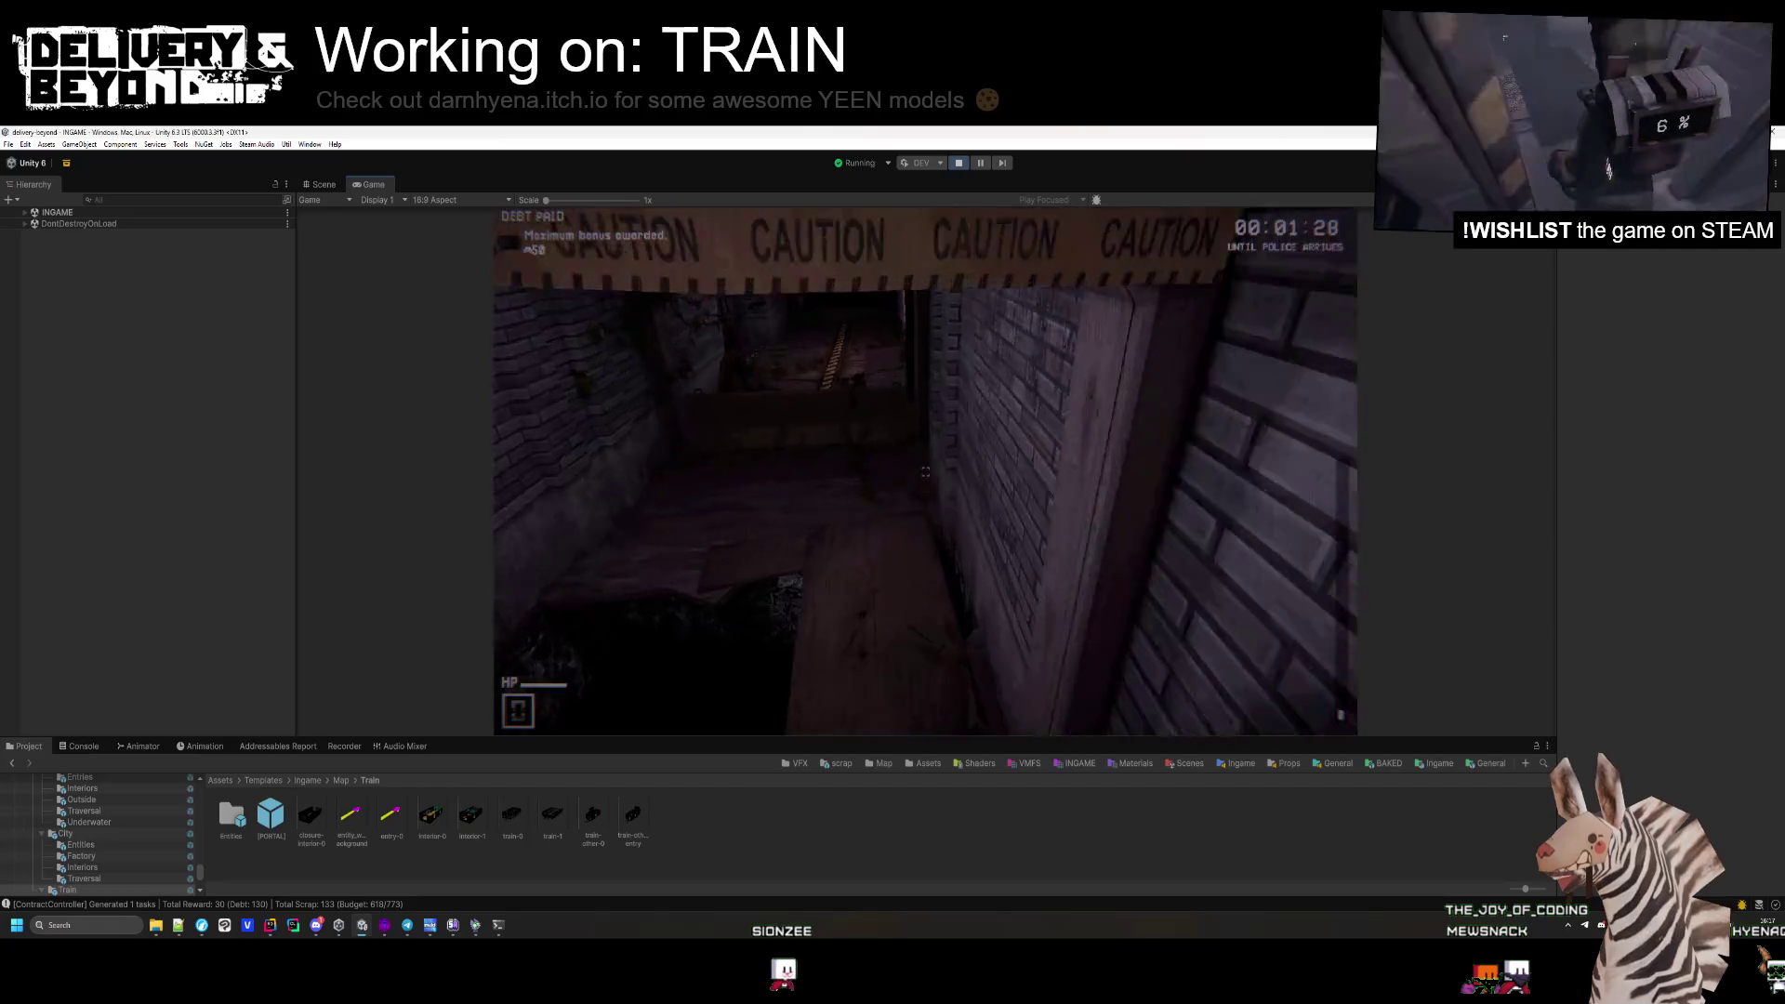
pyautogui.press('w')
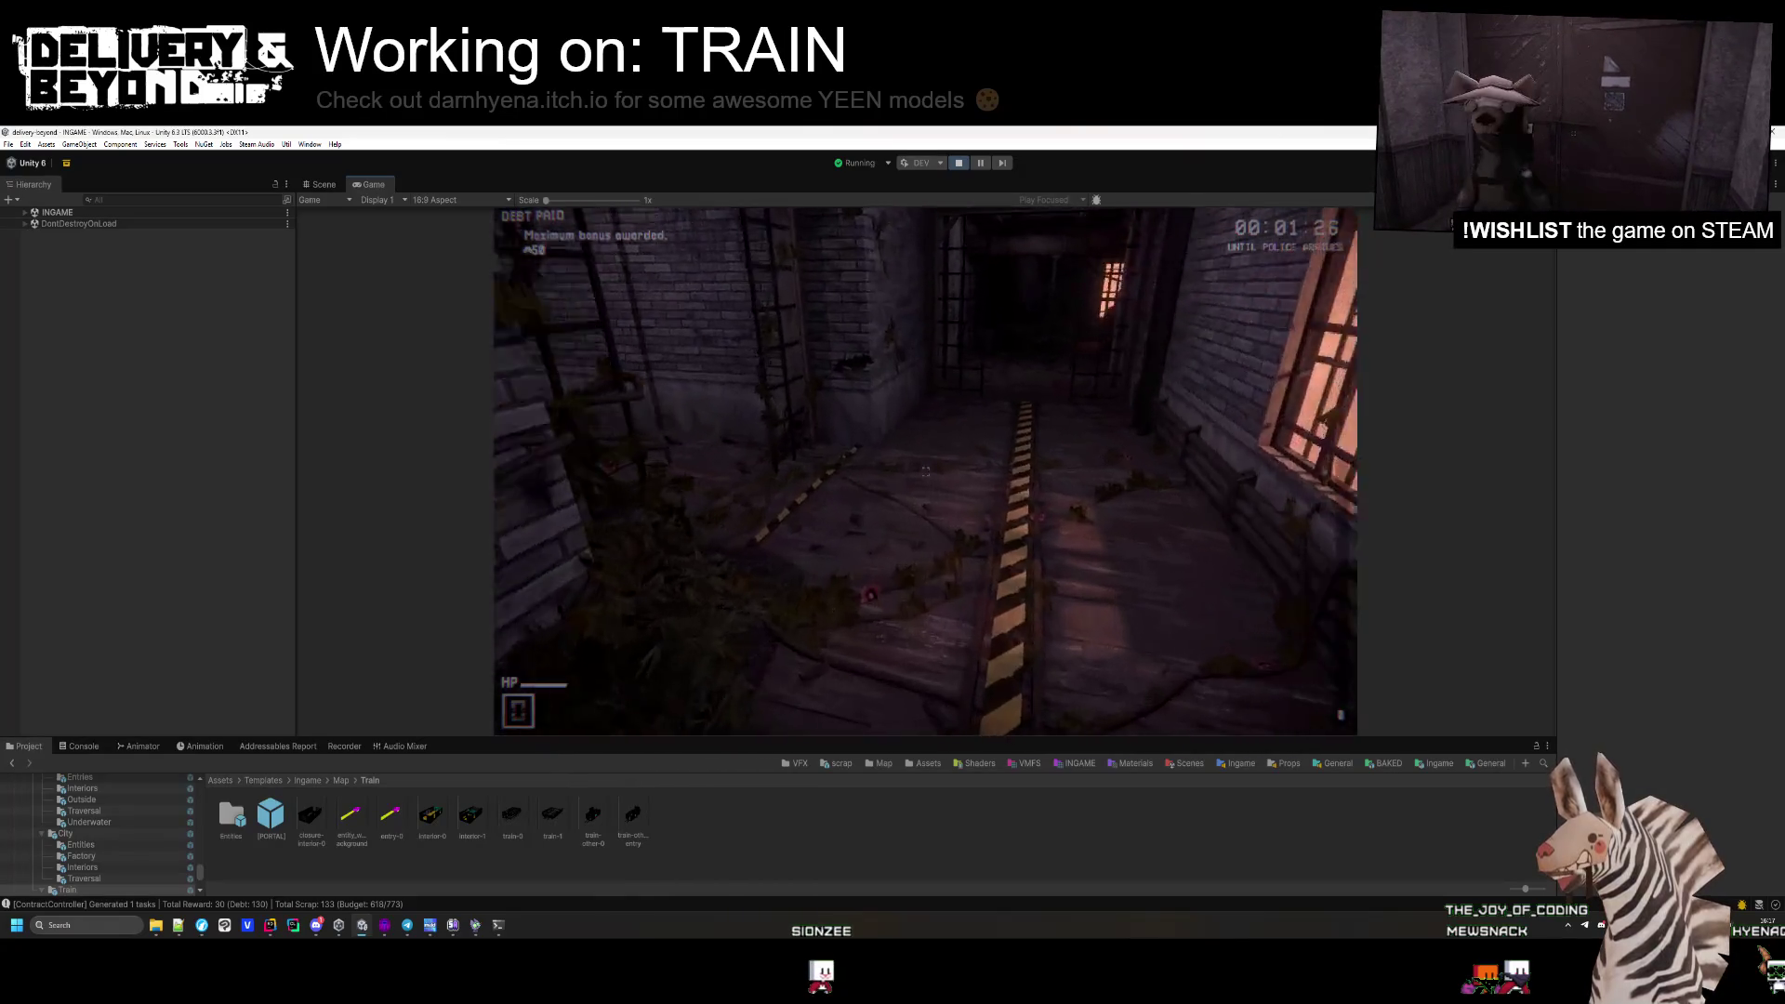
pyautogui.press('w')
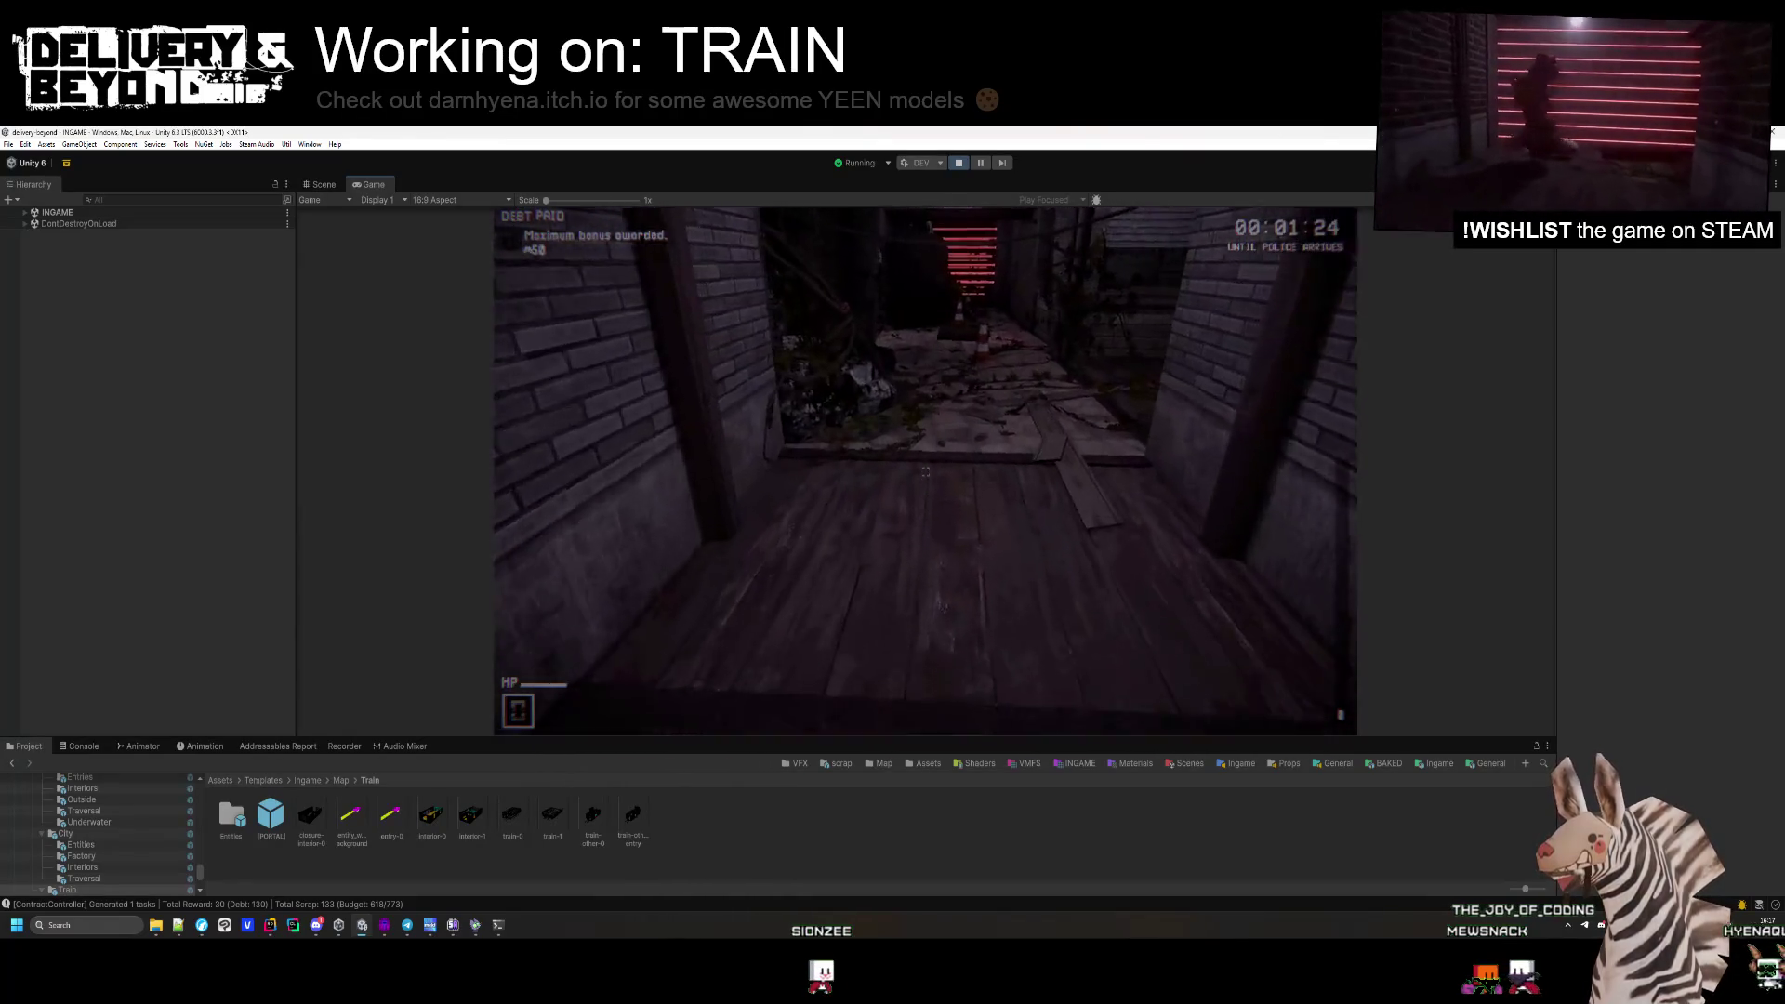
pyautogui.press('w')
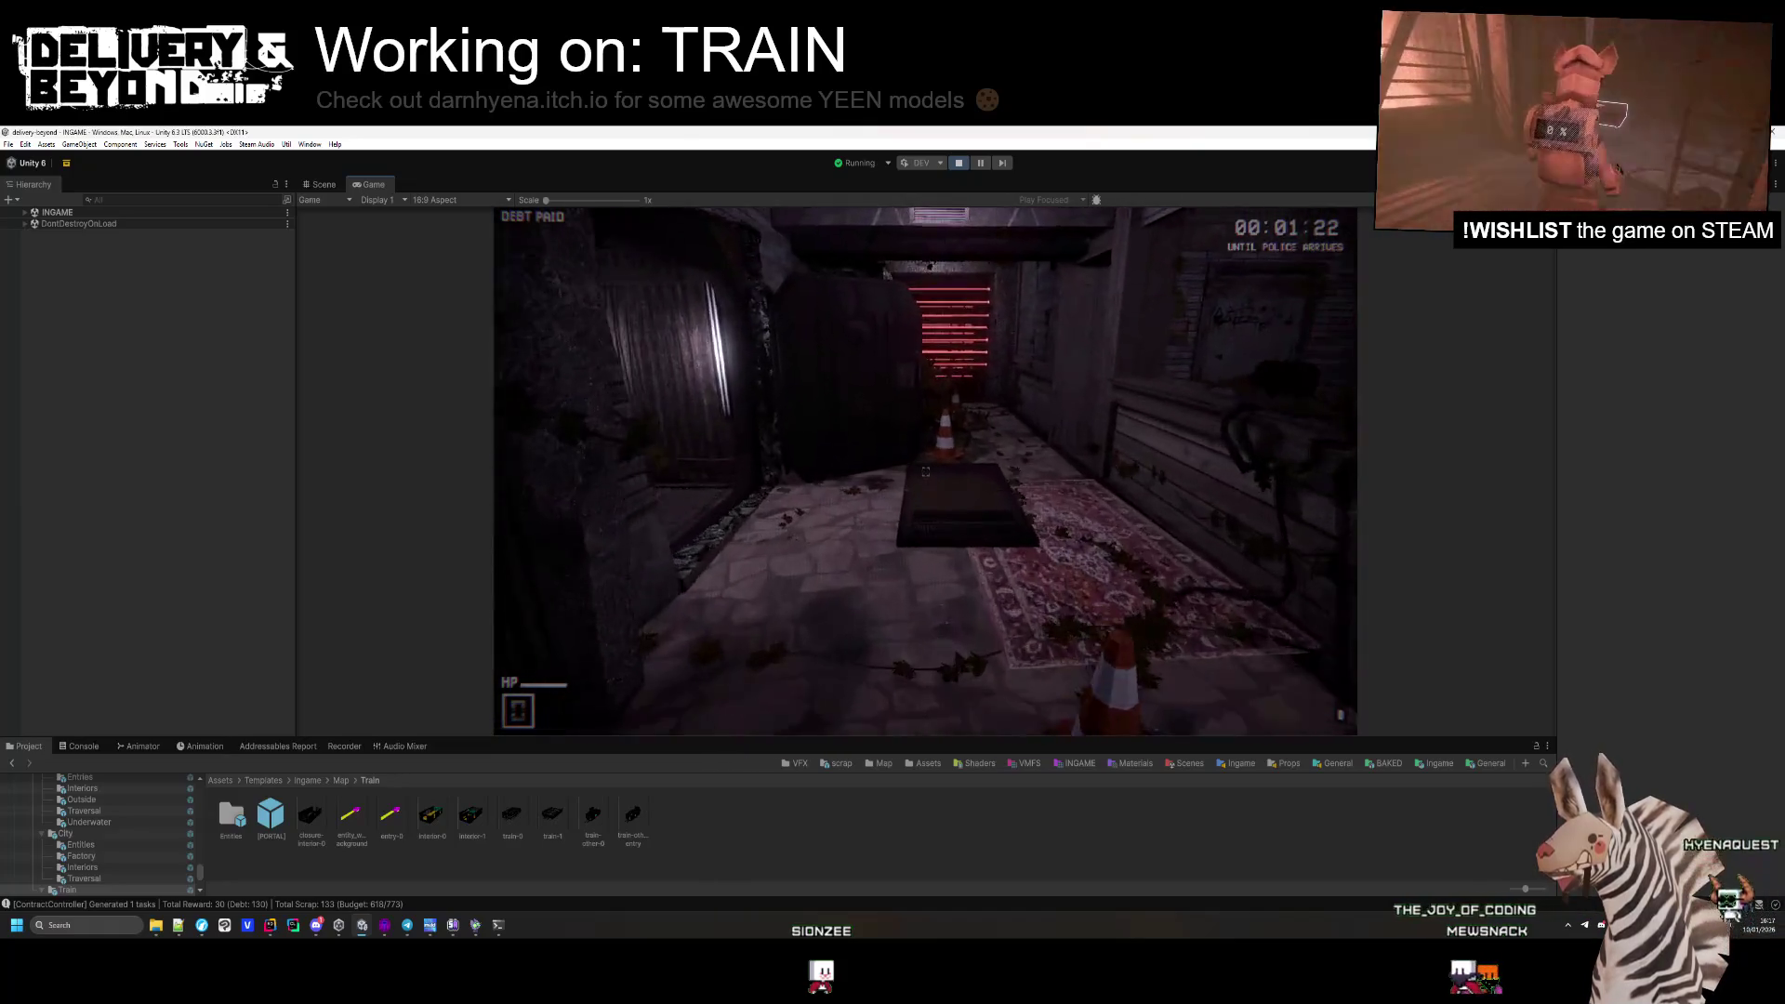
pyautogui.press('e')
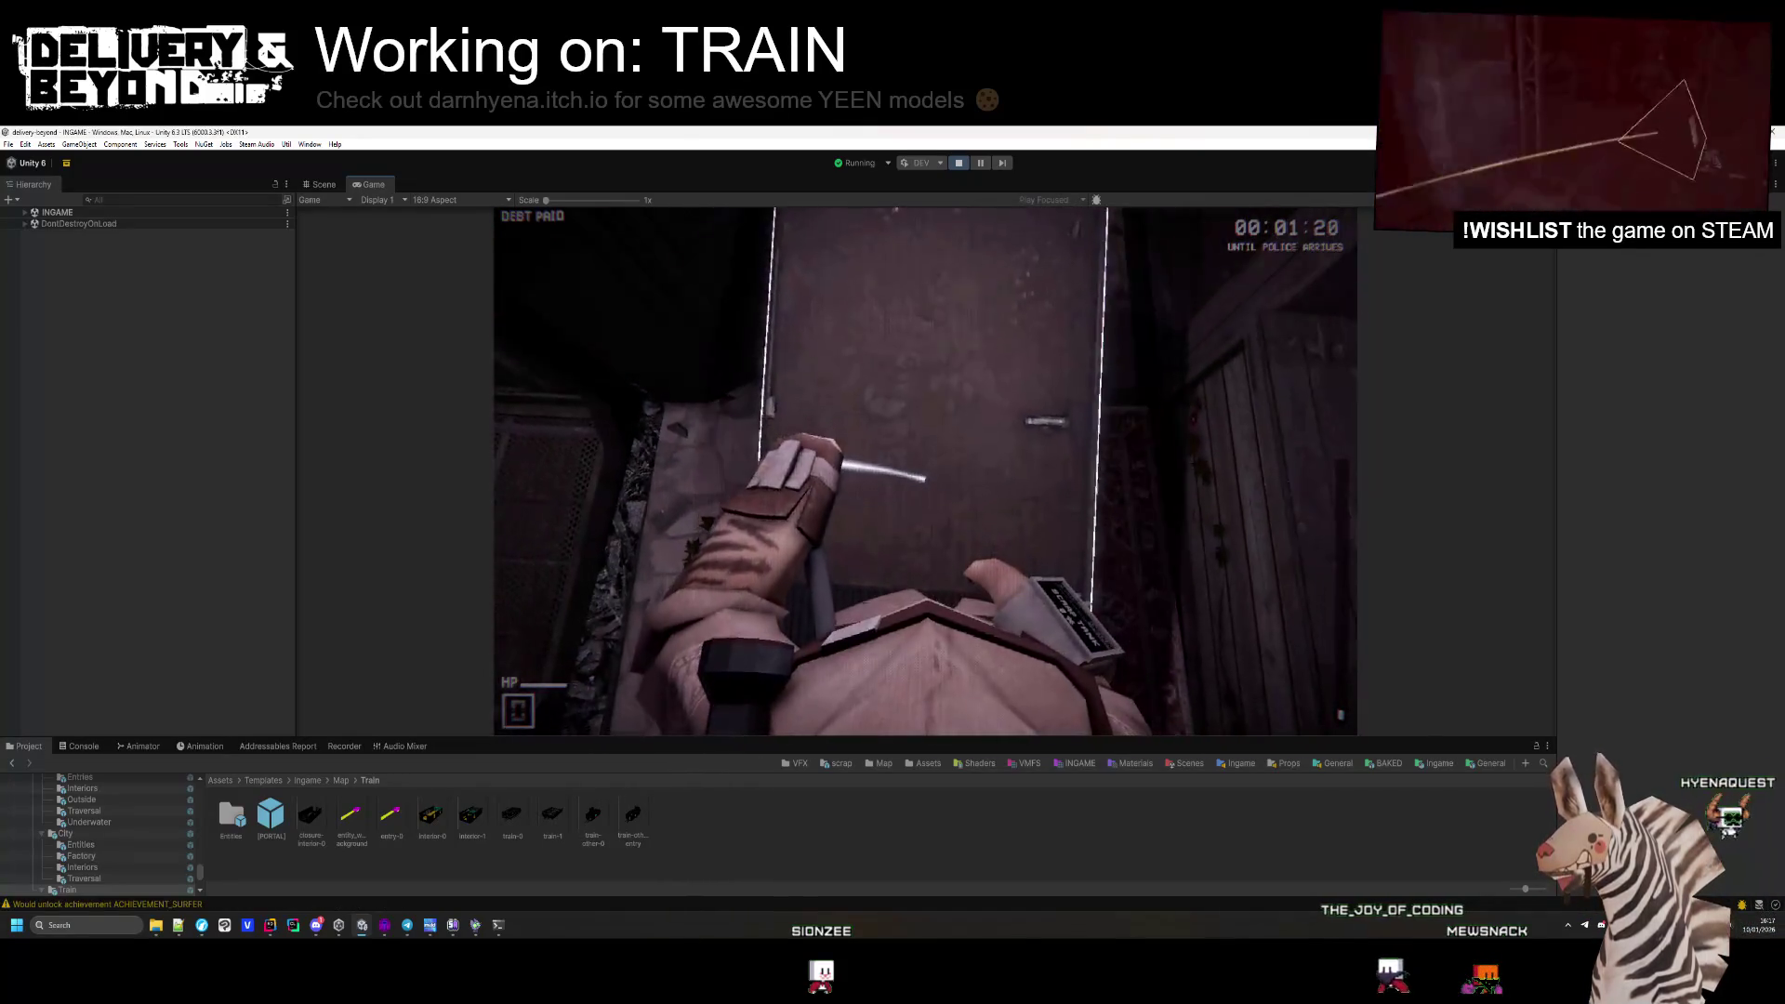
pyautogui.press('w')
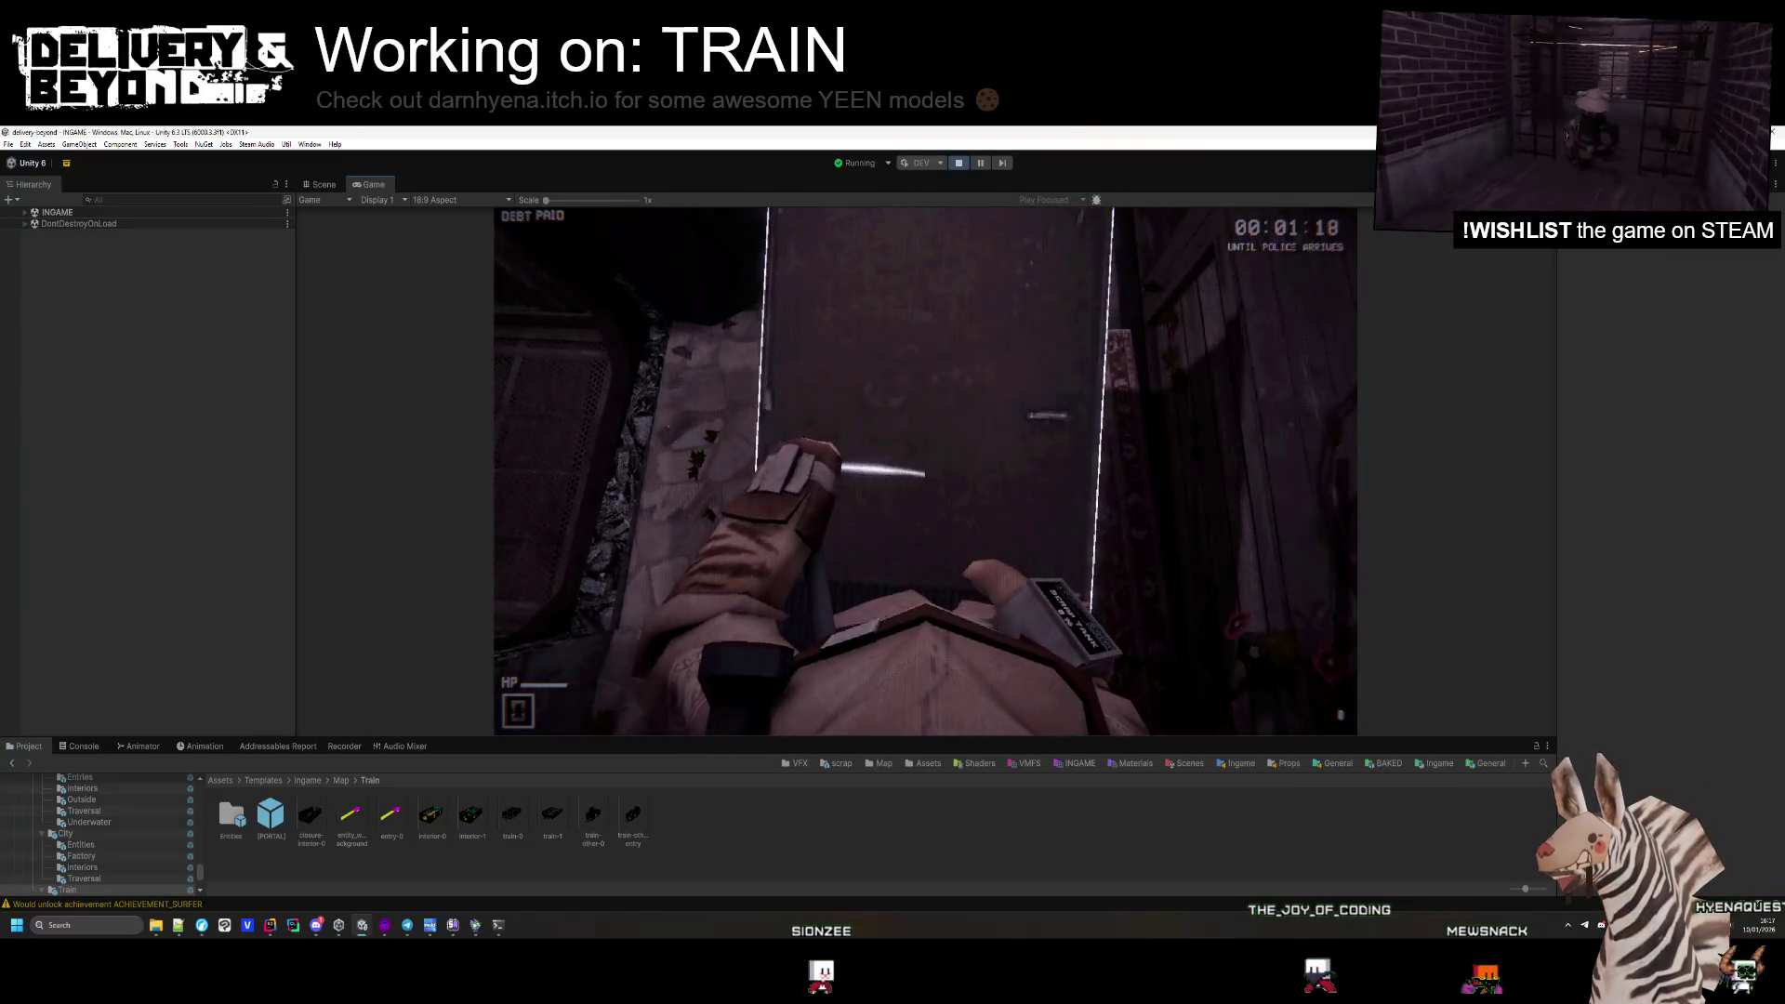
pyautogui.press('w')
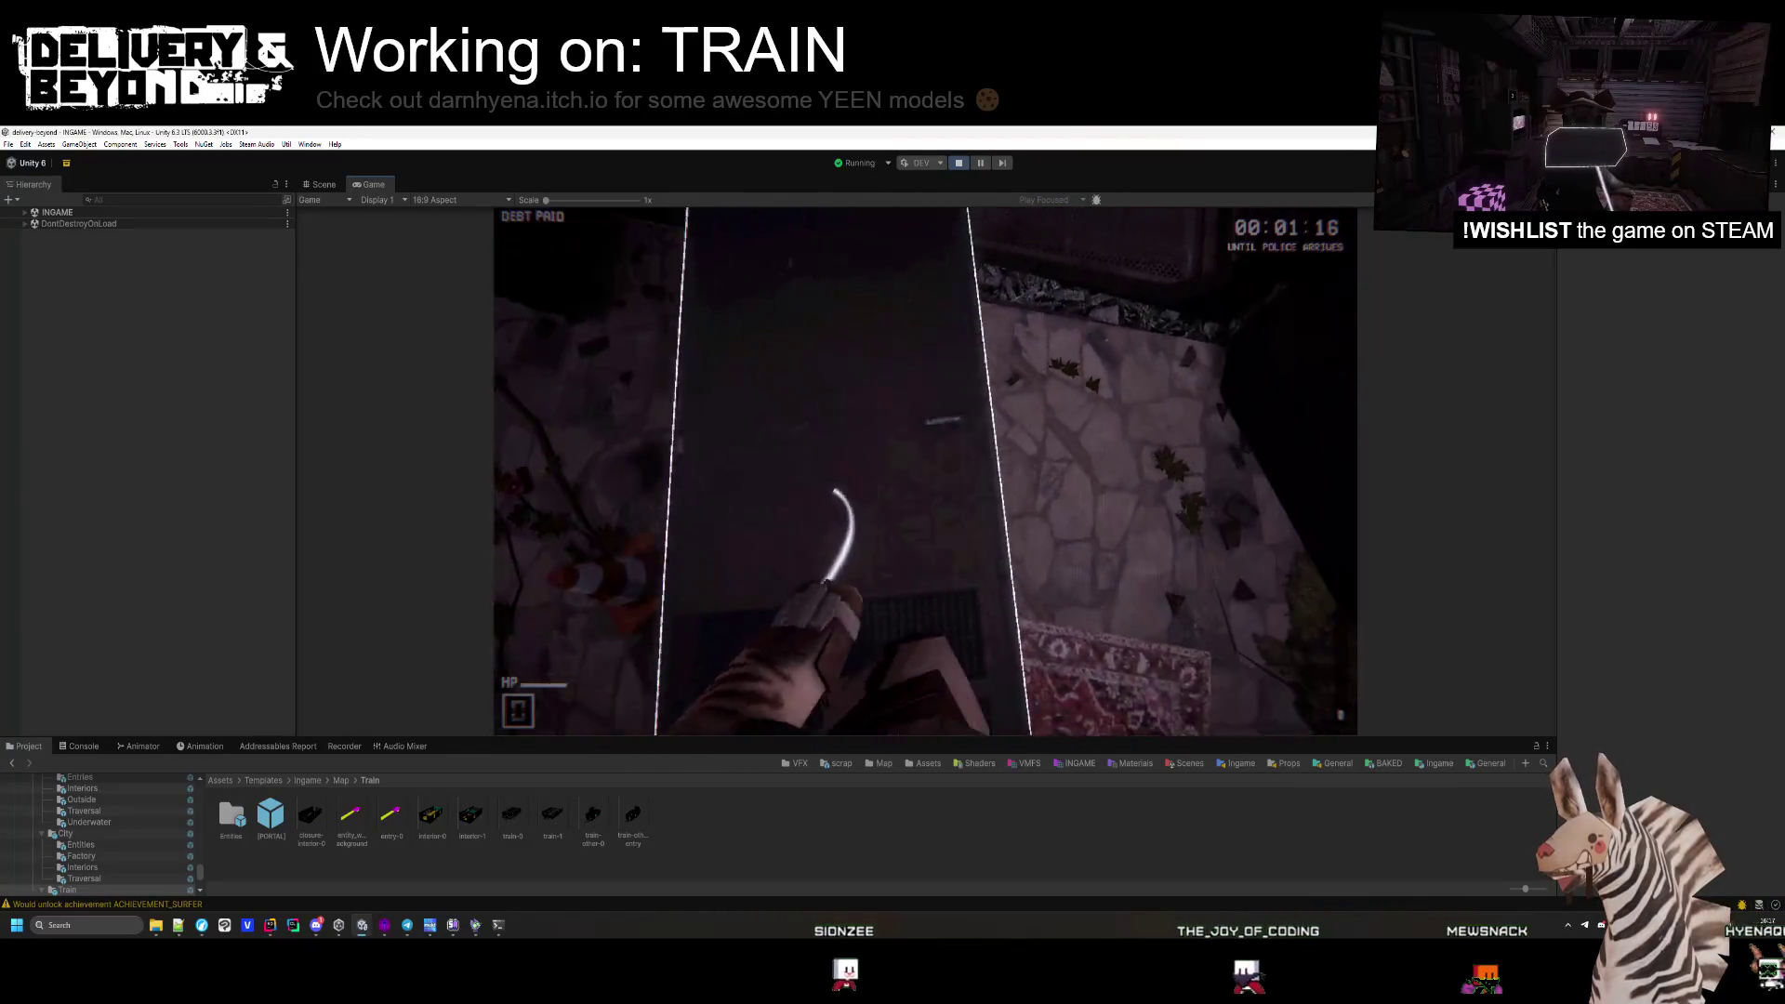
pyautogui.press('w')
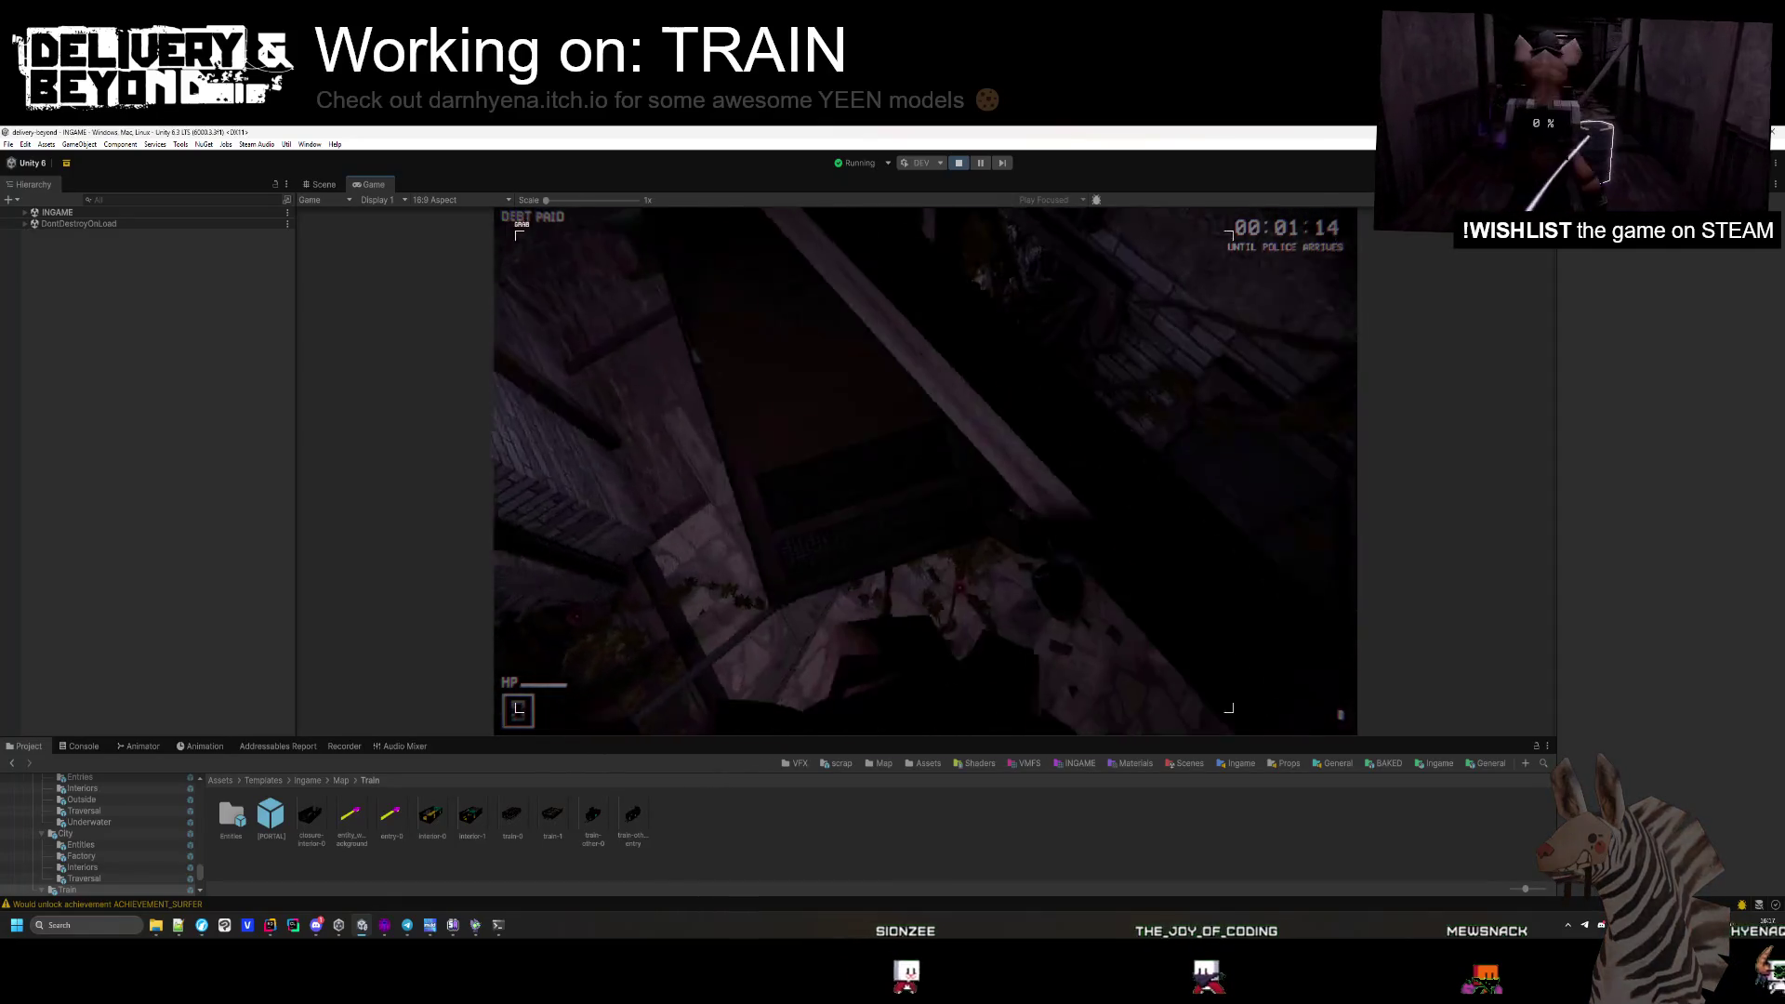
# Enter the store room and approach the DELIVERY MAKER panel and debt counter.
pyautogui.press('w')
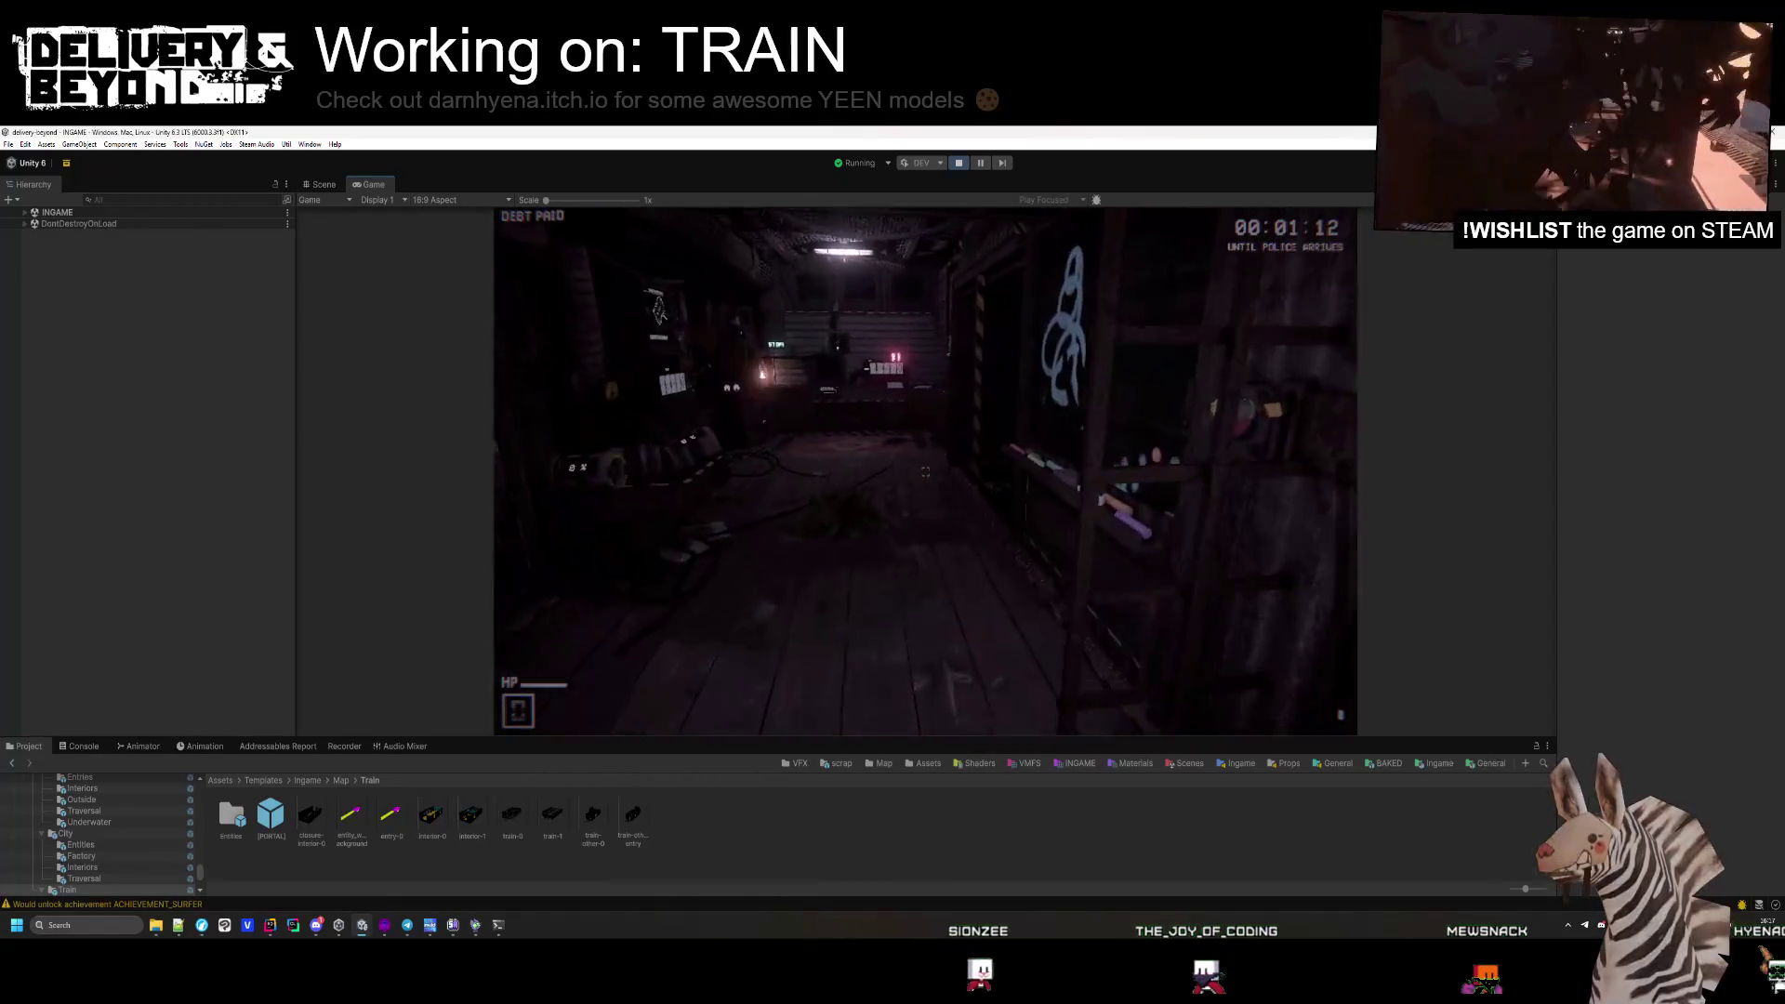
pyautogui.press('w')
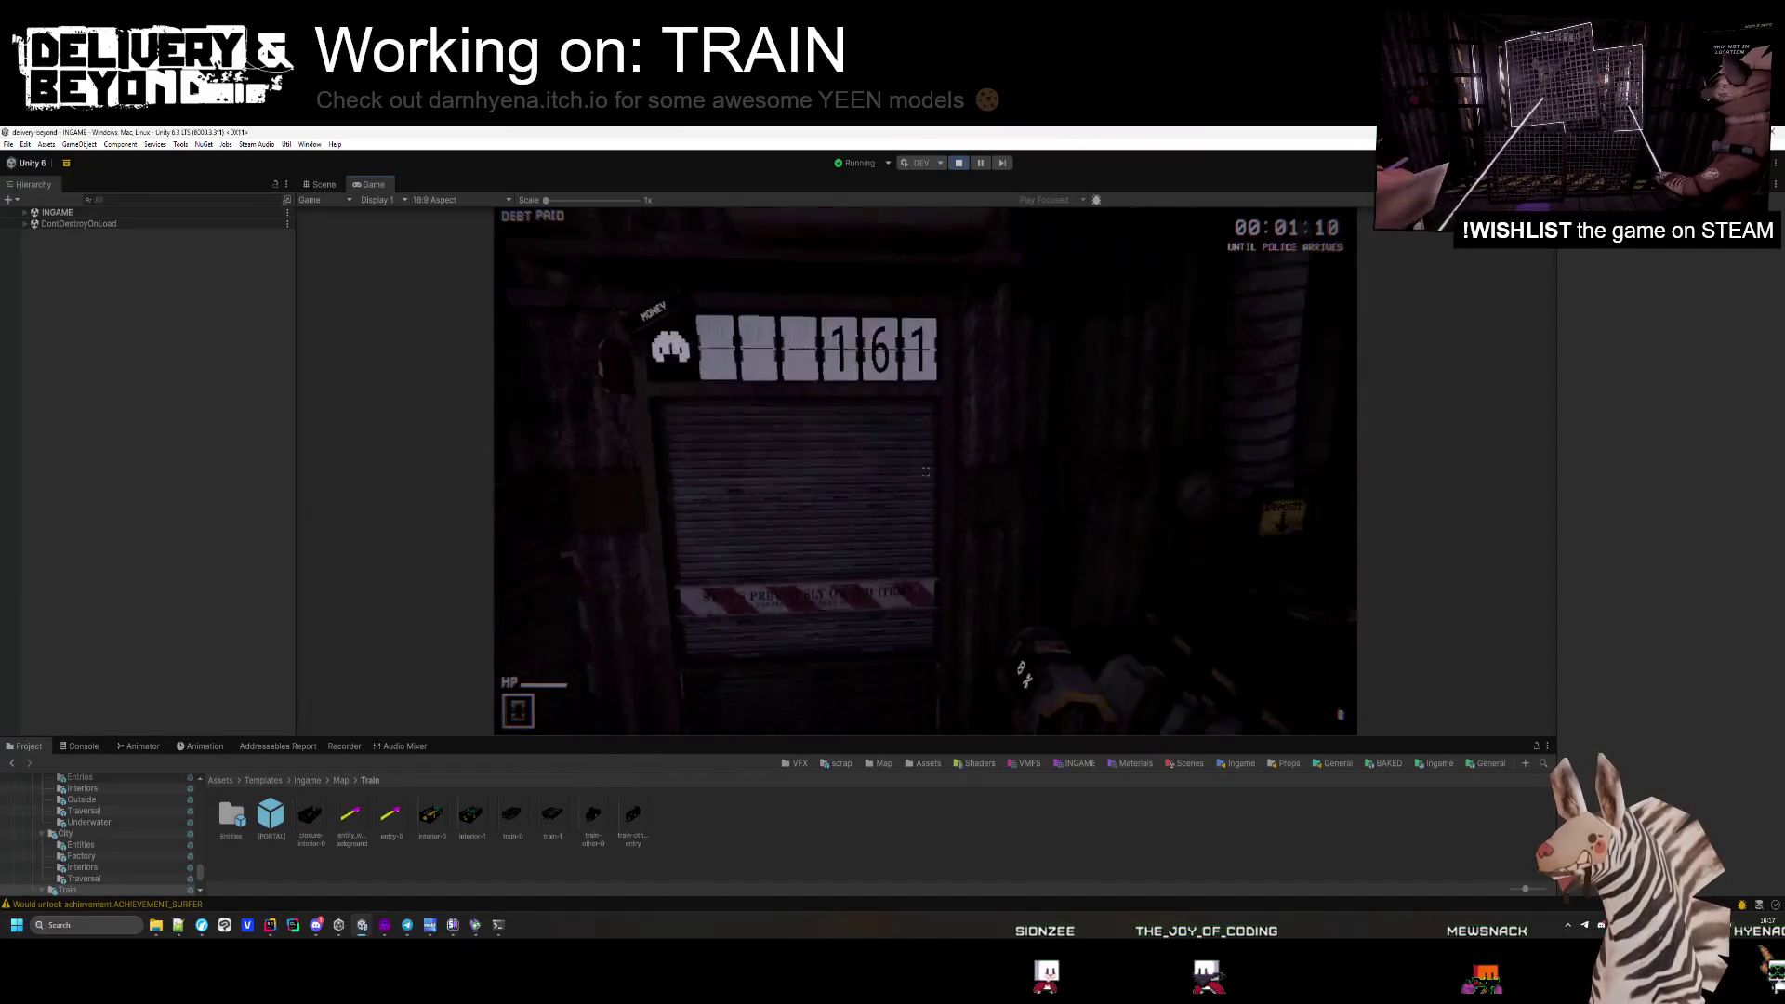
pyautogui.press('w')
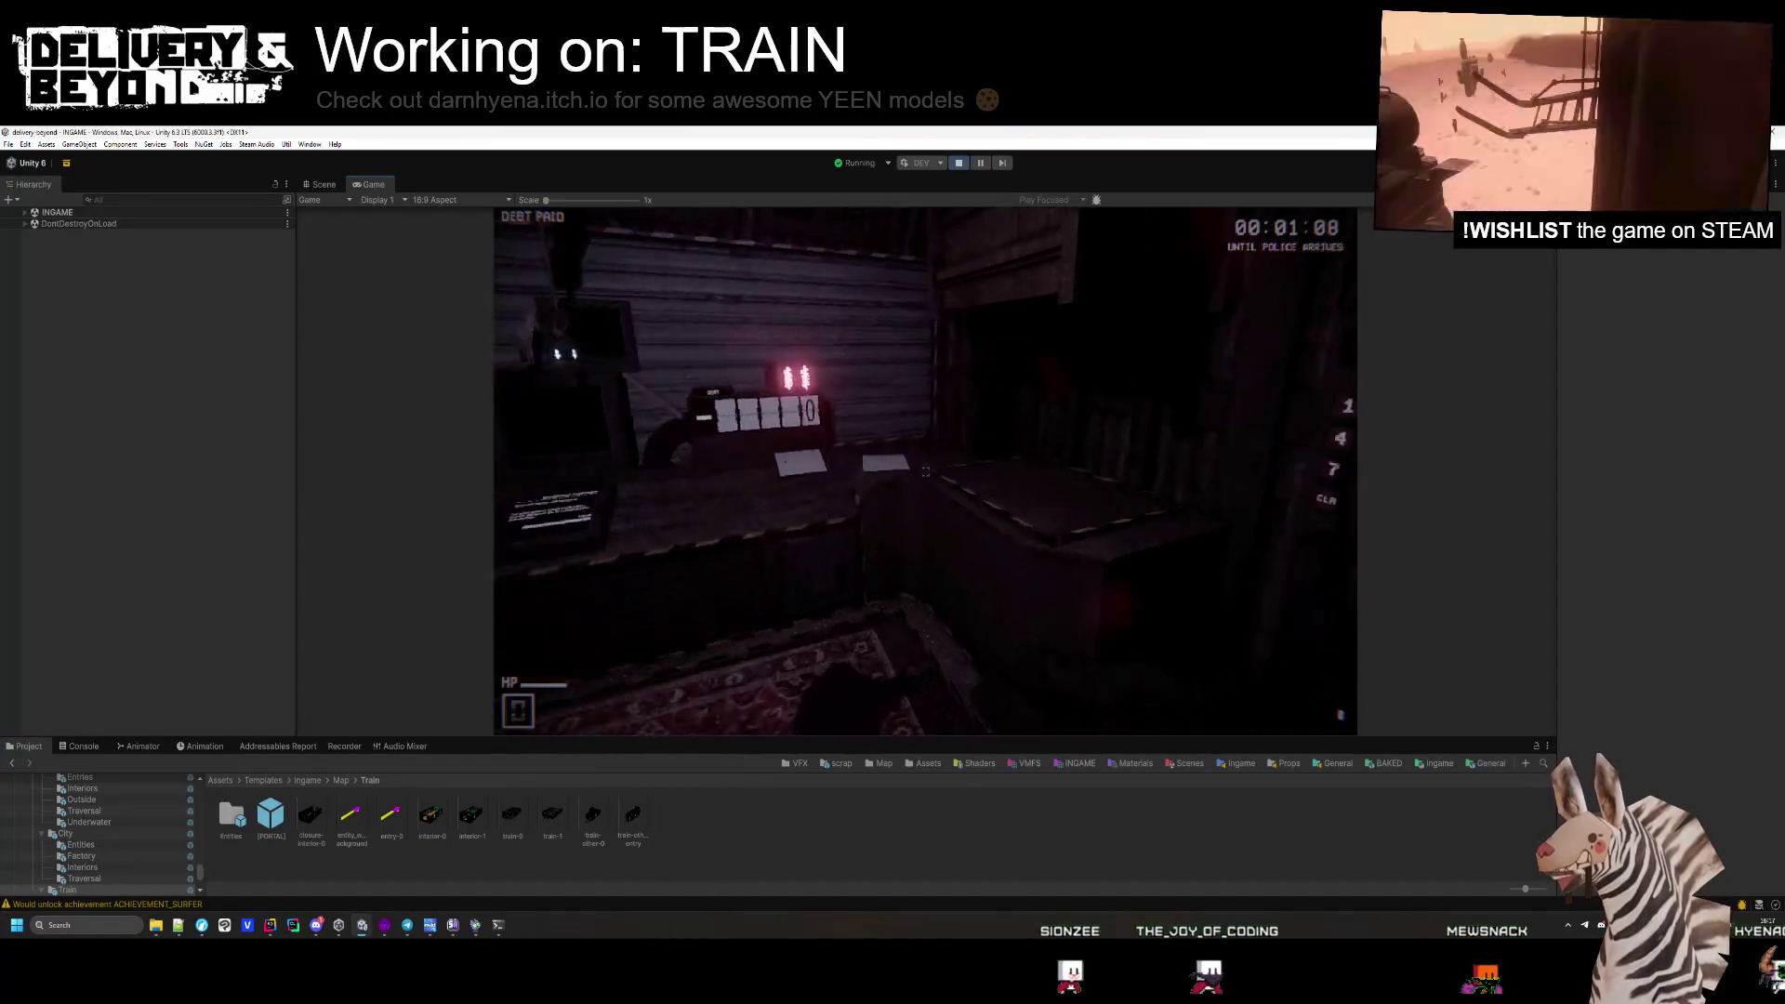
pyautogui.press('w')
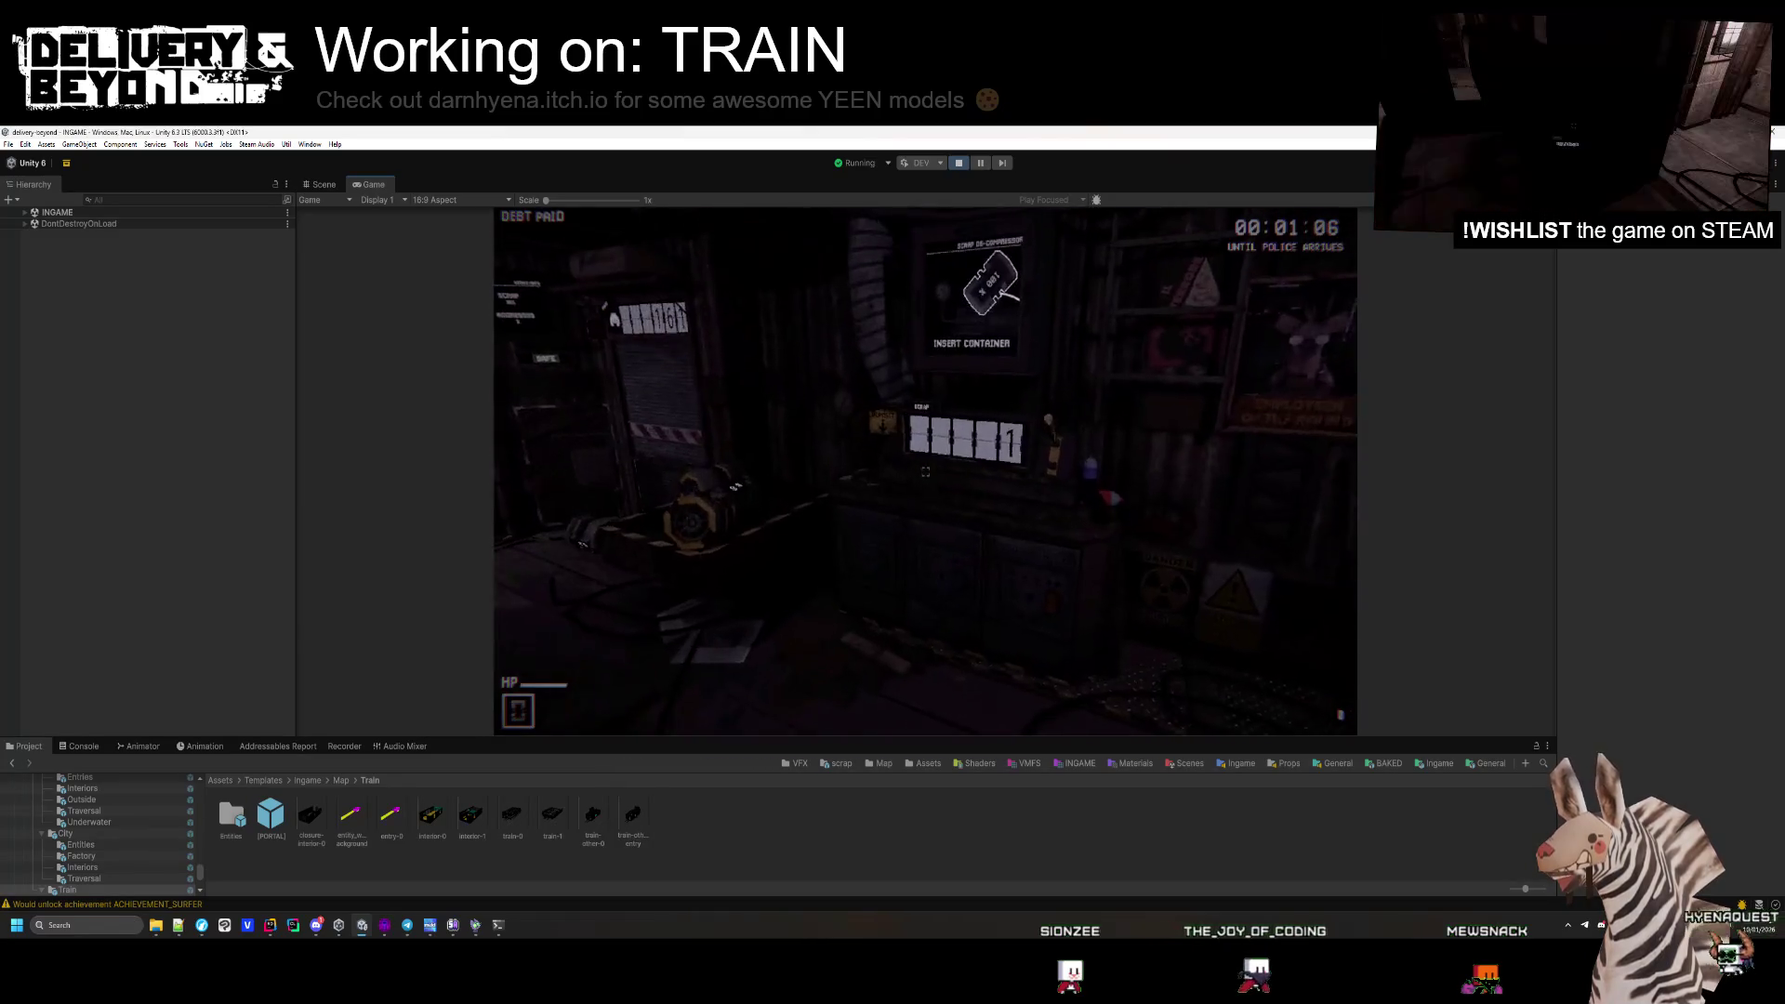
pyautogui.press('w')
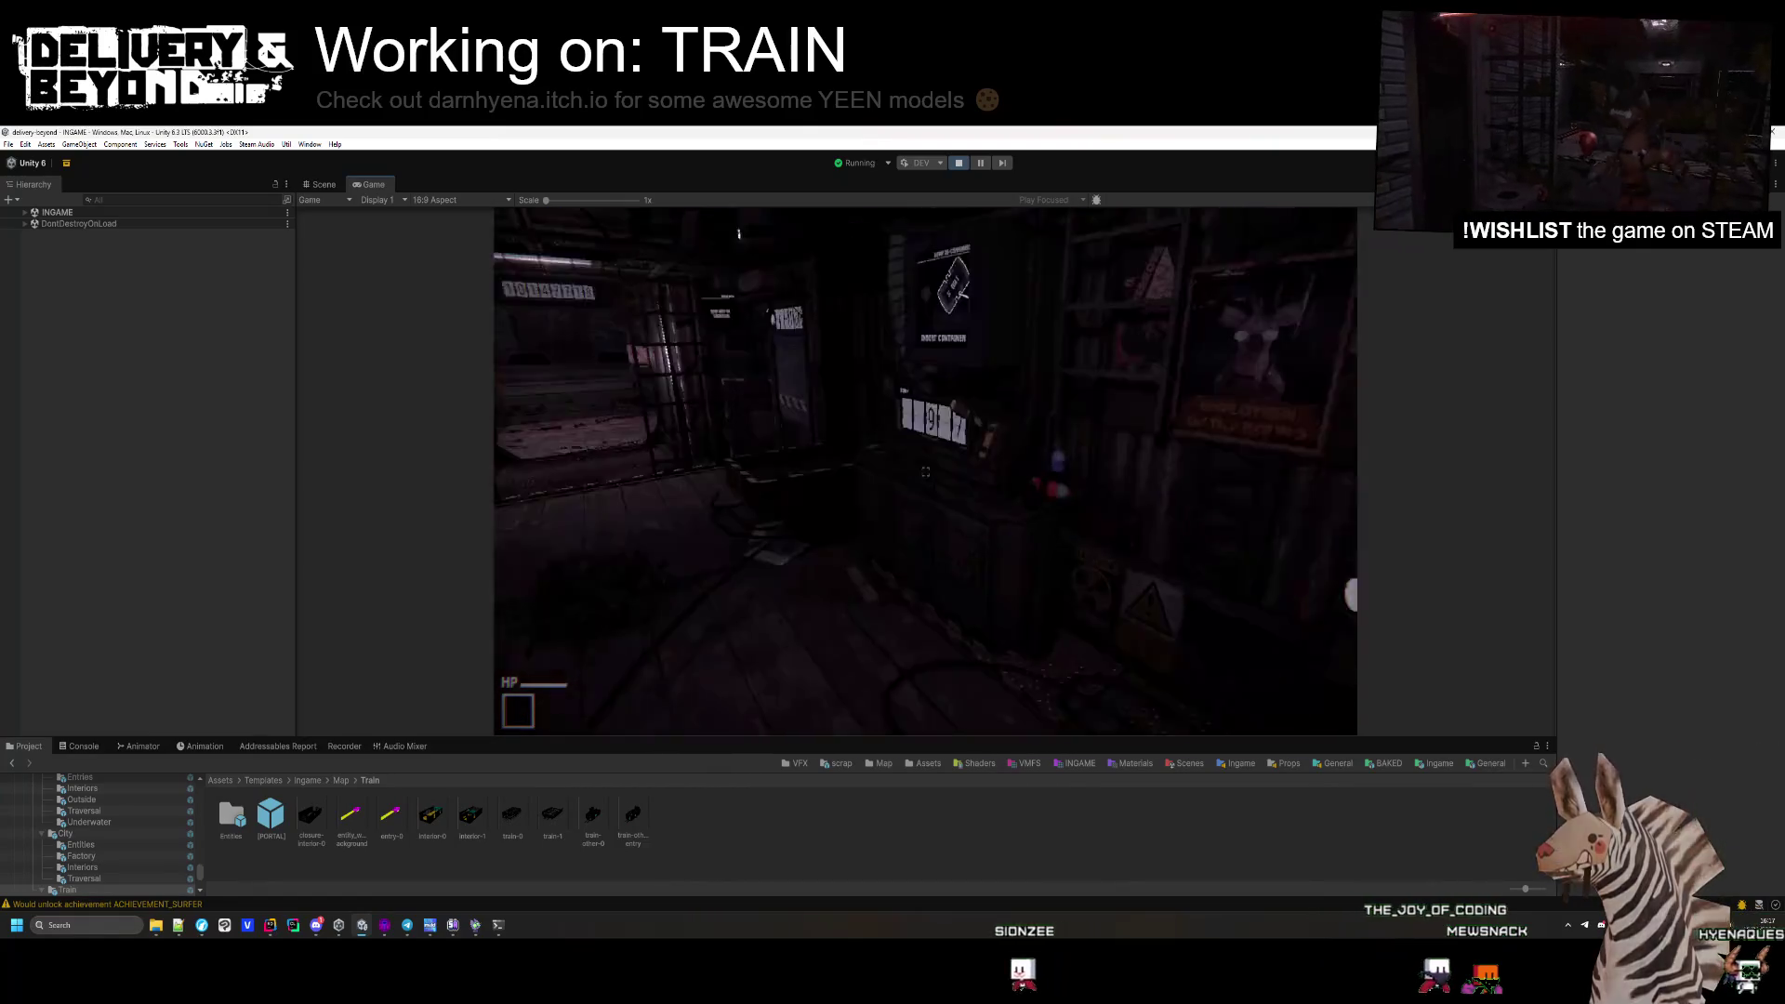
pyautogui.press('w')
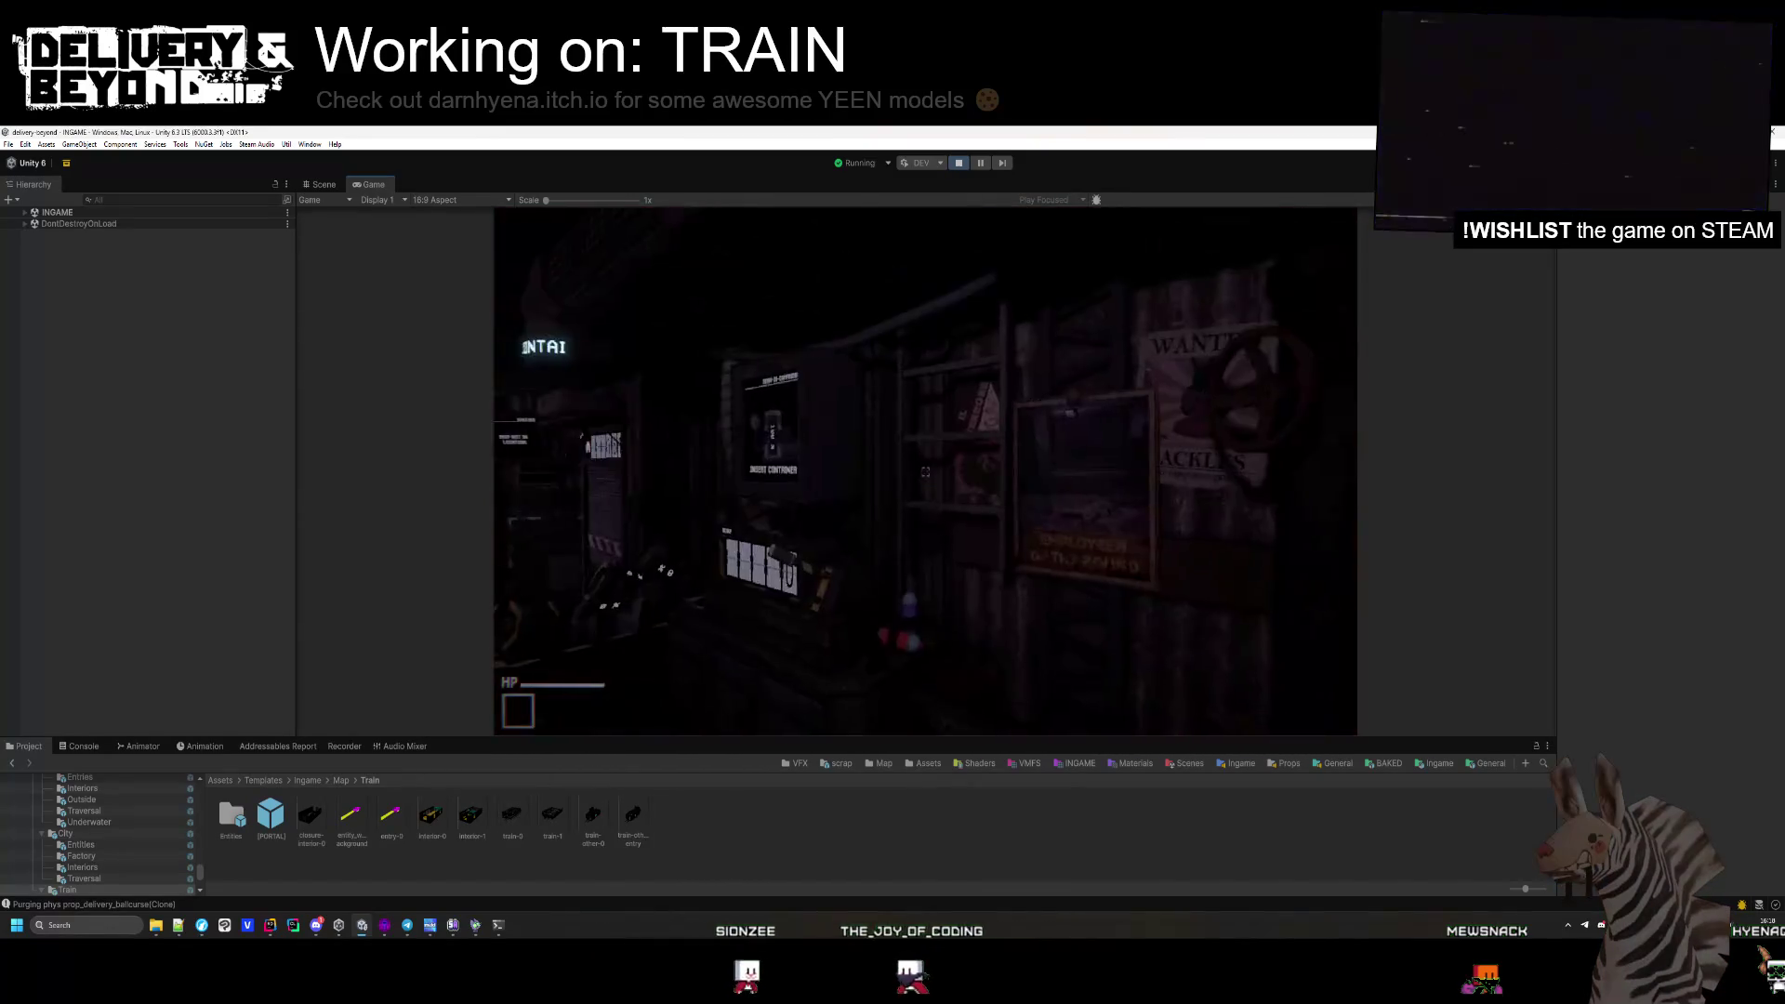
pyautogui.press('w')
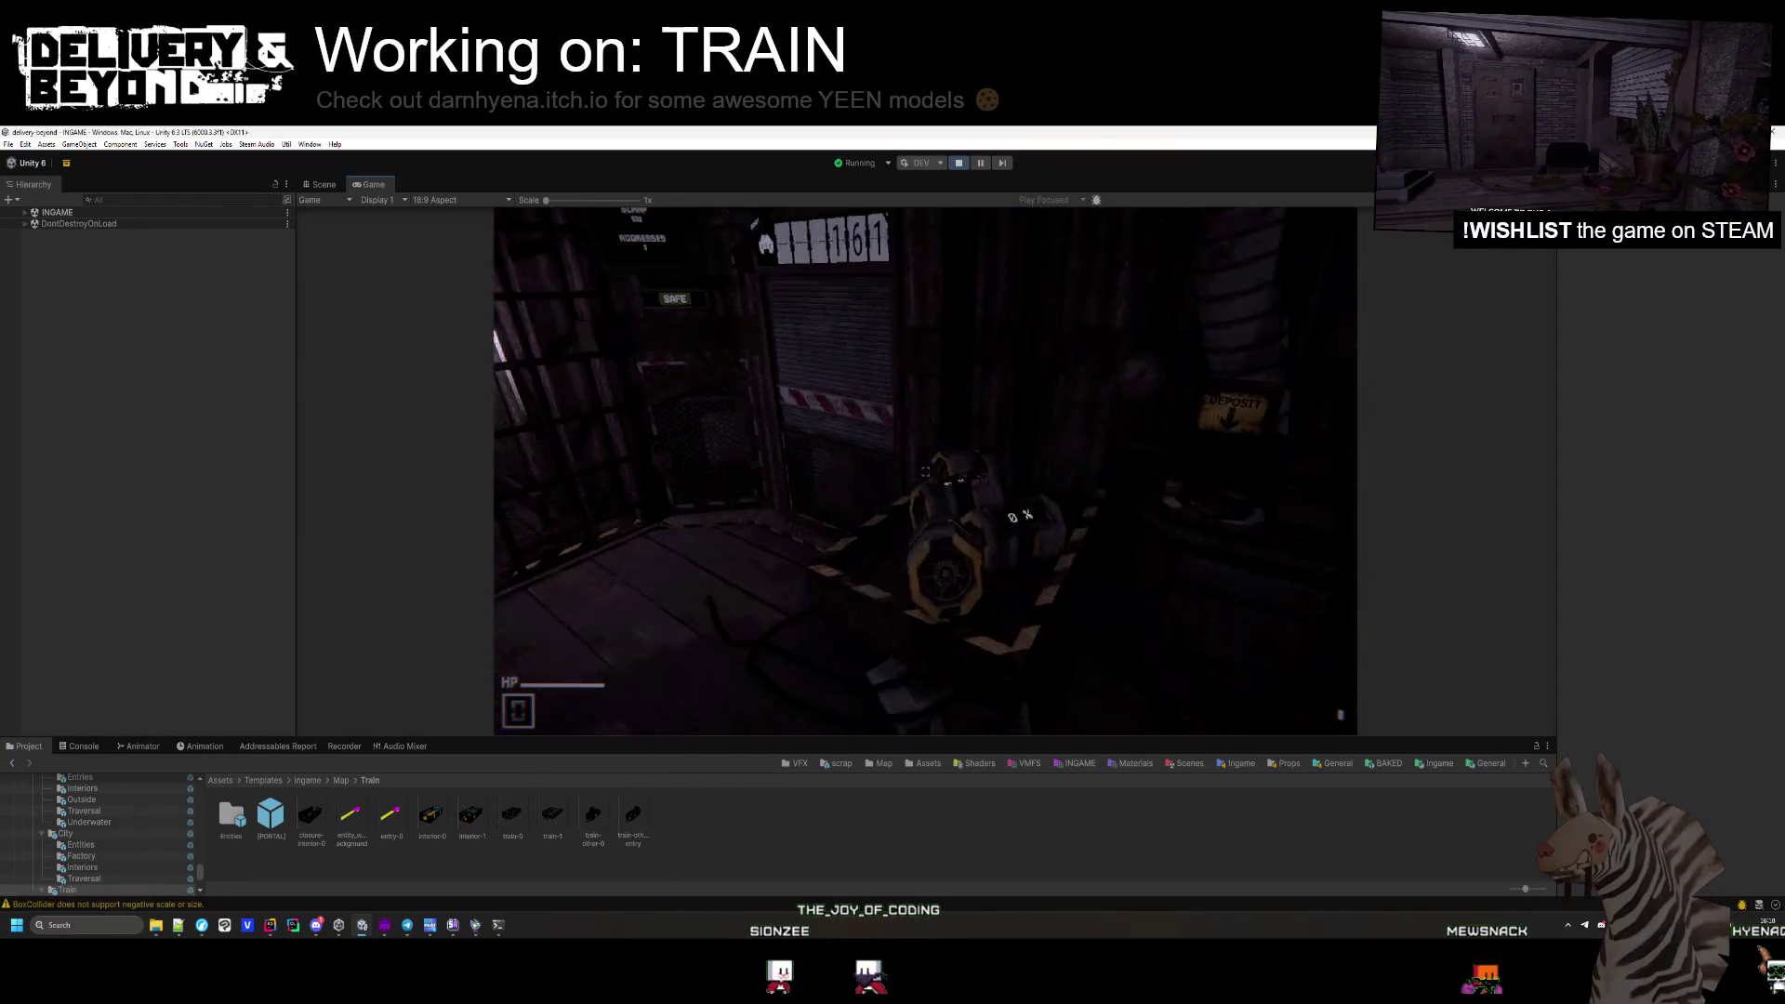
# Take the train to the next stop and cross the hatch and tiled room to the rug.
pyautogui.press('w')
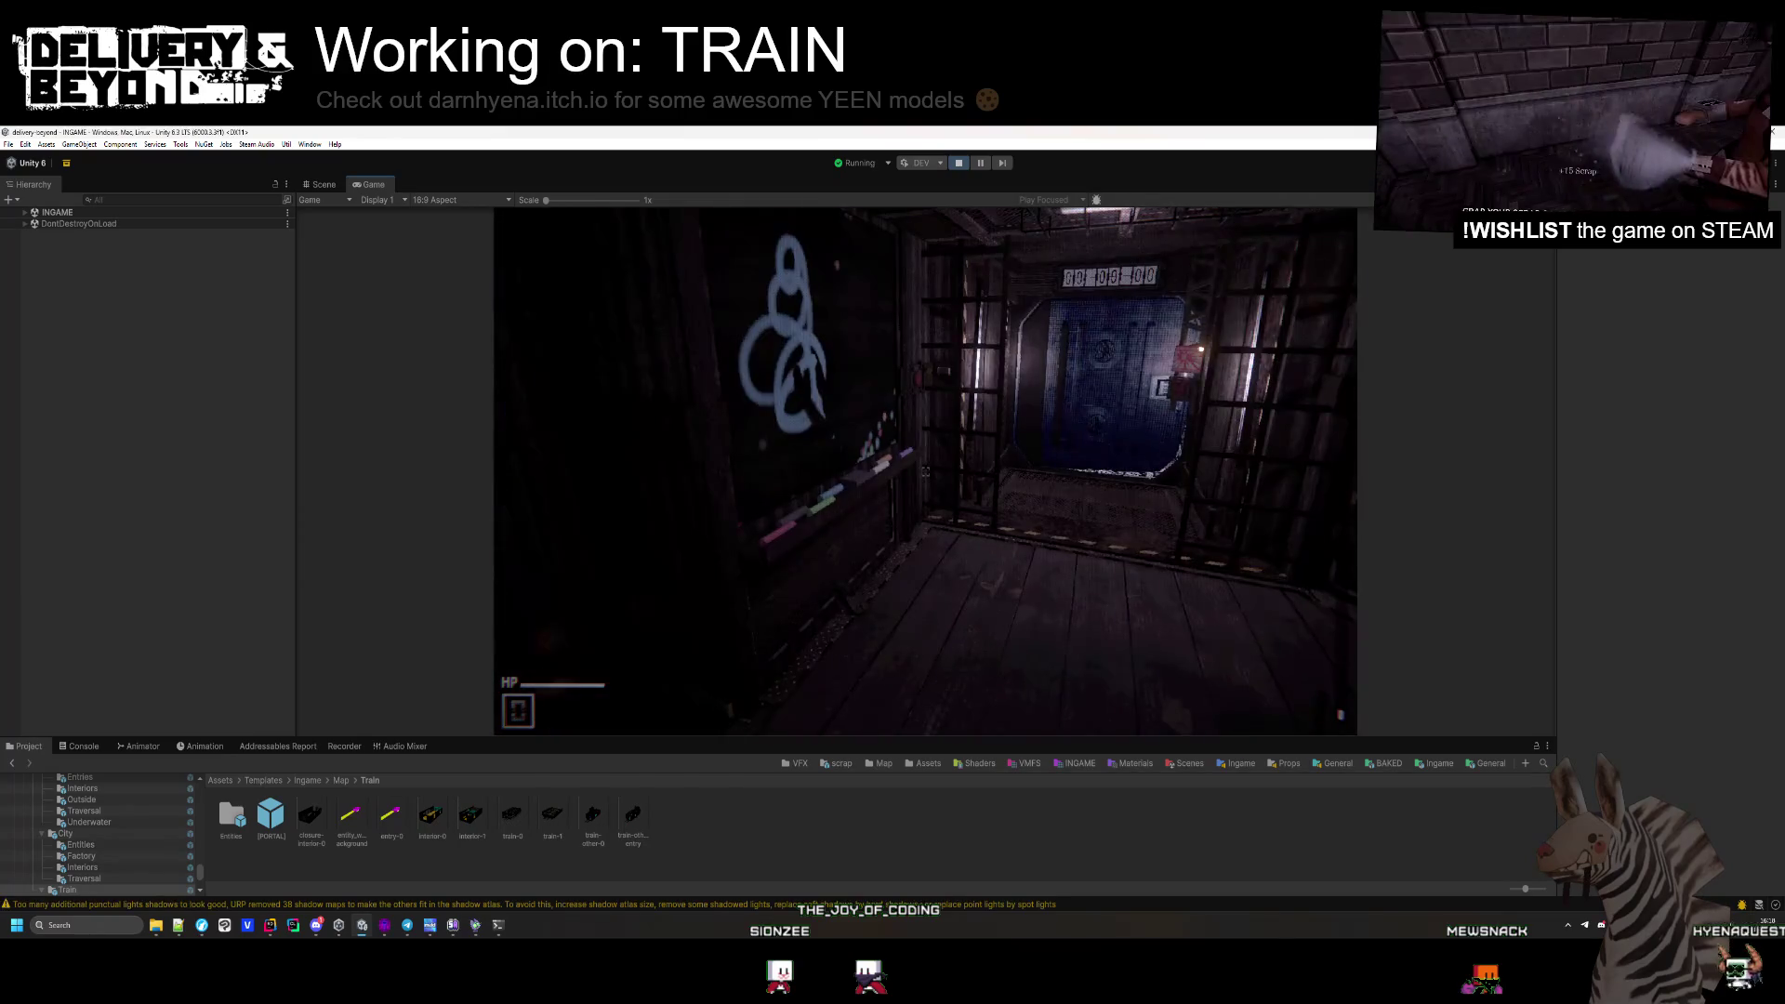
pyautogui.press('w')
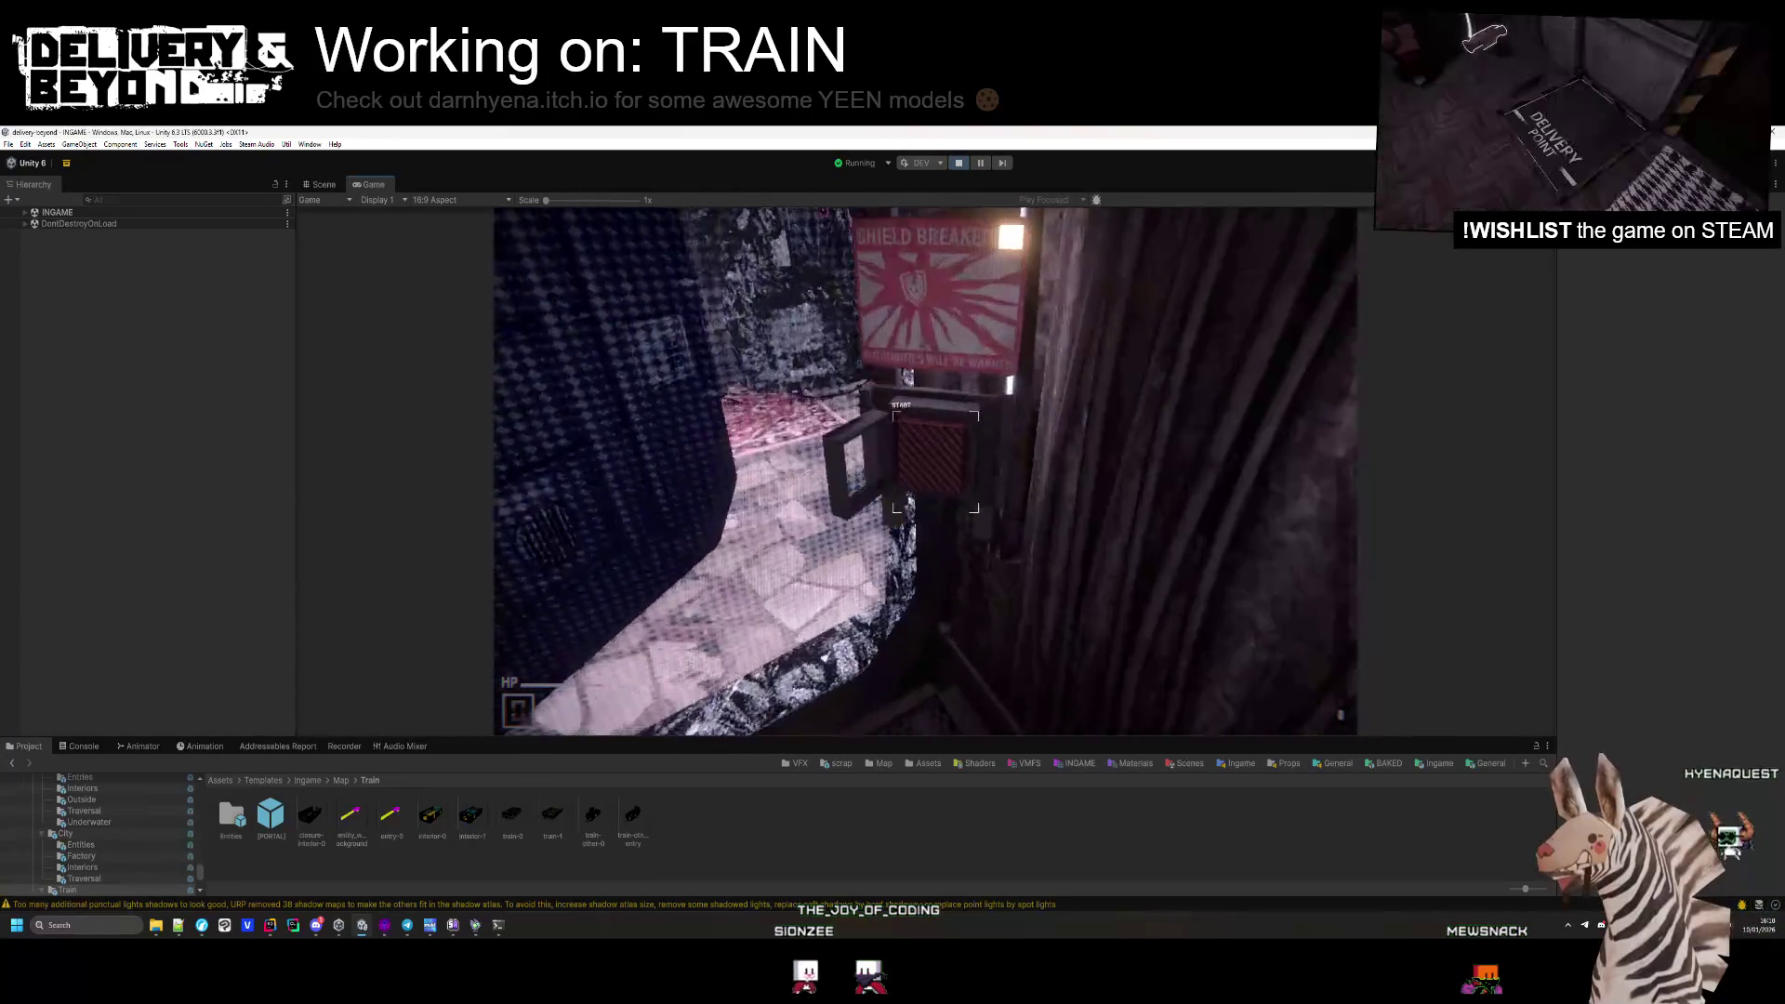
pyautogui.press('s')
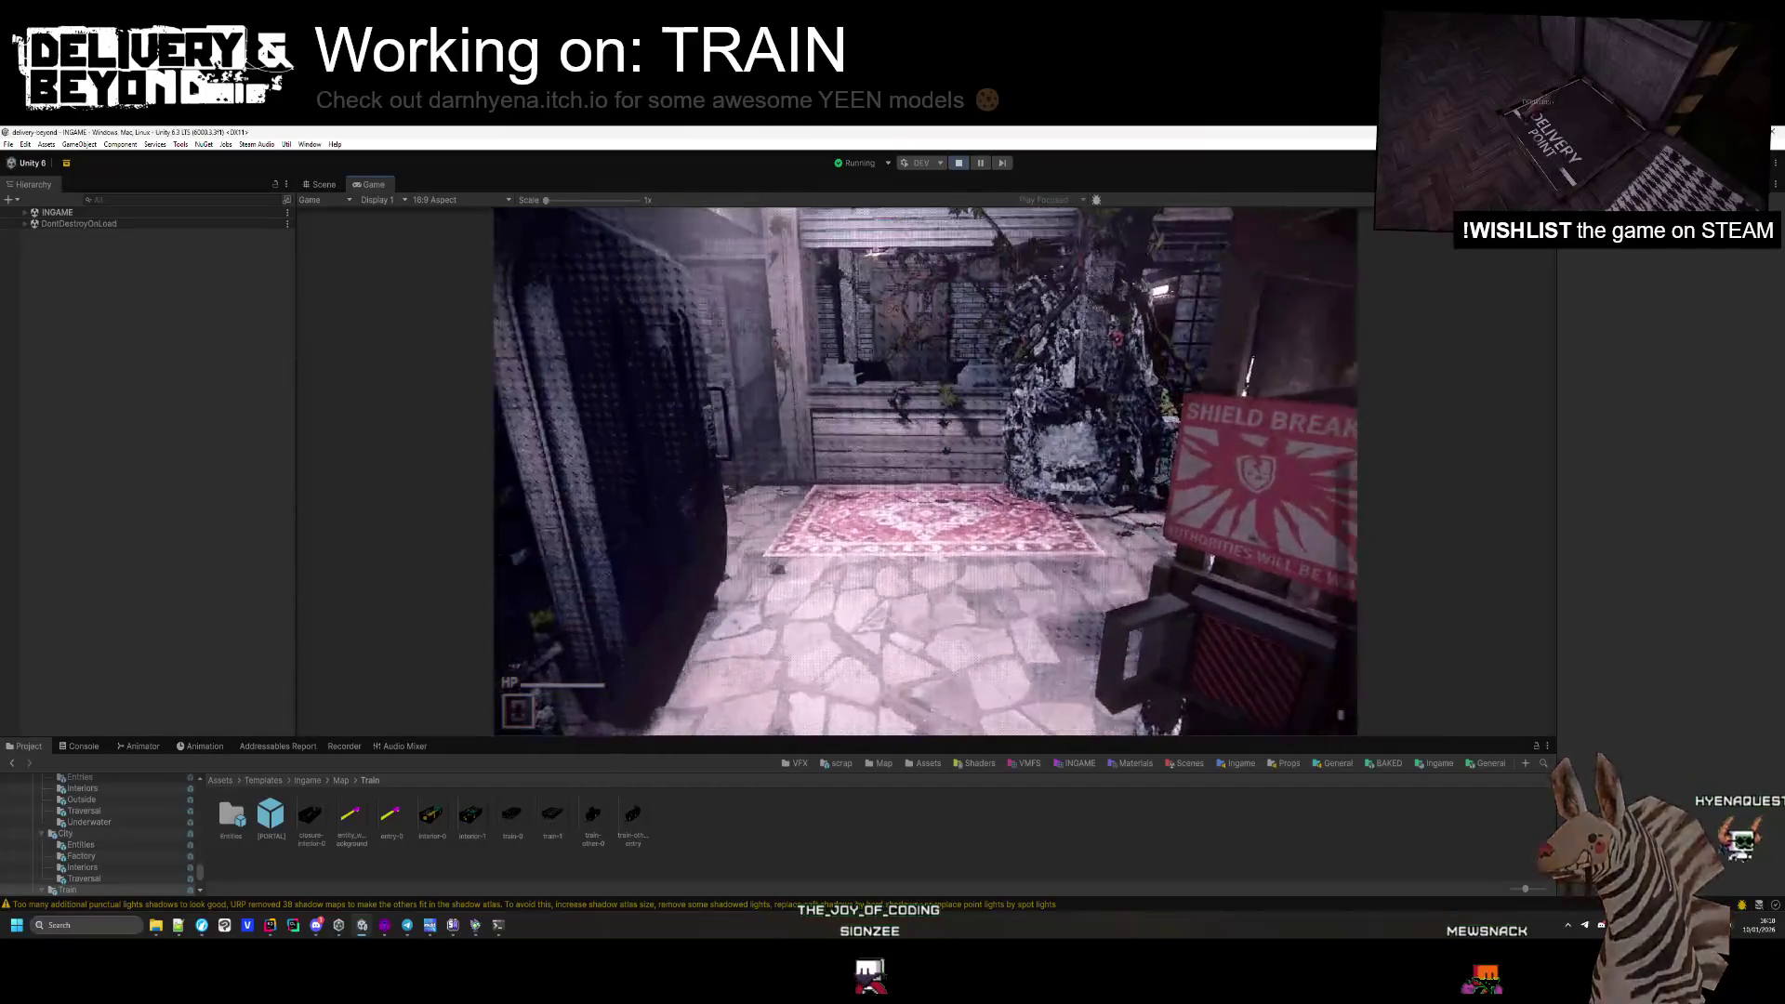
pyautogui.press('w')
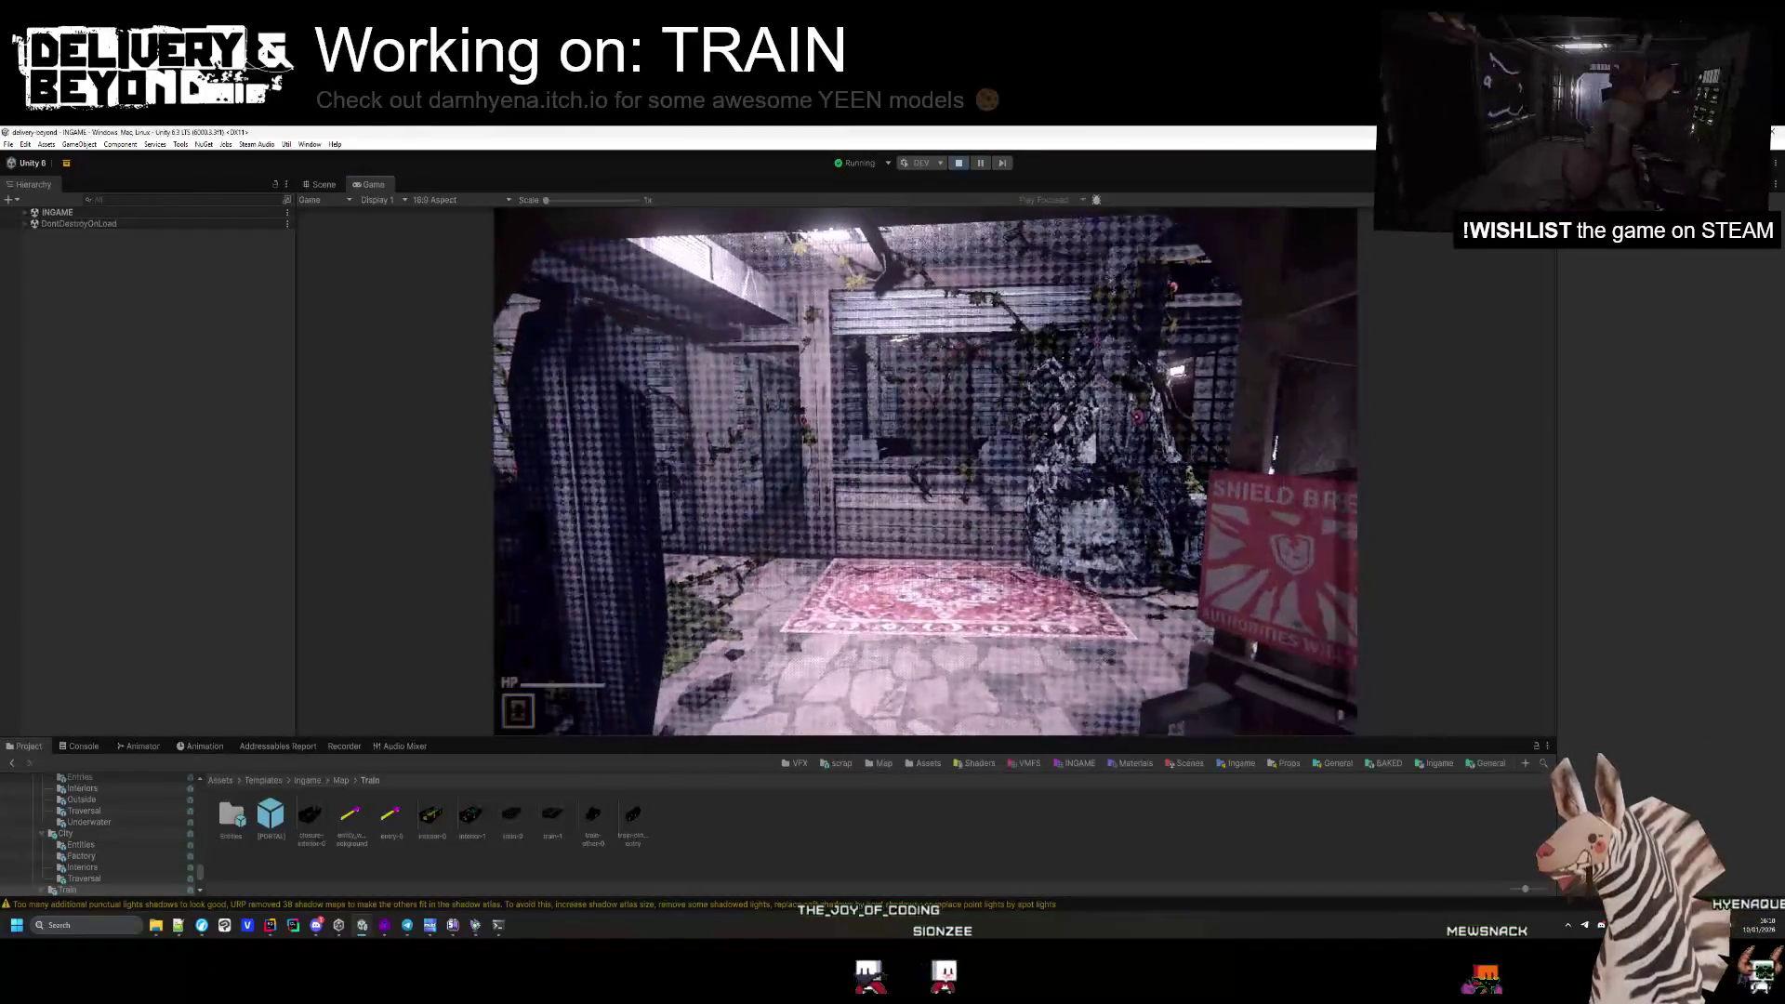
pyautogui.press('w')
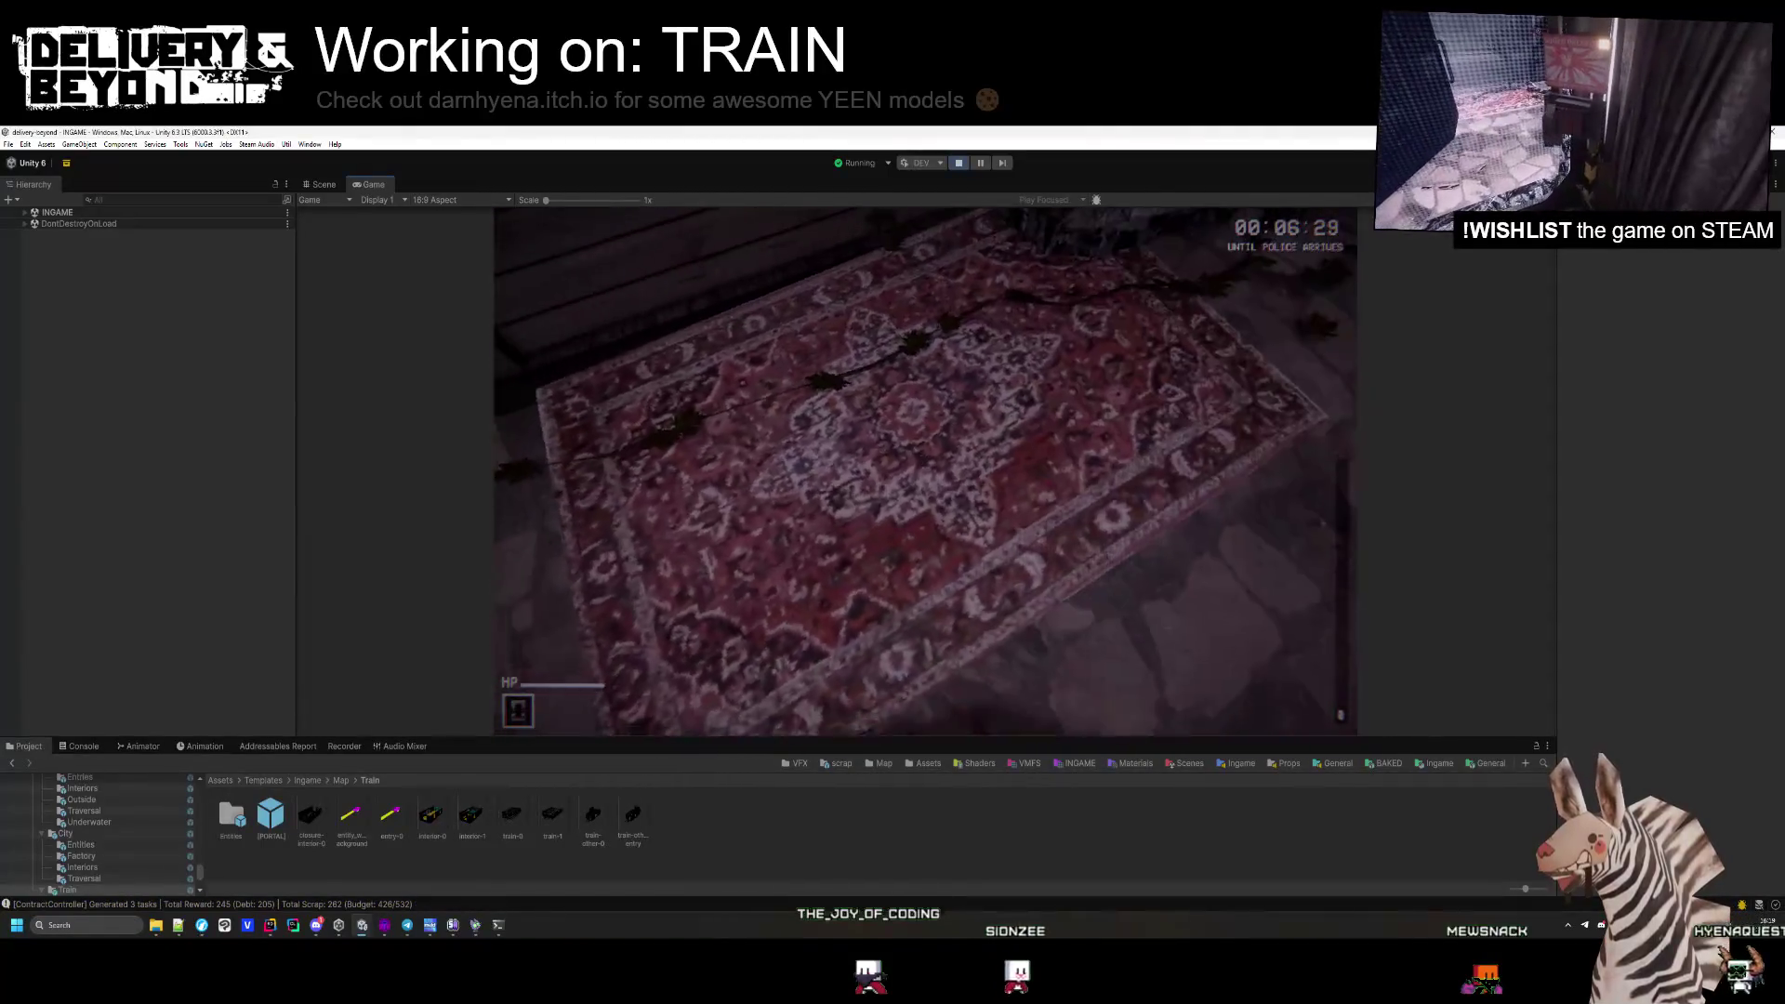
# Follow the dark brick corridor to delivery door 4767 and pick up the crate.
pyautogui.press('w')
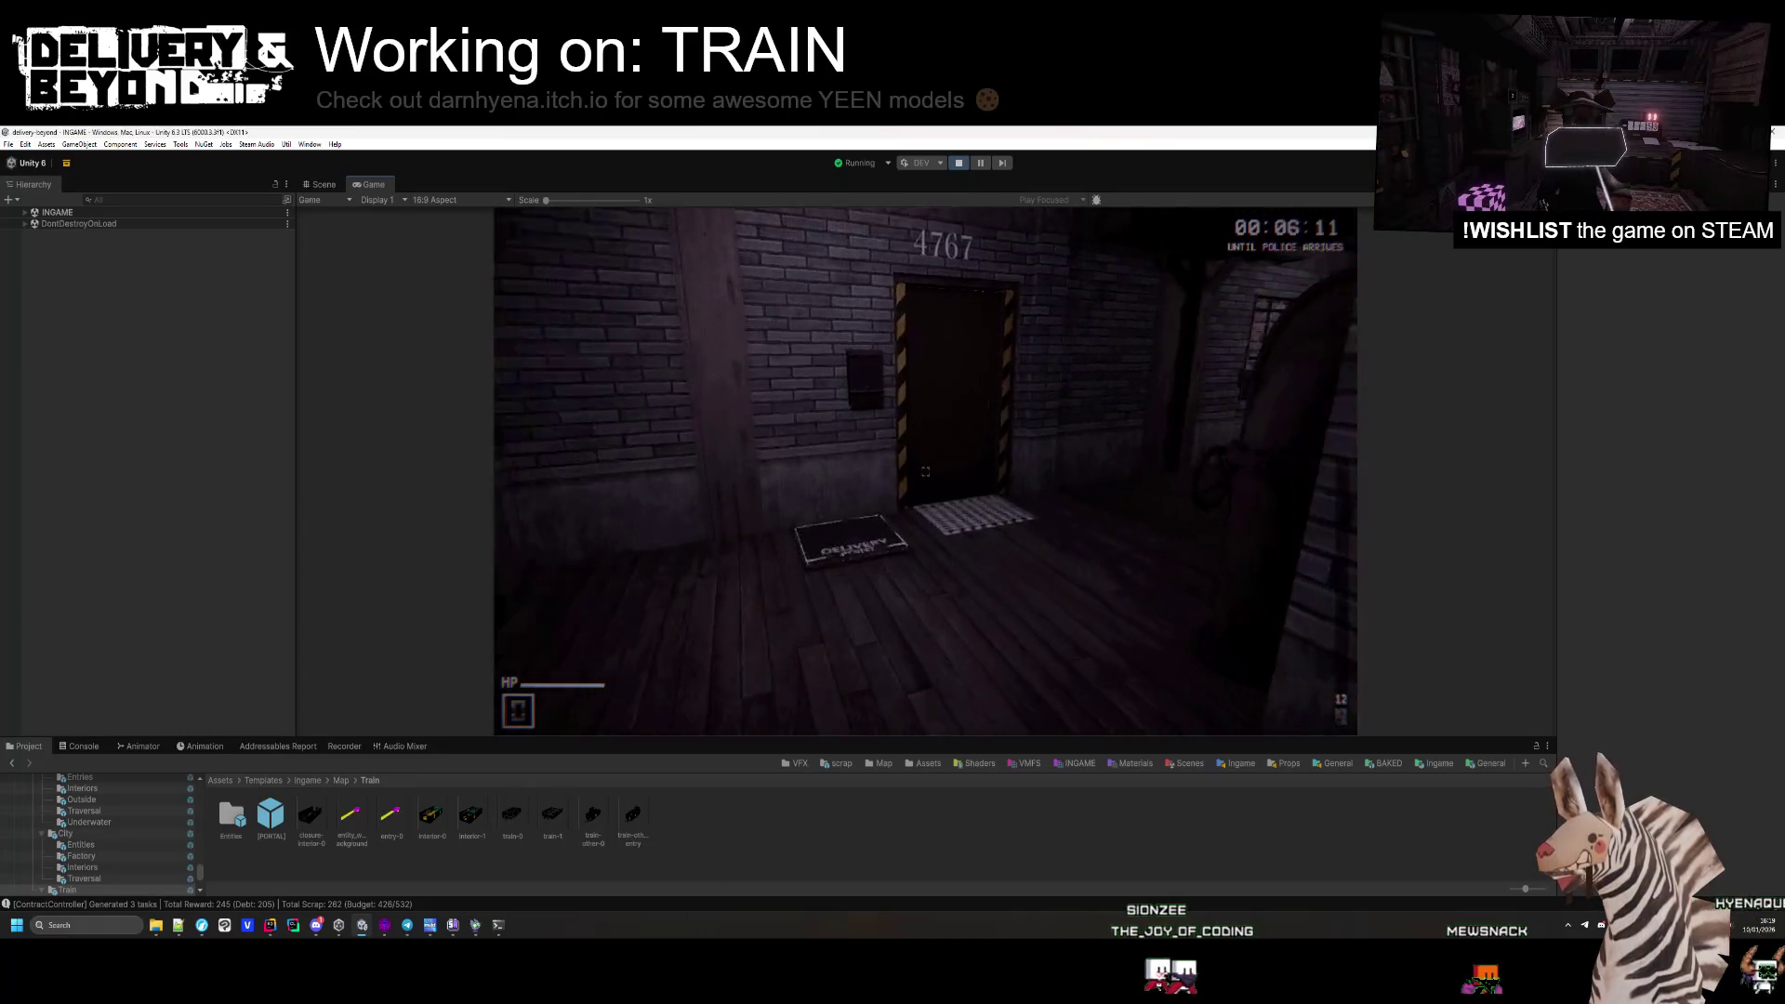
pyautogui.press('w')
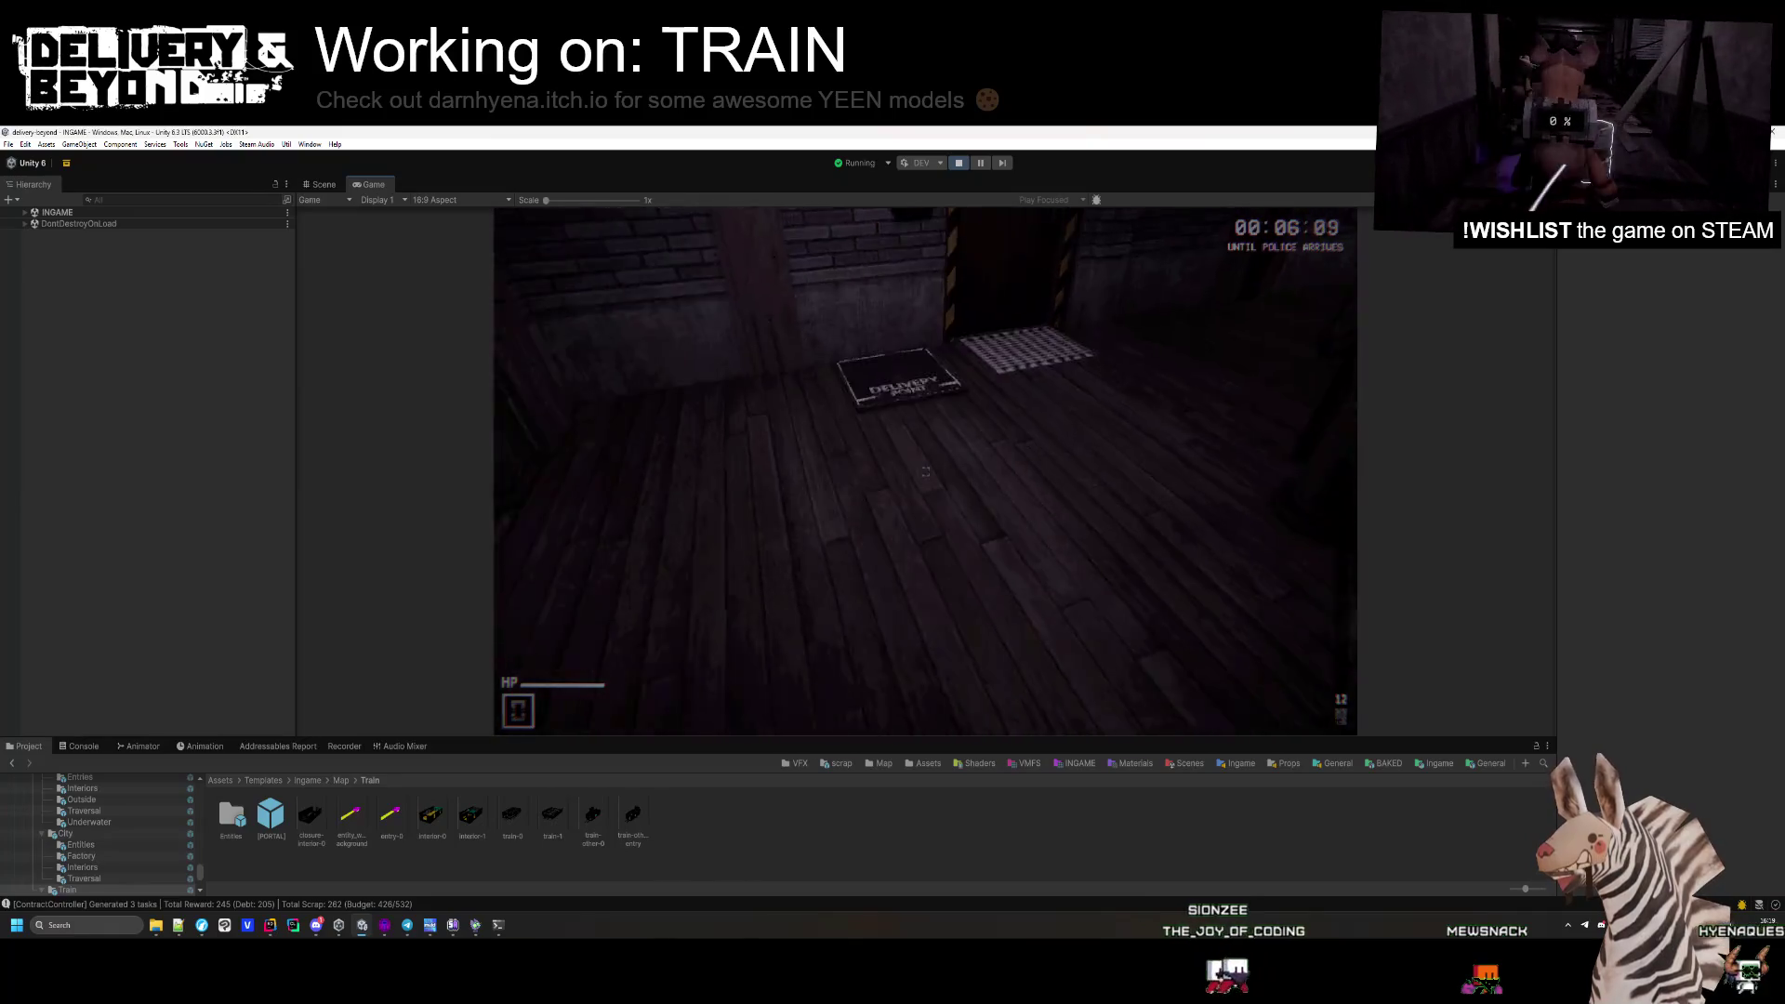
pyautogui.press('e')
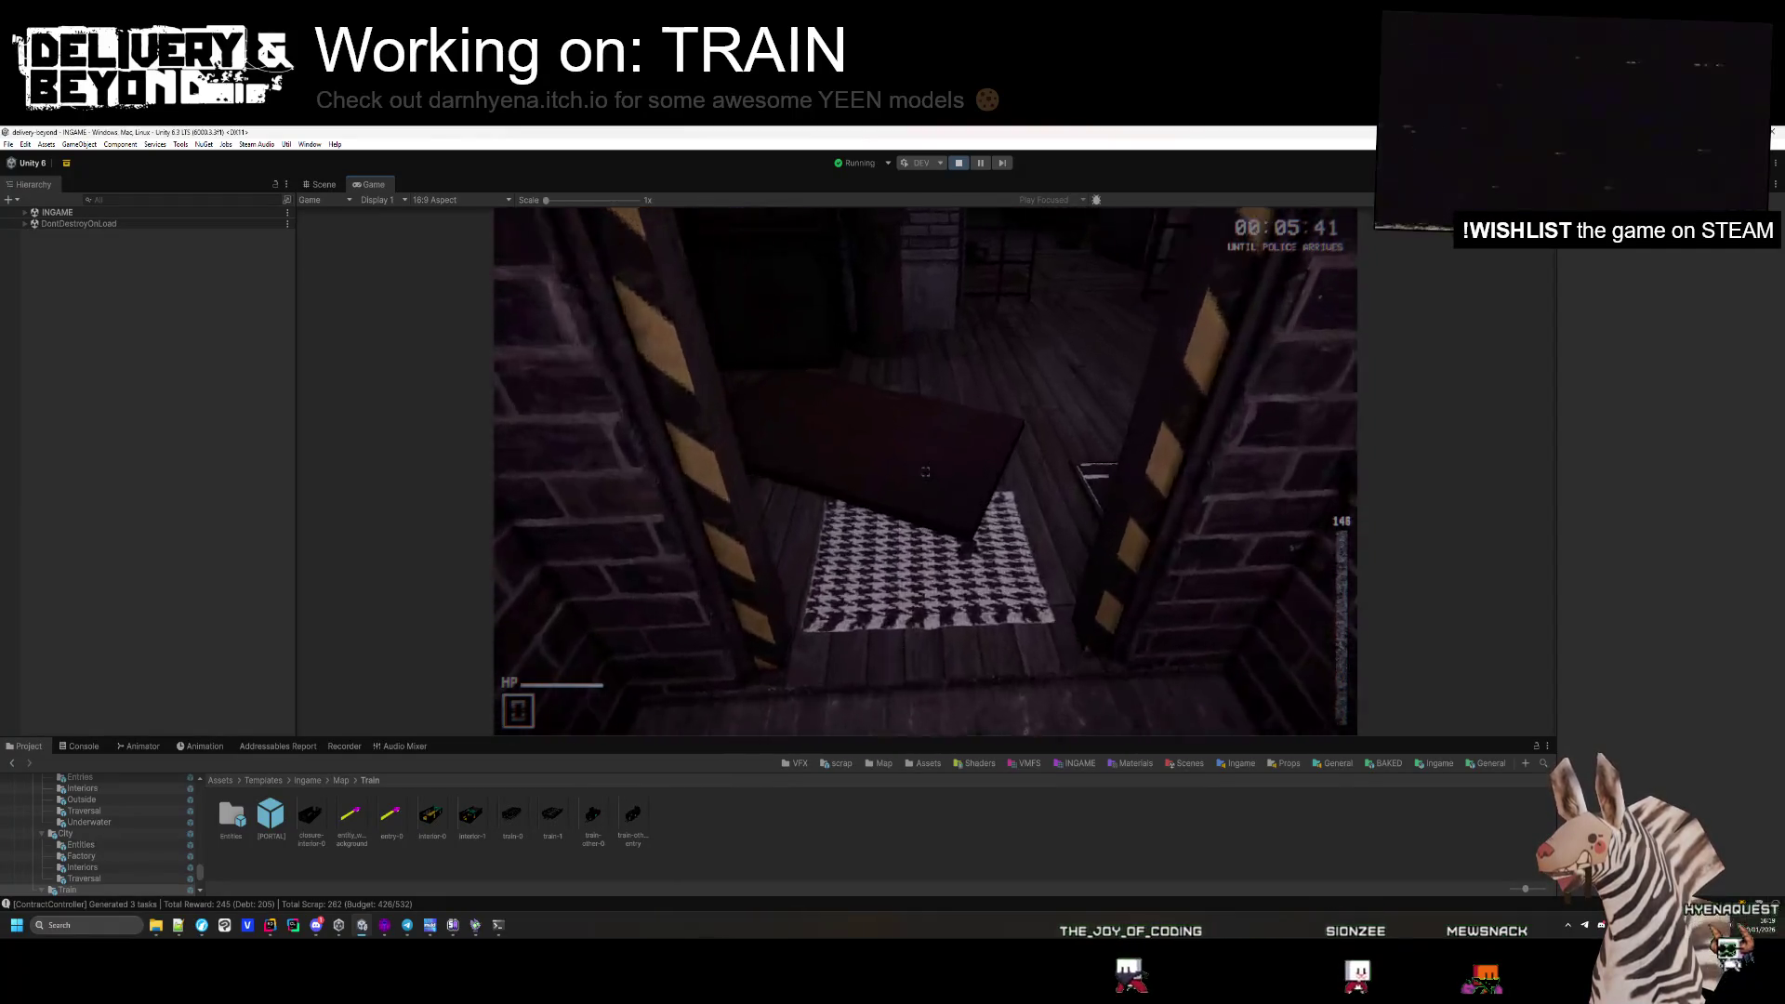
# Pick up the dark board and collect the wrapped scrap item in the brick alleys.
pyautogui.press('e')
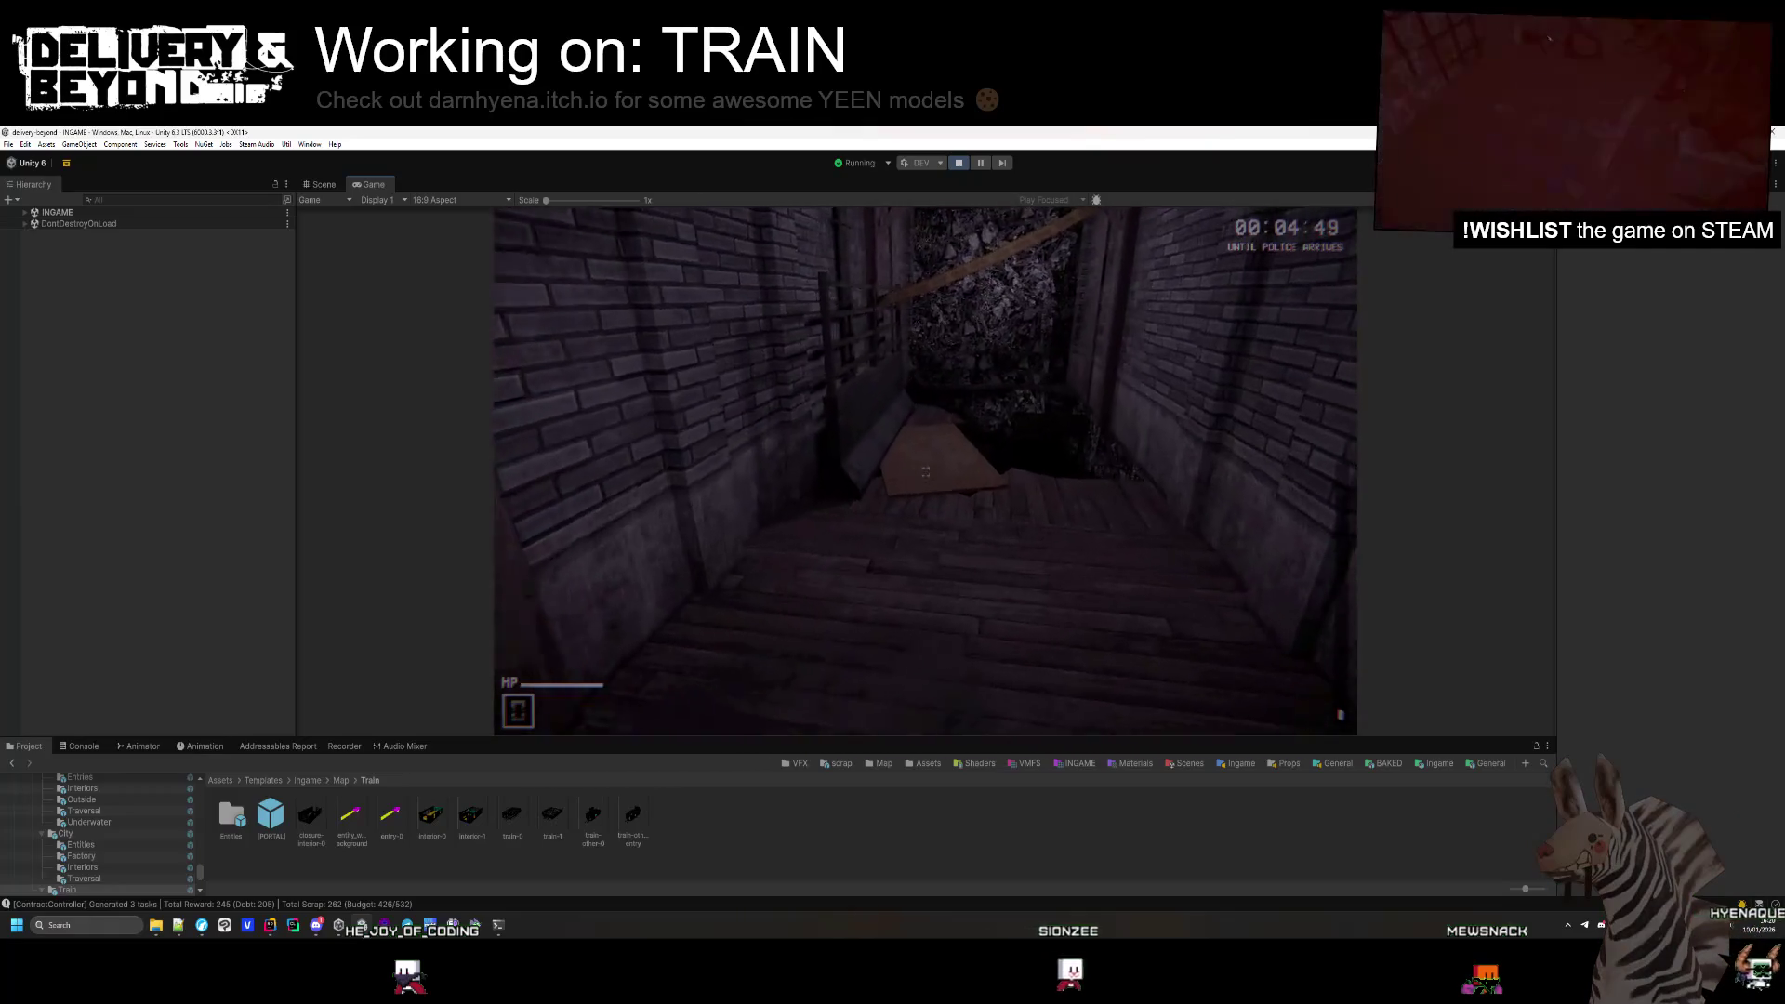
pyautogui.press('e')
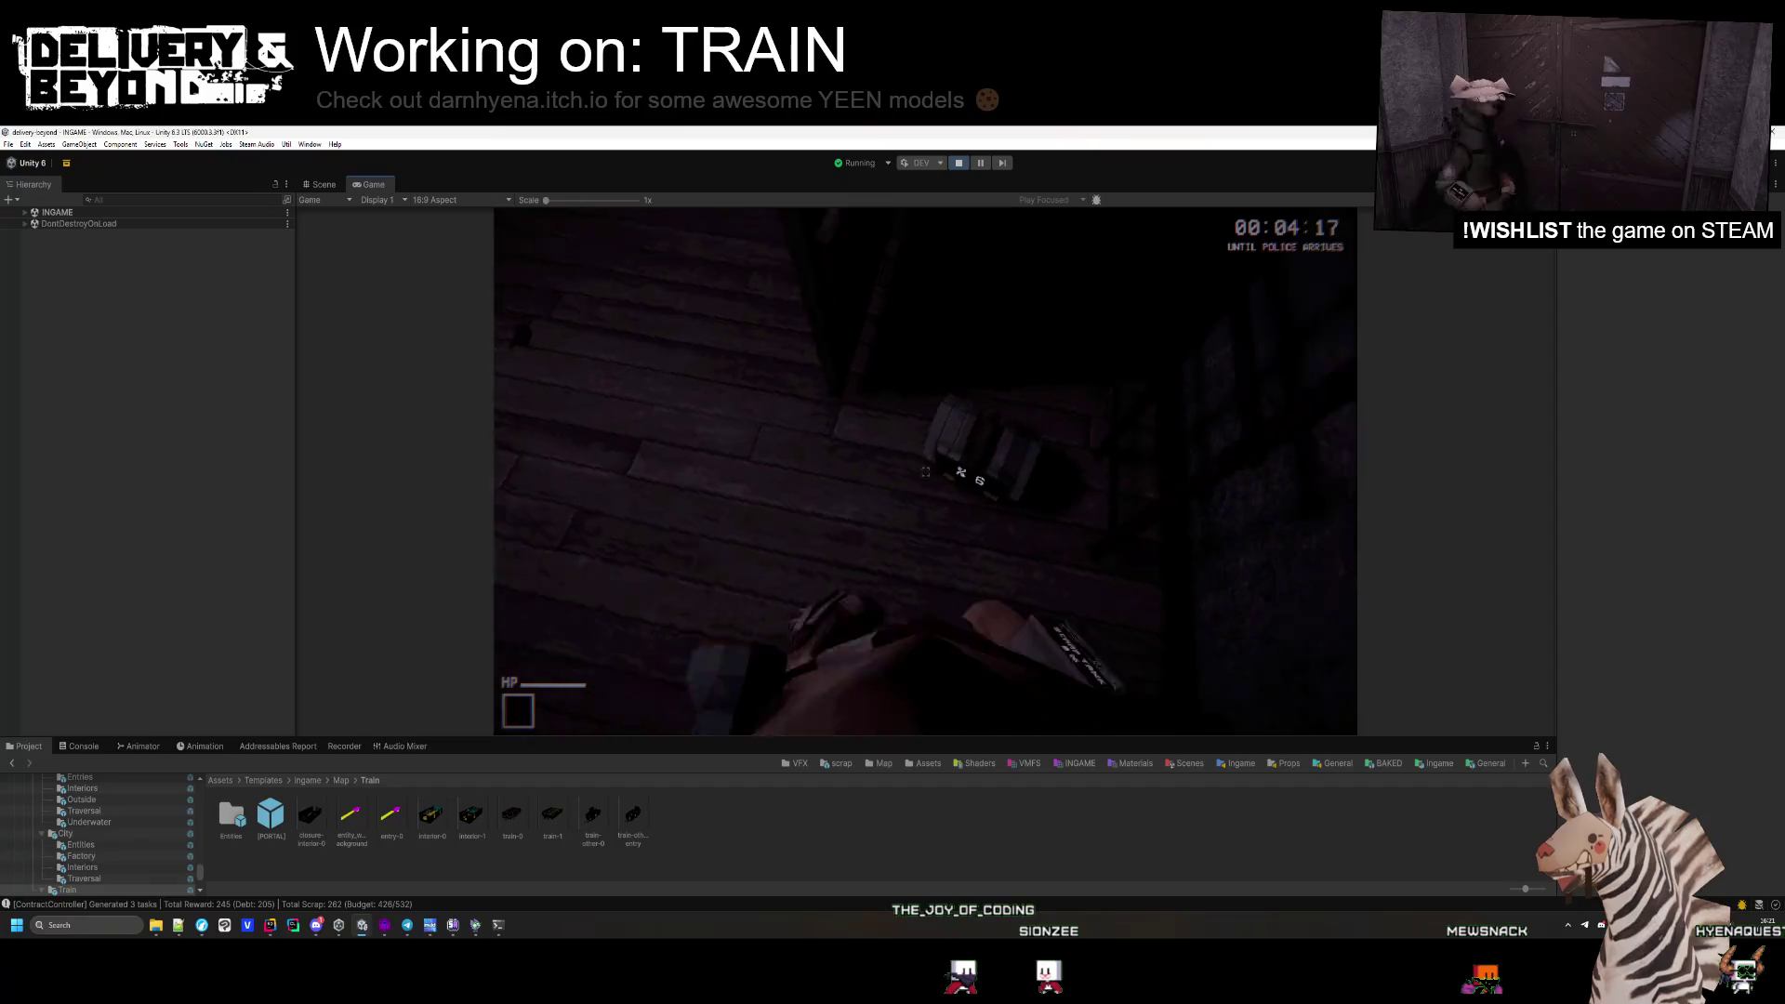
# Pick up the box, cash in +25 scrap to reach 220, and head for the doorway.
pyautogui.press('e')
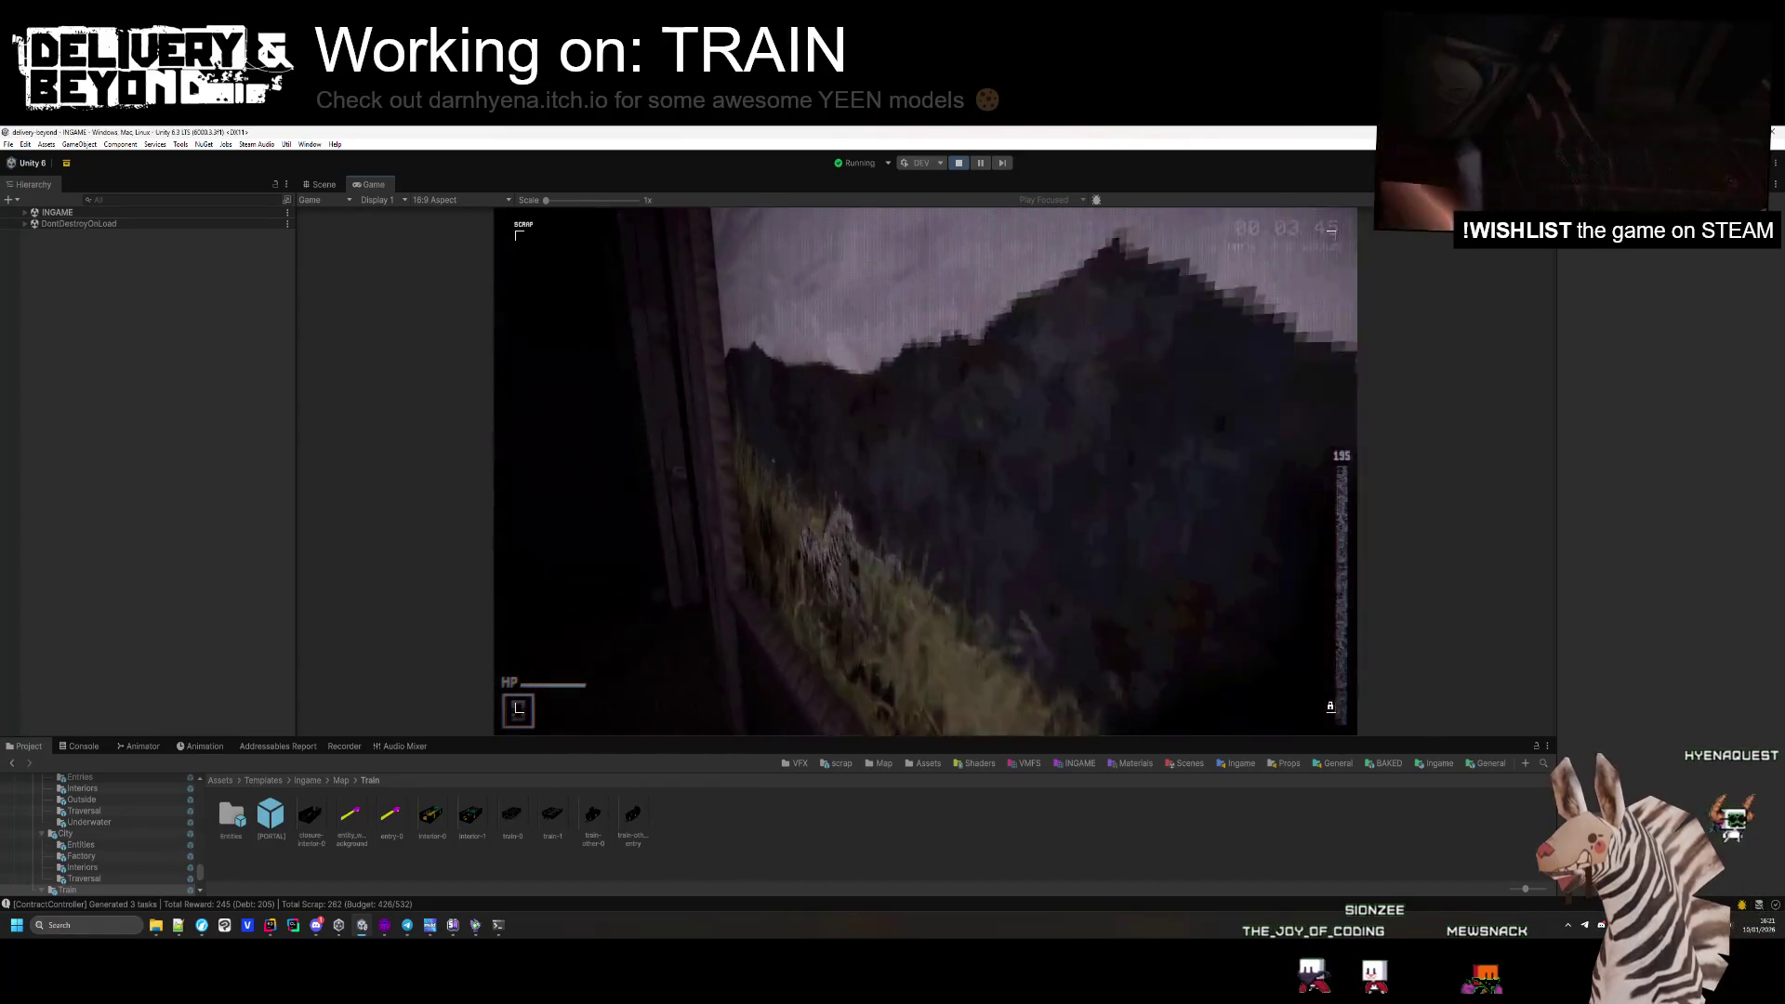
pyautogui.press('e')
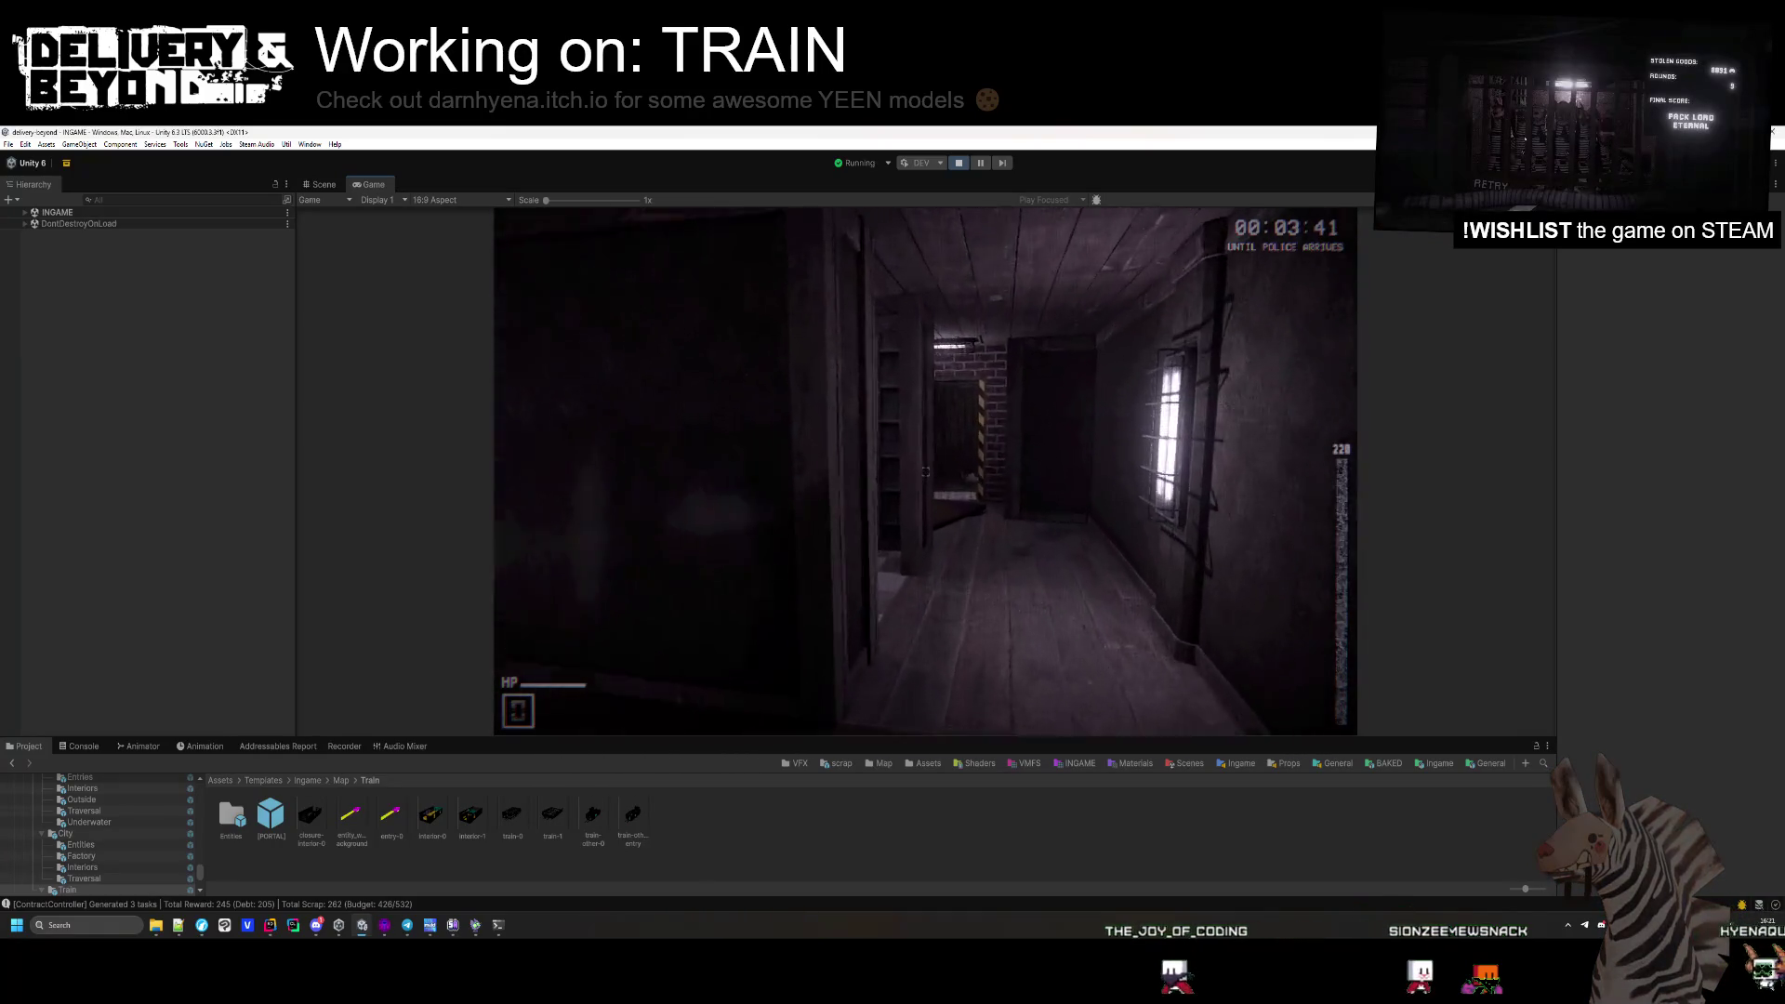
pyautogui.press('w')
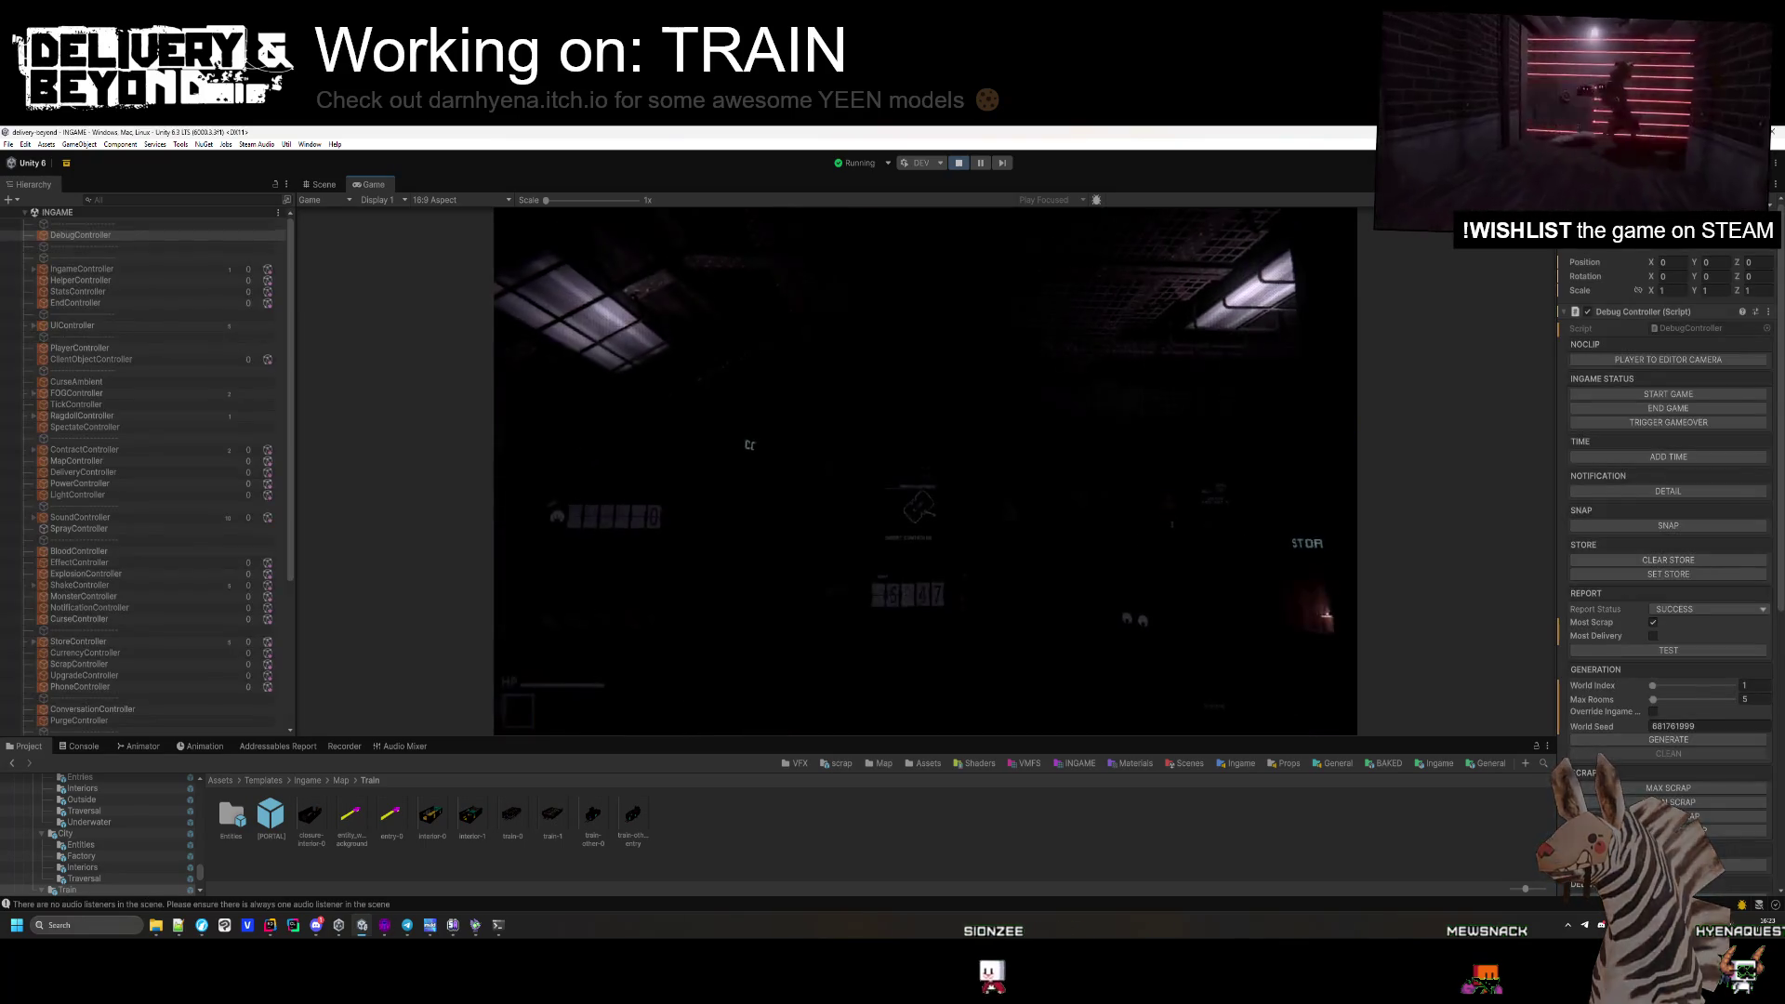
# Return to the running game and climb from the doorway onto the train roof.
pyautogui.press('super')
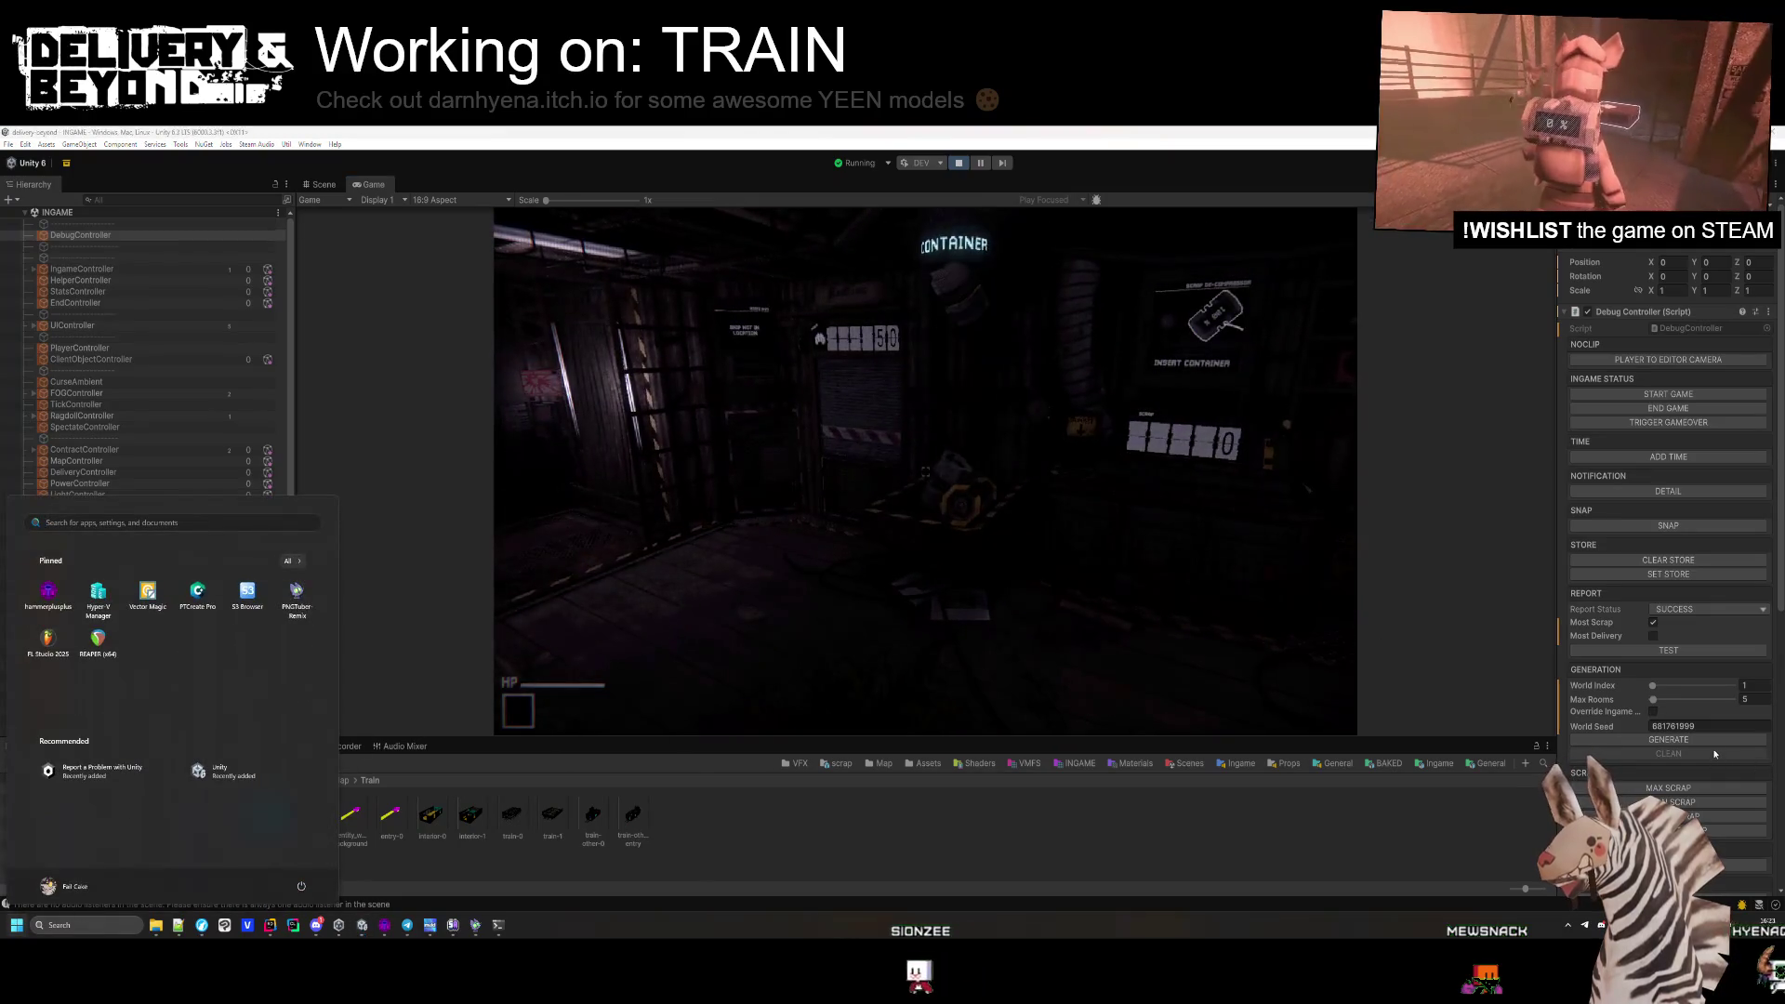
pyautogui.click(1140, 596)
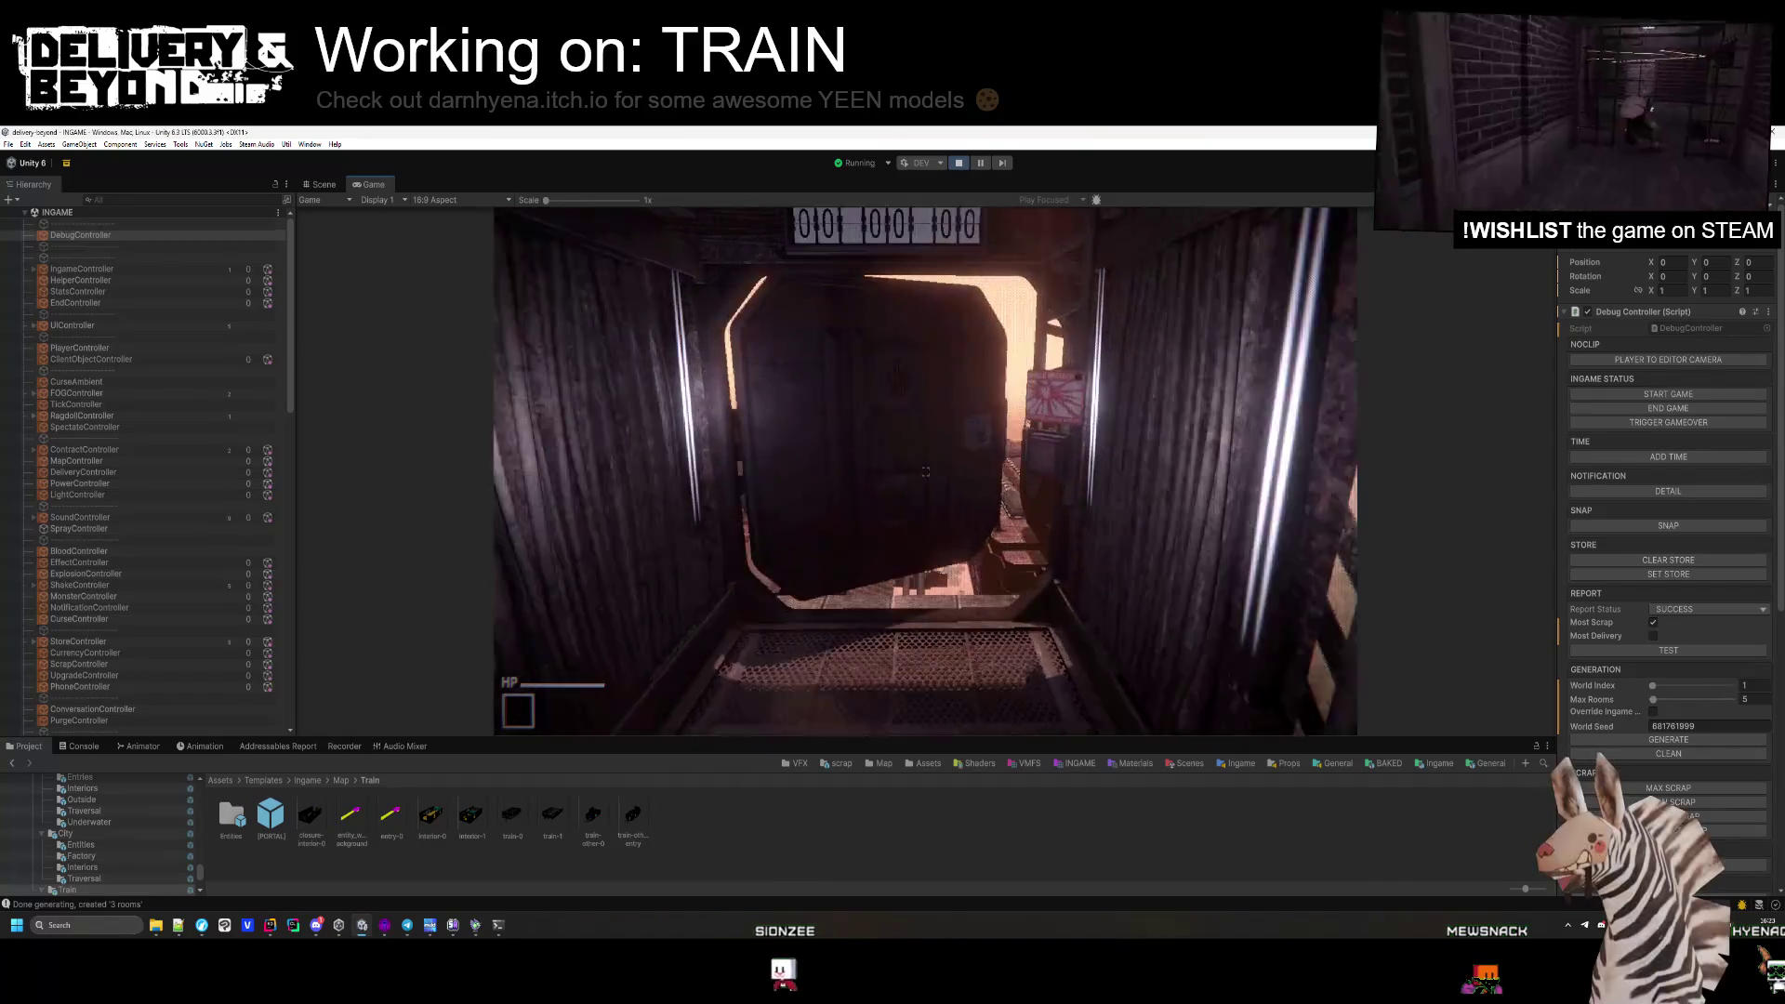
pyautogui.press('w')
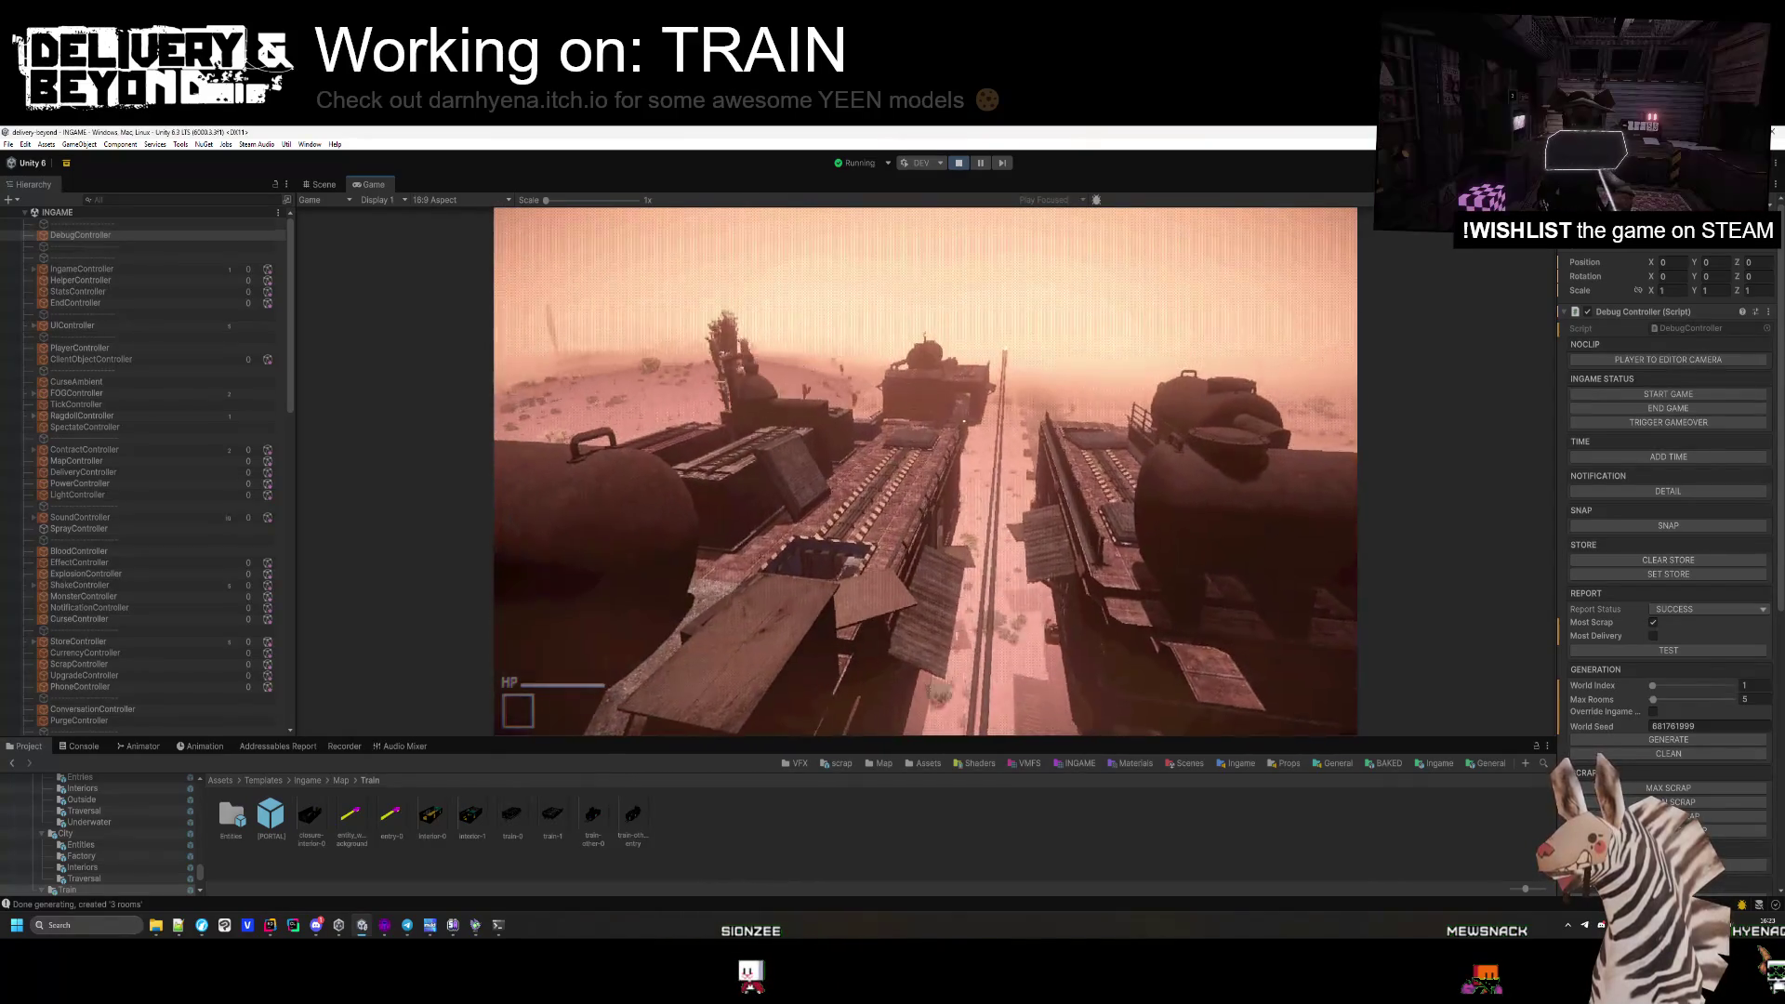
# Set Max Rooms to 10, regenerate the train level, and resume play in it.
pyautogui.press('super')
pyautogui.click(1747, 700)
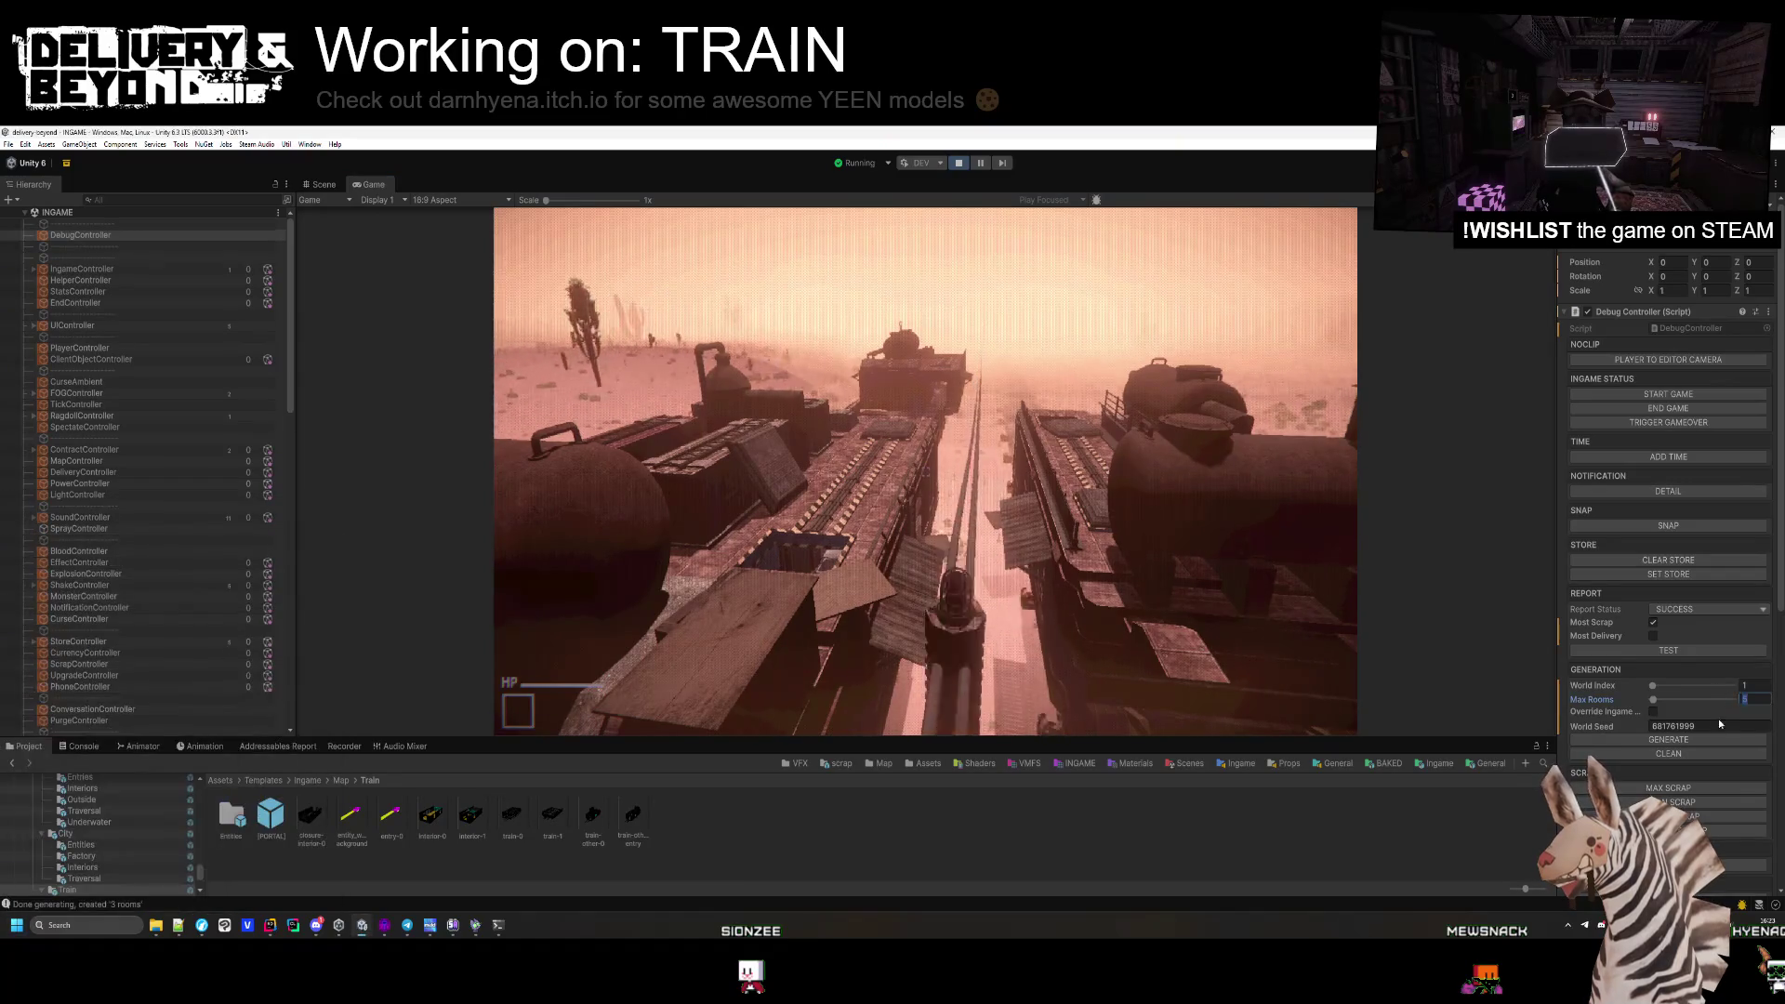
pyautogui.write('10')
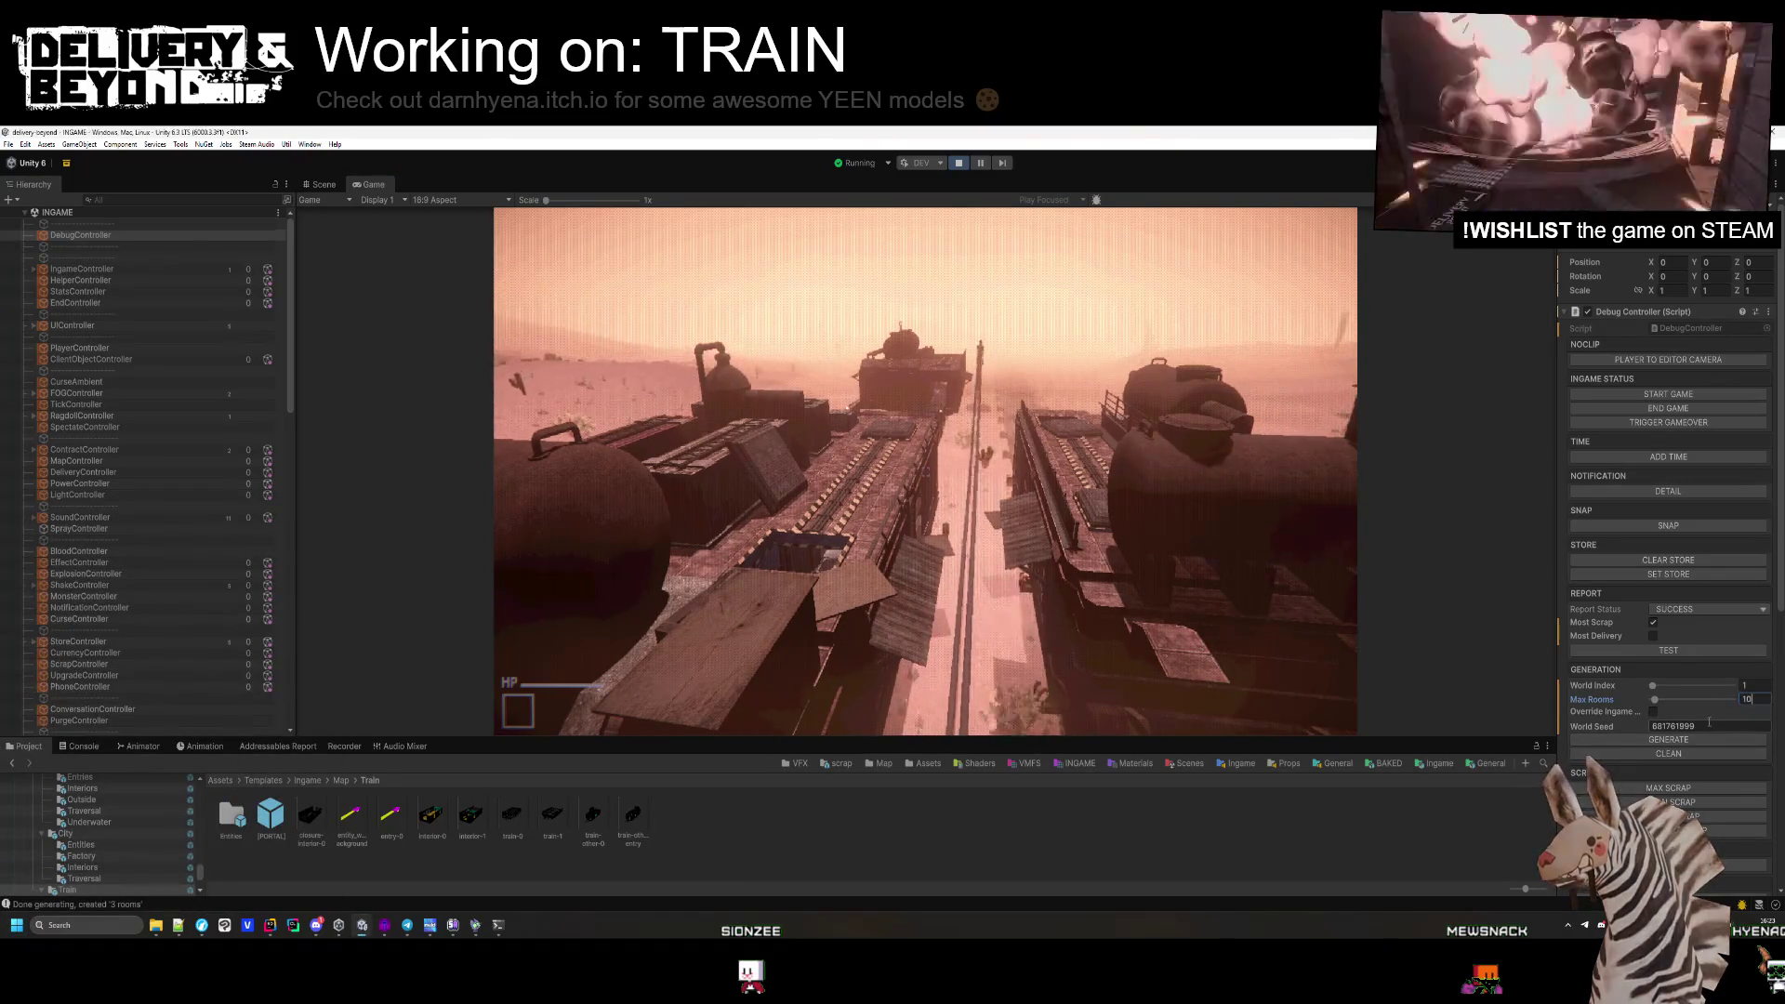
pyautogui.click(1668, 739)
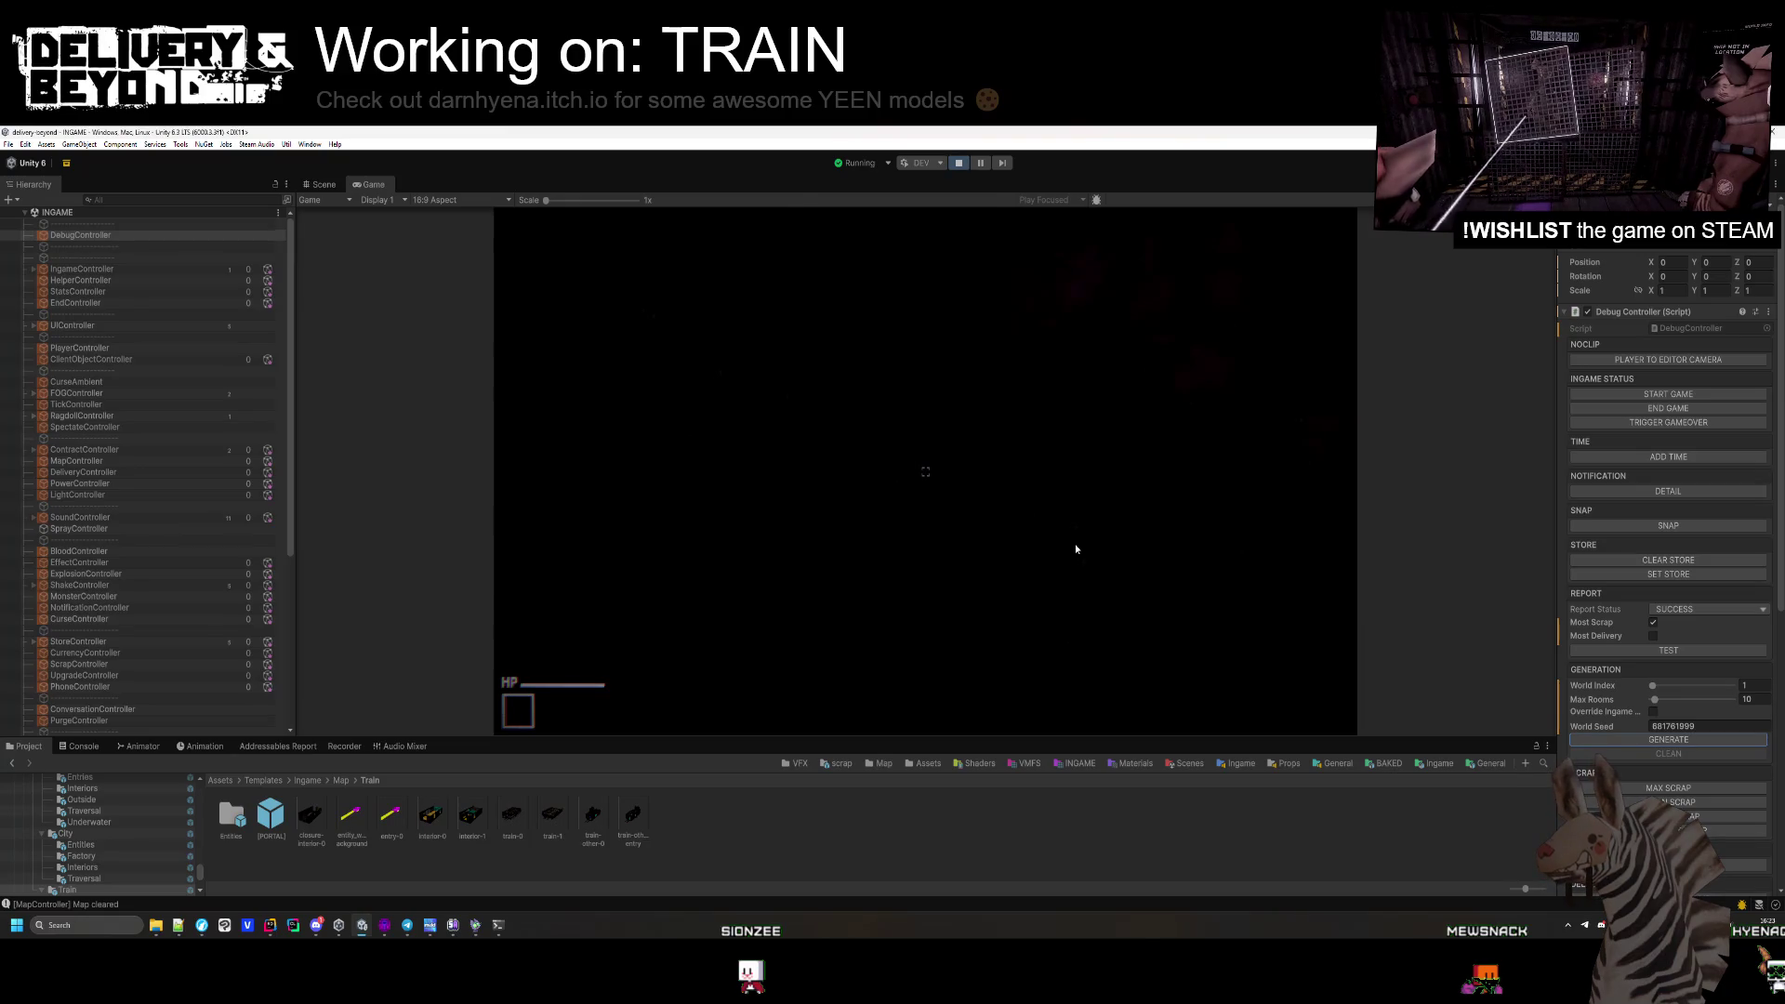
pyautogui.click(1042, 524)
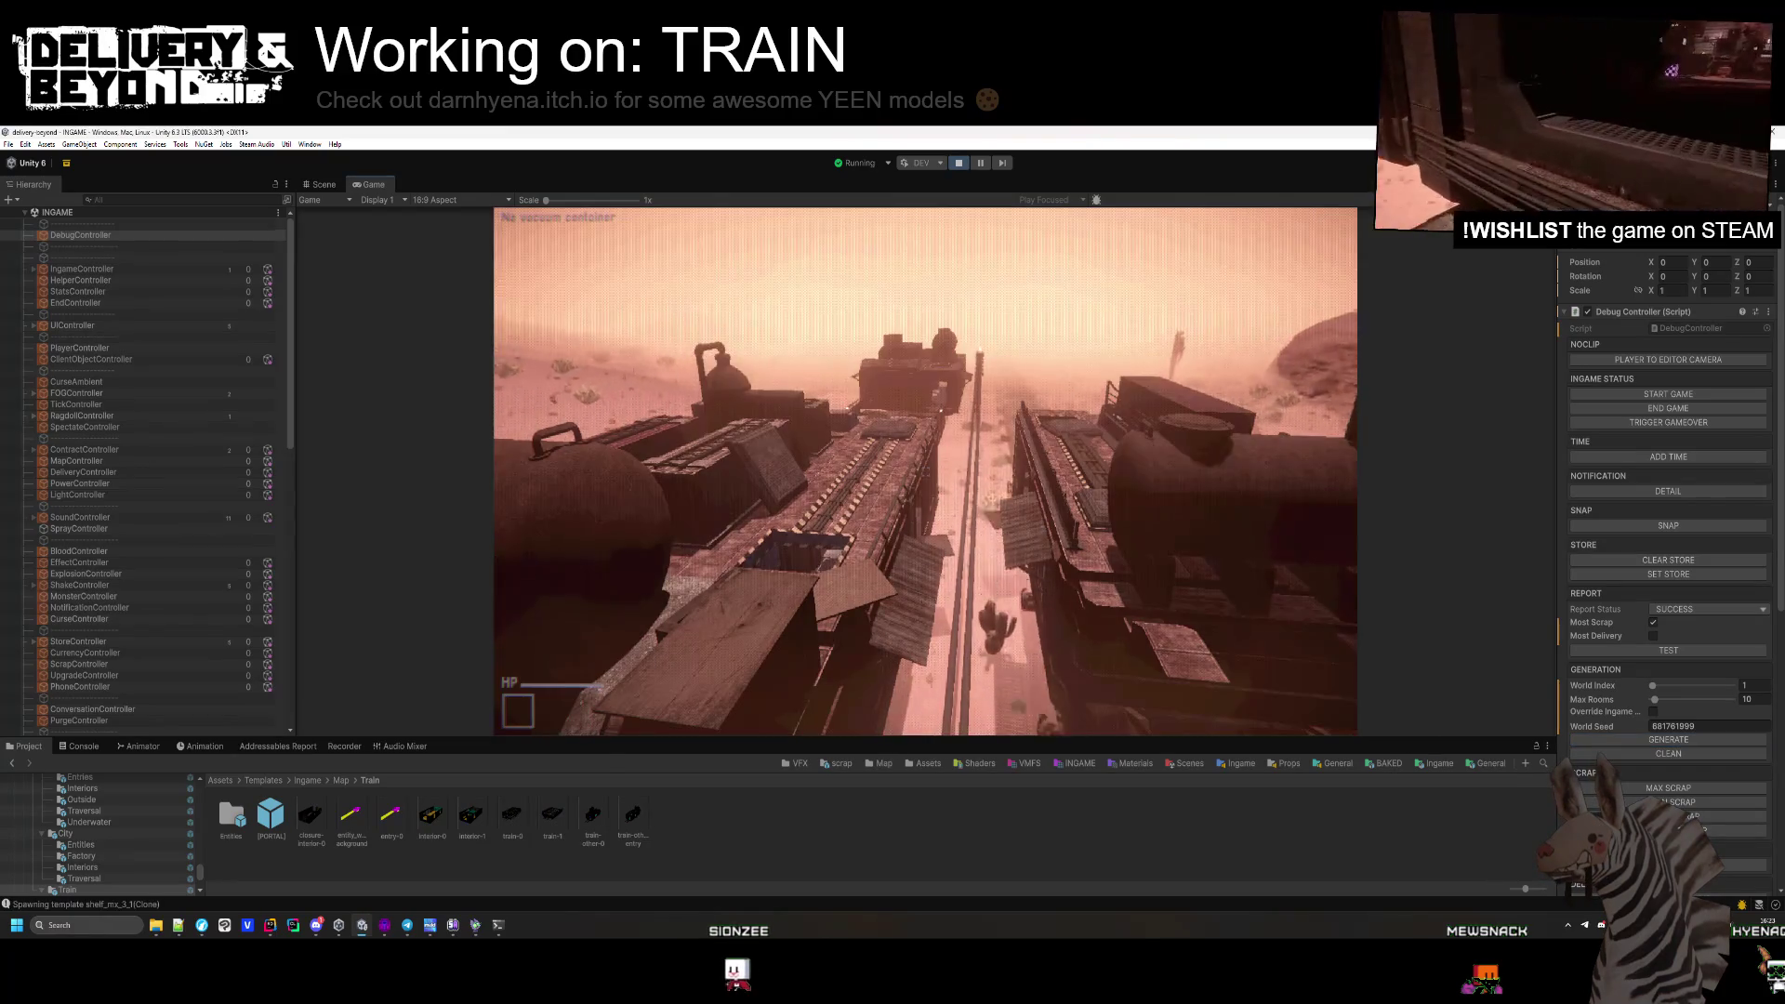
# Walk along the train roof toward the hatch and tick Override Ingame.
pyautogui.press('w')
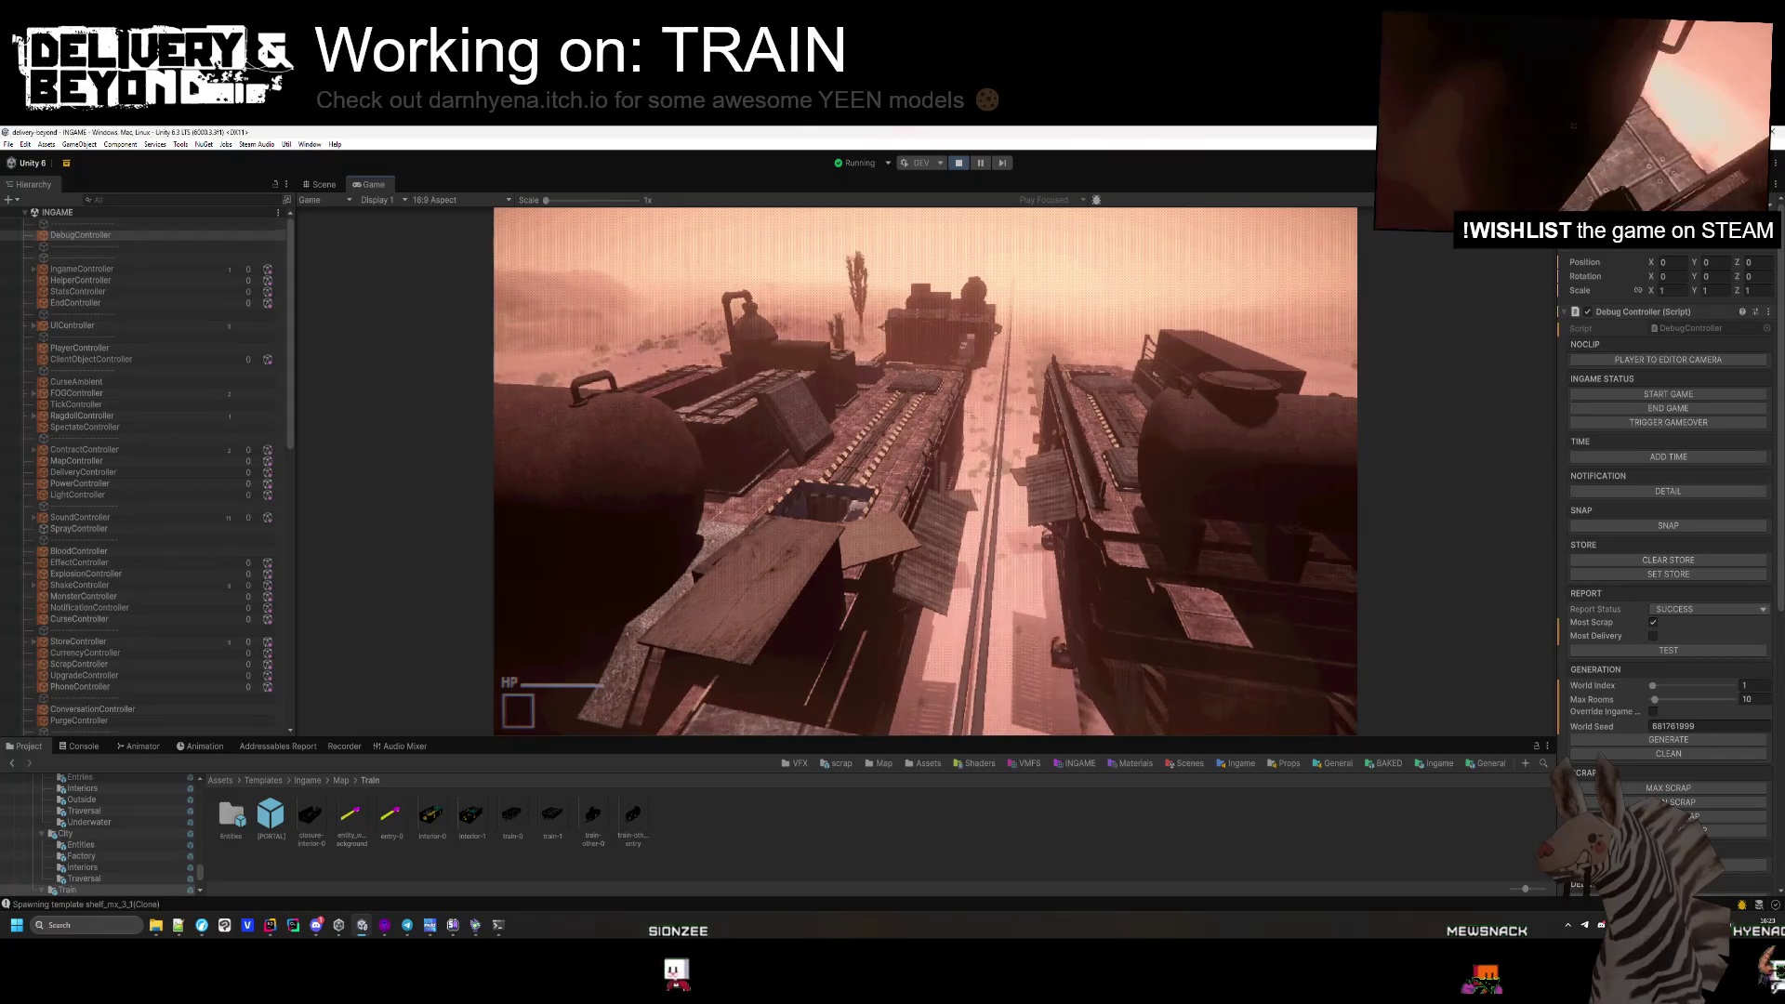
pyautogui.press('w')
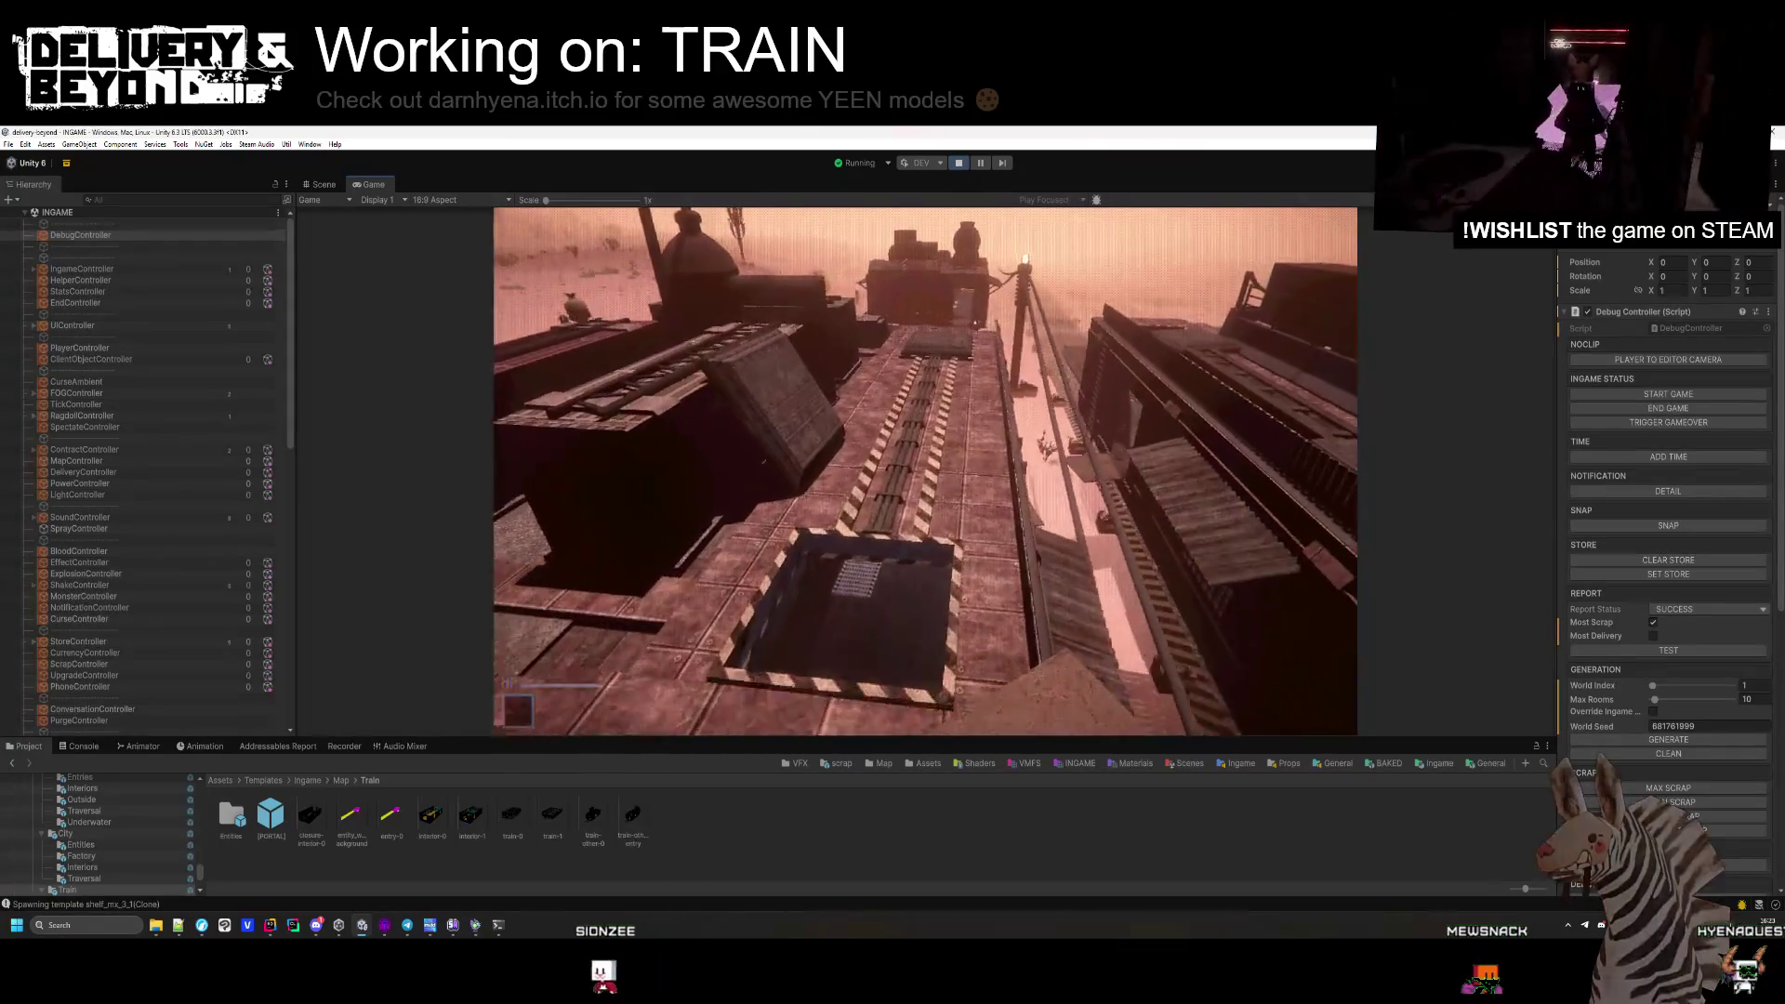
pyautogui.press('w')
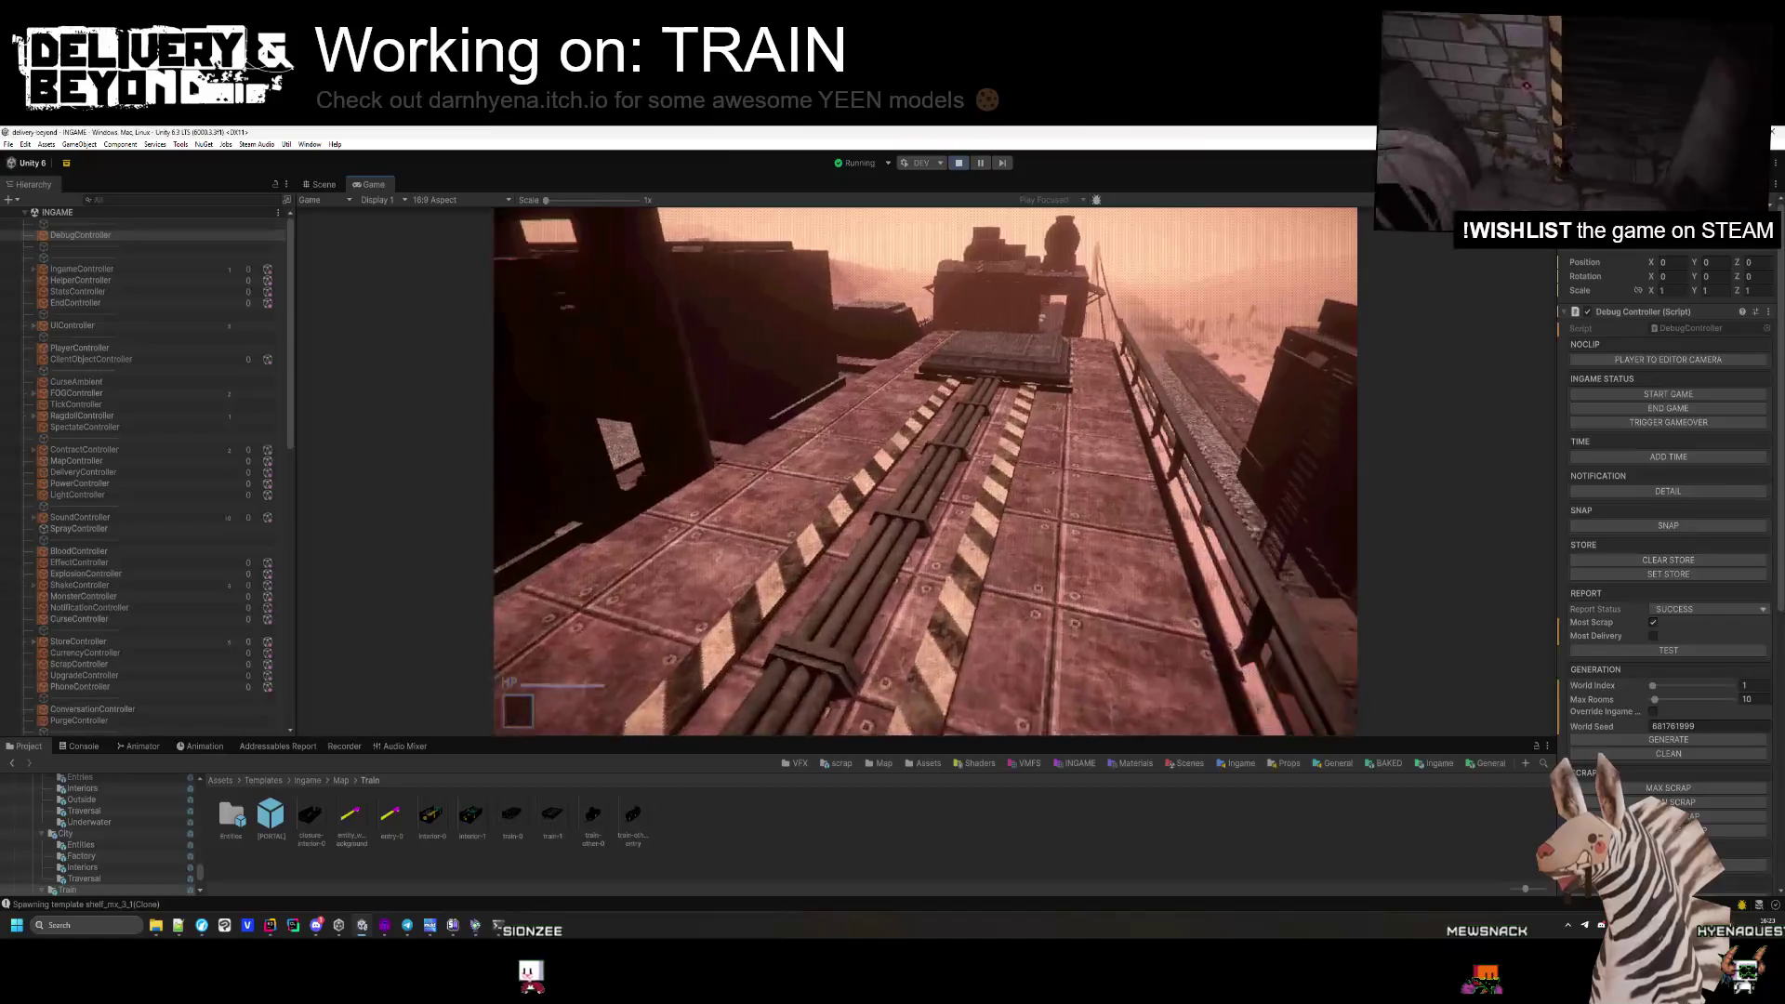
pyautogui.press('w')
pyautogui.press('super')
pyautogui.click(1653, 711)
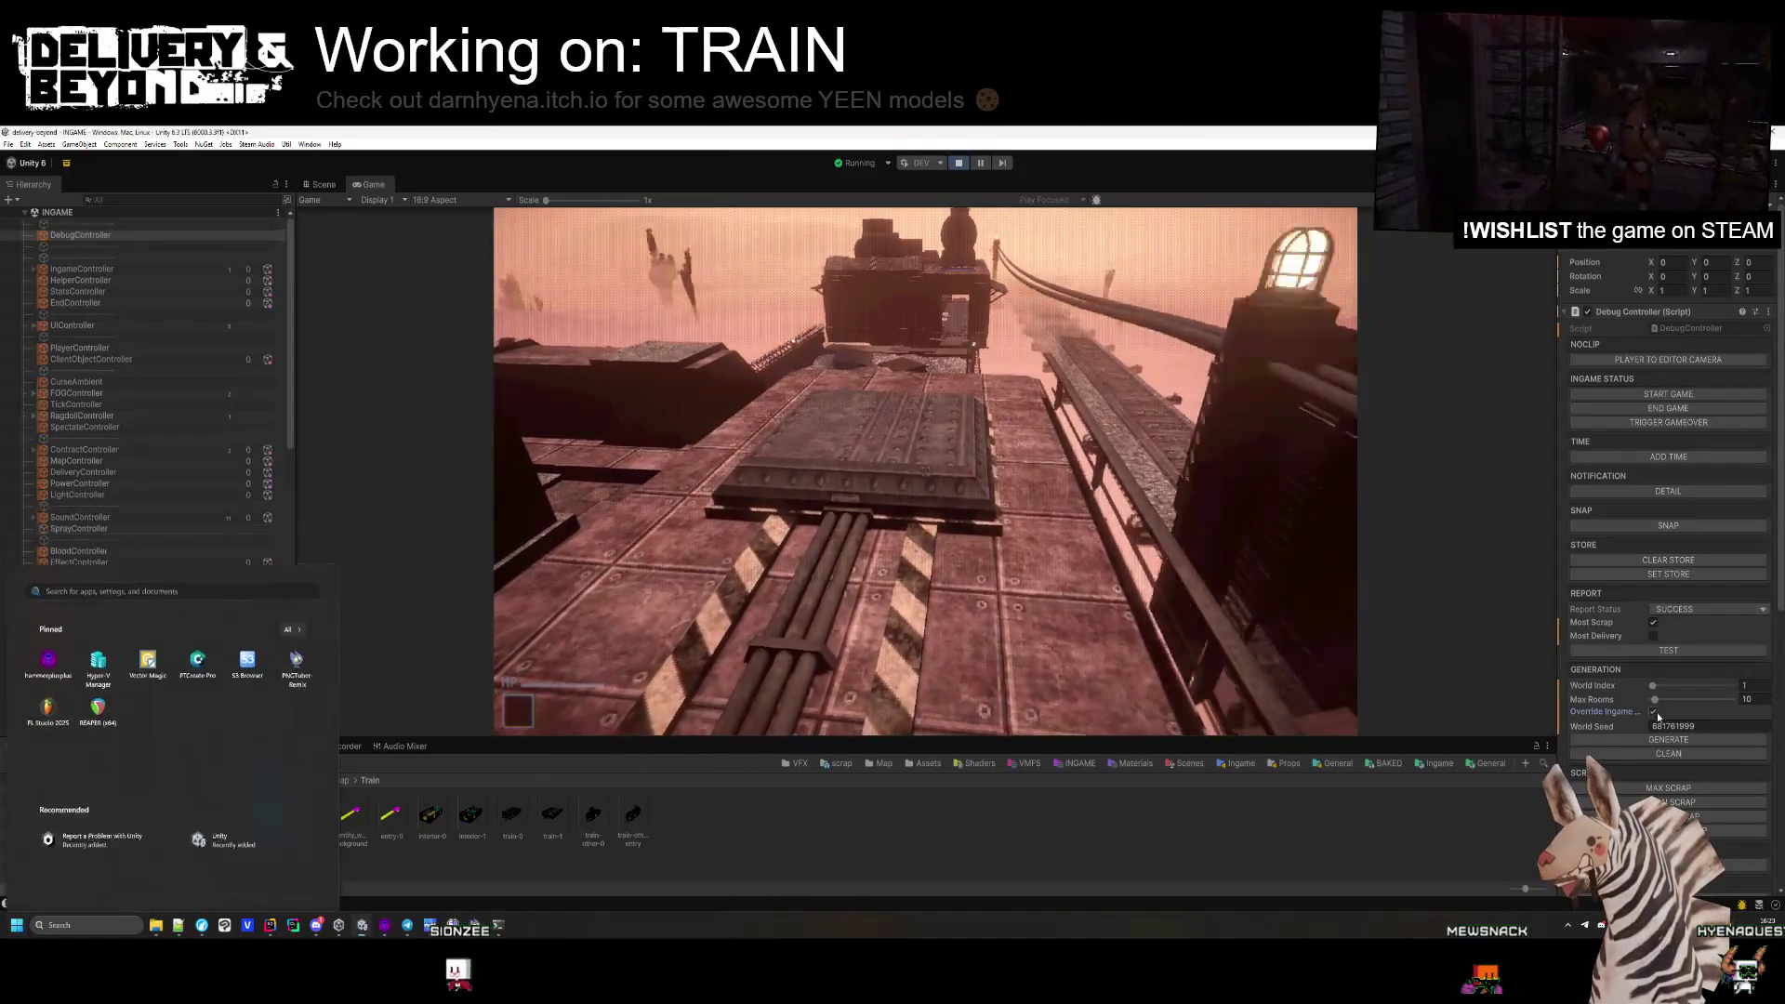
# Cross over the gravel flatcar to the lit wooden car and drop into its dim corridor.
pyautogui.press('super')
pyautogui.press('w')
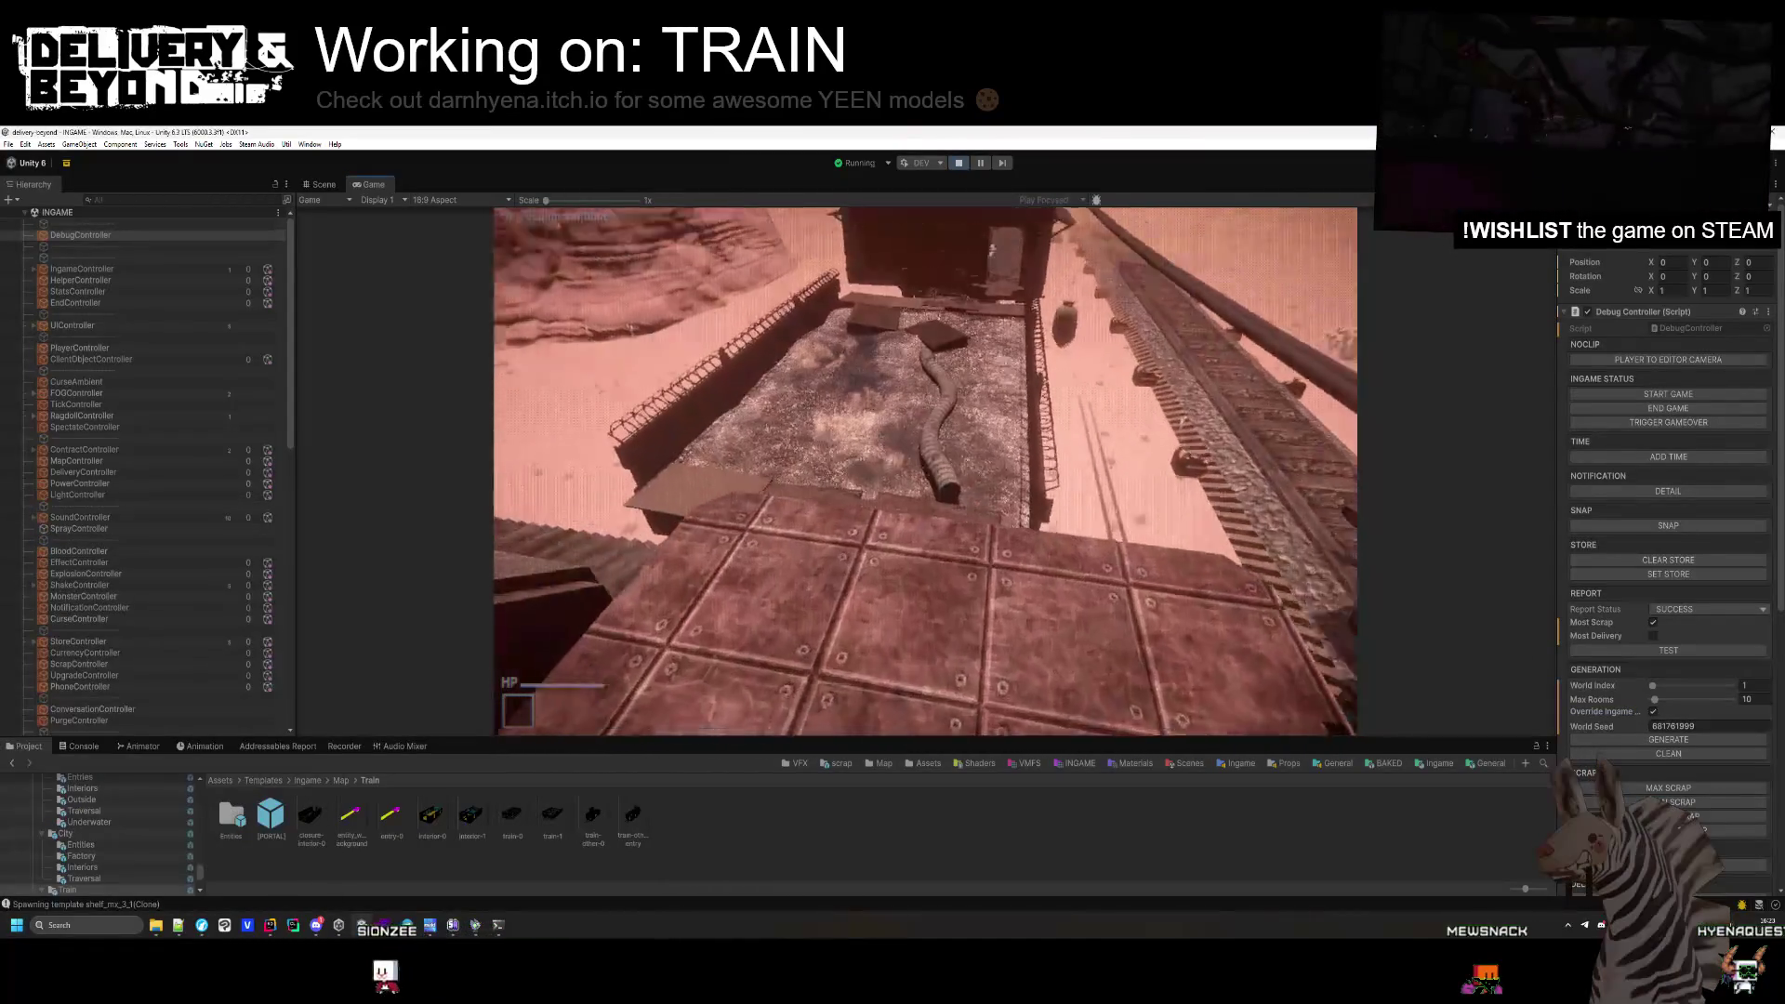
pyautogui.press('w')
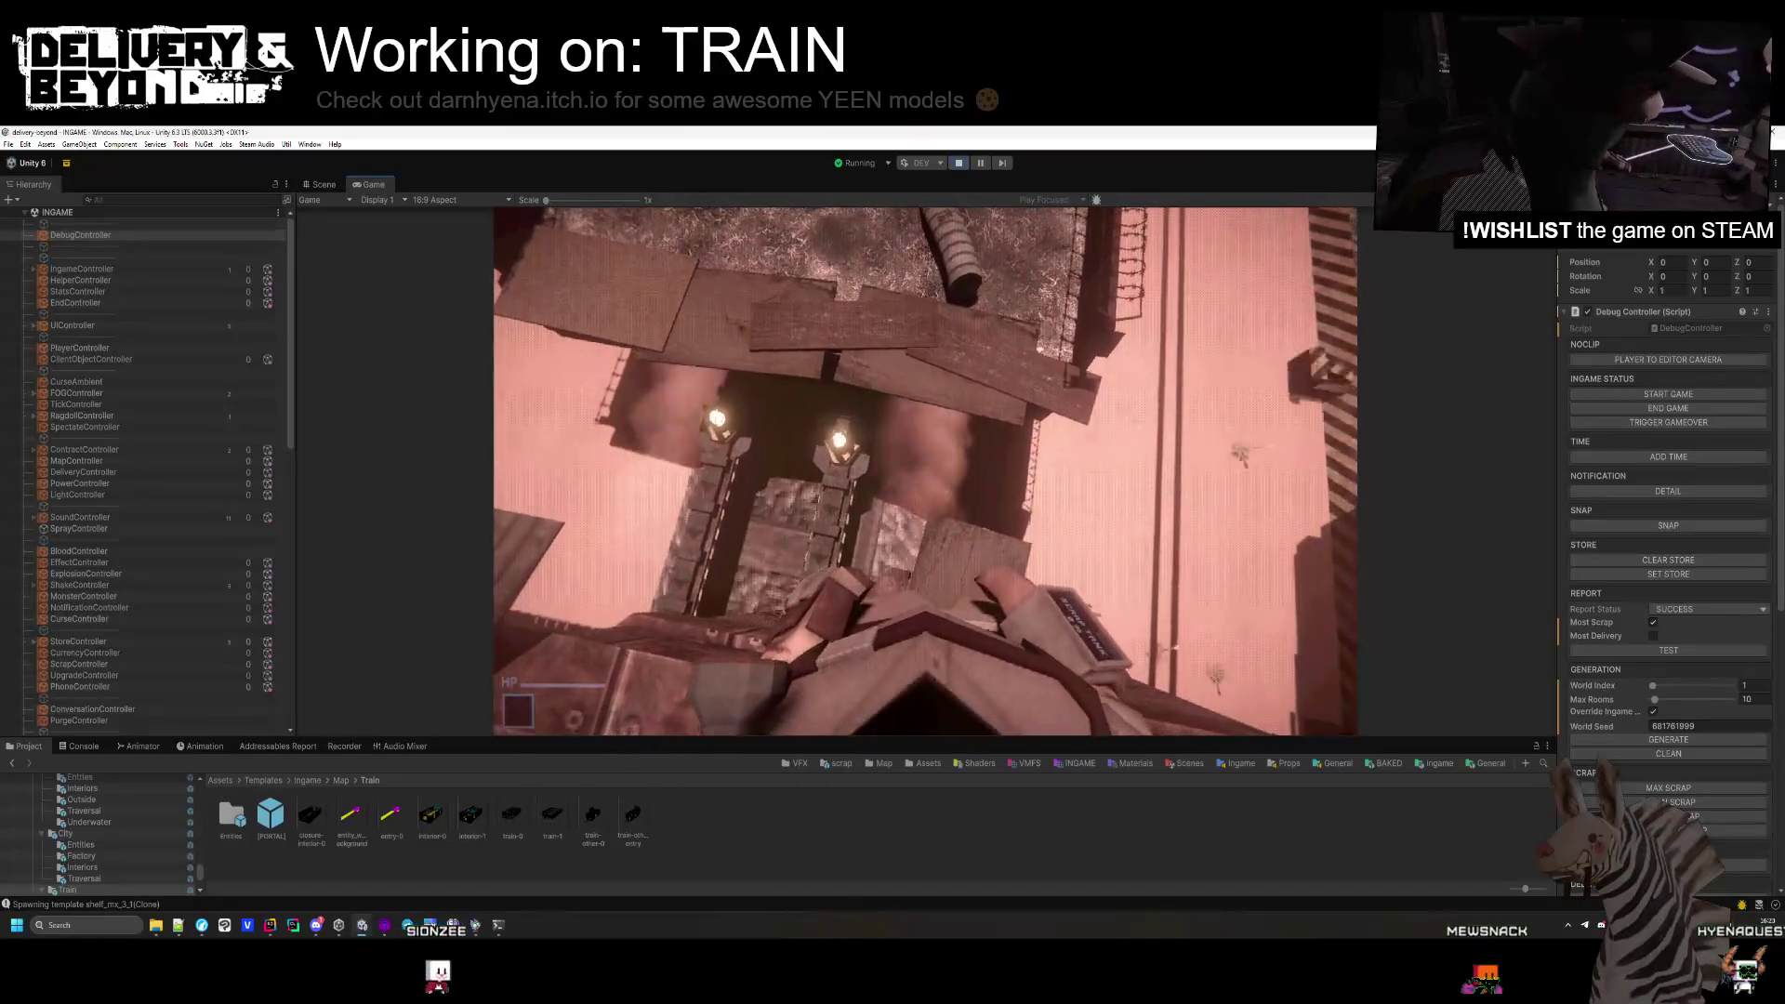
pyautogui.press('w')
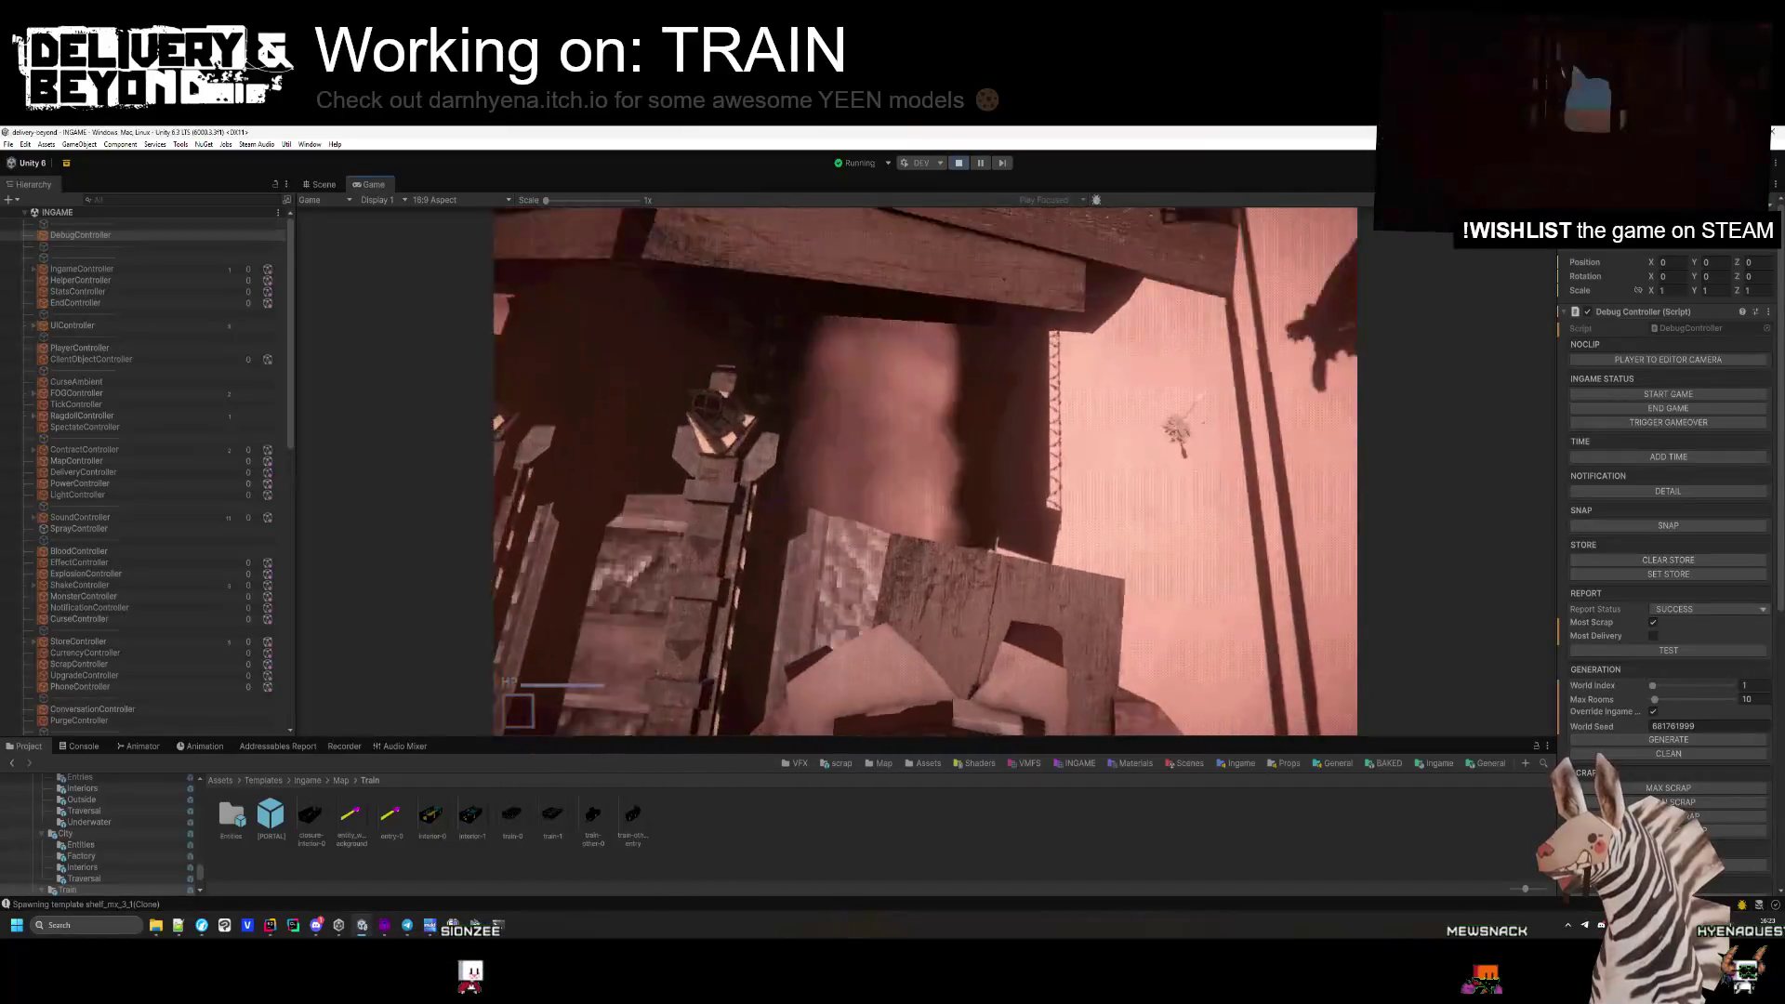
pyautogui.press('w')
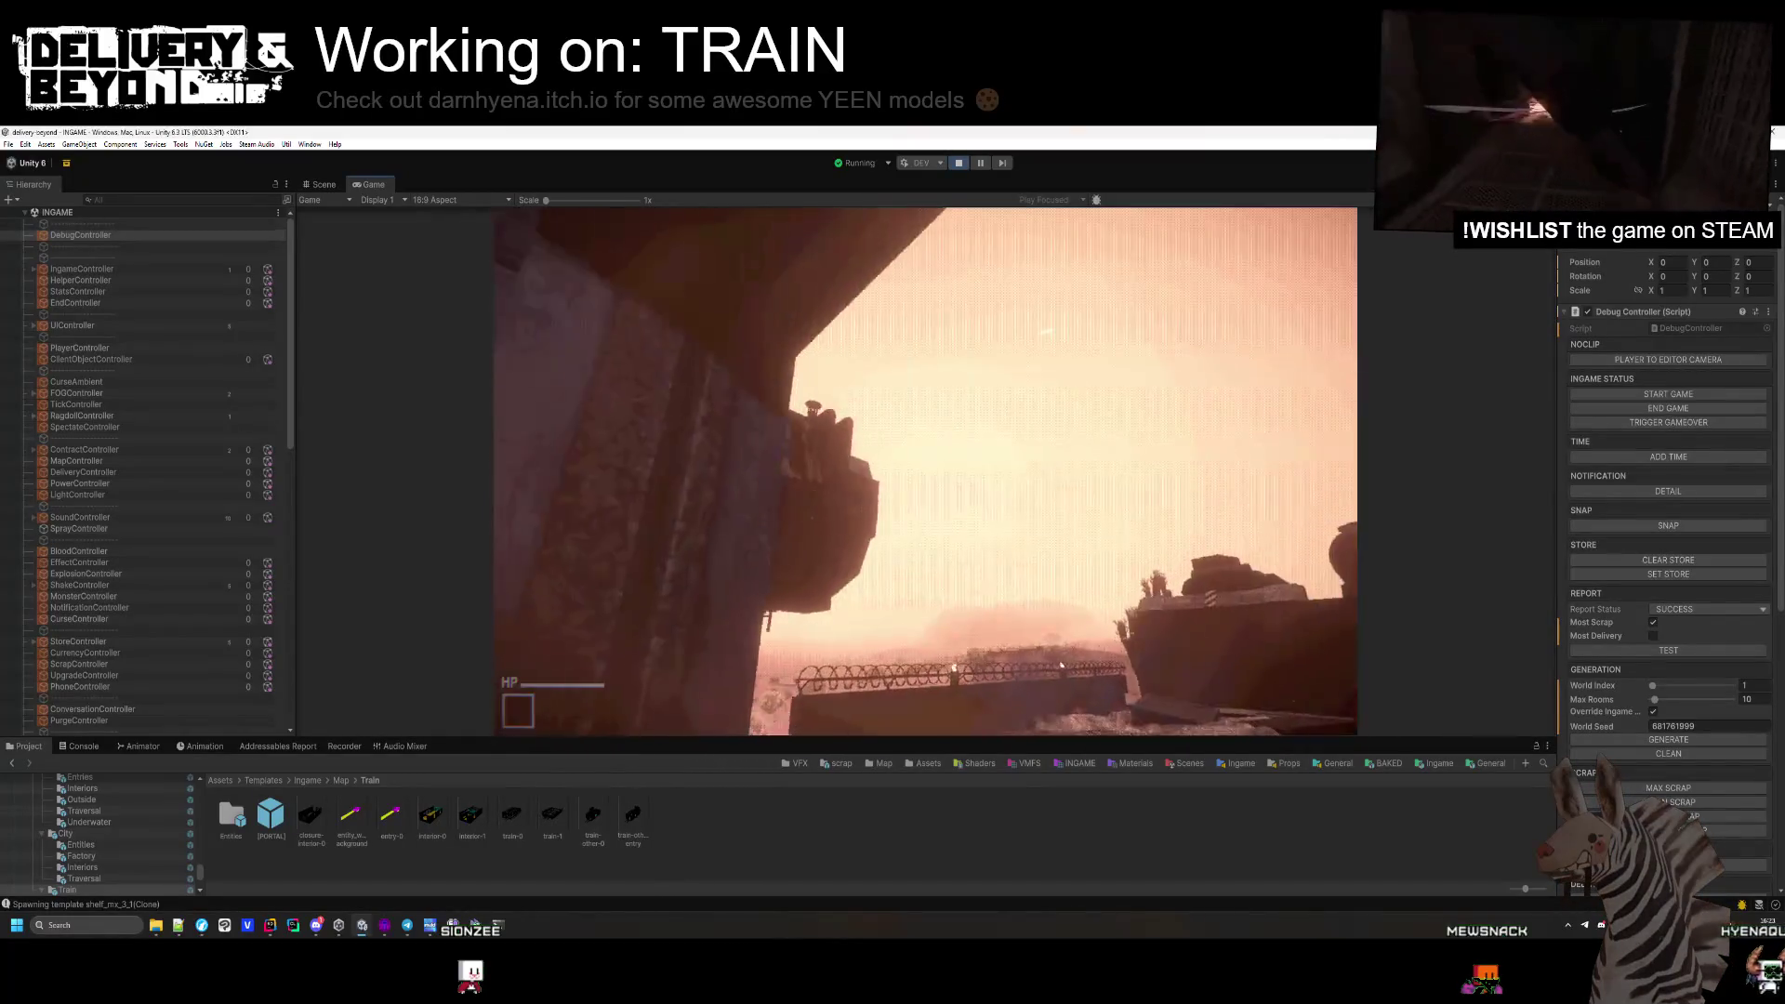
pyautogui.press('w')
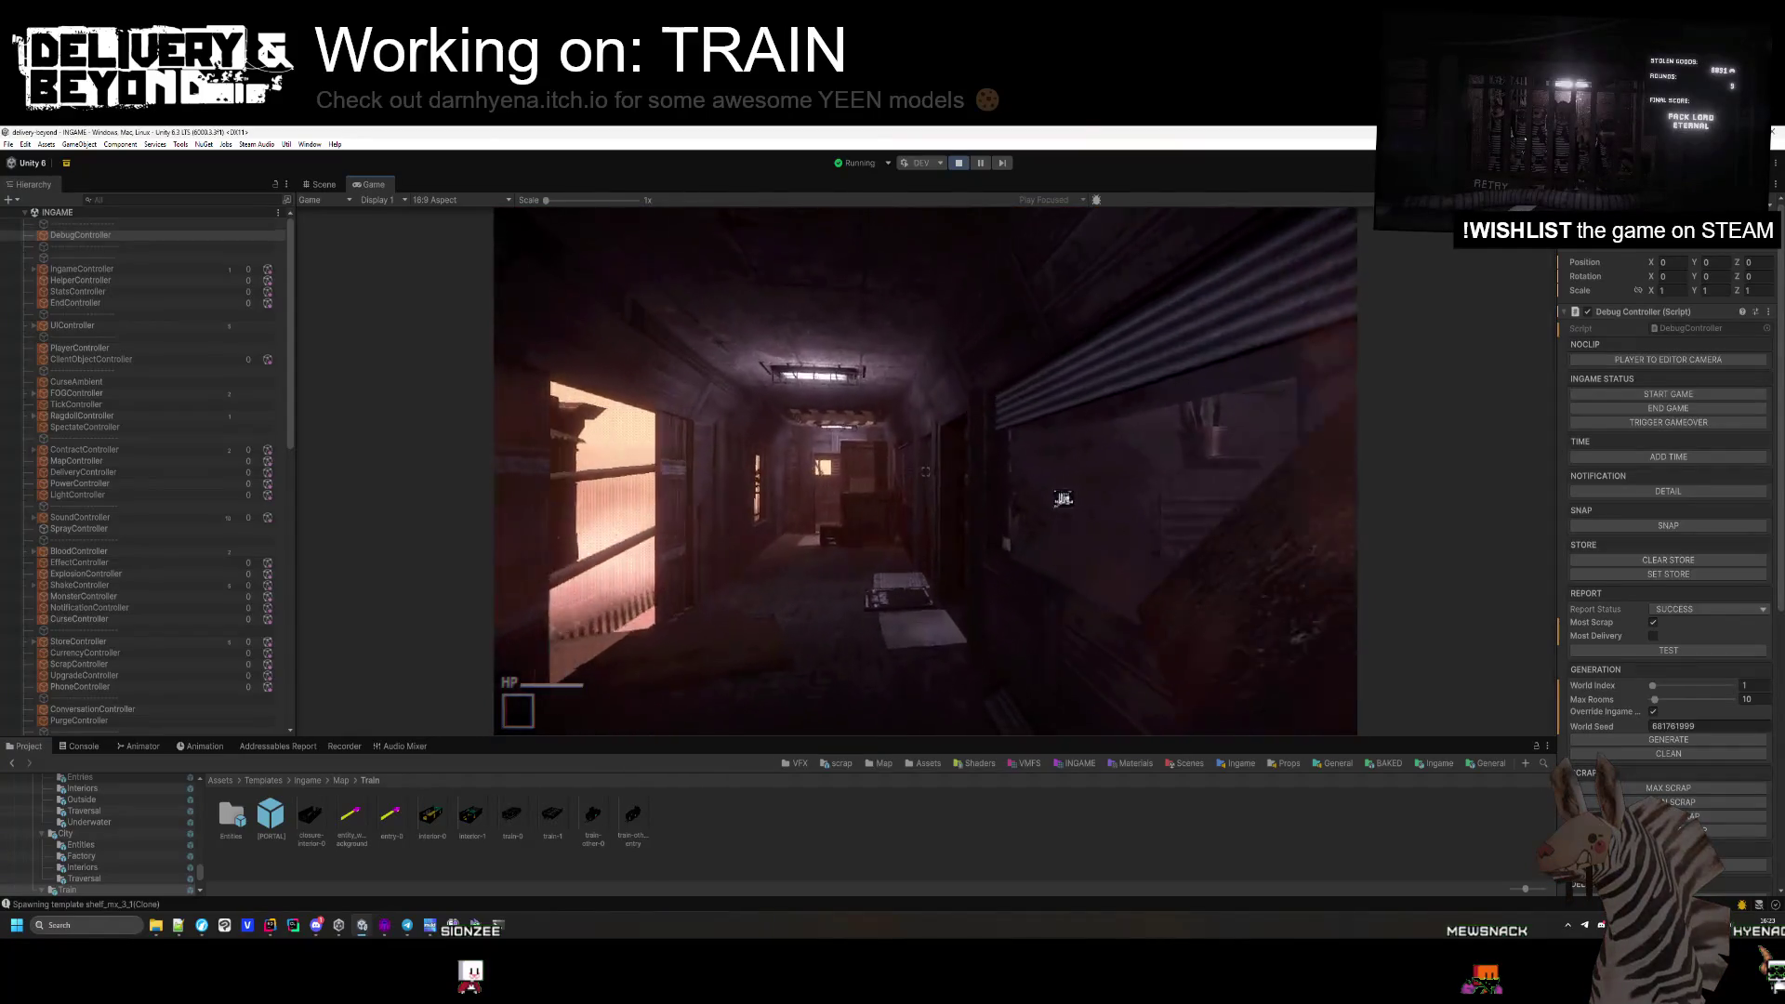
pyautogui.press('w')
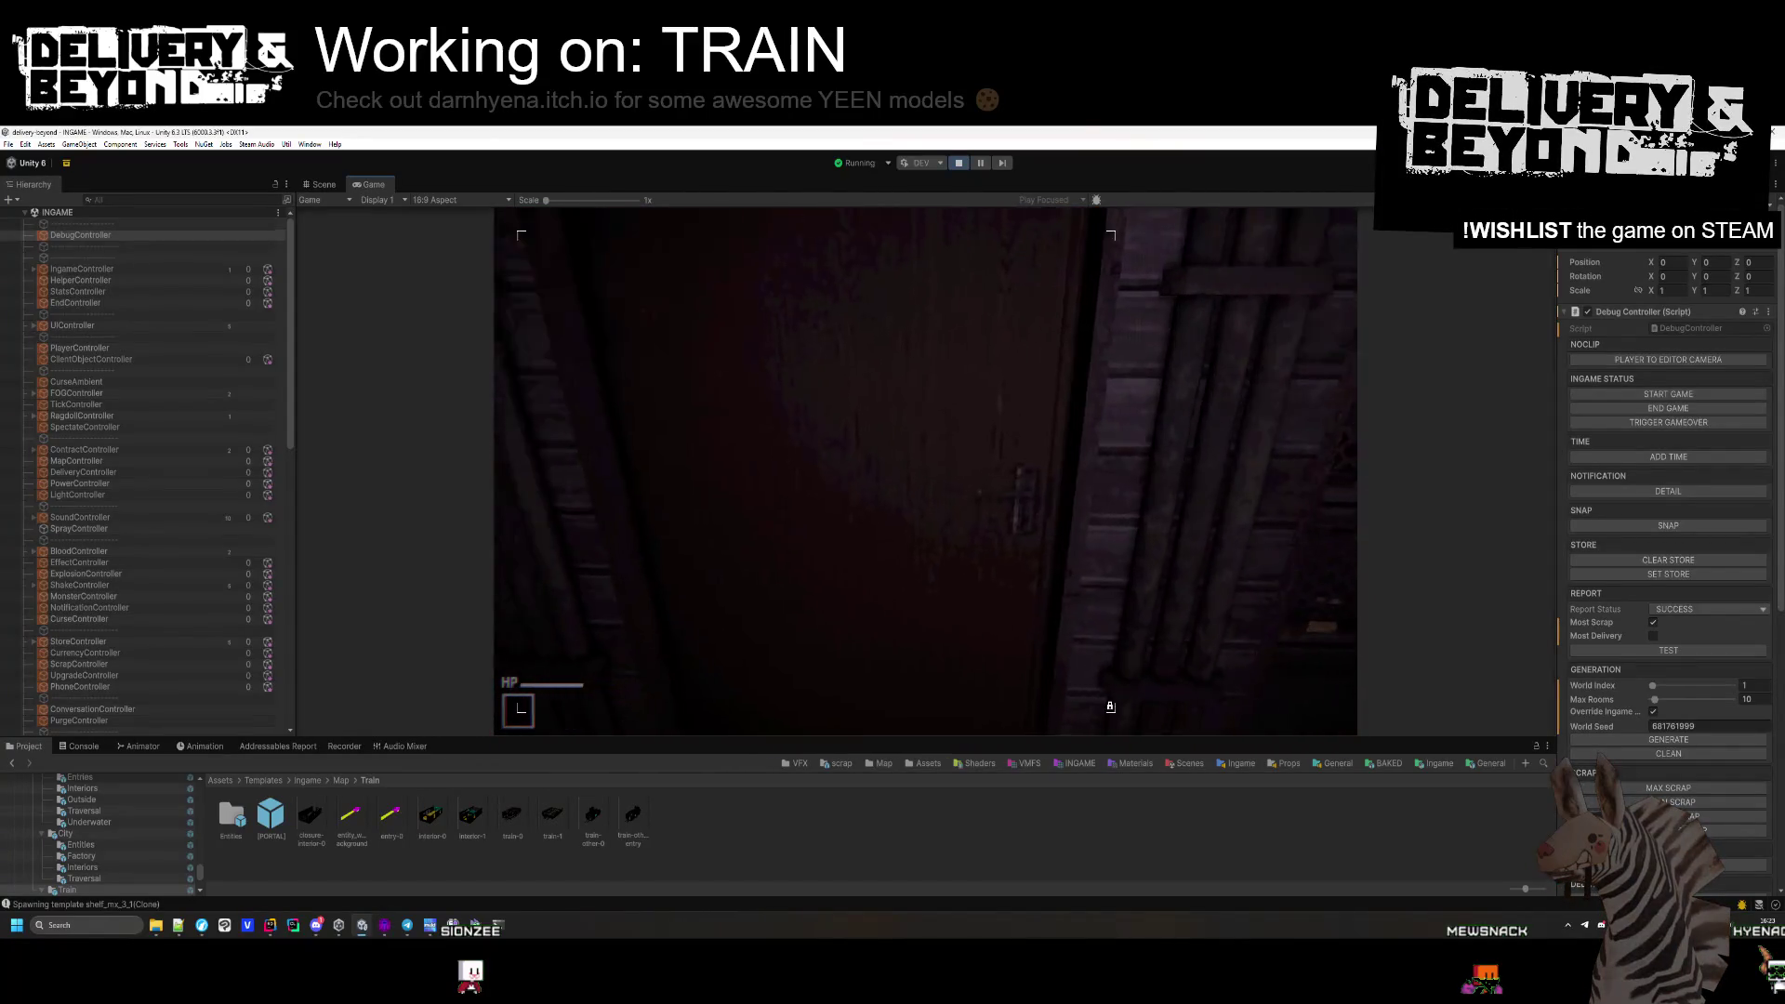
pyautogui.press('w')
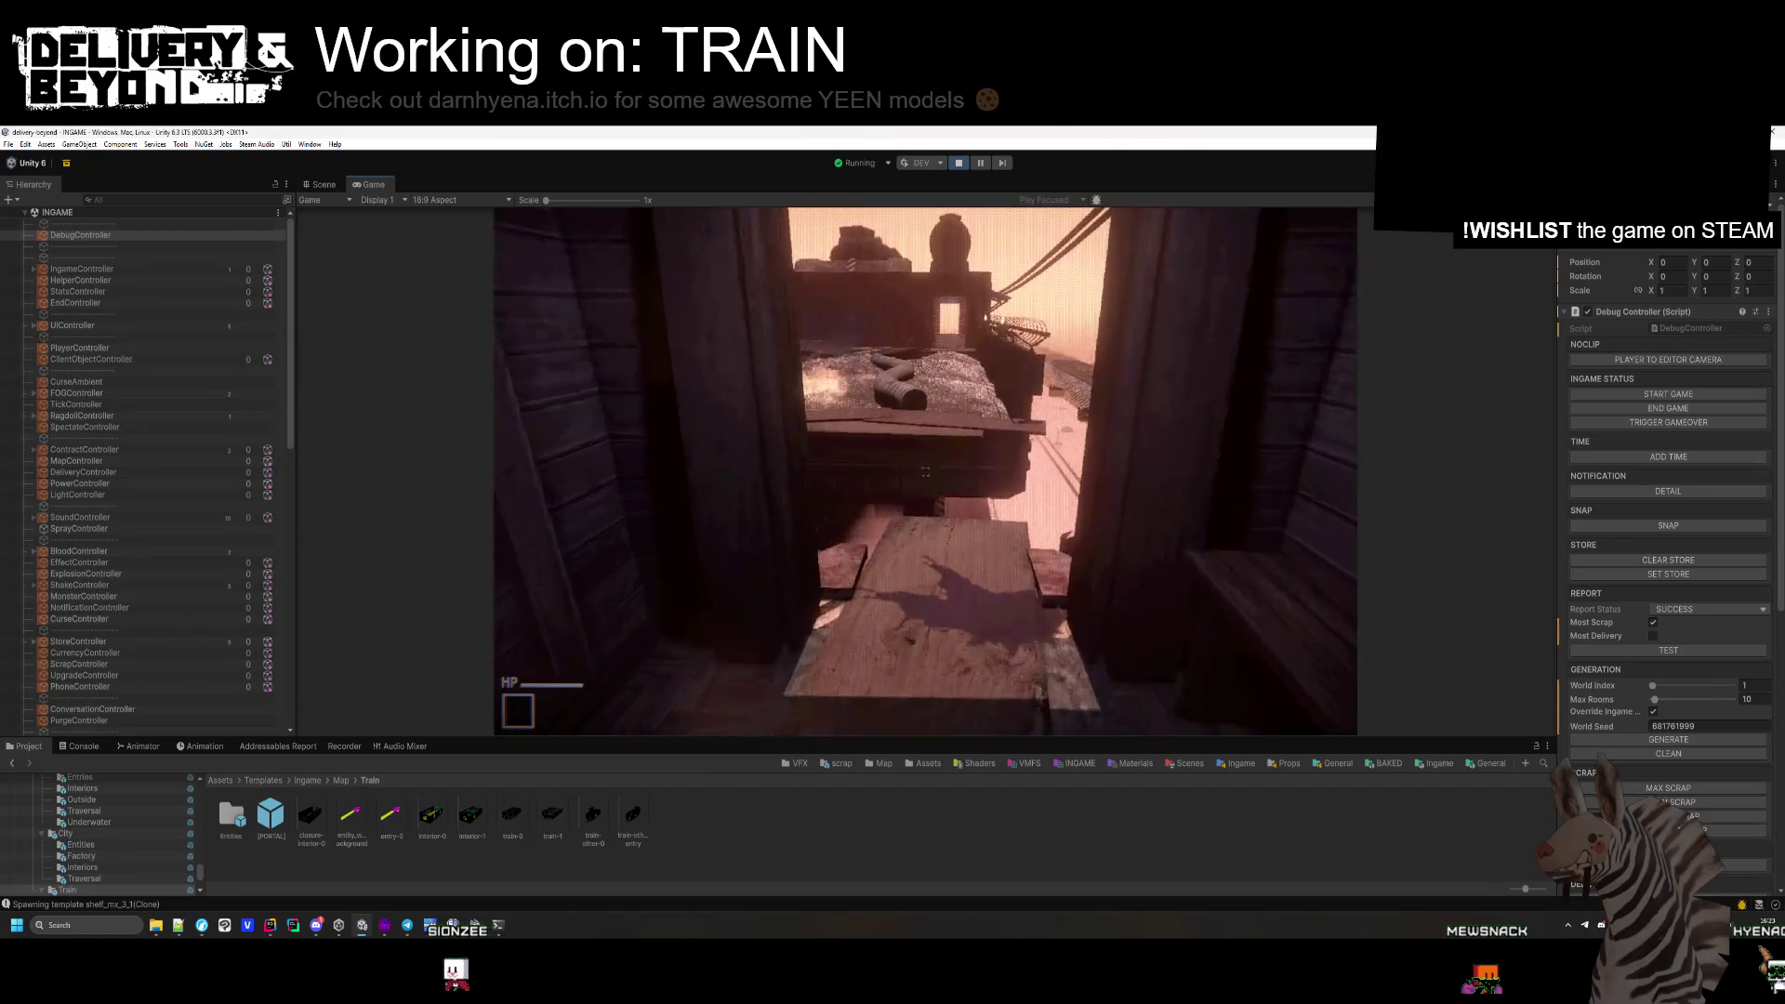
# Step onto the next car's scrap pile and walk past the wooden crates.
pyautogui.press('w')
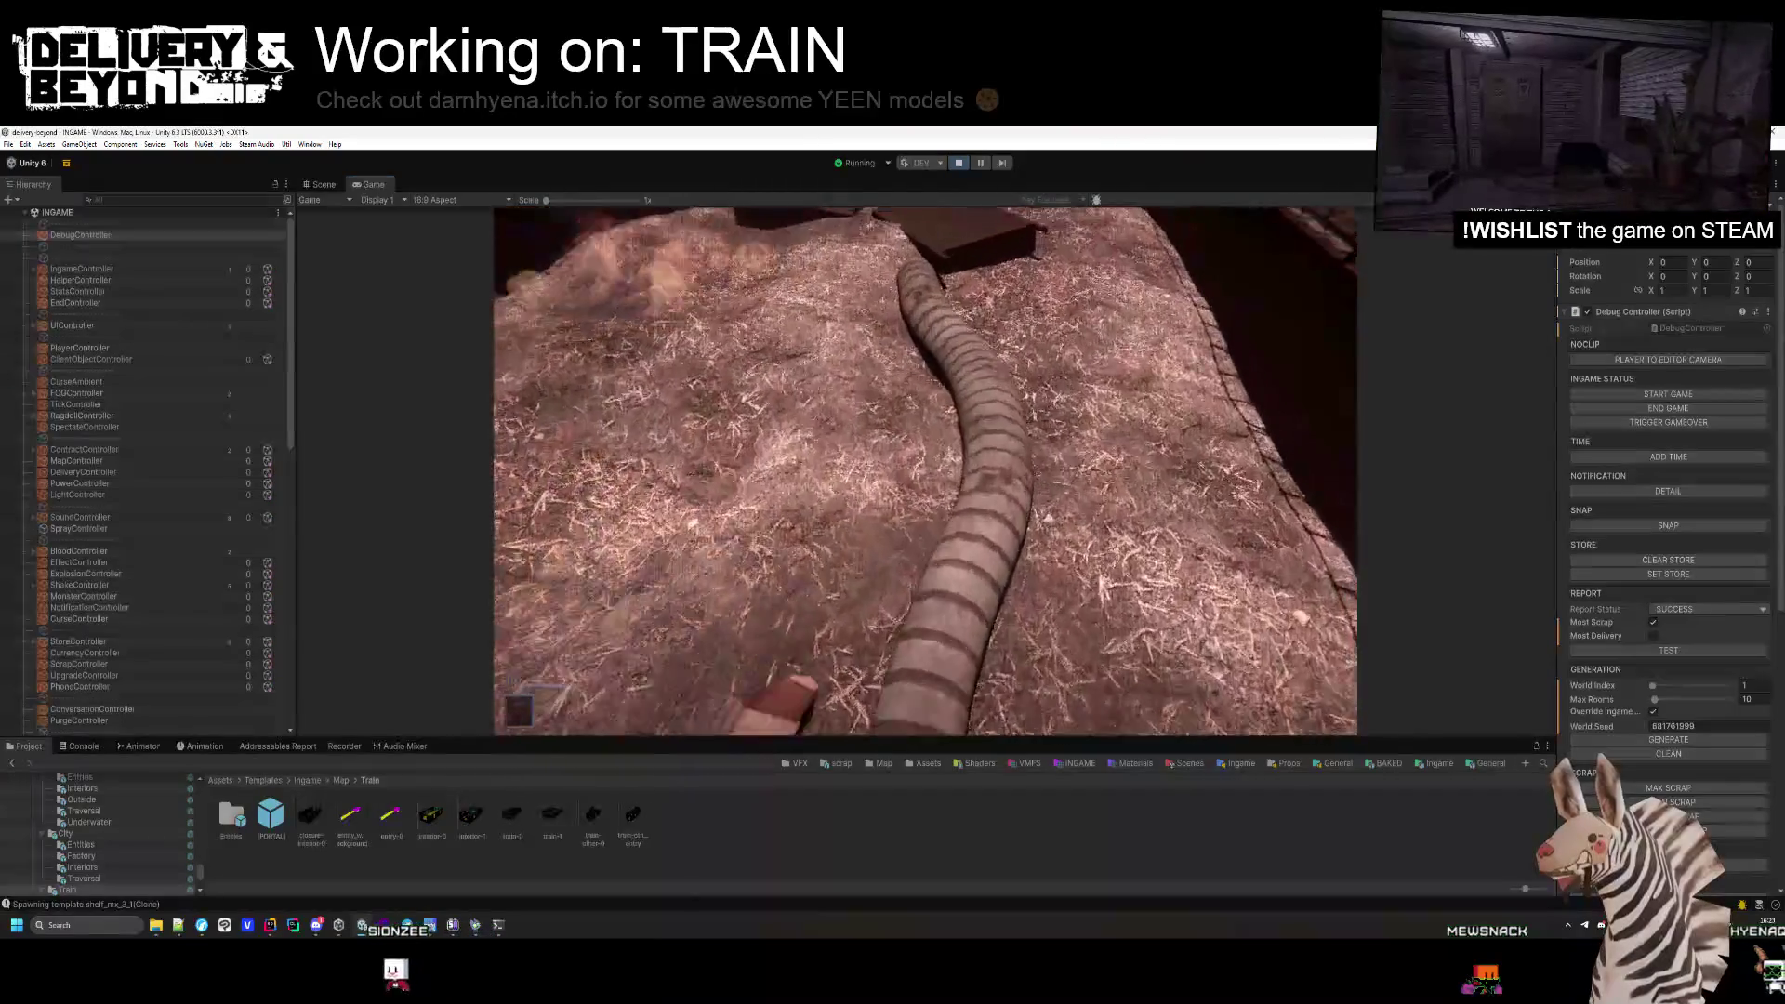
pyautogui.press('w')
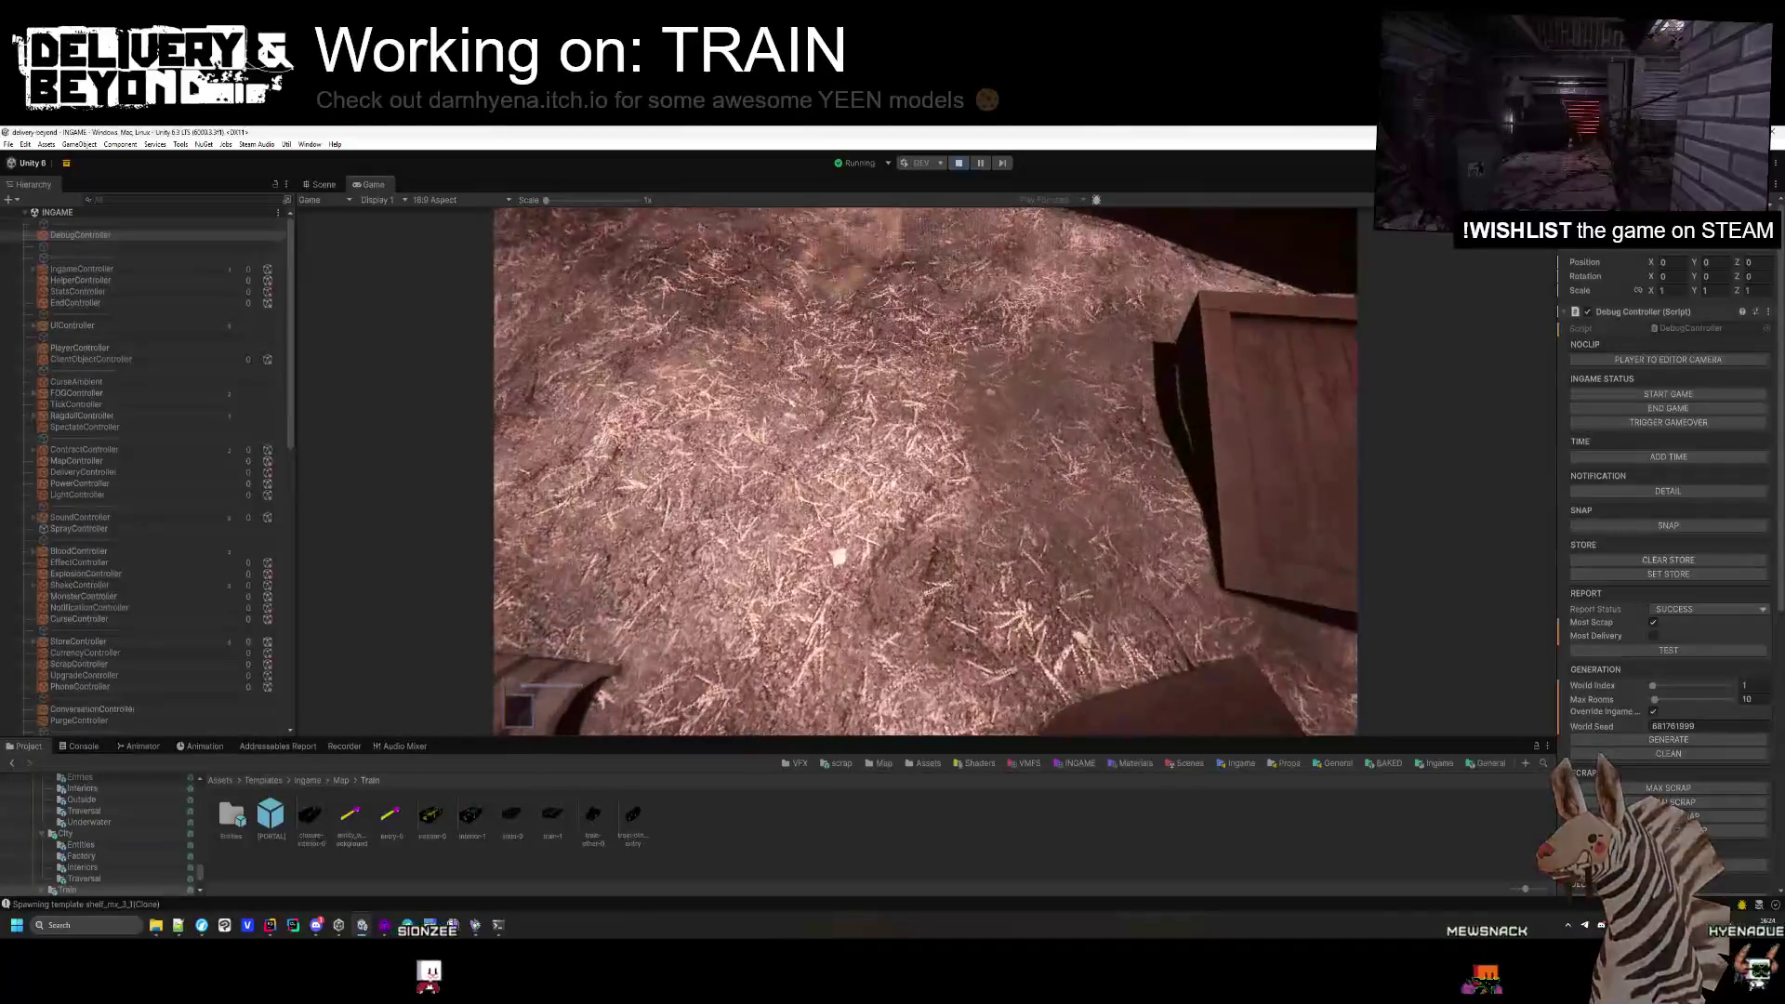
pyautogui.press('w')
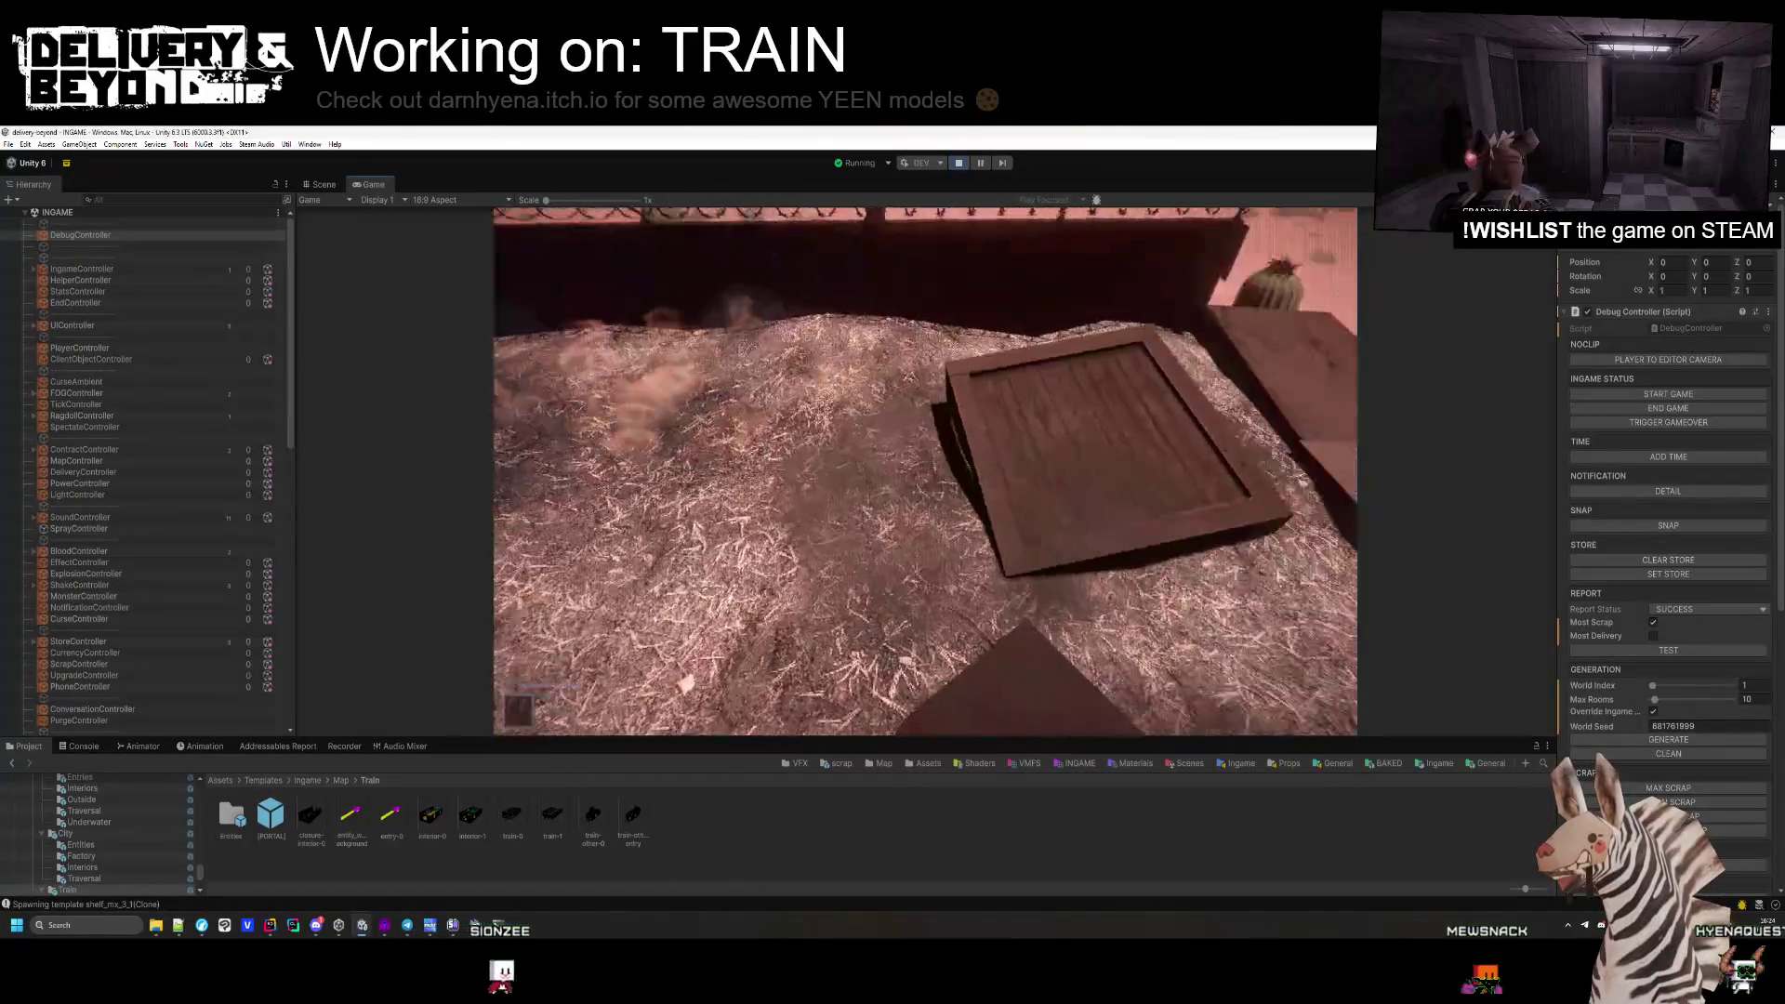
pyautogui.press('w')
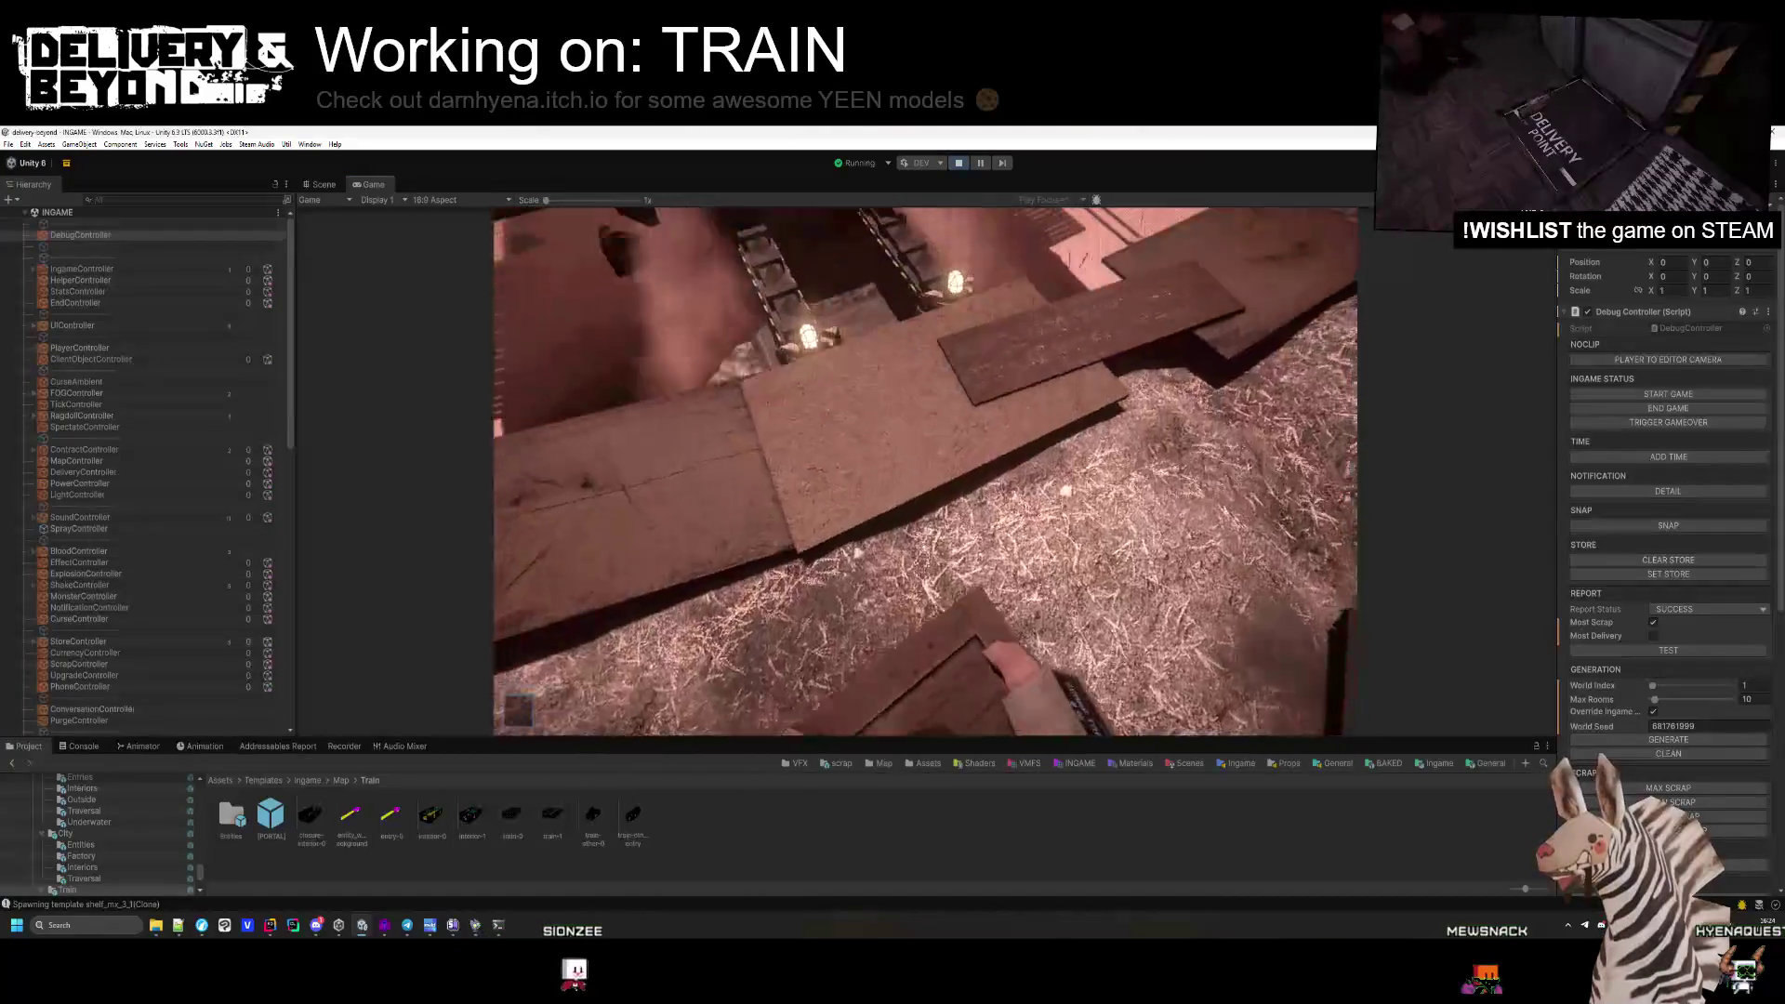
pyautogui.press('w')
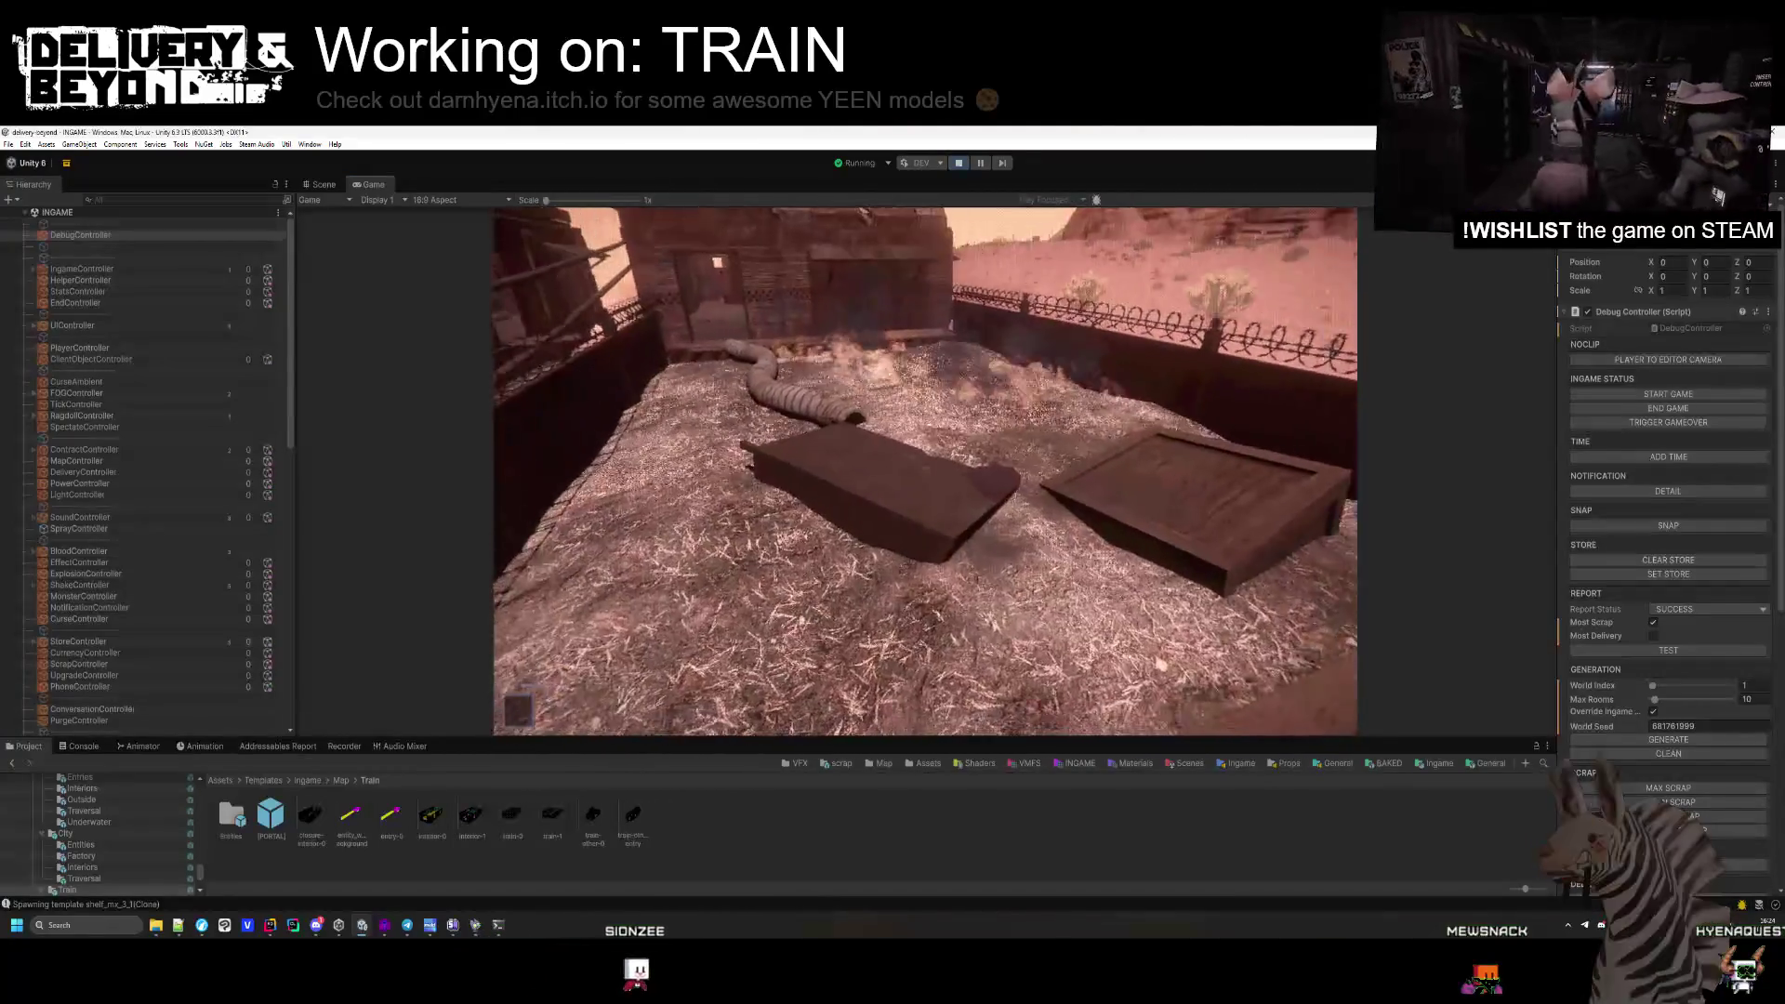
# Walk the corridor to the DELIVERY POINT, move the dark object, and exit onto the open car.
pyautogui.press('w')
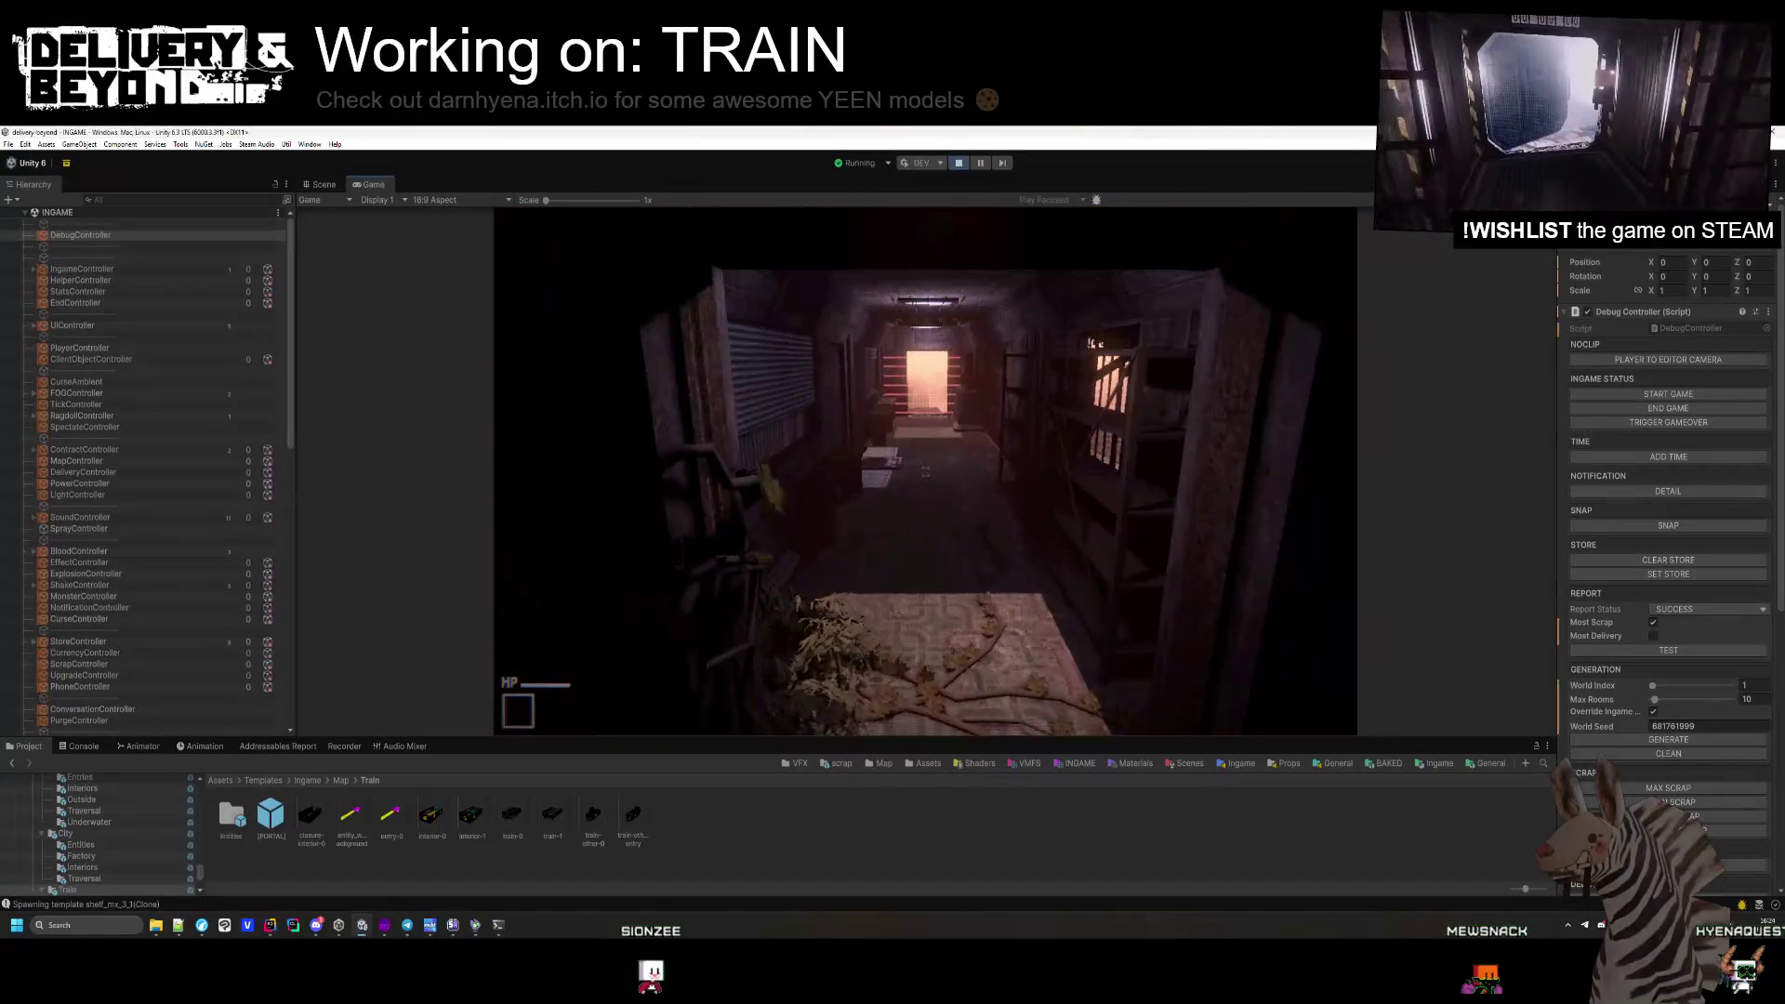
pyautogui.press('w')
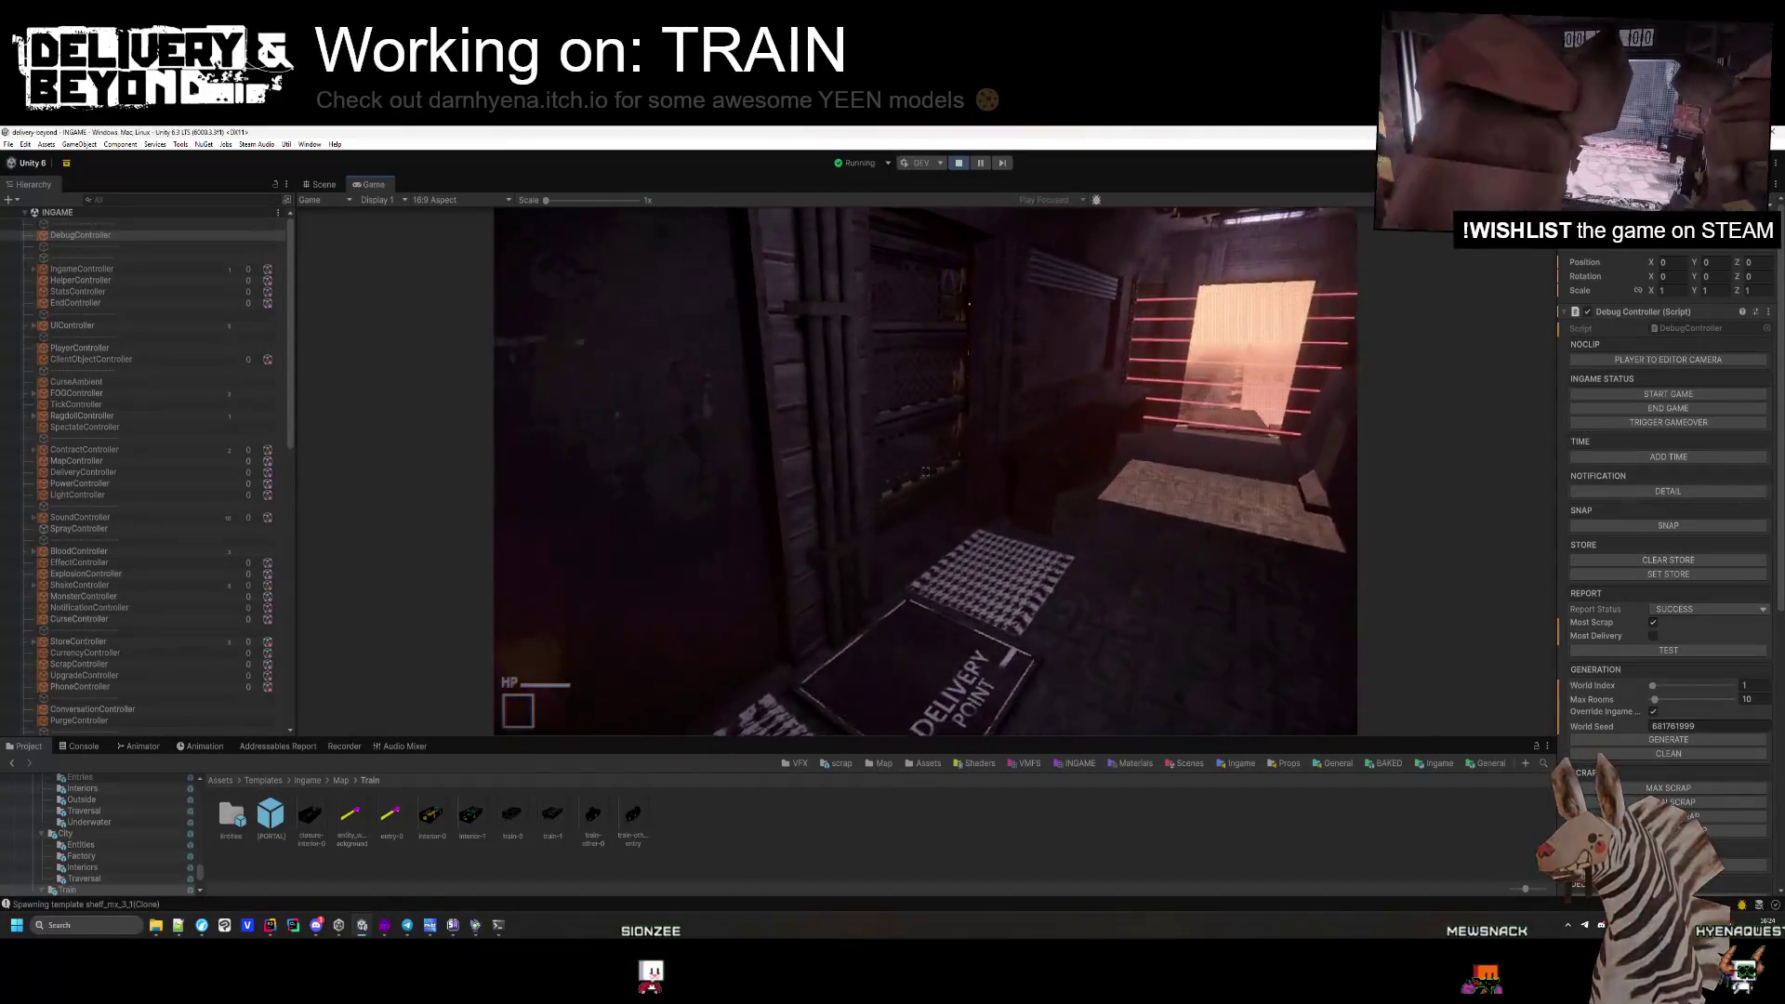
pyautogui.press('w')
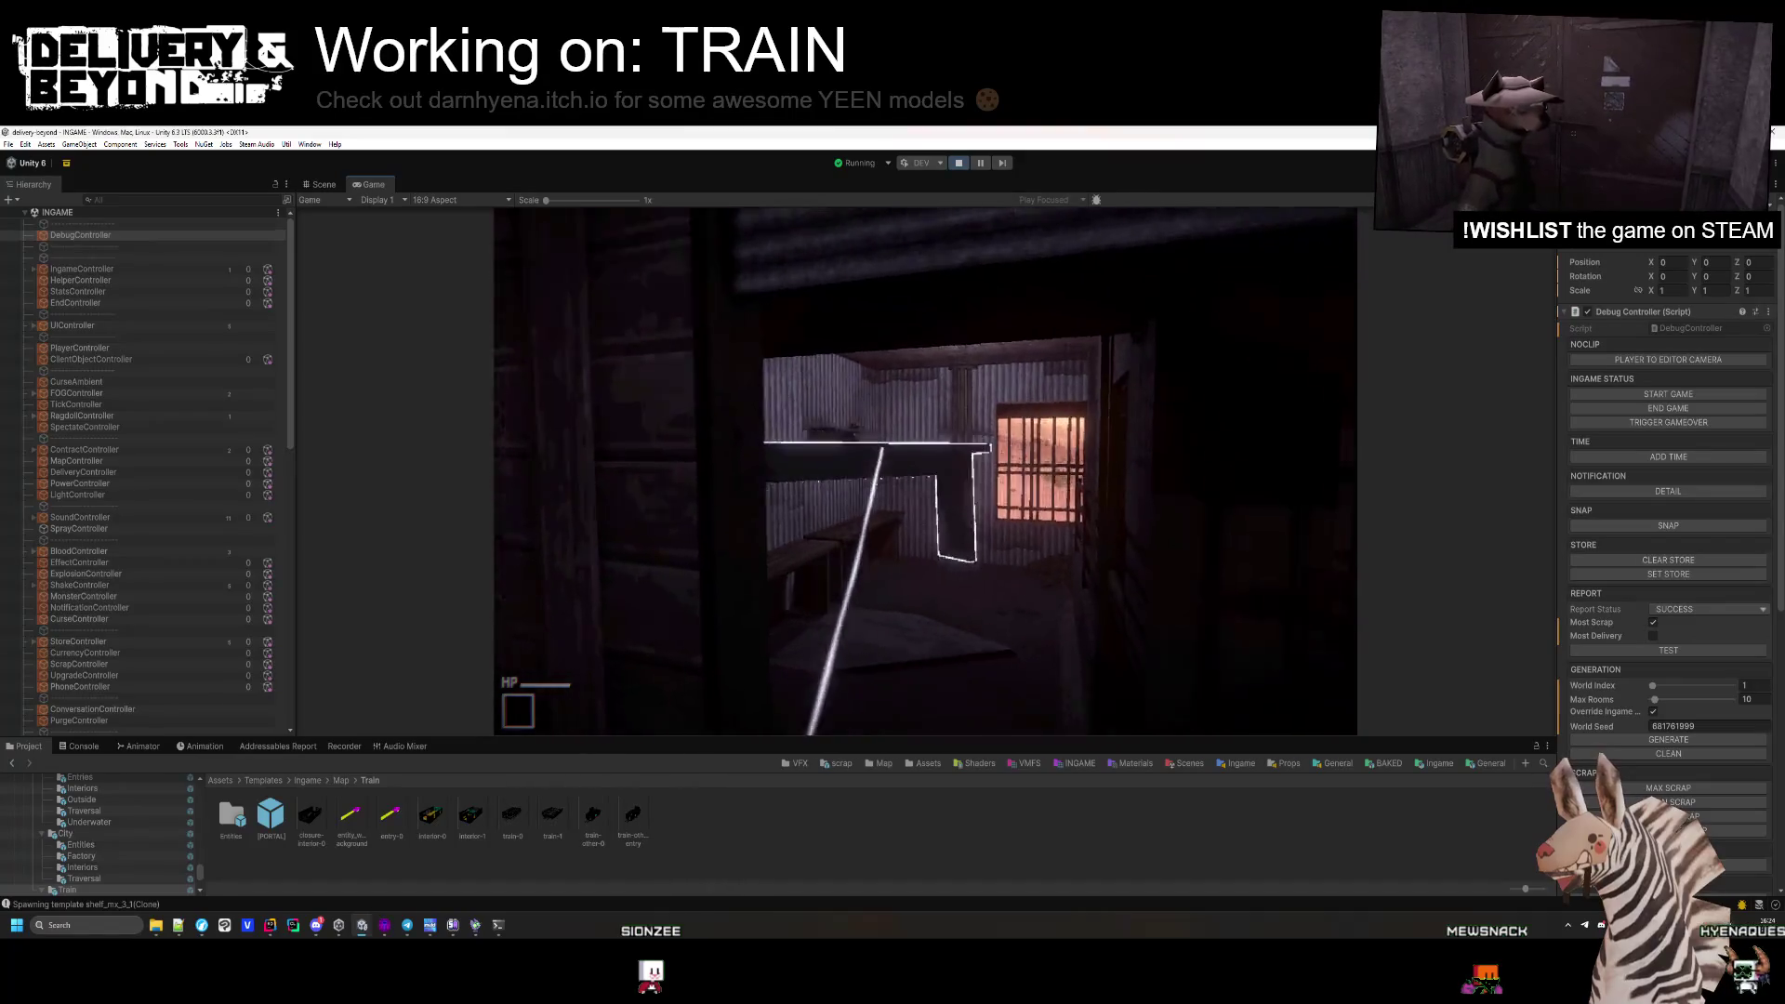
pyautogui.press('w')
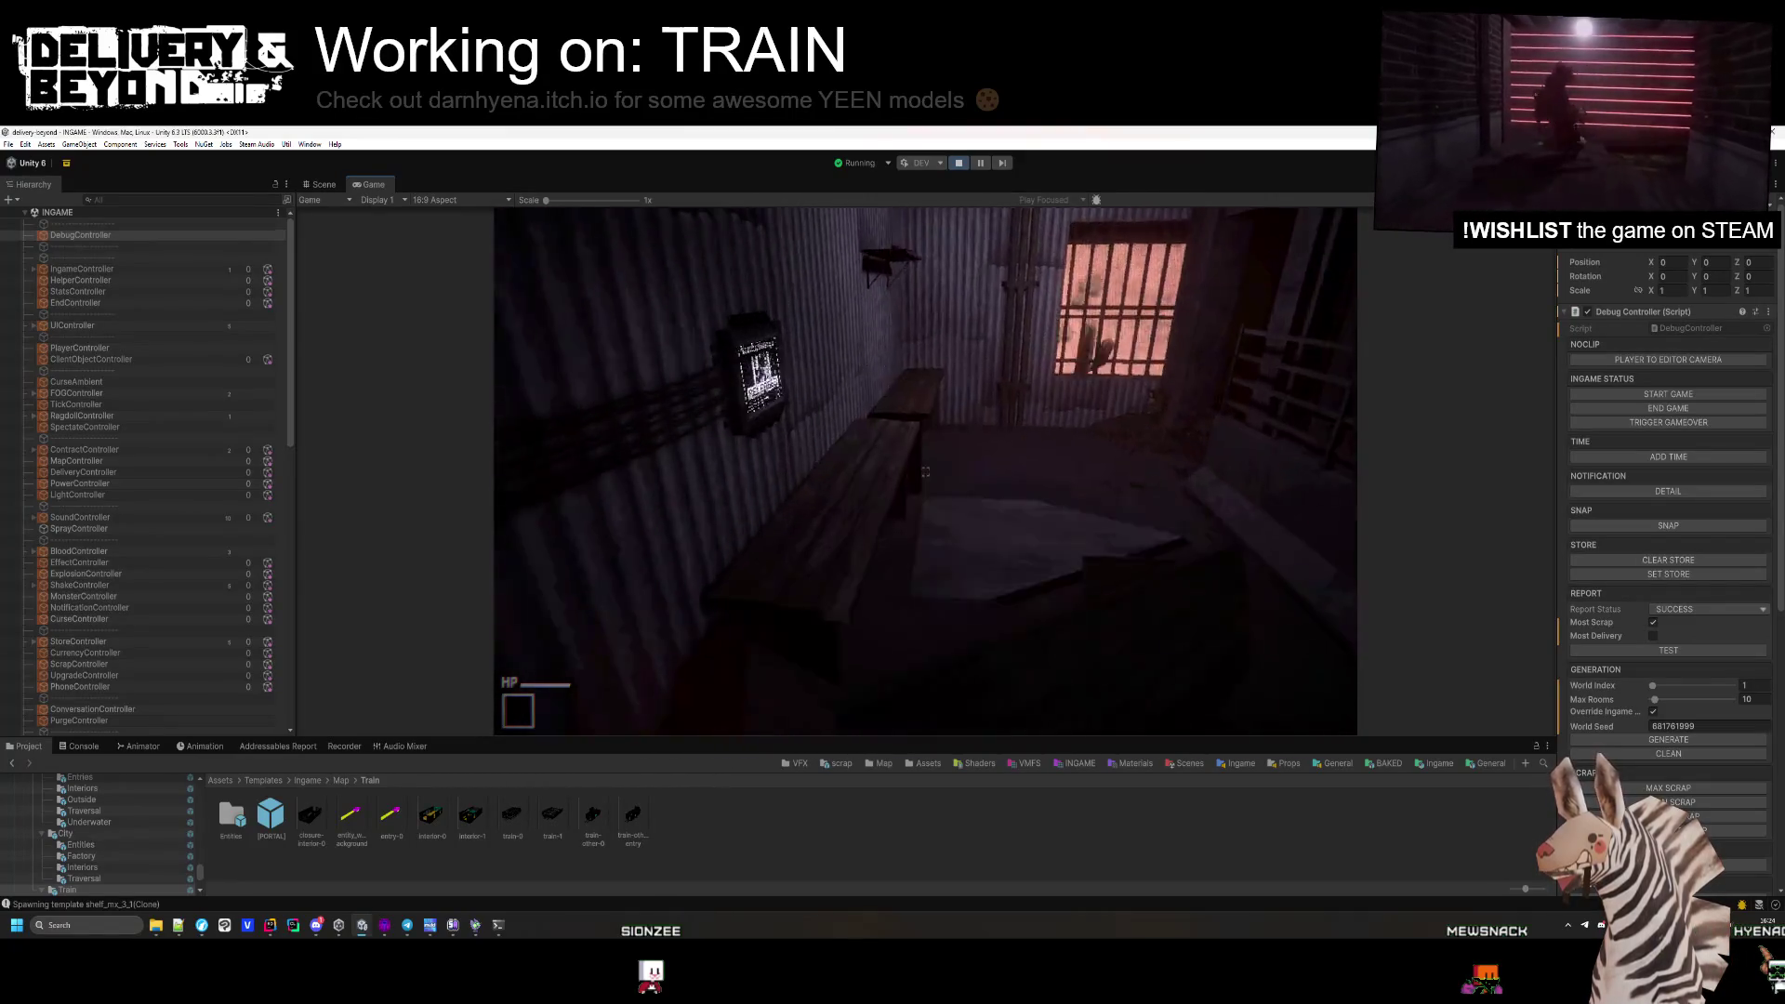
pyautogui.press('w')
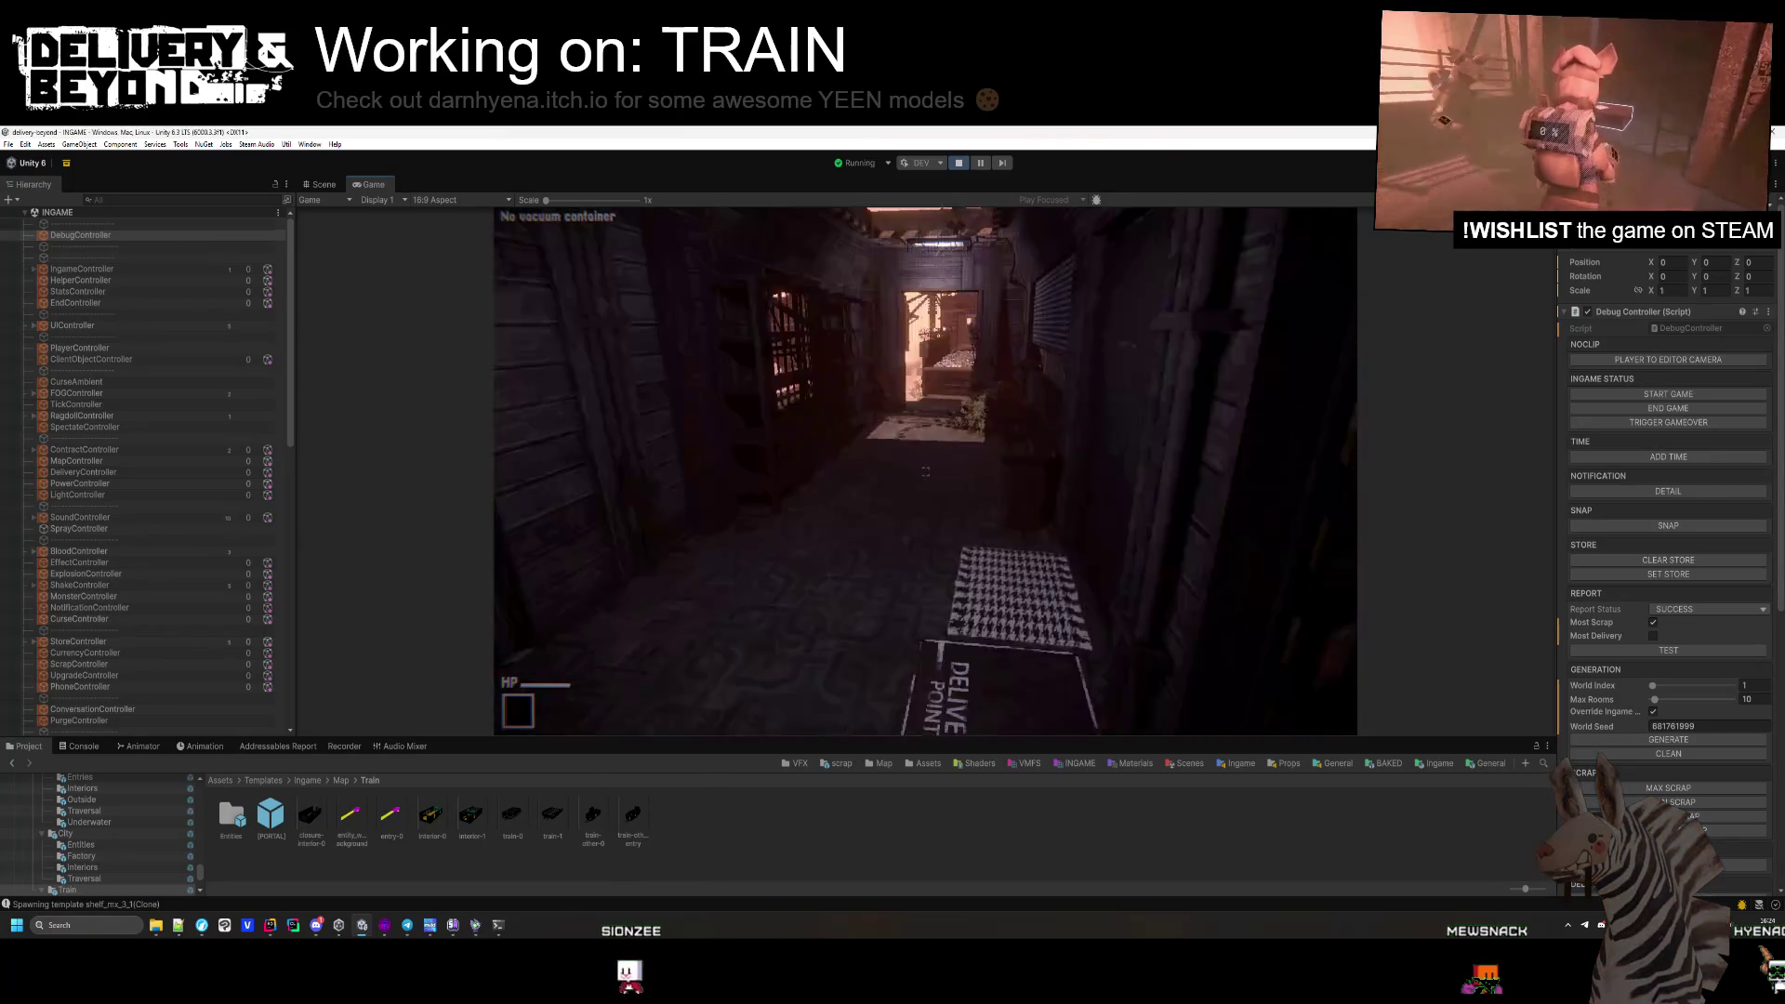
pyautogui.press('w')
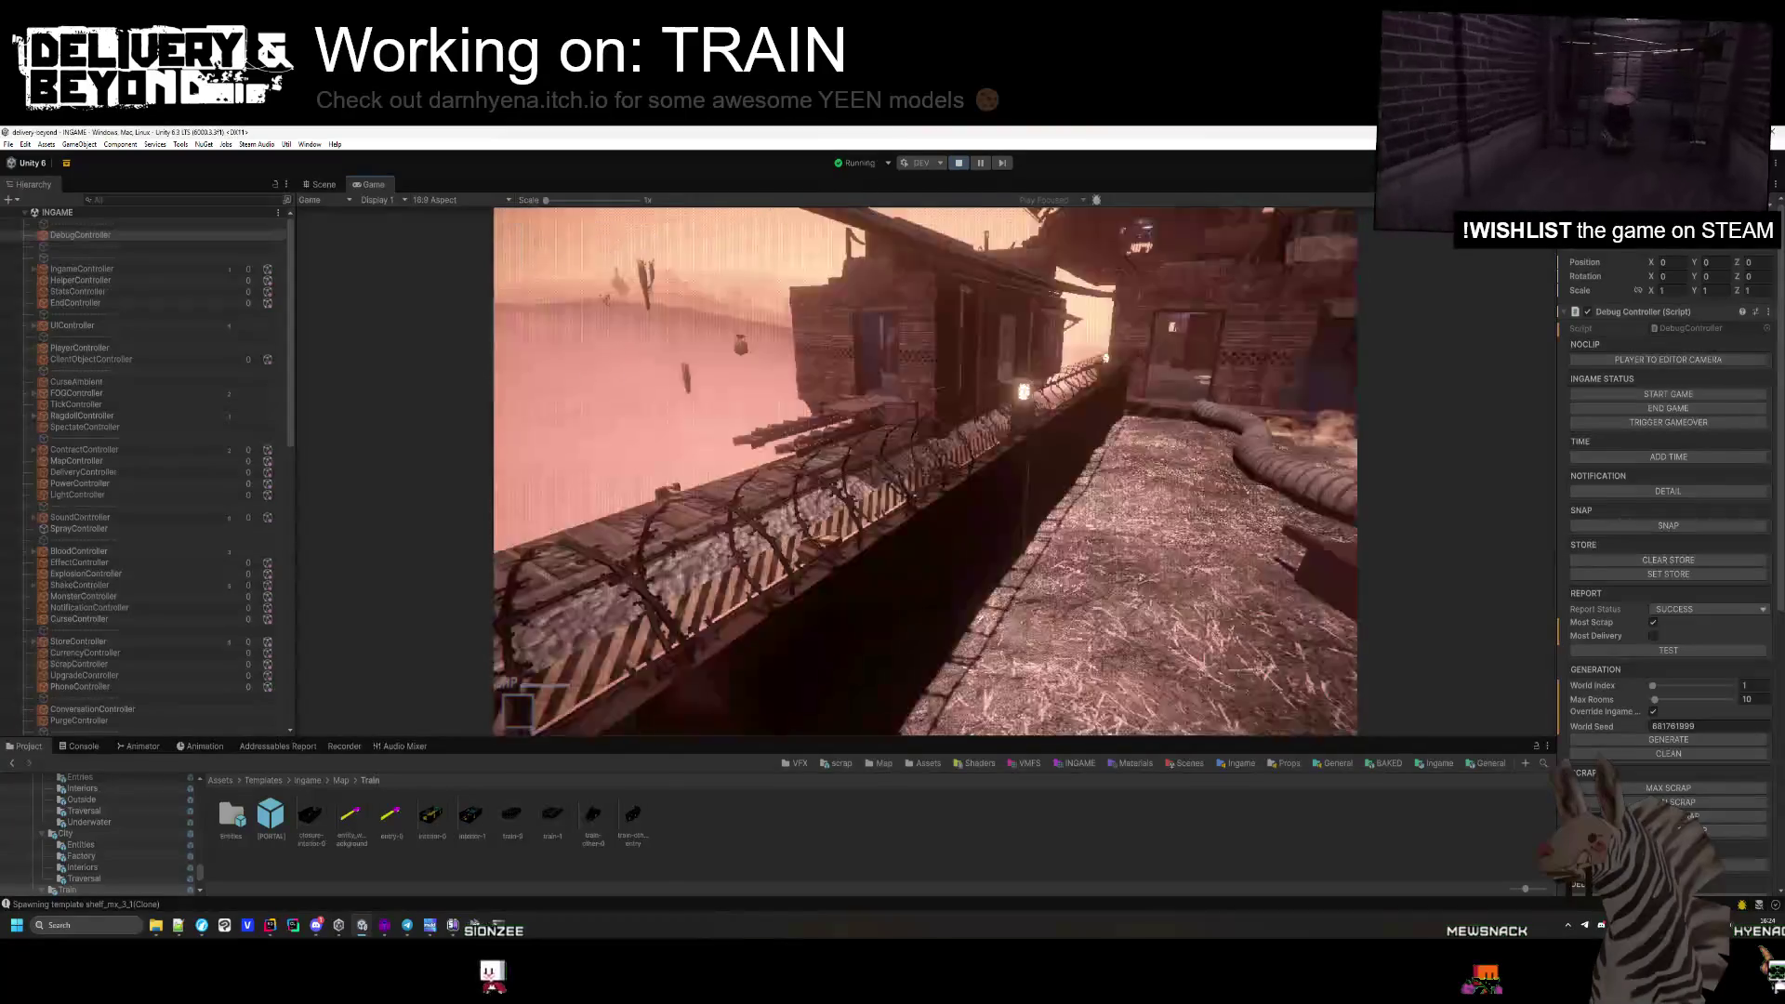
pyautogui.press('super')
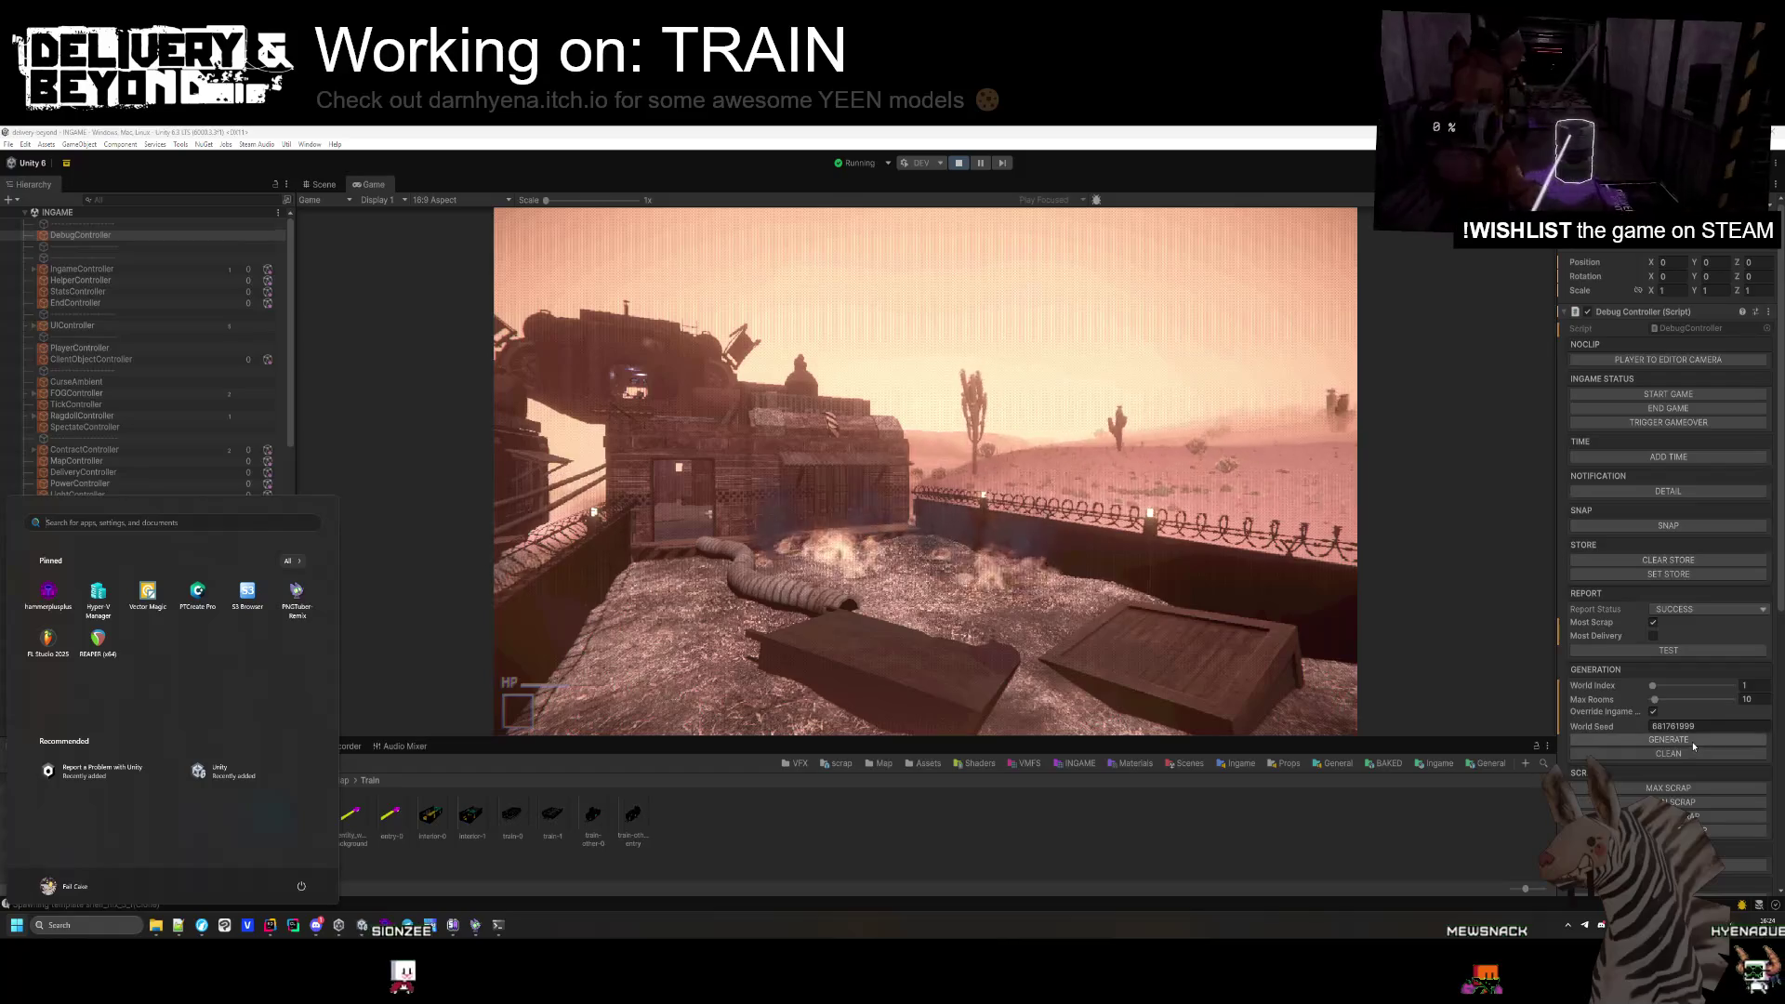
# Change the world index and regenerate the level for the new world.
pyautogui.click(1655, 692)
pyautogui.moveTo(1653, 688); pyautogui.dragTo(1654, 689)
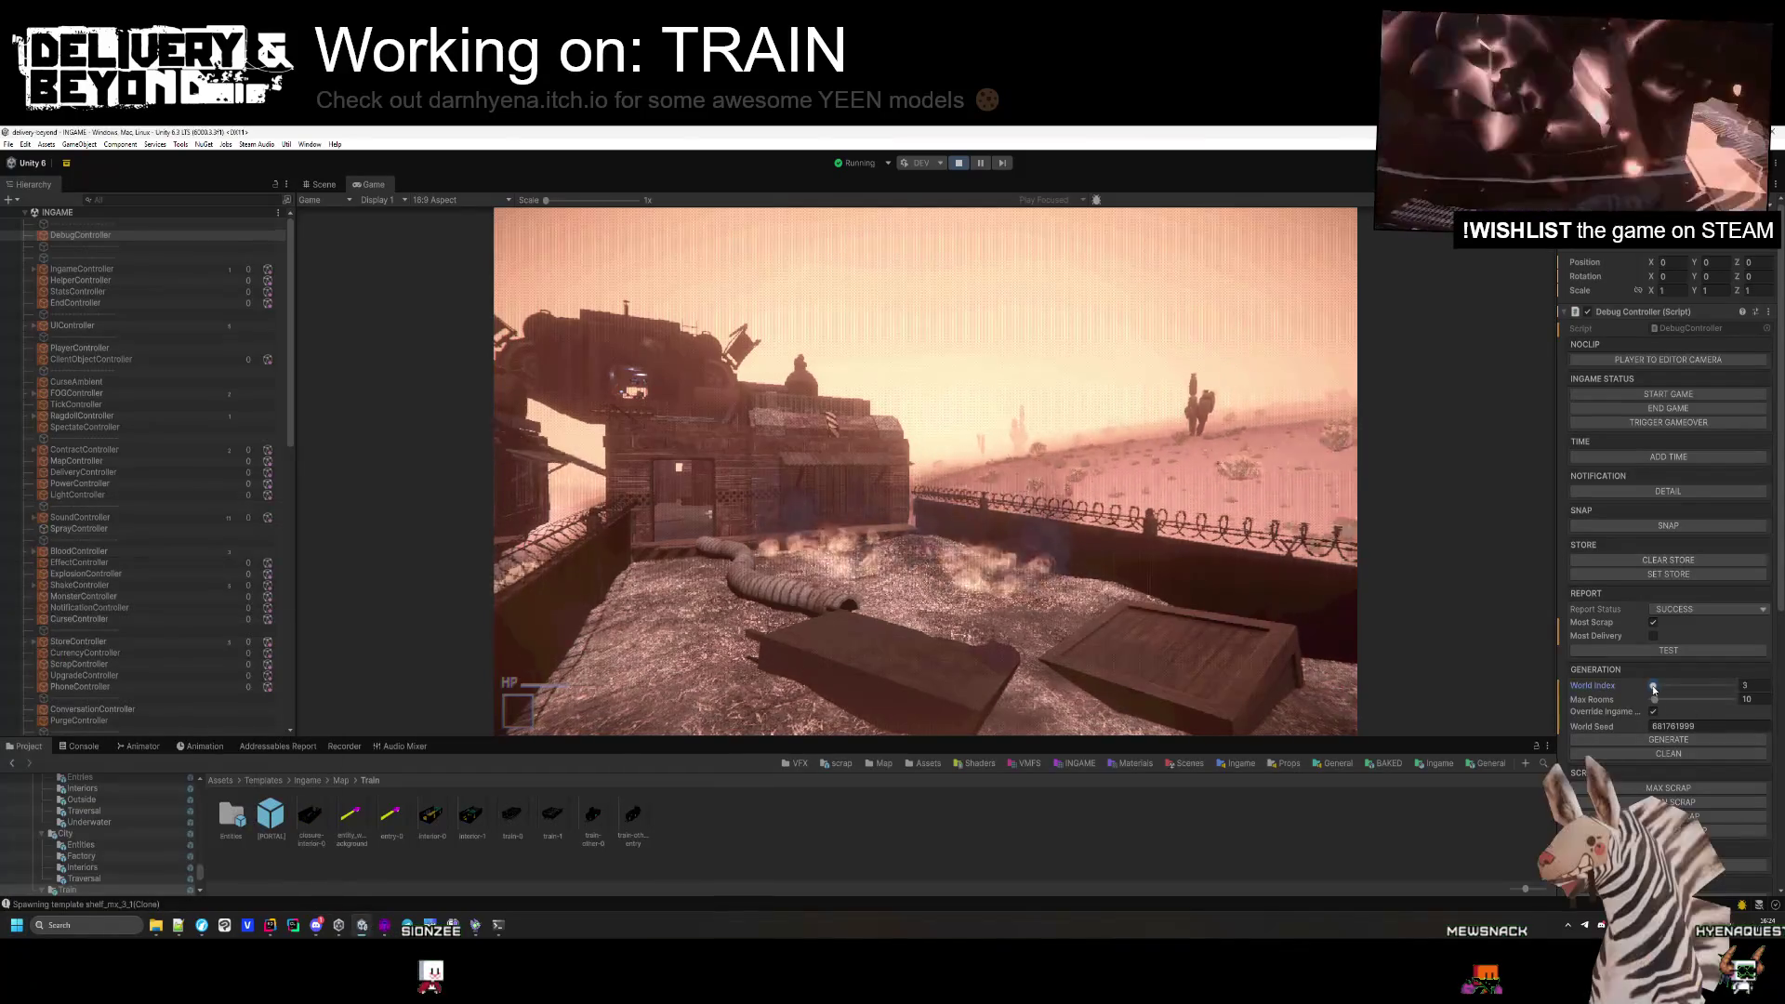
pyautogui.click(1706, 739)
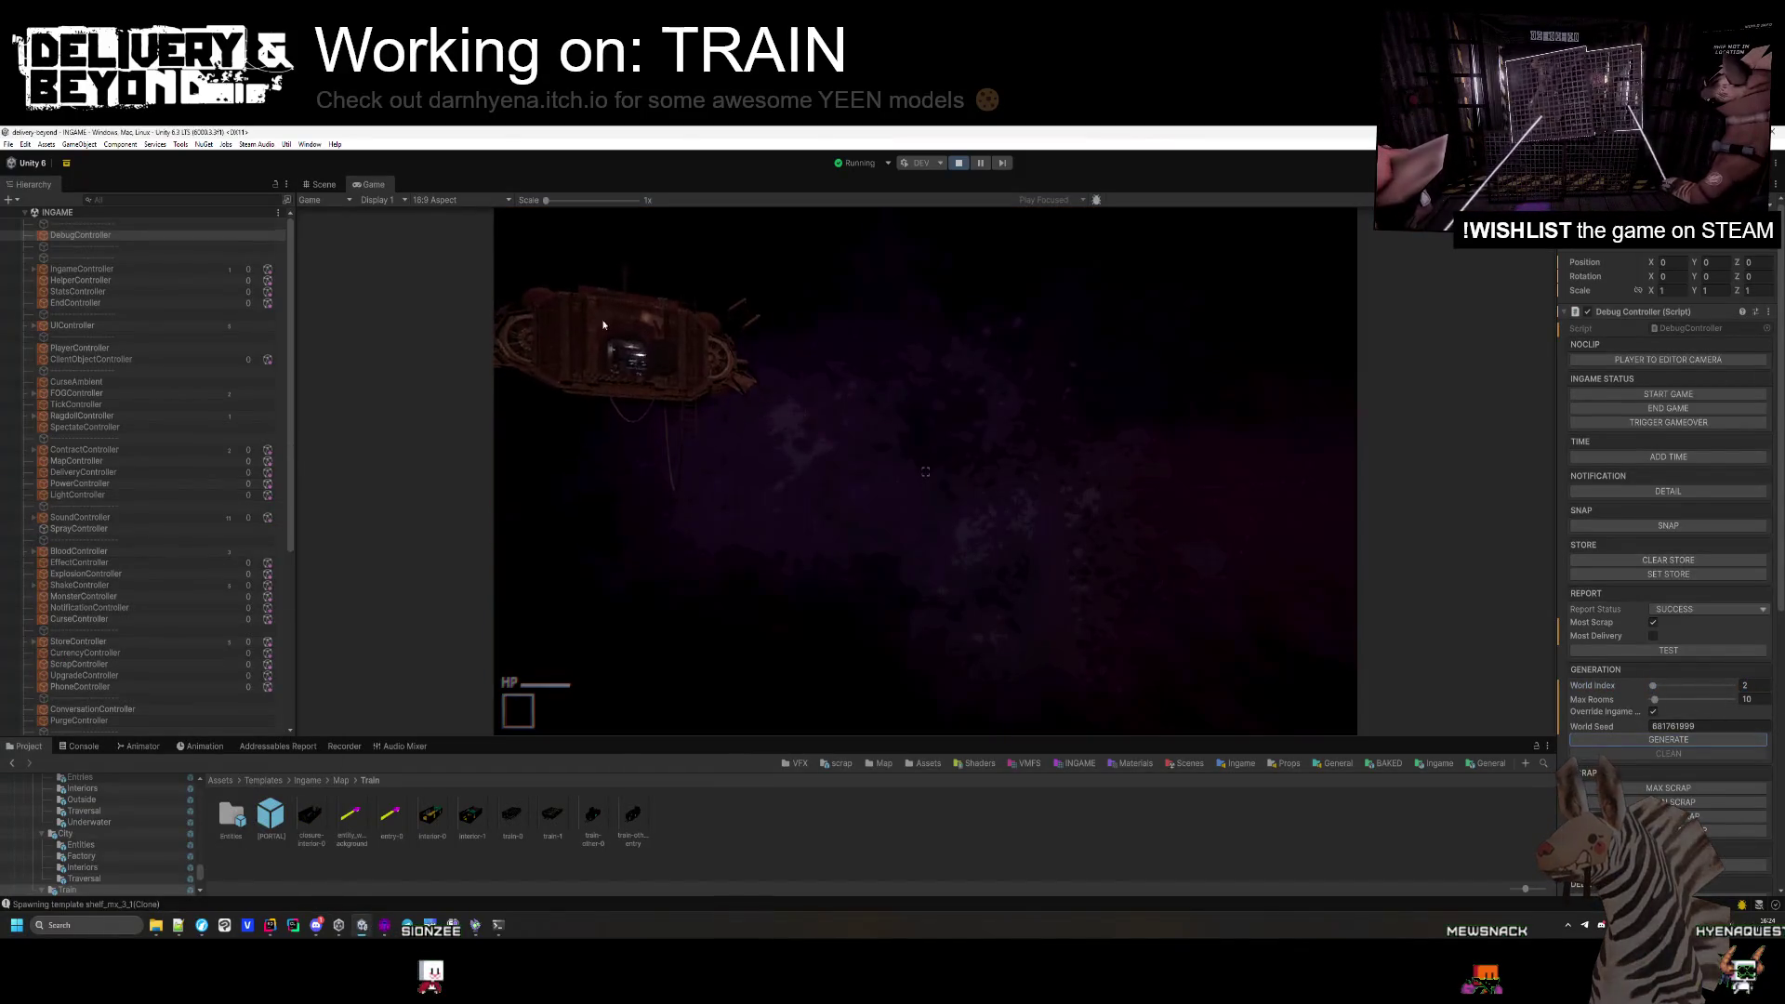
# Inspect the generated train car rooms in the Scene view, briefly checking the Game view.
pyautogui.click(340, 187)
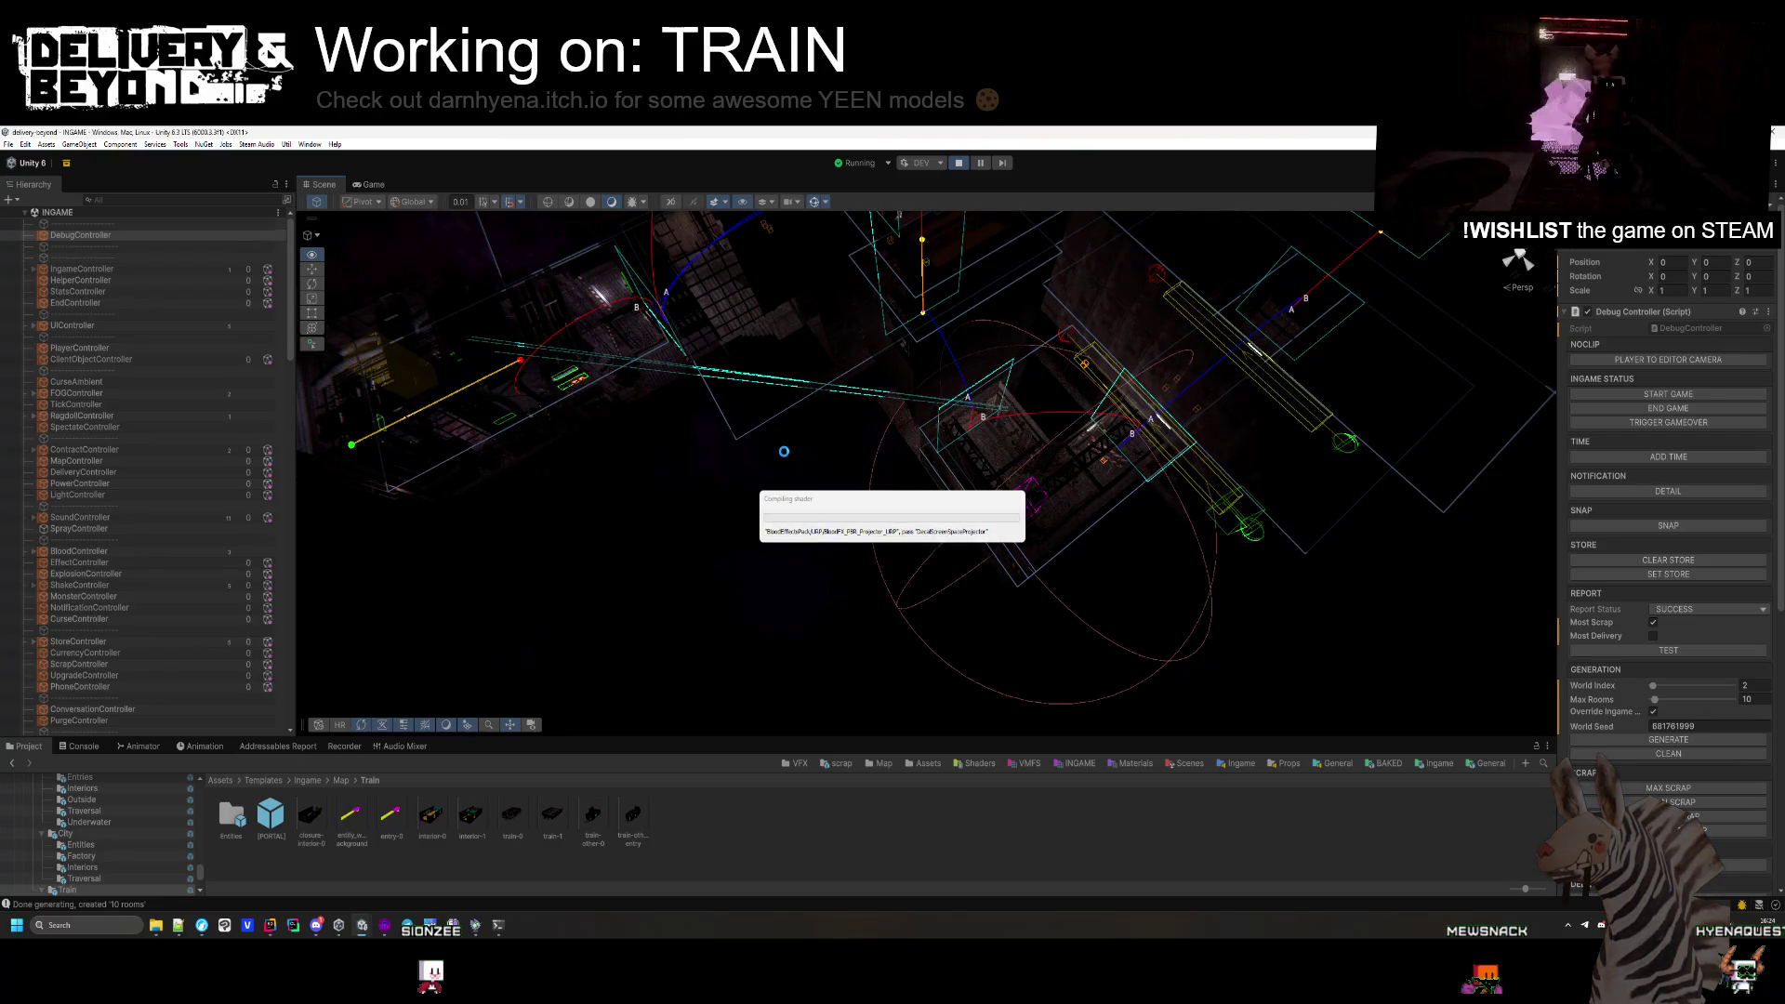
pyautogui.scroll(-10, 784, 451)
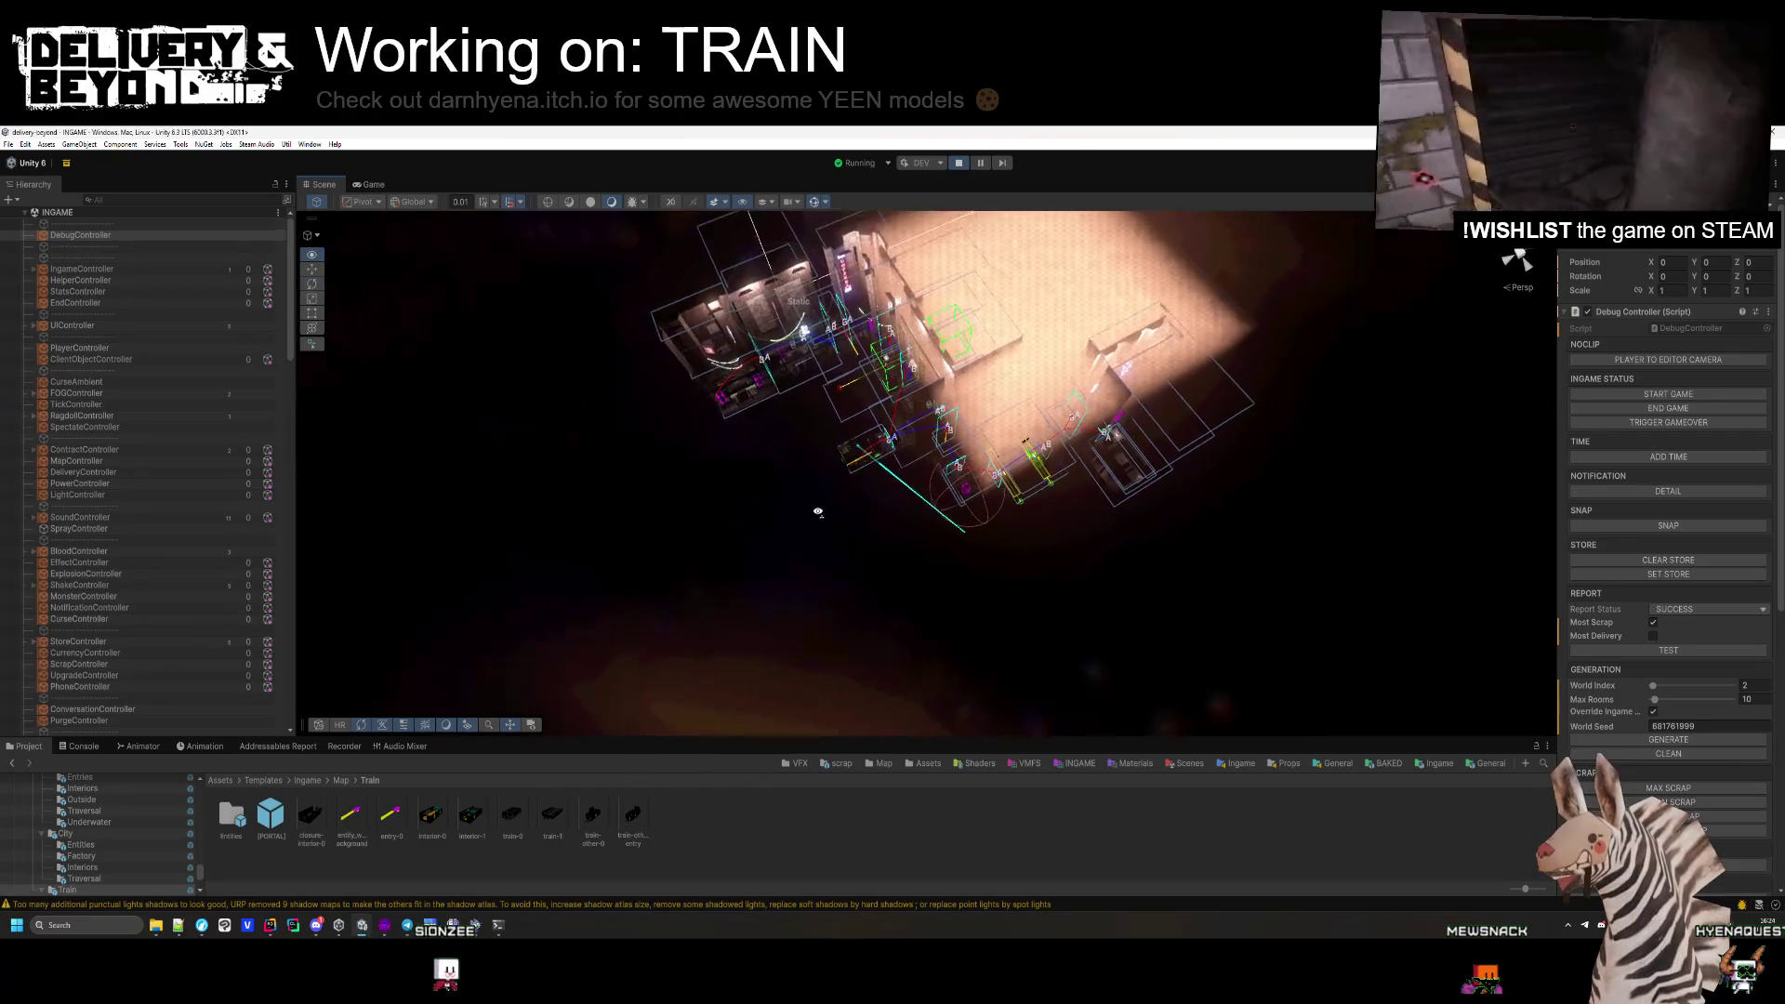
pyautogui.scroll(10, 818, 511)
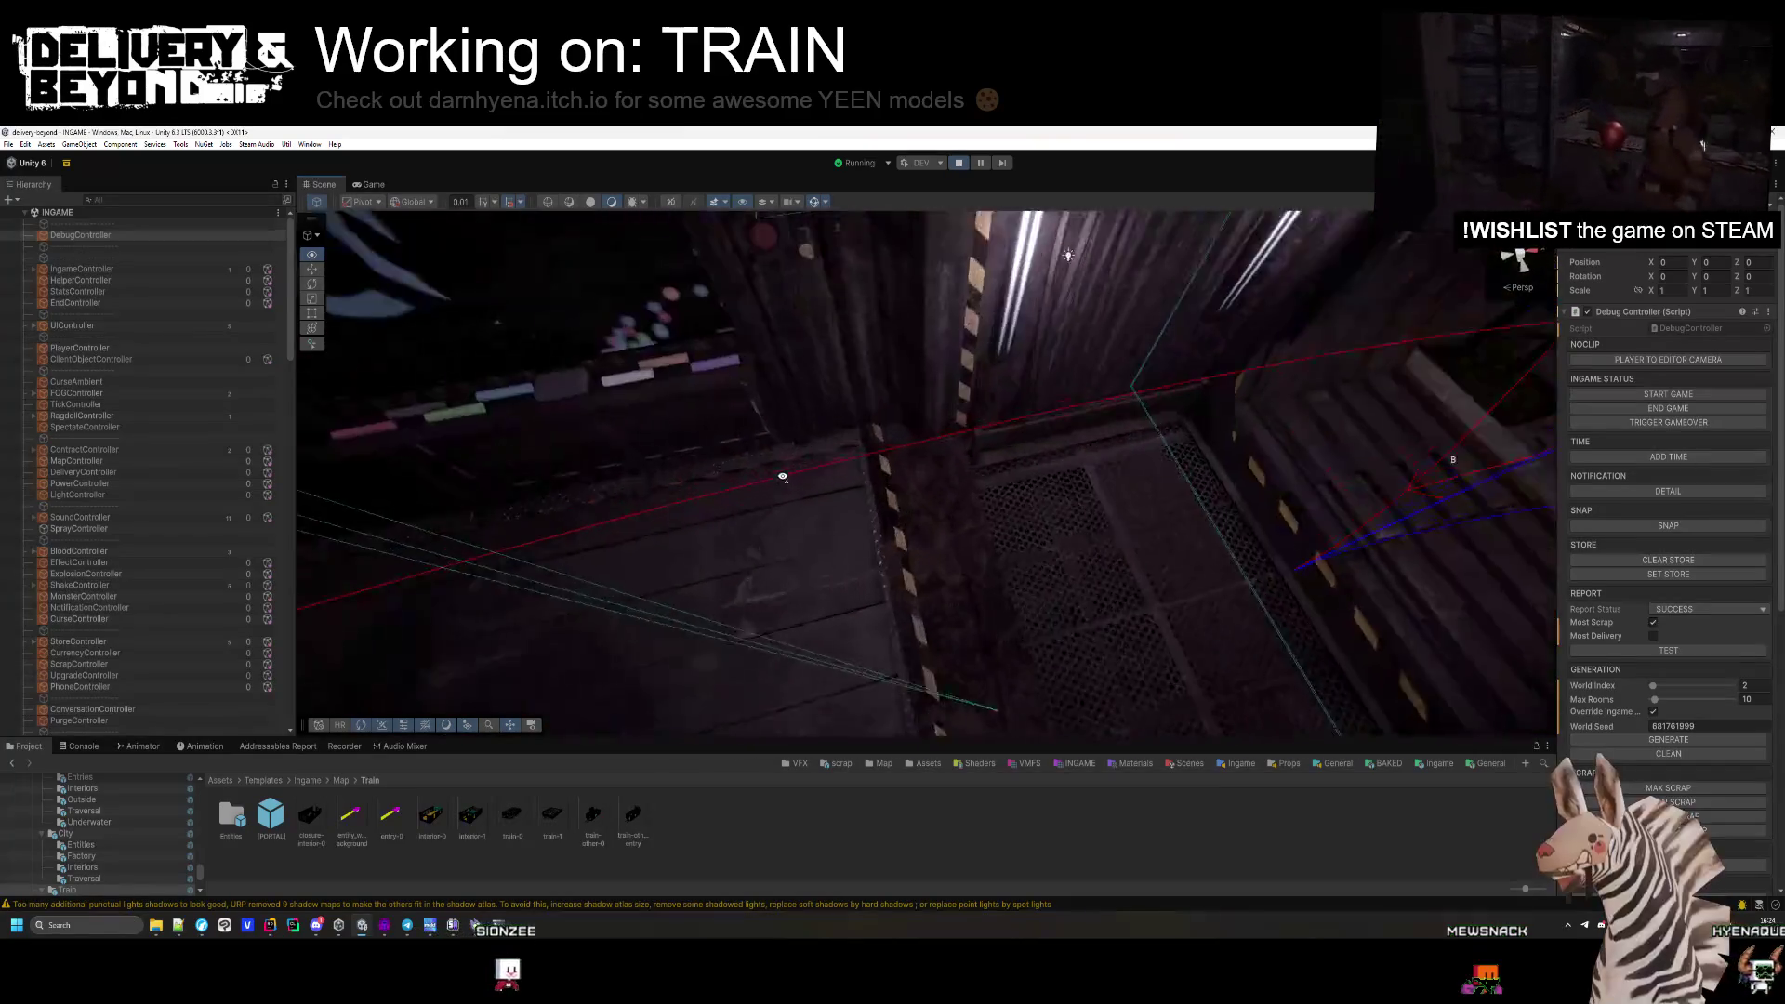
pyautogui.moveTo(782, 476); pyautogui.dragTo(1180, 471)
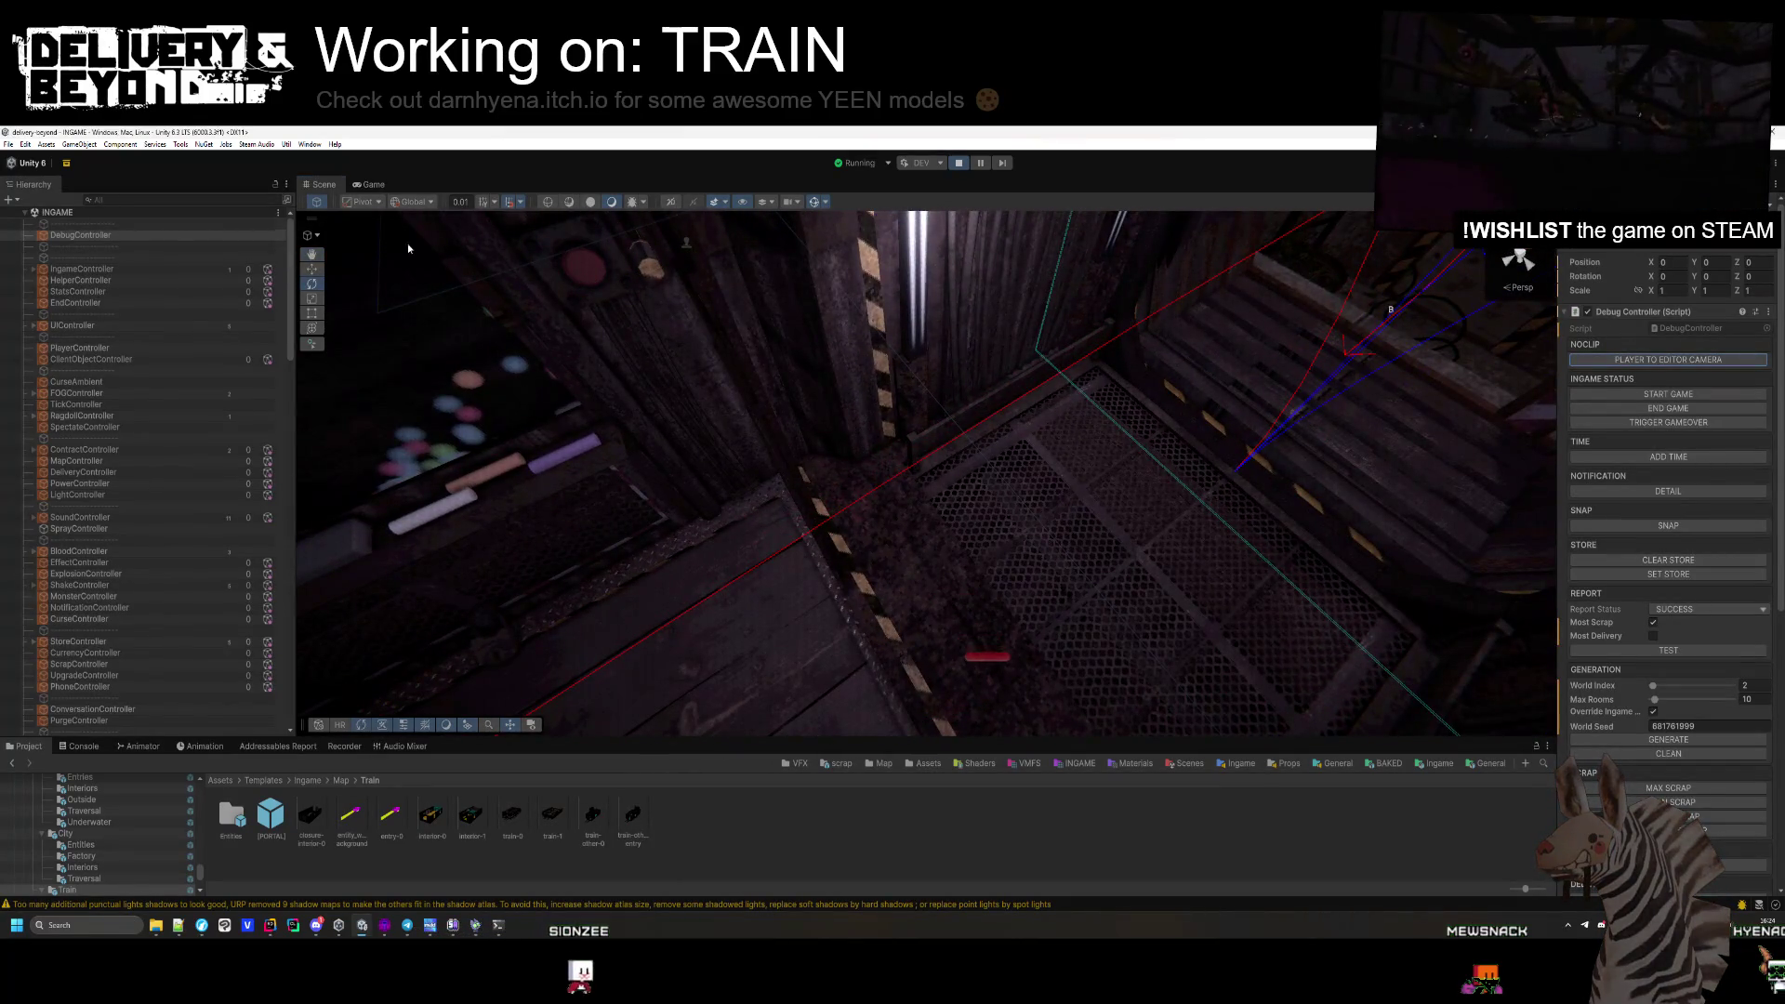
pyautogui.click(371, 184)
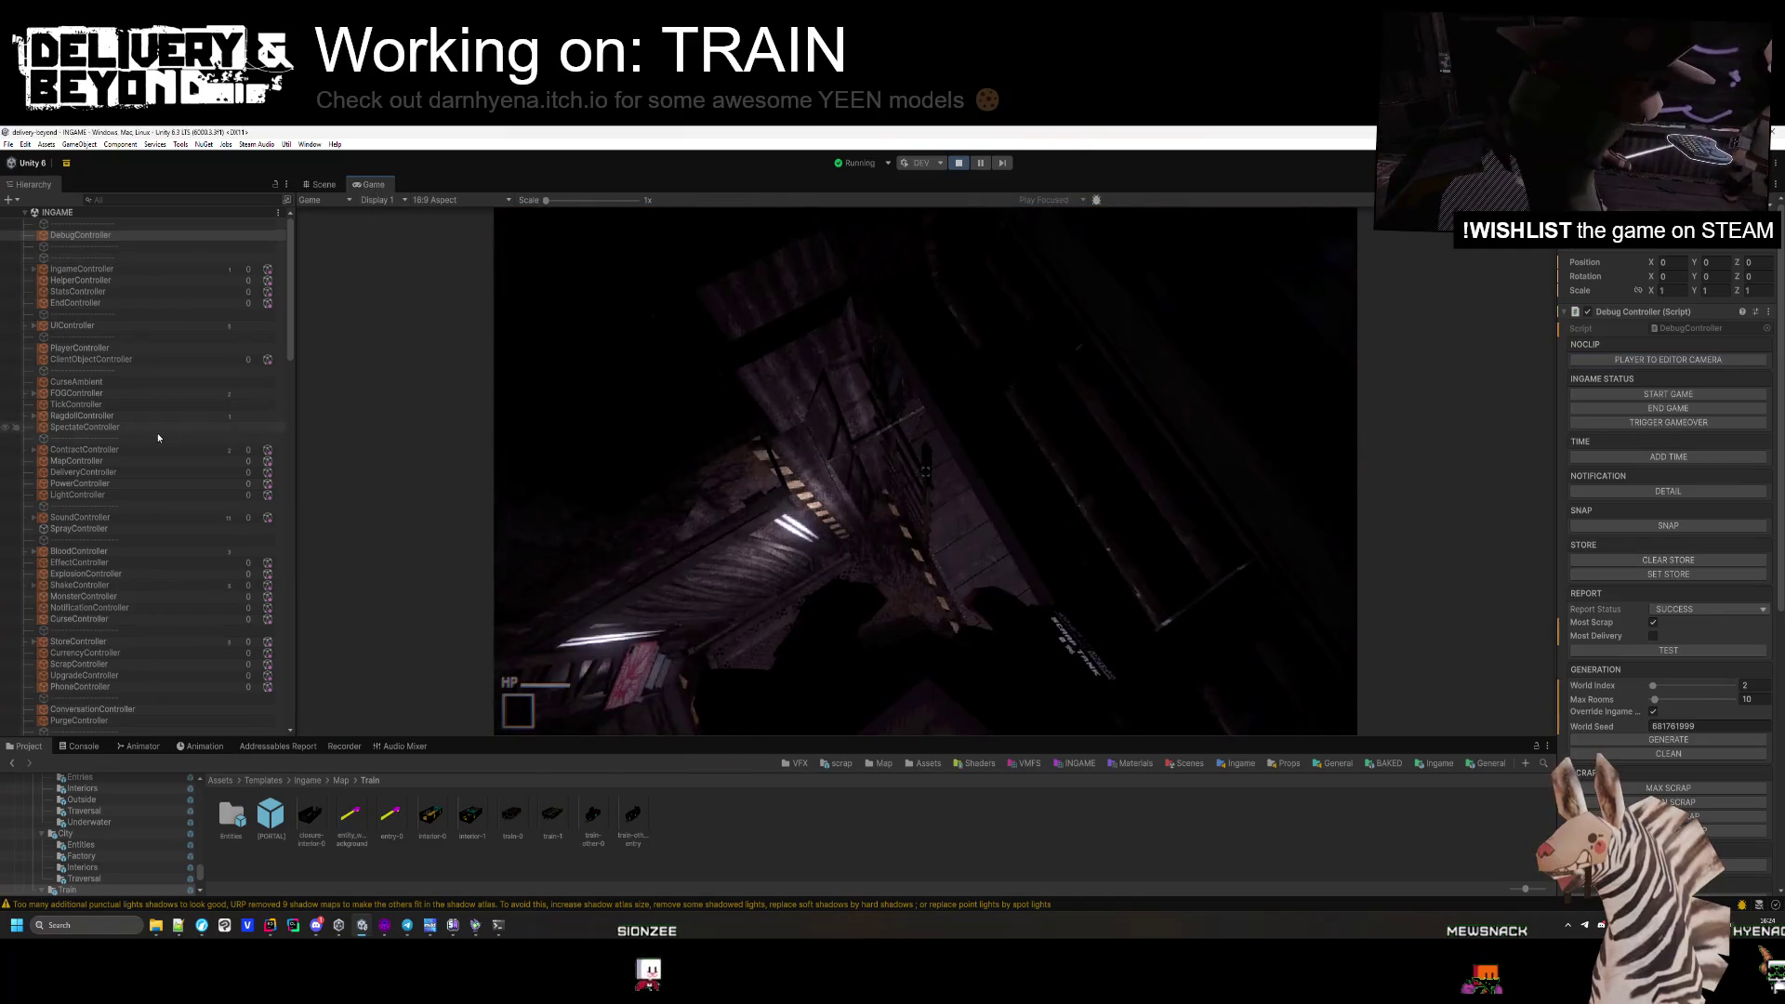
pyautogui.click(321, 185)
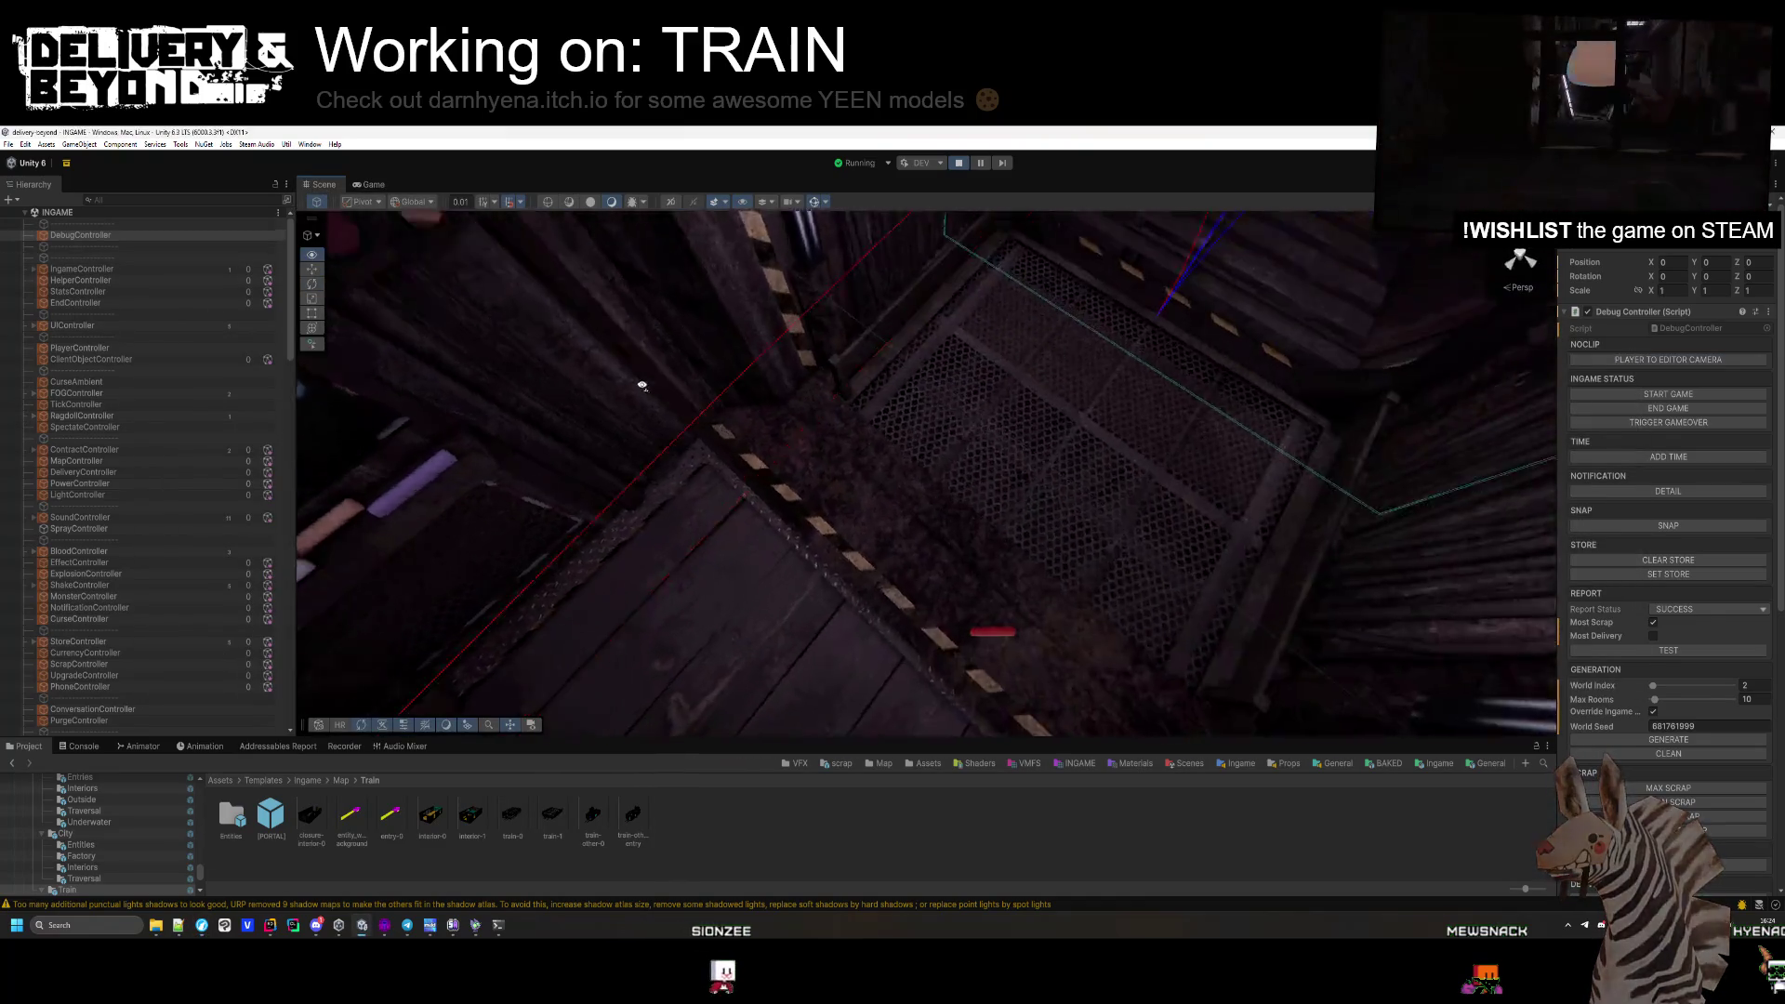
# Move the player to the editor camera spot over the floor grating and view it in-game.
pyautogui.moveTo(641, 385); pyautogui.dragTo(706, 307)
pyautogui.click(1657, 359)
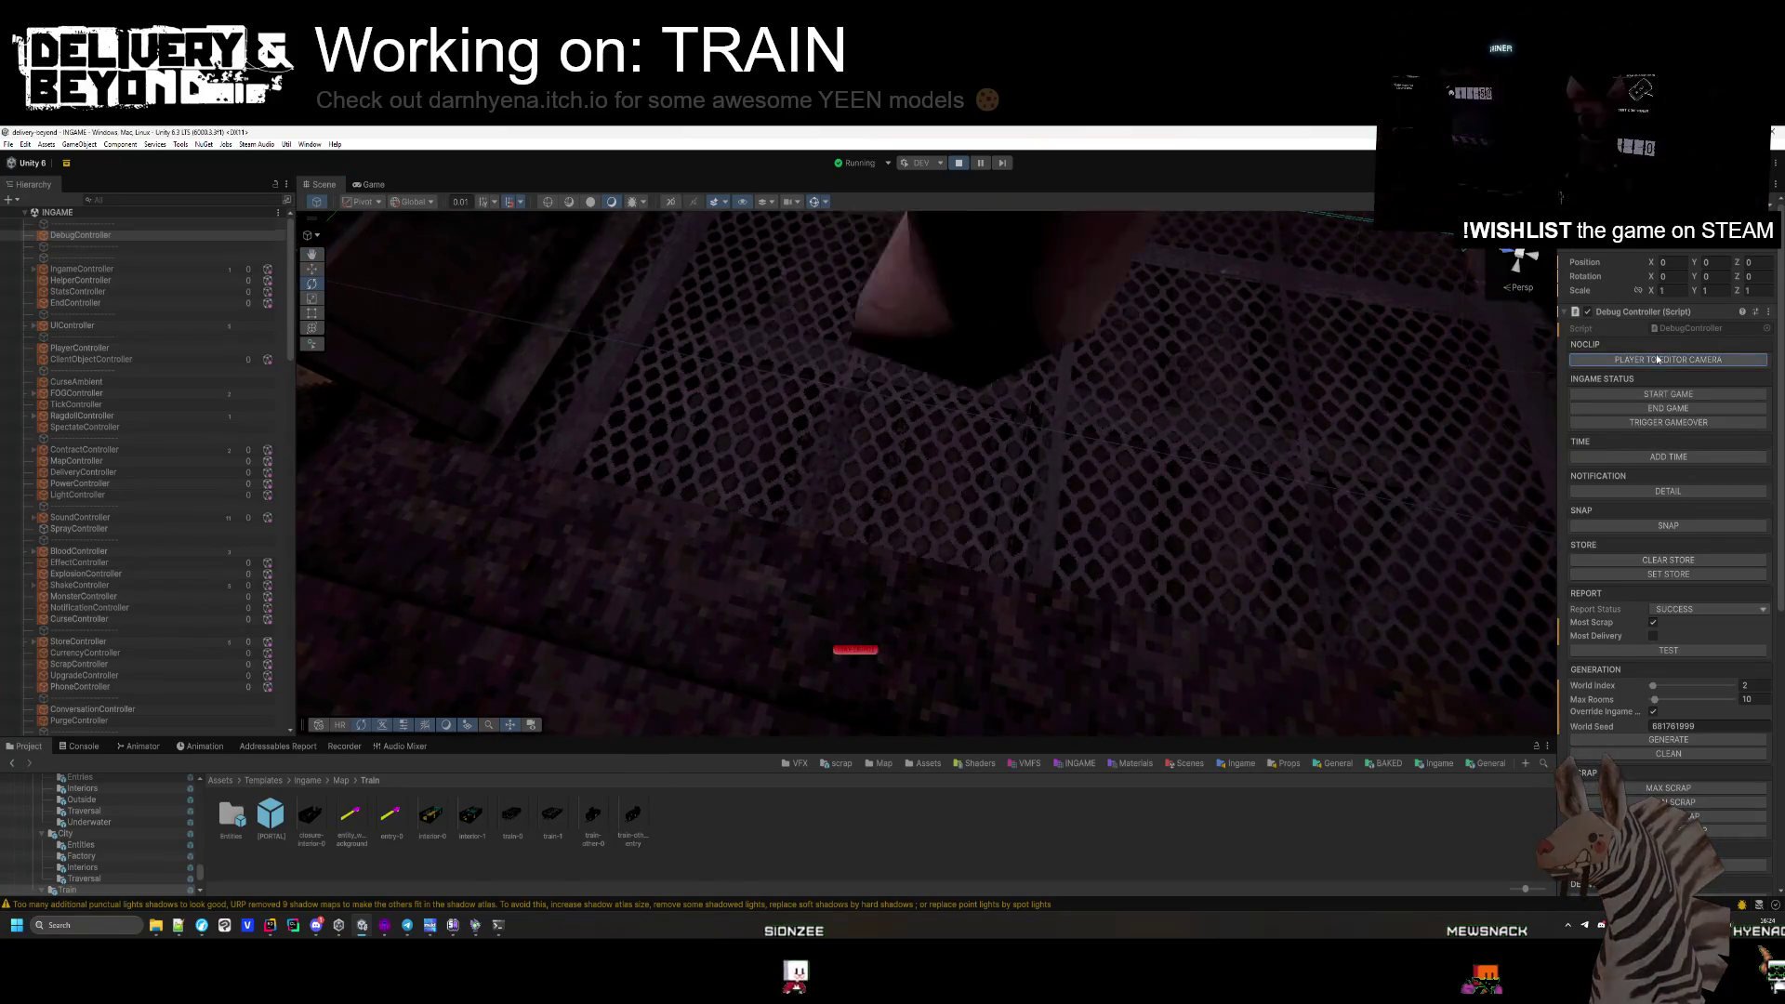
pyautogui.click(372, 184)
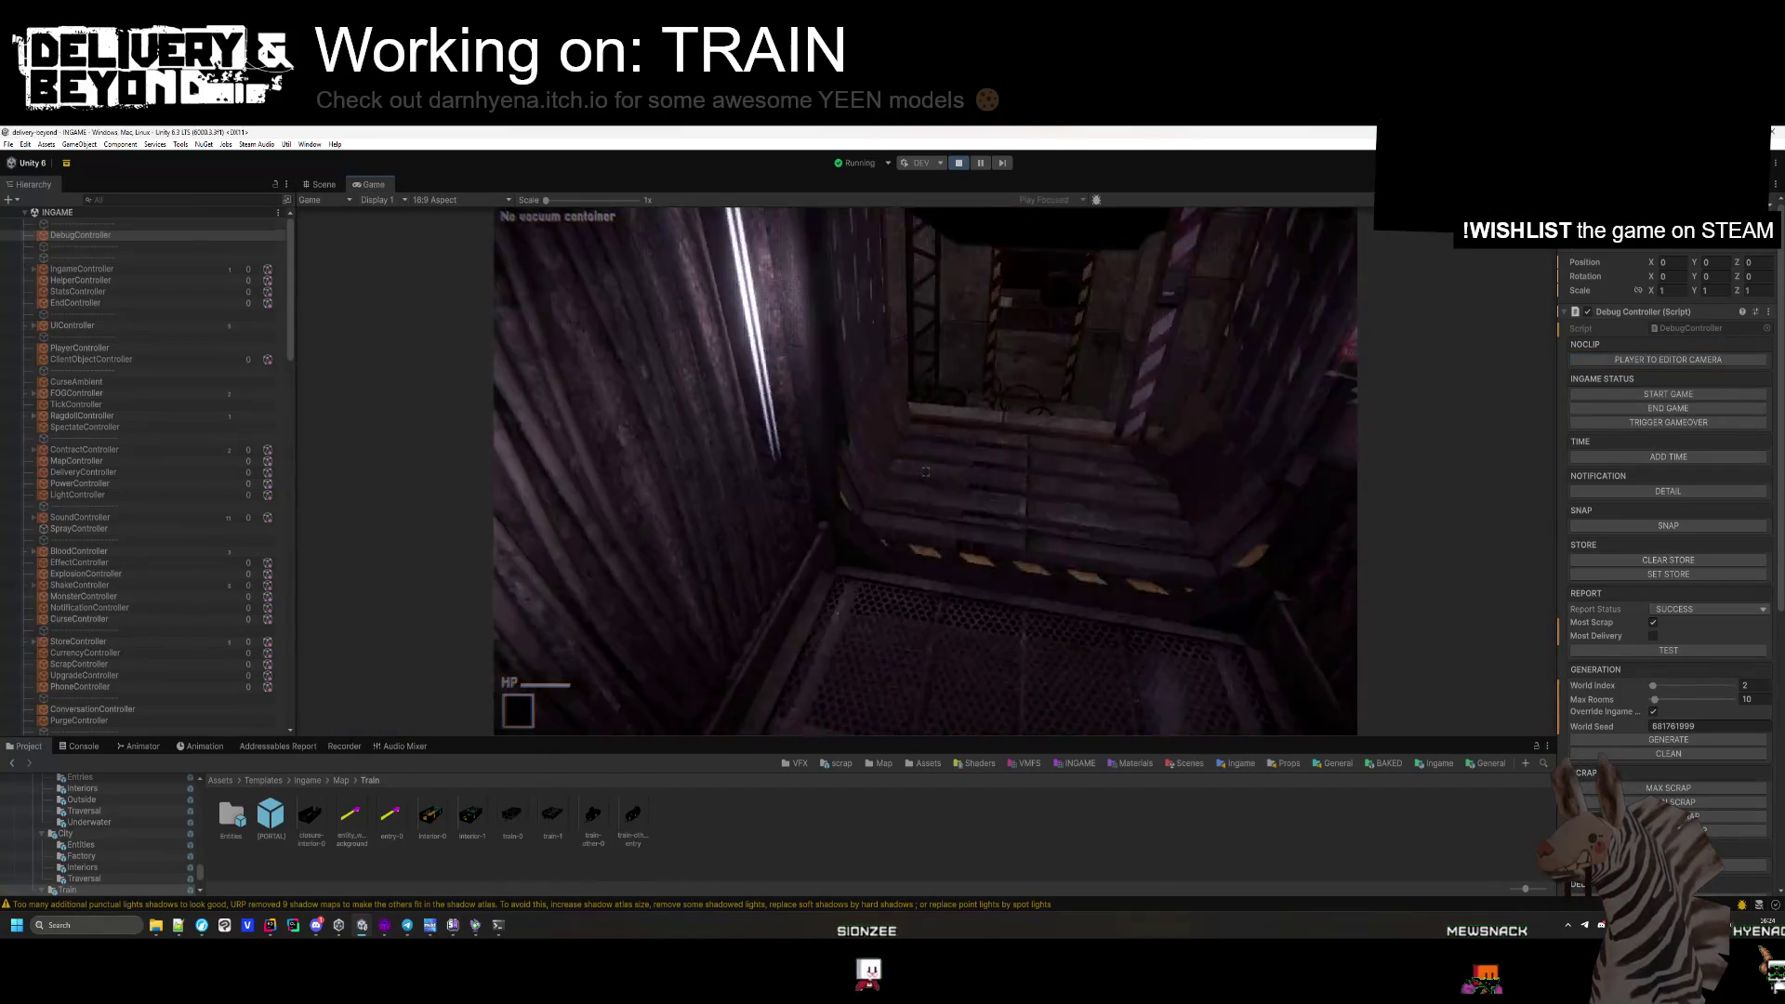
# Walk through the train car toward the delivery point, then pause and stop play mode.
pyautogui.press('w')
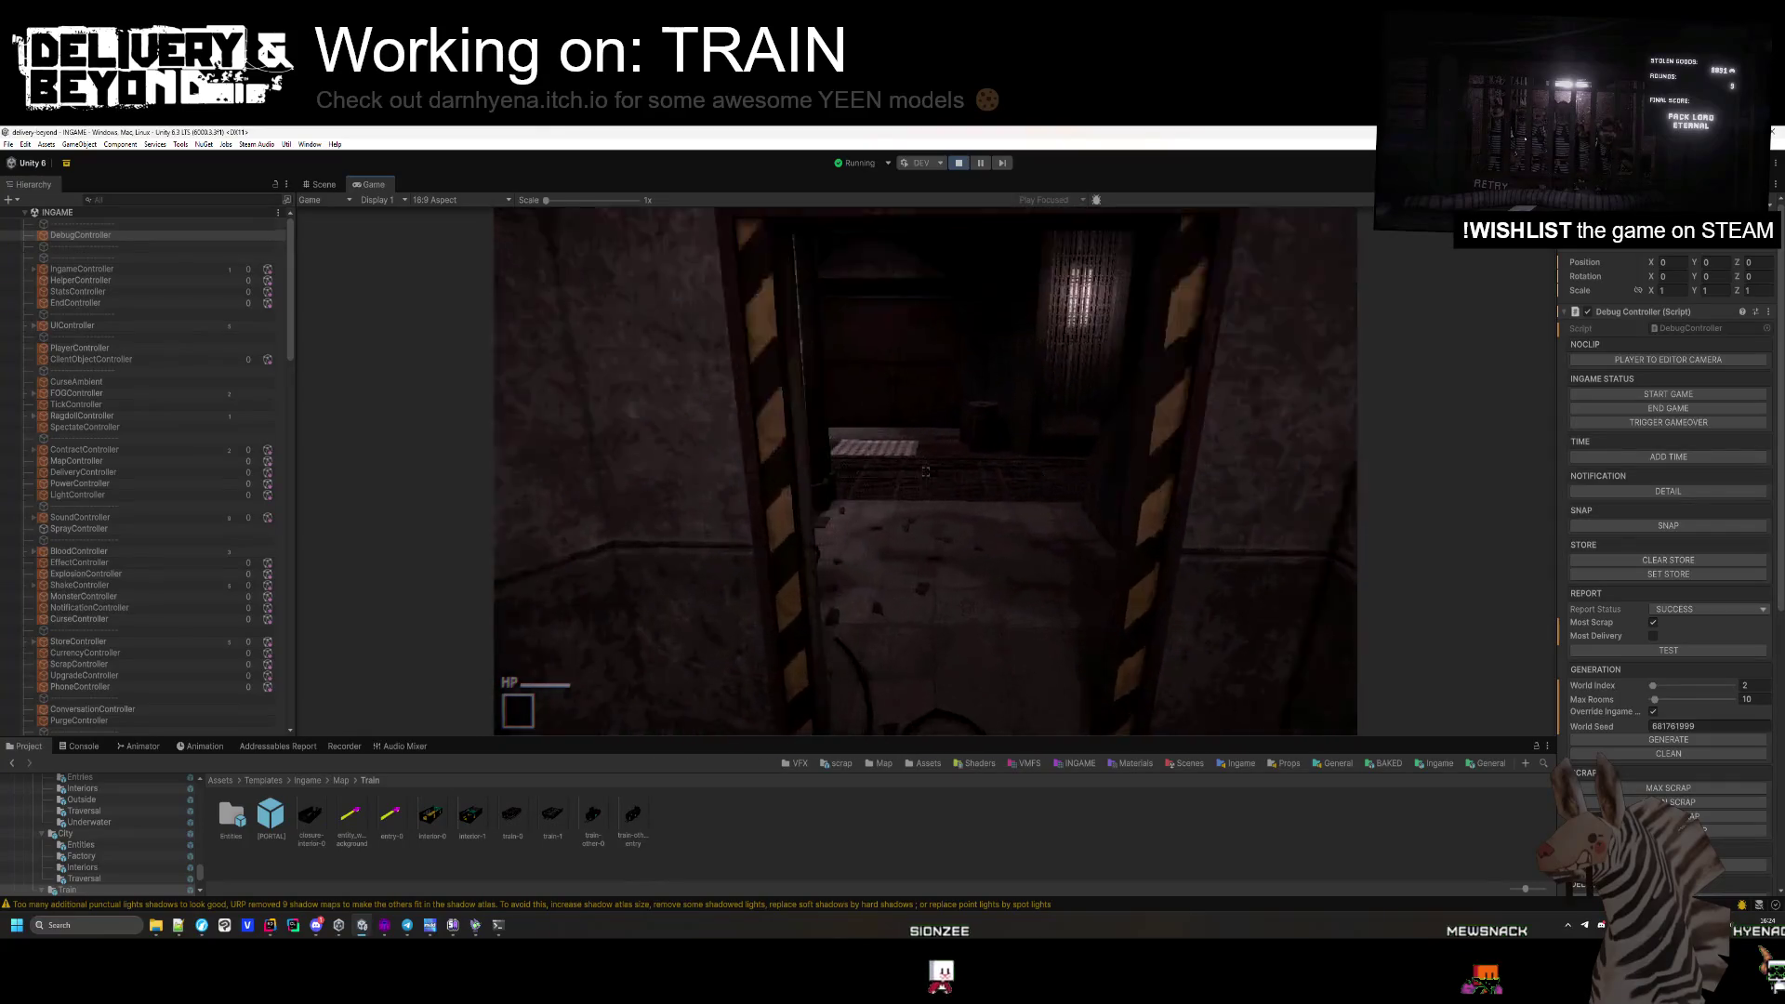
pyautogui.press('w')
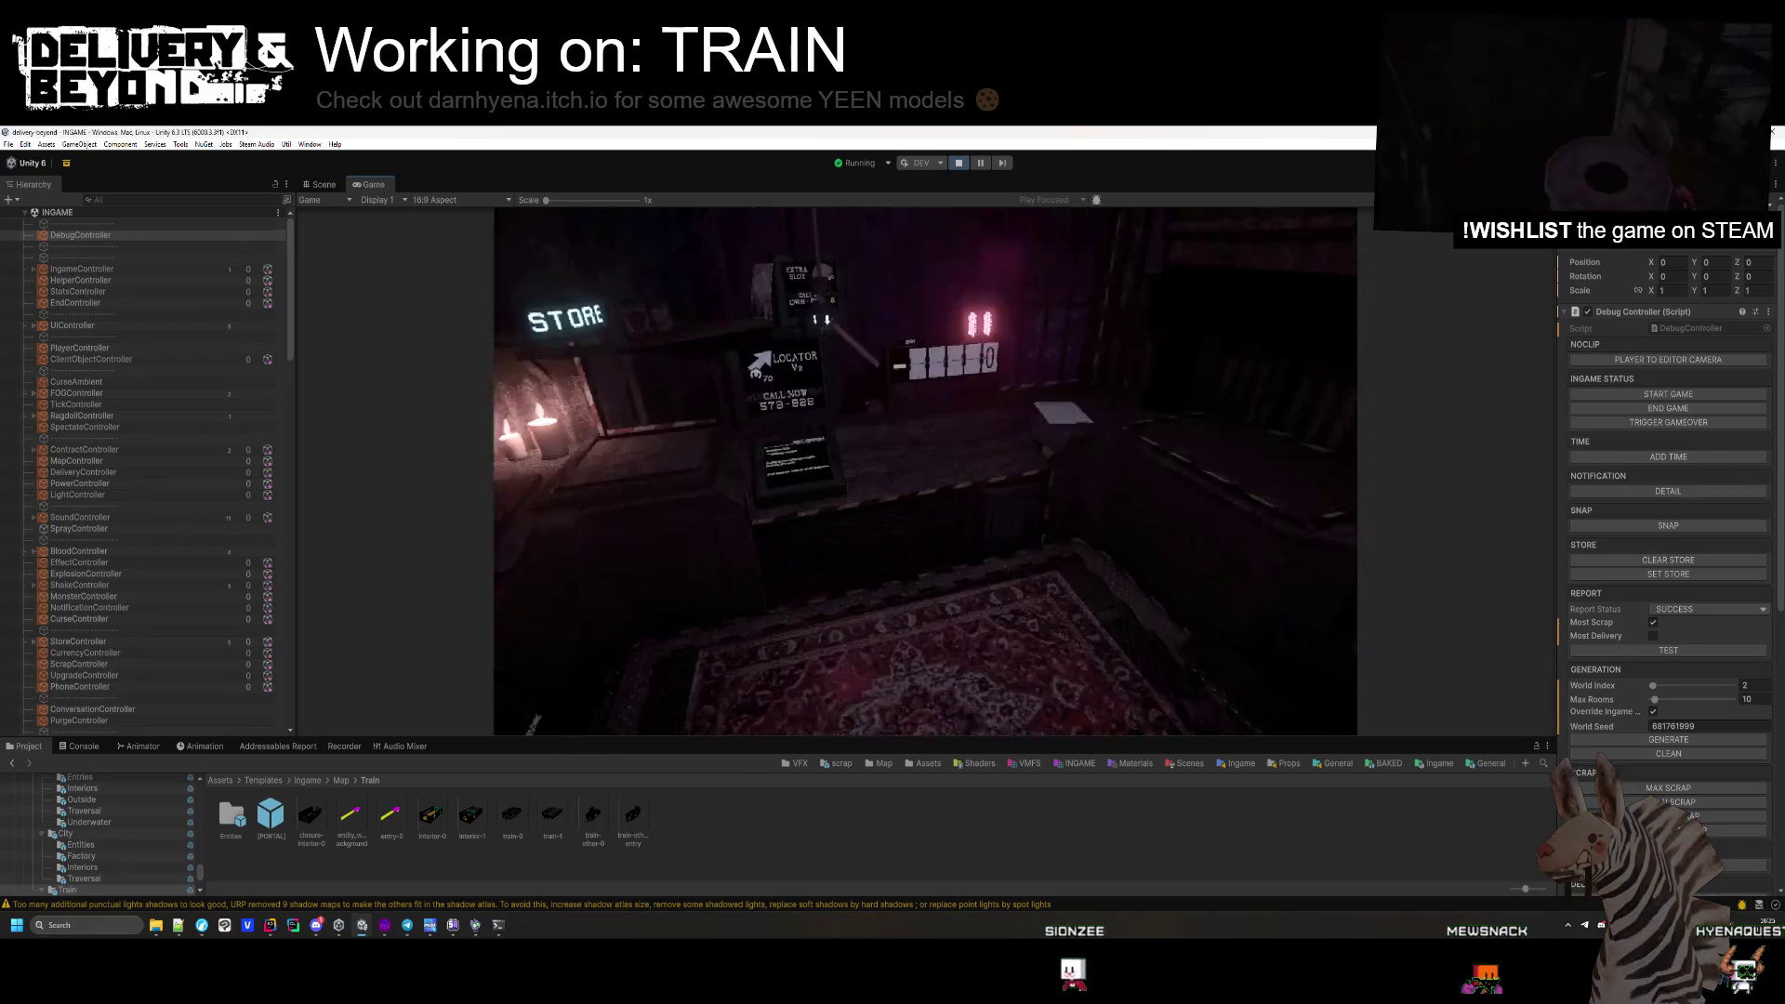
pyautogui.press('Escape')
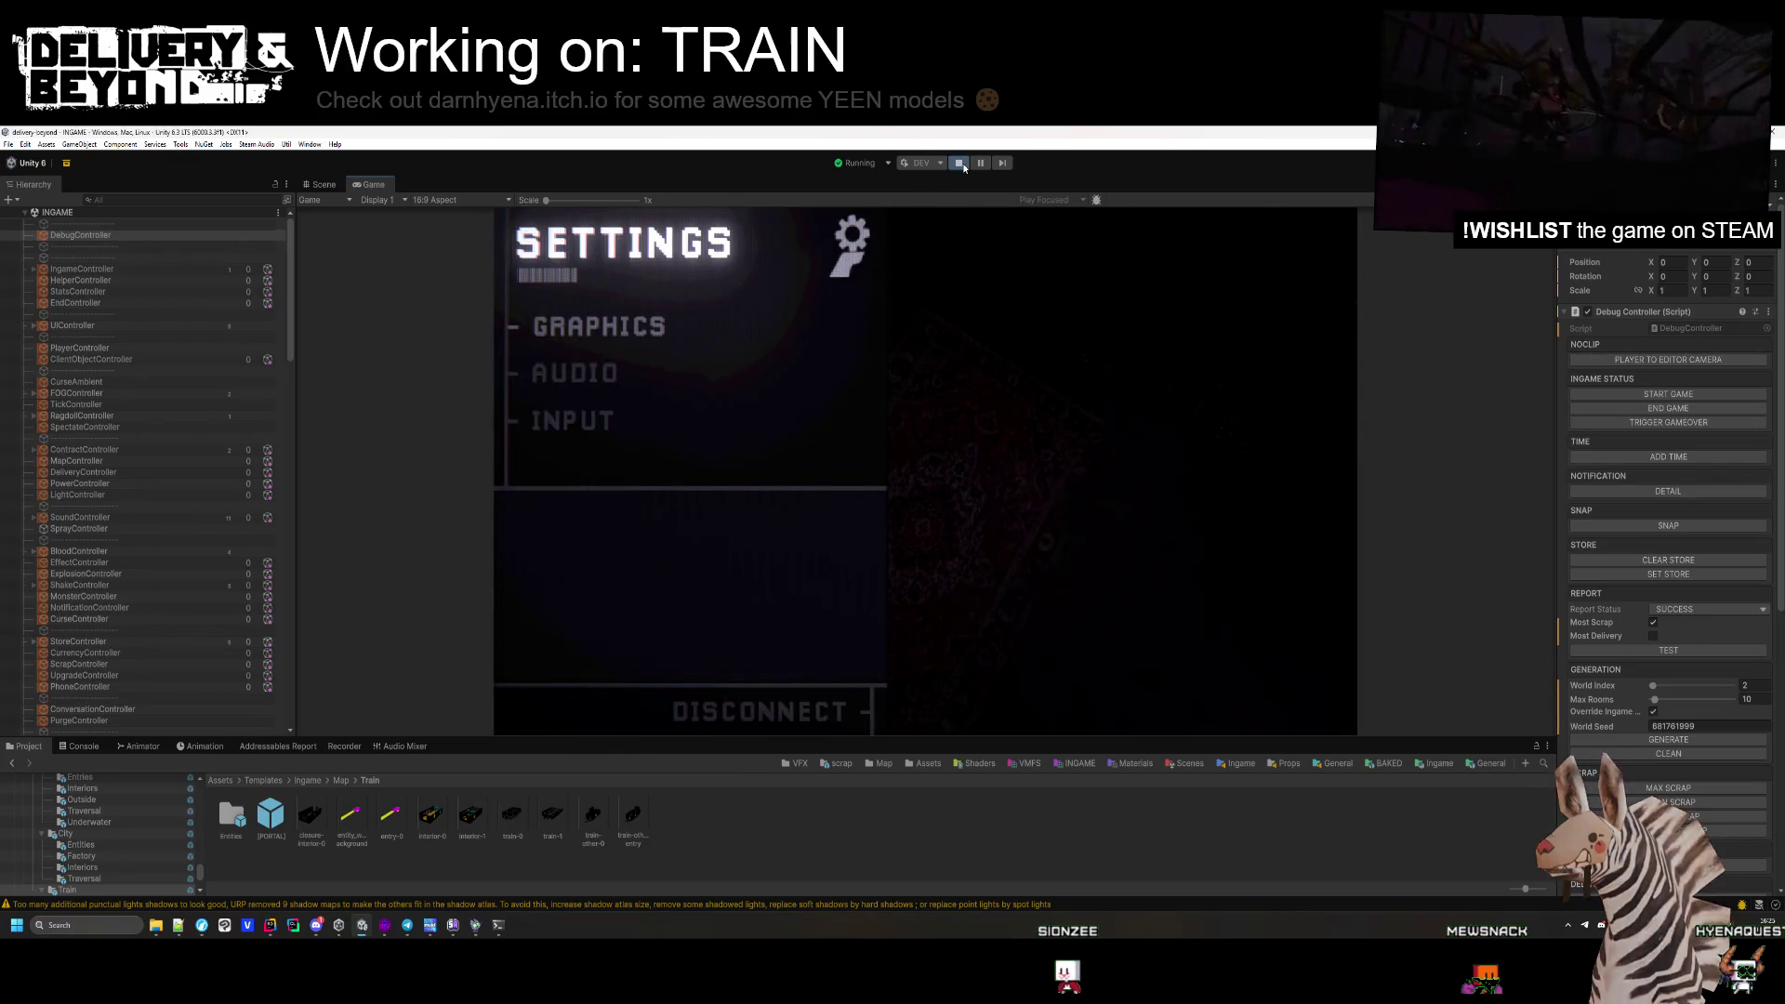
pyautogui.click(960, 165)
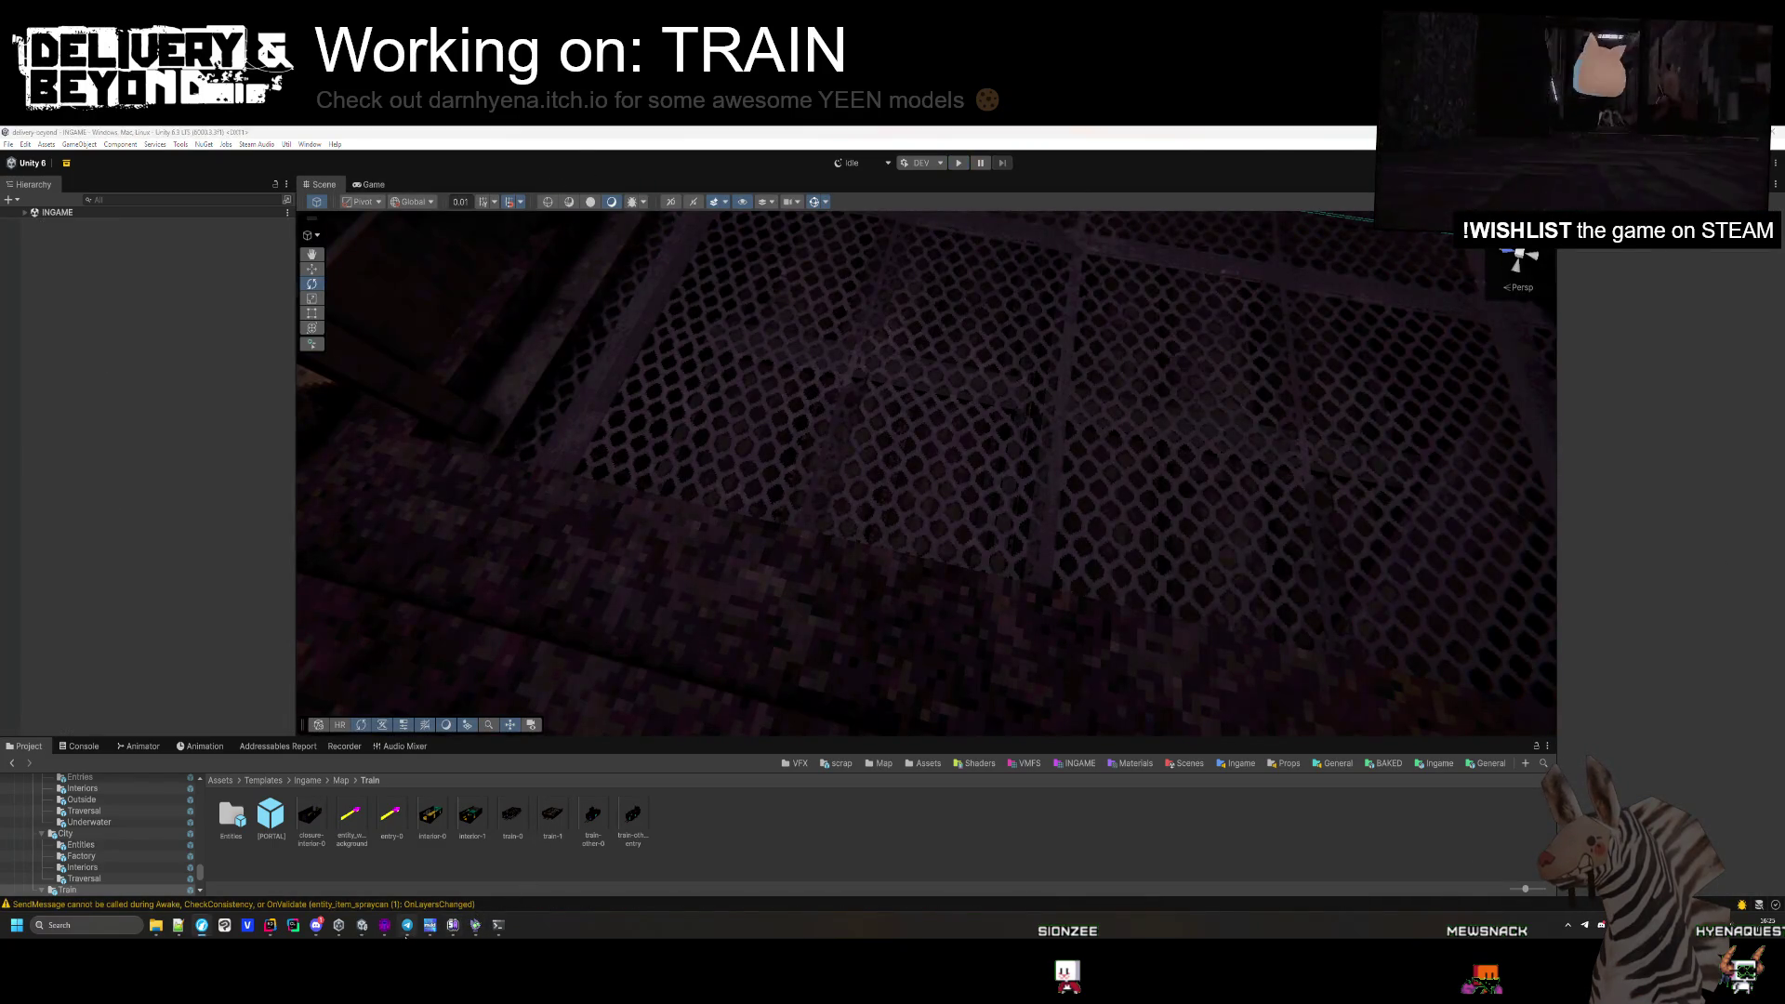
pyautogui.hotkey('alt', 'Tab')
# Fly the 3D view past the yellow floor and crate to the white wall, checking a brush there.
pyautogui.press('z')
pyautogui.press('w')
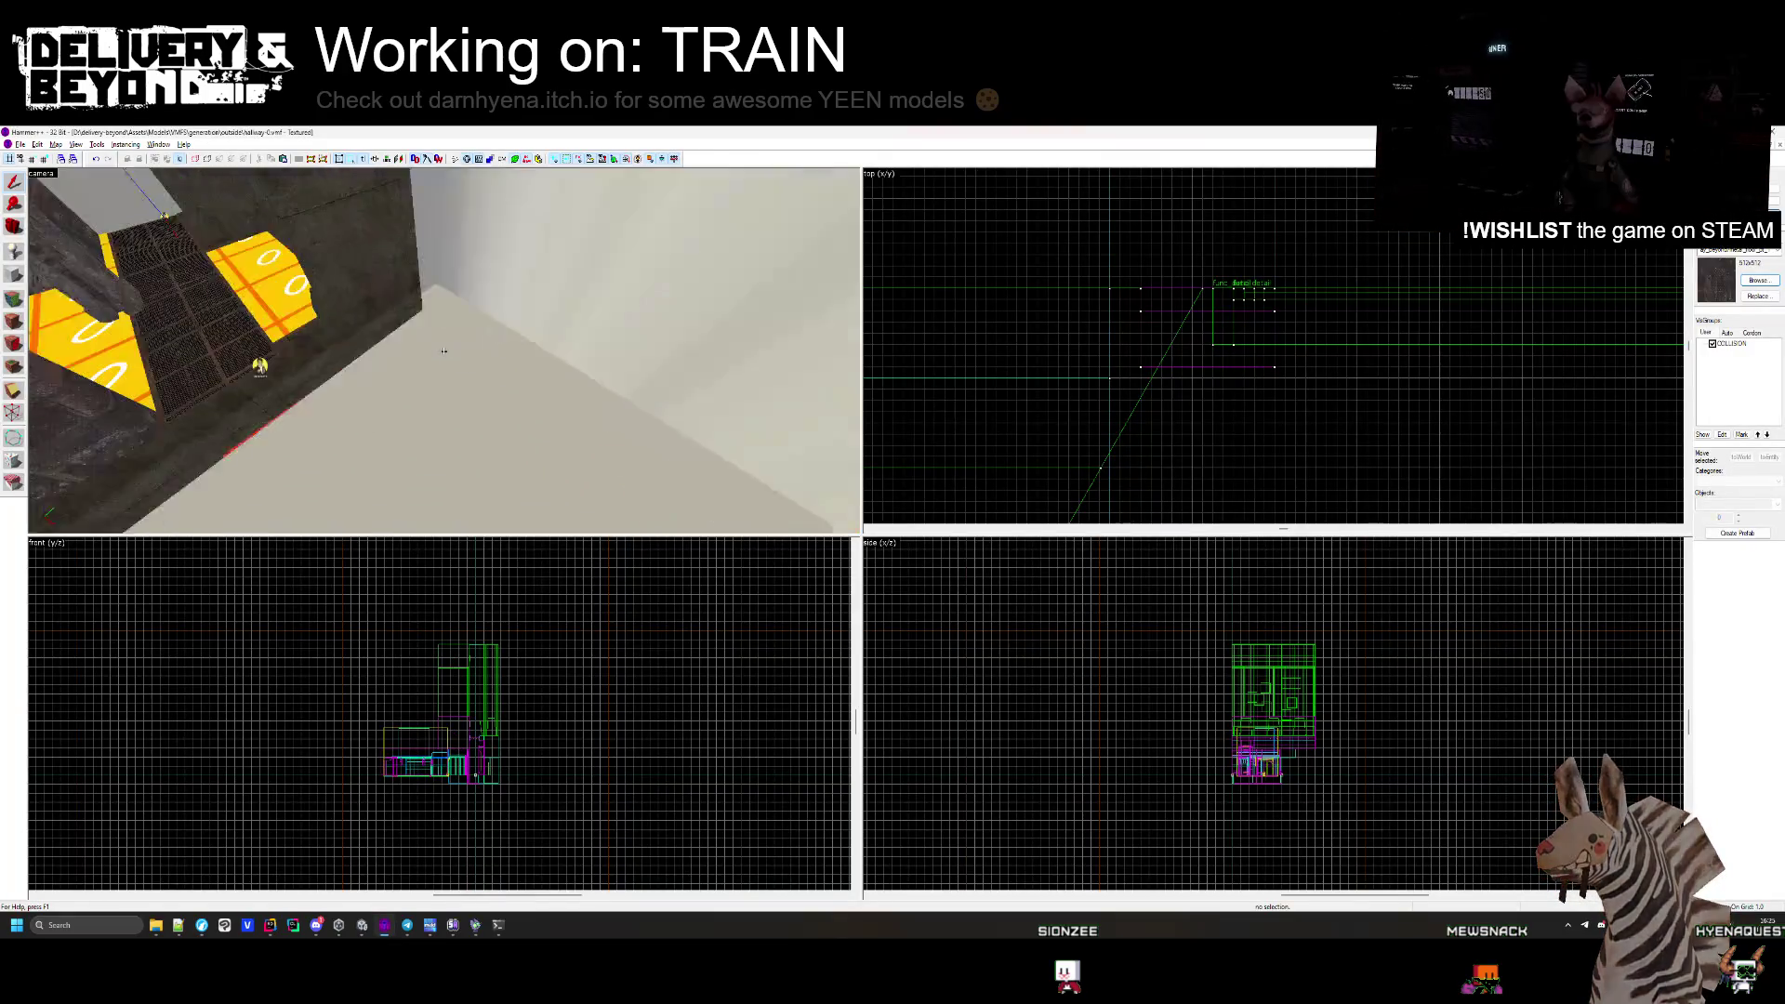
pyautogui.press('w')
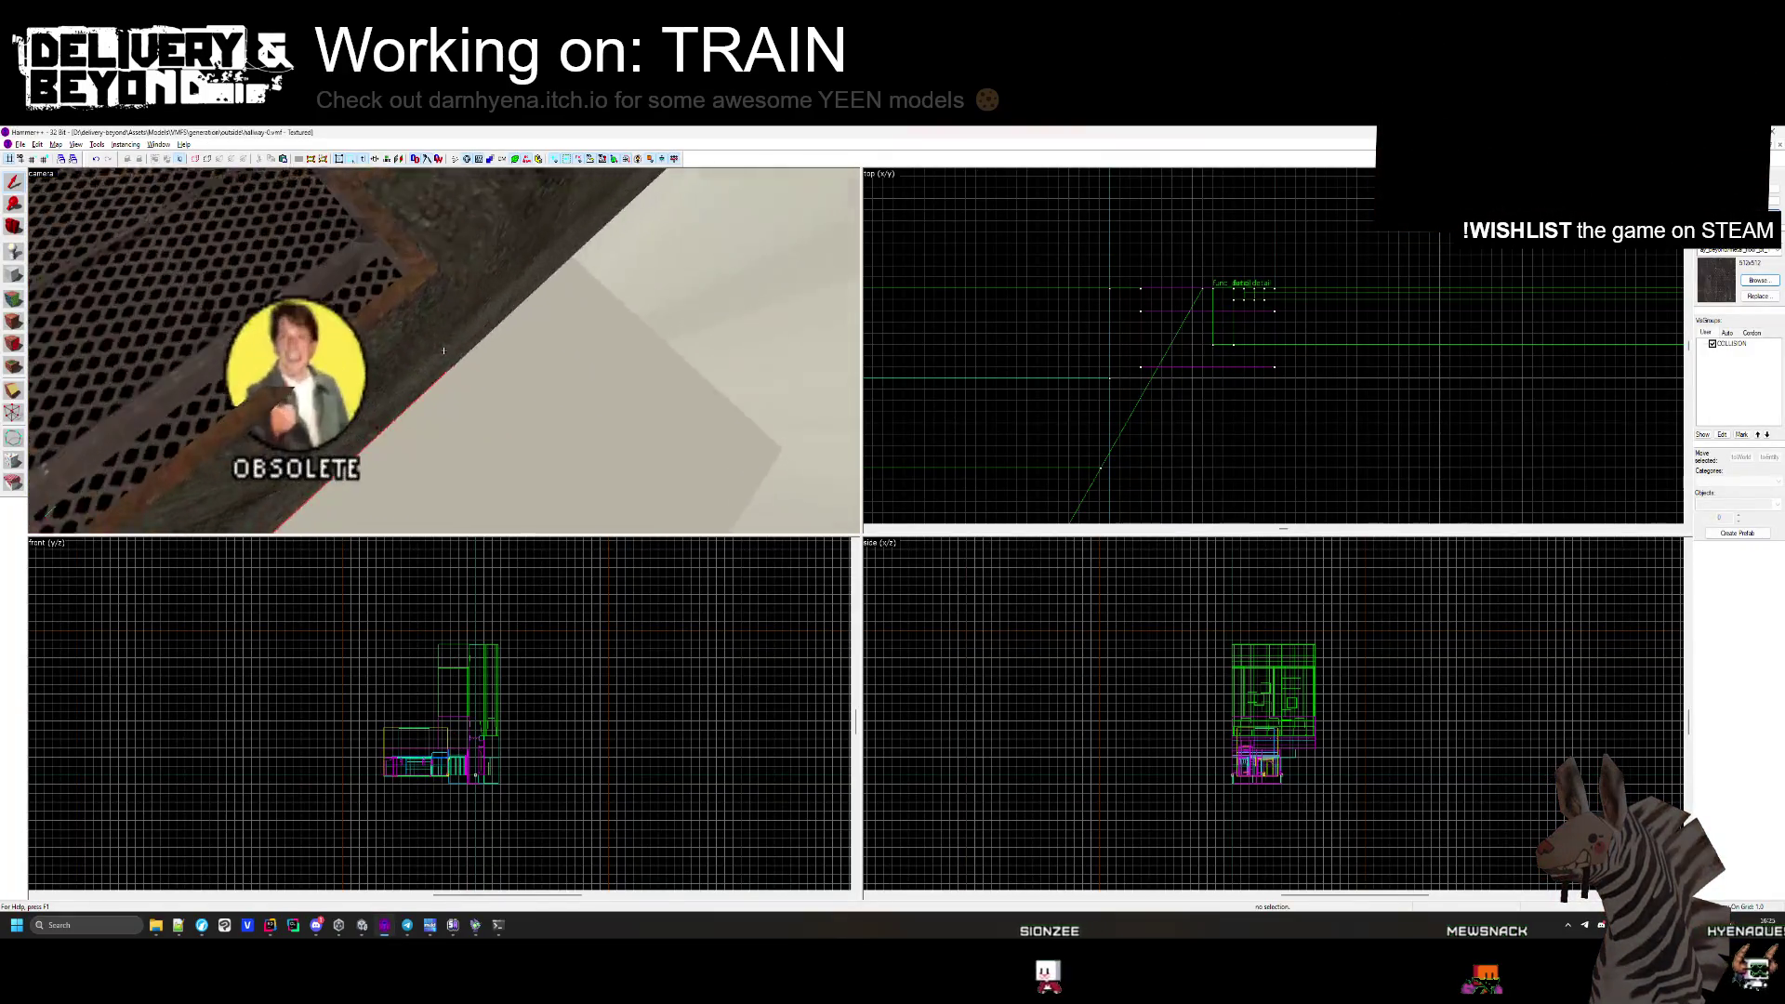
pyautogui.press('w')
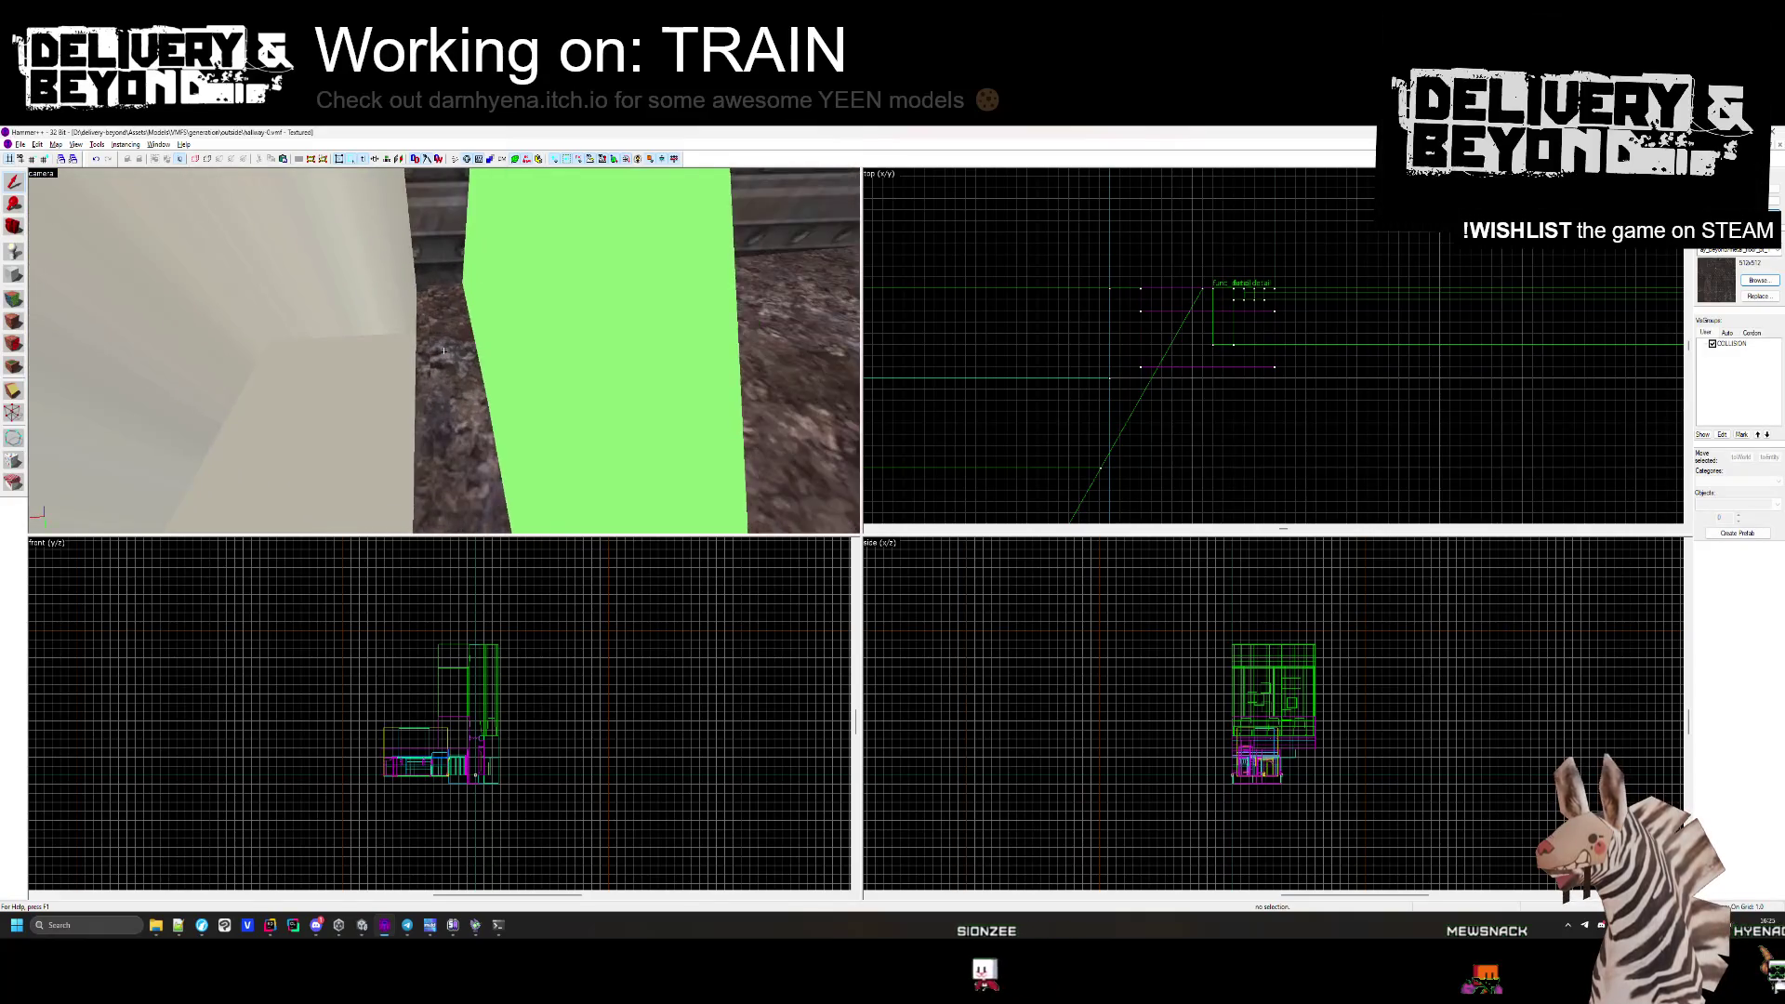
pyautogui.press('z')
pyautogui.click(460, 371)
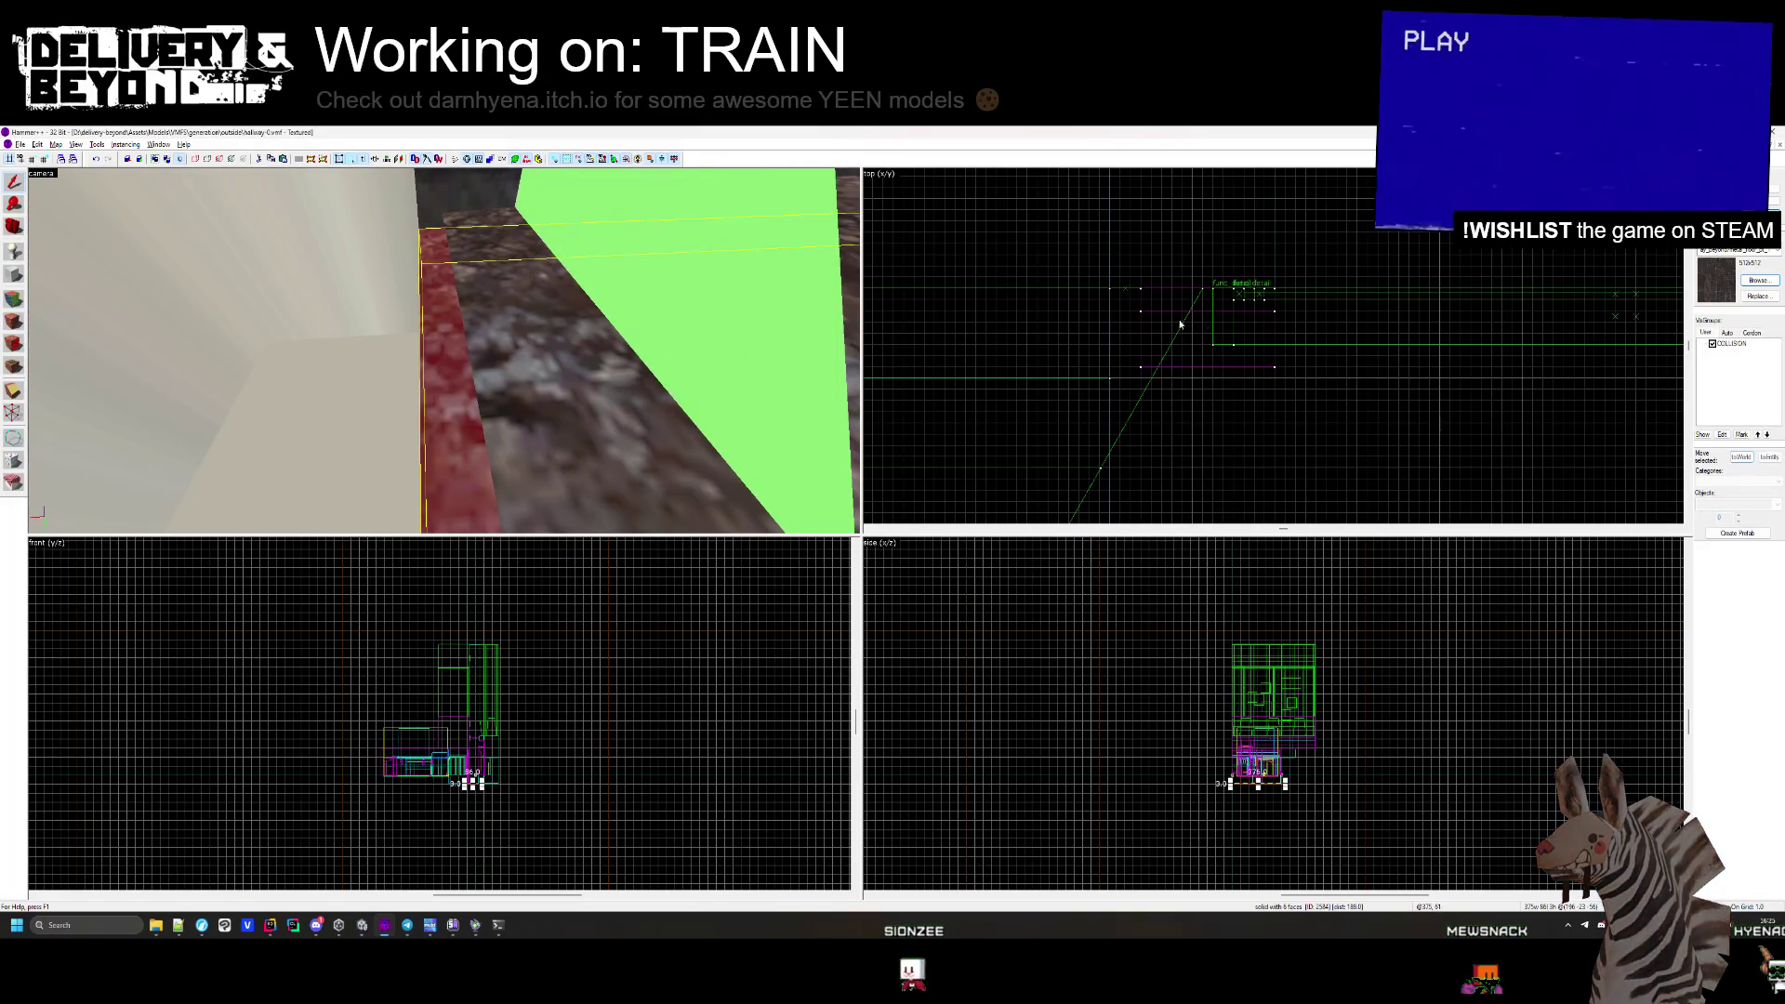
pyautogui.scroll(5, 1316, 419)
pyautogui.press('Escape')
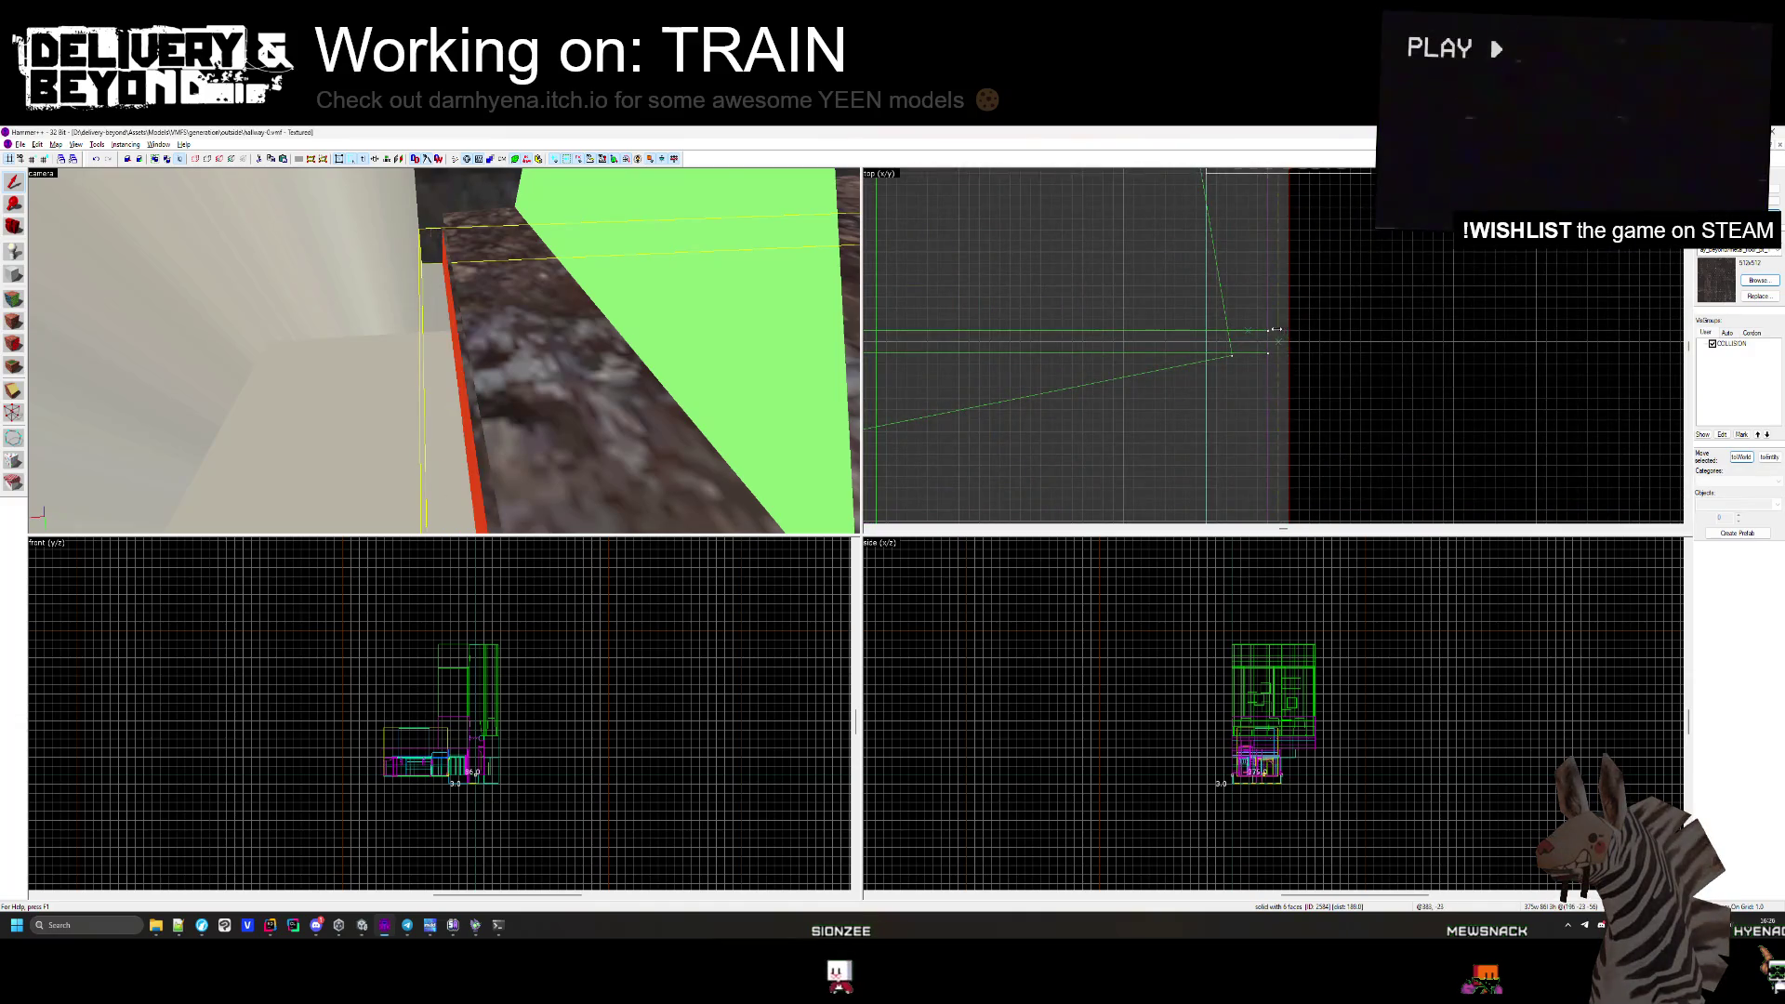
# Shrink the green-topped concrete structure's brush from 454 to 384 units wide.
pyautogui.press('z')
pyautogui.press('w')
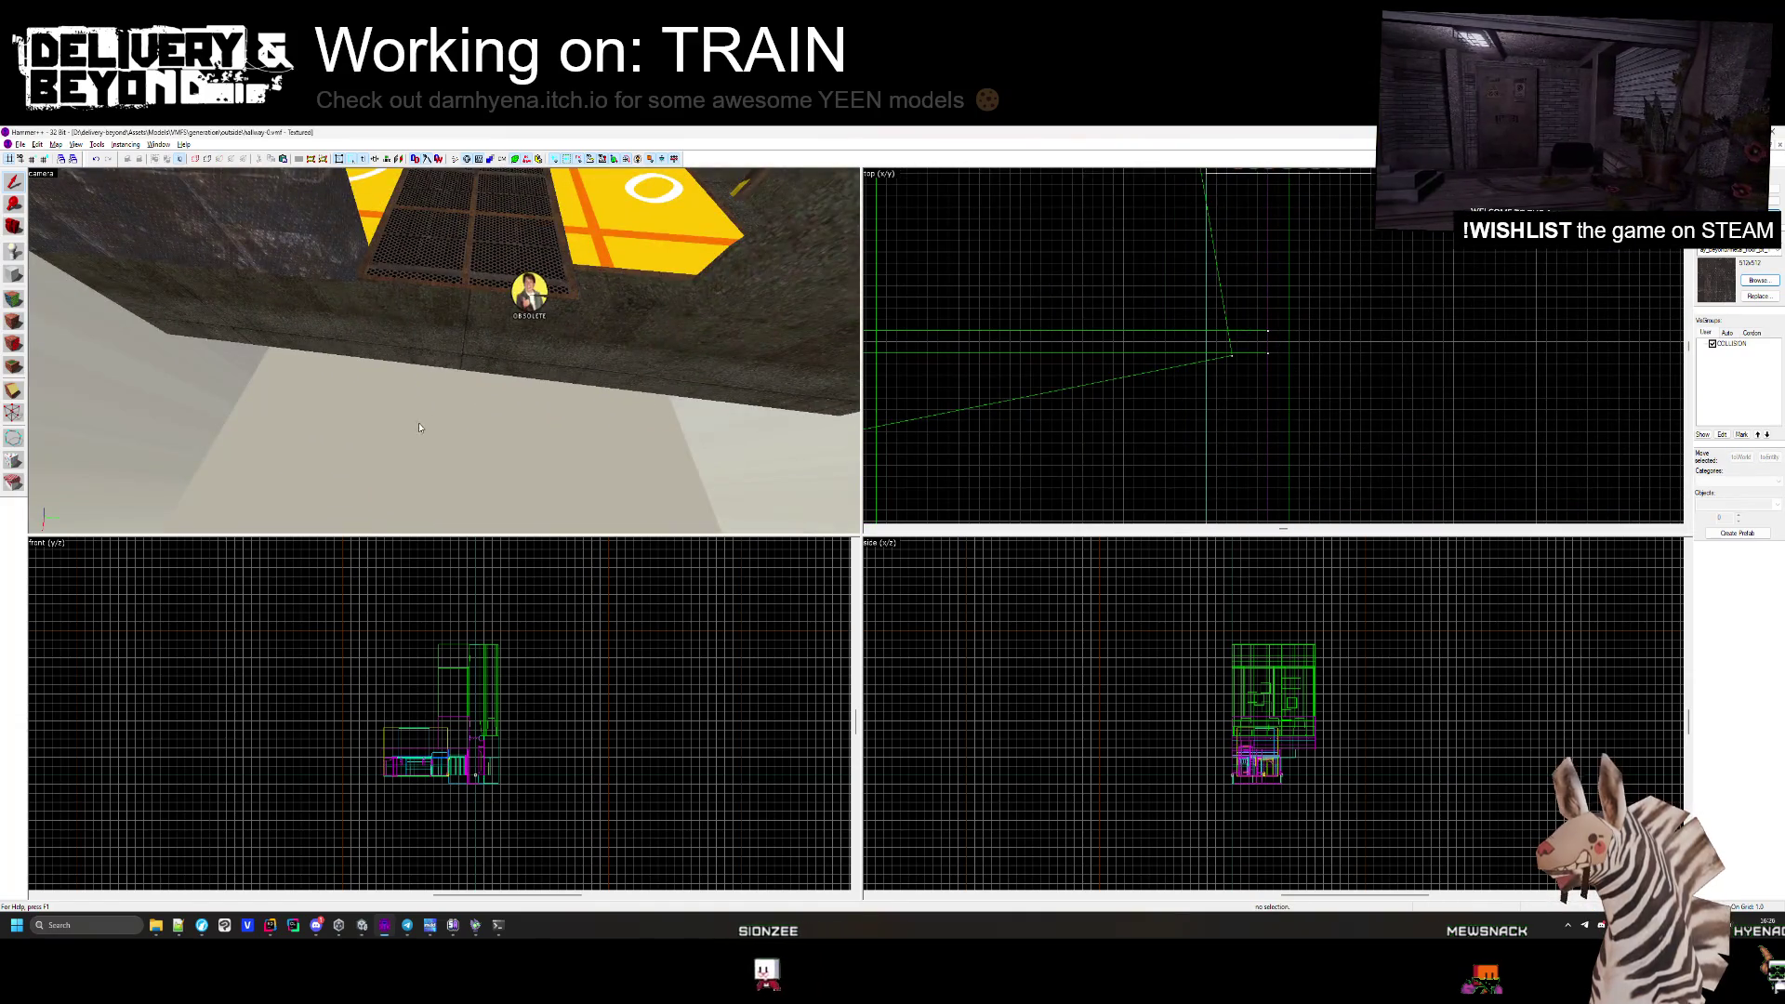
pyautogui.press('z')
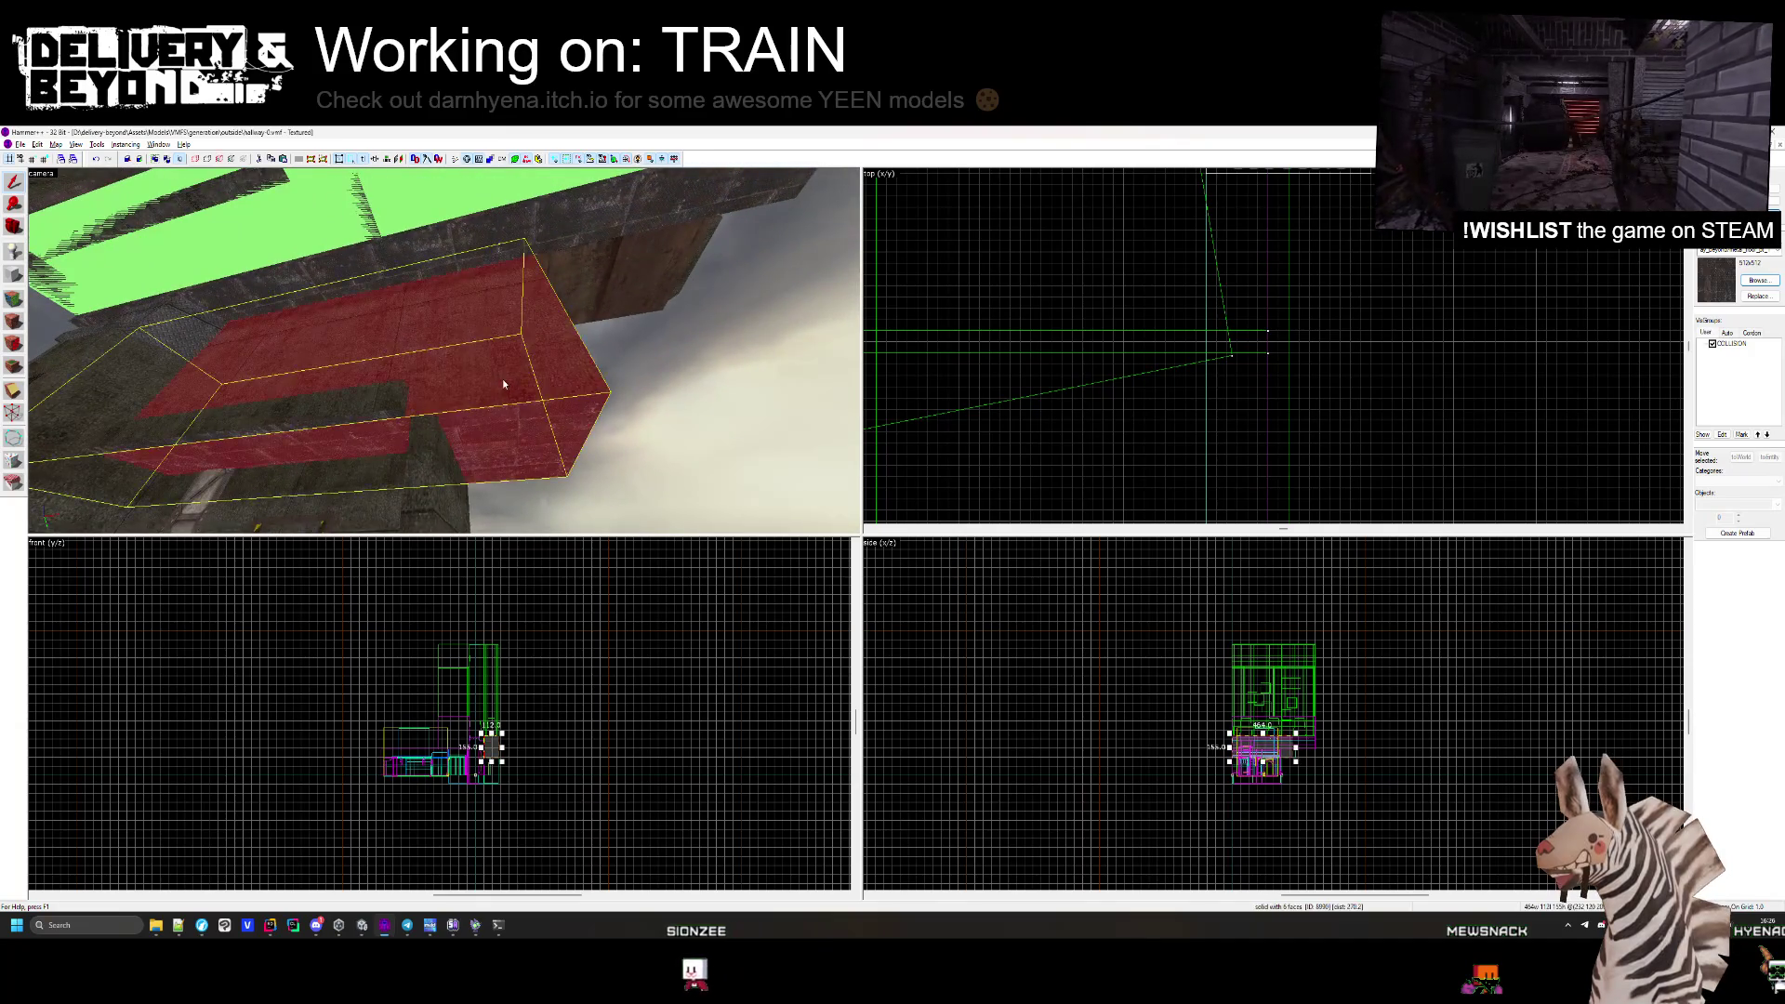
pyautogui.scroll(5, 1325, 305)
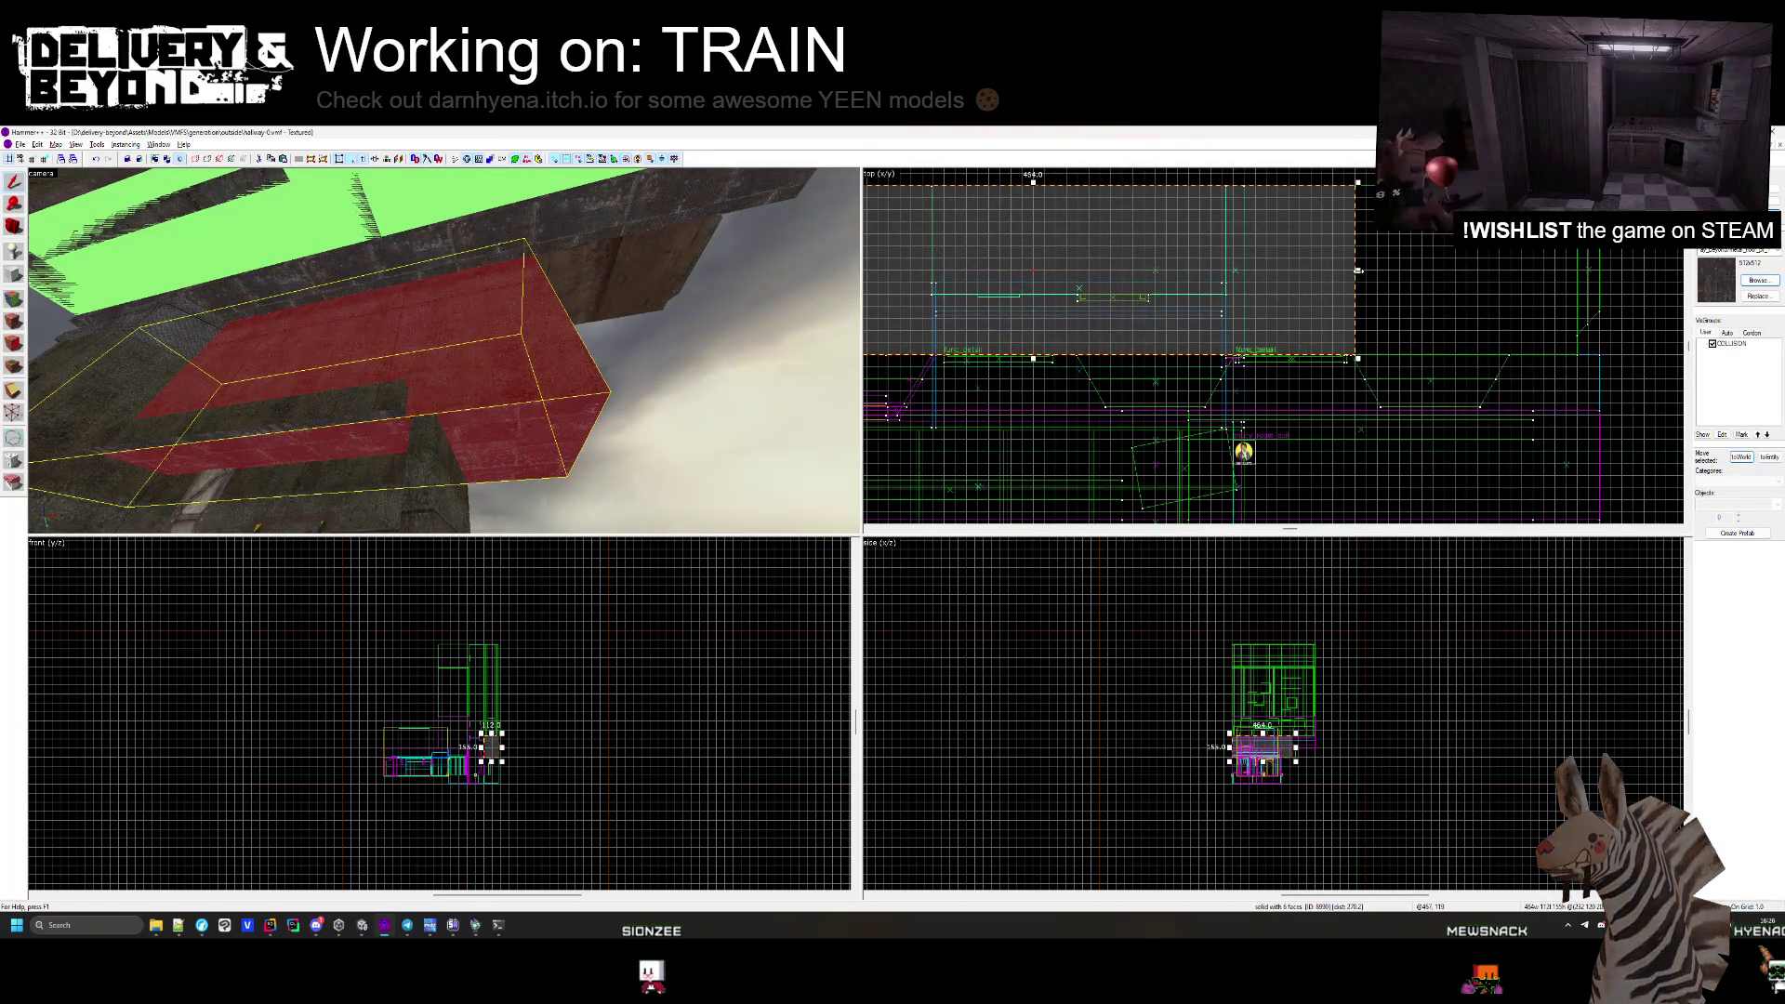
pyautogui.moveTo(1357, 271); pyautogui.dragTo(1307, 271)
pyautogui.scroll(3, 1273, 266)
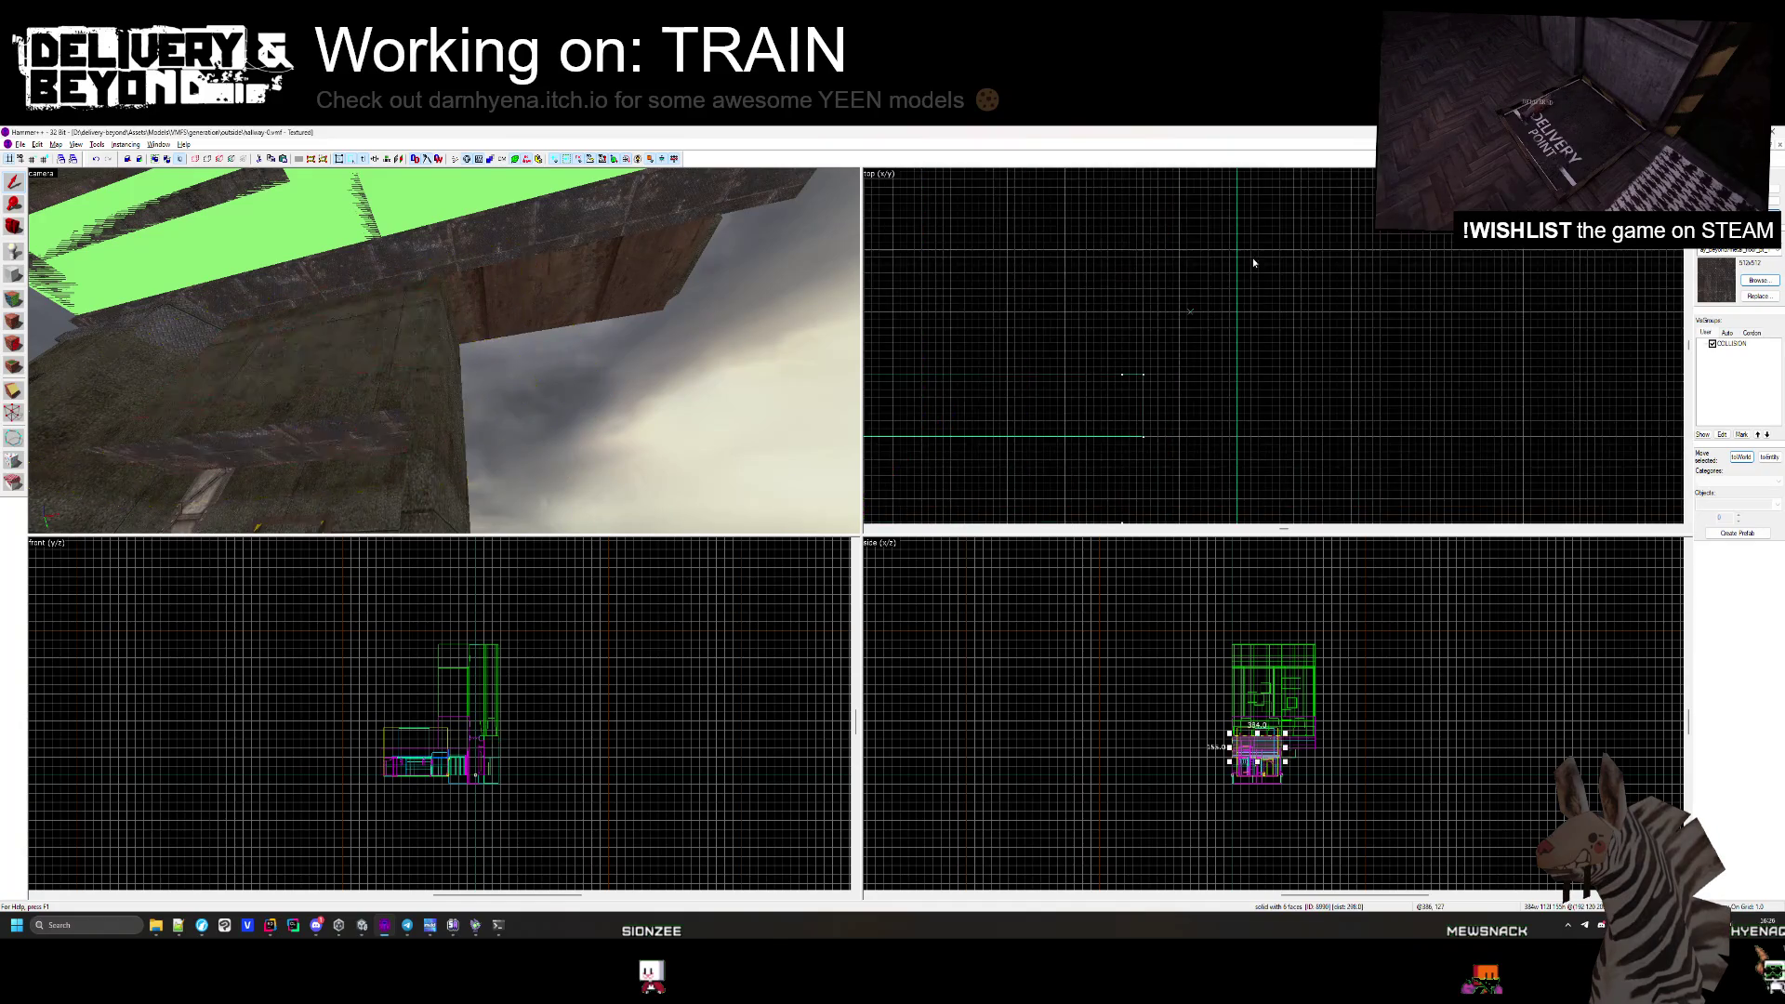
pyautogui.click(1253, 263)
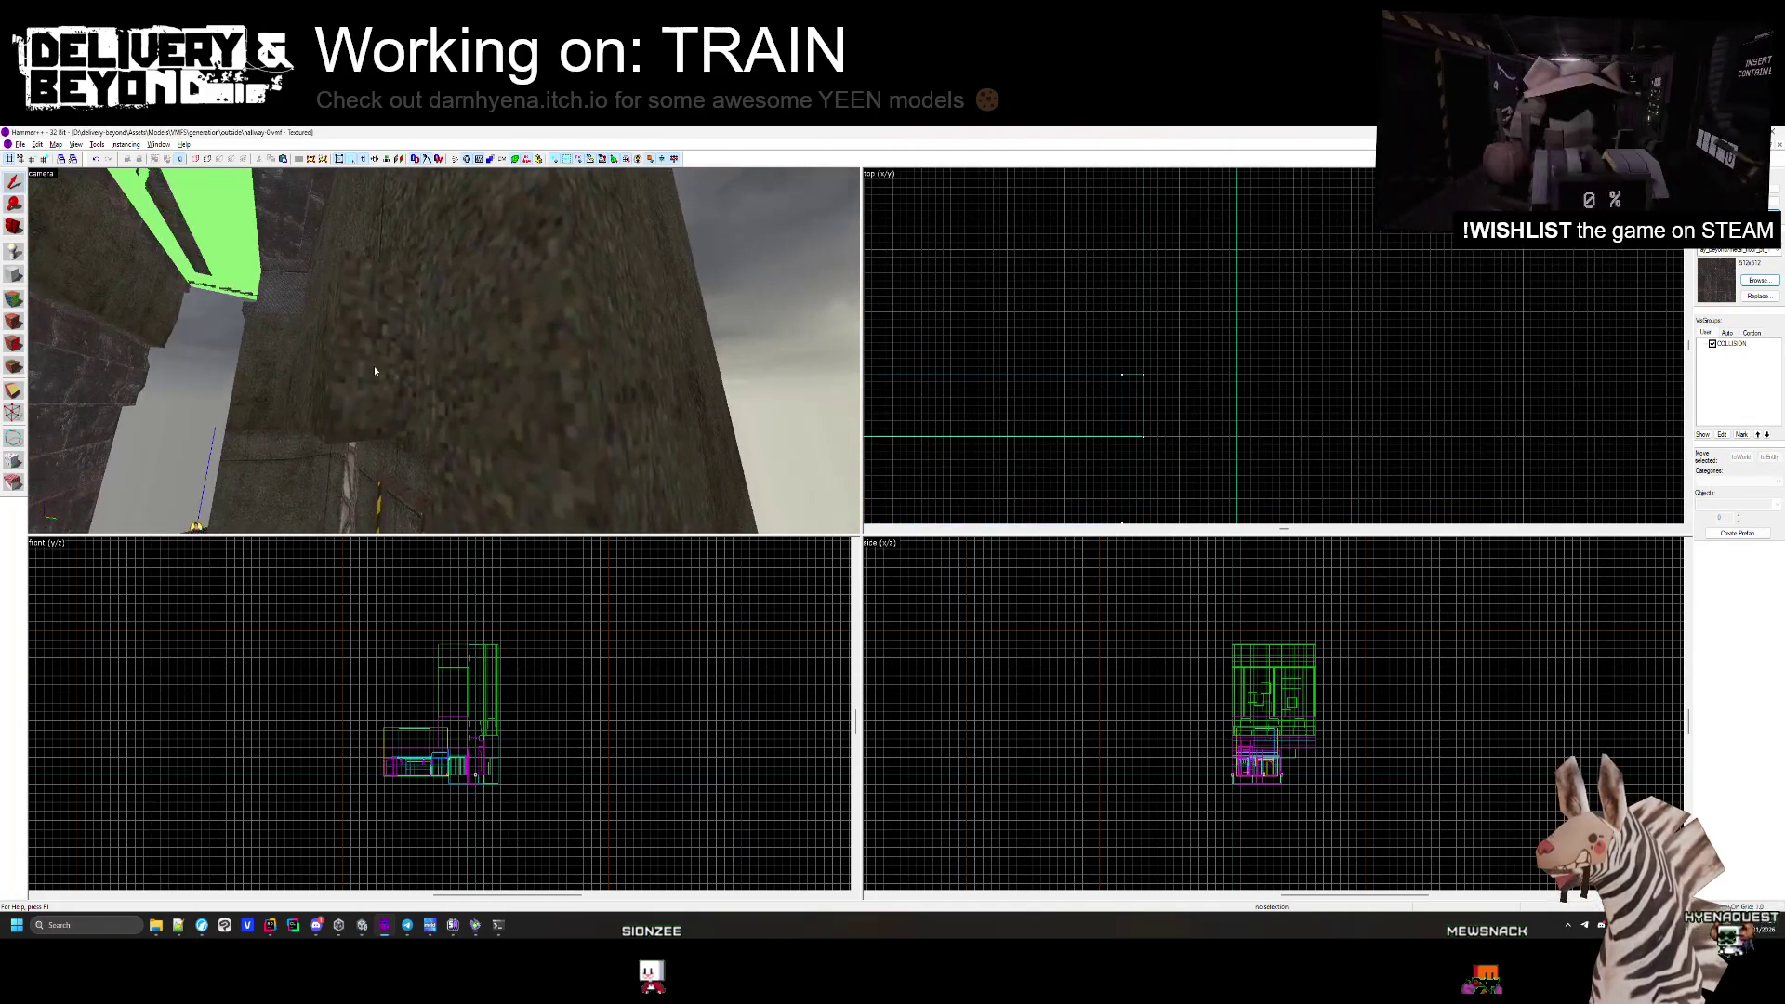
# Narrow the next brush from 608 to 369 units wide.
pyautogui.click(375, 371)
pyautogui.scroll(2, 1173, 387)
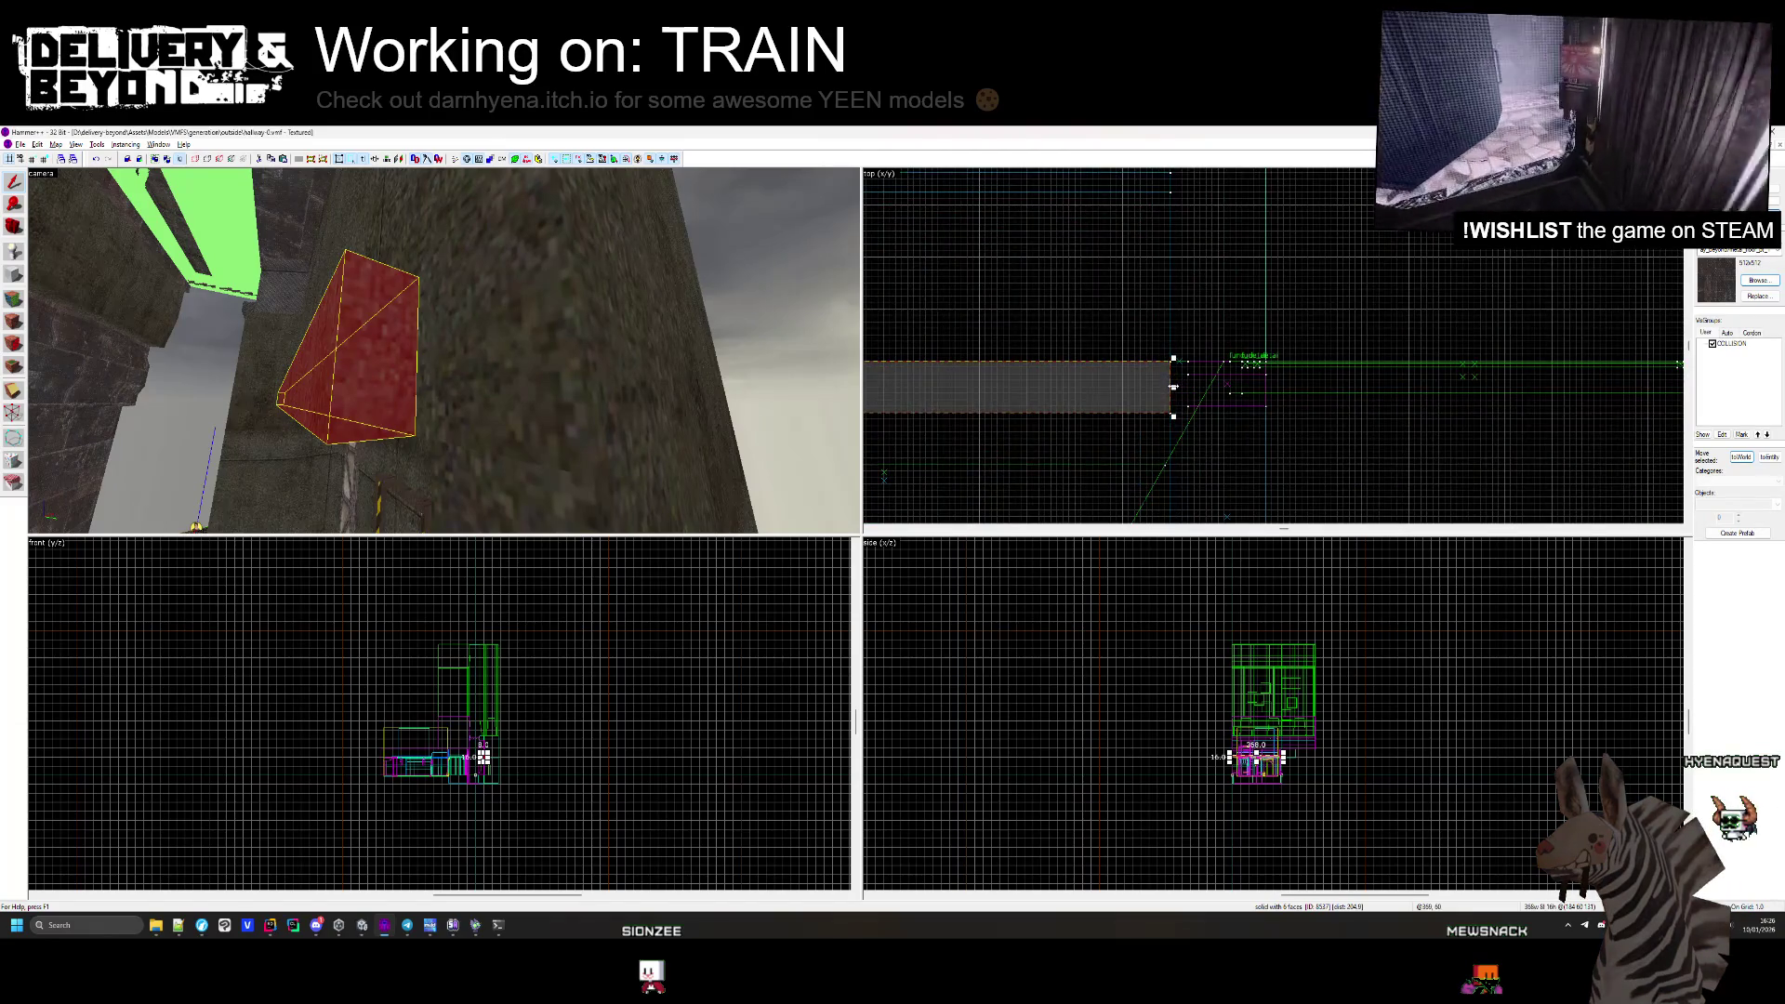
pyautogui.press('Escape')
pyautogui.moveTo(444, 351); pyautogui.dragTo(443, 351)
pyautogui.click(474, 385)
pyautogui.scroll(5, 1470, 292)
pyautogui.moveTo(1531, 292); pyautogui.dragTo(1333, 293)
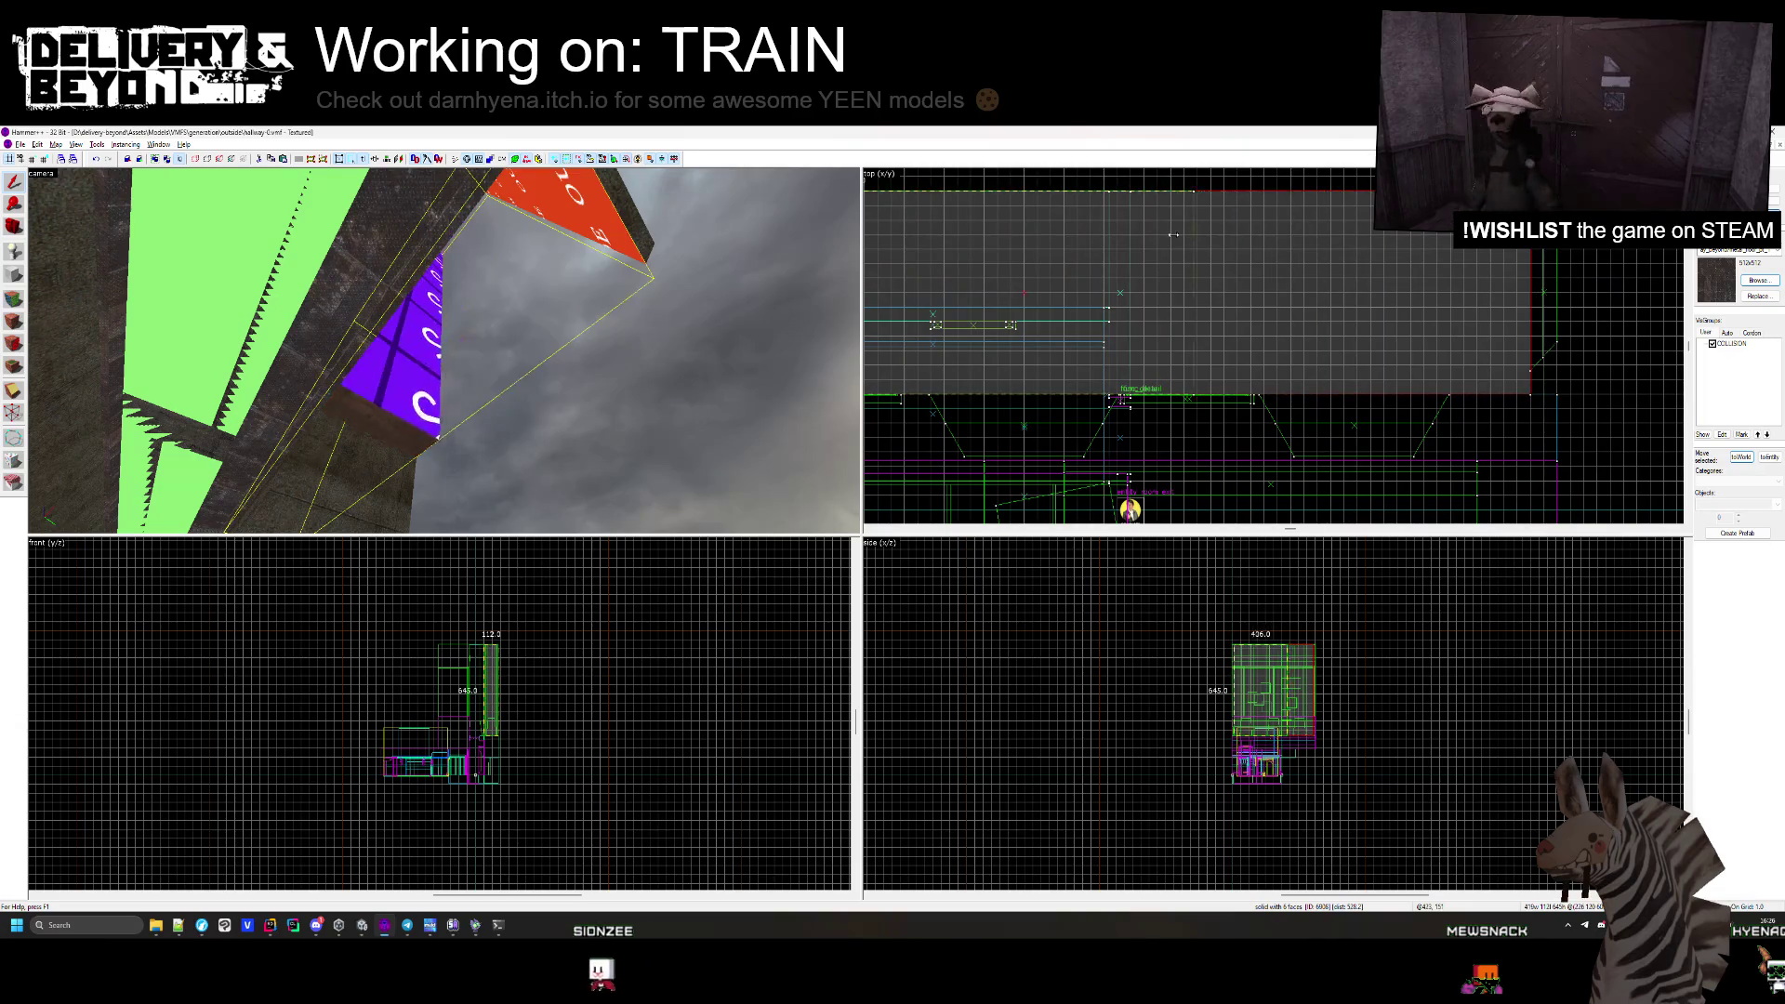
pyautogui.scroll(3, 1133, 226)
pyautogui.click(716, 358)
pyautogui.moveTo(444, 350); pyautogui.dragTo(444, 355)
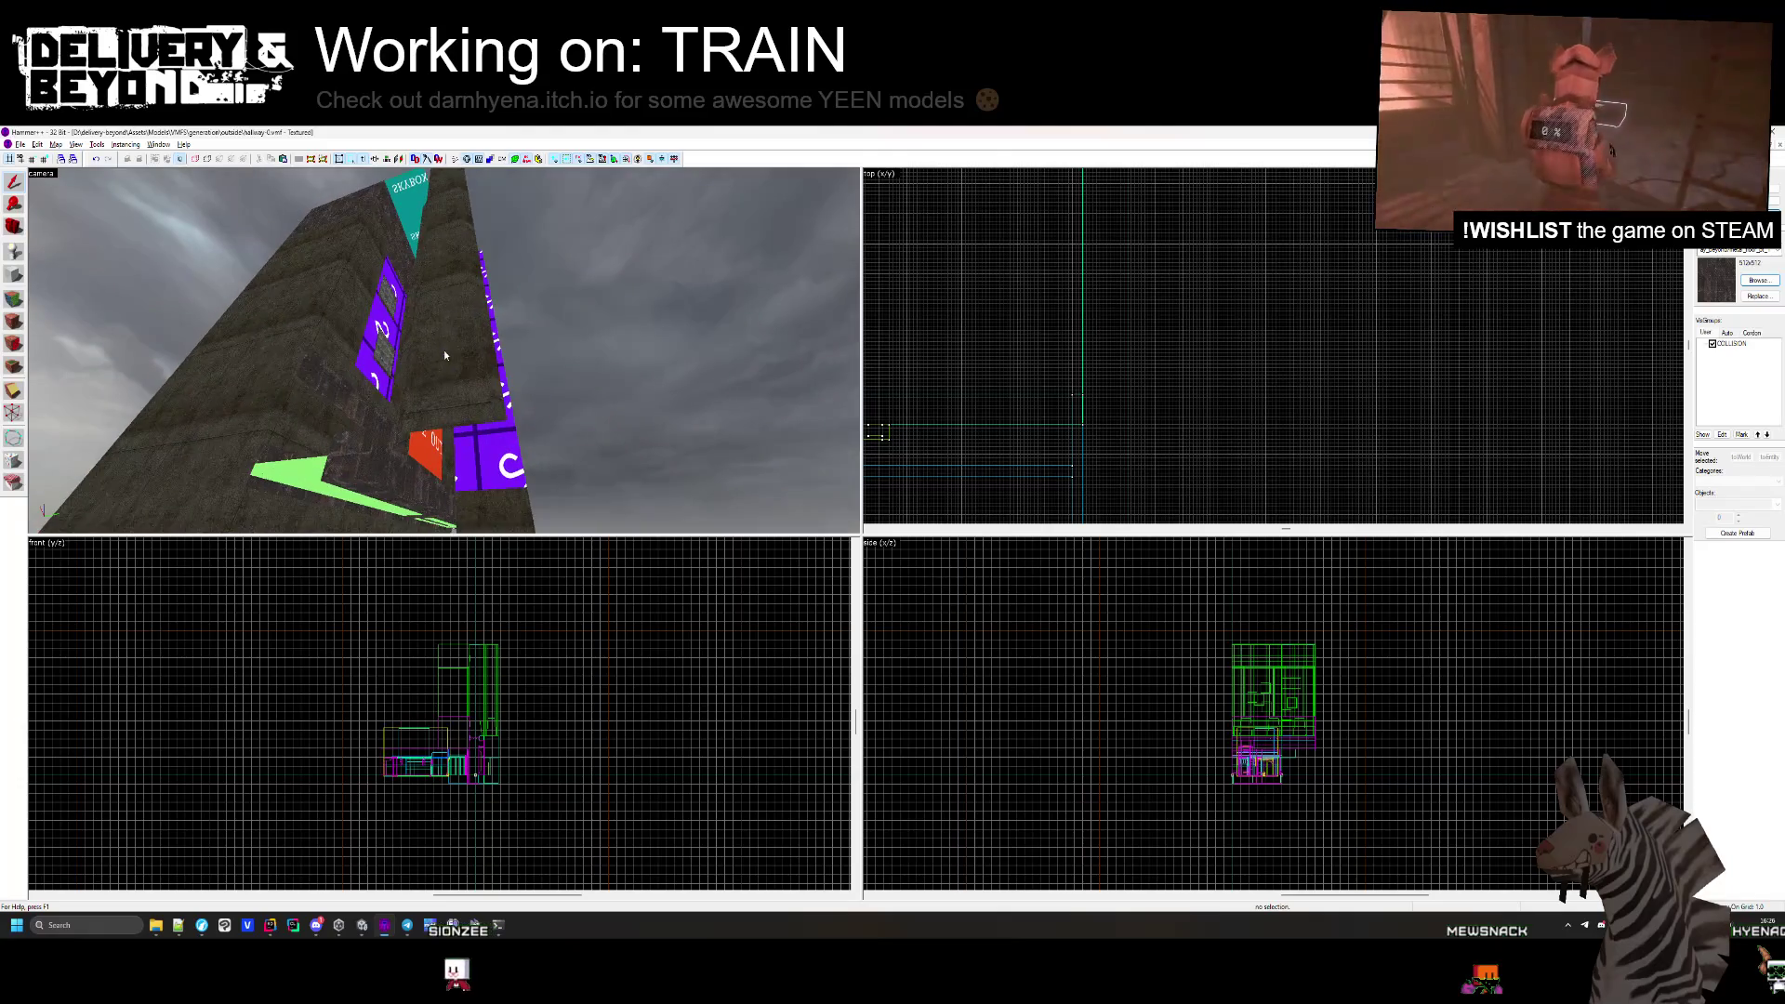
pyautogui.scroll(-3, 1170, 344)
pyautogui.scroll(4, 1445, 335)
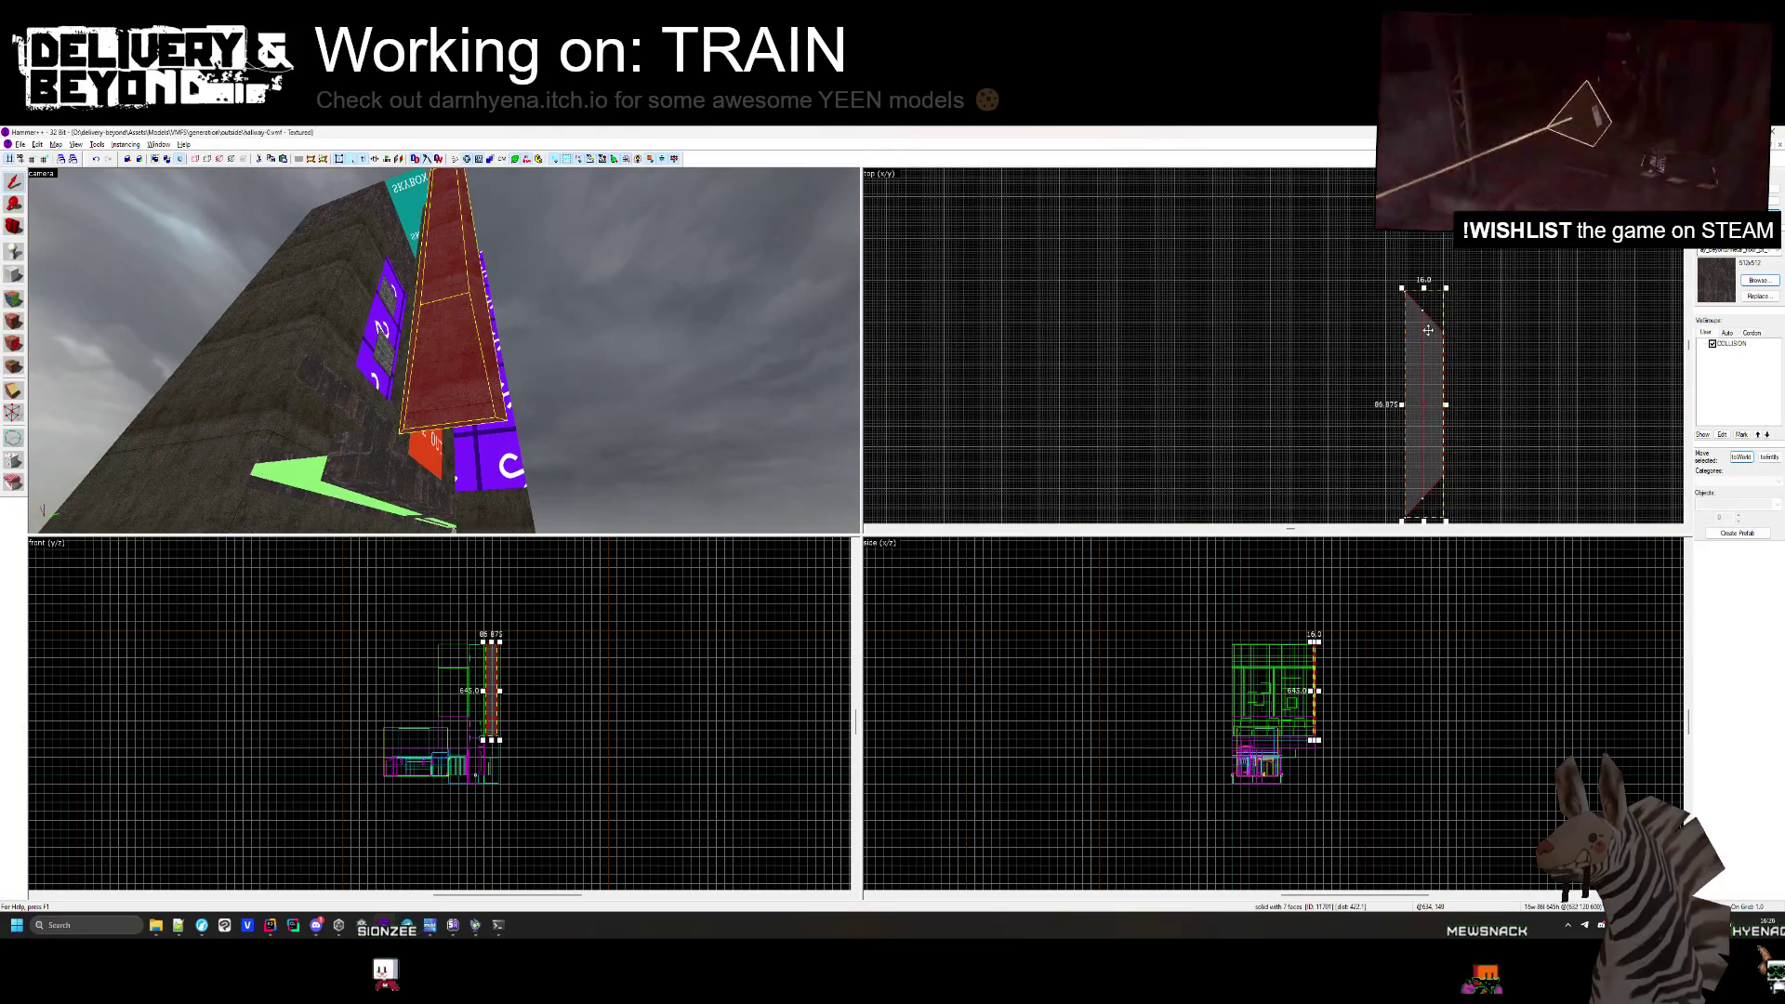
pyautogui.scroll(-1, 1322, 330)
pyautogui.scroll(2, 1008, 332)
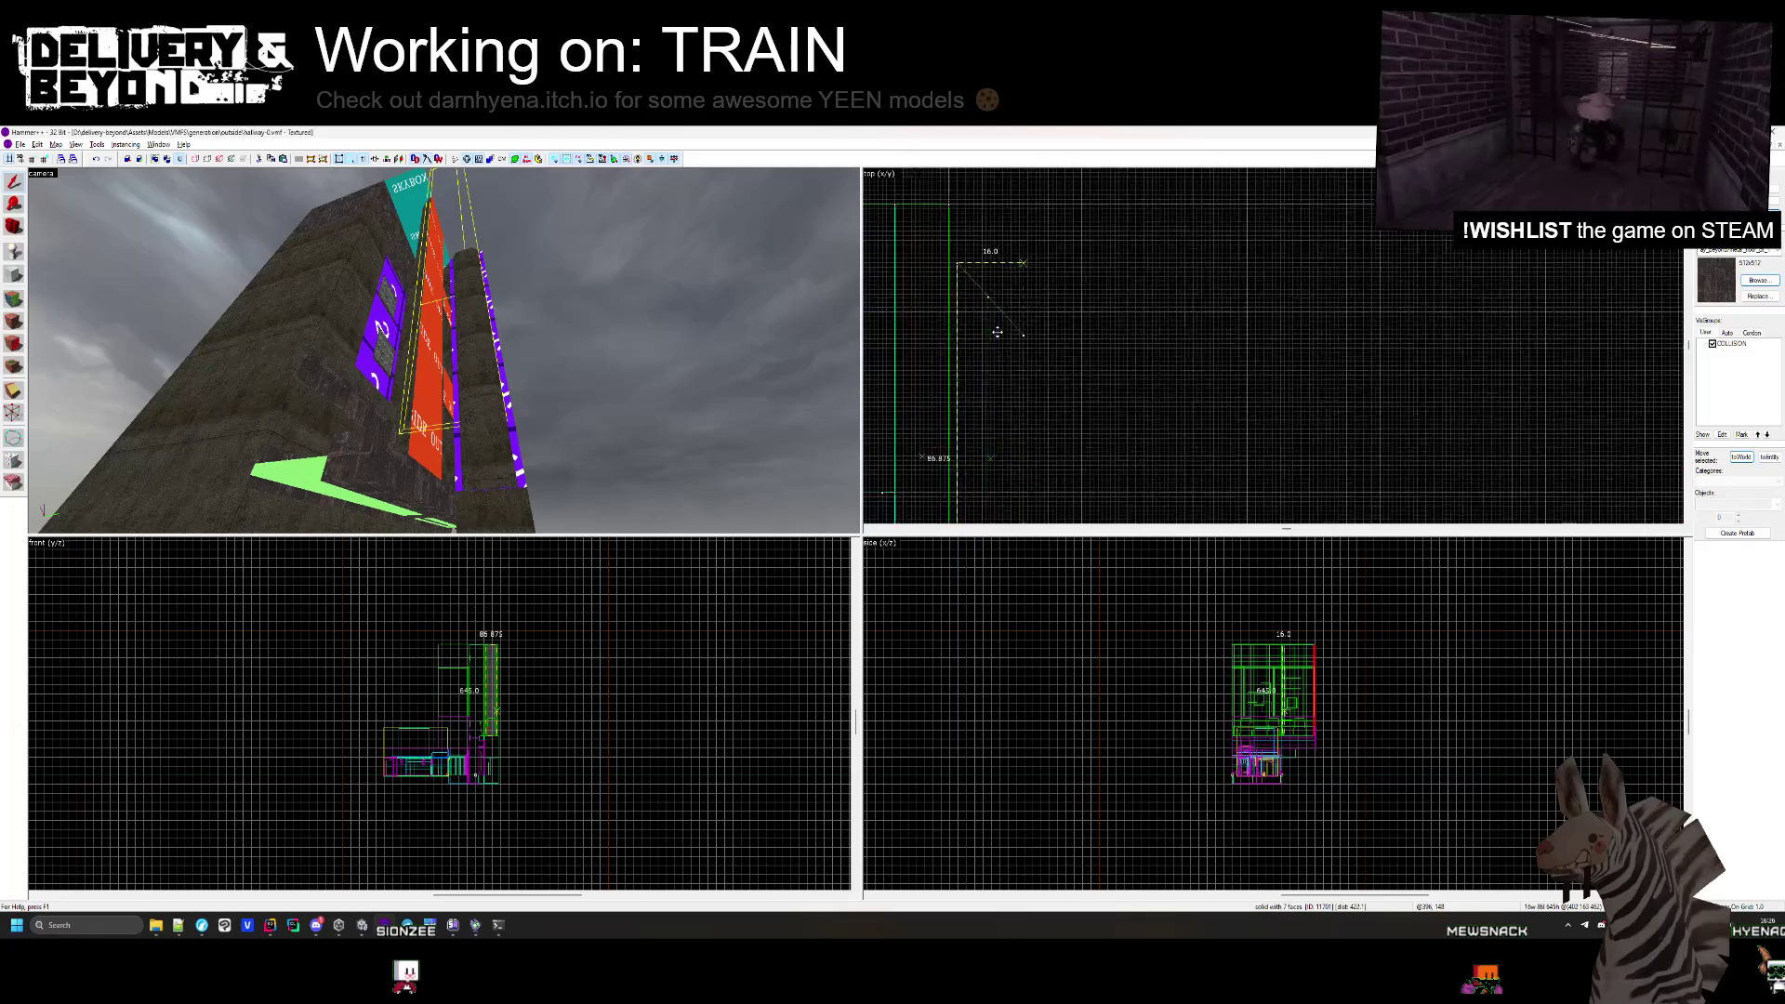
pyautogui.click(956, 331)
pyautogui.scroll(-1, 966, 363)
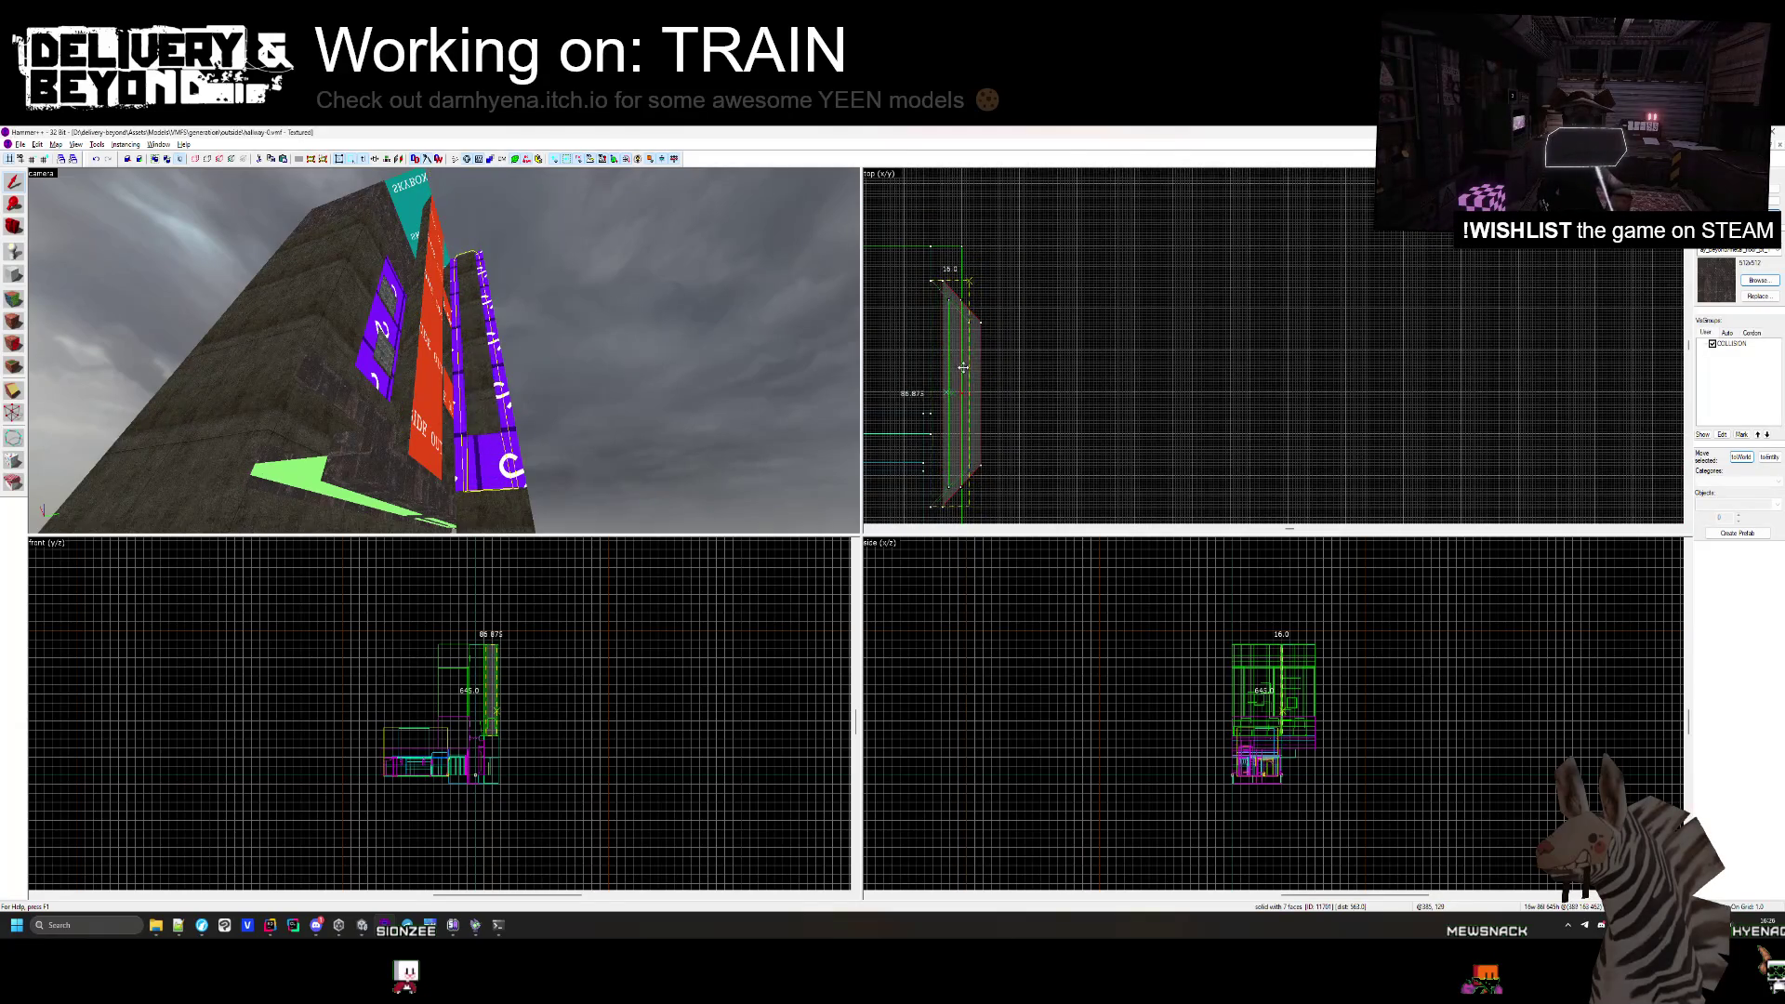
pyautogui.click(1027, 386)
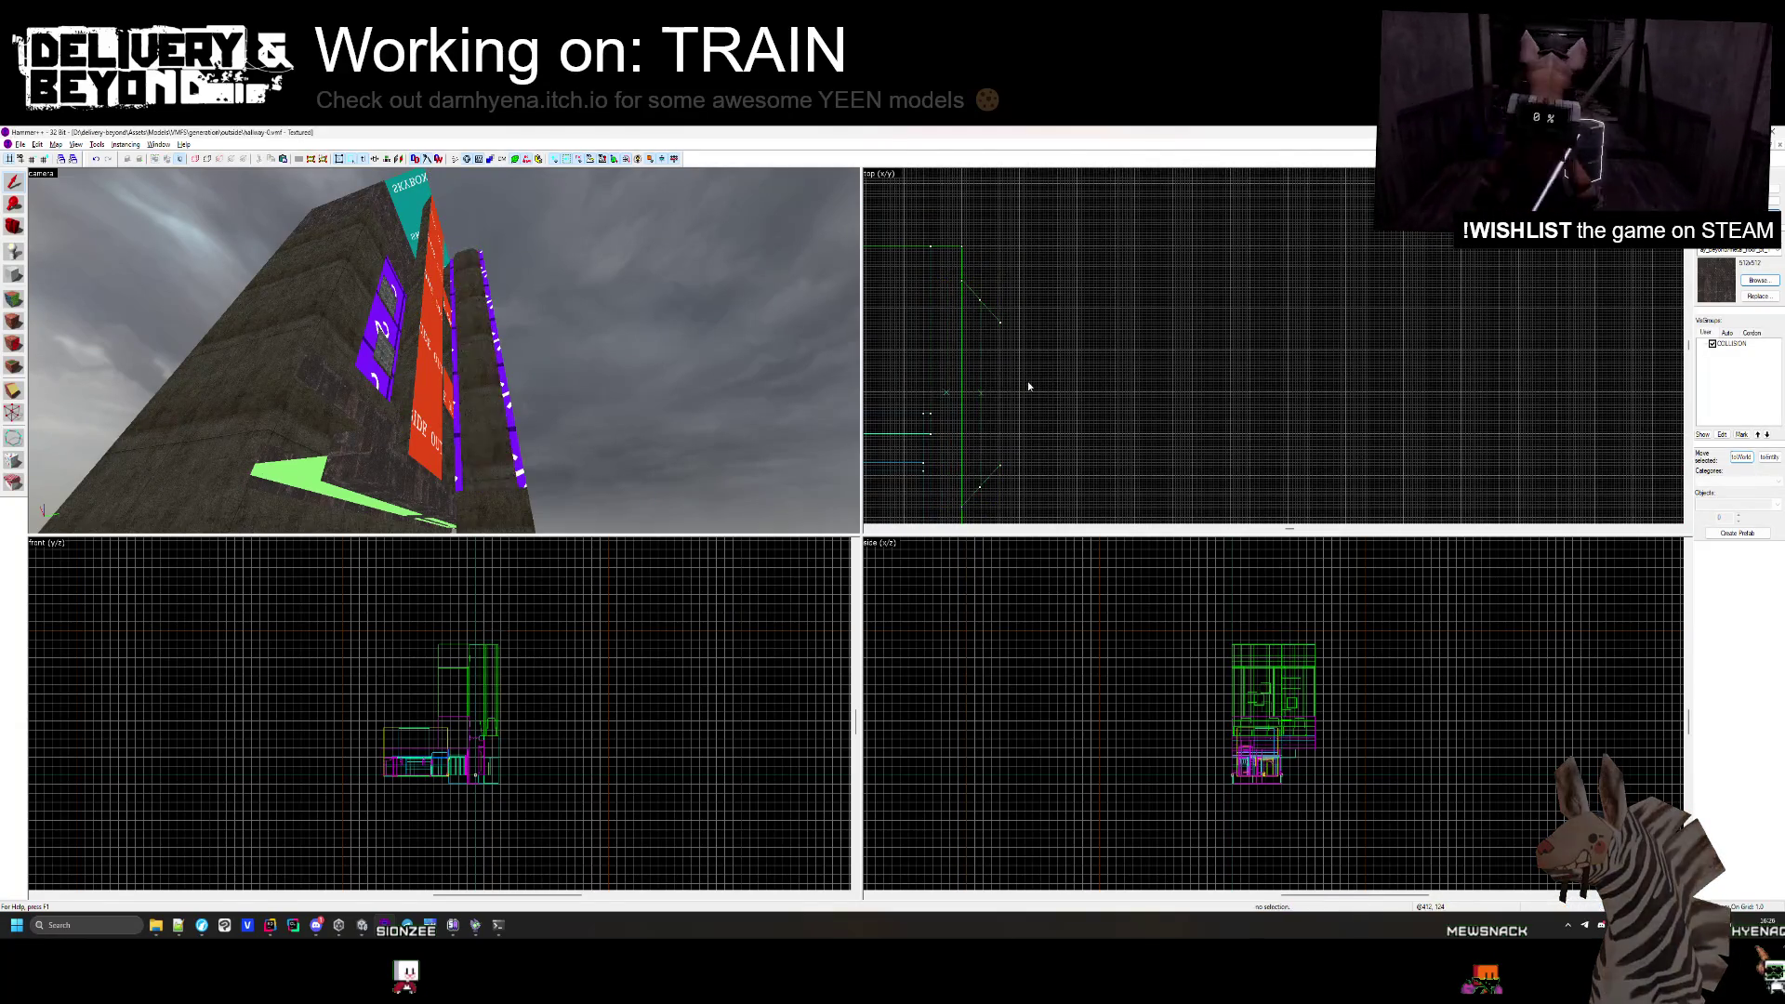
pyautogui.press('z')
pyautogui.click(443, 350)
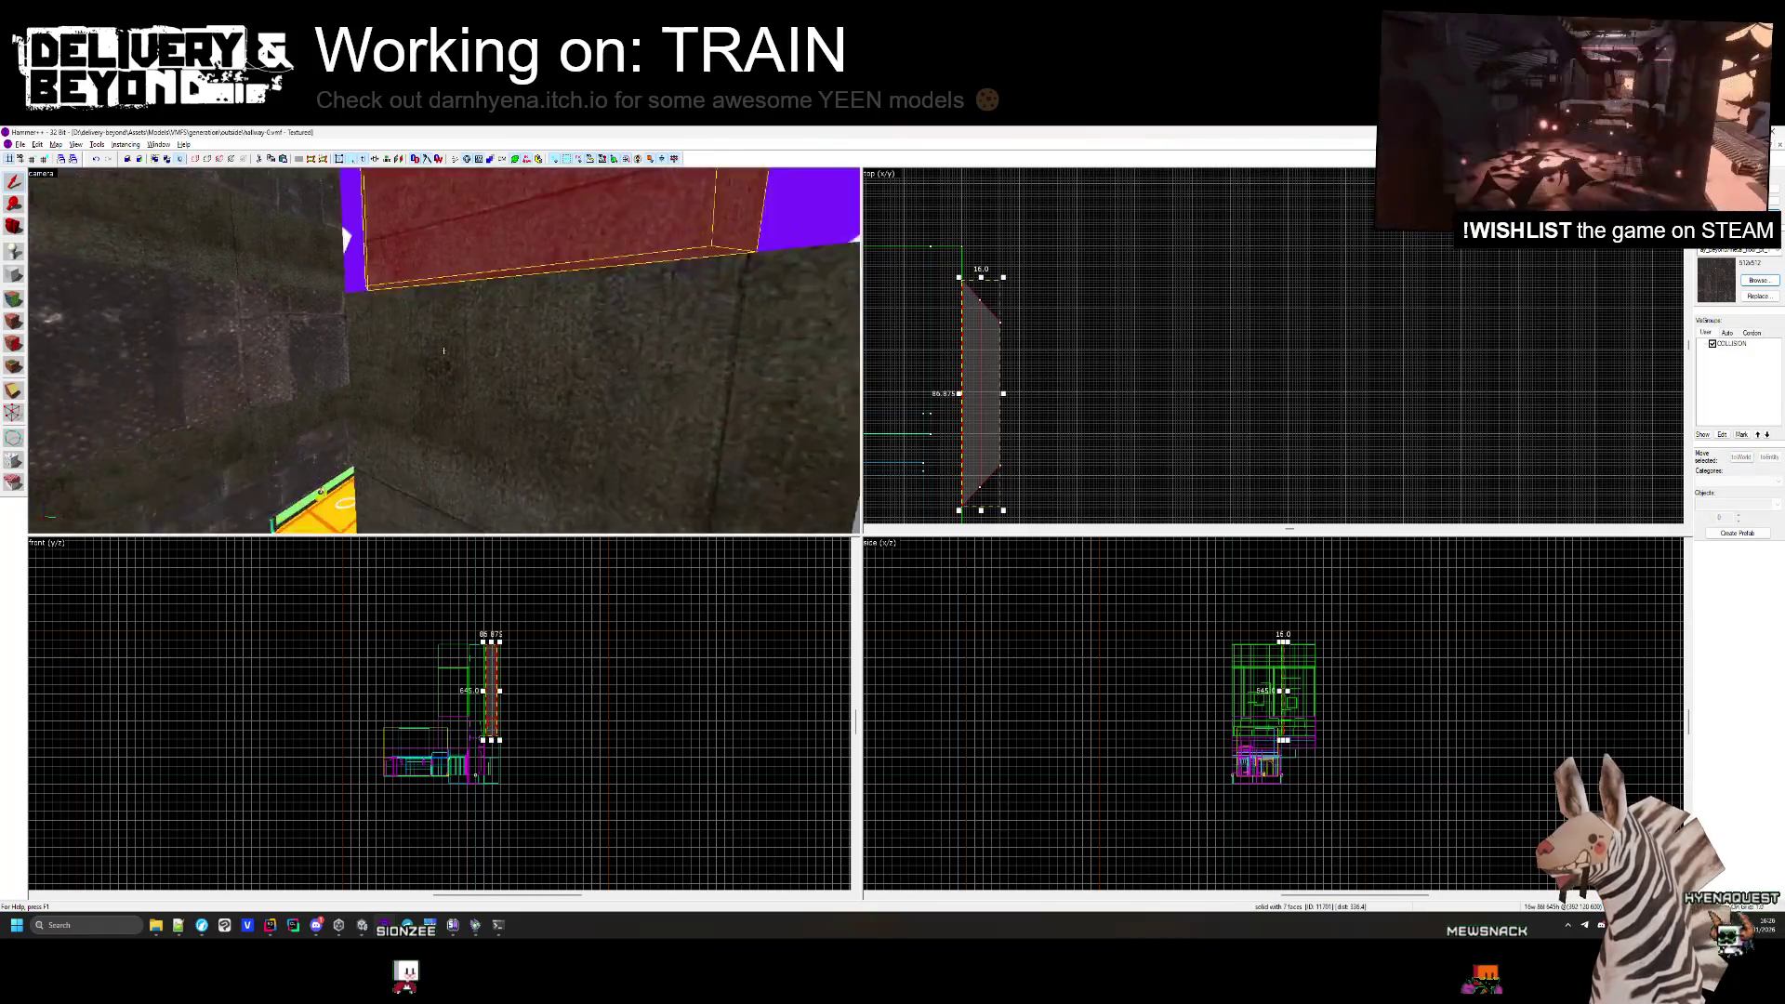
pyautogui.moveTo(443, 350)
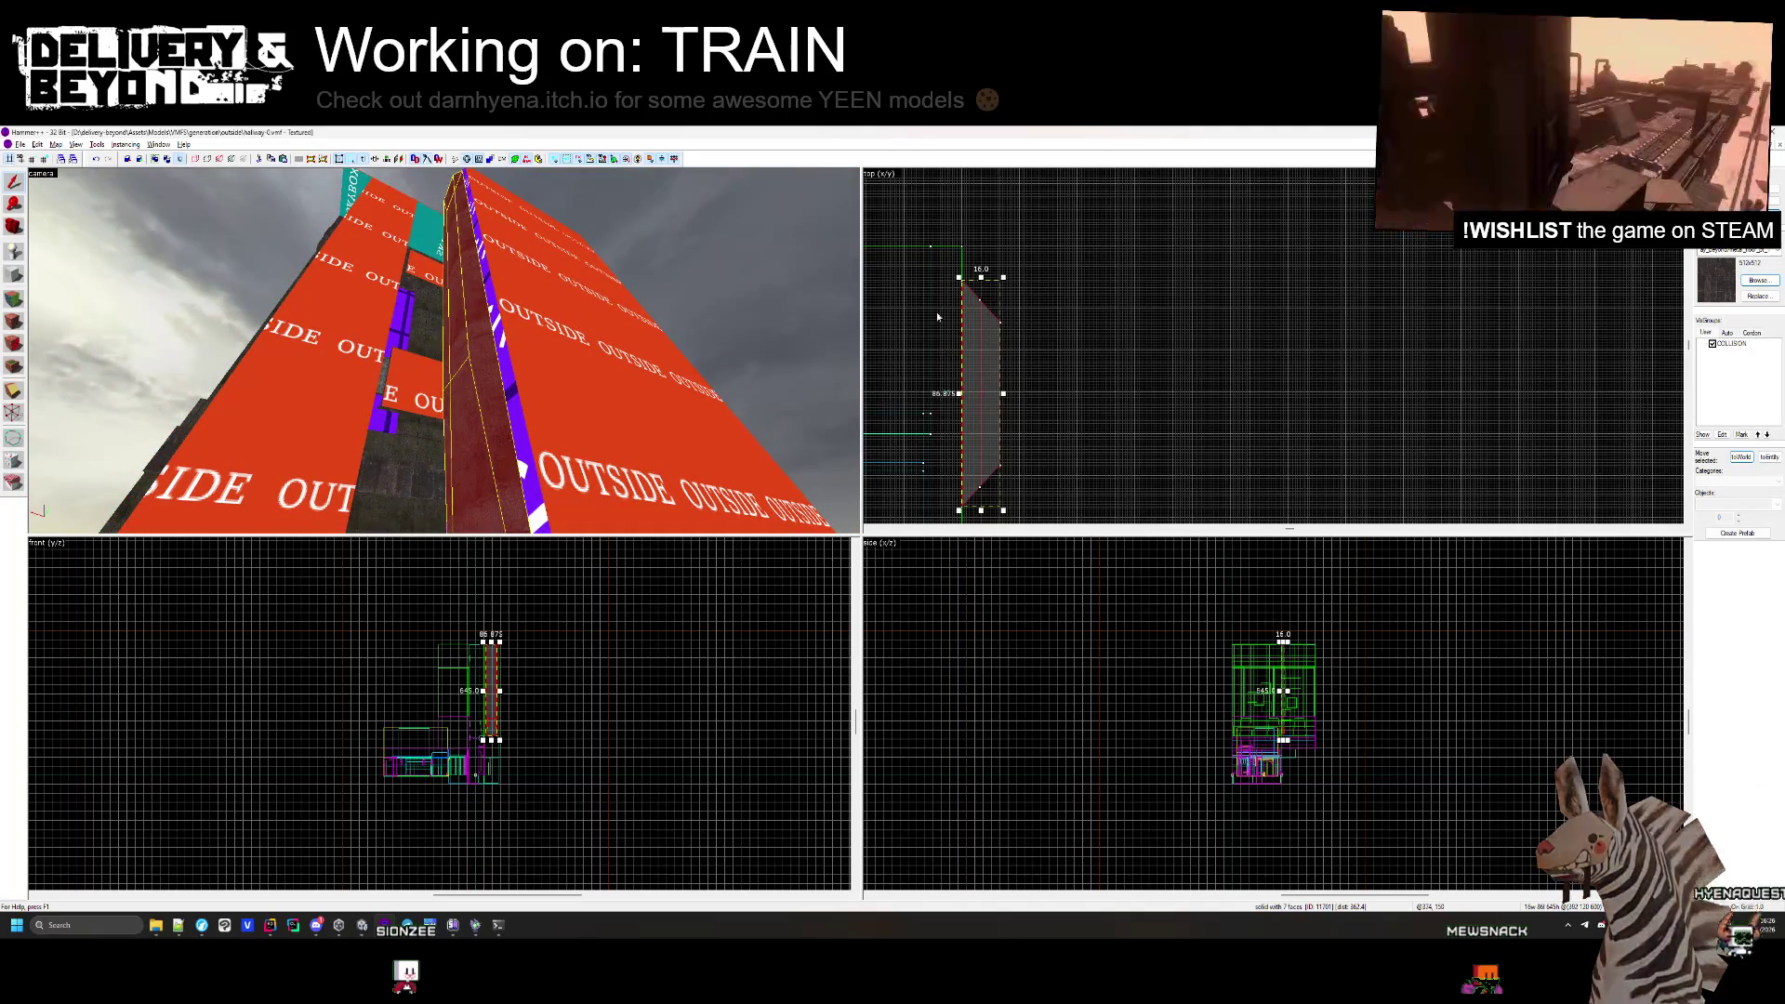
pyautogui.scroll(2, 929, 308)
pyautogui.scroll(2, 1037, 290)
pyautogui.click(1014, 374)
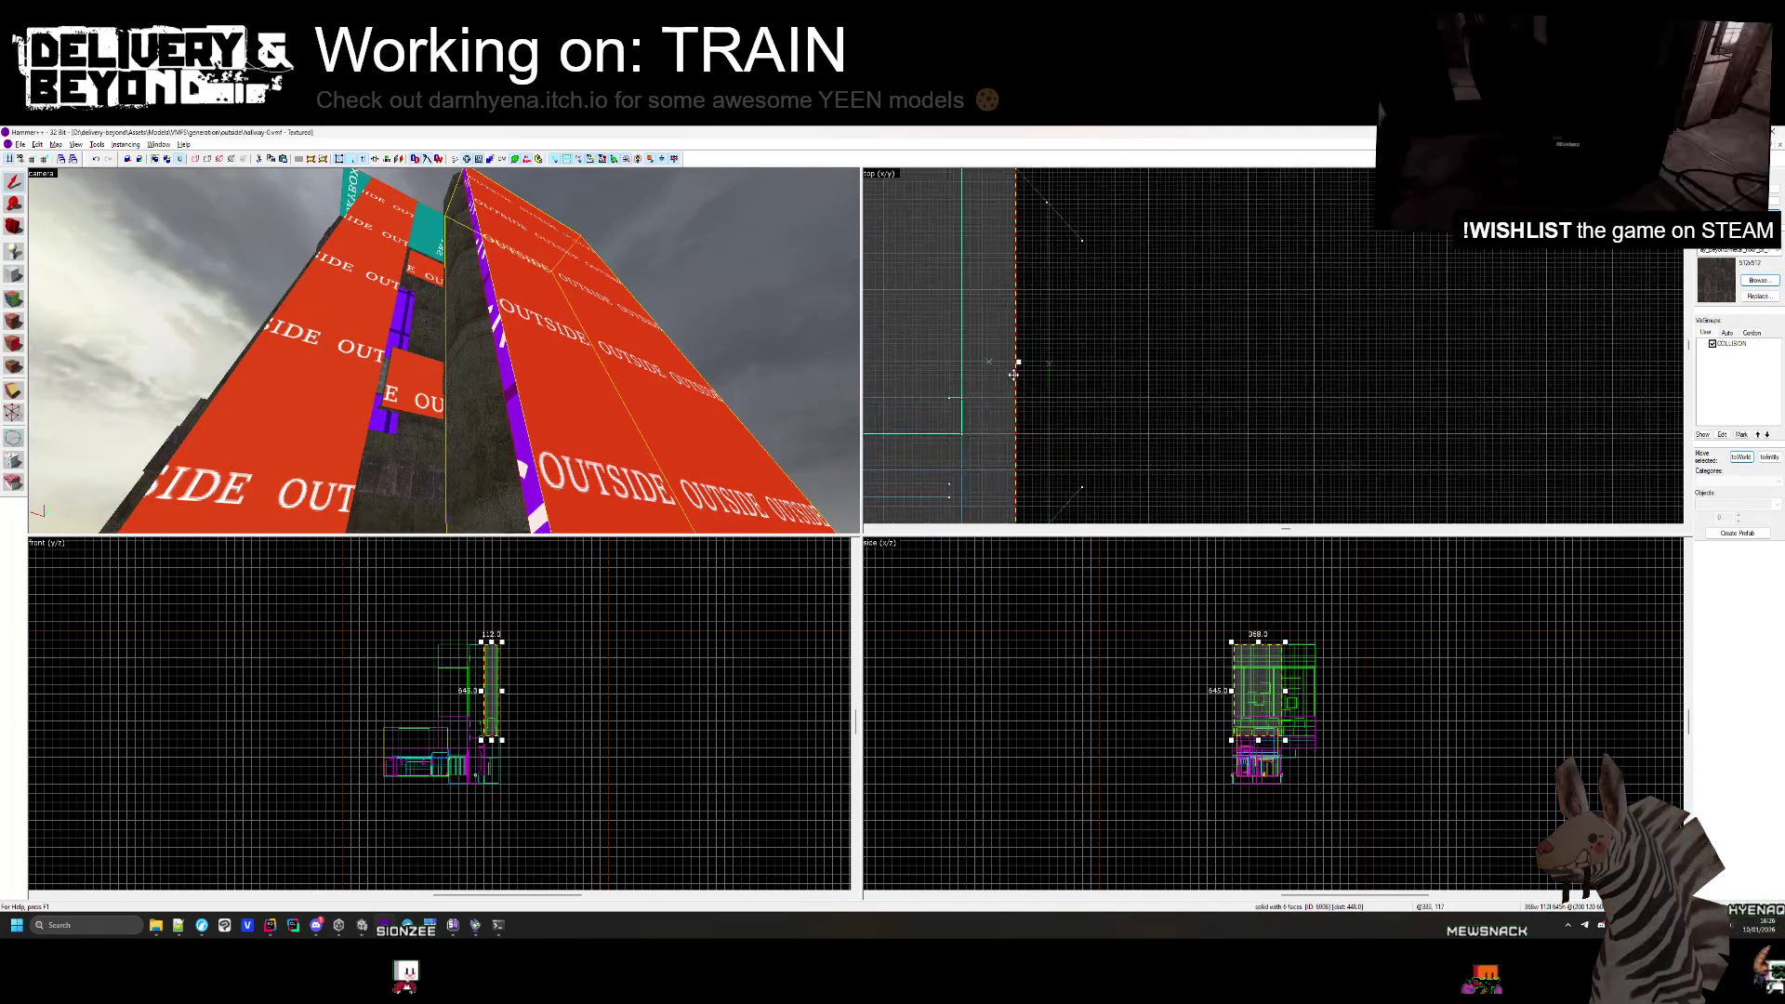
pyautogui.click(467, 446)
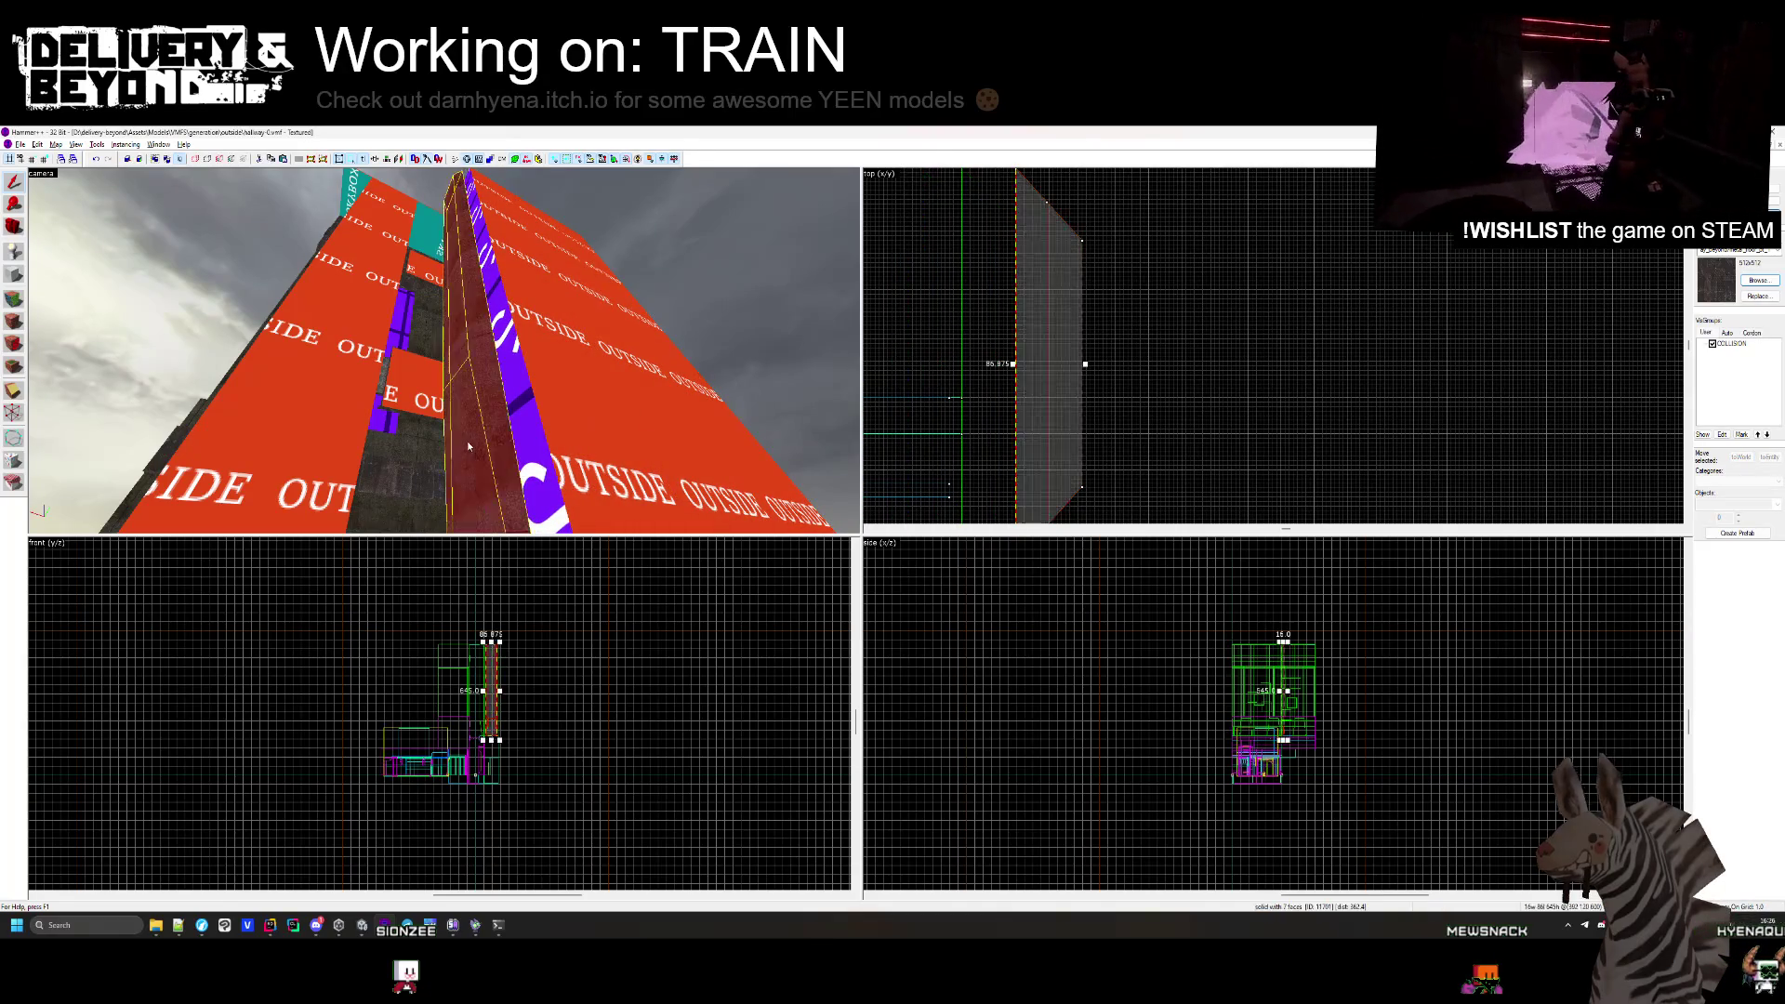
pyautogui.click(1035, 364)
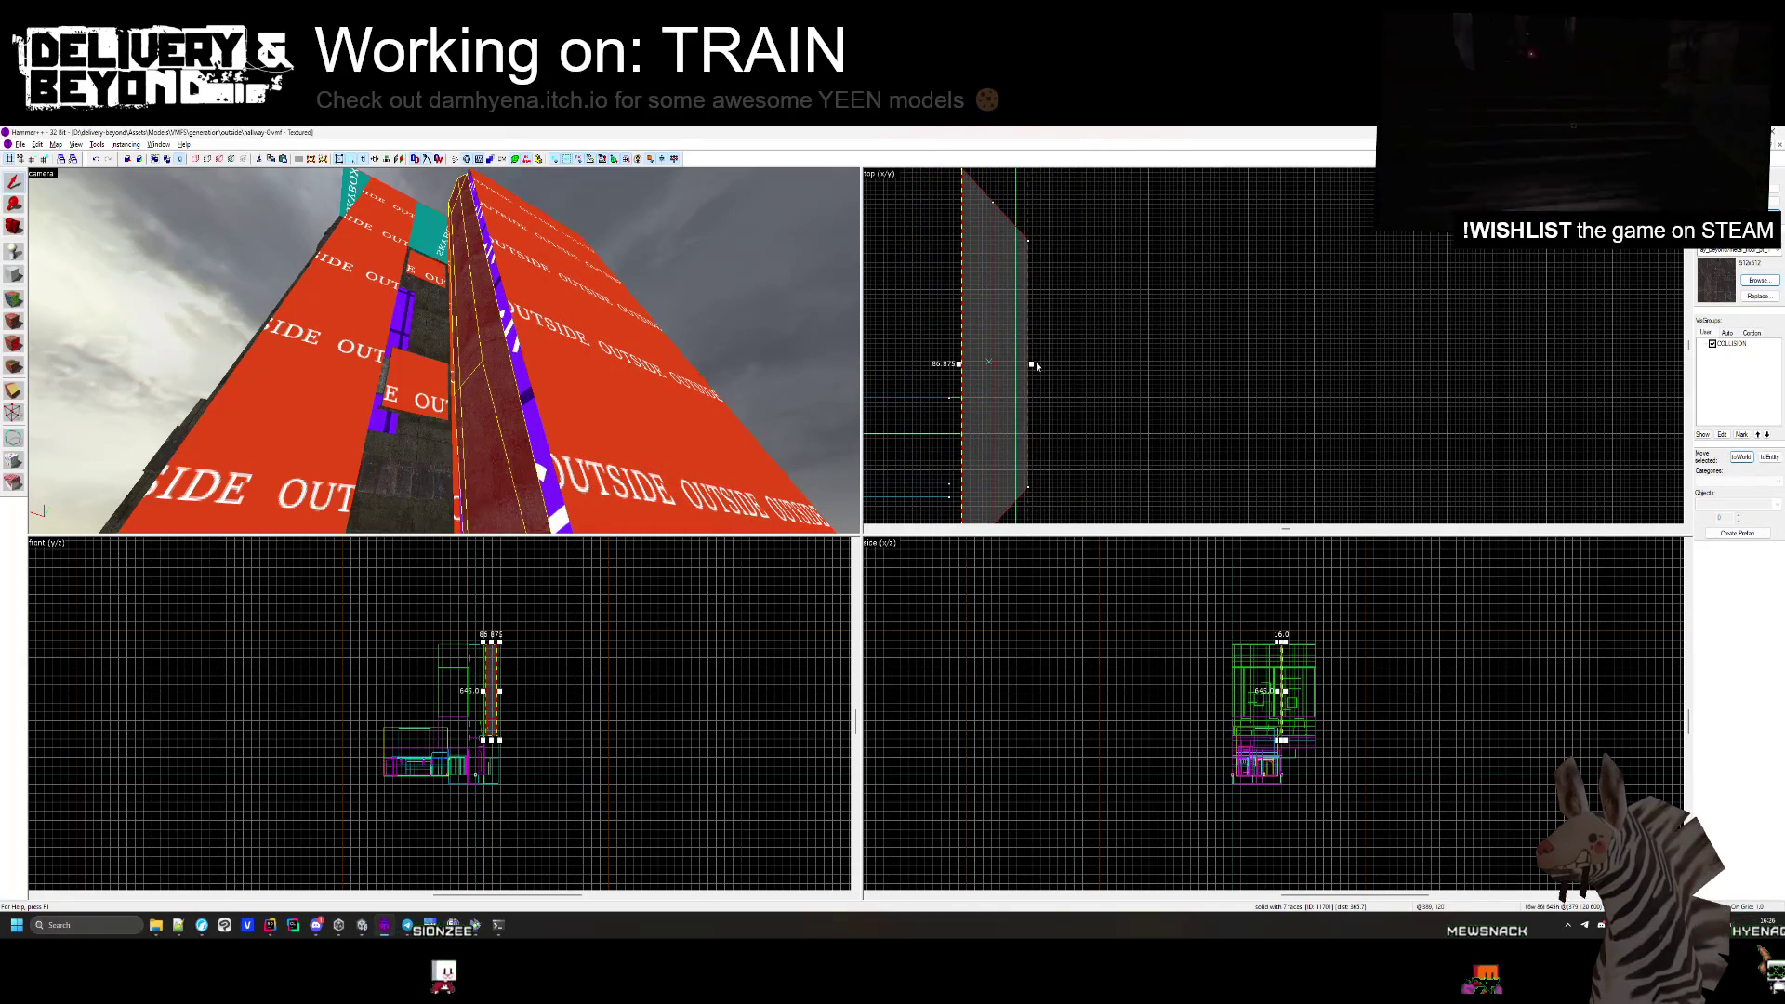
pyautogui.click(925, 382)
pyautogui.press('z')
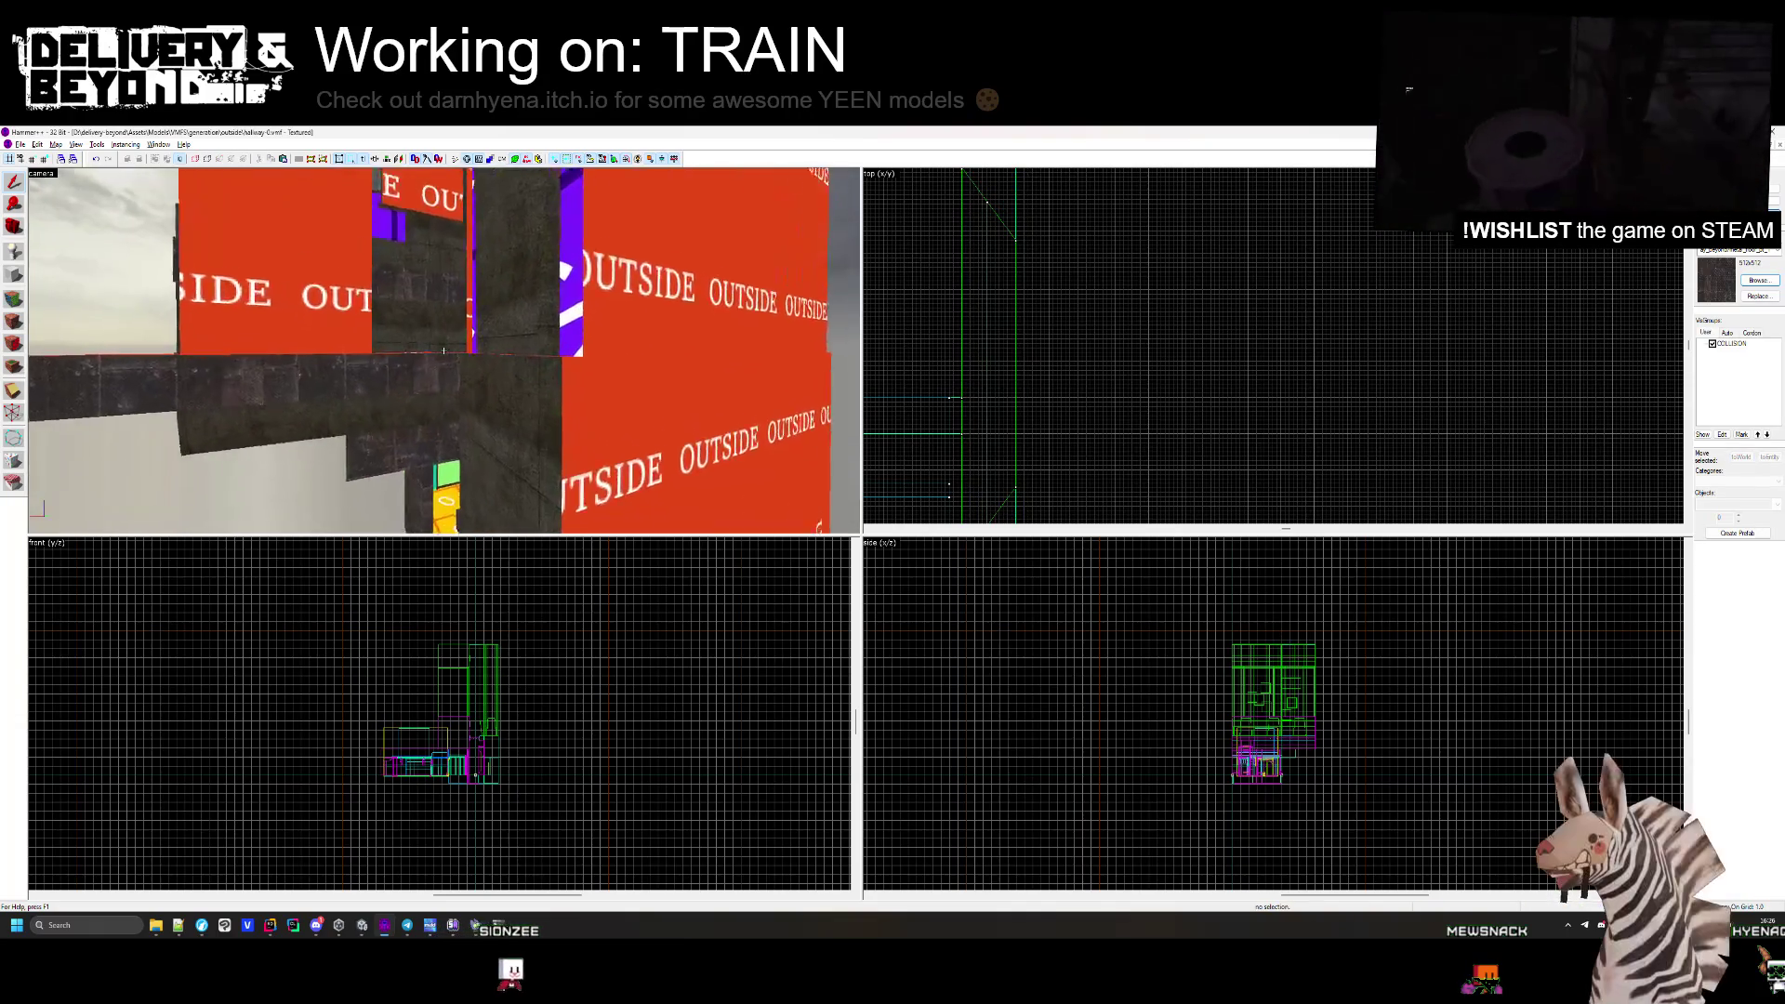
pyautogui.press('s')
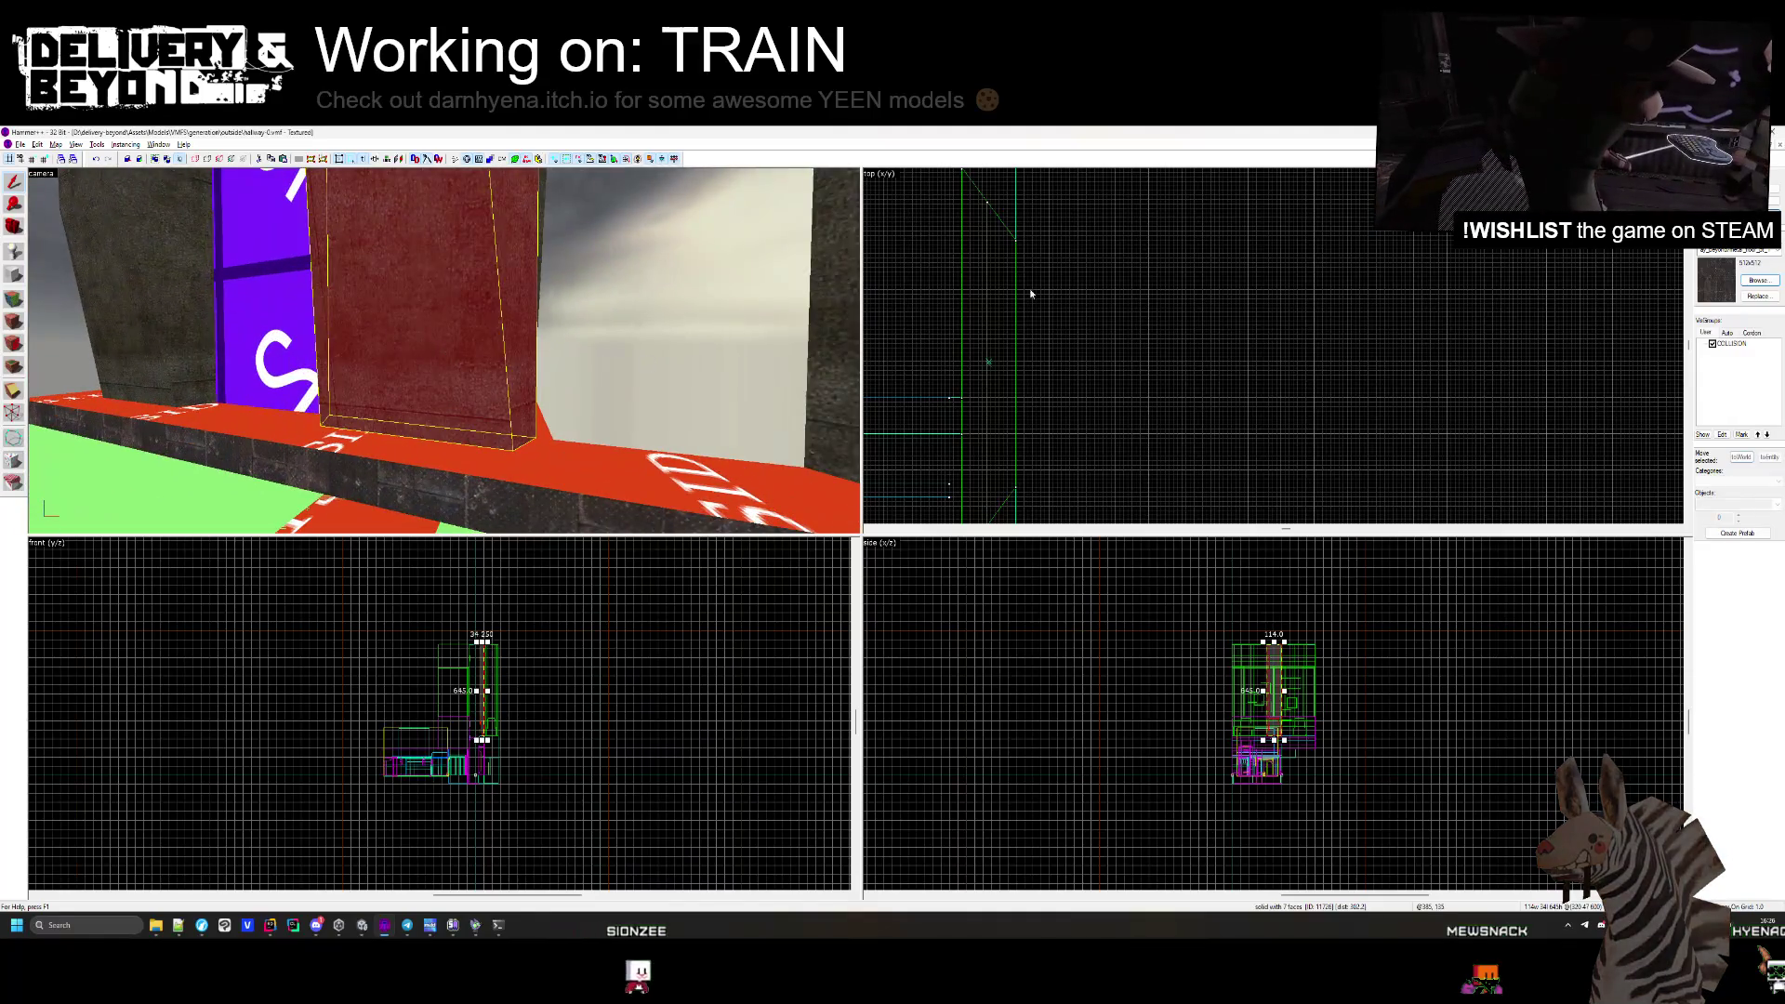
pyautogui.scroll(-5, 1030, 294)
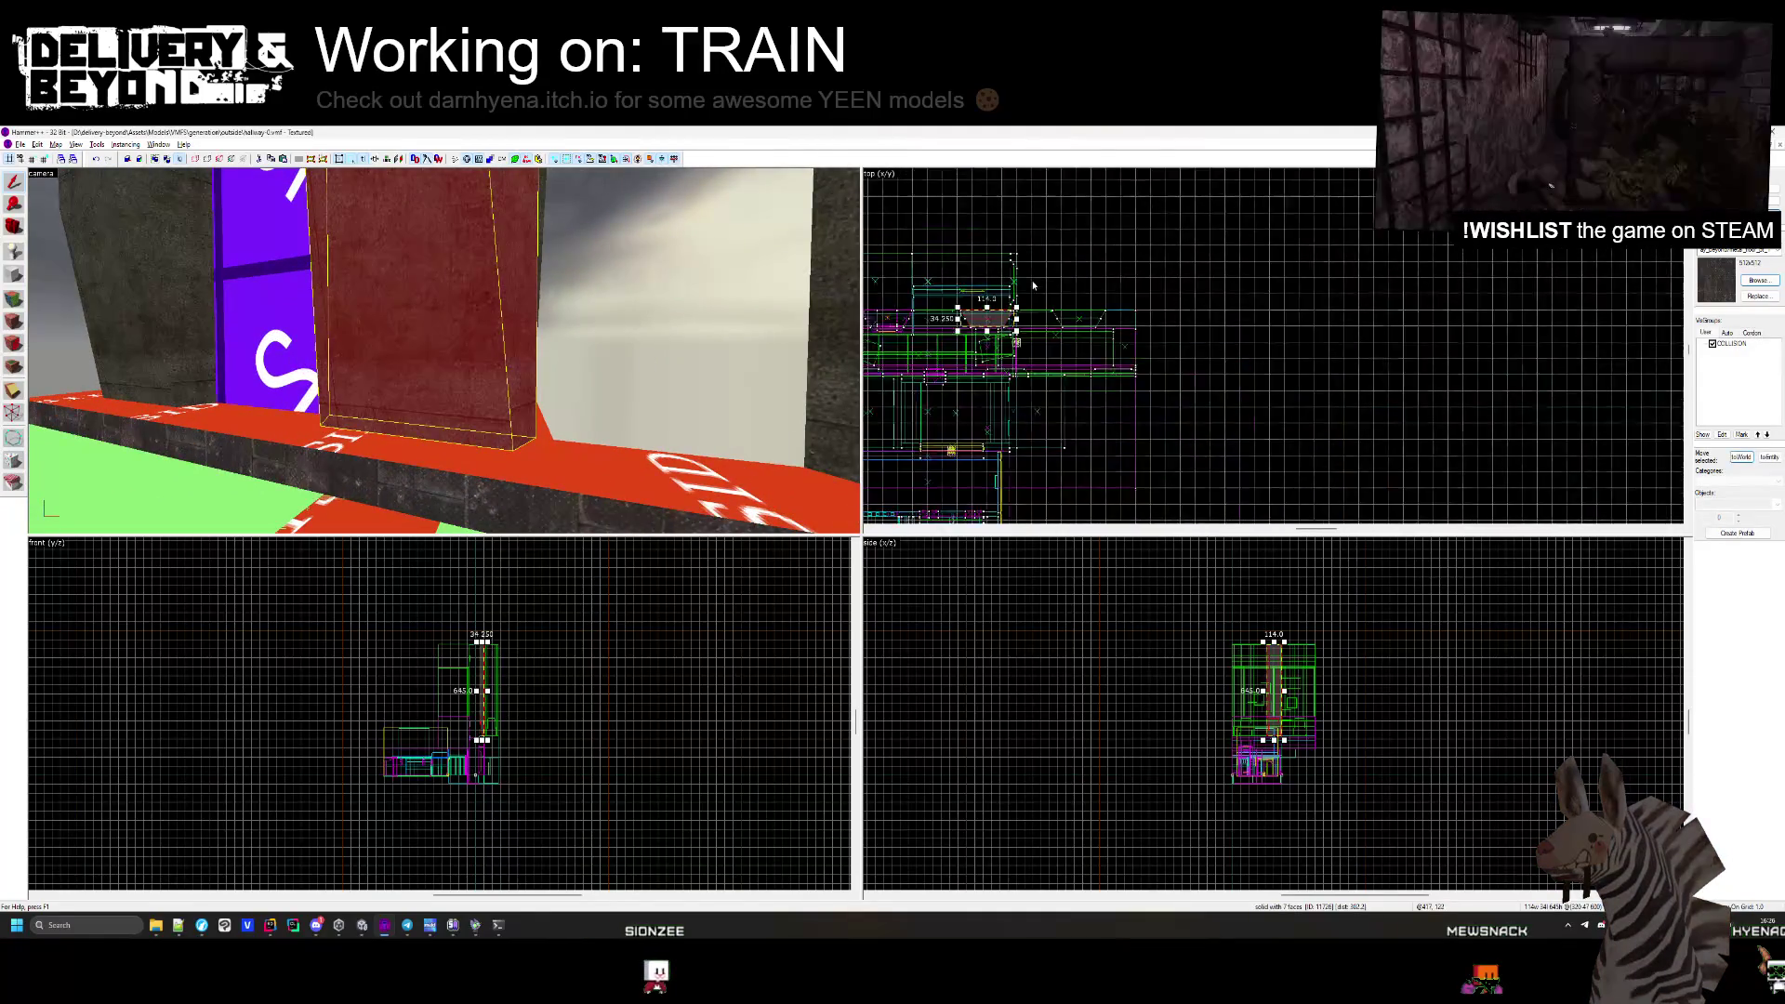
# Inspect the red floor strip in the corridor without changing it.
pyautogui.click(1033, 286)
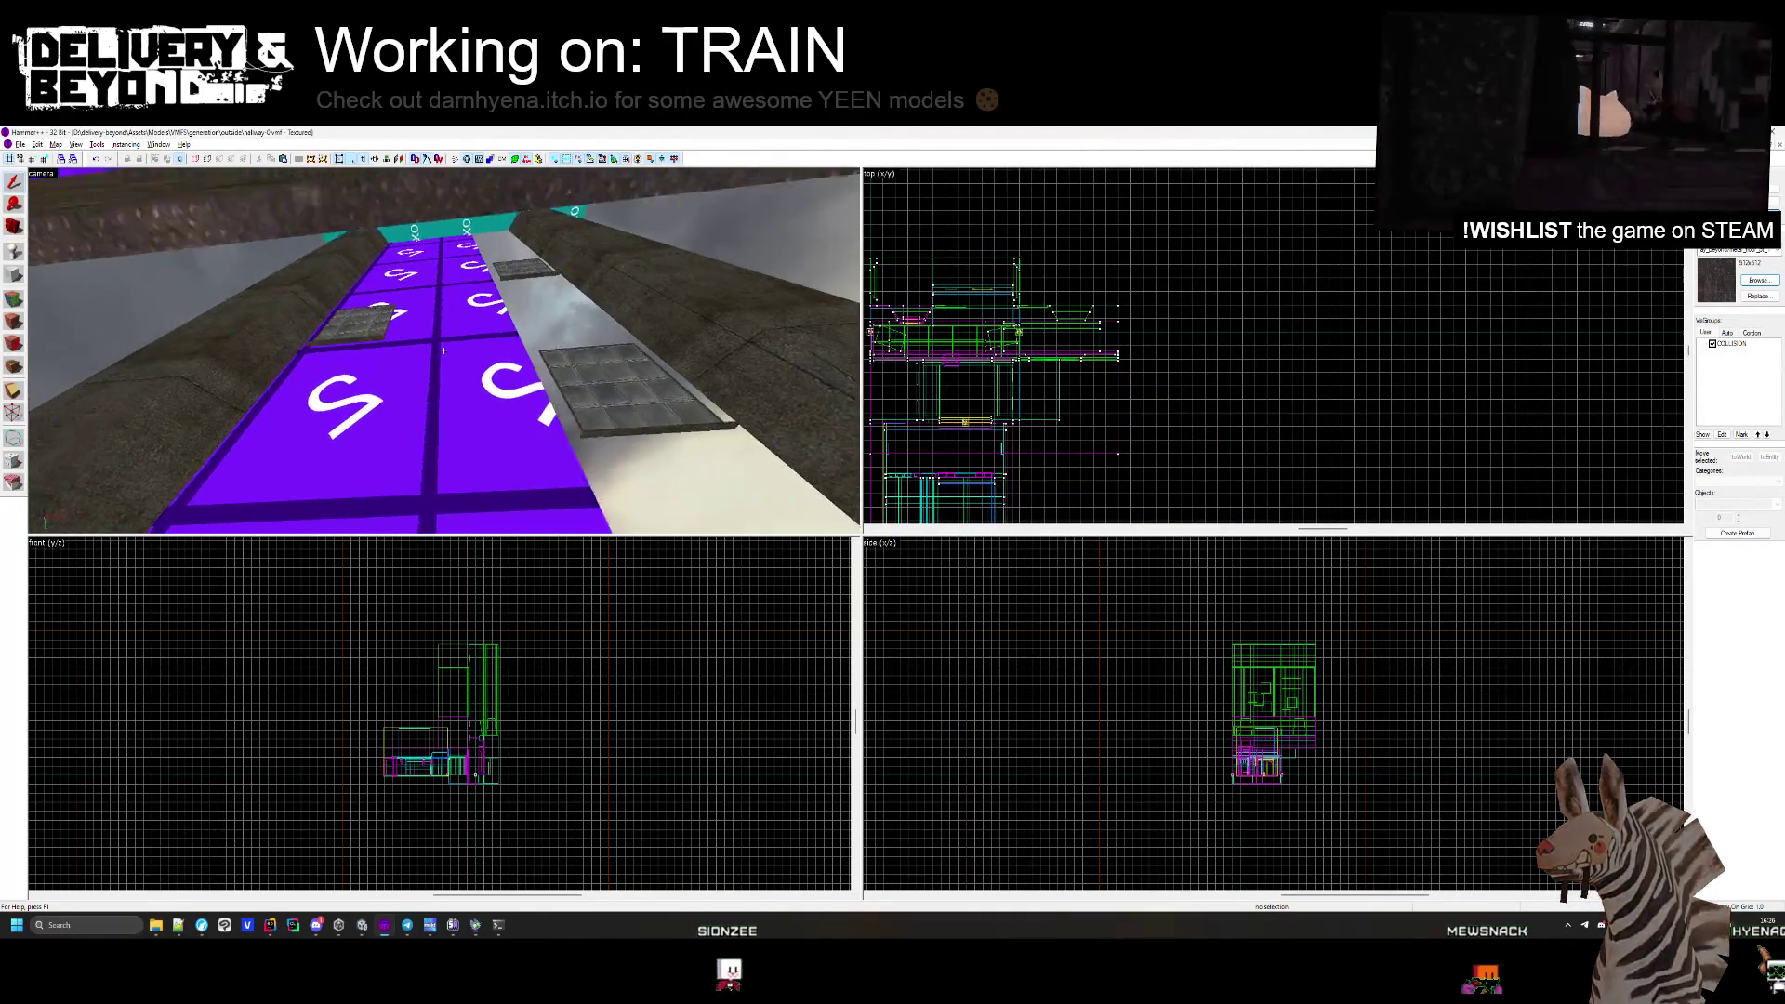
pyautogui.click(444, 355)
pyautogui.scroll(5, 945, 347)
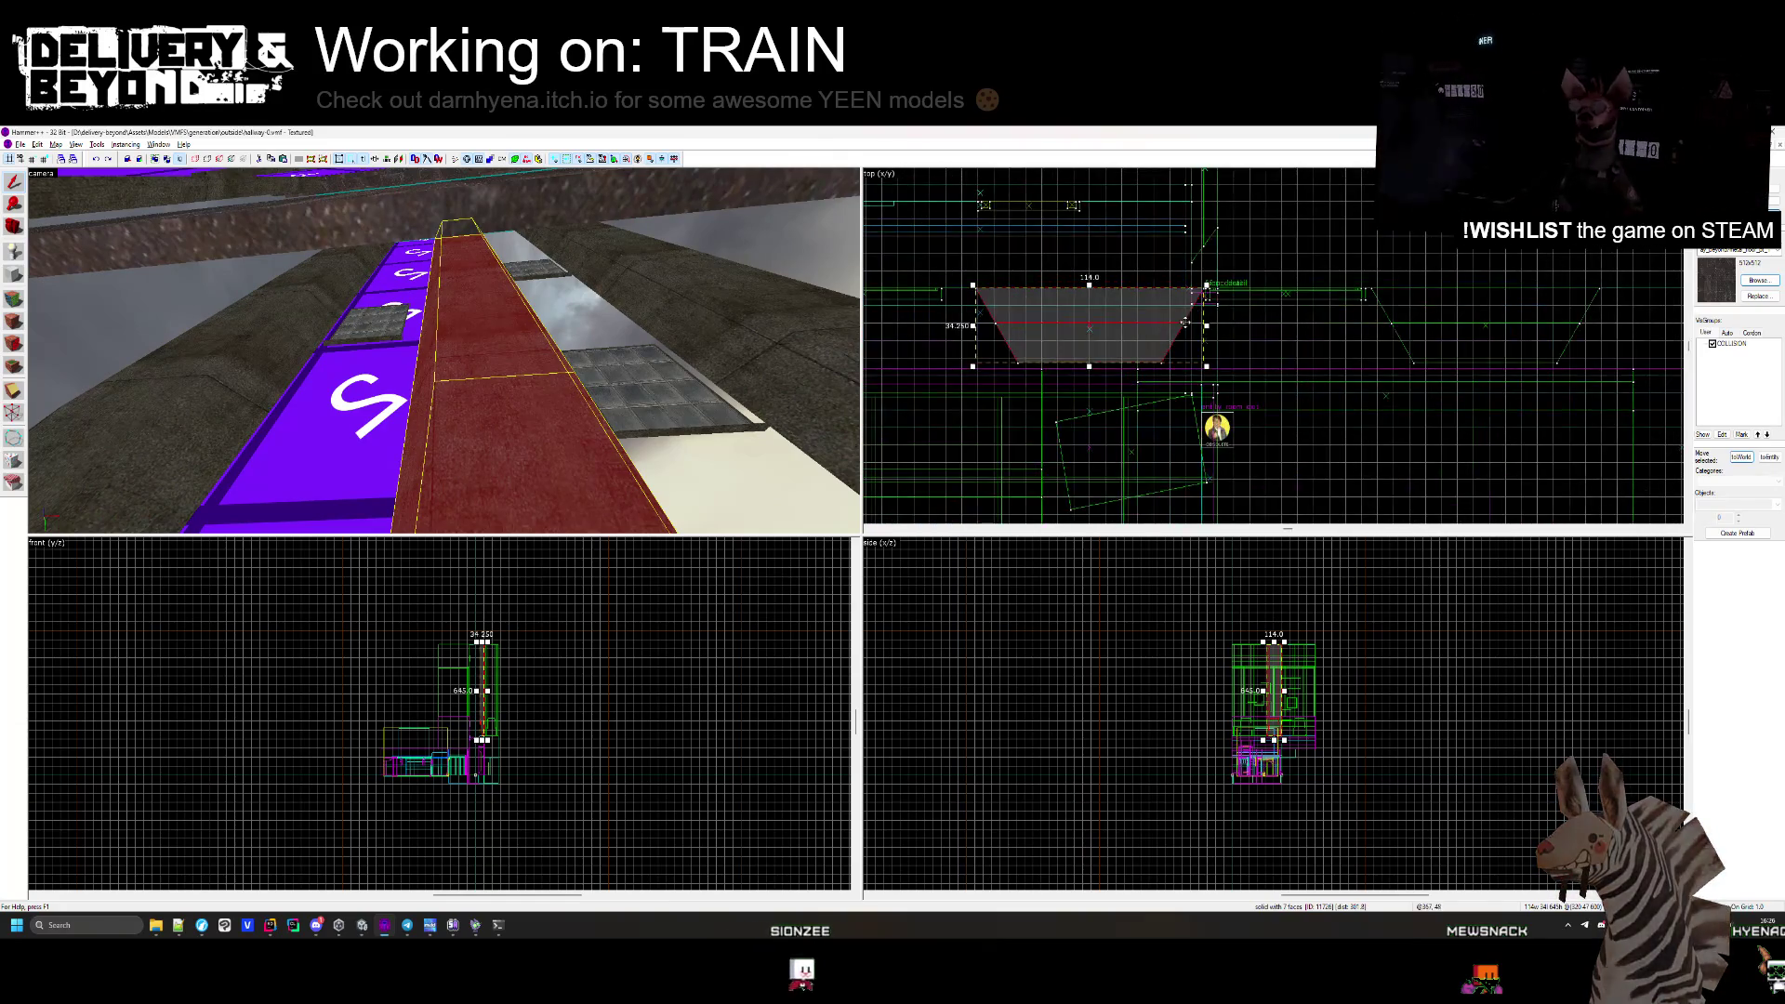
pyautogui.scroll(3, 1162, 353)
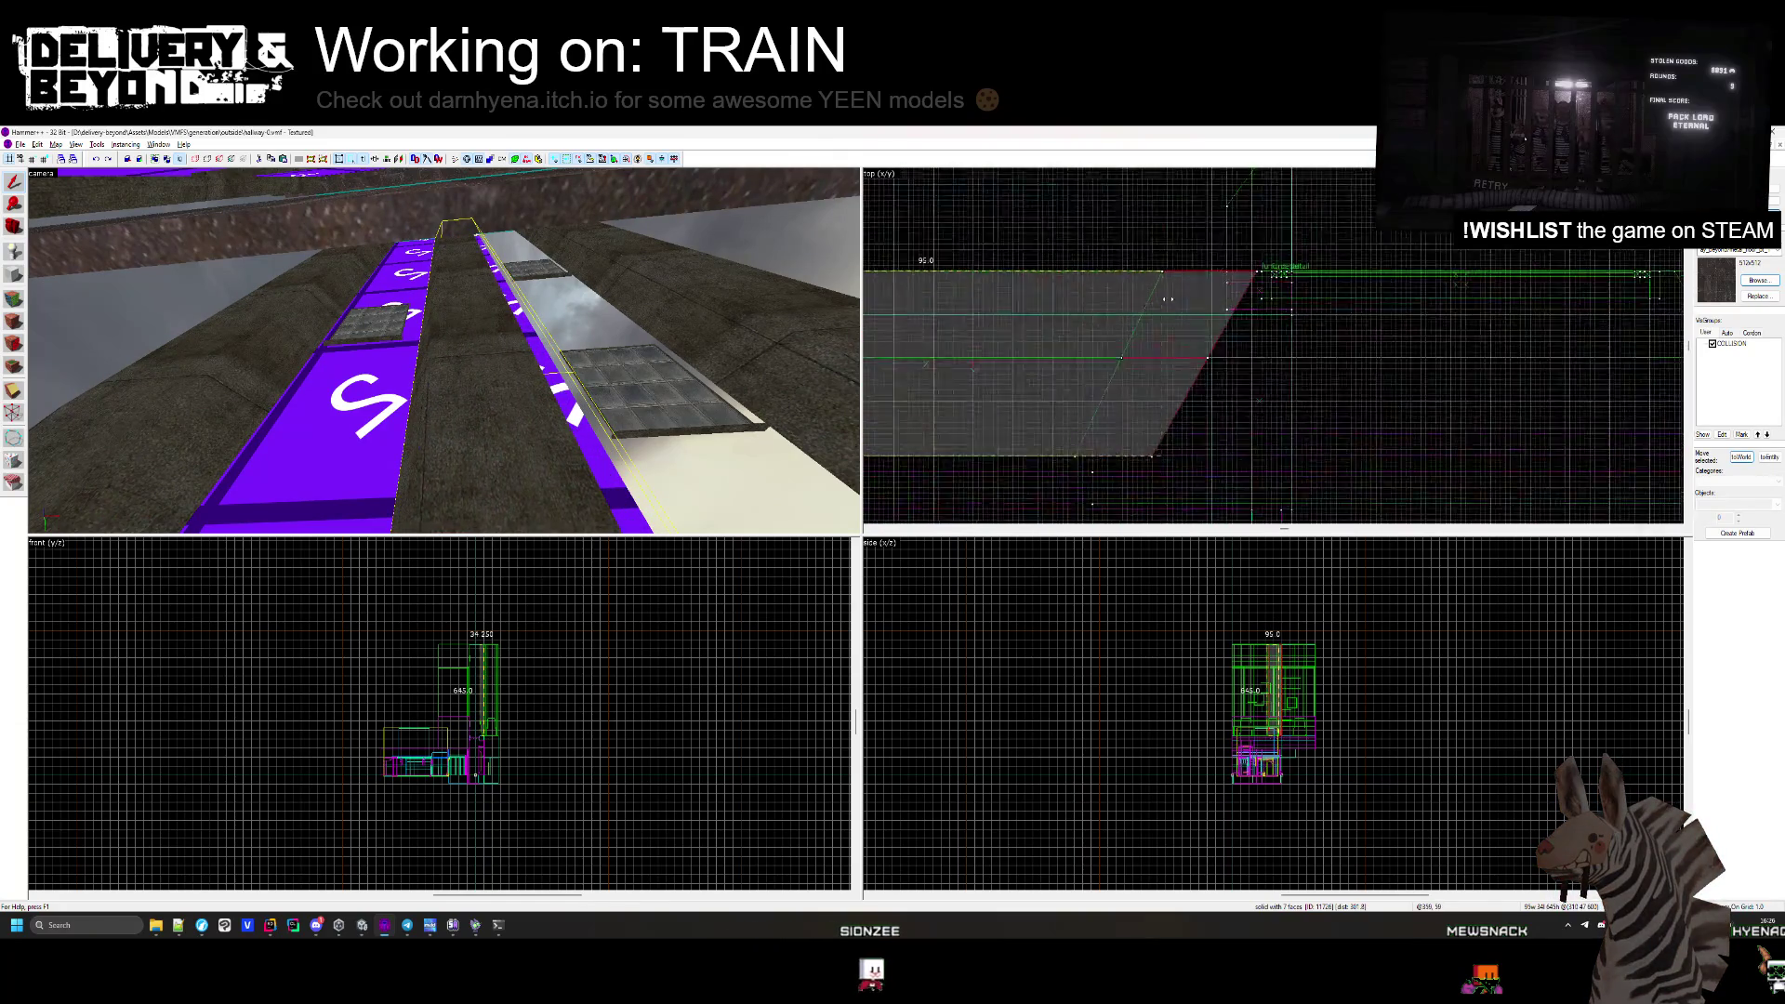
pyautogui.press('Escape')
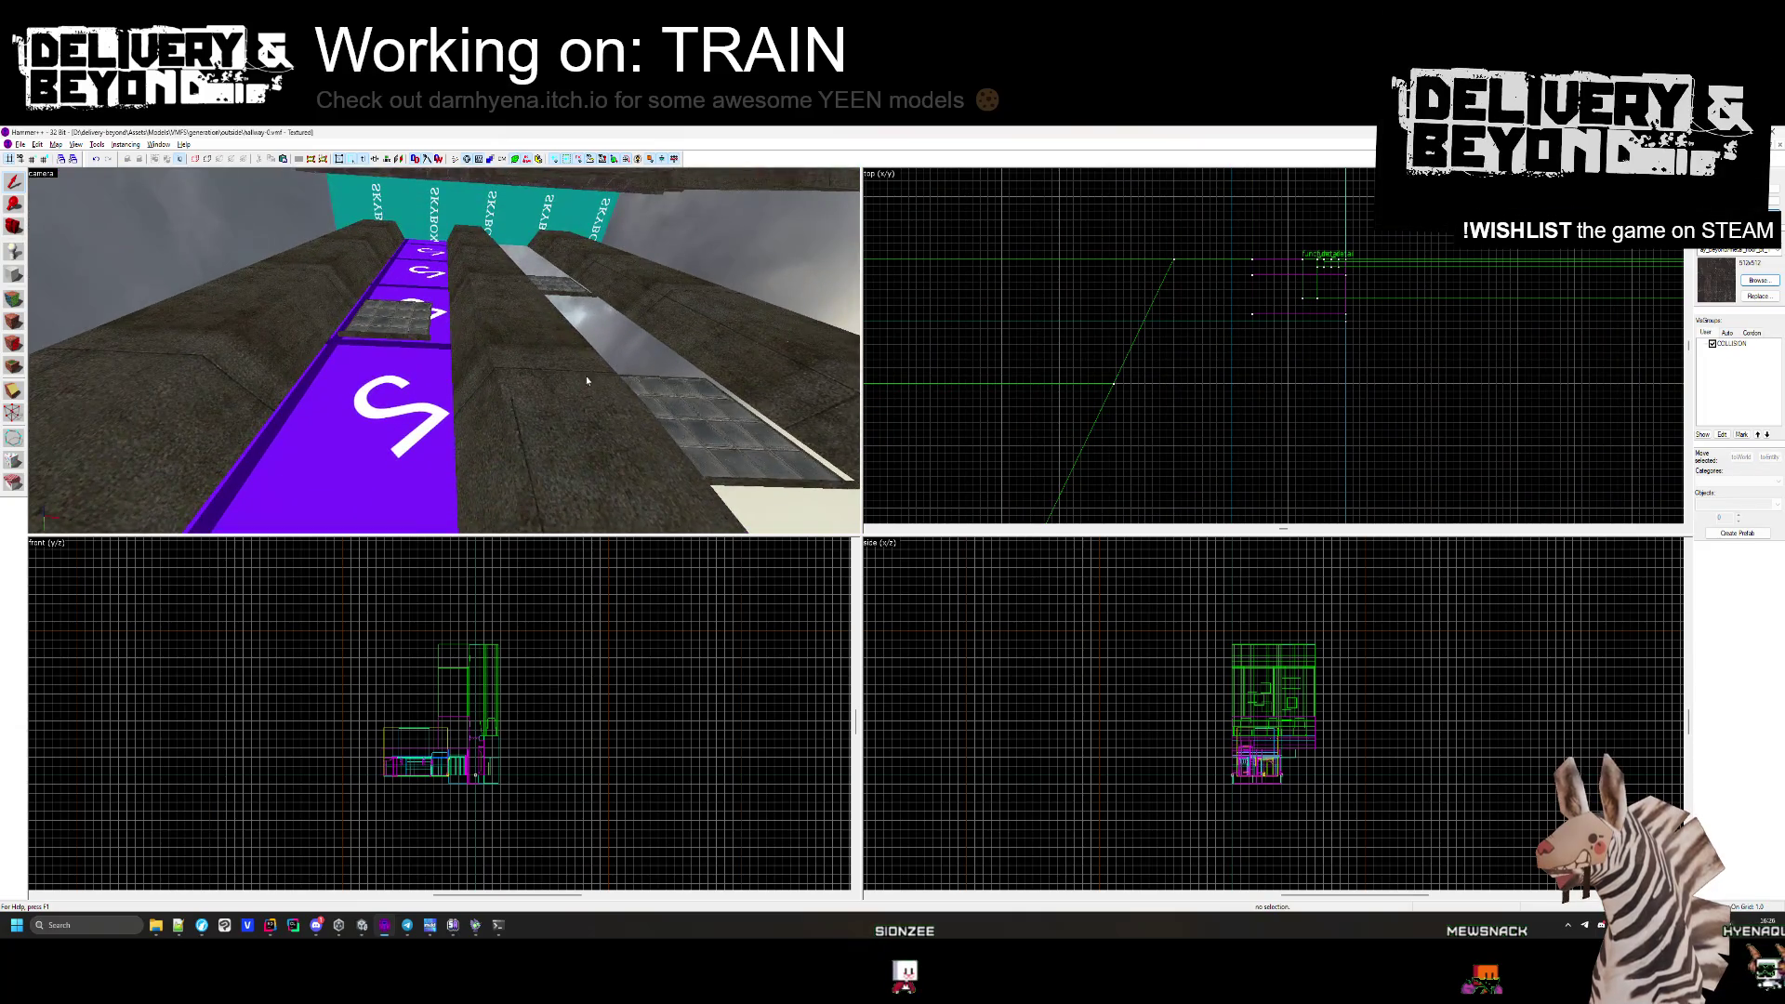
# Delete a stray corridor floor tile and the neighbouring thin solid.
pyautogui.click(586, 375)
pyautogui.press('Delete')
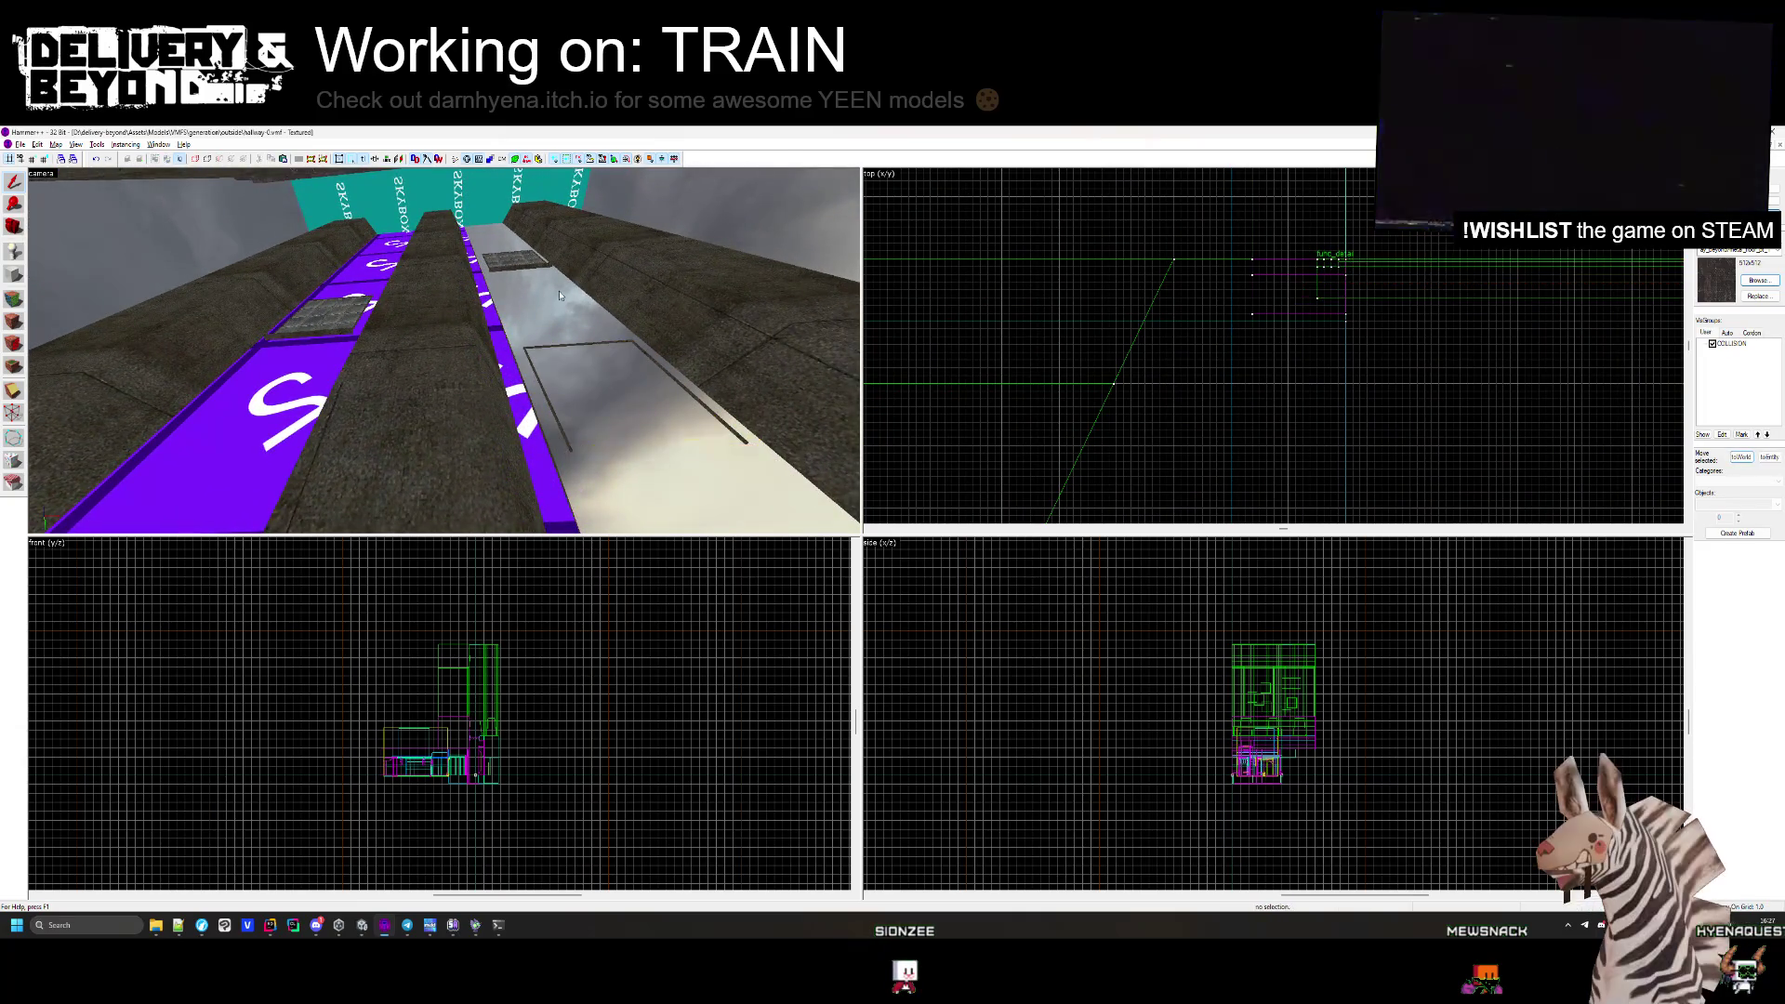
pyautogui.click(487, 268)
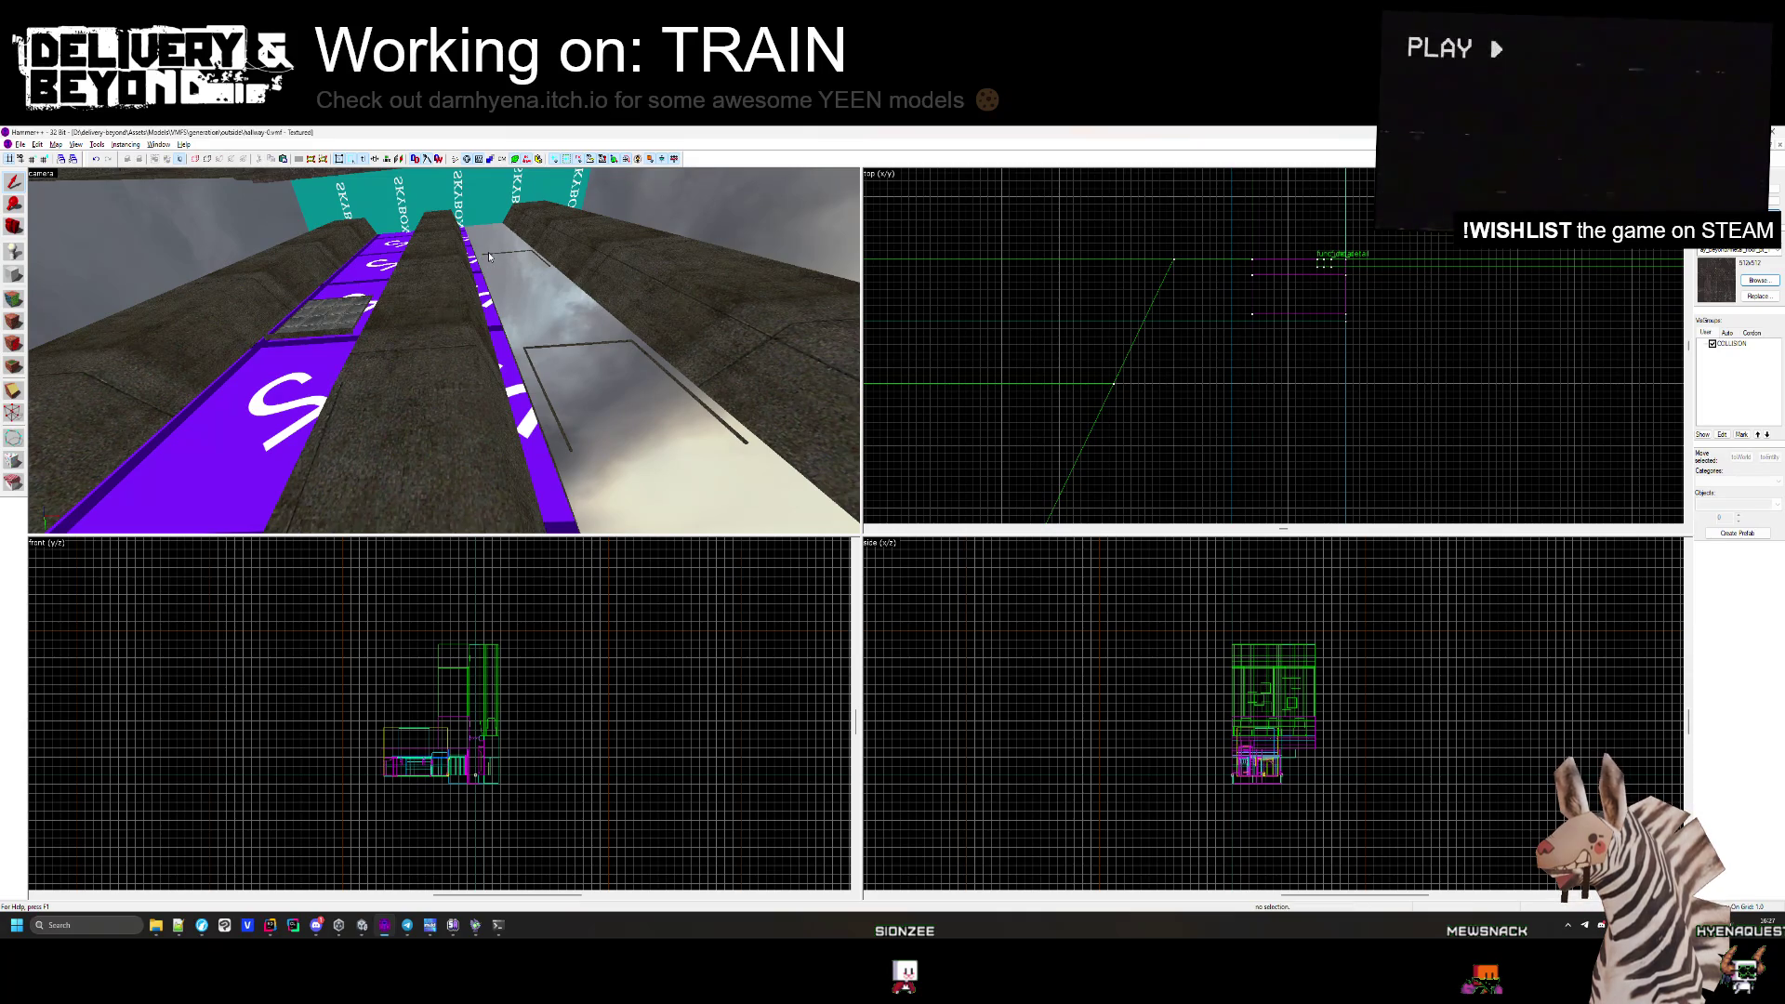
pyautogui.press('Delete')
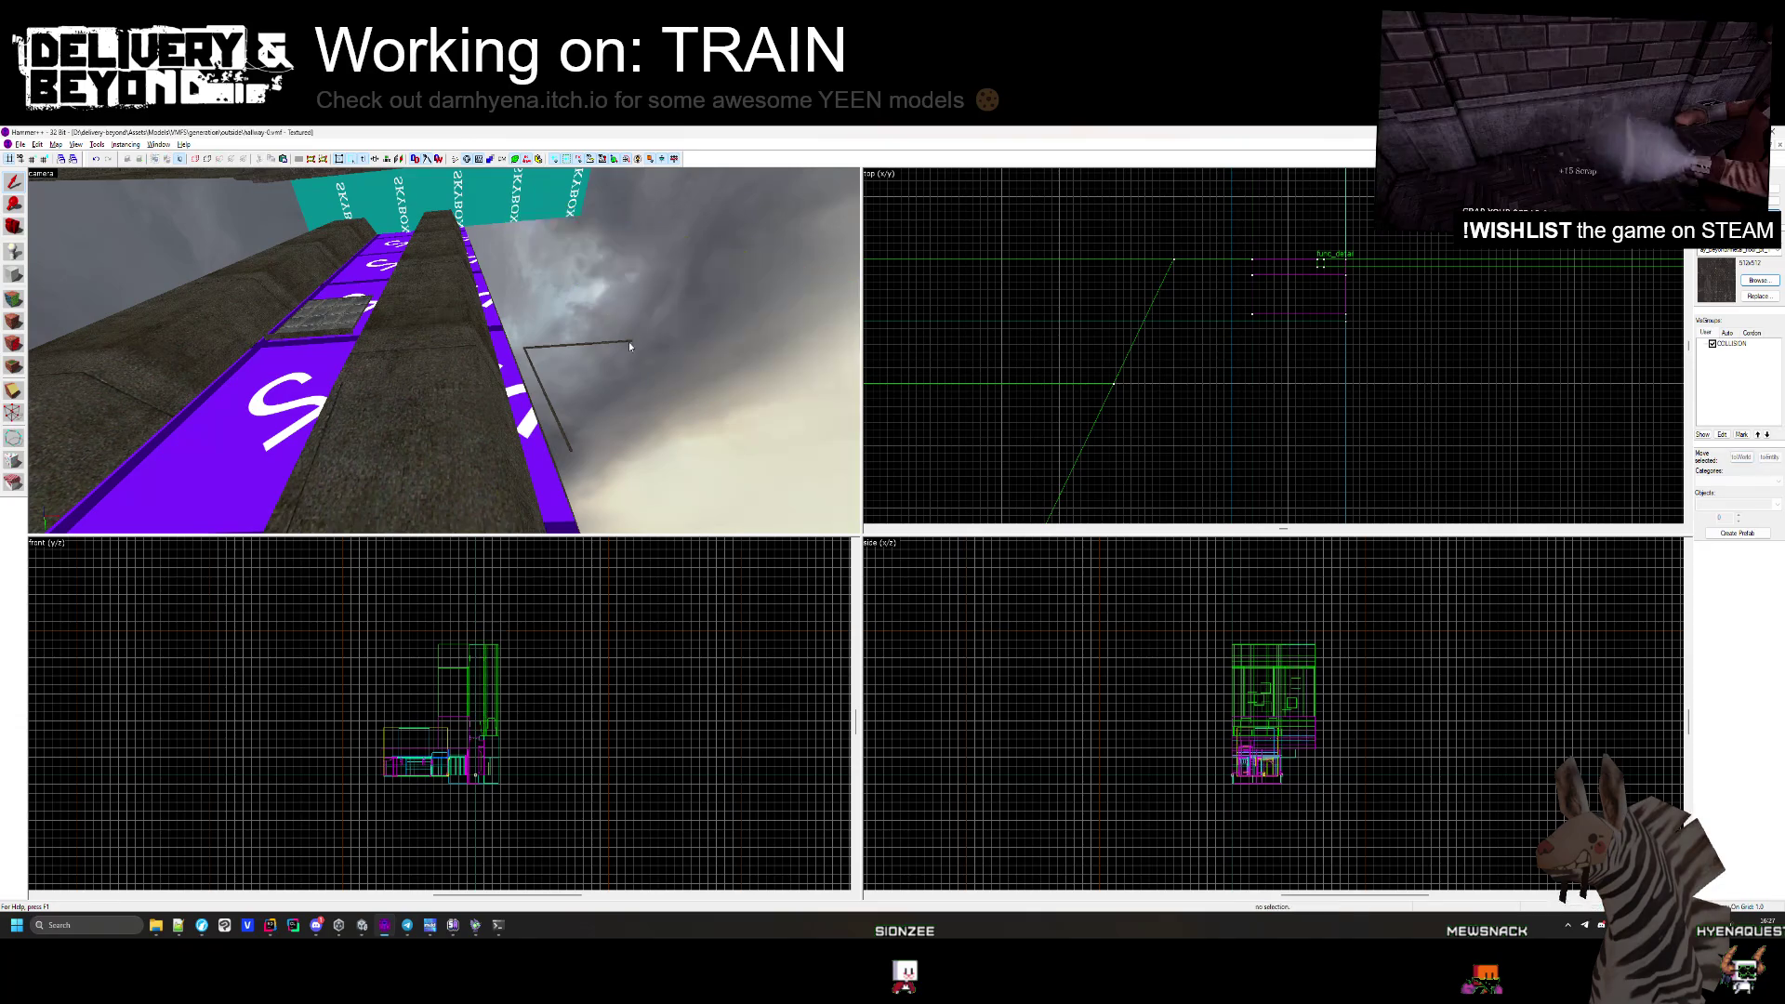
pyautogui.click(532, 368)
# Check the red pillar solid in the top view, then look around toward the OUTSIDE ledge.
pyautogui.press('z')
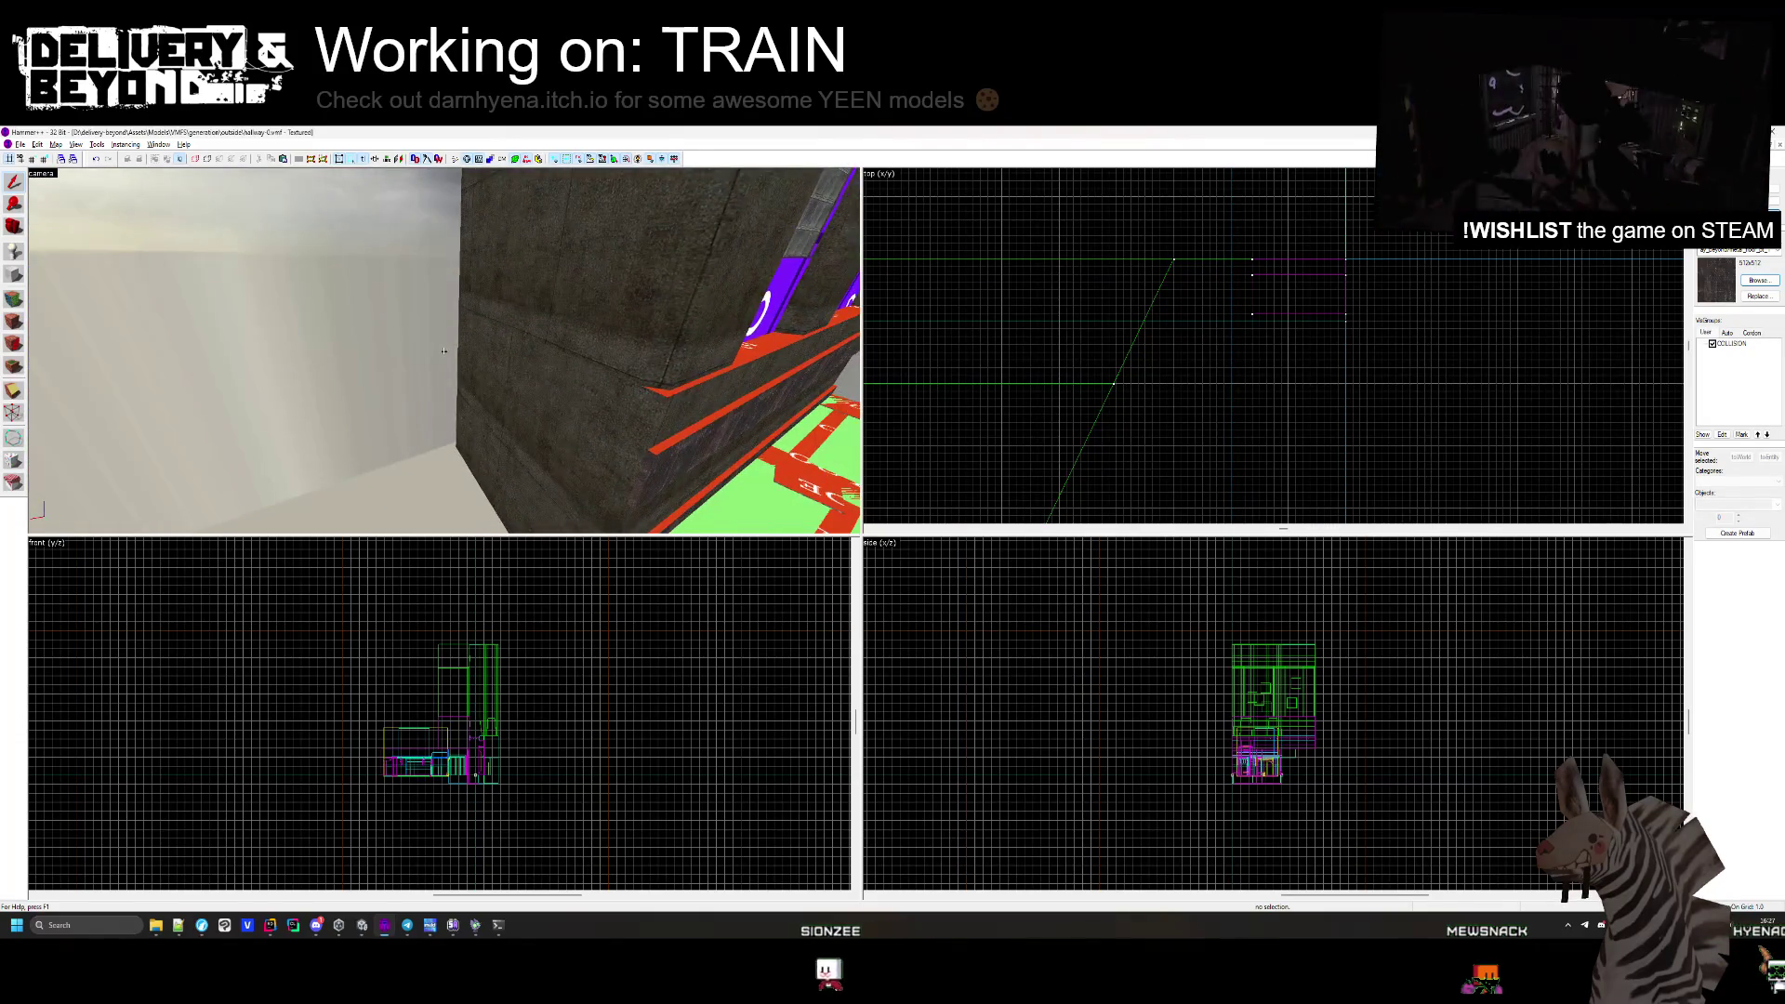
pyautogui.click(443, 350)
pyautogui.press('z')
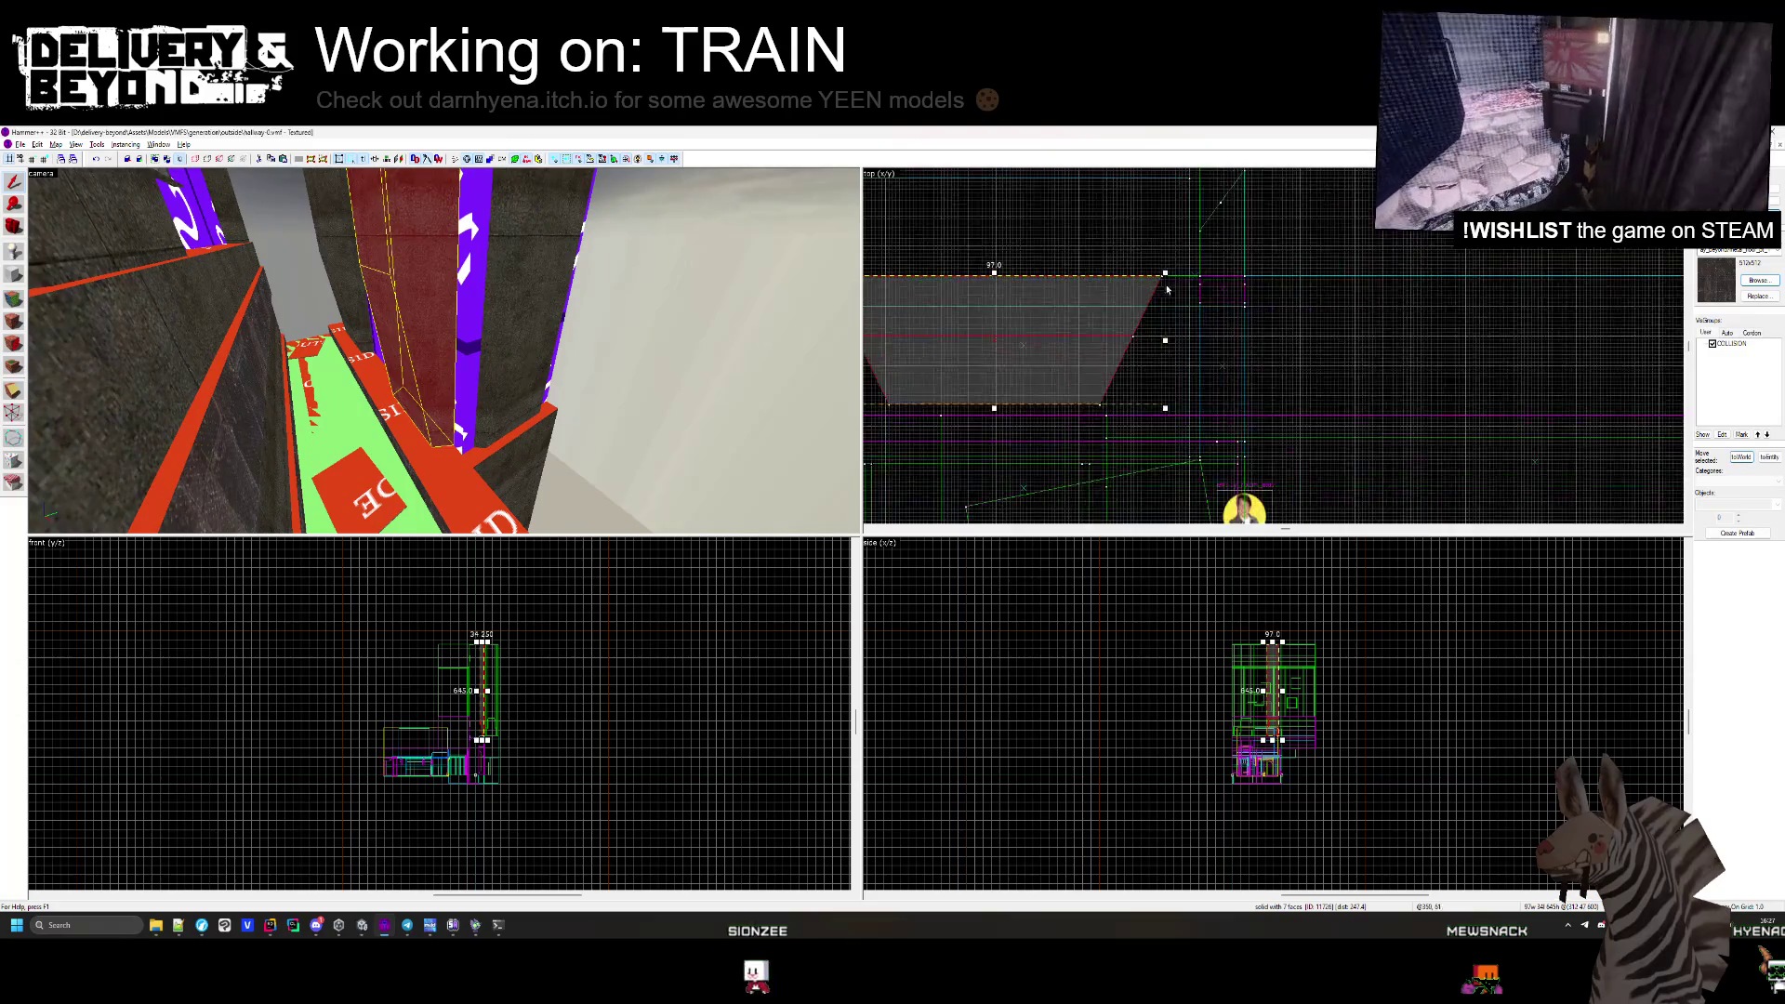
pyautogui.moveTo(1157, 286); pyautogui.dragTo(1136, 295)
pyautogui.press('Escape')
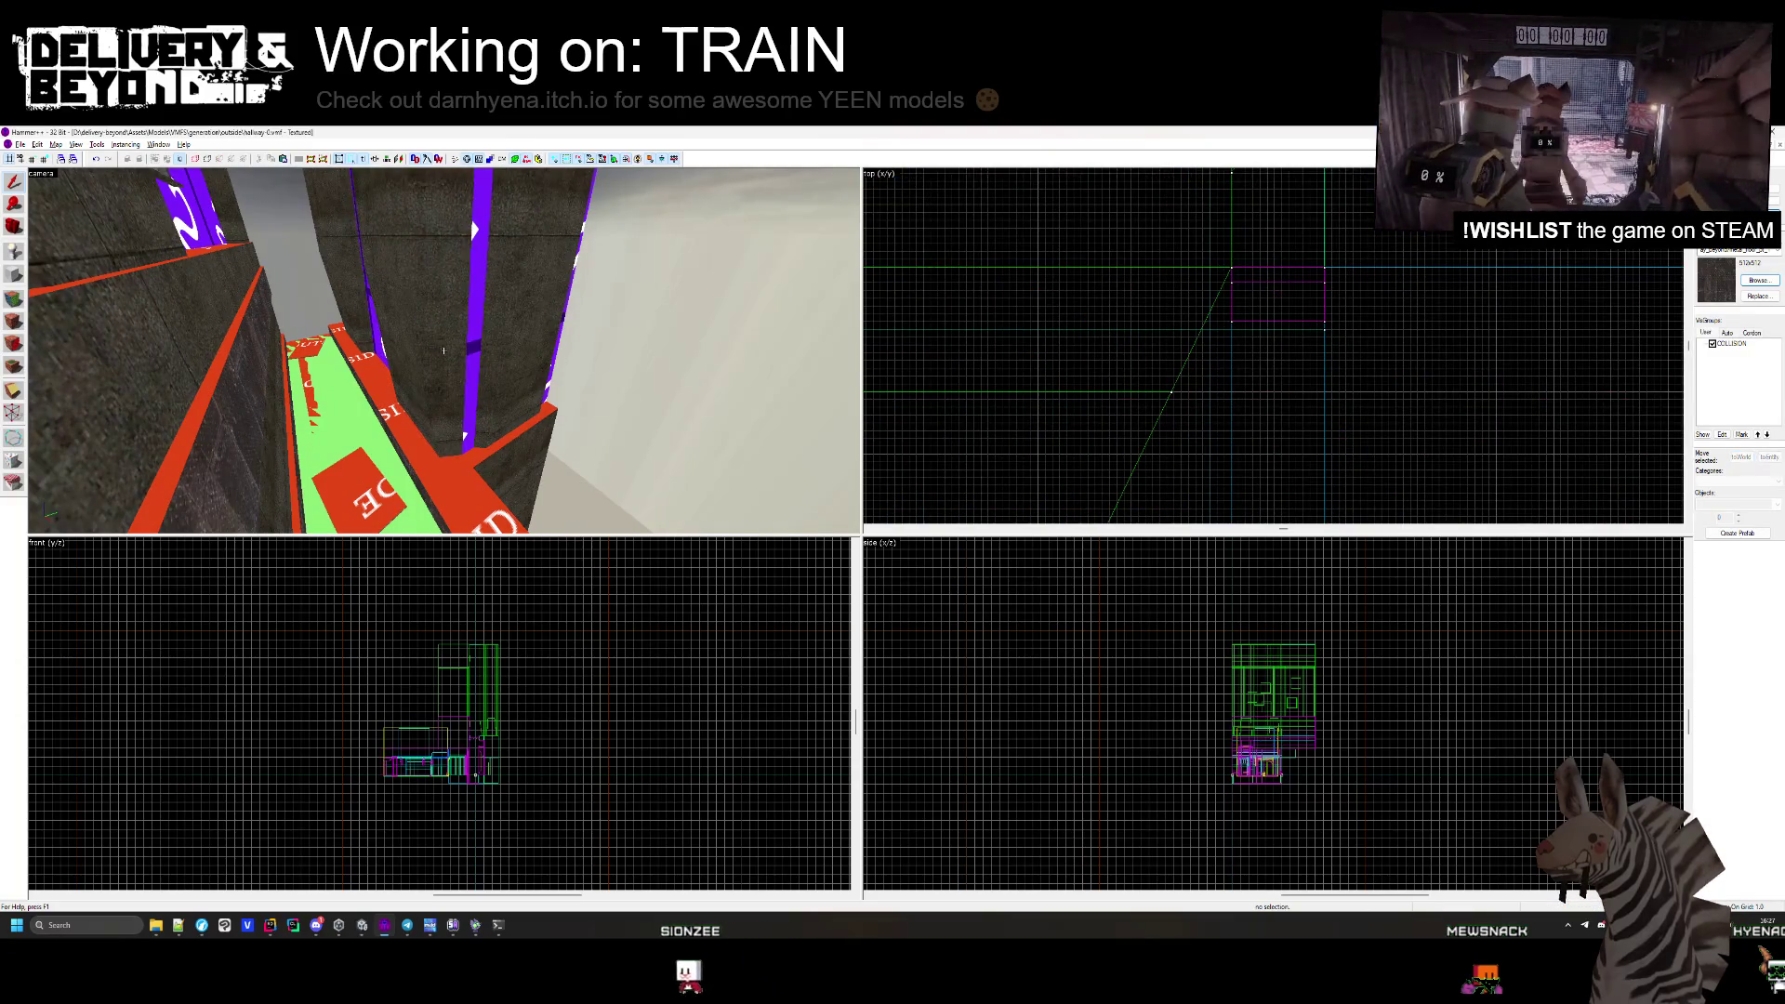
pyautogui.press('z')
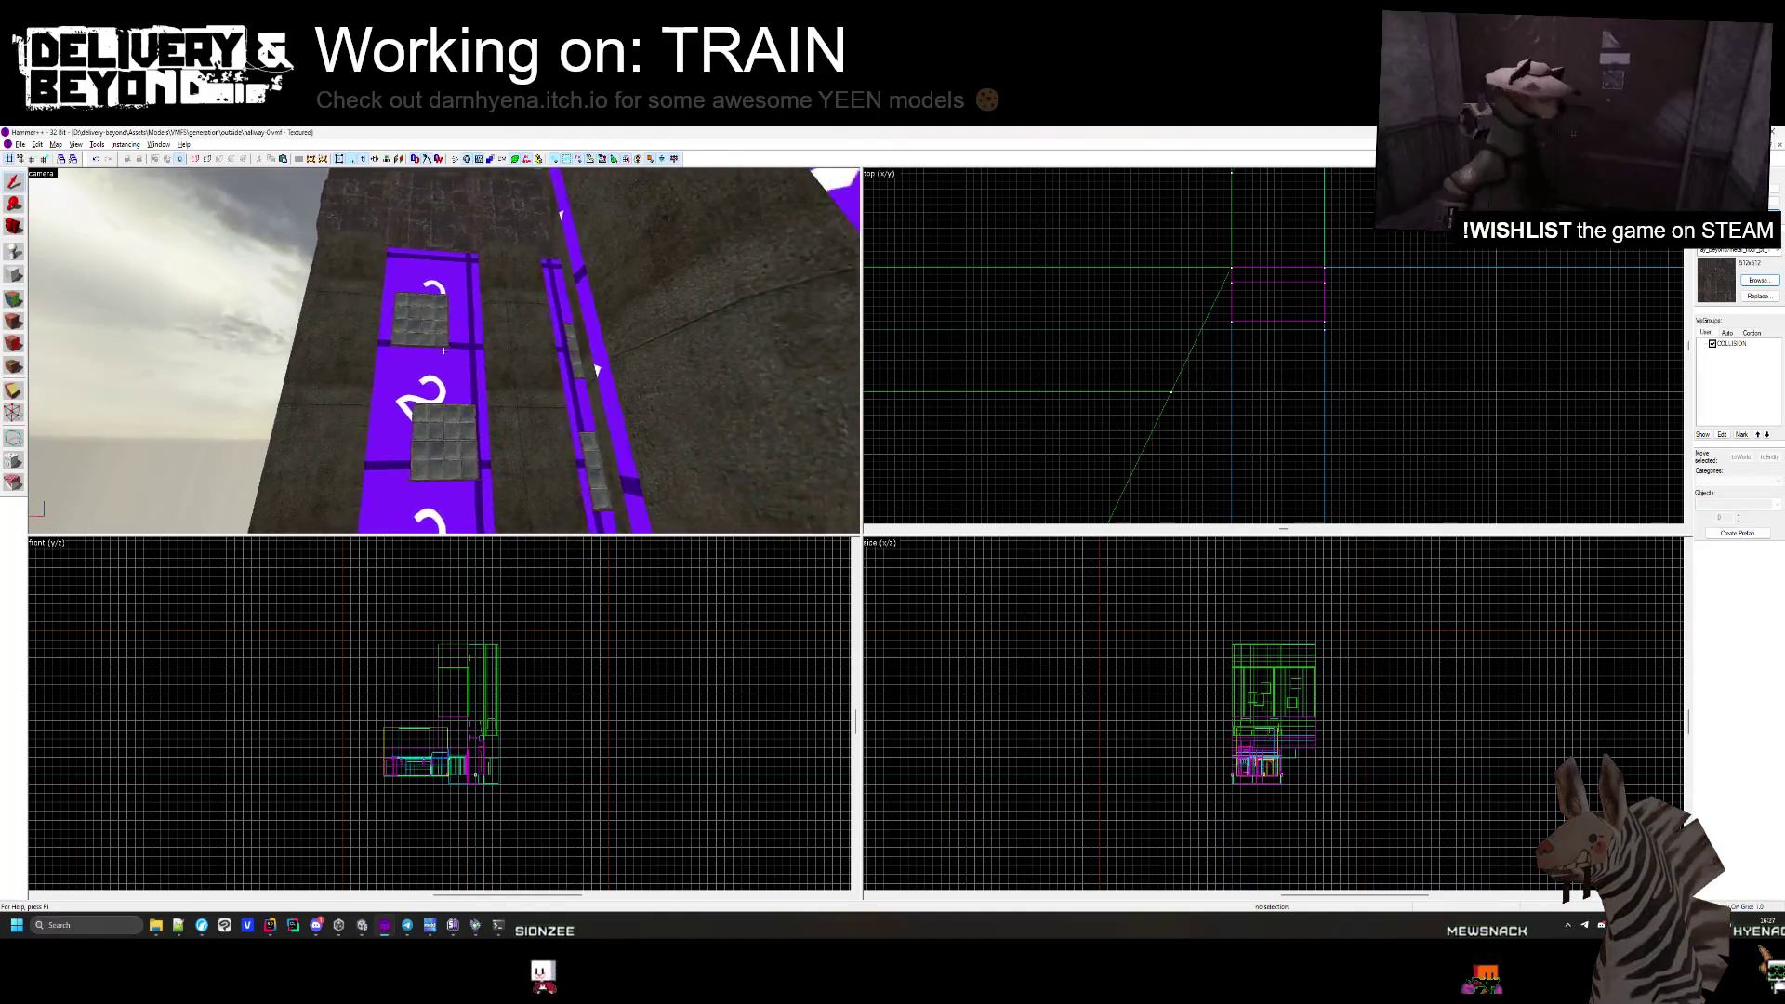
pyautogui.press('z')
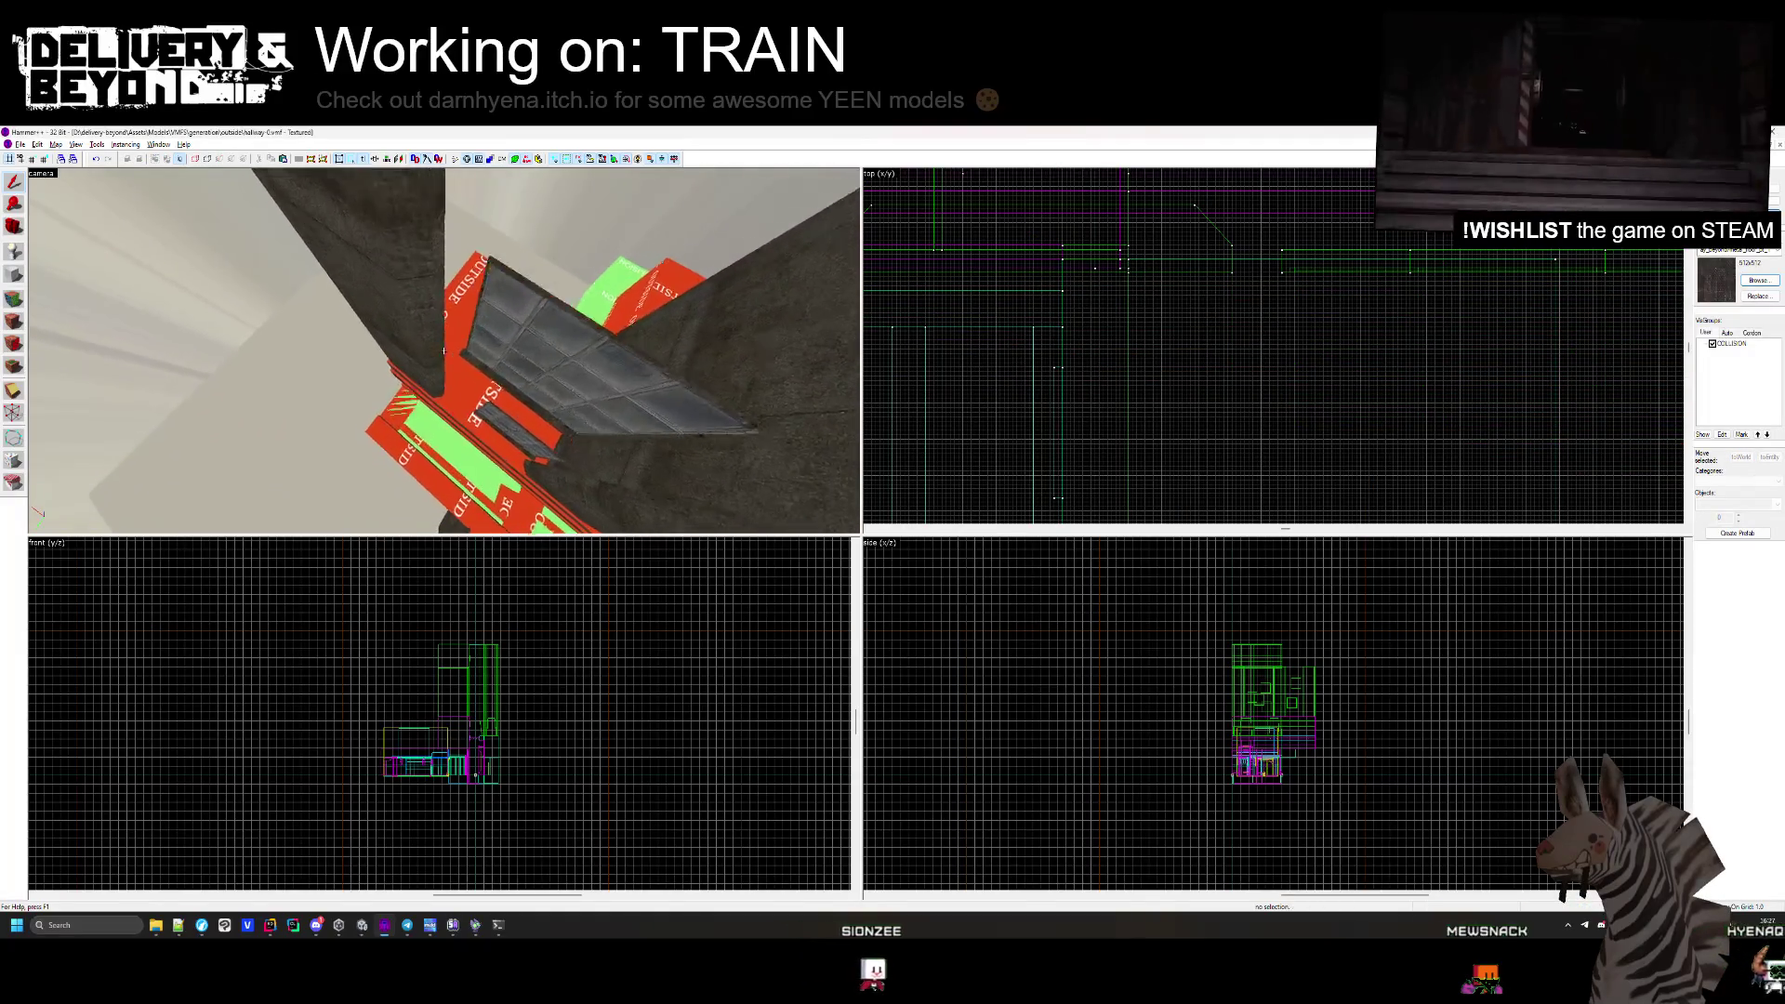
pyautogui.press('z')
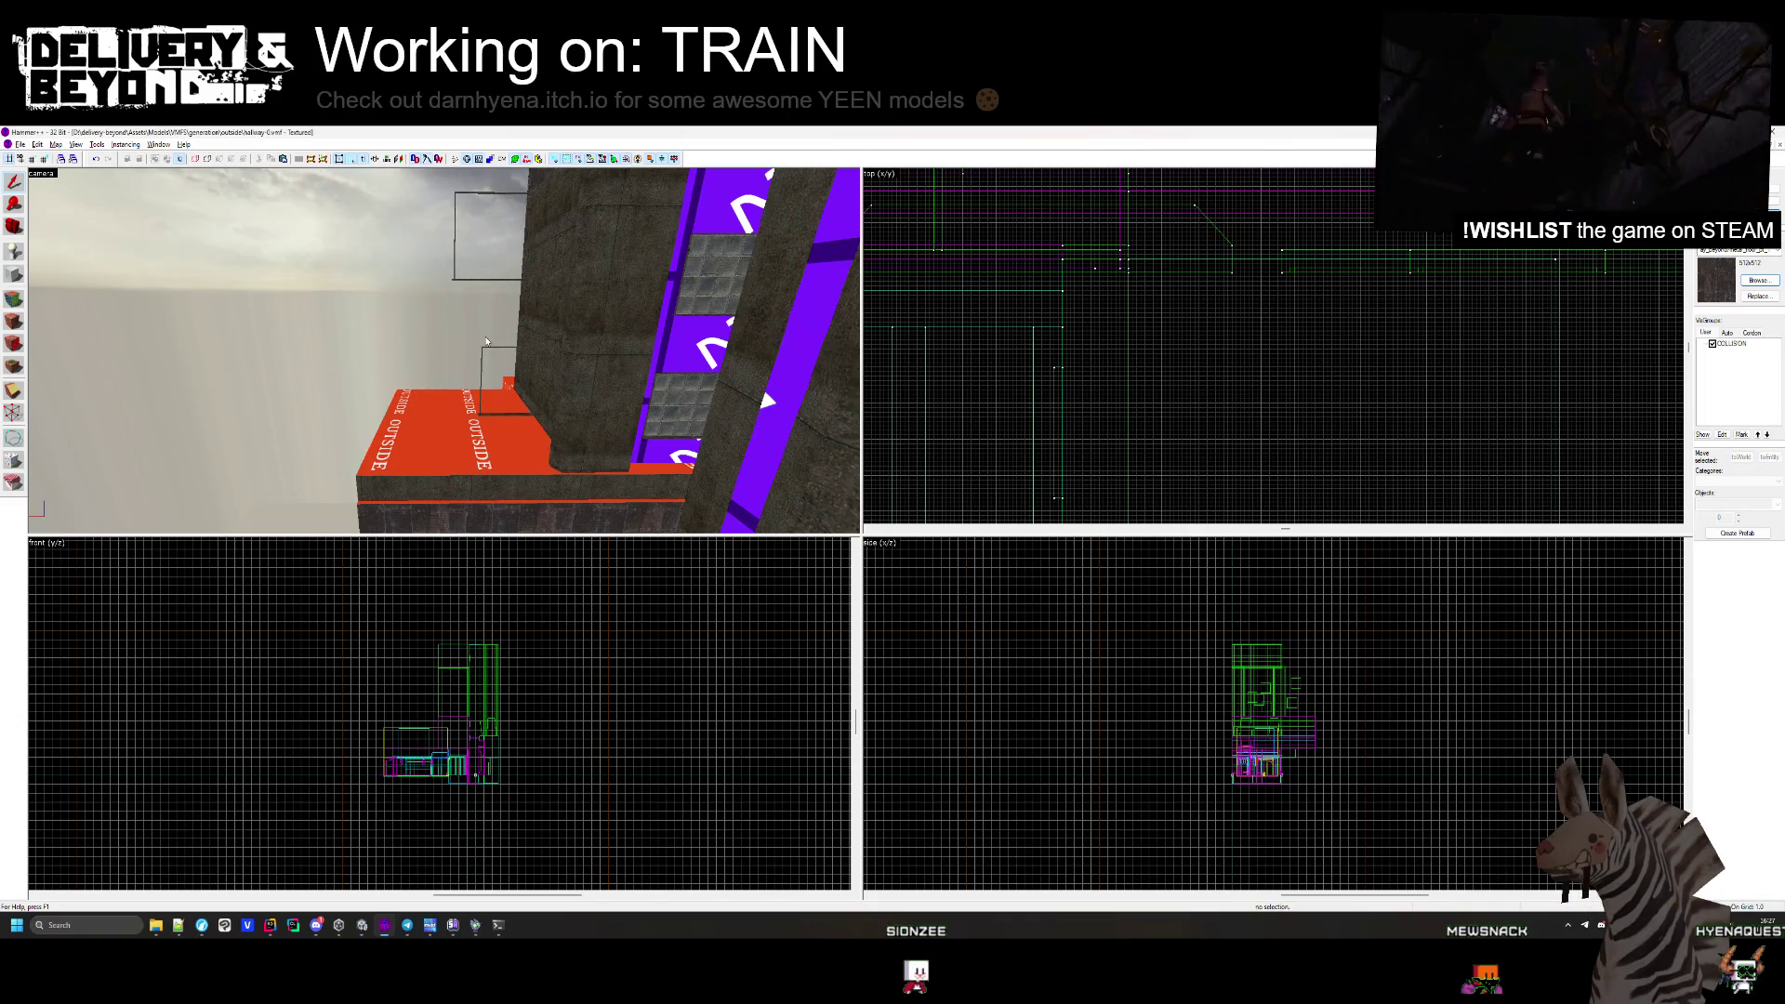
pyautogui.press('z')
pyautogui.press('z')
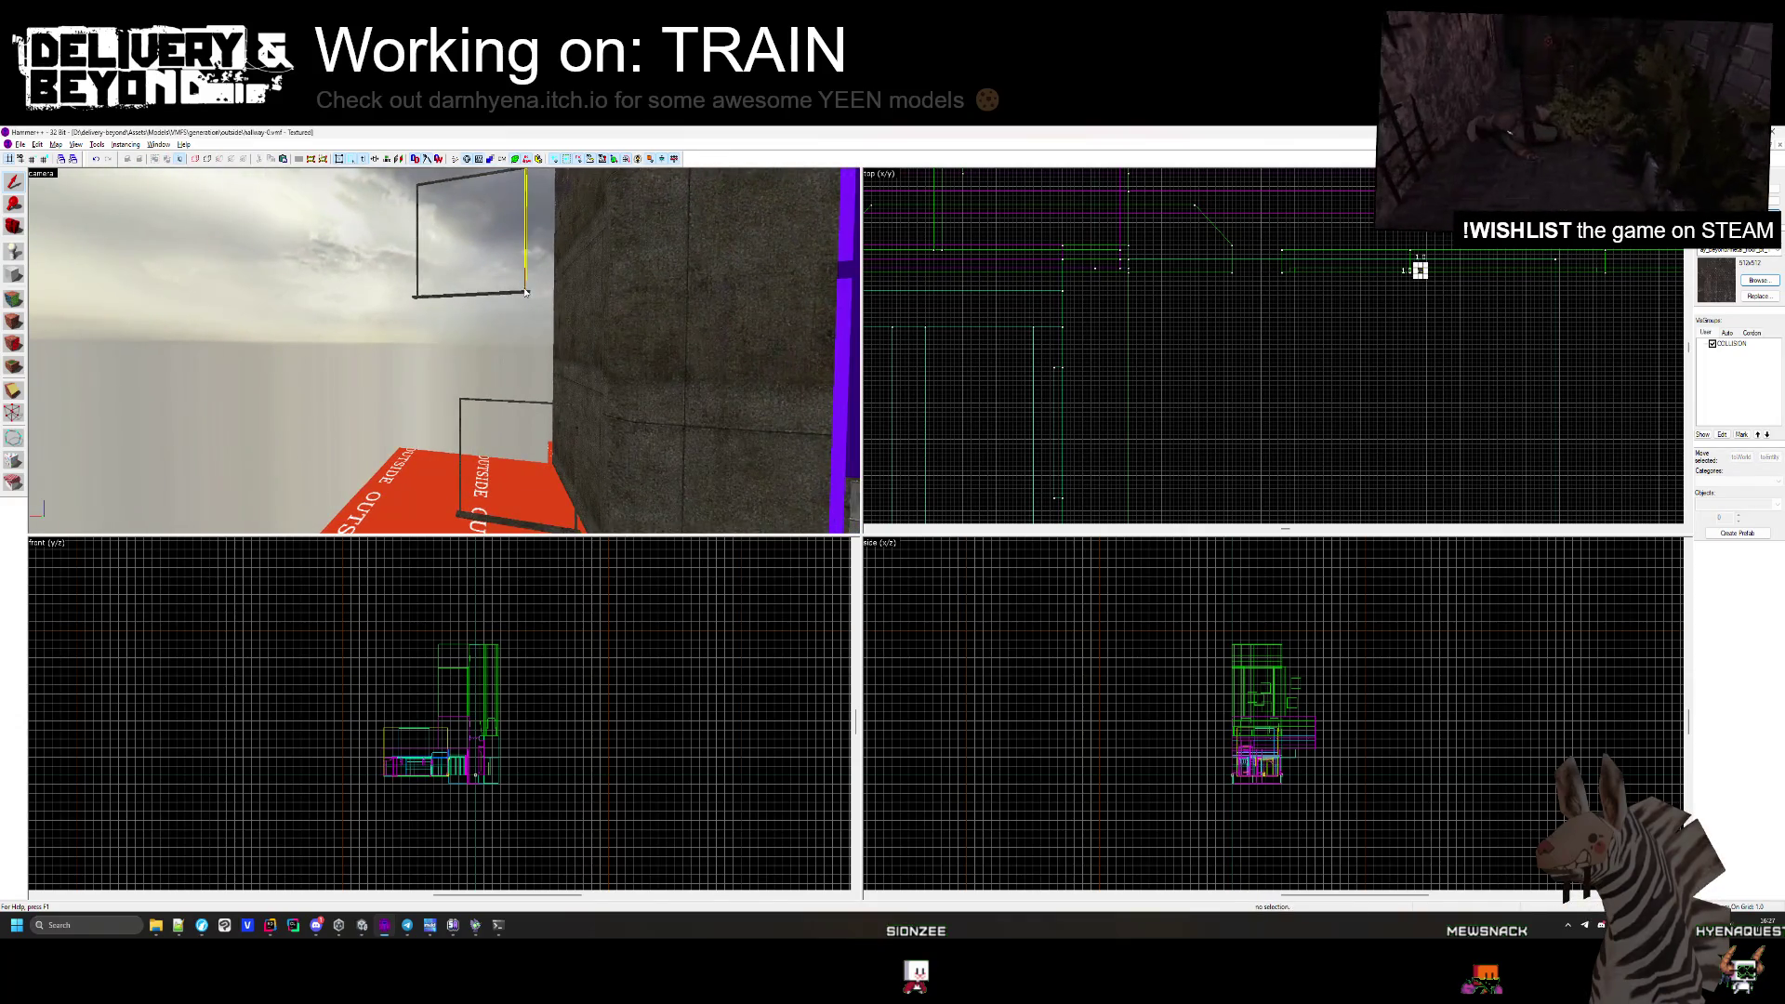
# Delete the frame bars above the orange box, undoing the accidental green platform deletion.
pyautogui.press('Delete')
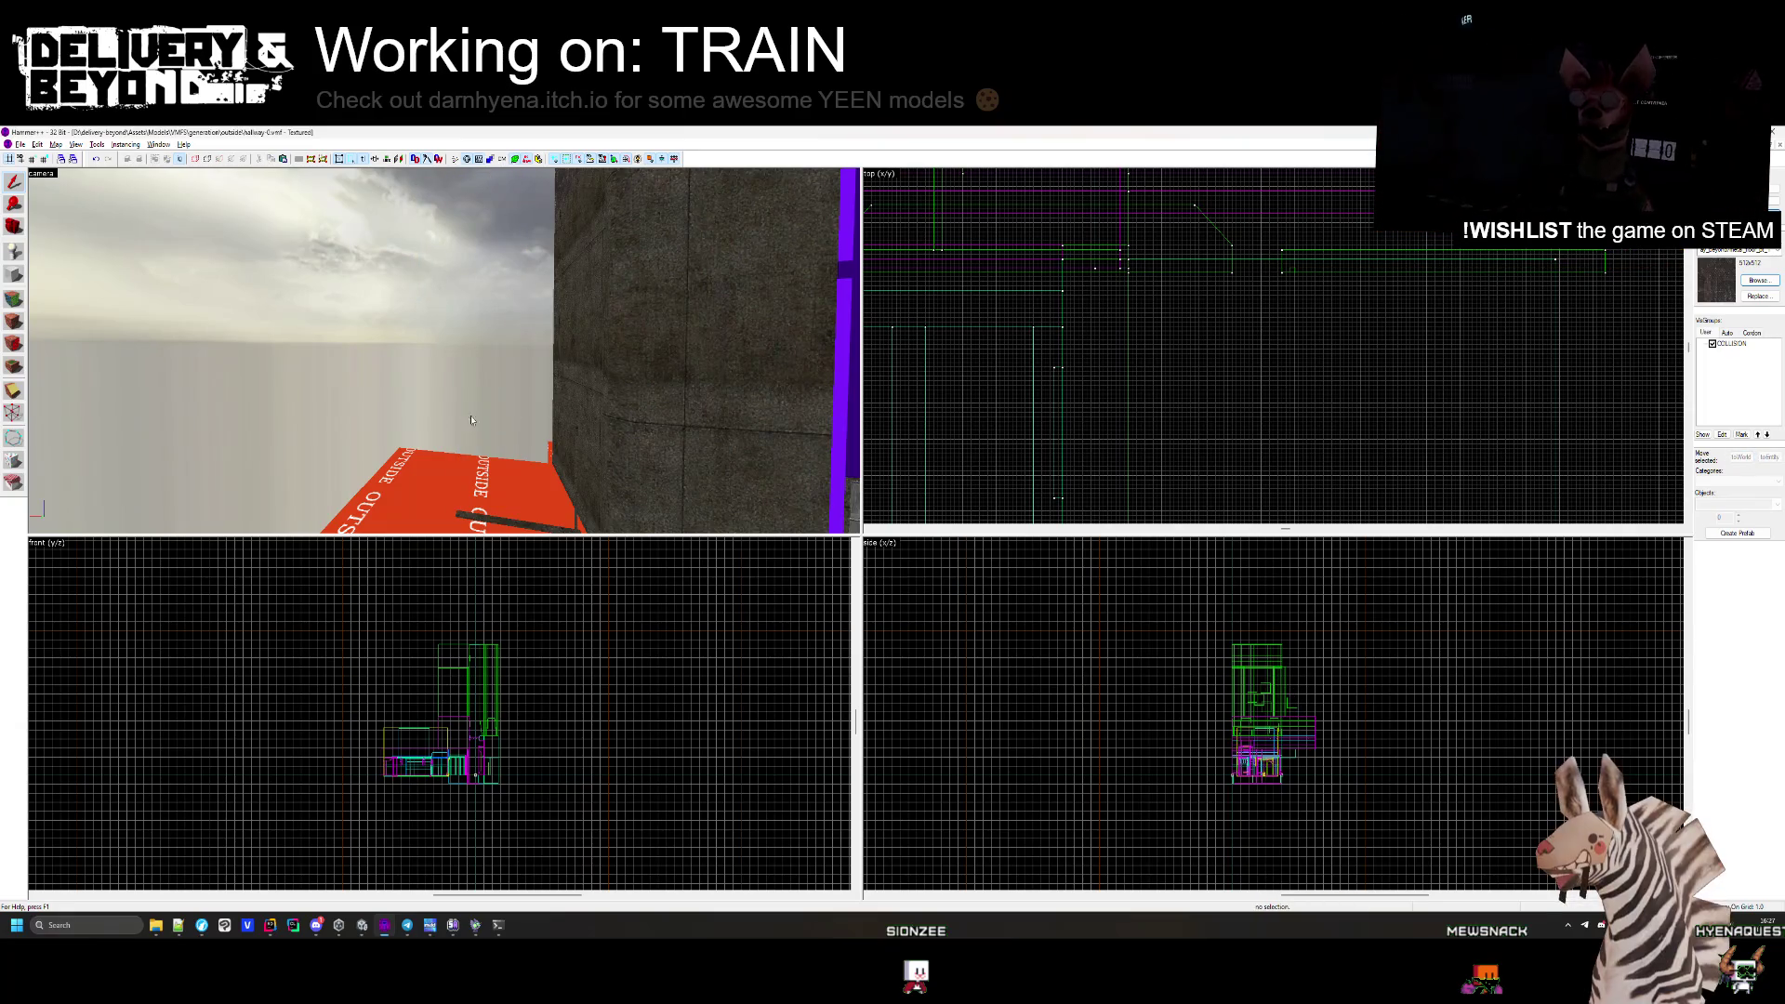
pyautogui.click(459, 354)
pyautogui.press('Delete')
pyautogui.click(483, 313)
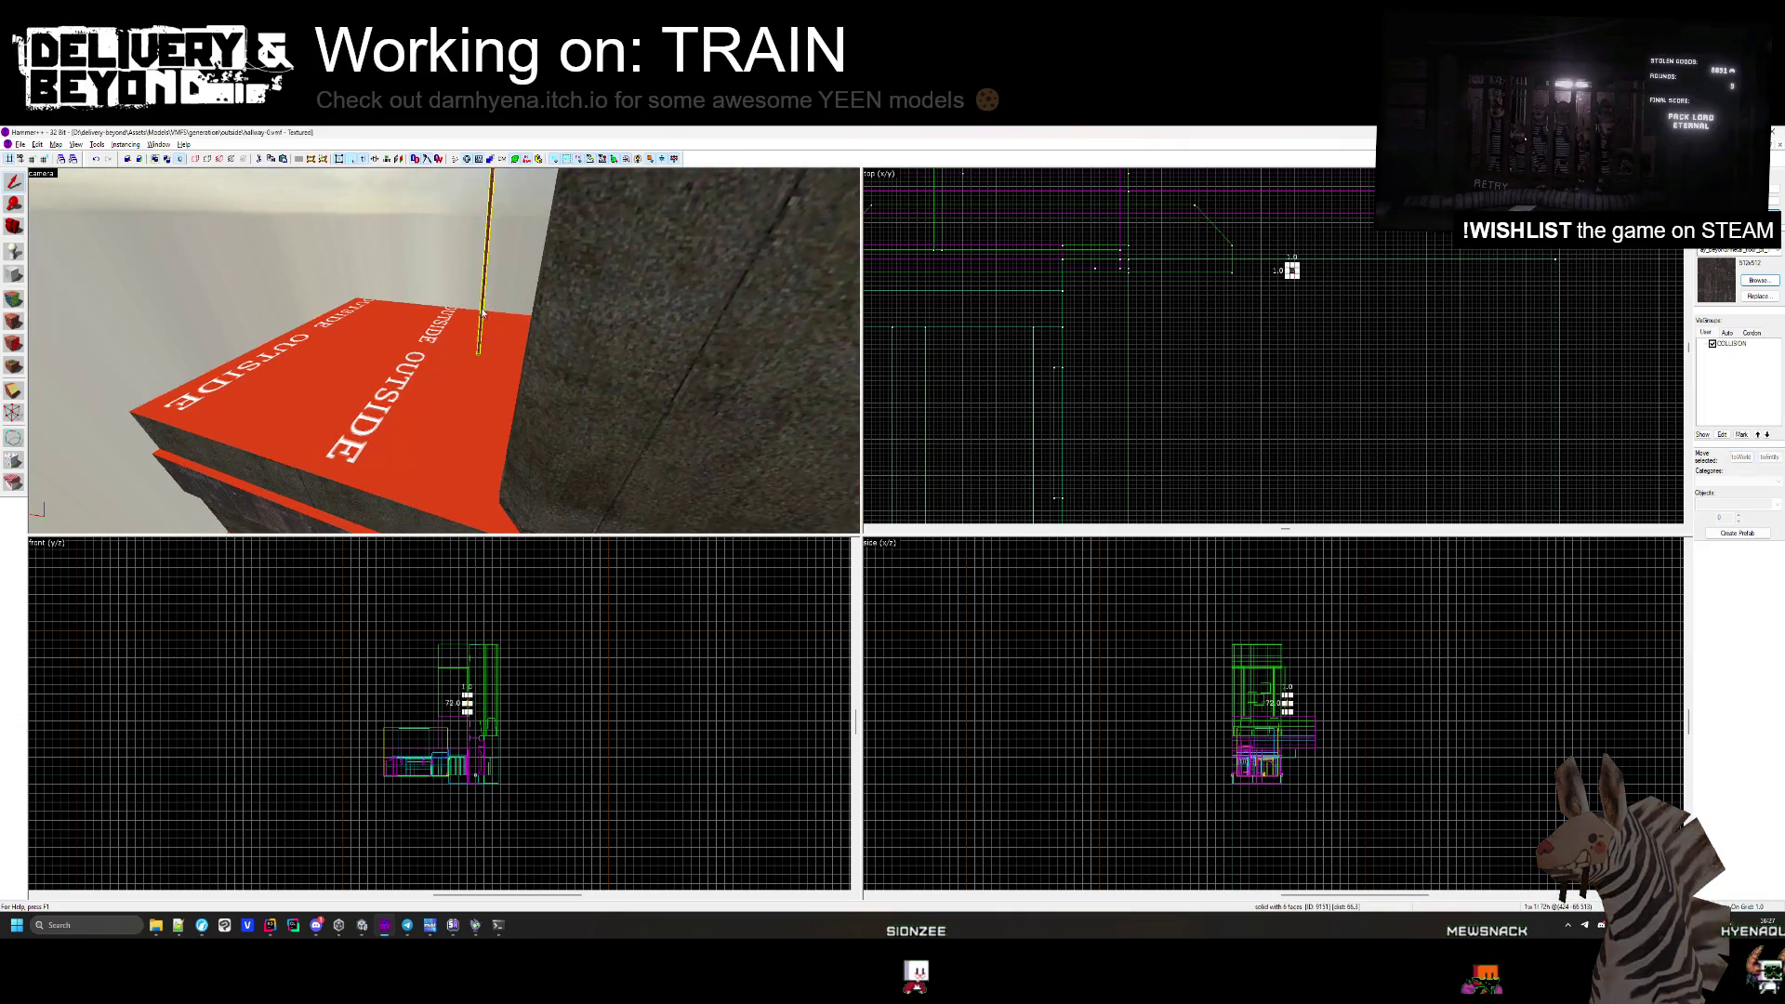
pyautogui.press('w')
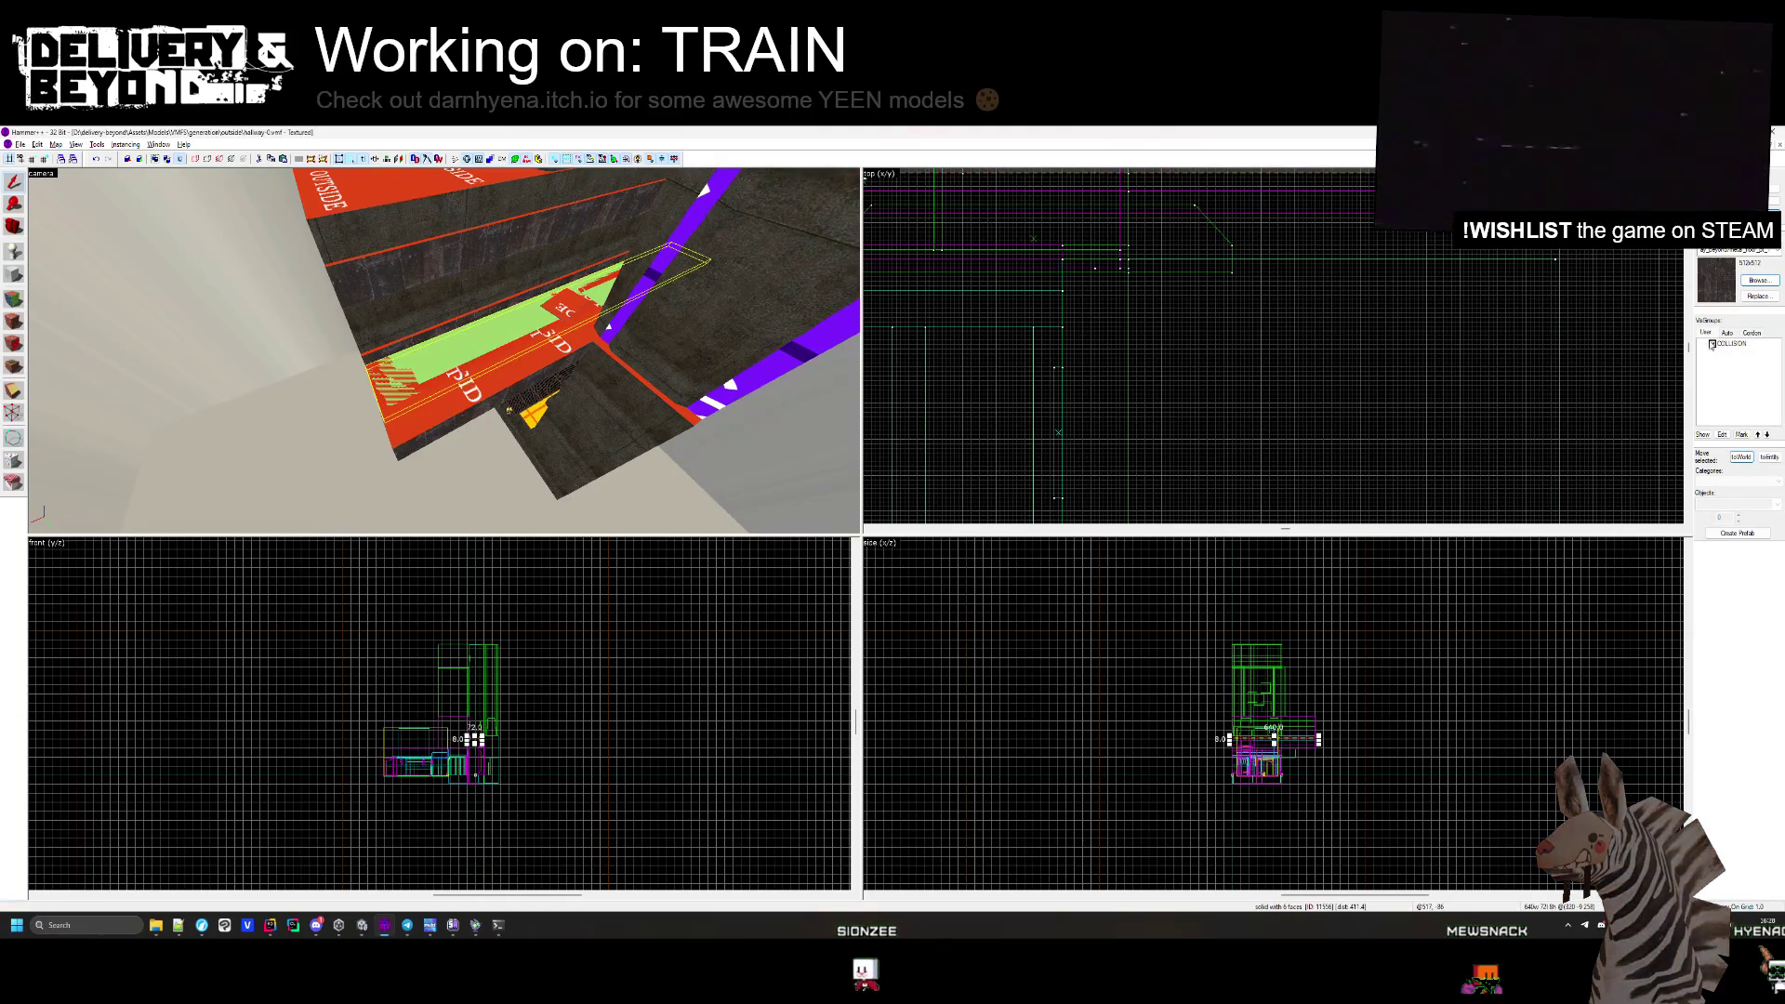
pyautogui.press('Delete')
pyautogui.hotkey('ctrl', 'z')
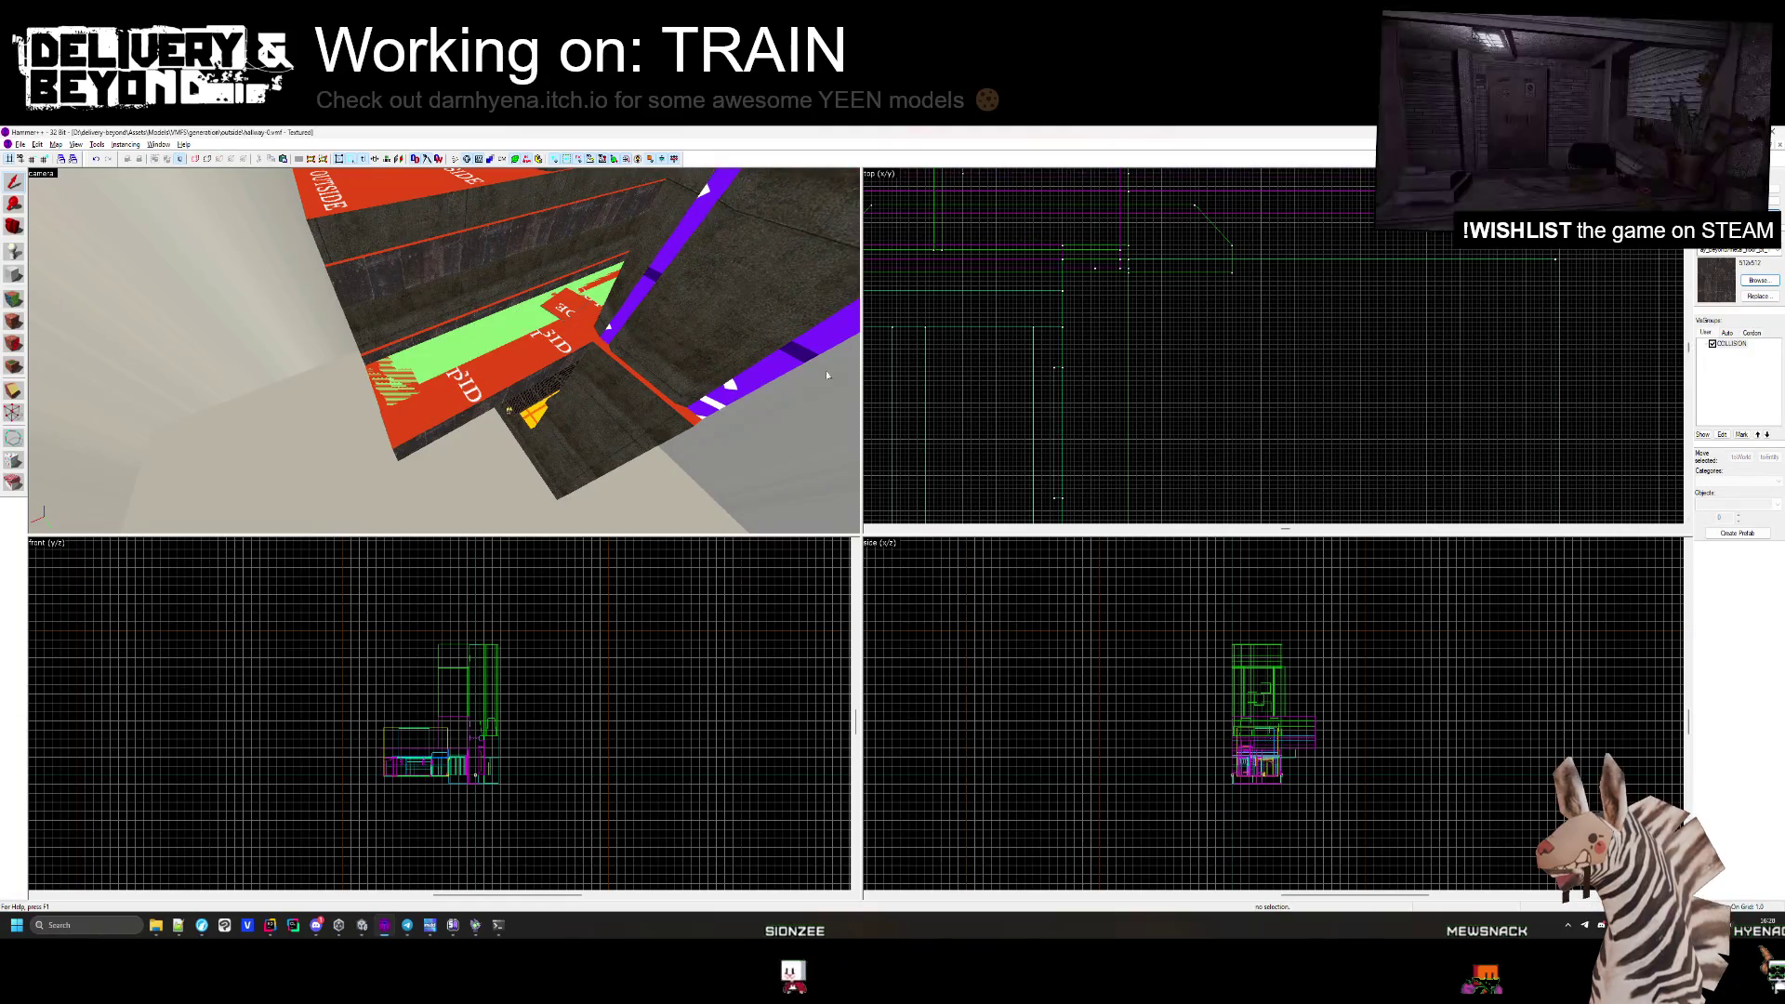
pyautogui.scroll(2, 1178, 309)
pyautogui.scroll(1, 1178, 308)
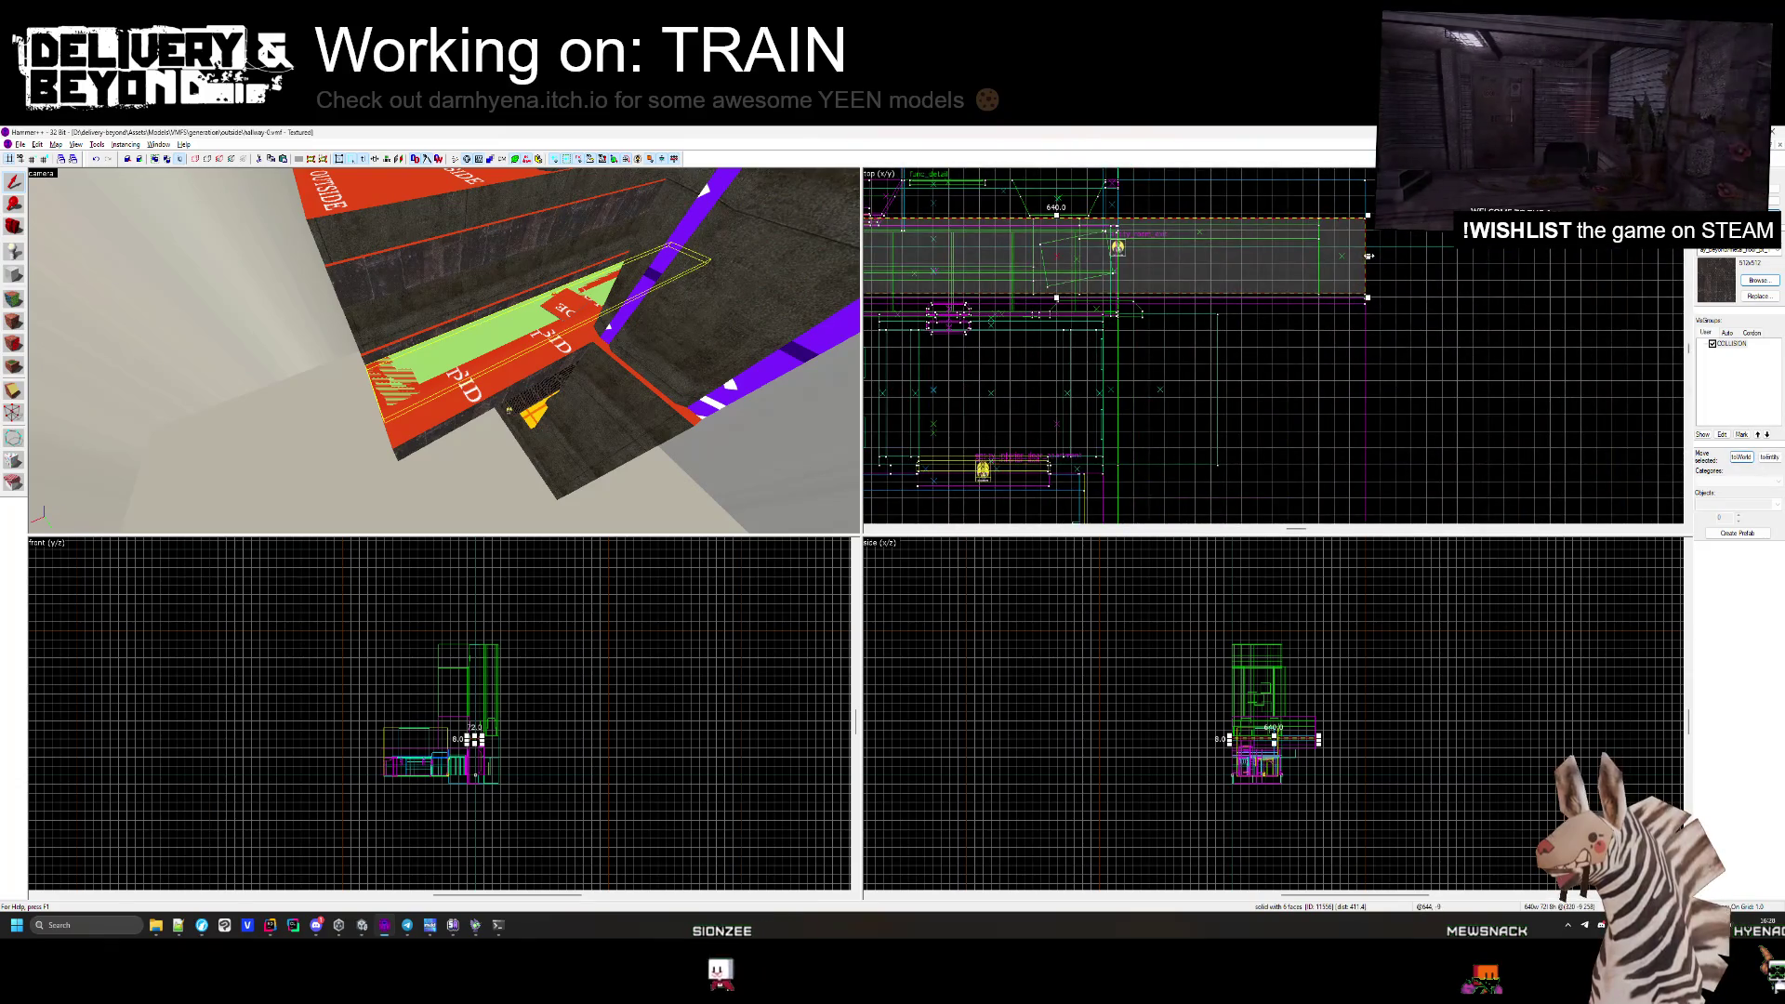
pyautogui.moveTo(1369, 255); pyautogui.dragTo(1101, 216)
pyautogui.scroll(3, 1102, 217)
pyautogui.scroll(-3, 1085, 213)
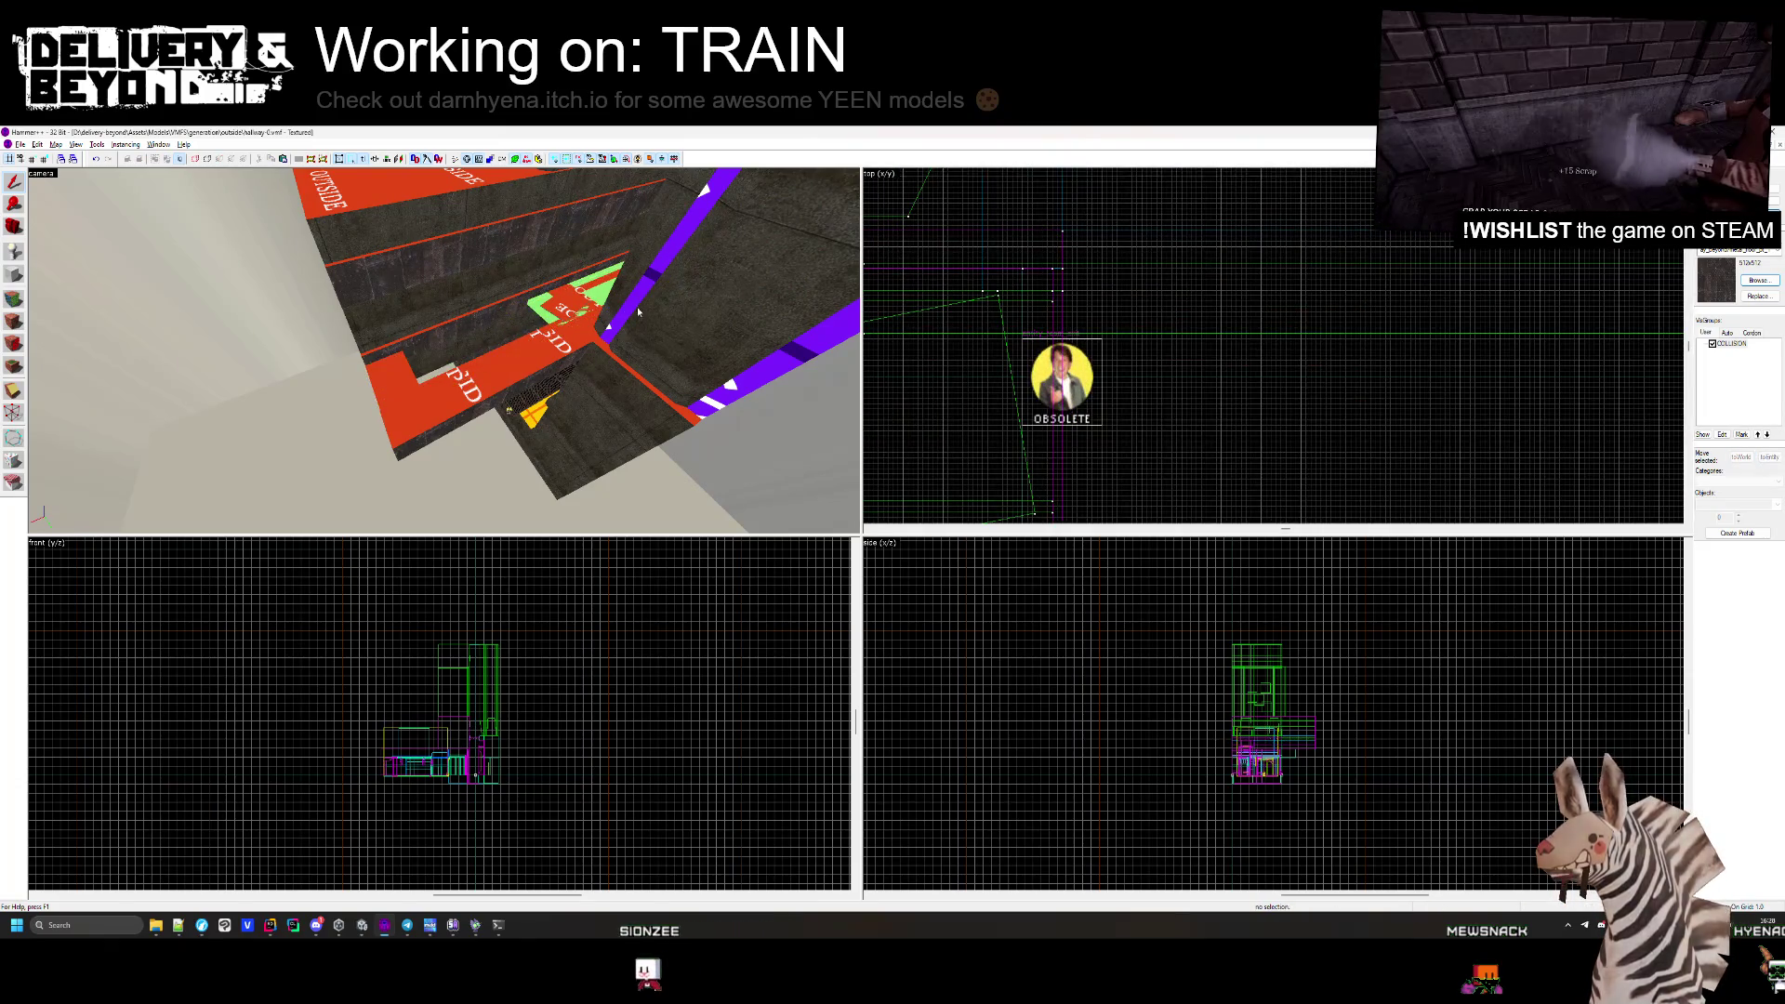
pyautogui.click(638, 307)
pyautogui.hotkey('ctrl', 'e')
pyautogui.scroll(6, 1104, 308)
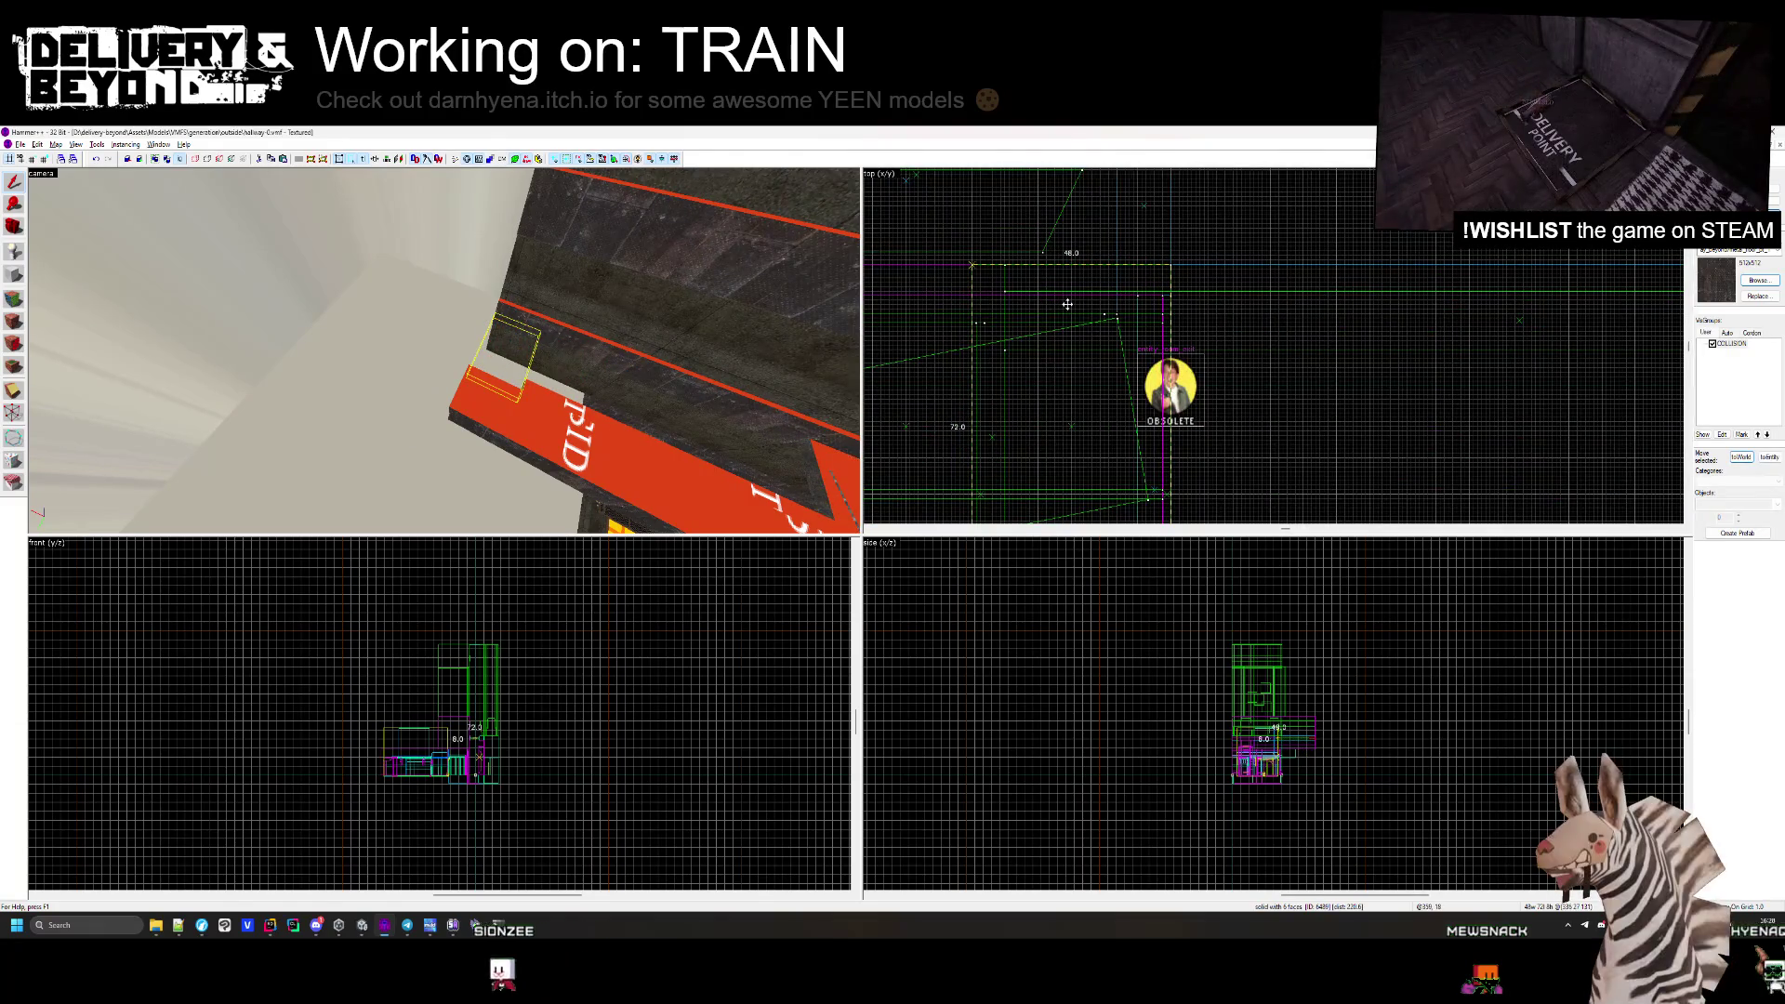
pyautogui.click(913, 386)
pyautogui.moveTo(595, 353)
pyautogui.mouseDown()
pyautogui.moveTo(443, 349)
pyautogui.moveTo(467, 367)
pyautogui.mouseUp()
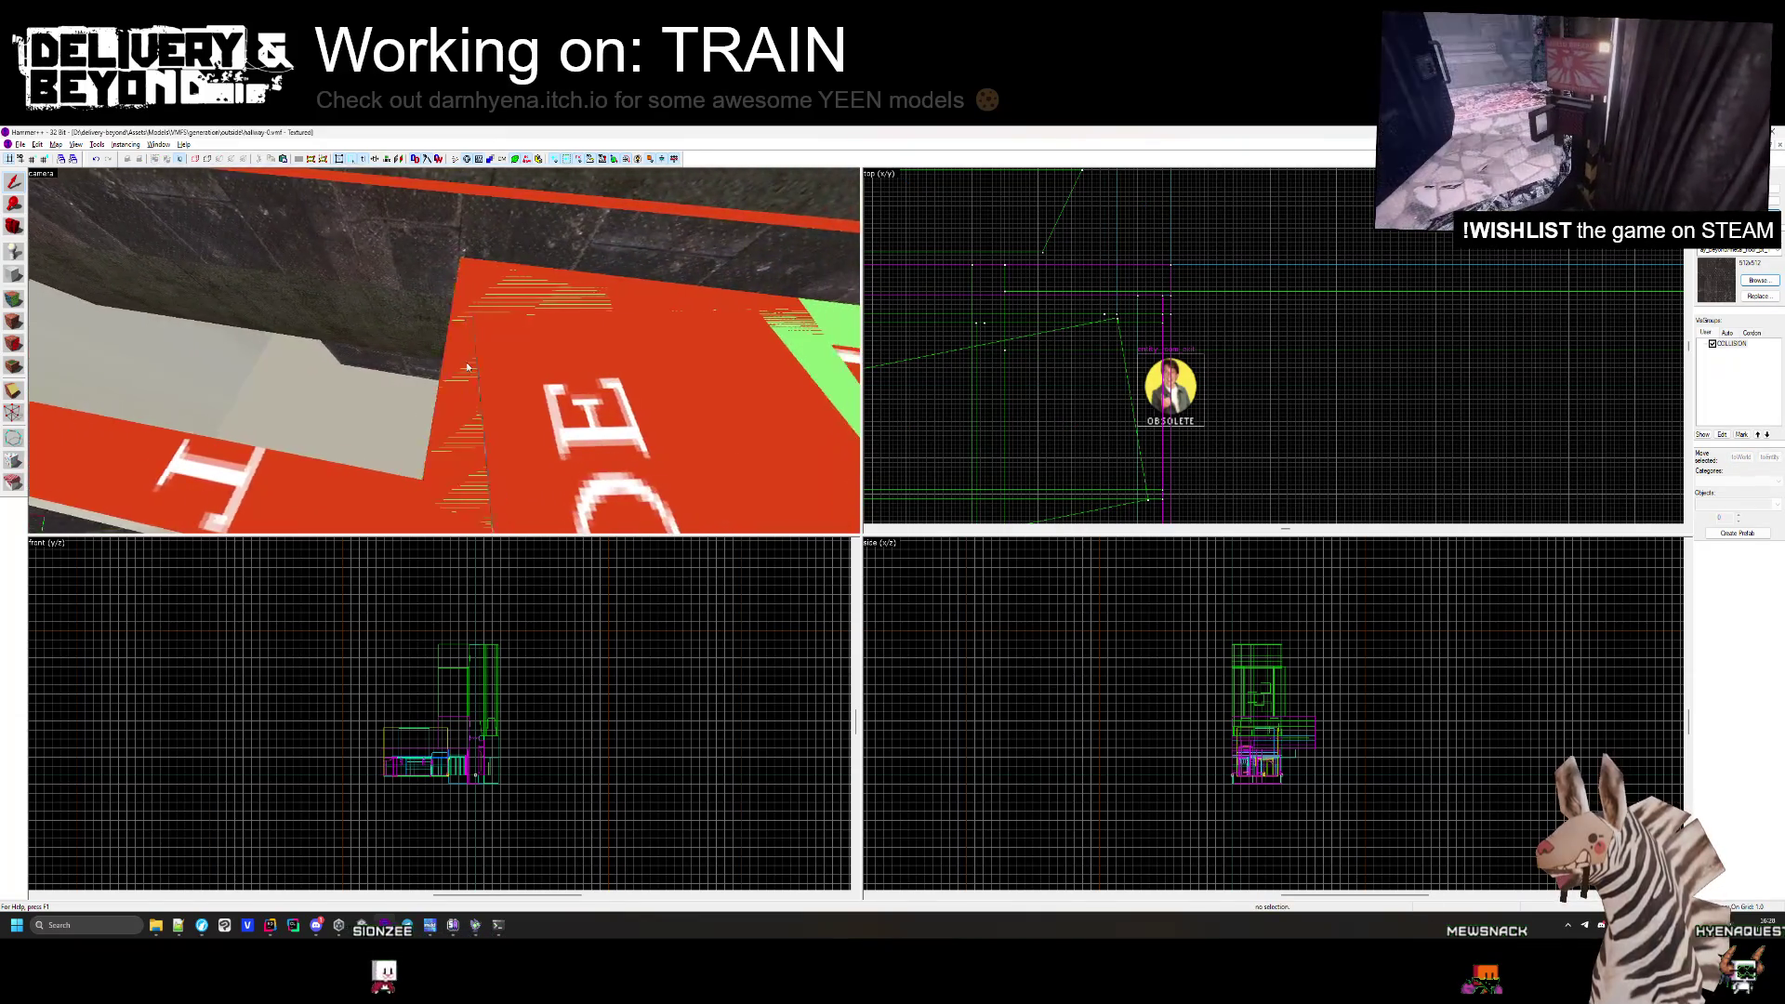
pyautogui.click(444, 377)
pyautogui.scroll(-2, 1097, 339)
pyautogui.moveTo(1097, 338); pyautogui.dragTo(1136, 338)
pyautogui.press('Escape')
pyautogui.moveTo(650, 369); pyautogui.dragTo(440, 353)
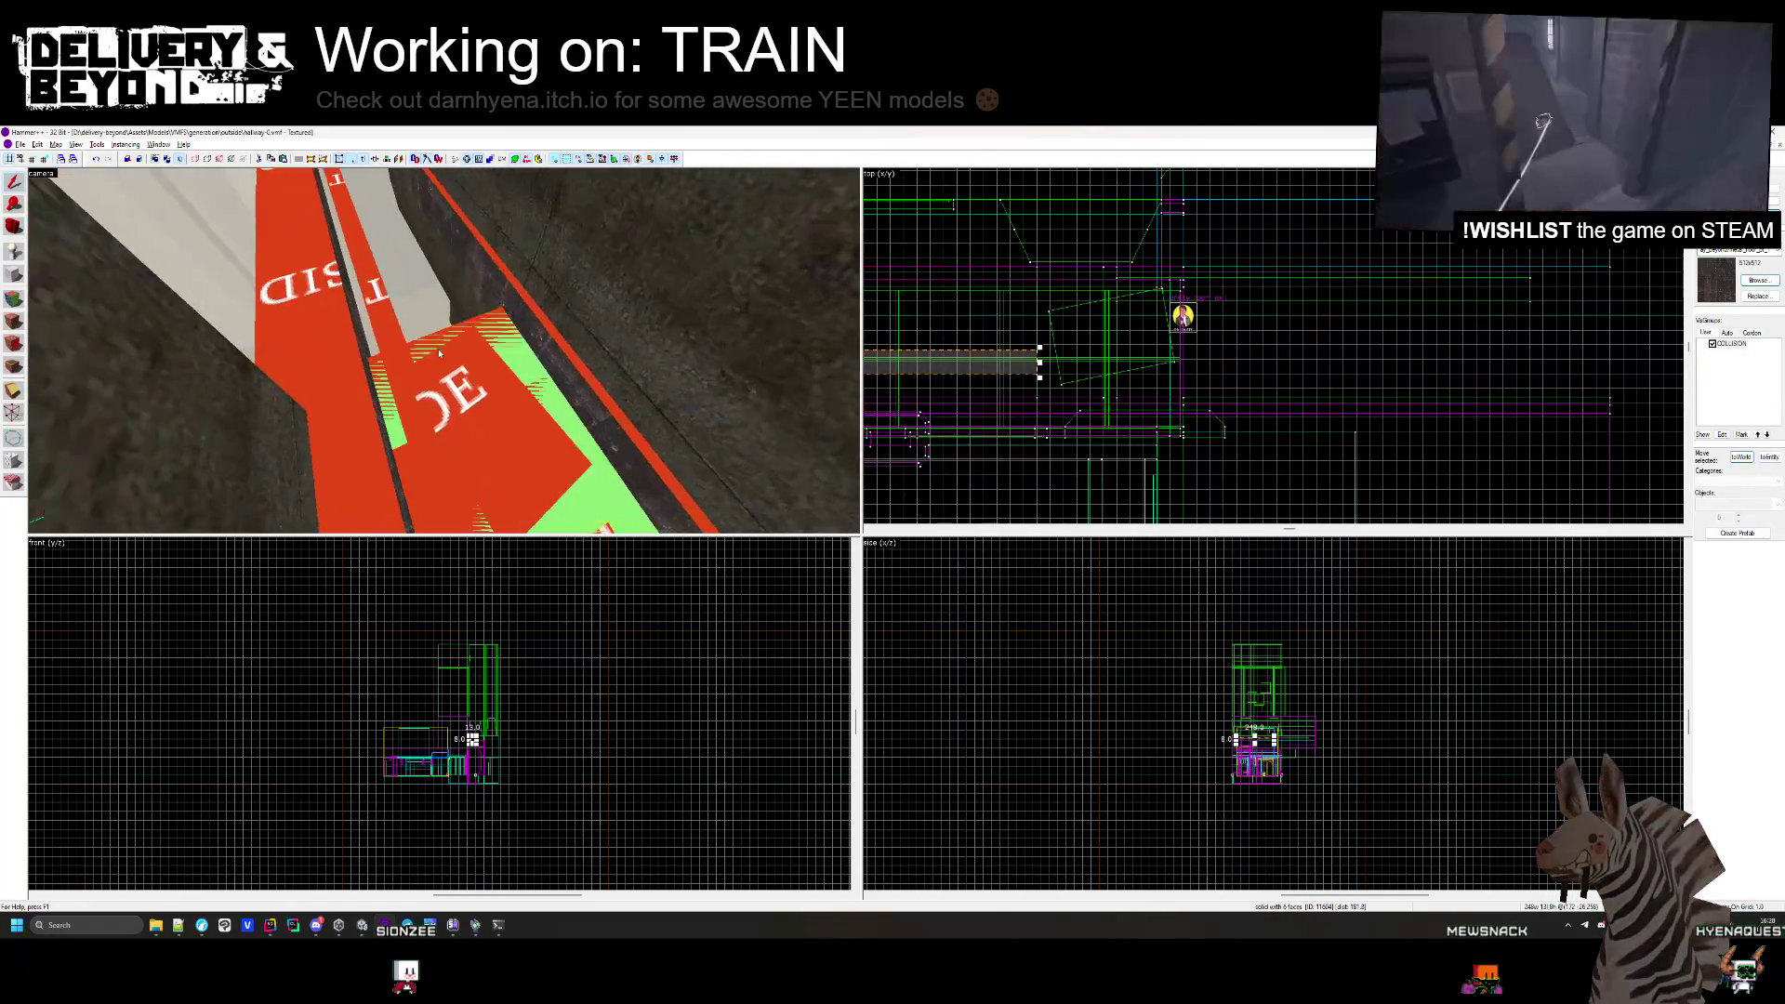
pyautogui.scroll(-3, 974, 290)
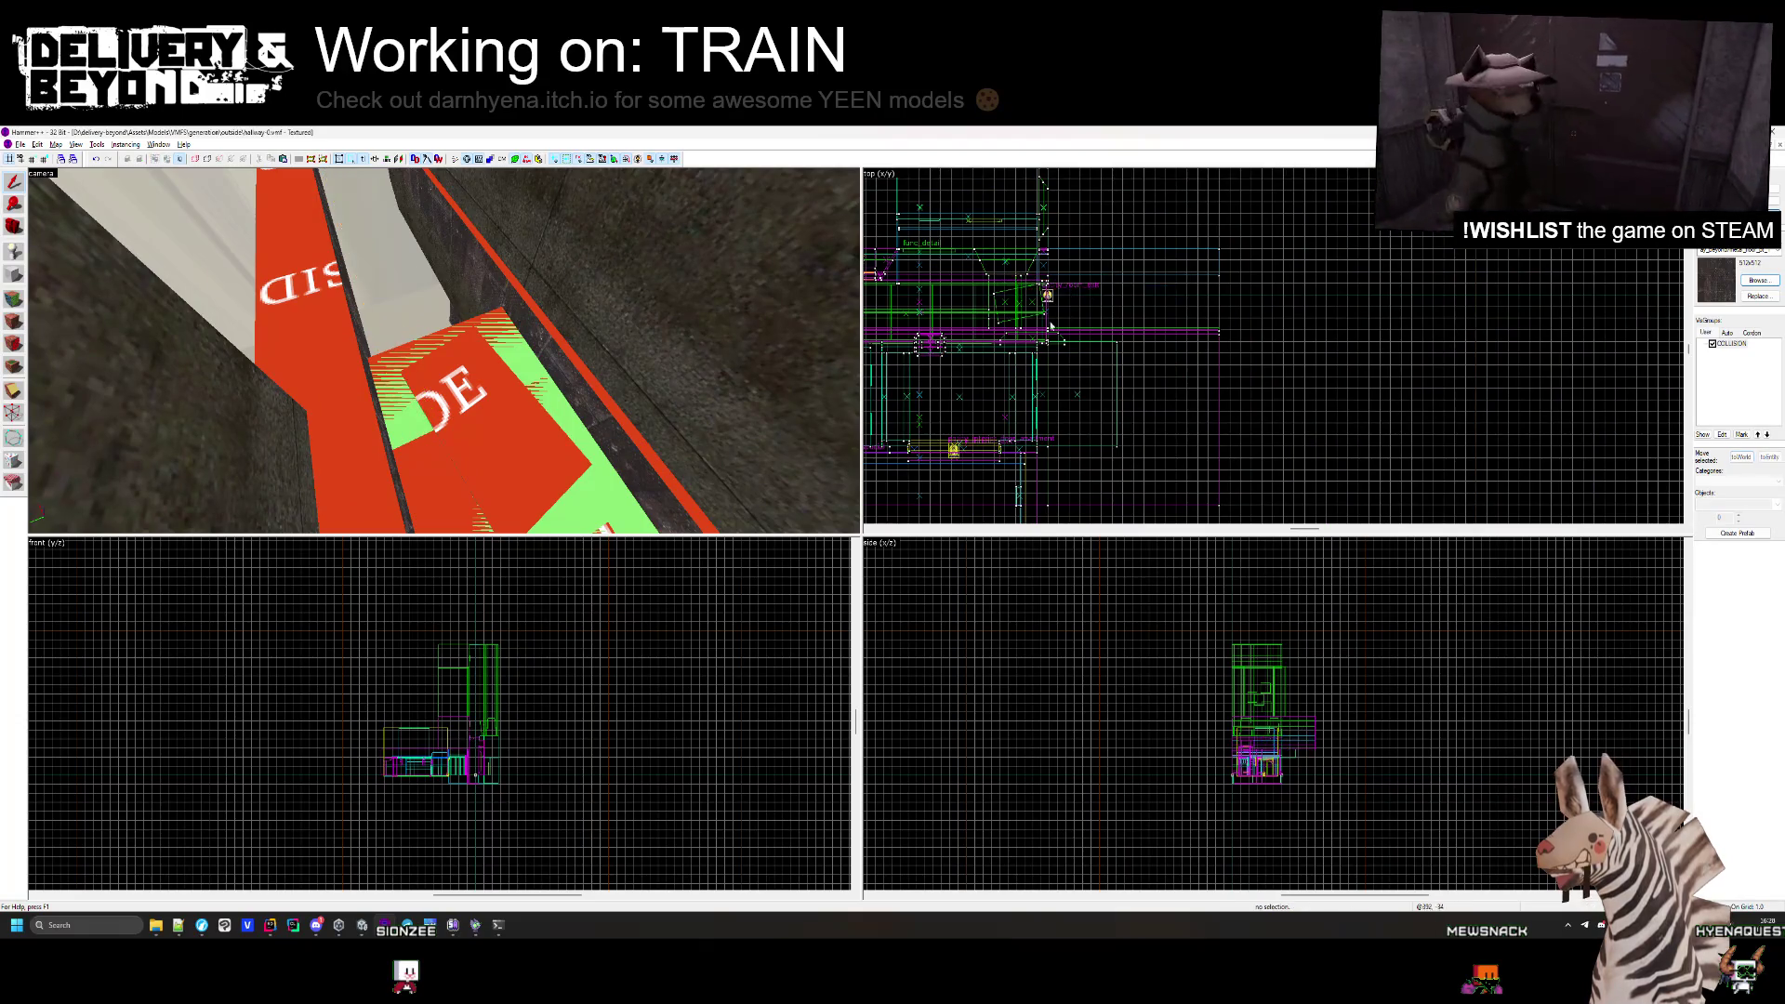
pyautogui.moveTo(477, 340)
pyautogui.mouseDown()
pyautogui.moveTo(443, 351)
pyautogui.moveTo(458, 386)
pyautogui.moveTo(443, 350)
pyautogui.moveTo(438, 367)
pyautogui.mouseUp()
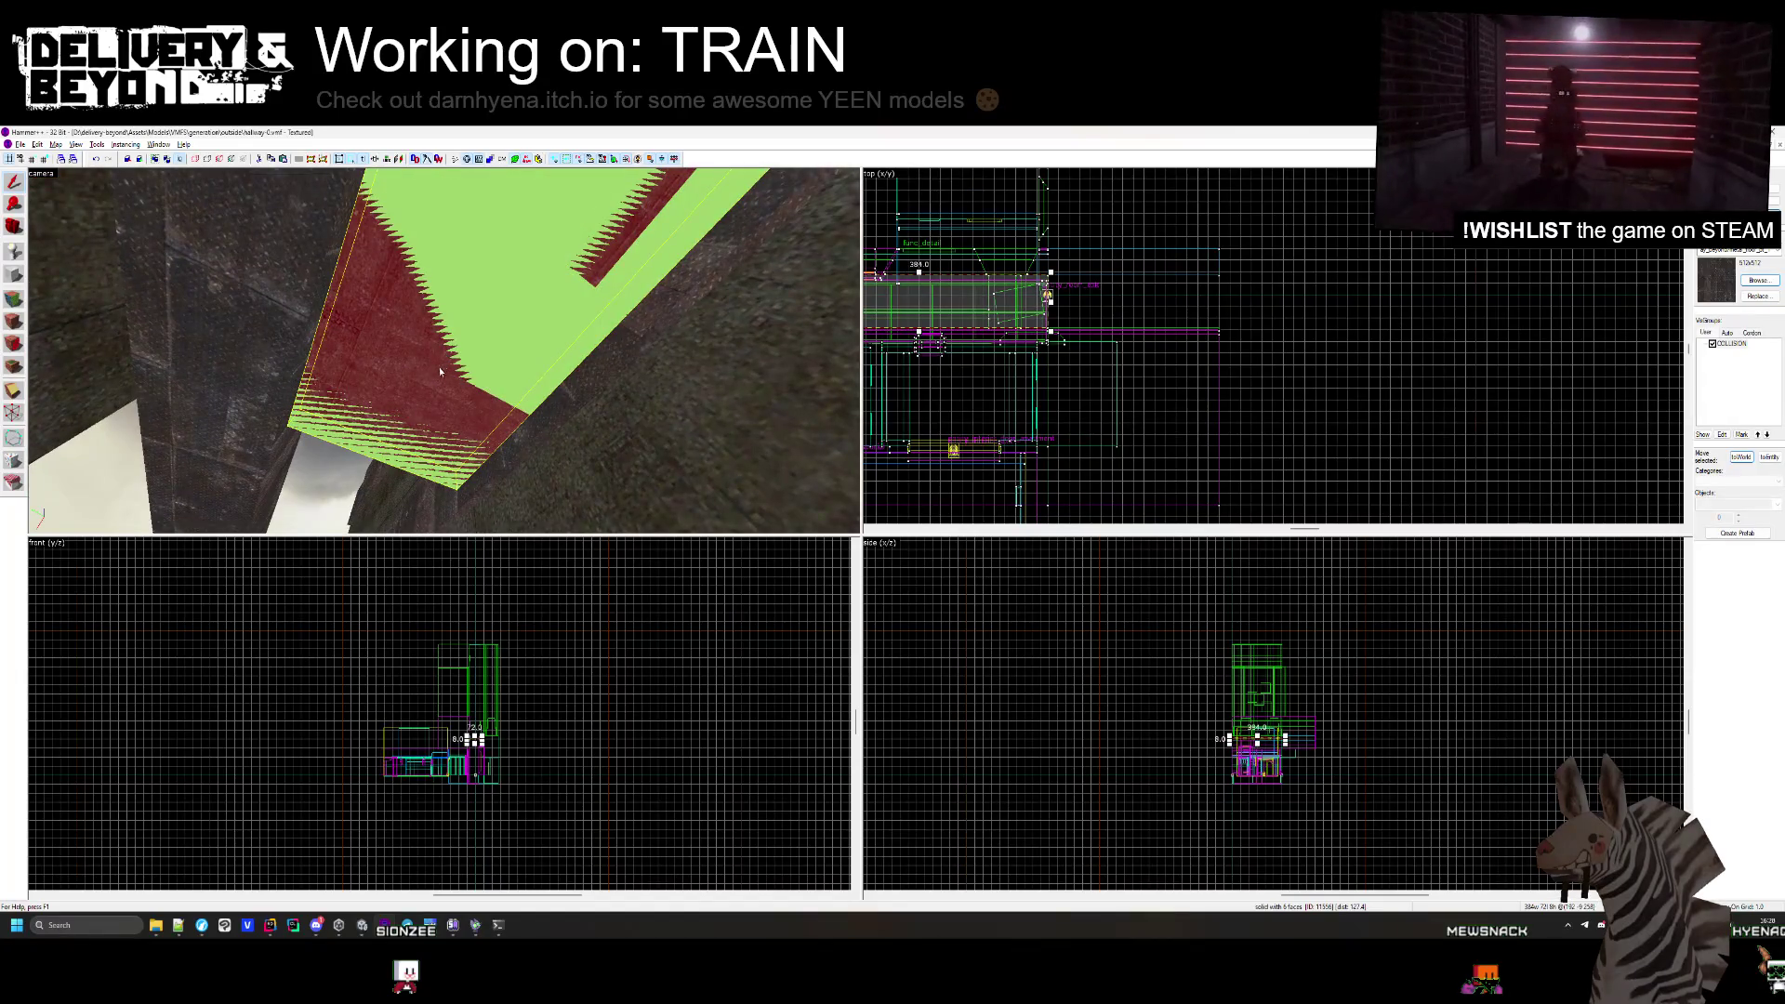
pyautogui.click(612, 431)
pyautogui.click(556, 345)
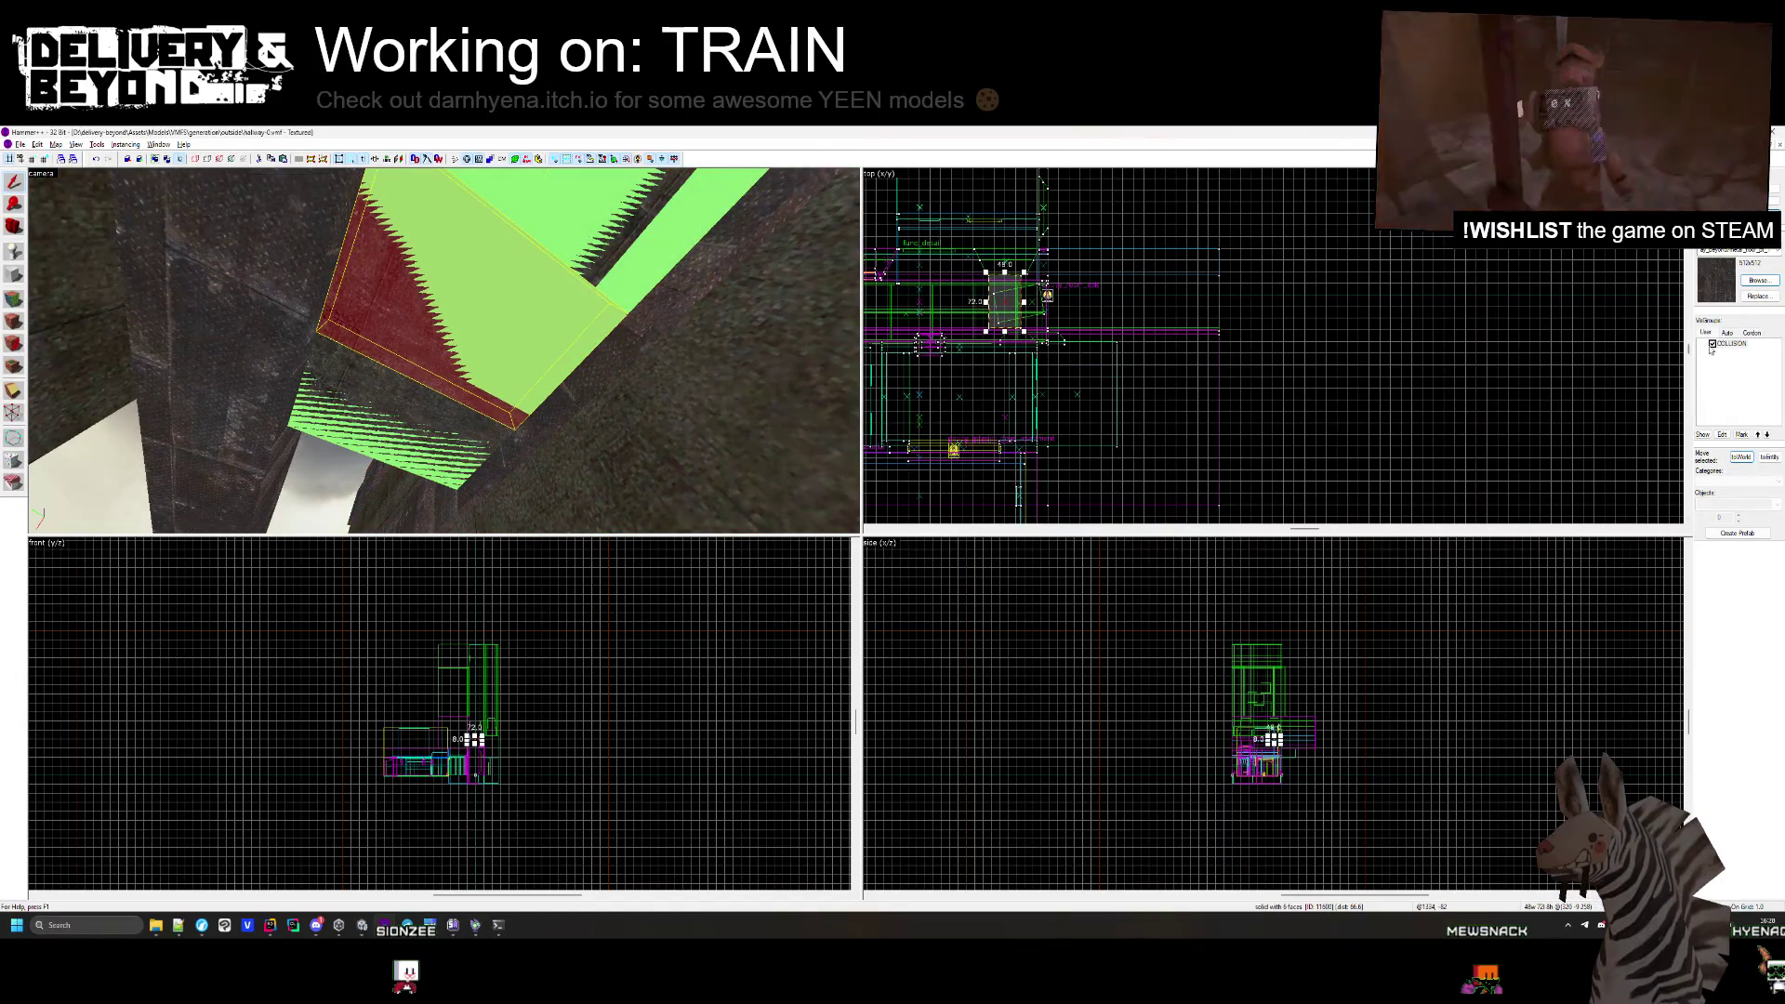
pyautogui.click(1713, 344)
pyautogui.press('h')
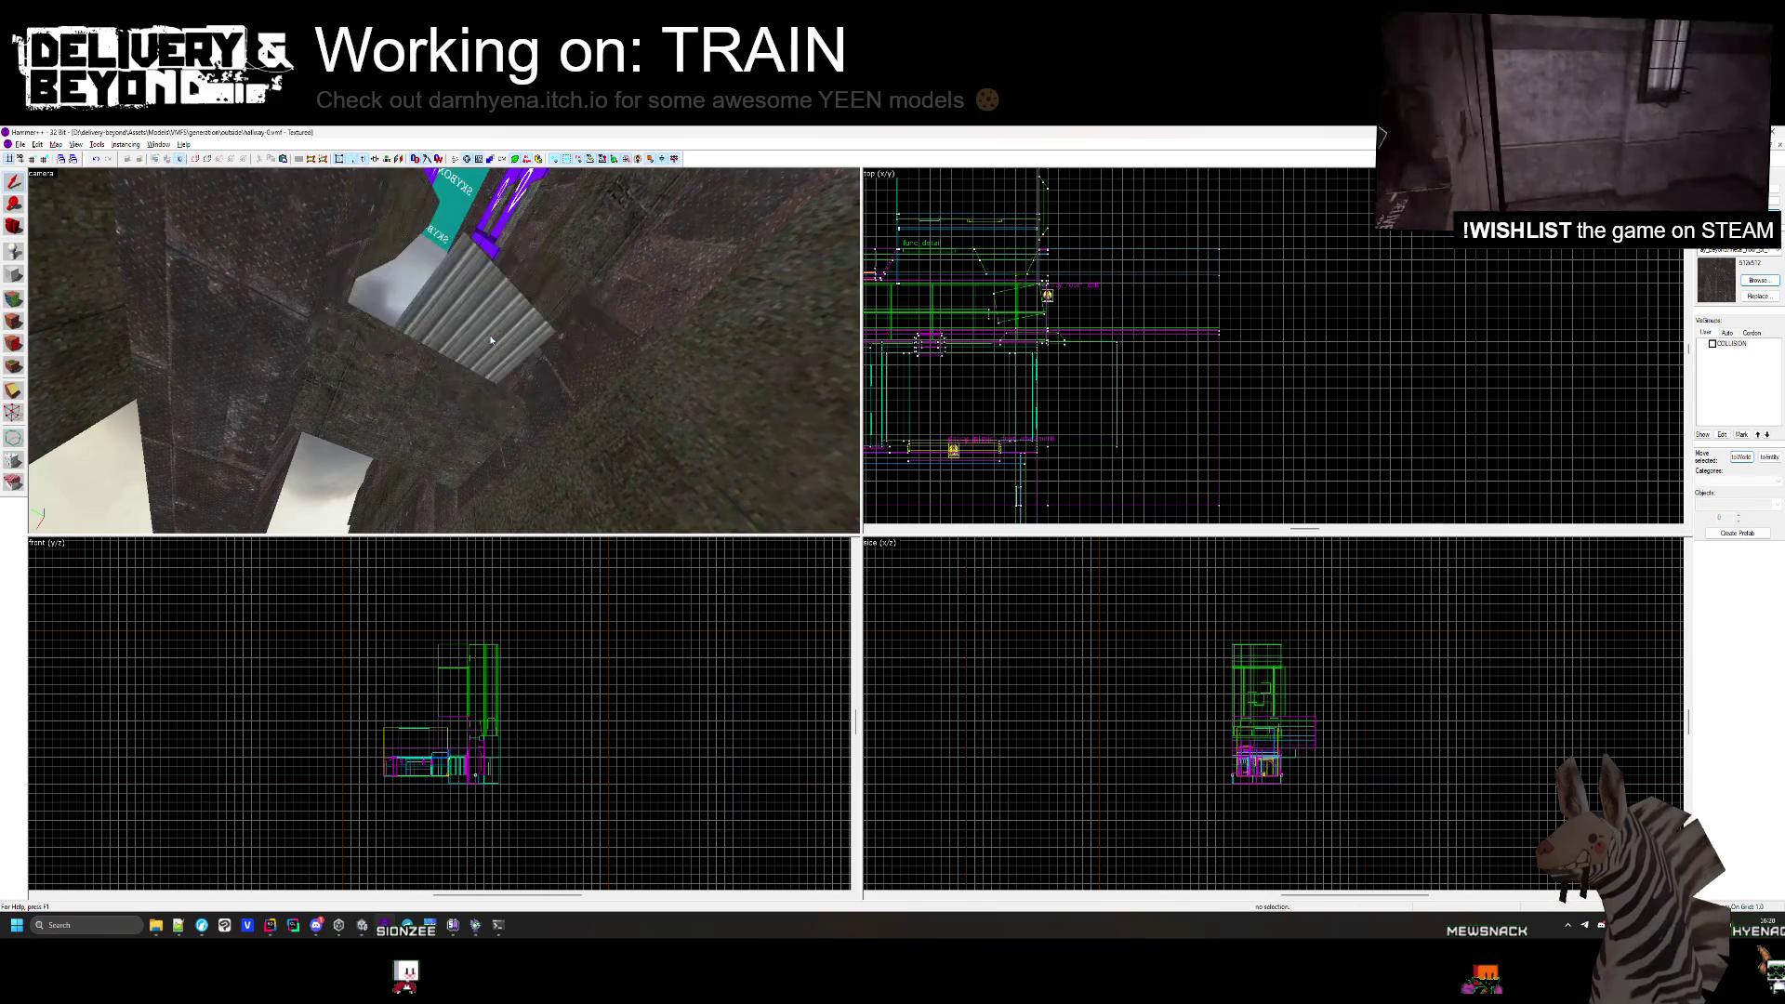
pyautogui.click(442, 379)
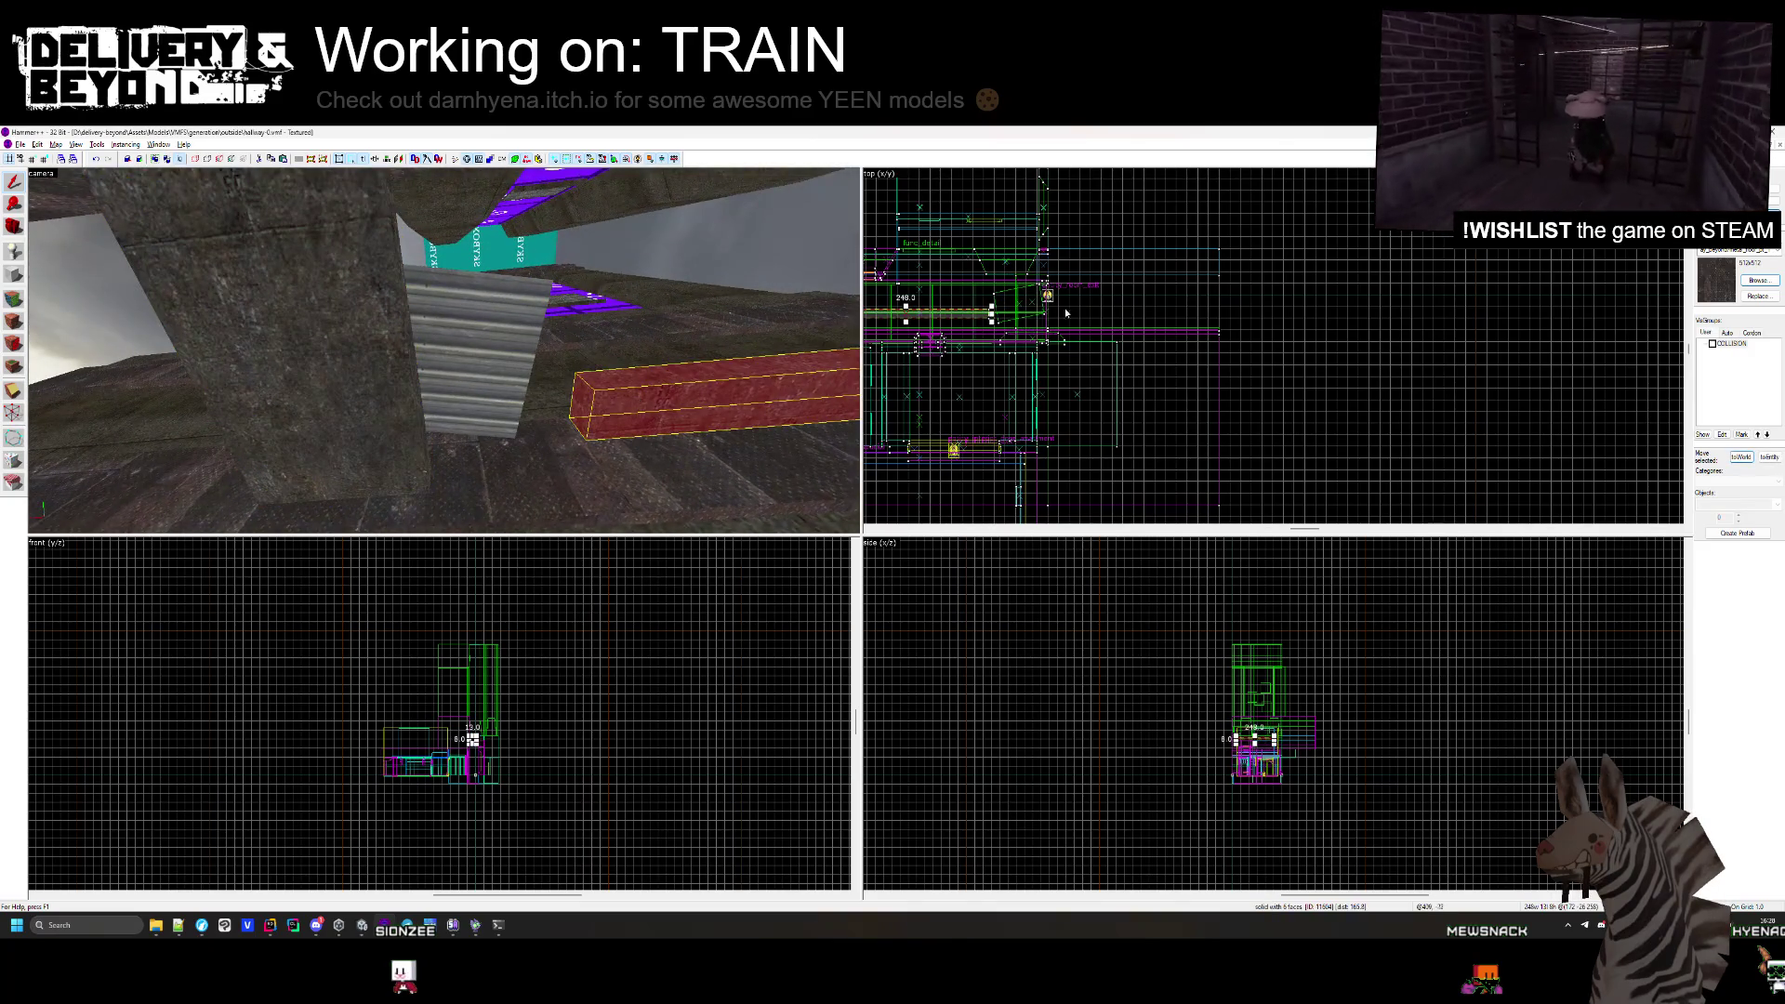
pyautogui.scroll(5, 1067, 313)
pyautogui.scroll(1, 1253, 307)
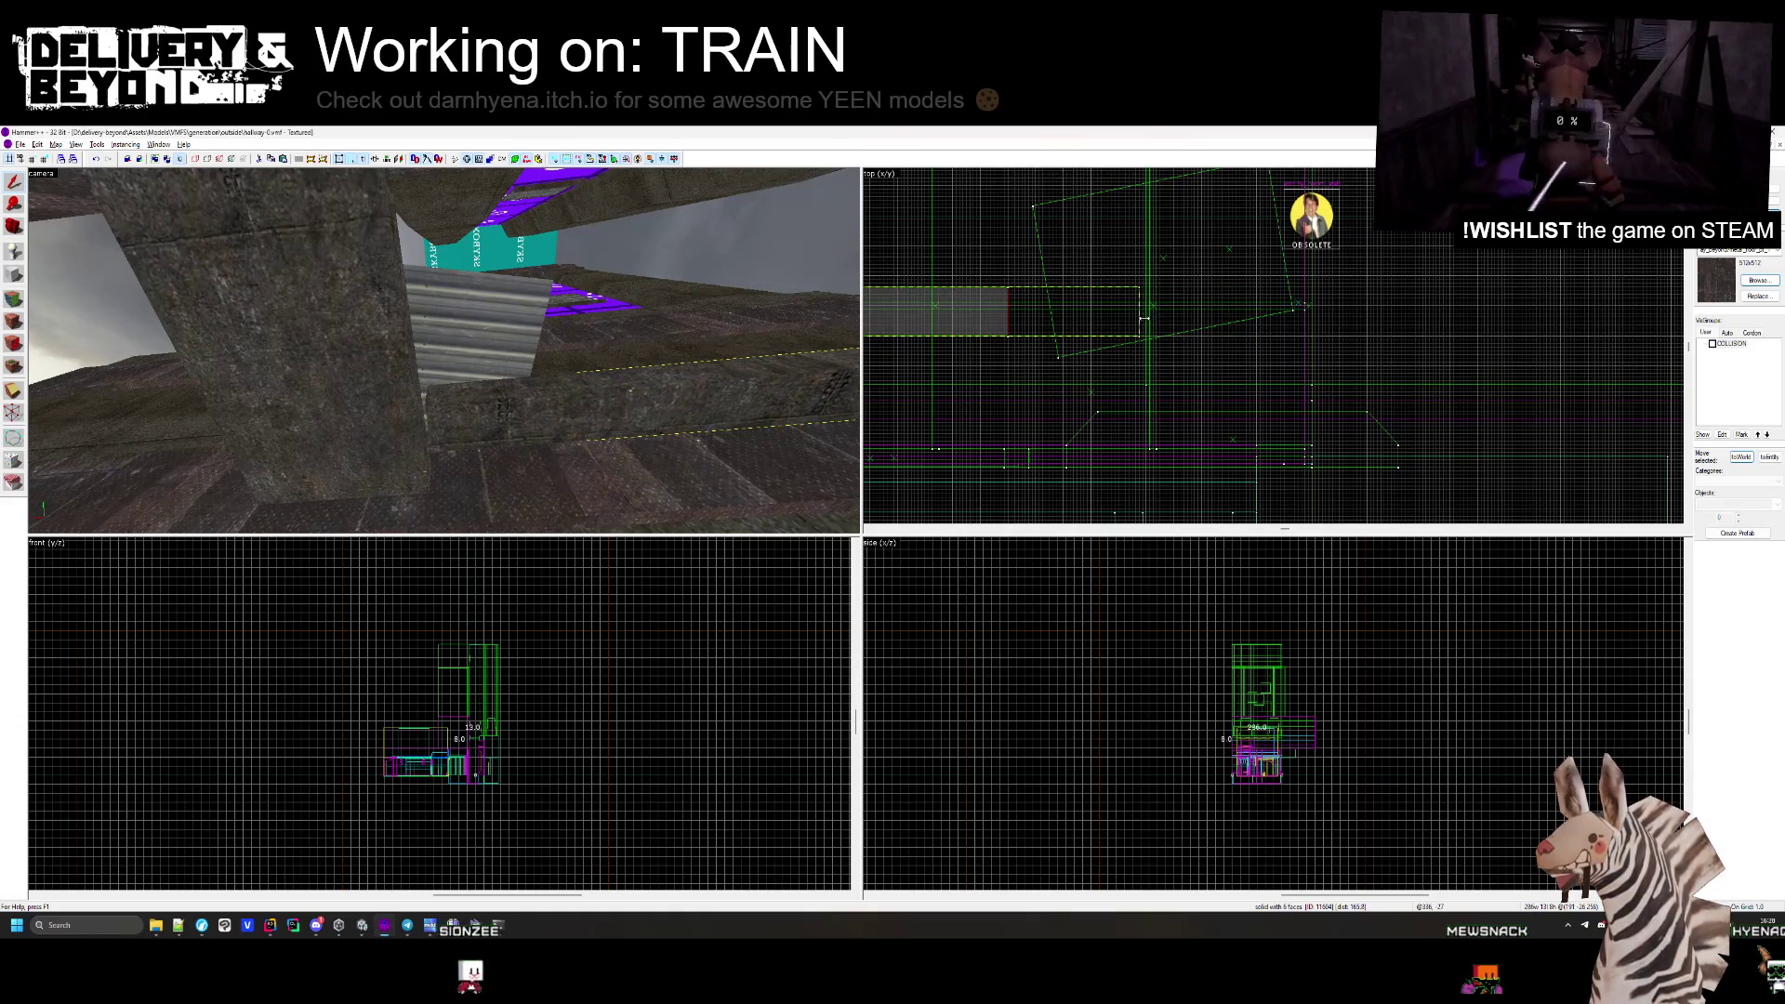
pyautogui.press('Escape')
pyautogui.press('z')
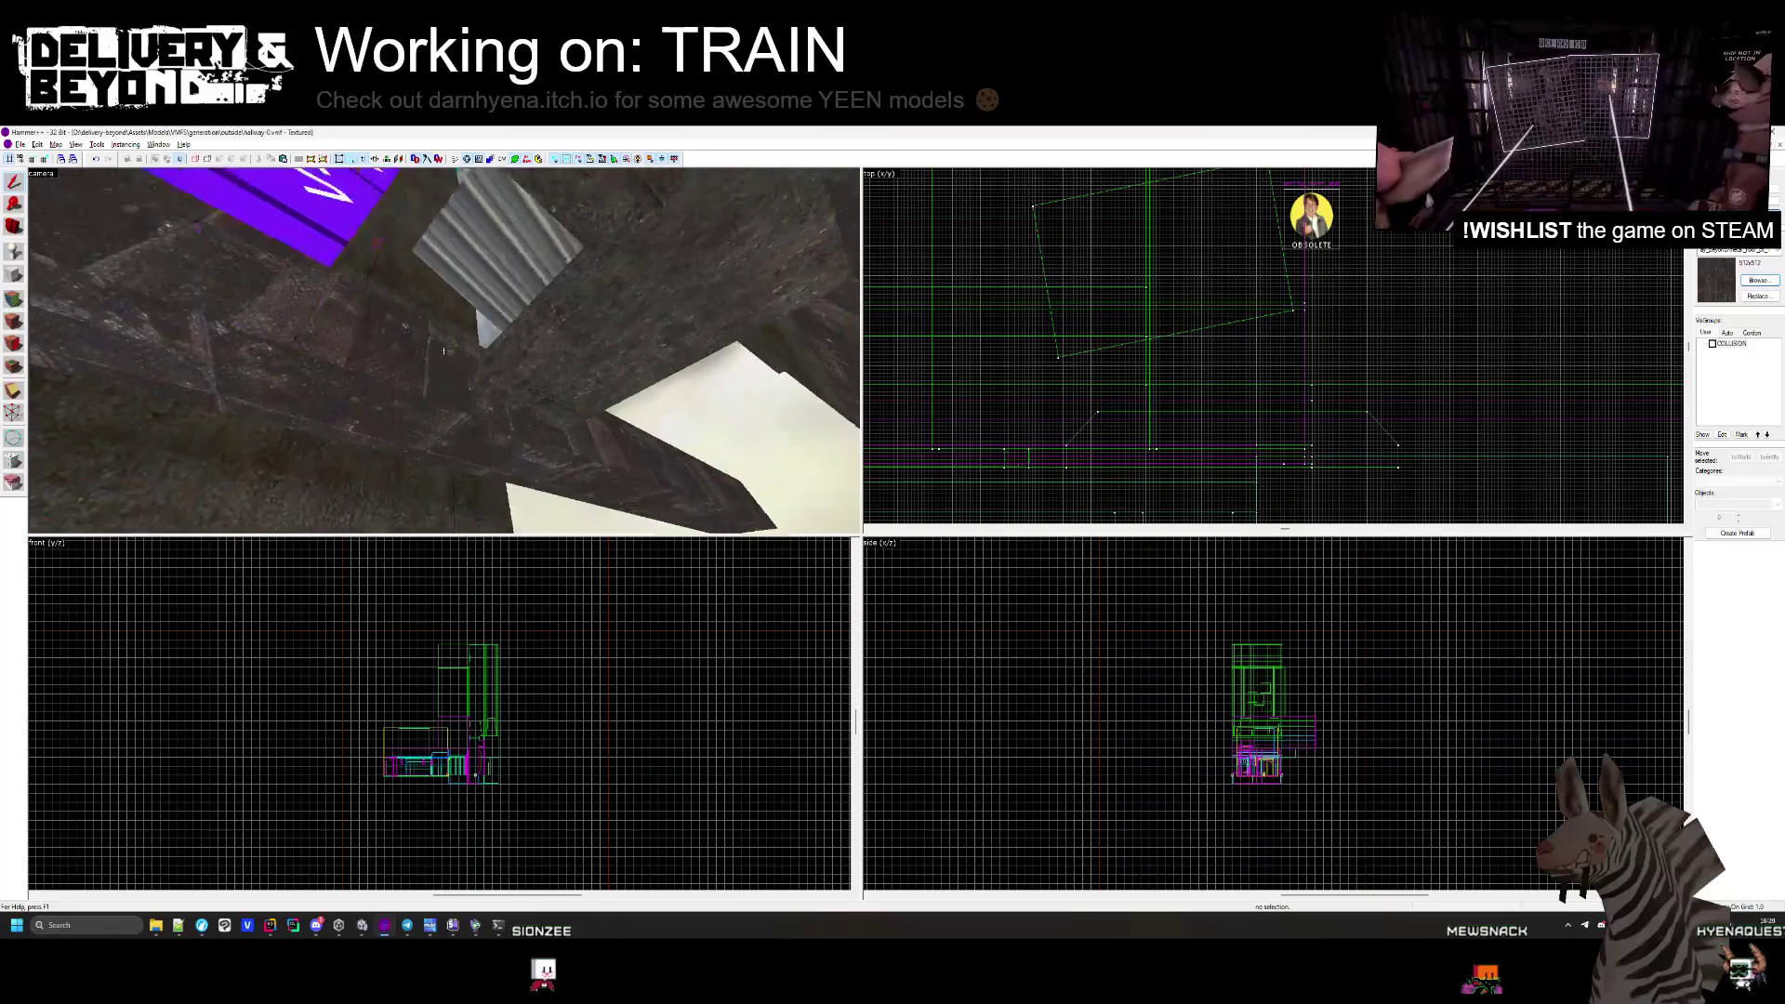
pyautogui.click(443, 350)
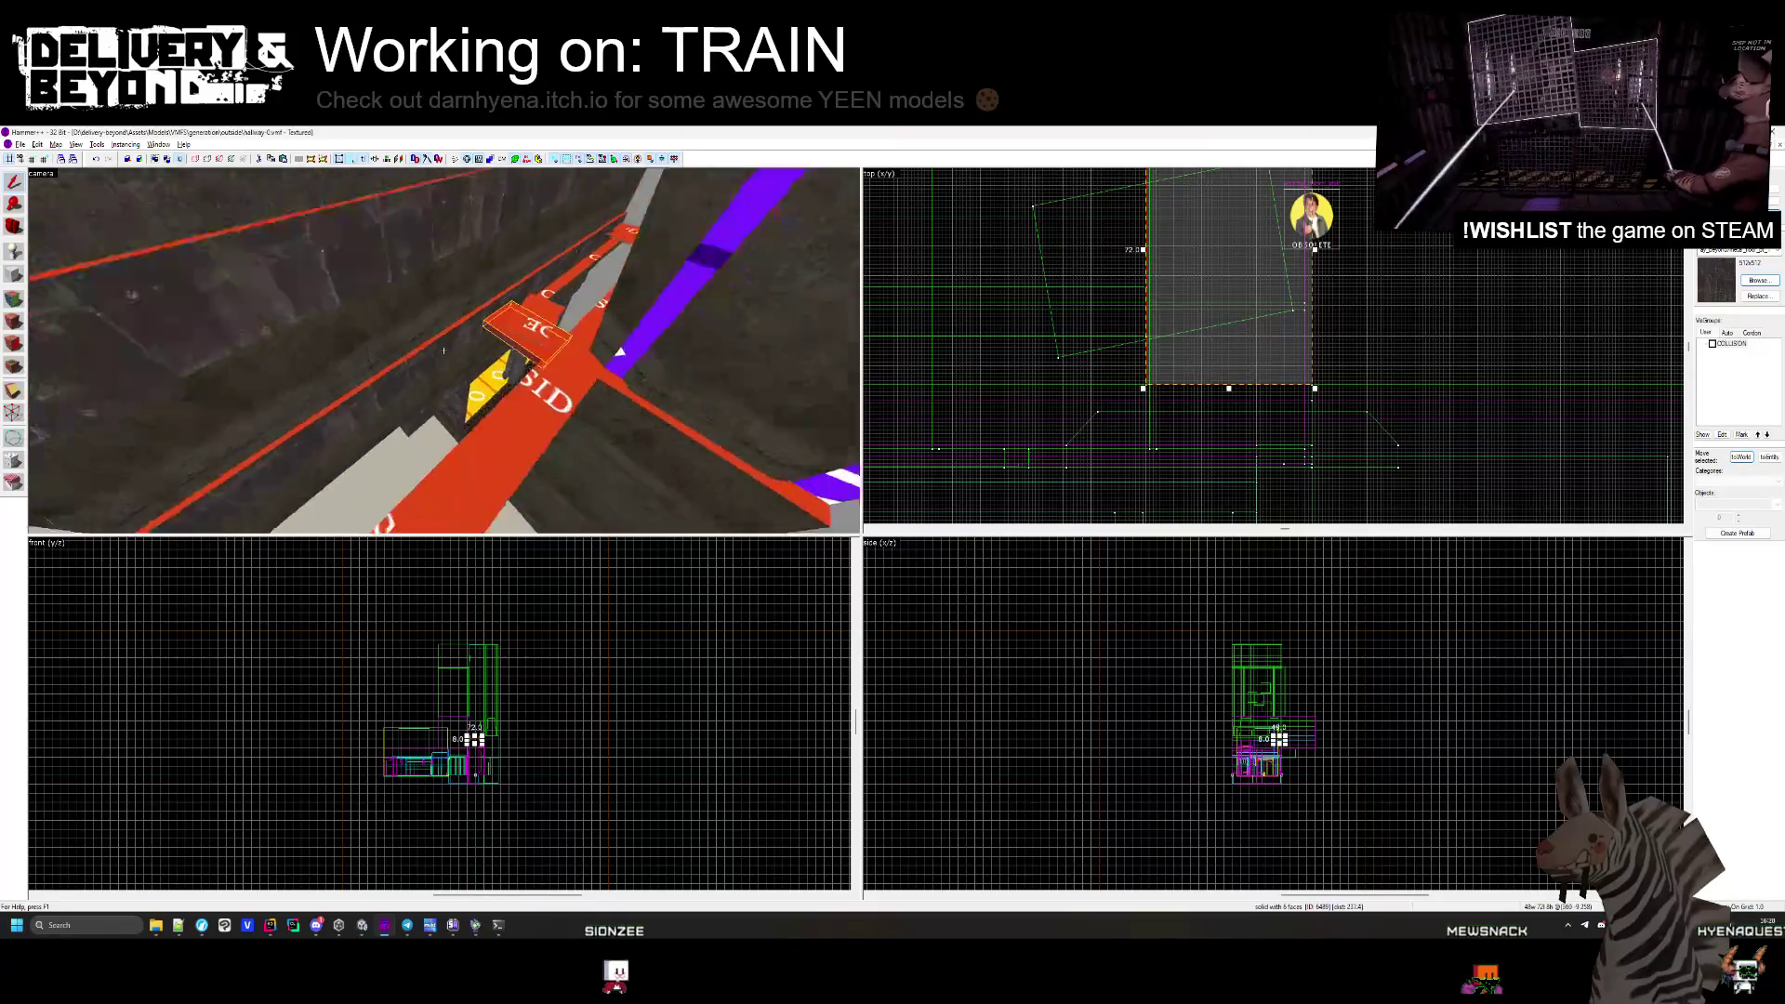
pyautogui.press('z')
pyautogui.click(913, 433)
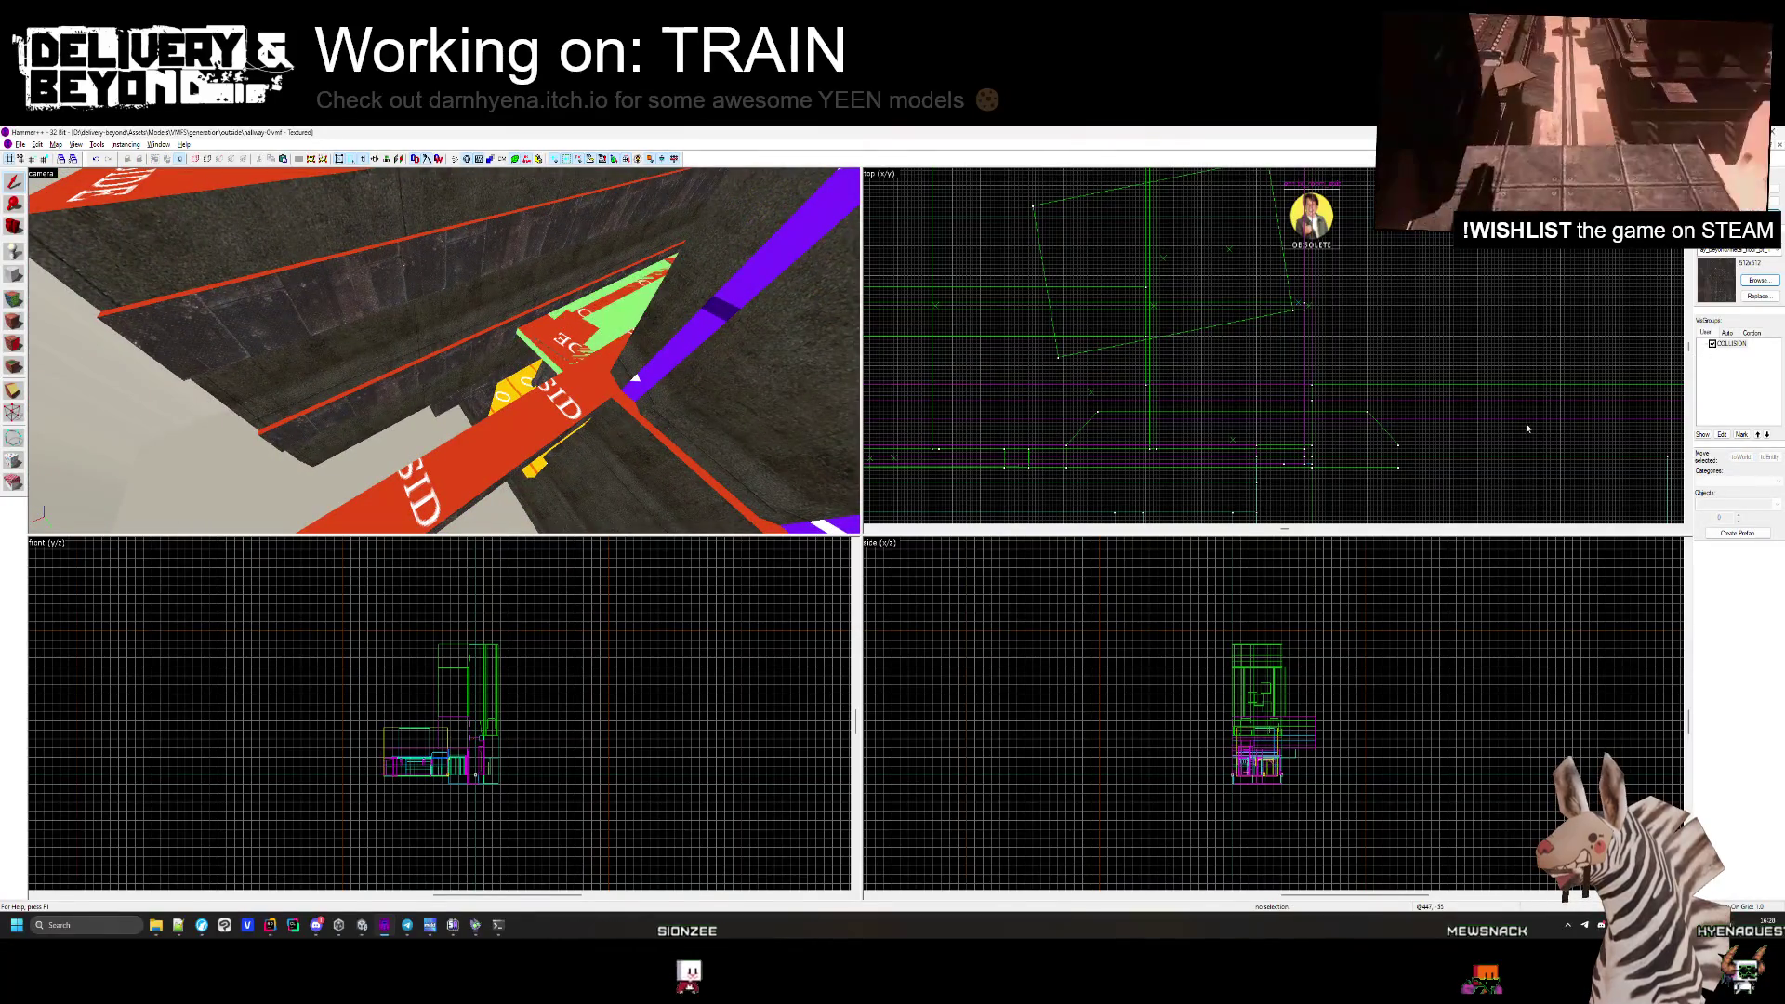
pyautogui.moveTo(481, 368); pyautogui.dragTo(444, 351)
# Resize the long red wall strip by pulling its right end in the top view.
pyautogui.scroll(-2, 1252, 294)
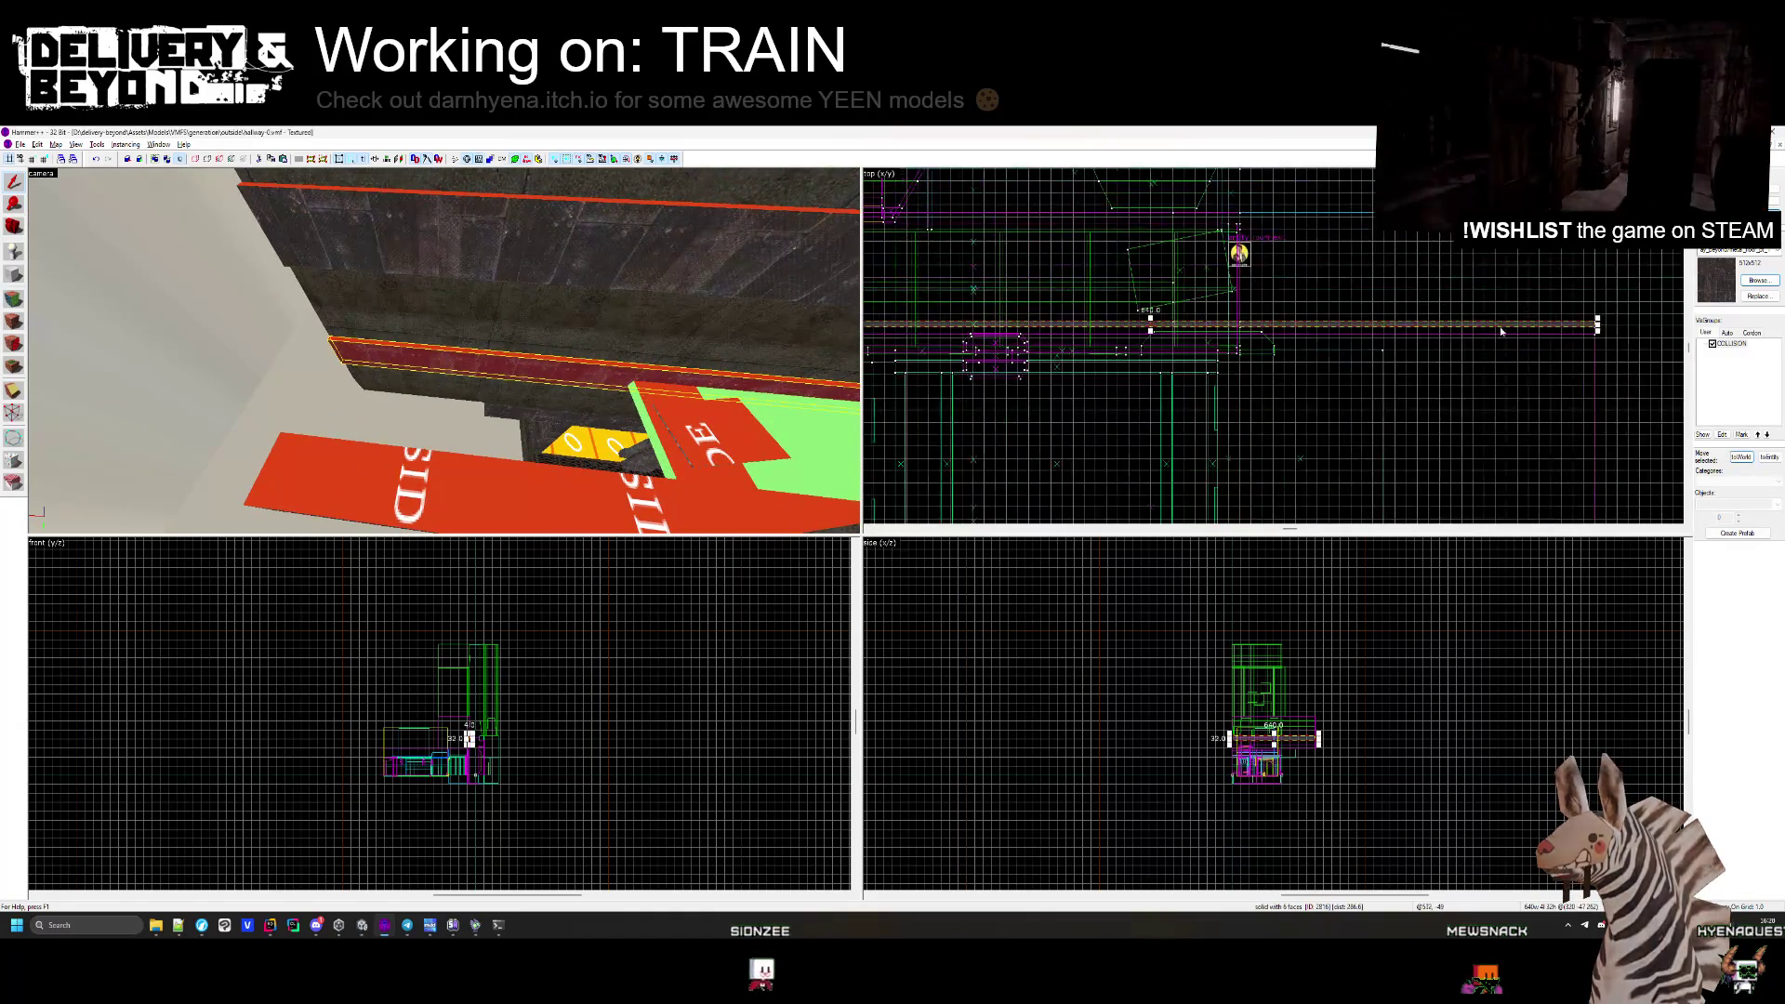
pyautogui.scroll(3, 1021, 374)
pyautogui.moveTo(967, 374); pyautogui.dragTo(1097, 368)
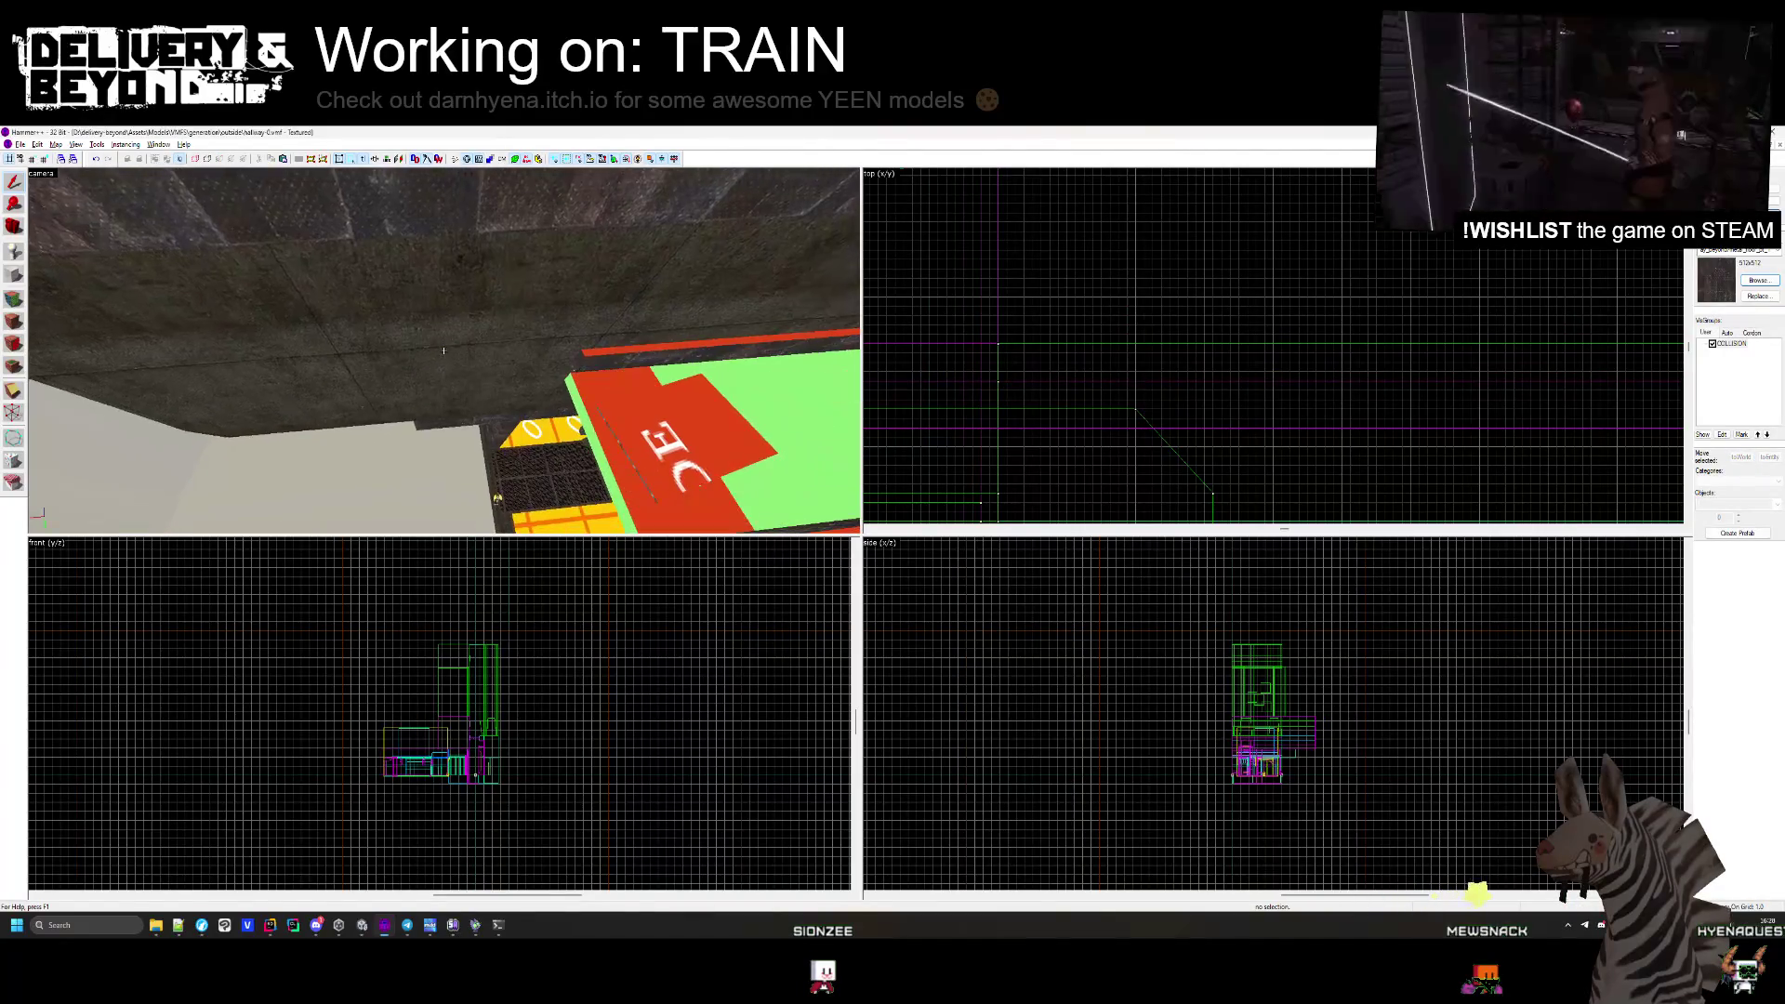
pyautogui.scroll(-3, 1209, 372)
pyautogui.moveTo(1379, 454)
pyautogui.mouseDown()
pyautogui.moveTo(1161, 418)
pyautogui.moveTo(1078, 330)
pyautogui.mouseUp()
pyautogui.scroll(3, 1161, 418)
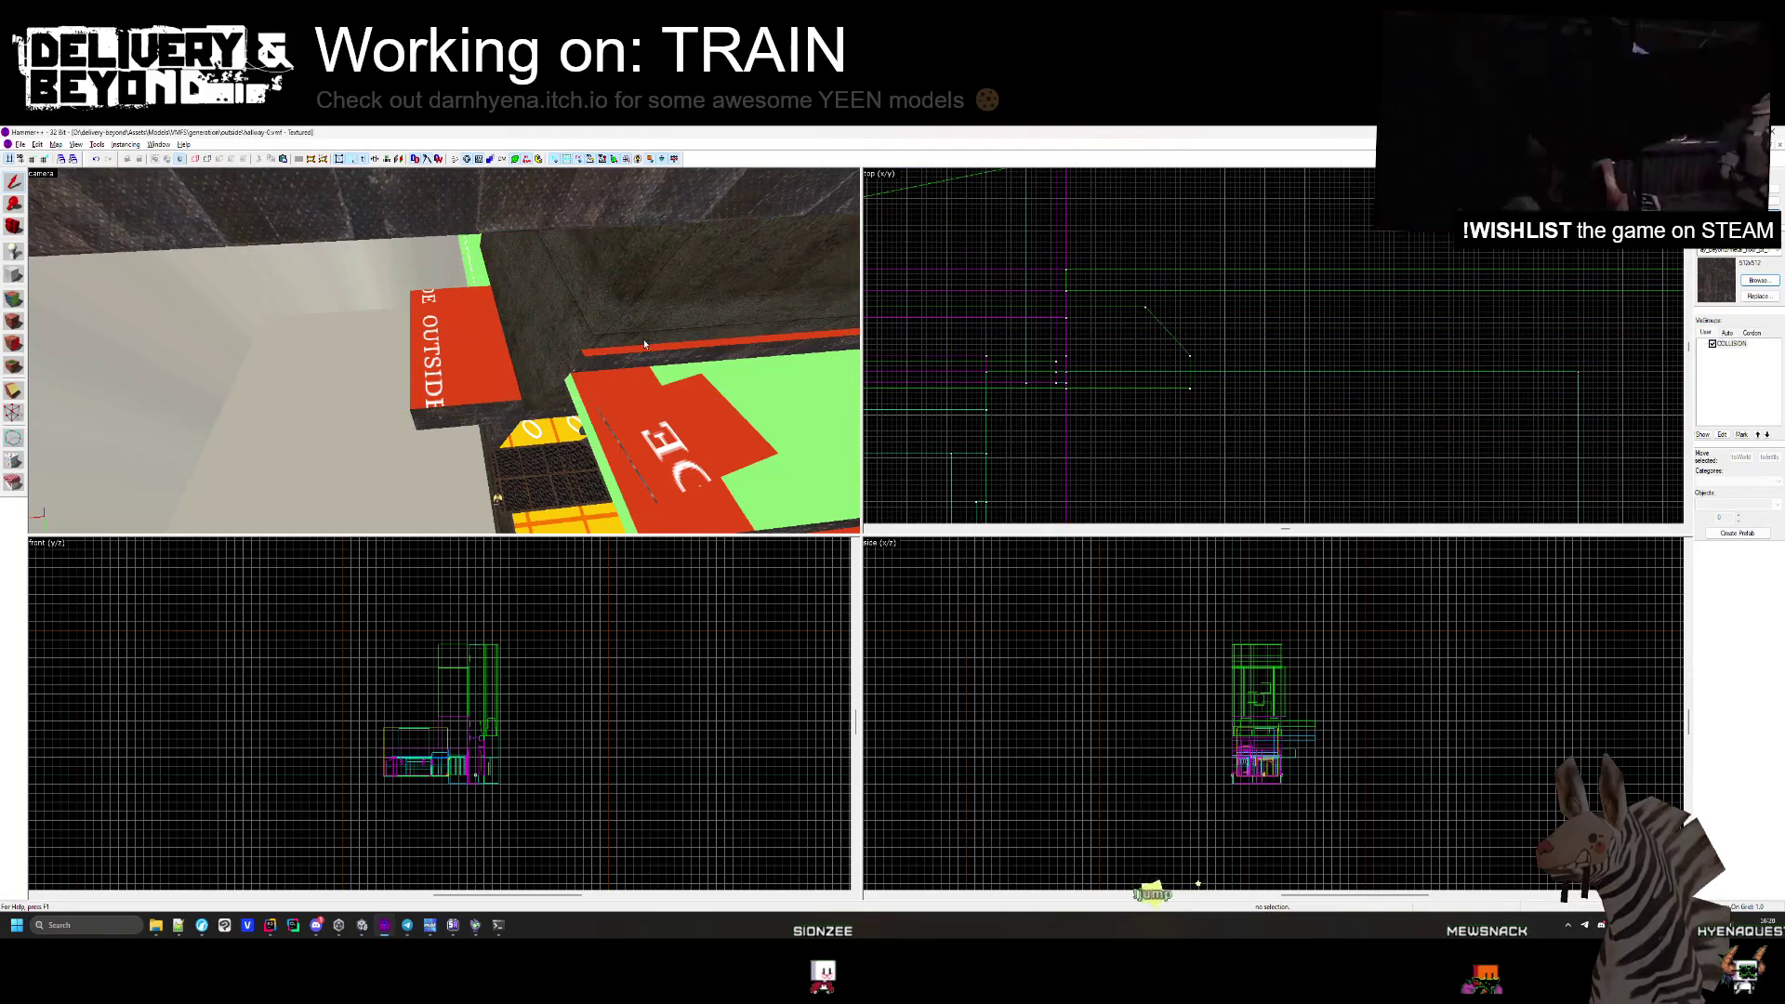
pyautogui.scroll(-2, 1546, 316)
pyautogui.scroll(-2, 1547, 310)
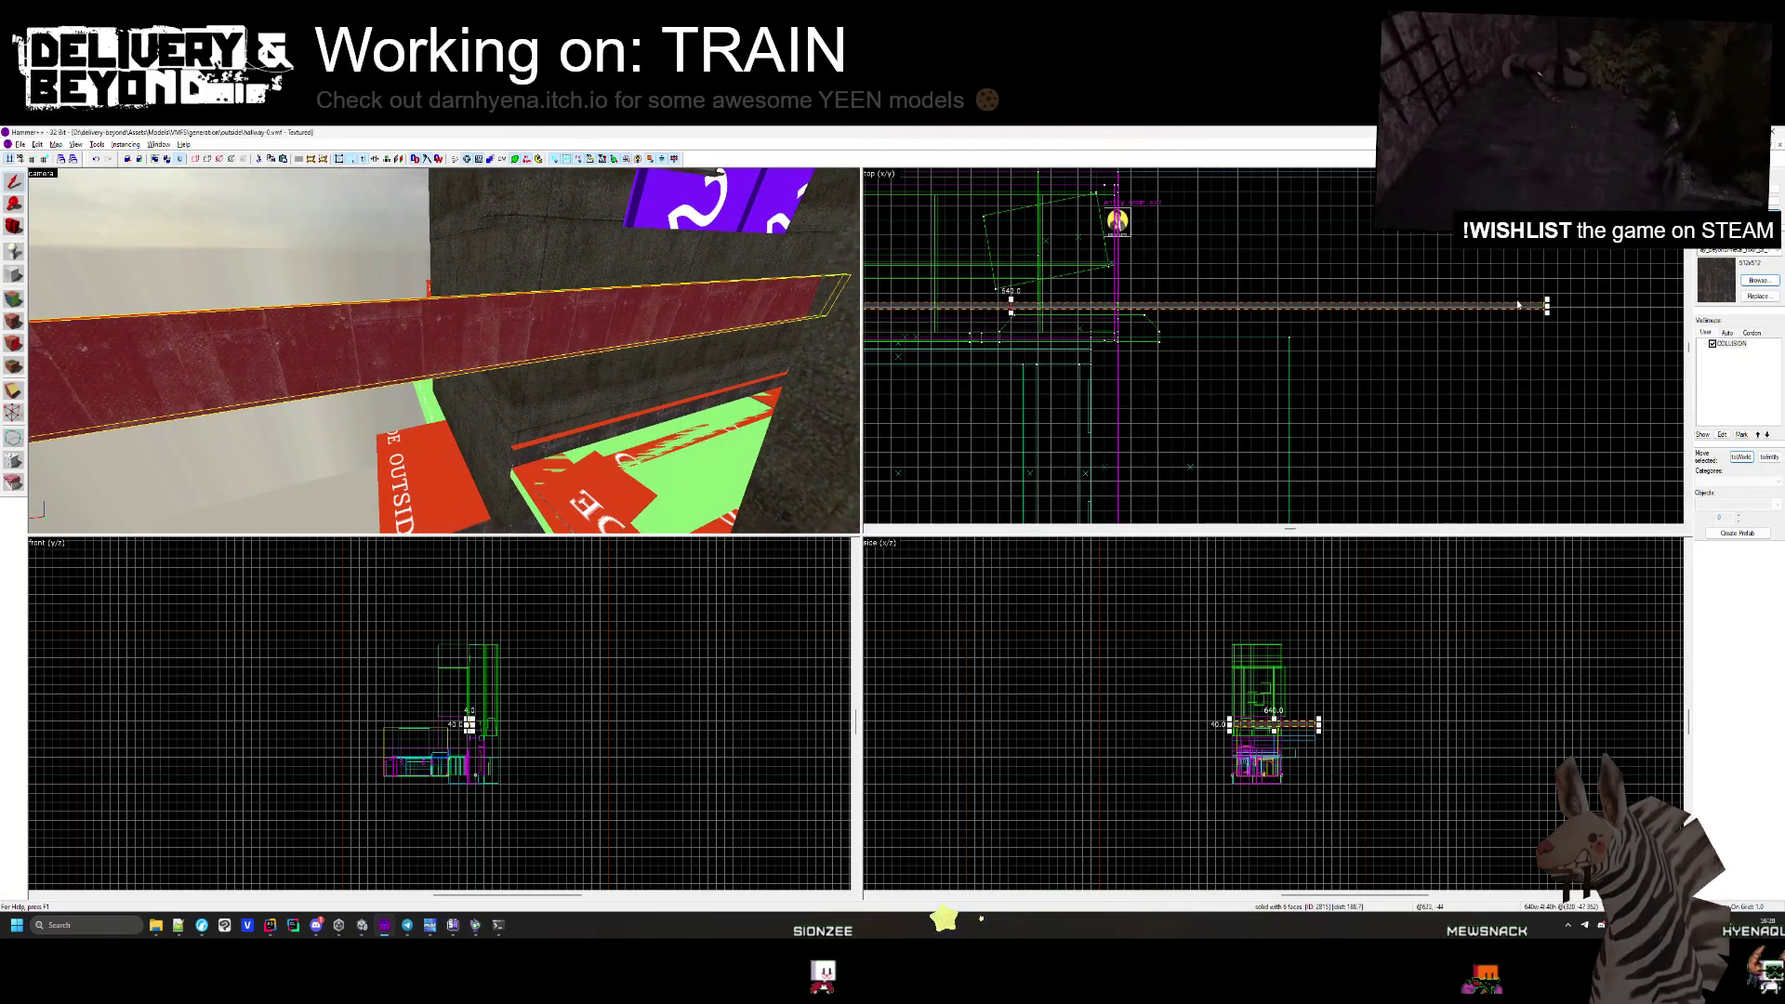
pyautogui.press('Escape')
pyautogui.scroll(4, 1159, 318)
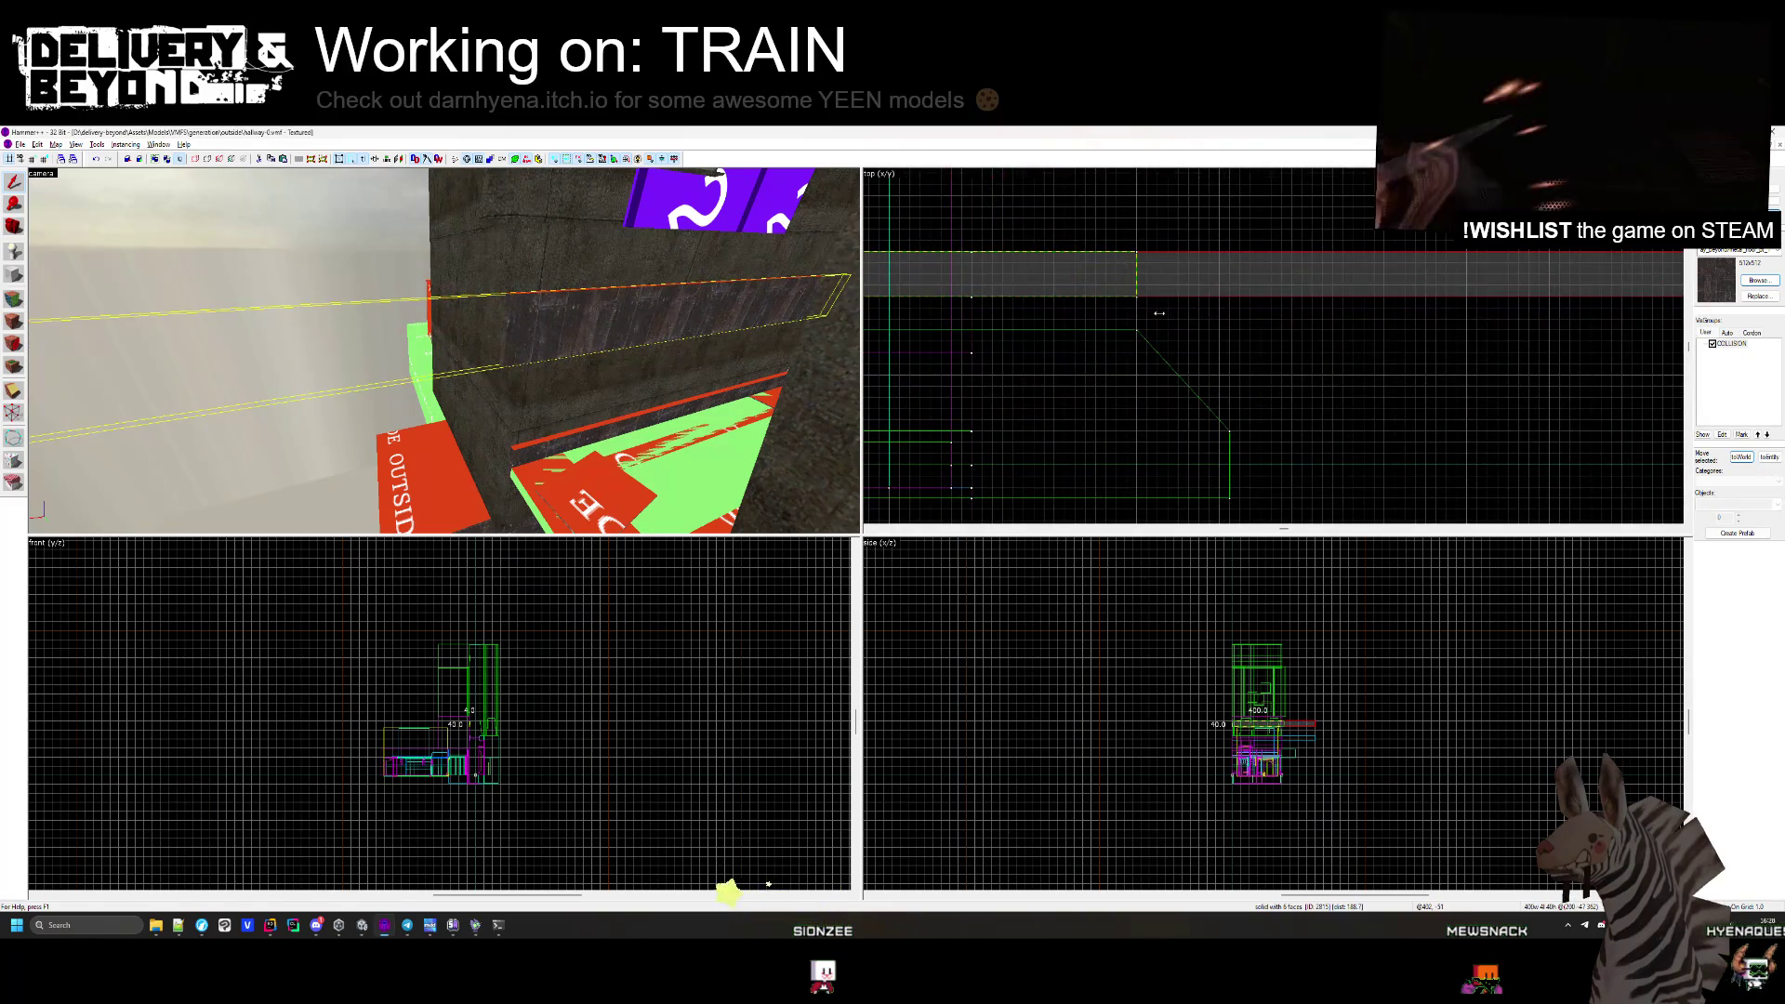
# Look down other corridors, checking a few wall brushes near the purple strip.
pyautogui.press('z')
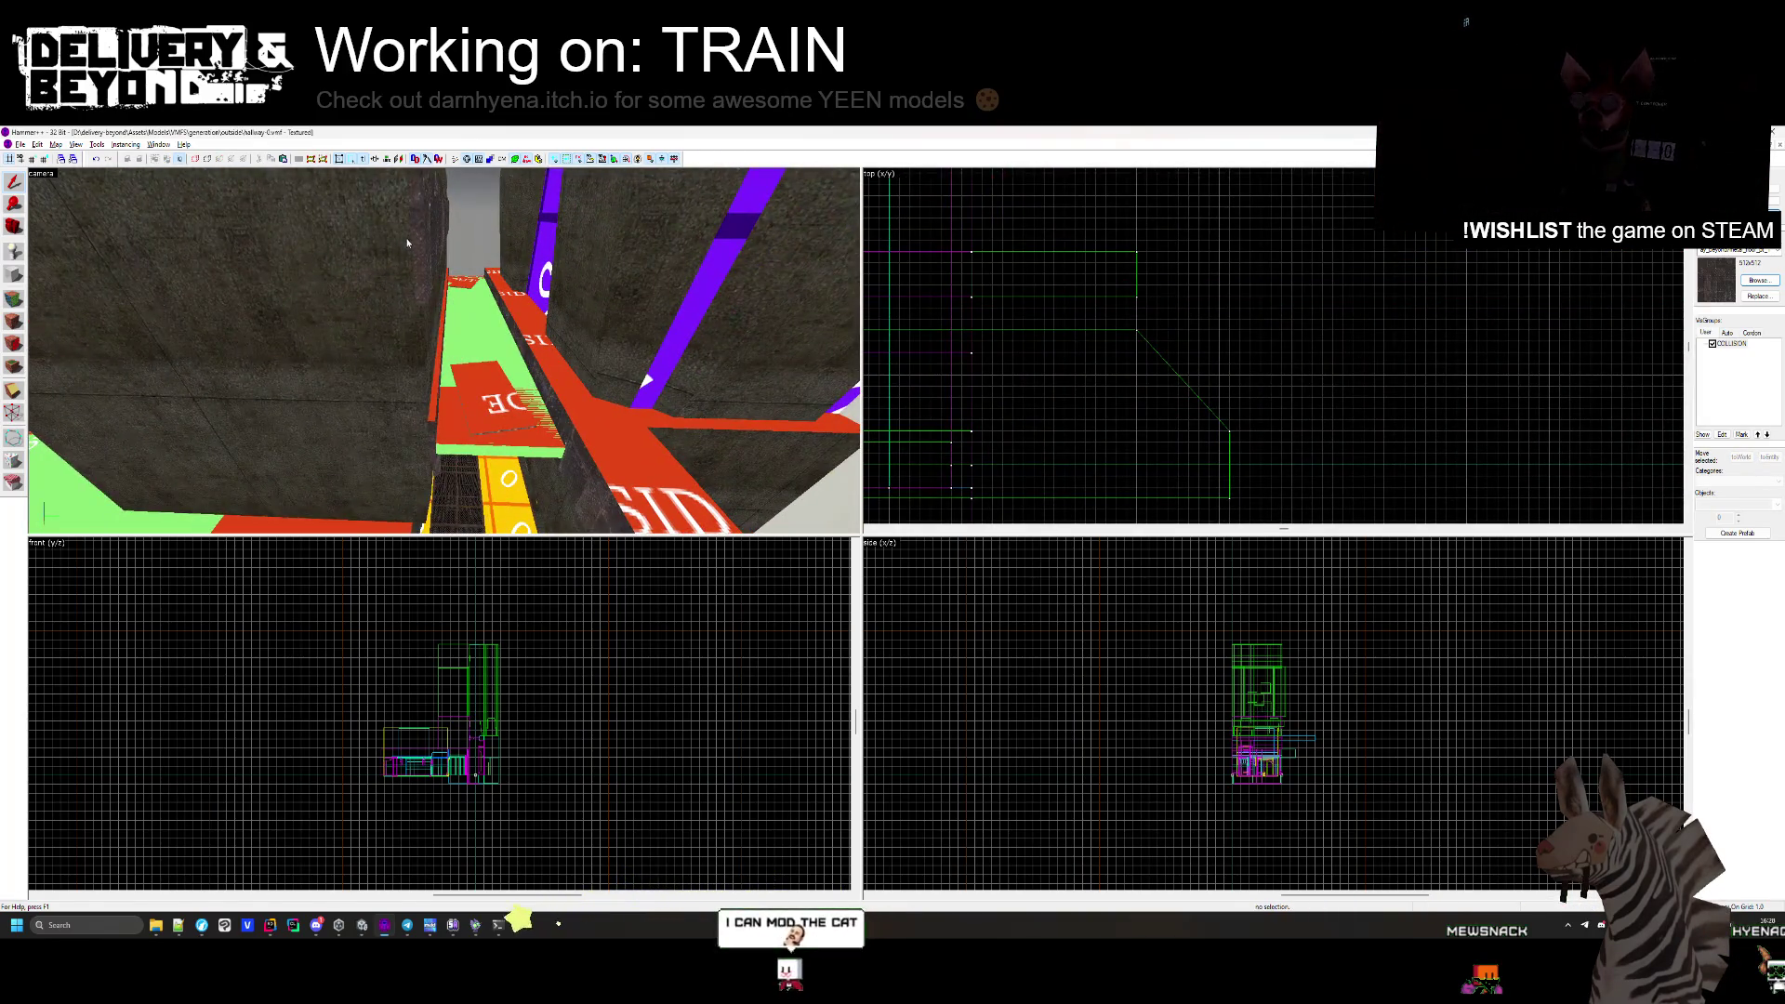
pyautogui.click(410, 243)
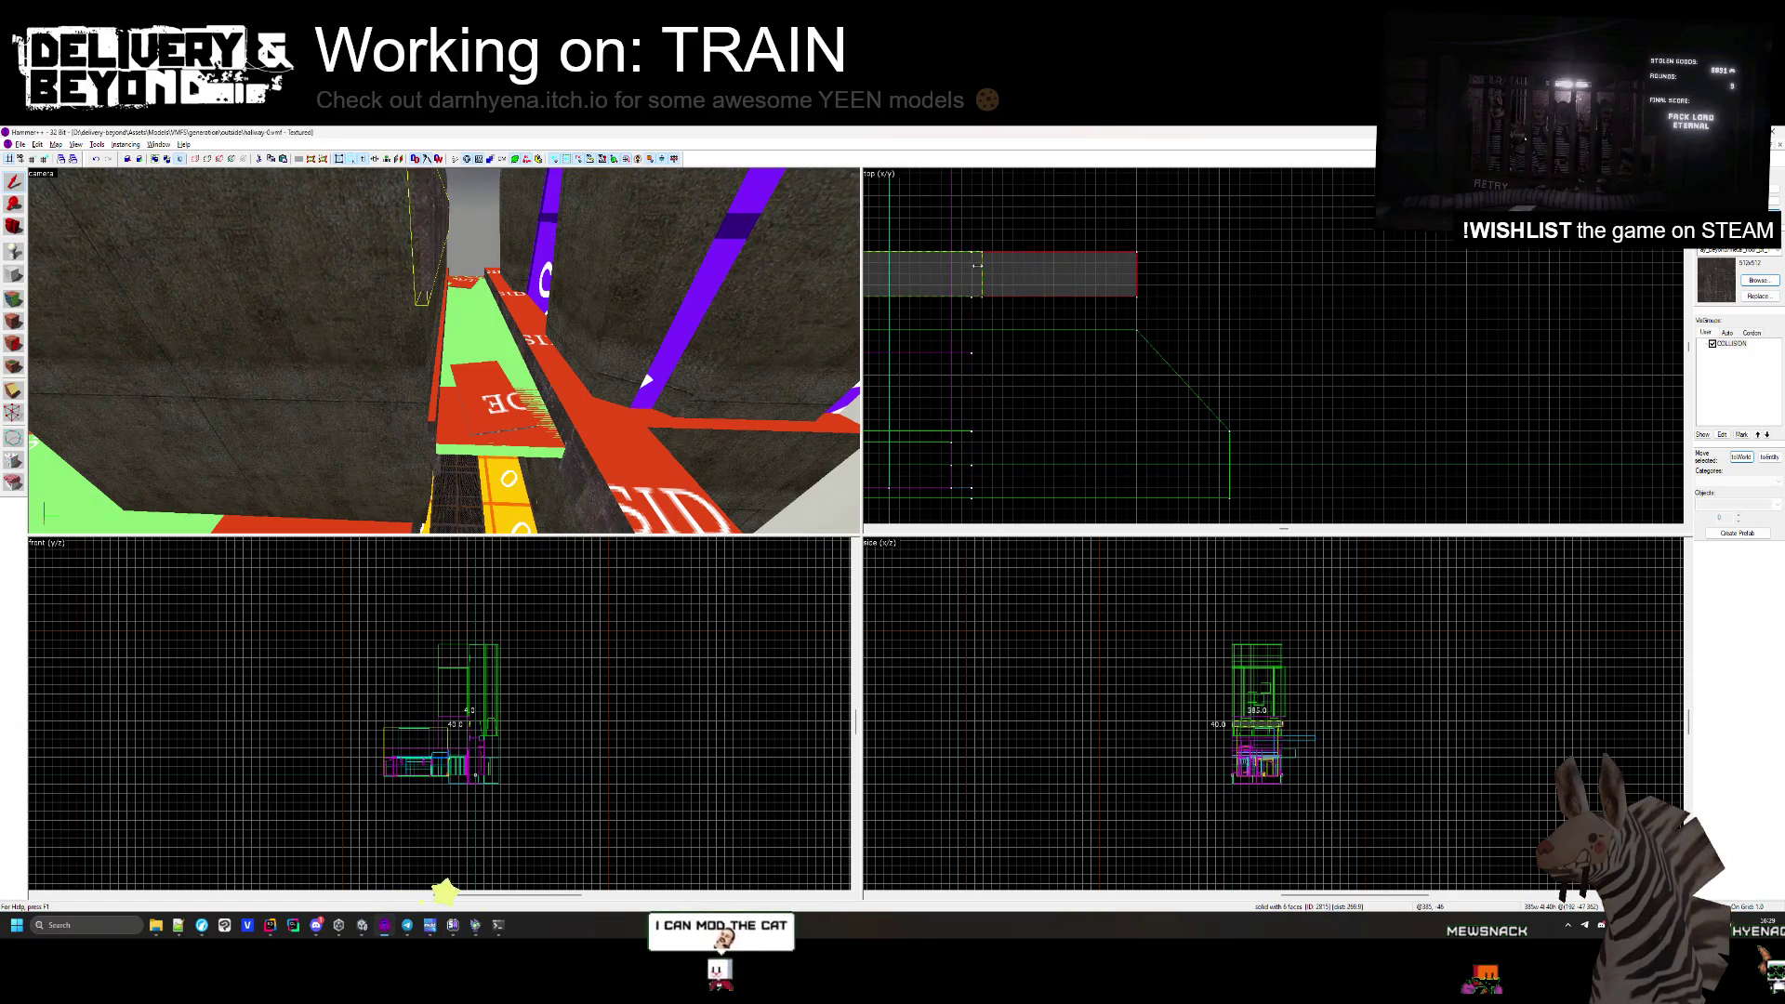
pyautogui.press('z')
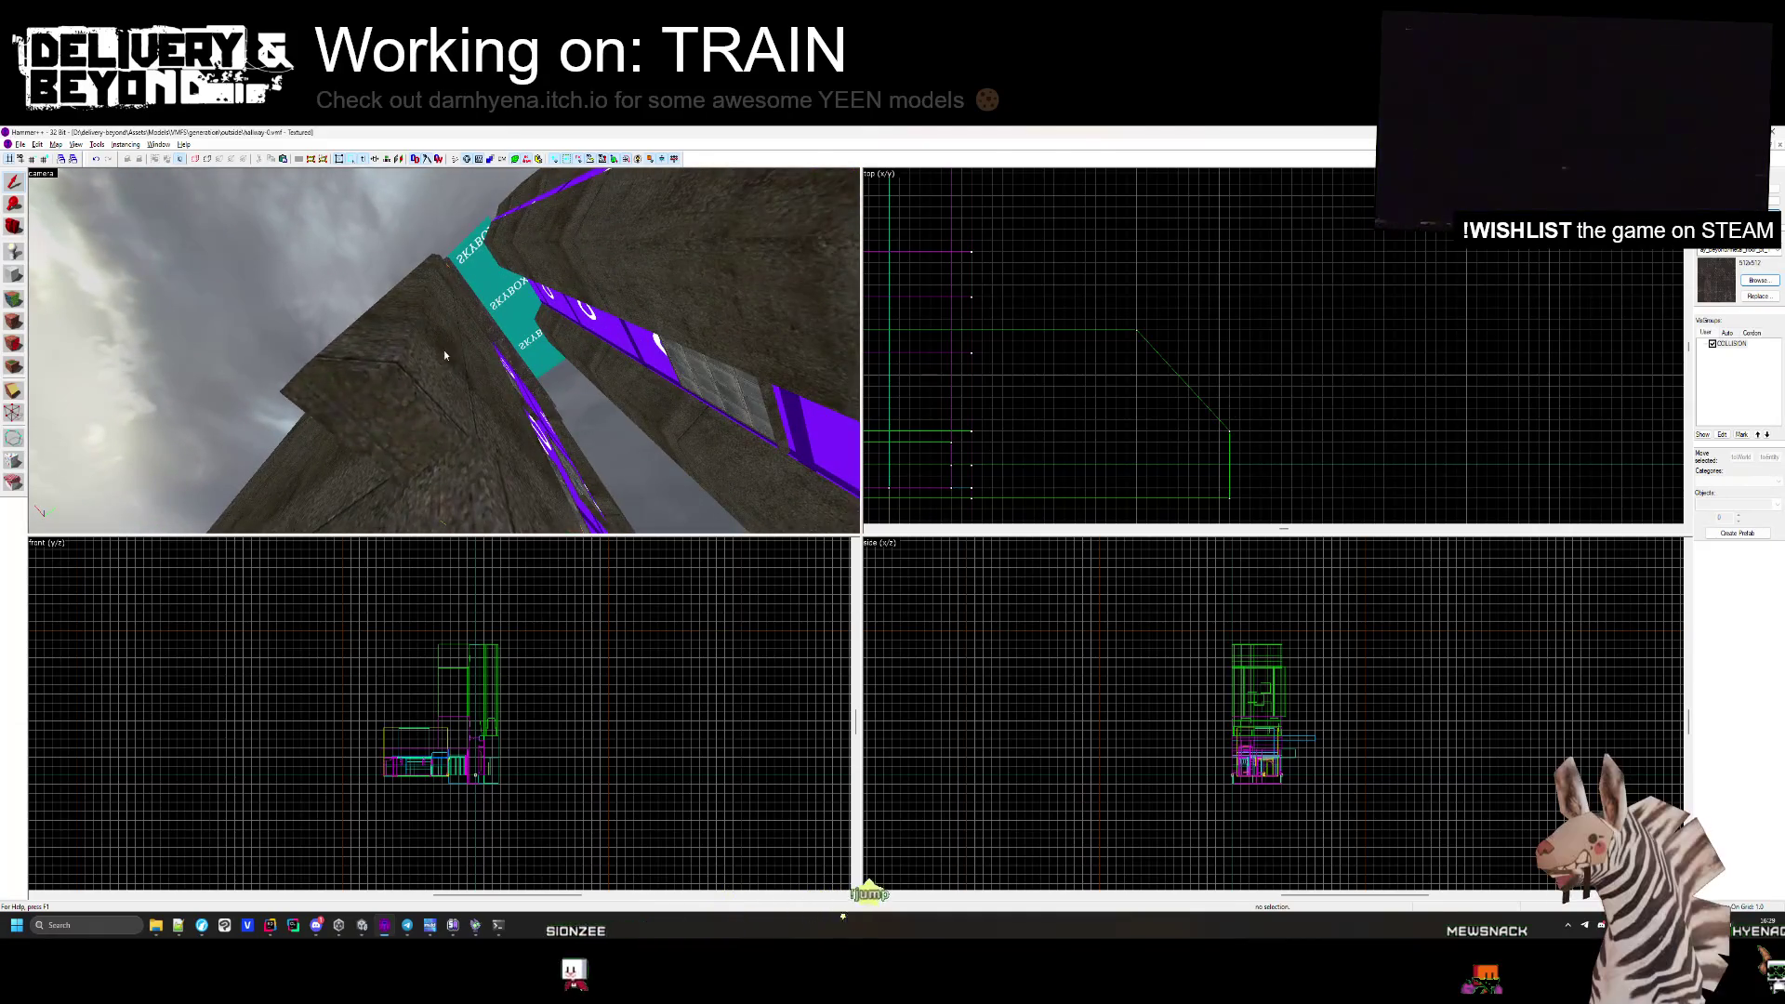
pyautogui.click(444, 350)
pyautogui.press('z')
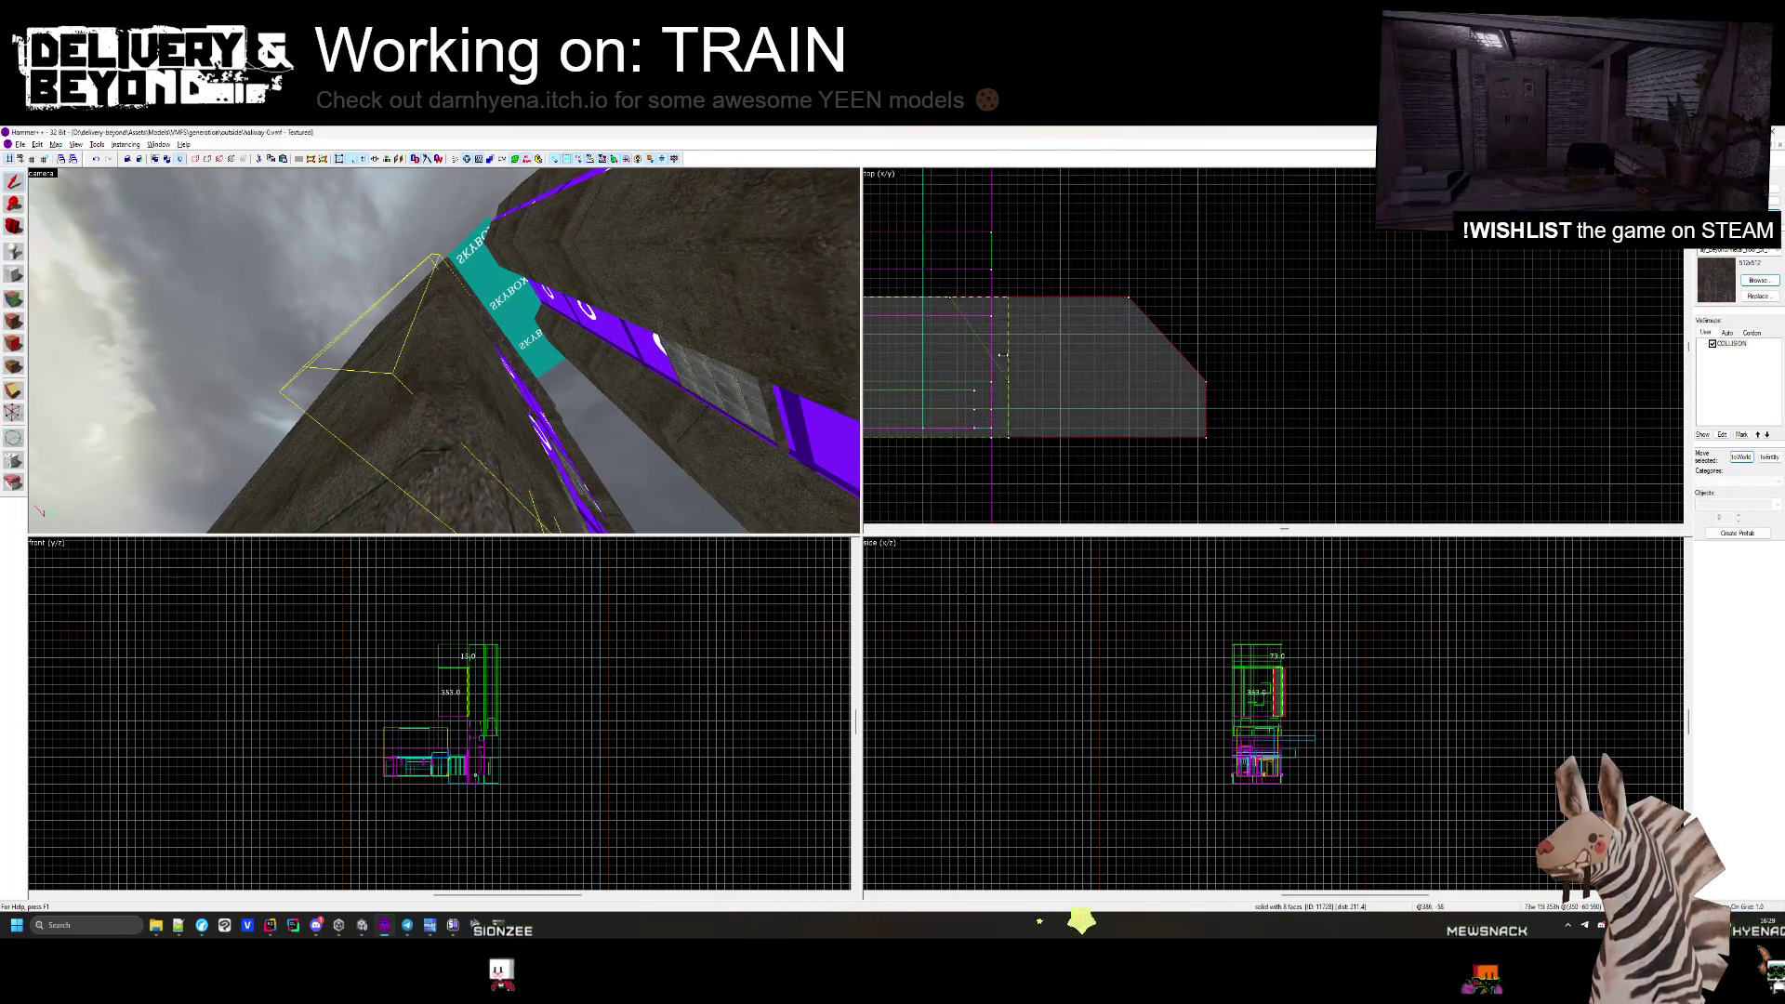
pyautogui.press('Escape')
pyautogui.press('z')
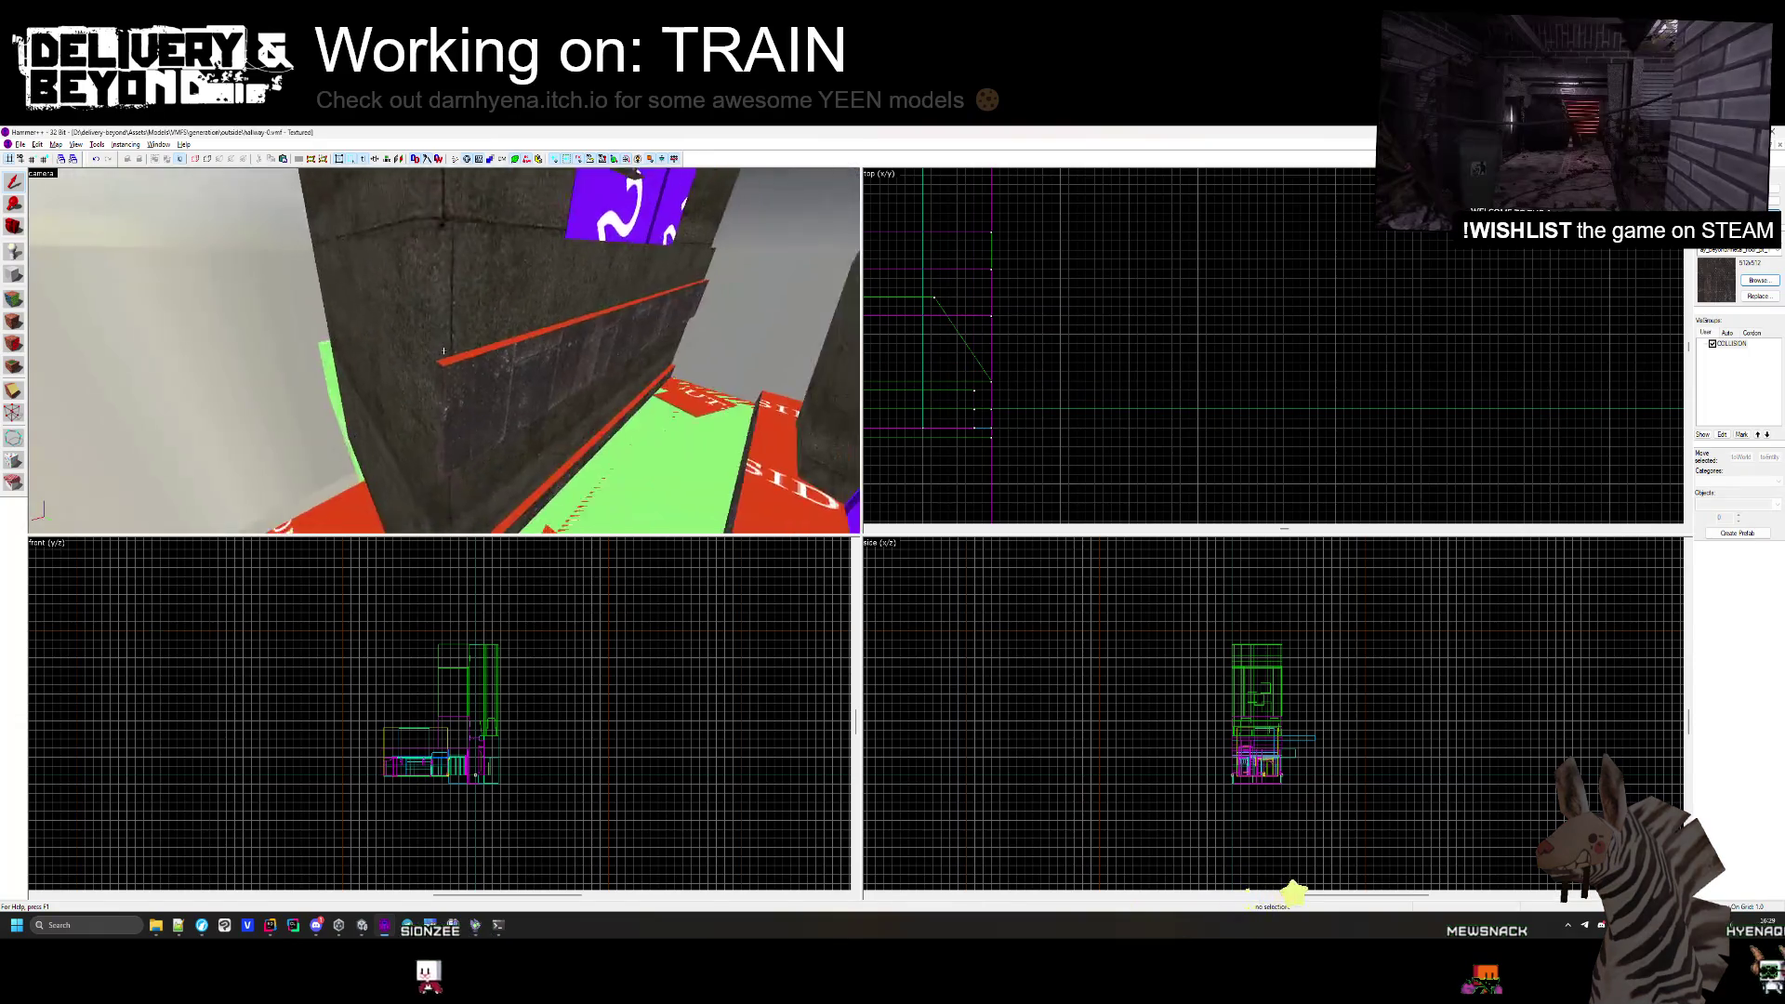
# Centre the top view on the OUTSIDE sign block and narrow it from its right edge.
pyautogui.click(443, 349)
pyautogui.press('z')
pyautogui.hotkey('ctrl', 'shift', 'e')
pyautogui.scroll(-2, 1236, 272)
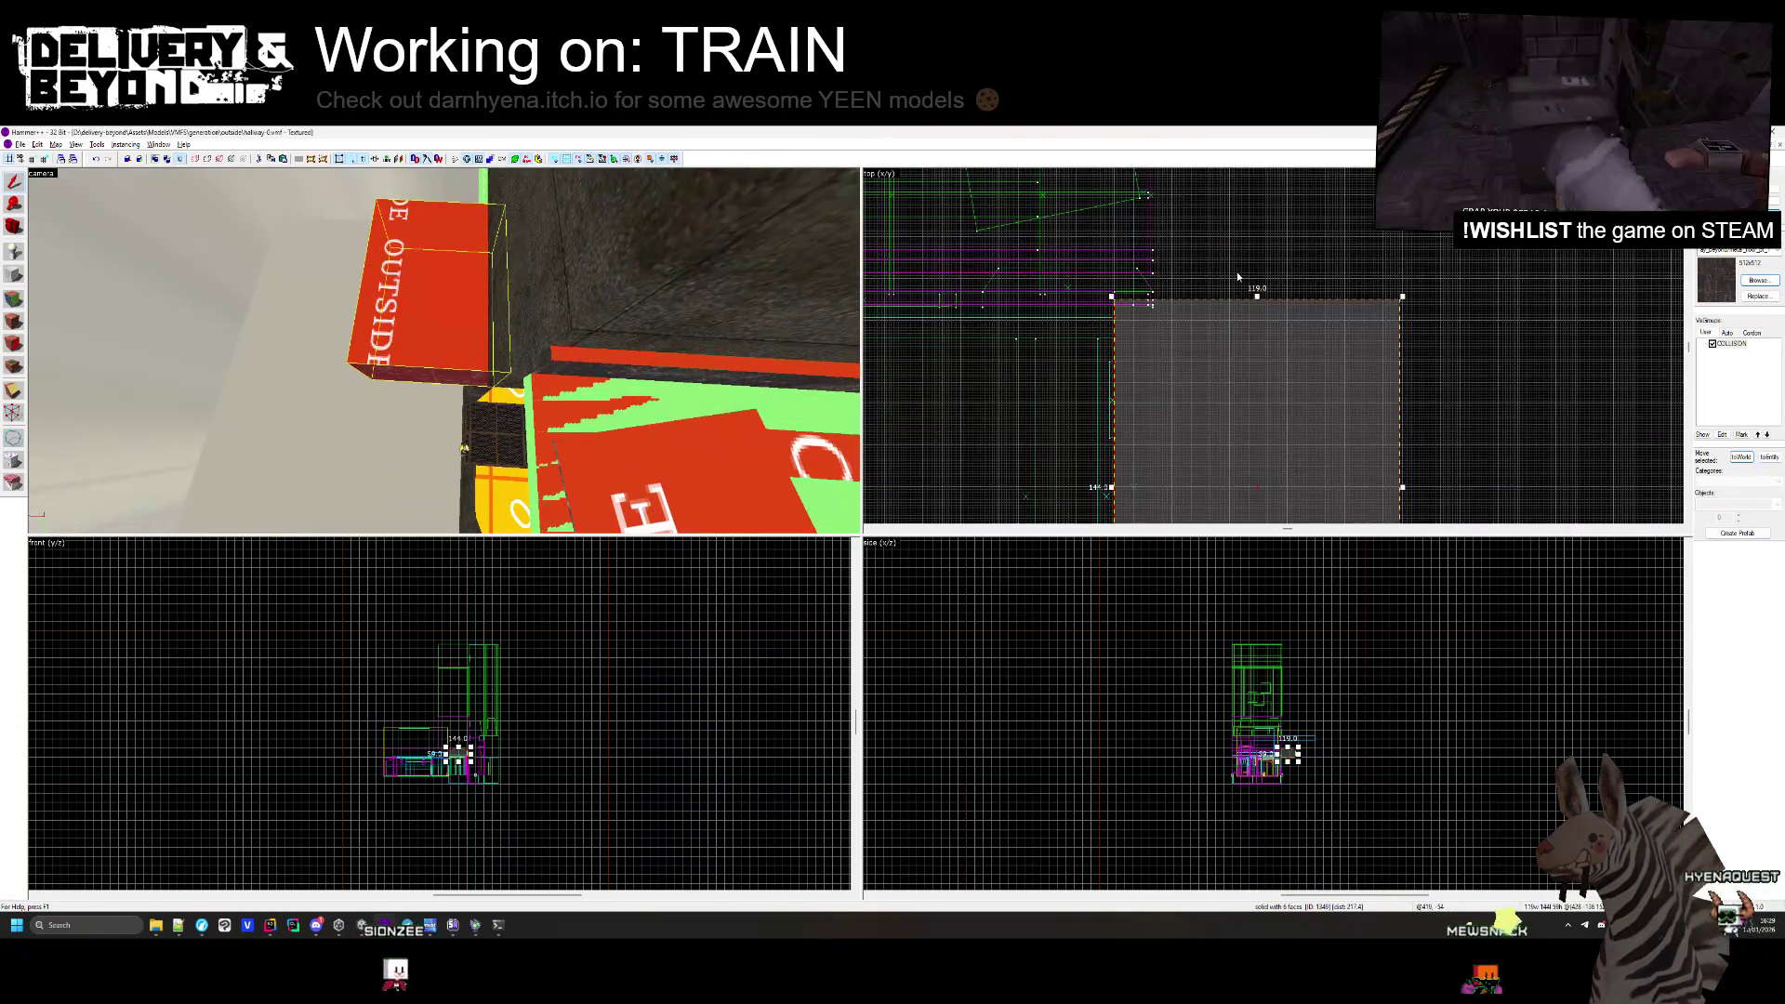
pyautogui.scroll(1, 1351, 421)
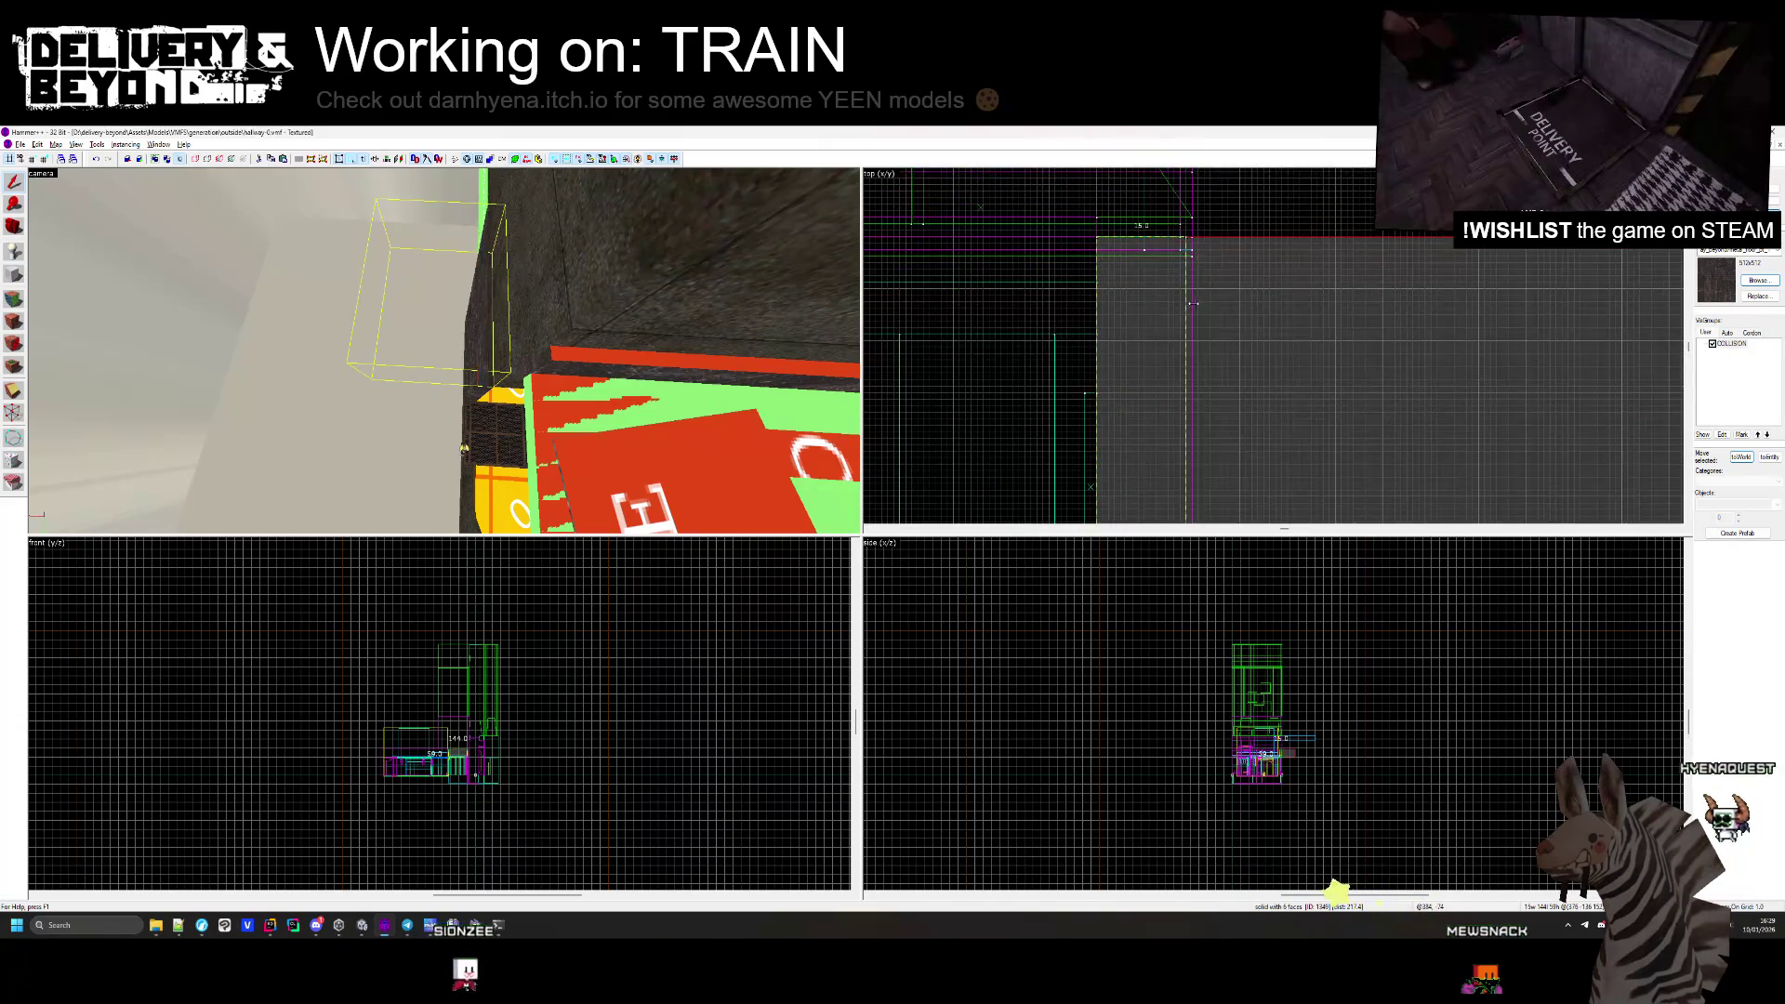
pyautogui.moveTo(1350, 421); pyautogui.dragTo(1202, 314)
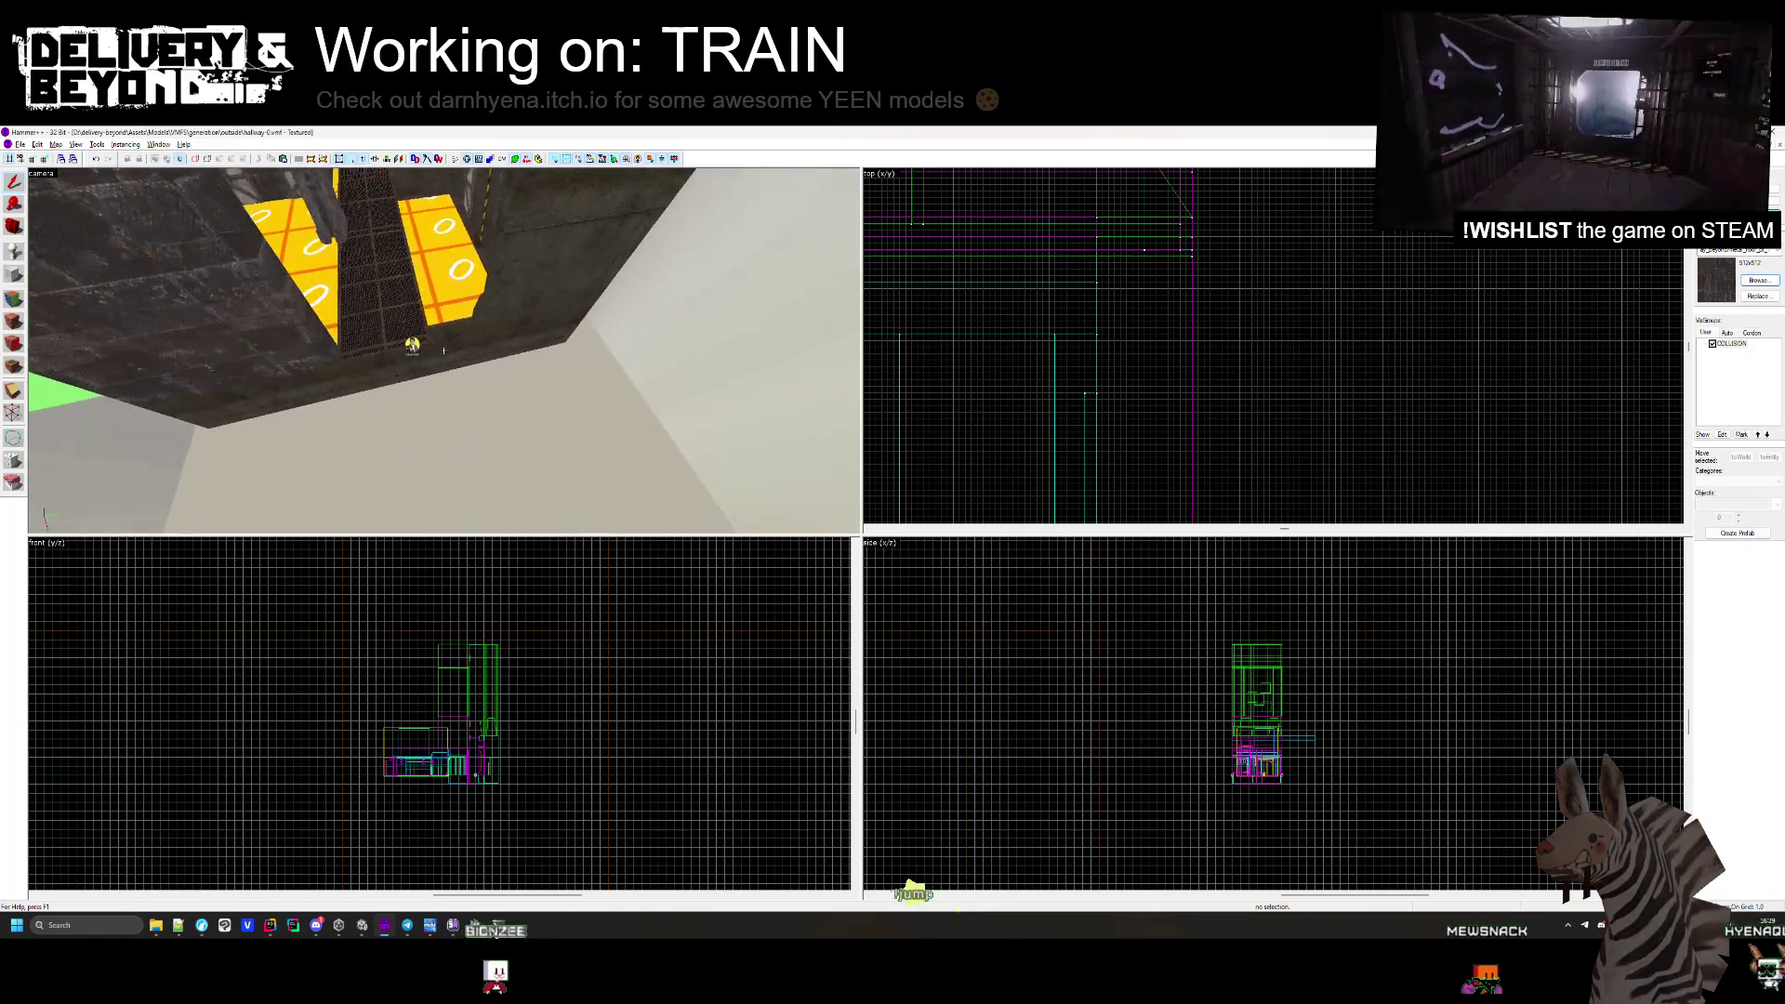
pyautogui.scroll(-5, 1067, 346)
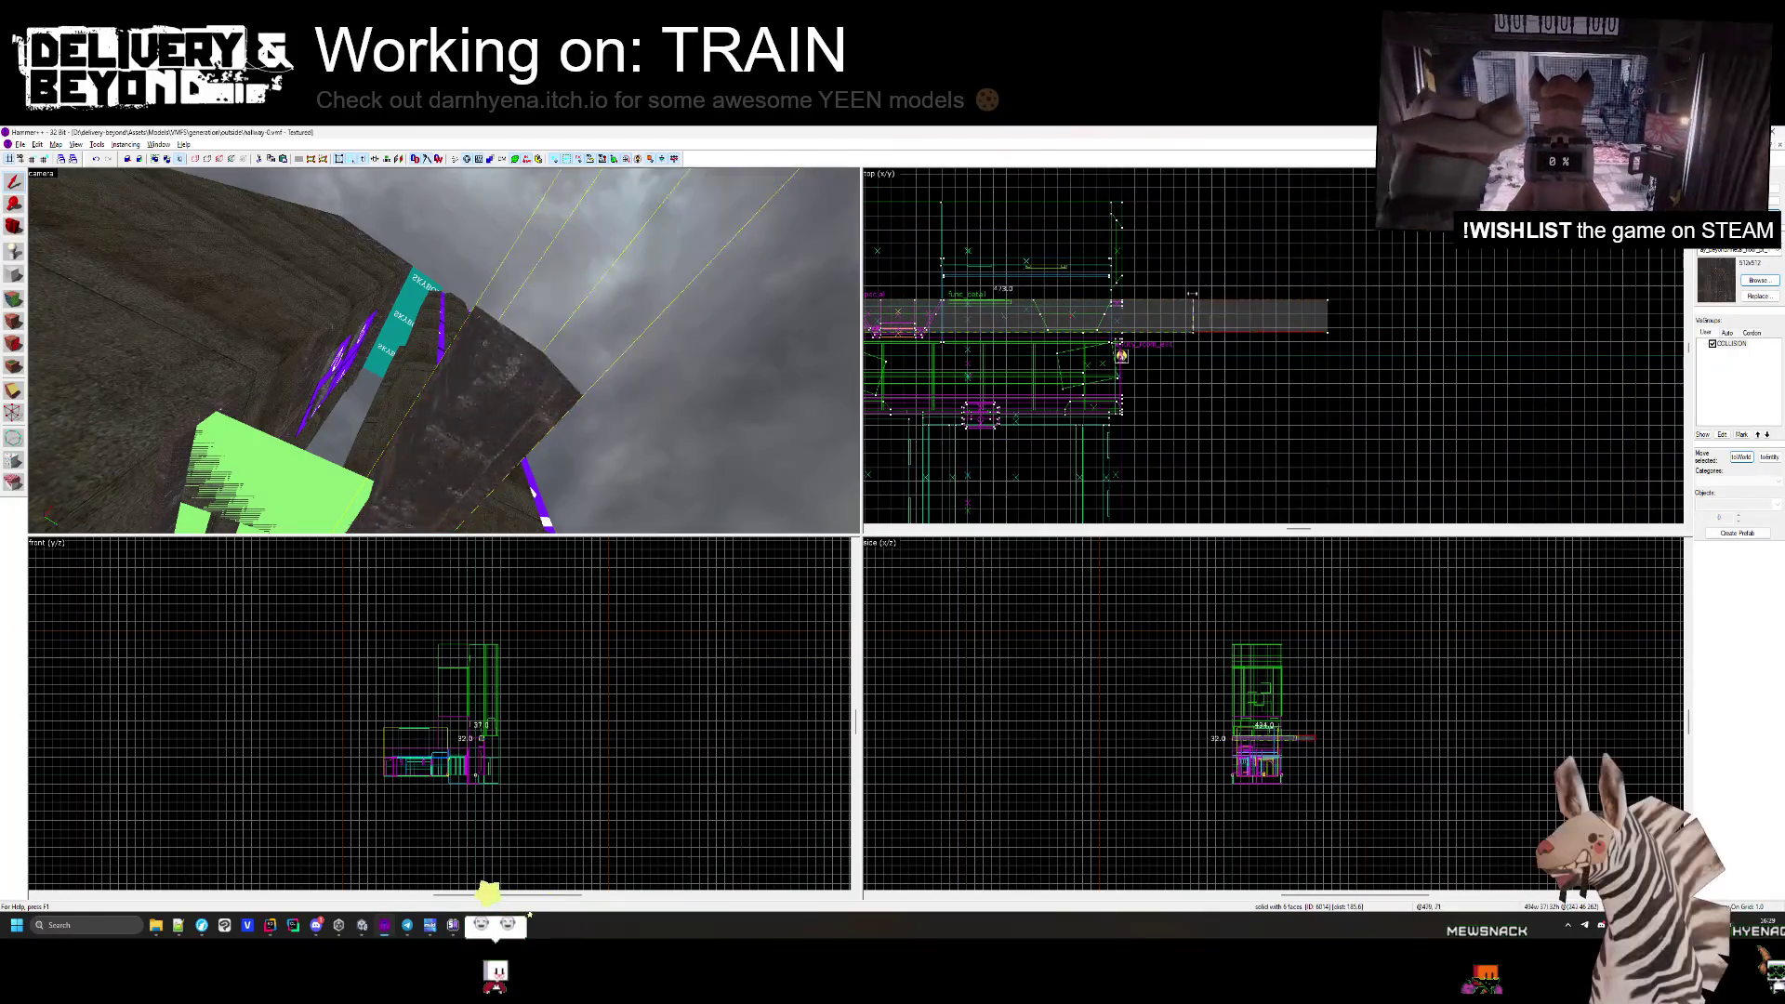
pyautogui.scroll(5, 1110, 307)
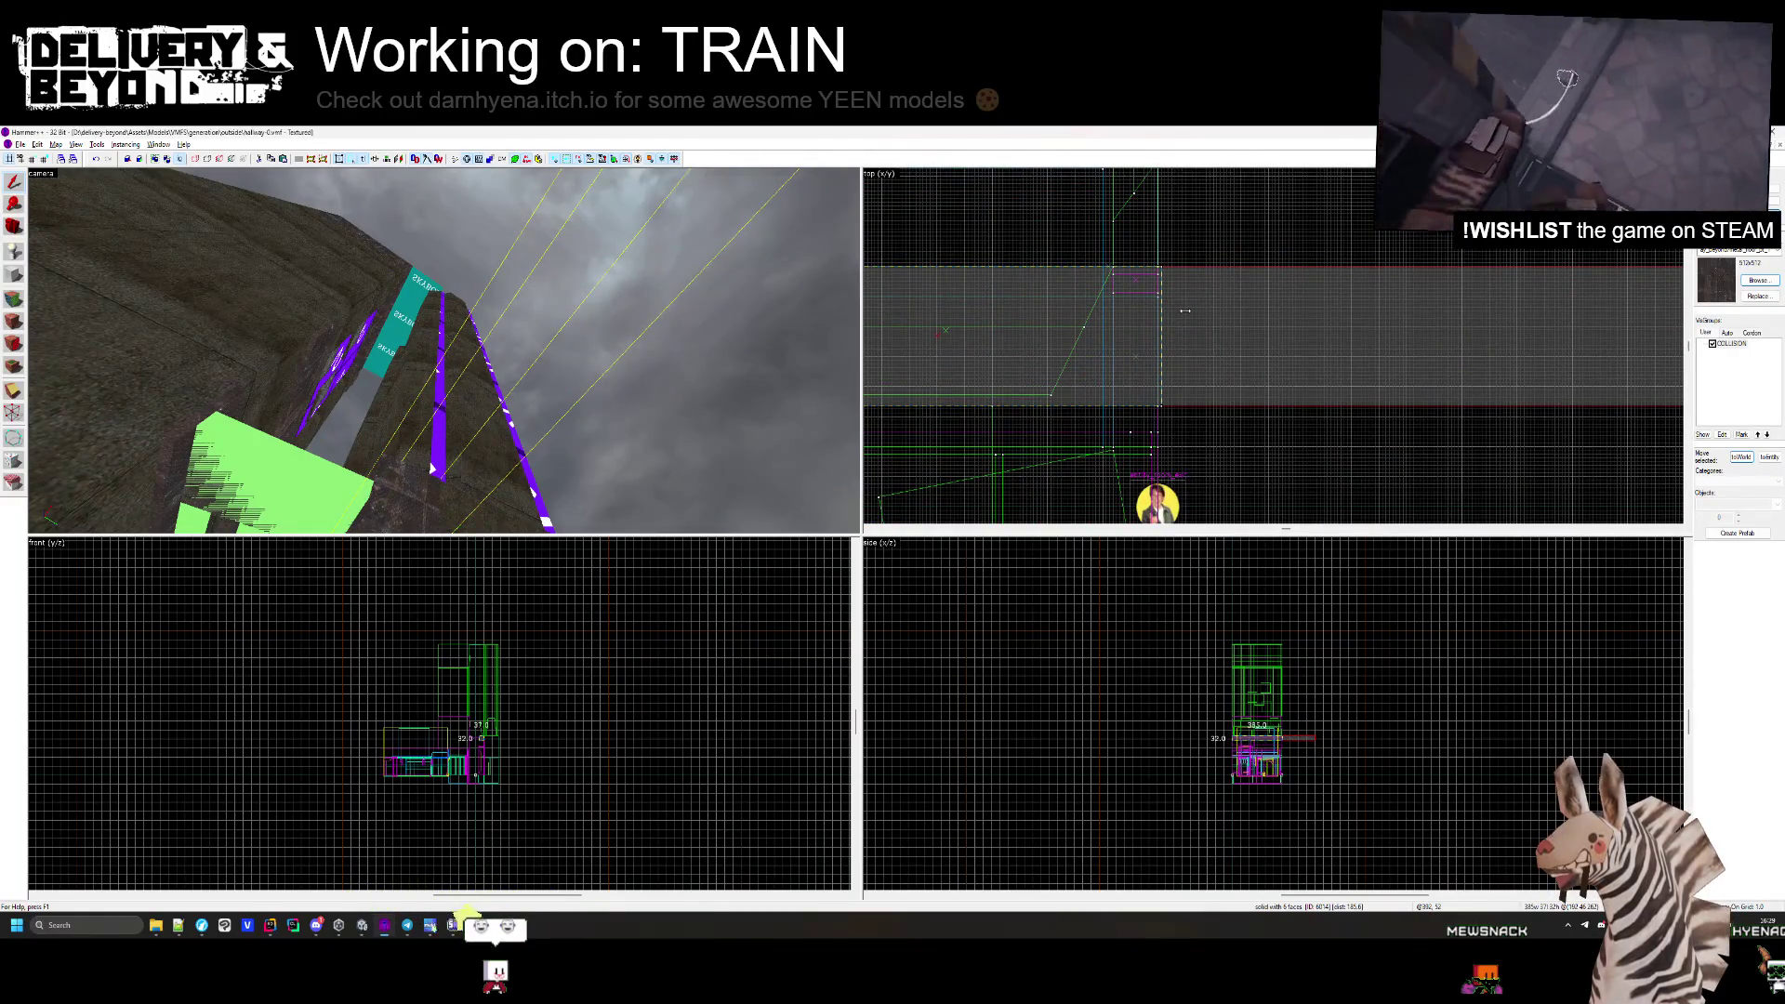
pyautogui.press('Escape')
pyautogui.scroll(-4, 1180, 334)
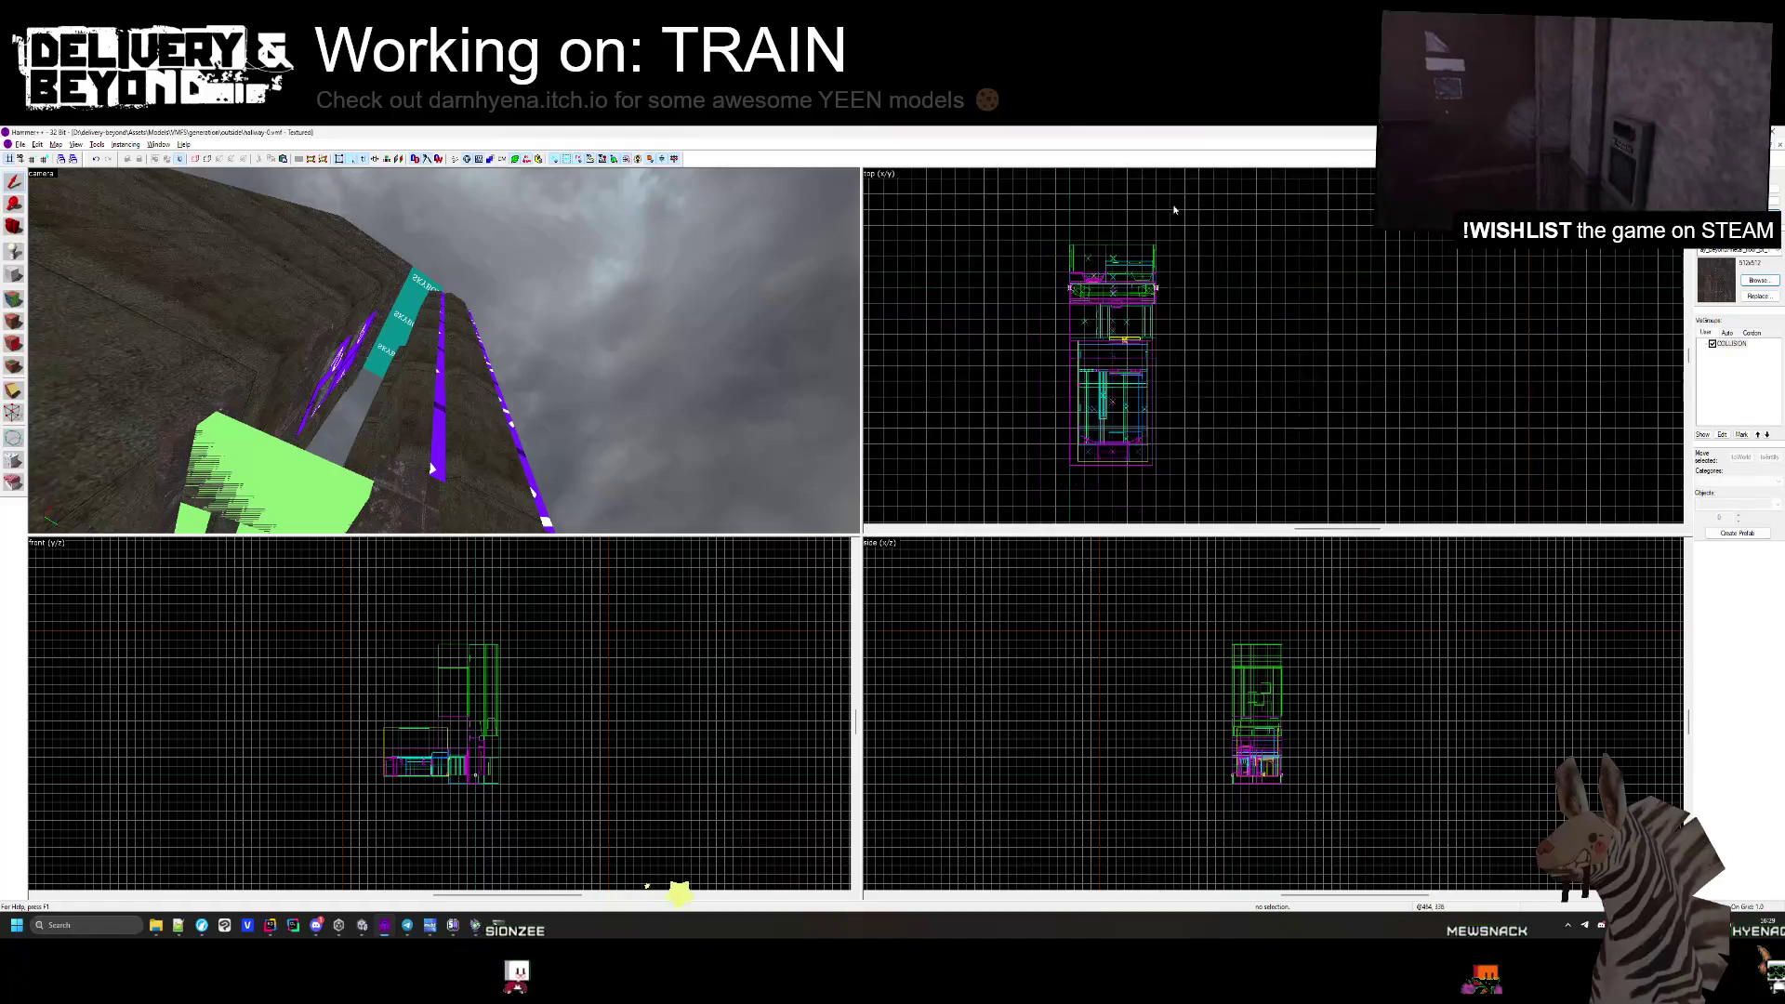
pyautogui.press('z')
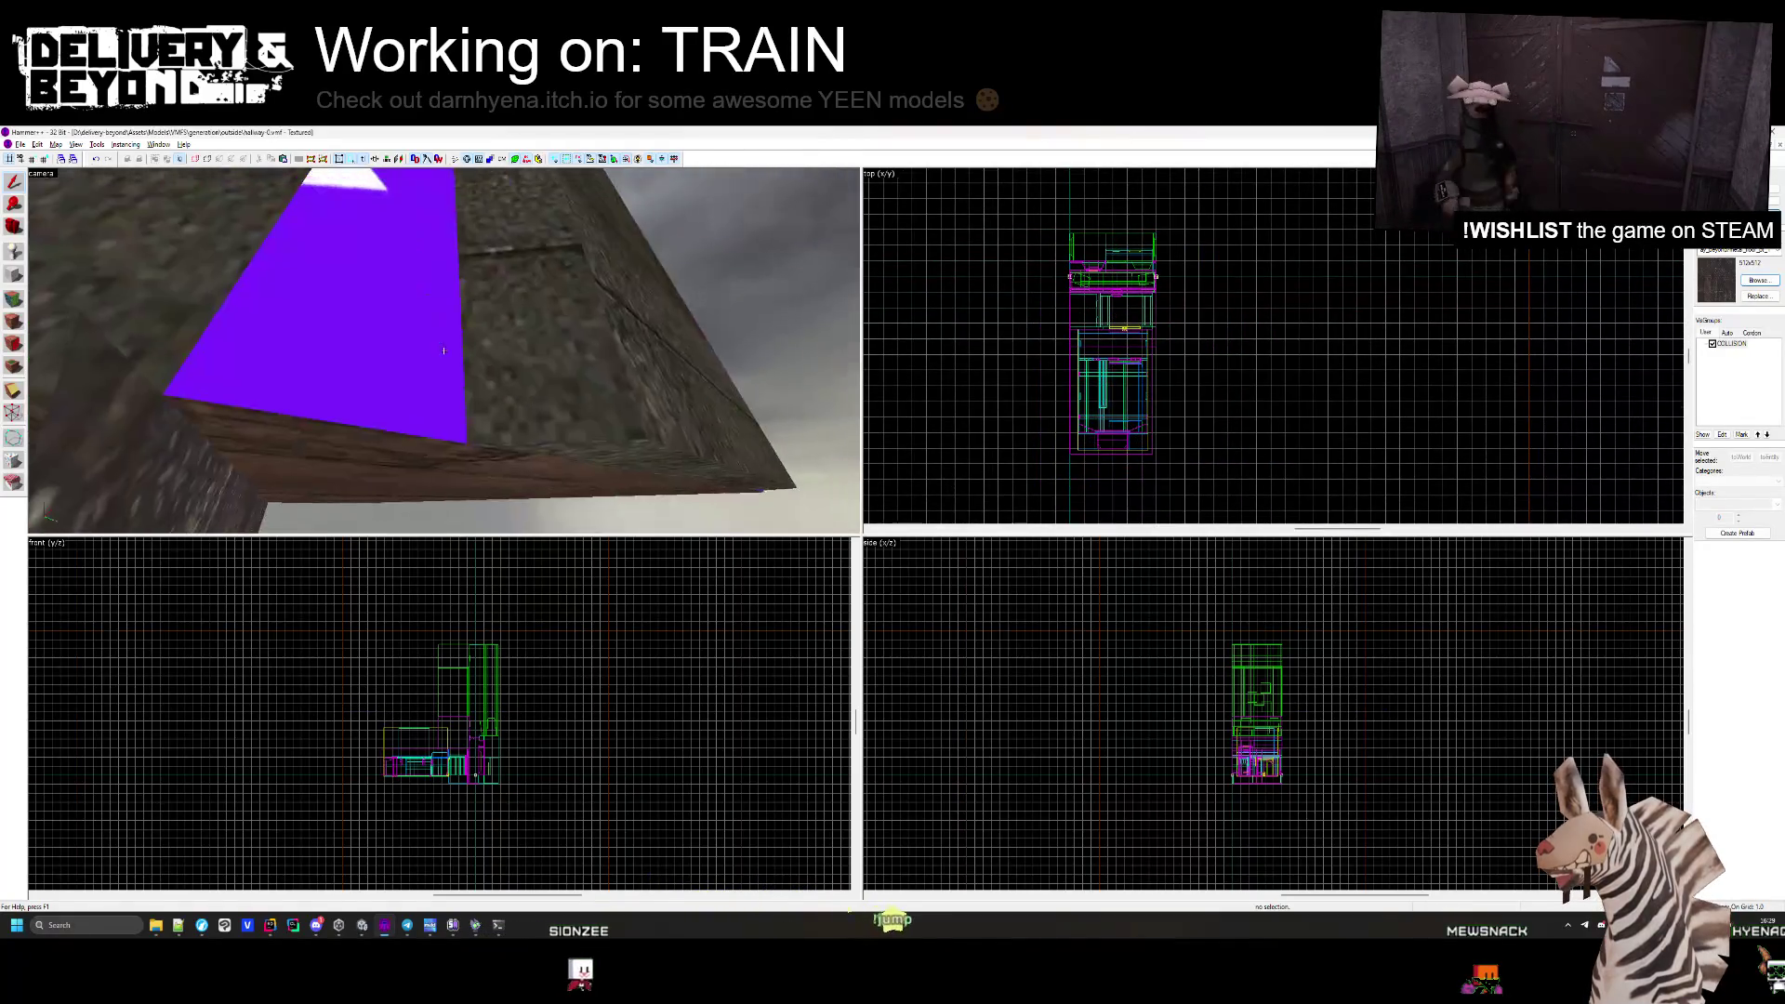
pyautogui.moveTo(444, 351)
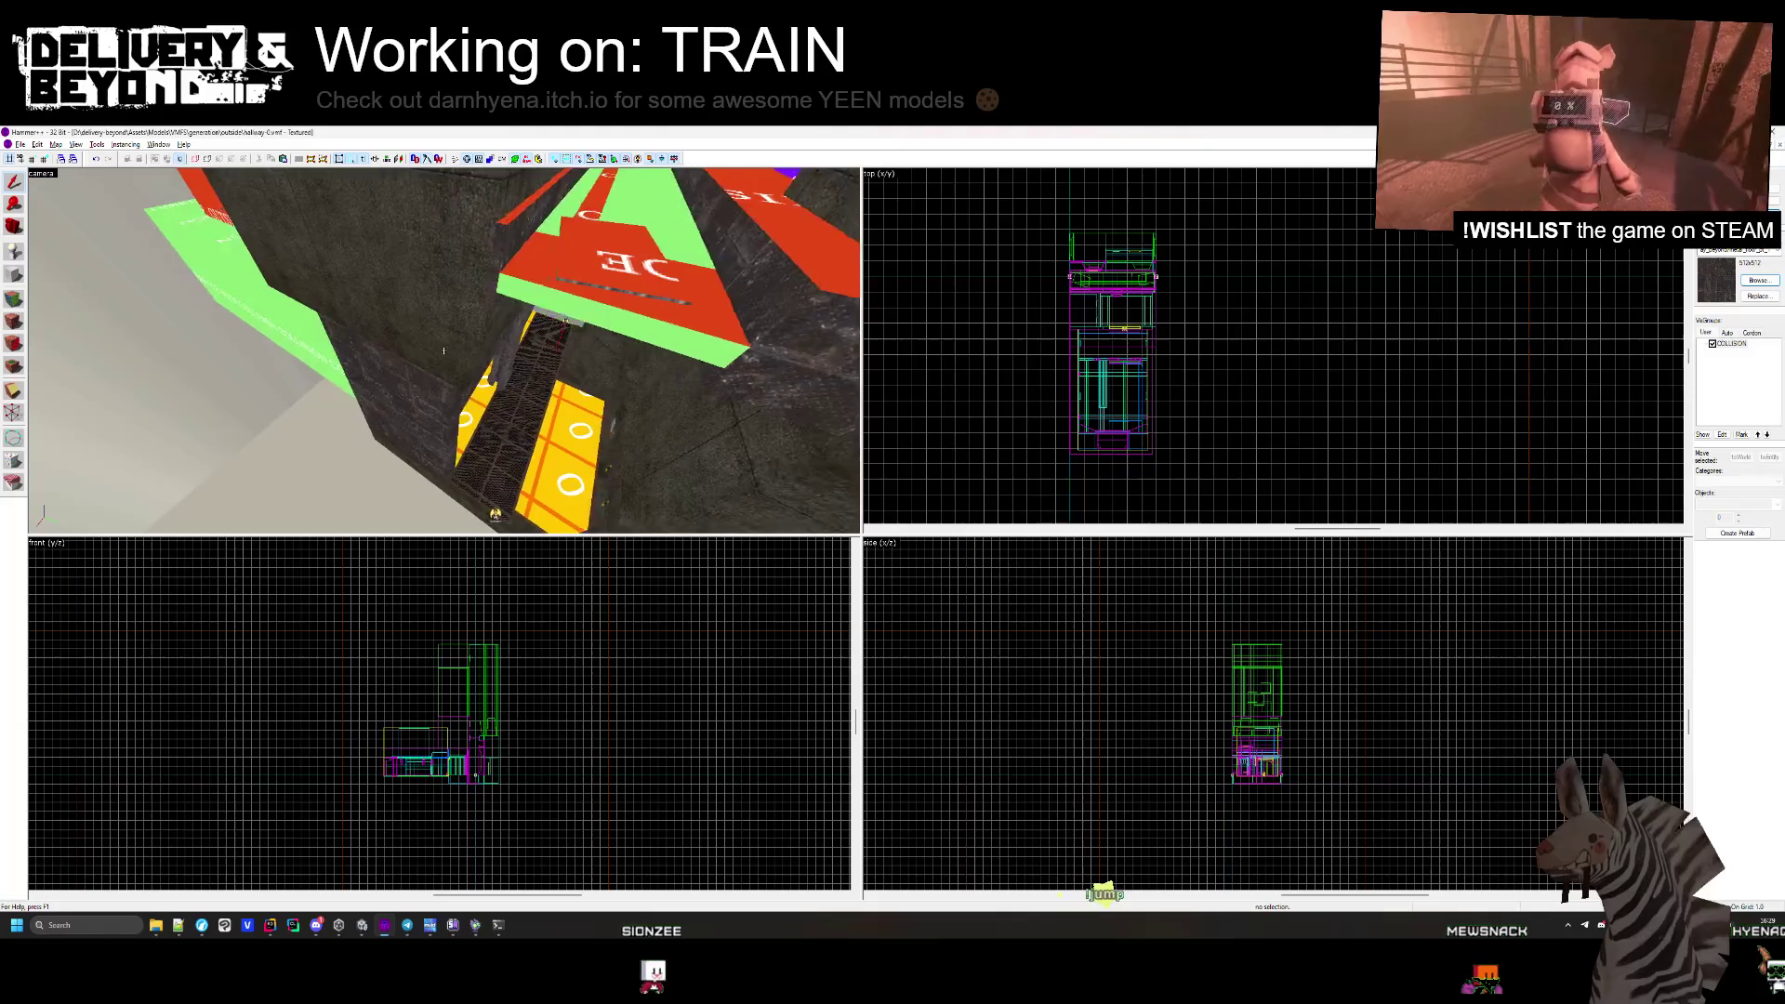
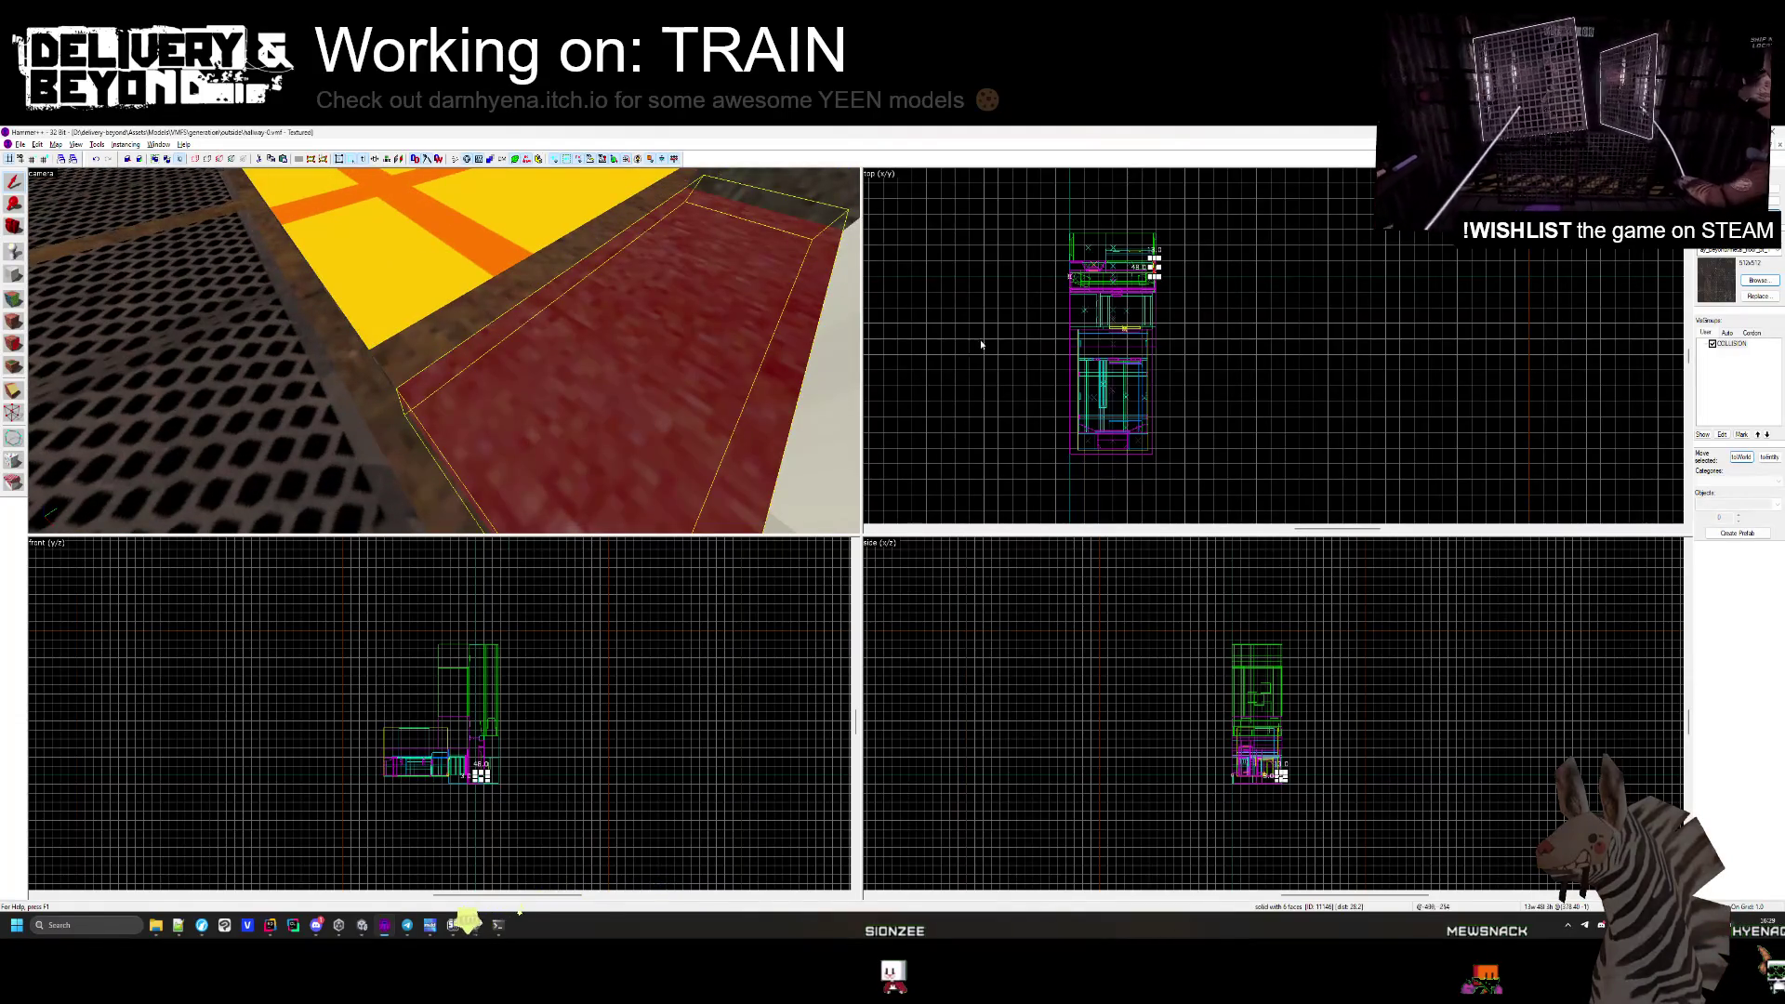
# Turn the 3D view toward the hazard-striped doorway and check its door-frame beam and post.
pyautogui.press('z')
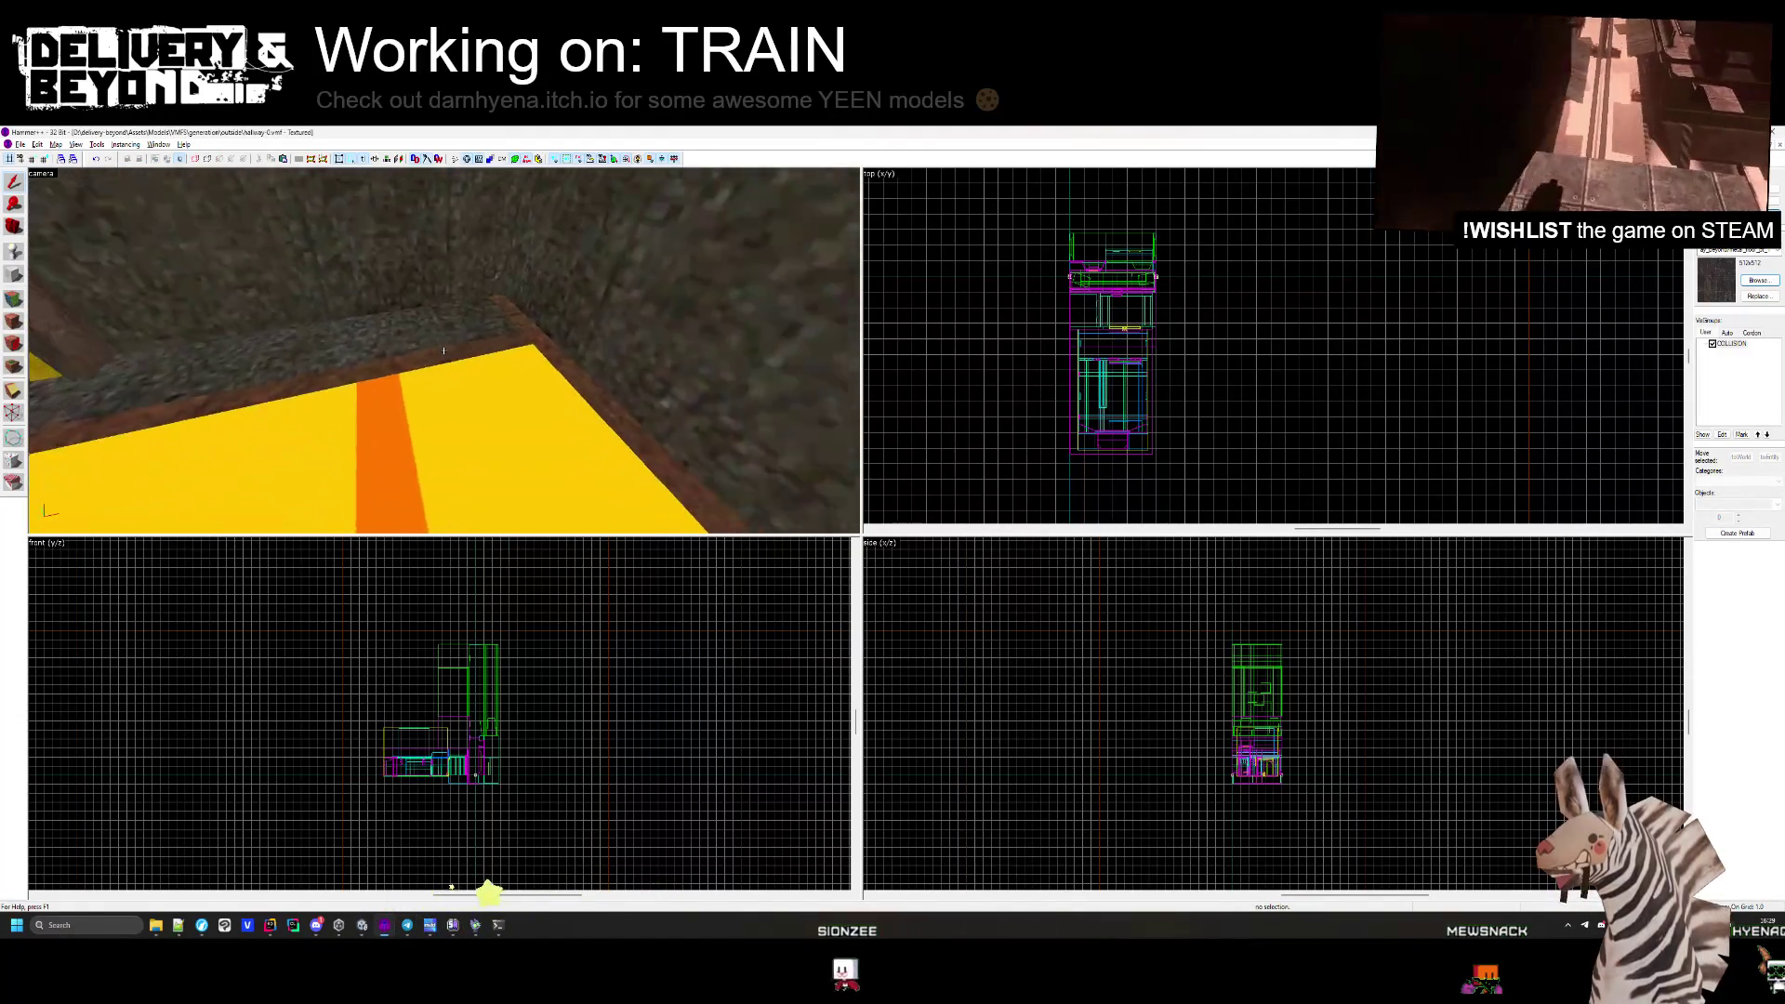
pyautogui.press('z')
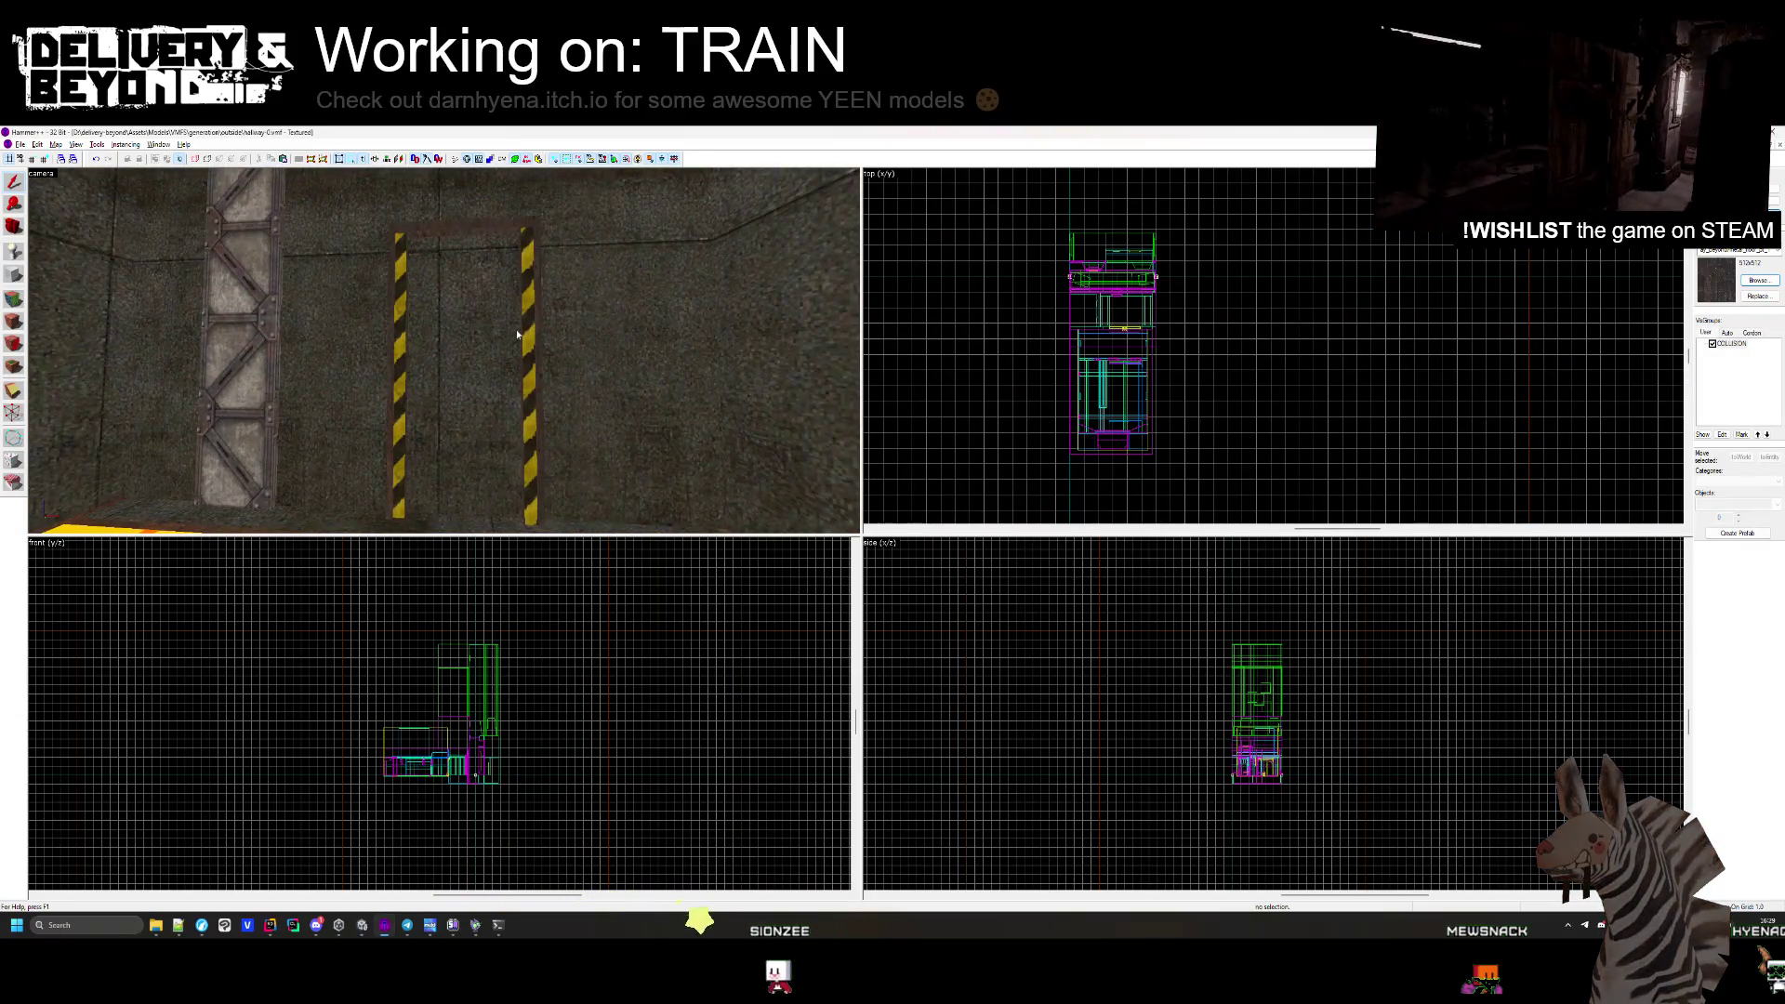
pyautogui.keyDown('ctrl'); pyautogui.click(464, 236); pyautogui.keyUp('ctrl')
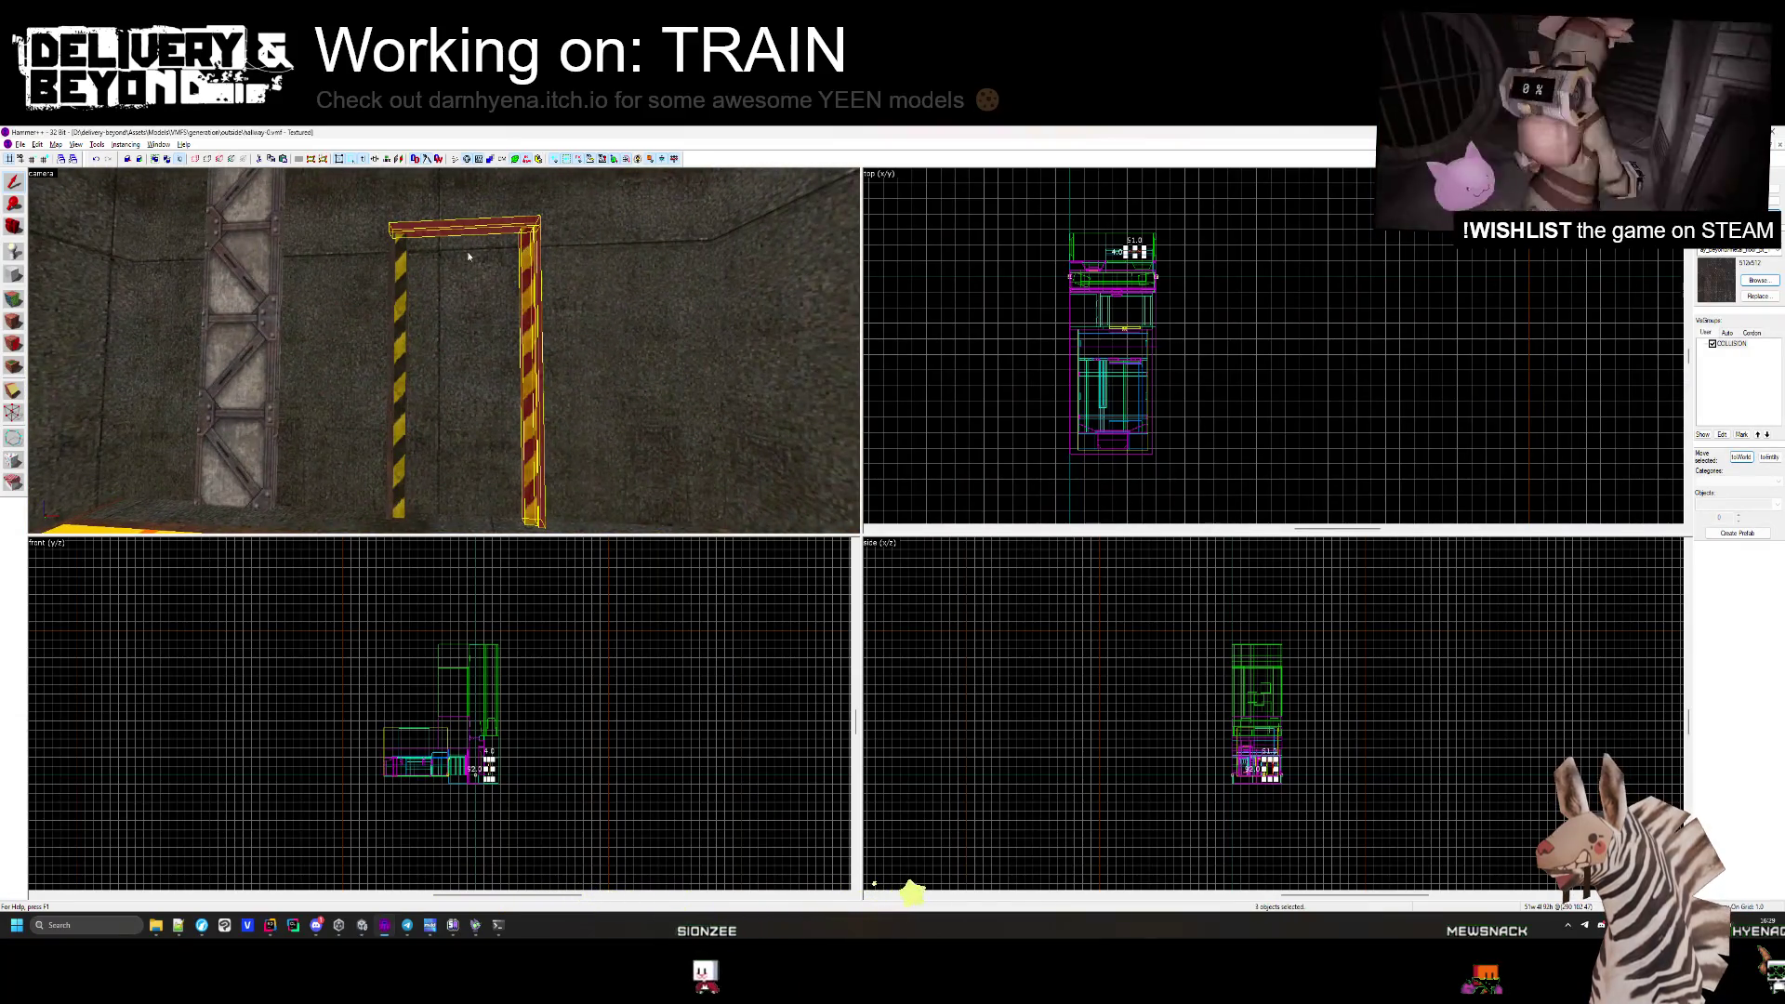
pyautogui.scroll(5, 903, 240)
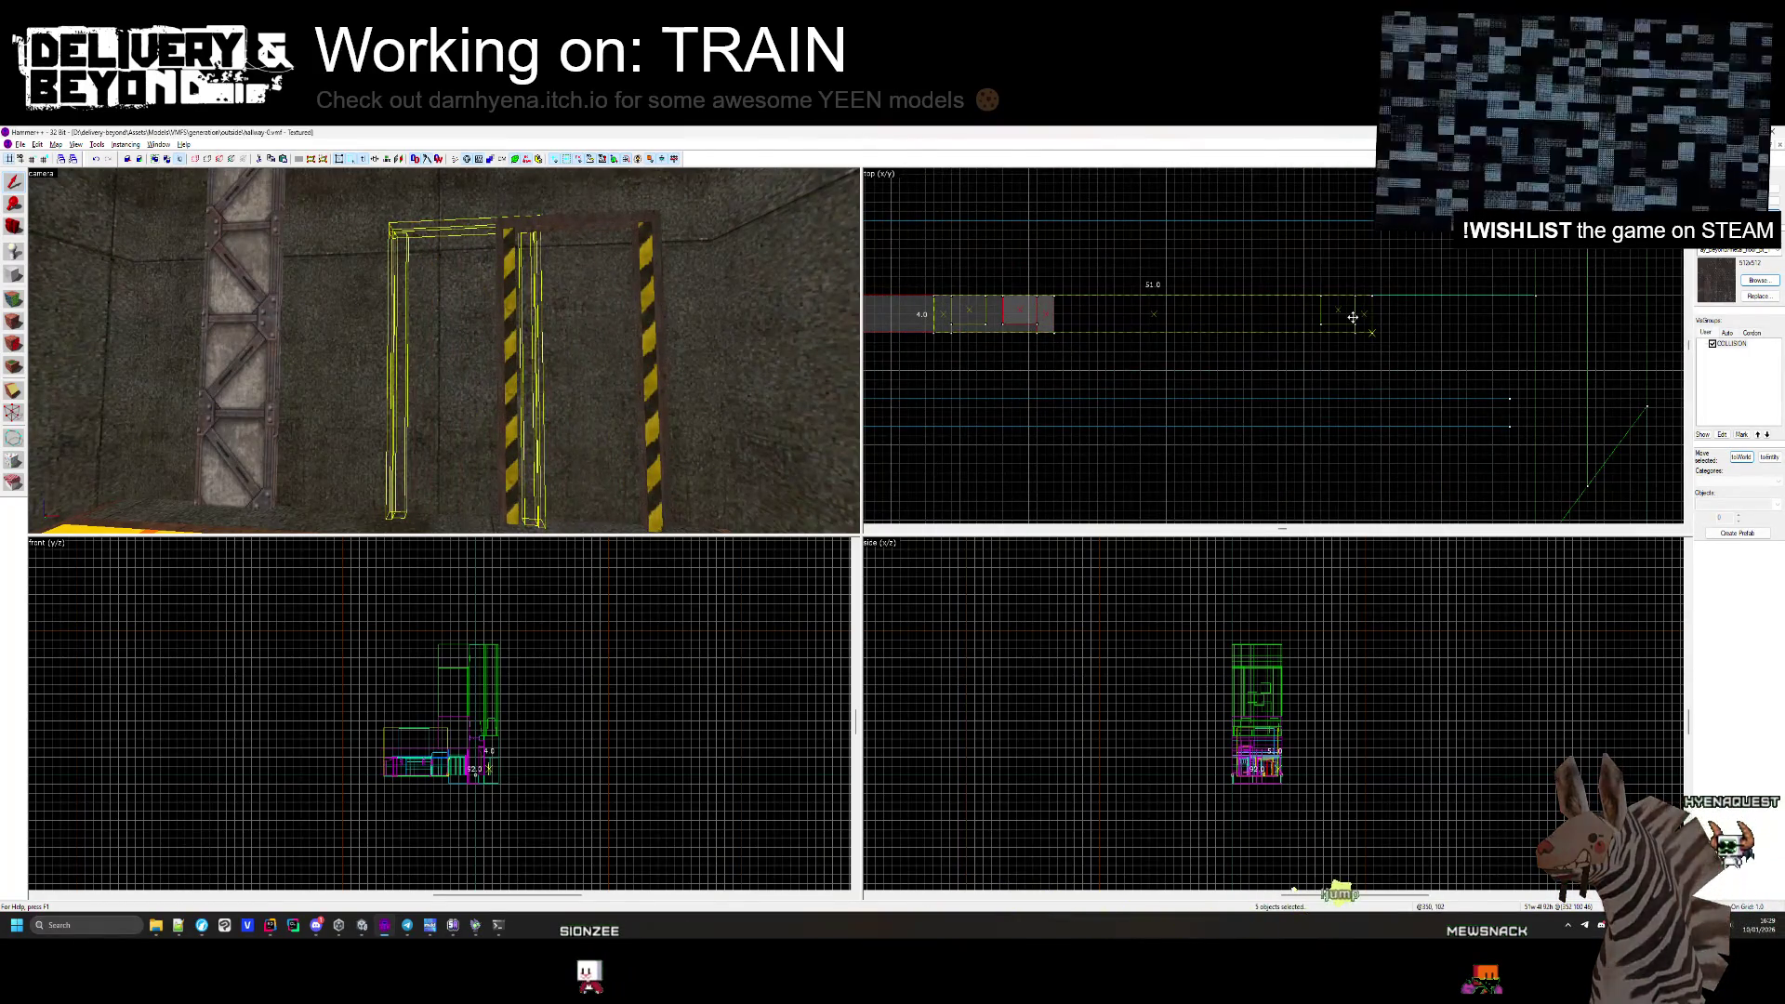
pyautogui.press('Delete')
# Select the metal support pillar brush on the hallway wall to reposition it.
pyautogui.press('z')
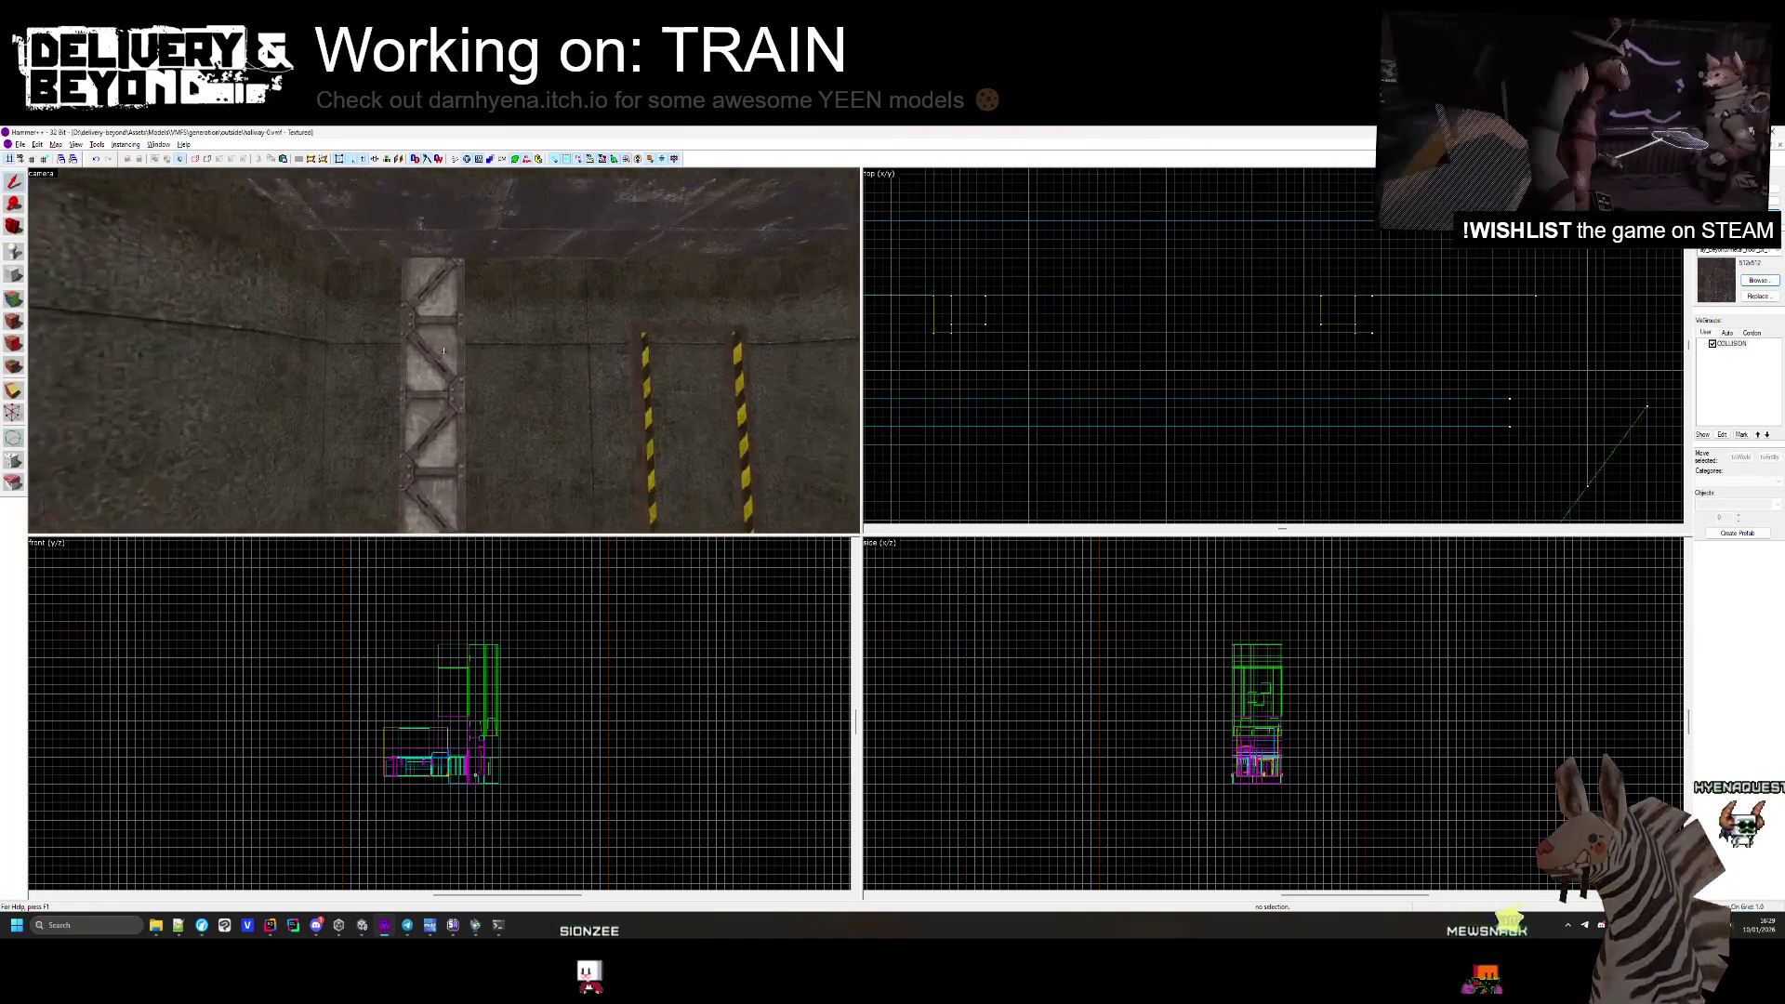
pyautogui.scroll(-3, 1128, 318)
pyautogui.click(1141, 347)
pyautogui.scroll(3, 1142, 347)
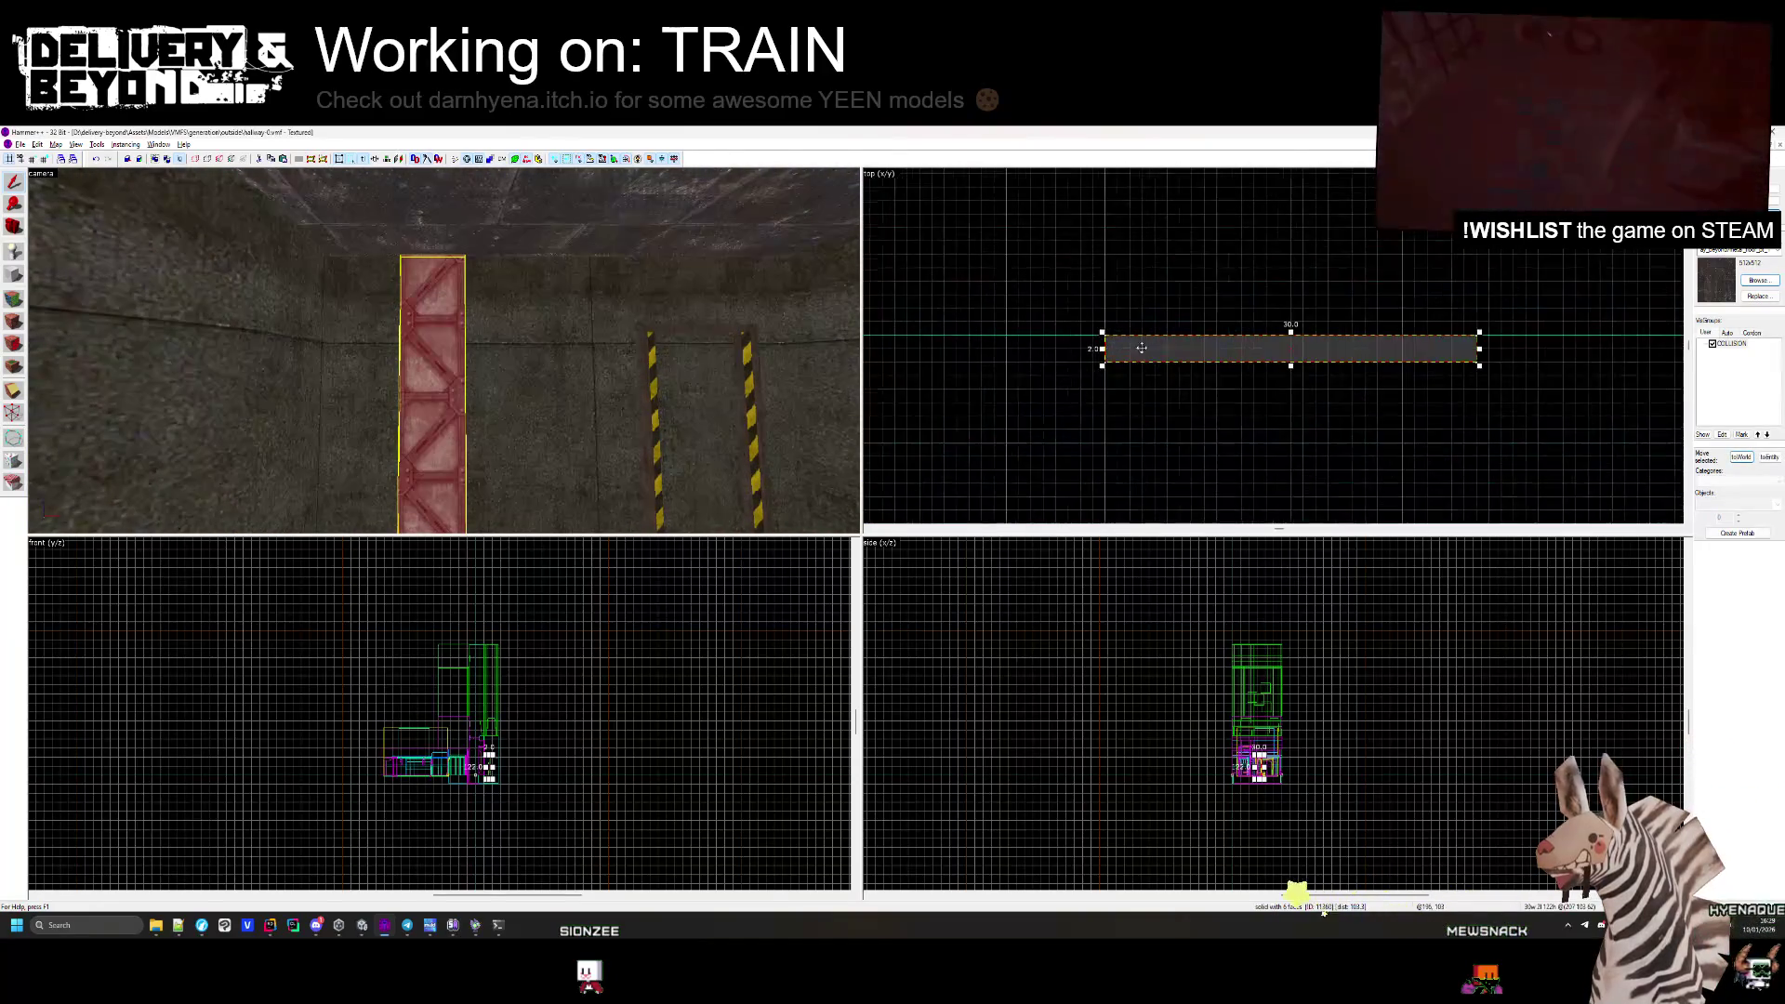
pyautogui.scroll(-2, 989, 352)
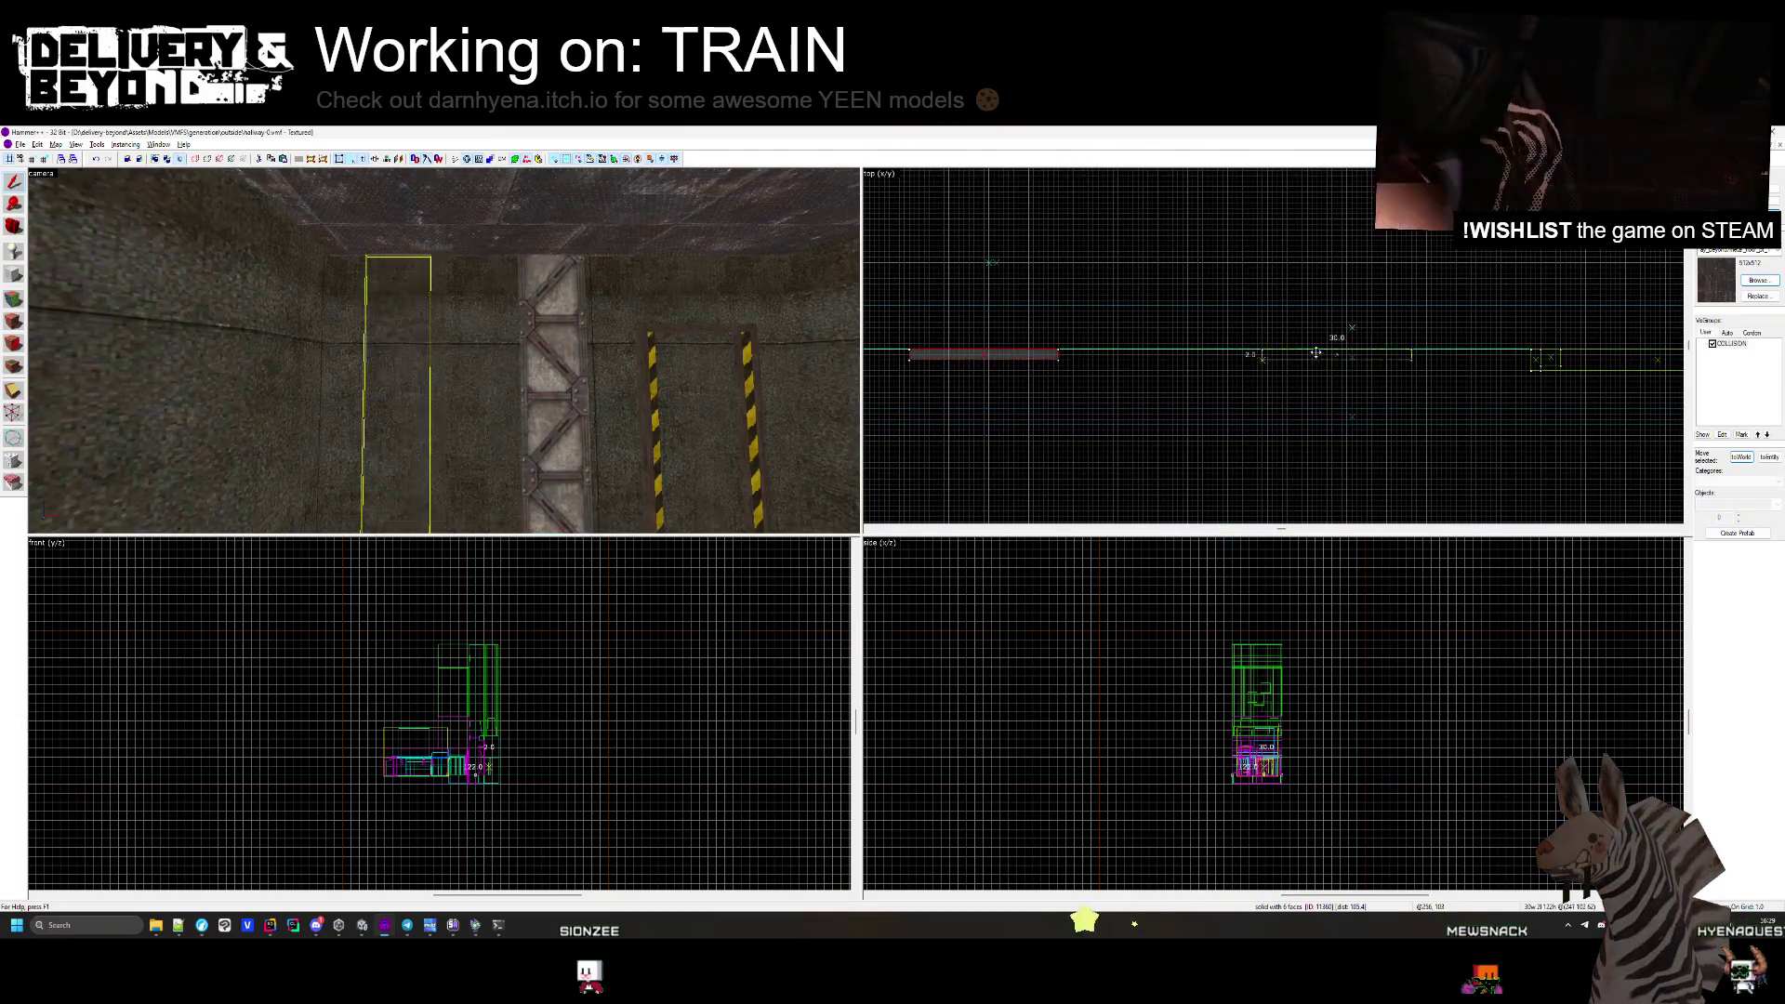
pyautogui.click(537, 275)
pyautogui.scroll(2, 1374, 370)
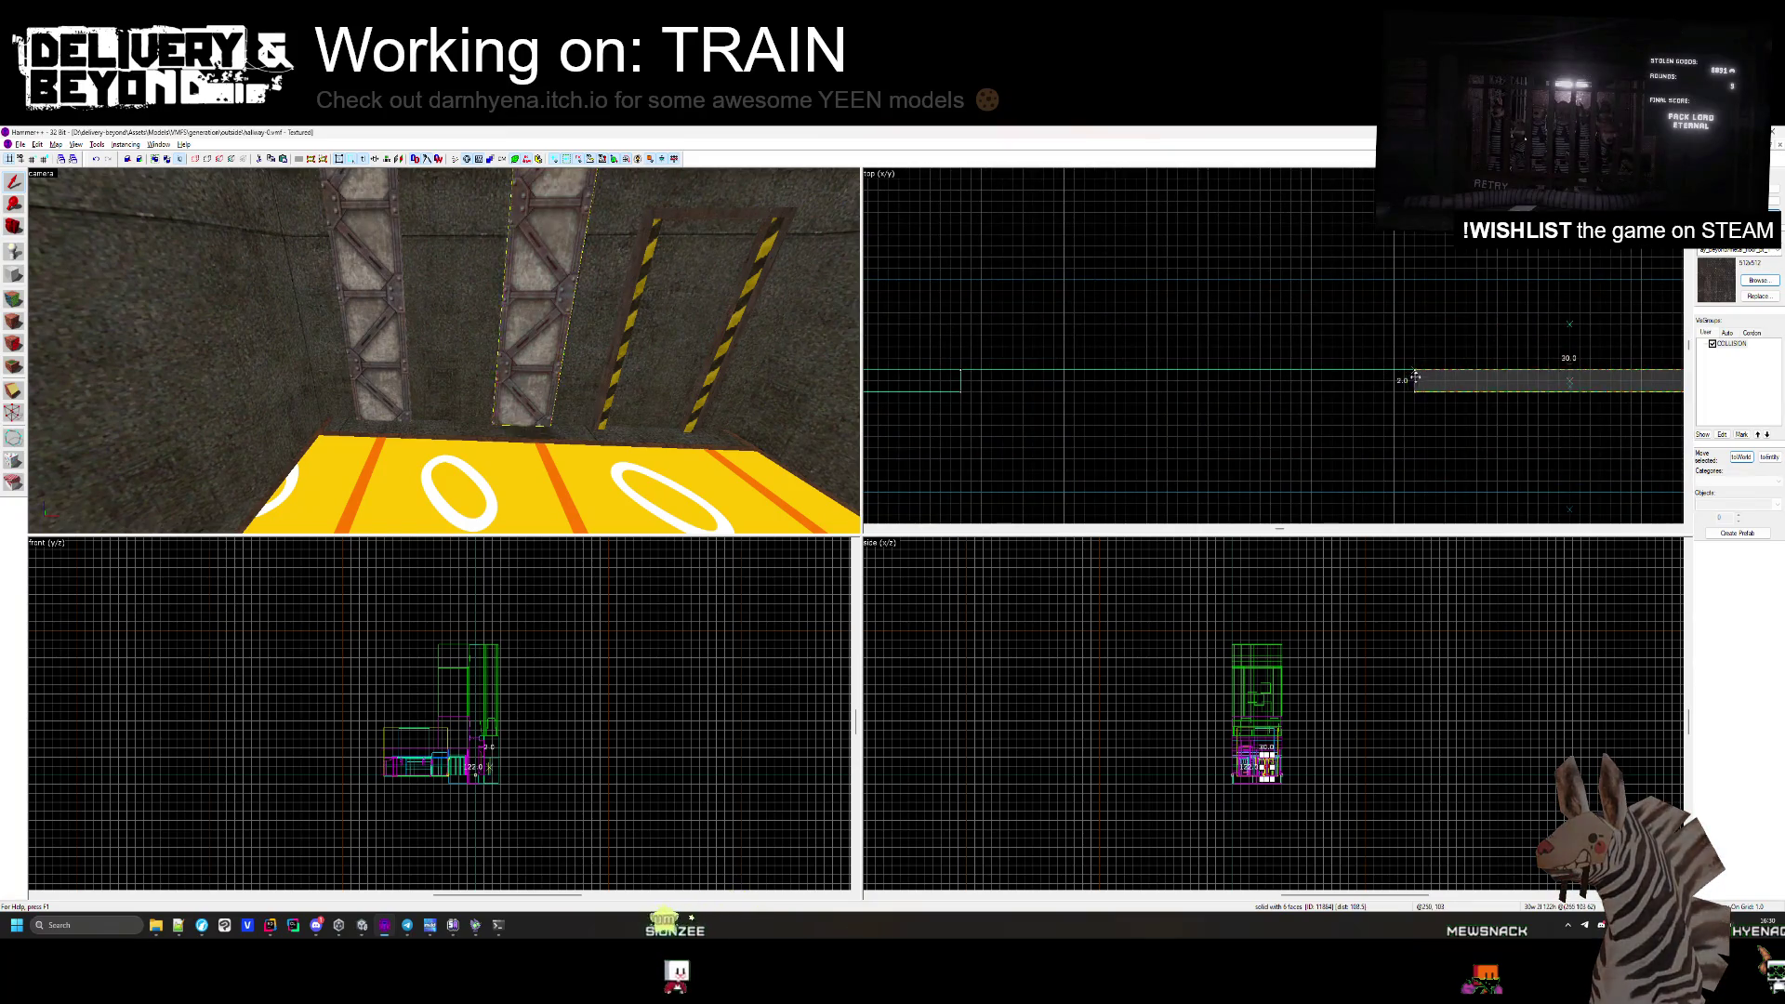
pyautogui.click(1391, 356)
pyautogui.moveTo(521, 353); pyautogui.dragTo(443, 353)
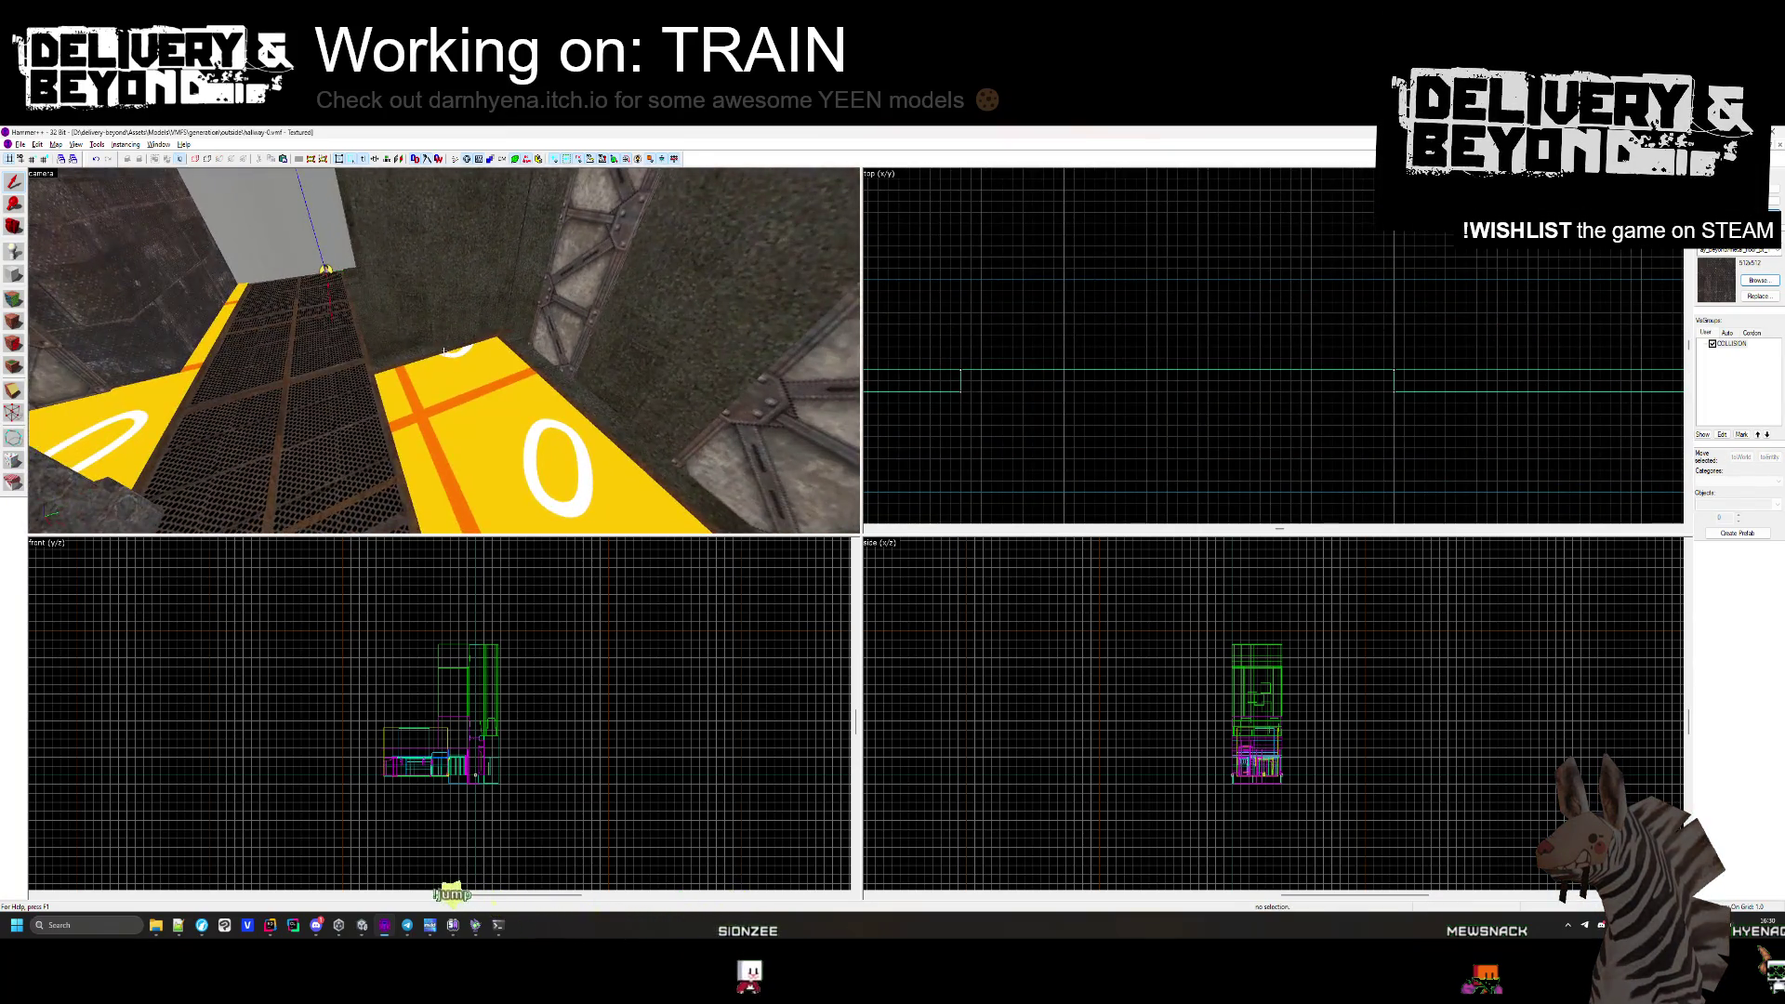
pyautogui.press('w')
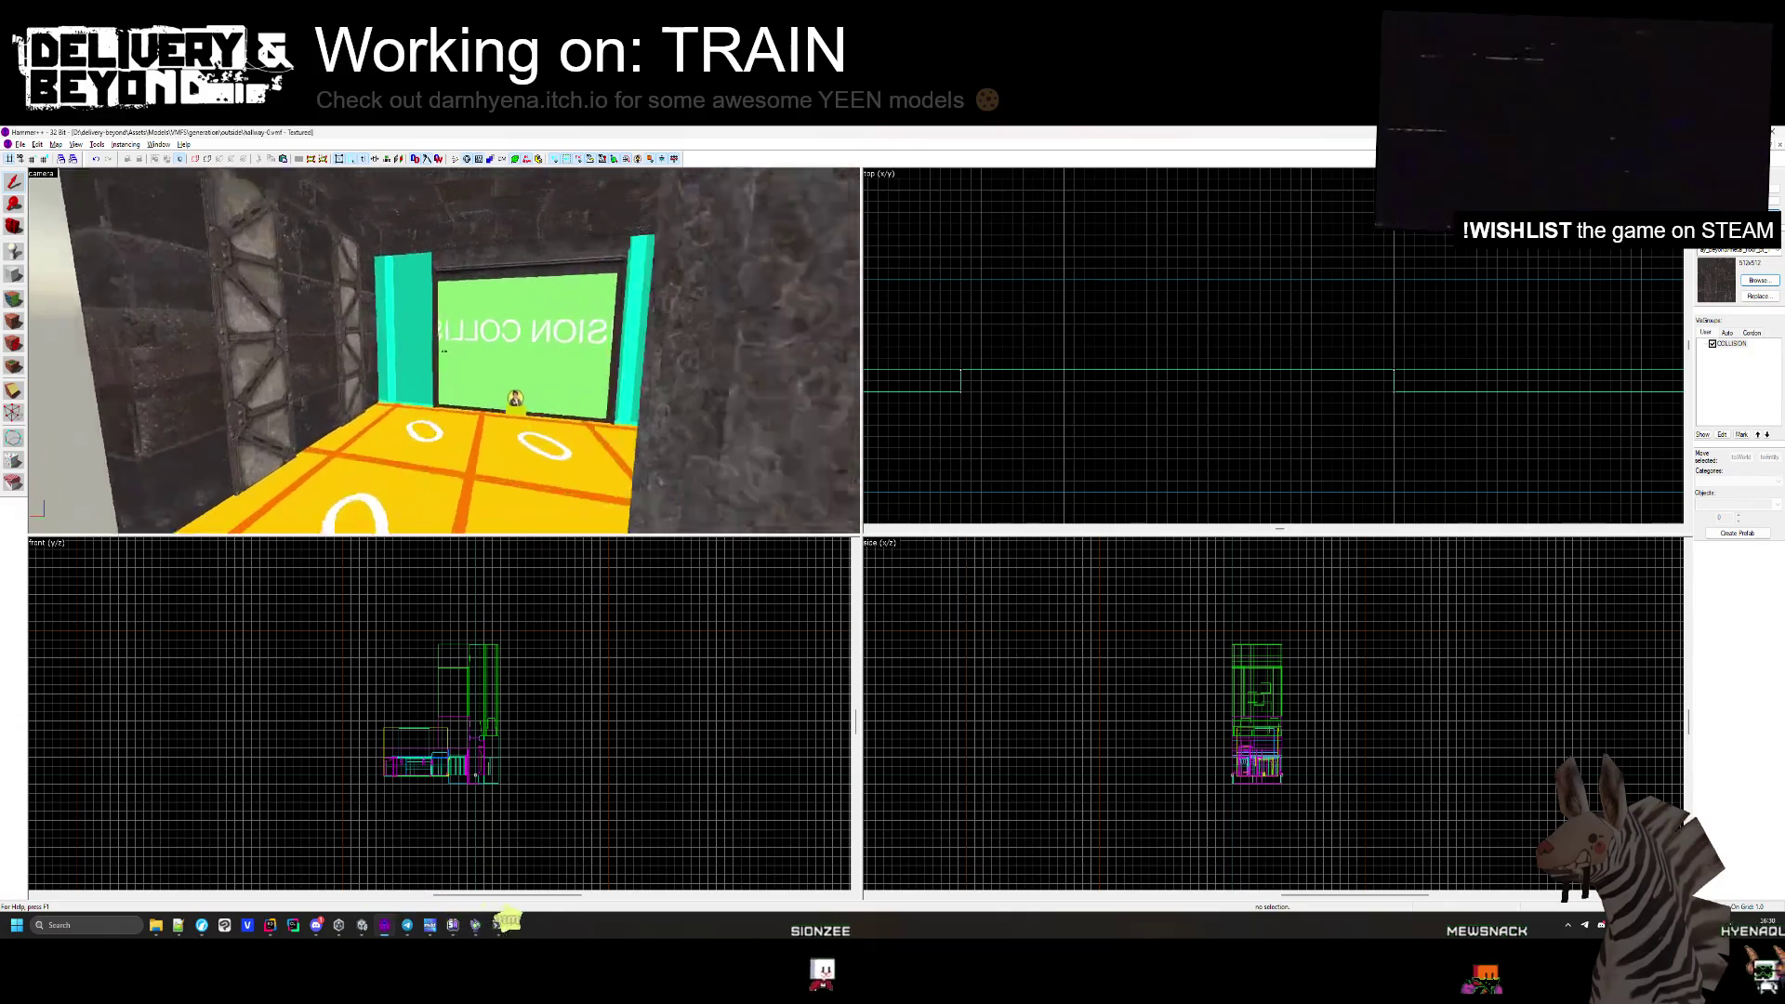
pyautogui.press('w')
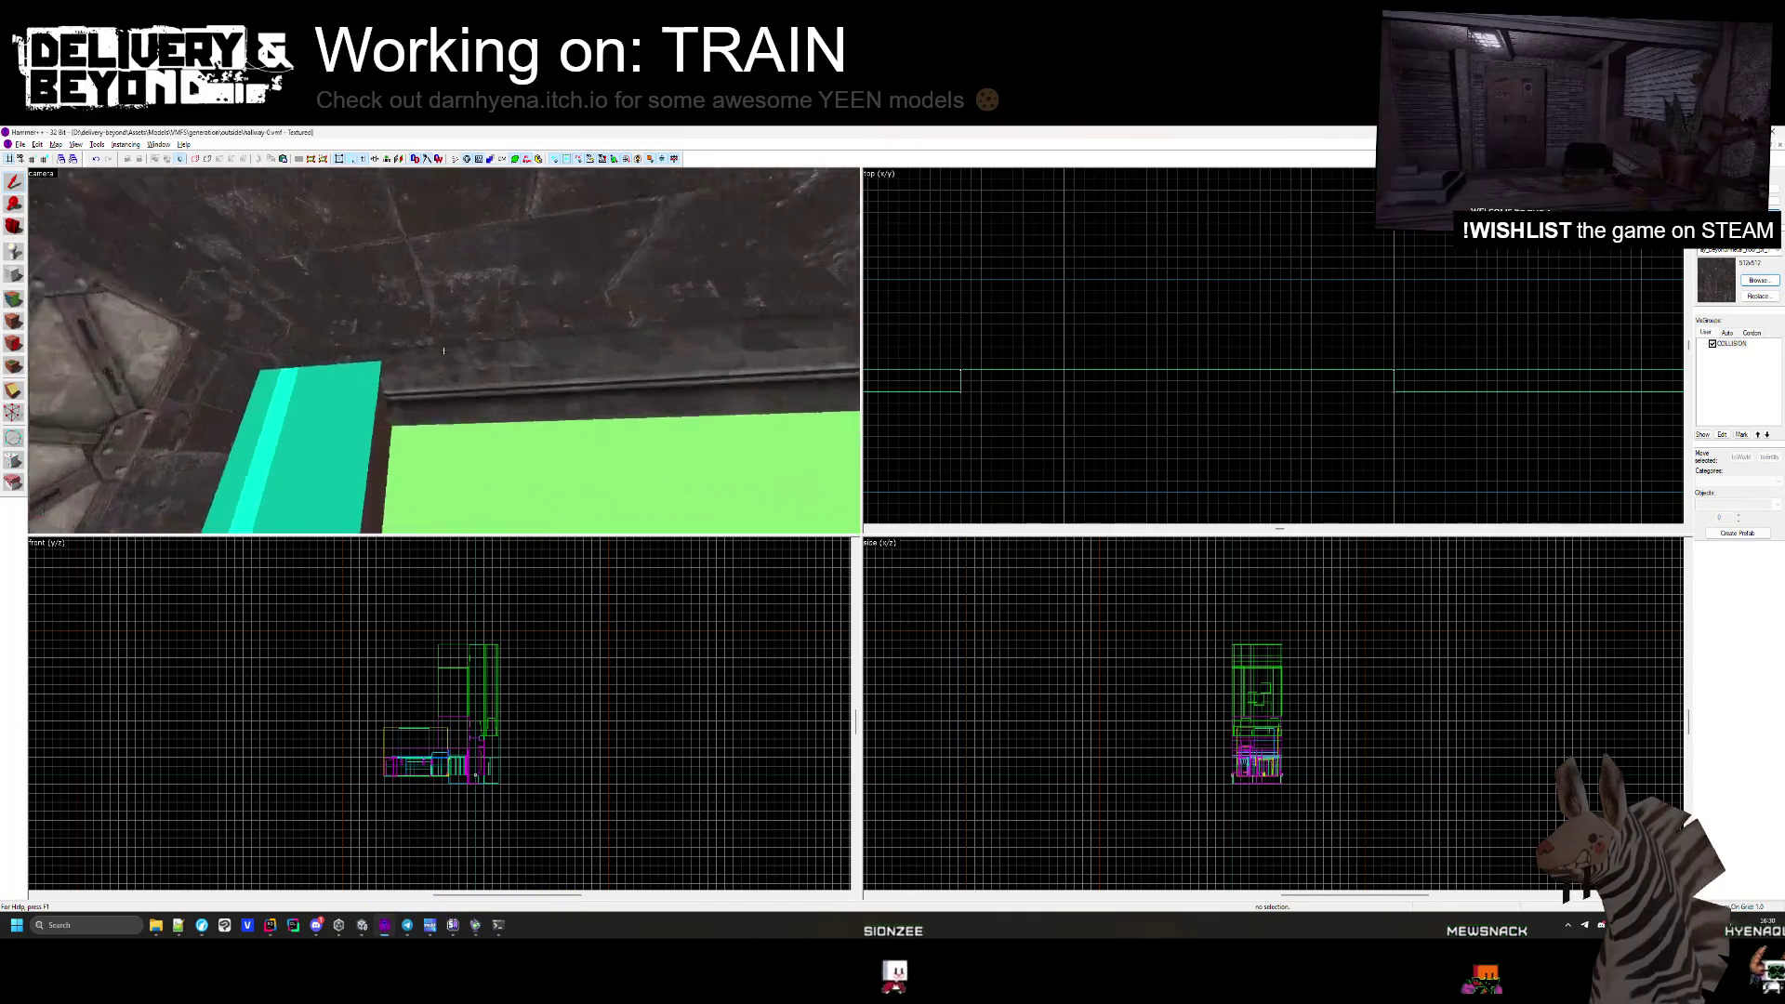
pyautogui.press('w')
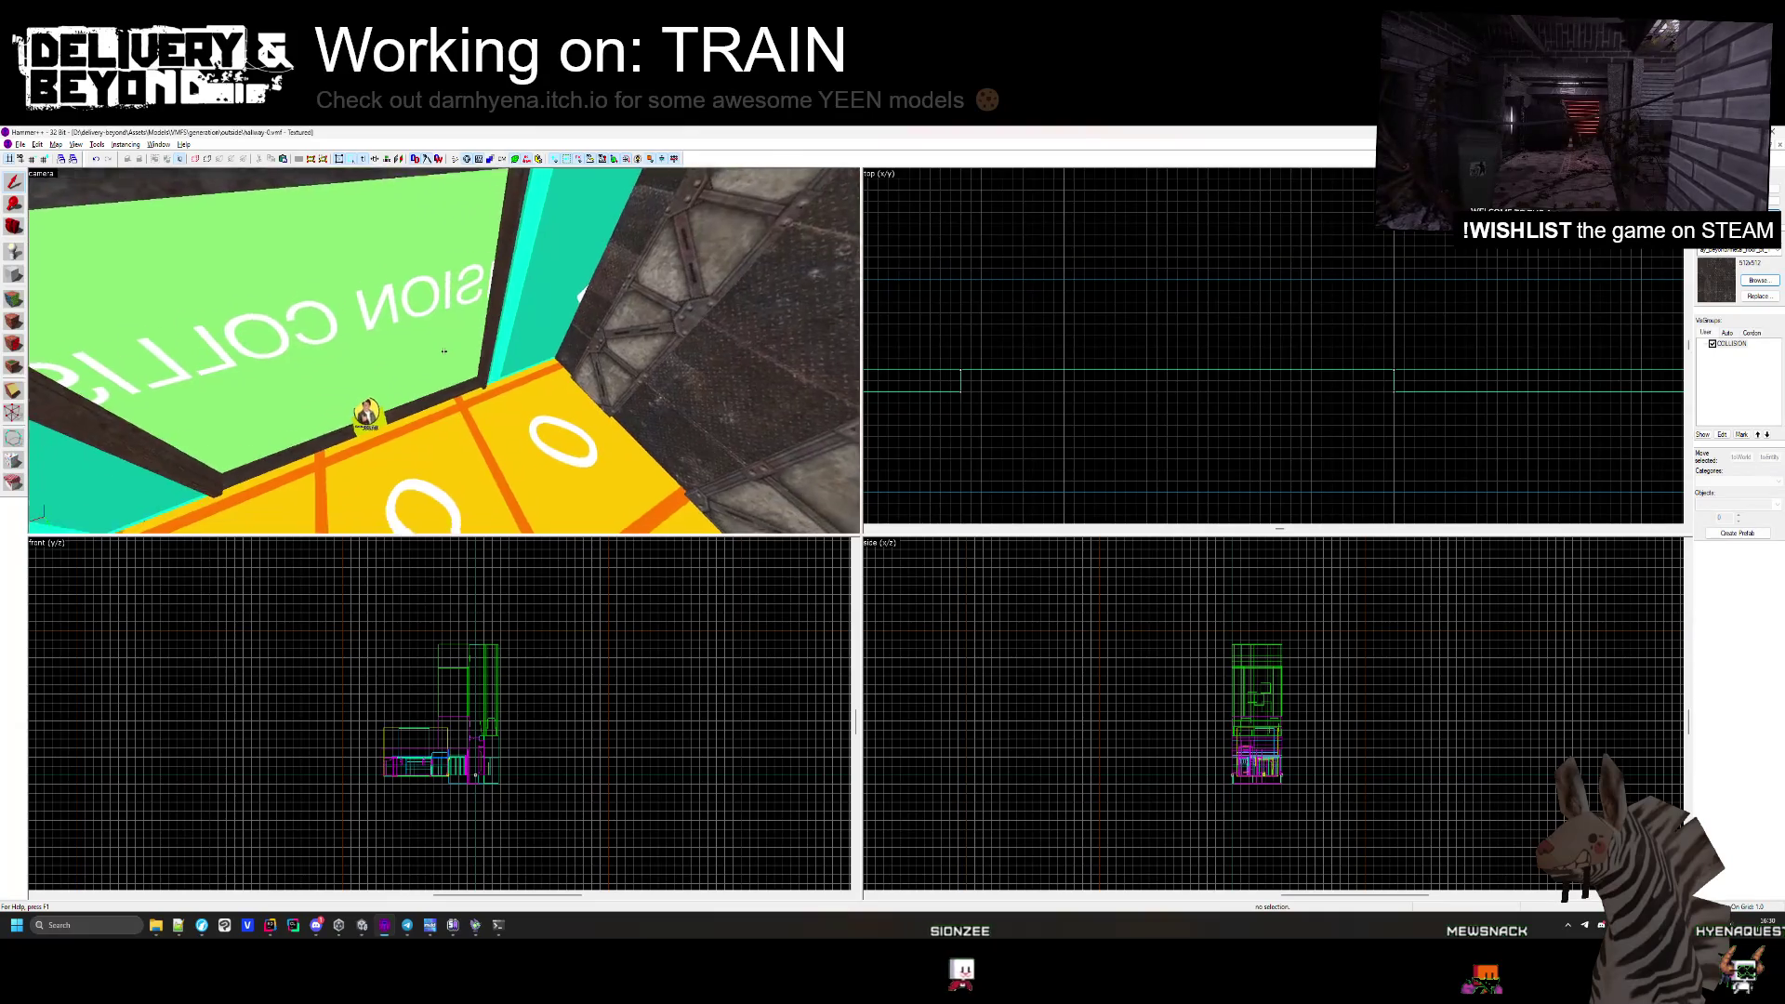
pyautogui.press('w')
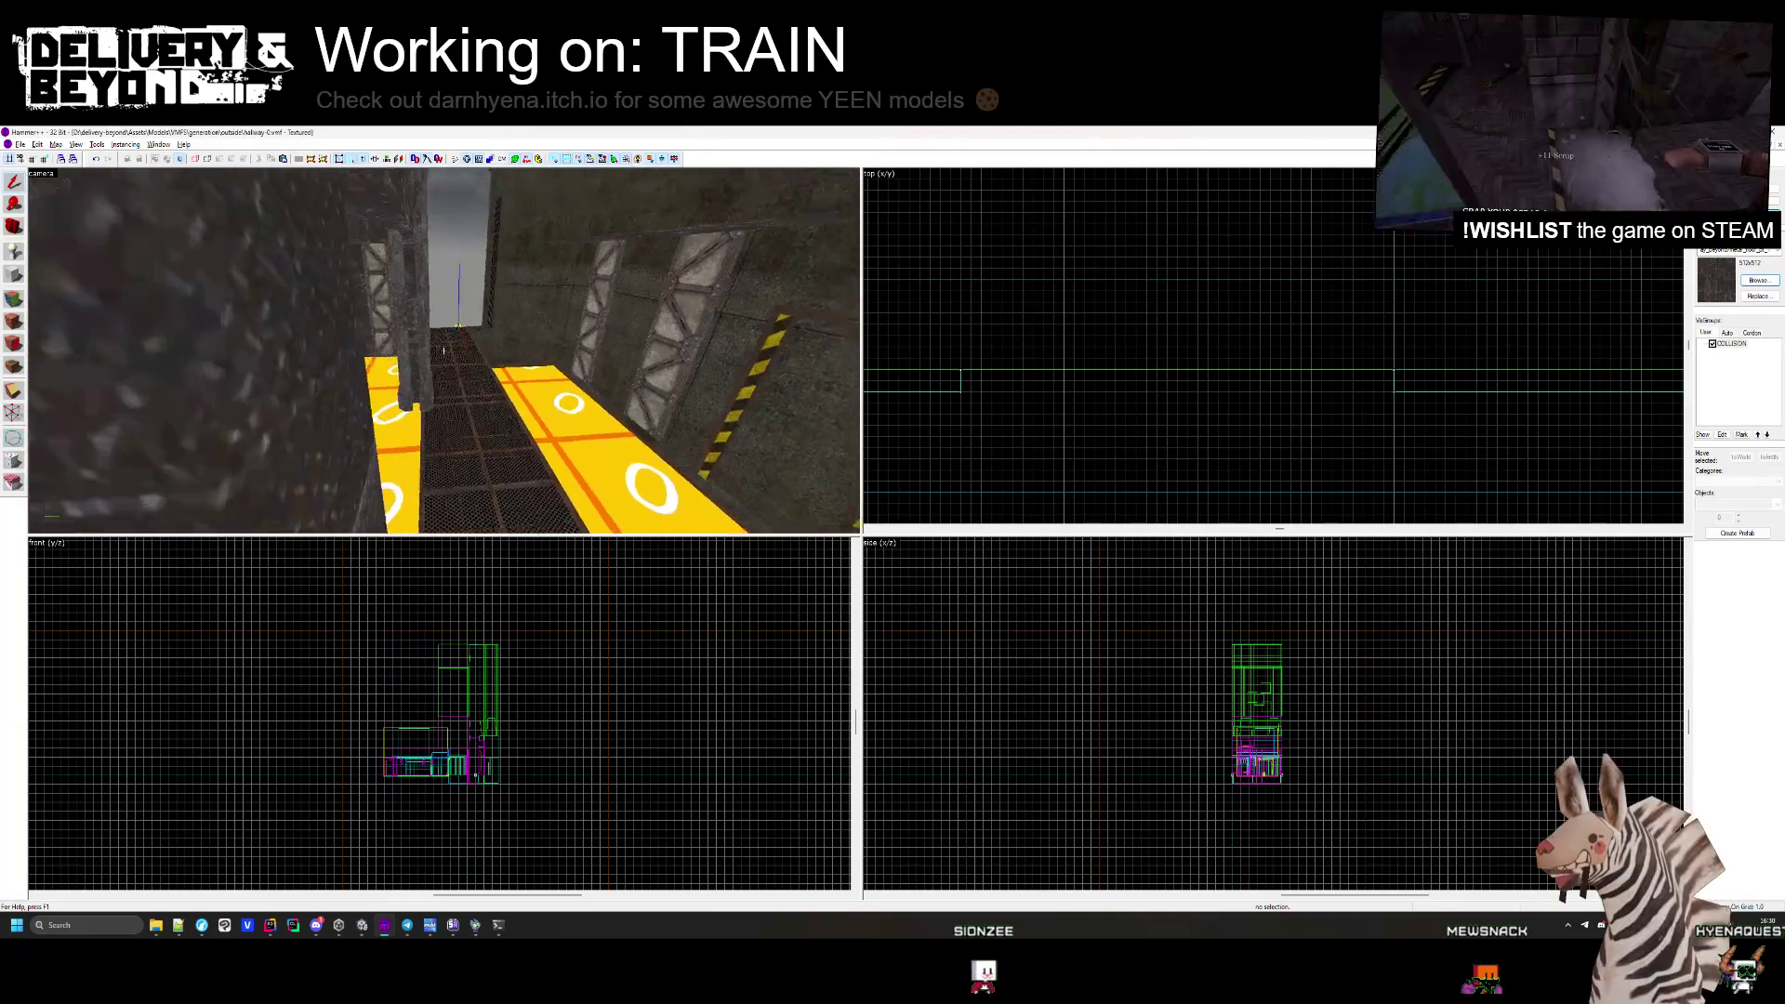
pyautogui.press('w')
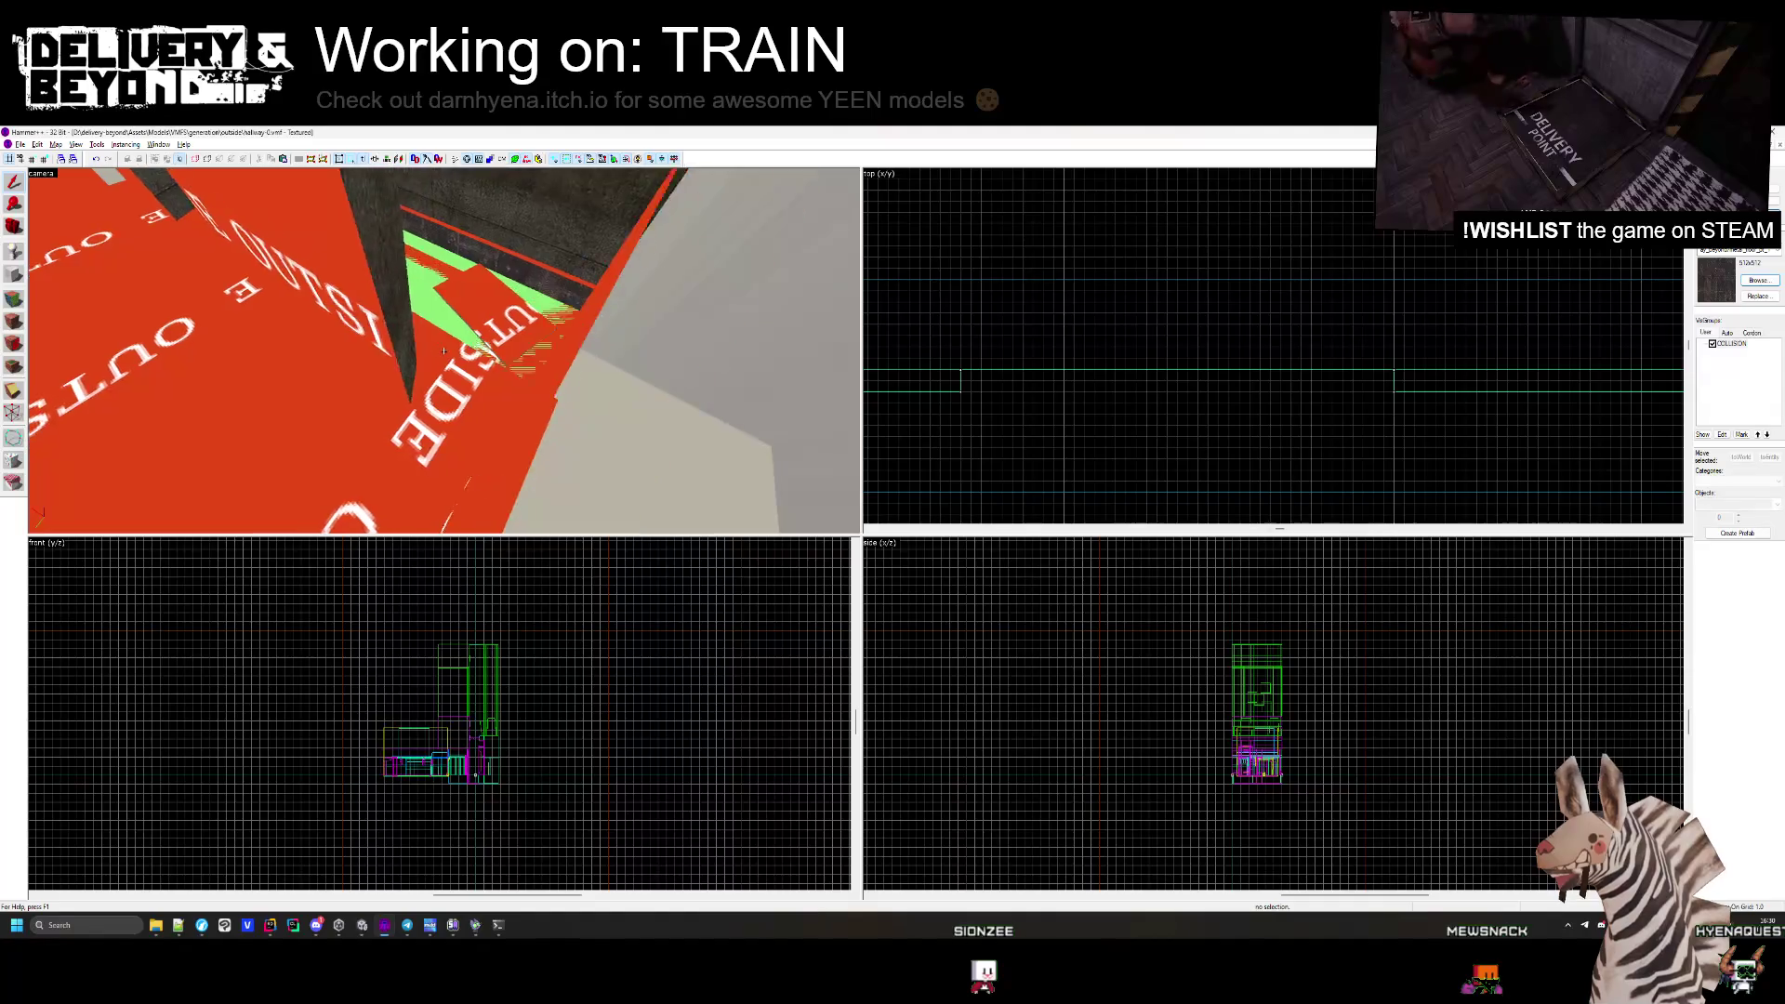
pyautogui.press('w')
pyautogui.moveTo(444, 351); pyautogui.dragTo(674, 392)
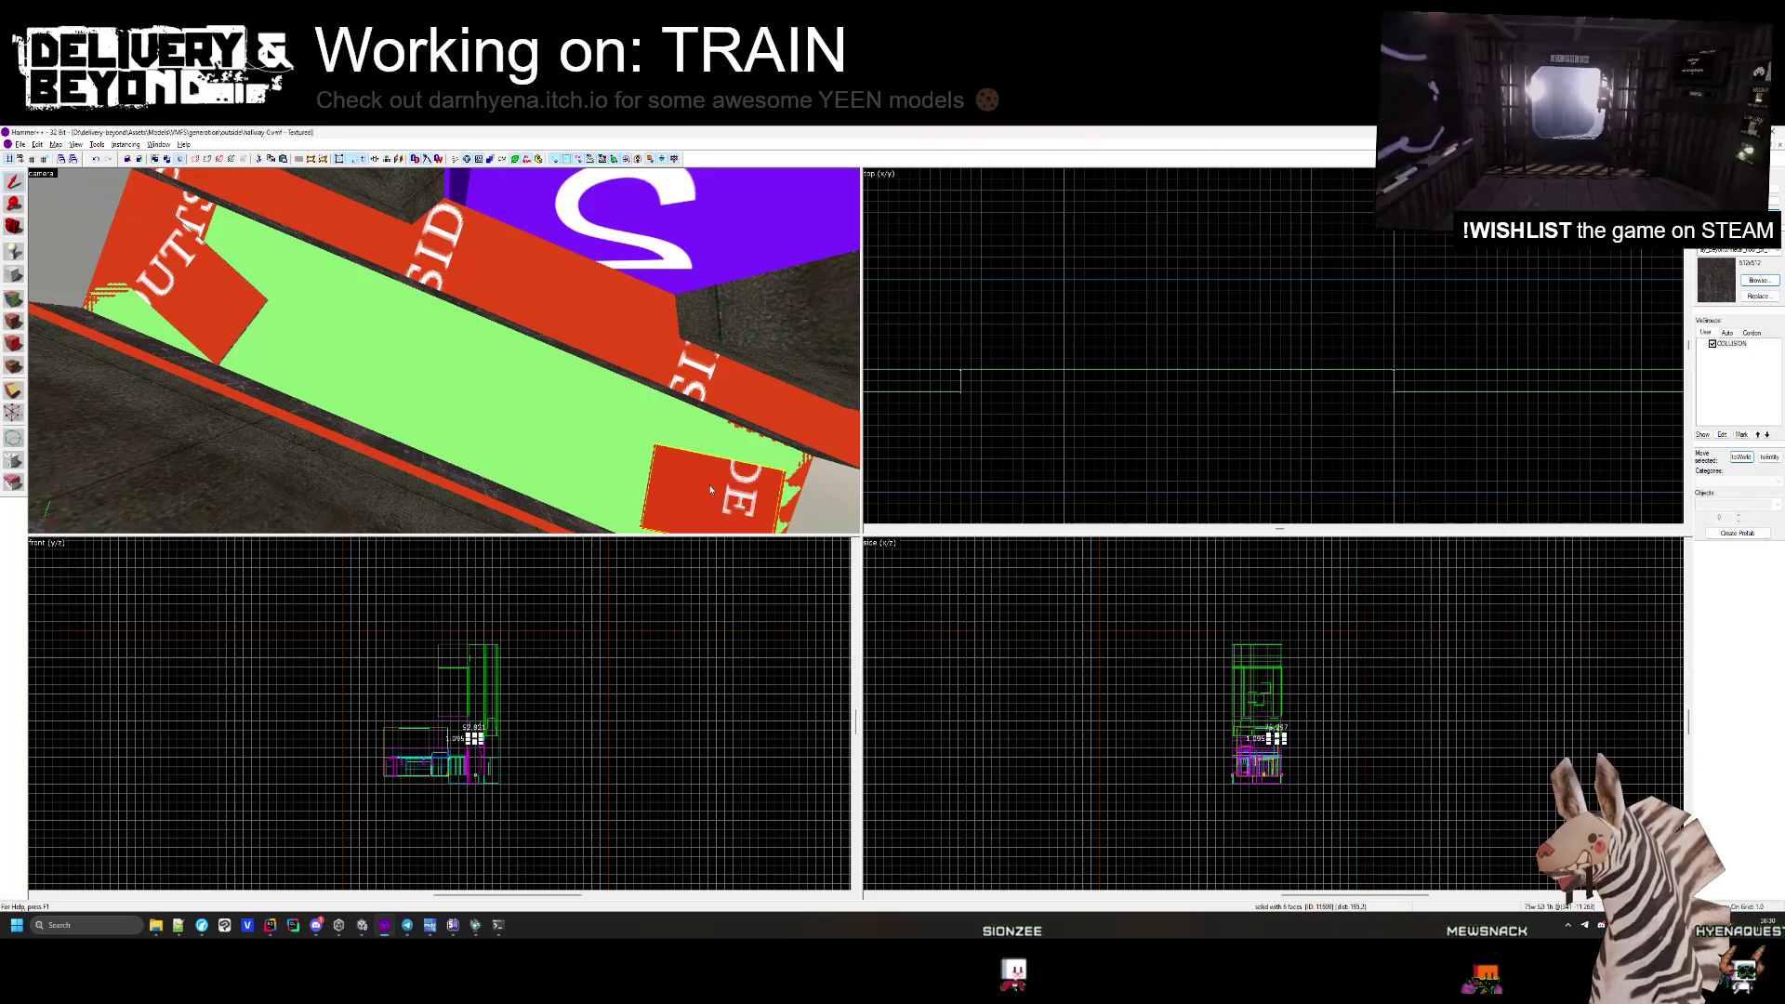
pyautogui.press('z')
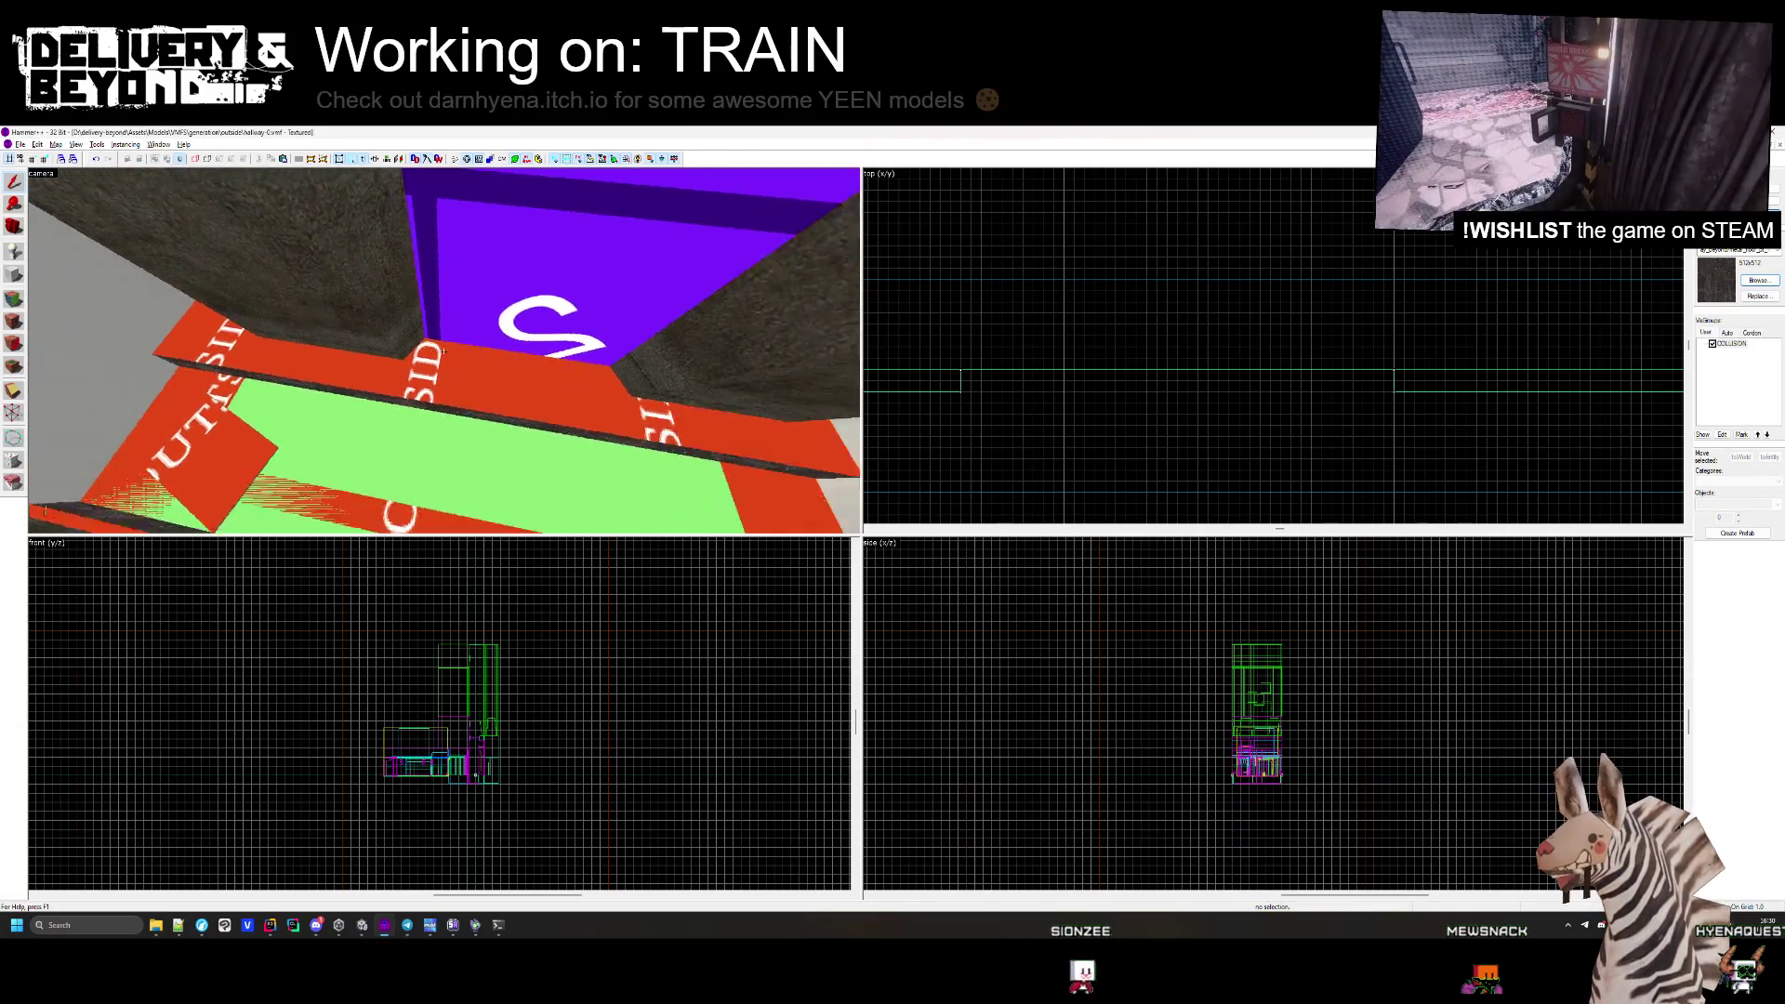
pyautogui.moveTo(444, 351)
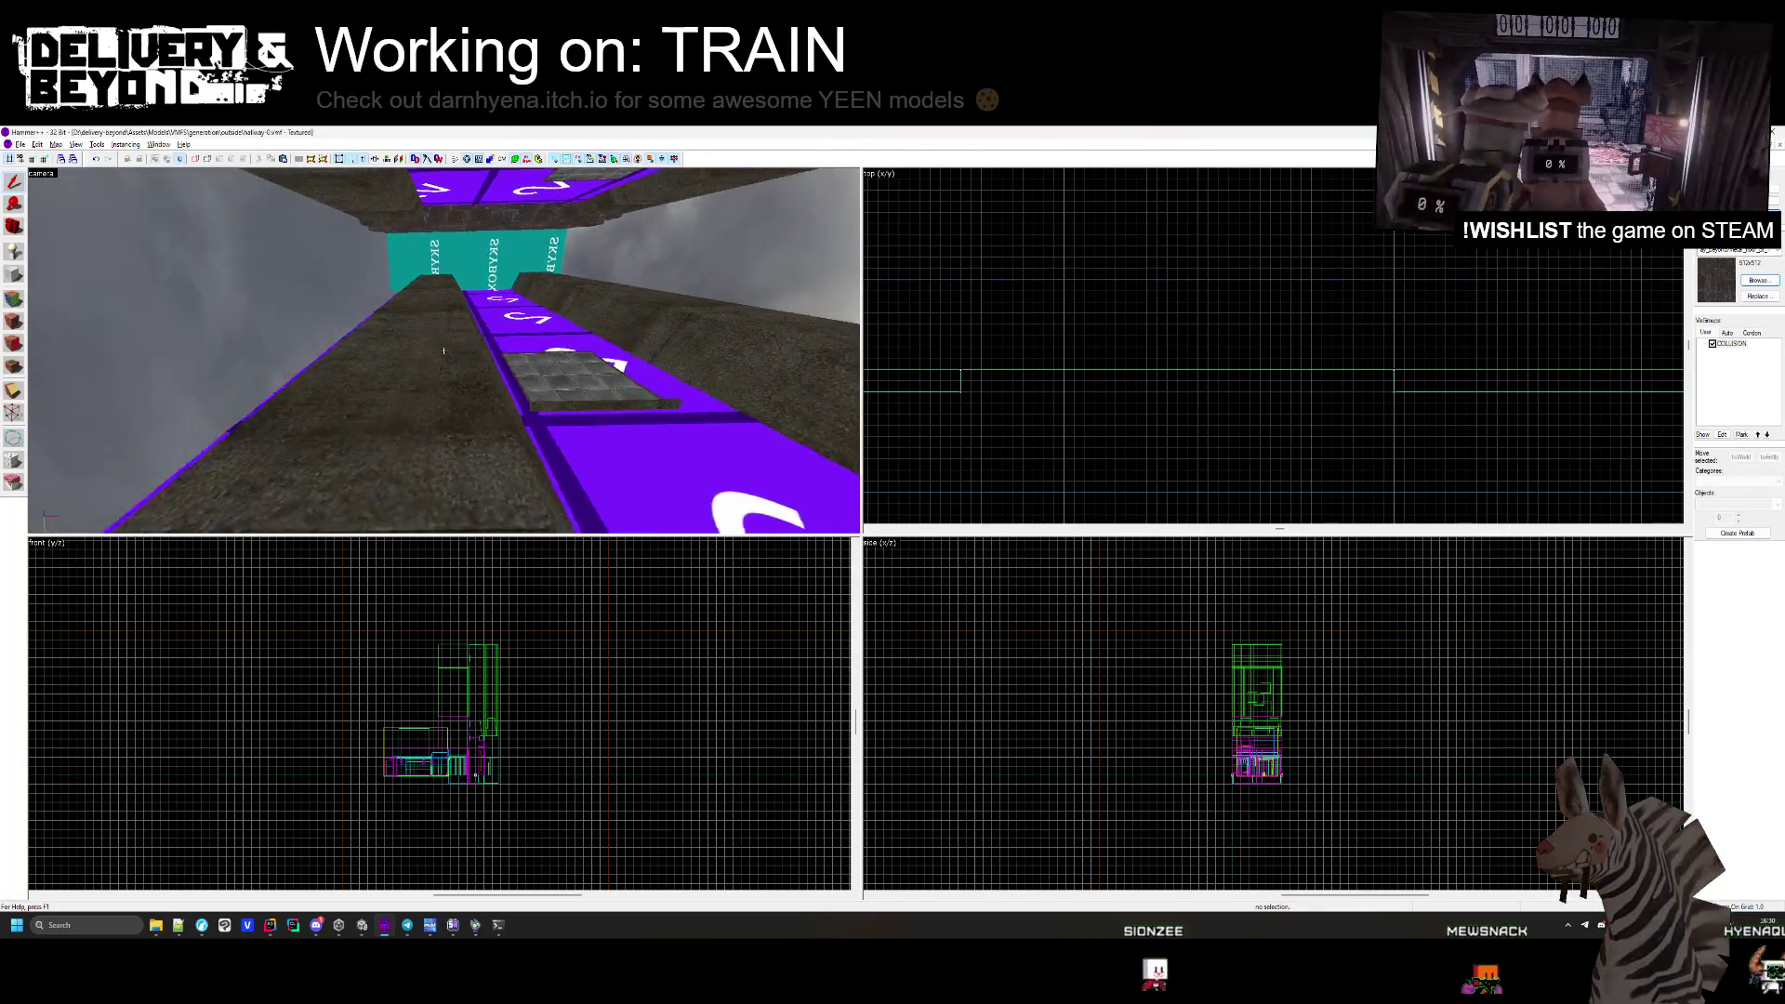
pyautogui.click(444, 350)
# Inspect walkway brushes near the purple walls in the camera view, then deselect.
pyautogui.scroll(5, 1042, 432)
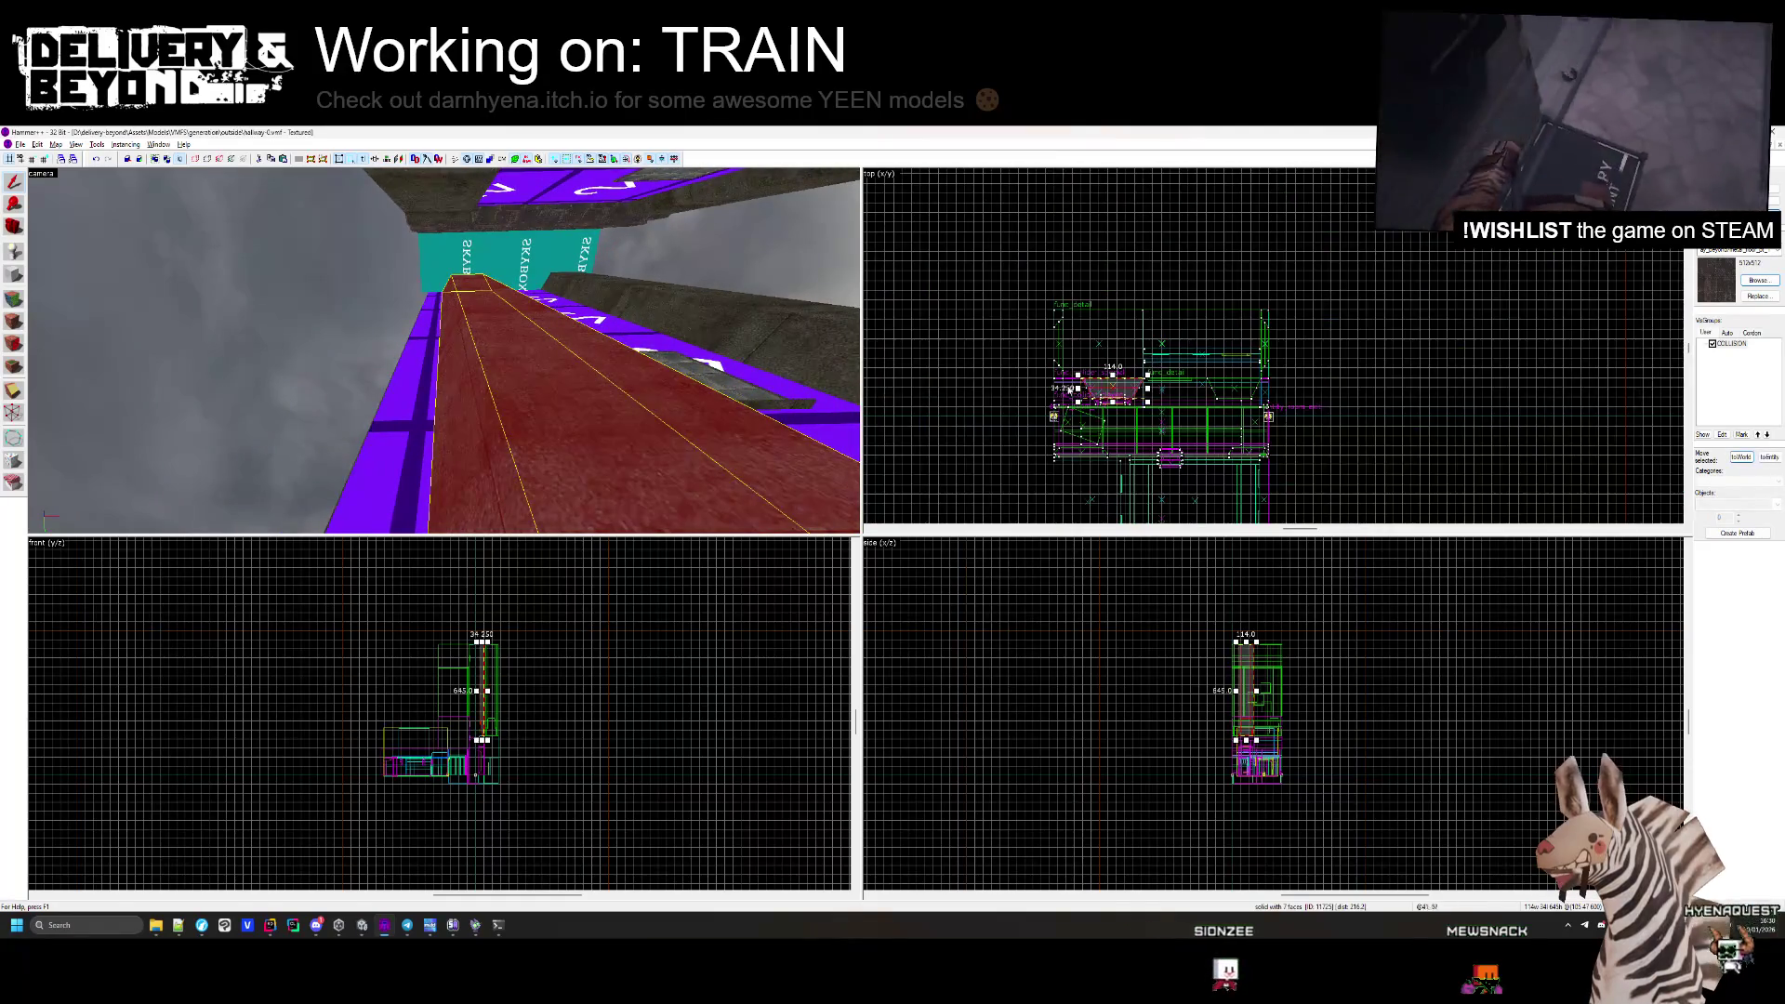
pyautogui.scroll(2, 1042, 432)
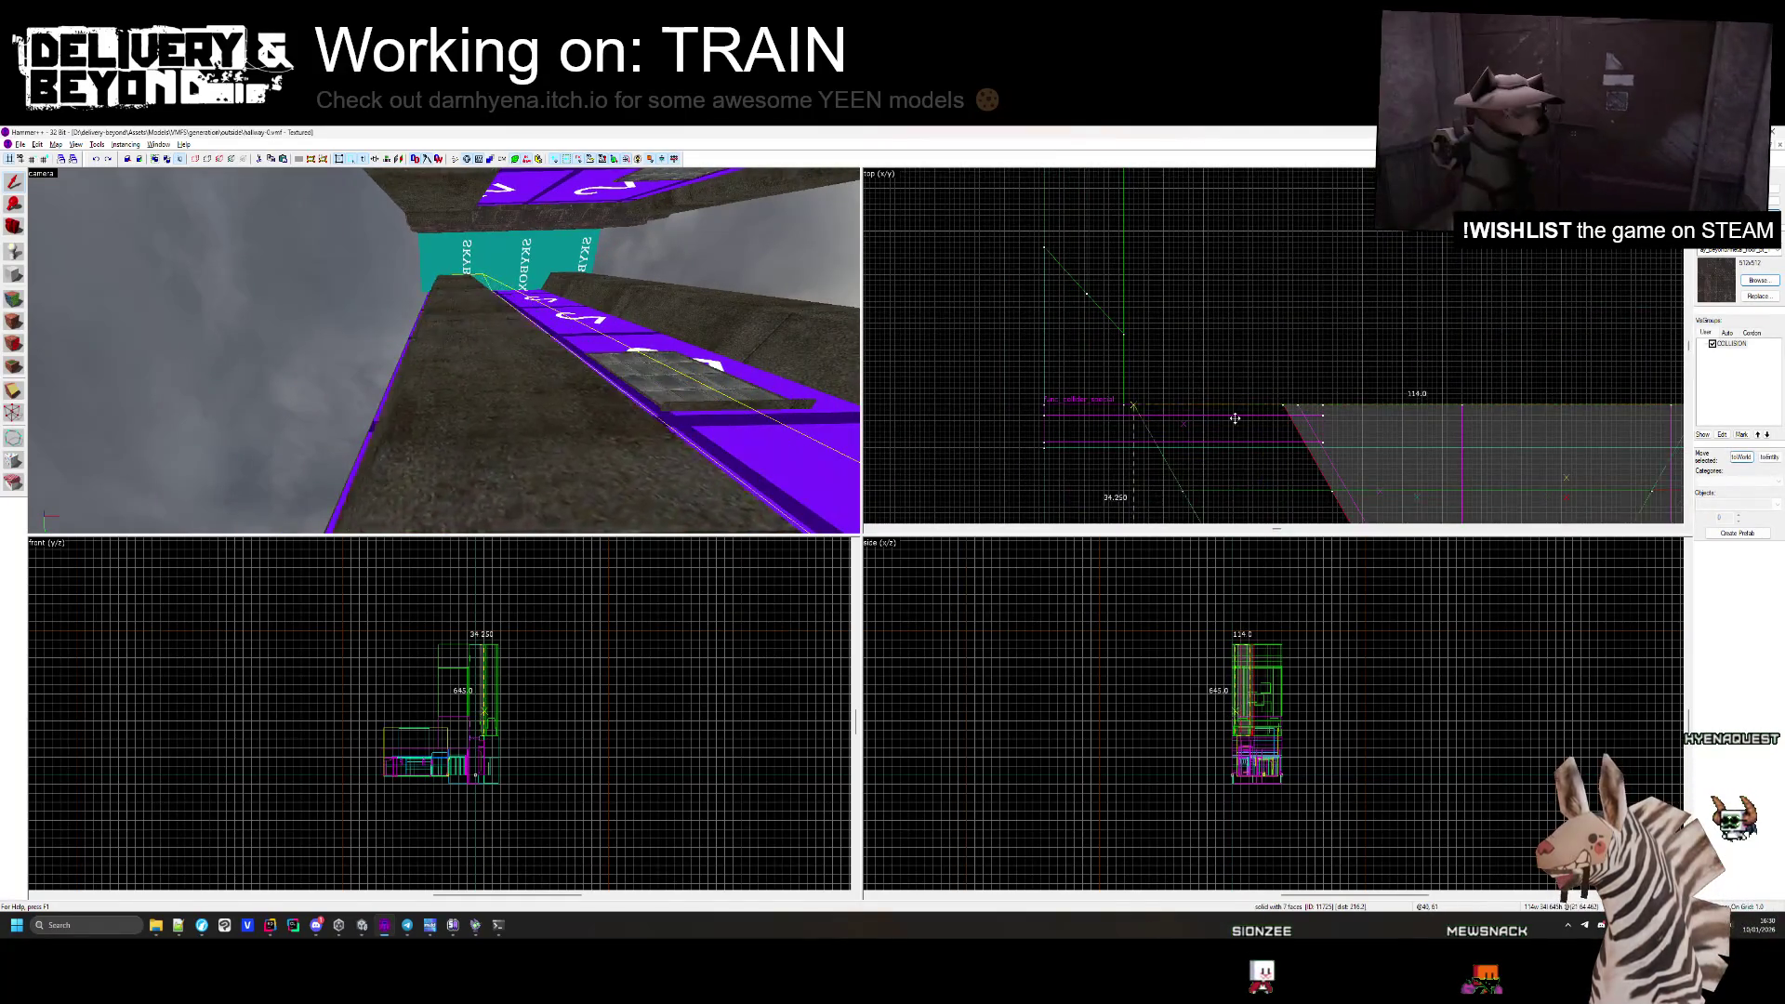
pyautogui.press('Escape')
pyautogui.press('z')
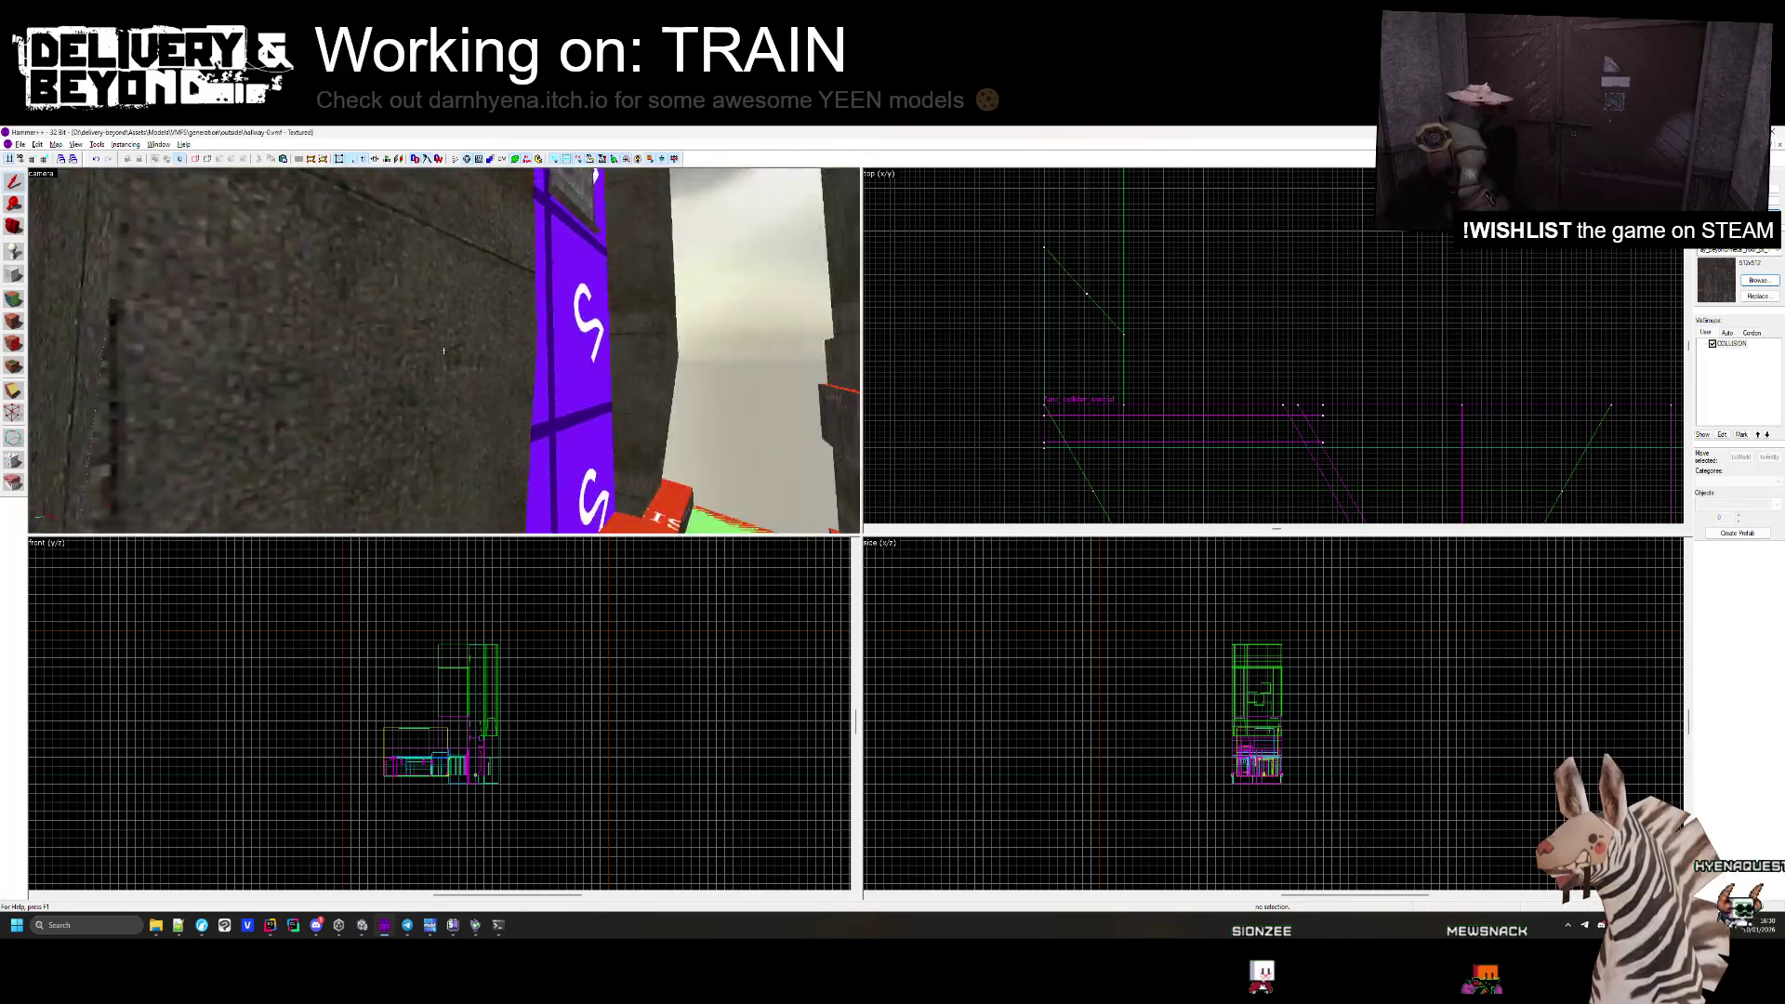
pyautogui.moveTo(443, 350)
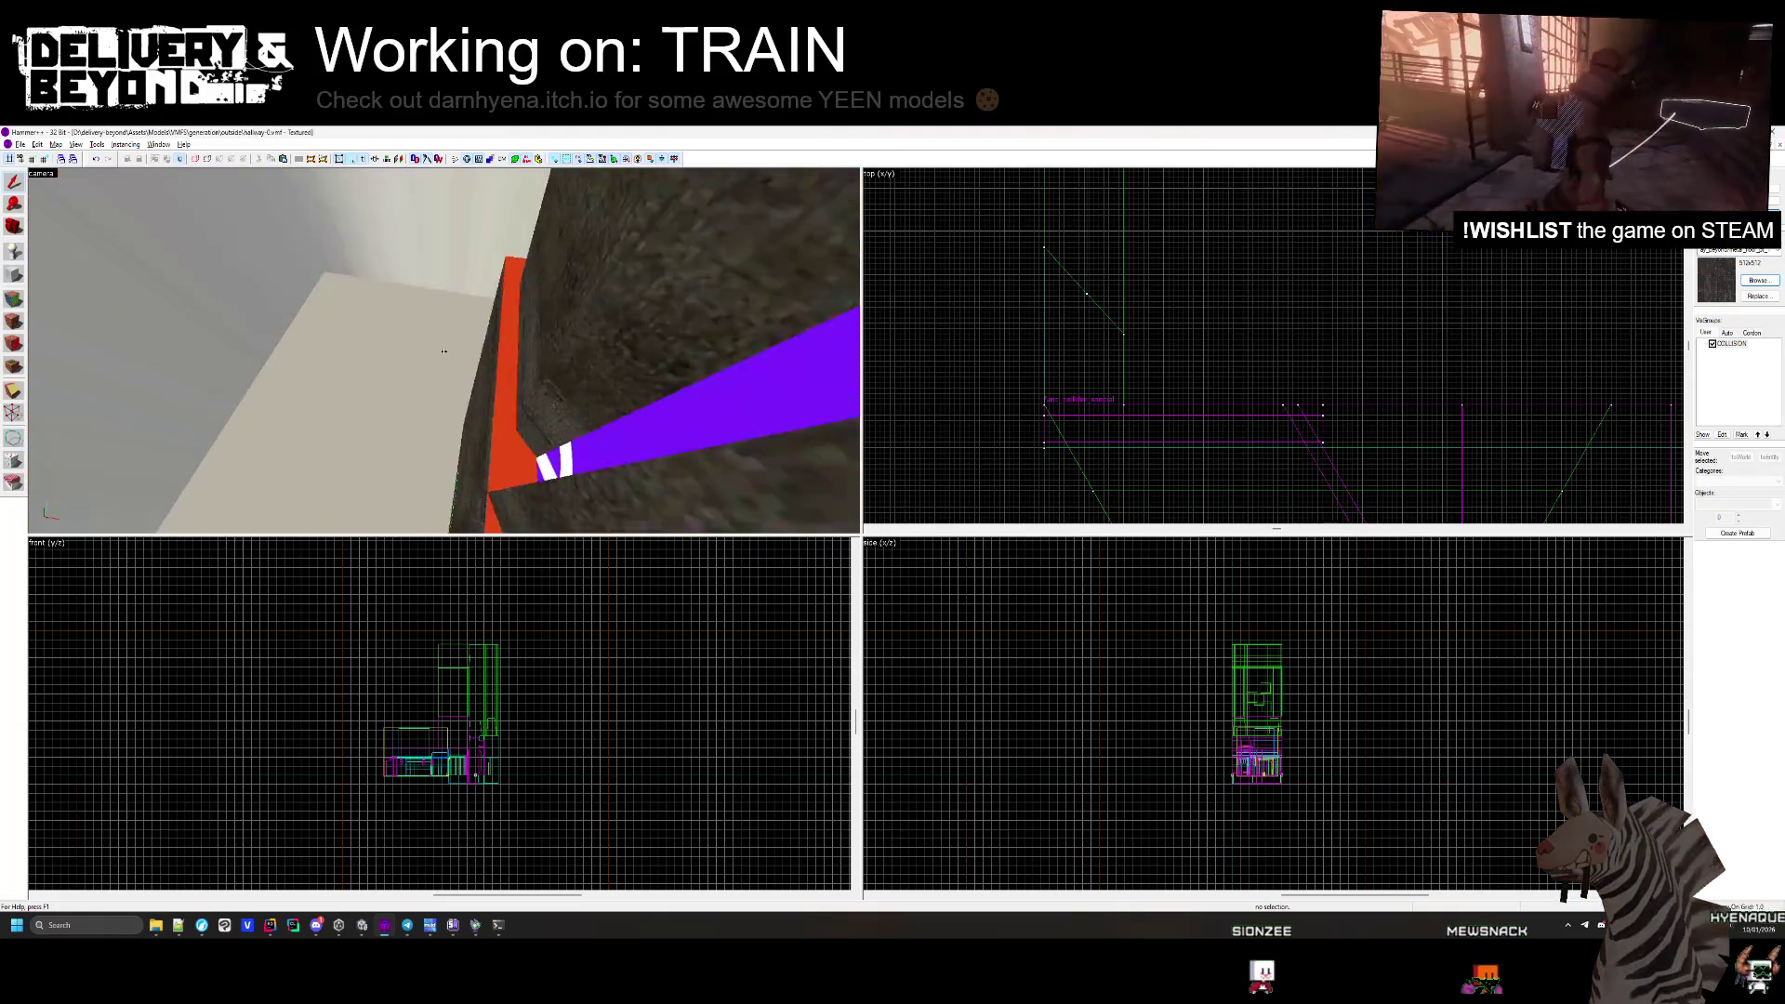
pyautogui.press('z')
pyautogui.click(539, 365)
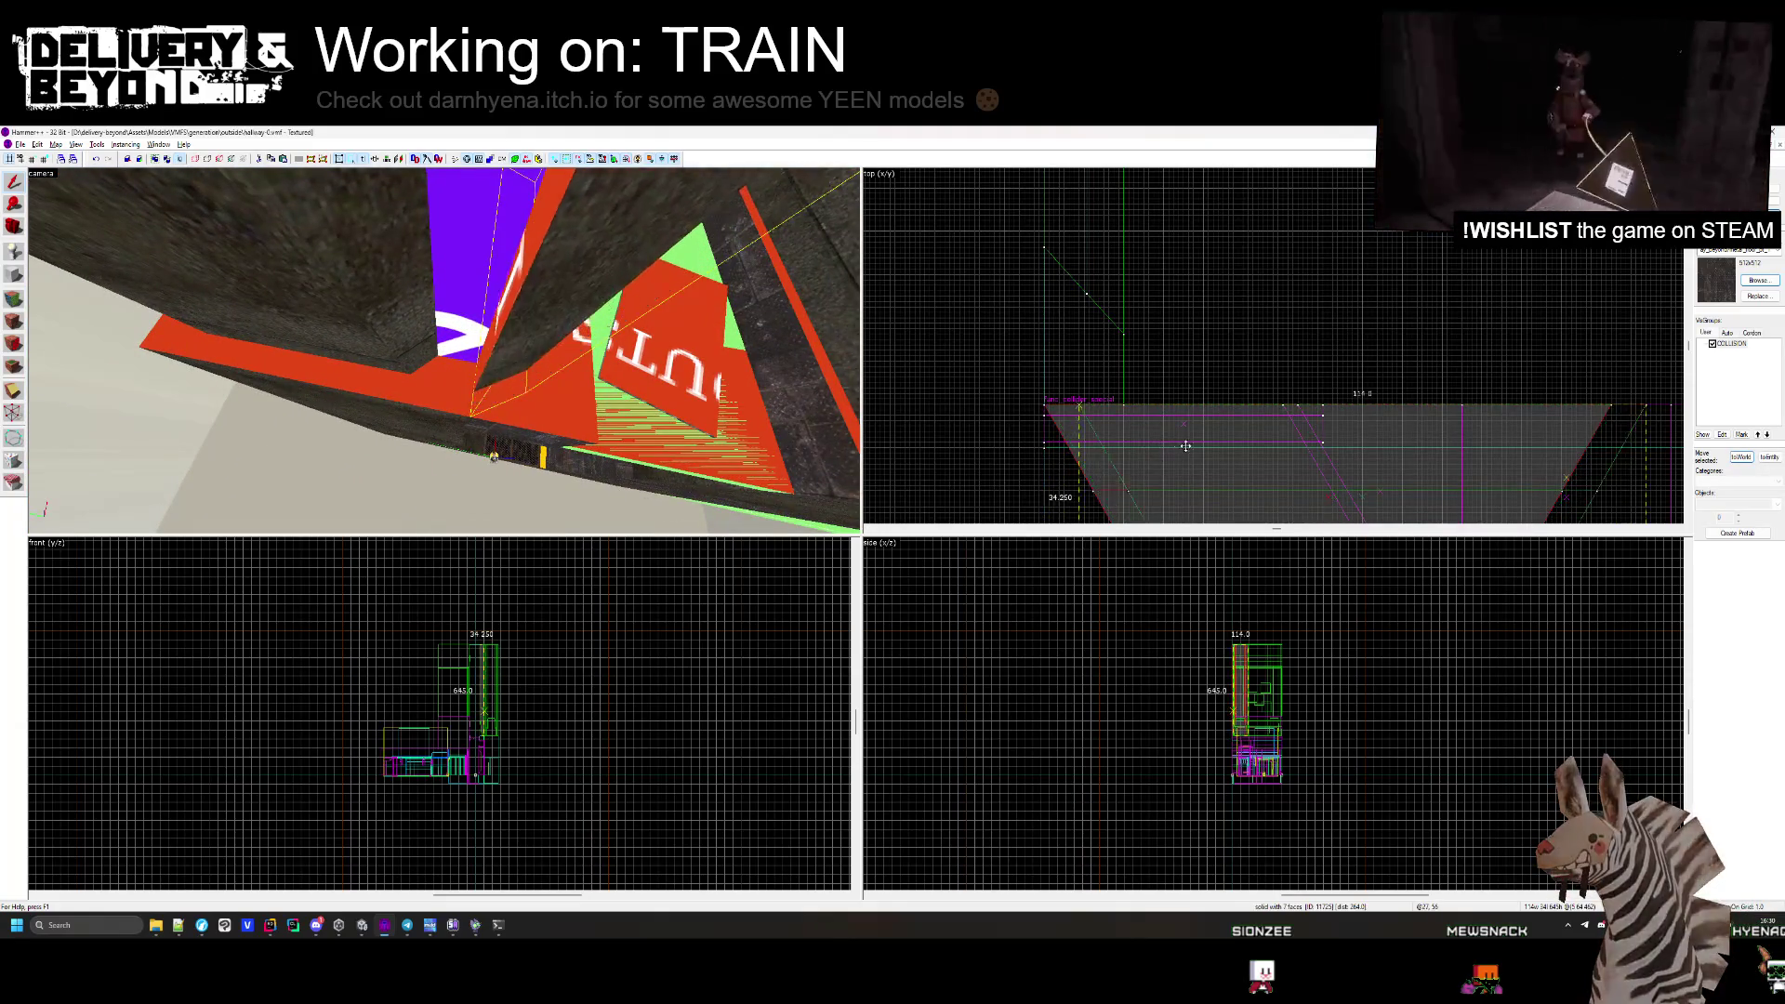
pyautogui.press('Escape')
# Fly over the green collision floor to the stairwell, then return to Unity.
pyautogui.press('z')
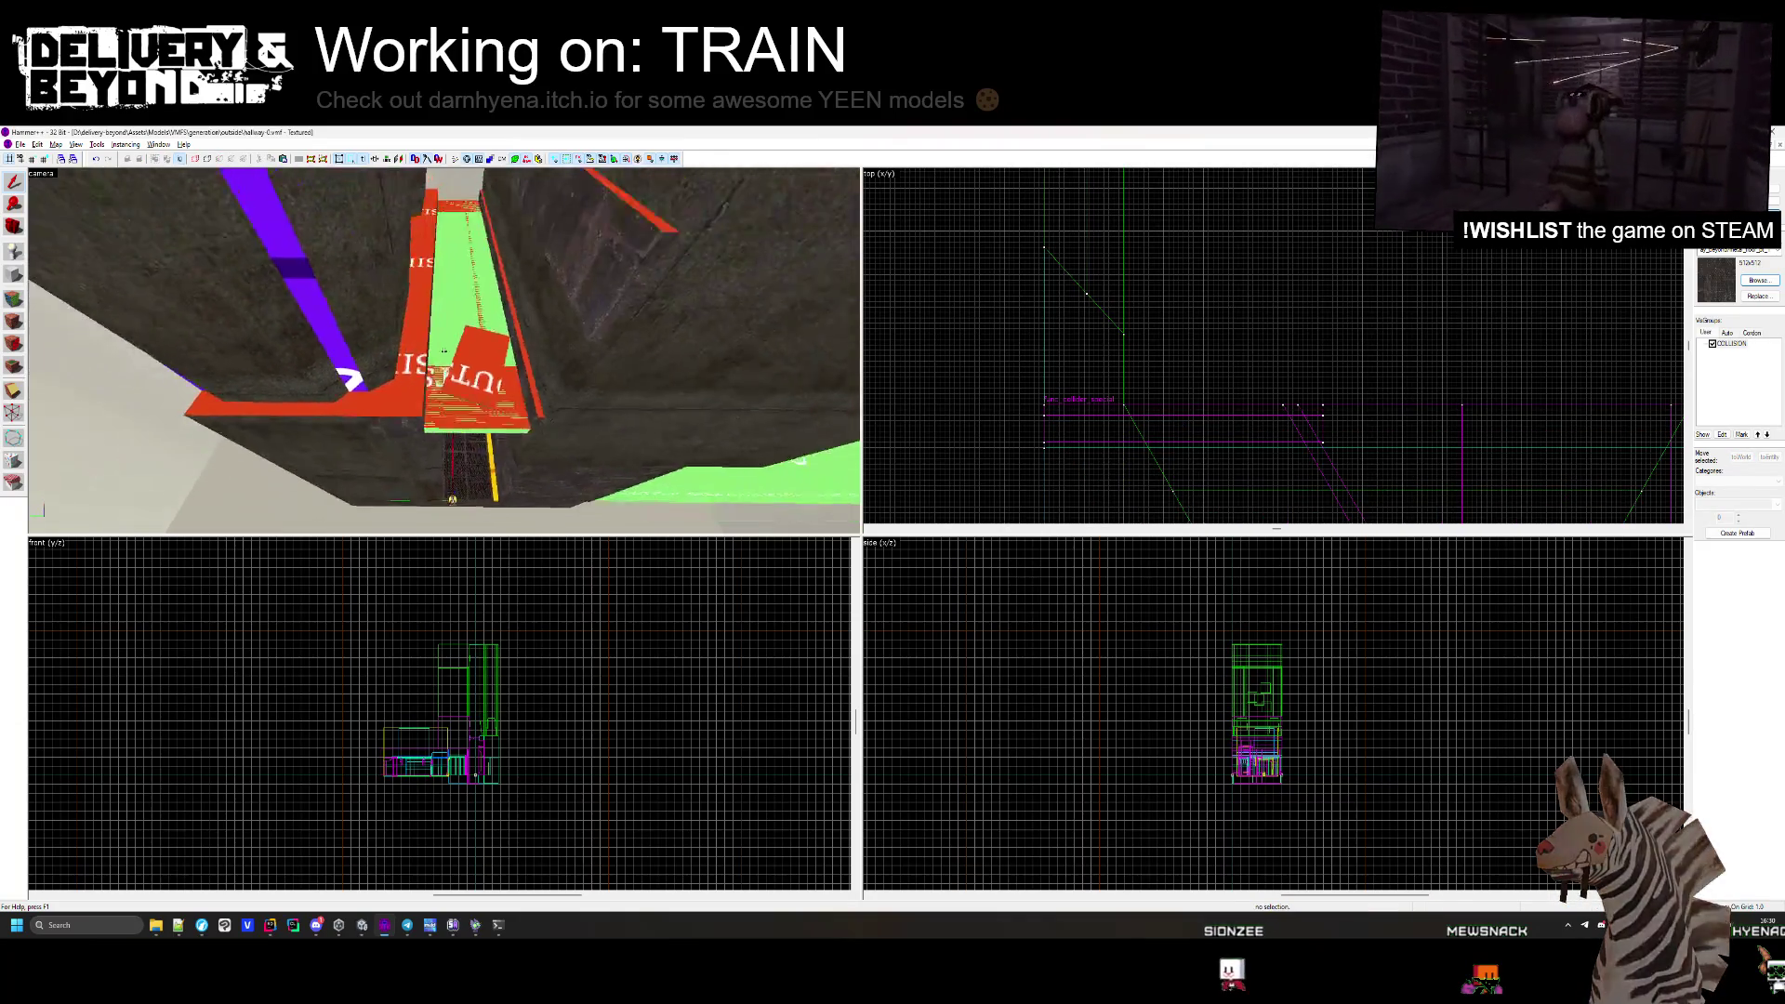
pyautogui.press('z')
pyautogui.press('z')
pyautogui.moveTo(443, 350)
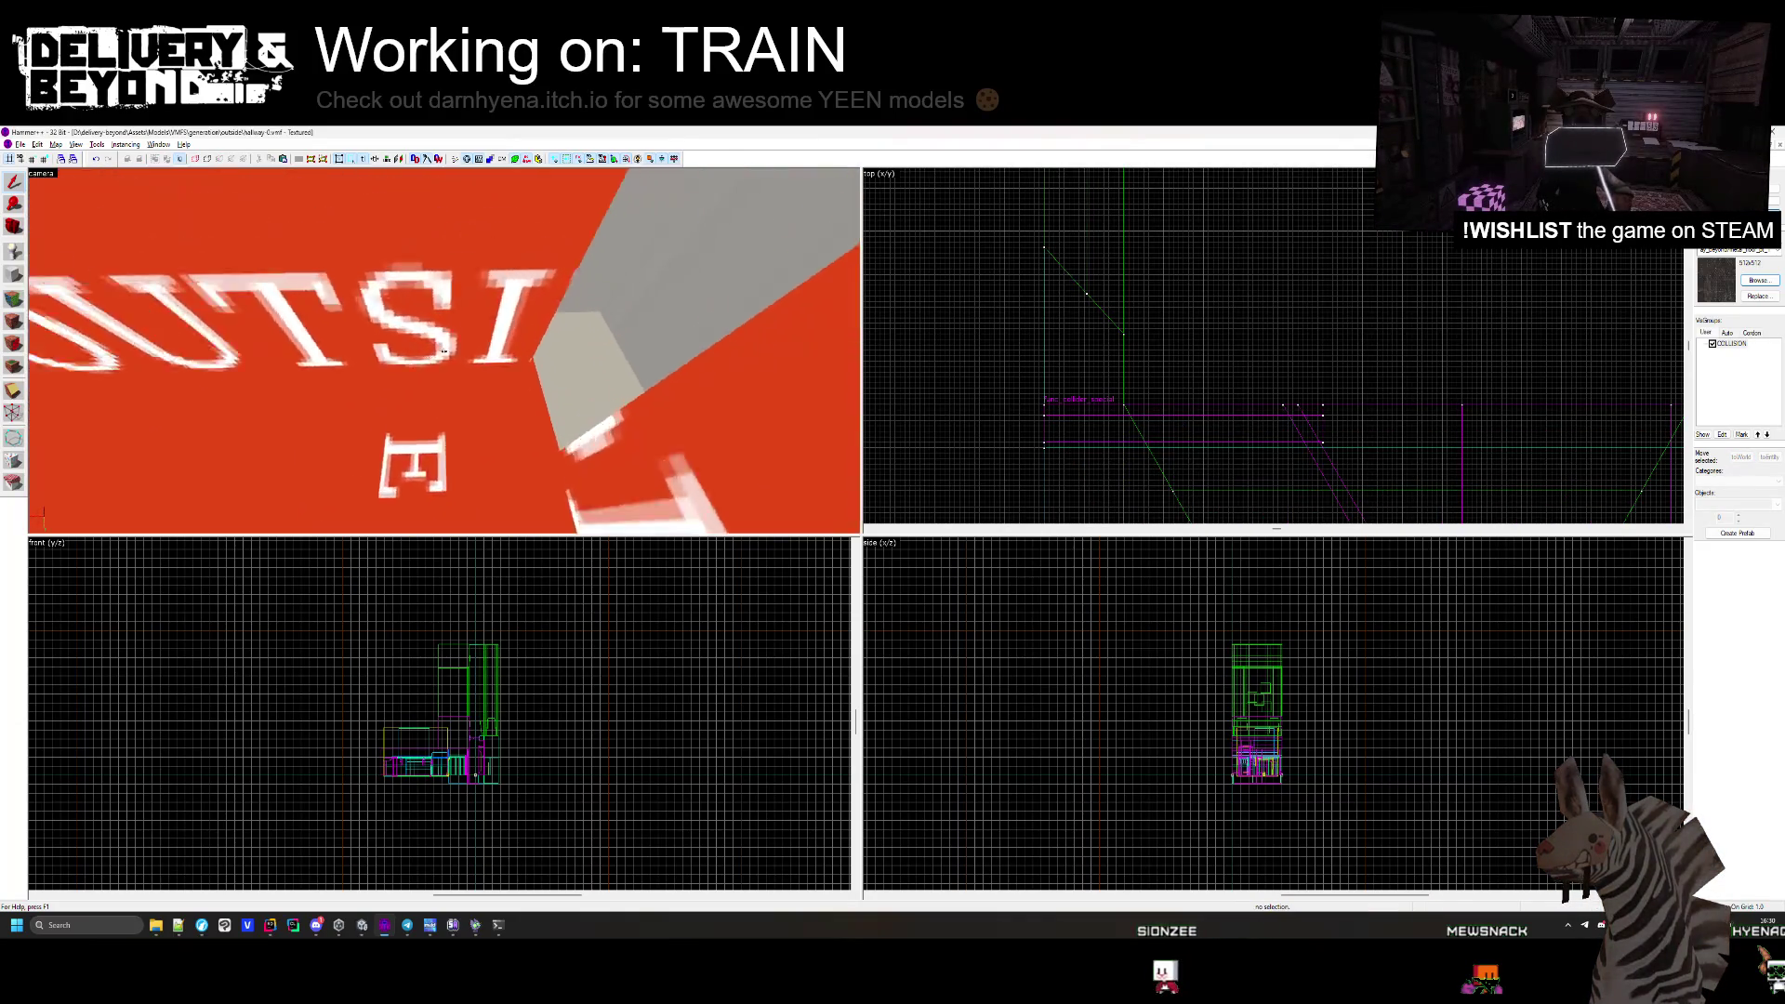
pyautogui.press('w')
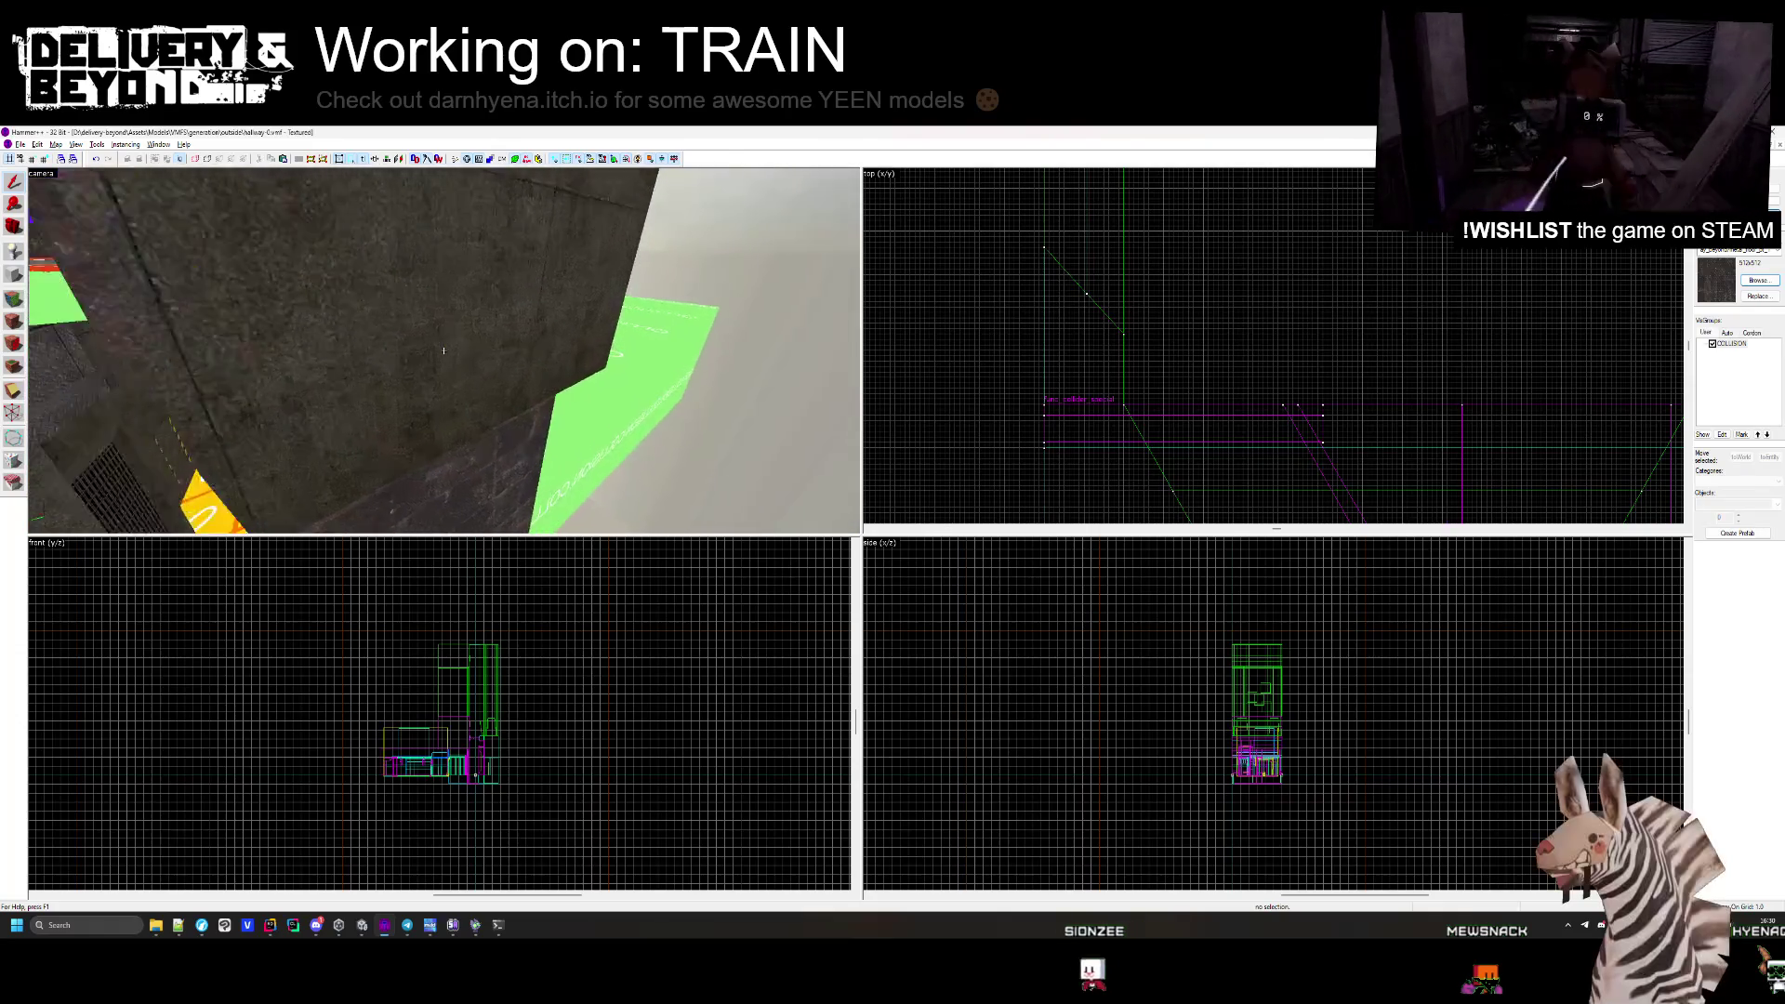
pyautogui.press('z')
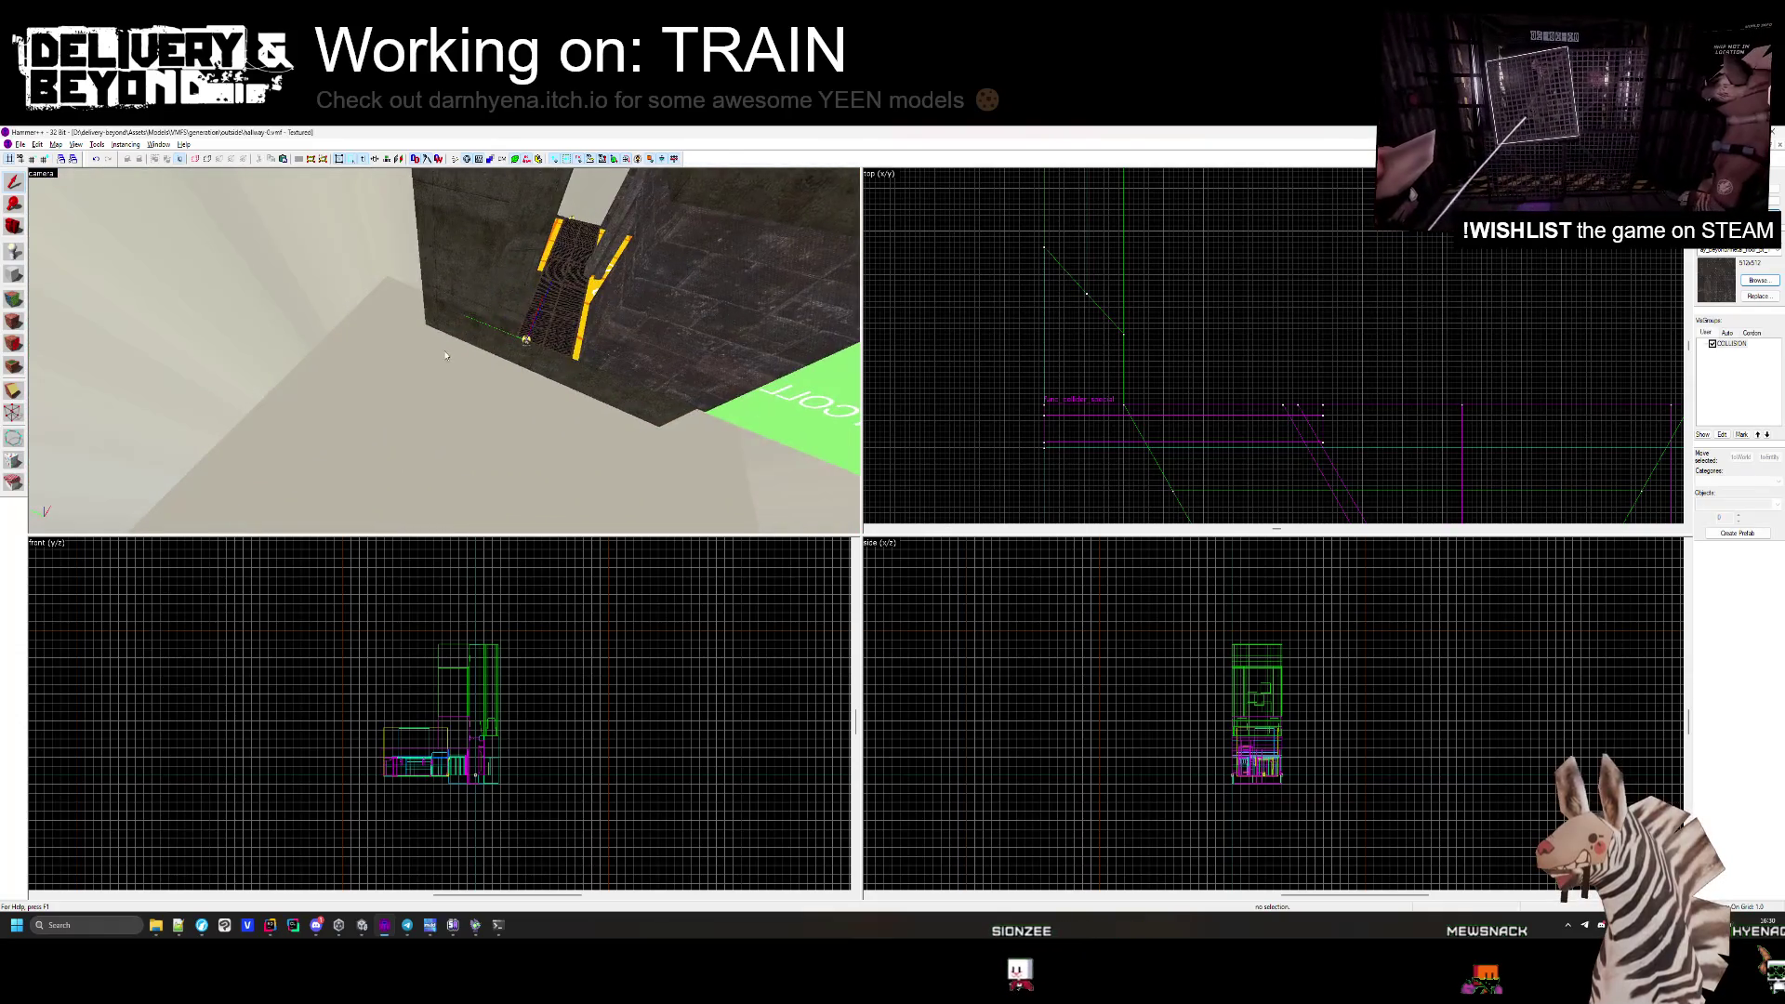
pyautogui.hotkey('alt', 'Tab')
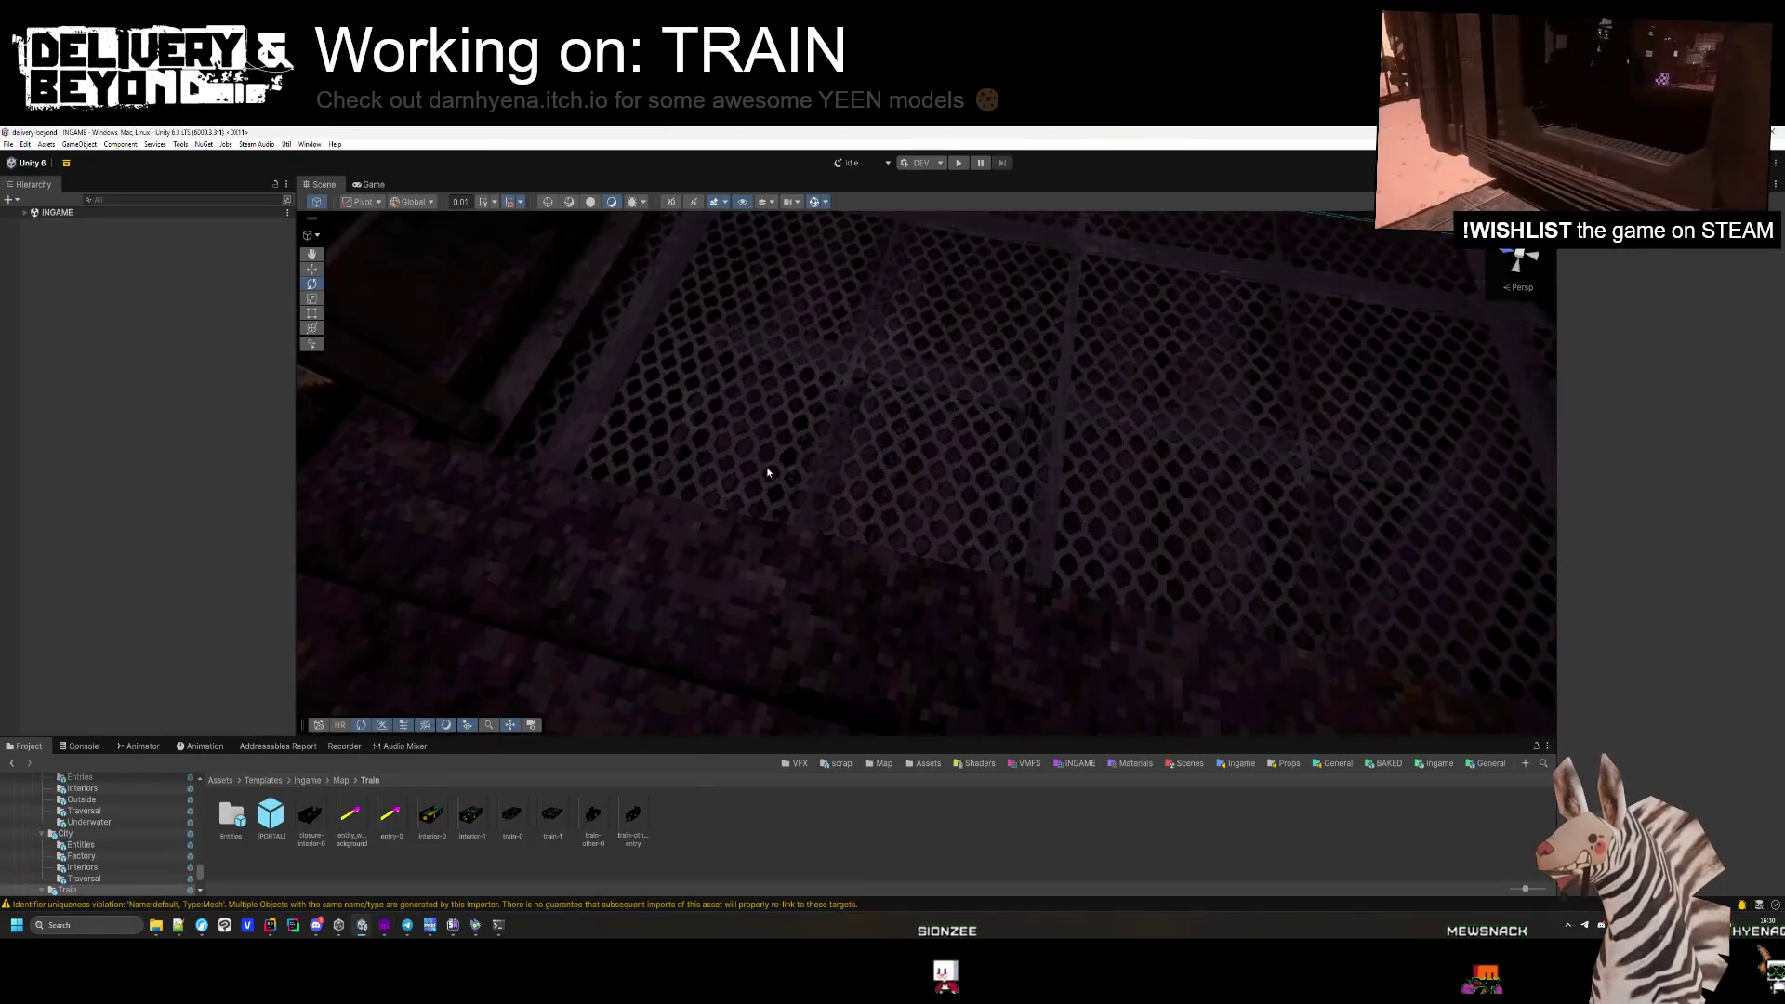
# Open hallway-0 from Assets/Templates/Ingame/Map/City and view its neon-lit kebab street section.
pyautogui.moveTo(681, 432); pyautogui.dragTo(640, 626)
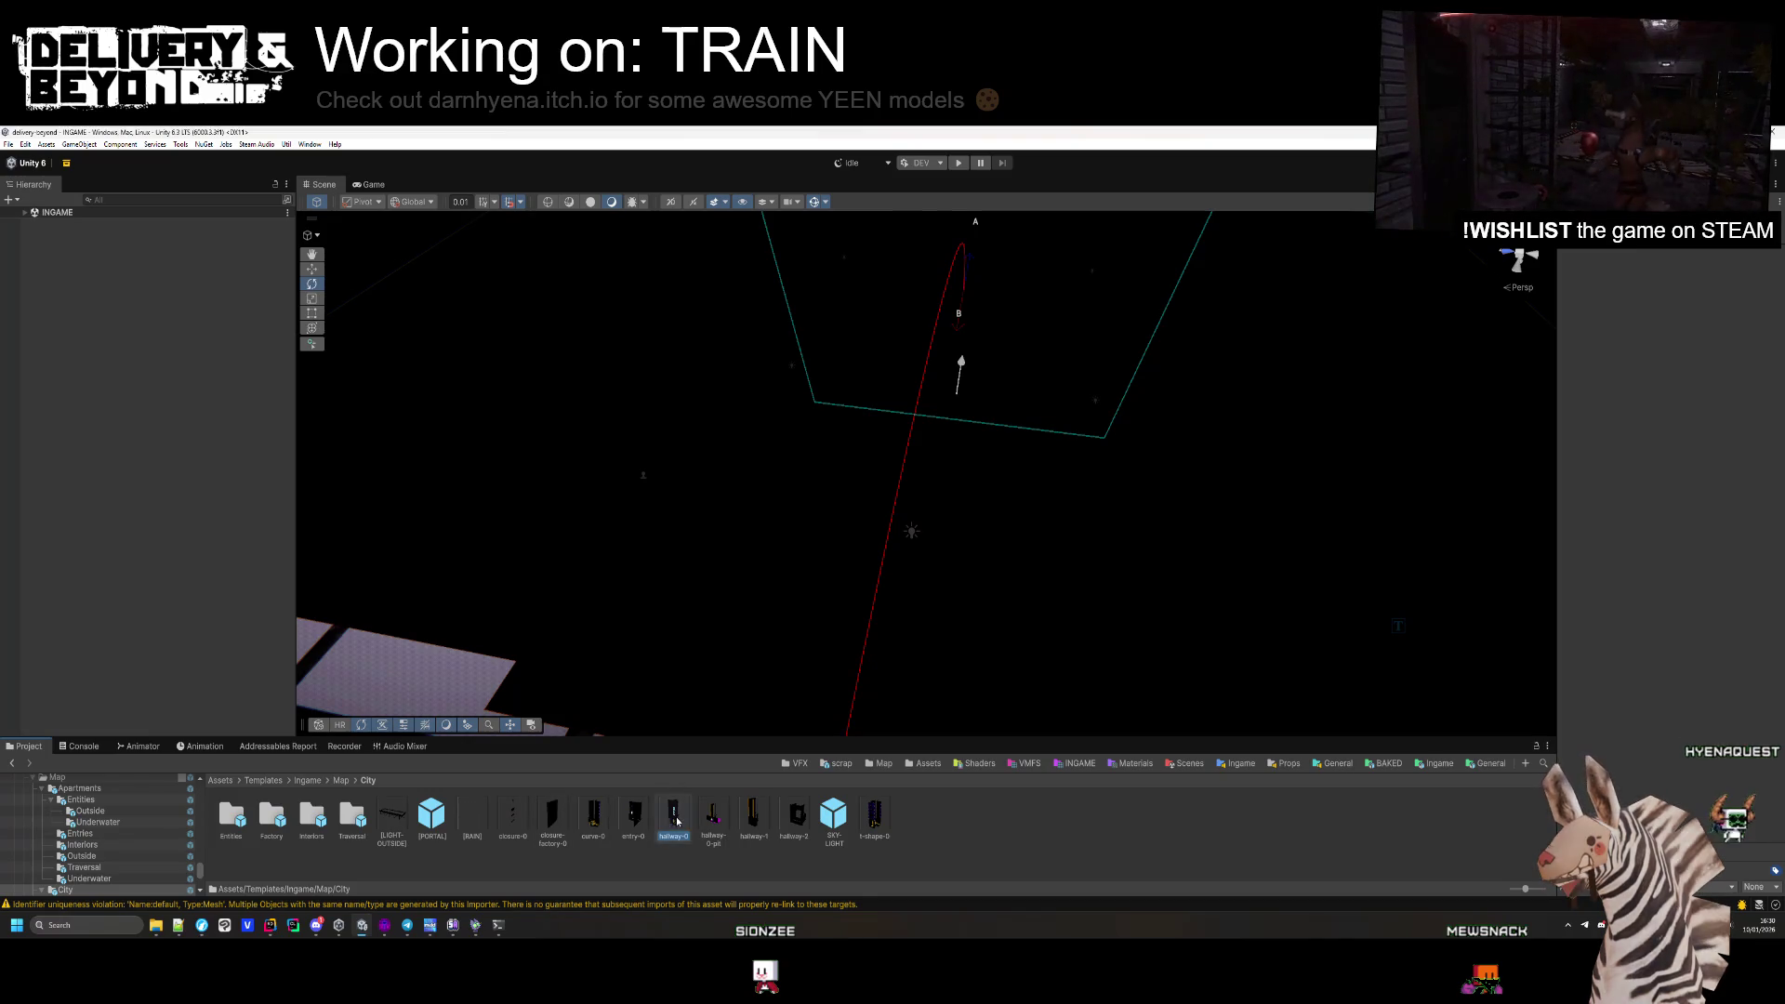
pyautogui.doubleClick(677, 821)
pyautogui.moveTo(743, 539)
pyautogui.mouseDown()
pyautogui.moveTo(804, 579)
pyautogui.moveTo(649, 602)
pyautogui.moveTo(574, 521)
pyautogui.moveTo(605, 520)
pyautogui.mouseUp()
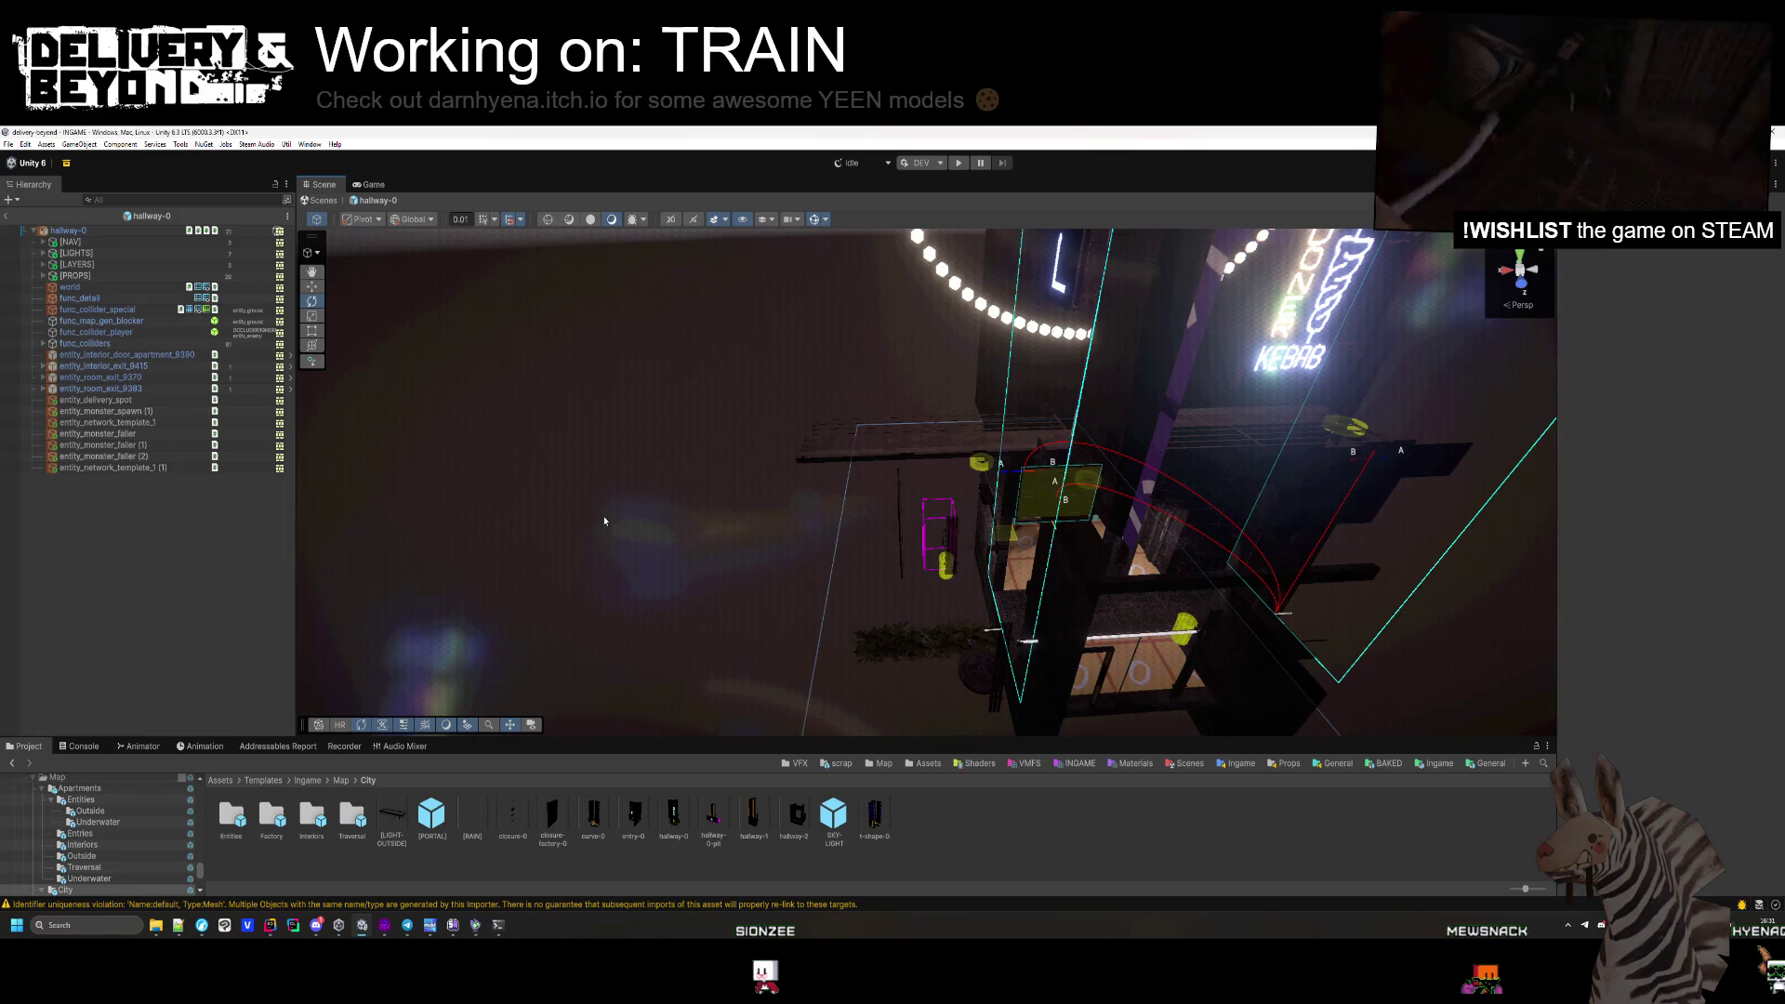
# Inspect long lamp 1, the wall pipe and the door_5 (1) door.
pyautogui.moveTo(937, 460)
pyautogui.mouseDown()
pyautogui.moveTo(1393, 564)
pyautogui.moveTo(907, 538)
pyautogui.moveTo(1056, 396)
pyautogui.mouseUp()
pyautogui.click(1058, 389)
pyautogui.press('f')
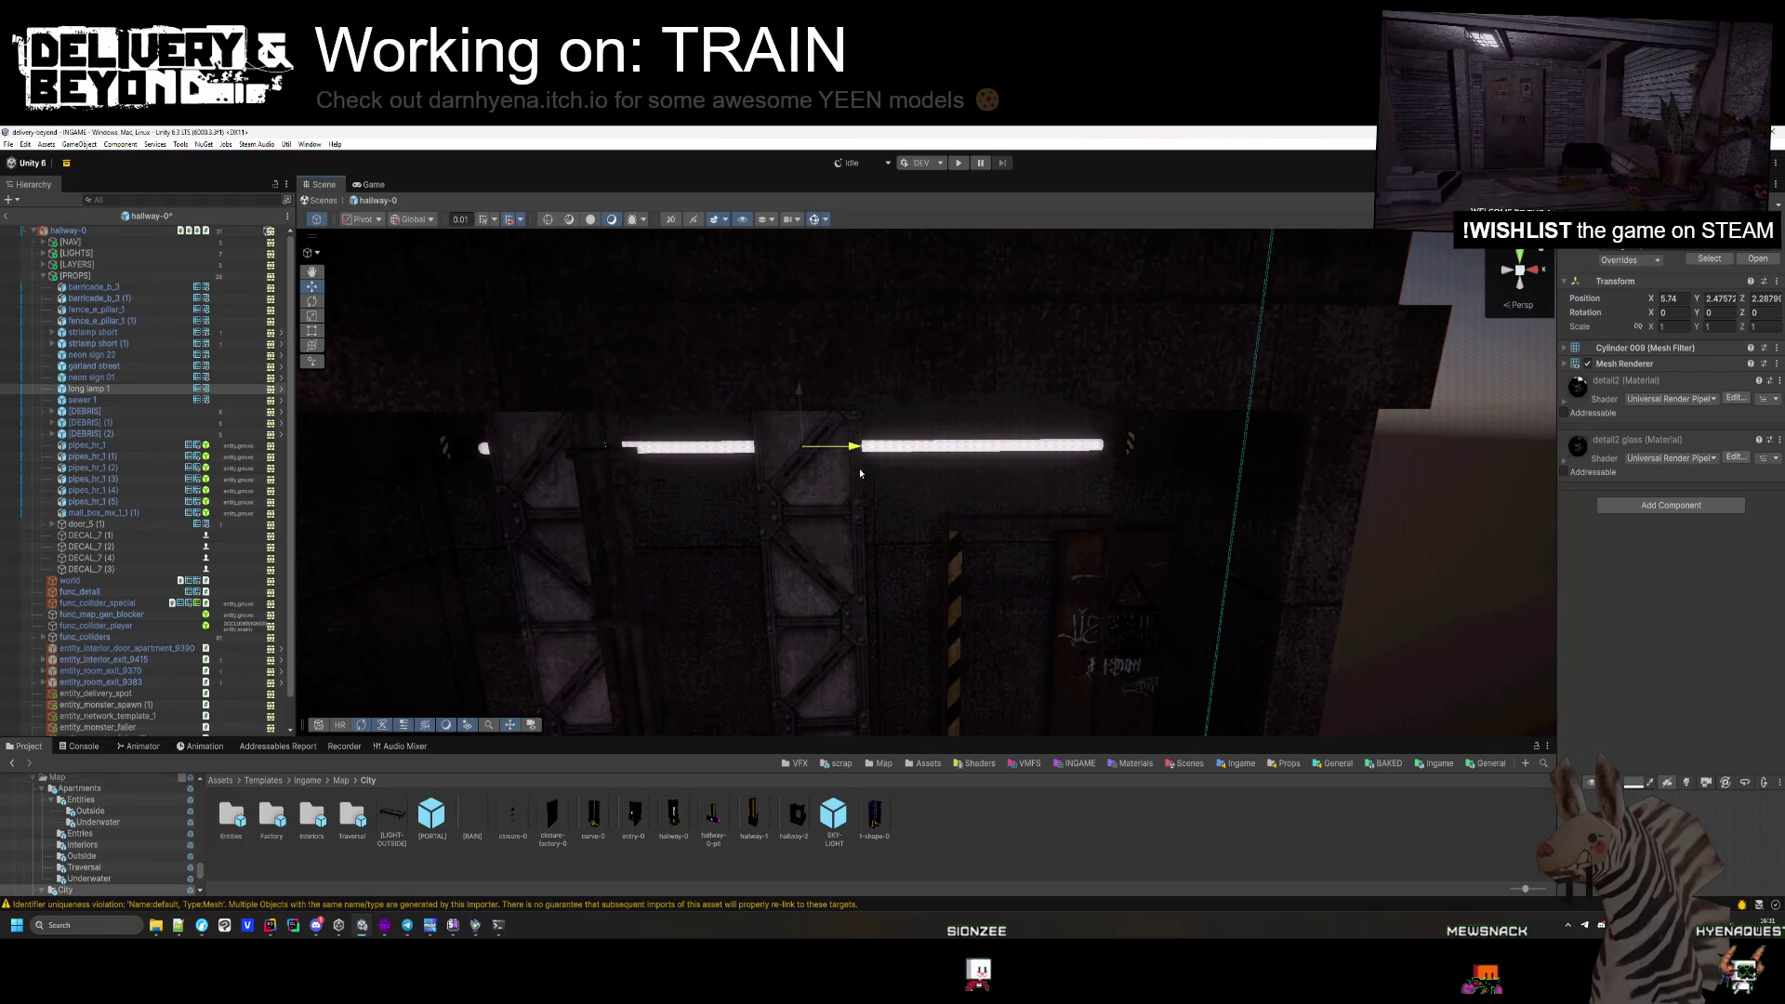
pyautogui.moveTo(864, 474)
pyautogui.mouseDown()
pyautogui.moveTo(868, 517)
pyautogui.moveTo(860, 450)
pyautogui.moveTo(735, 445)
pyautogui.moveTo(694, 401)
pyautogui.moveTo(718, 523)
pyautogui.moveTo(822, 657)
pyautogui.moveTo(851, 642)
pyautogui.moveTo(831, 654)
pyautogui.mouseUp()
pyautogui.scroll(-5, 719, 523)
pyautogui.click(1057, 478)
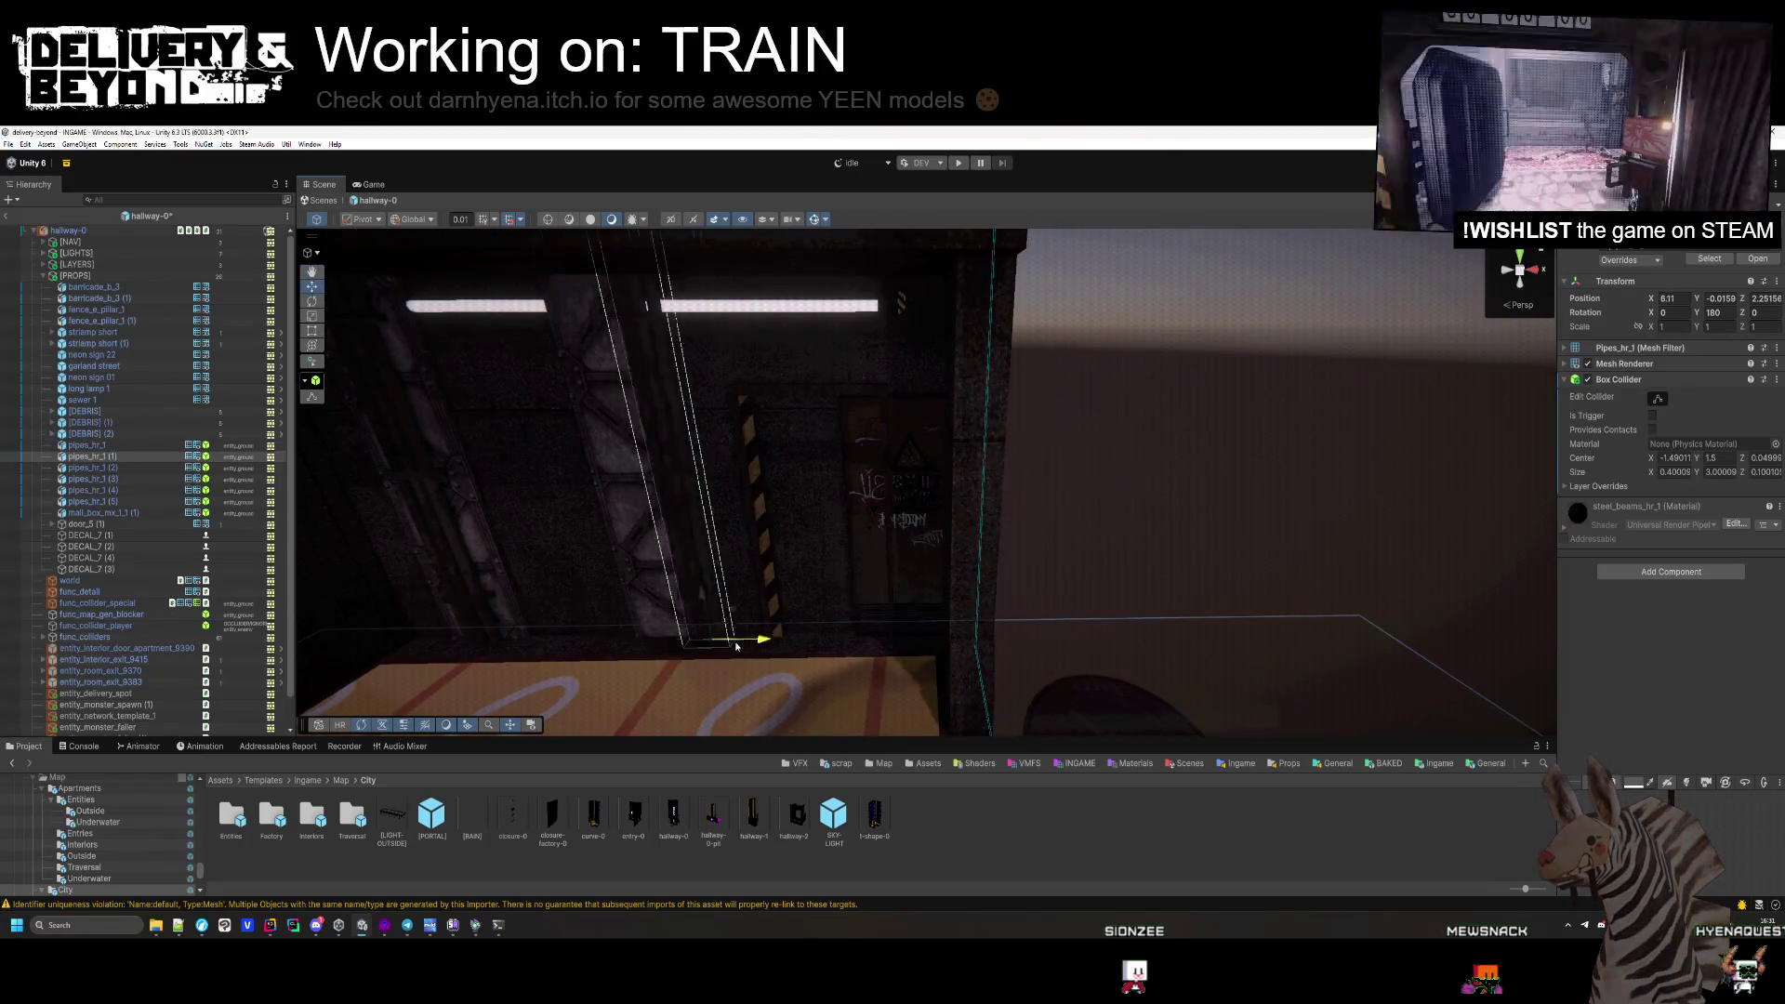
pyautogui.click(891, 540)
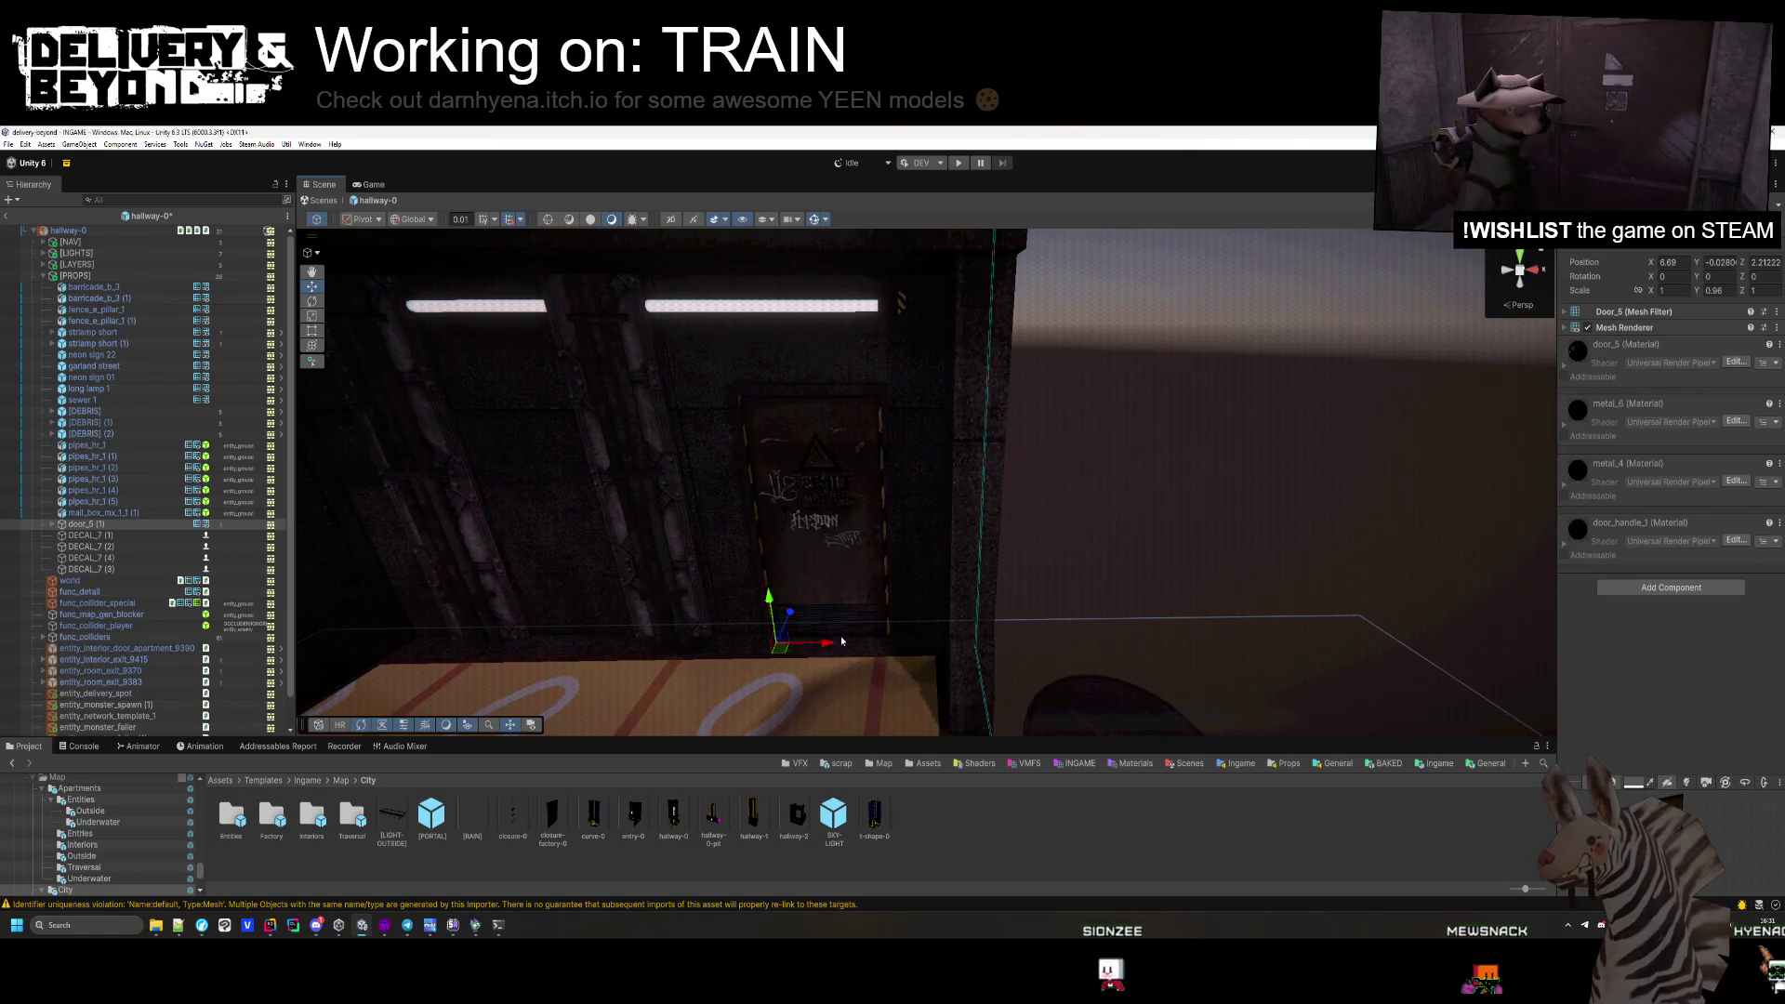
# Slide the round sewer cover left across the floor mat, X 7.28 to 4.93.
pyautogui.moveTo(841, 641); pyautogui.dragTo(1048, 521)
pyautogui.click(1047, 522)
pyautogui.press('f')
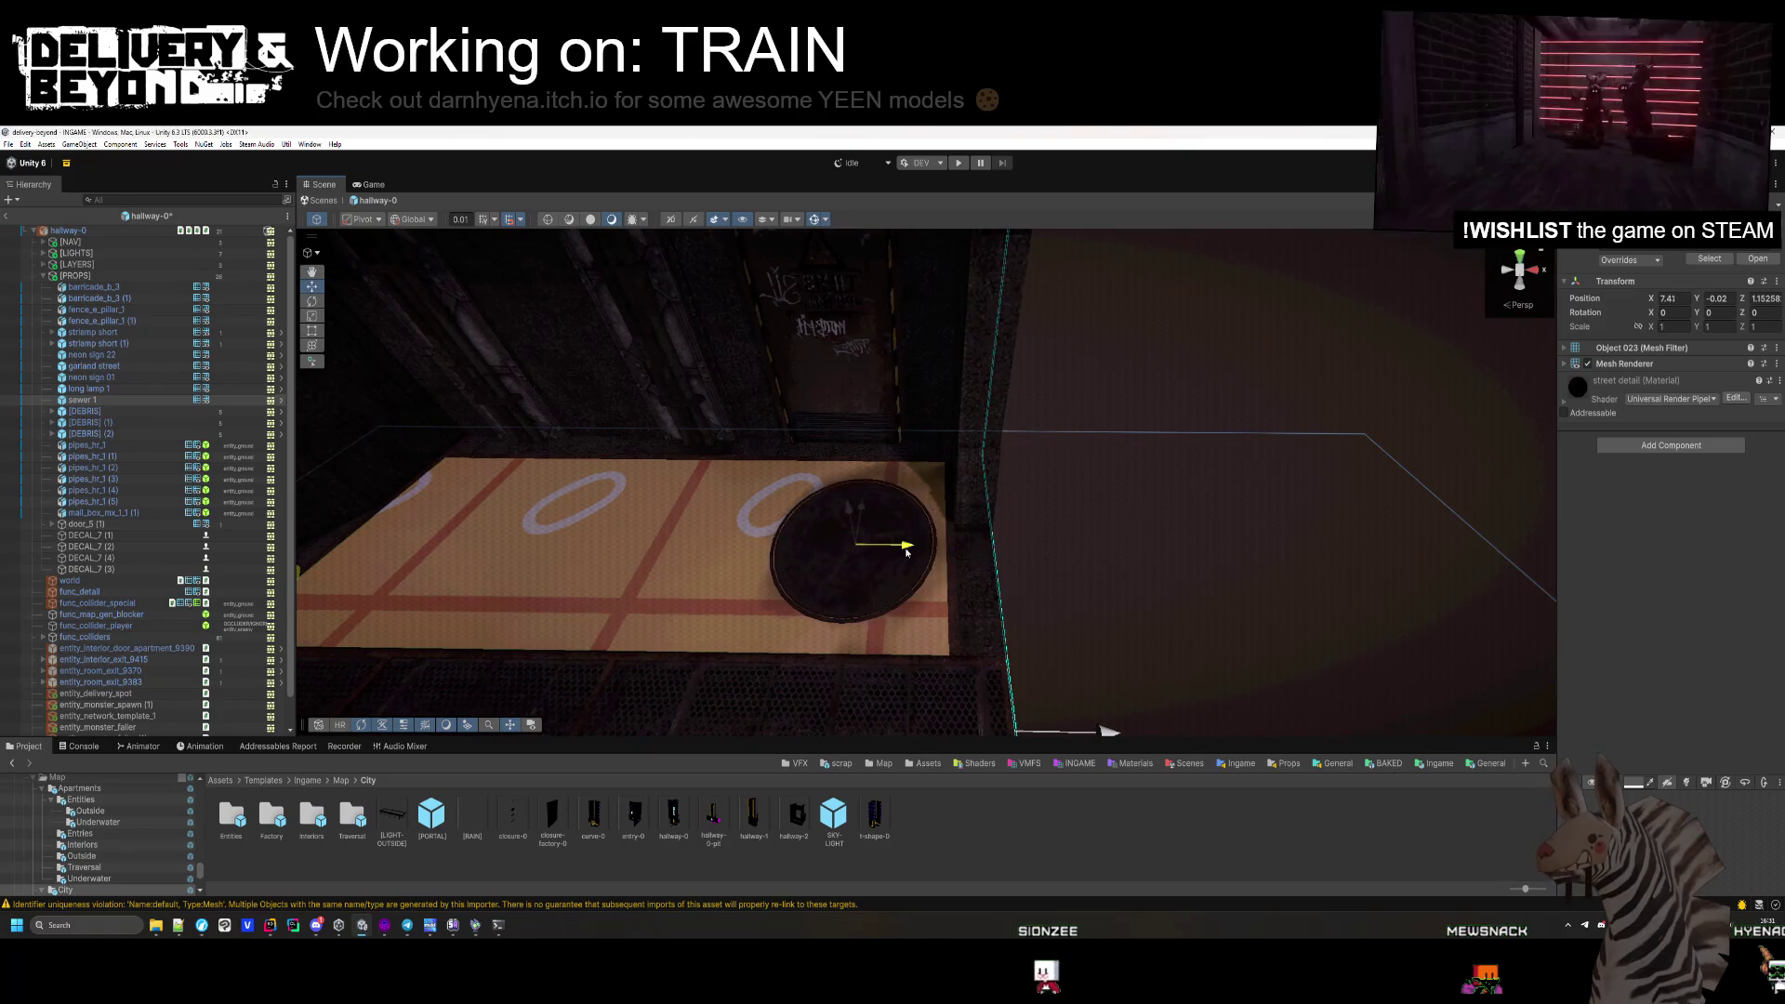
pyautogui.moveTo(895, 558); pyautogui.dragTo(585, 552)
# Delete the tree debris prop and frame [DEBRIS] (1) by the floor grate.
pyautogui.moveTo(1194, 583)
pyautogui.mouseDown()
pyautogui.moveTo(957, 548)
pyautogui.moveTo(741, 486)
pyautogui.moveTo(442, 549)
pyautogui.moveTo(778, 501)
pyautogui.mouseUp()
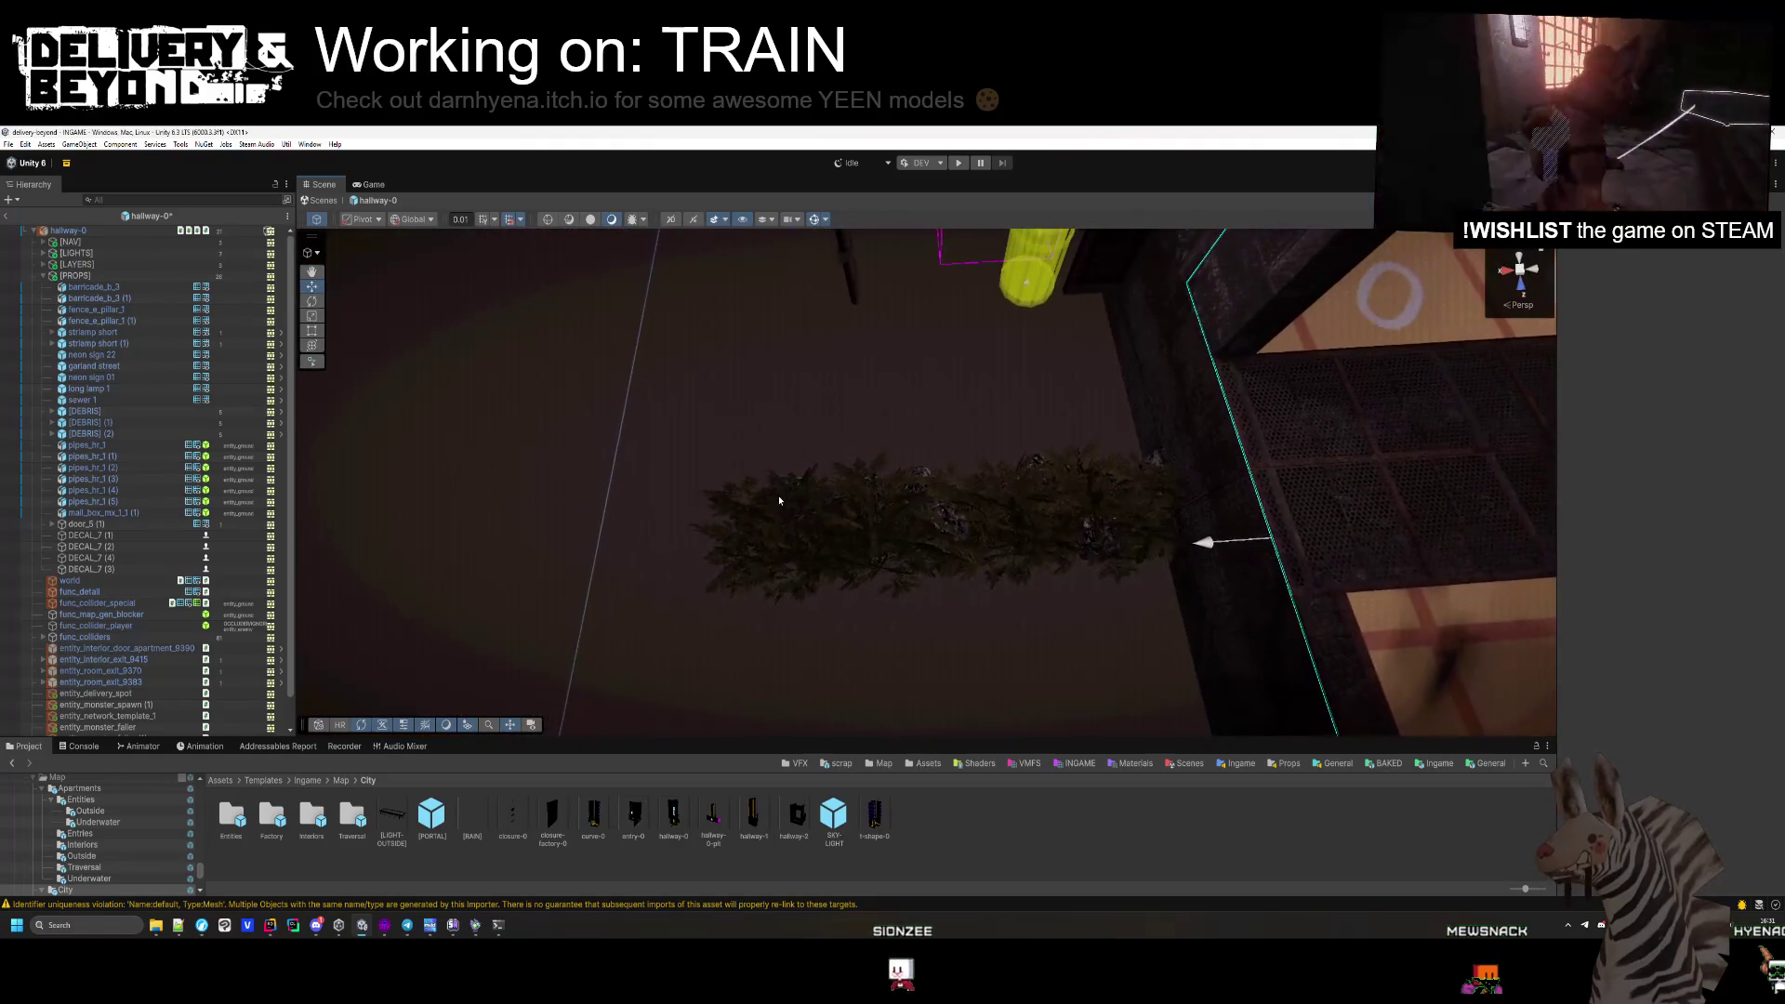
pyautogui.press('Delete')
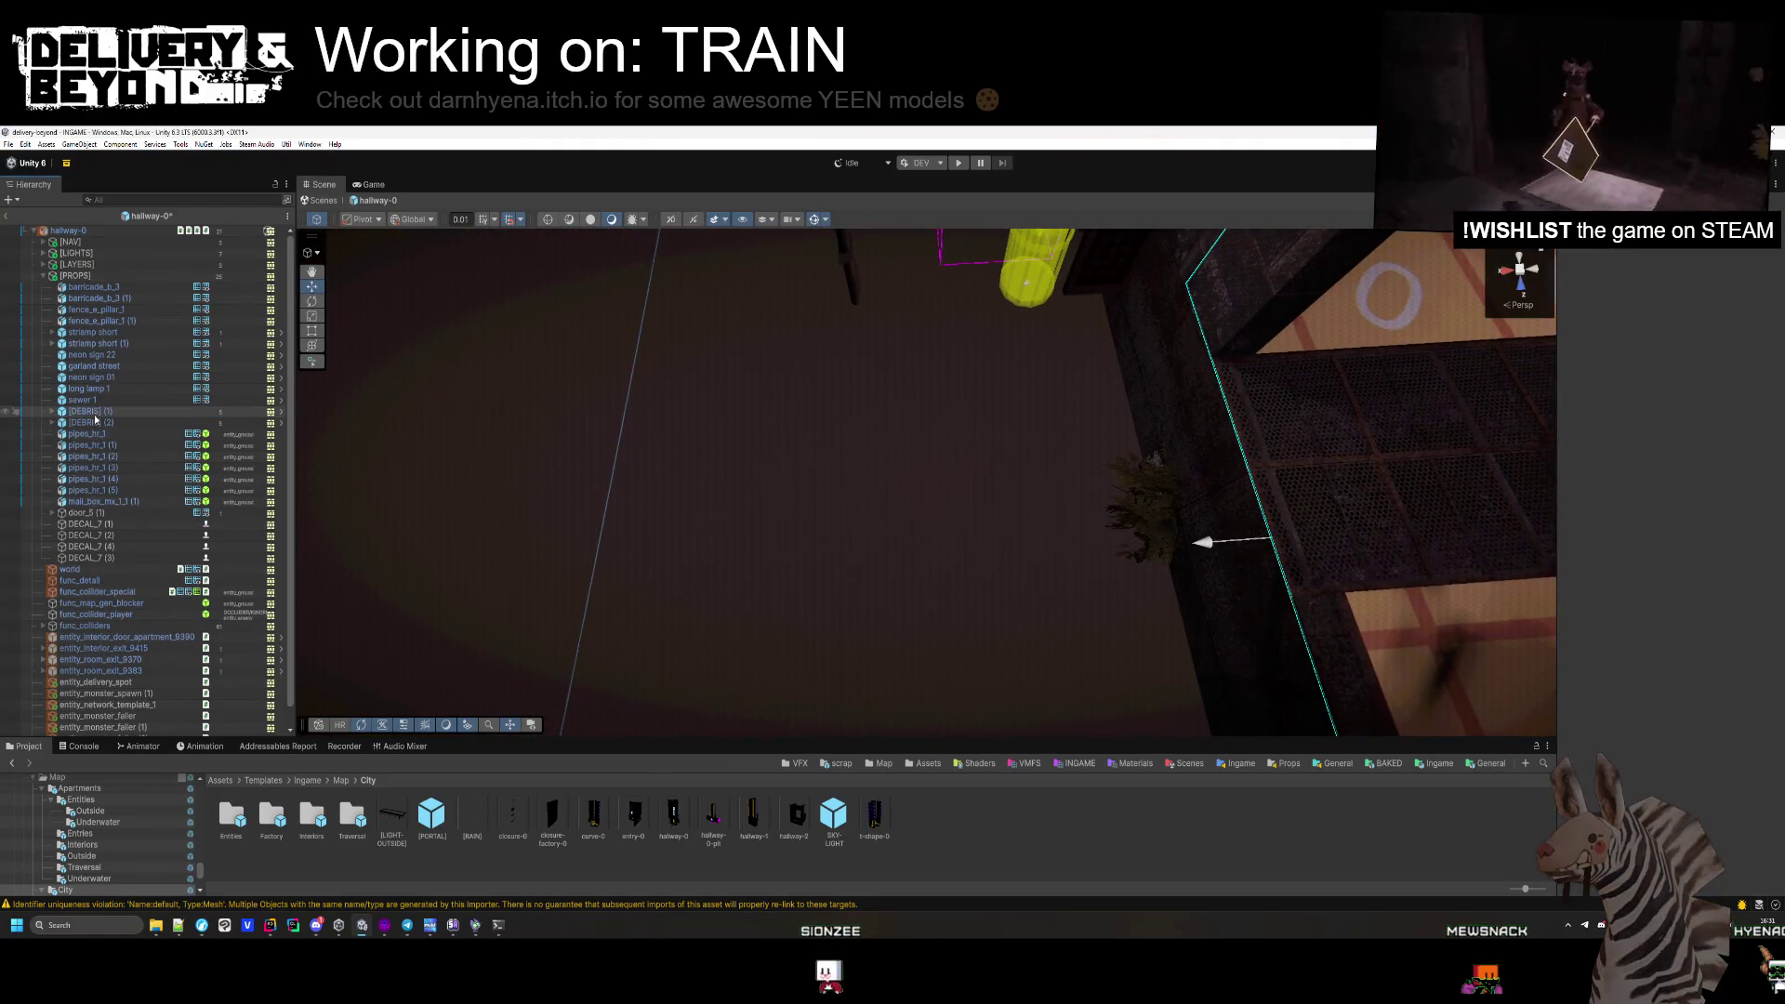
pyautogui.moveTo(391, 410)
pyautogui.mouseDown()
pyautogui.moveTo(642, 647)
pyautogui.moveTo(781, 437)
pyautogui.moveTo(851, 373)
pyautogui.moveTo(1008, 478)
pyautogui.moveTo(1195, 438)
pyautogui.moveTo(1159, 429)
pyautogui.moveTo(1229, 310)
pyautogui.mouseUp()
pyautogui.click(793, 411)
pyautogui.press('f')
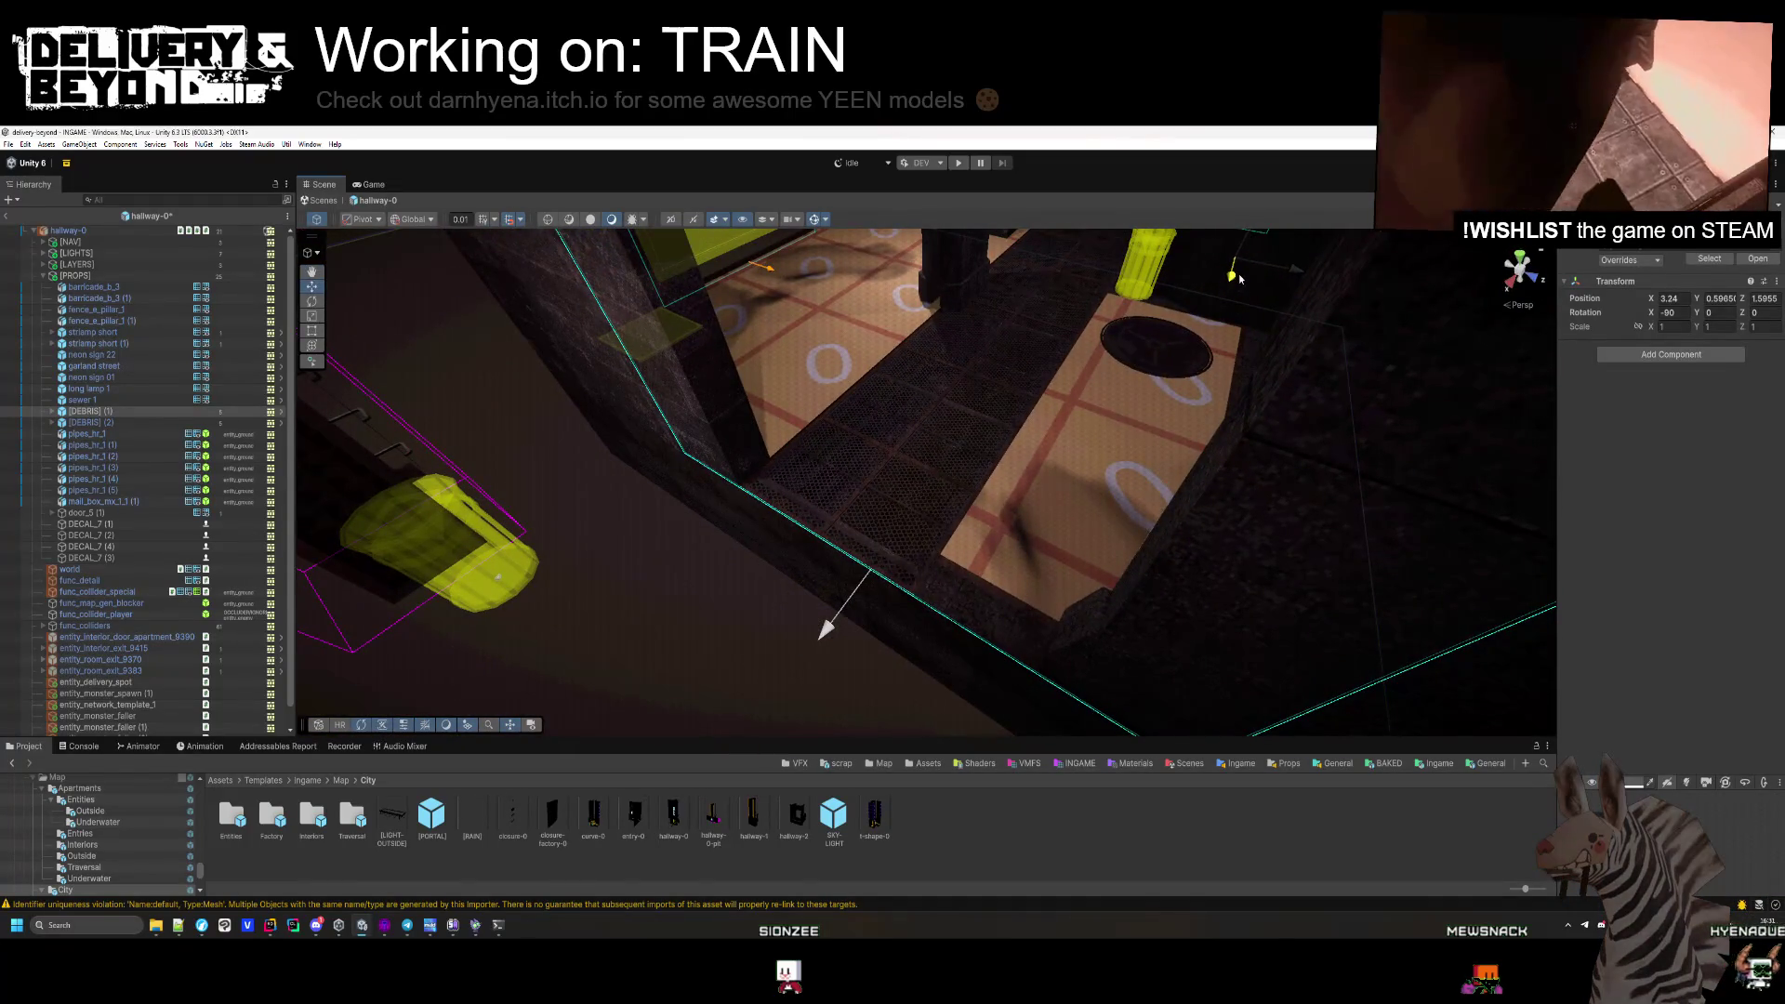
pyautogui.moveTo(1159, 379)
pyautogui.mouseDown()
pyautogui.moveTo(1155, 398)
pyautogui.moveTo(1004, 444)
pyautogui.moveTo(998, 479)
pyautogui.mouseUp()
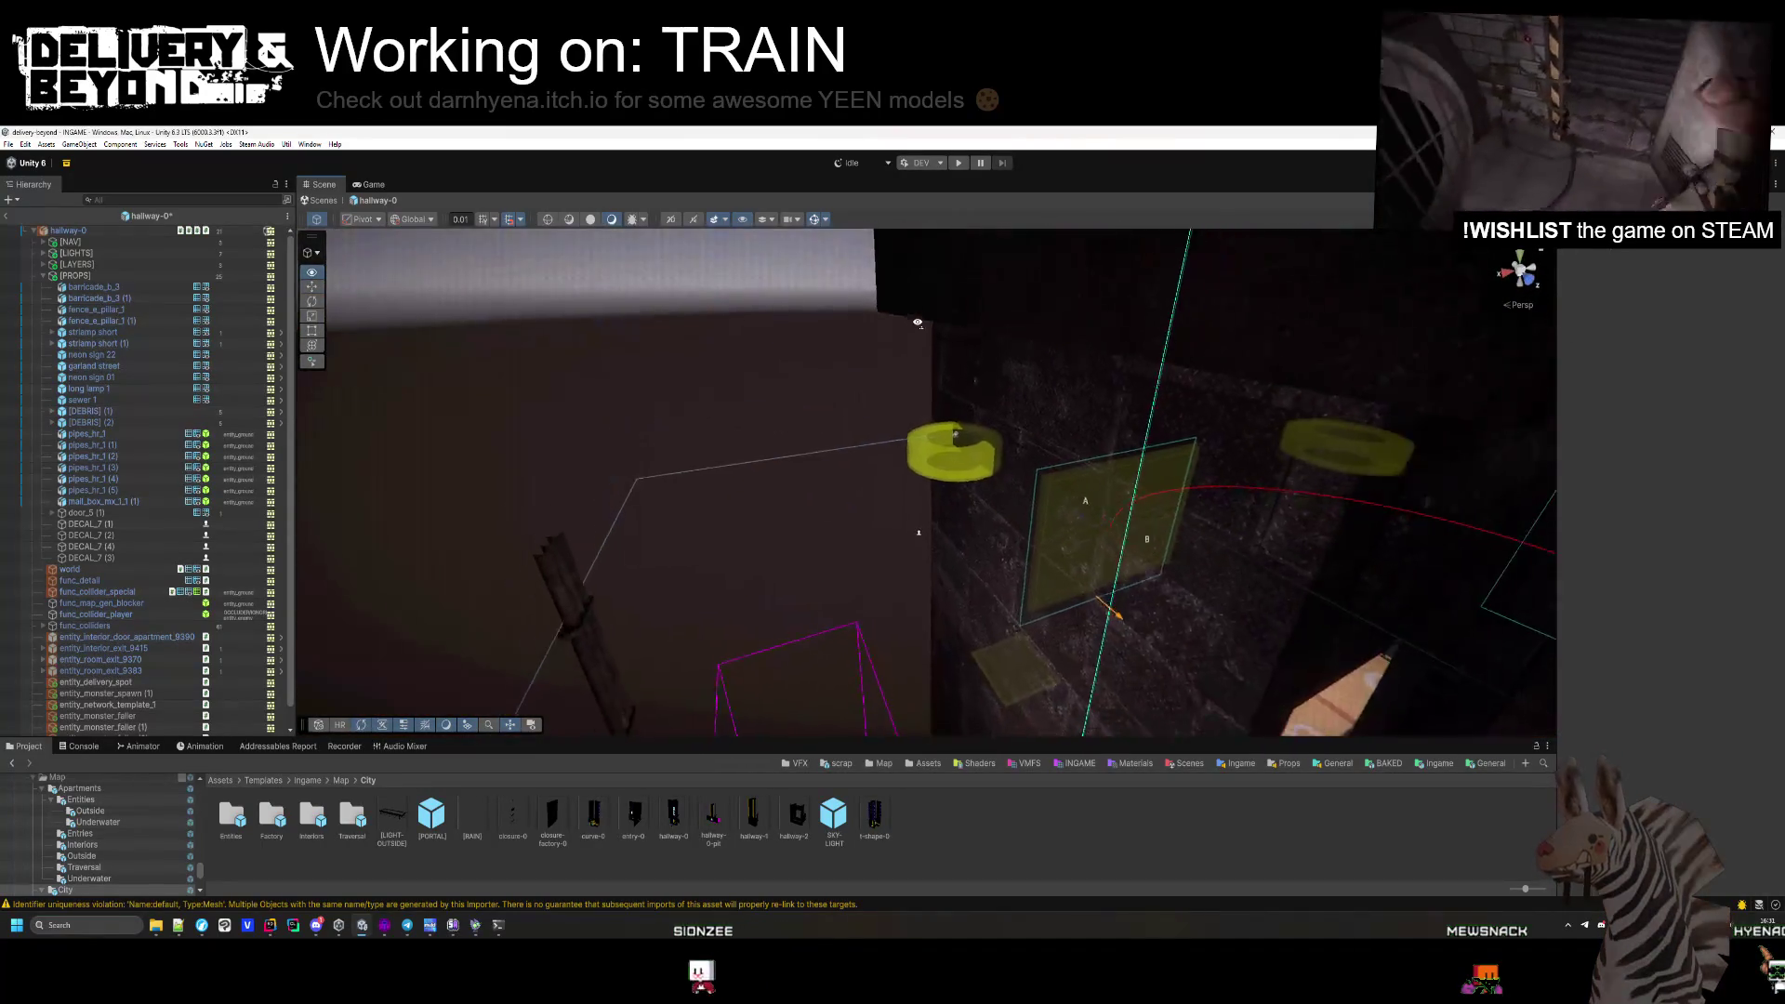
pyautogui.moveTo(852, 577); pyautogui.dragTo(854, 431)
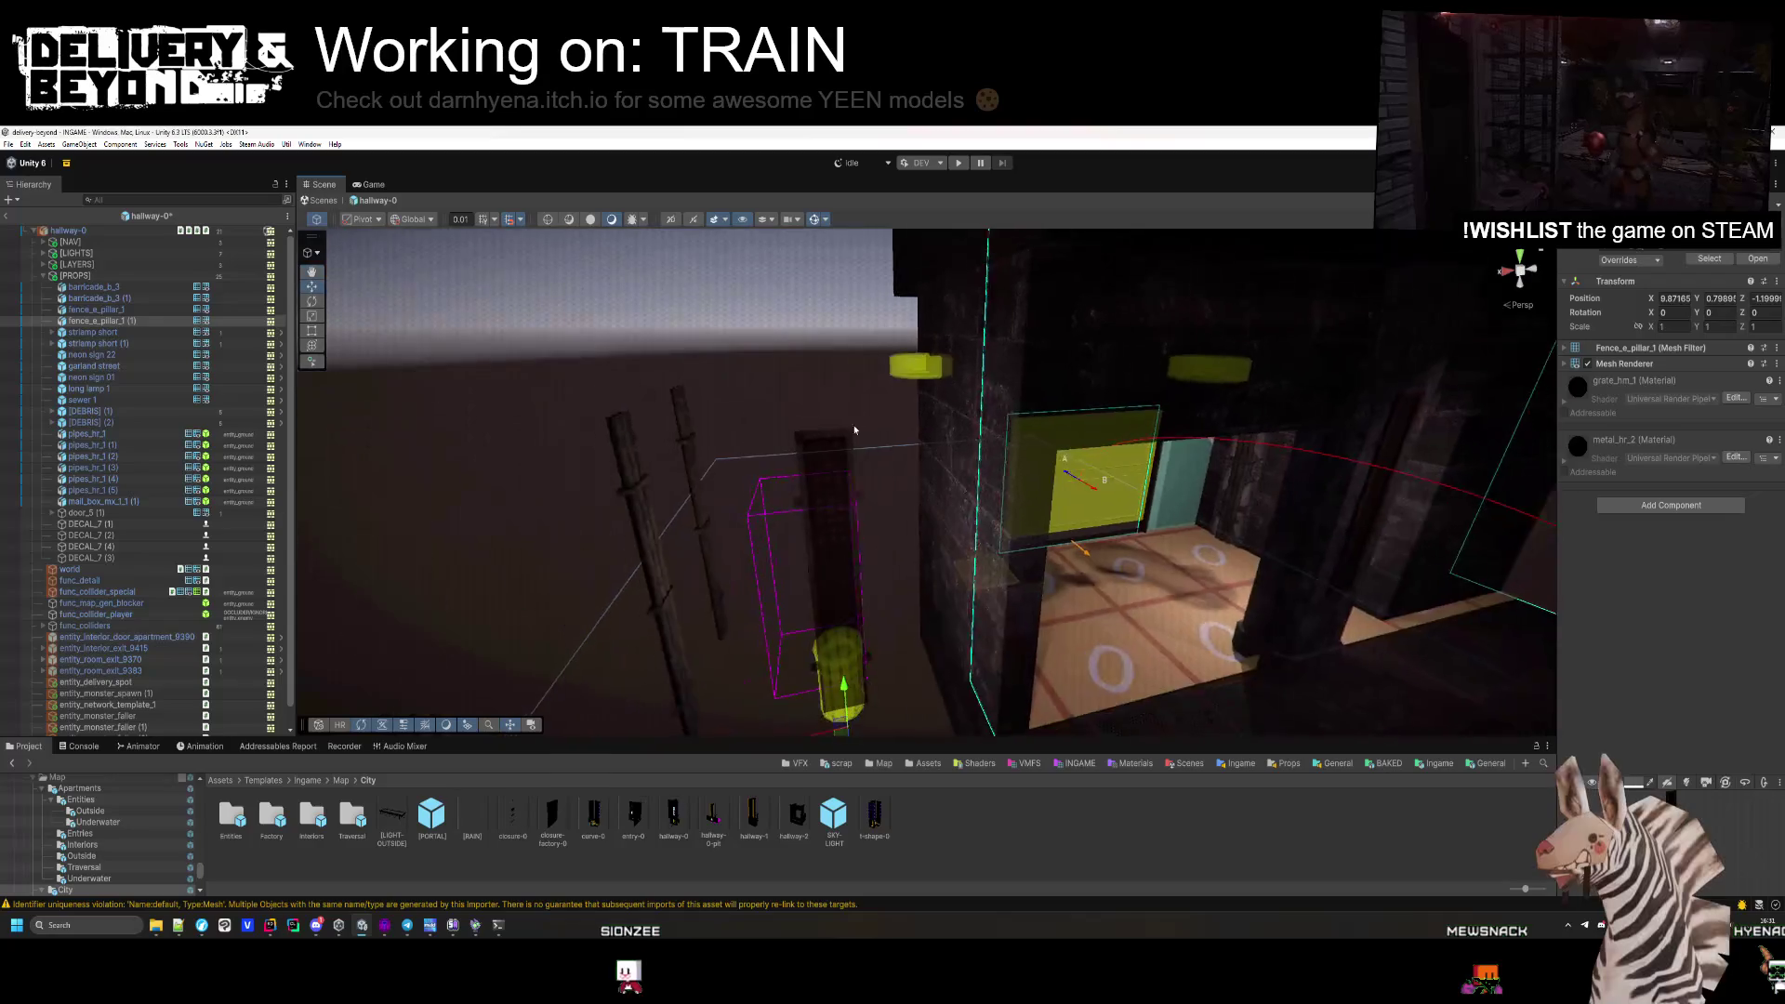
pyautogui.moveTo(972, 716); pyautogui.dragTo(983, 676)
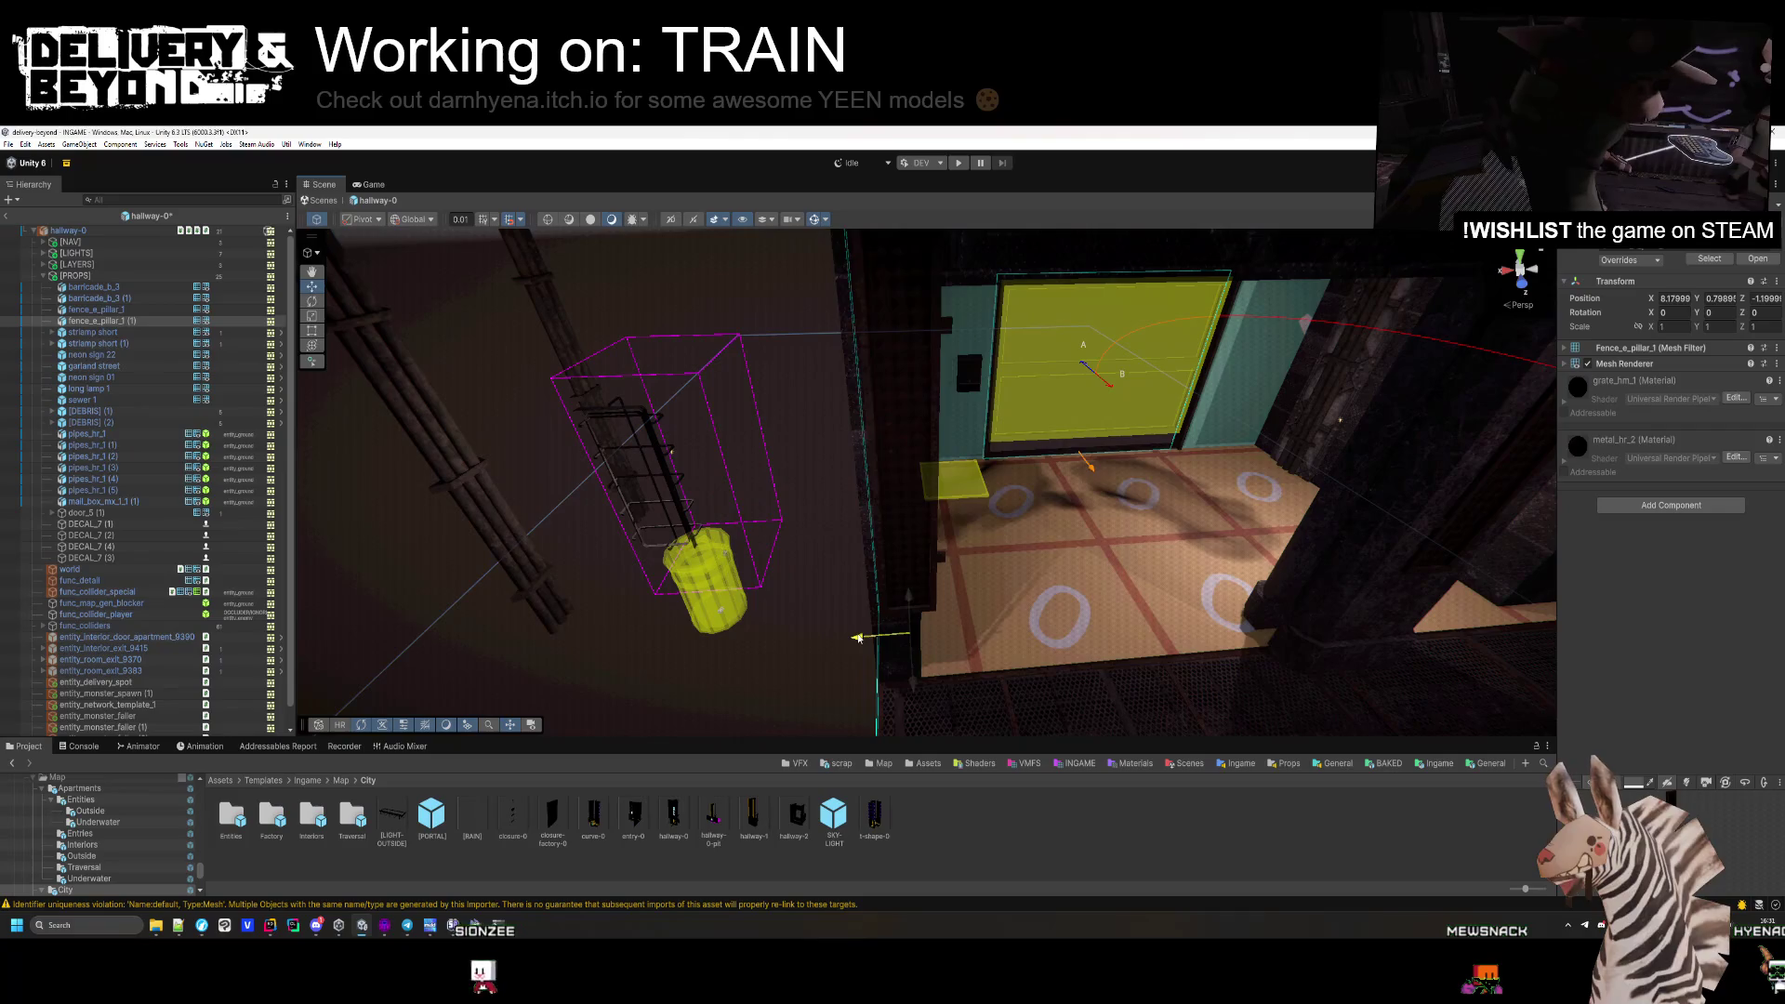
pyautogui.moveTo(838, 645); pyautogui.dragTo(1012, 618)
pyautogui.moveTo(983, 623)
pyautogui.mouseDown()
pyautogui.moveTo(967, 407)
pyautogui.moveTo(1060, 498)
pyautogui.moveTo(817, 486)
pyautogui.moveTo(816, 525)
pyautogui.mouseUp()
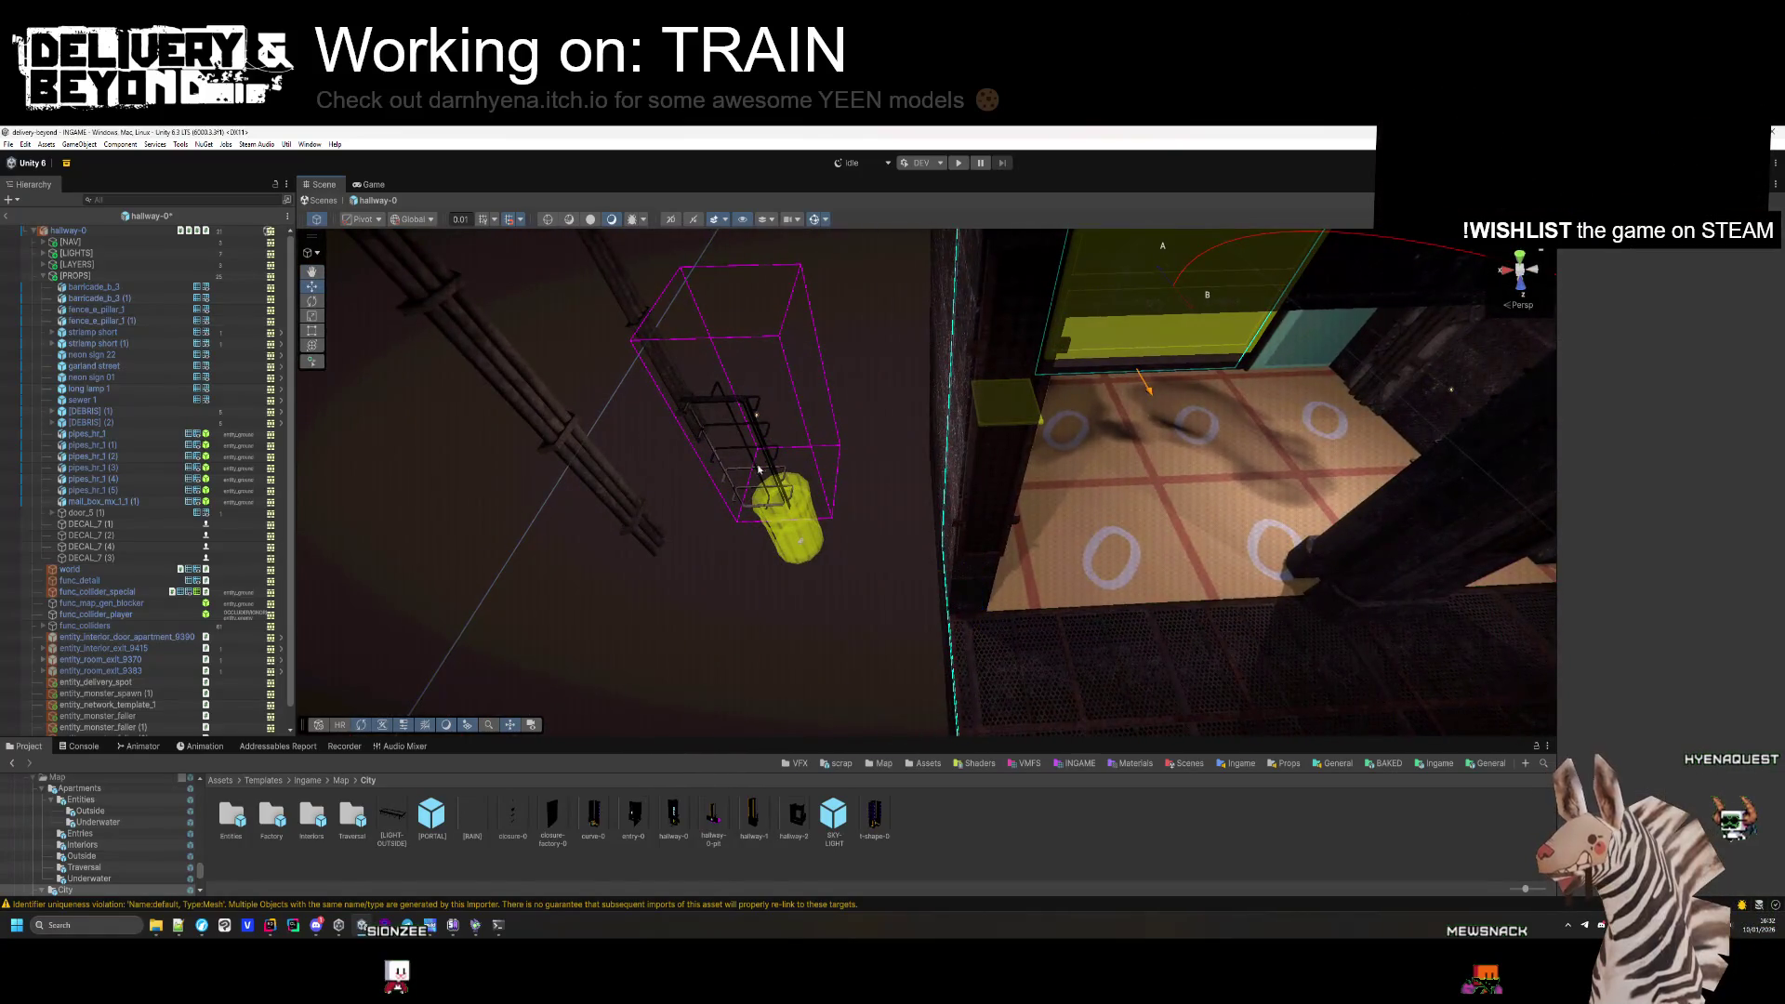
pyautogui.moveTo(766, 451)
pyautogui.mouseDown()
pyautogui.moveTo(939, 665)
pyautogui.moveTo(1162, 400)
pyautogui.moveTo(1321, 386)
pyautogui.moveTo(828, 423)
pyautogui.mouseUp()
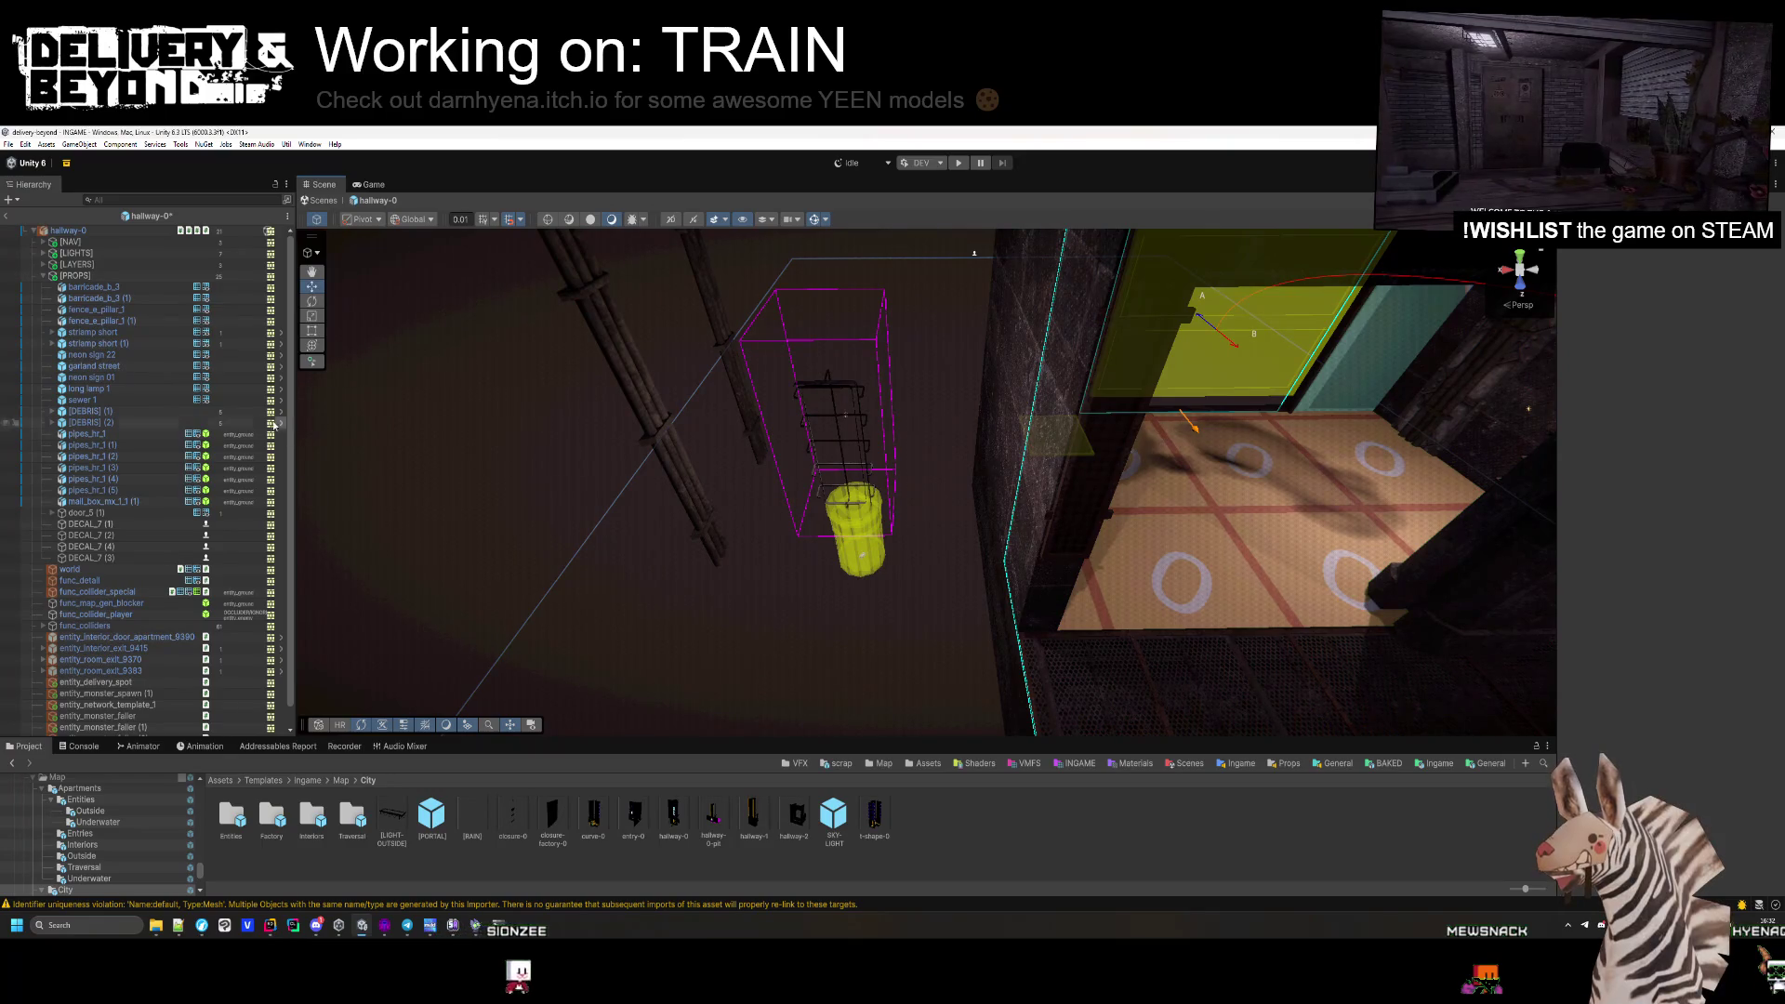
pyautogui.click(849, 513)
pyautogui.press('f')
# Delete [LIGHT-OUTSIDE] and nudge the pipes_hr_1 wall beam slightly along X.
pyautogui.moveTo(701, 522)
pyautogui.mouseDown()
pyautogui.moveTo(996, 590)
pyautogui.moveTo(816, 508)
pyautogui.mouseUp()
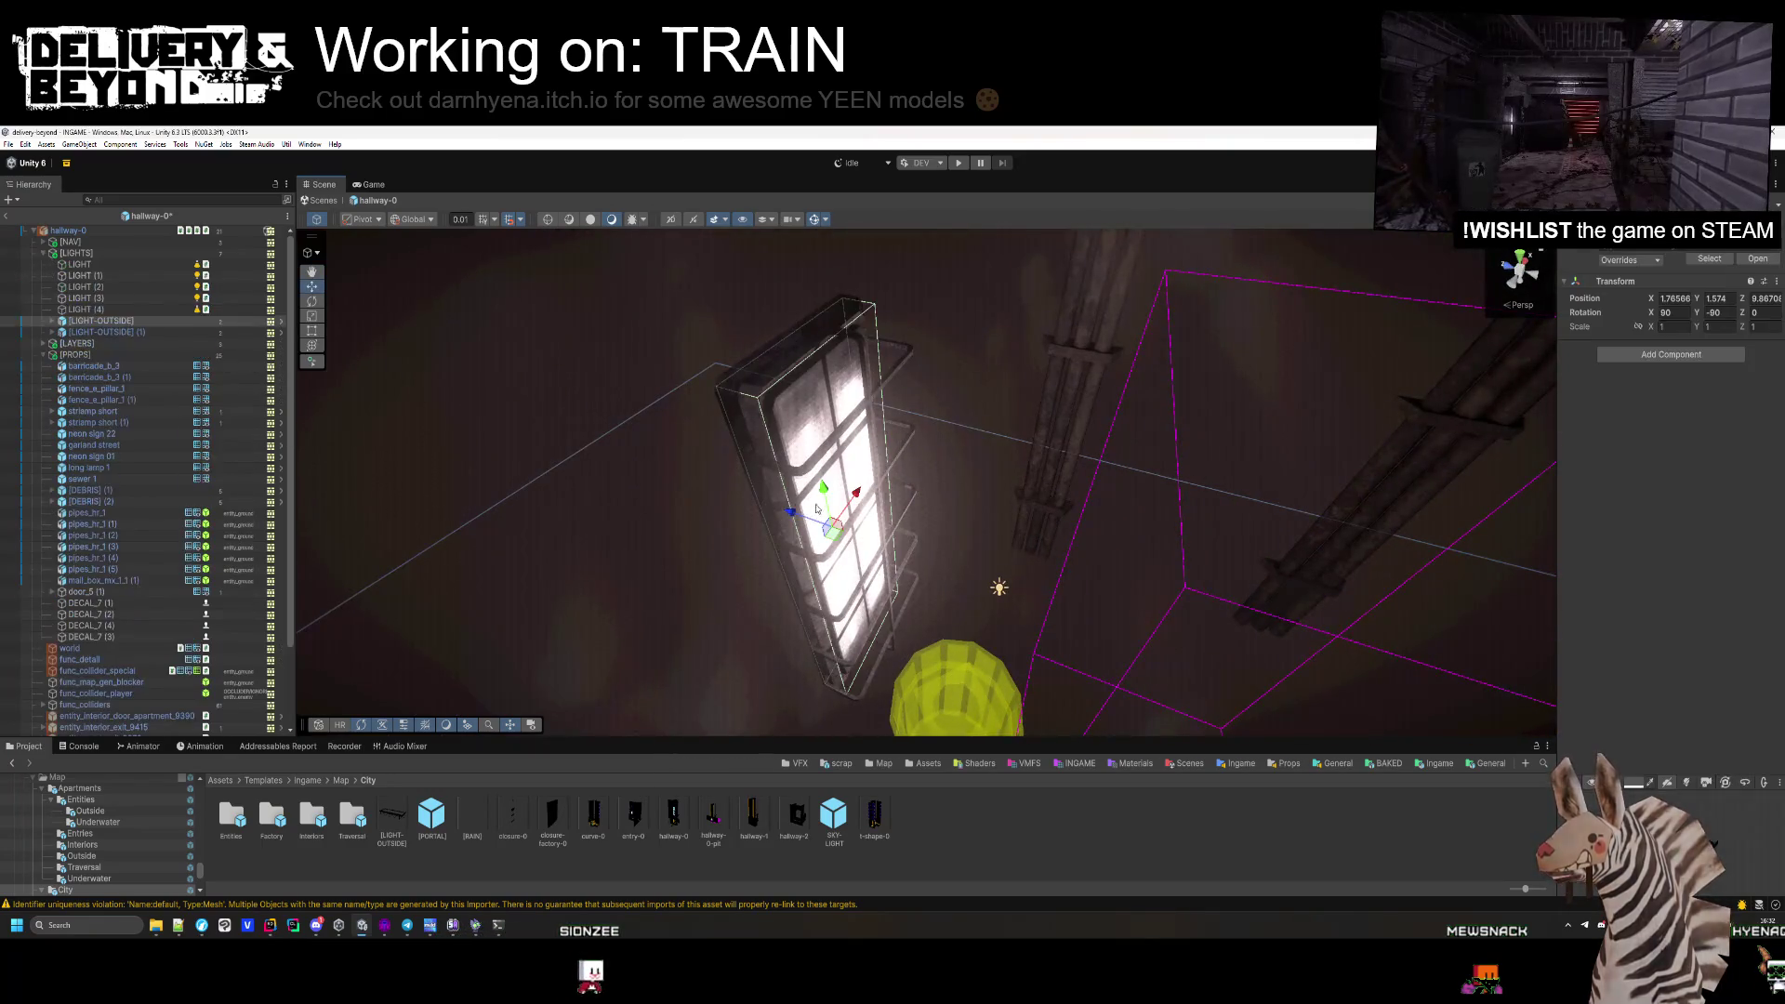
pyautogui.press('Delete')
pyautogui.moveTo(807, 429)
pyautogui.mouseDown()
pyautogui.moveTo(837, 482)
pyautogui.moveTo(1008, 414)
pyautogui.moveTo(916, 470)
pyautogui.moveTo(938, 548)
pyautogui.moveTo(783, 511)
pyautogui.mouseUp()
pyautogui.moveTo(980, 548)
pyautogui.mouseDown()
pyautogui.moveTo(967, 521)
pyautogui.moveTo(945, 561)
pyautogui.moveTo(972, 605)
pyautogui.moveTo(928, 650)
pyautogui.moveTo(1017, 625)
pyautogui.mouseUp()
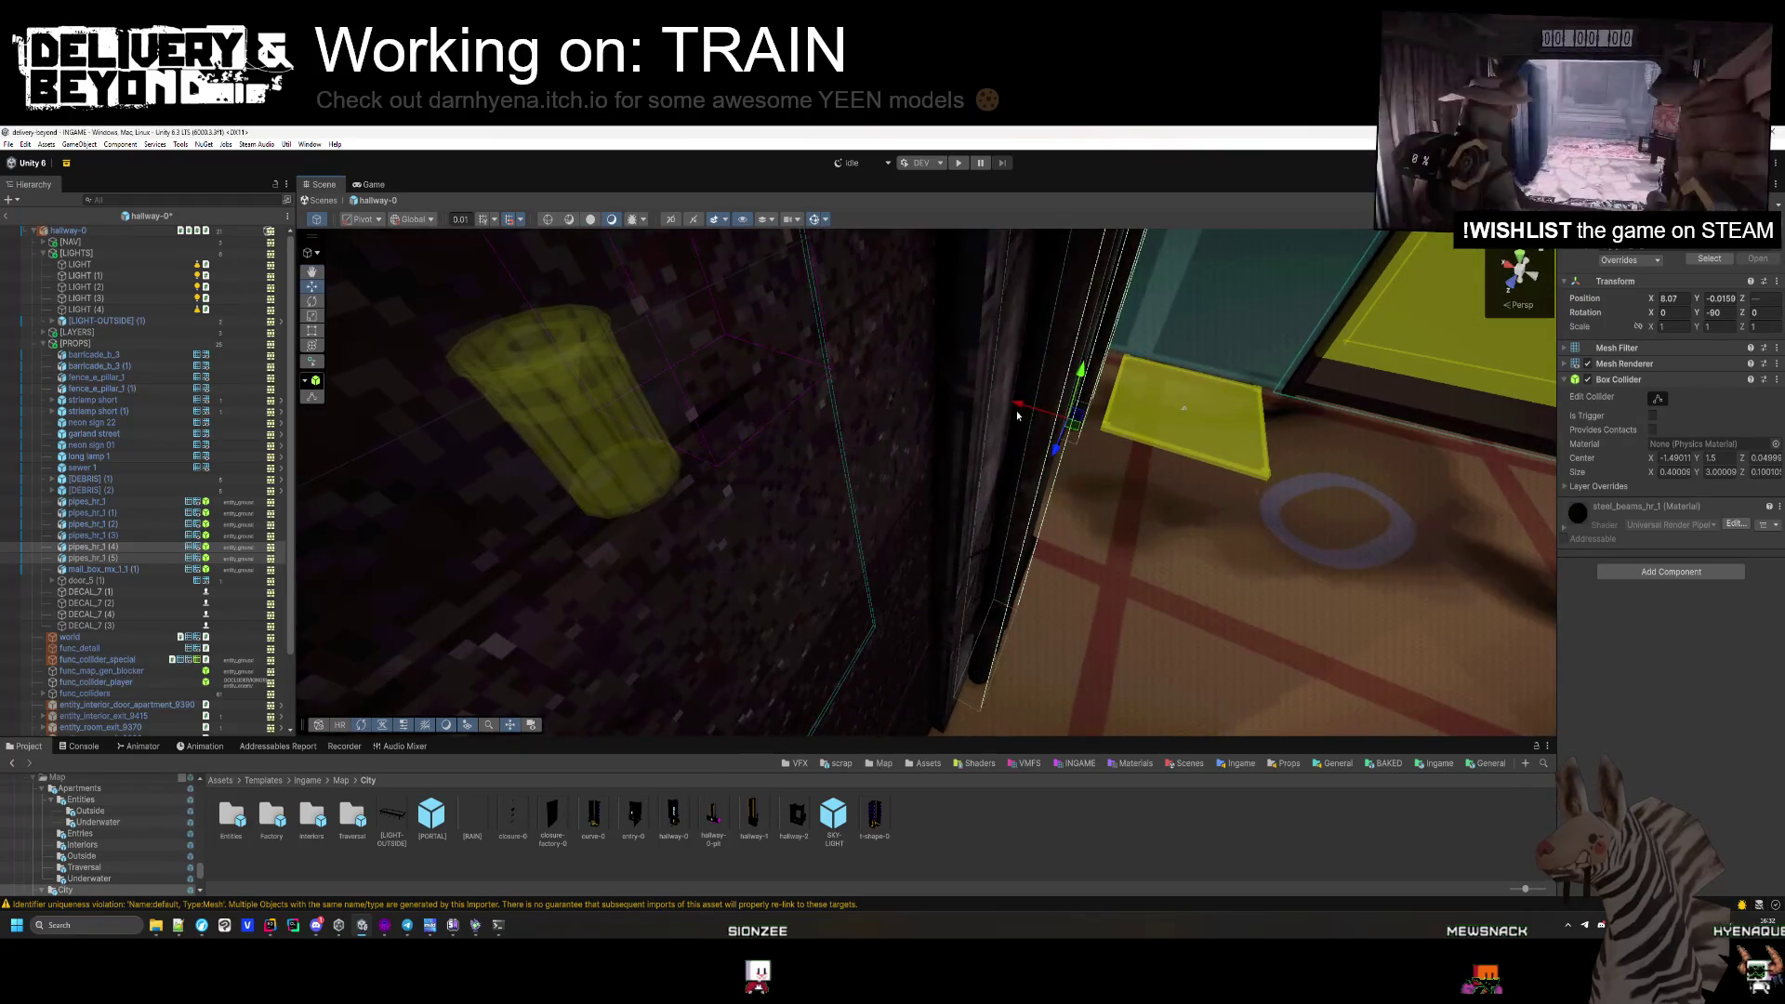
# Inspect the trash-can template, then delete and restore barricade_b_3 (1).
pyautogui.moveTo(1020, 418)
pyautogui.mouseDown()
pyautogui.moveTo(930, 492)
pyautogui.moveTo(837, 530)
pyautogui.mouseUp()
pyautogui.click(833, 502)
pyautogui.moveTo(1092, 592); pyautogui.dragTo(963, 566)
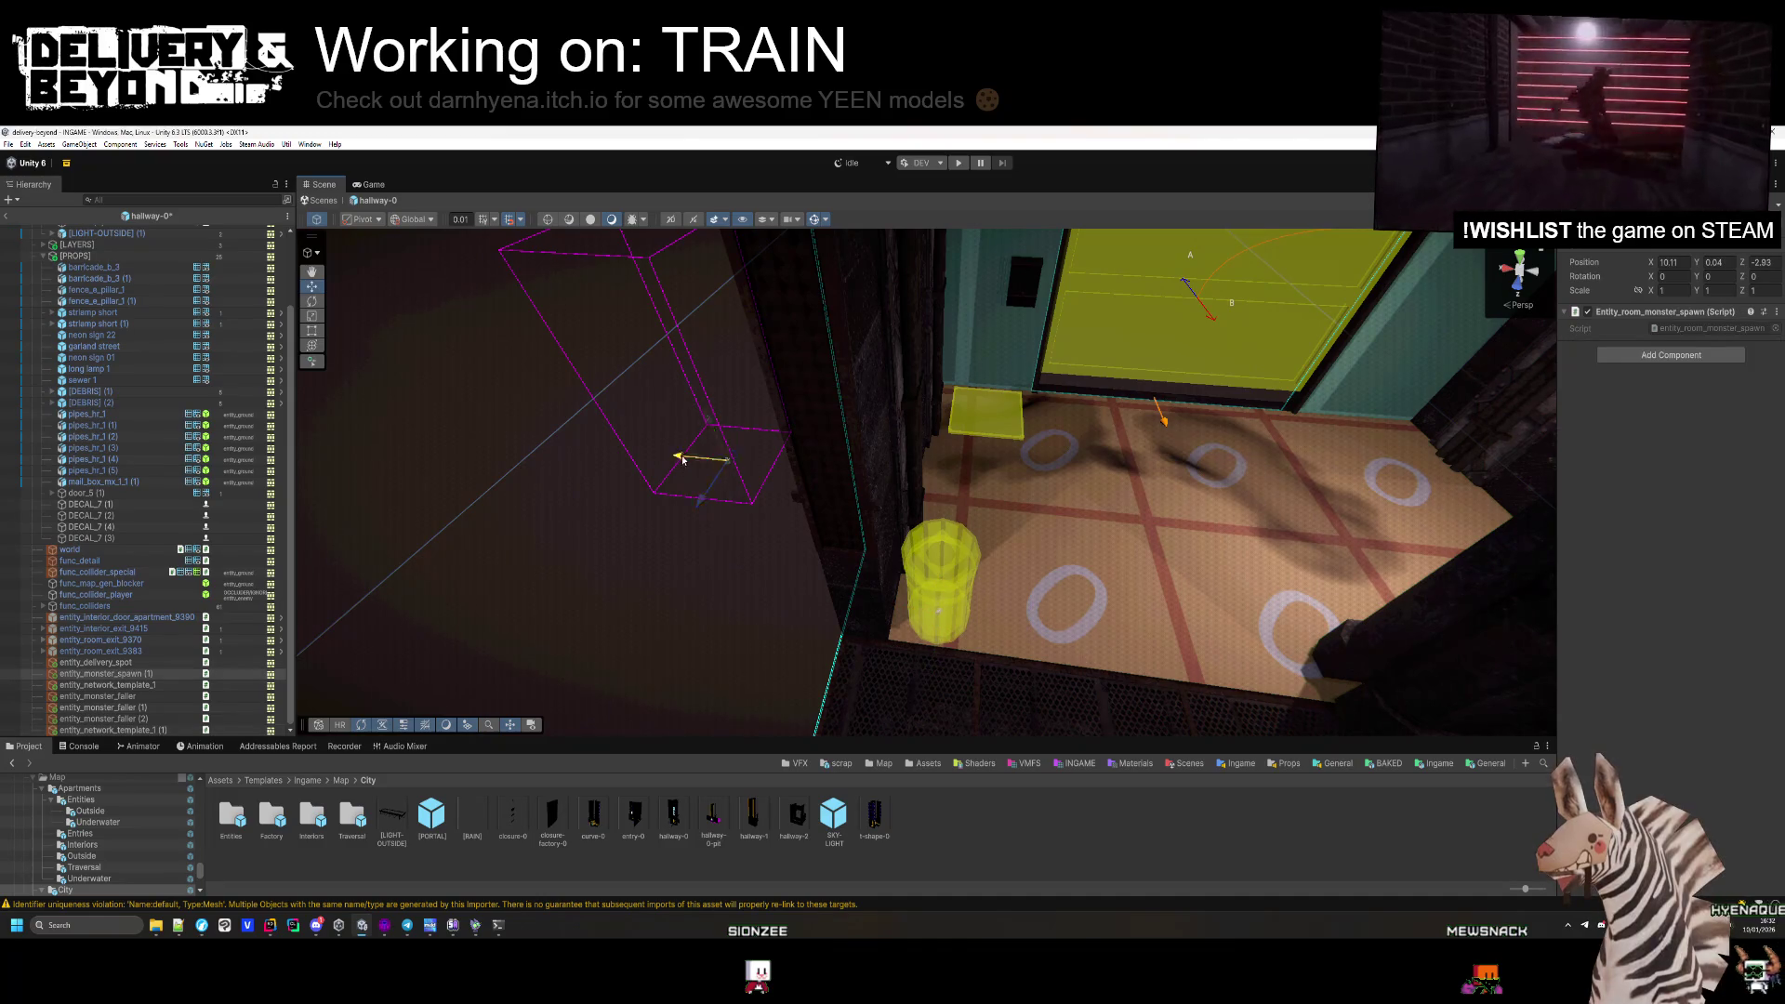
pyautogui.moveTo(997, 592)
pyautogui.mouseDown()
pyautogui.moveTo(879, 513)
pyautogui.moveTo(820, 396)
pyautogui.moveTo(779, 502)
pyautogui.moveTo(693, 458)
pyautogui.moveTo(855, 557)
pyautogui.moveTo(992, 783)
pyautogui.moveTo(1106, 811)
pyautogui.moveTo(1207, 740)
pyautogui.moveTo(752, 526)
pyautogui.mouseUp()
pyautogui.press('f')
pyautogui.press('f')
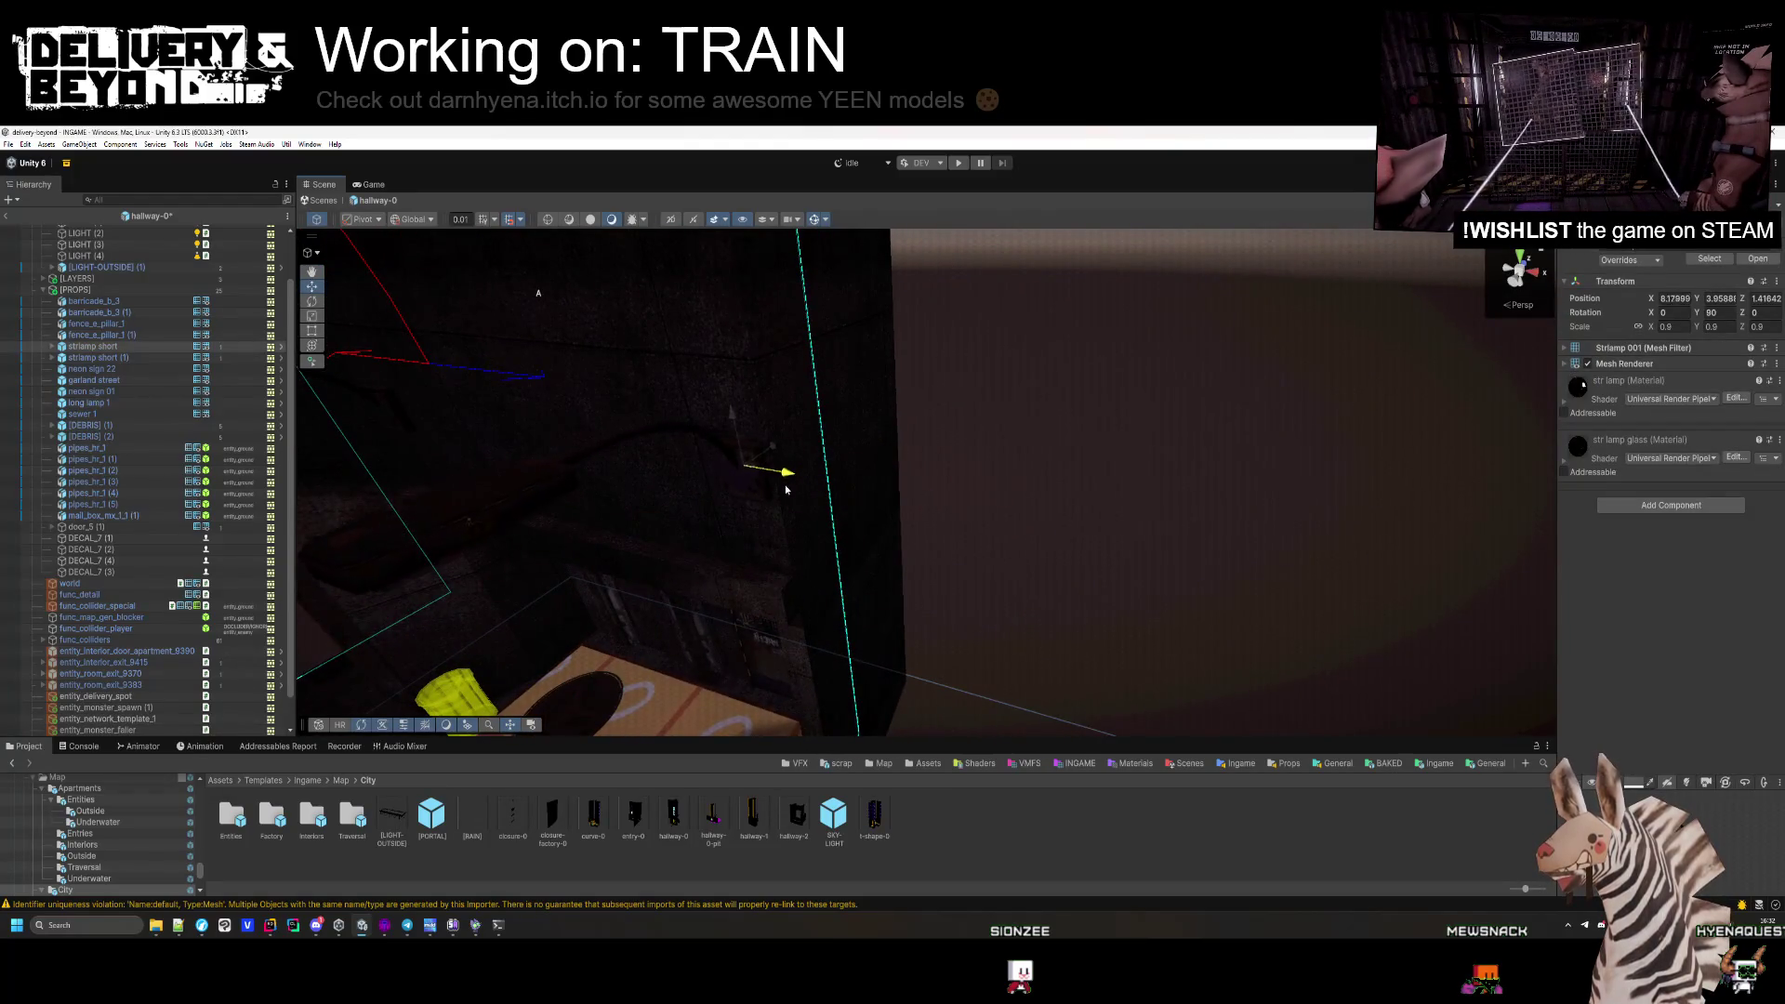
pyautogui.moveTo(777, 494); pyautogui.dragTo(960, 416)
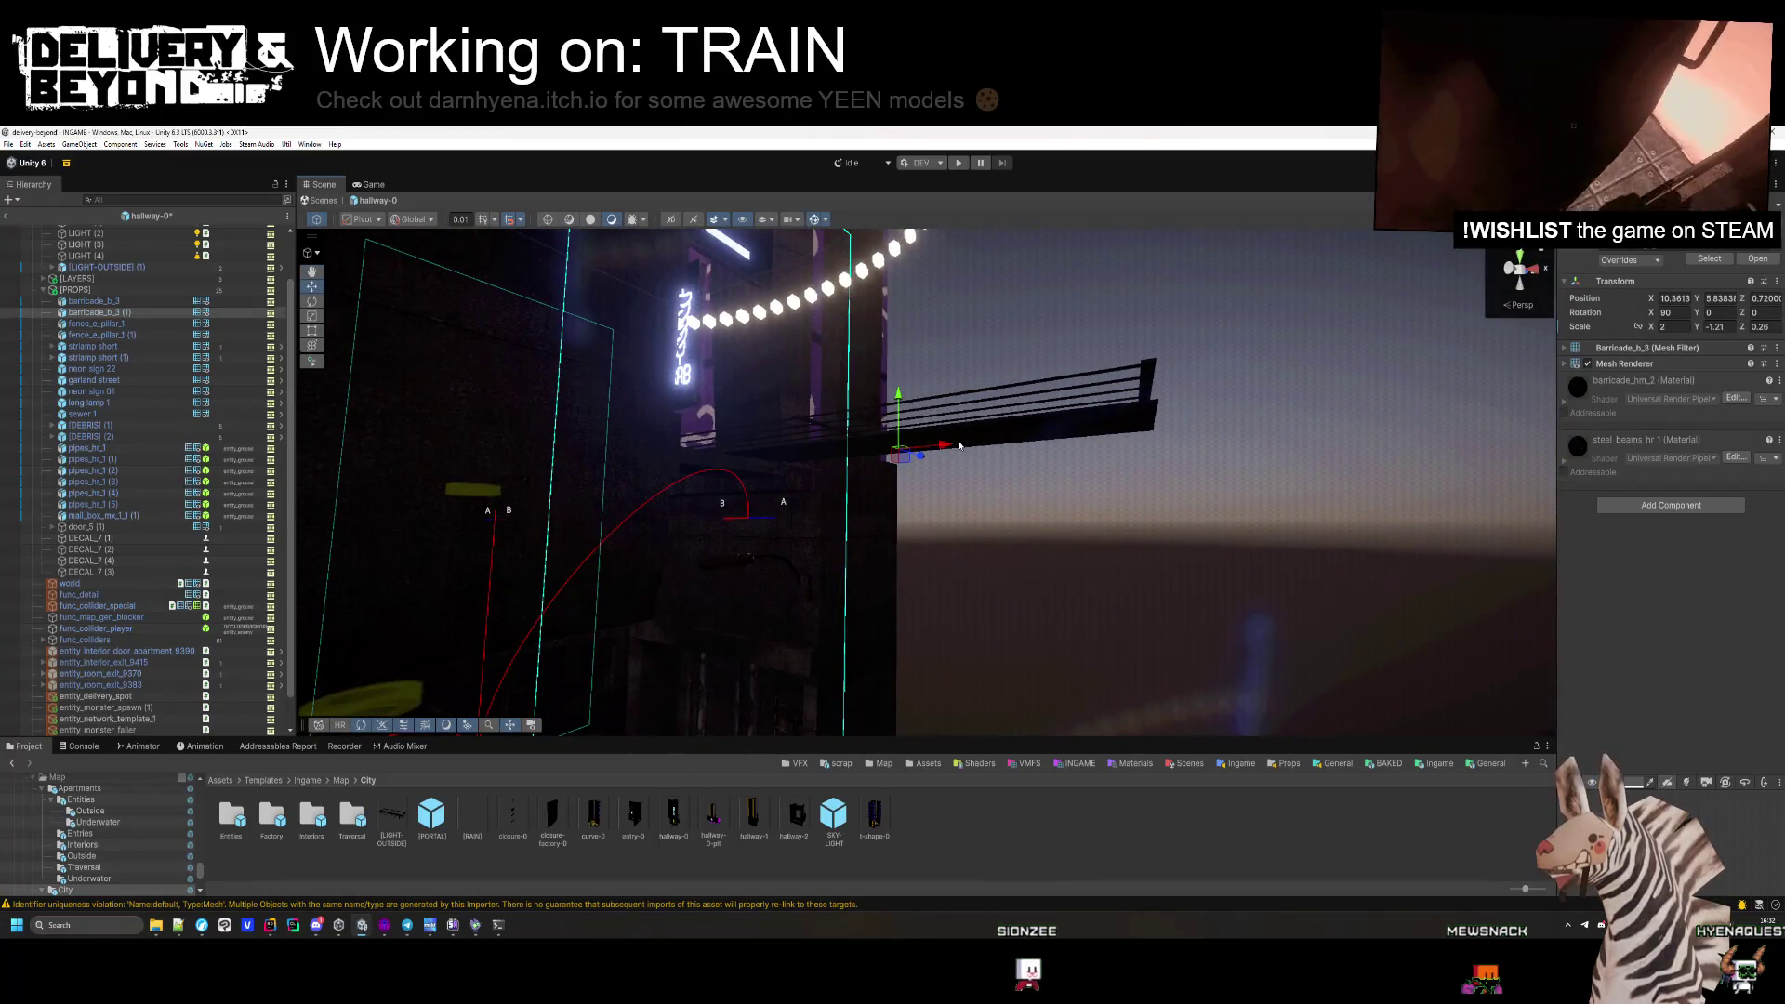
pyautogui.press('Delete')
pyautogui.moveTo(994, 522)
pyautogui.mouseDown()
pyautogui.moveTo(848, 621)
pyautogui.moveTo(1048, 607)
pyautogui.moveTo(1310, 327)
pyautogui.mouseUp()
pyautogui.hotkey('ctrl', 'z')
# Shift the Garland street string of lights slightly, to about Z -0.02.
pyautogui.moveTo(1211, 365); pyautogui.dragTo(1122, 395)
pyautogui.moveTo(1010, 548); pyautogui.dragTo(880, 607)
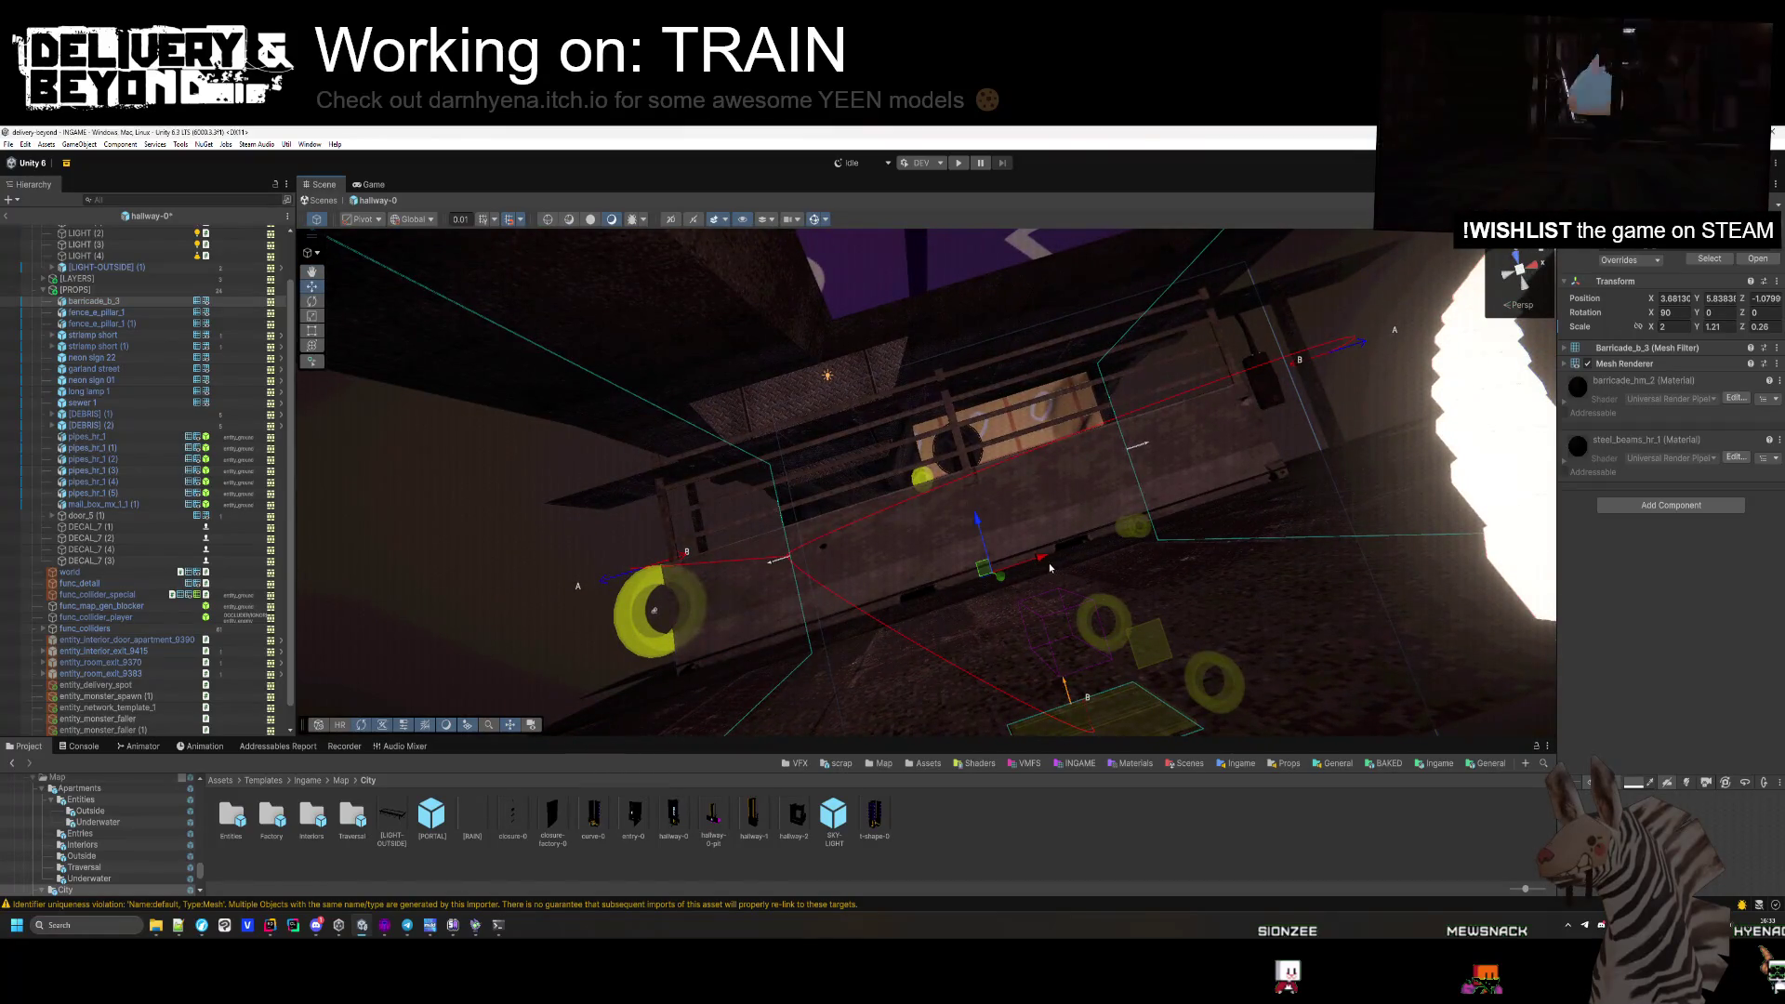
pyautogui.moveTo(1090, 551)
pyautogui.mouseDown()
pyautogui.moveTo(1123, 489)
pyautogui.moveTo(1041, 320)
pyautogui.moveTo(982, 408)
pyautogui.mouseUp()
pyautogui.click(990, 491)
pyautogui.moveTo(990, 491)
pyautogui.mouseDown()
pyautogui.moveTo(1203, 608)
pyautogui.moveTo(1069, 557)
pyautogui.moveTo(1008, 558)
pyautogui.moveTo(1011, 538)
pyautogui.moveTo(1068, 637)
pyautogui.moveTo(1067, 510)
pyautogui.mouseUp()
pyautogui.moveTo(967, 325)
pyautogui.mouseDown()
pyautogui.moveTo(894, 327)
pyautogui.moveTo(869, 363)
pyautogui.moveTo(687, 270)
pyautogui.moveTo(558, 297)
pyautogui.mouseUp()
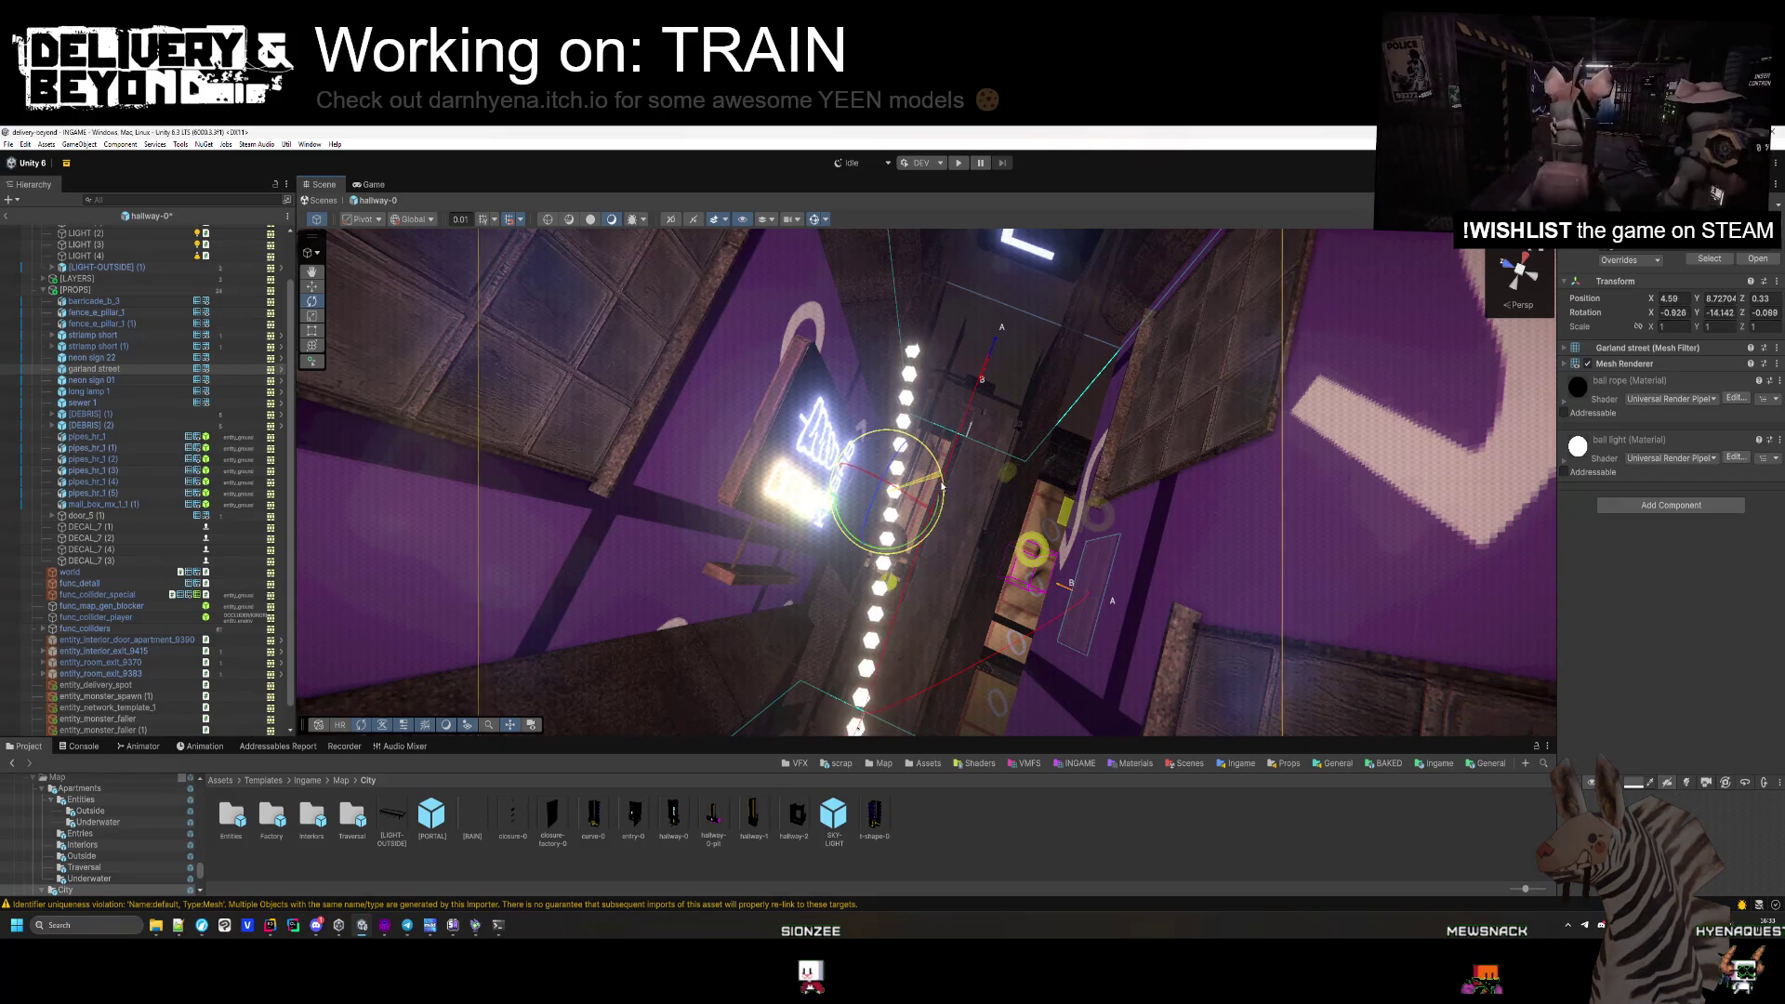
pyautogui.moveTo(944, 493); pyautogui.dragTo(961, 513)
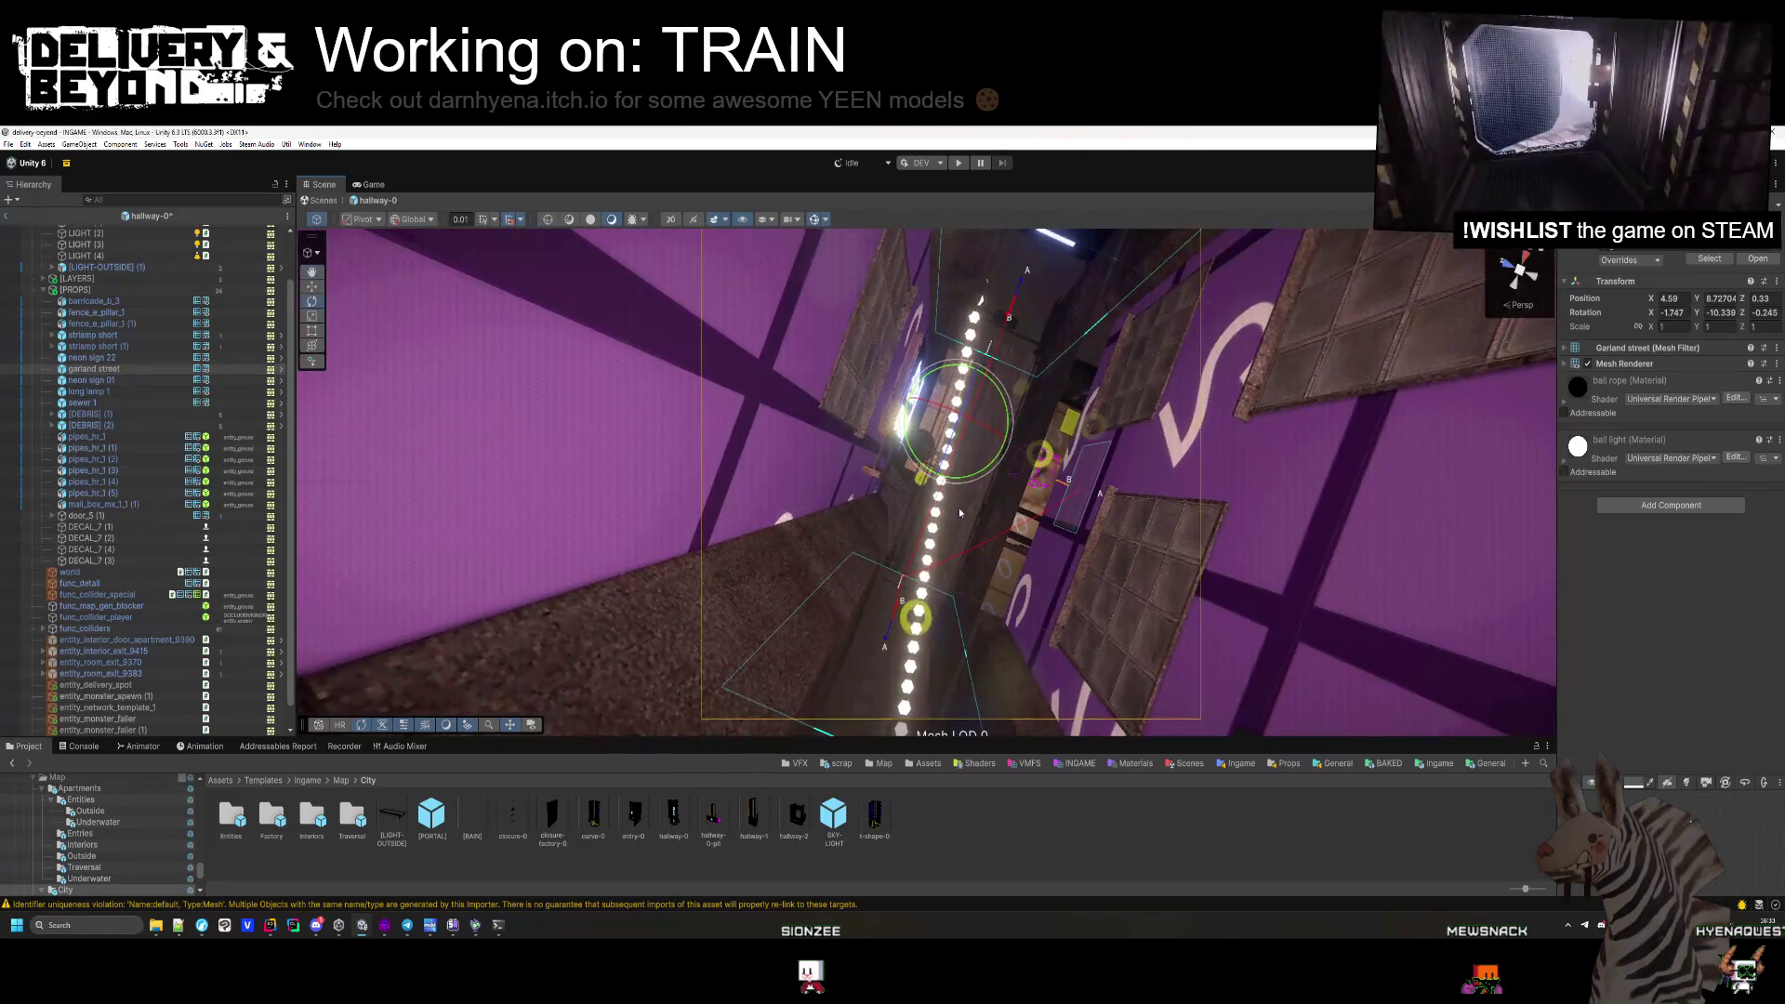
# Switch to the Move tool and select neon sign 22.
pyautogui.click(312, 285)
pyautogui.moveTo(558, 390)
pyautogui.mouseDown()
pyautogui.moveTo(835, 395)
pyautogui.moveTo(857, 427)
pyautogui.moveTo(852, 483)
pyautogui.moveTo(880, 514)
pyautogui.moveTo(942, 523)
pyautogui.moveTo(932, 426)
pyautogui.moveTo(894, 391)
pyautogui.moveTo(1292, 569)
pyautogui.mouseUp()
pyautogui.click(928, 395)
pyautogui.moveTo(1196, 526)
pyautogui.mouseDown()
pyautogui.moveTo(1084, 483)
pyautogui.moveTo(697, 399)
pyautogui.moveTo(594, 430)
pyautogui.moveTo(717, 449)
pyautogui.moveTo(1213, 330)
pyautogui.mouseUp()
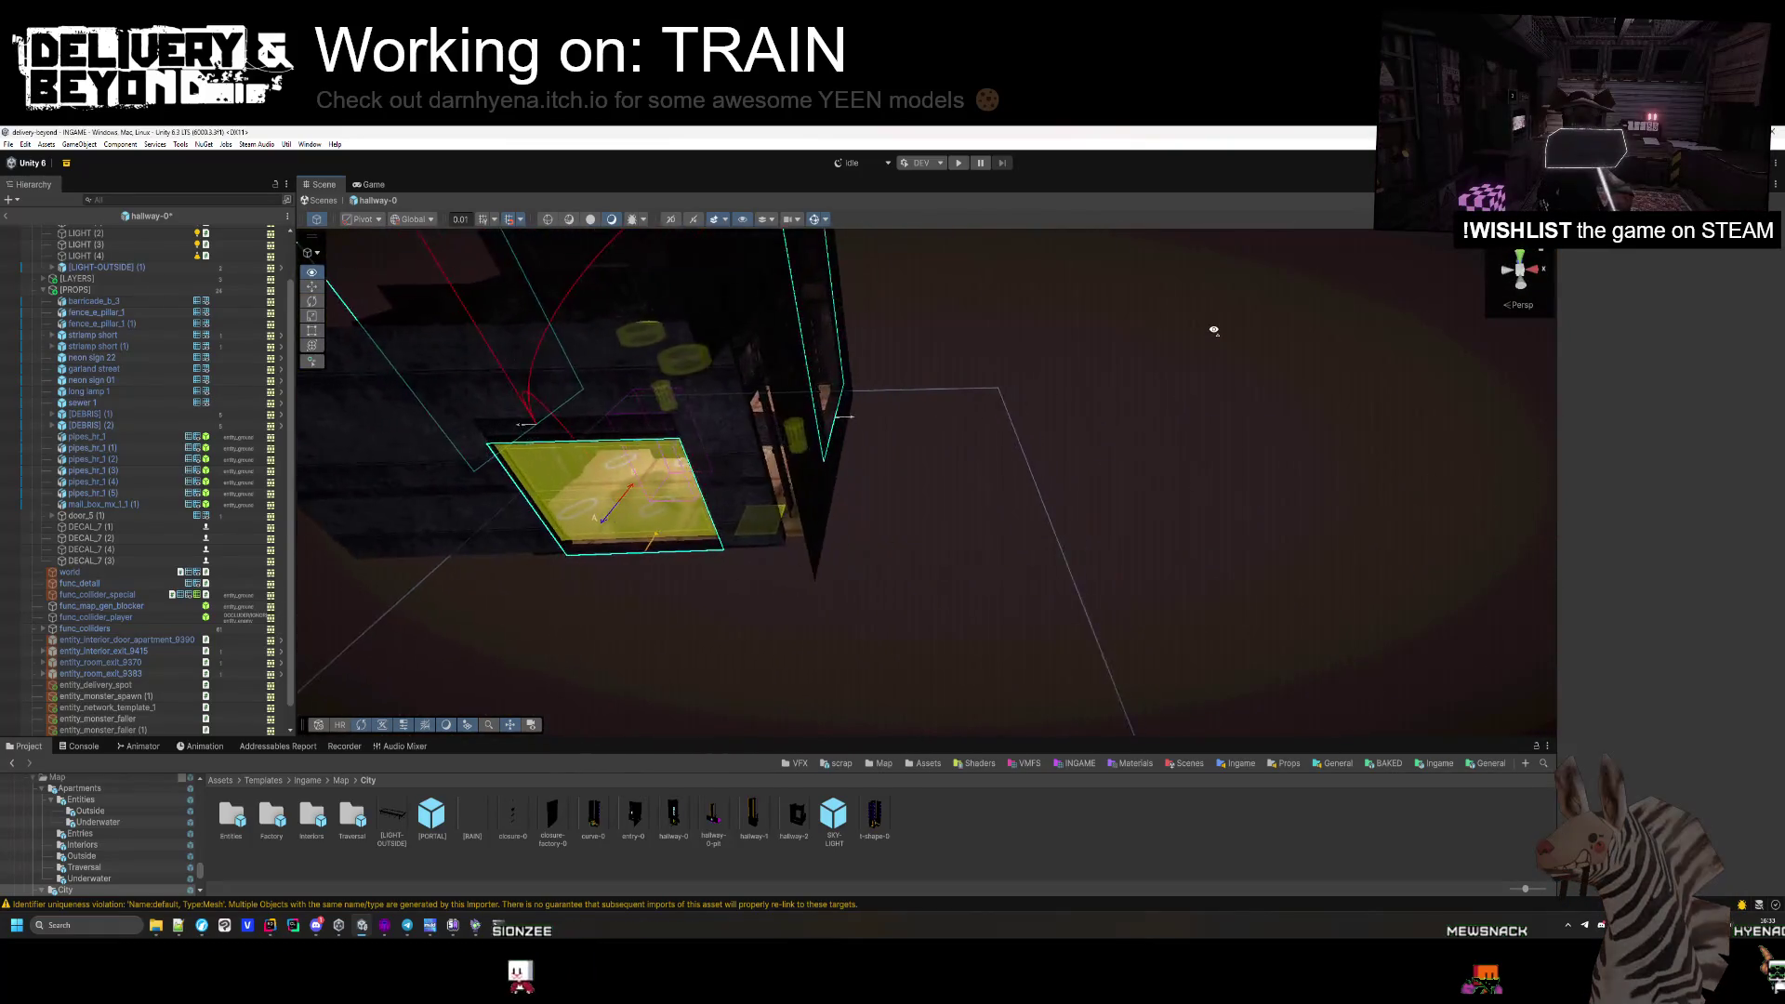
pyautogui.scroll(5, 1213, 330)
pyautogui.click(1052, 374)
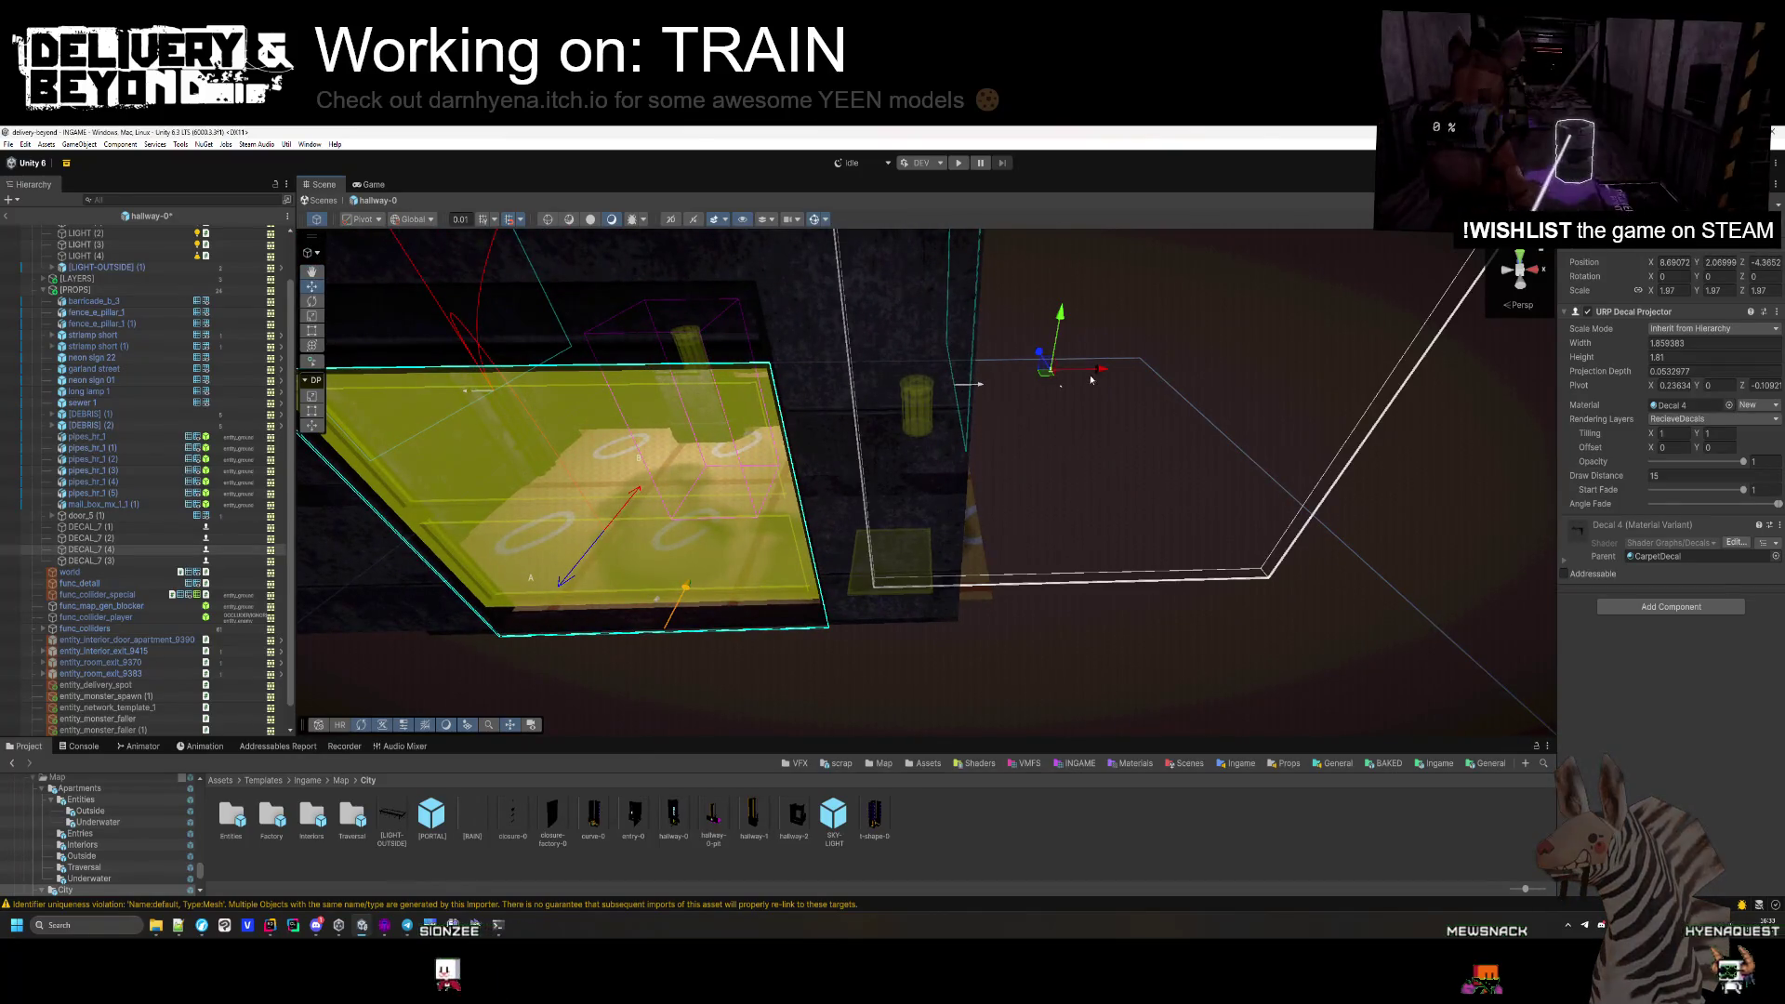
pyautogui.moveTo(696, 457)
pyautogui.mouseDown()
pyautogui.moveTo(1219, 483)
pyautogui.moveTo(1279, 393)
pyautogui.mouseUp()
pyautogui.scroll(4, 1086, 405)
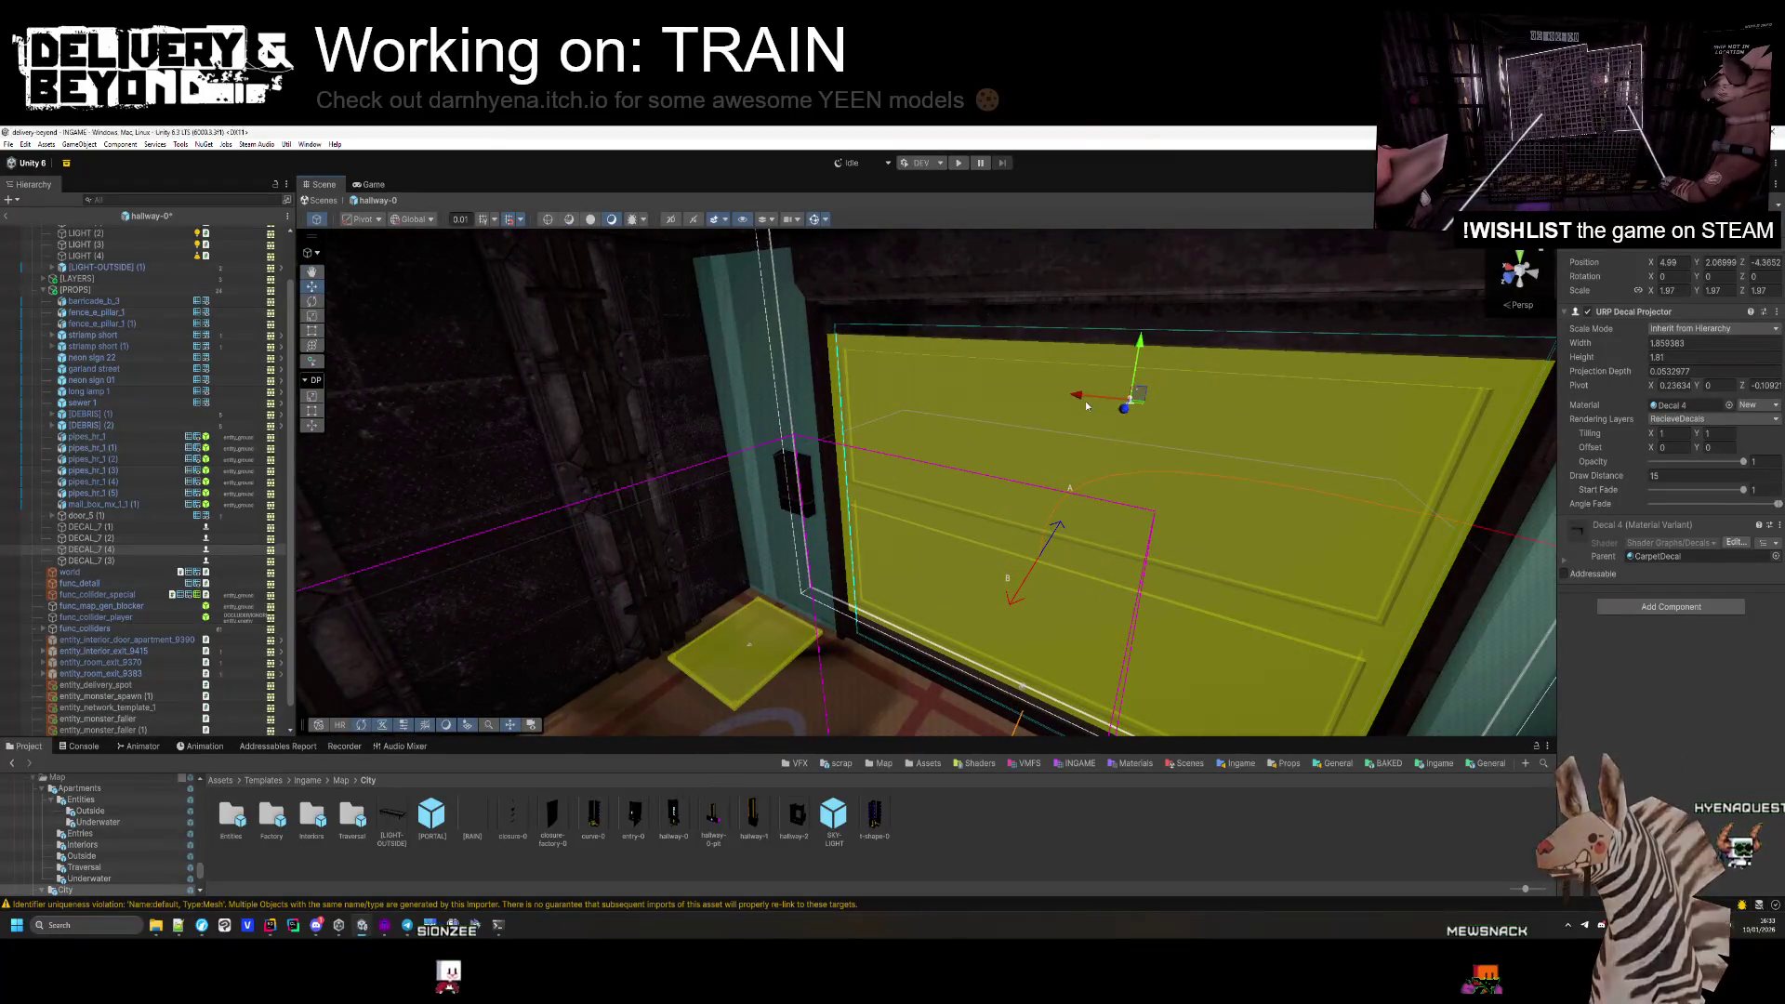
pyautogui.moveTo(826, 410)
pyautogui.mouseDown()
pyautogui.moveTo(840, 503)
pyautogui.moveTo(571, 352)
pyautogui.moveTo(549, 589)
pyautogui.moveTo(556, 512)
pyautogui.mouseUp()
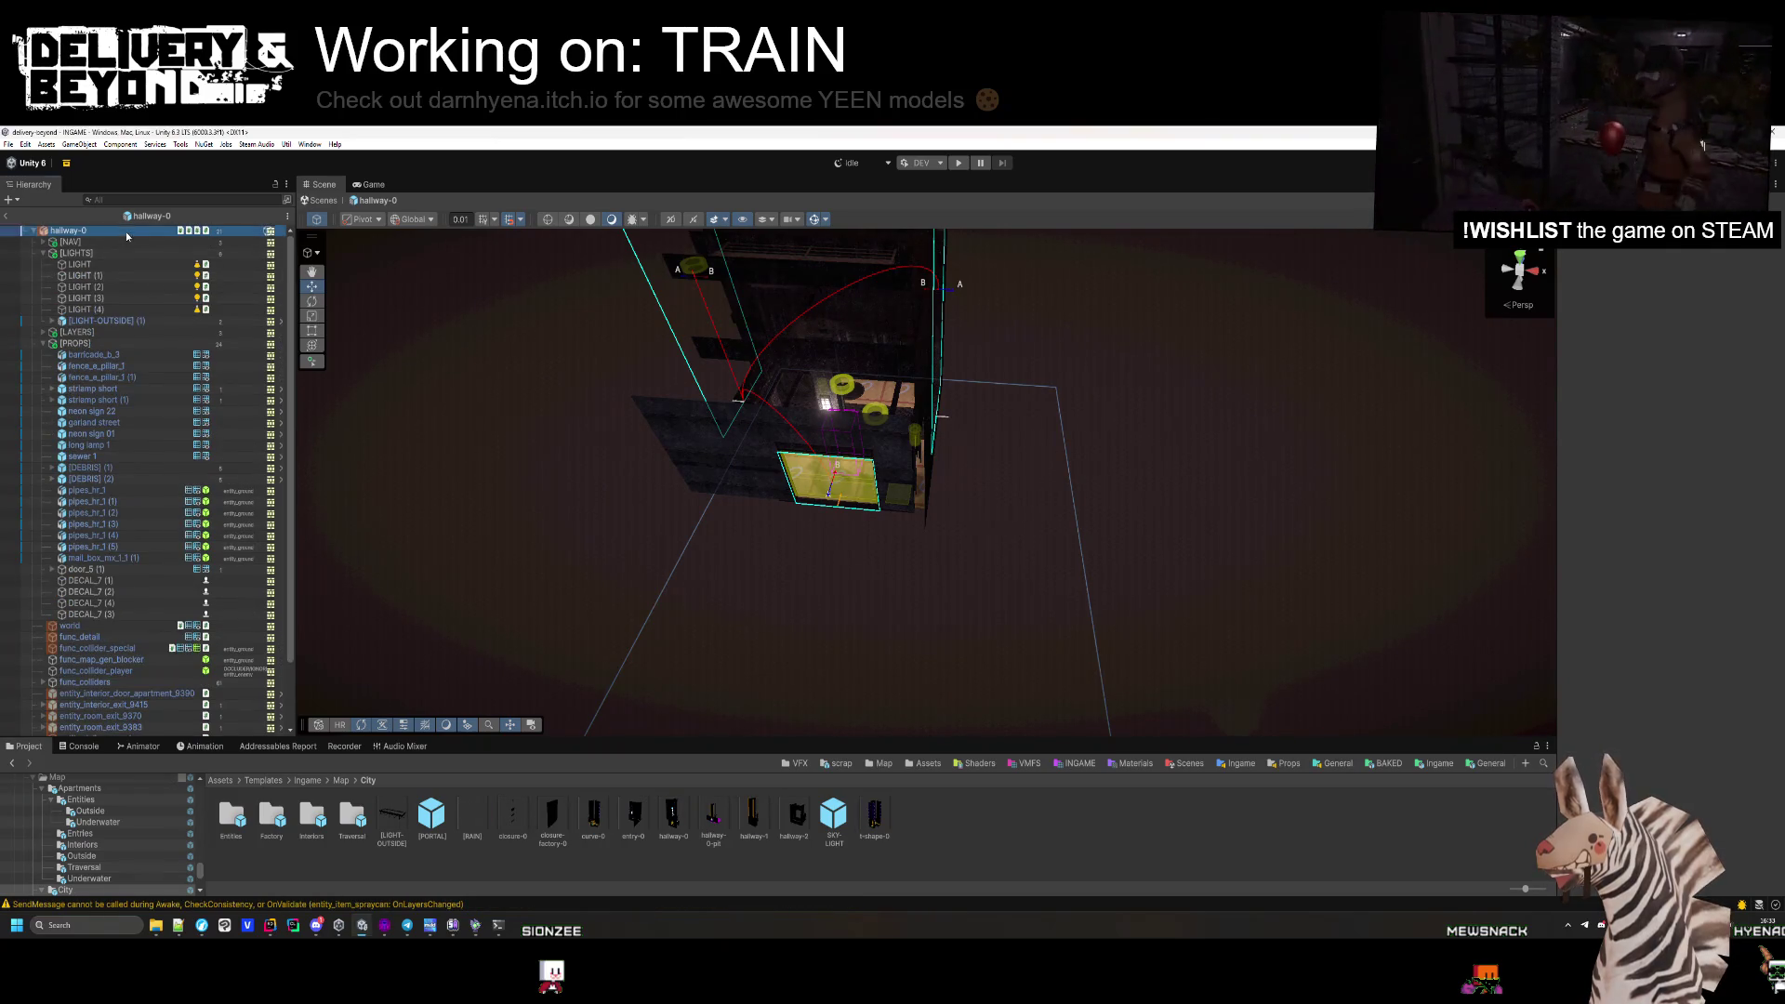
# Collapse [PROPS] and select func_map_gen_blocker in the hallway-0 prefab.
pyautogui.click(126, 235)
pyautogui.scroll(-5, 1666, 586)
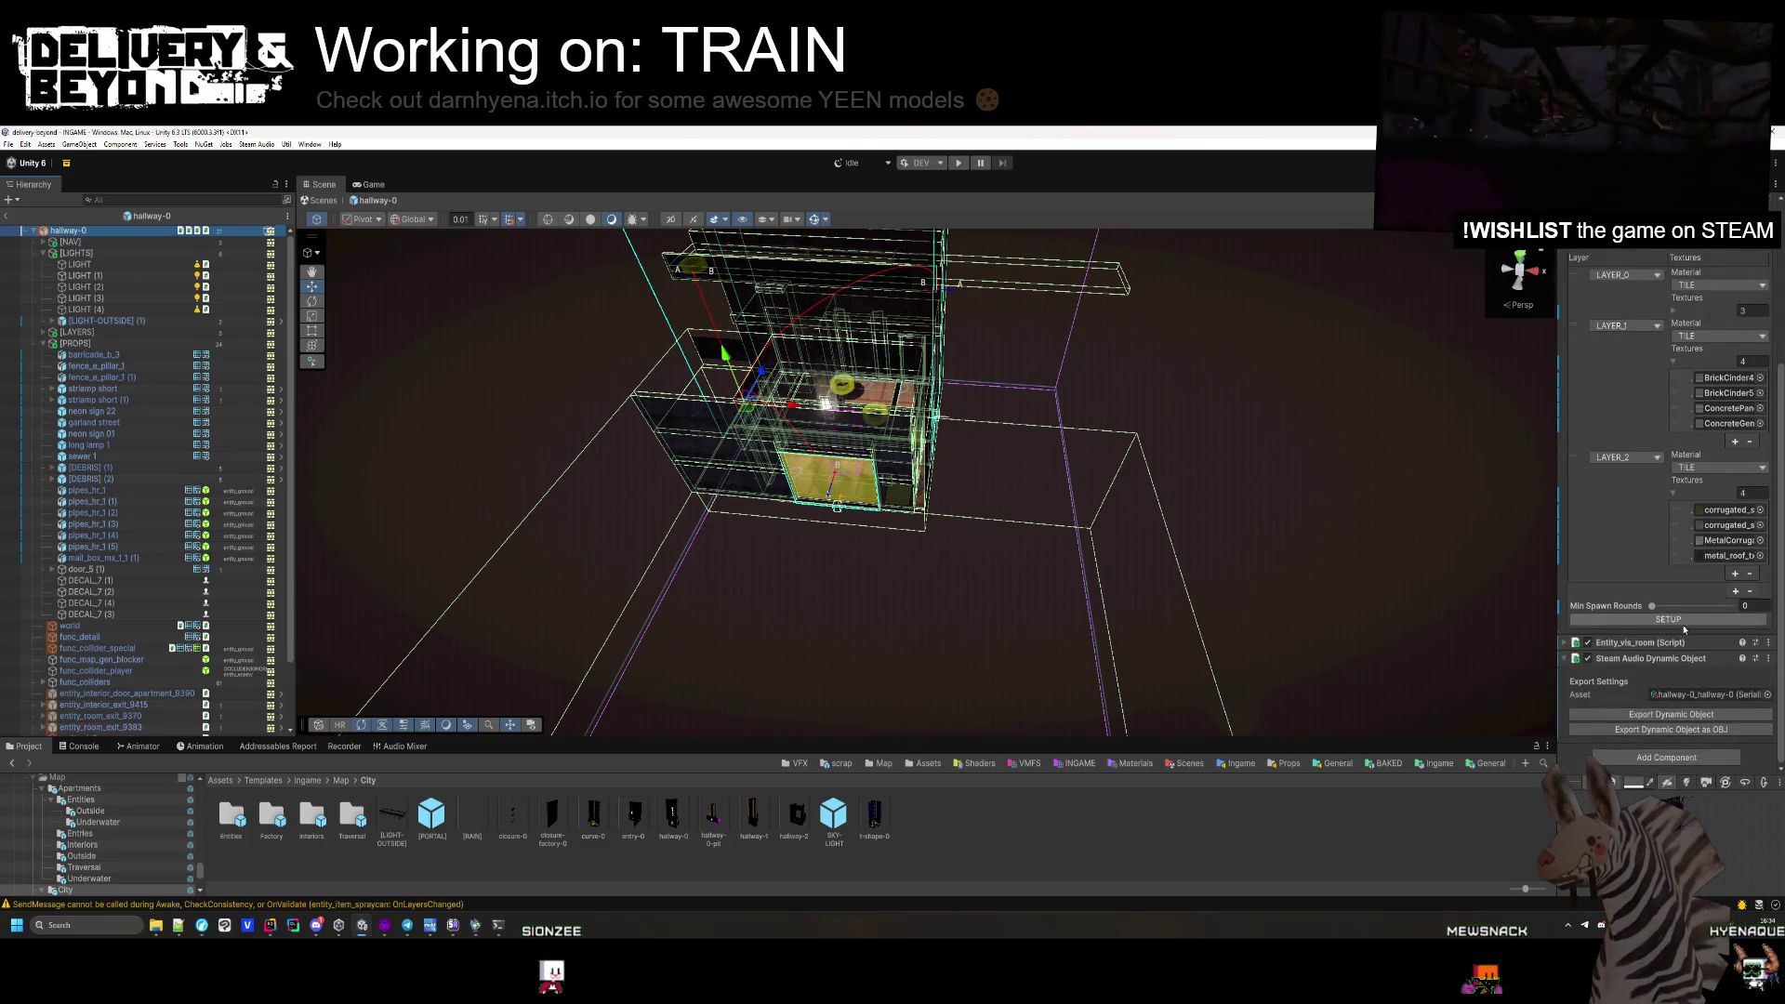
pyautogui.moveTo(1516, 623)
pyautogui.mouseDown()
pyautogui.moveTo(1068, 533)
pyautogui.moveTo(1068, 505)
pyautogui.moveTo(1098, 534)
pyautogui.mouseUp()
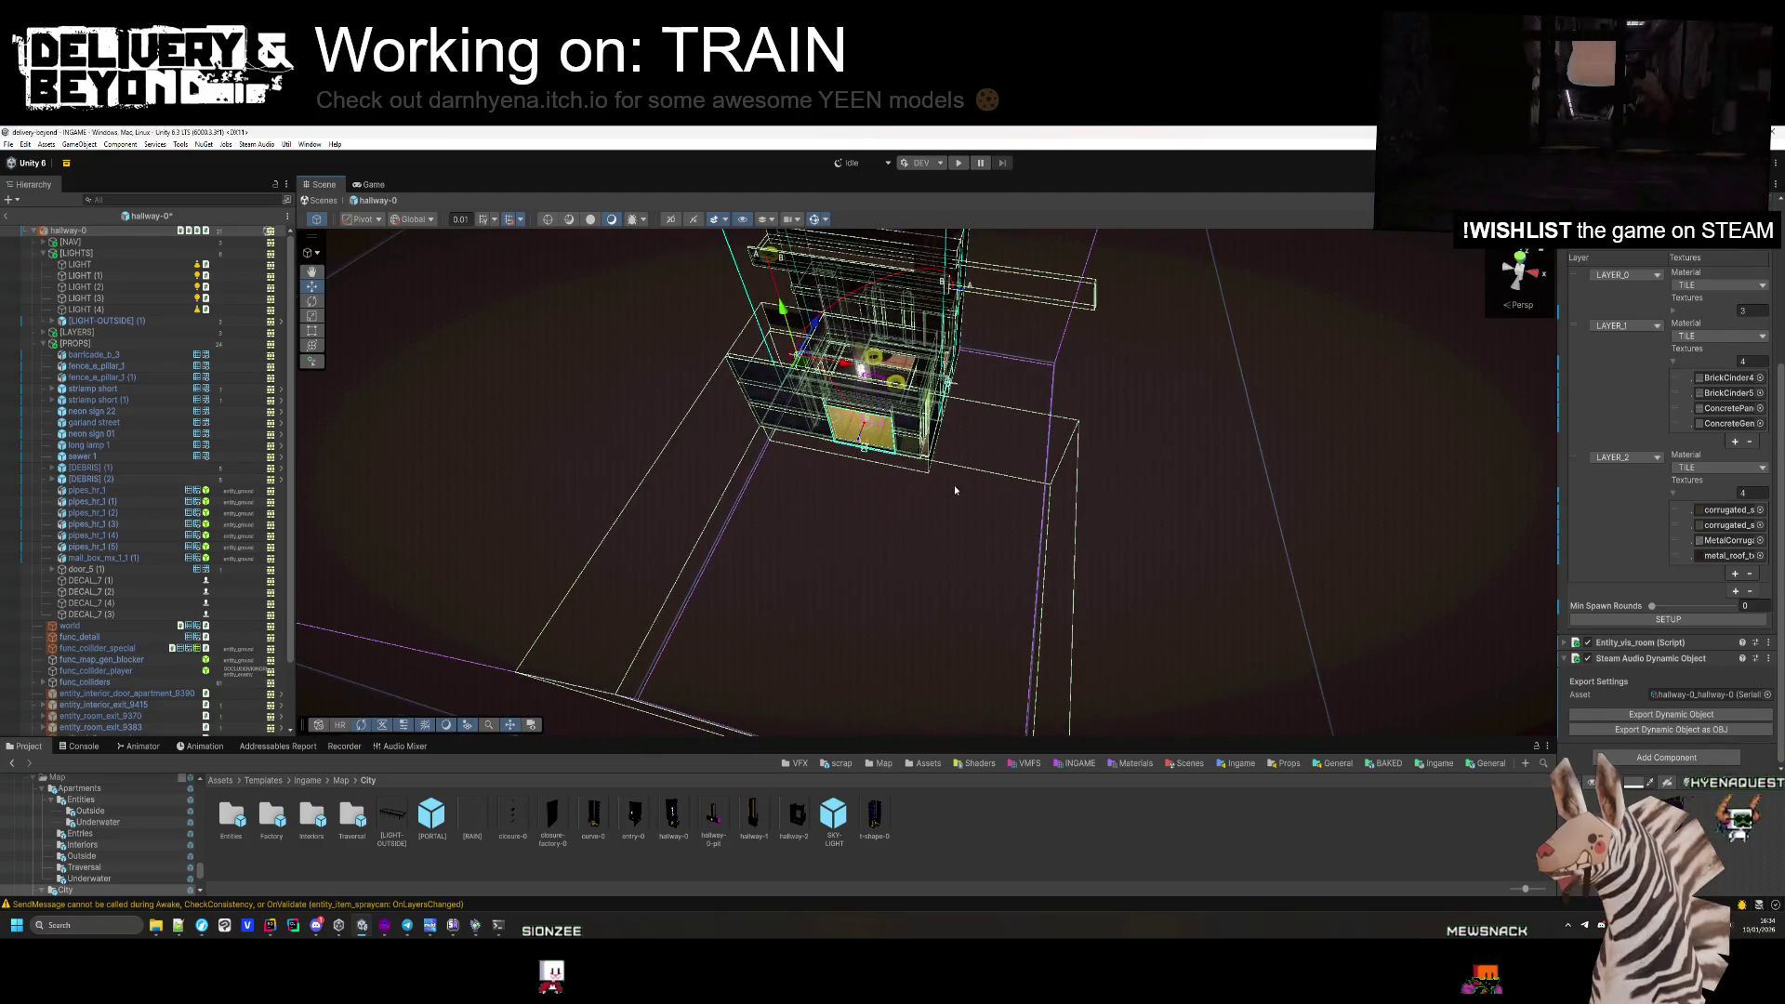
pyautogui.click(43, 343)
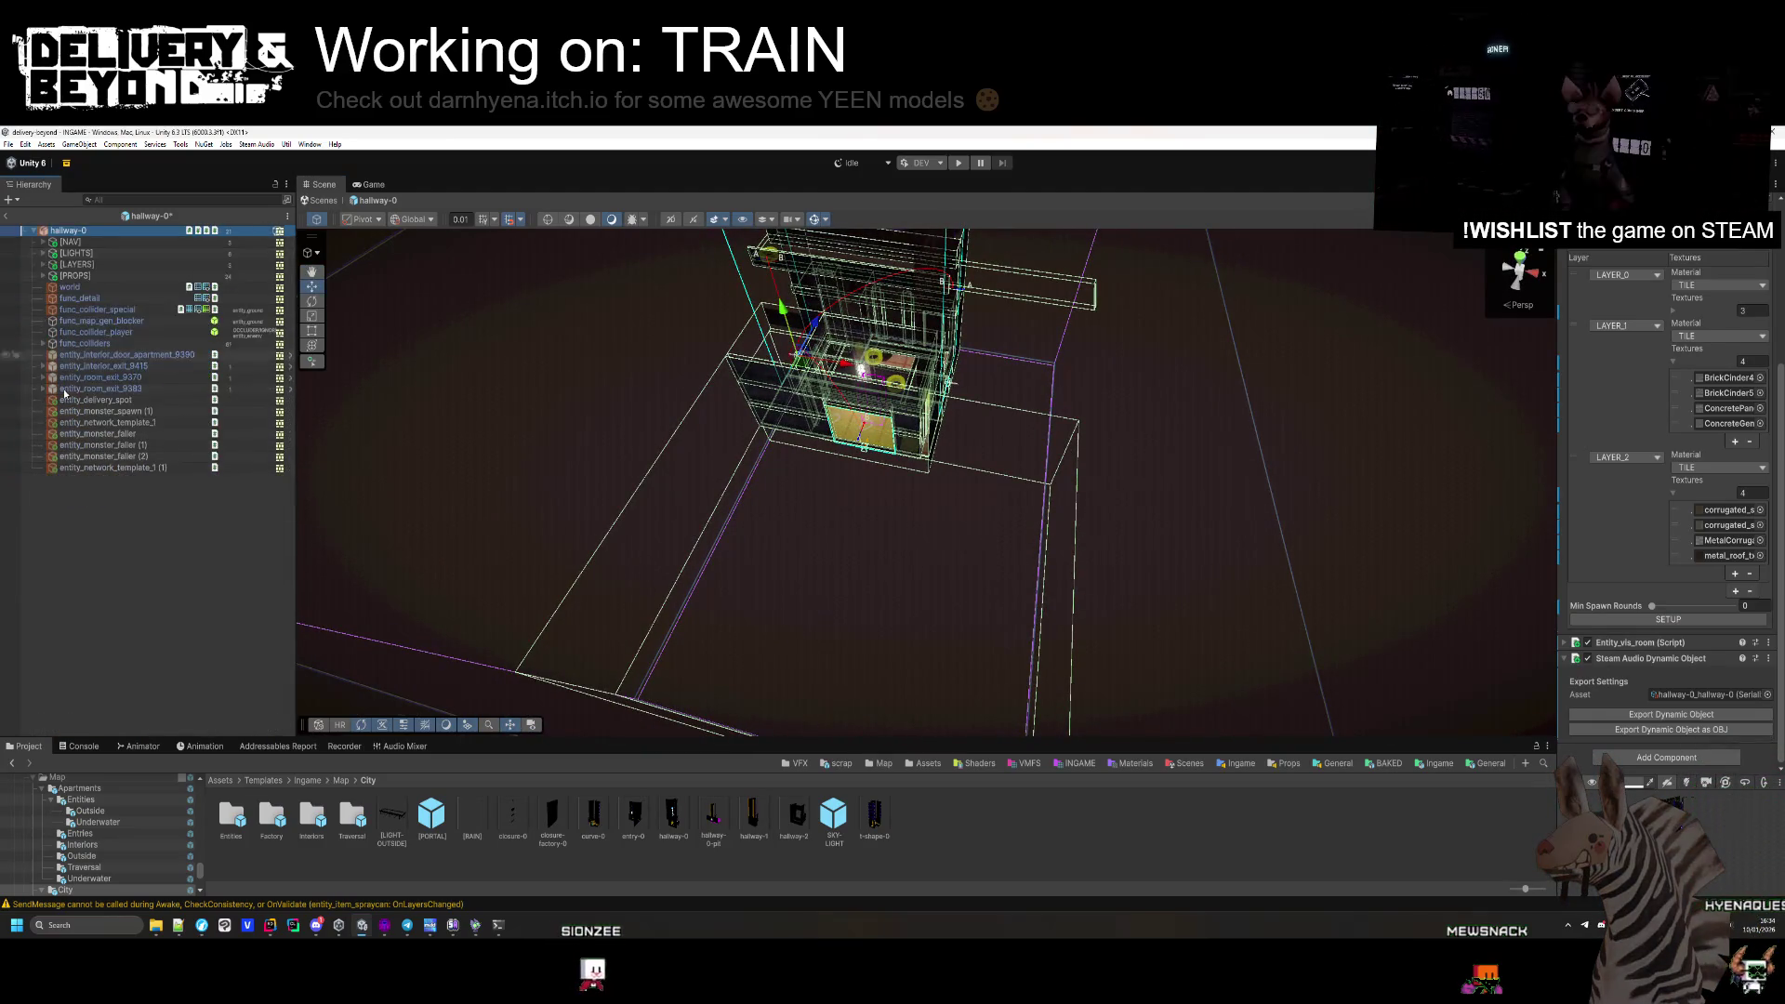
pyautogui.click(103, 322)
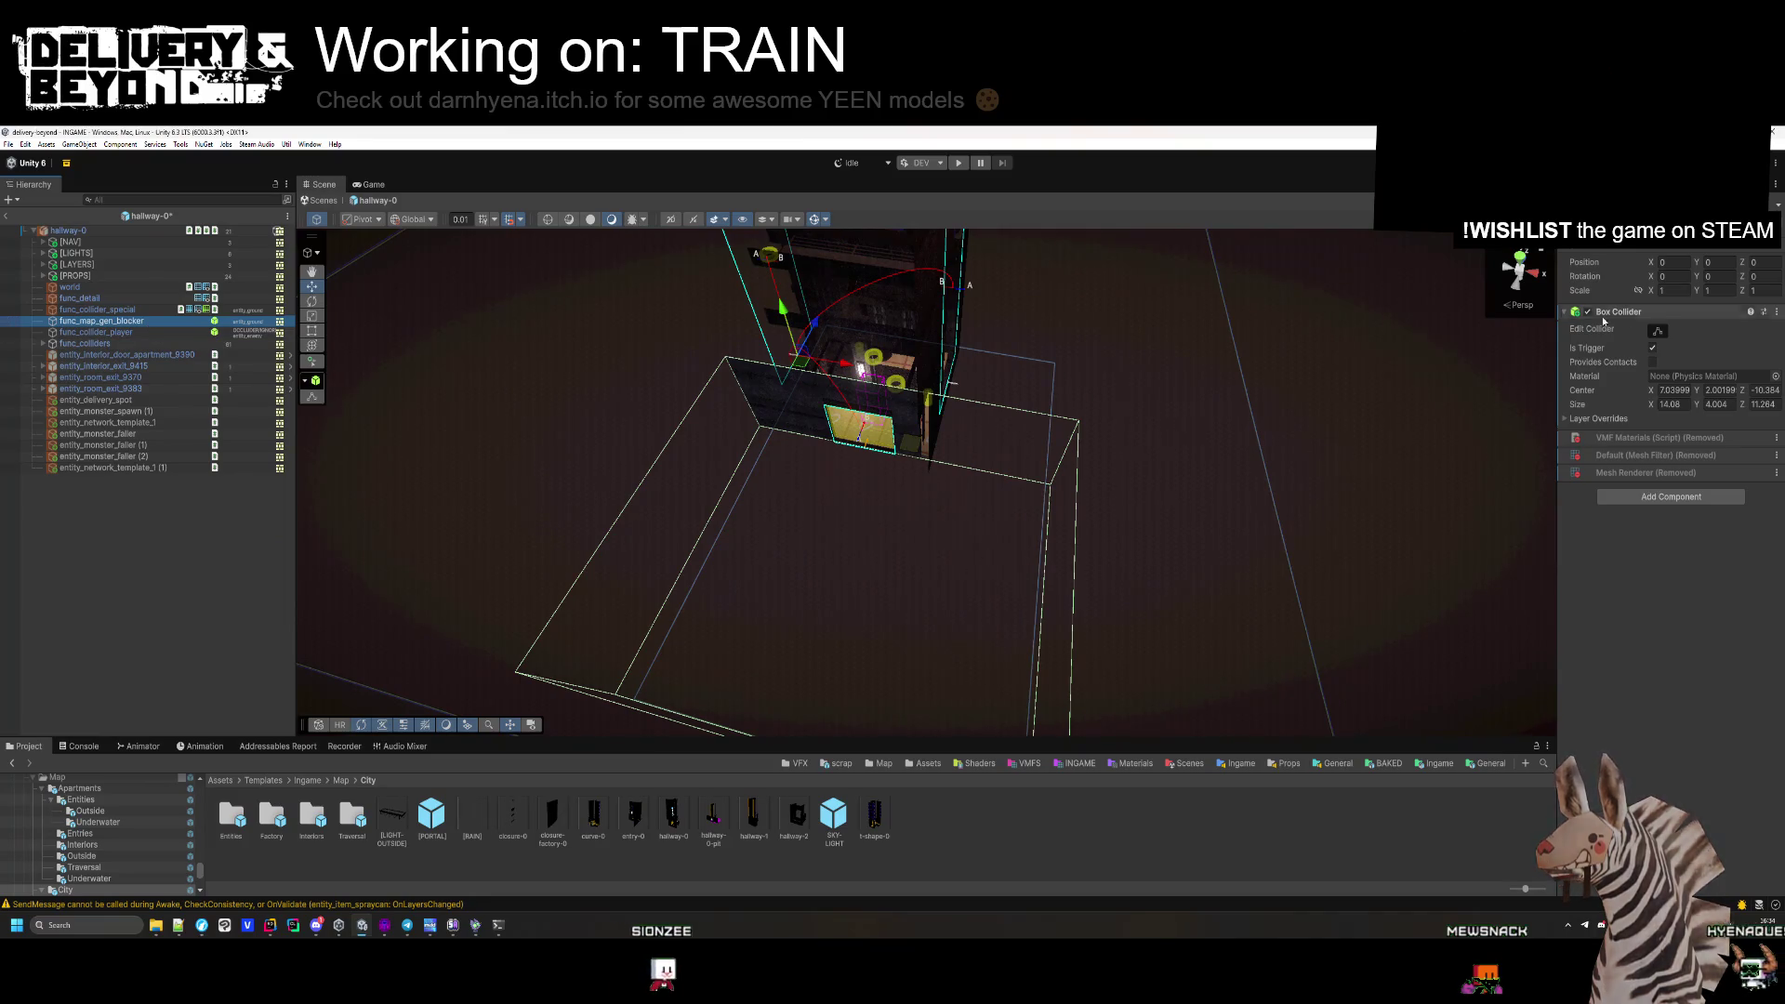
pyautogui.scroll(5, 904, 463)
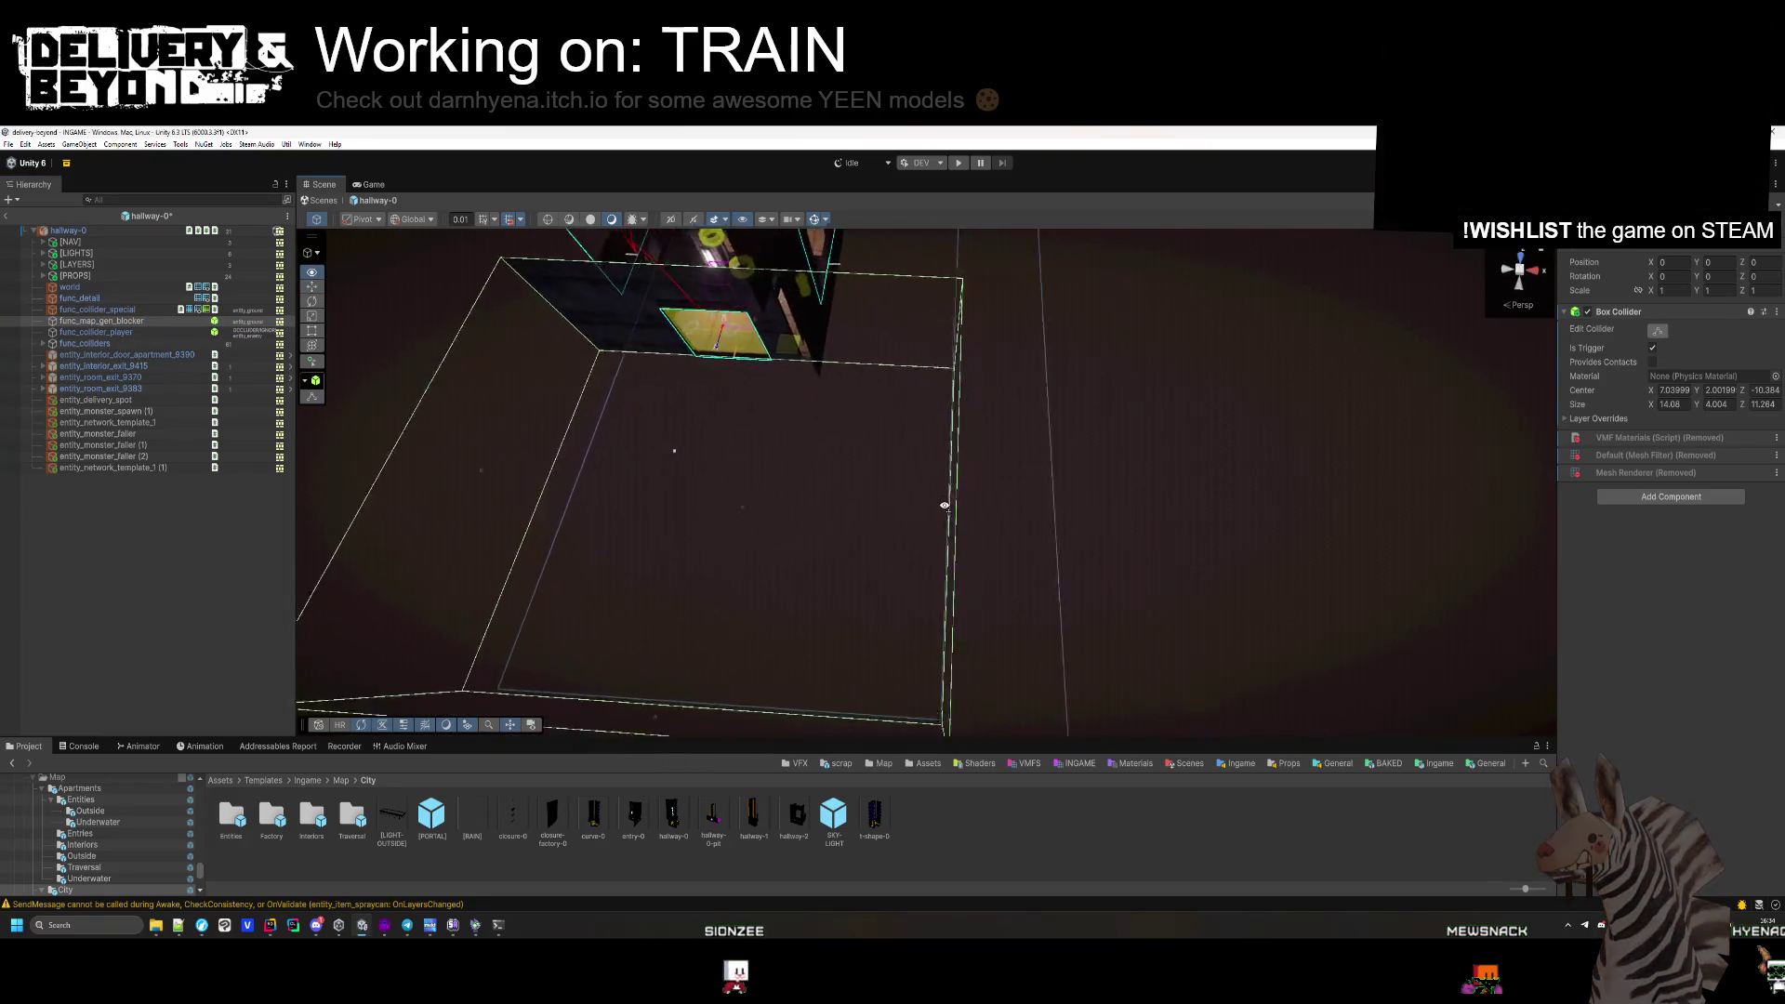
# Narrow the func_map_gen_blocker box collider to about 8.45 units on X.
pyautogui.moveTo(755, 468)
pyautogui.mouseDown()
pyautogui.moveTo(809, 359)
pyautogui.moveTo(850, 350)
pyautogui.moveTo(841, 540)
pyautogui.moveTo(900, 558)
pyautogui.moveTo(884, 418)
pyautogui.moveTo(849, 450)
pyautogui.moveTo(848, 491)
pyautogui.mouseUp()
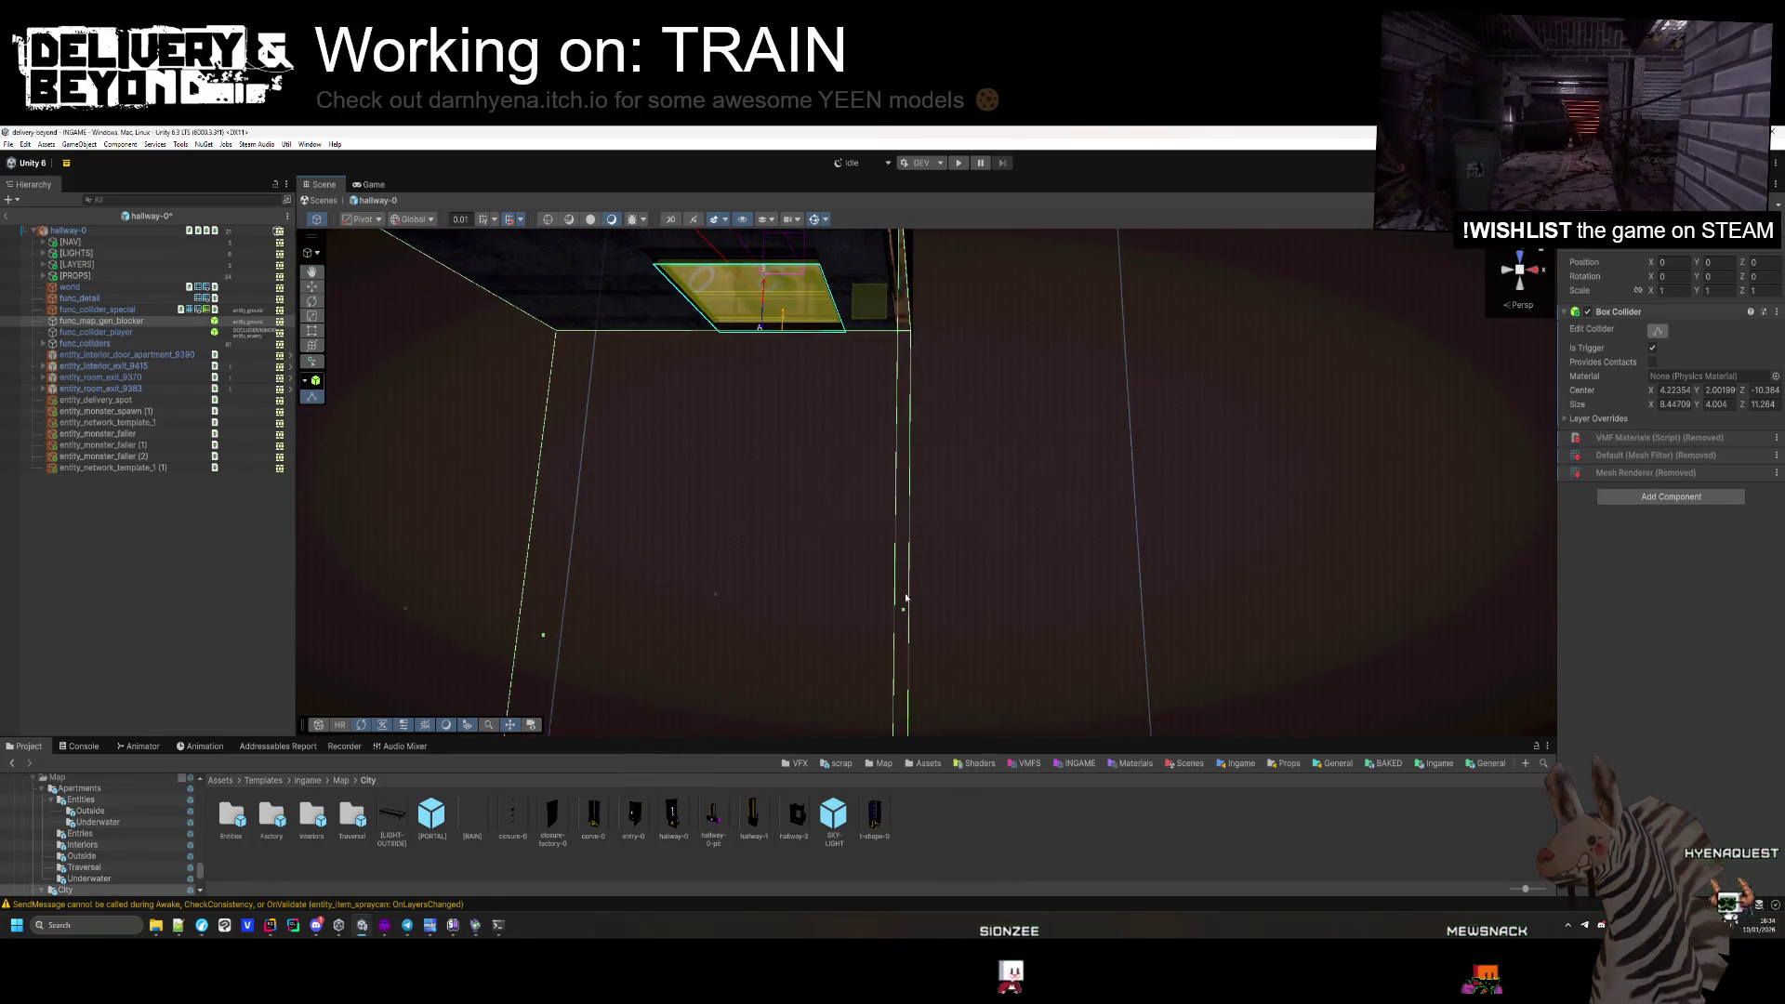
pyautogui.scroll(-6, 920, 518)
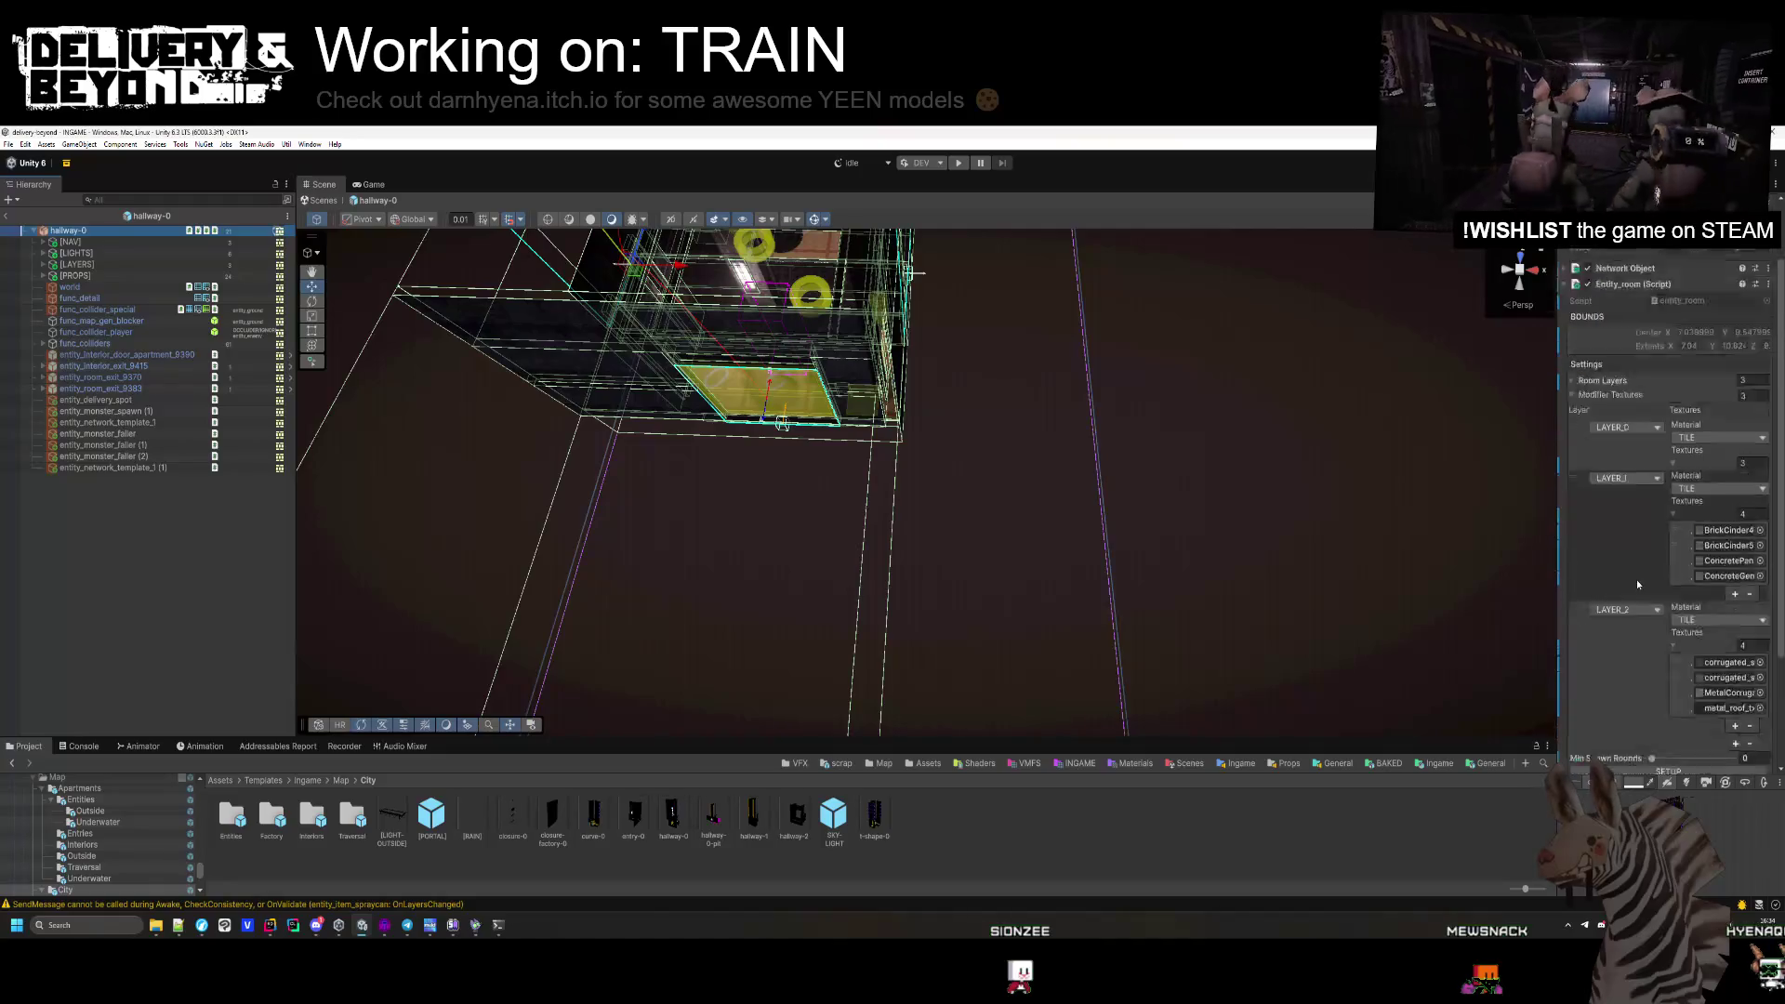
pyautogui.click(1571, 475)
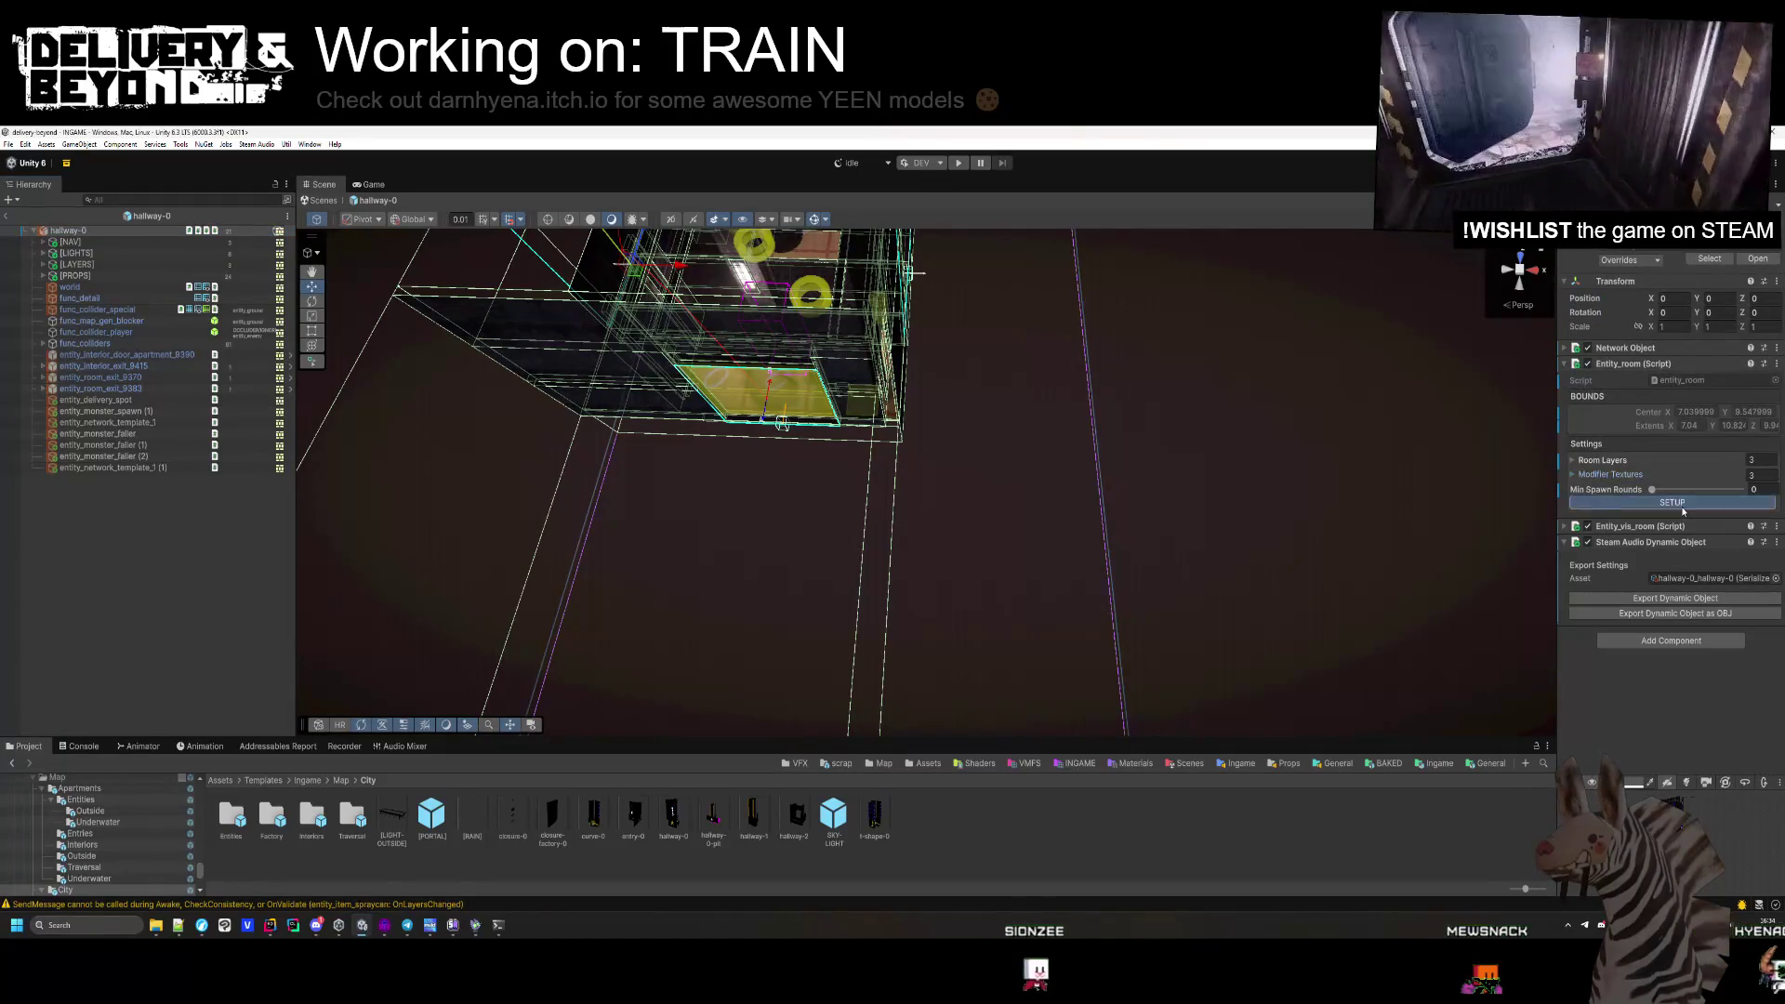
pyautogui.moveTo(992, 530)
pyautogui.mouseDown()
pyautogui.moveTo(971, 433)
pyautogui.moveTo(777, 437)
pyautogui.moveTo(721, 410)
pyautogui.moveTo(819, 434)
pyautogui.moveTo(883, 484)
pyautogui.moveTo(781, 400)
pyautogui.mouseUp()
pyautogui.click(831, 424)
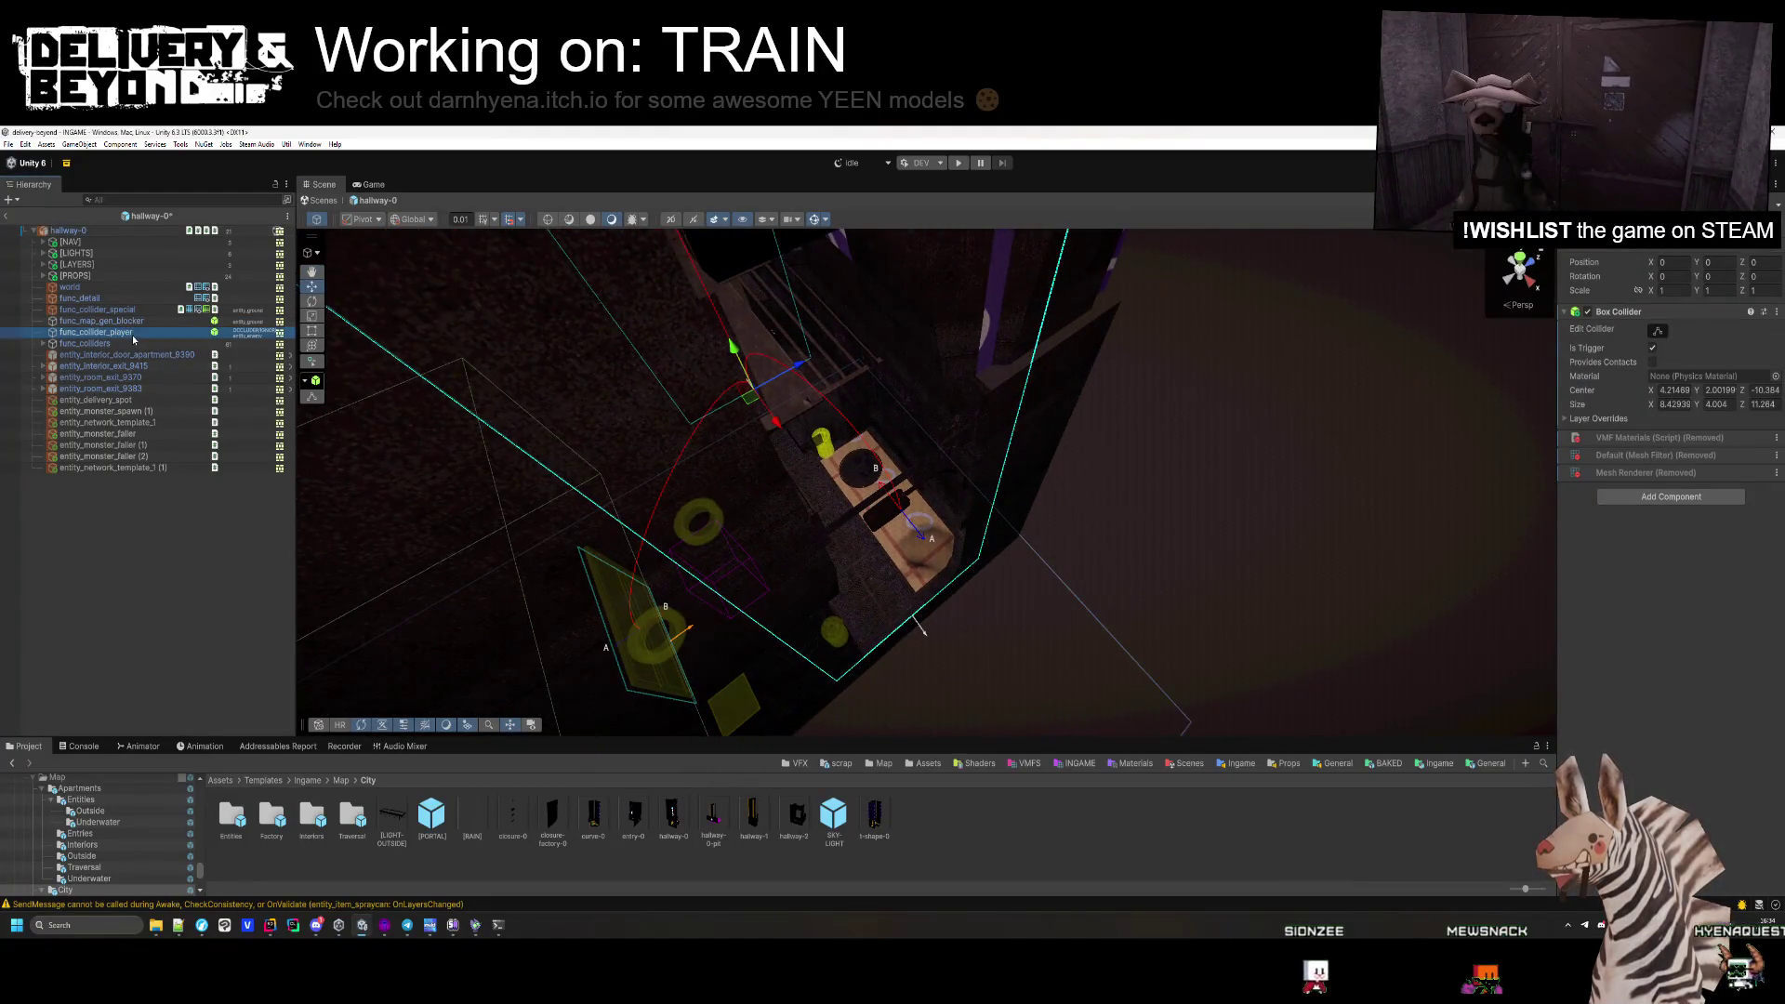
# Frame and inspect func_collider_player's collider box, then reselect the hallway-0 root.
pyautogui.doubleClick(133, 334)
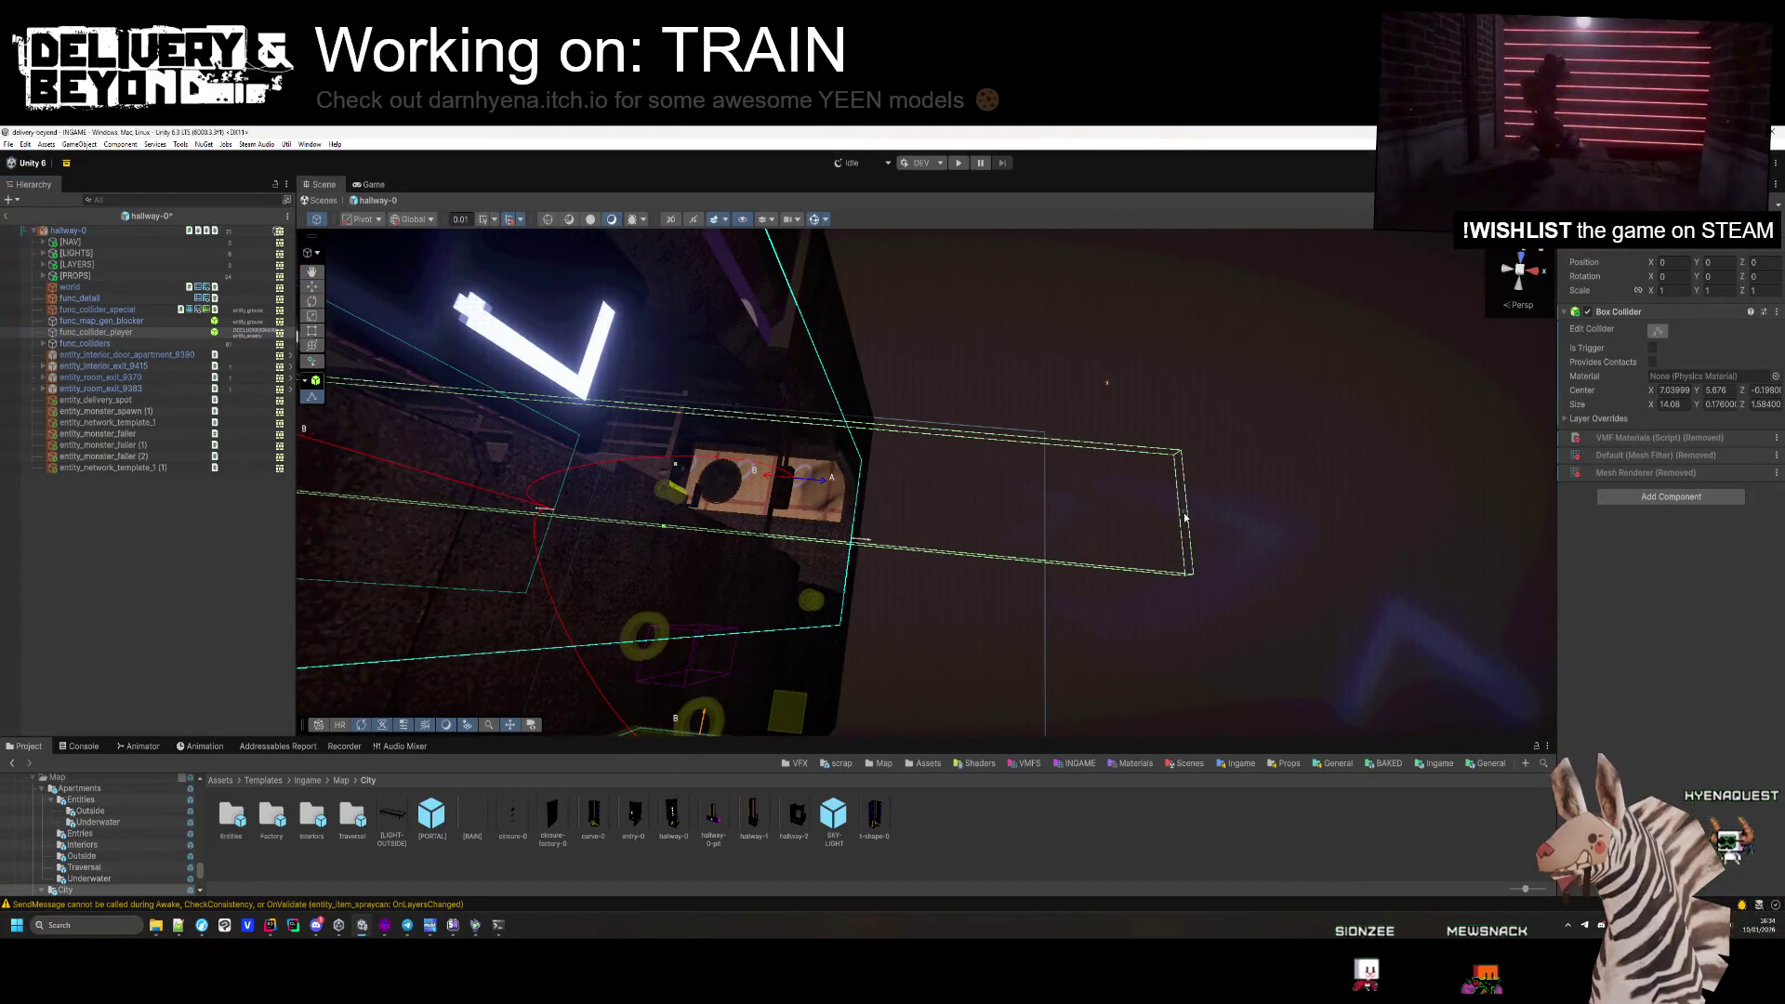
pyautogui.moveTo(821, 506)
pyautogui.mouseDown()
pyautogui.moveTo(892, 486)
pyautogui.moveTo(1001, 502)
pyautogui.moveTo(887, 515)
pyautogui.mouseUp()
pyautogui.moveTo(1040, 520)
pyautogui.mouseDown()
pyautogui.moveTo(939, 558)
pyautogui.moveTo(985, 530)
pyautogui.mouseUp()
pyautogui.moveTo(771, 502)
pyautogui.mouseDown()
pyautogui.moveTo(725, 514)
pyautogui.moveTo(803, 488)
pyautogui.mouseUp()
pyautogui.click(150, 232)
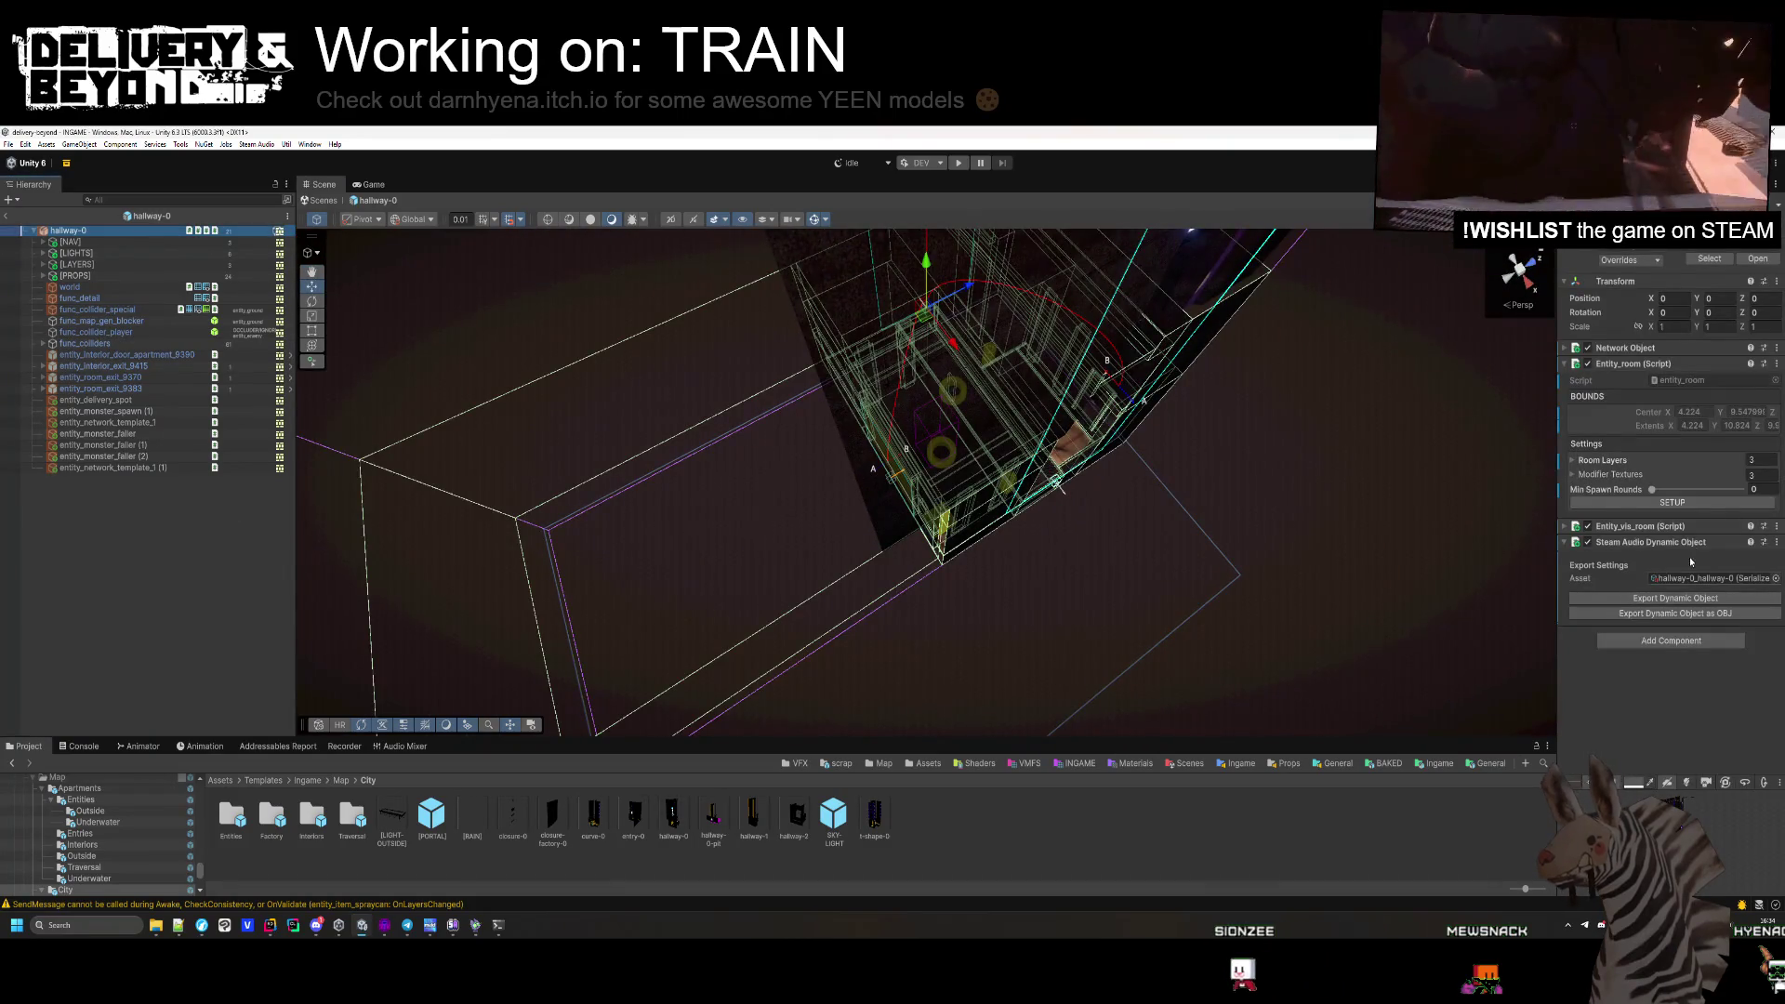
pyautogui.moveTo(1016, 511)
pyautogui.mouseDown()
pyautogui.moveTo(1035, 394)
pyautogui.moveTo(1062, 425)
pyautogui.moveTo(1047, 362)
pyautogui.mouseUp()
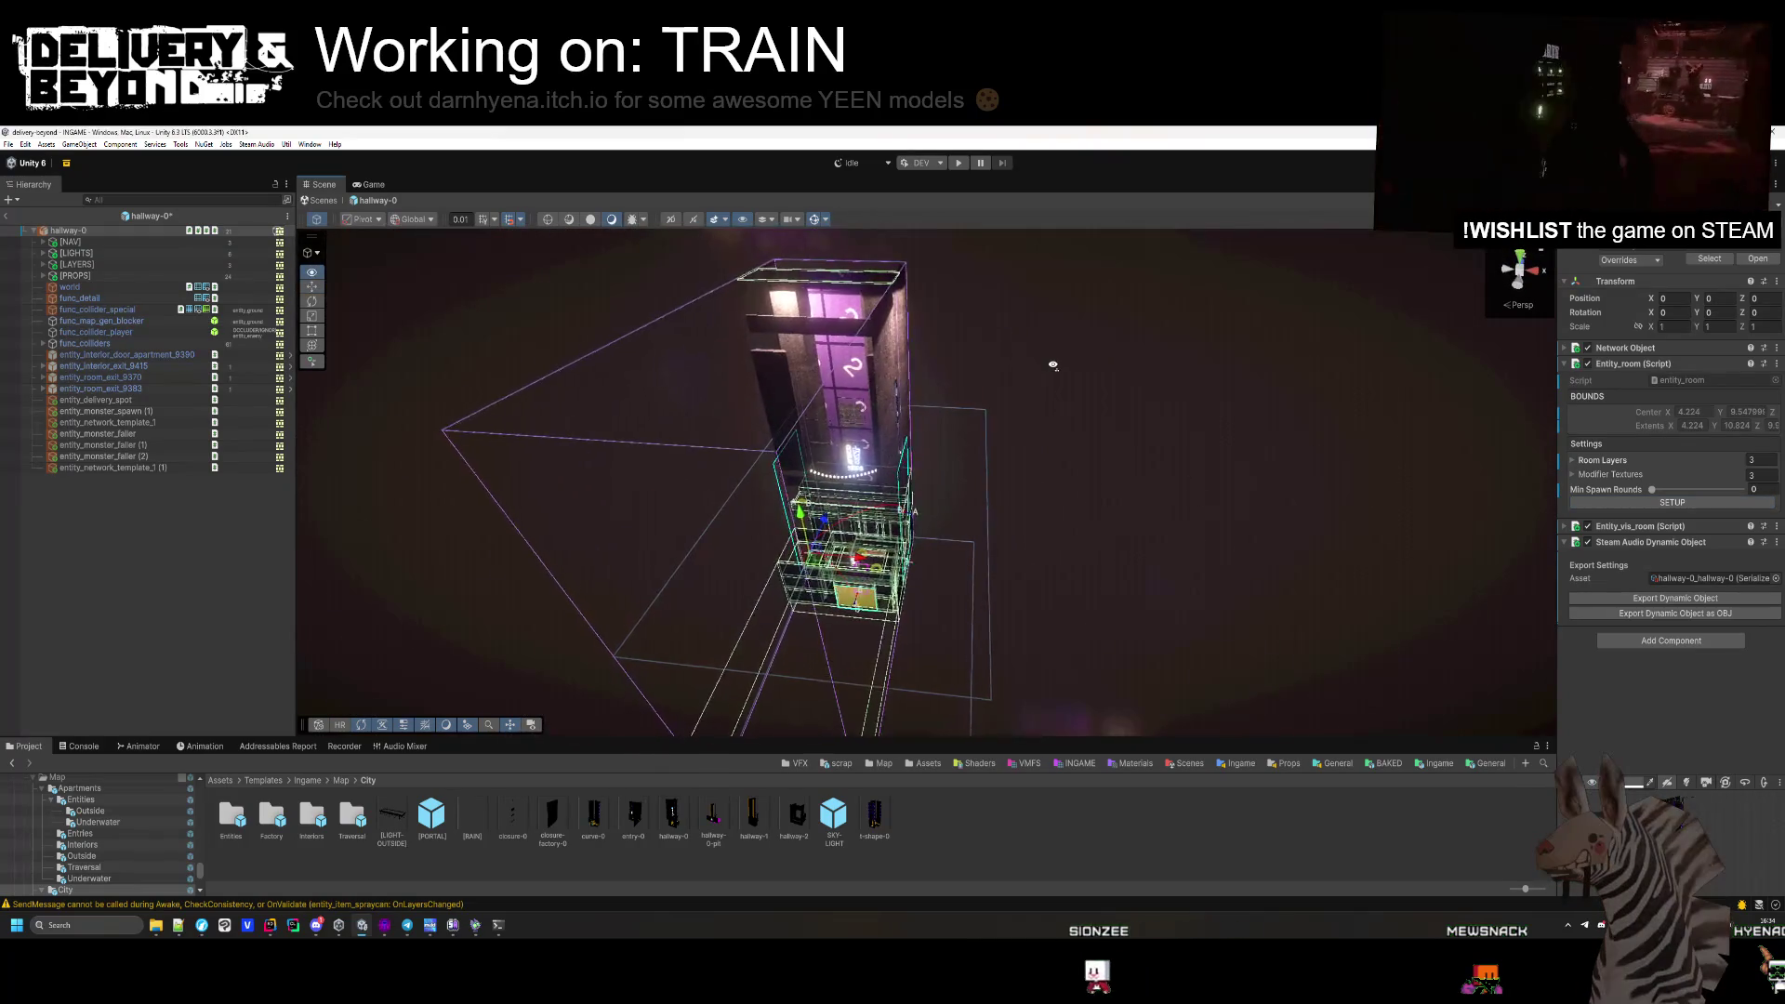
# Expand [NAV], check IGNORE (1), and reselect the first IGNORE cut (width 6.448).
pyautogui.click(43, 242)
pyautogui.click(85, 253)
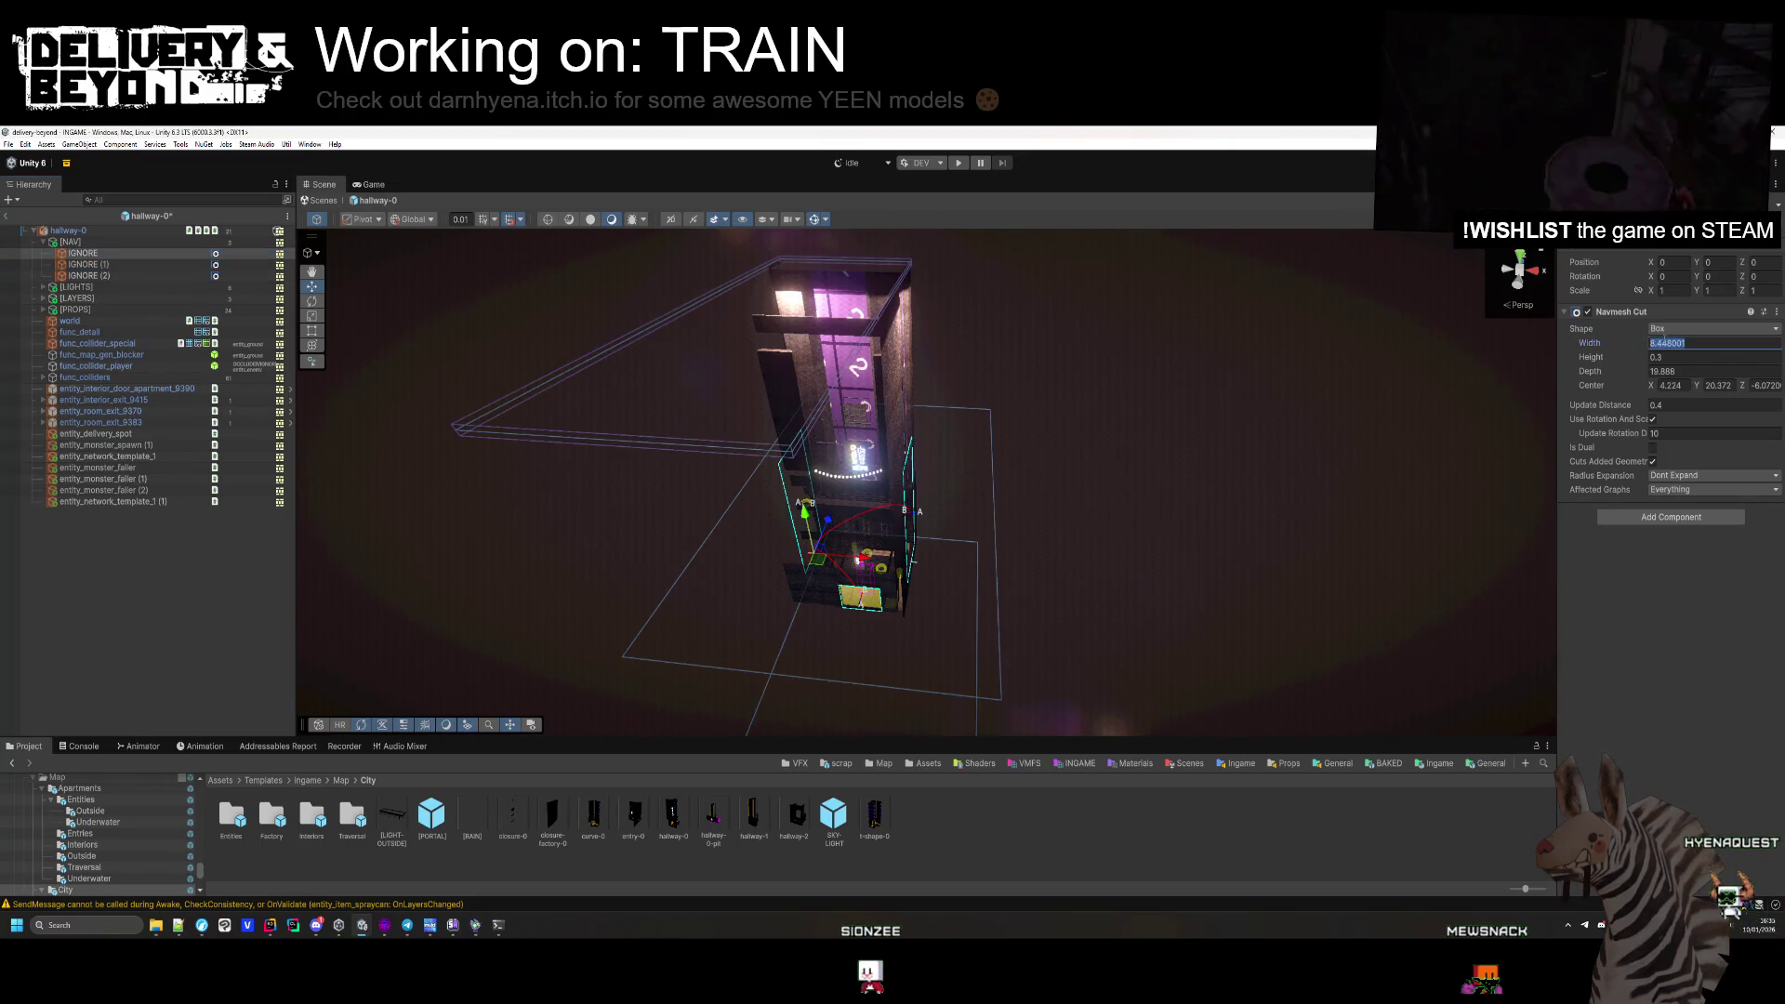
pyautogui.click(223, 265)
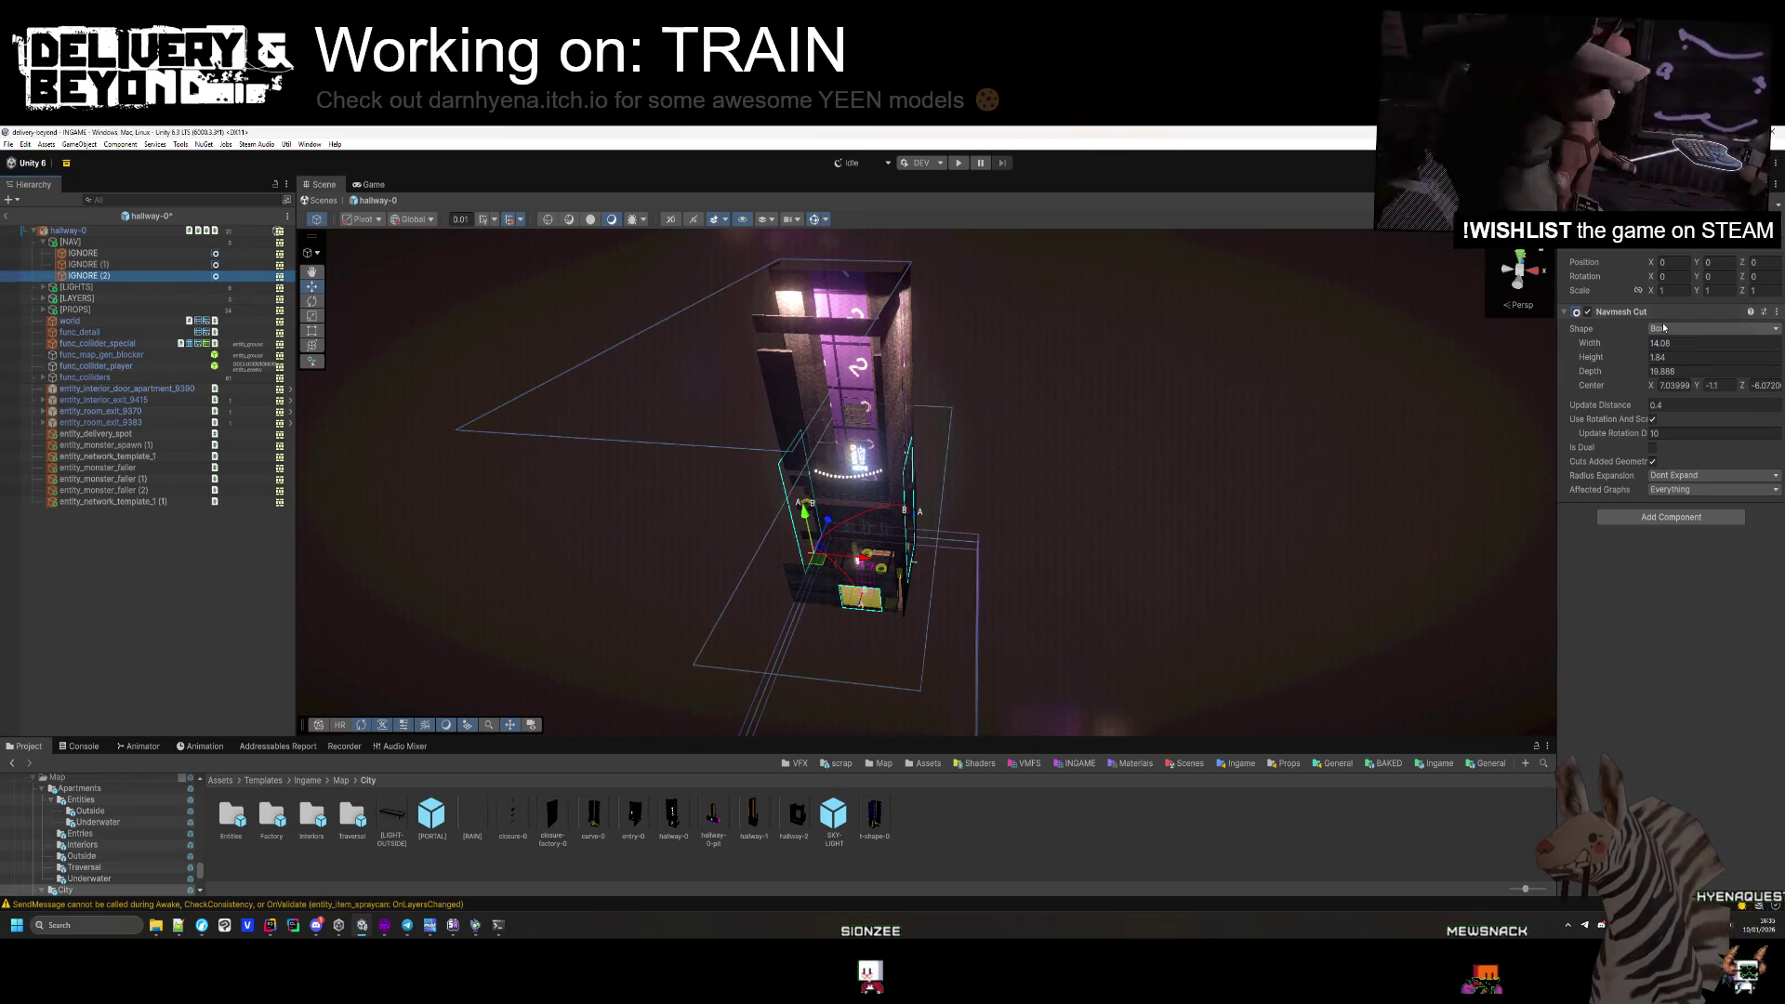
pyautogui.moveTo(733, 495); pyautogui.dragTo(698, 507)
pyautogui.click(117, 253)
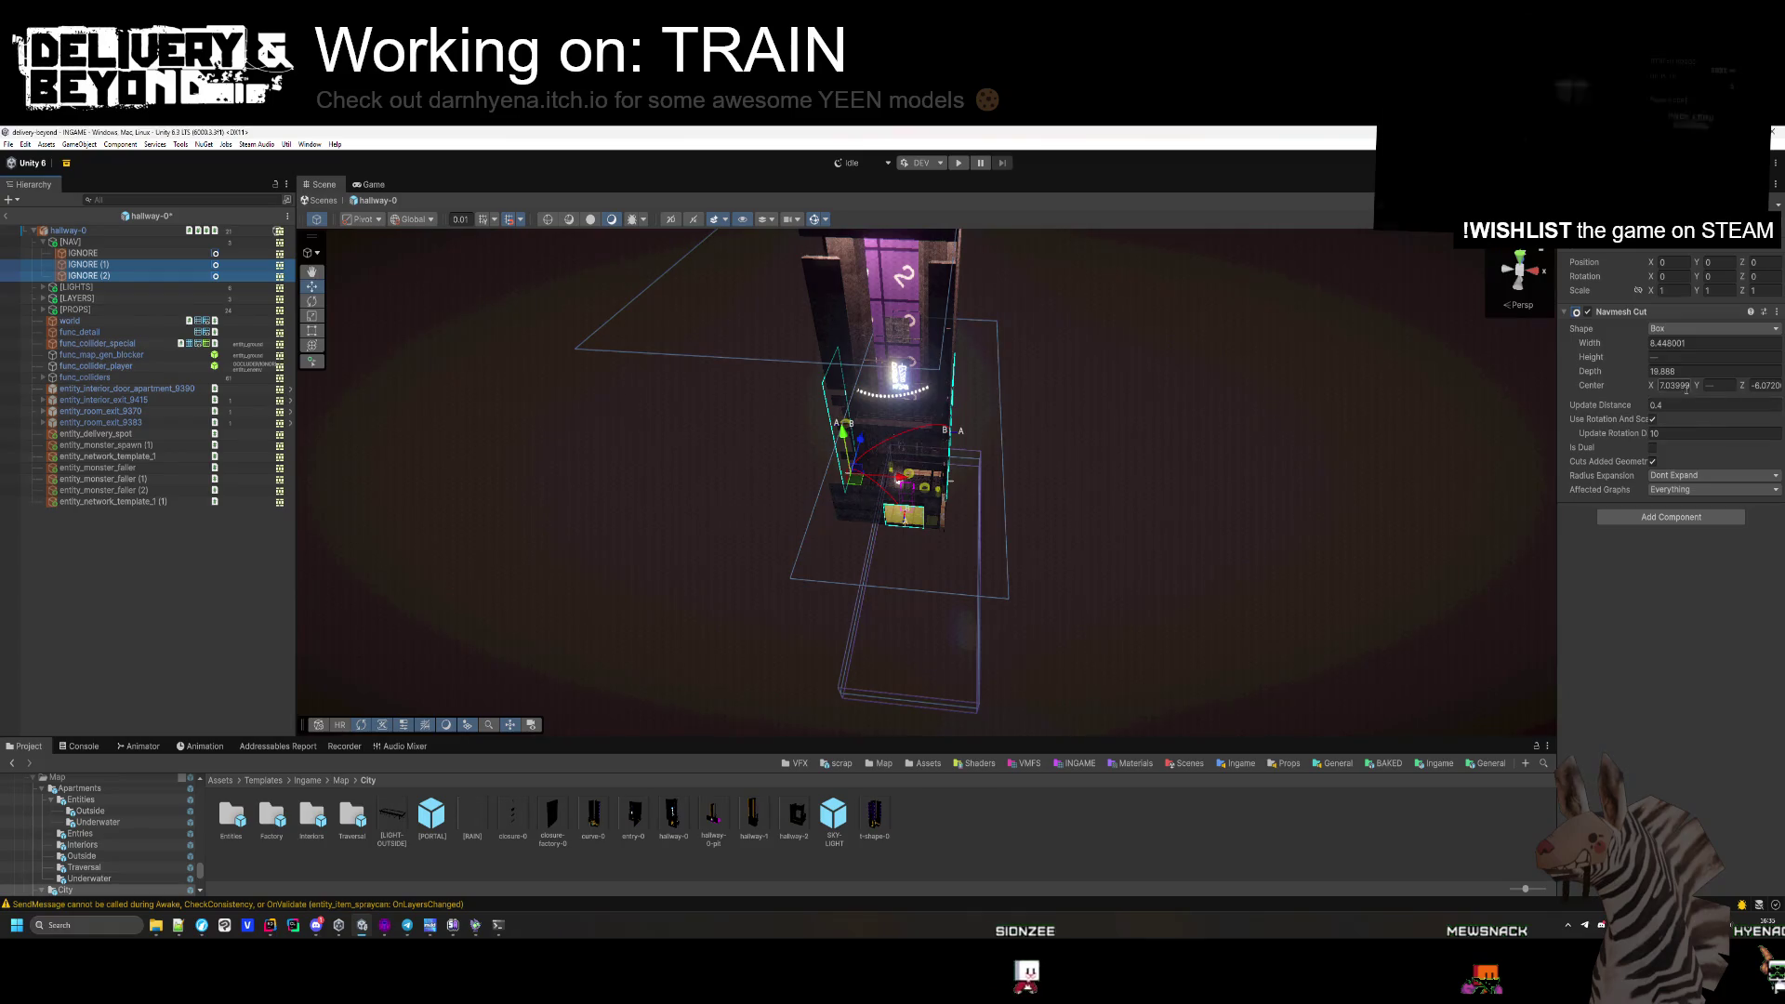
# Clear the selection and fly around the hotel building and hallway interior.
pyautogui.click(1180, 510)
pyautogui.moveTo(1180, 510); pyautogui.dragTo(1151, 504)
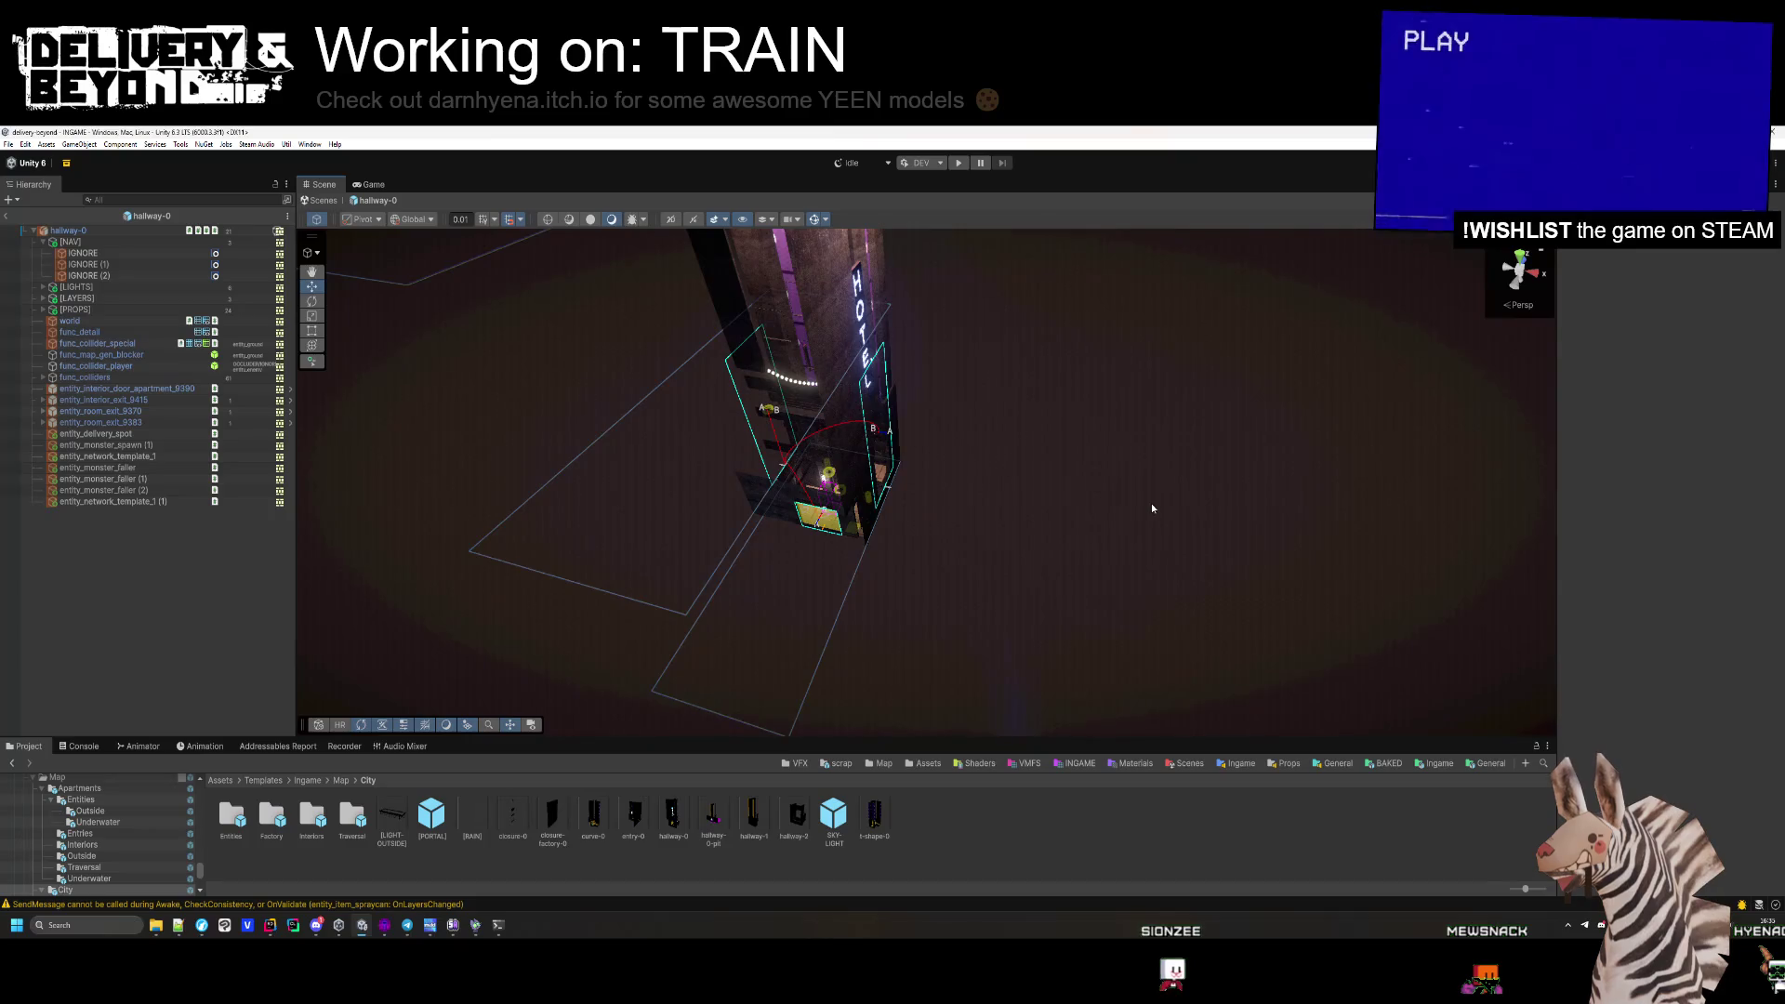
pyautogui.moveTo(1151, 504)
pyautogui.mouseDown()
pyautogui.moveTo(1031, 450)
pyautogui.moveTo(862, 508)
pyautogui.moveTo(790, 380)
pyautogui.moveTo(983, 353)
pyautogui.mouseUp()
pyautogui.moveTo(940, 509); pyautogui.dragTo(846, 236)
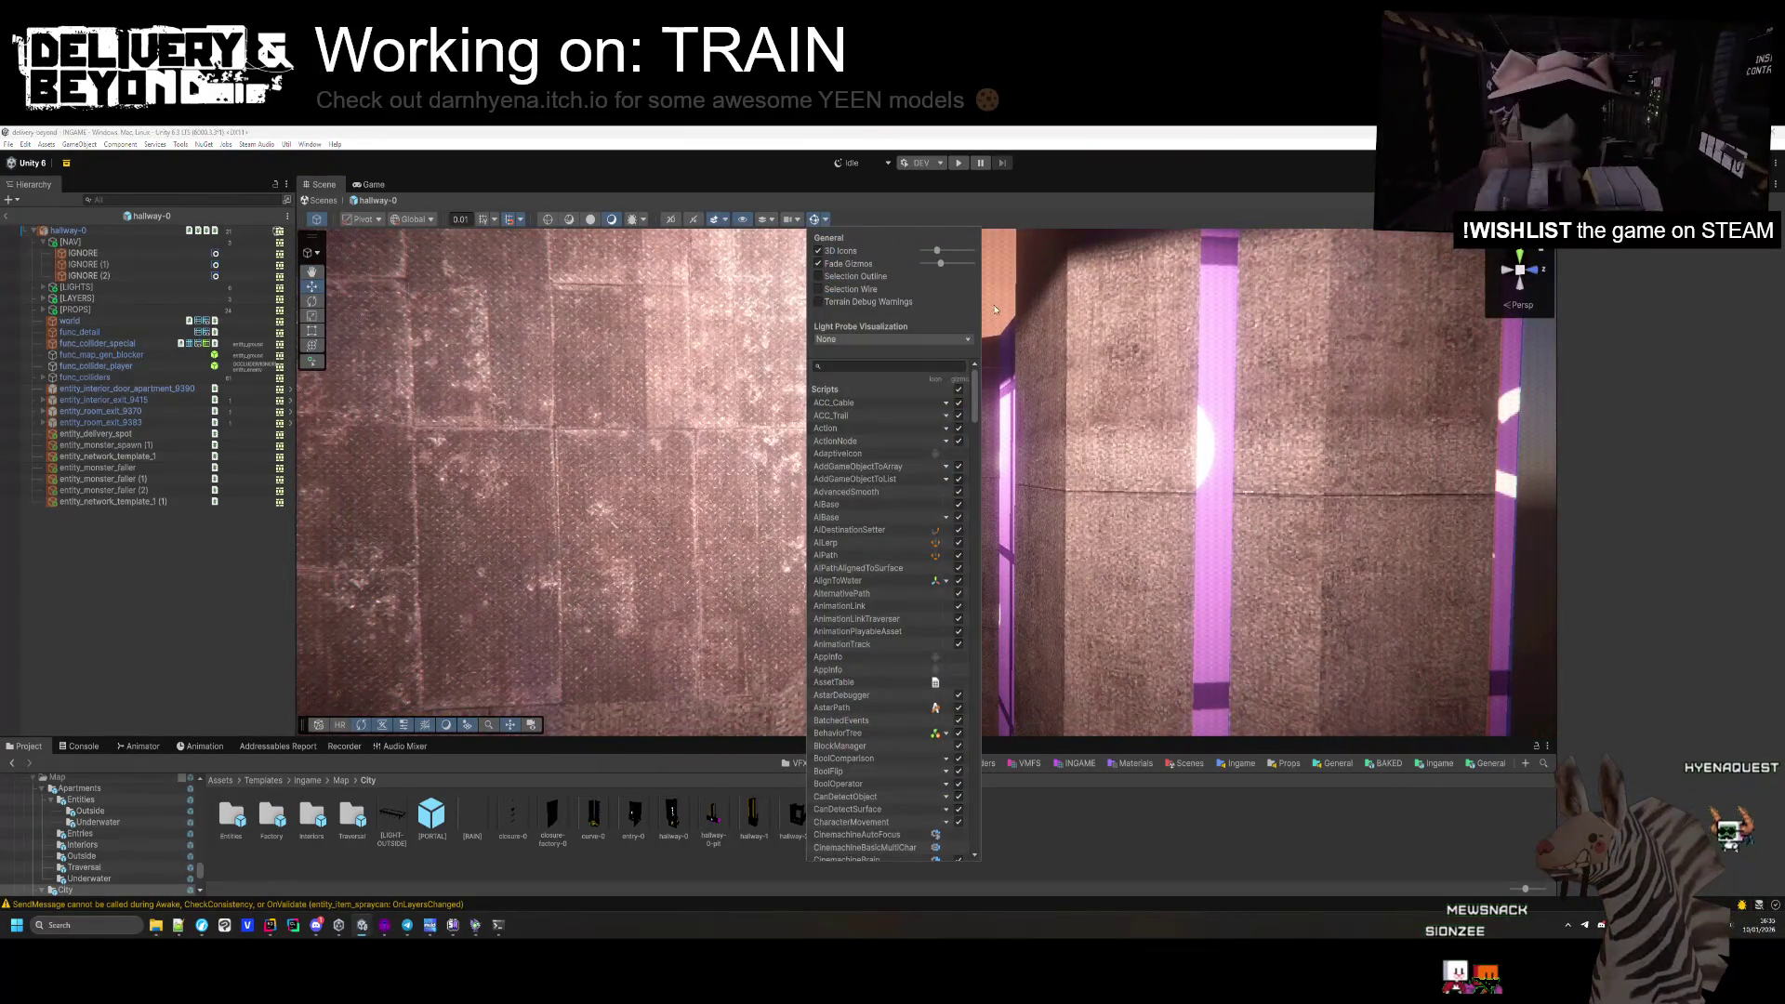
# Delete the hallway lights LIGHT and LIGHT (1).
pyautogui.click(994, 310)
pyautogui.moveTo(994, 310); pyautogui.dragTo(999, 398)
pyautogui.press('Delete')
pyautogui.moveTo(942, 498)
pyautogui.mouseDown()
pyautogui.moveTo(859, 397)
pyautogui.moveTo(1152, 539)
pyautogui.moveTo(1180, 713)
pyautogui.moveTo(1134, 685)
pyautogui.moveTo(1171, 576)
pyautogui.moveTo(1267, 450)
pyautogui.moveTo(1127, 439)
pyautogui.moveTo(883, 574)
pyautogui.mouseUp()
pyautogui.press('Delete')
pyautogui.moveTo(844, 472)
pyautogui.mouseDown()
pyautogui.moveTo(783, 712)
pyautogui.moveTo(762, 572)
pyautogui.mouseUp()
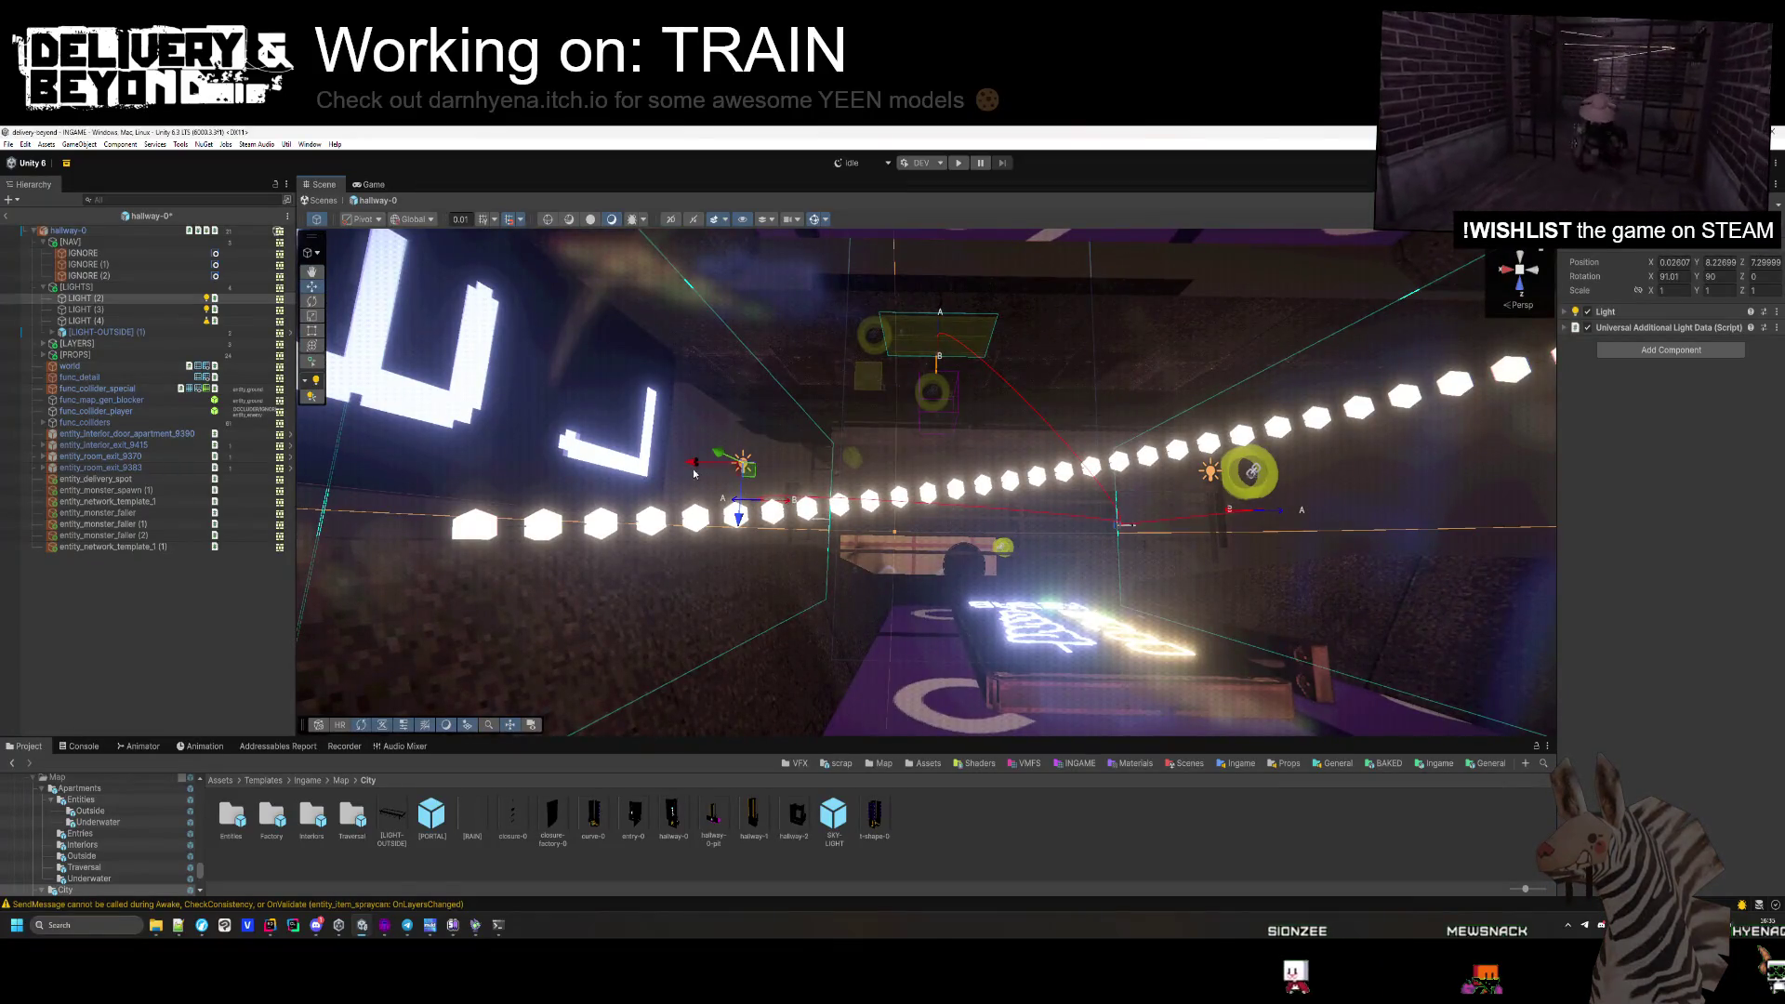
pyautogui.moveTo(779, 468)
pyautogui.mouseDown()
pyautogui.moveTo(909, 494)
pyautogui.moveTo(1334, 299)
pyautogui.moveTo(1241, 322)
pyautogui.mouseUp()
pyautogui.moveTo(1086, 412)
pyautogui.mouseDown()
pyautogui.moveTo(1032, 465)
pyautogui.moveTo(1227, 498)
pyautogui.moveTo(993, 521)
pyautogui.moveTo(1306, 546)
pyautogui.moveTo(1223, 434)
pyautogui.moveTo(1263, 546)
pyautogui.moveTo(841, 488)
pyautogui.mouseUp()
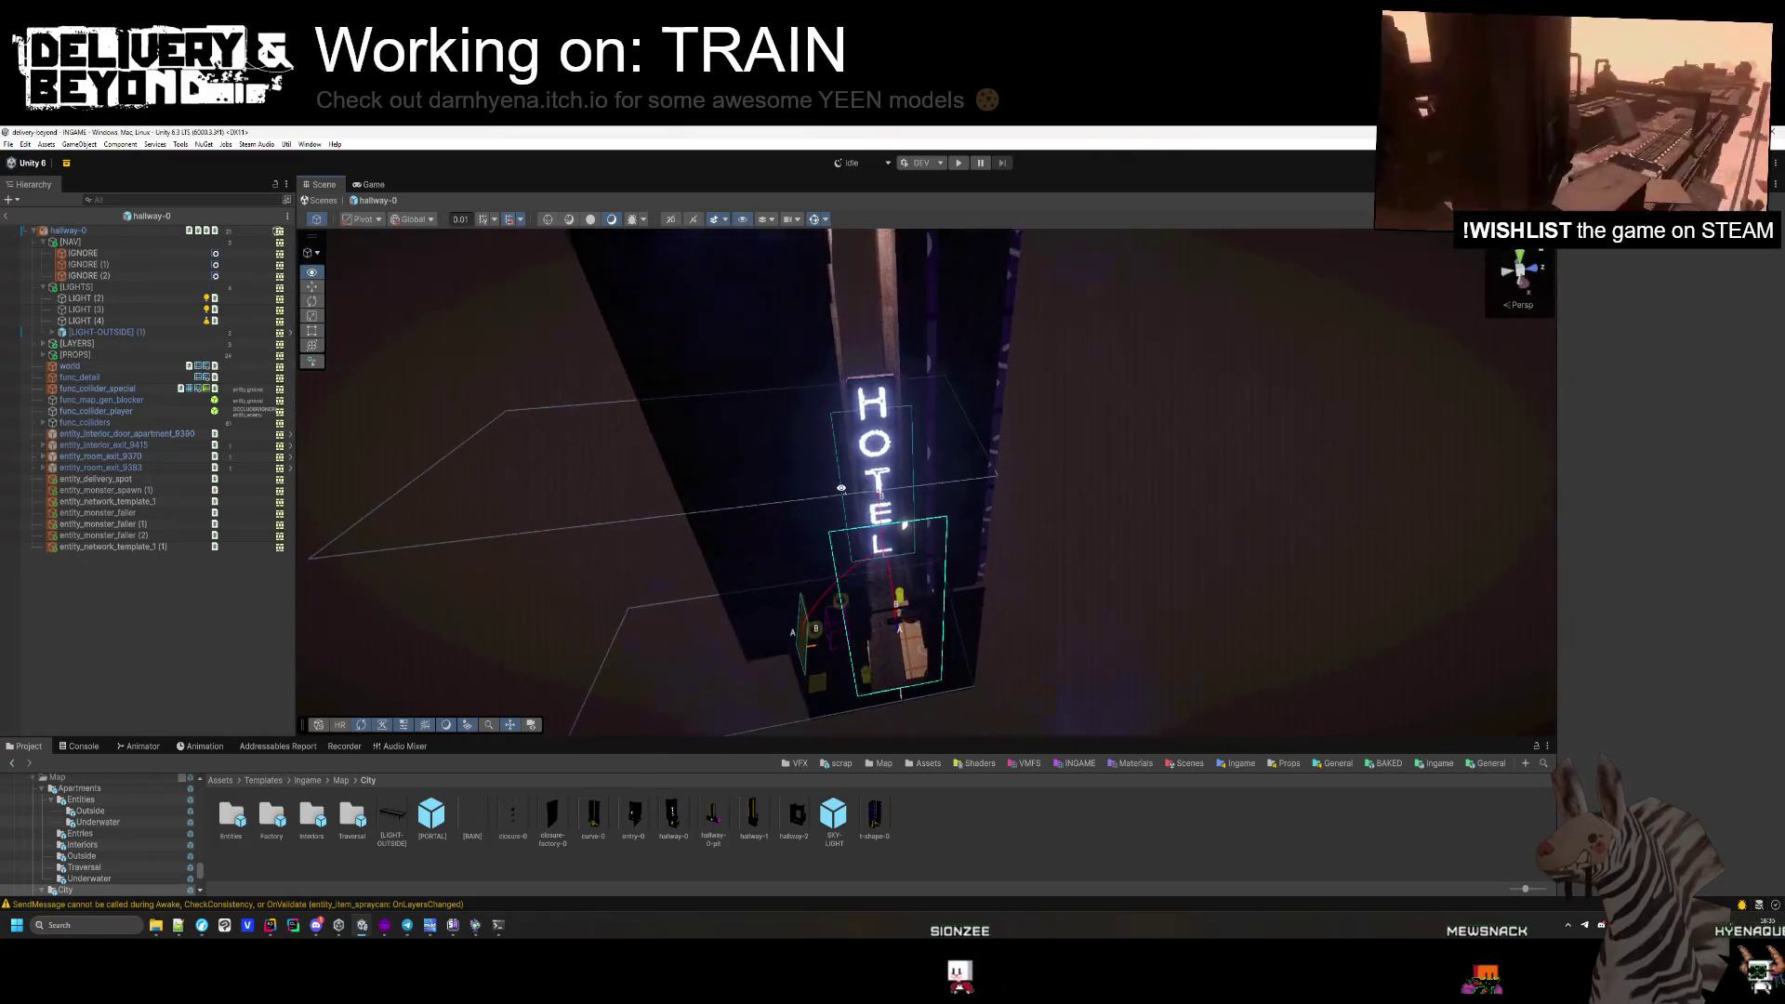
# Expand [LAYERS] and activate LAYER-0 so its props appear in the shaft.
pyautogui.click(43, 264)
pyautogui.hotkey('alt', 'shift', 'a')
pyautogui.moveTo(929, 558)
pyautogui.mouseDown()
pyautogui.moveTo(969, 552)
pyautogui.moveTo(929, 529)
pyautogui.moveTo(947, 547)
pyautogui.moveTo(916, 367)
pyautogui.moveTo(984, 370)
pyautogui.moveTo(861, 473)
pyautogui.moveTo(959, 287)
pyautogui.mouseUp()
pyautogui.click(947, 547)
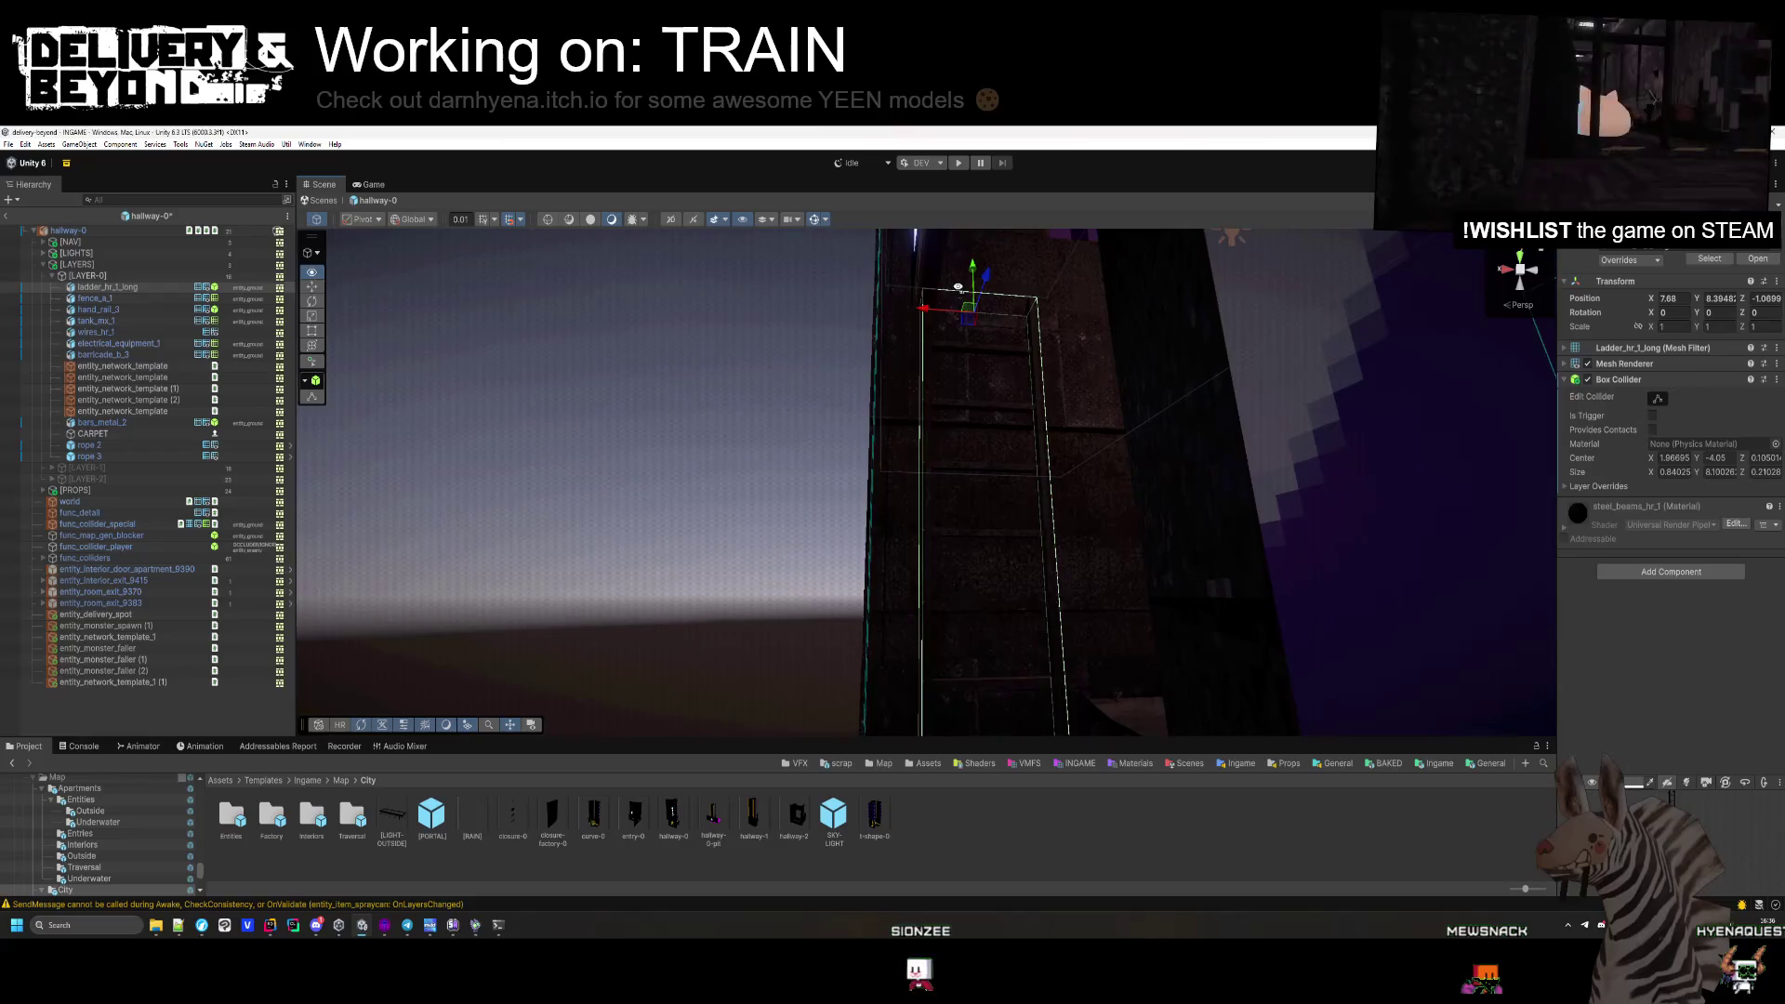
# Delete fence_a_1, electrical_equipment_1 and barricade_b_3 from LAYER-0.
pyautogui.moveTo(877, 359)
pyautogui.mouseDown()
pyautogui.moveTo(920, 642)
pyautogui.moveTo(1008, 685)
pyautogui.moveTo(860, 625)
pyautogui.moveTo(903, 587)
pyautogui.moveTo(932, 502)
pyautogui.moveTo(925, 564)
pyautogui.moveTo(871, 573)
pyautogui.moveTo(867, 555)
pyautogui.moveTo(1069, 548)
pyautogui.moveTo(996, 565)
pyautogui.moveTo(847, 499)
pyautogui.moveTo(846, 528)
pyautogui.moveTo(756, 530)
pyautogui.moveTo(852, 529)
pyautogui.moveTo(688, 465)
pyautogui.moveTo(721, 370)
pyautogui.moveTo(727, 482)
pyautogui.moveTo(773, 455)
pyautogui.moveTo(745, 443)
pyautogui.moveTo(1045, 569)
pyautogui.moveTo(1390, 597)
pyautogui.moveTo(810, 577)
pyautogui.moveTo(835, 564)
pyautogui.mouseUp()
pyautogui.press('Delete')
pyautogui.press('Delete')
pyautogui.click(1057, 493)
pyautogui.moveTo(1058, 493)
pyautogui.mouseDown()
pyautogui.moveTo(930, 567)
pyautogui.moveTo(797, 605)
pyautogui.moveTo(906, 632)
pyautogui.moveTo(706, 557)
pyautogui.moveTo(610, 481)
pyautogui.moveTo(521, 506)
pyautogui.moveTo(921, 510)
pyautogui.moveTo(1100, 456)
pyautogui.moveTo(1128, 478)
pyautogui.moveTo(1156, 370)
pyautogui.moveTo(1091, 519)
pyautogui.moveTo(1115, 589)
pyautogui.moveTo(1171, 556)
pyautogui.moveTo(270, 432)
pyautogui.mouseUp()
pyautogui.press('Delete')
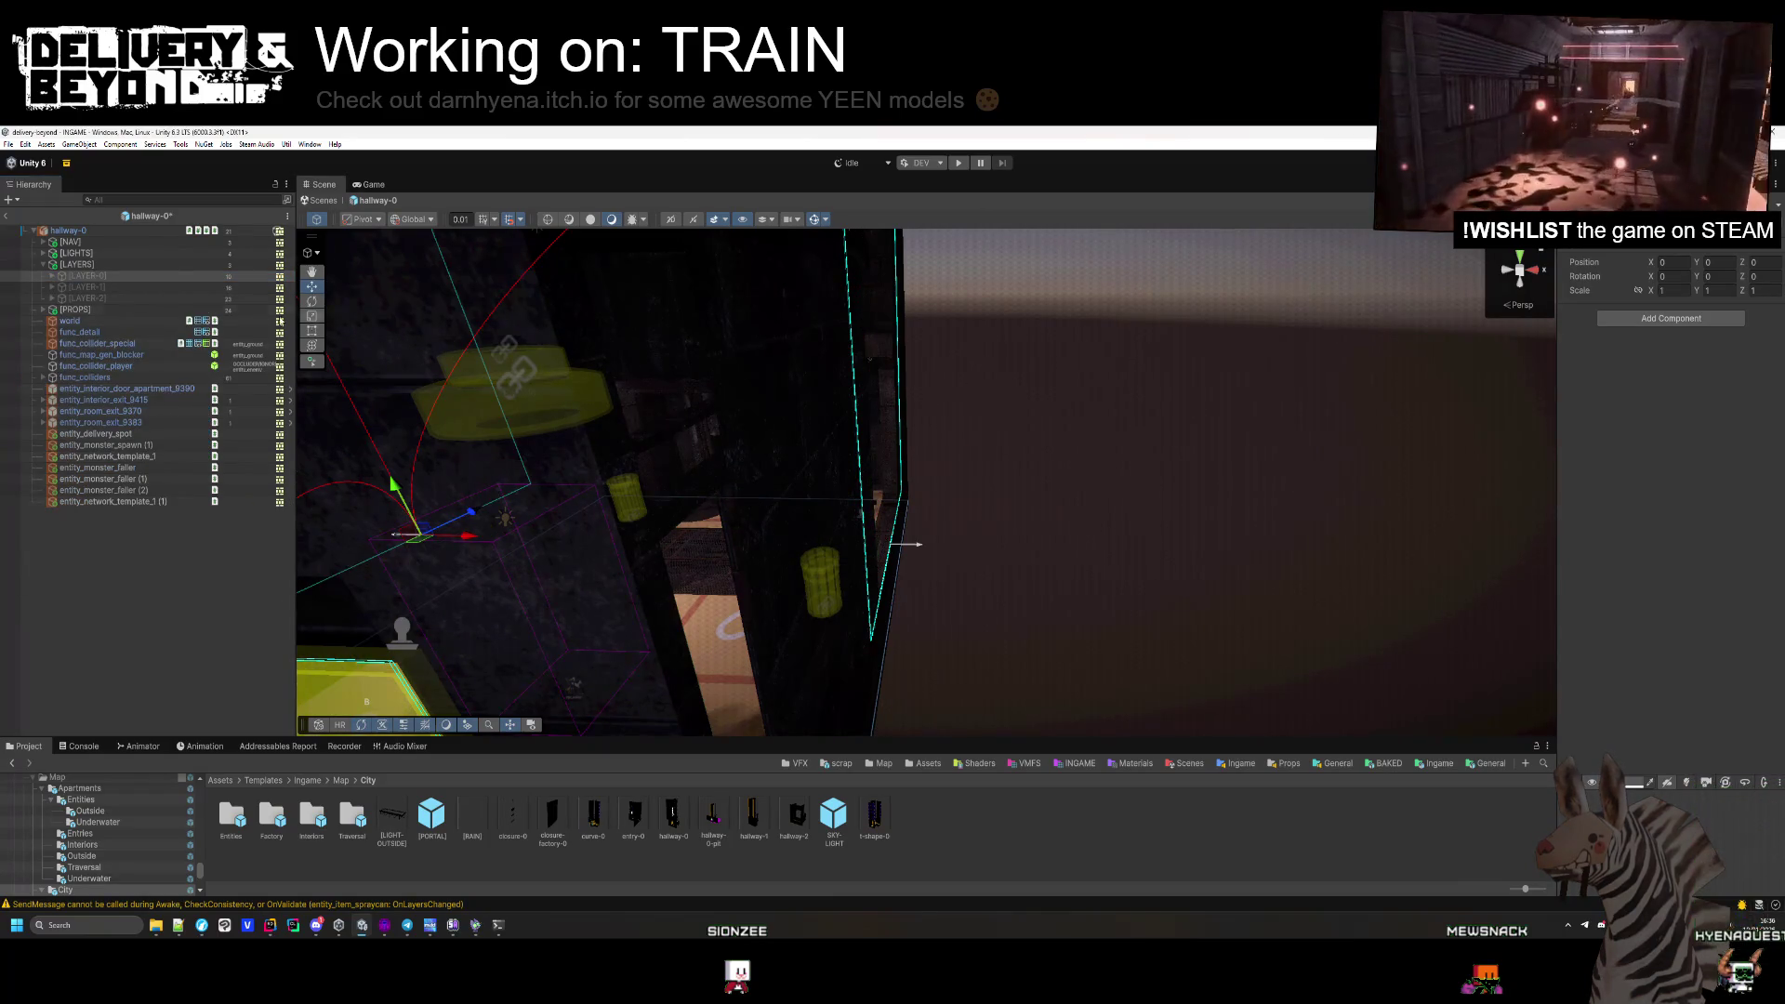
# Delete the electrical_equipment_2 panel near the yellow crates.
pyautogui.moveTo(1022, 419)
pyautogui.mouseDown()
pyautogui.moveTo(1082, 332)
pyautogui.moveTo(1152, 433)
pyautogui.moveTo(1054, 443)
pyautogui.moveTo(1152, 446)
pyautogui.moveTo(709, 375)
pyautogui.mouseUp()
pyautogui.press('Delete')
pyautogui.click(859, 346)
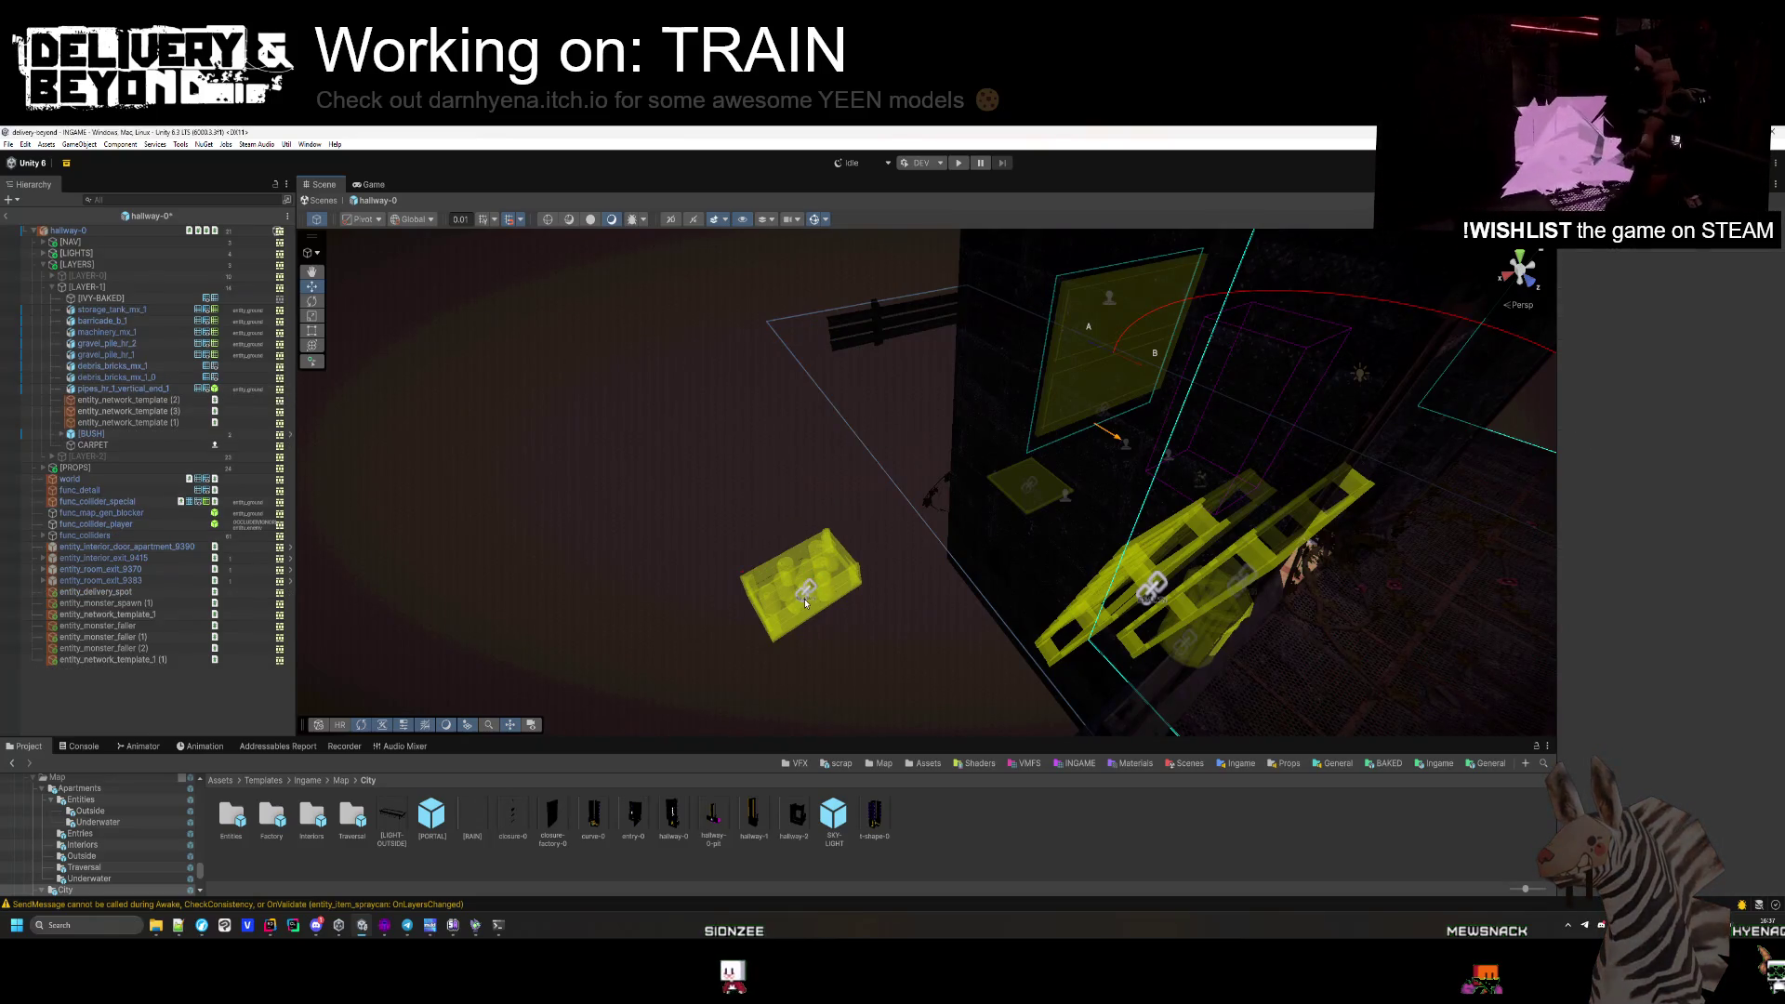
pyautogui.moveTo(998, 537)
pyautogui.mouseDown()
pyautogui.moveTo(869, 559)
pyautogui.moveTo(941, 497)
pyautogui.moveTo(890, 413)
pyautogui.moveTo(953, 405)
pyautogui.moveTo(1023, 480)
pyautogui.moveTo(959, 514)
pyautogui.mouseUp()
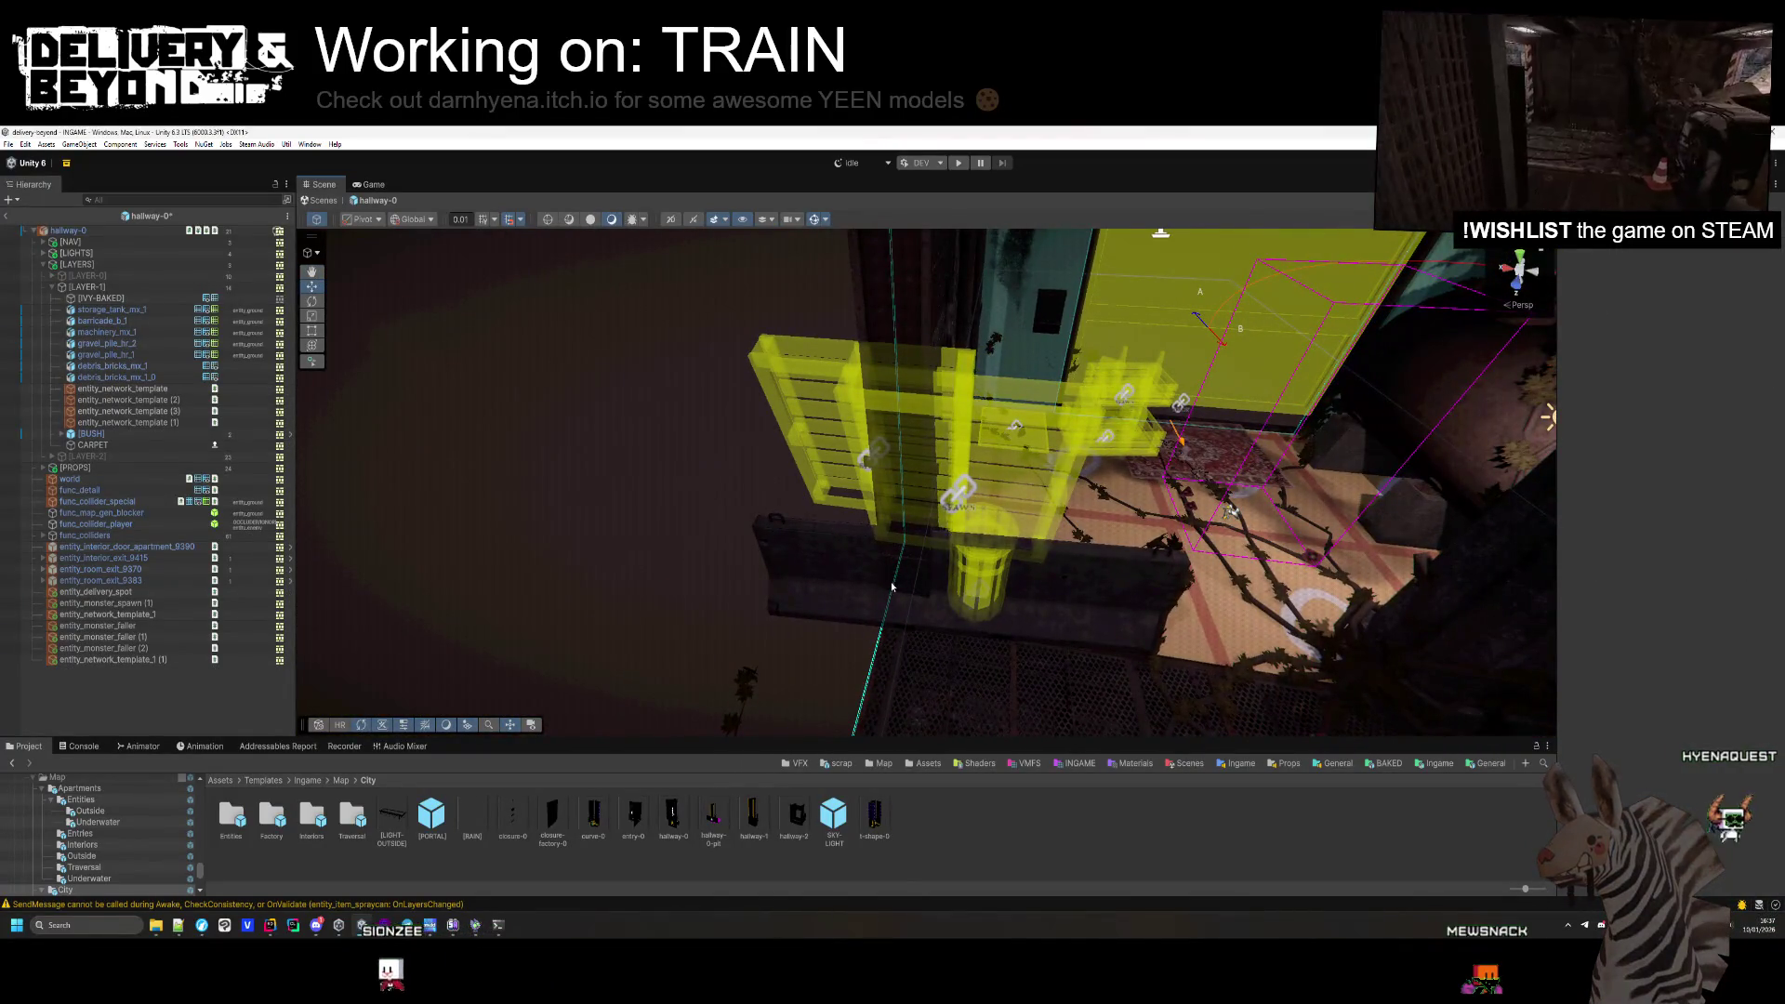
# Delete two entity_network_template objects near barricade_b_1.
pyautogui.click(891, 585)
pyautogui.moveTo(891, 585); pyautogui.dragTo(955, 541)
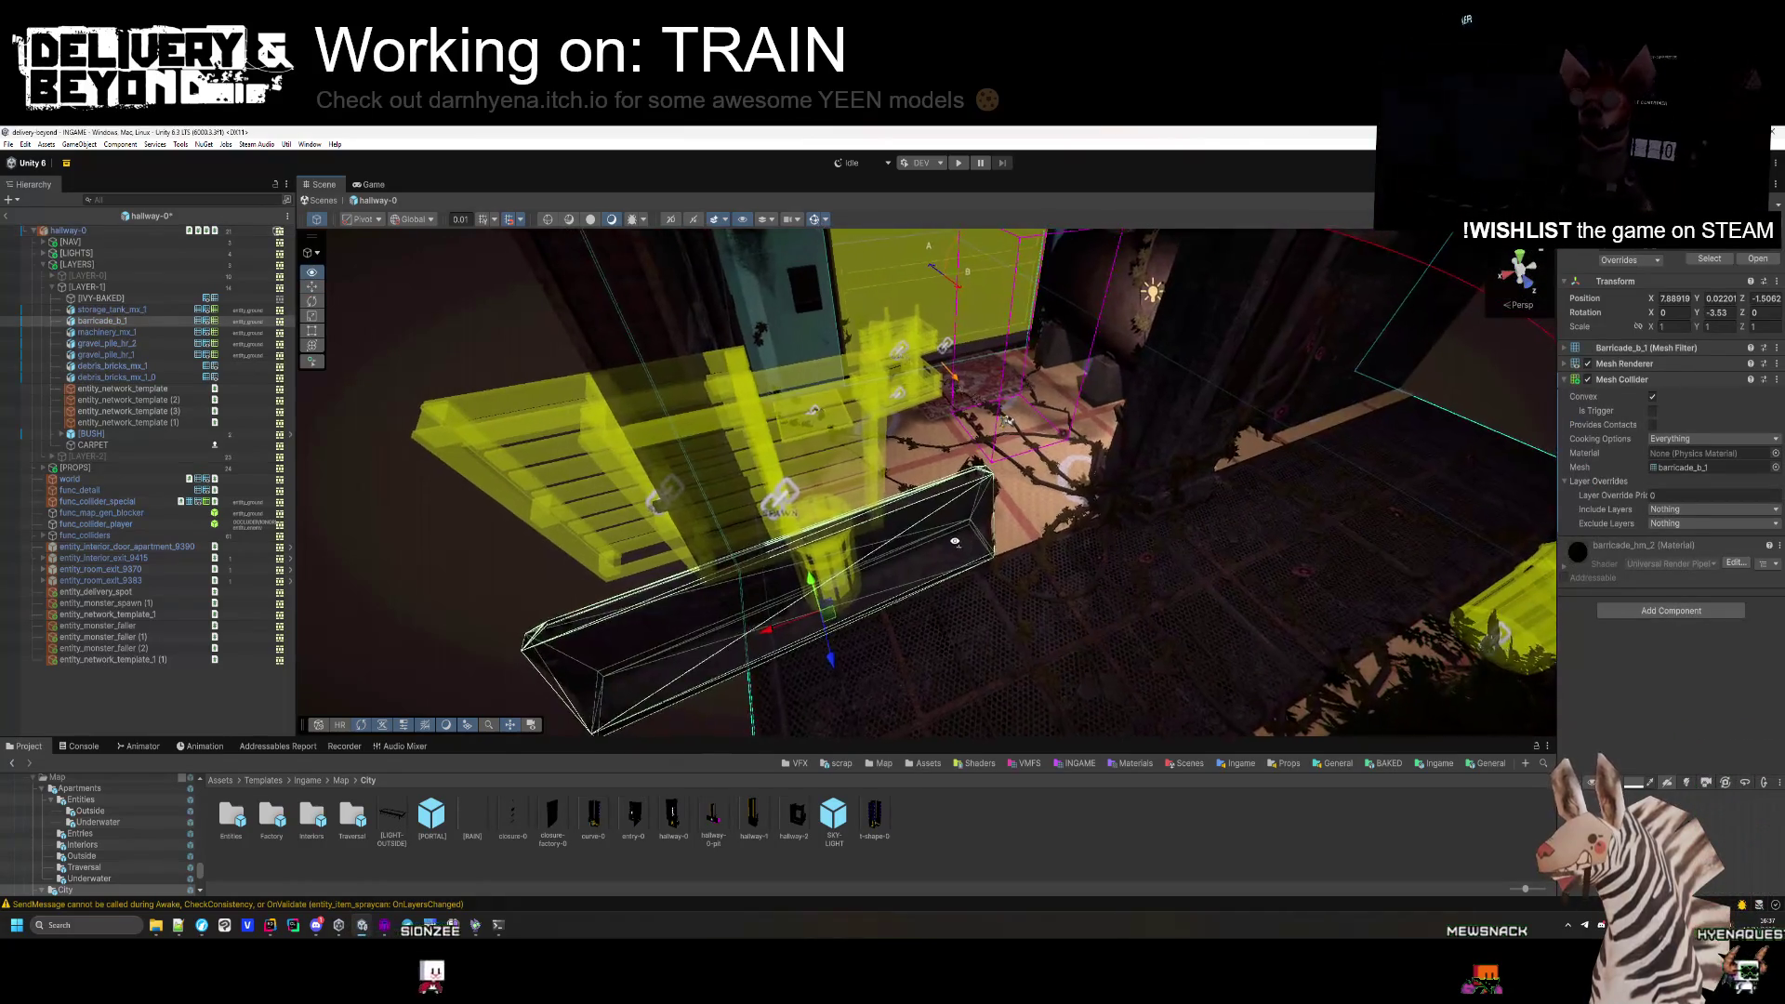
pyautogui.click(821, 590)
pyautogui.press('Delete')
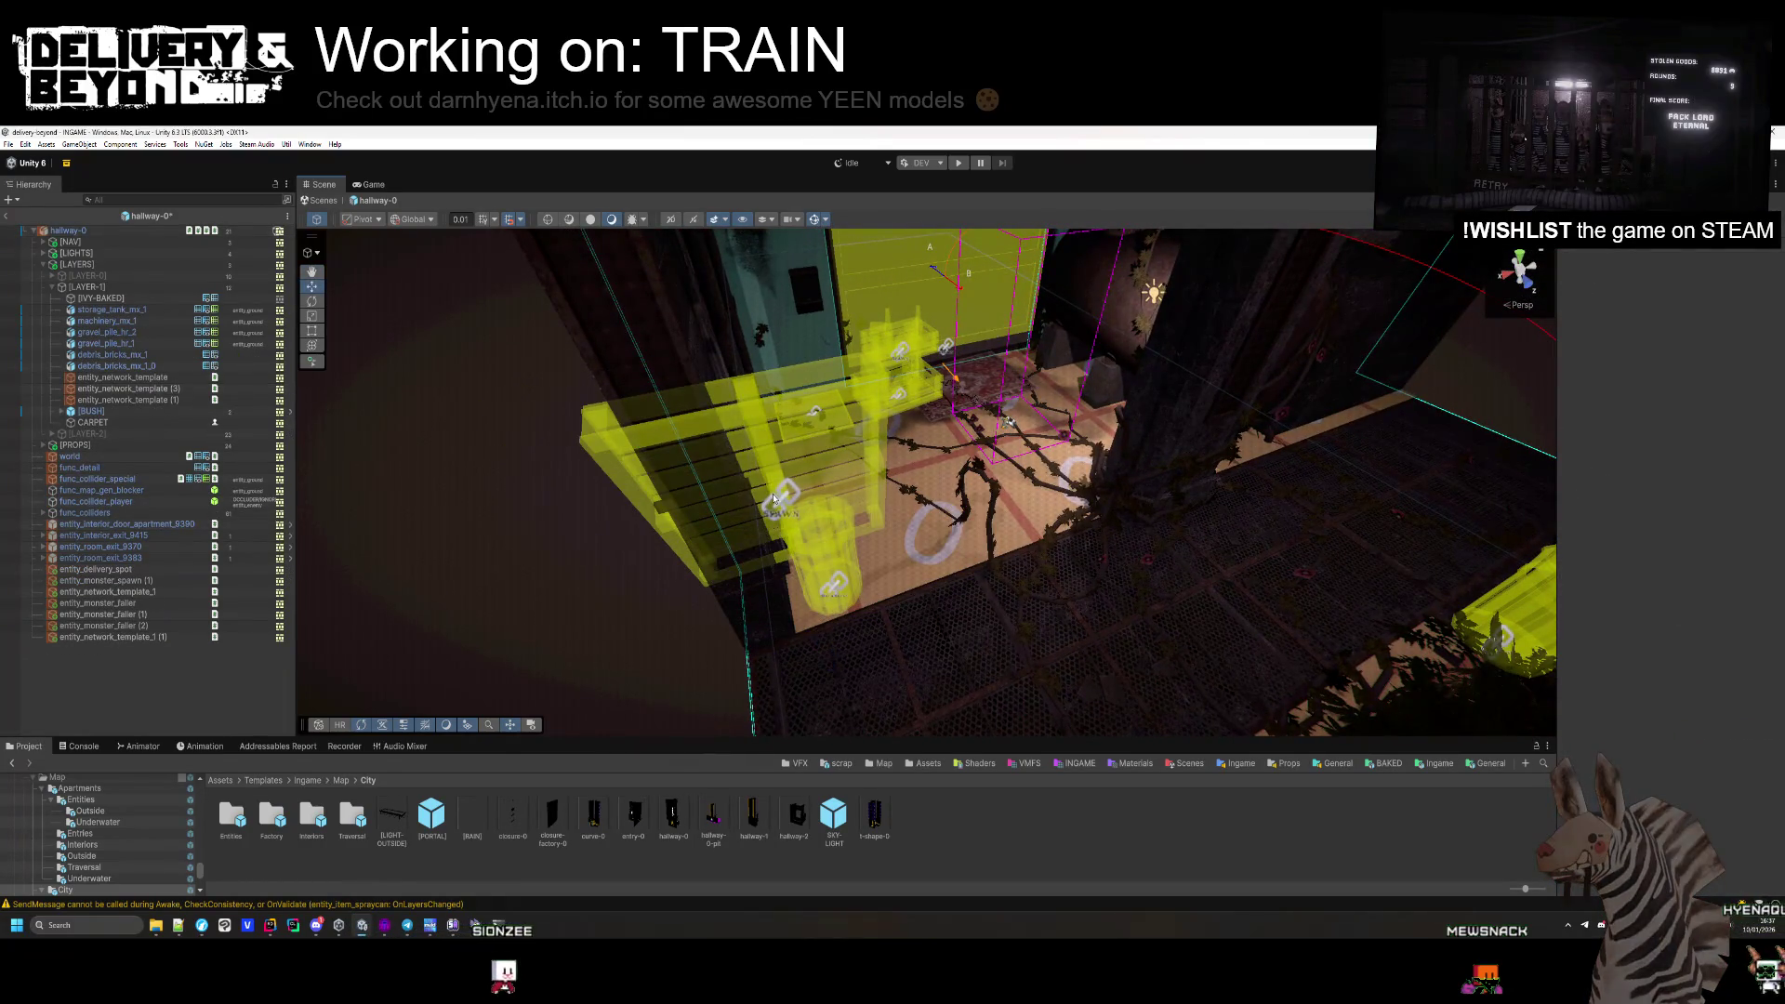
pyautogui.moveTo(686, 531)
pyautogui.mouseDown()
pyautogui.moveTo(1026, 557)
pyautogui.moveTo(1247, 414)
pyautogui.moveTo(1187, 486)
pyautogui.moveTo(845, 617)
pyautogui.moveTo(1014, 611)
pyautogui.moveTo(1079, 530)
pyautogui.moveTo(1099, 605)
pyautogui.moveTo(1322, 656)
pyautogui.mouseUp()
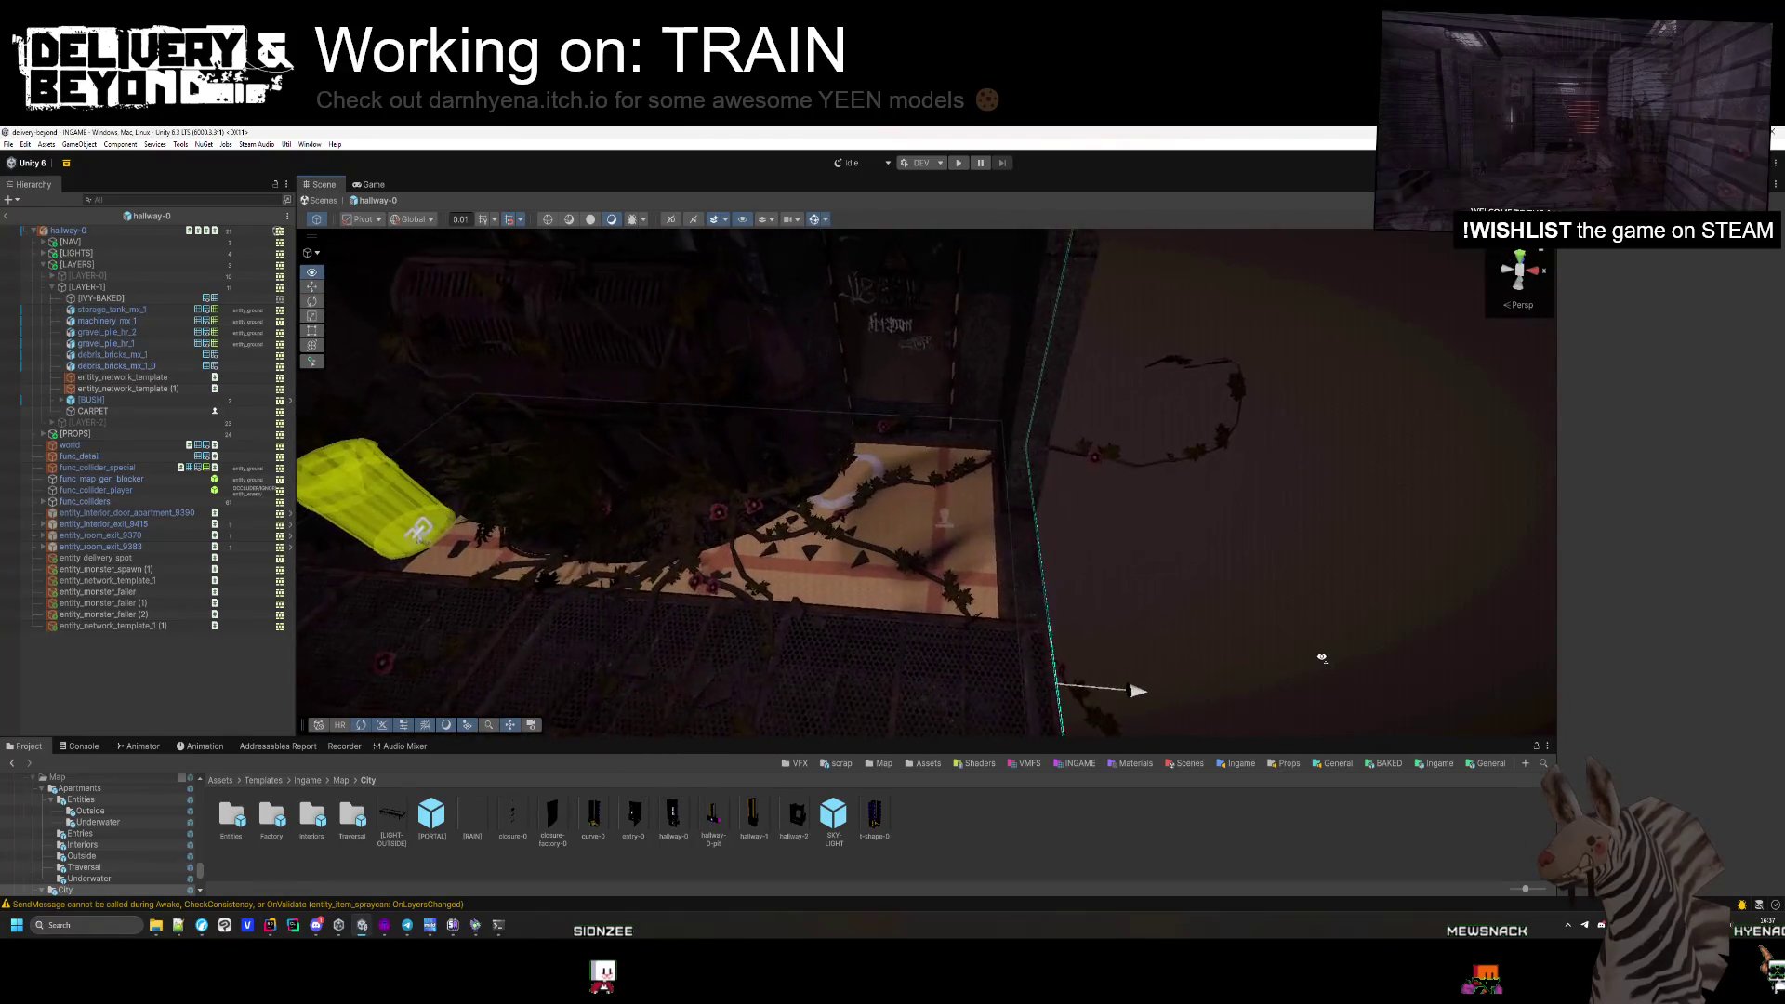
pyautogui.moveTo(1108, 483)
pyautogui.mouseDown()
pyautogui.moveTo(1228, 559)
pyautogui.moveTo(1096, 515)
pyautogui.mouseUp()
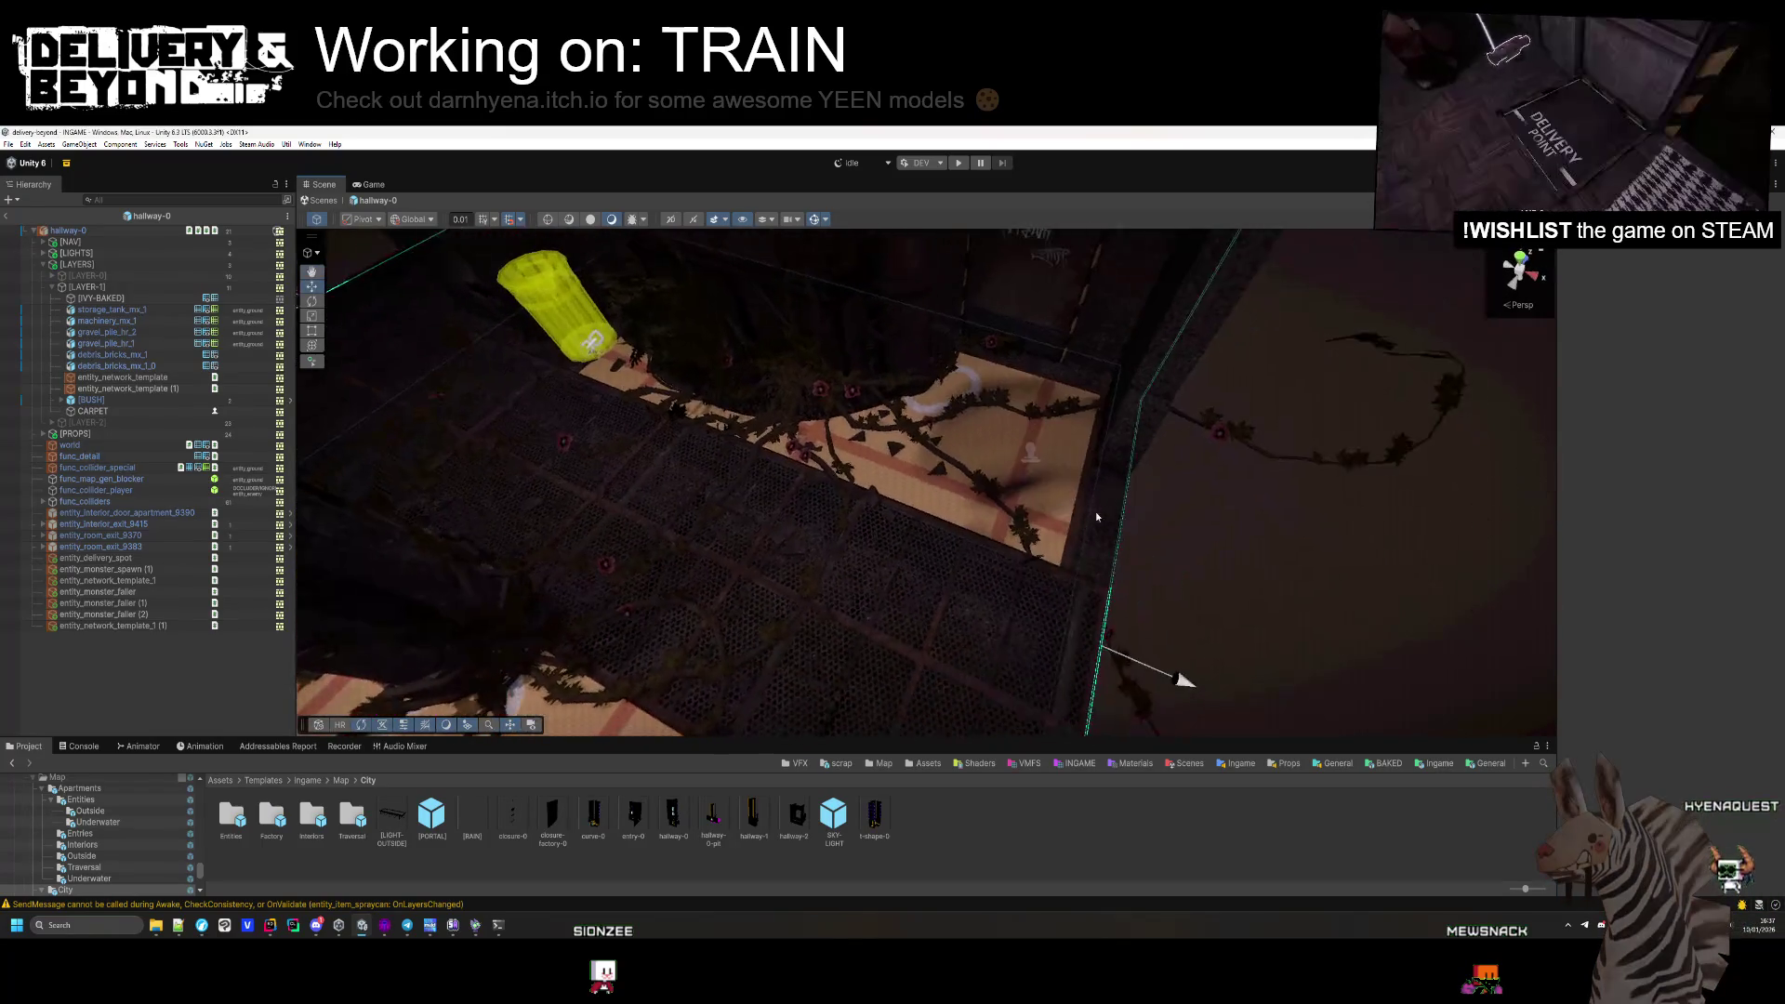
# Inspect the DECAL_7 (1) decal projector and the street lamp.
pyautogui.click(1030, 453)
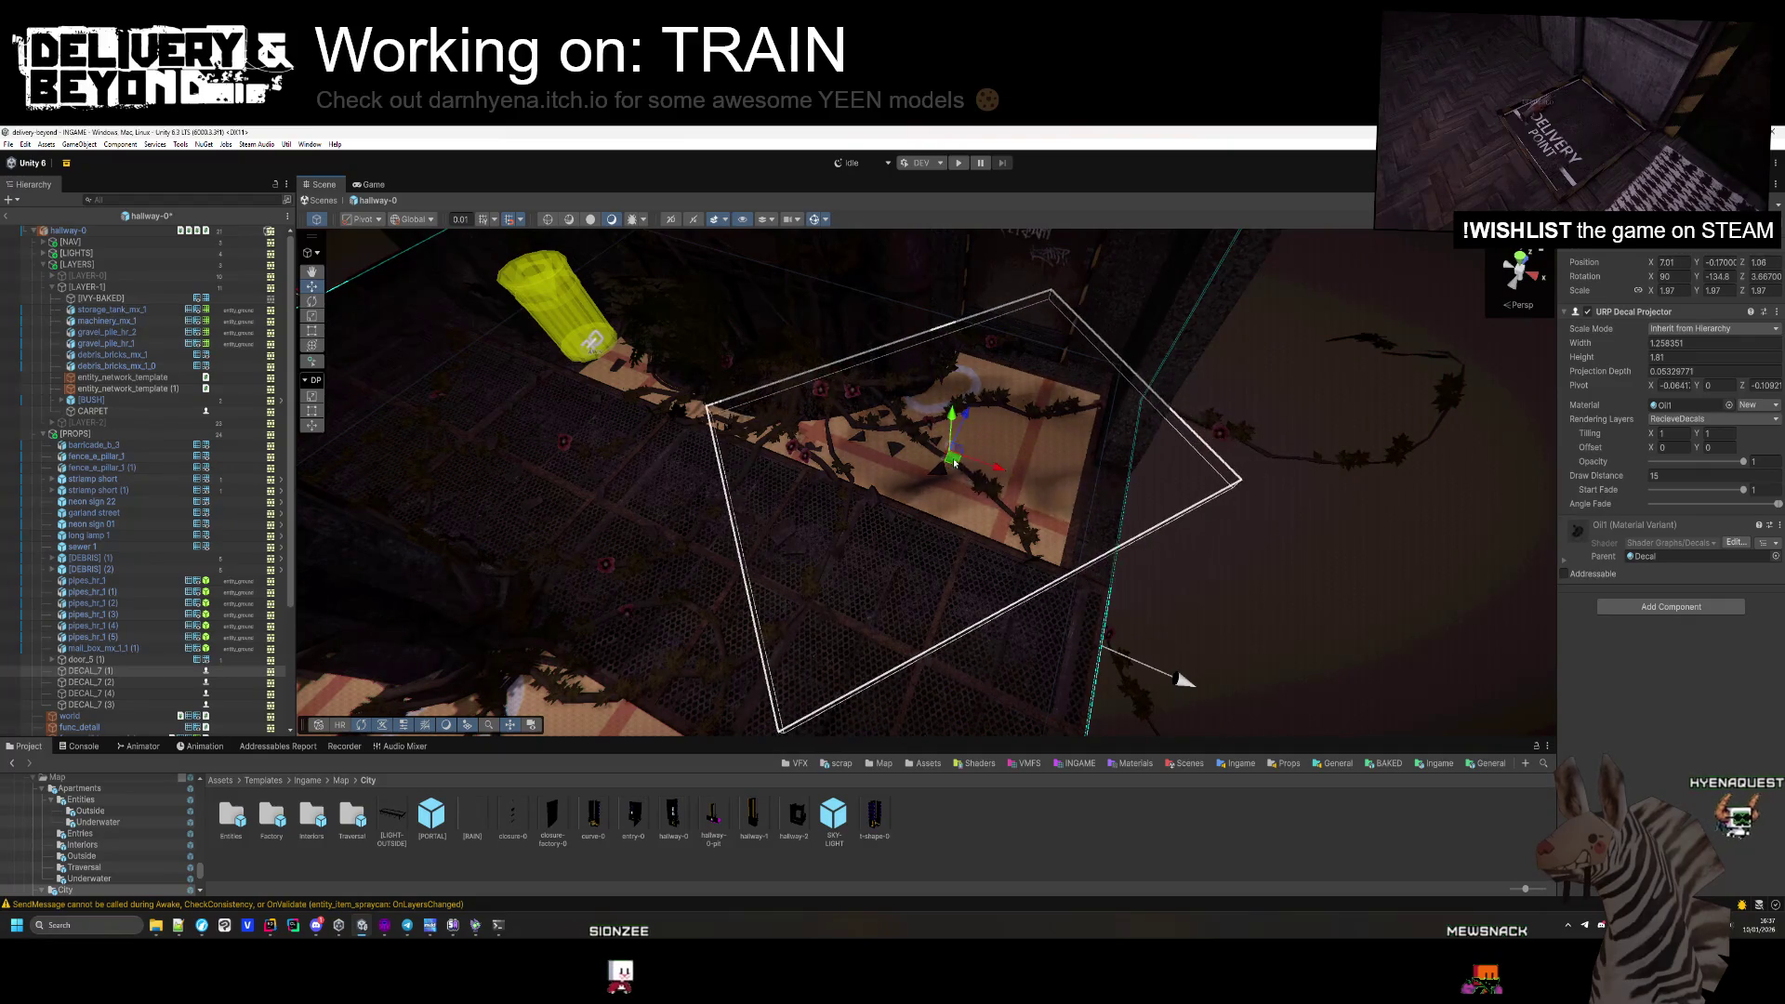
pyautogui.moveTo(1257, 600)
pyautogui.mouseDown()
pyautogui.moveTo(1126, 523)
pyautogui.moveTo(1541, 564)
pyautogui.moveTo(1399, 406)
pyautogui.moveTo(1399, 491)
pyautogui.moveTo(1044, 506)
pyautogui.moveTo(1008, 597)
pyautogui.moveTo(1088, 549)
pyautogui.moveTo(966, 437)
pyautogui.mouseUp()
pyautogui.click(967, 437)
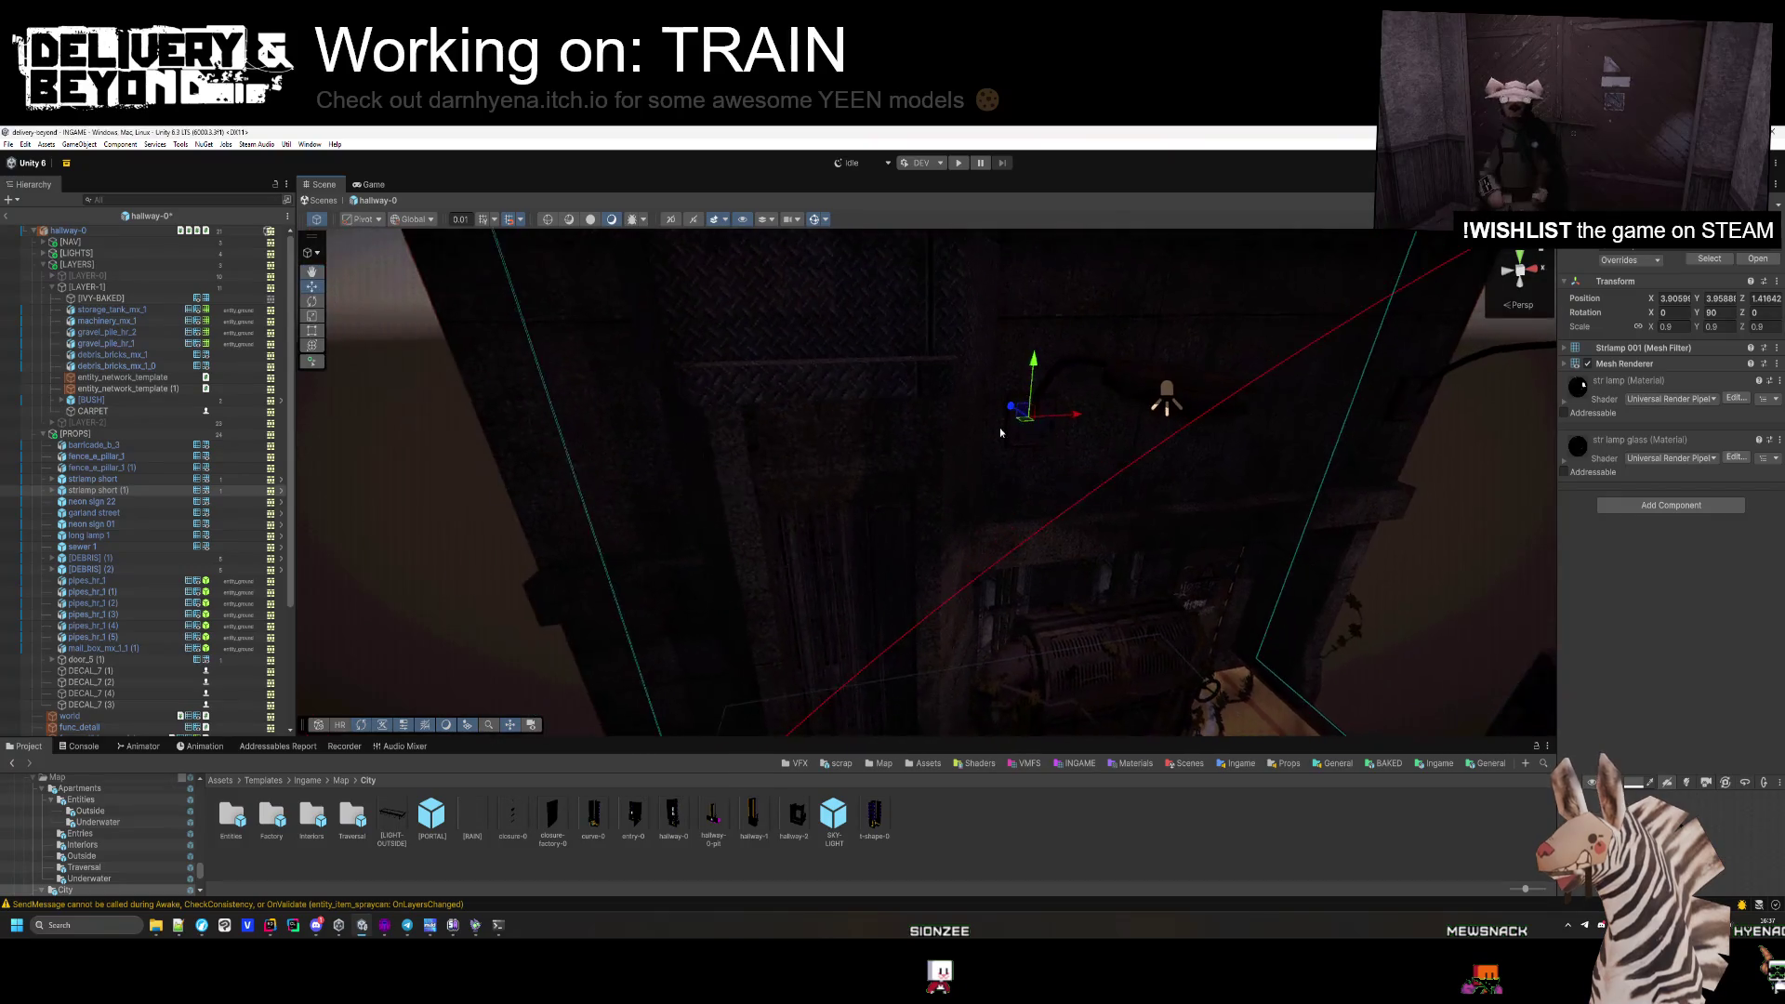
pyautogui.moveTo(657, 460)
pyautogui.mouseDown()
pyautogui.moveTo(785, 530)
pyautogui.moveTo(916, 558)
pyautogui.moveTo(868, 589)
pyautogui.moveTo(927, 522)
pyautogui.moveTo(805, 450)
pyautogui.moveTo(809, 327)
pyautogui.mouseUp()
pyautogui.click(882, 483)
pyautogui.moveTo(882, 483)
pyautogui.mouseDown()
pyautogui.moveTo(884, 505)
pyautogui.moveTo(863, 477)
pyautogui.moveTo(1144, 598)
pyautogui.moveTo(1342, 717)
pyautogui.moveTo(952, 558)
pyautogui.moveTo(779, 528)
pyautogui.mouseUp()
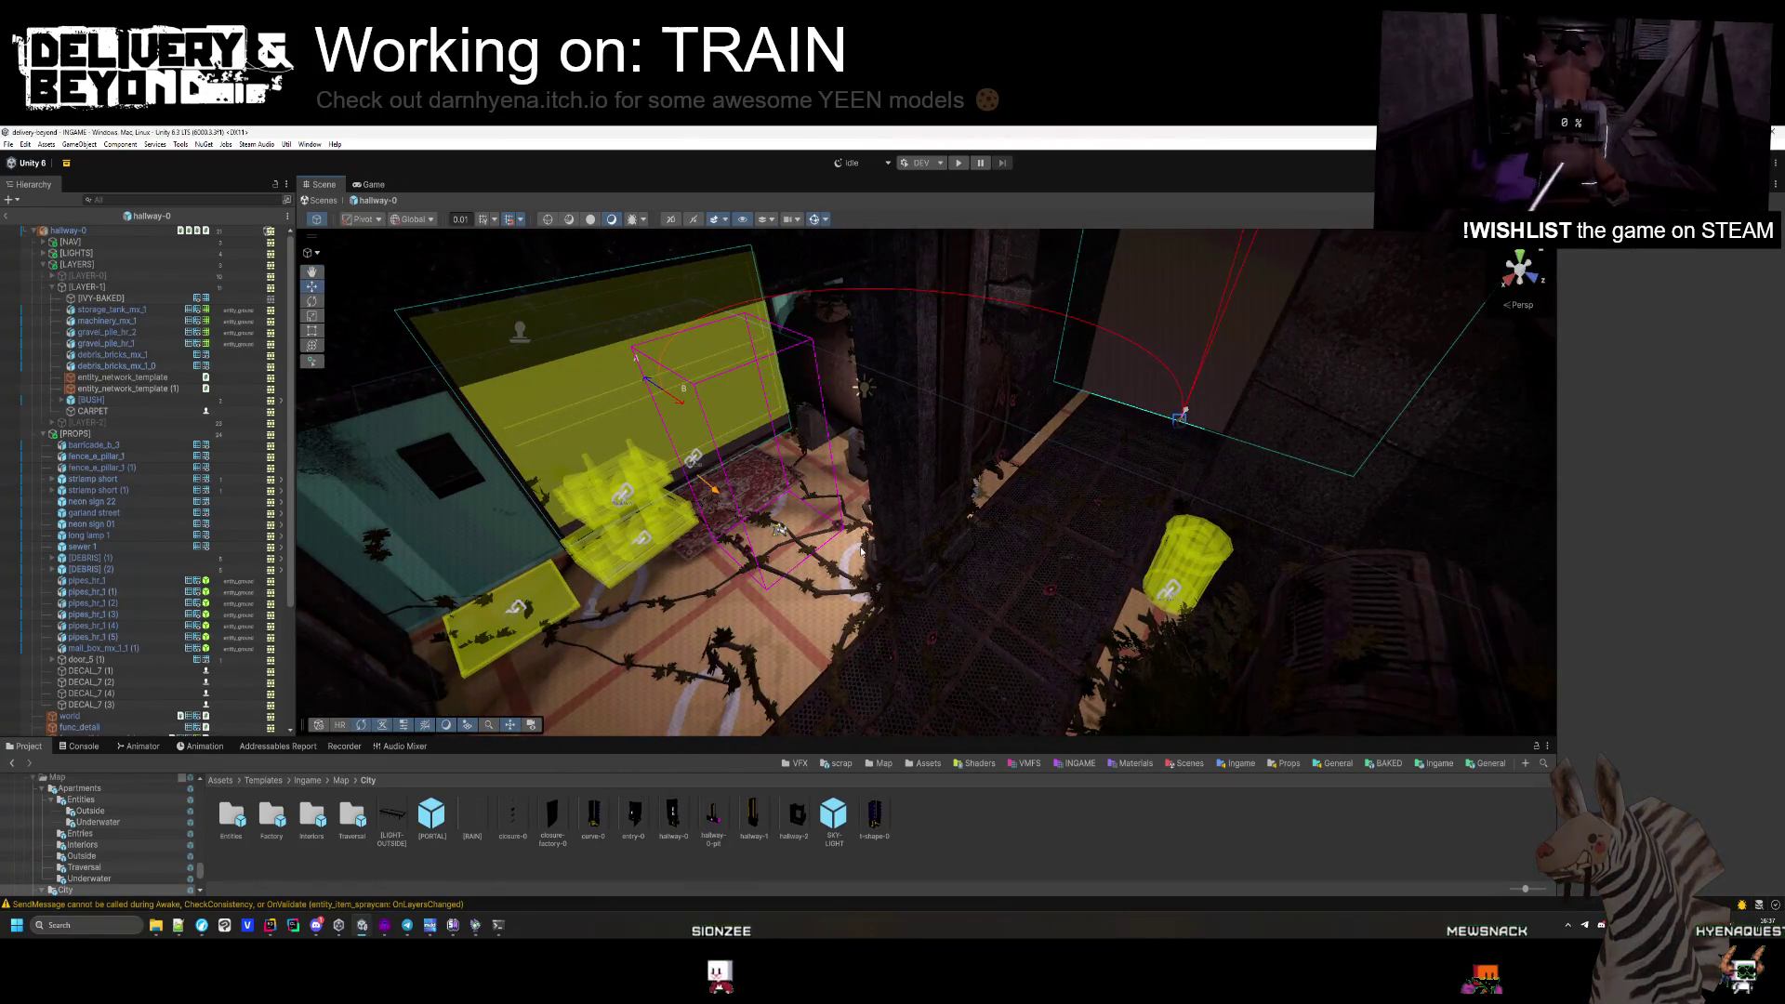
# Deactivate LAYER-1 to hide its vines, then check barricade_b_1 and the wall pipe.
pyautogui.hotkey('alt', 'shift', 'a')
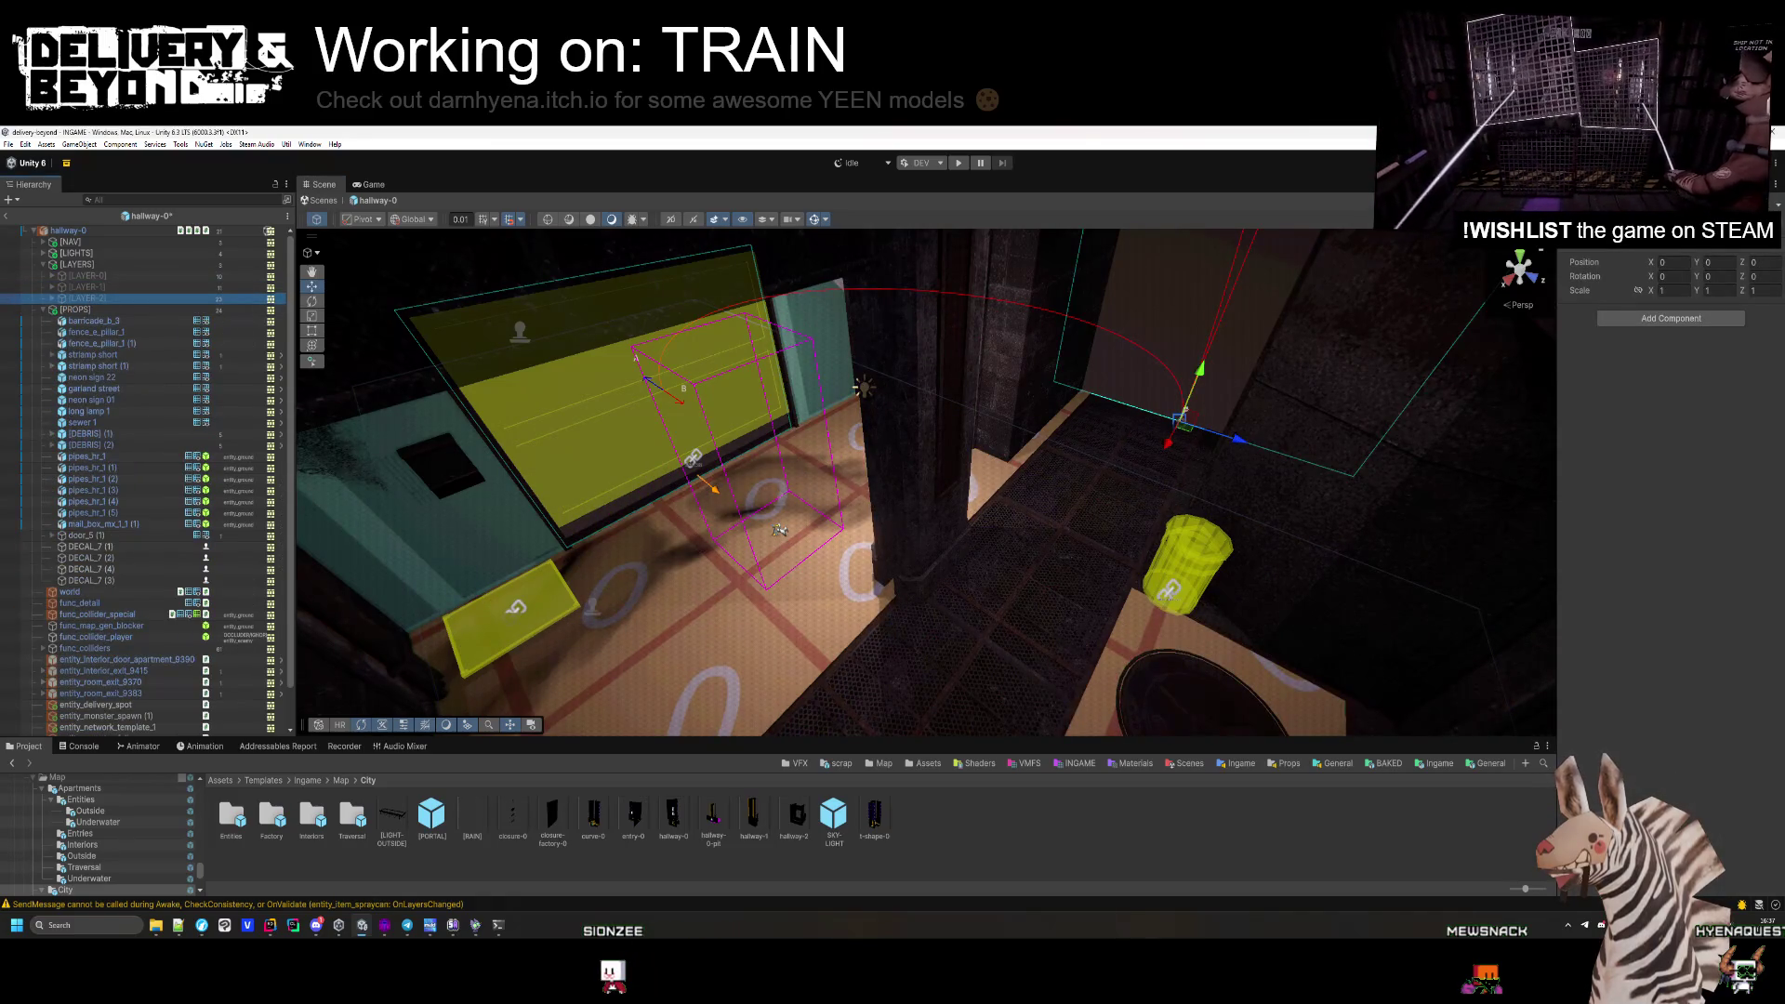
pyautogui.moveTo(779, 528)
pyautogui.mouseDown()
pyautogui.moveTo(805, 510)
pyautogui.moveTo(1000, 502)
pyautogui.moveTo(947, 453)
pyautogui.moveTo(1157, 522)
pyautogui.moveTo(956, 393)
pyautogui.moveTo(1083, 421)
pyautogui.moveTo(987, 485)
pyautogui.moveTo(804, 517)
pyautogui.mouseUp()
pyautogui.click(805, 511)
pyautogui.click(967, 447)
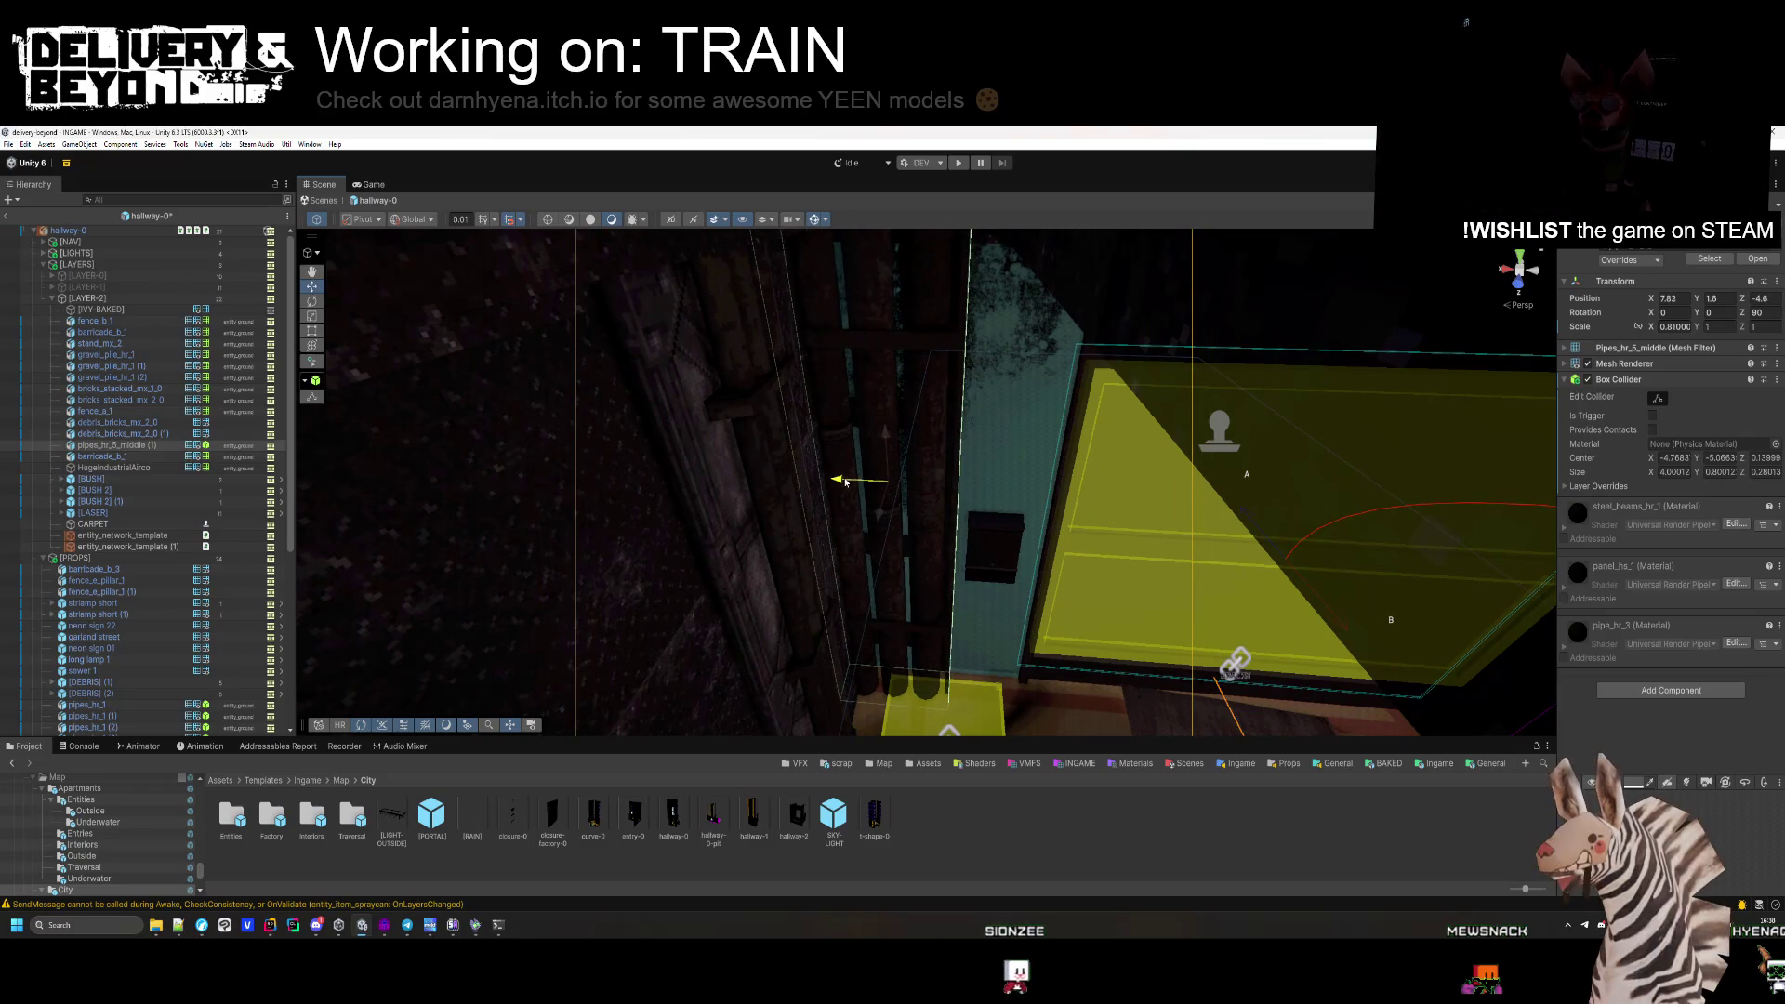
pyautogui.moveTo(889, 556); pyautogui.dragTo(614, 514)
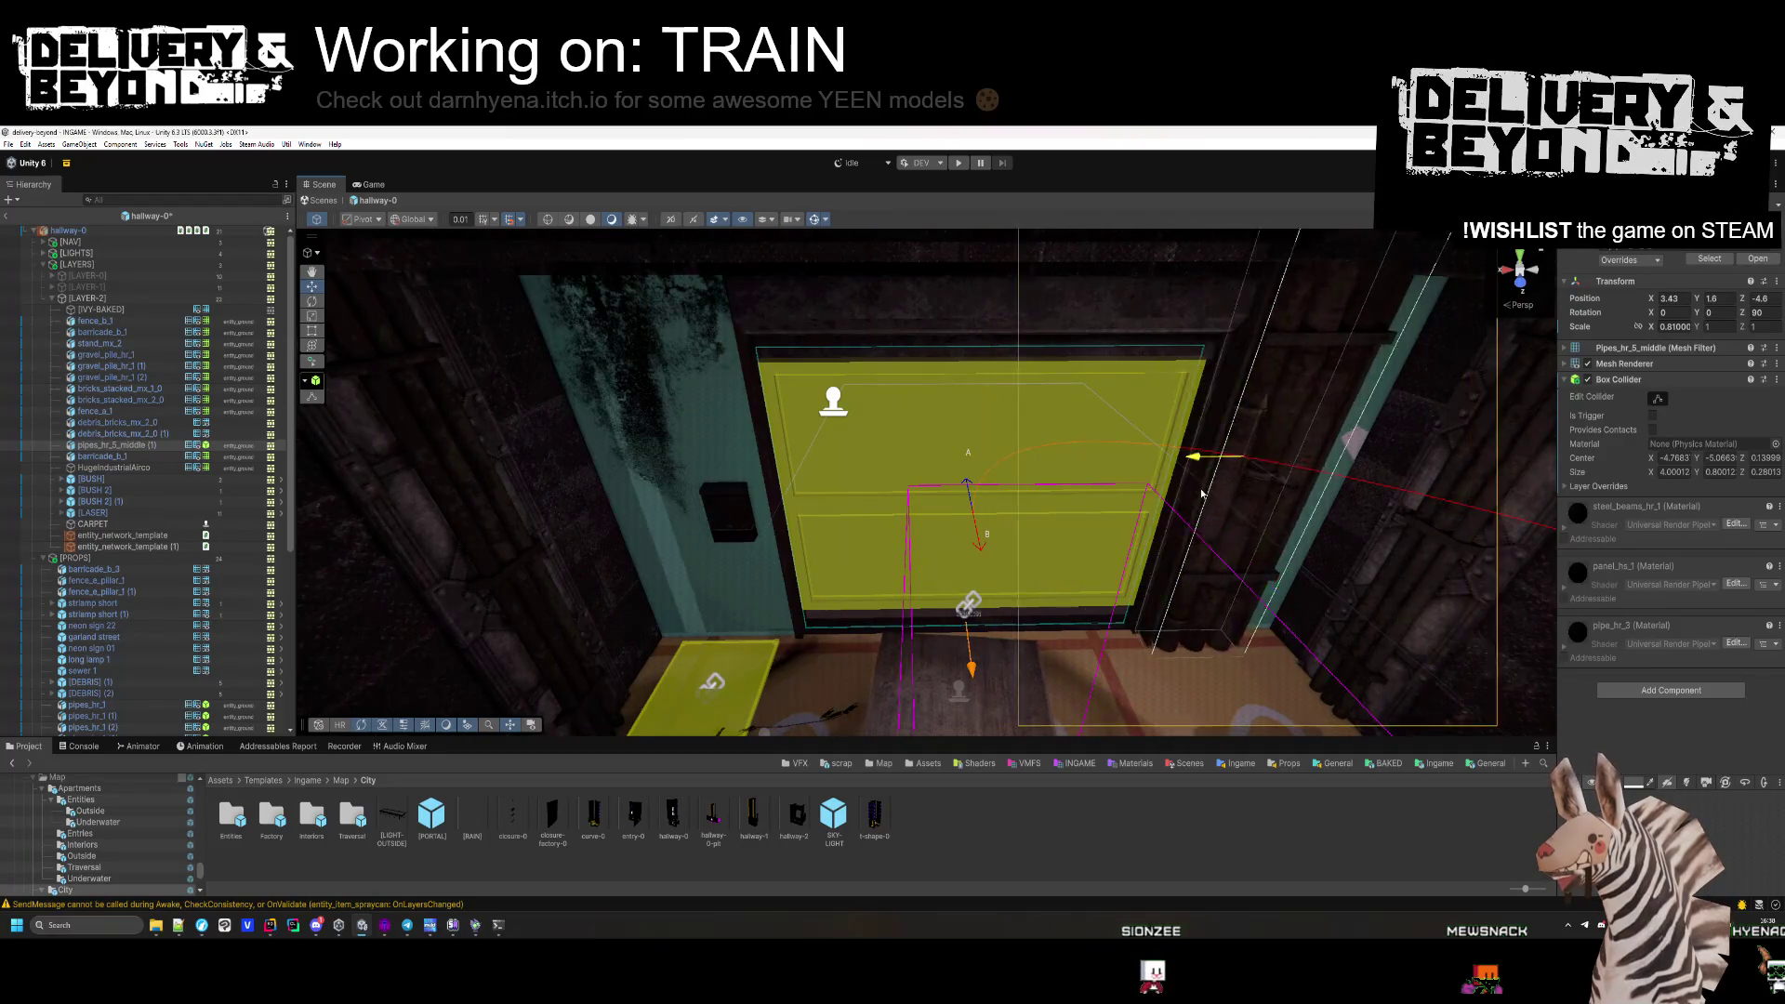
pyautogui.moveTo(1221, 499)
pyautogui.mouseDown()
pyautogui.moveTo(1207, 608)
pyautogui.moveTo(1076, 574)
pyautogui.moveTo(994, 521)
pyautogui.moveTo(761, 503)
pyautogui.mouseUp()
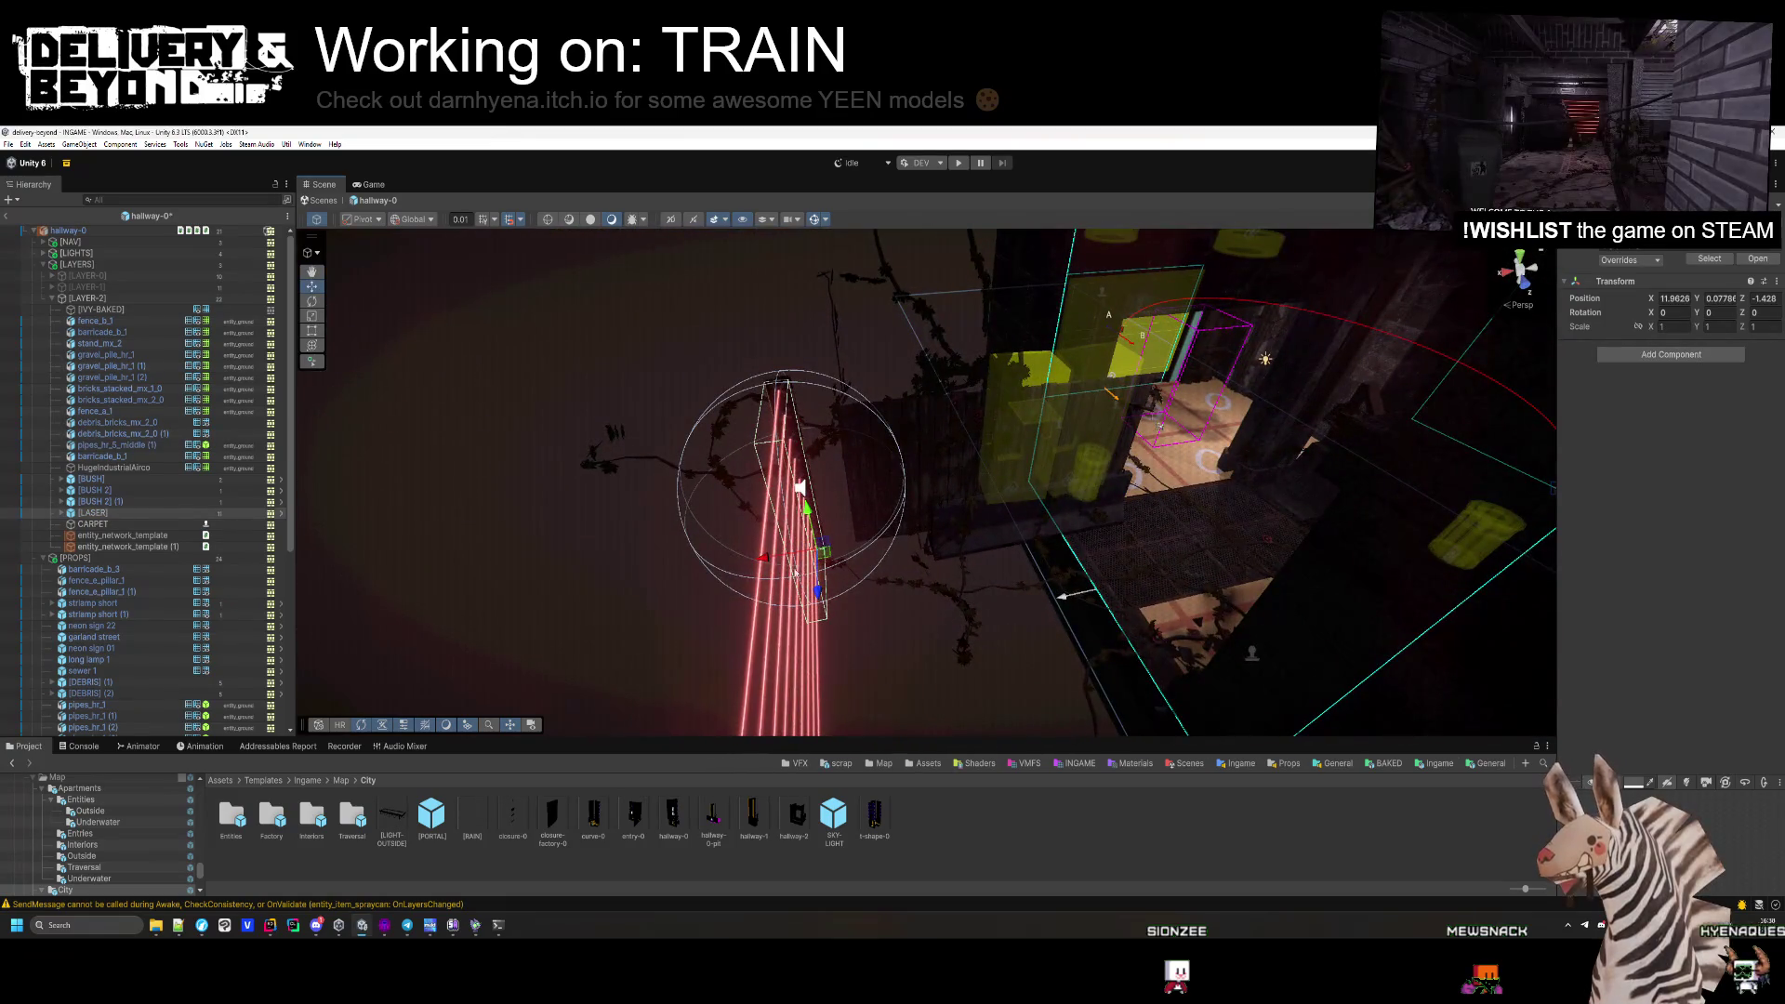
pyautogui.moveTo(1016, 559)
pyautogui.mouseDown()
pyautogui.moveTo(929, 534)
pyautogui.moveTo(860, 576)
pyautogui.moveTo(908, 498)
pyautogui.moveTo(849, 625)
pyautogui.moveTo(889, 622)
pyautogui.moveTo(930, 528)
pyautogui.moveTo(887, 528)
pyautogui.moveTo(929, 542)
pyautogui.moveTo(884, 567)
pyautogui.moveTo(808, 566)
pyautogui.mouseUp()
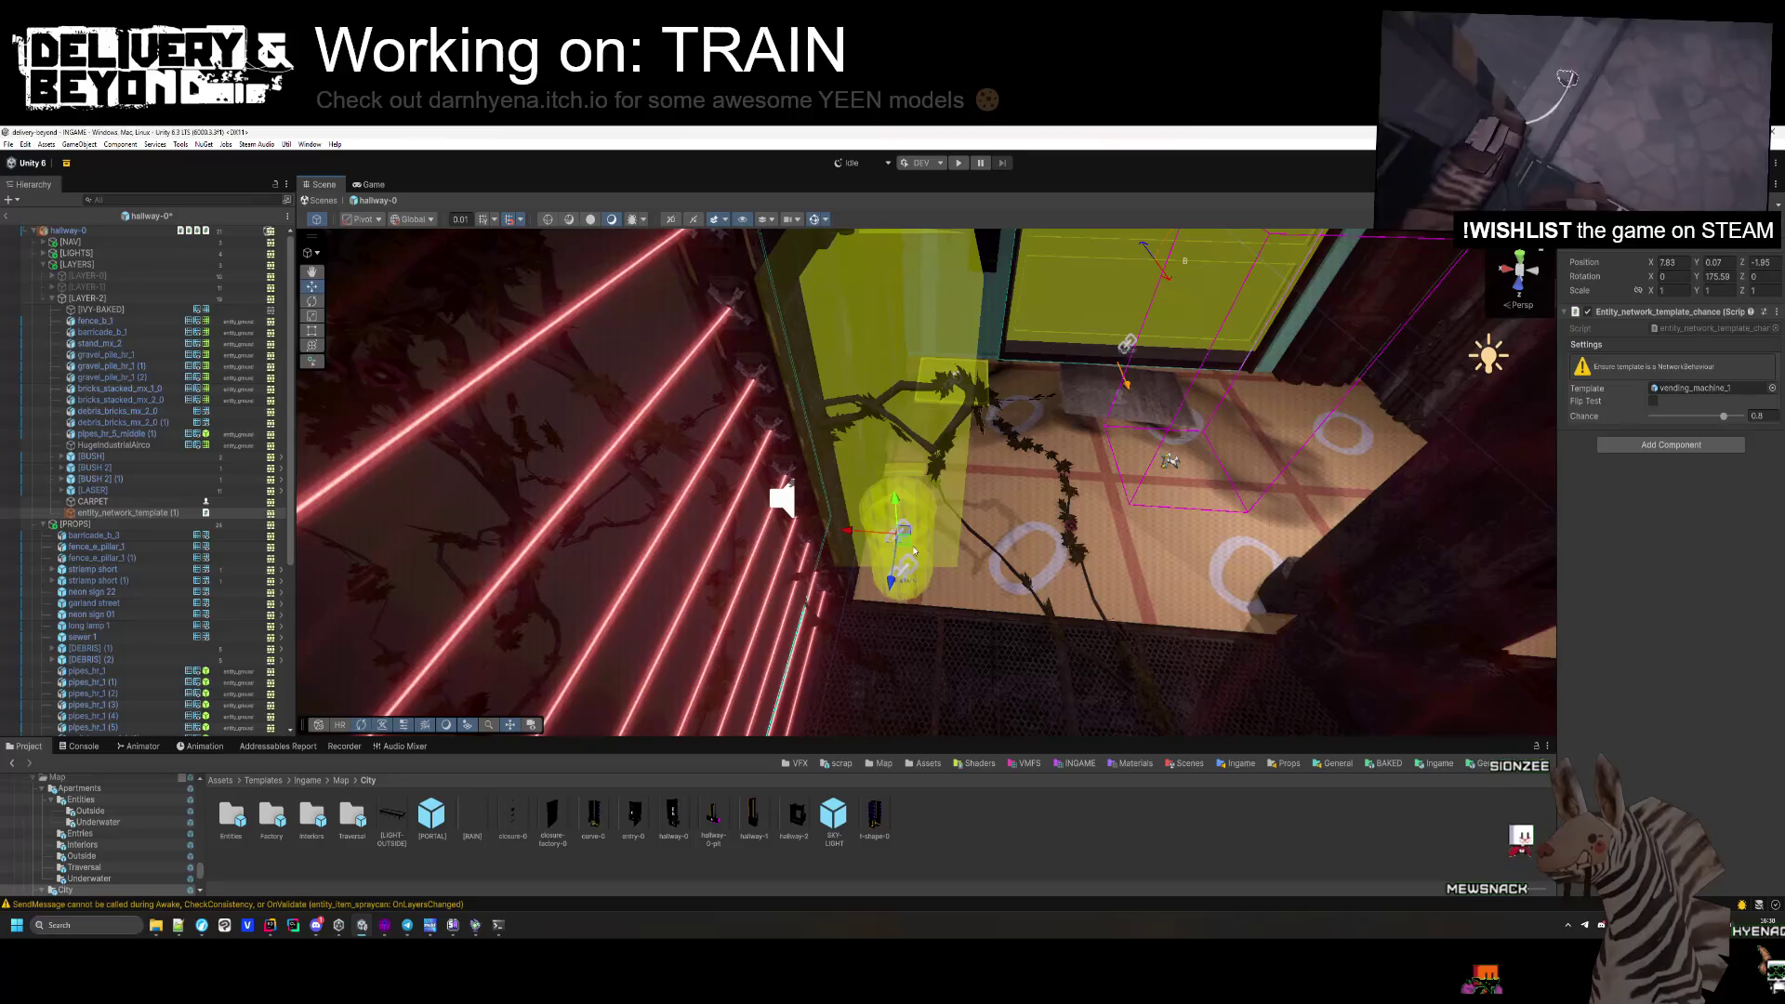
pyautogui.moveTo(914, 550); pyautogui.dragTo(1306, 576)
pyautogui.moveTo(1288, 554)
pyautogui.mouseDown()
pyautogui.moveTo(1147, 355)
pyautogui.moveTo(693, 423)
pyautogui.moveTo(1131, 514)
pyautogui.moveTo(1150, 535)
pyautogui.mouseUp()
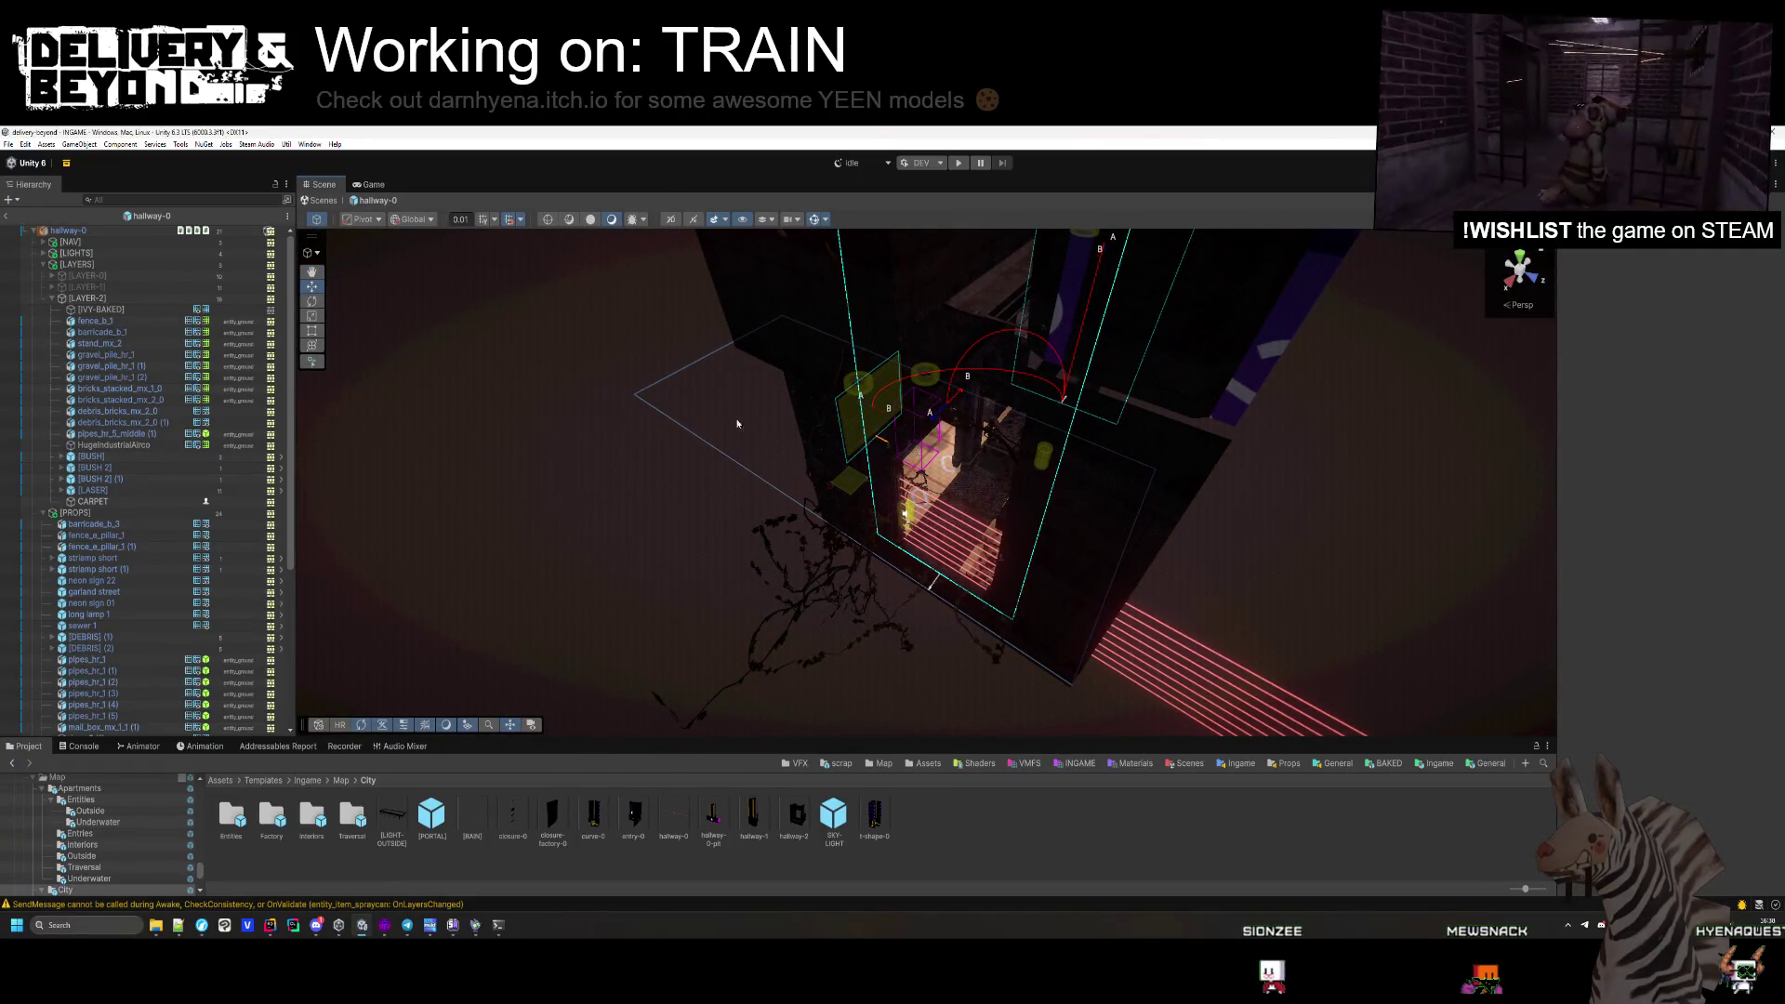
pyautogui.click(43, 513)
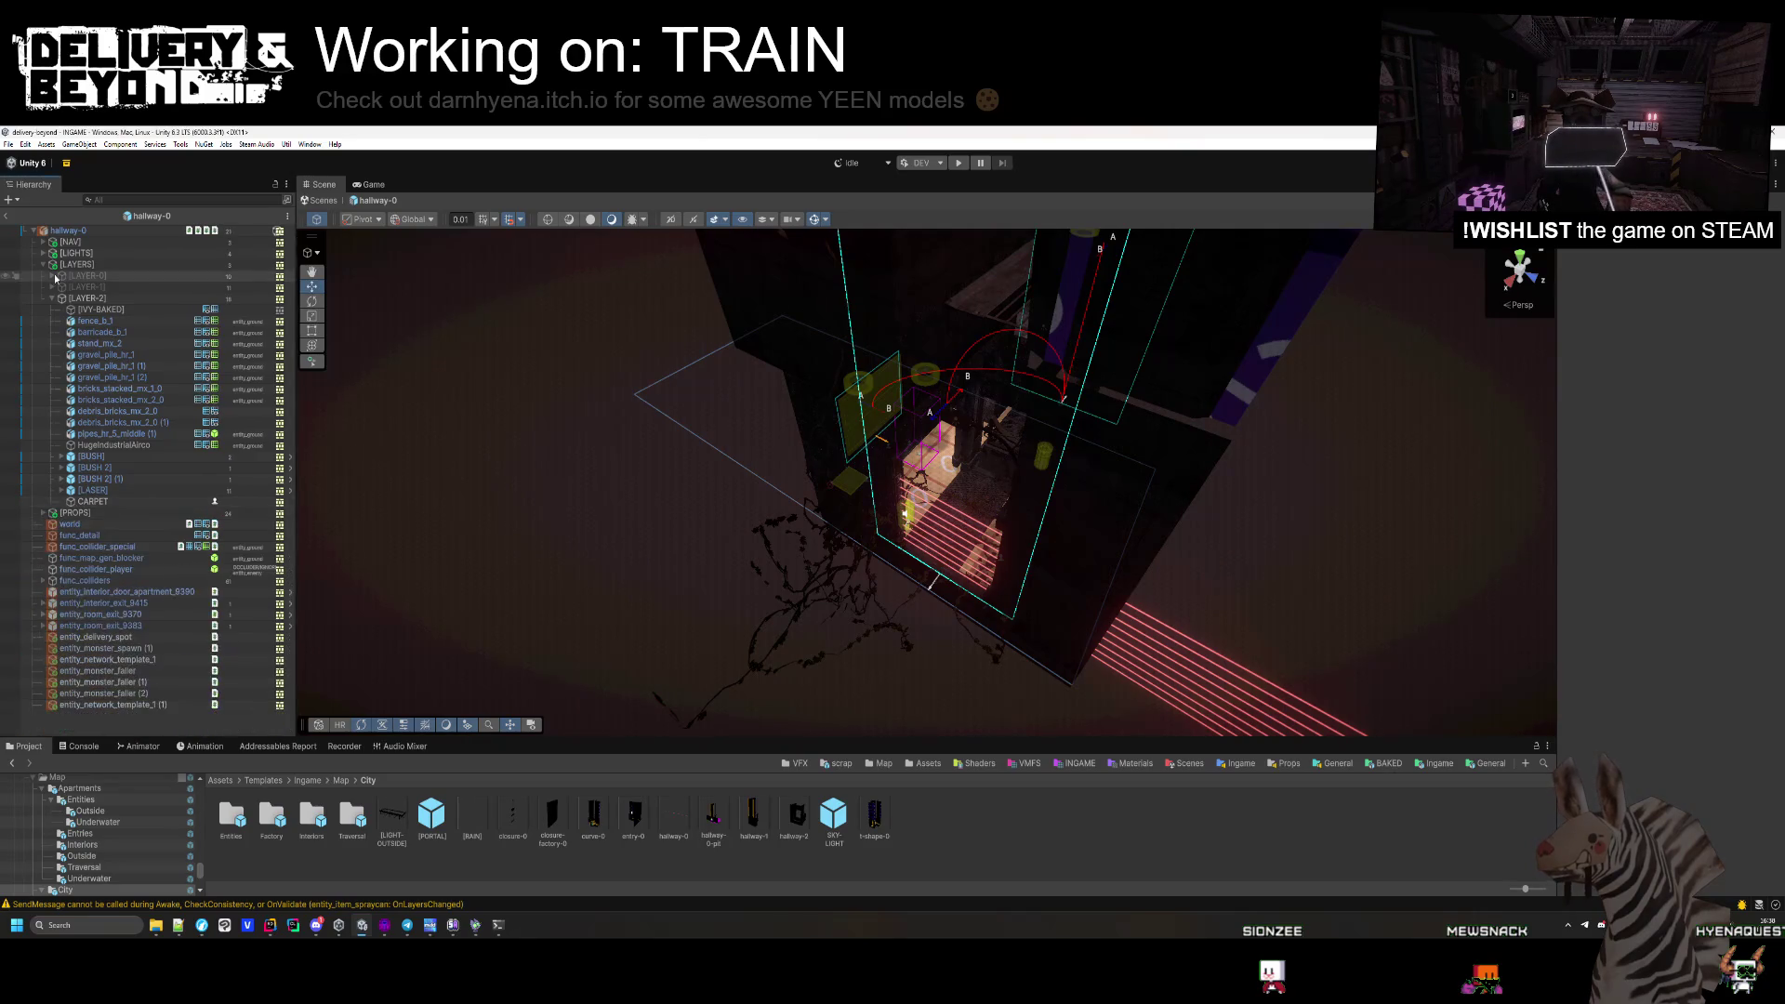
# Inspect the IVY-BAKED baked mesh, then exit hallway-0 prefab mode back to the INGAME scene.
pyautogui.click(93, 316)
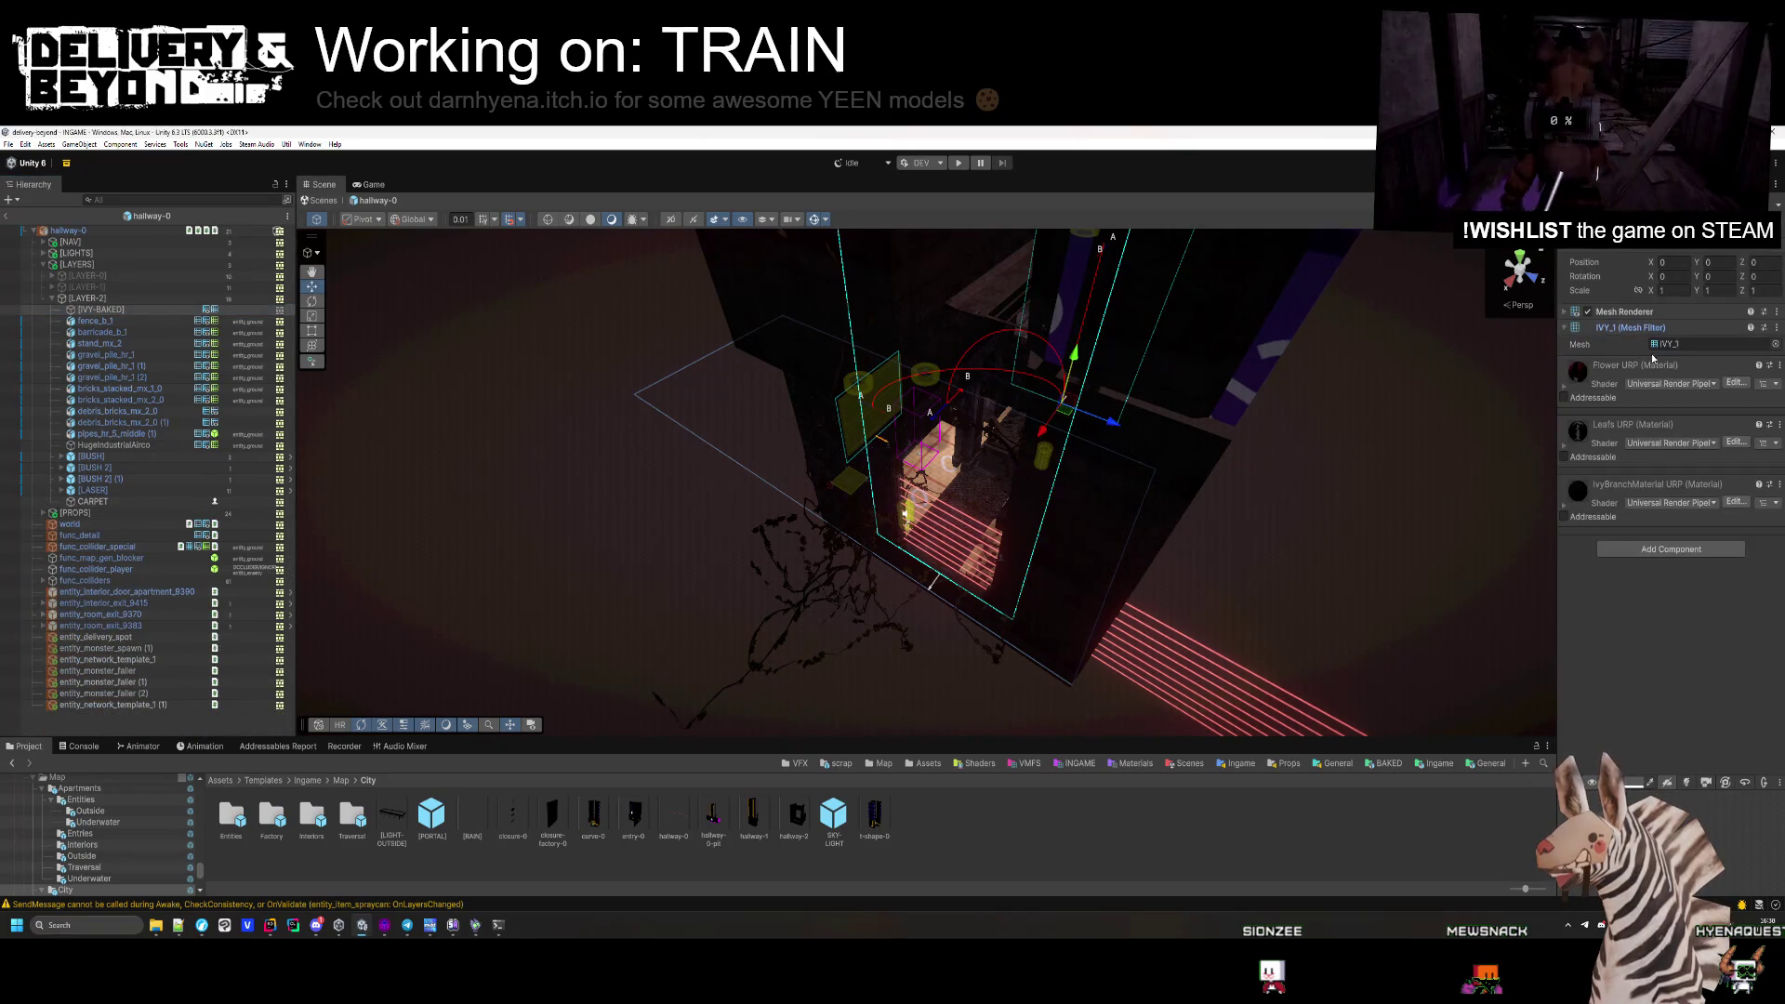
pyautogui.click(1711, 344)
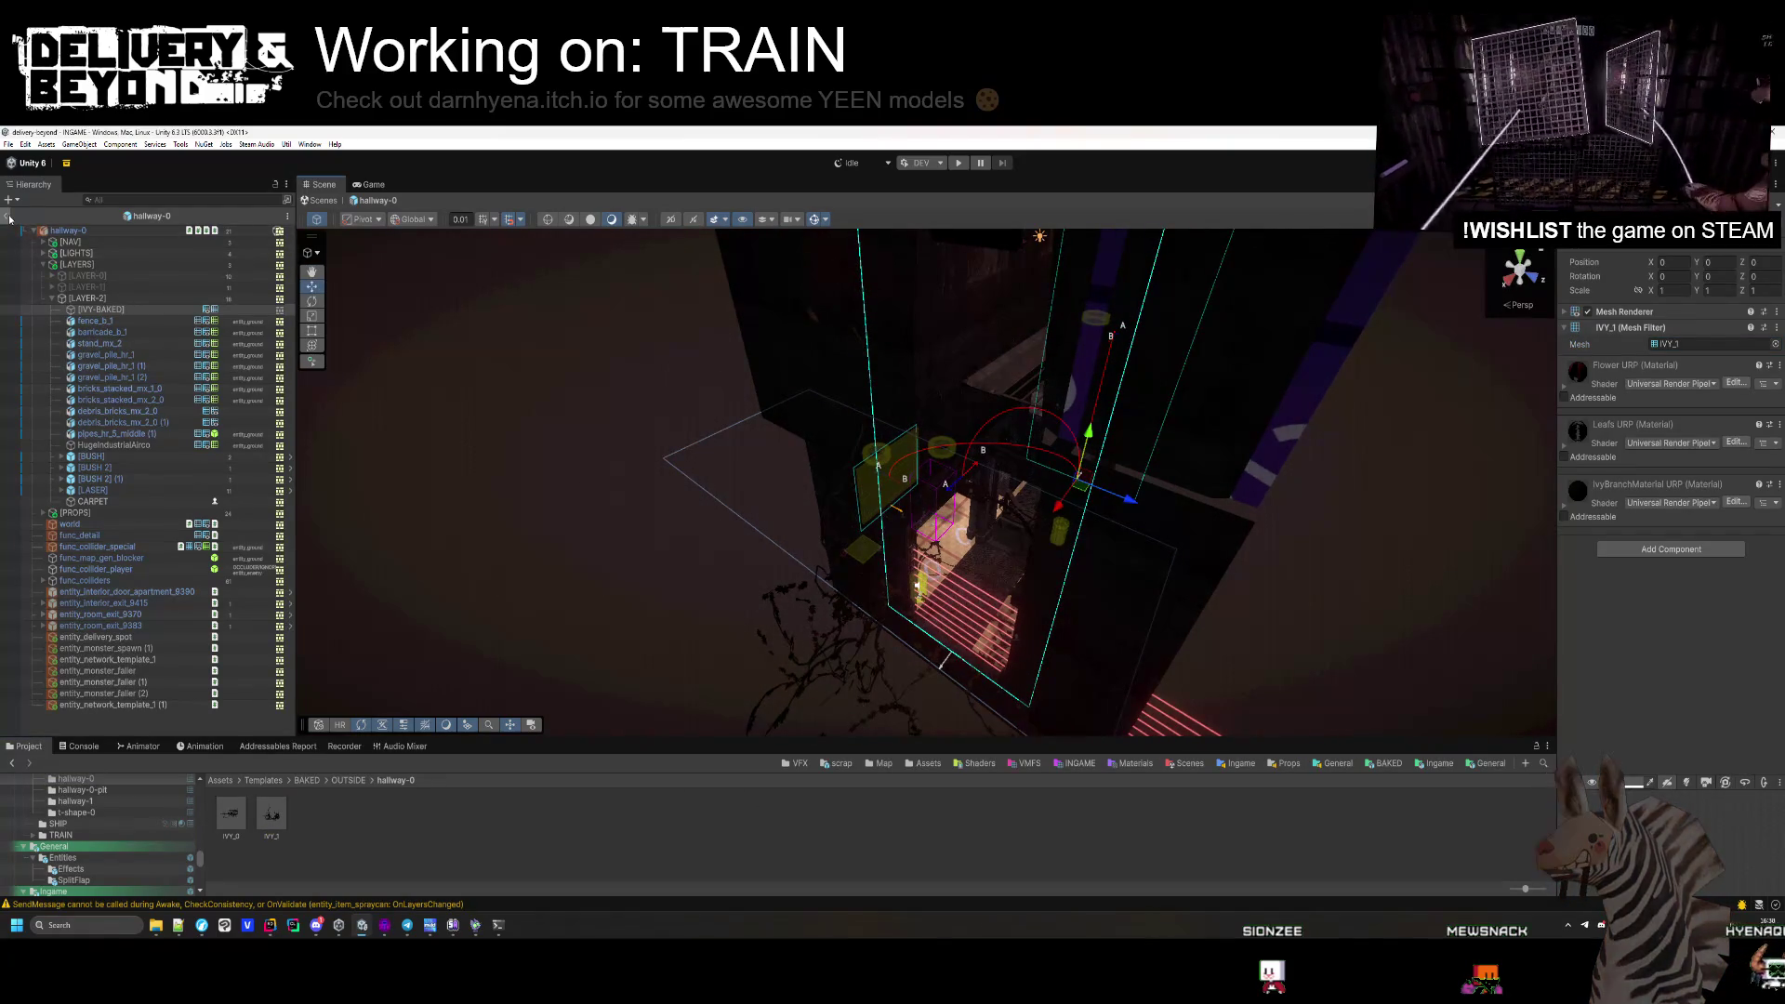
pyautogui.click(9, 216)
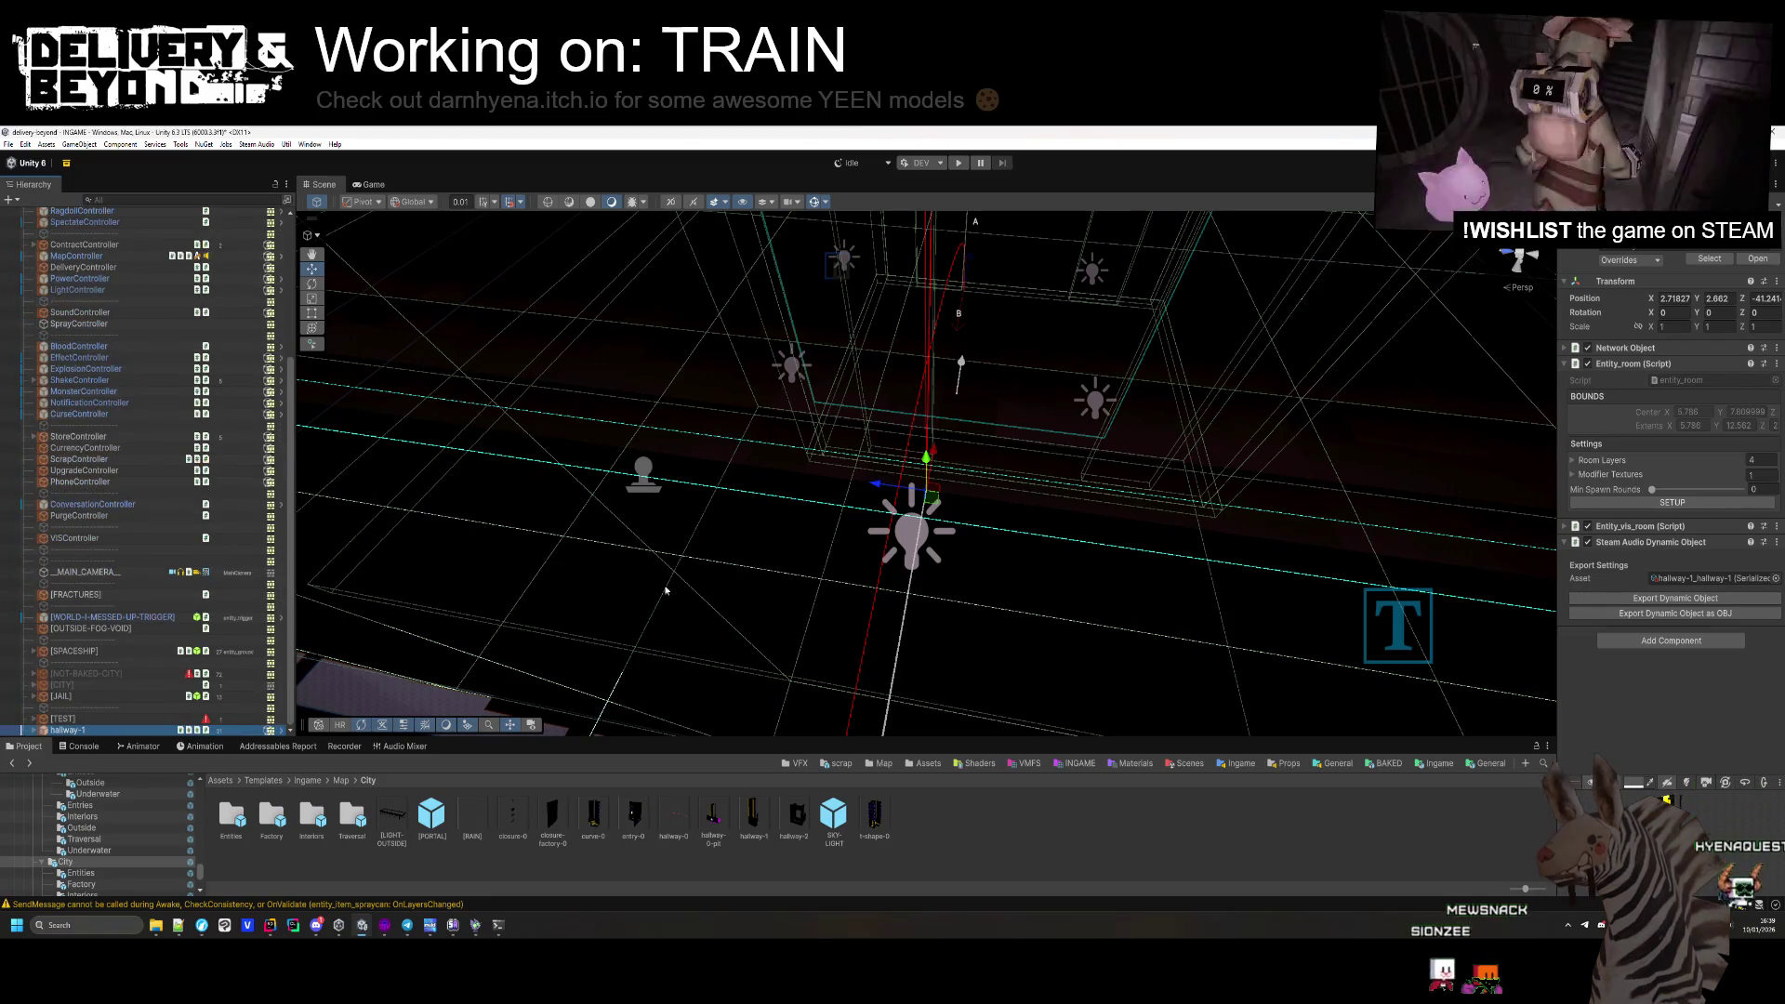
# Set hallway-1's Transform Position to 0, 0, 0 and look around the lit structure.
pyautogui.write('0')
pyautogui.press('Tab')
pyautogui.write('0')
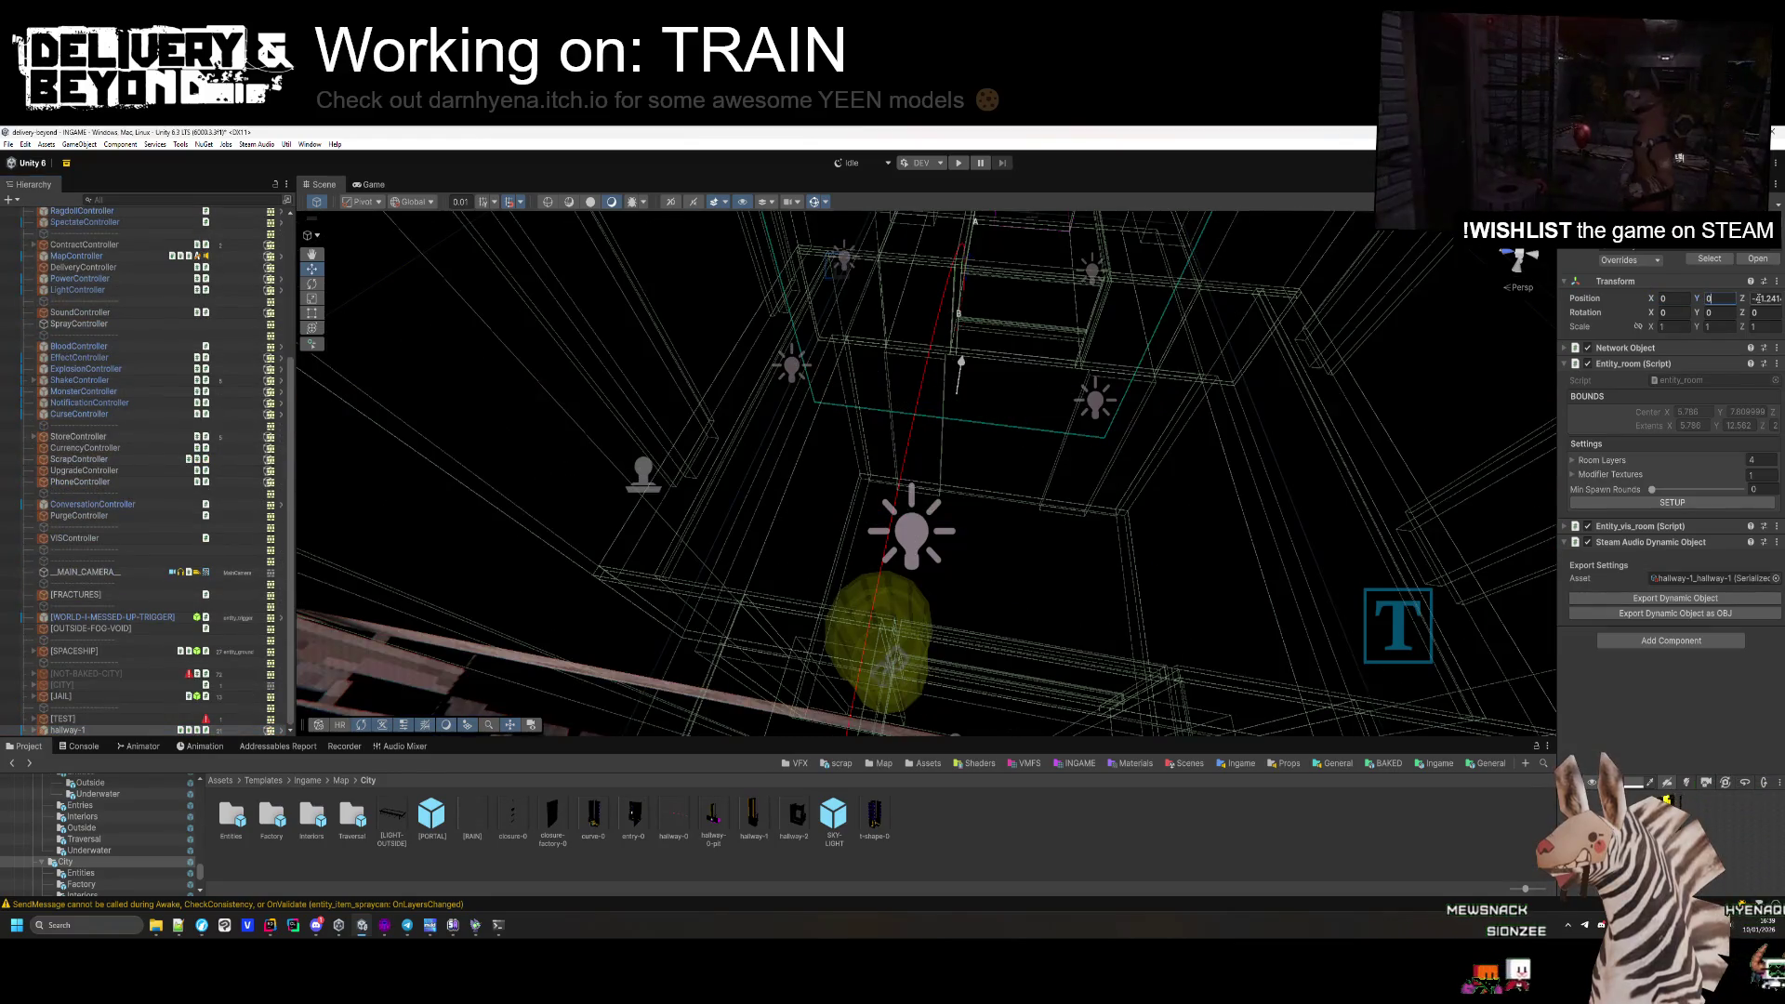
pyautogui.press('Tab')
pyautogui.write('0')
pyautogui.moveTo(836, 558); pyautogui.dragTo(920, 610)
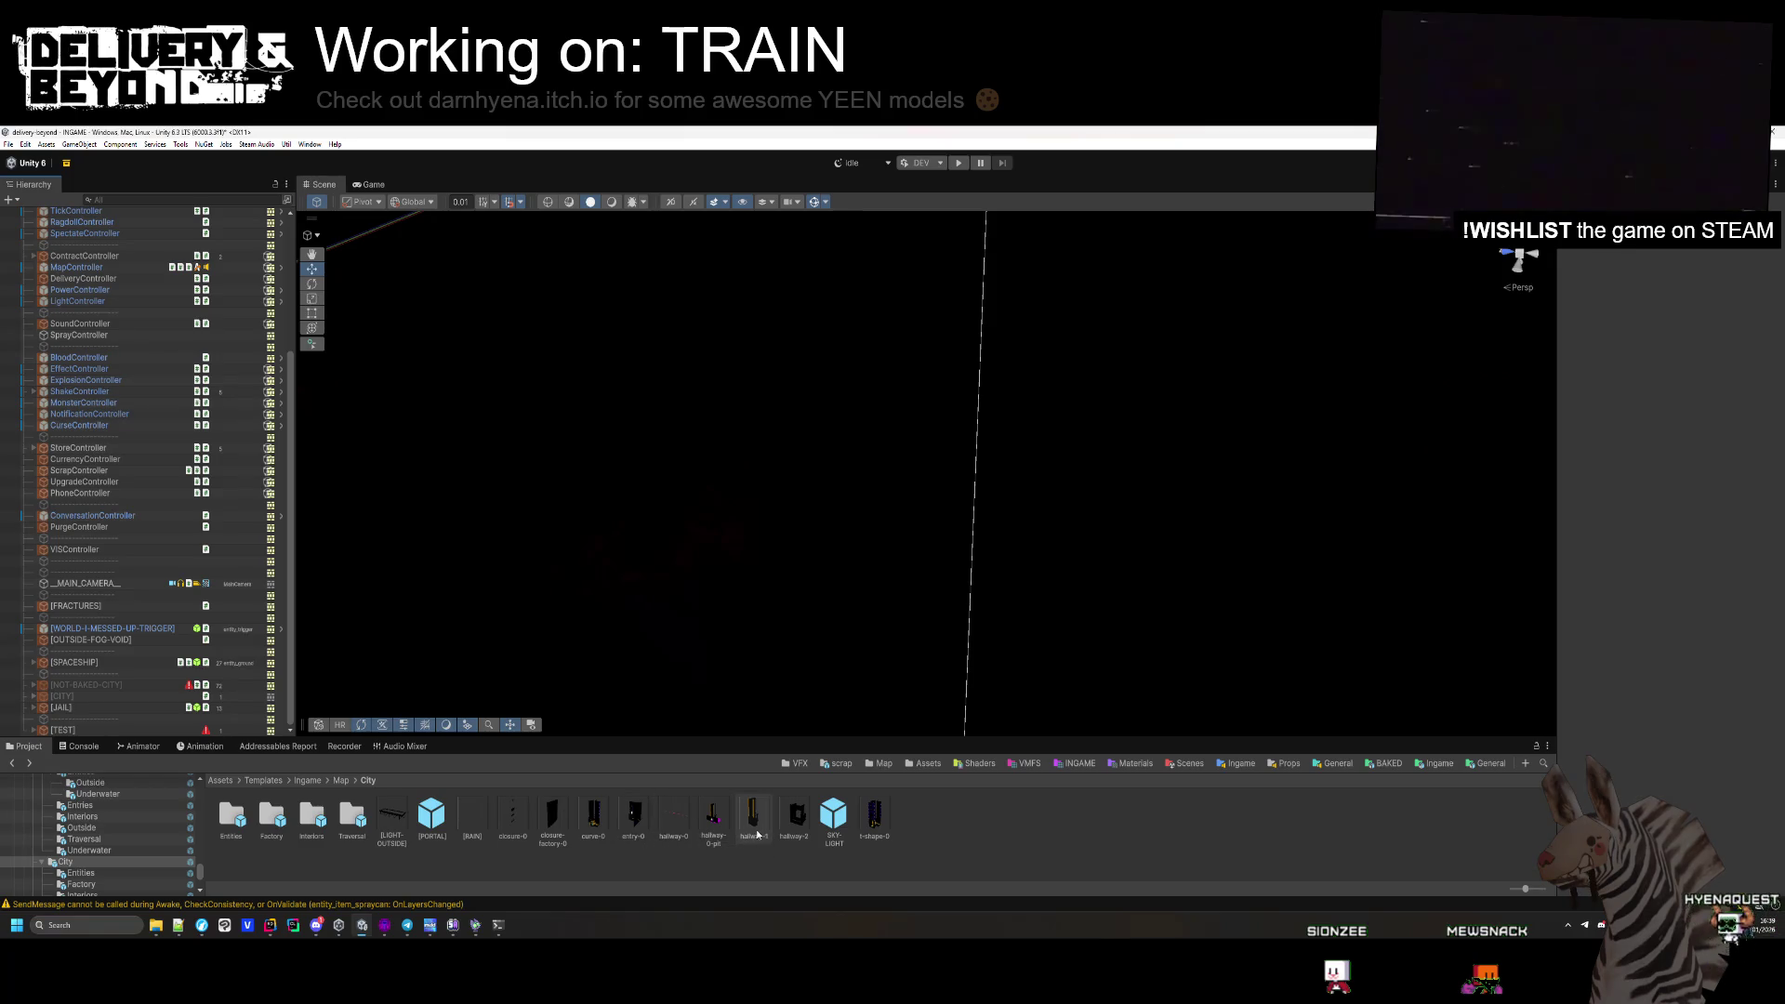
# Drag the hallway-0 prefab into the Hierarchy and set its position to 0, 0, 0.
pyautogui.click(672, 833)
pyautogui.moveTo(82, 253); pyautogui.dragTo(86, 224)
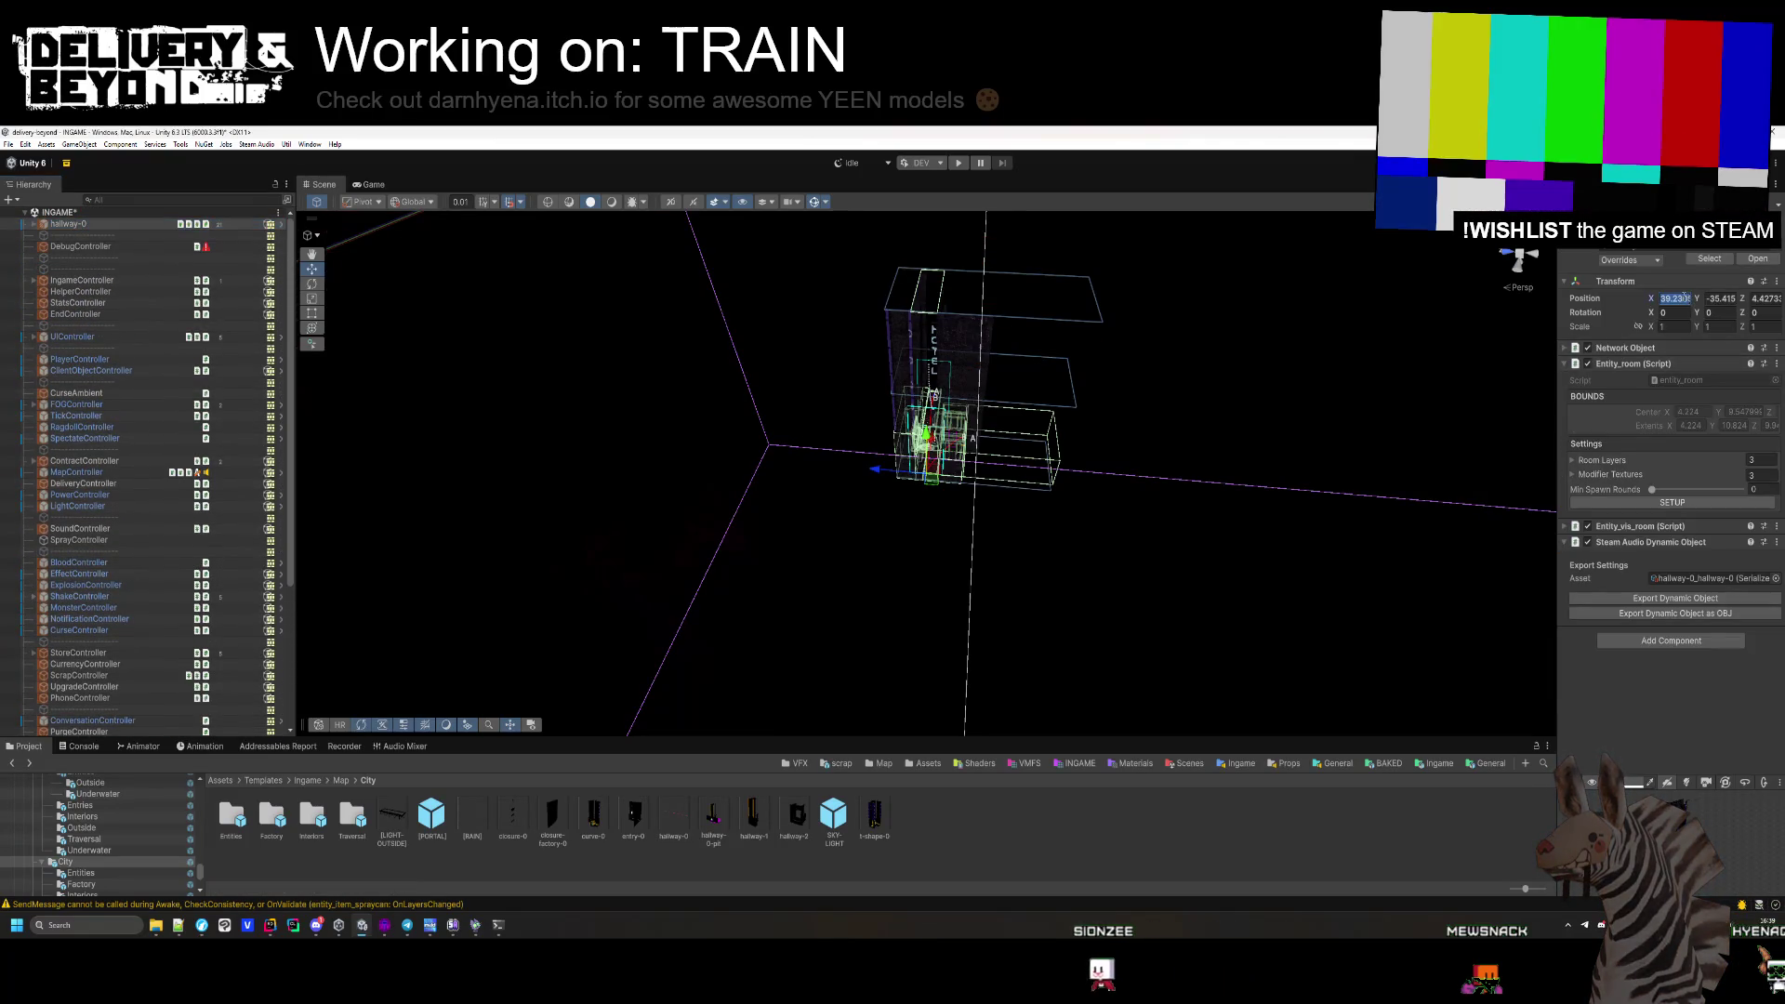
pyautogui.write('0')
pyautogui.press('Tab')
pyautogui.write('0')
pyautogui.press('Tab')
pyautogui.write('0')
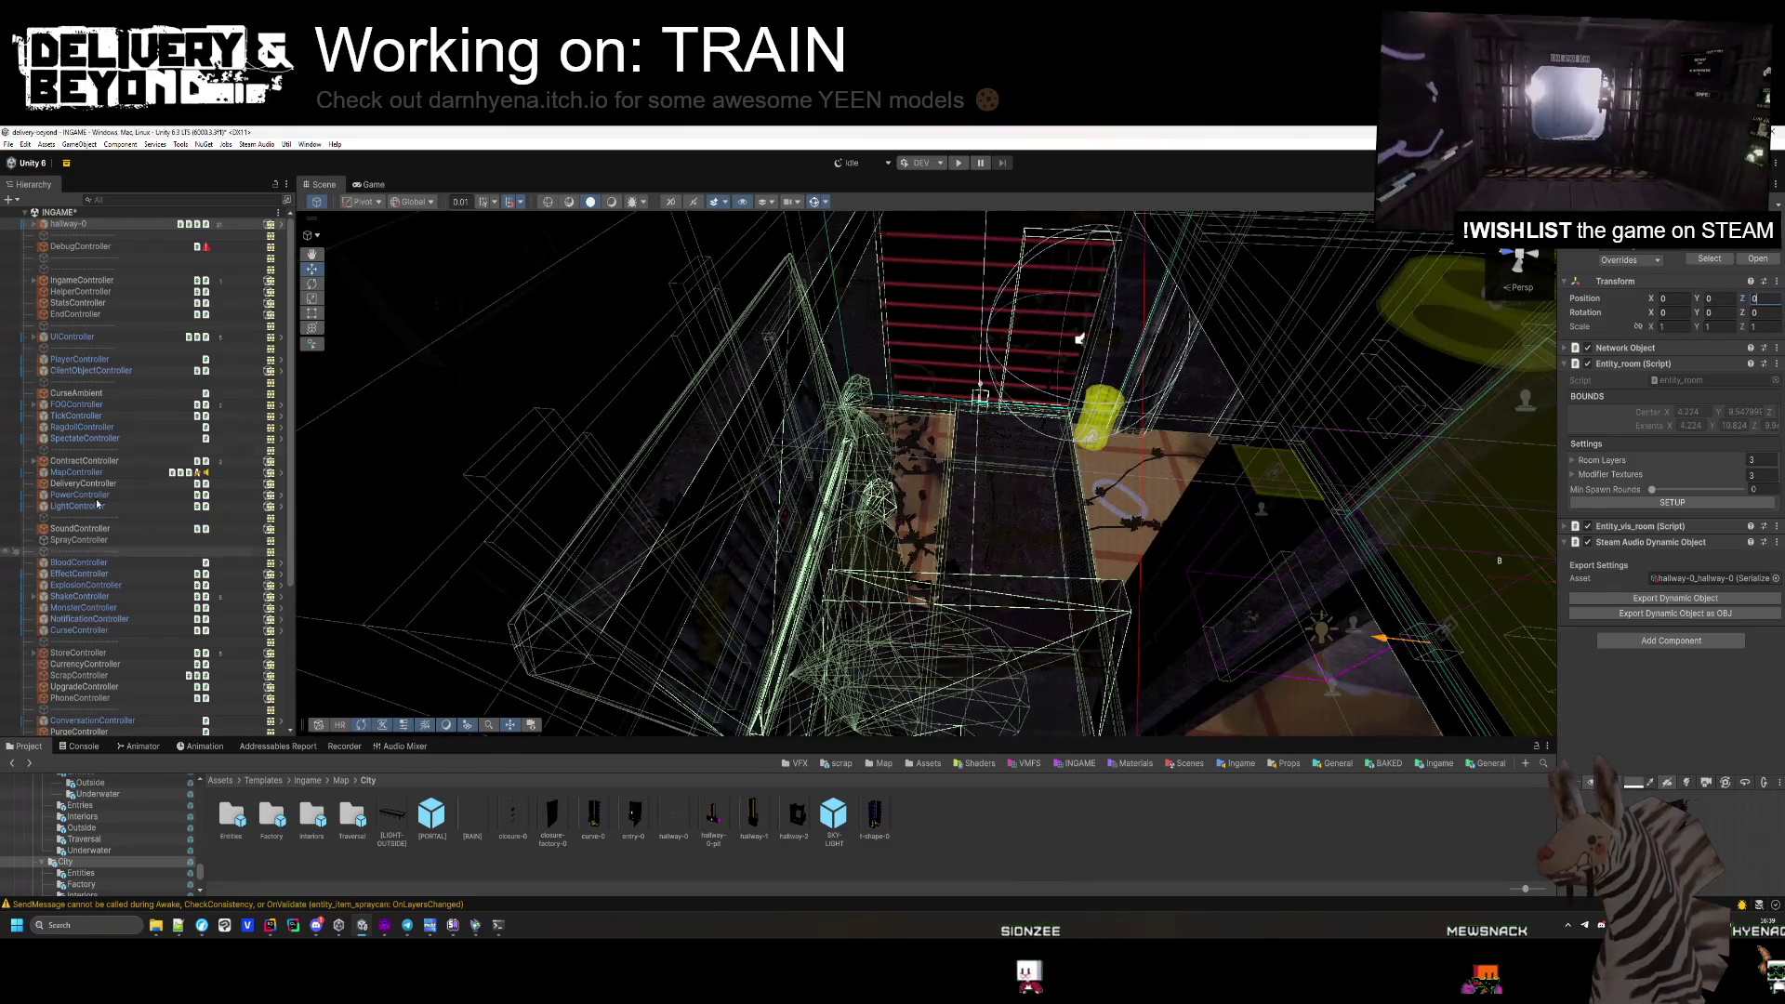
# Fly the view into the hallway interior and expand hallway-0 down to its LAYERS group.
pyautogui.click(33, 224)
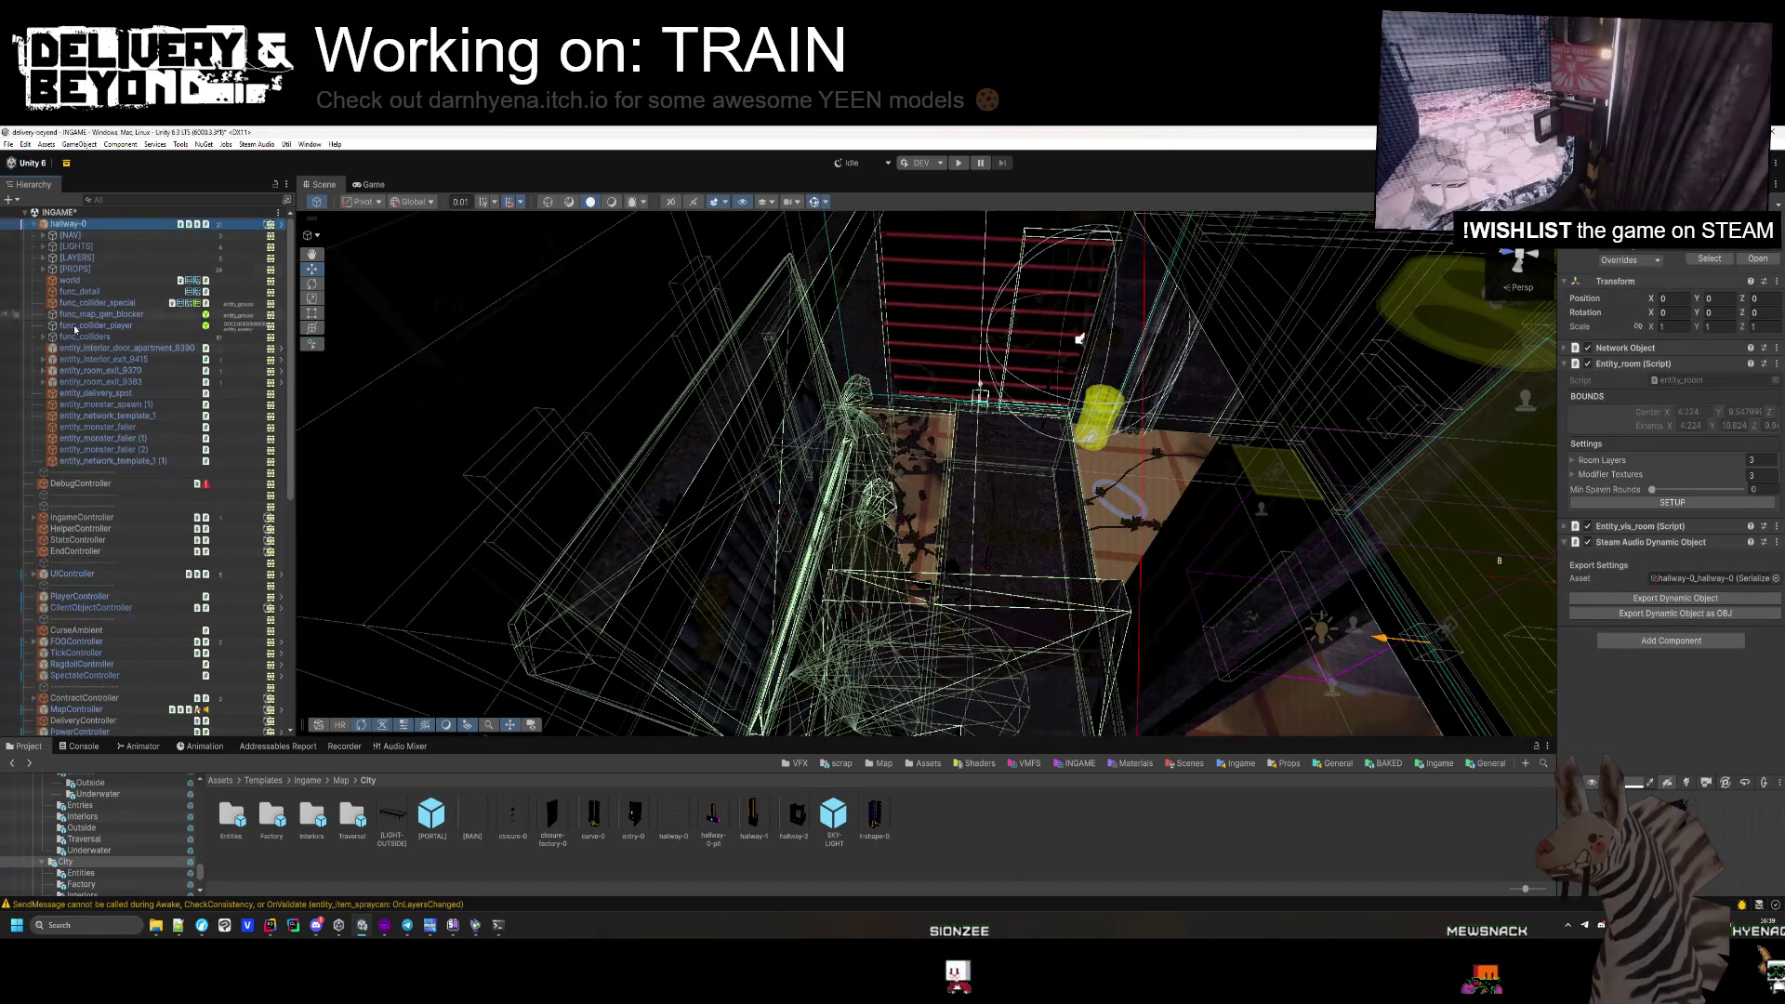
pyautogui.moveTo(730, 663)
pyautogui.mouseDown()
pyautogui.moveTo(852, 472)
pyautogui.moveTo(983, 446)
pyautogui.mouseUp()
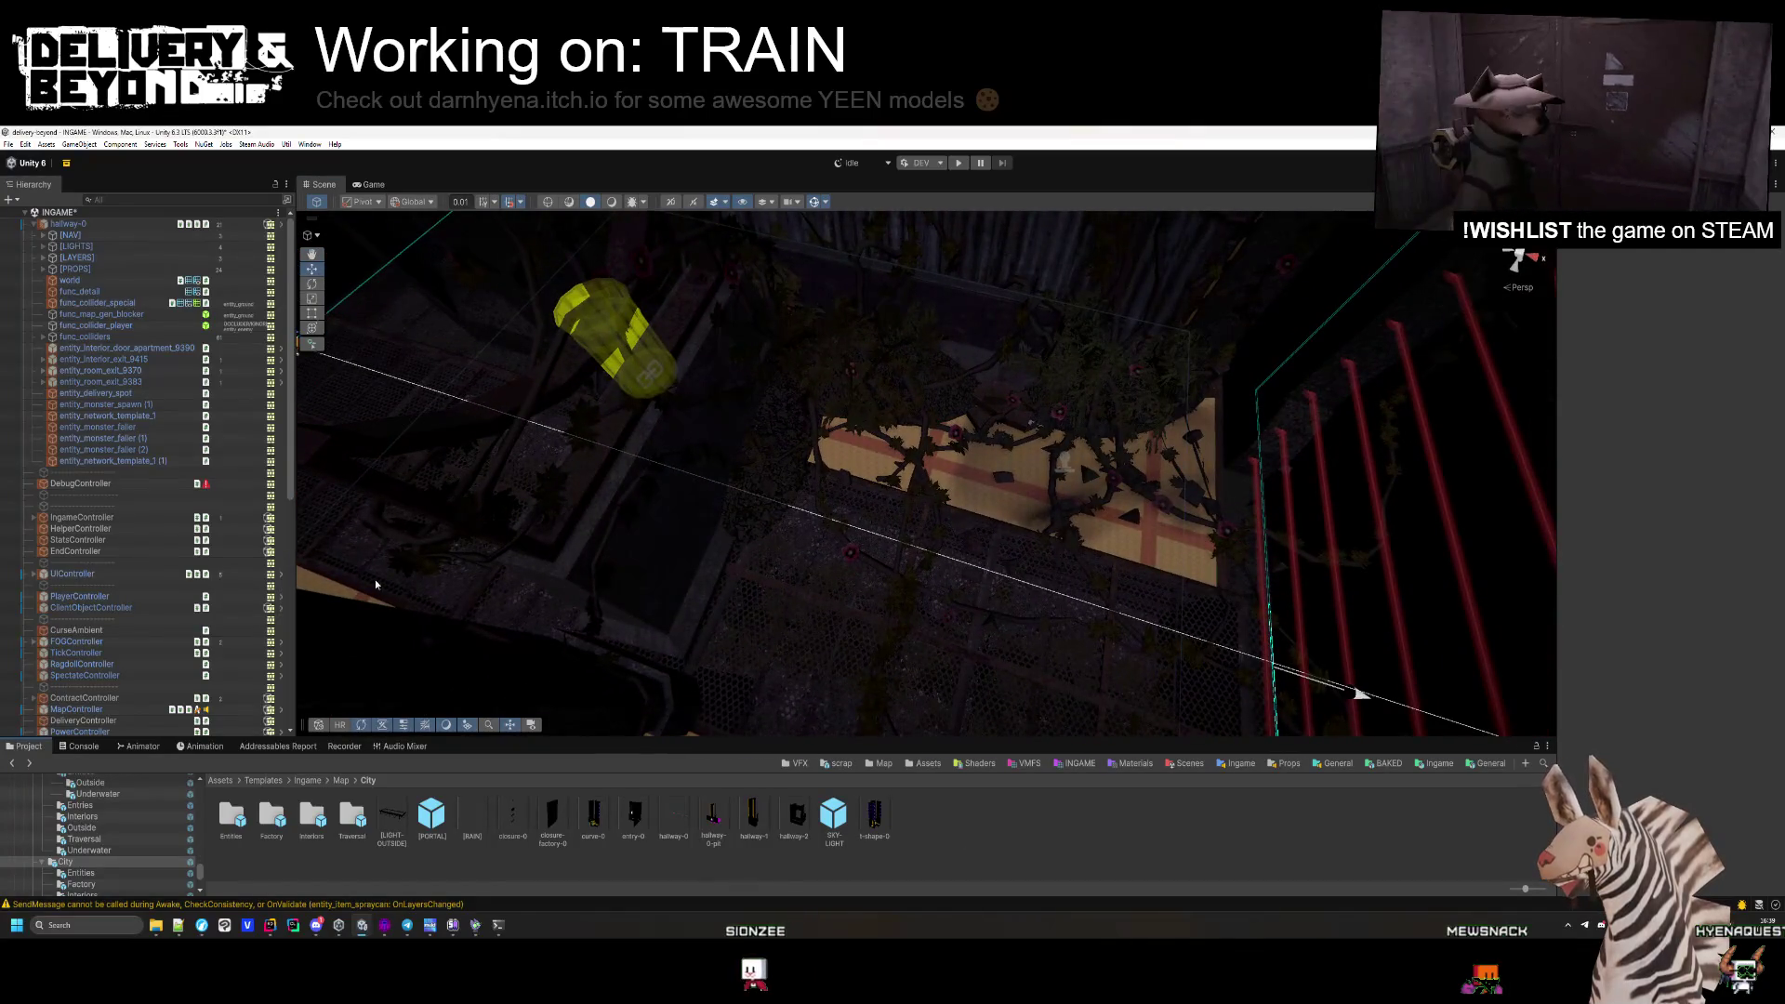
pyautogui.click(42, 257)
# Expand LAYER-2, select IVY-BAKED and browse to the Ingame/IvyGenerator assets folder.
pyautogui.click(52, 291)
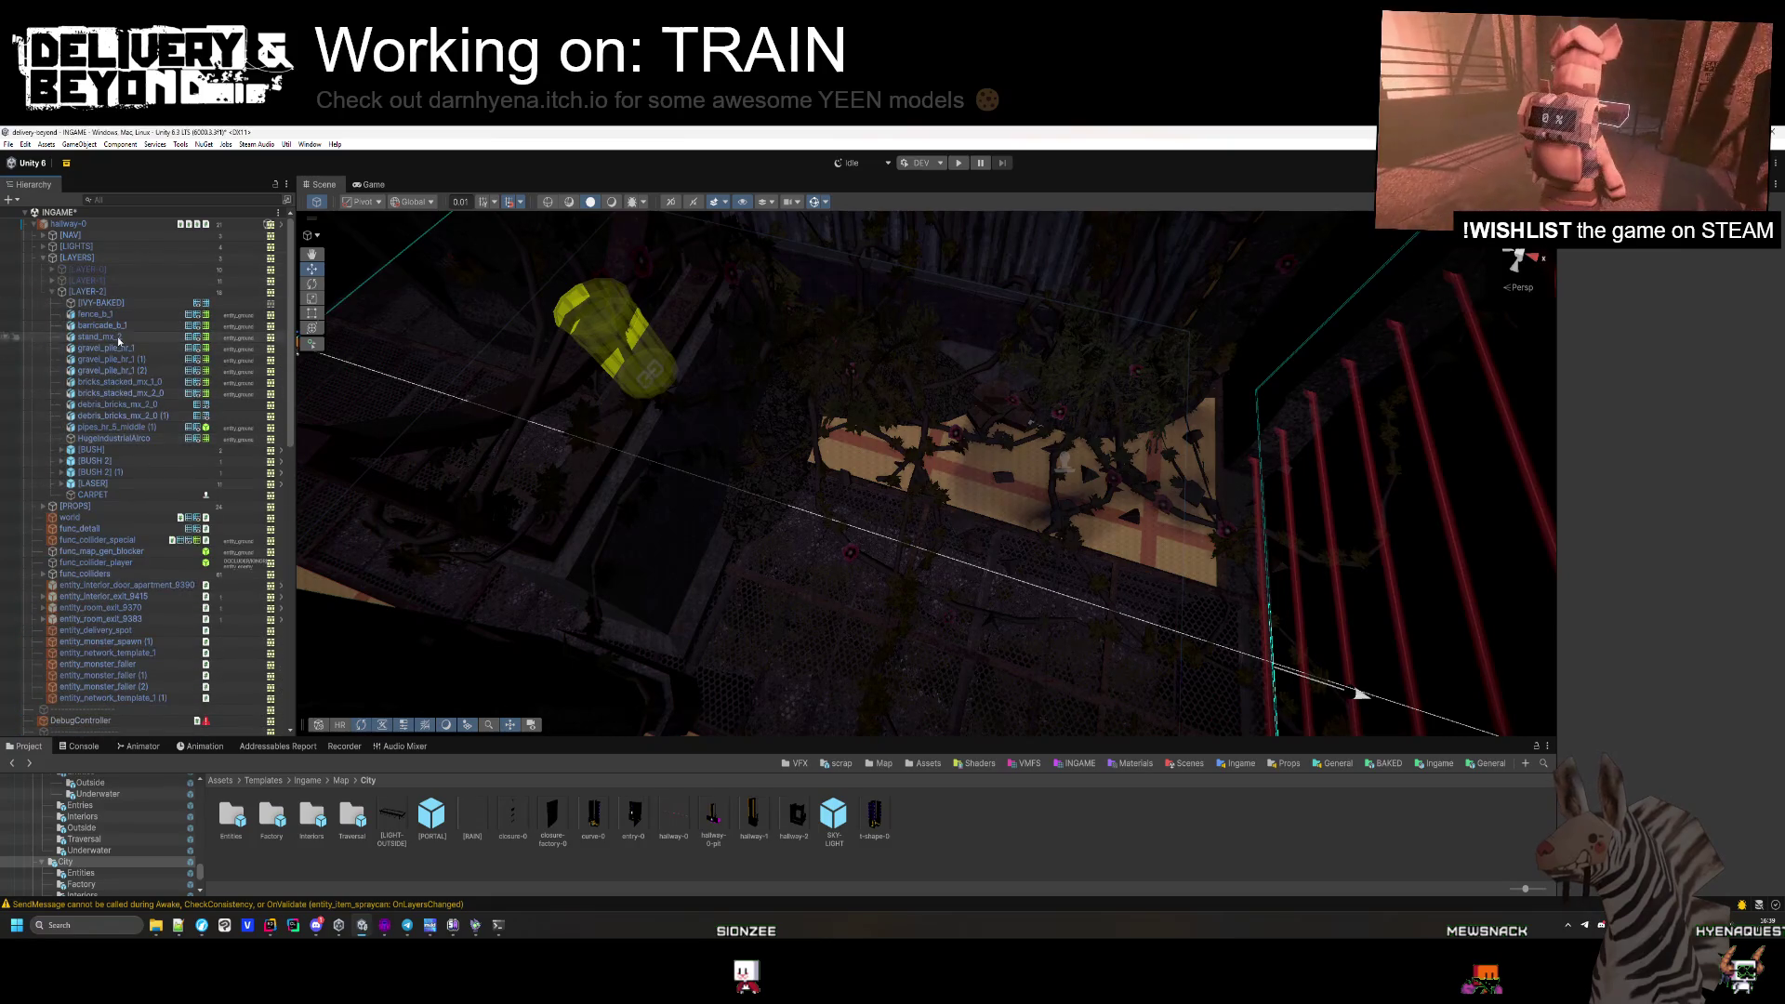
pyautogui.click(131, 305)
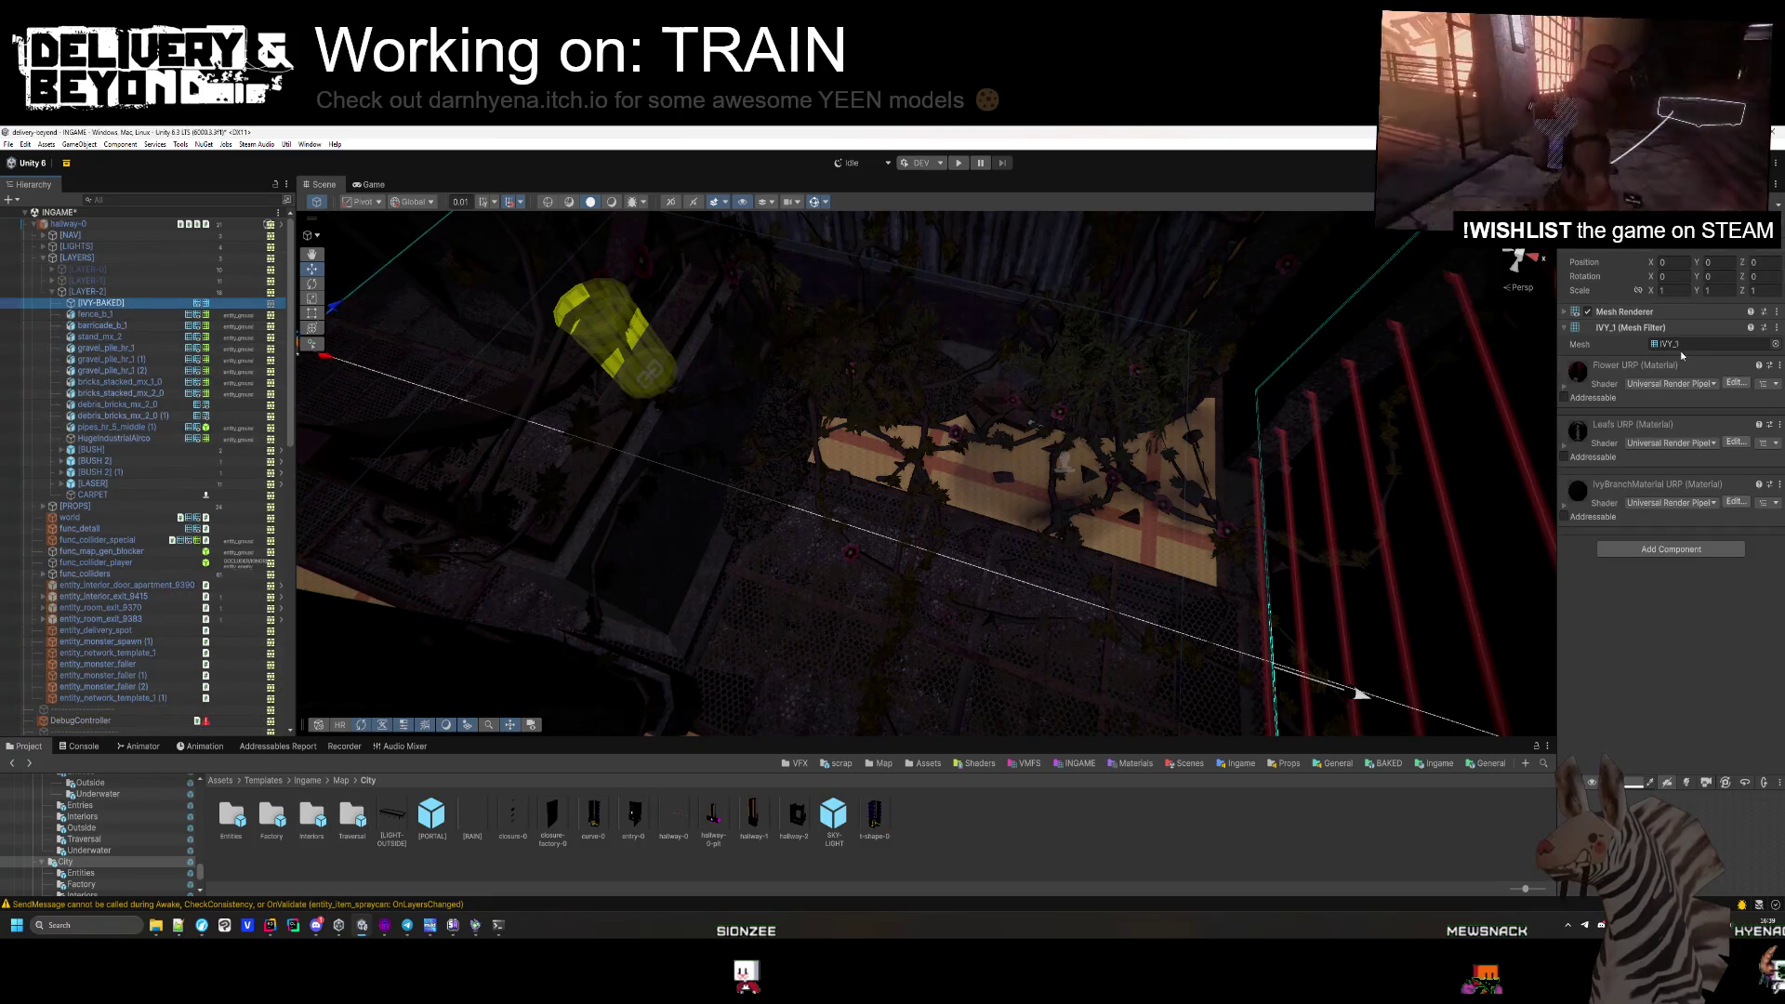
pyautogui.click(313, 781)
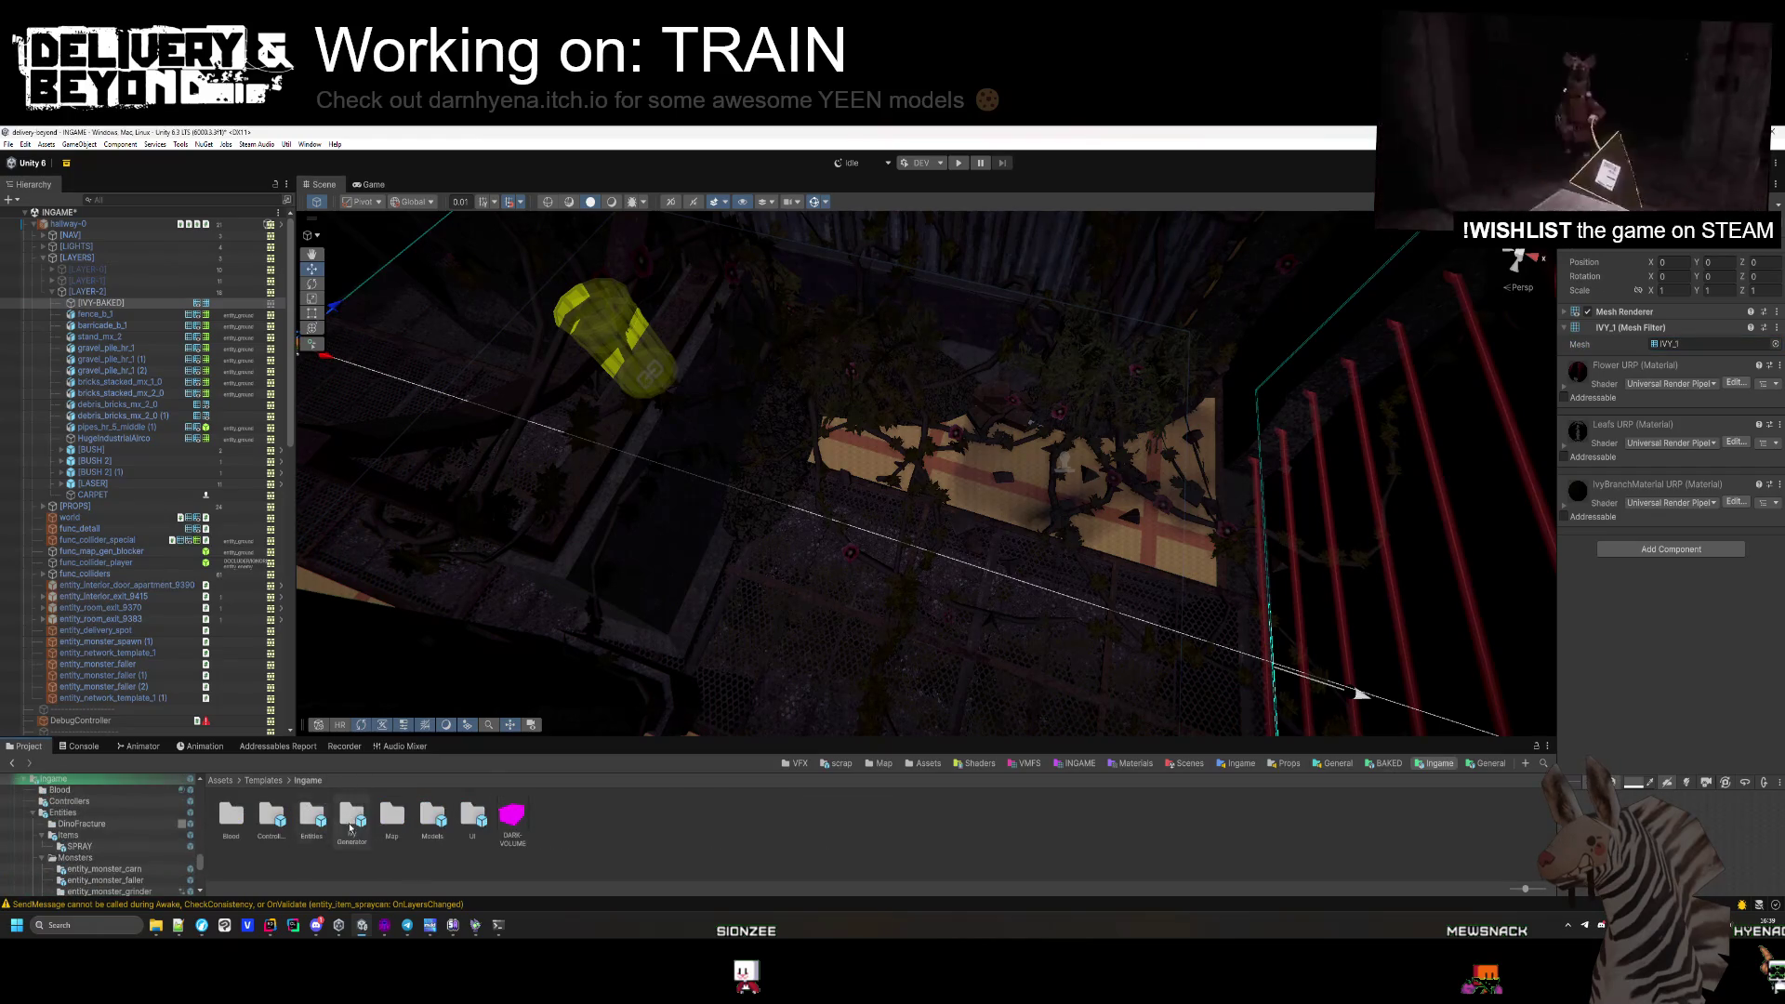
pyautogui.doubleClick(353, 816)
# Add the ivy generator object to the scene at position 0, 0, 0.
pyautogui.moveTo(63, 232); pyautogui.dragTo(70, 226)
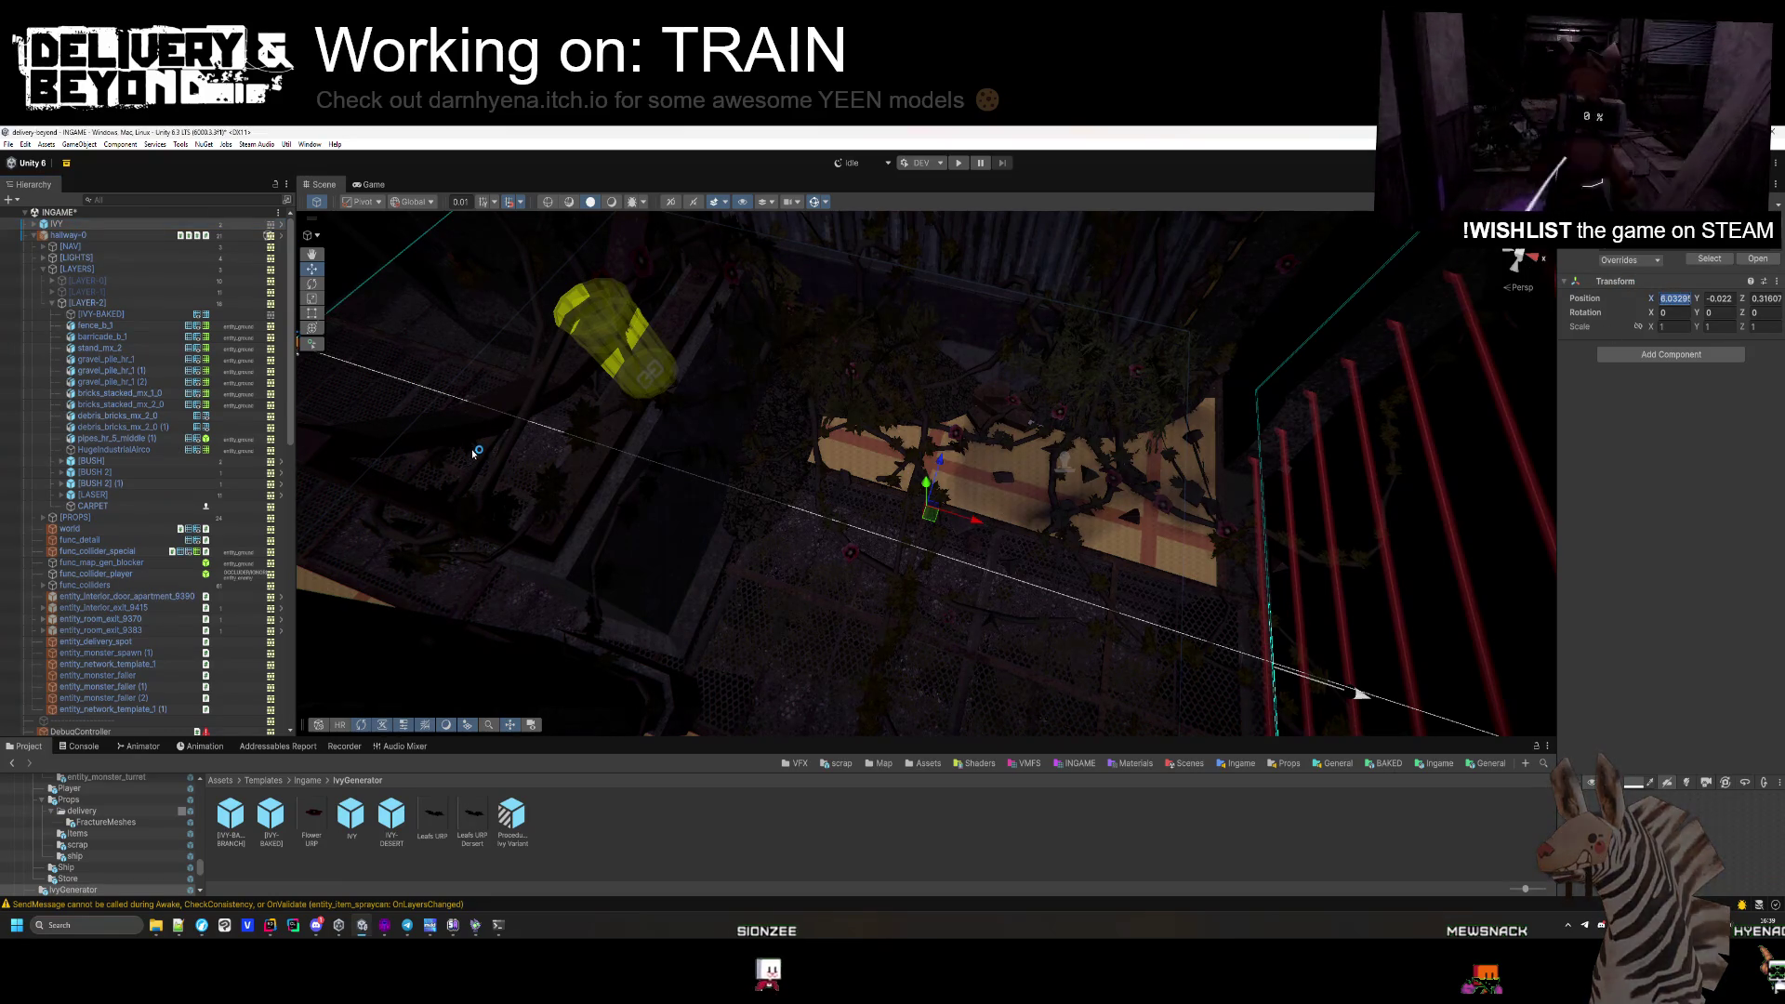
pyautogui.write('0')
pyautogui.press('Tab')
pyautogui.write('0')
pyautogui.press('Tab')
pyautogui.write('0')
# Hide the old IVY-BAKED mesh and paint red-flowered ivy across the carpet with Ivy EDITOR URP.
pyautogui.click(34, 225)
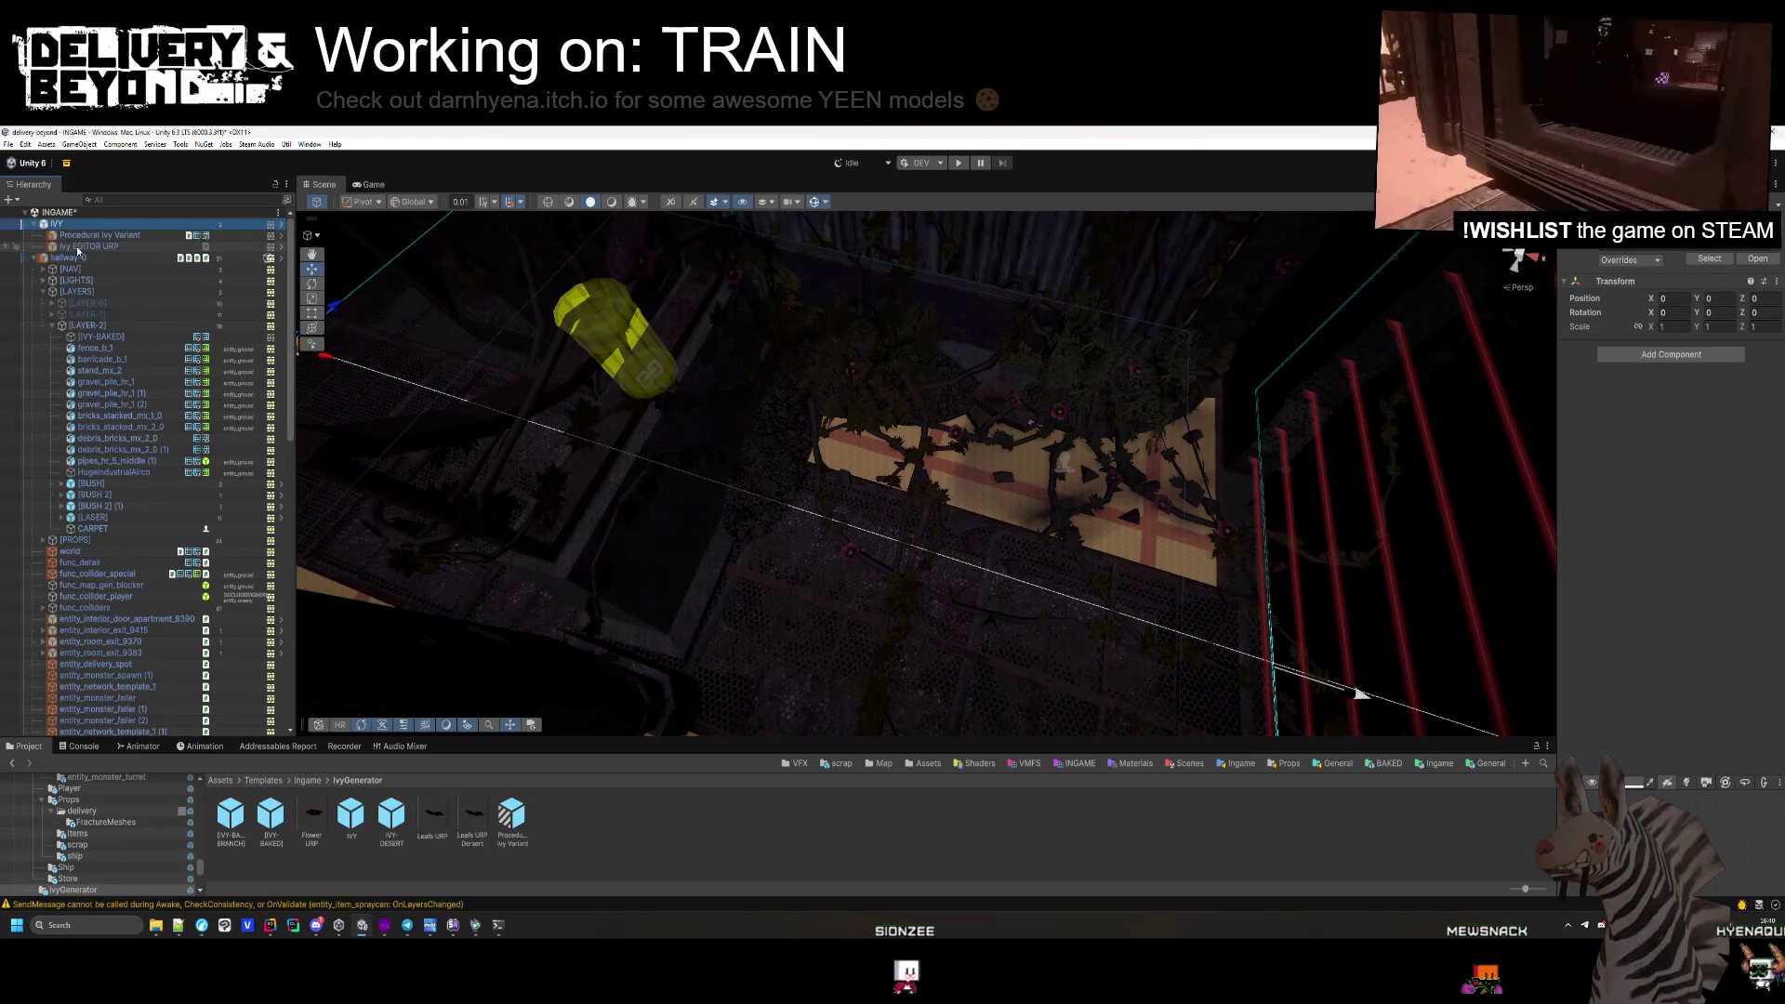
pyautogui.click(138, 335)
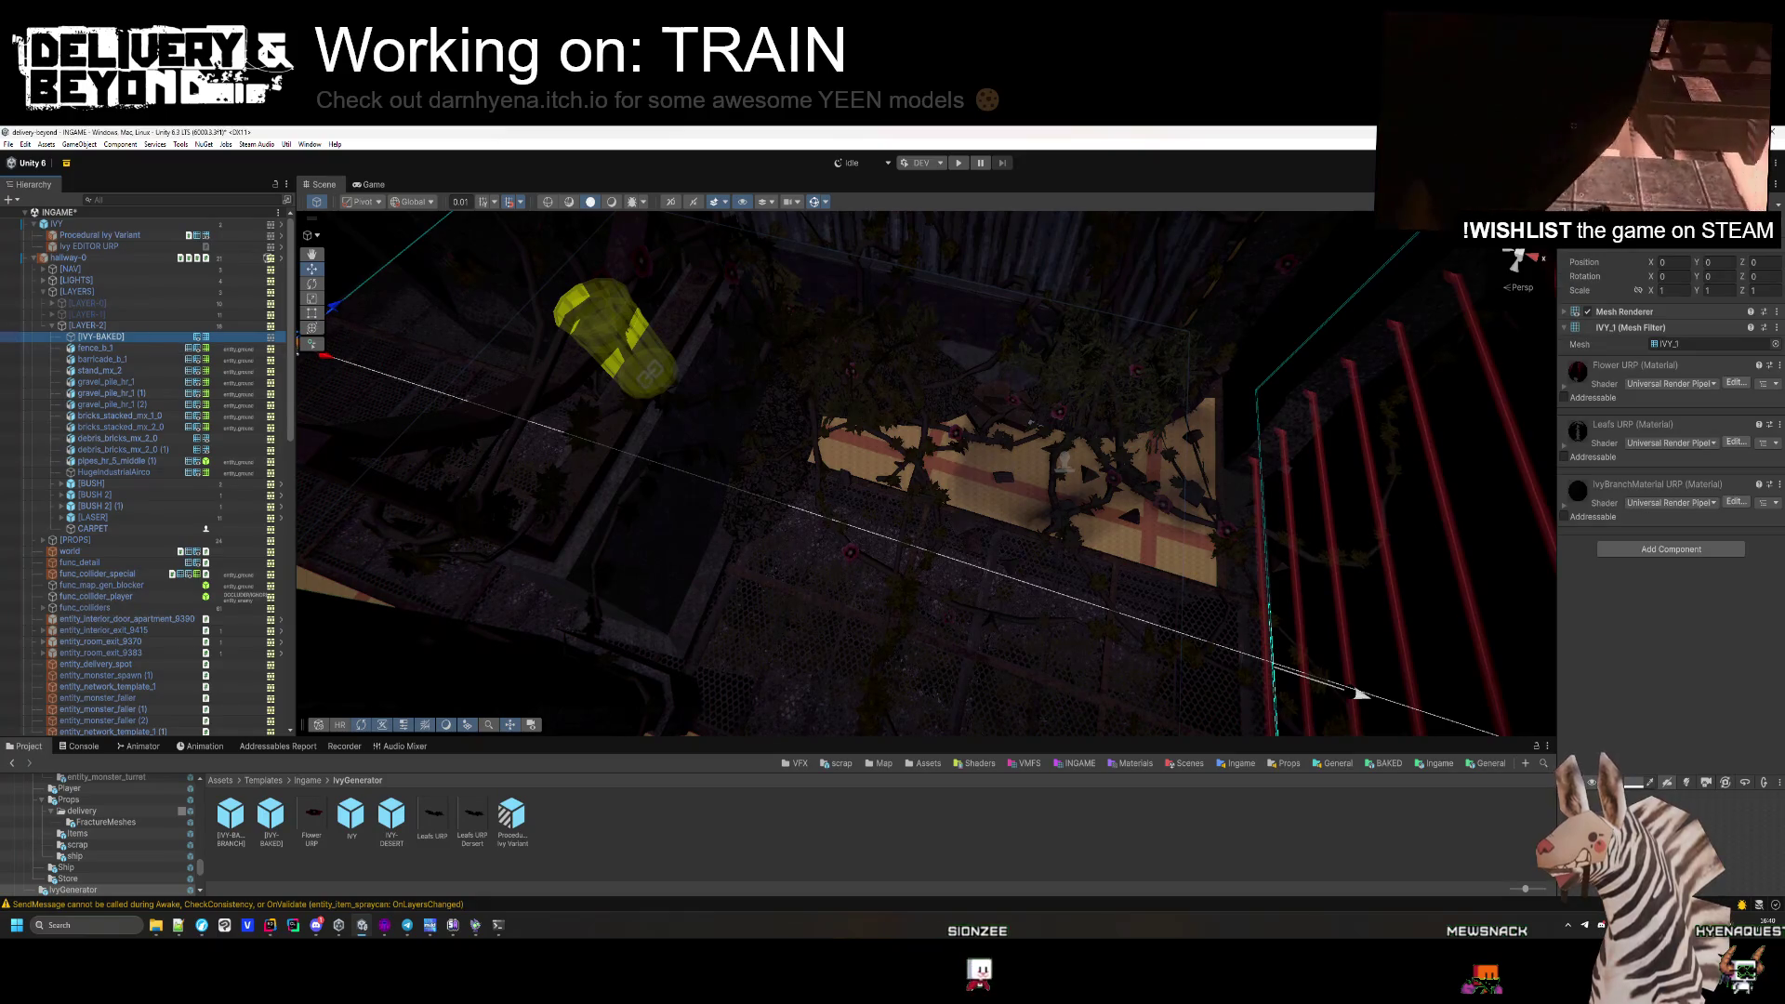
pyautogui.hotkey('alt', 'shift', 'a')
pyautogui.click(70, 246)
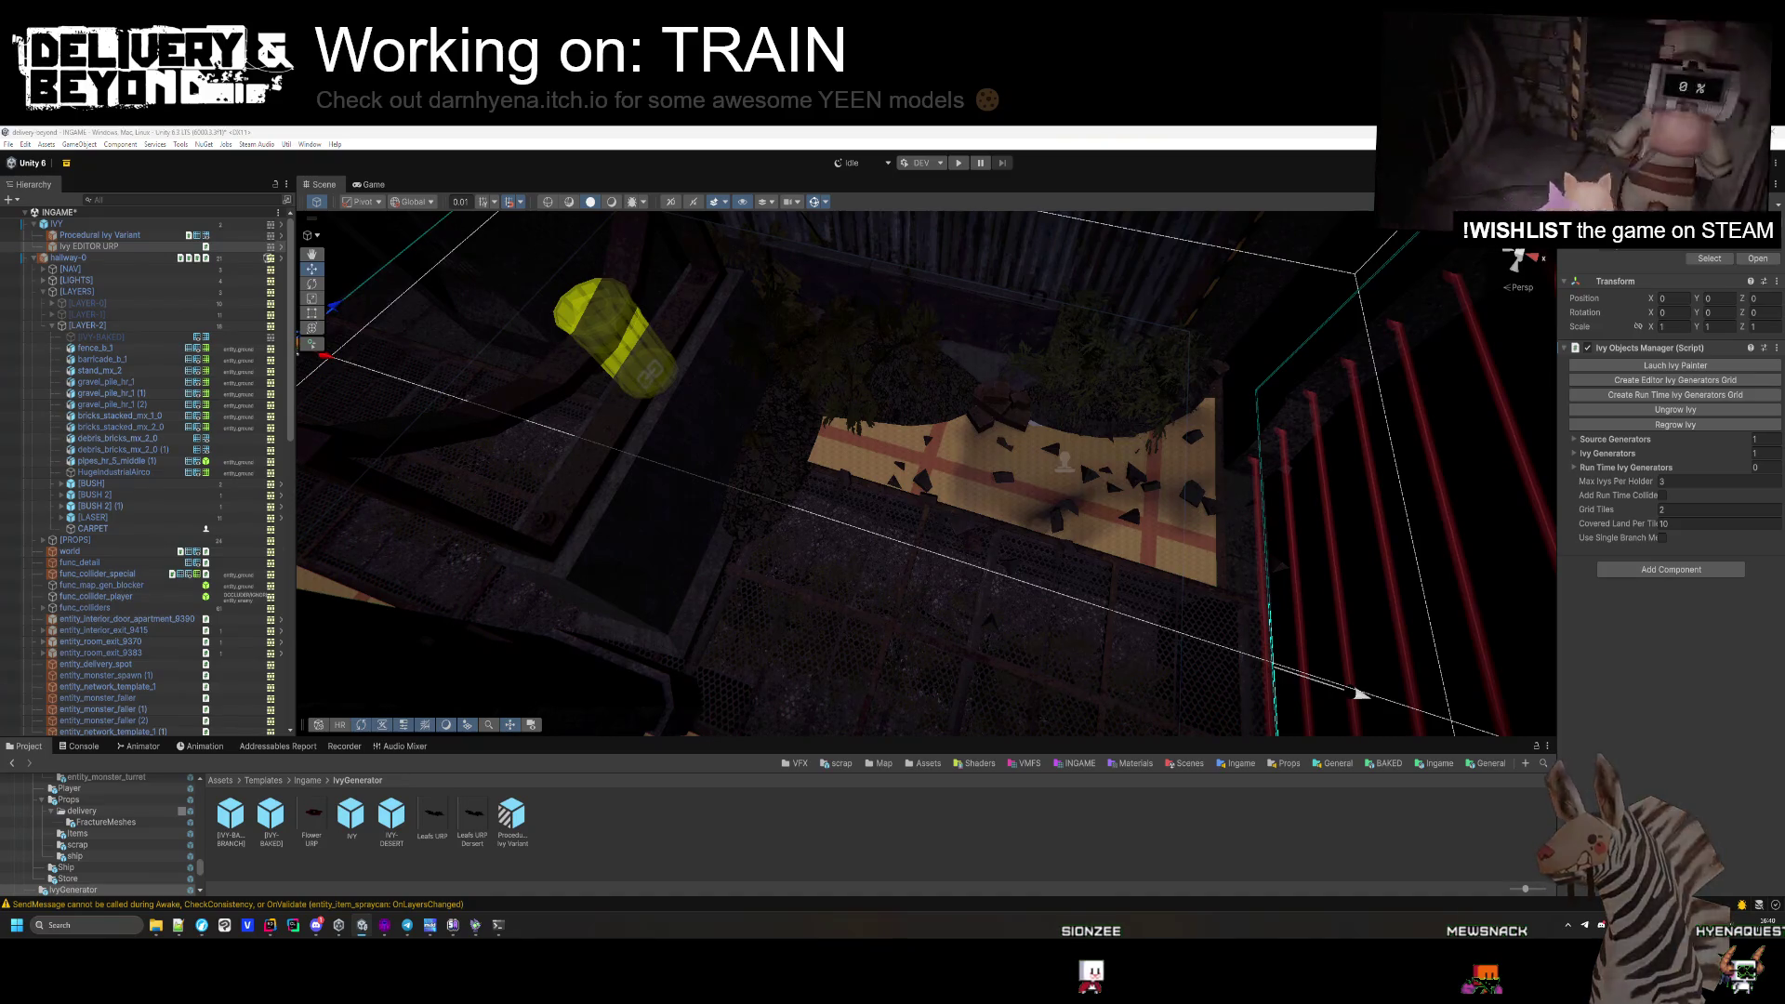
pyautogui.moveTo(805, 458)
pyautogui.mouseDown()
pyautogui.moveTo(1088, 387)
pyautogui.moveTo(818, 428)
pyautogui.moveTo(748, 418)
pyautogui.moveTo(924, 406)
pyautogui.mouseUp()
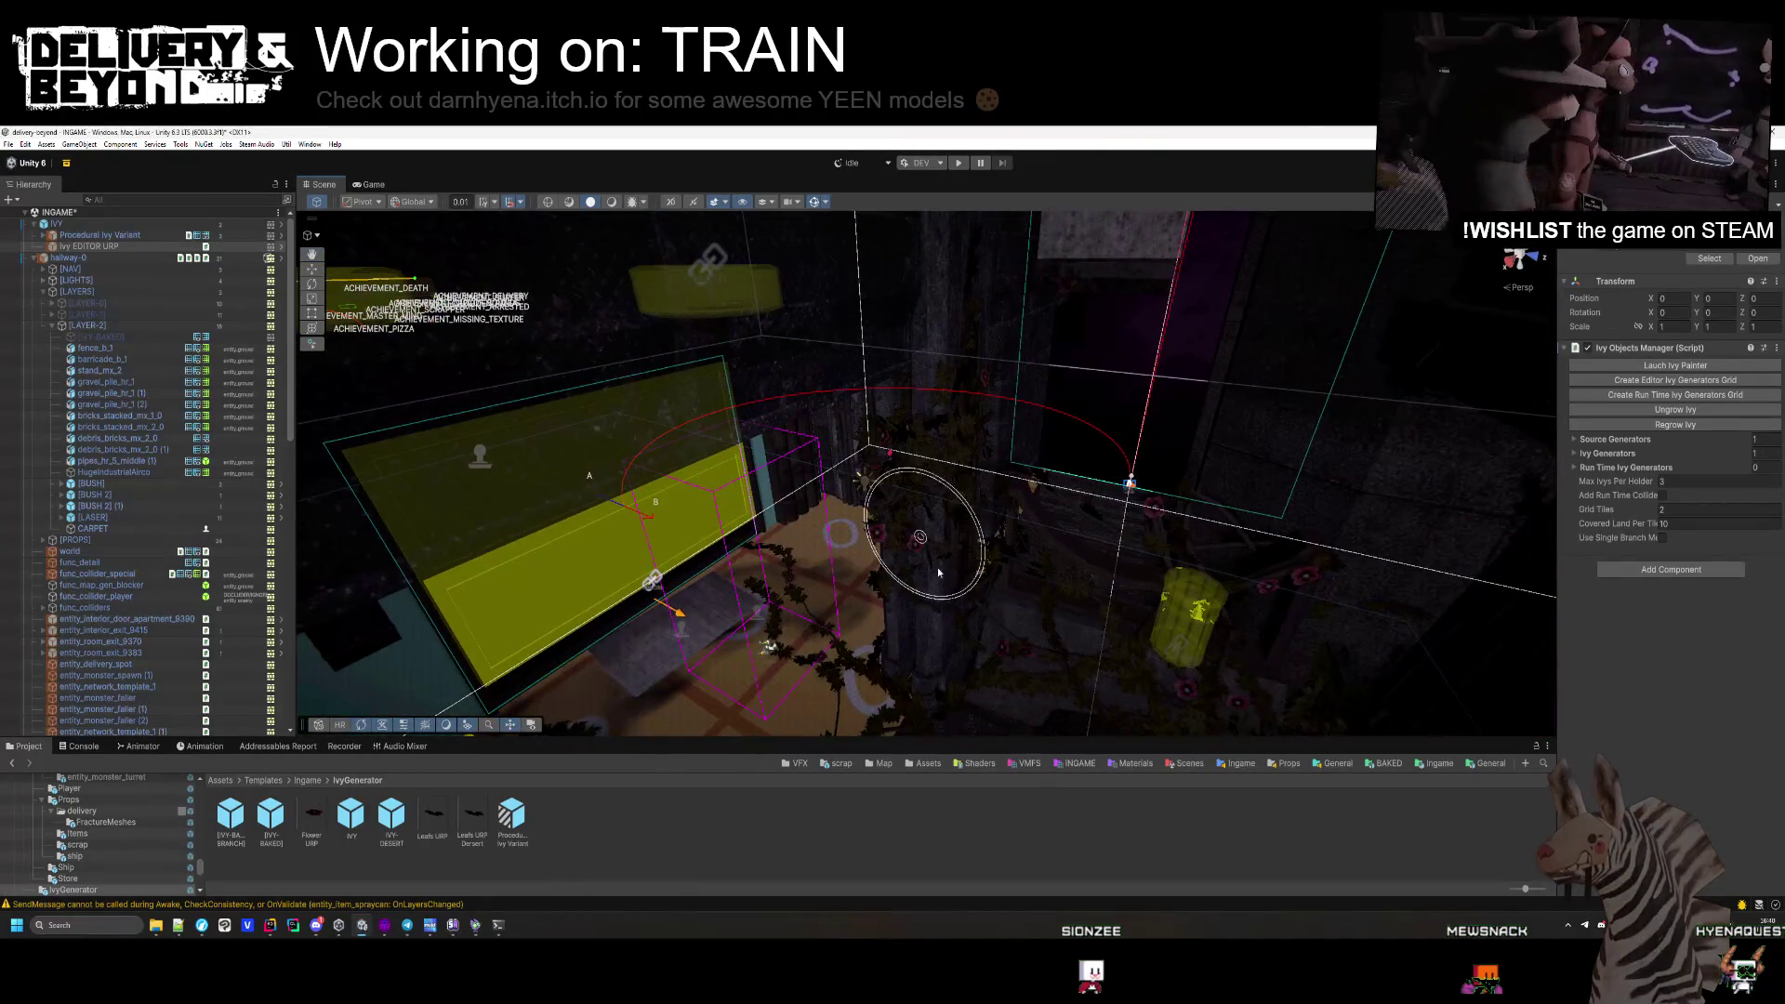
pyautogui.moveTo(891, 555)
pyautogui.mouseDown()
pyautogui.moveTo(957, 486)
pyautogui.moveTo(901, 482)
pyautogui.moveTo(1127, 466)
pyautogui.moveTo(1019, 520)
pyautogui.moveTo(996, 566)
pyautogui.moveTo(920, 521)
pyautogui.mouseUp()
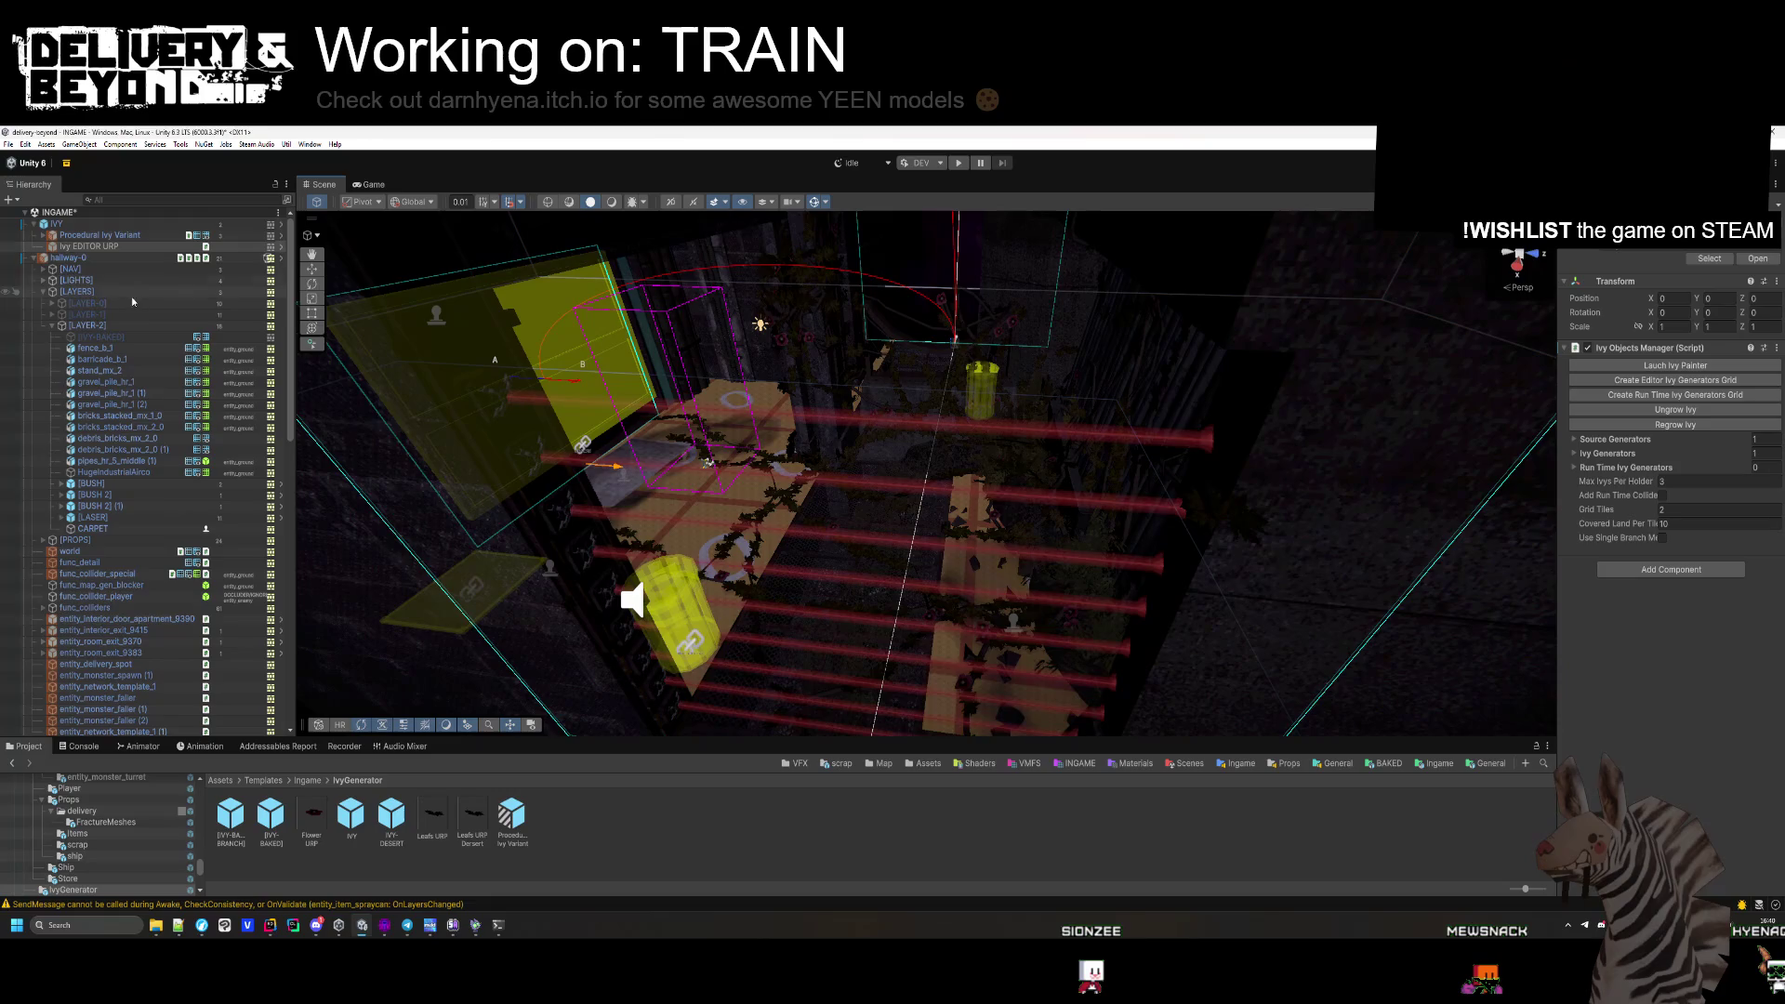
pyautogui.click(66, 237)
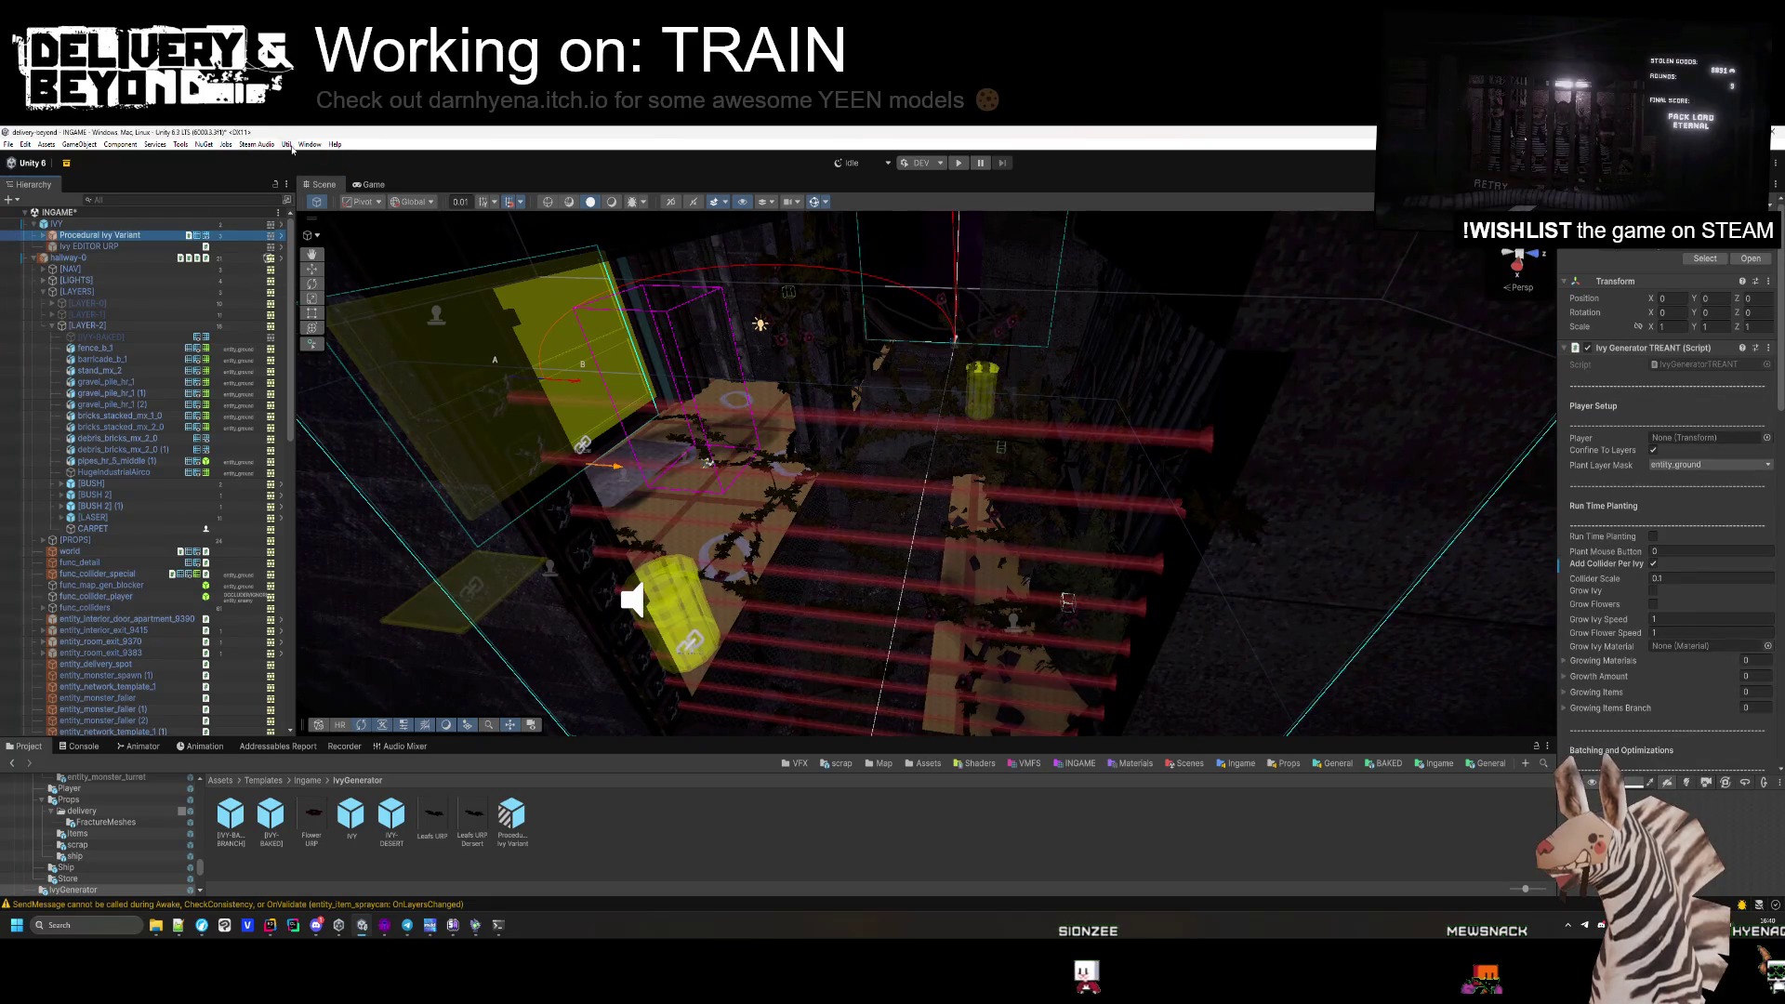
# Use Util > Meshes To Asset to overwrite Templates/BAKED/OUTSIDE/hallway-0/IVY_1.asset with the painted ivy.
pyautogui.click(291, 147)
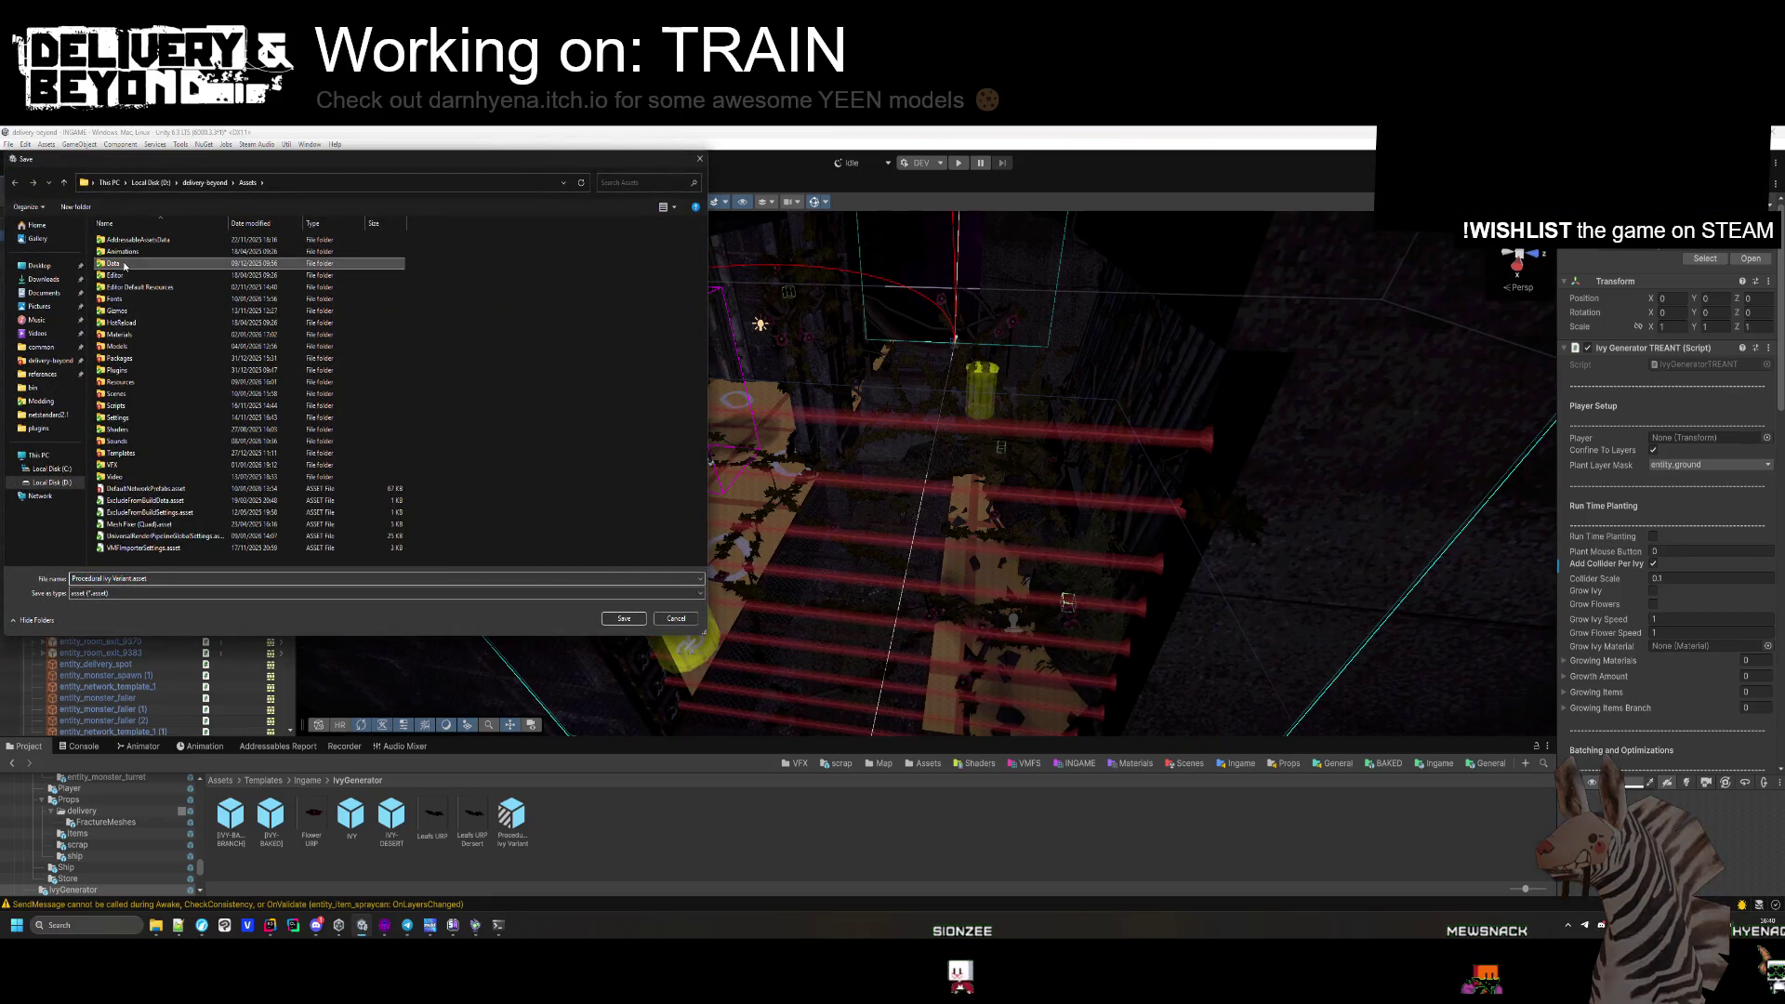
pyautogui.click(125, 454)
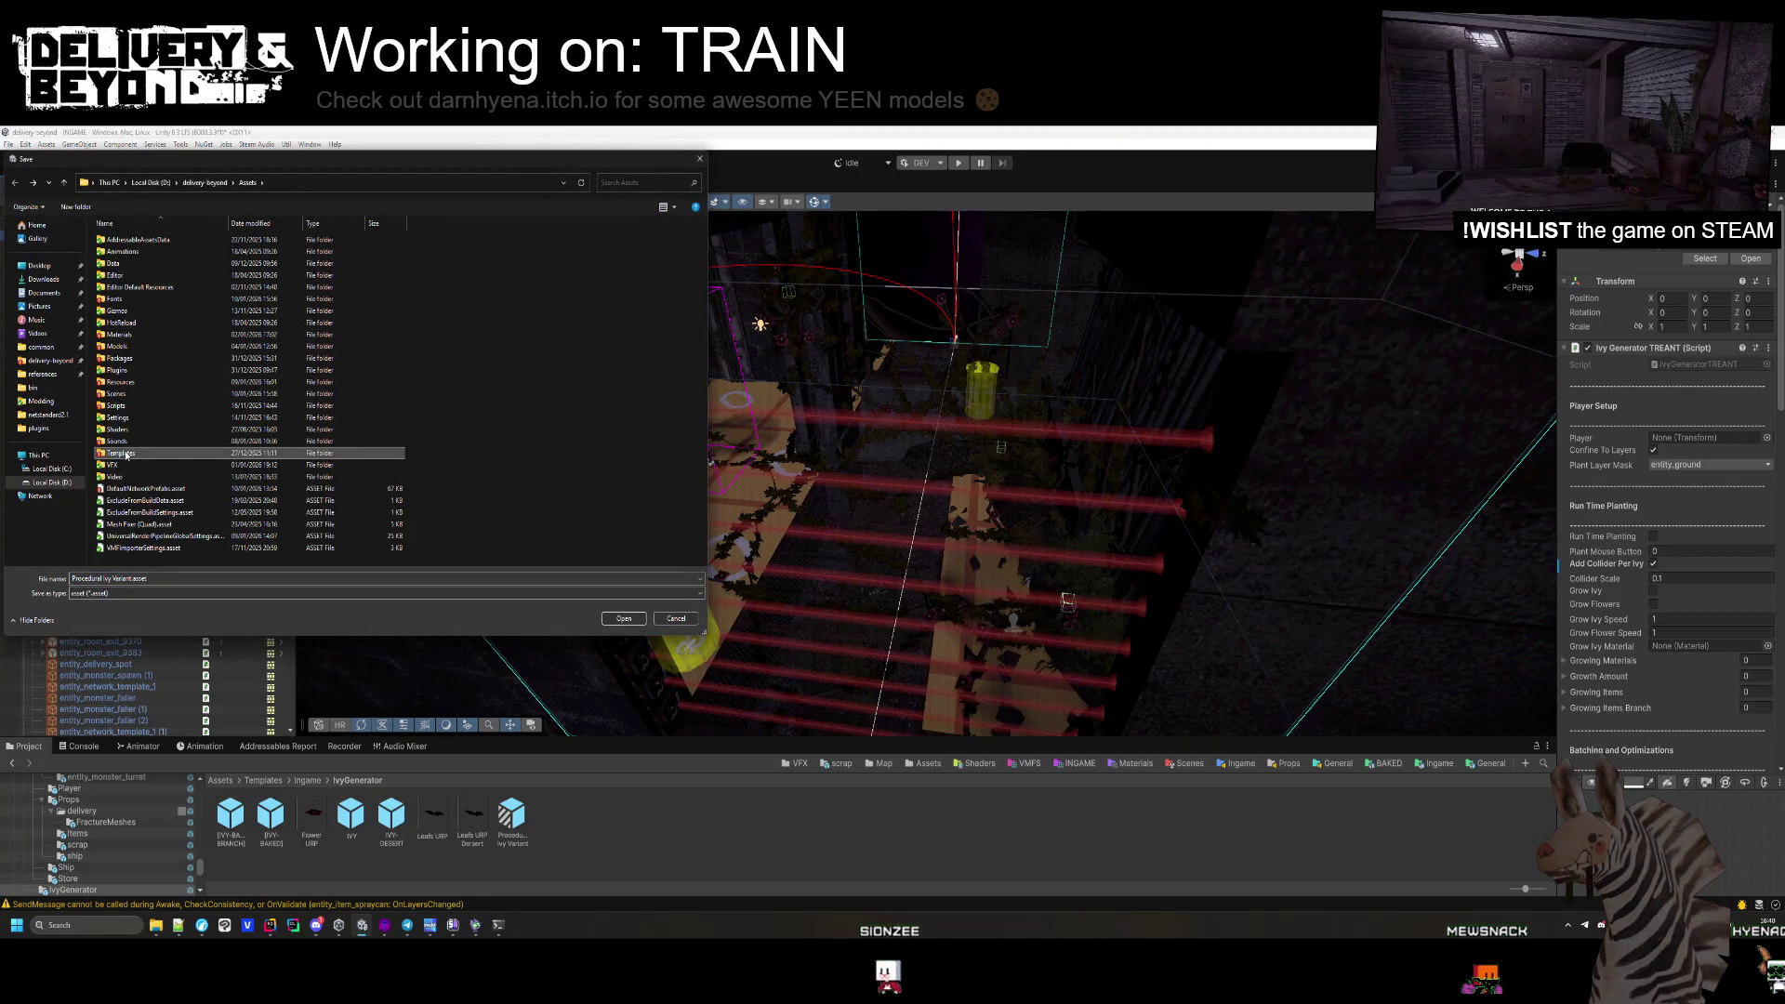
pyautogui.doubleClick(125, 454)
pyautogui.click(220, 245)
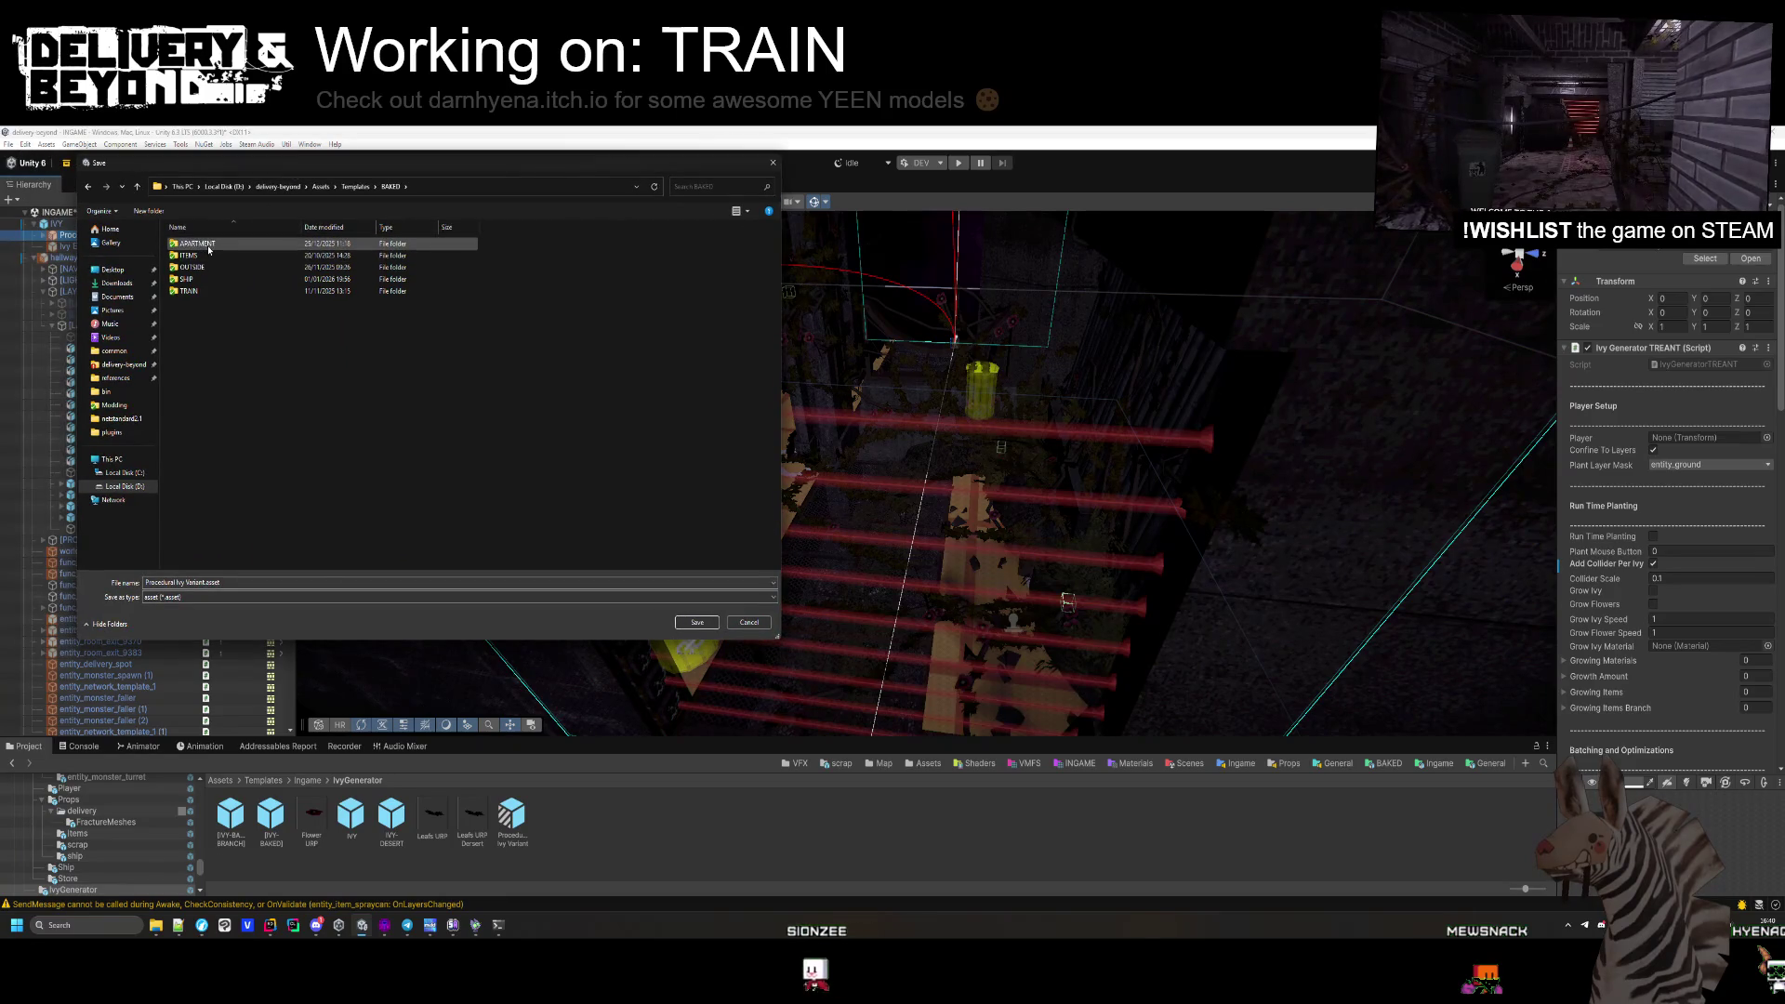
pyautogui.click(191, 268)
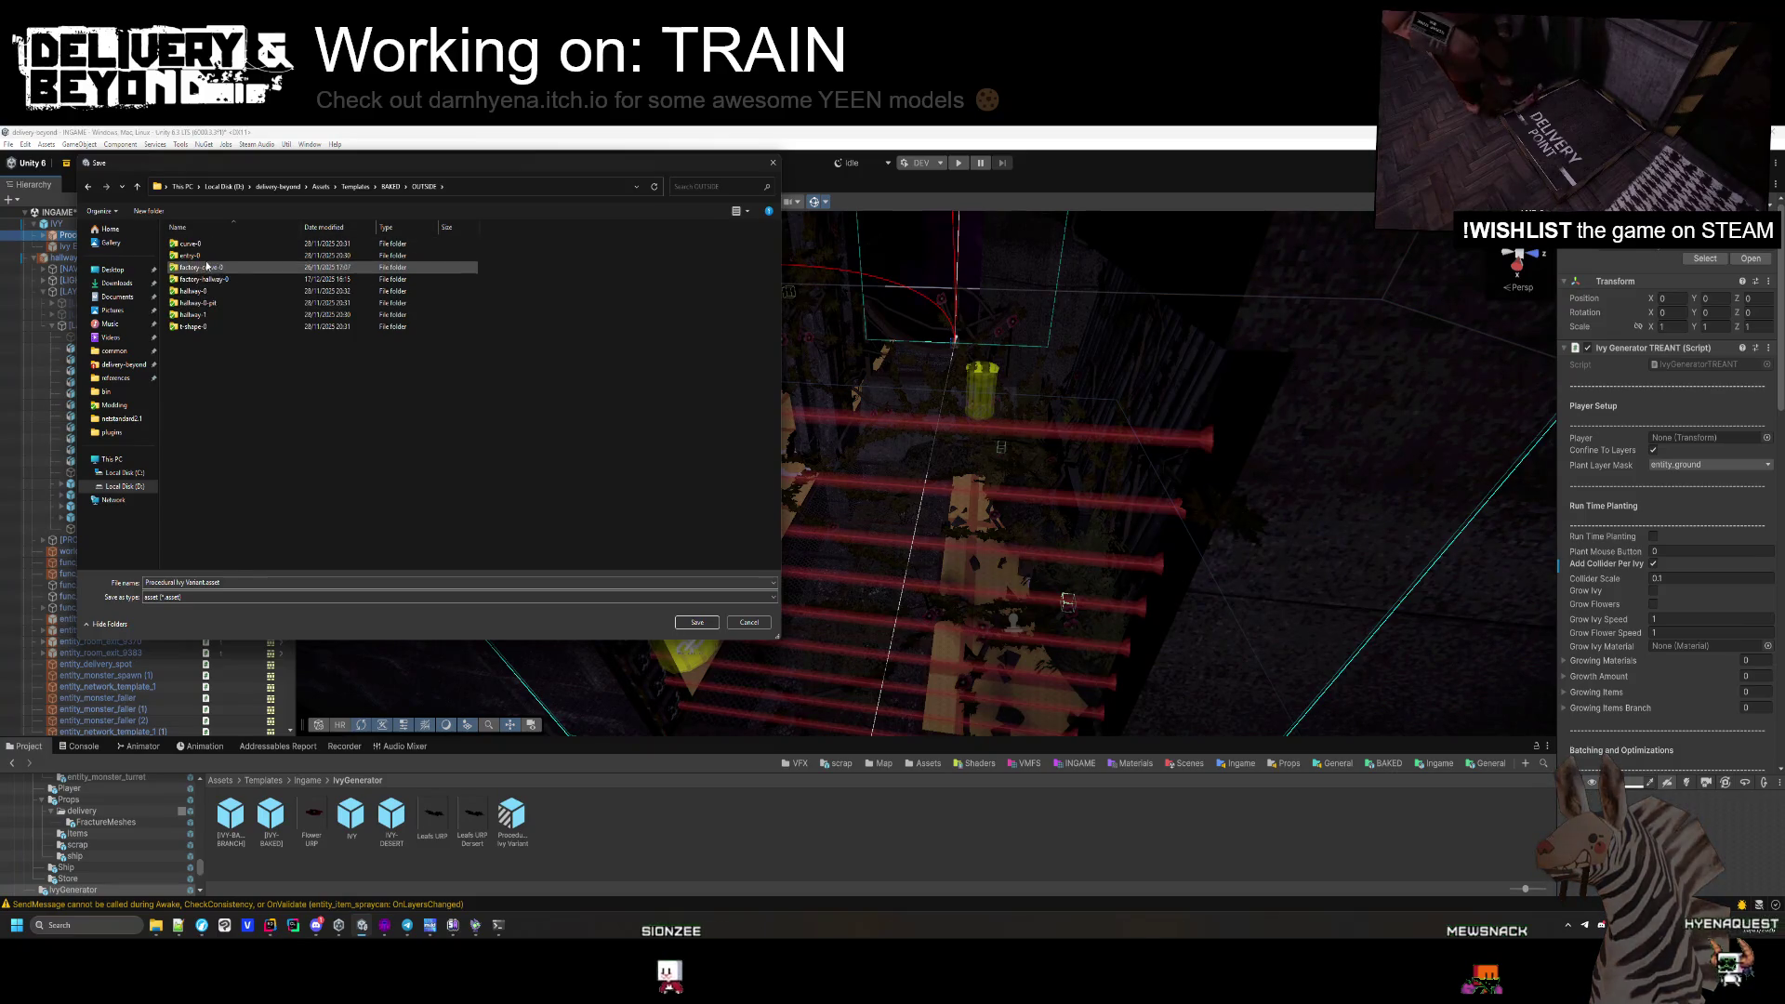
pyautogui.doubleClick(190, 268)
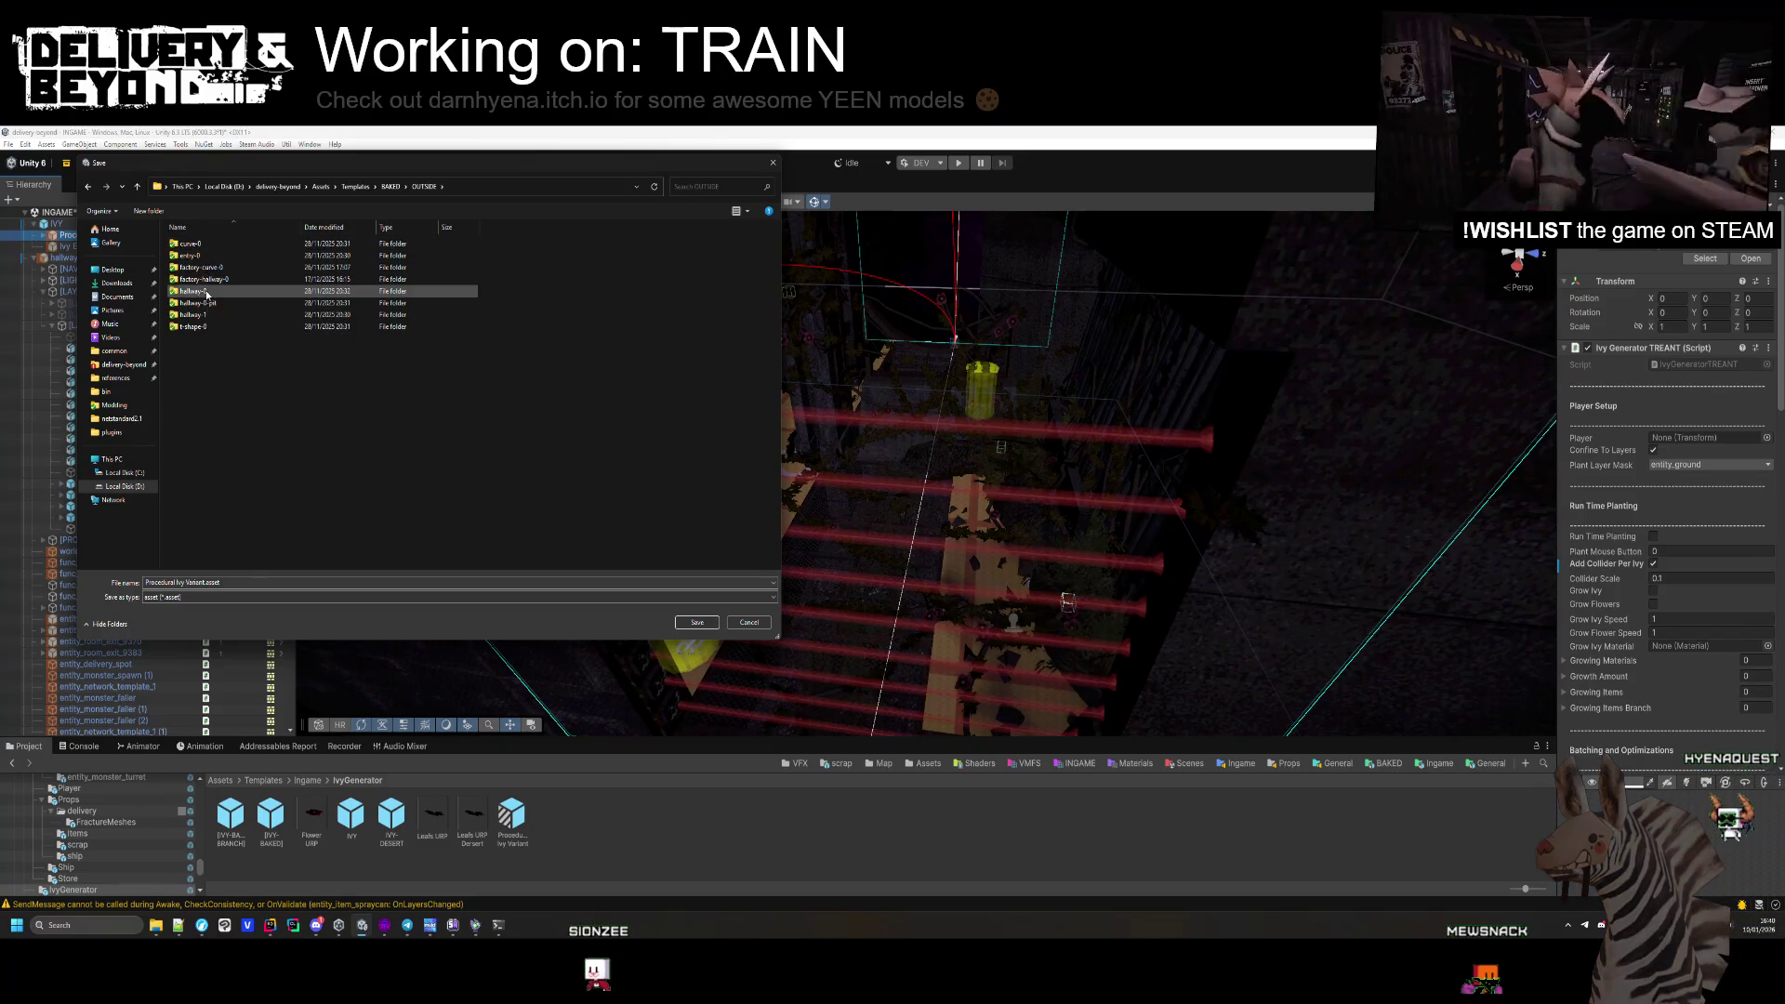
pyautogui.moveTo(280, 162); pyautogui.dragTo(344, 175)
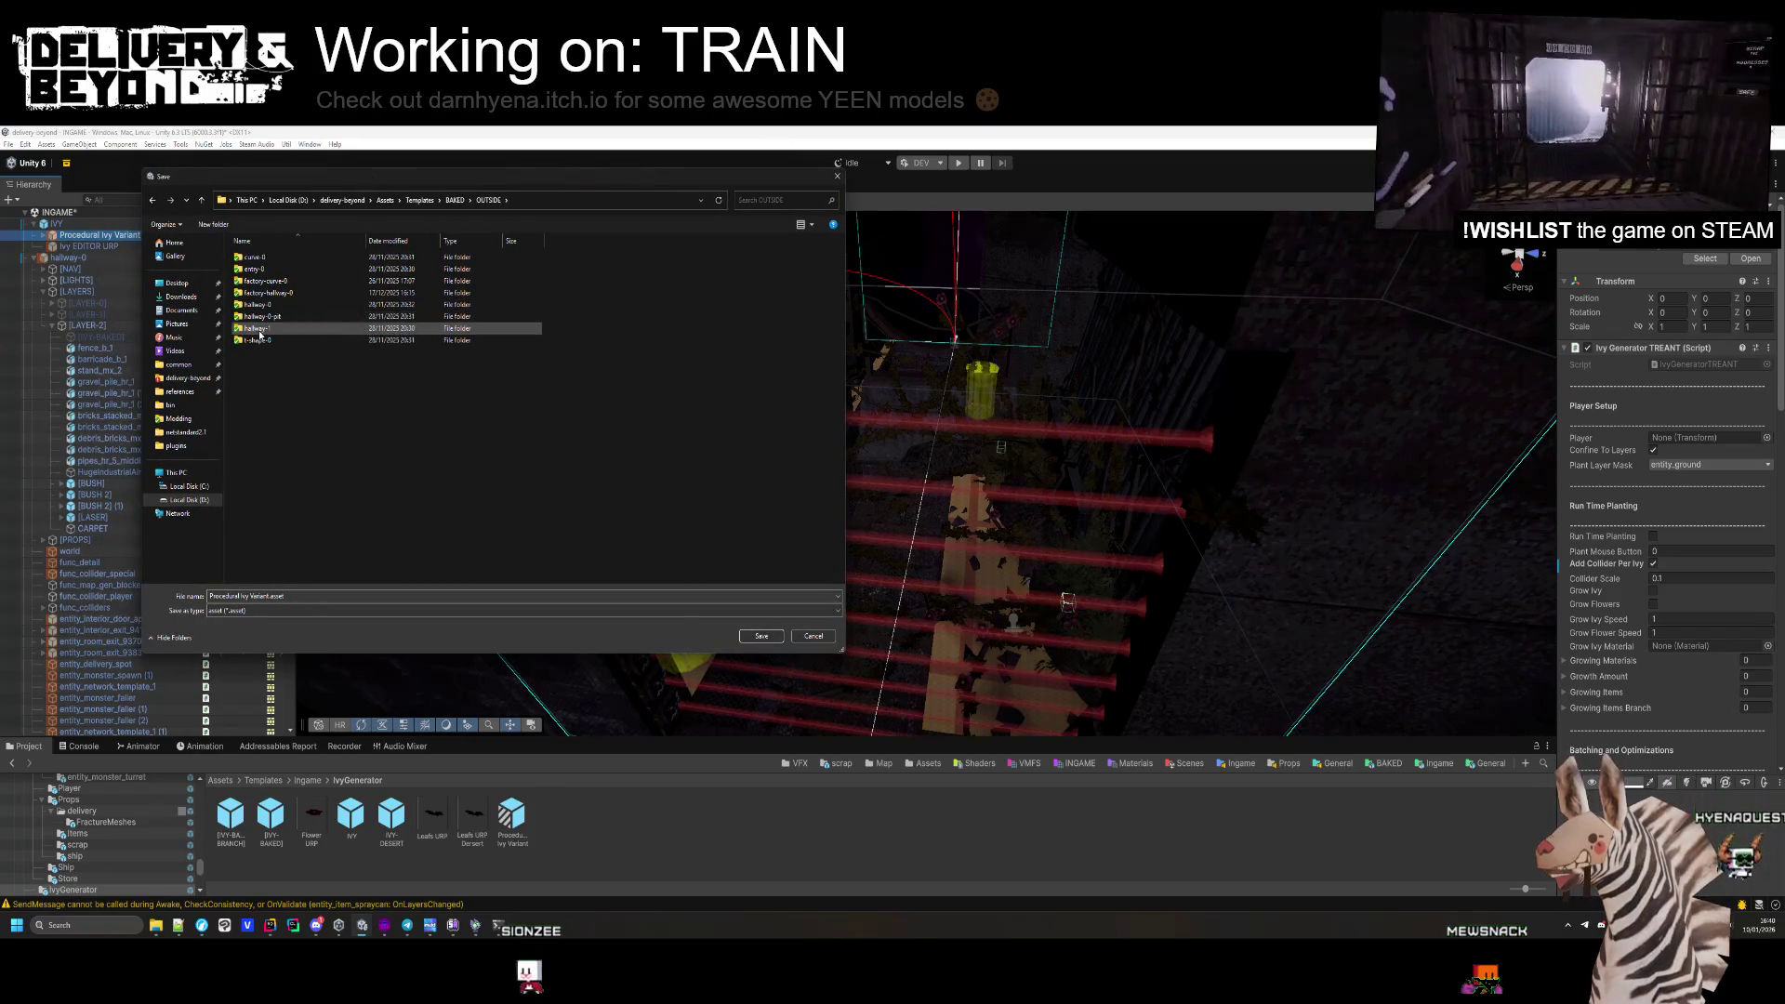
pyautogui.doubleClick(279, 304)
pyautogui.click(279, 269)
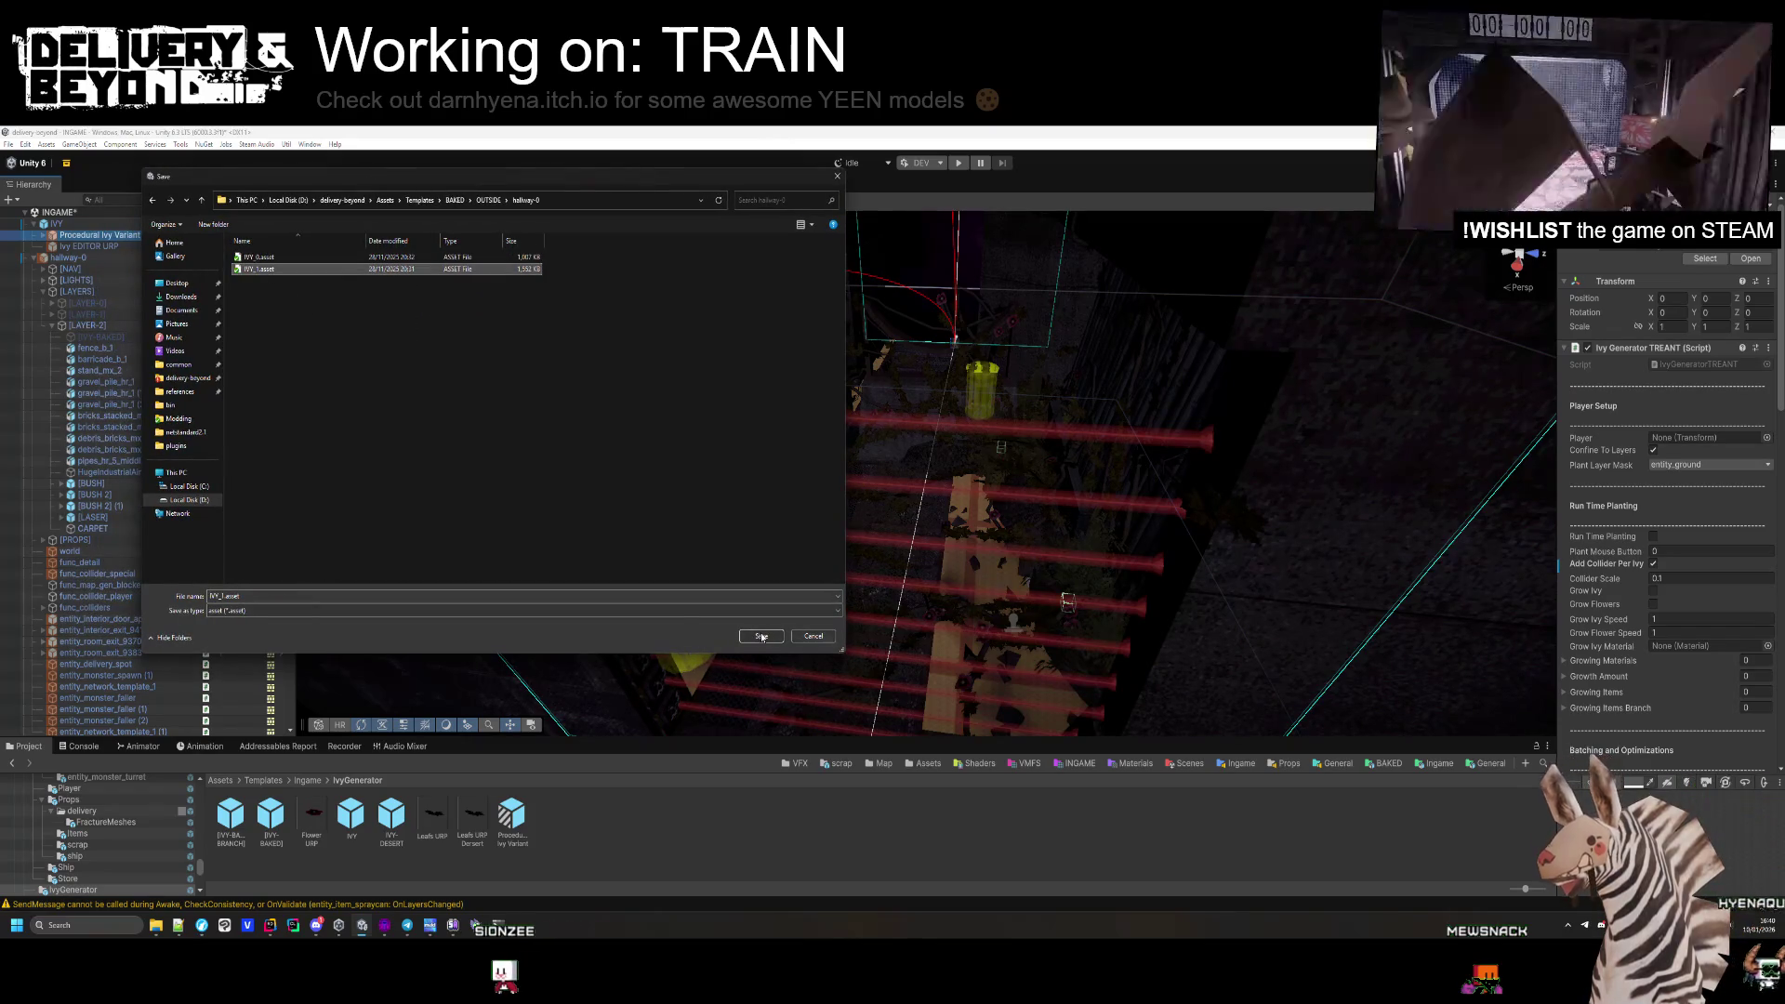
pyautogui.press('Return')
pyautogui.press('y')
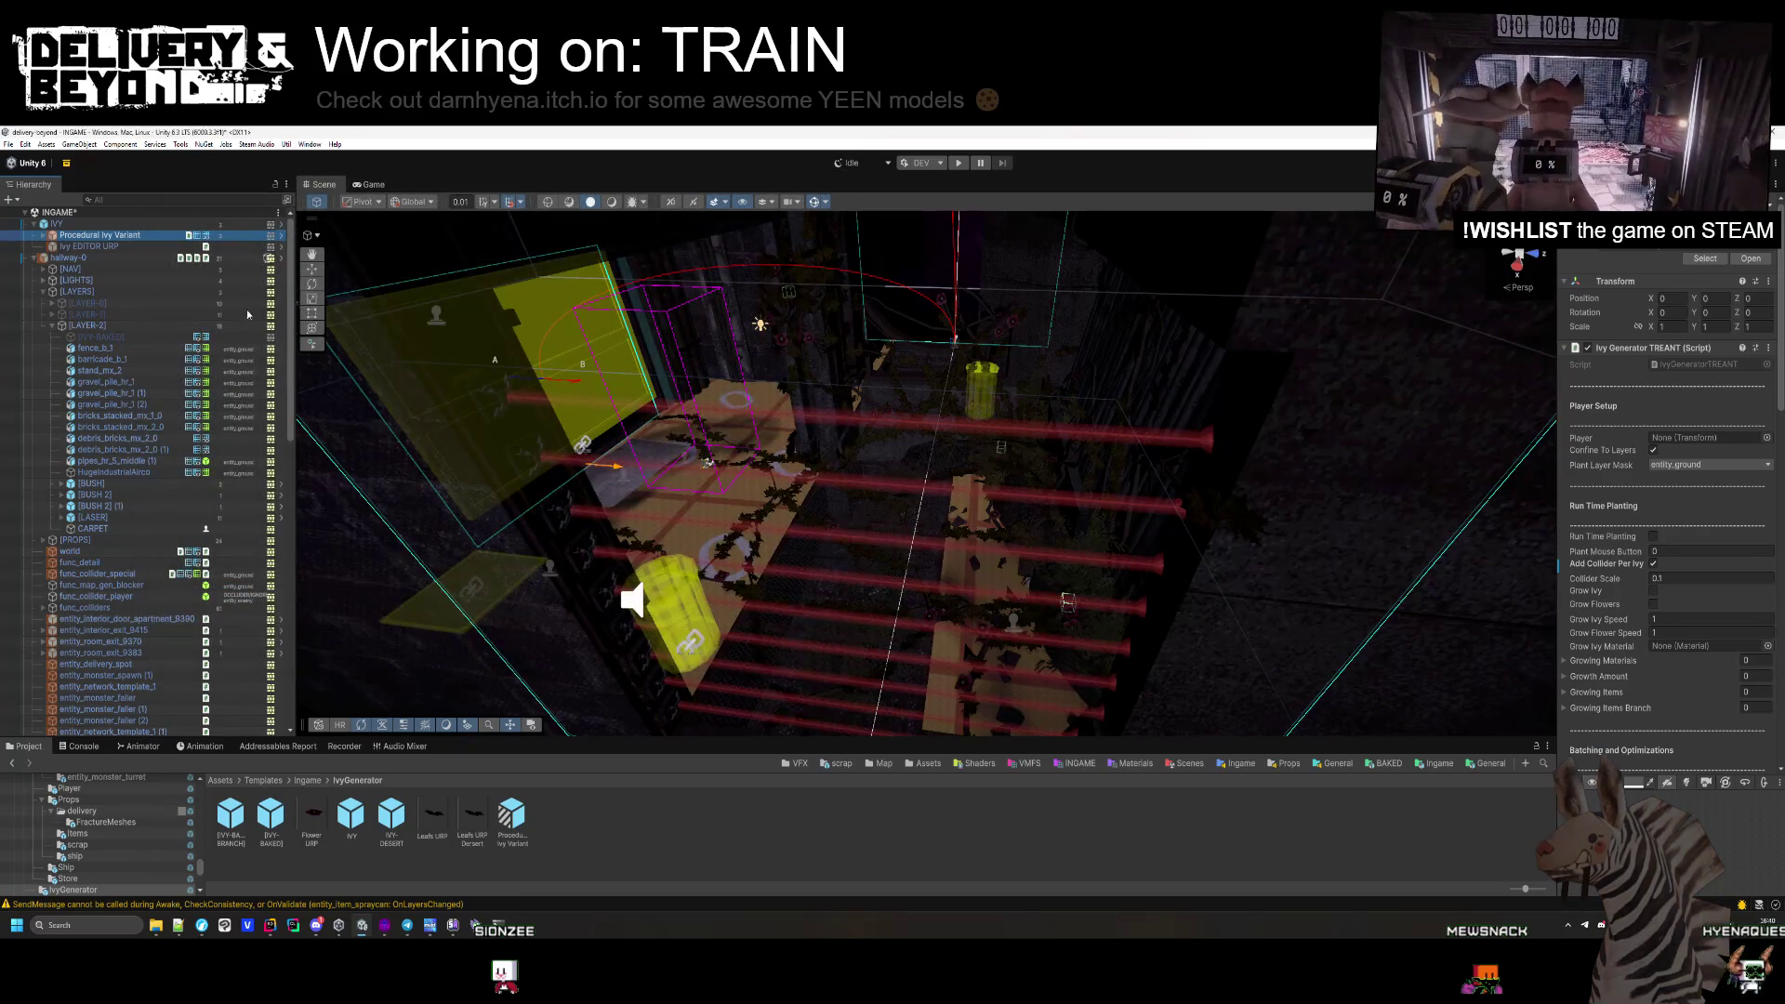
pyautogui.click(84, 224)
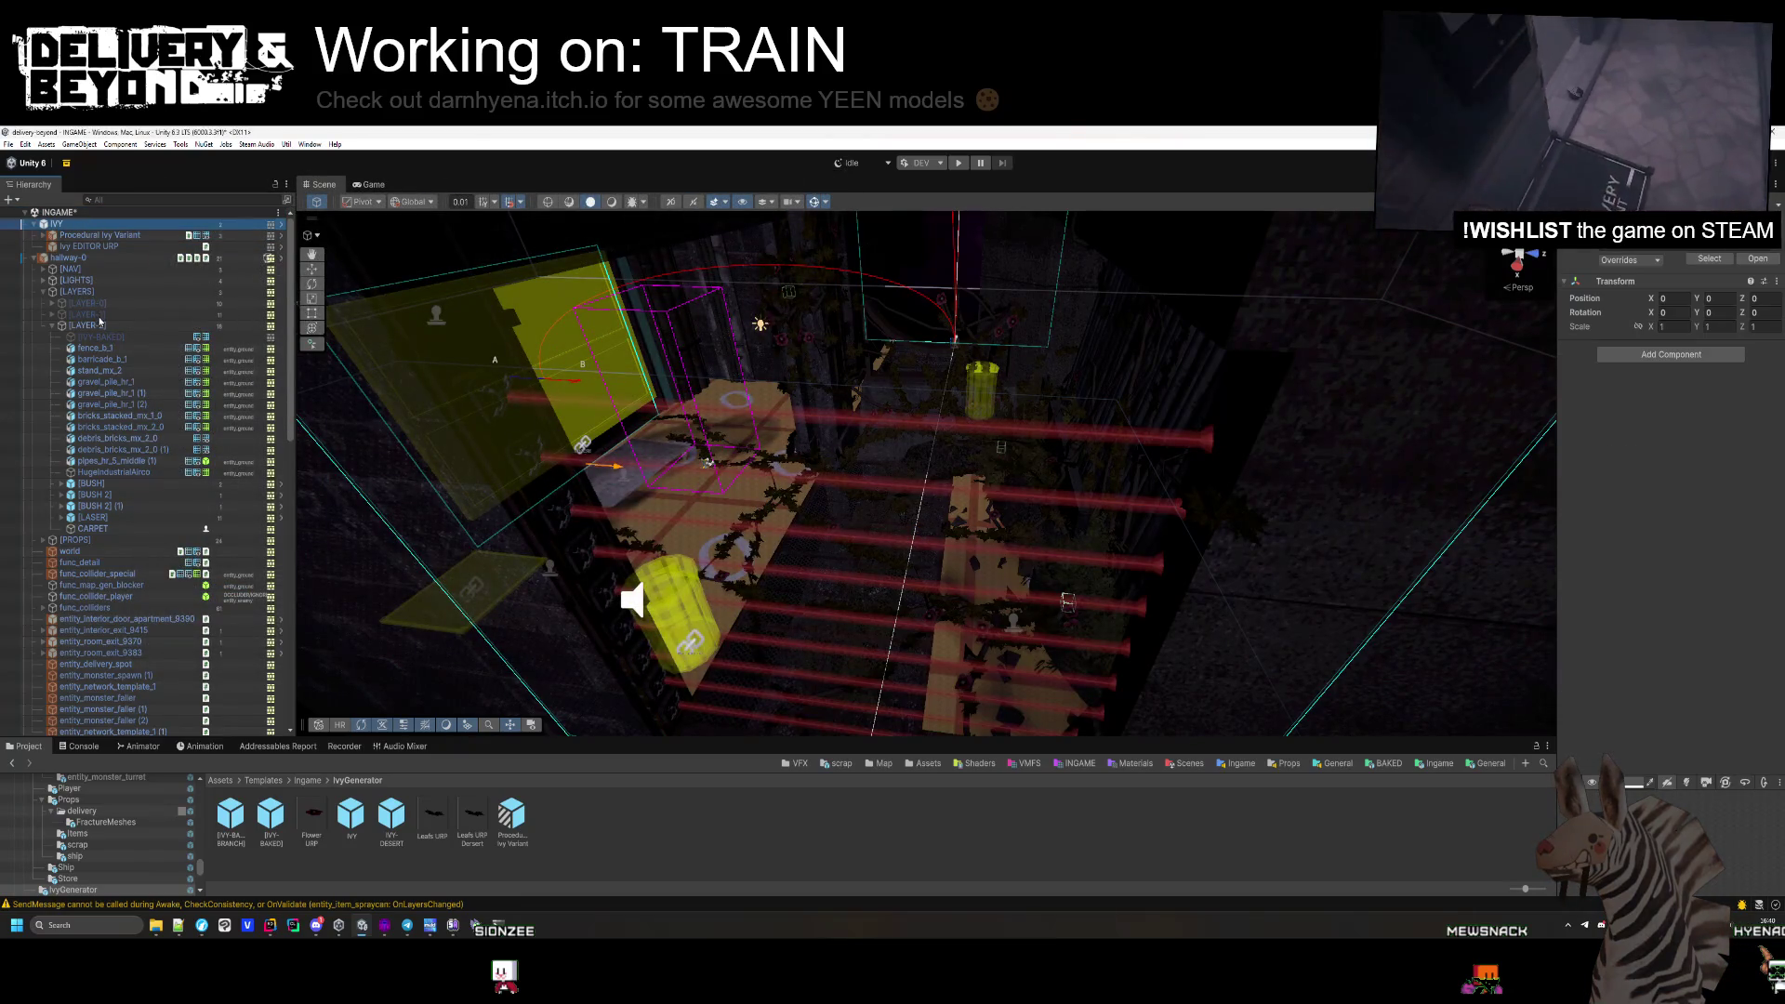
# Delete the unbaked IVY object, then select and frame [IVY-BAKED] to check its mesh slot.
pyautogui.press('Delete')
pyautogui.click(102, 303)
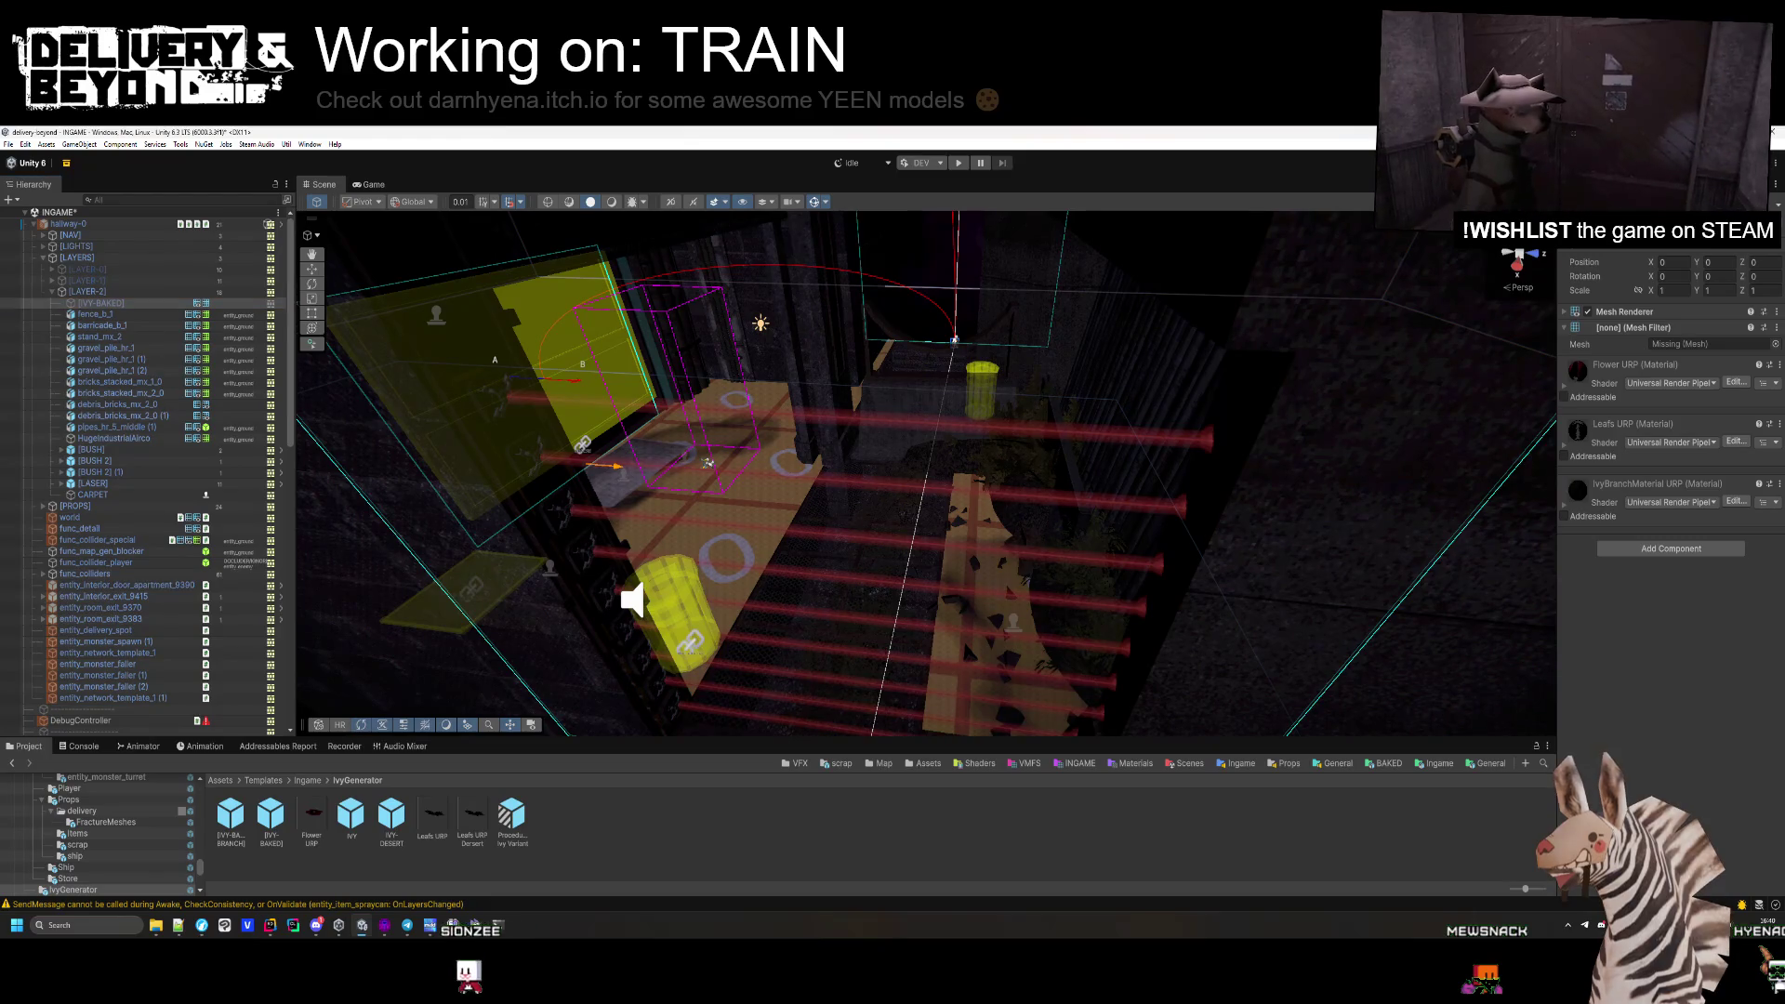
pyautogui.doubleClick(107, 303)
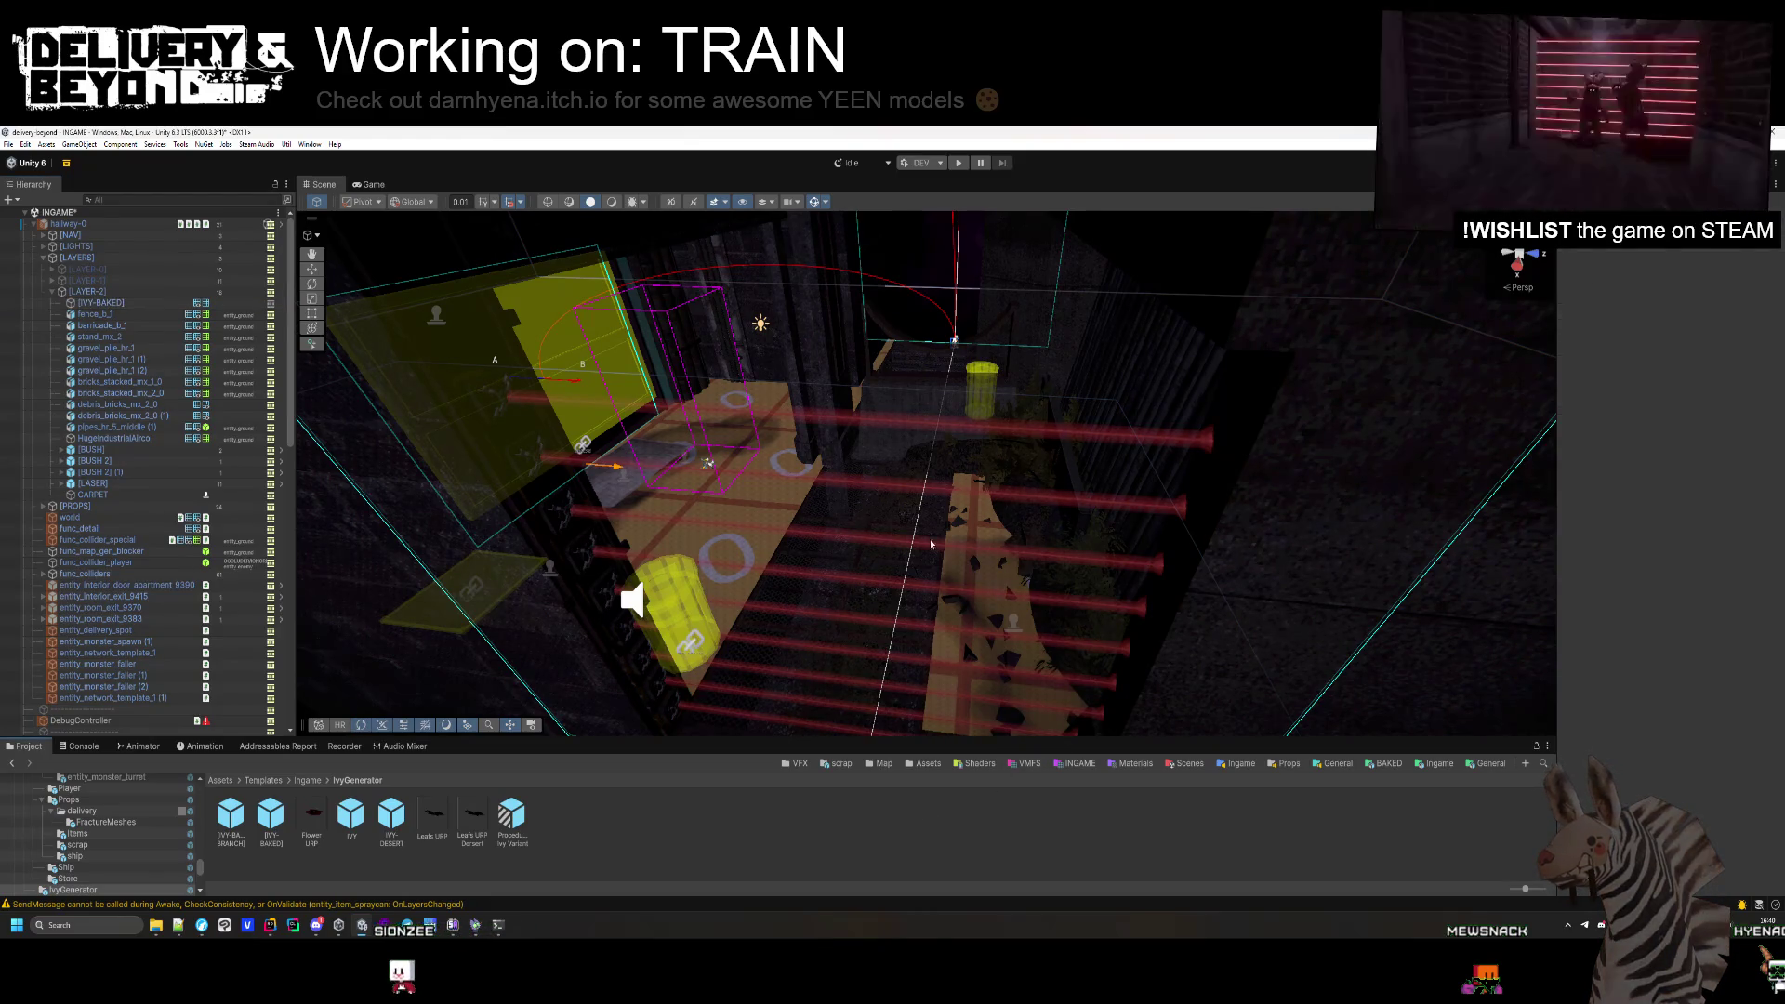
pyautogui.click(118, 305)
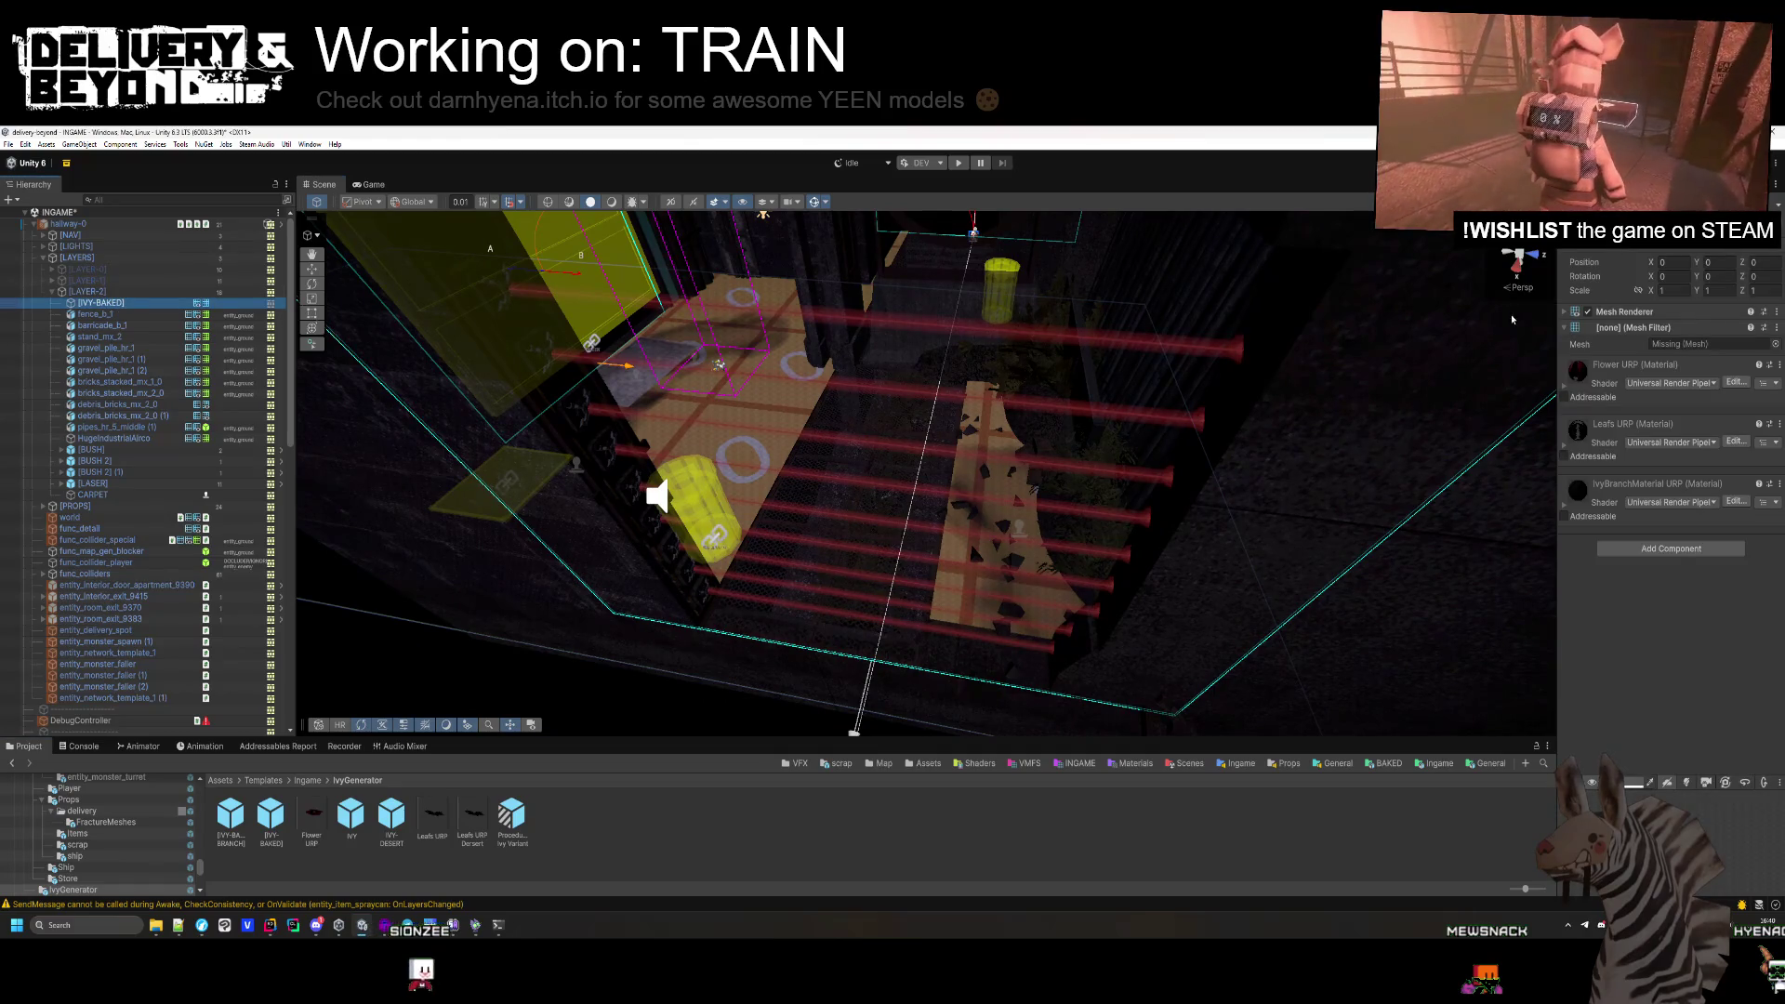
pyautogui.click(1773, 343)
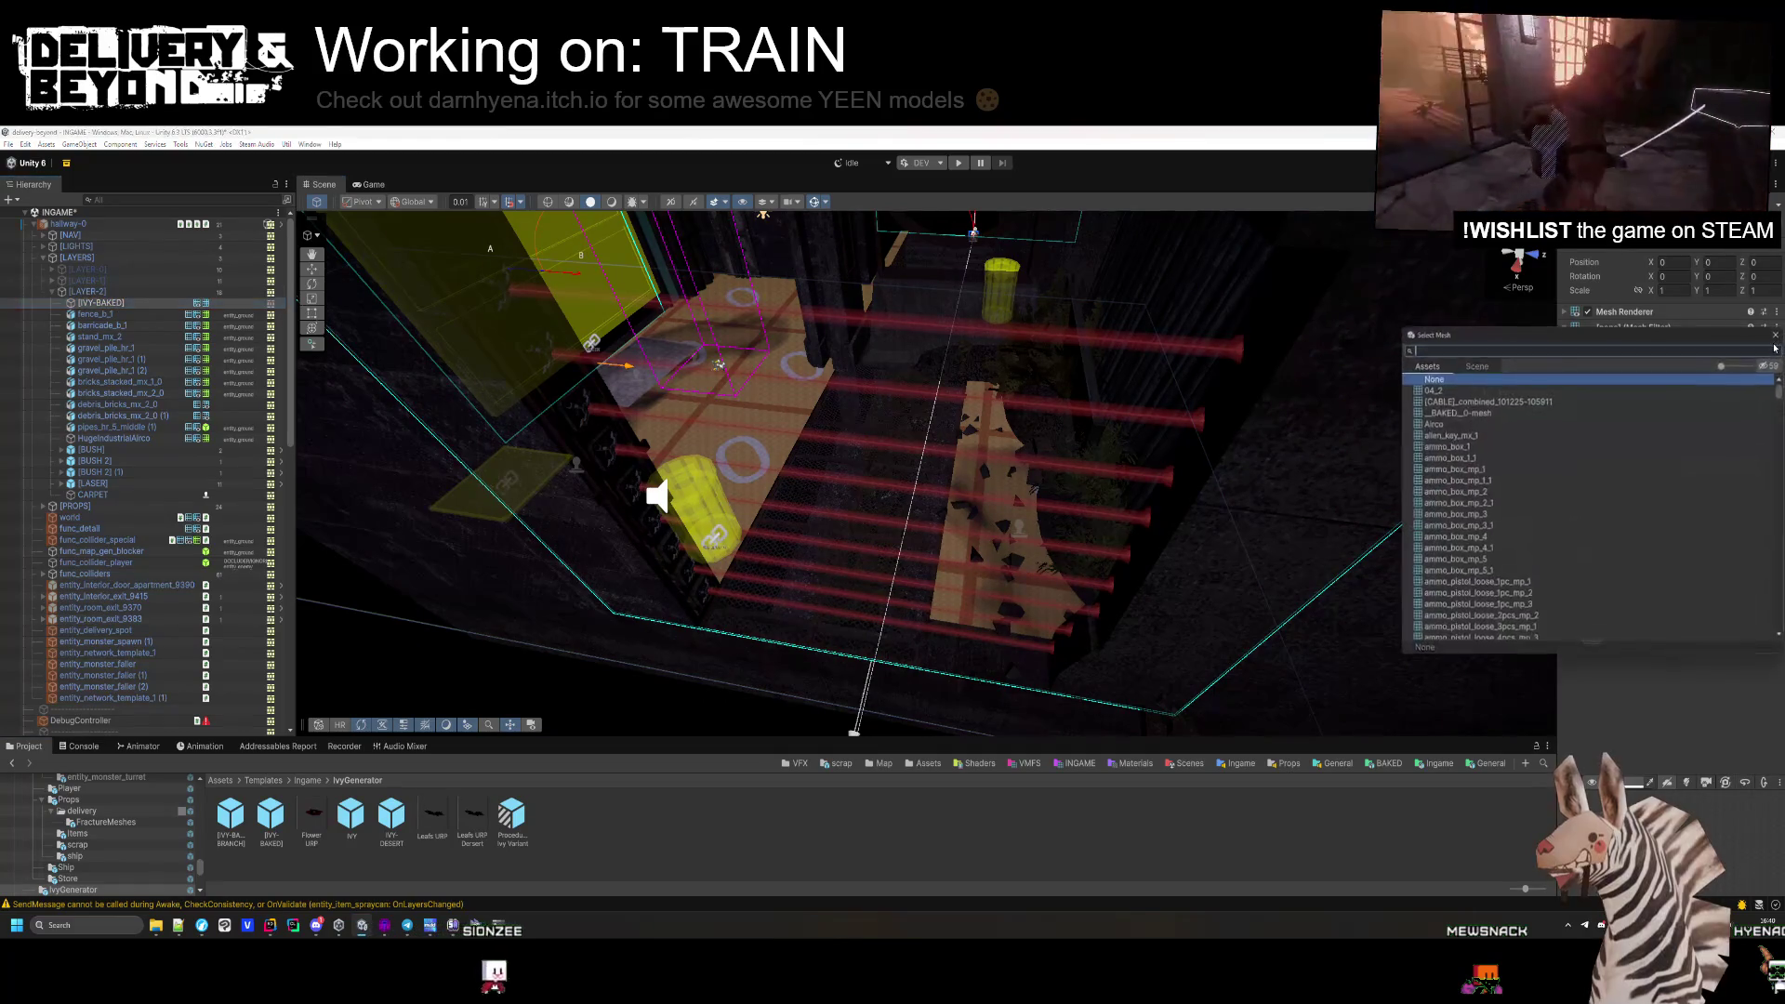
pyautogui.press('Escape')
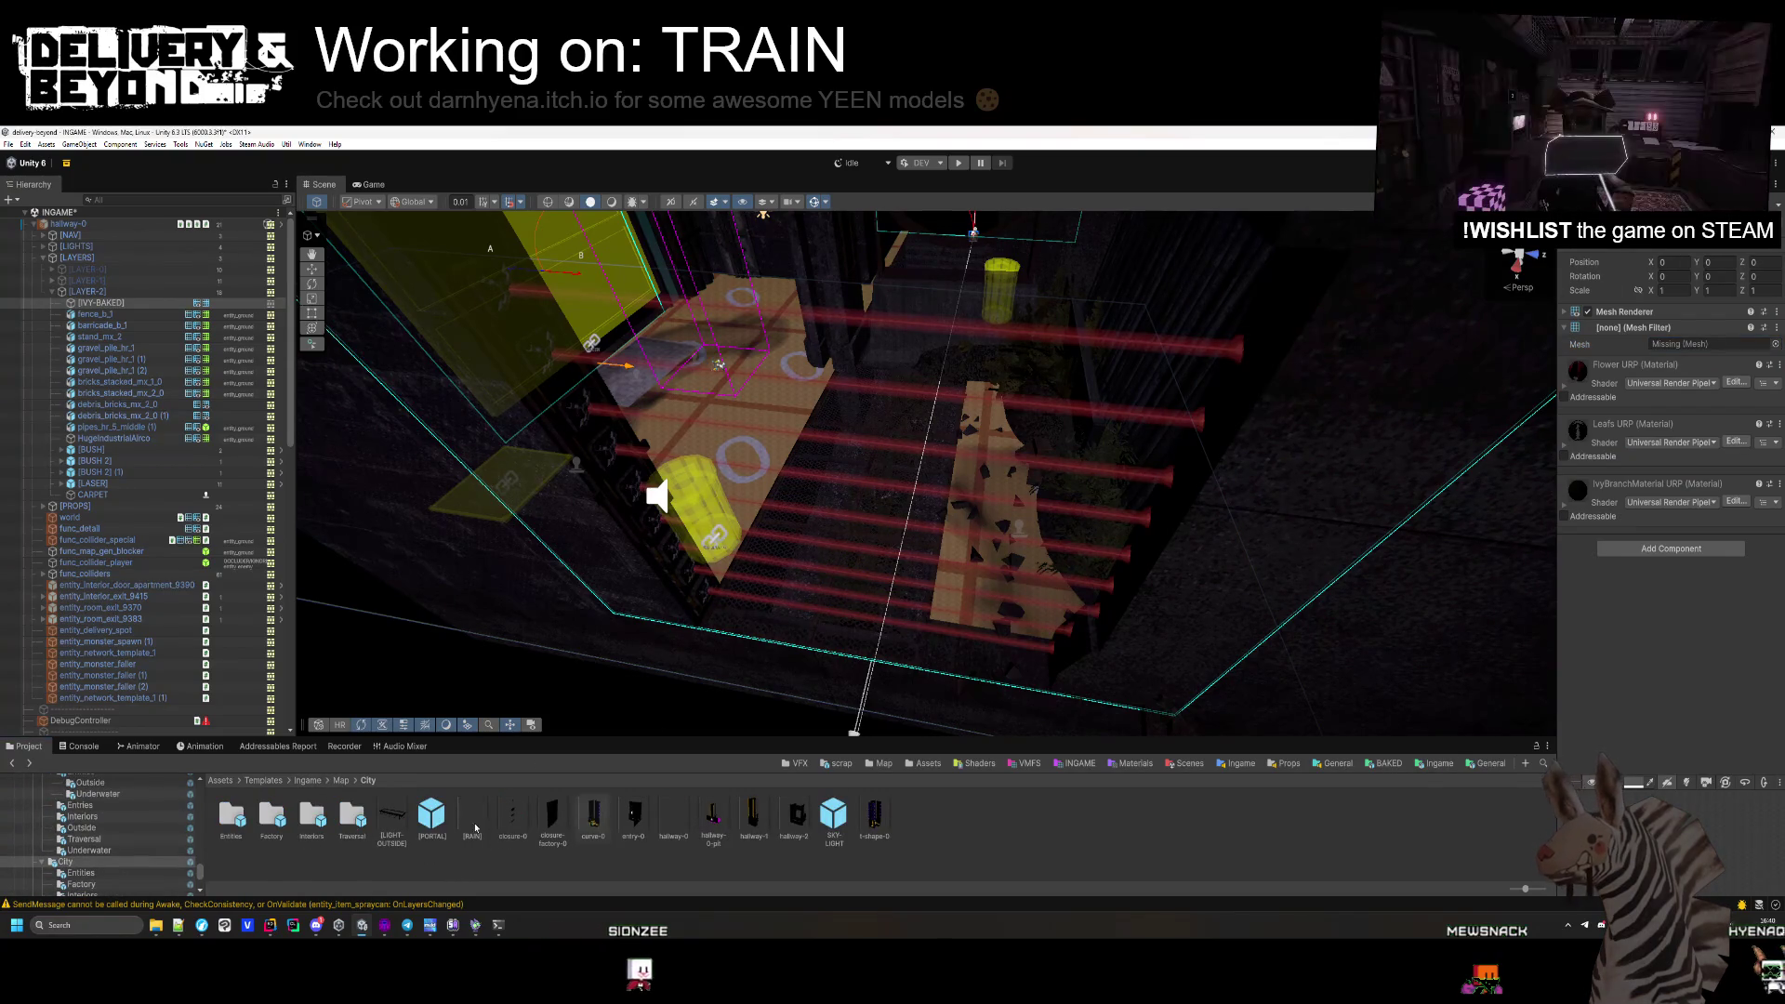
# Assign IVY_1 from Templates/BAKED/OUTSIDE/hallway-0 to [IVY-BAKED]'s Mesh Filter.
pyautogui.click(879, 764)
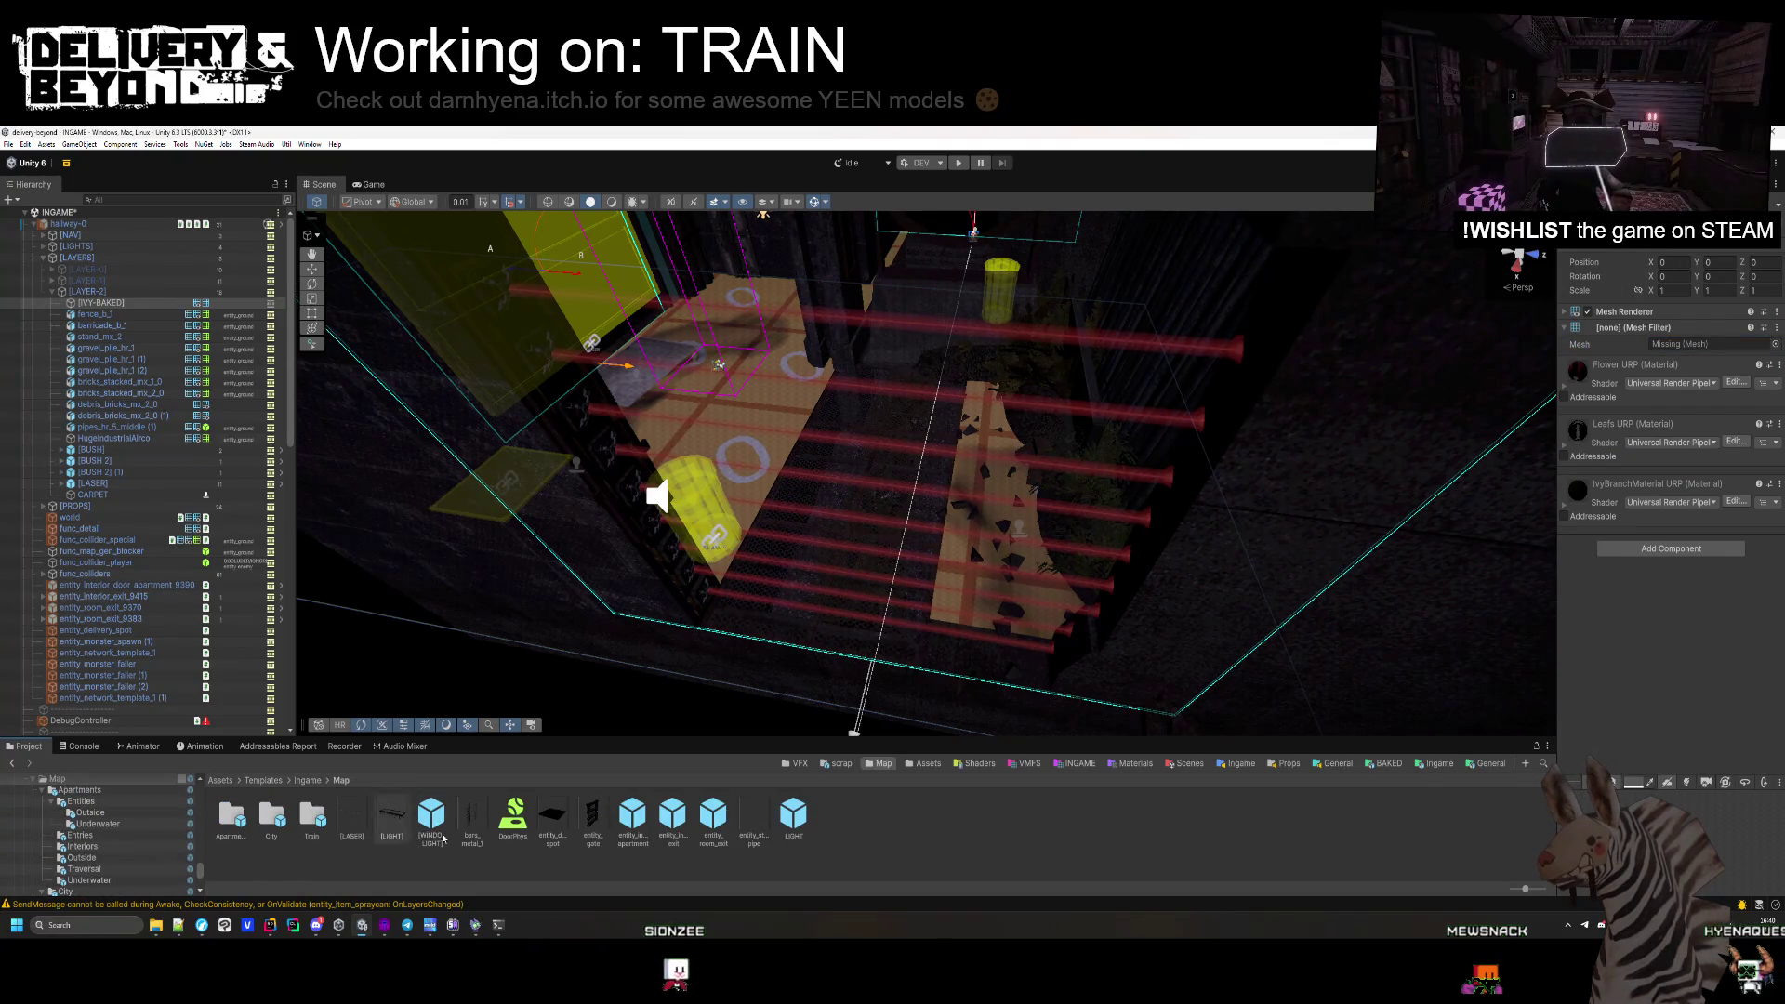
pyautogui.click(319, 781)
pyautogui.click(392, 818)
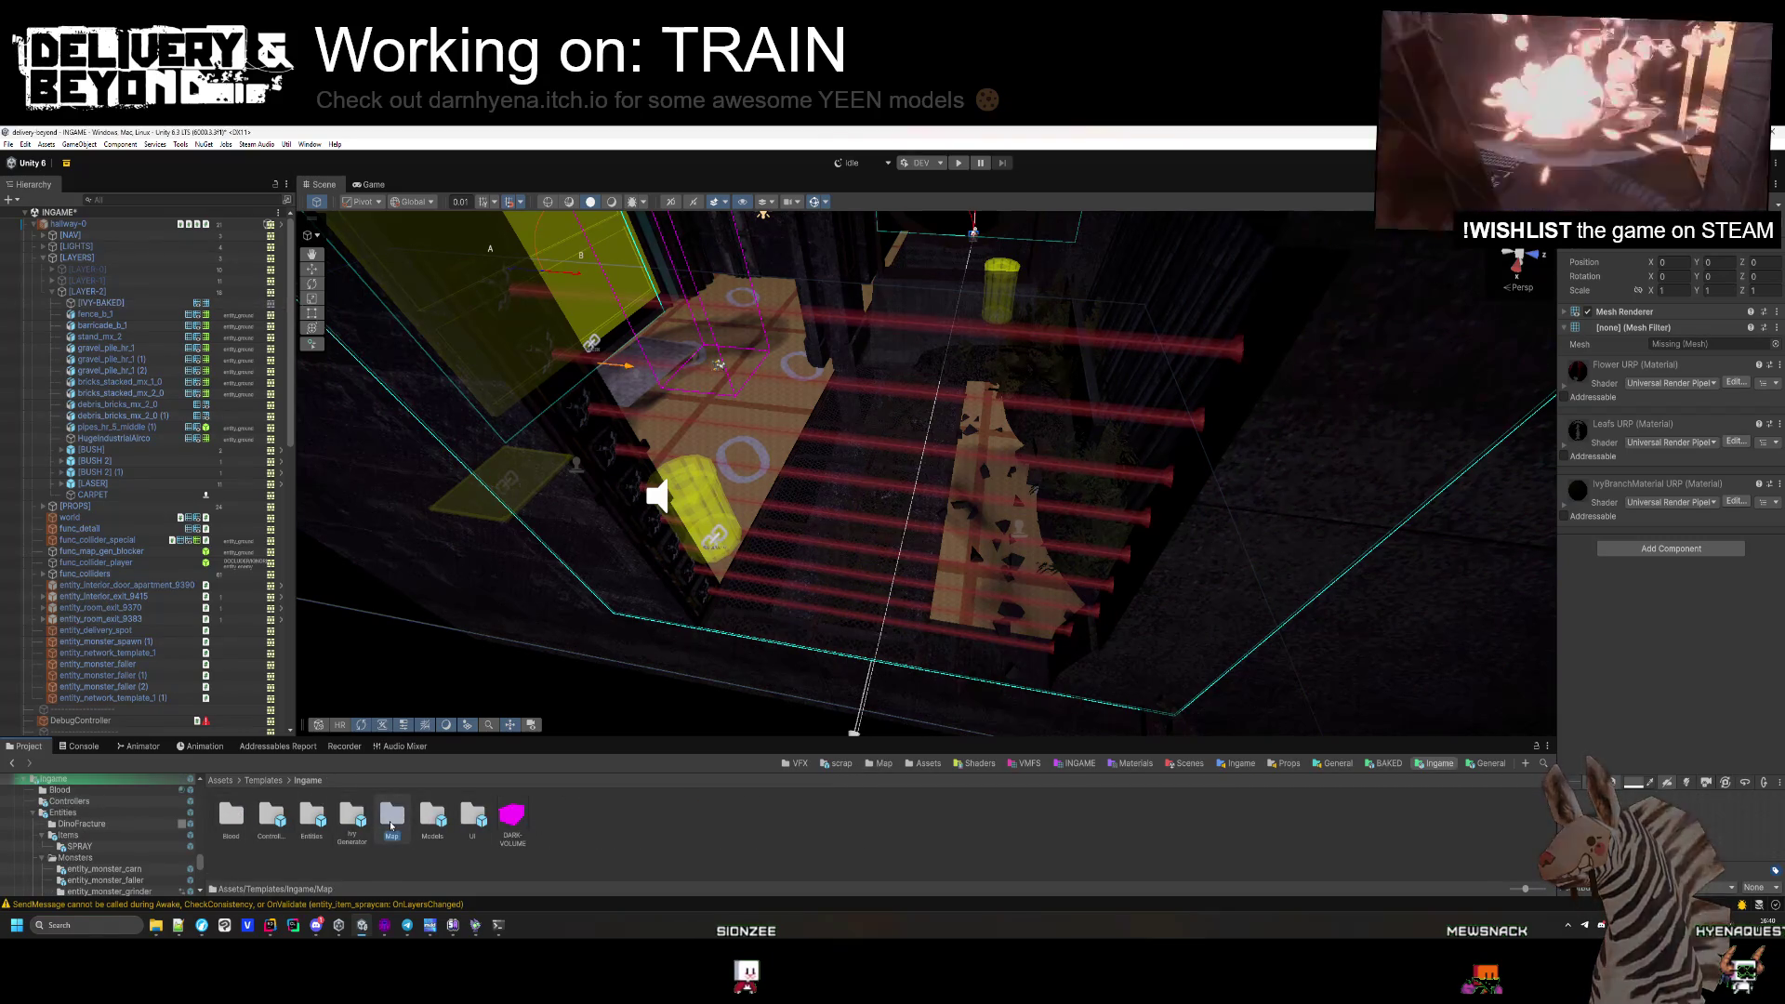
pyautogui.doubleClick(391, 818)
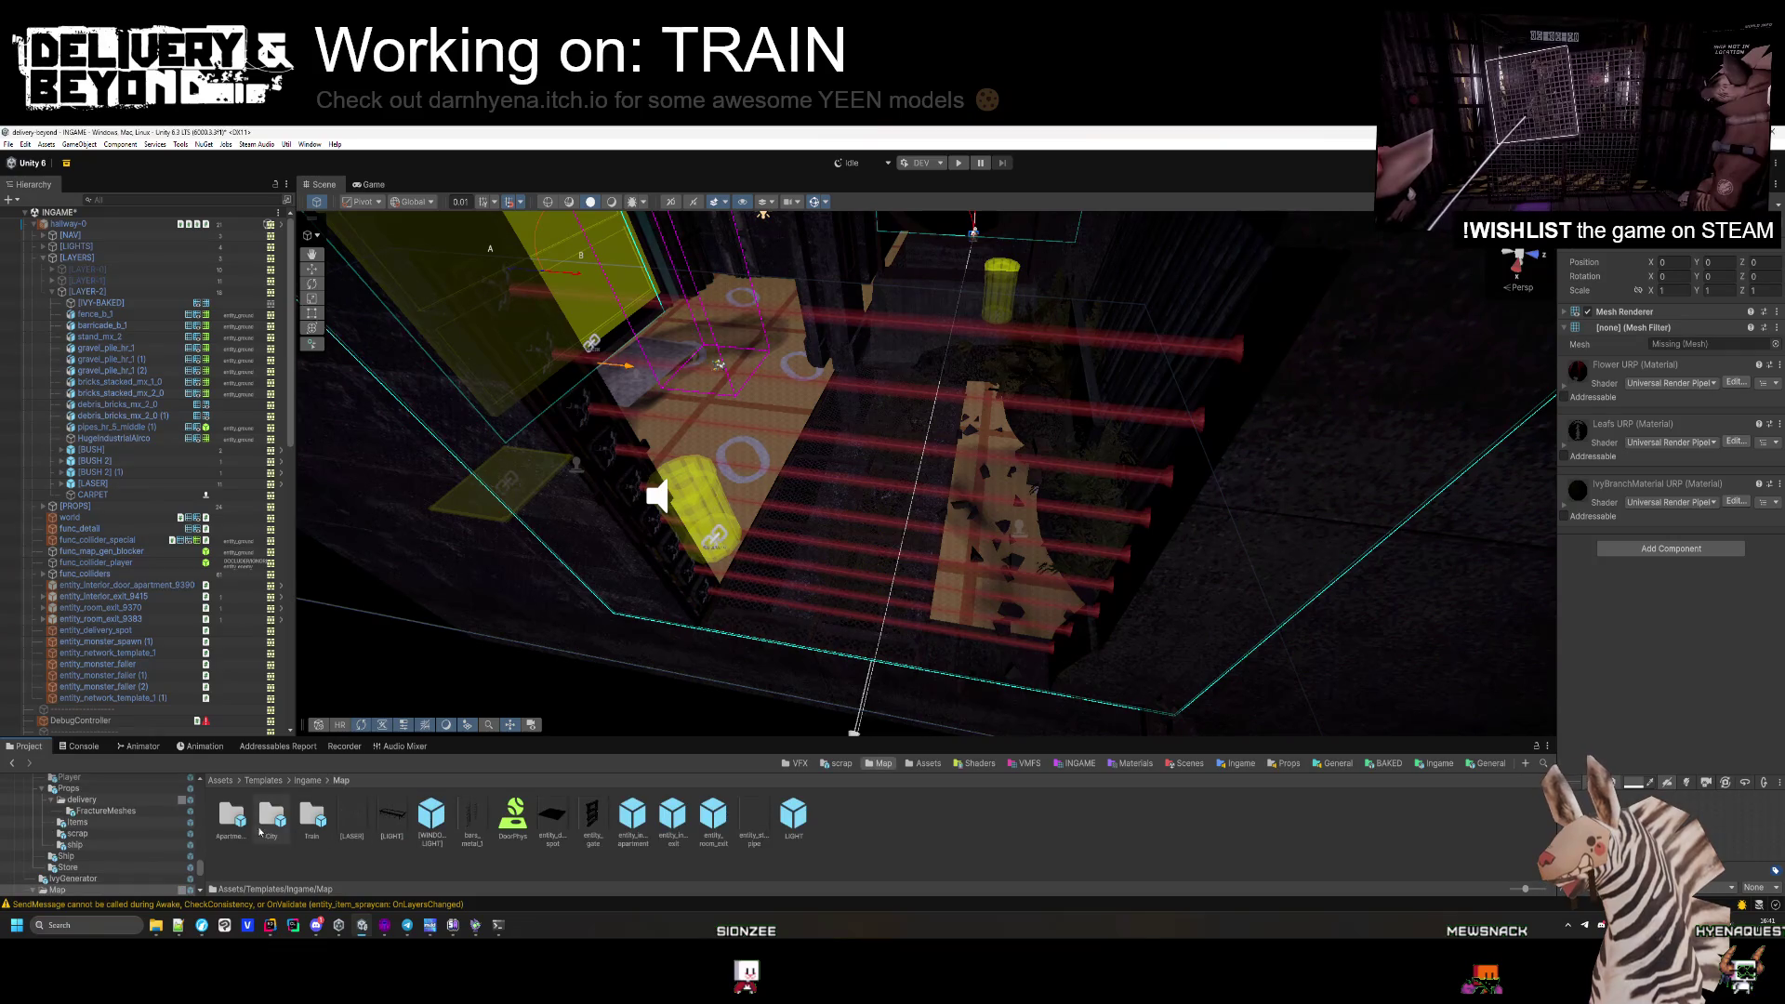
pyautogui.click(263, 781)
pyautogui.doubleClick(225, 825)
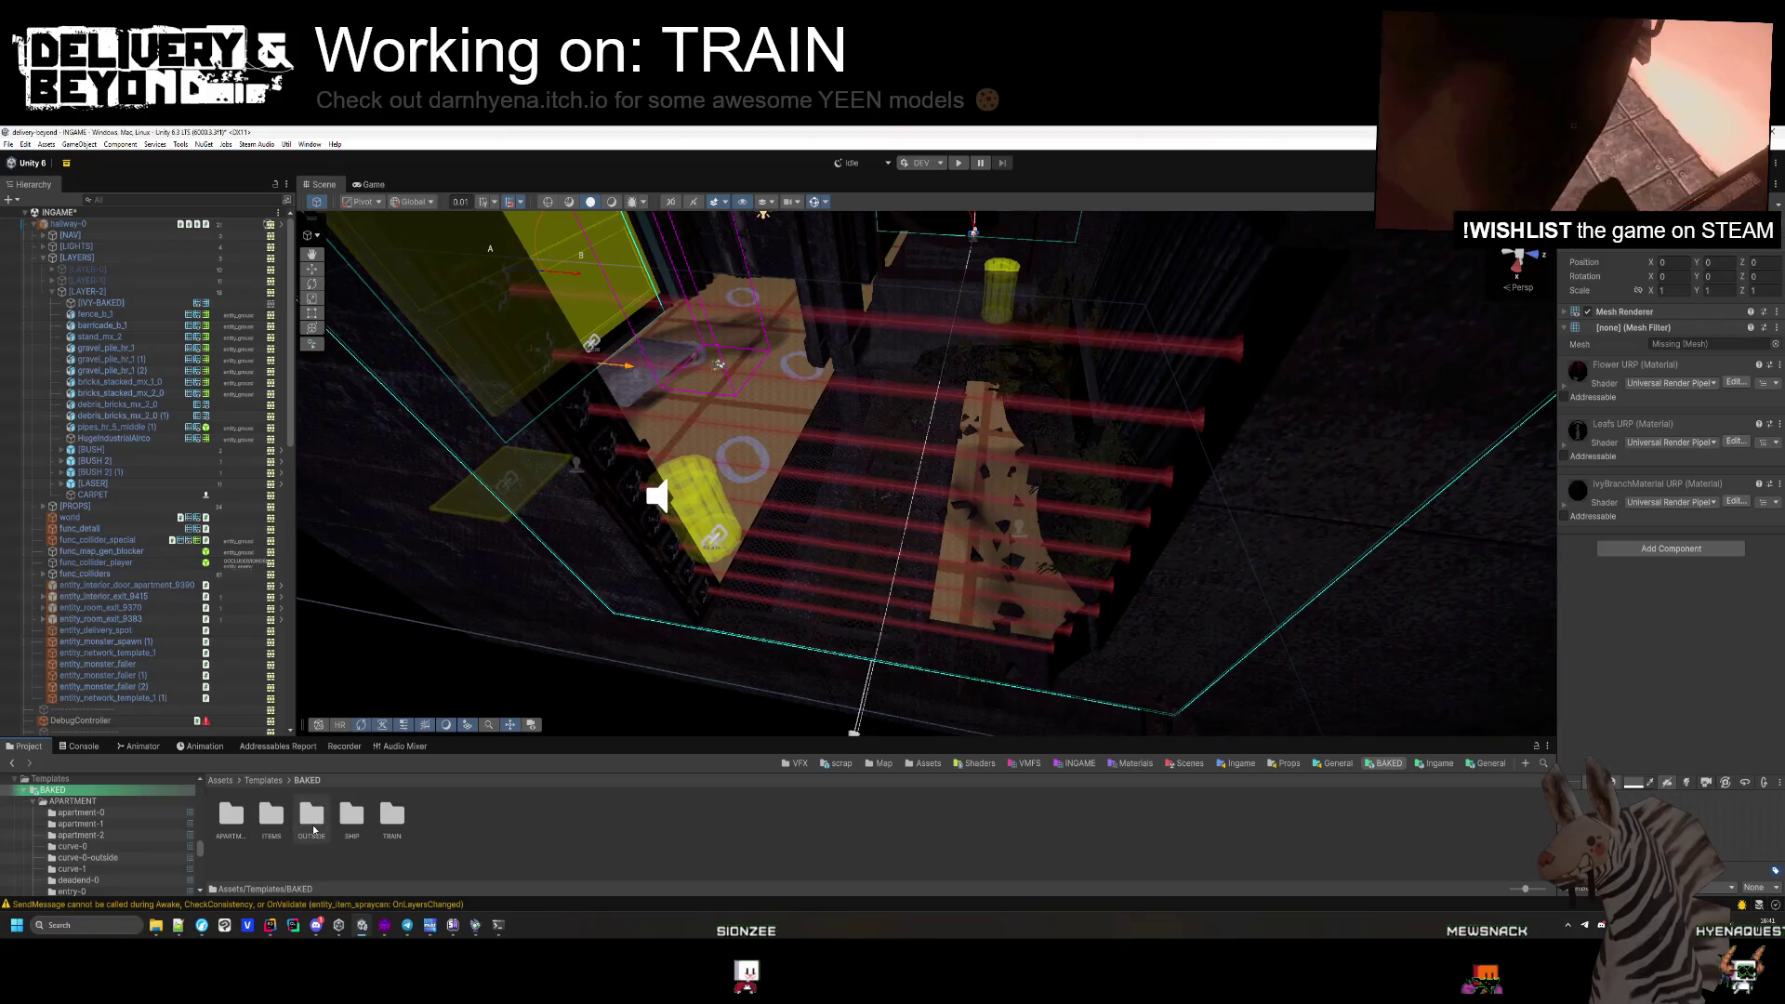
pyautogui.doubleClick(313, 819)
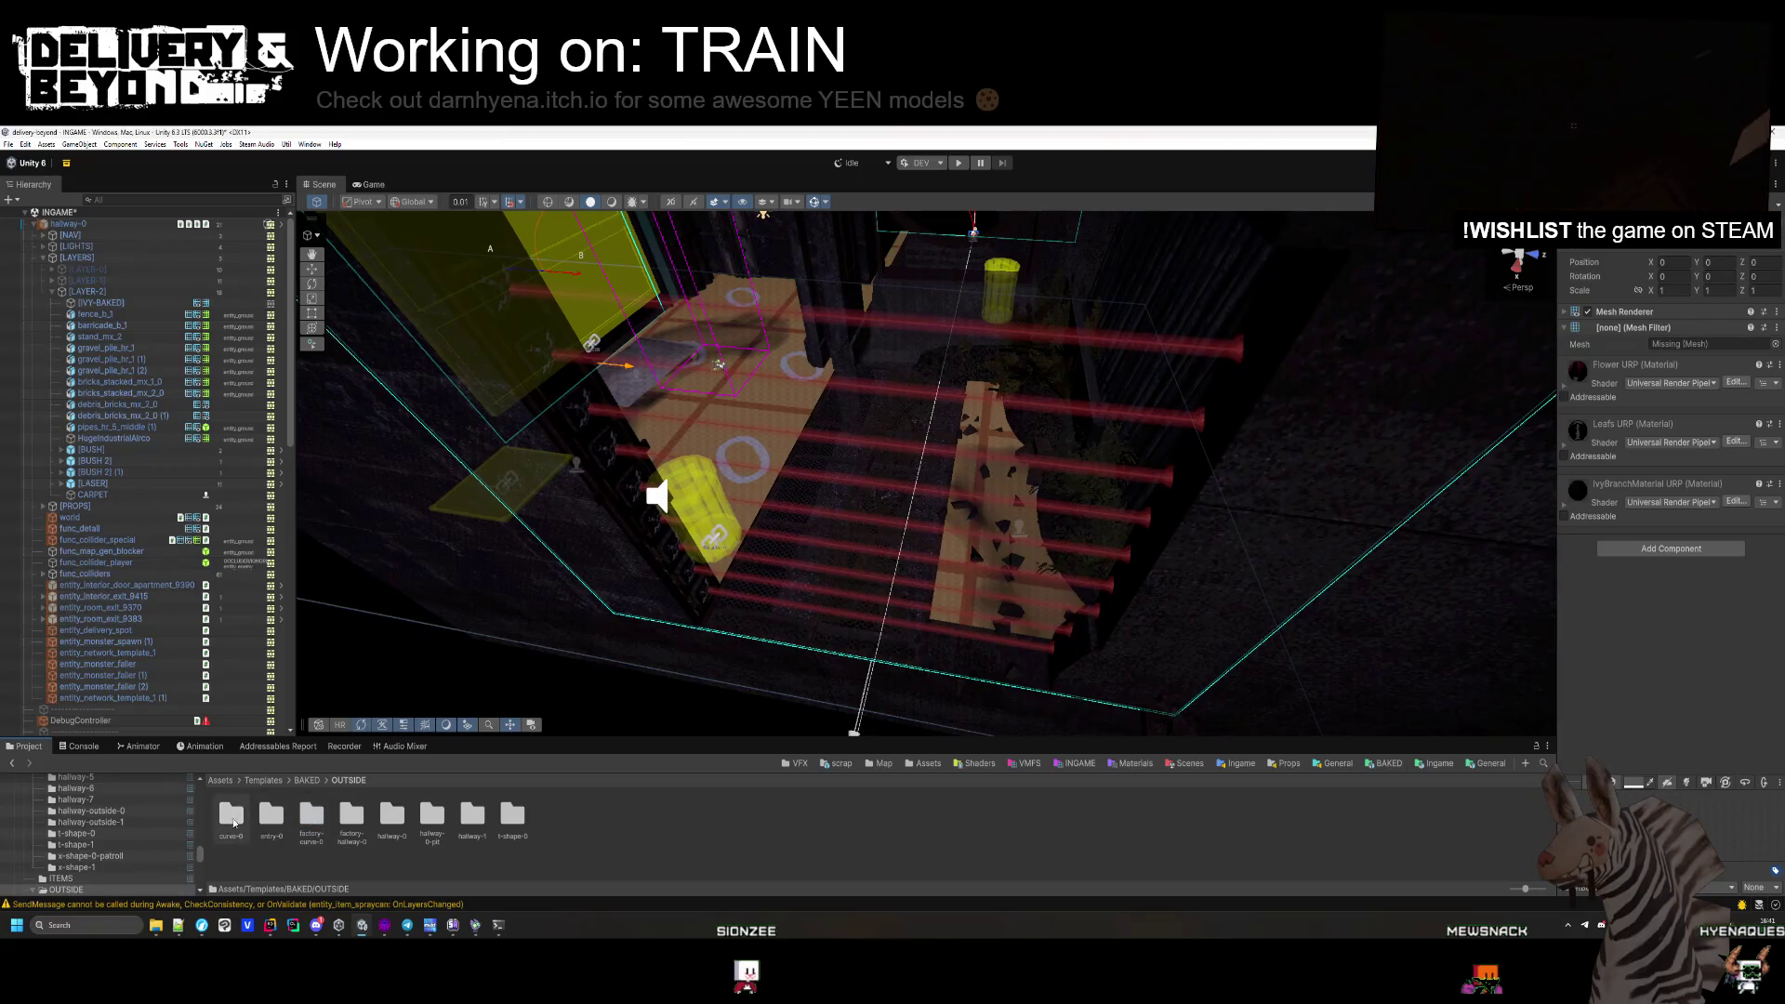
pyautogui.doubleClick(391, 815)
pyautogui.moveTo(271, 814); pyautogui.dragTo(1670, 348)
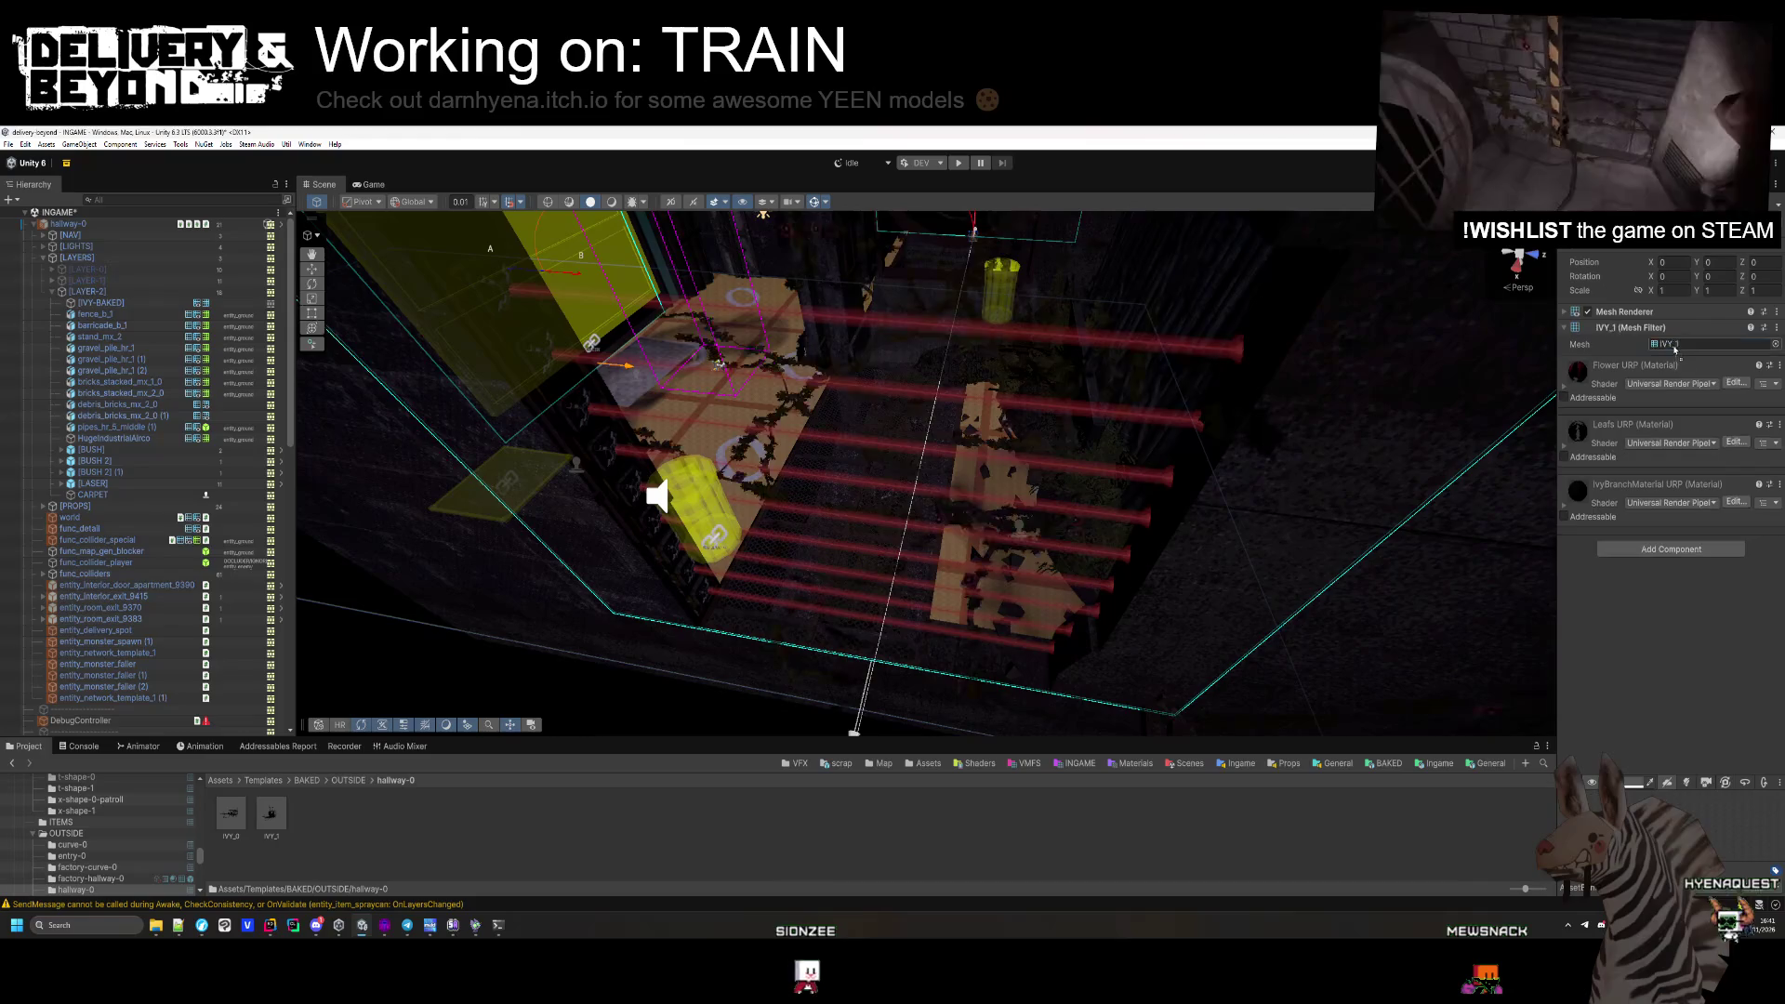
pyautogui.moveTo(929, 464)
pyautogui.mouseDown()
pyautogui.moveTo(1037, 497)
pyautogui.moveTo(1012, 514)
pyautogui.mouseUp()
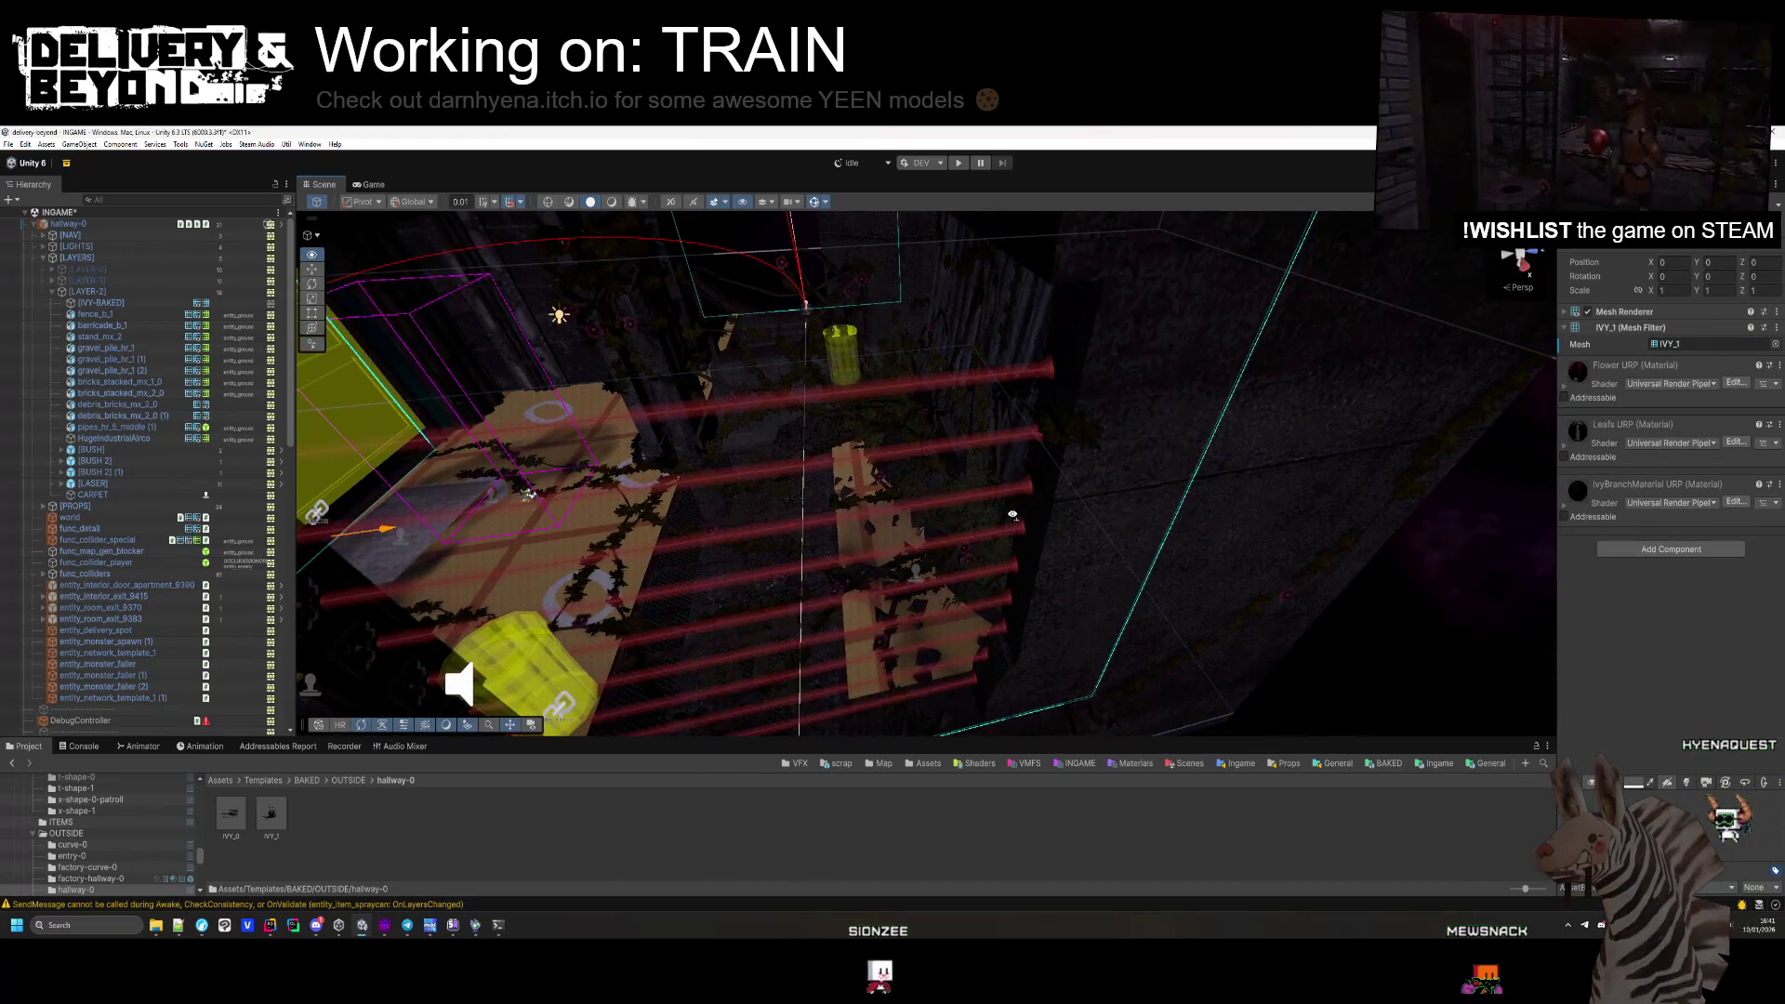
# Expand [LAYERS] and [LAYER-2] and toggle the [IVY-BAKED] object off.
pyautogui.click(78, 257)
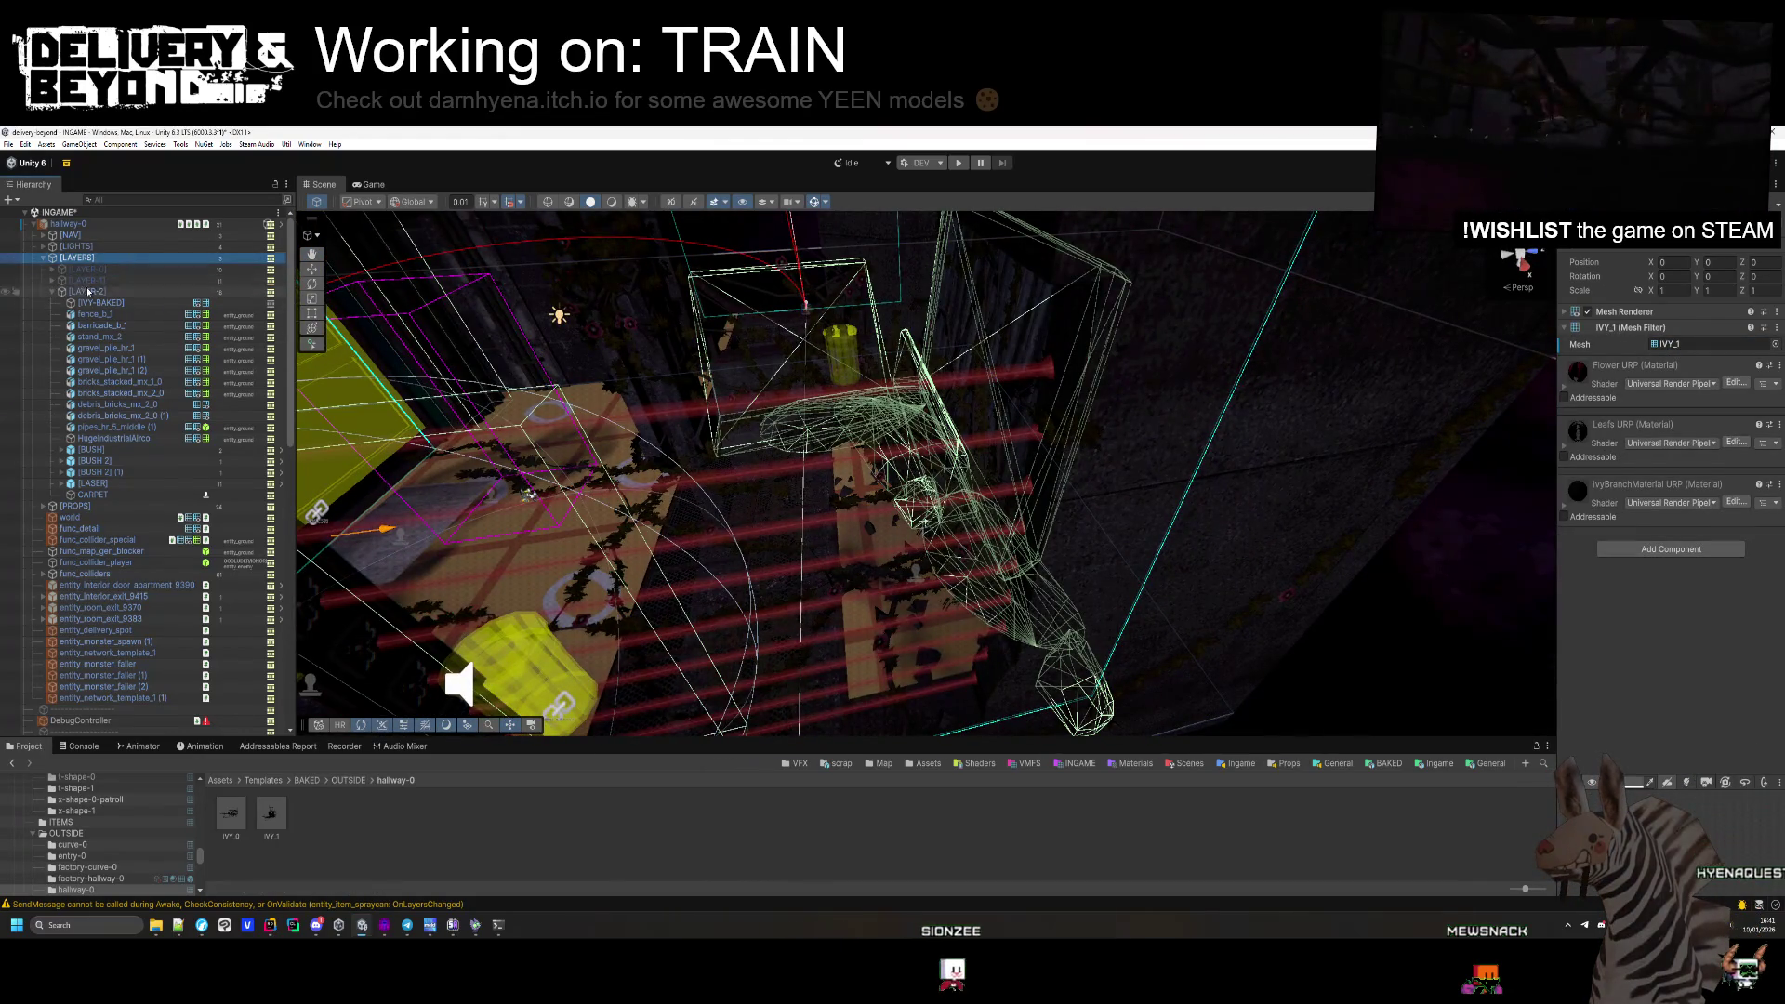
pyautogui.click(43, 258)
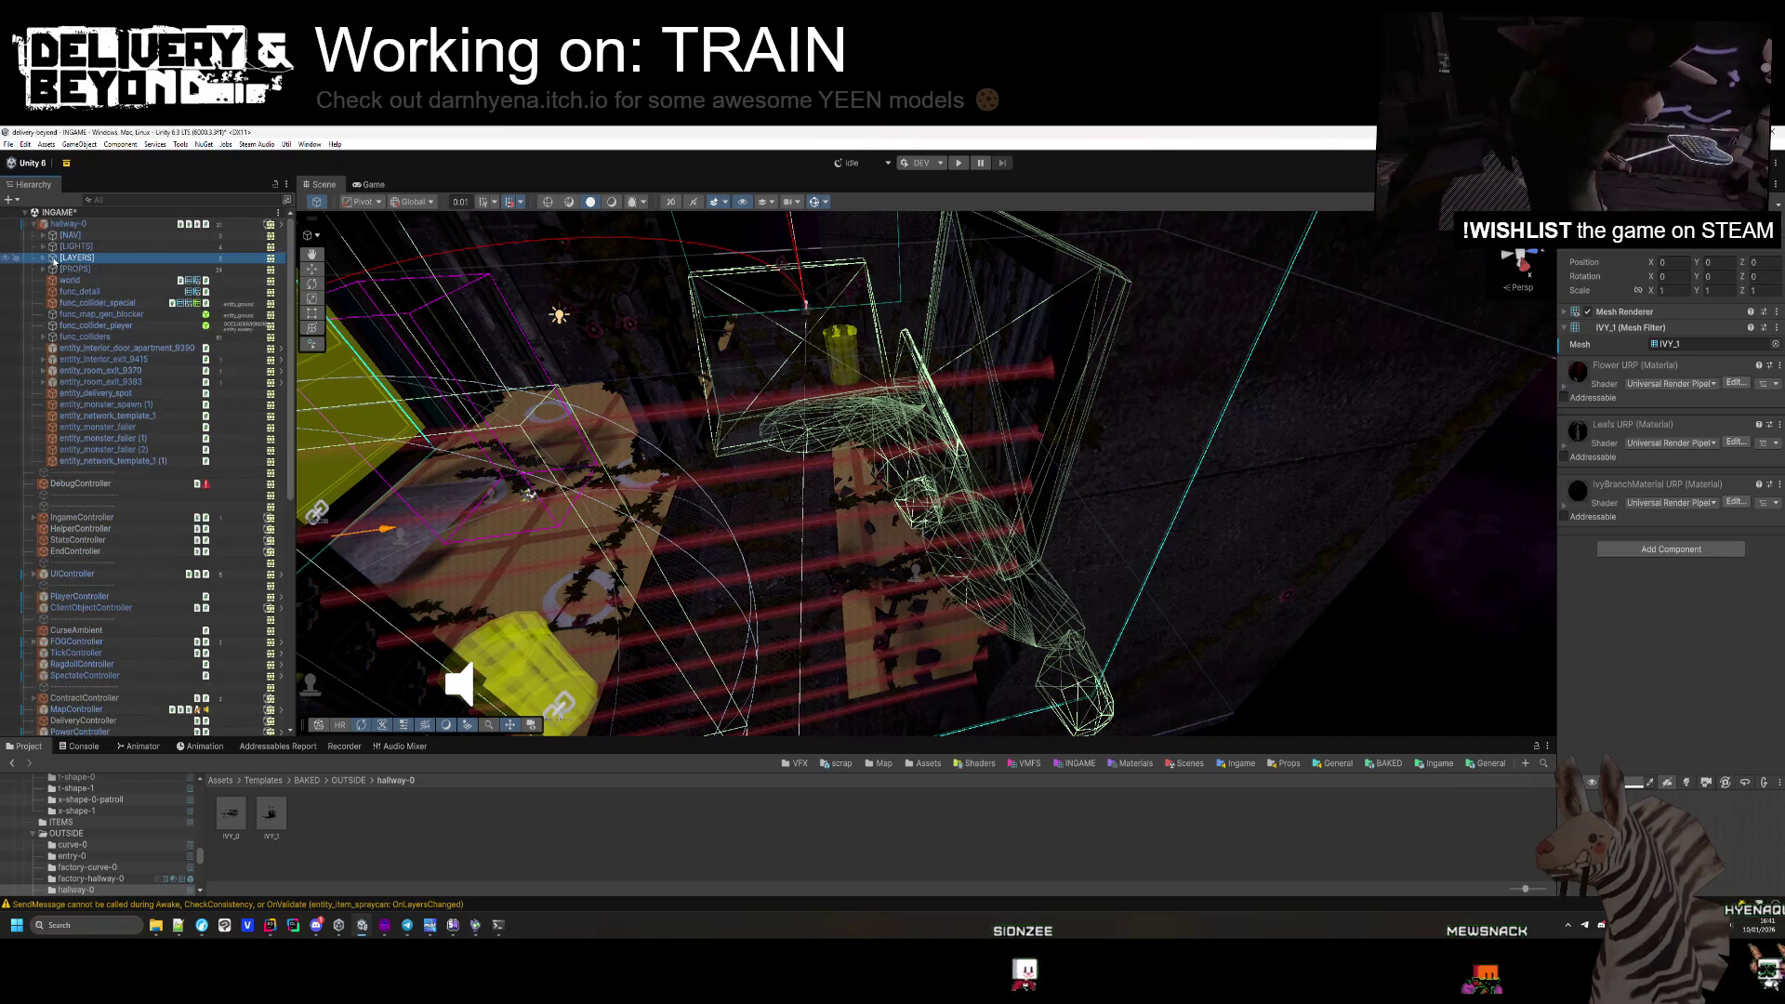
pyautogui.click(43, 257)
pyautogui.click(80, 292)
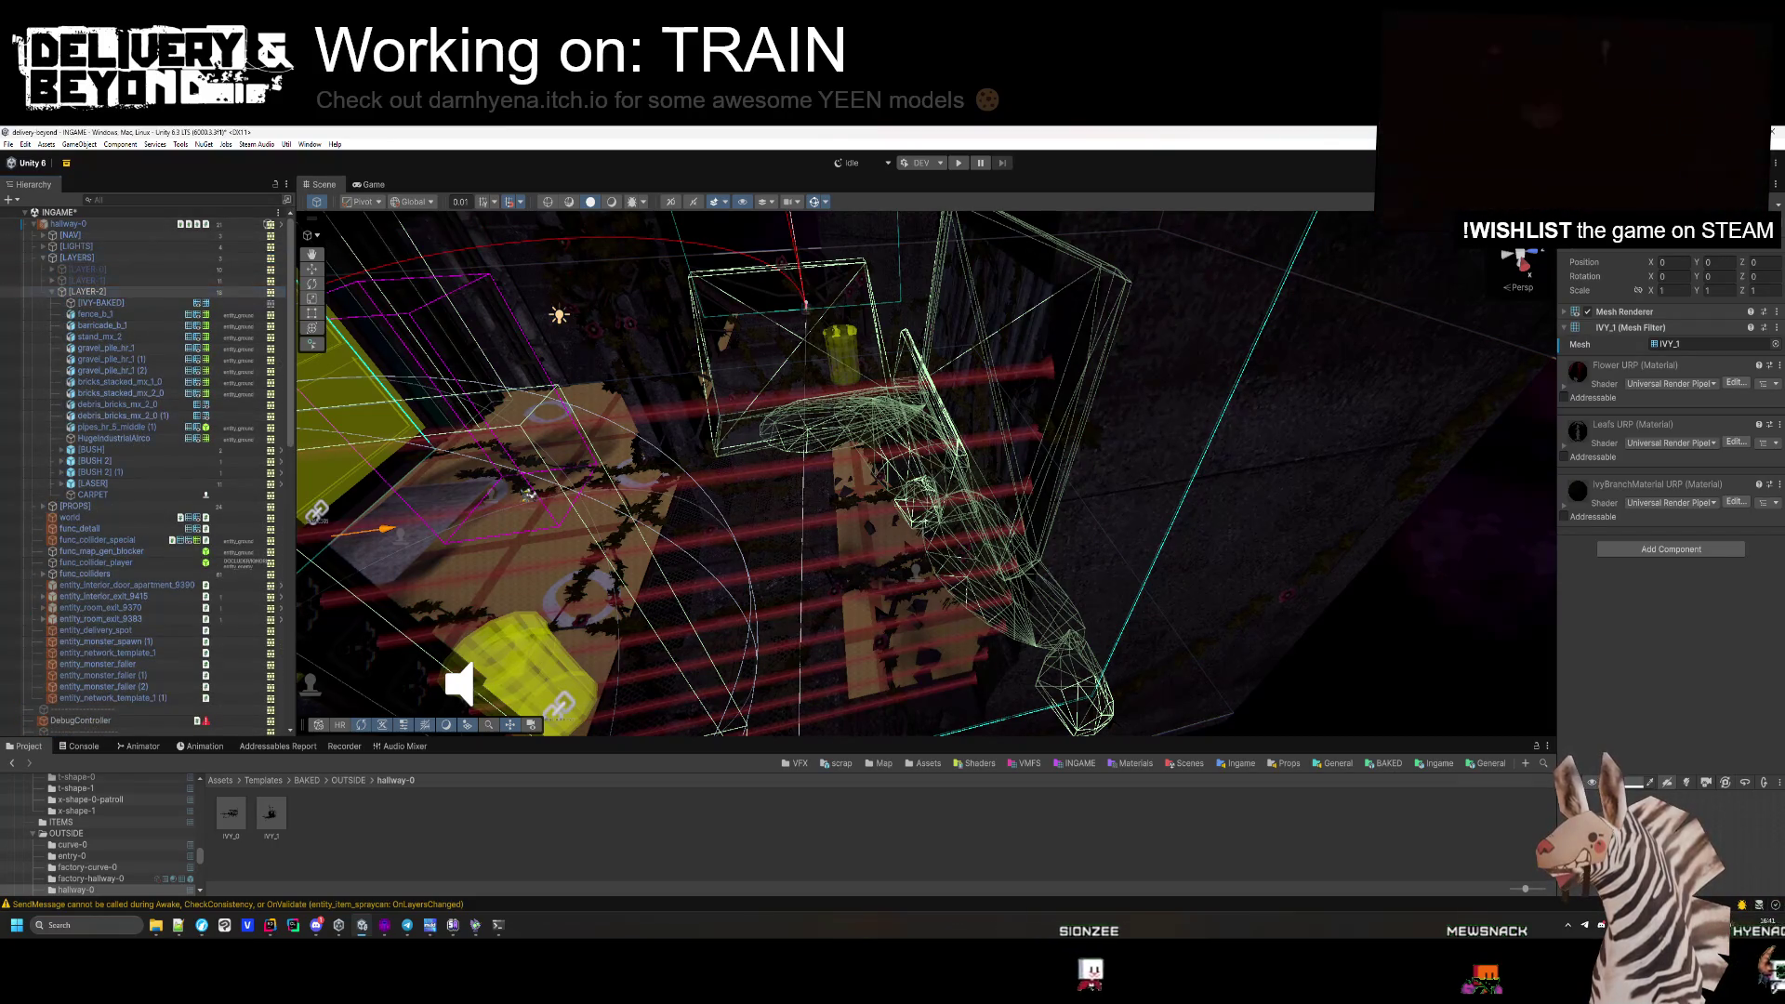
pyautogui.hotkey('alt', 'shift', 'a')
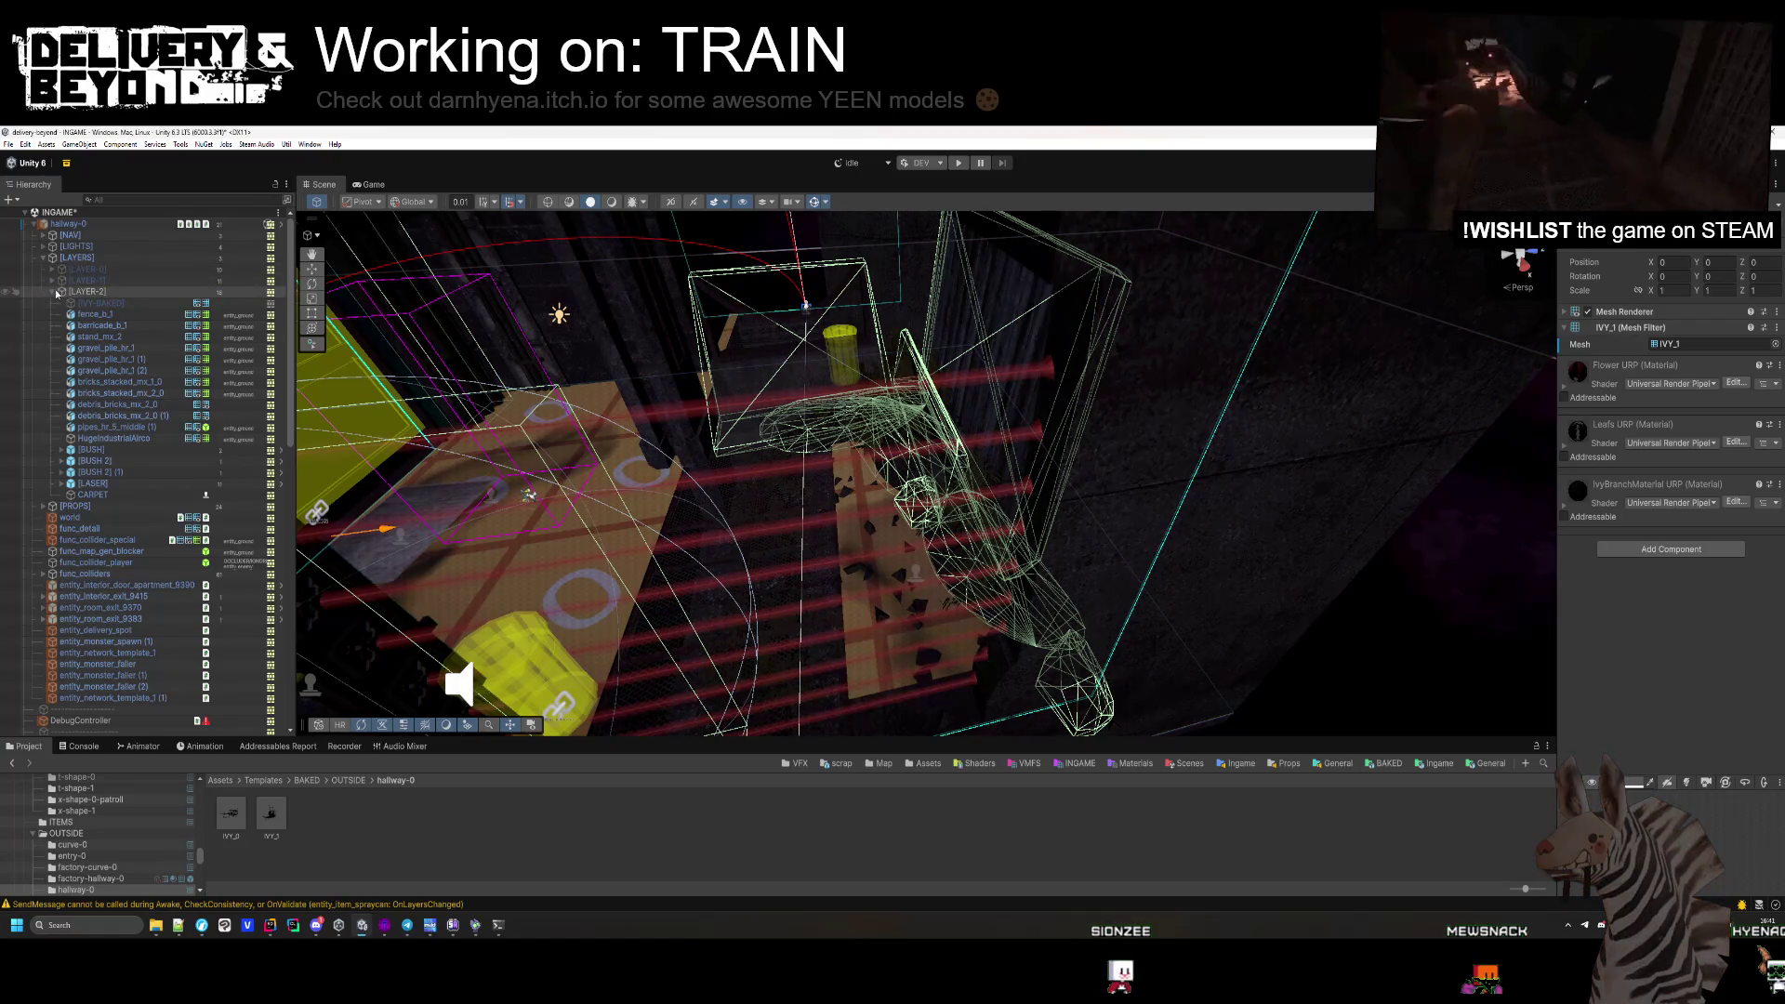